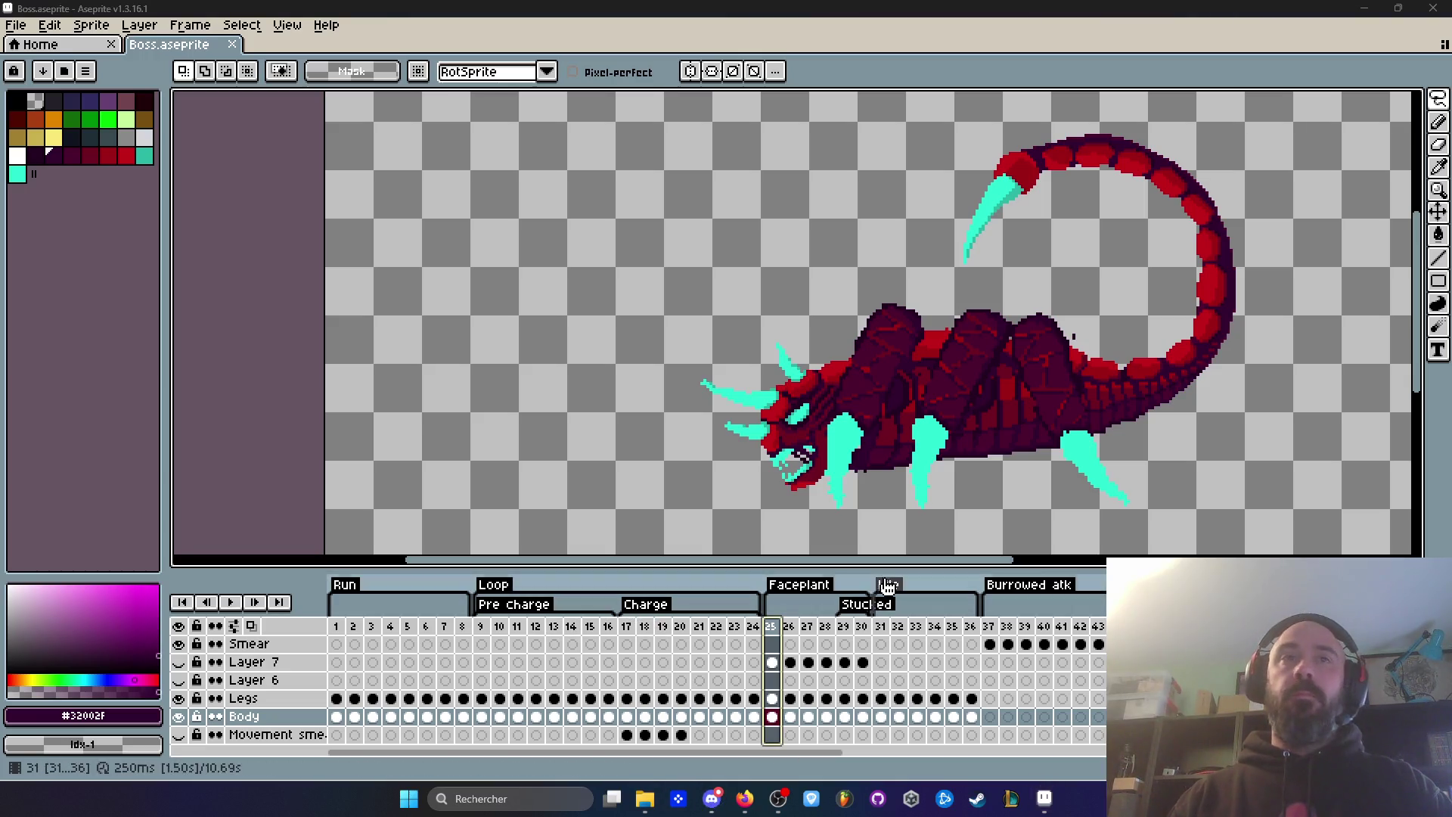
Step: Play the Idle loop from frame 31, then stop and select the frame 17 column
{"action": "left_click", "coordinate": [881, 626]}
{"action": "key", "text": "Return"}
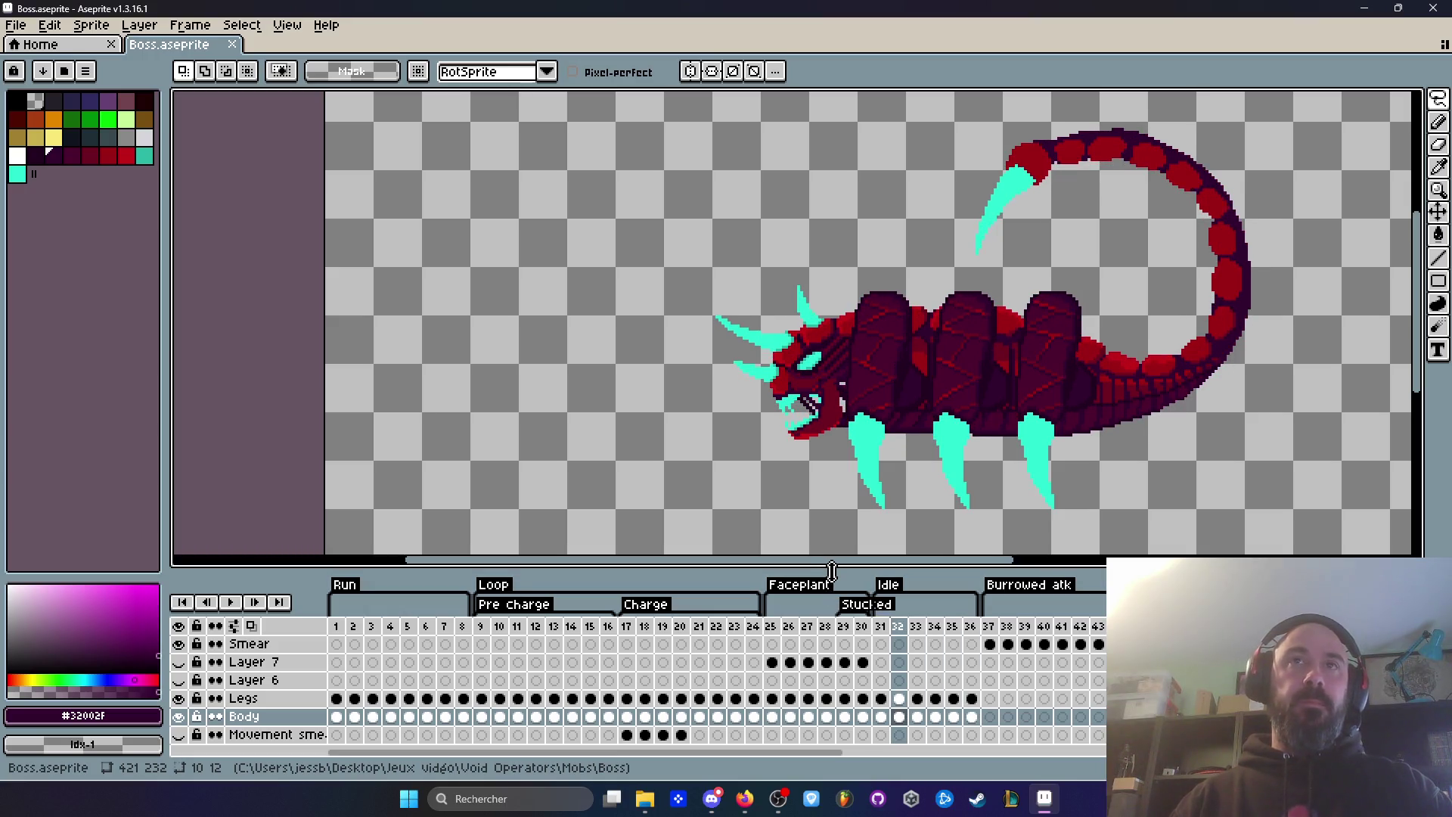
{"action": "left_click", "coordinate": [644, 626]}
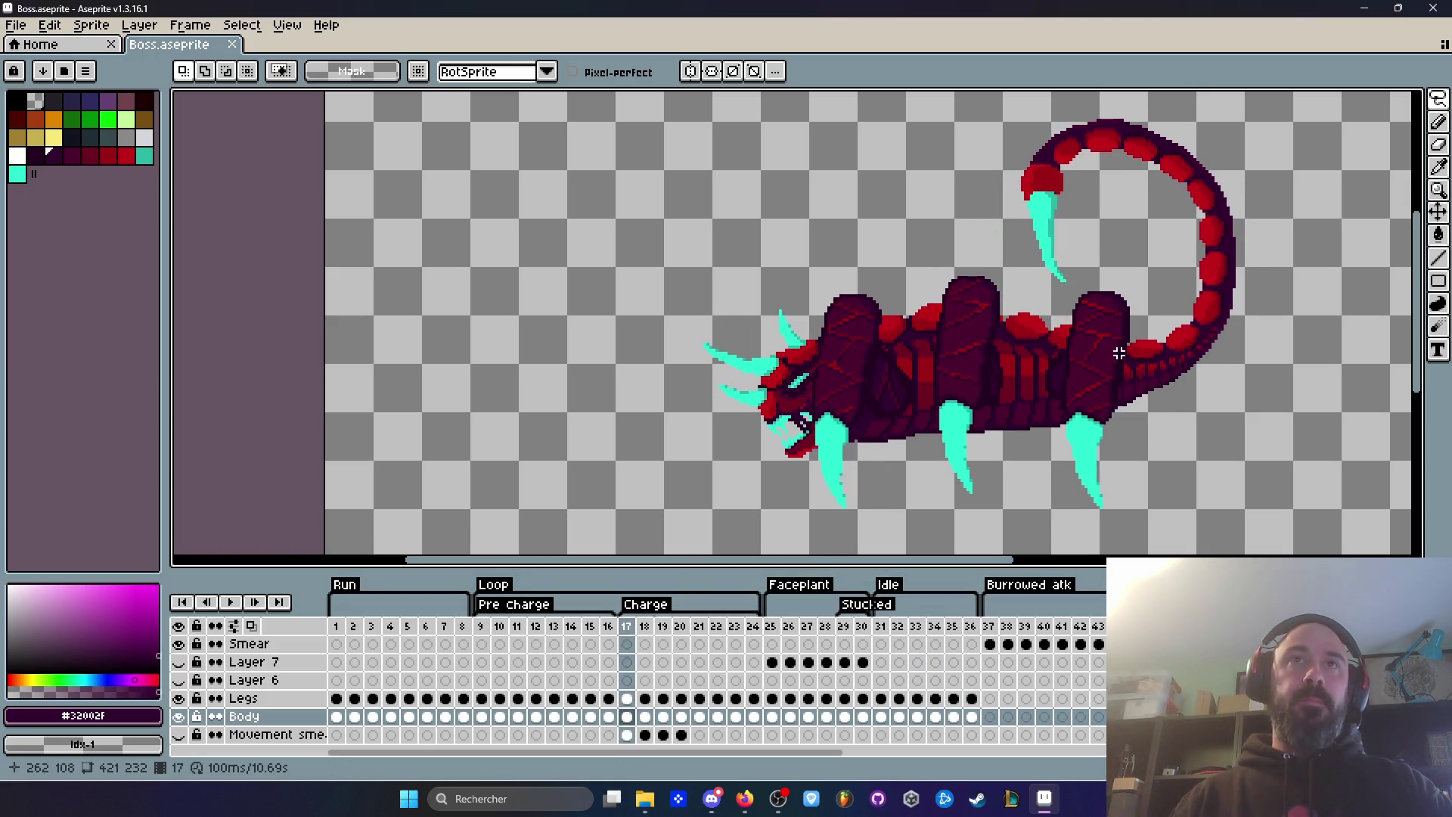
{"action": "key", "text": "Left"}
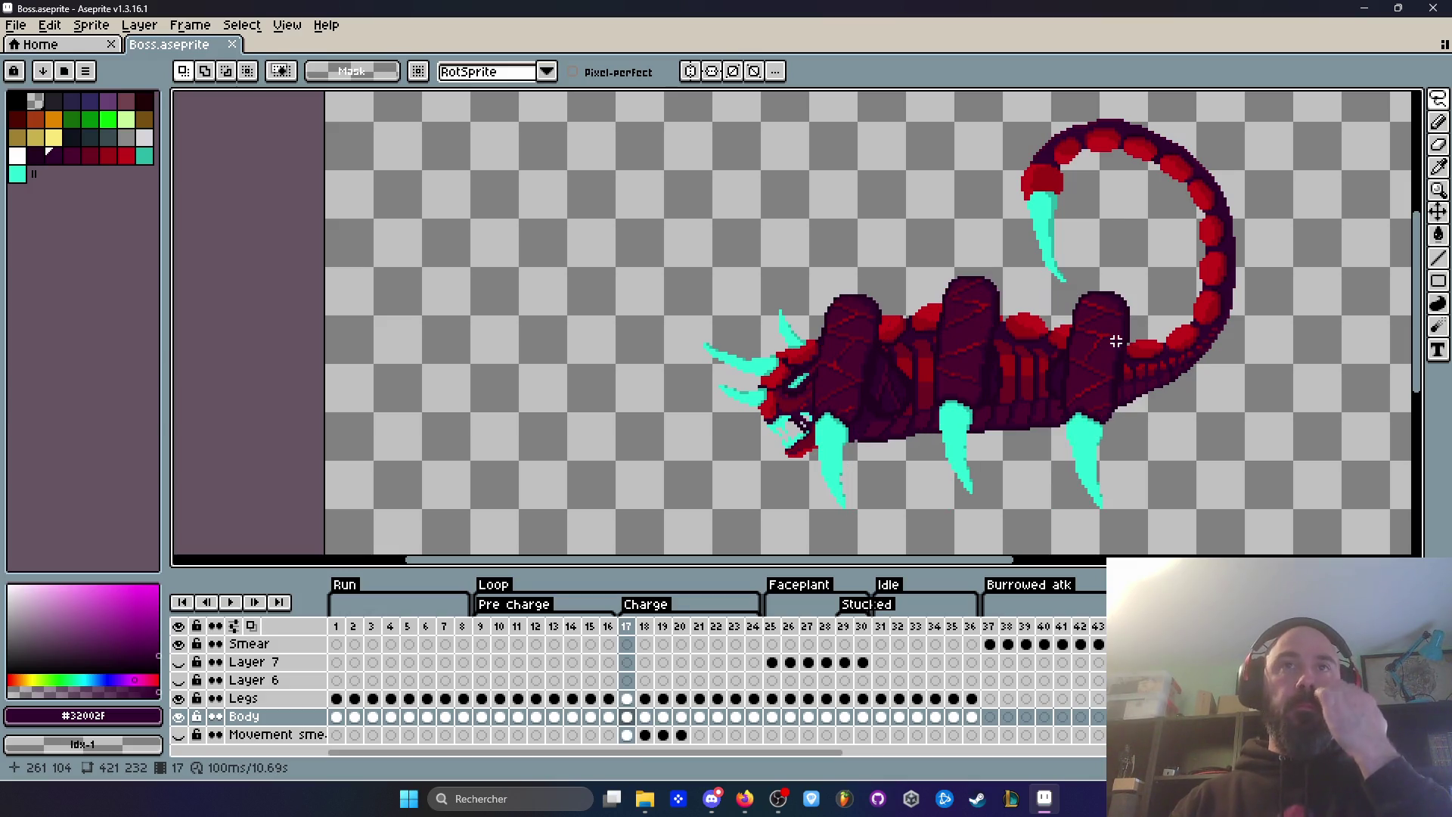
{"action": "left_click", "coordinate": [627, 626]}
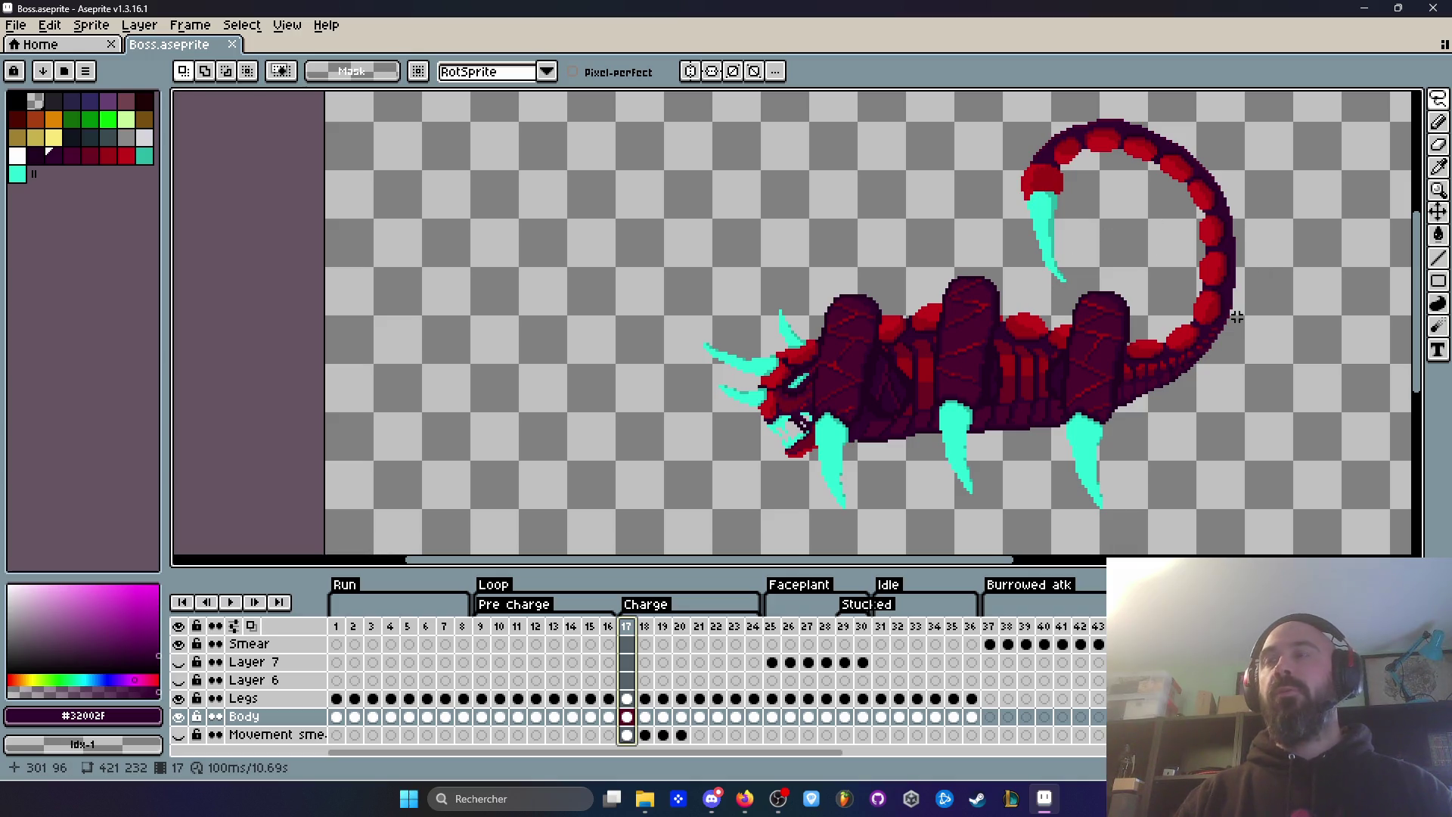
Step: Step from Pre charge frame 9 through frame 14 to Charge frame 17, comparing the poses
{"action": "left_click", "coordinate": [484, 629]}
{"action": "key", "text": "Right"}
{"action": "key", "text": "Right"}
{"action": "key", "text": "Right"}
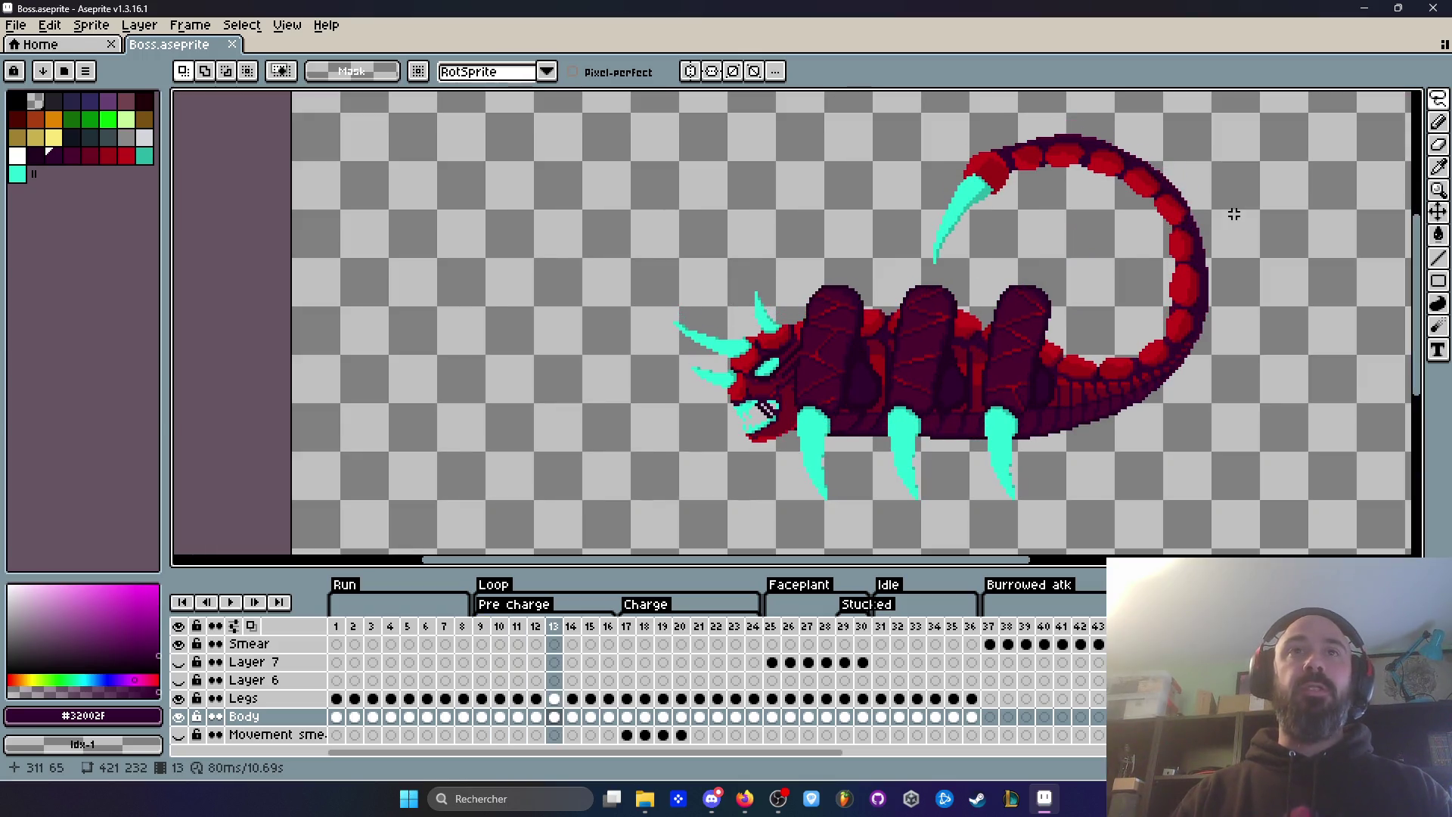
{"action": "key", "text": "Right"}
{"action": "key", "text": "Left"}
{"action": "key", "text": "Left"}
{"action": "key", "text": "Right"}
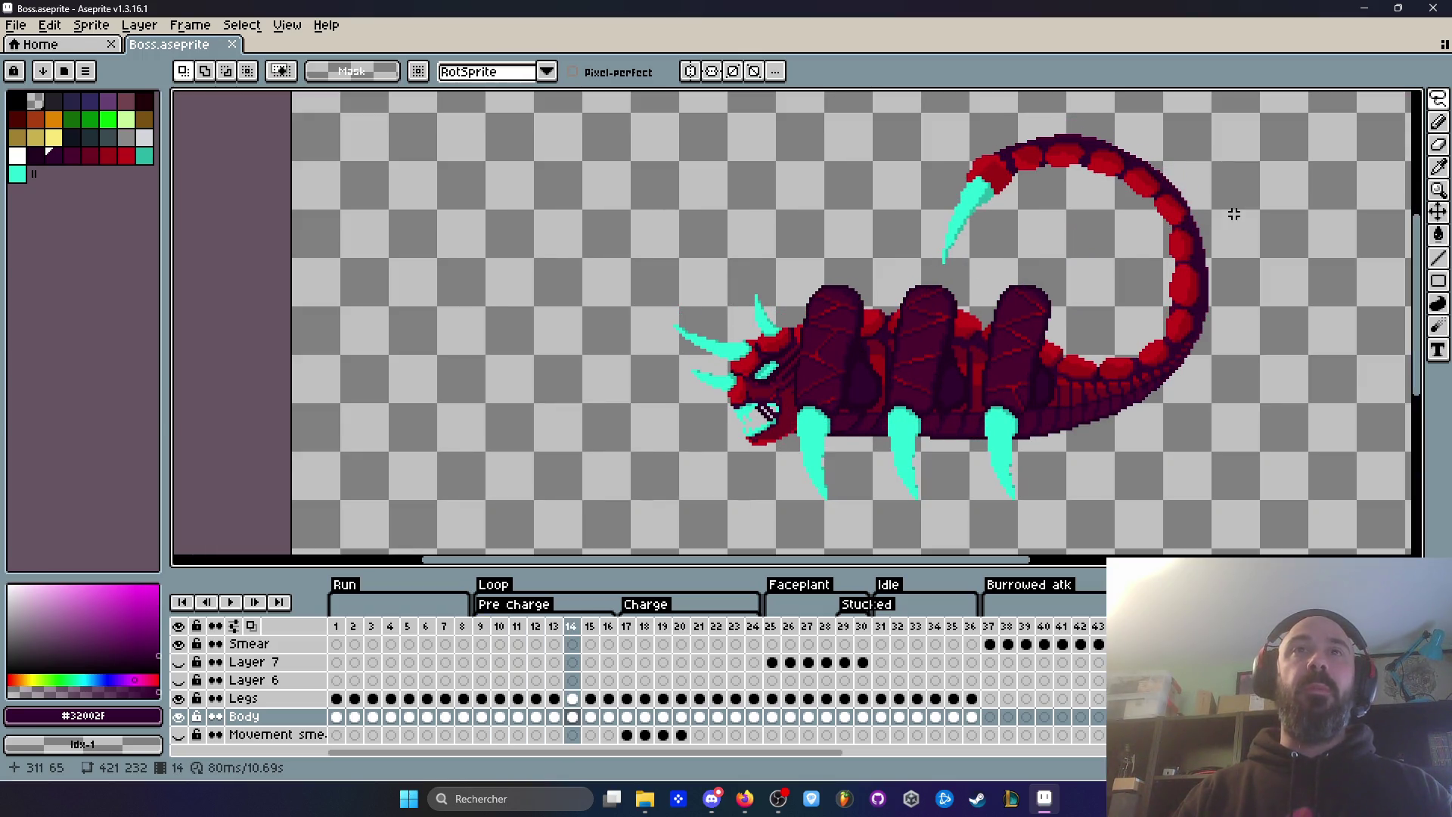
{"action": "key", "text": "Right"}
{"action": "key", "text": "Right"}
{"action": "key", "text": "Right"}
{"action": "key", "text": "Left"}
{"action": "key", "text": "Right"}
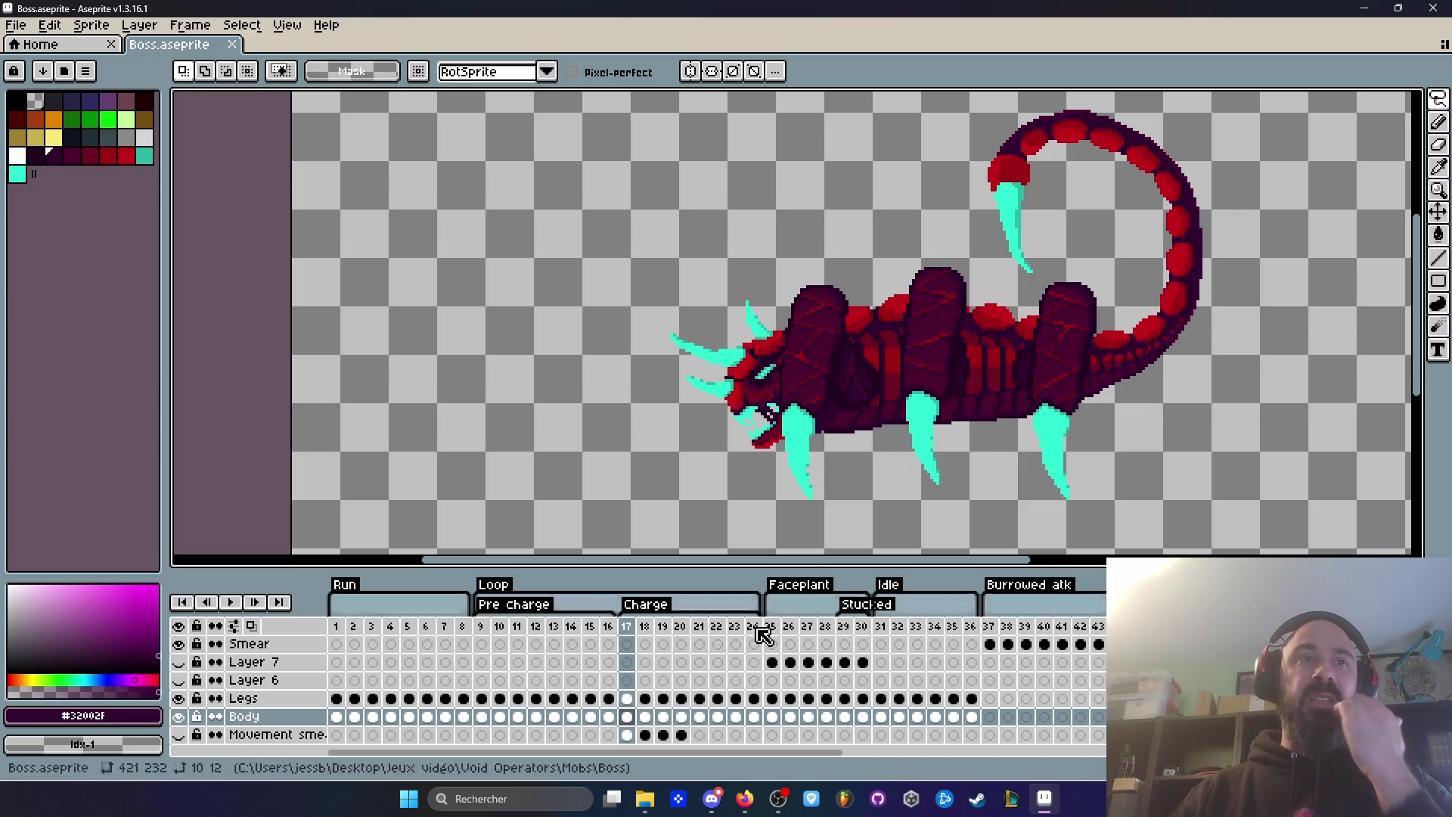
{"action": "left_click", "coordinate": [627, 630]}
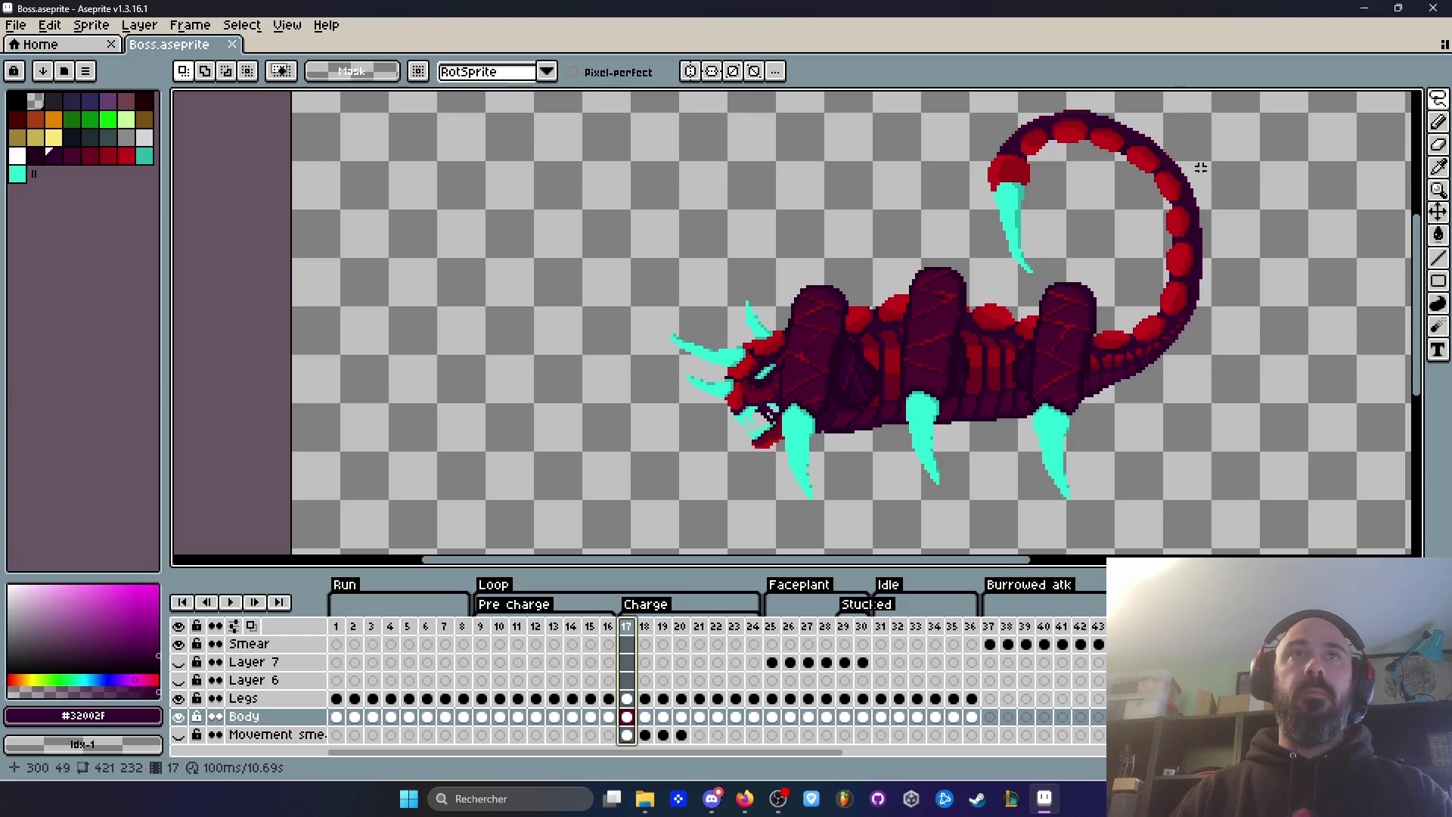
{"action": "scroll", "coordinate": [1251, 197], "scroll_direction": "up", "scroll_amount": 1}
{"action": "key", "text": "Left"}
{"action": "key", "text": "Right"}
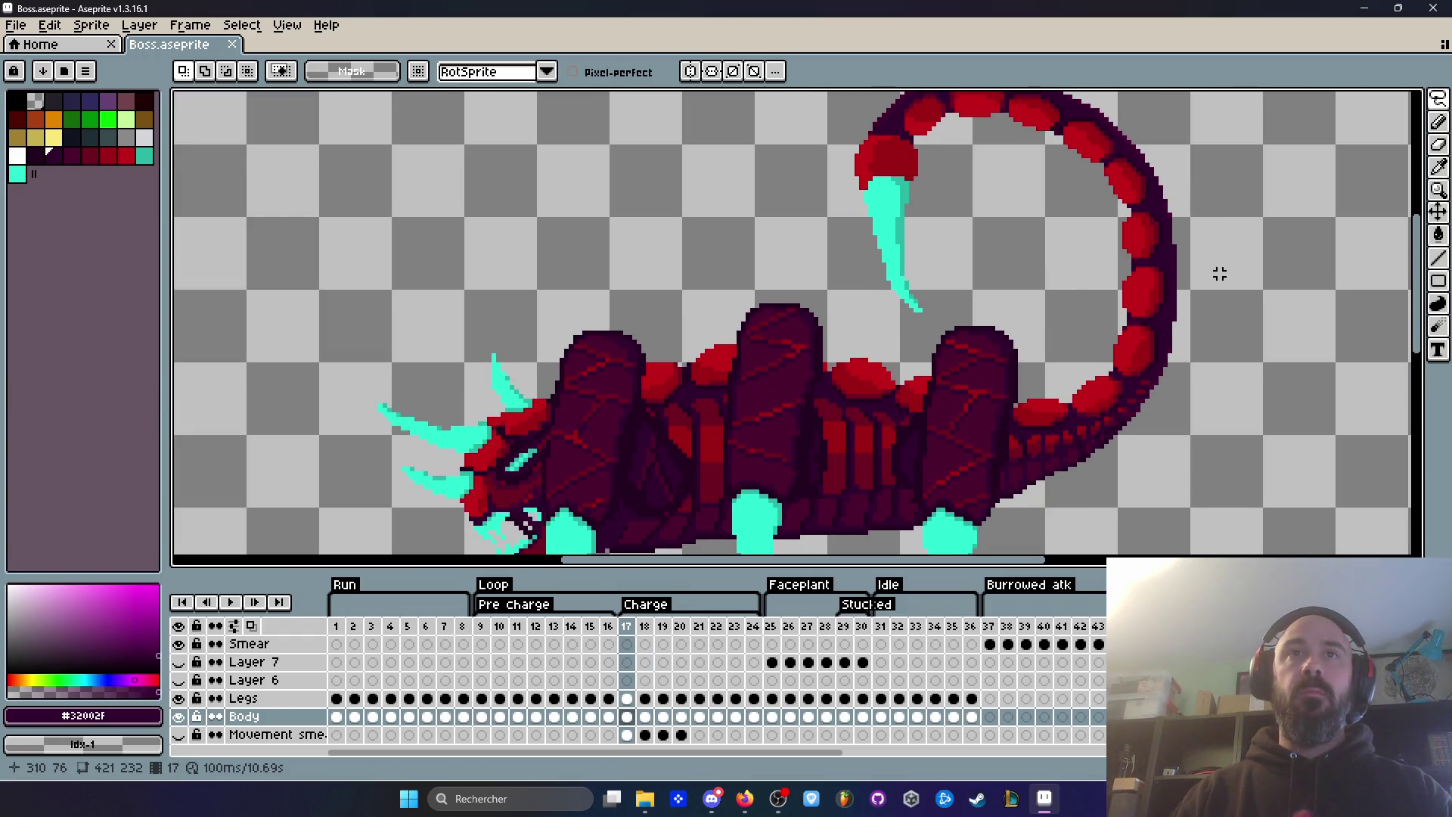
Step: On Charge frame 18, paint the tail edge with a 1-pixel #220020 pencil
{"action": "key", "text": "Right"}
{"action": "scroll", "coordinate": [1138, 324], "scroll_direction": "up", "scroll_amount": 3}
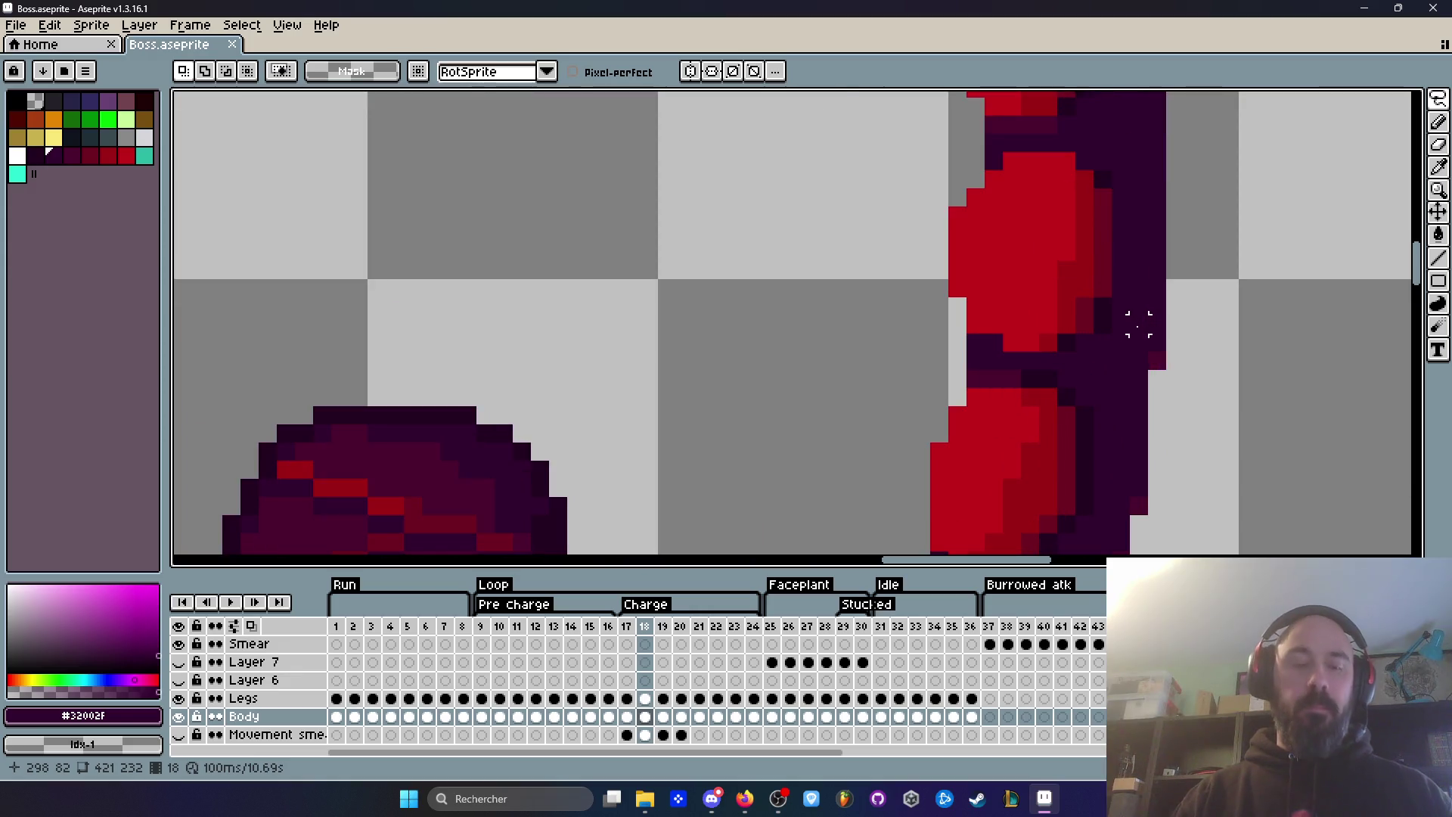
{"action": "key", "text": "b"}
{"action": "left_click", "coordinate": [1105, 310], "text": "alt"}
{"action": "left_click", "coordinate": [1122, 218]}
{"action": "key", "text": "minus"}
{"action": "key", "text": "minus"}
{"action": "key", "text": "minus"}
Step: Flip between frames 17 and 18 to compare the tail, ending on frame 18
{"action": "scroll", "coordinate": [1234, 311], "scroll_direction": "down", "scroll_amount": 3}
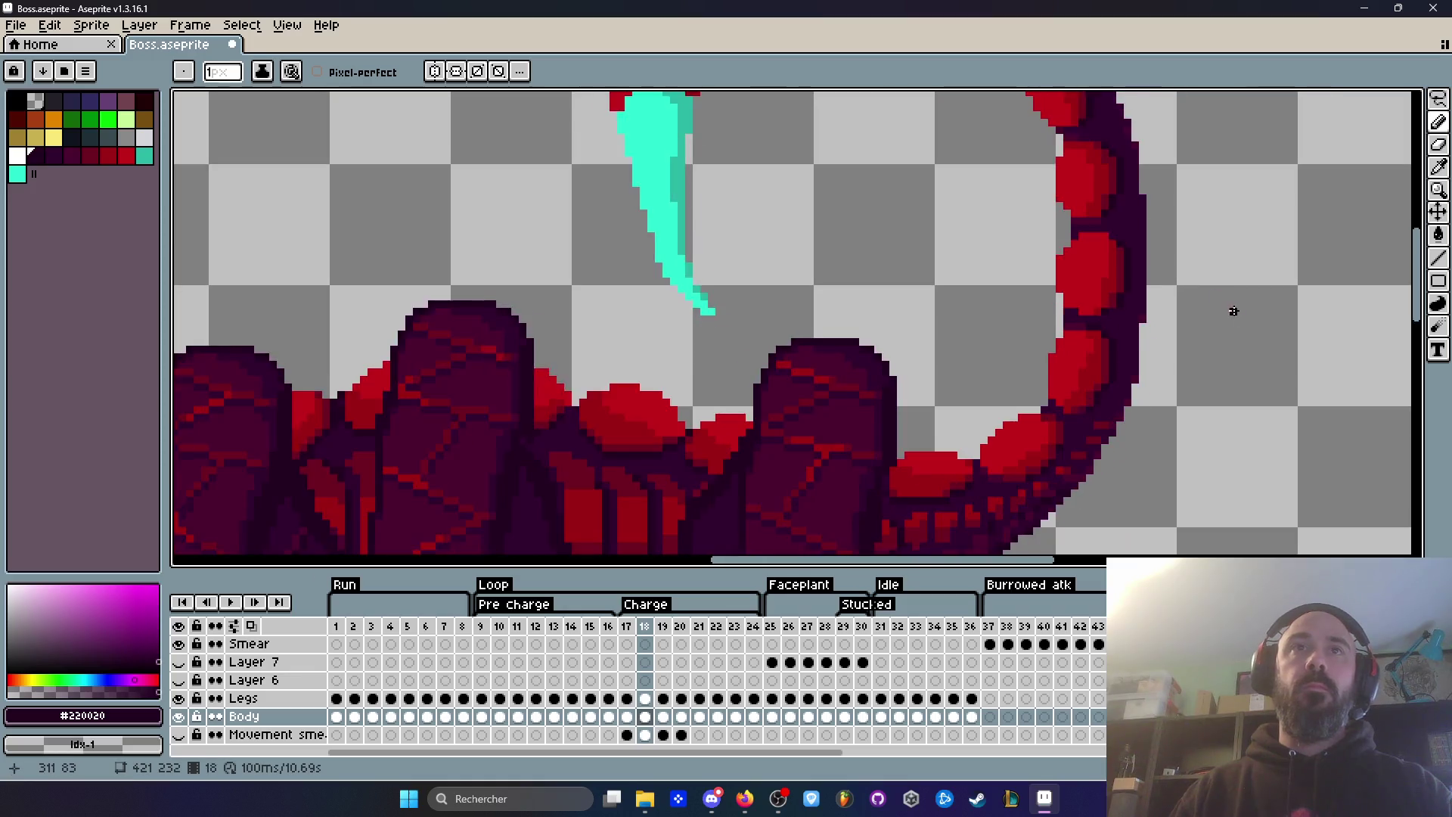
{"action": "scroll", "coordinate": [1150, 265], "scroll_direction": "up", "scroll_amount": 3}
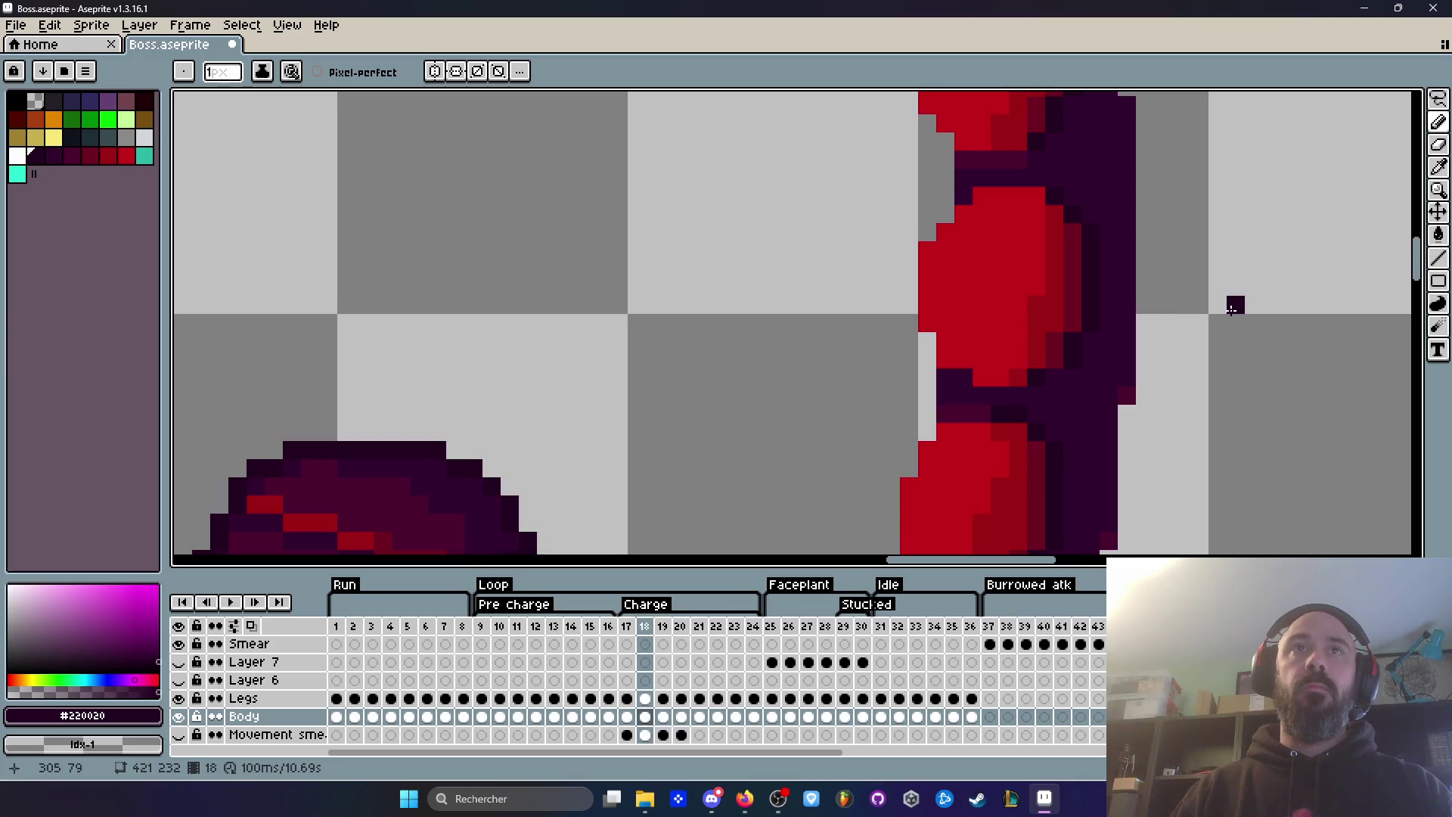
{"action": "scroll", "coordinate": [1210, 318], "scroll_direction": "down", "scroll_amount": 3}
{"action": "scroll", "coordinate": [991, 487], "scroll_direction": "up", "scroll_amount": 2}
{"action": "key", "text": "Left"}
{"action": "key", "text": "Right"}
{"action": "key", "text": "Left"}
{"action": "key", "text": "Right"}
{"action": "key", "text": "Left"}
{"action": "key", "text": "Right"}
{"action": "key", "text": "Left"}
{"action": "key", "text": "Right"}
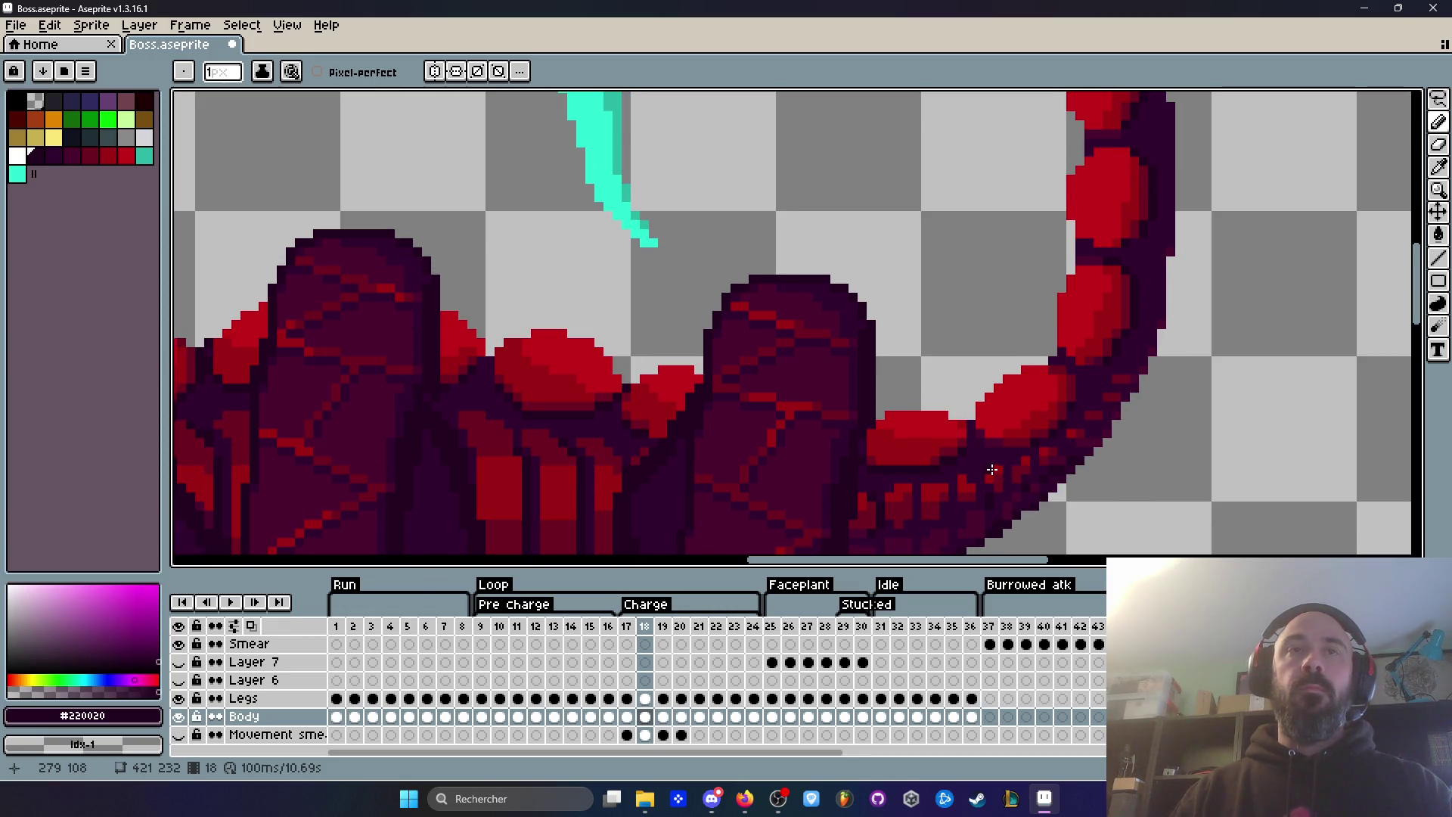
Step: Compare the tail pose on frames 16 to 18, settling on frame 17
{"action": "scroll", "coordinate": [991, 469], "scroll_direction": "down", "scroll_amount": 3}
{"action": "scroll", "coordinate": [1026, 188], "scroll_direction": "up", "scroll_amount": 3}
{"action": "key", "text": "Left"}
{"action": "key", "text": "Right"}
{"action": "key", "text": "Left"}
{"action": "key", "text": "Left"}
{"action": "scroll", "coordinate": [1017, 174], "scroll_direction": "down", "scroll_amount": 2}
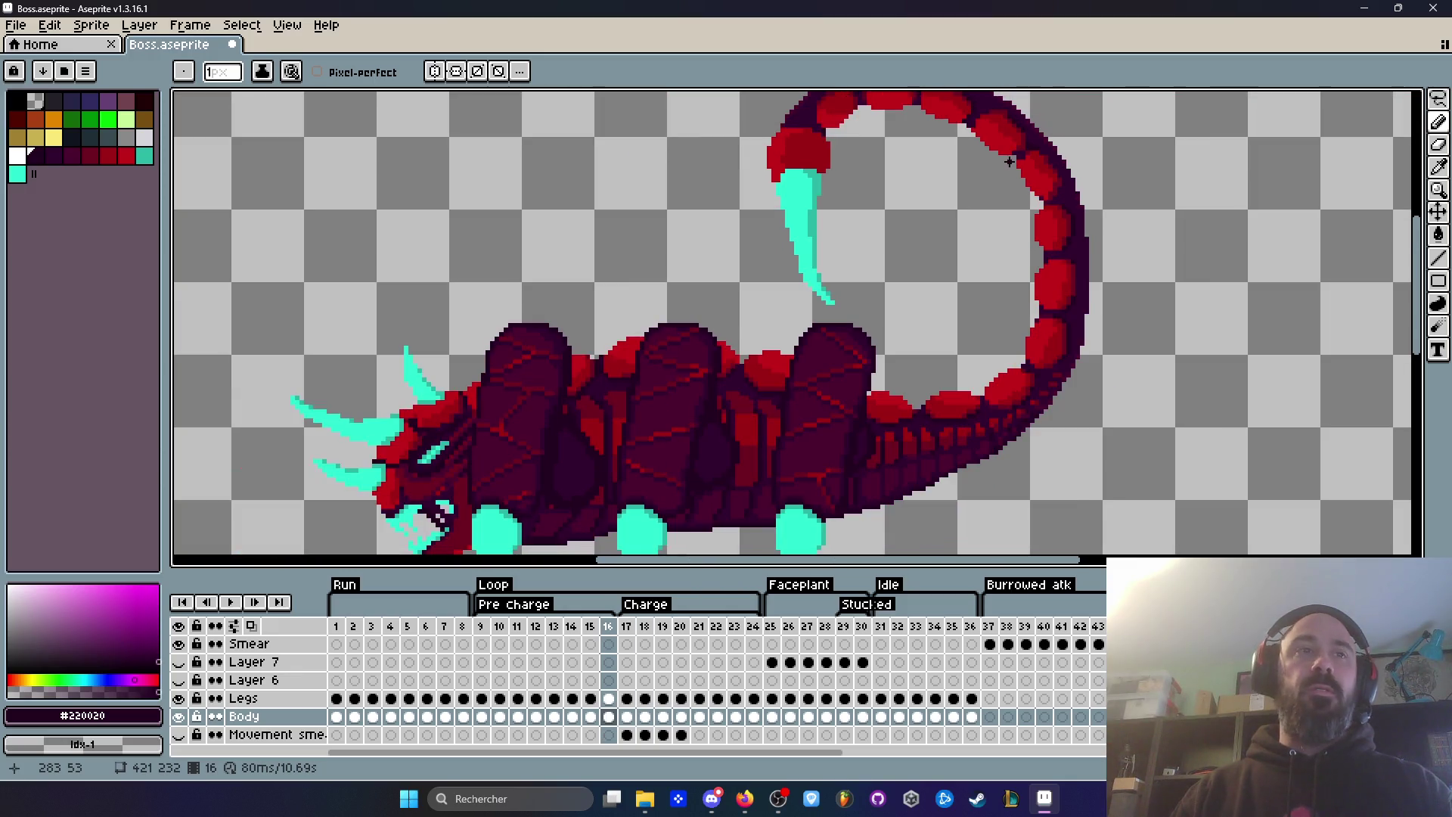
{"action": "key", "text": "Right"}
{"action": "scroll", "coordinate": [1009, 162], "scroll_direction": "down", "scroll_amount": 2}
{"action": "scroll", "coordinate": [999, 107], "scroll_direction": "up", "scroll_amount": 2}
{"action": "scroll", "coordinate": [961, 118], "scroll_direction": "up", "scroll_amount": 2}
{"action": "scroll", "coordinate": [960, 119], "scroll_direction": "down", "scroll_amount": 1}
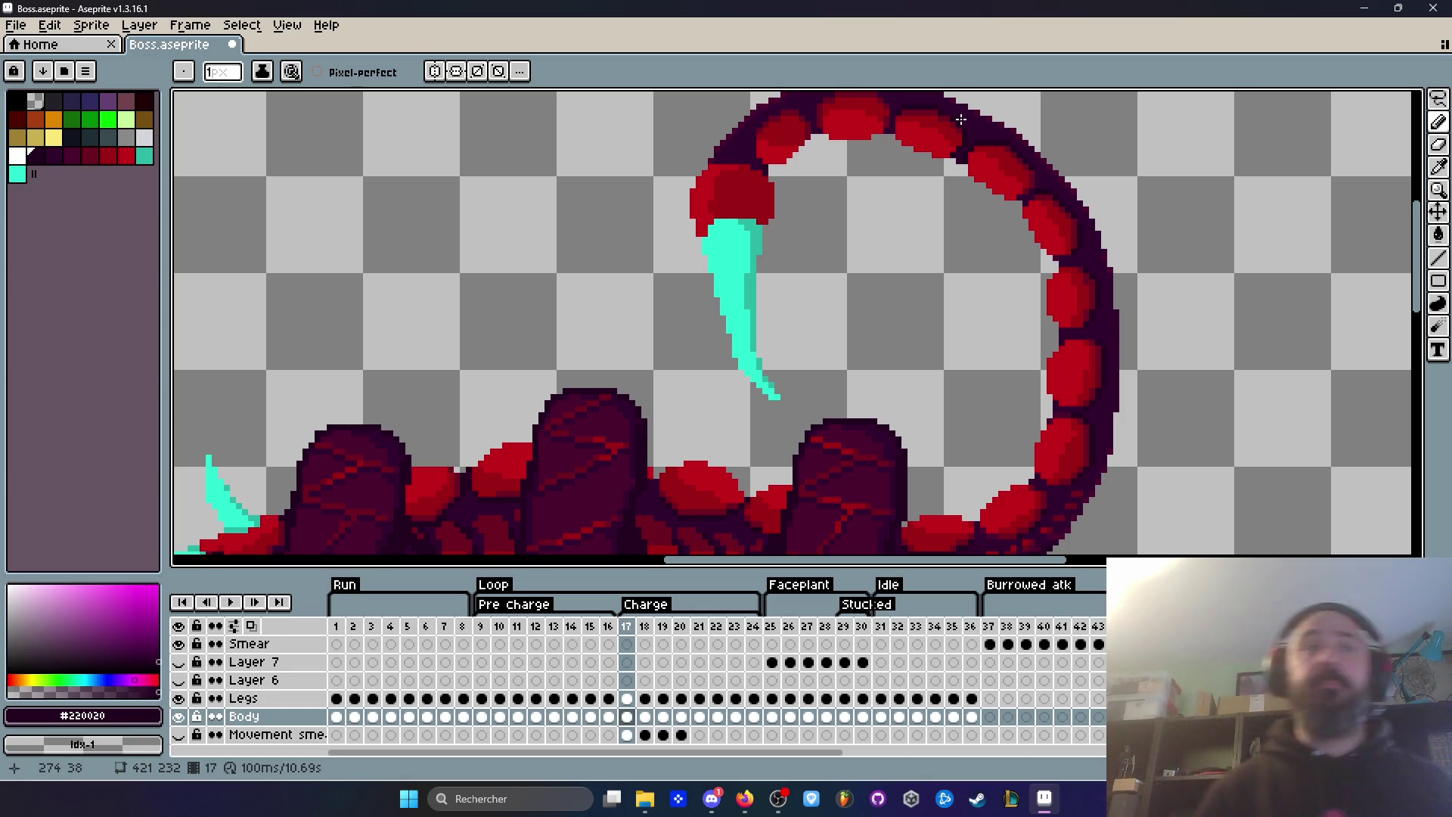
{"action": "left_click", "coordinate": [631, 627]}
{"action": "scroll", "coordinate": [817, 394], "scroll_direction": "down", "scroll_amount": 3}
{"action": "key", "text": "Return"}
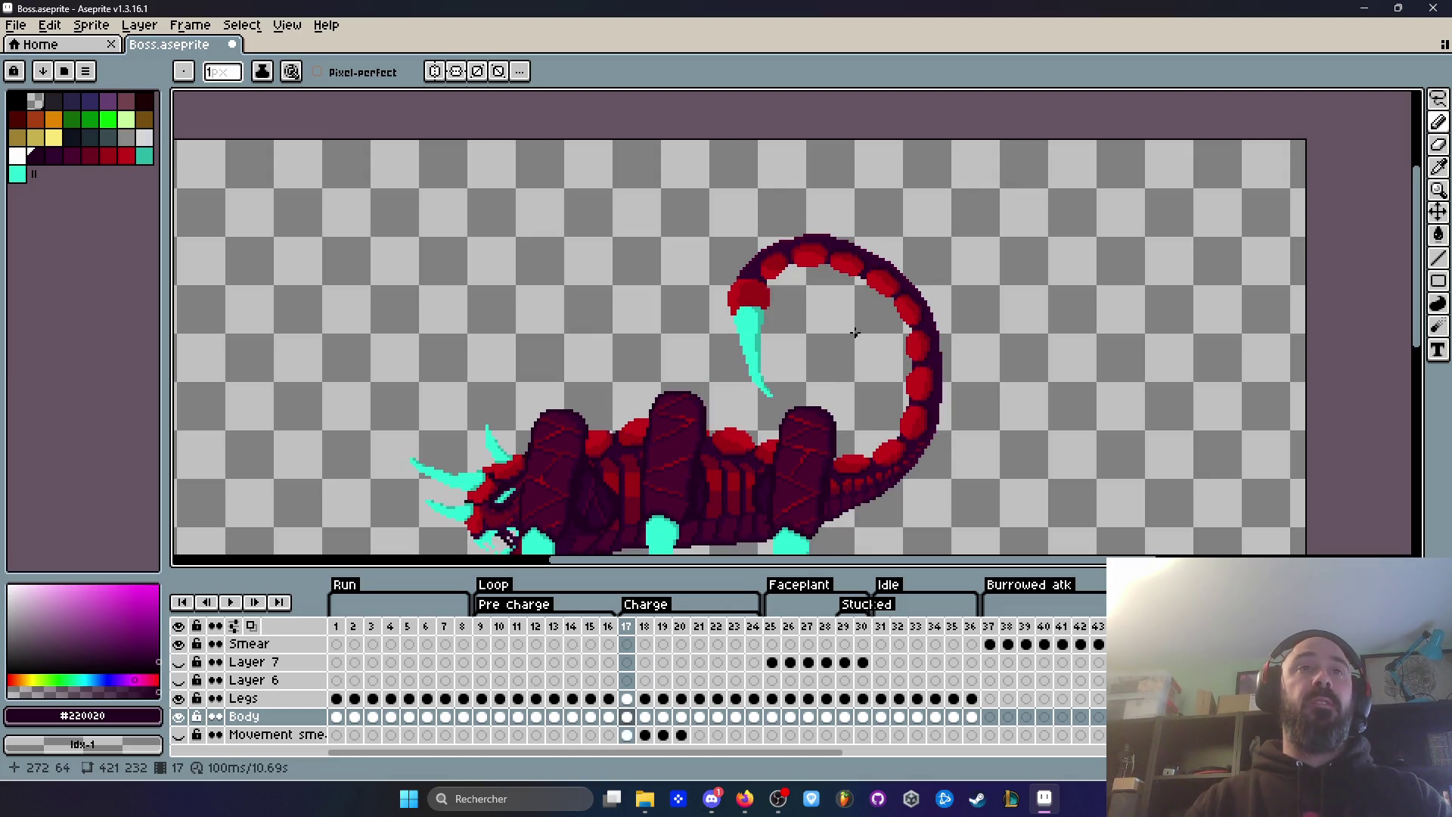
{"action": "scroll", "coordinate": [854, 302], "scroll_direction": "up", "scroll_amount": 2}
{"action": "scroll", "coordinate": [844, 358], "scroll_direction": "up", "scroll_amount": 3}
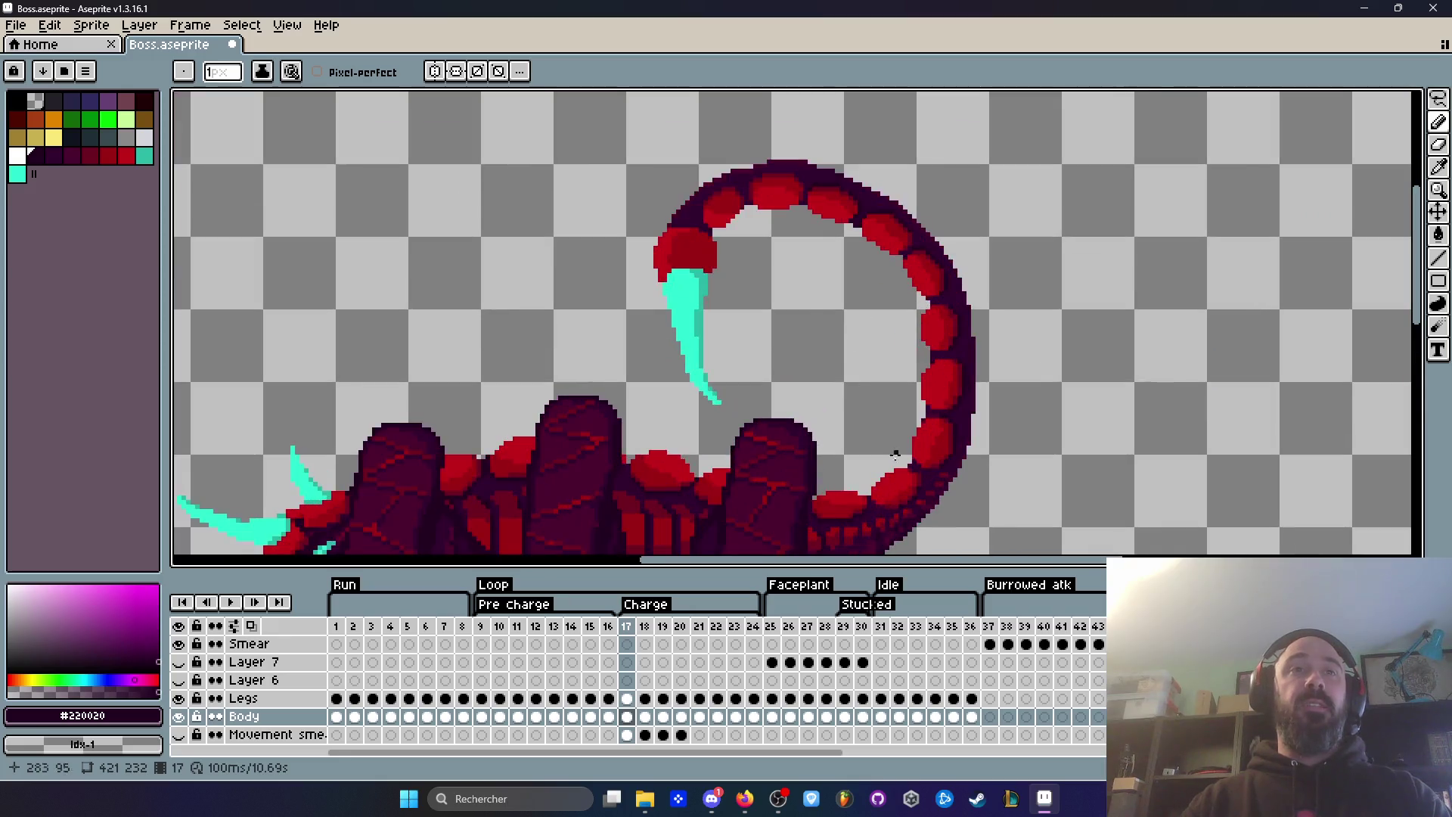
{"action": "key", "text": "space"}
{"action": "left_click_drag", "start_coordinate": [906, 513], "coordinate": [859, 317]}
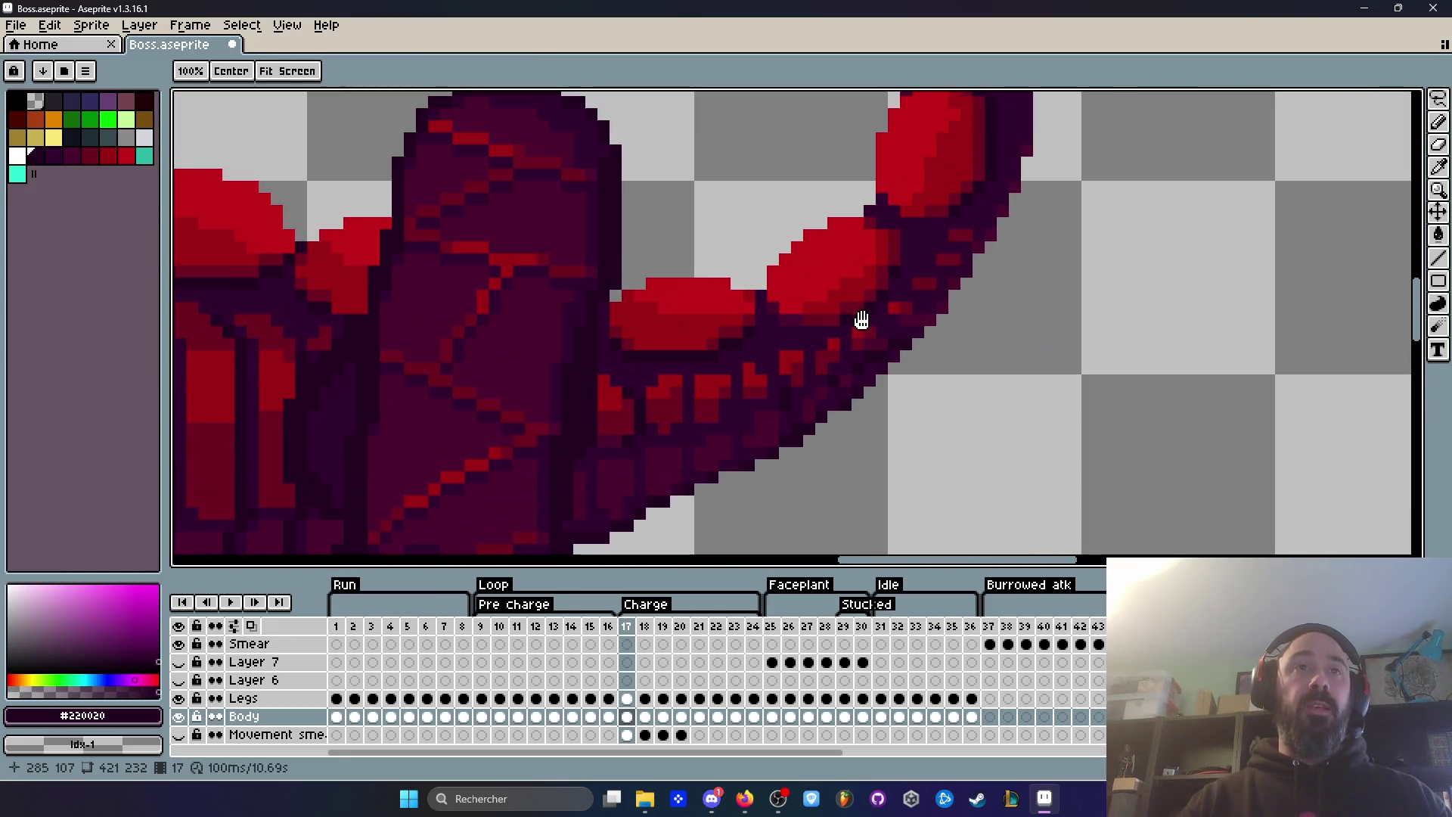
{"action": "scroll", "coordinate": [817, 315], "scroll_direction": "up", "scroll_amount": 2}
{"action": "key", "text": "comma"}
{"action": "key", "text": "period"}
{"action": "key", "text": "period"}
{"action": "key", "text": "comma"}
{"action": "key", "text": "comma"}
{"action": "key", "text": "period"}
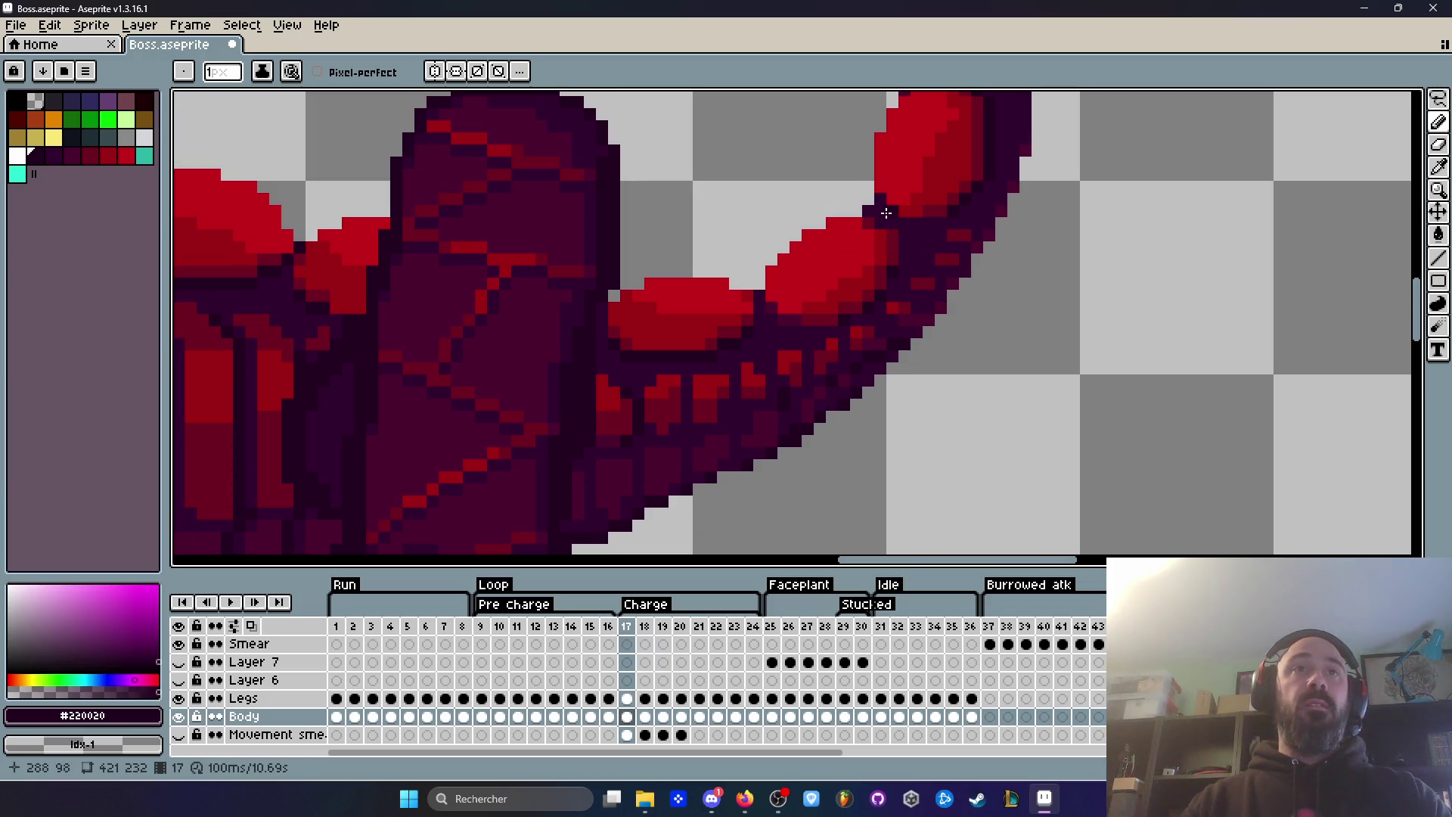
{"action": "scroll", "coordinate": [886, 213], "scroll_direction": "up", "scroll_amount": 3}
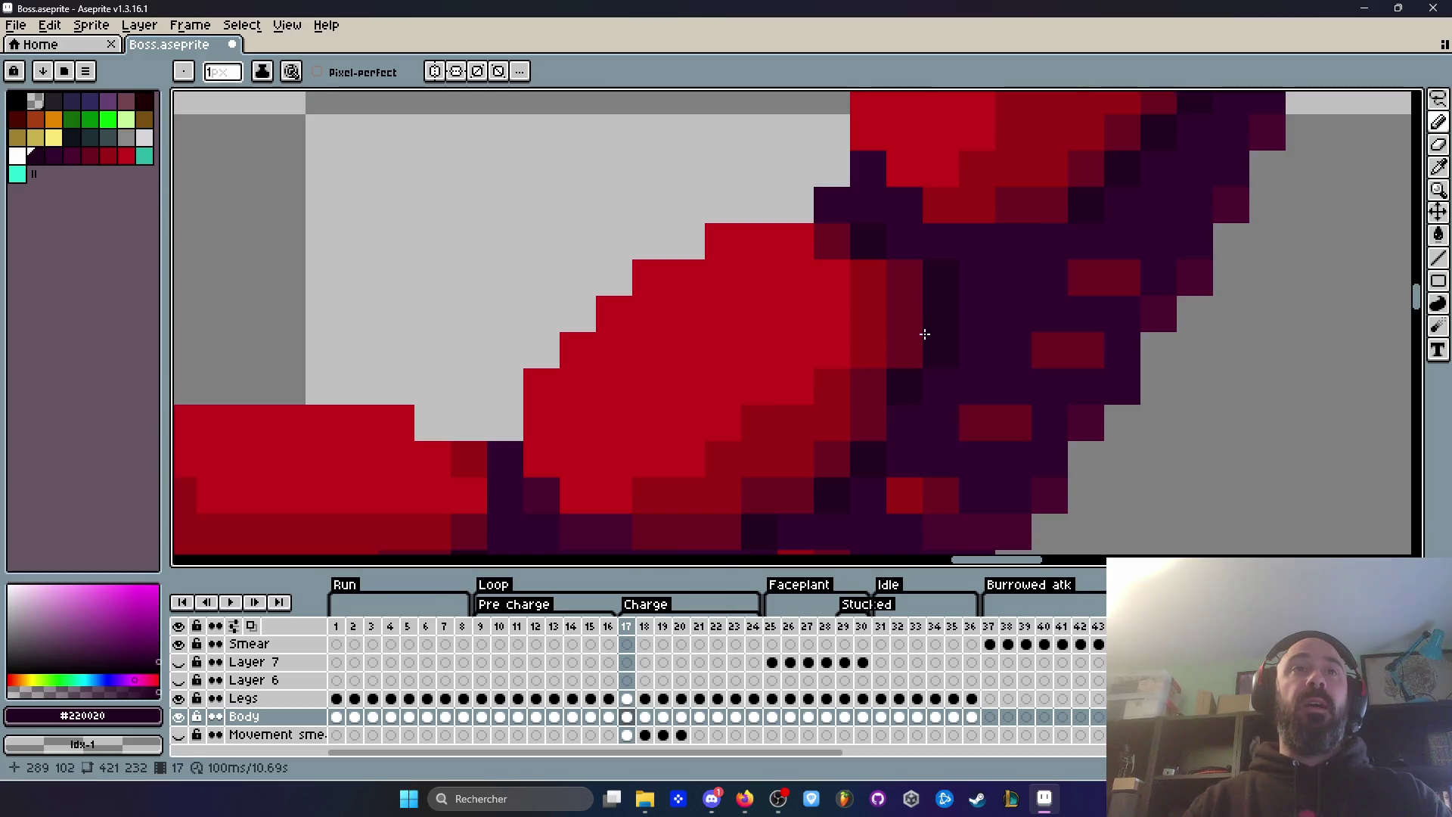
{"action": "scroll", "coordinate": [930, 295], "scroll_direction": "down", "scroll_amount": 1}
{"action": "key", "text": "period"}
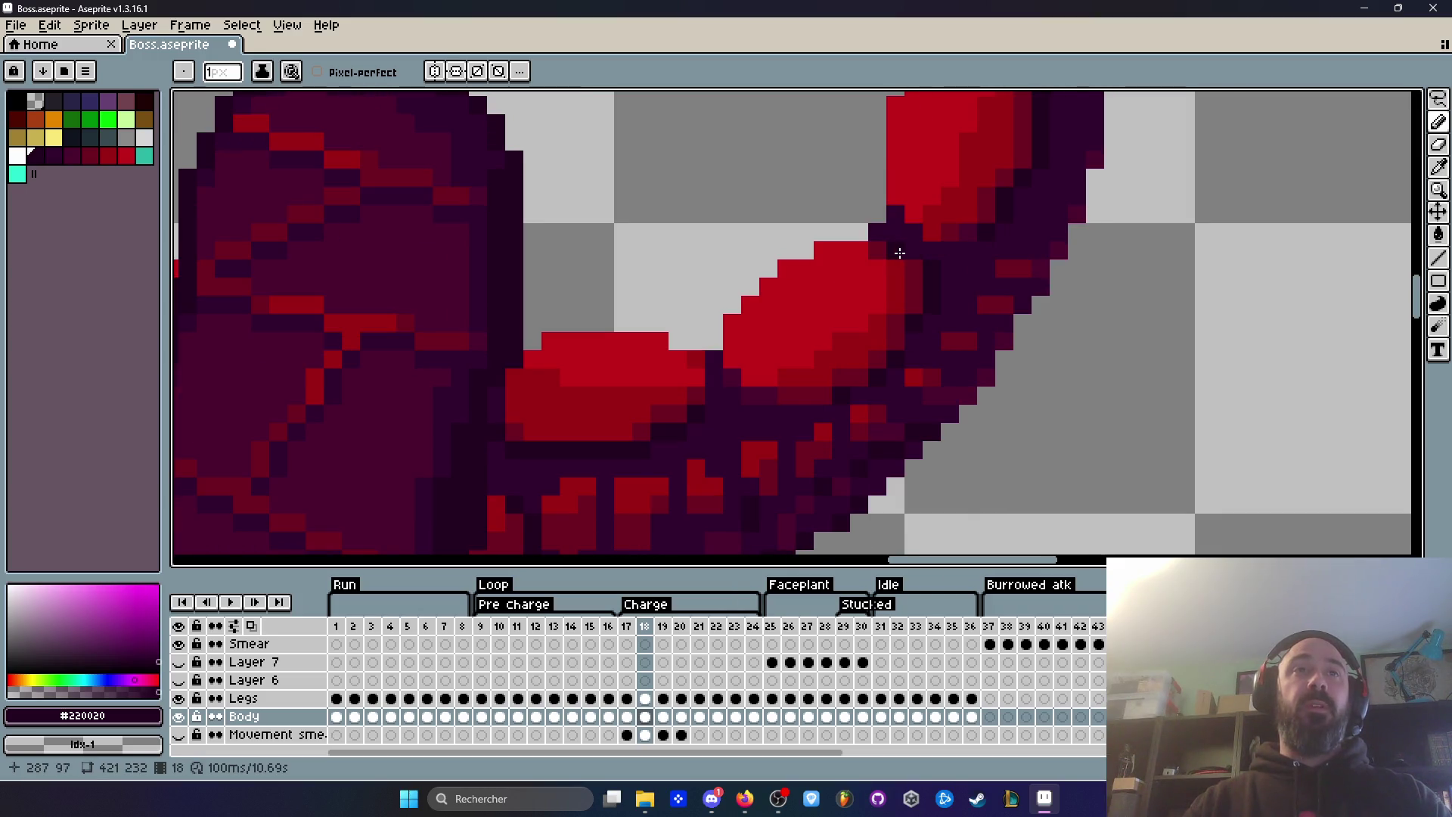
{"action": "scroll", "coordinate": [900, 254], "scroll_direction": "down", "scroll_amount": 3}
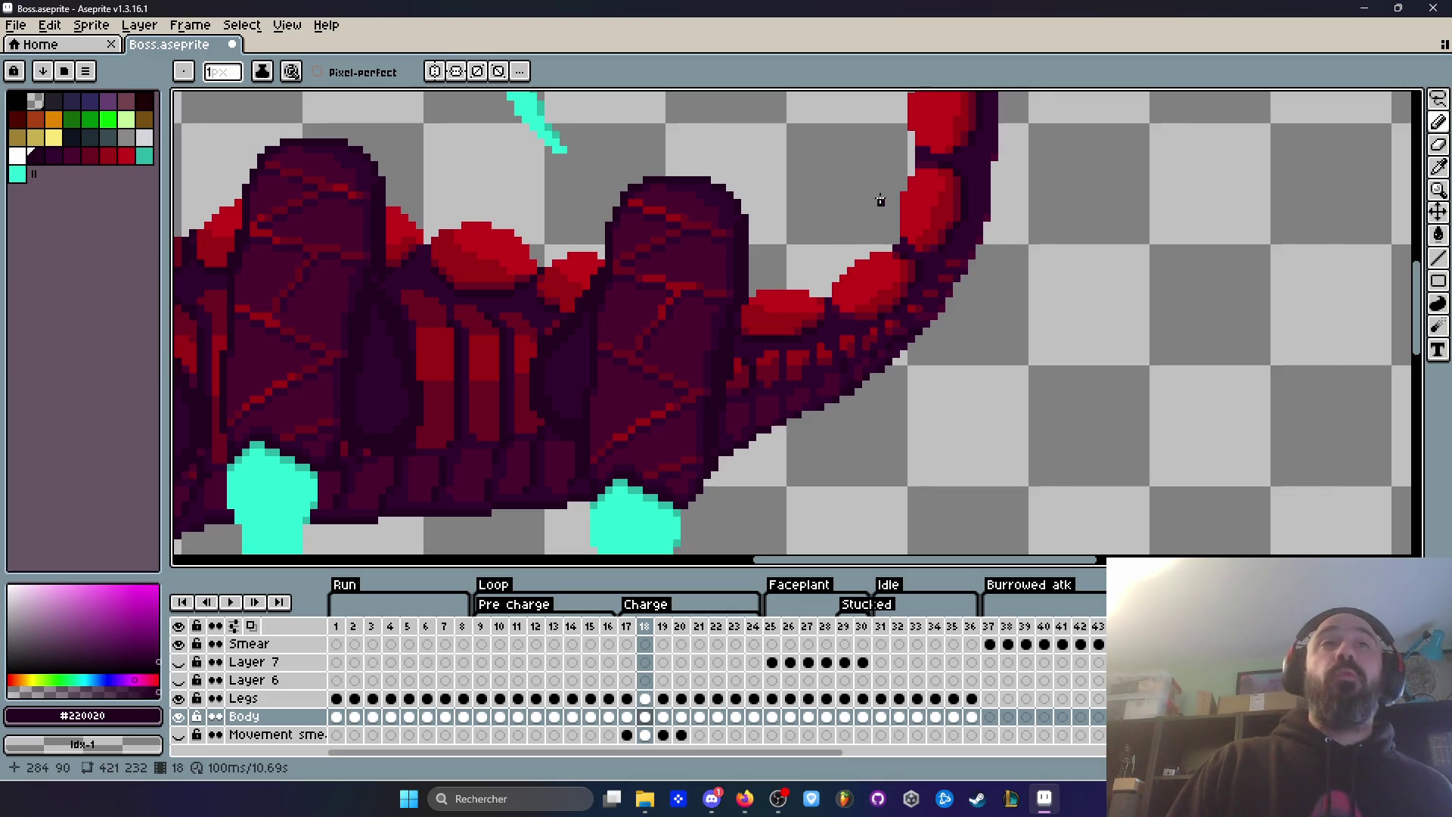
{"action": "scroll", "coordinate": [890, 264], "scroll_direction": "up", "scroll_amount": 2}
{"action": "key", "text": "comma"}
{"action": "key", "text": "period"}
{"action": "key", "text": "period"}
{"action": "key", "text": "comma"}
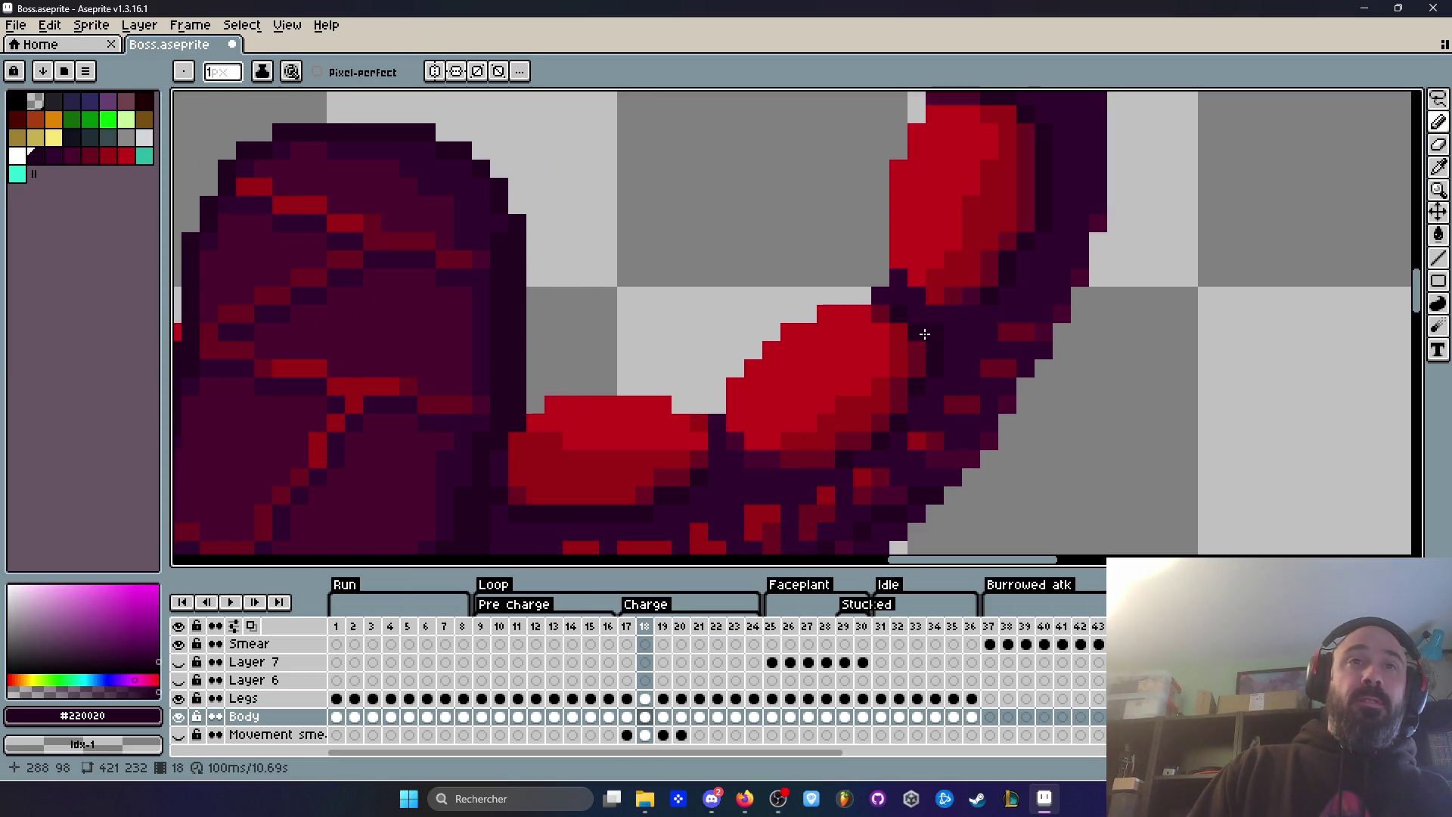
{"action": "key", "text": "period"}
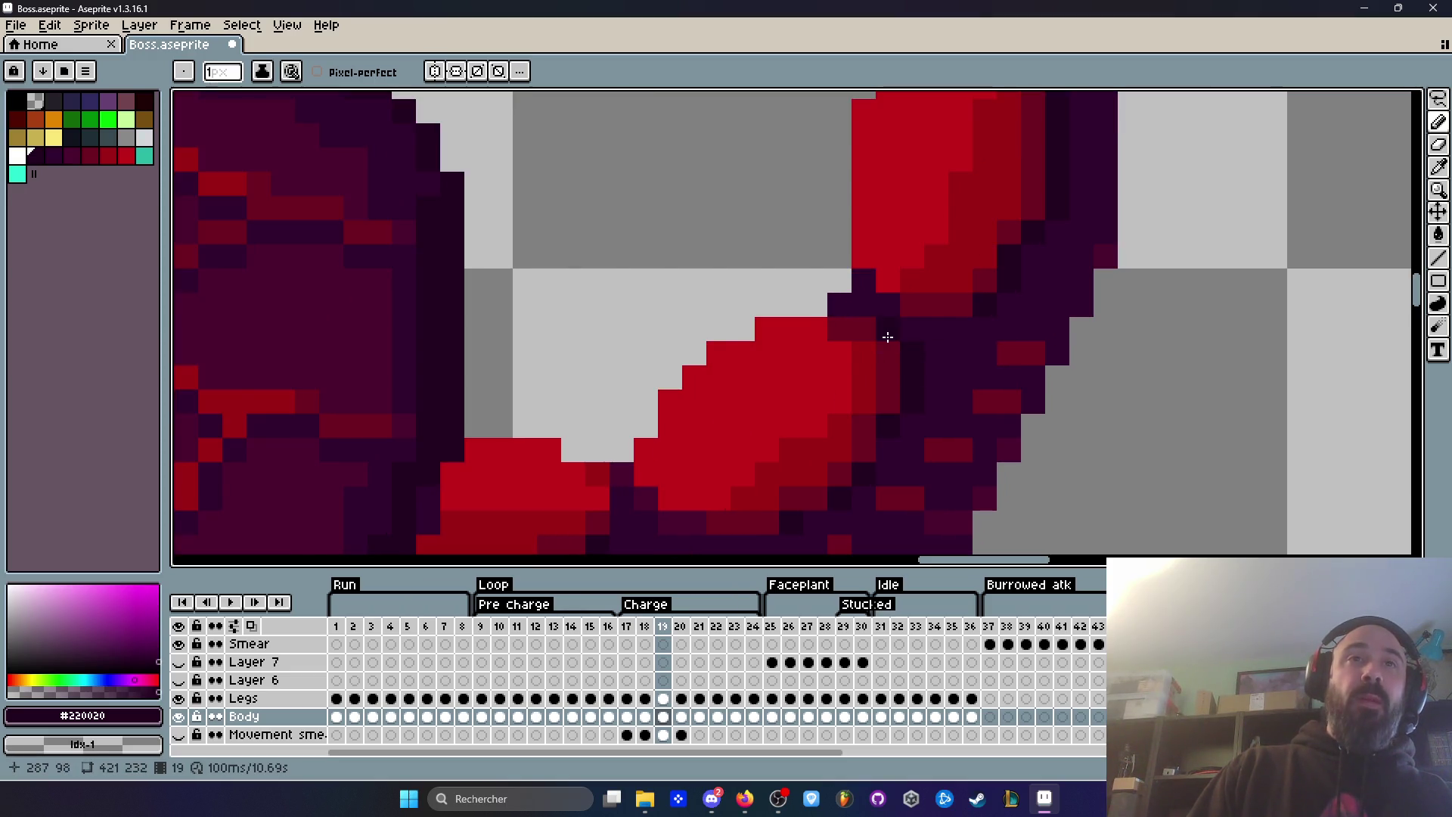
{"action": "scroll", "coordinate": [892, 338], "scroll_direction": "down", "scroll_amount": 1}
{"action": "key", "text": "comma"}
{"action": "key", "text": "period"}
{"action": "key", "text": "comma"}
{"action": "key", "text": "period"}
{"action": "key", "text": "comma"}
{"action": "scroll", "coordinate": [960, 353], "scroll_direction": "down", "scroll_amount": 1}
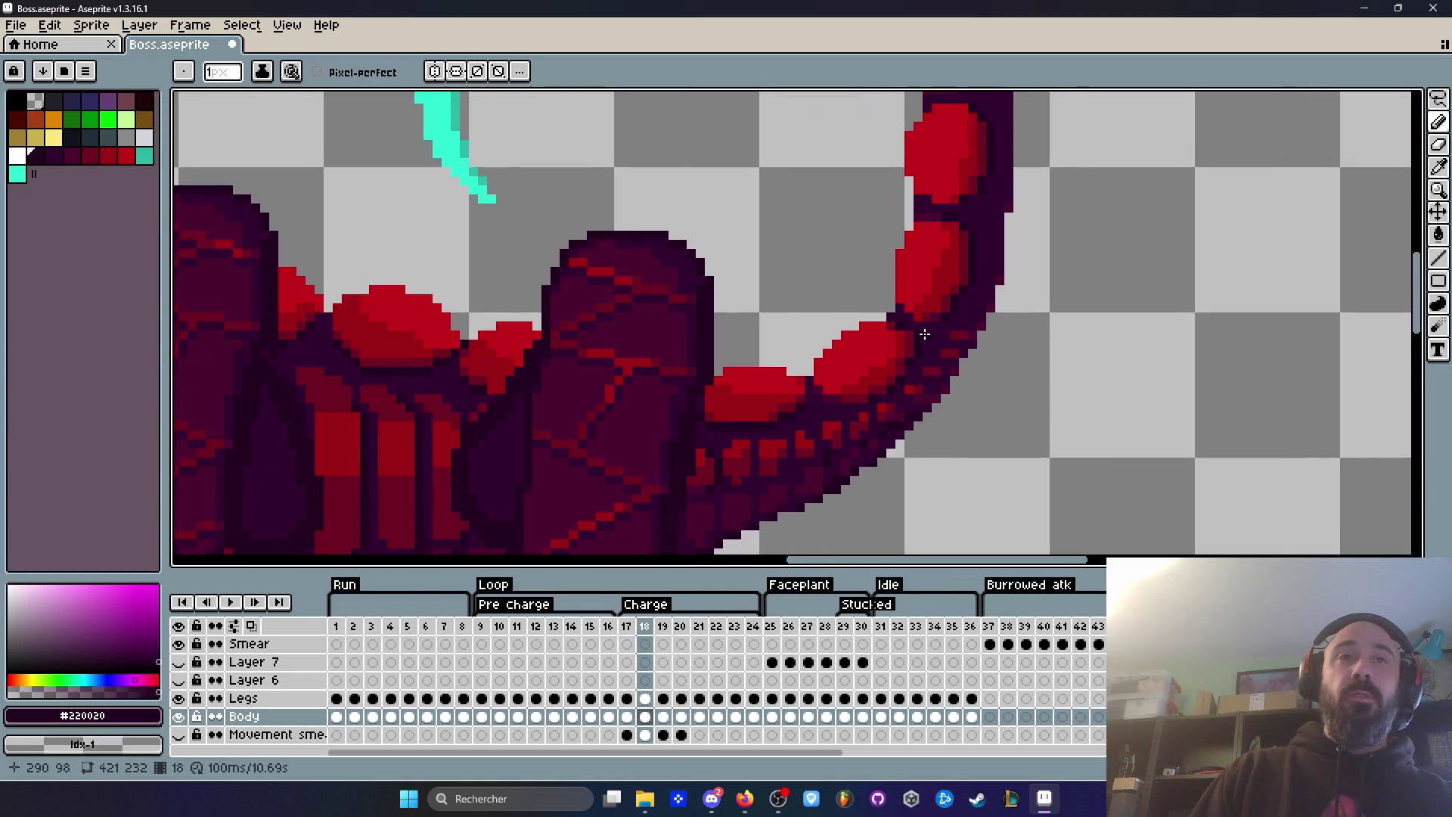
{"action": "scroll", "coordinate": [954, 344], "scroll_direction": "up", "scroll_amount": 1}
{"action": "key", "text": "period"}
{"action": "key", "text": "comma"}
{"action": "scroll", "coordinate": [950, 338], "scroll_direction": "down", "scroll_amount": 1}
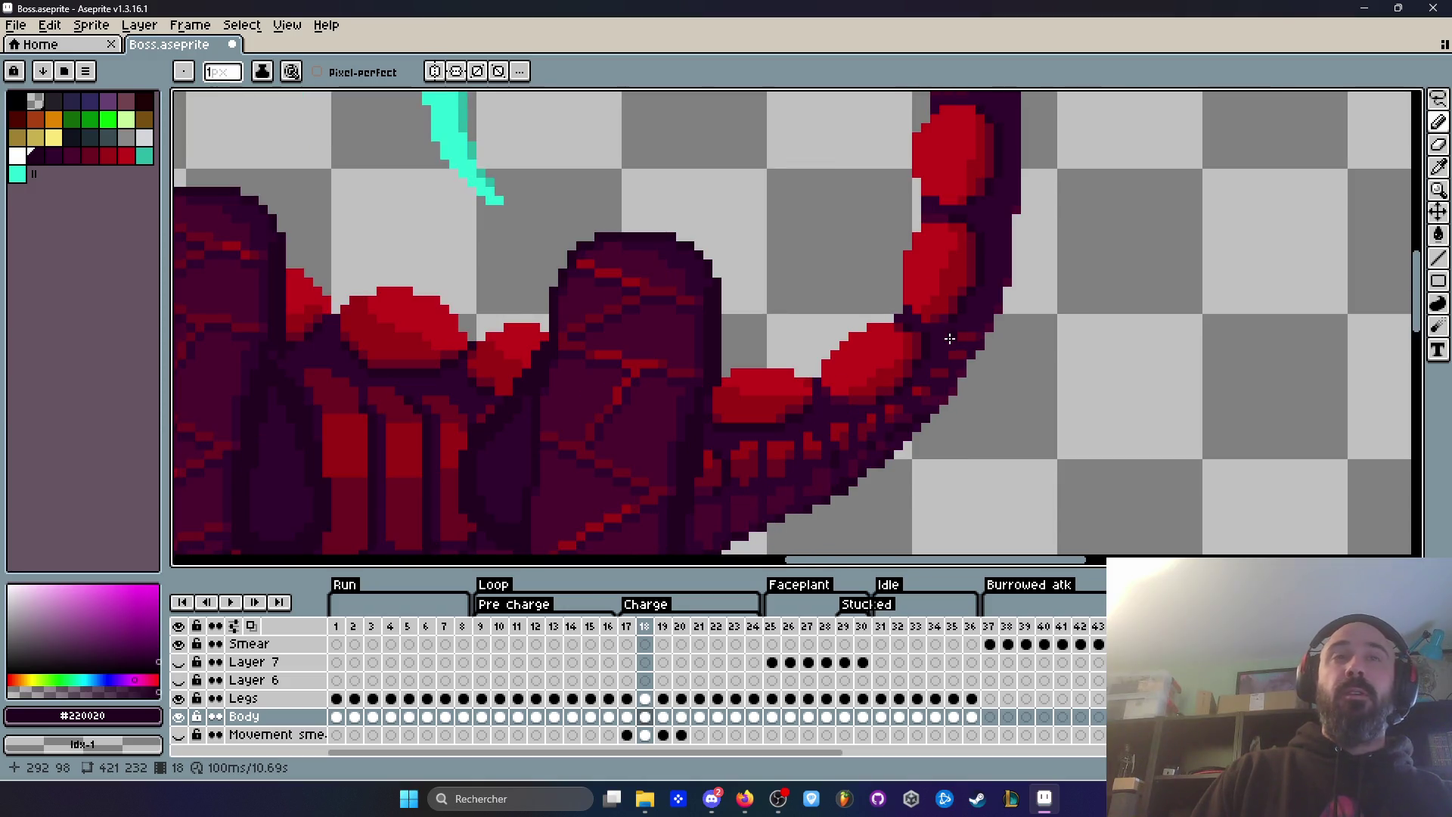
{"action": "scroll", "coordinate": [950, 338], "scroll_direction": "down", "scroll_amount": 1}
{"action": "scroll", "coordinate": [953, 267], "scroll_direction": "up", "scroll_amount": 2}
{"action": "key", "text": "comma"}
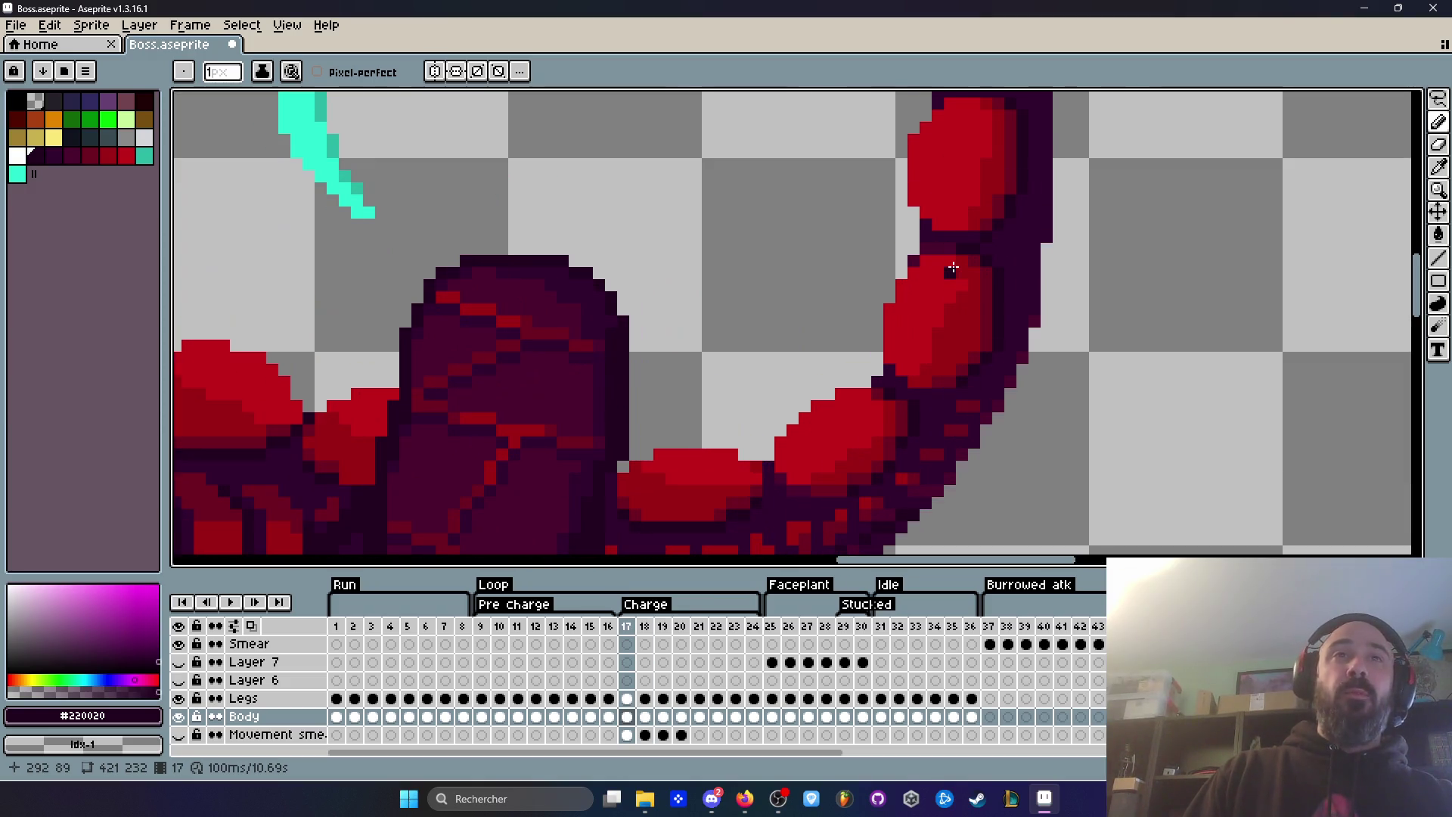
{"action": "scroll", "coordinate": [952, 266], "scroll_direction": "down", "scroll_amount": 1}
{"action": "key", "text": "period"}
{"action": "key", "text": "comma"}
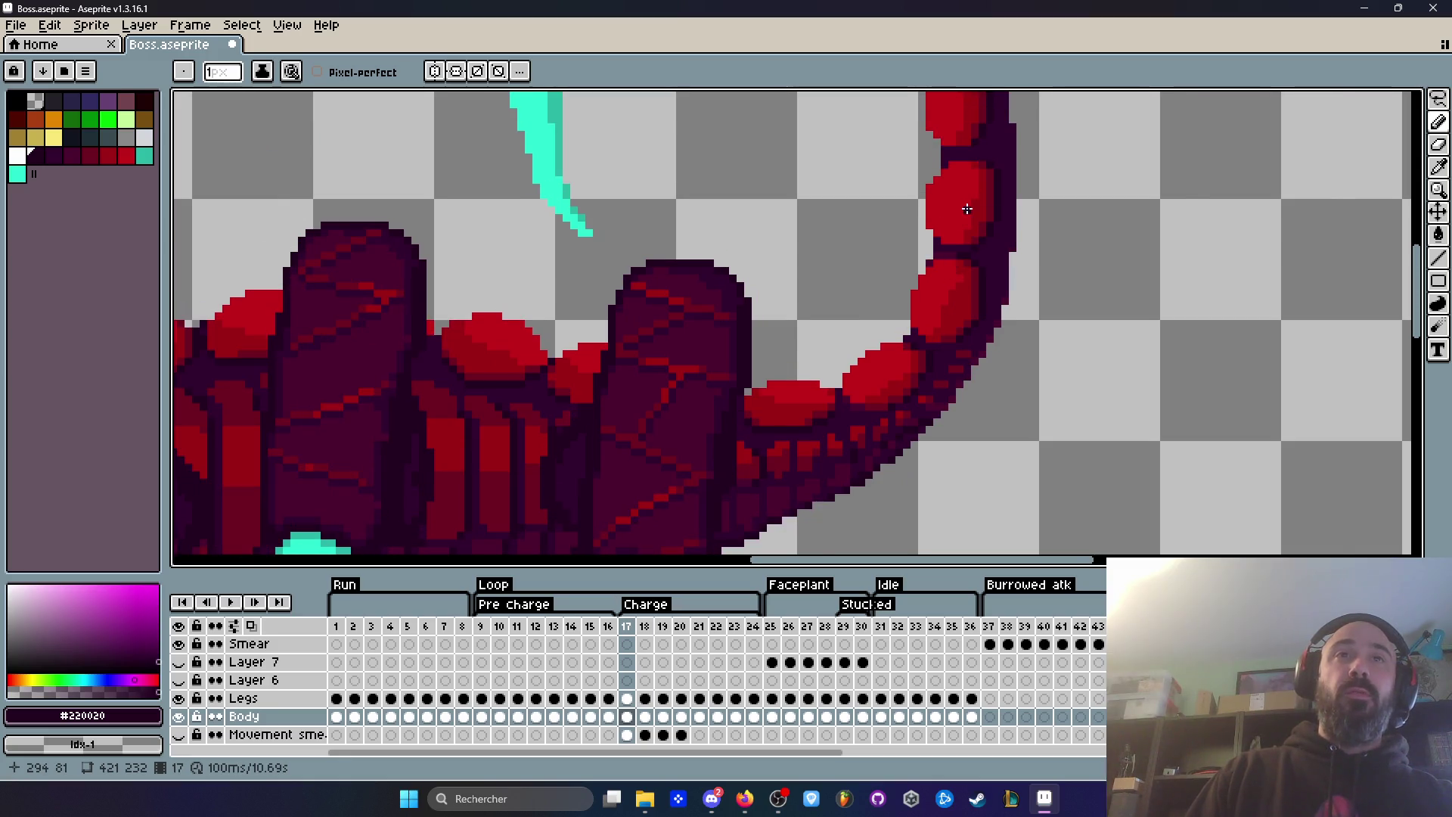
{"action": "scroll", "coordinate": [968, 209], "scroll_direction": "down", "scroll_amount": 2}
{"action": "scroll", "coordinate": [936, 282], "scroll_direction": "up", "scroll_amount": 2}
{"action": "key", "text": "period"}
{"action": "key", "text": "comma"}
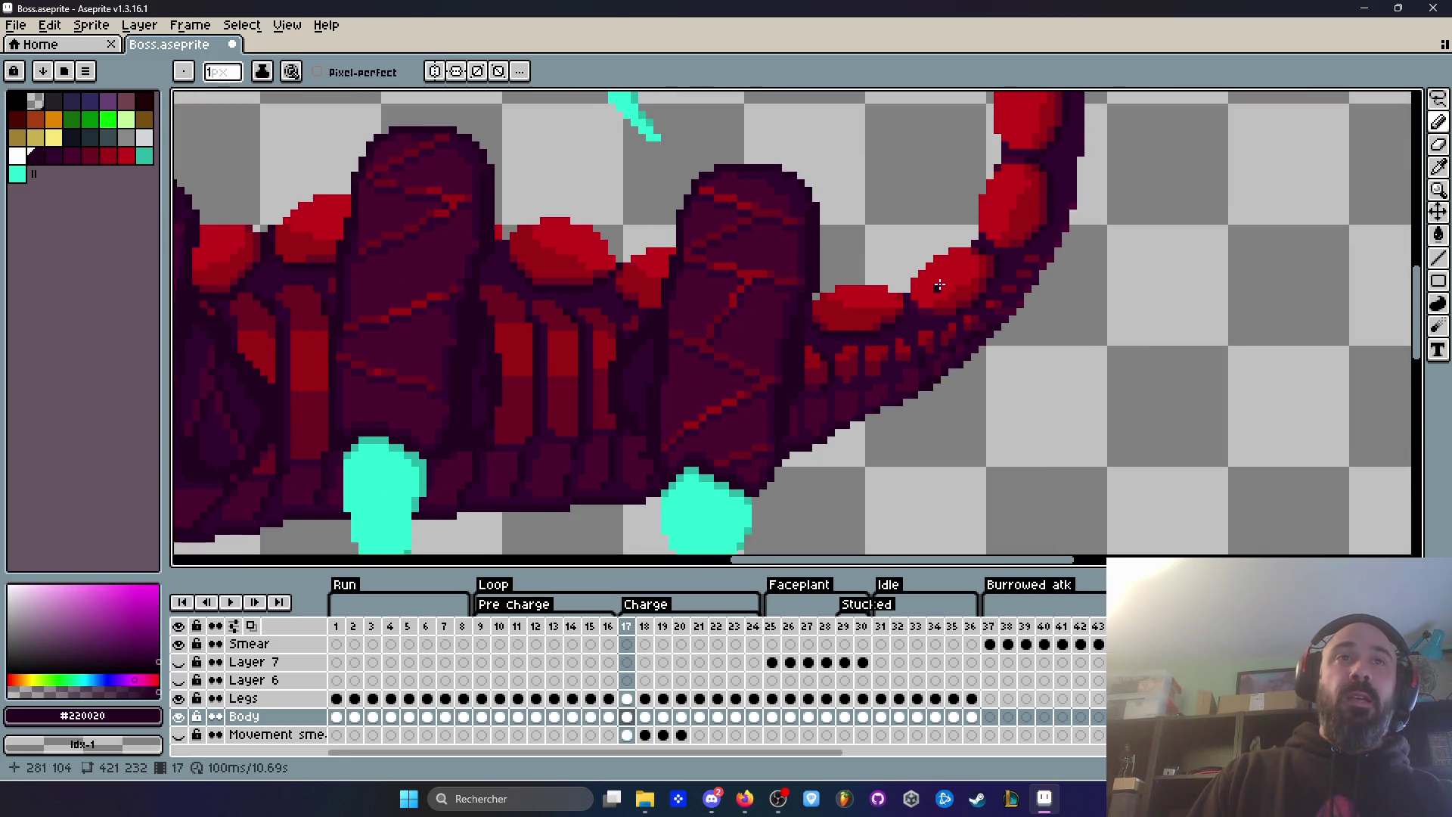
{"action": "key", "text": "period"}
{"action": "key", "text": "comma"}
{"action": "key", "text": "period"}
{"action": "scroll", "coordinate": [937, 282], "scroll_direction": "down", "scroll_amount": 2}
{"action": "scroll", "coordinate": [971, 173], "scroll_direction": "up", "scroll_amount": 2}
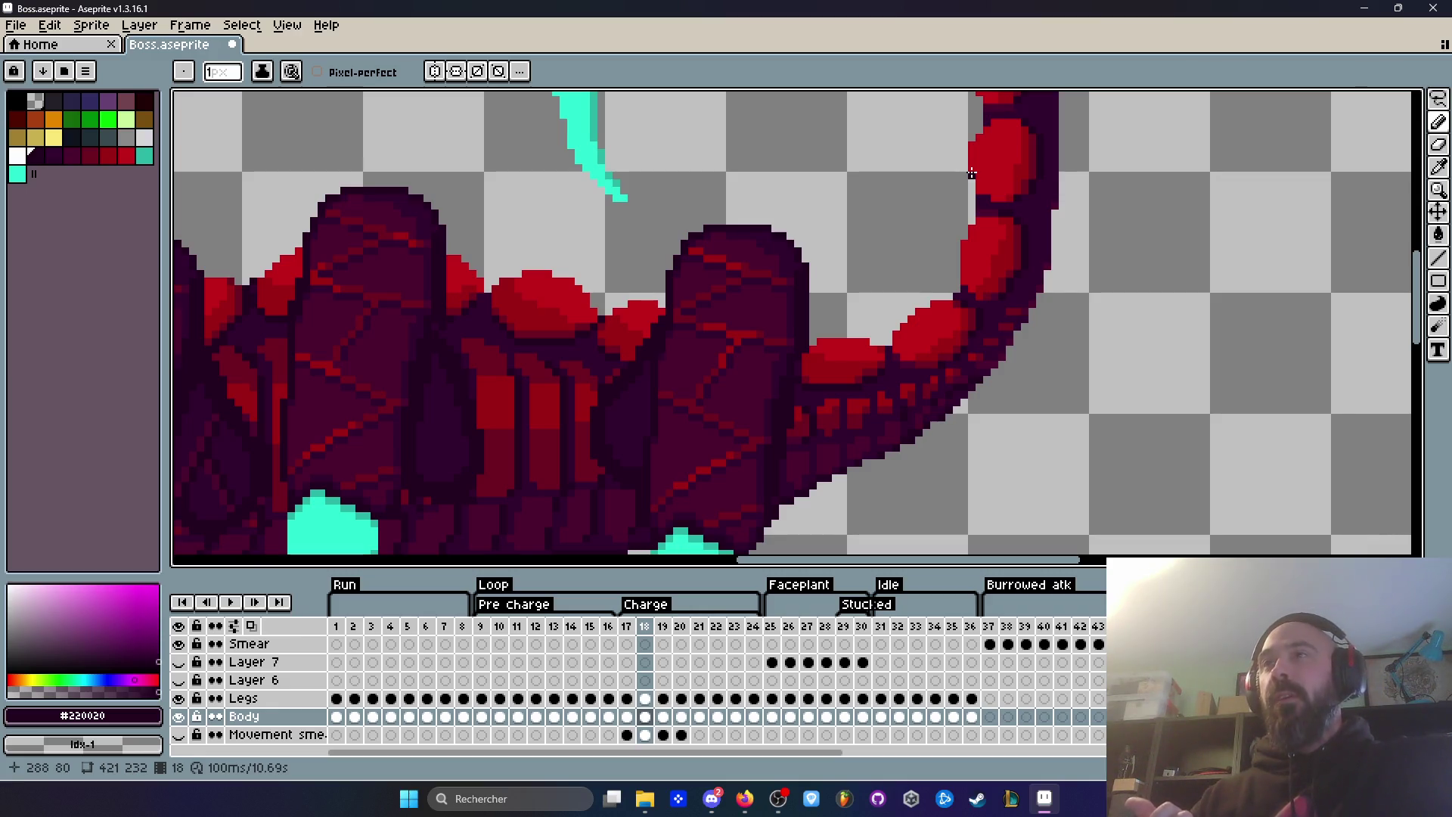
{"action": "scroll", "coordinate": [971, 173], "scroll_direction": "down", "scroll_amount": 4}
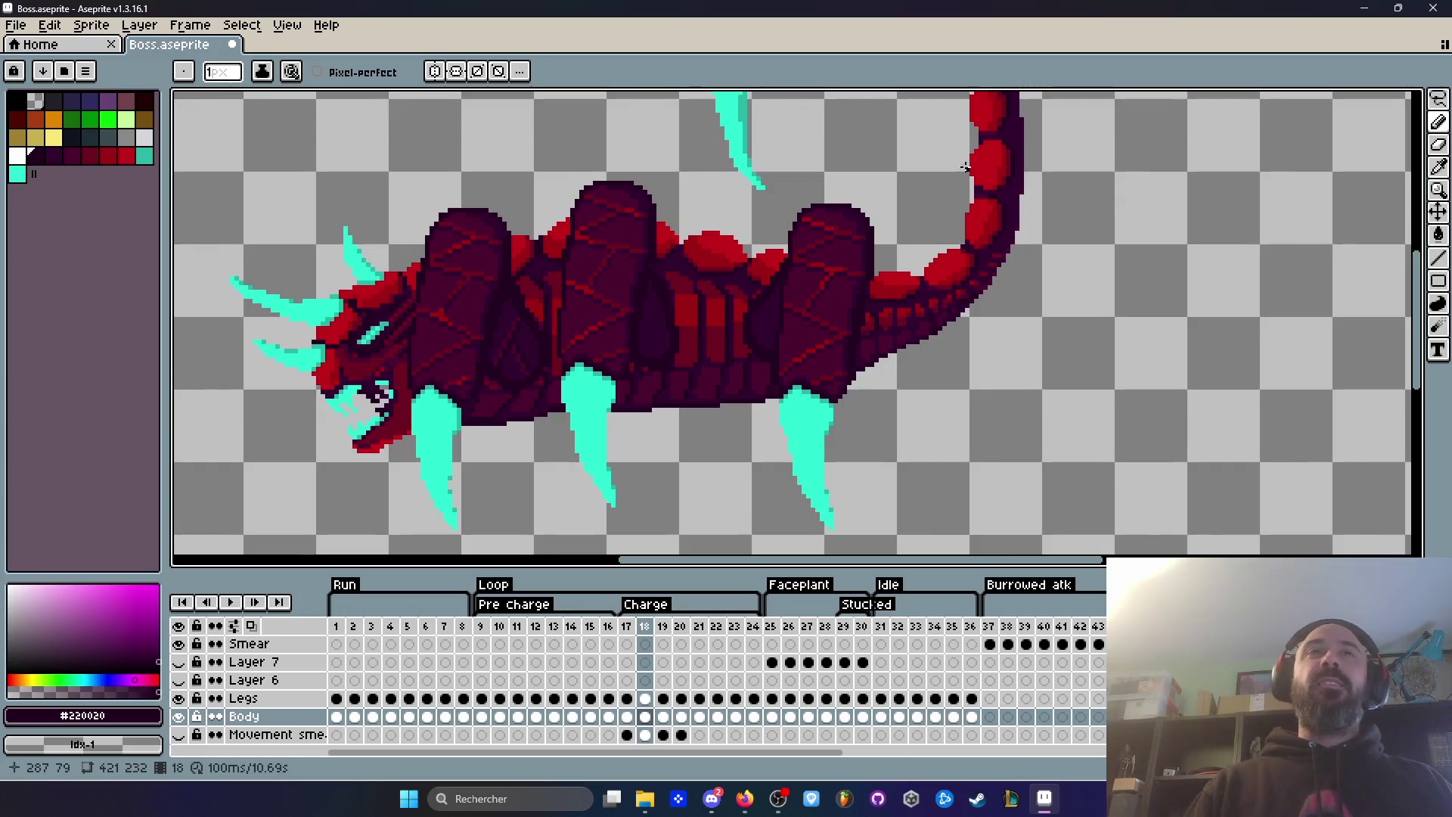
{"action": "scroll", "coordinate": [968, 171], "scroll_direction": "up", "scroll_amount": 3}
{"action": "scroll", "coordinate": [961, 140], "scroll_direction": "up", "scroll_amount": 2}
{"action": "scroll", "coordinate": [983, 302], "scroll_direction": "down", "scroll_amount": 1}
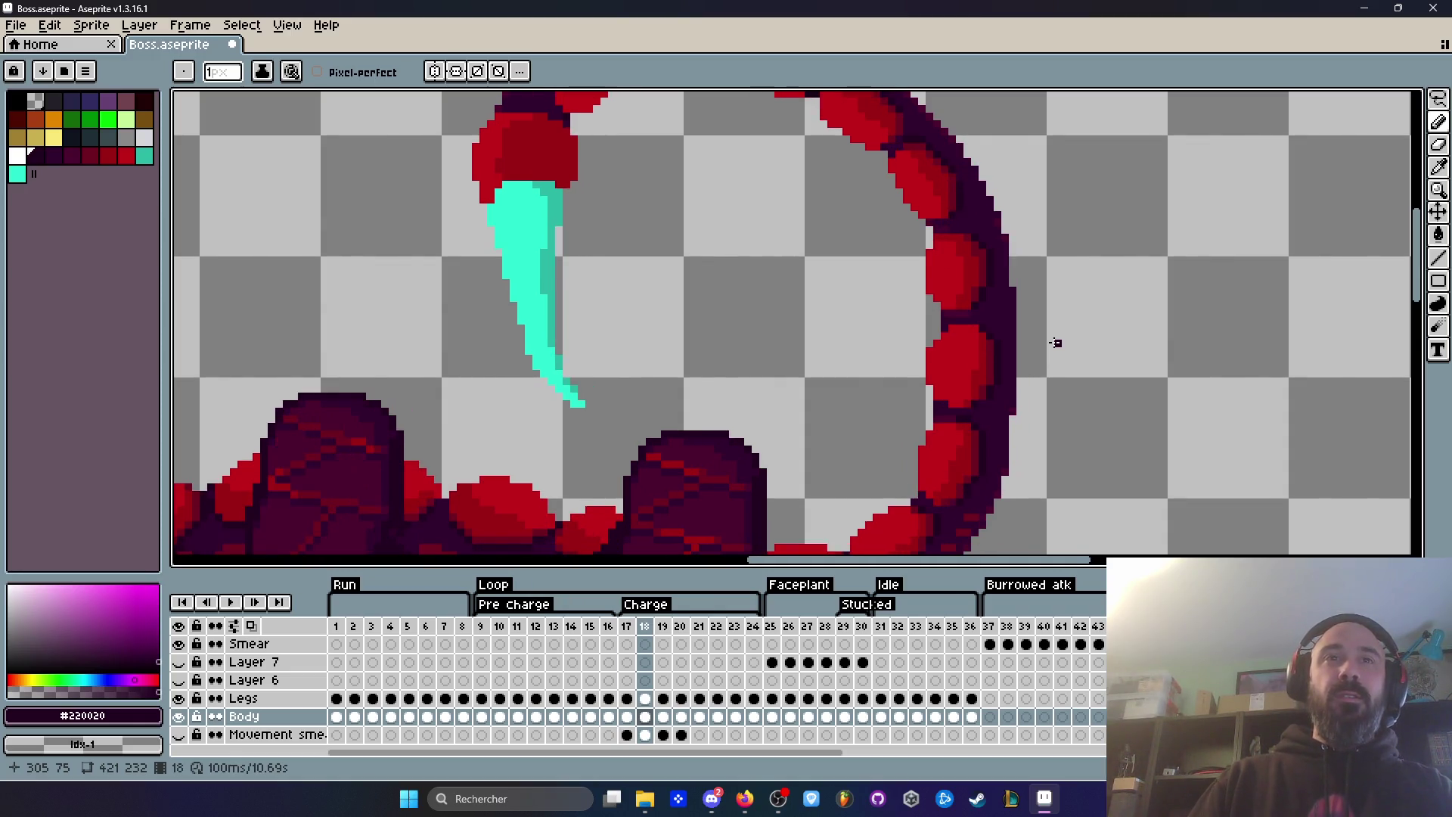
{"action": "scroll", "coordinate": [1020, 416], "scroll_direction": "down", "scroll_amount": 1}
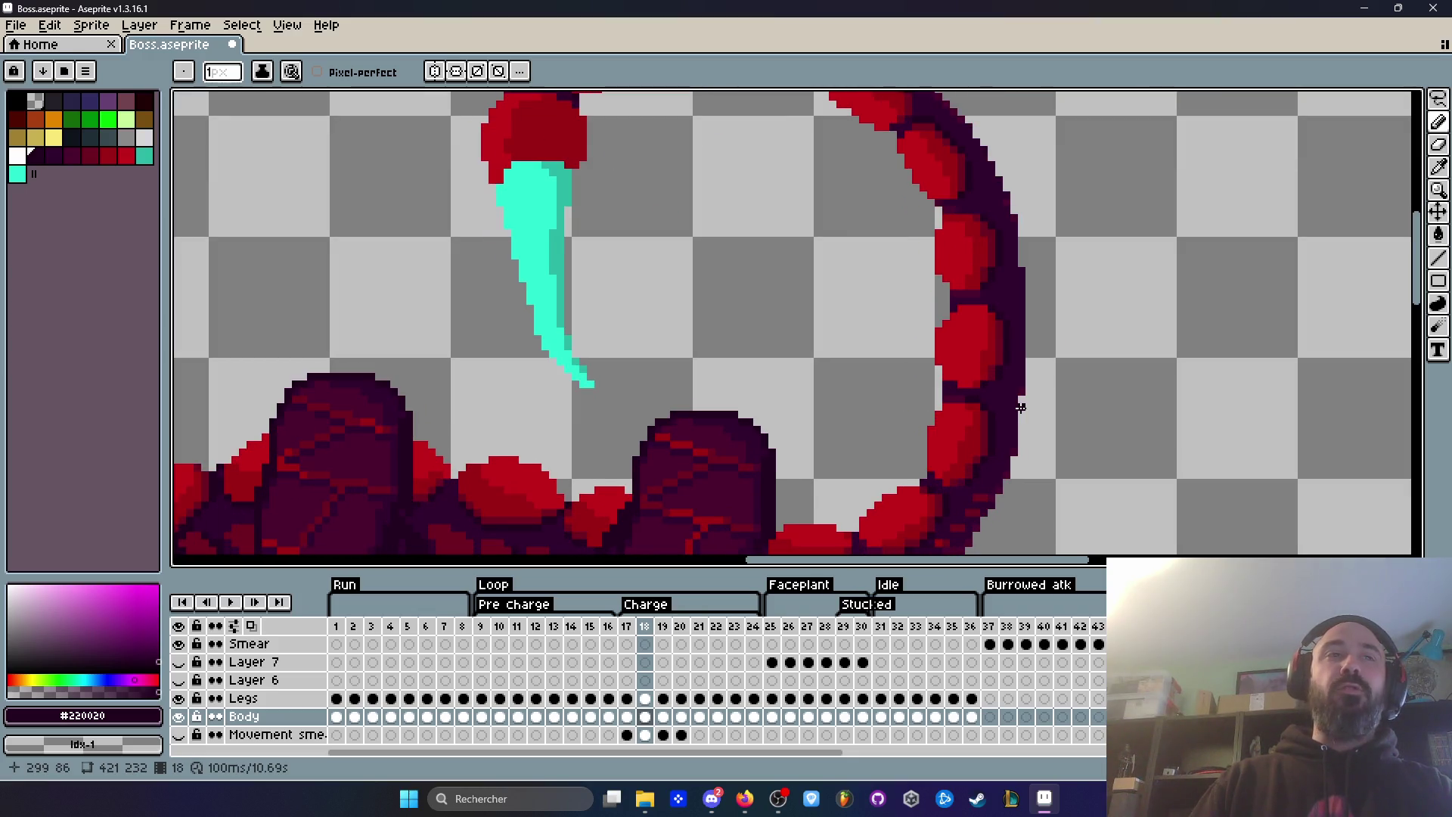
{"action": "key", "text": "Right"}
{"action": "scroll", "coordinate": [1013, 405], "scroll_direction": "up", "scroll_amount": 3}
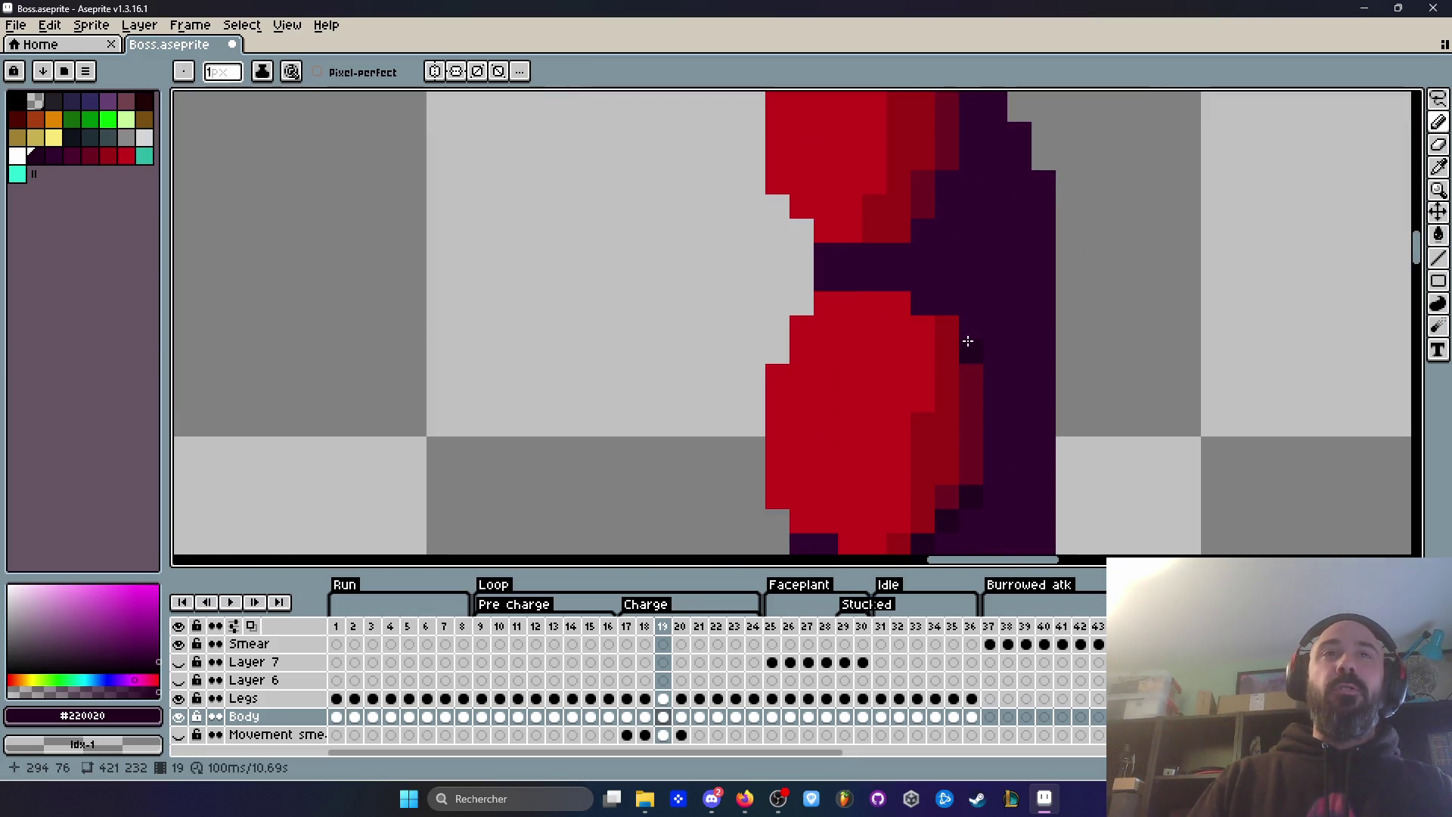
{"action": "scroll", "coordinate": [1069, 360], "scroll_direction": "down", "scroll_amount": 2}
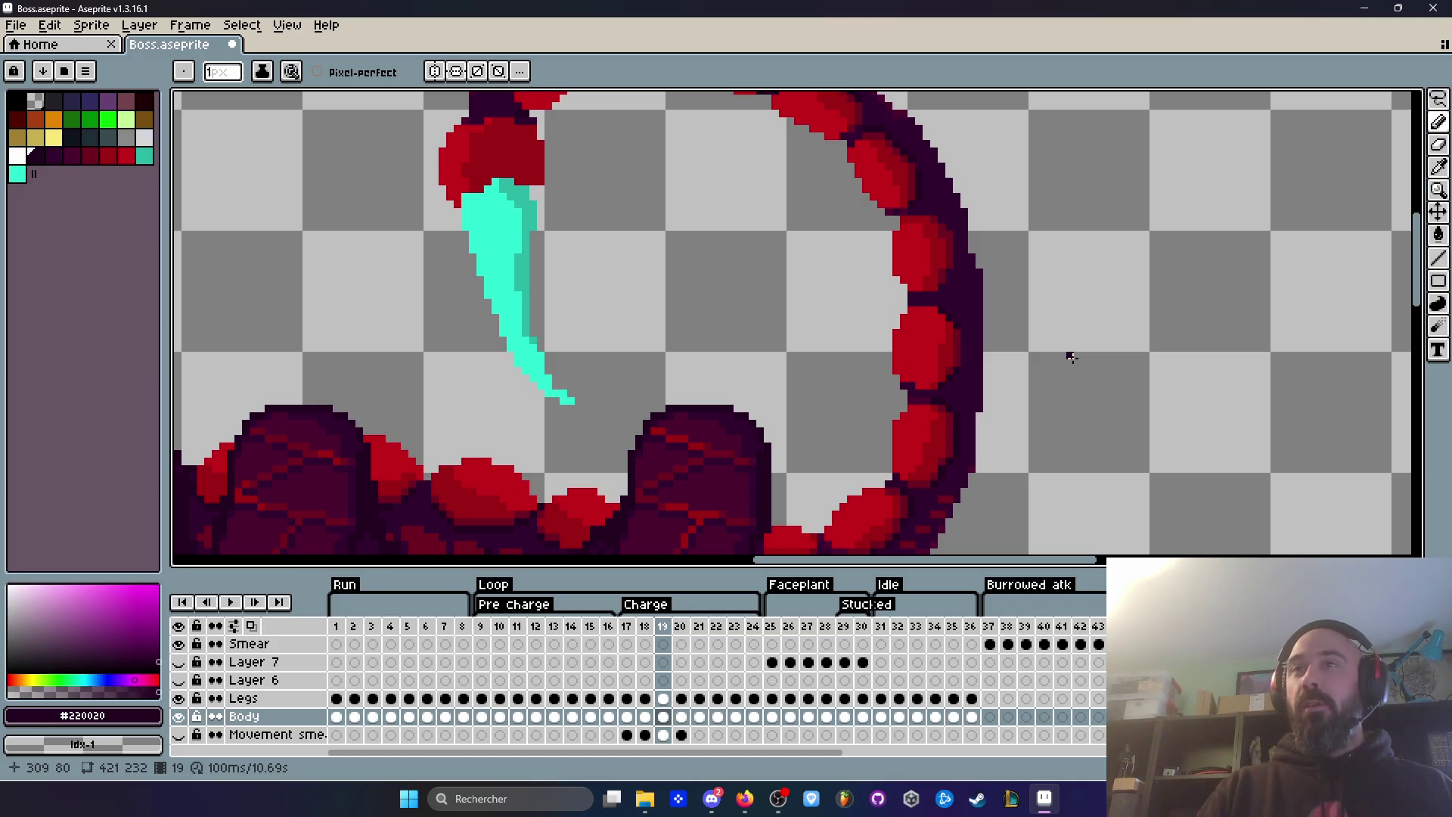
{"action": "scroll", "coordinate": [1070, 357], "scroll_direction": "down", "scroll_amount": 1}
{"action": "scroll", "coordinate": [1054, 341], "scroll_direction": "up", "scroll_amount": 1}
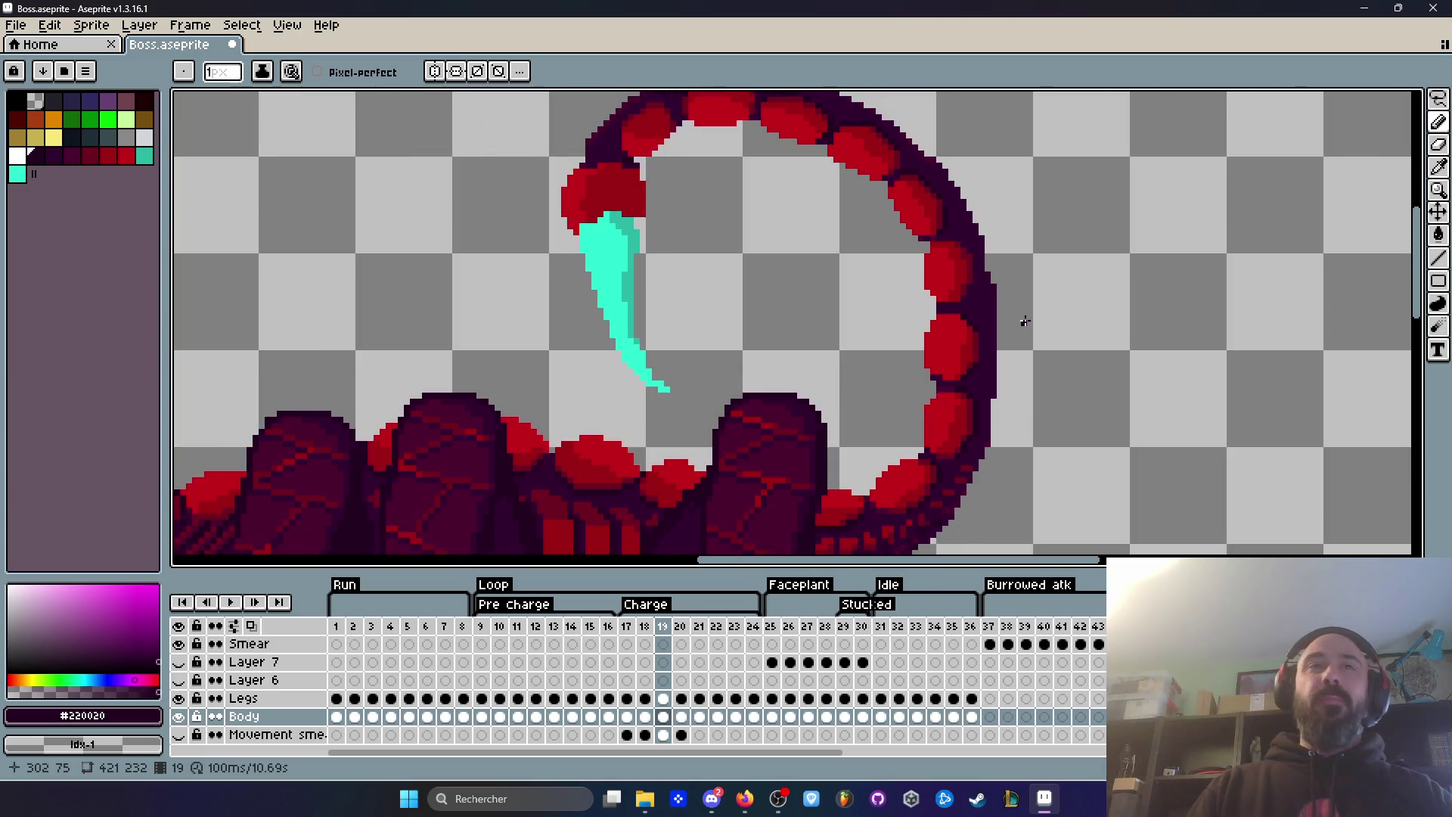
{"action": "scroll", "coordinate": [1038, 330], "scroll_direction": "down", "scroll_amount": 2}
{"action": "key", "text": "comma"}
{"action": "key", "text": "comma"}
{"action": "key", "text": "period"}
{"action": "scroll", "coordinate": [997, 305], "scroll_direction": "up", "scroll_amount": 4}
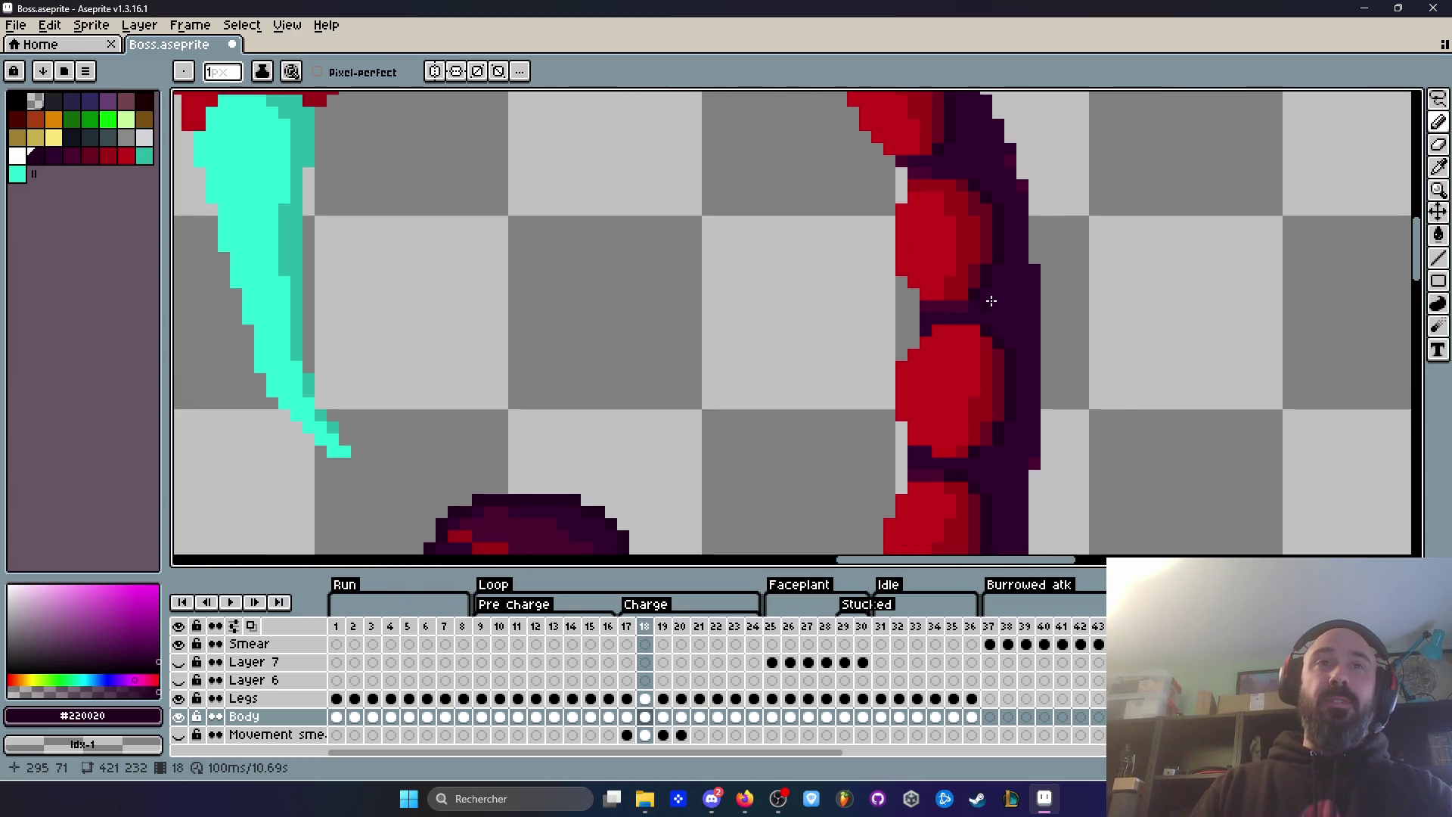
{"action": "key", "text": "i"}
Step: Sample dark maroon #4c002c from the tail joint for the Pencil and inspect frame 19
{"action": "left_click", "coordinate": [927, 304]}
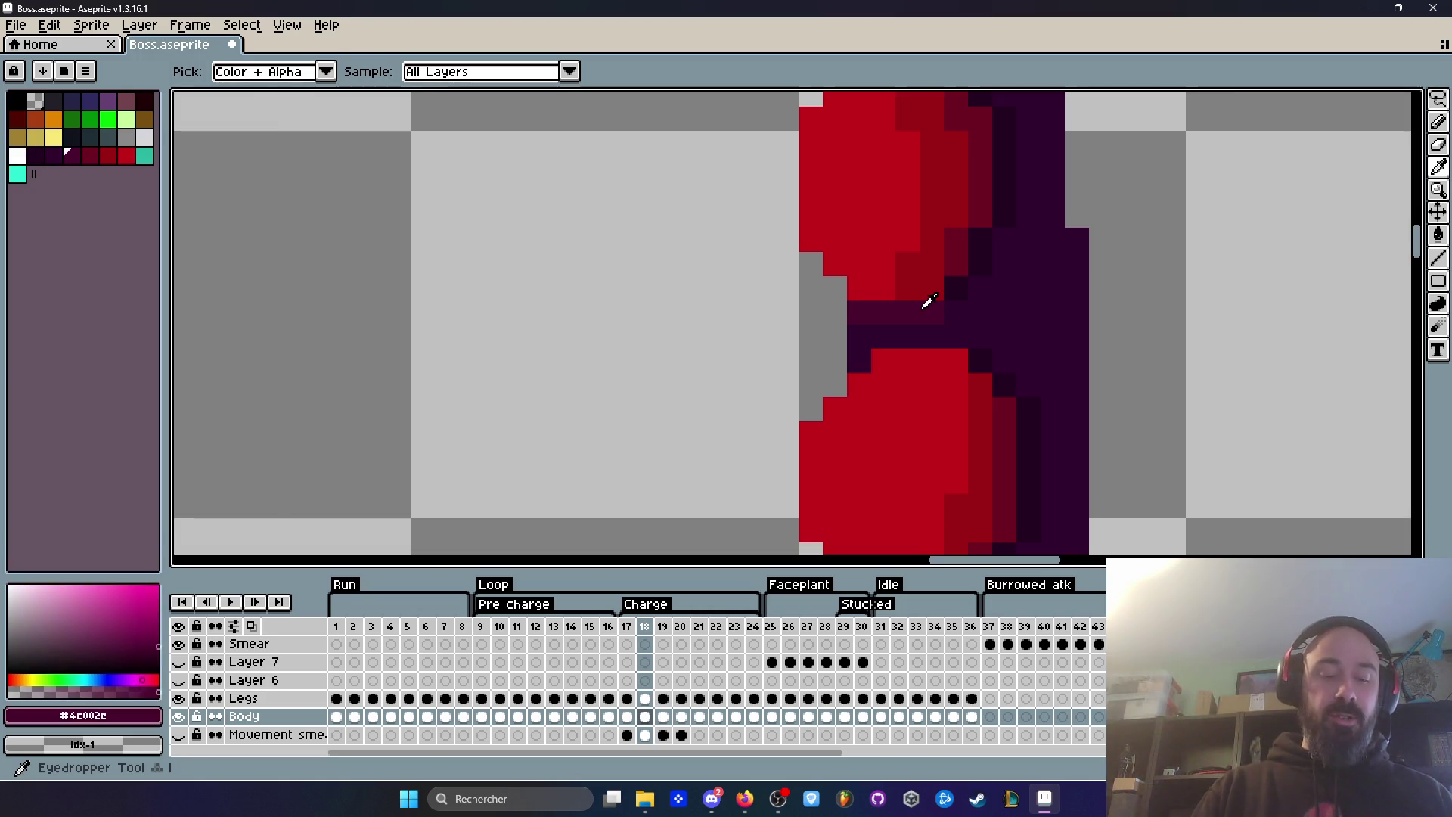
{"action": "scroll", "coordinate": [929, 302], "scroll_direction": "down", "scroll_amount": 3}
{"action": "key", "text": "b"}
{"action": "key", "text": "period"}
{"action": "scroll", "coordinate": [892, 308], "scroll_direction": "up", "scroll_amount": 6}
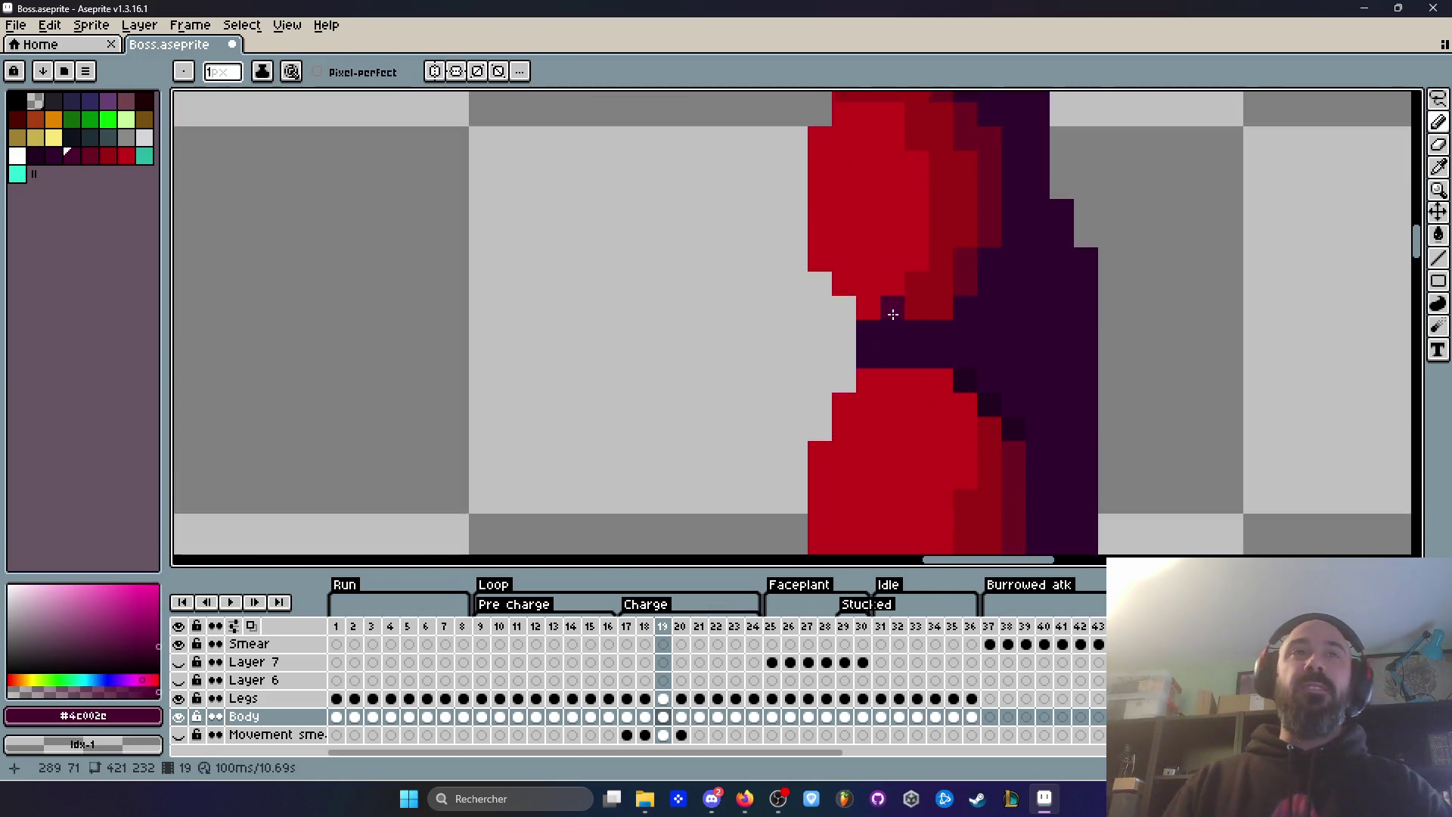
{"action": "scroll", "coordinate": [1017, 375], "scroll_direction": "down", "scroll_amount": 5}
{"action": "scroll", "coordinate": [1017, 375], "scroll_direction": "down", "scroll_amount": 2}
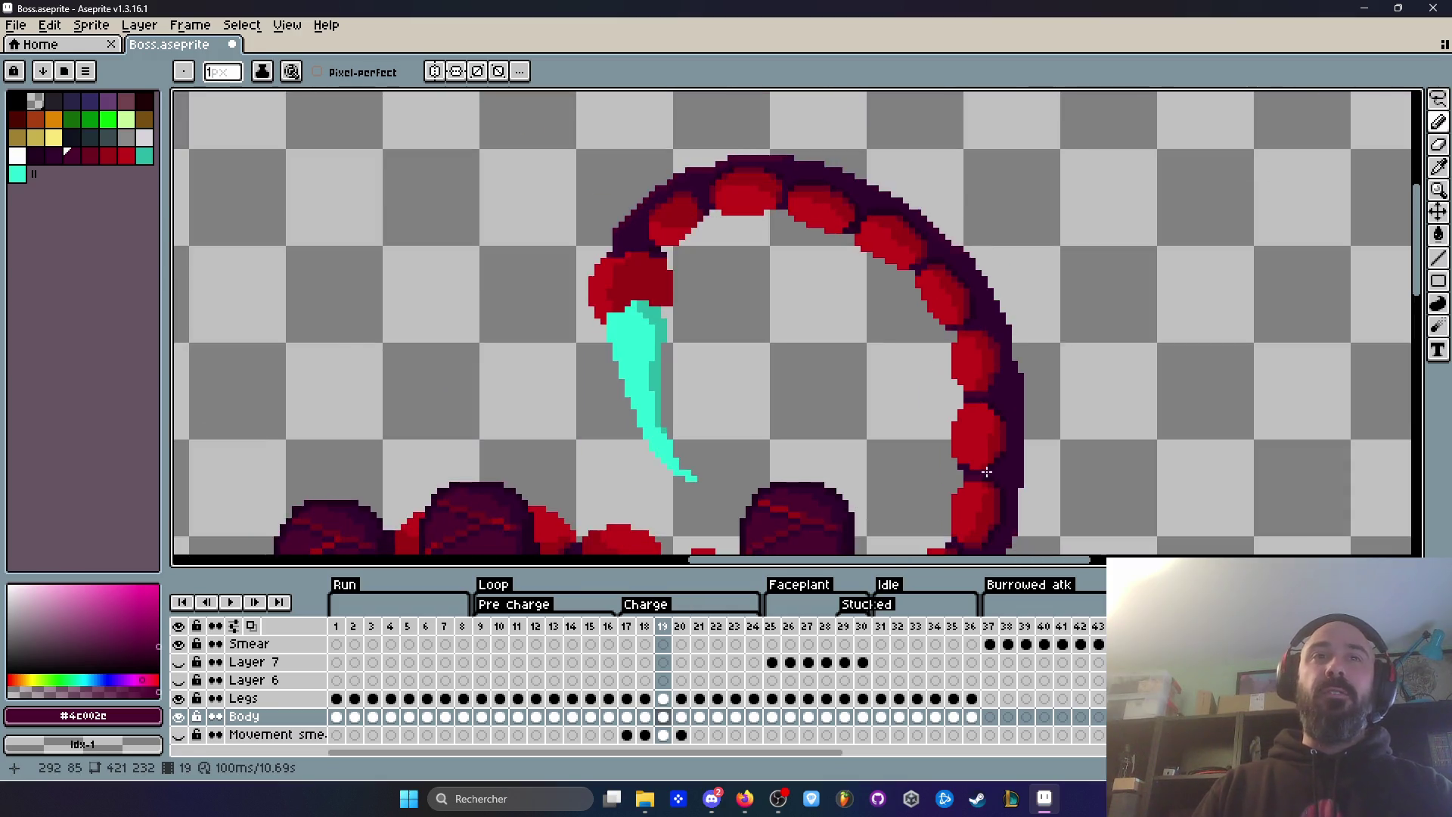
{"action": "scroll", "coordinate": [969, 477], "scroll_direction": "up", "scroll_amount": 4}
{"action": "scroll", "coordinate": [972, 331], "scroll_direction": "up", "scroll_amount": 1}
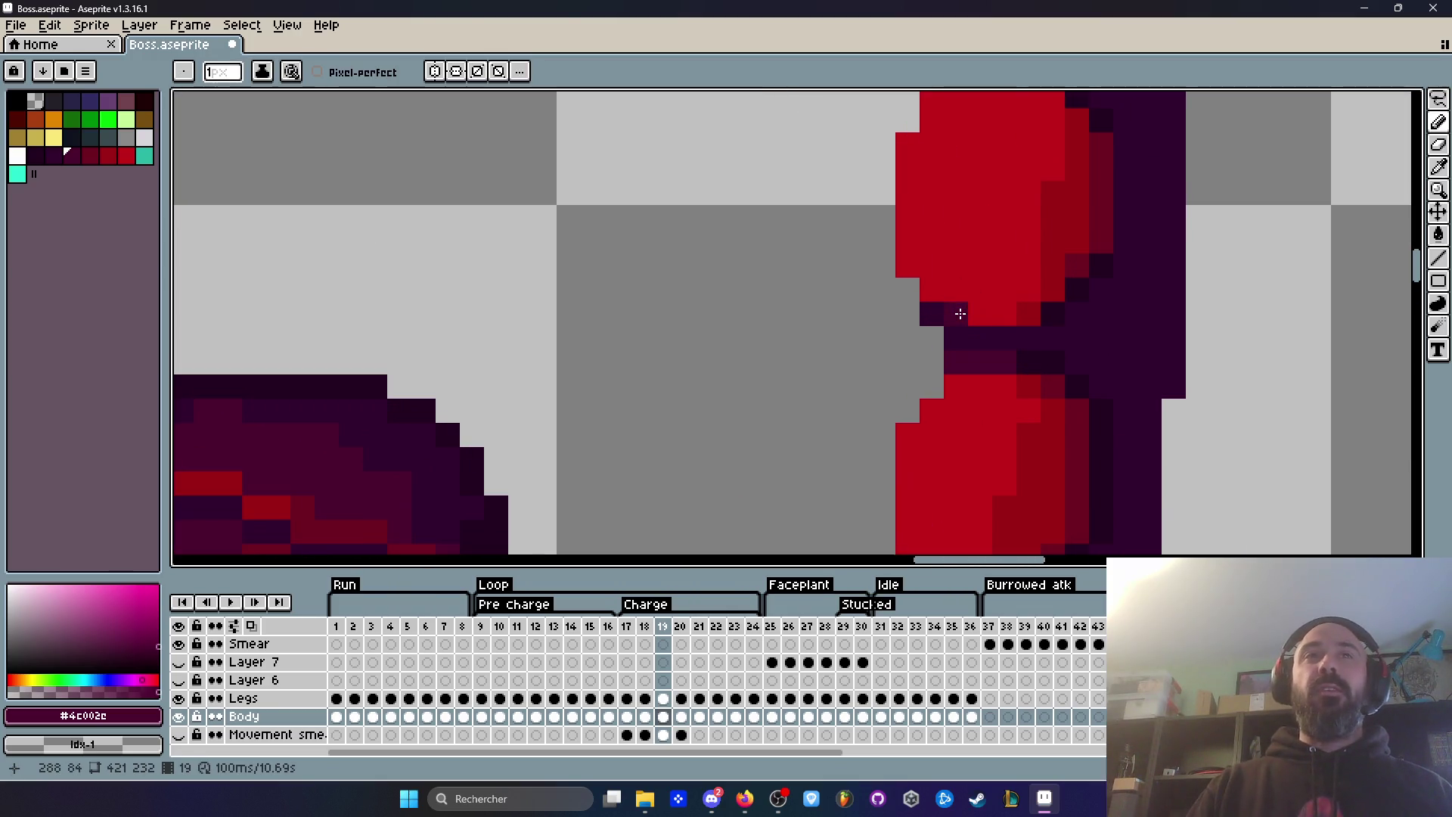
{"action": "scroll", "coordinate": [1005, 356], "scroll_direction": "down", "scroll_amount": 2}
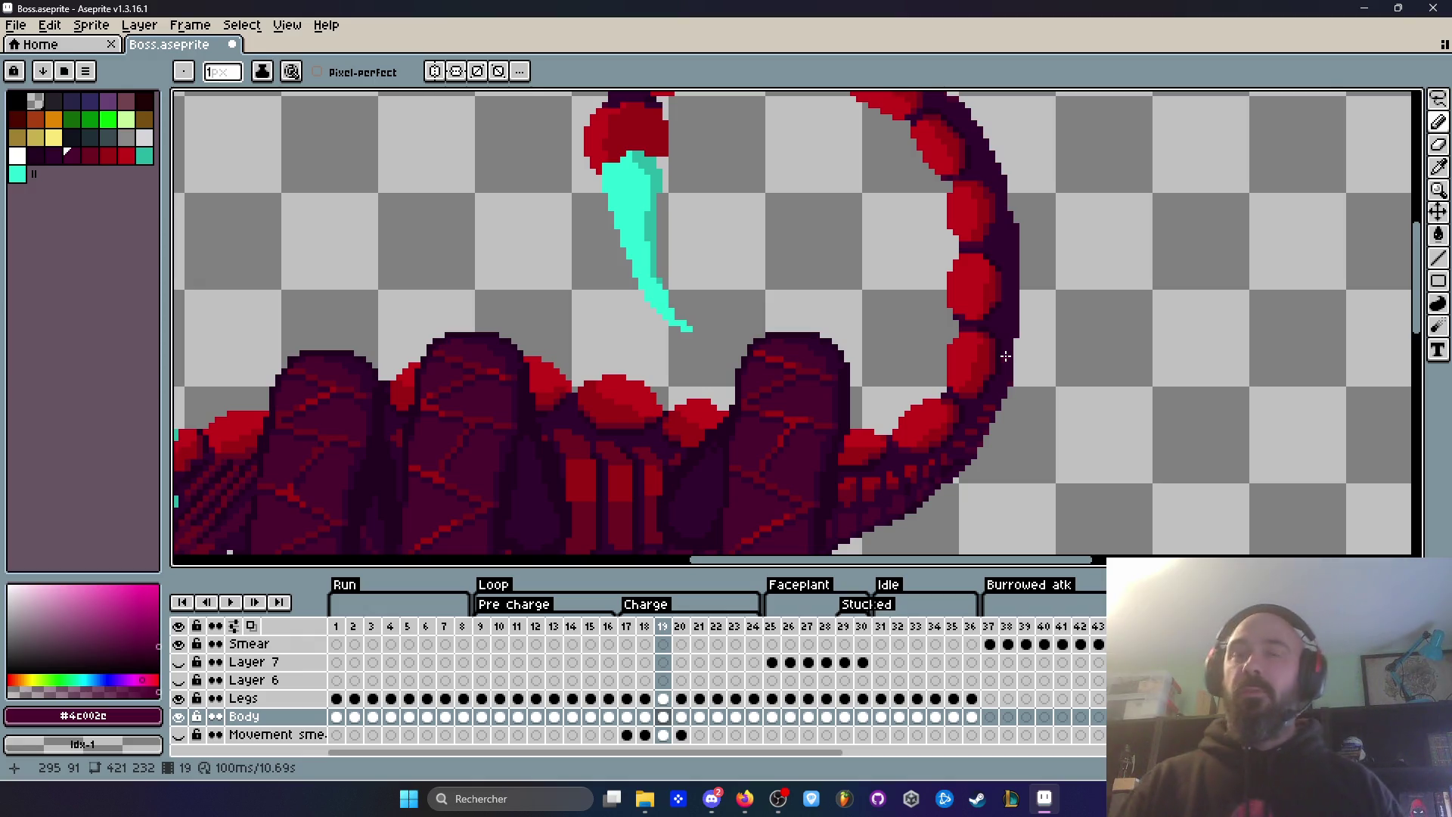
{"action": "scroll", "coordinate": [1005, 356], "scroll_direction": "down", "scroll_amount": 1}
Step: Compare the tail on frames 17 and 18 while zooming in and out
{"action": "key", "text": "Left"}
{"action": "scroll", "coordinate": [1006, 356], "scroll_direction": "up", "scroll_amount": 3}
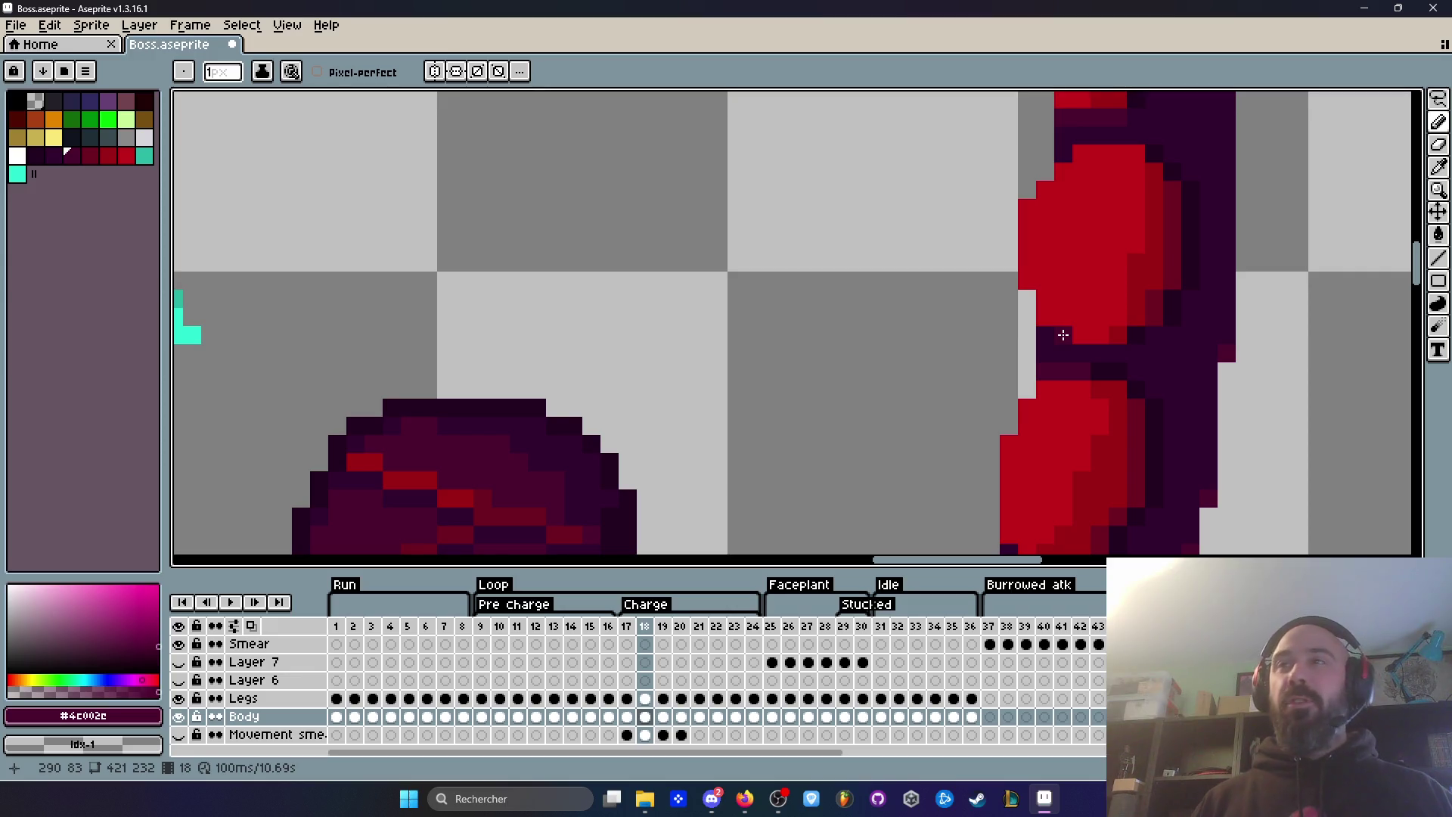
{"action": "scroll", "coordinate": [1063, 335], "scroll_direction": "down", "scroll_amount": 3}
{"action": "key", "text": "Left"}
{"action": "key", "text": "Right"}
{"action": "scroll", "coordinate": [1060, 266], "scroll_direction": "up", "scroll_amount": 2}
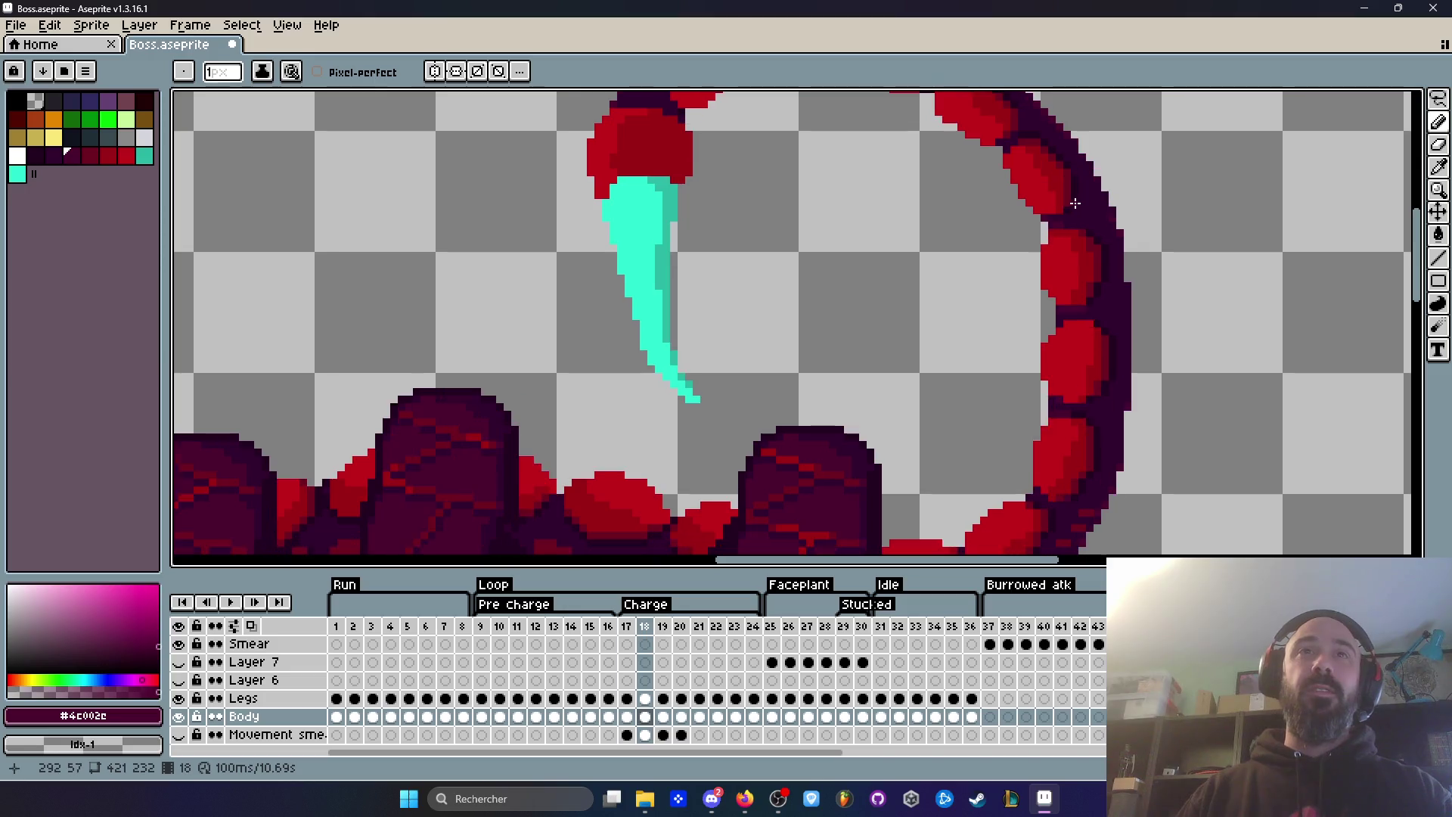
{"action": "scroll", "coordinate": [1072, 215], "scroll_direction": "up", "scroll_amount": 1}
{"action": "key", "text": "Left"}
{"action": "scroll", "coordinate": [1066, 249], "scroll_direction": "up", "scroll_amount": 1}
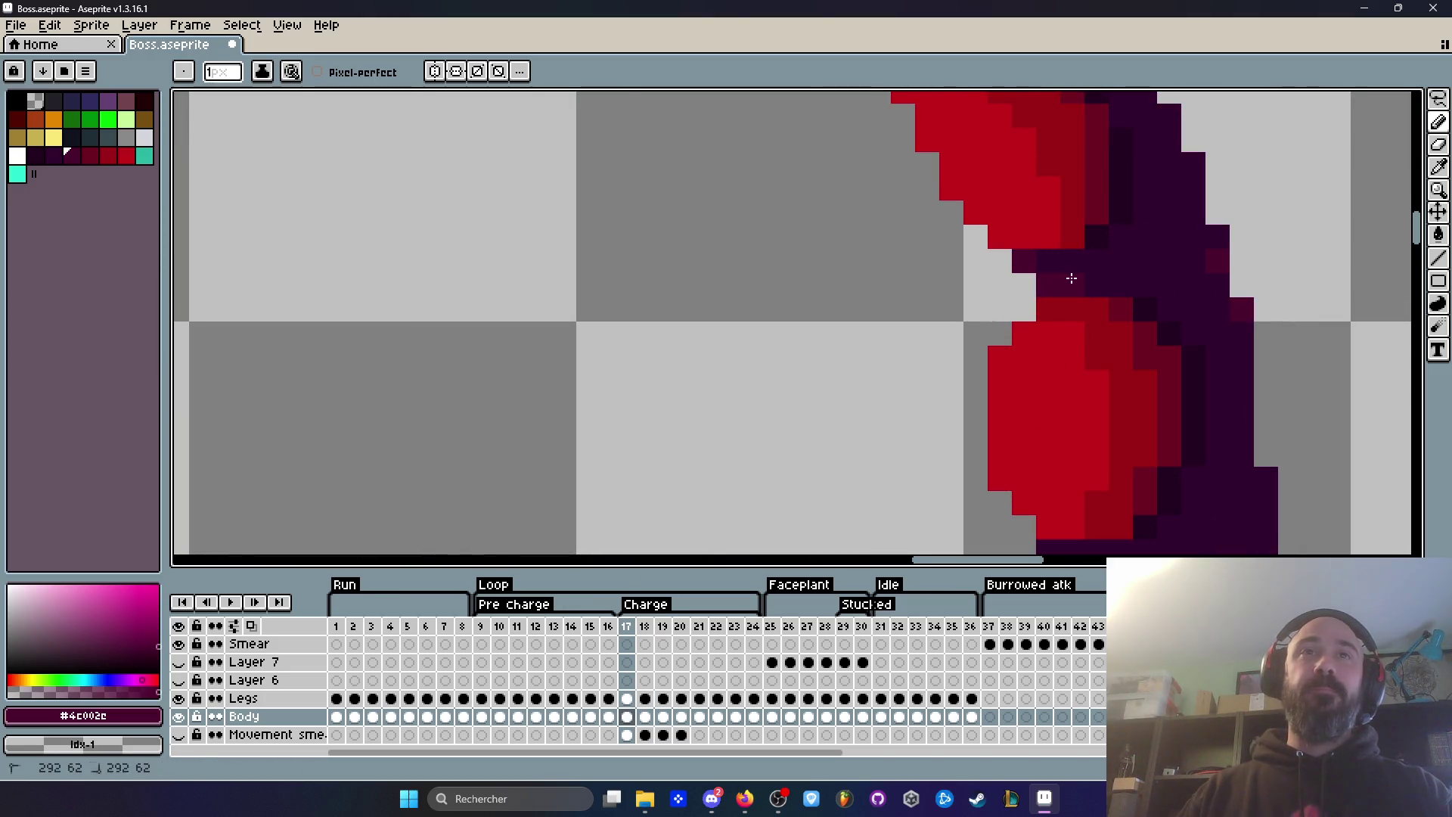
{"action": "scroll", "coordinate": [1069, 276], "scroll_direction": "down", "scroll_amount": 2}
{"action": "key", "text": "Right"}
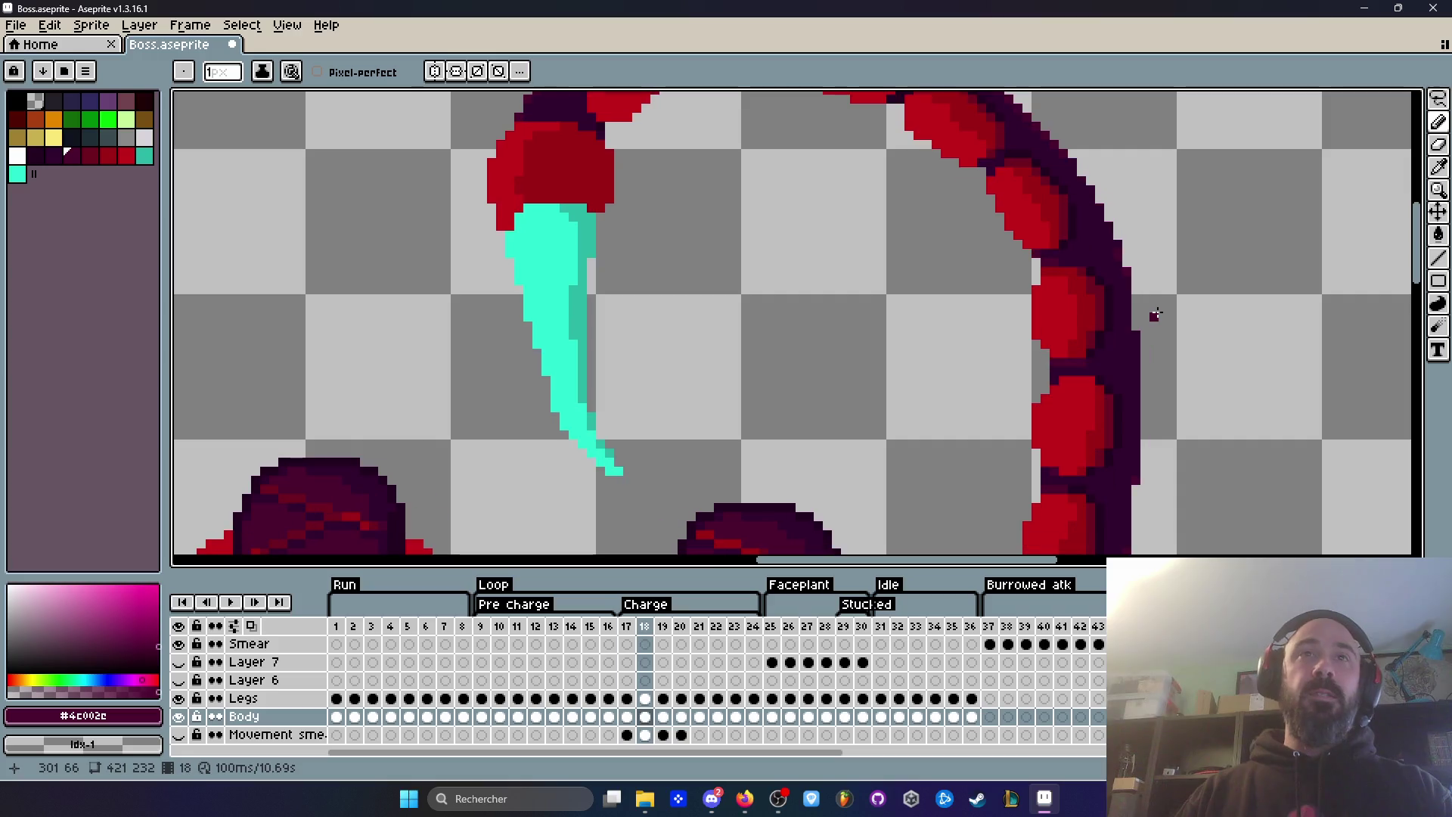
{"action": "scroll", "coordinate": [1156, 314], "scroll_direction": "down", "scroll_amount": 2}
Step: Flip back and forth around frames 17 and 18 to check the tail pose
{"action": "key", "text": "Left"}
{"action": "key", "text": "Right"}
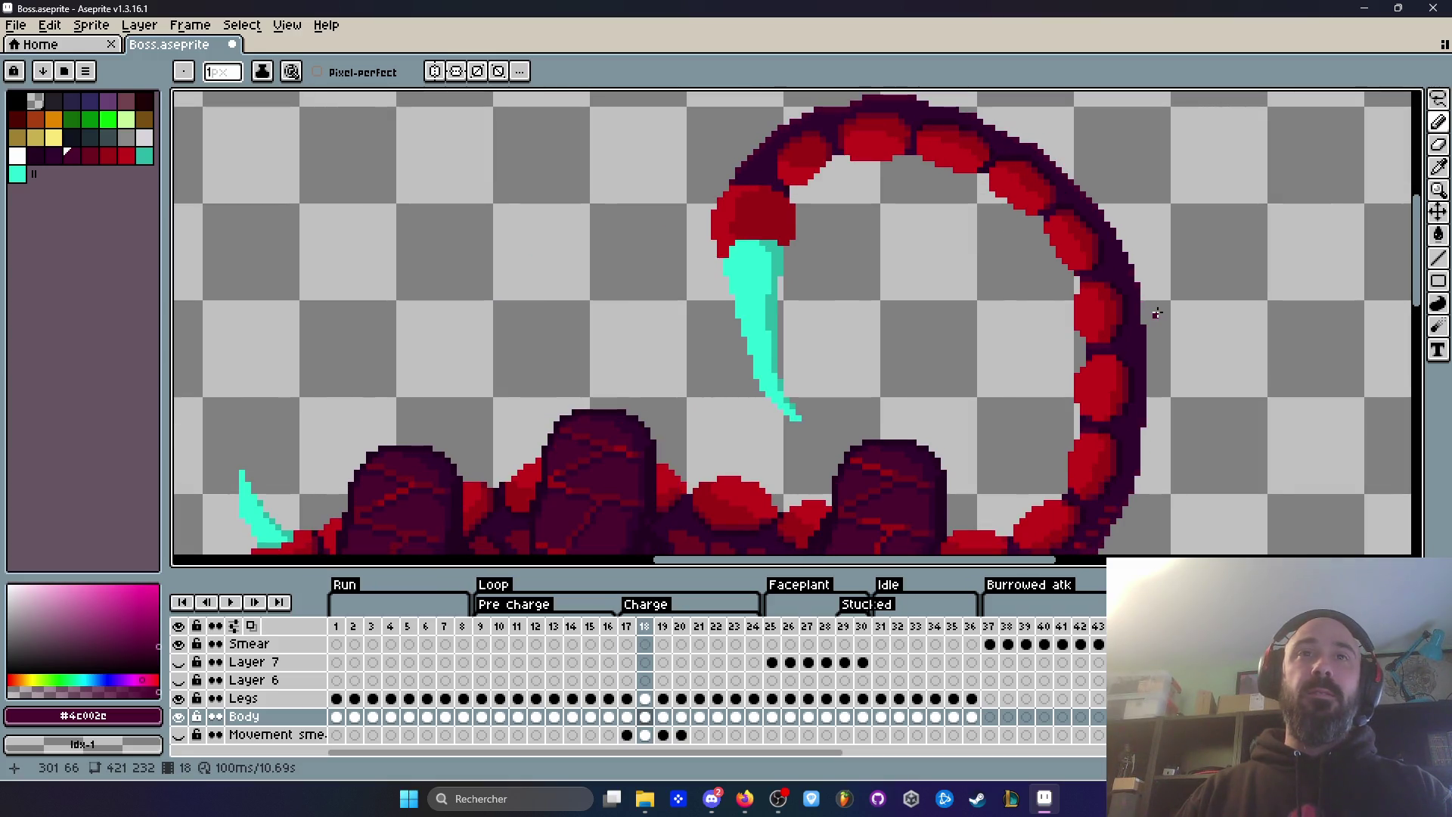
{"action": "key", "text": "Left"}
{"action": "key", "text": "Left"}
{"action": "key", "text": "Right"}
{"action": "key", "text": "Left"}
{"action": "key", "text": "Left"}
{"action": "key", "text": "Right"}
{"action": "key", "text": "Right"}
{"action": "key", "text": "Left"}
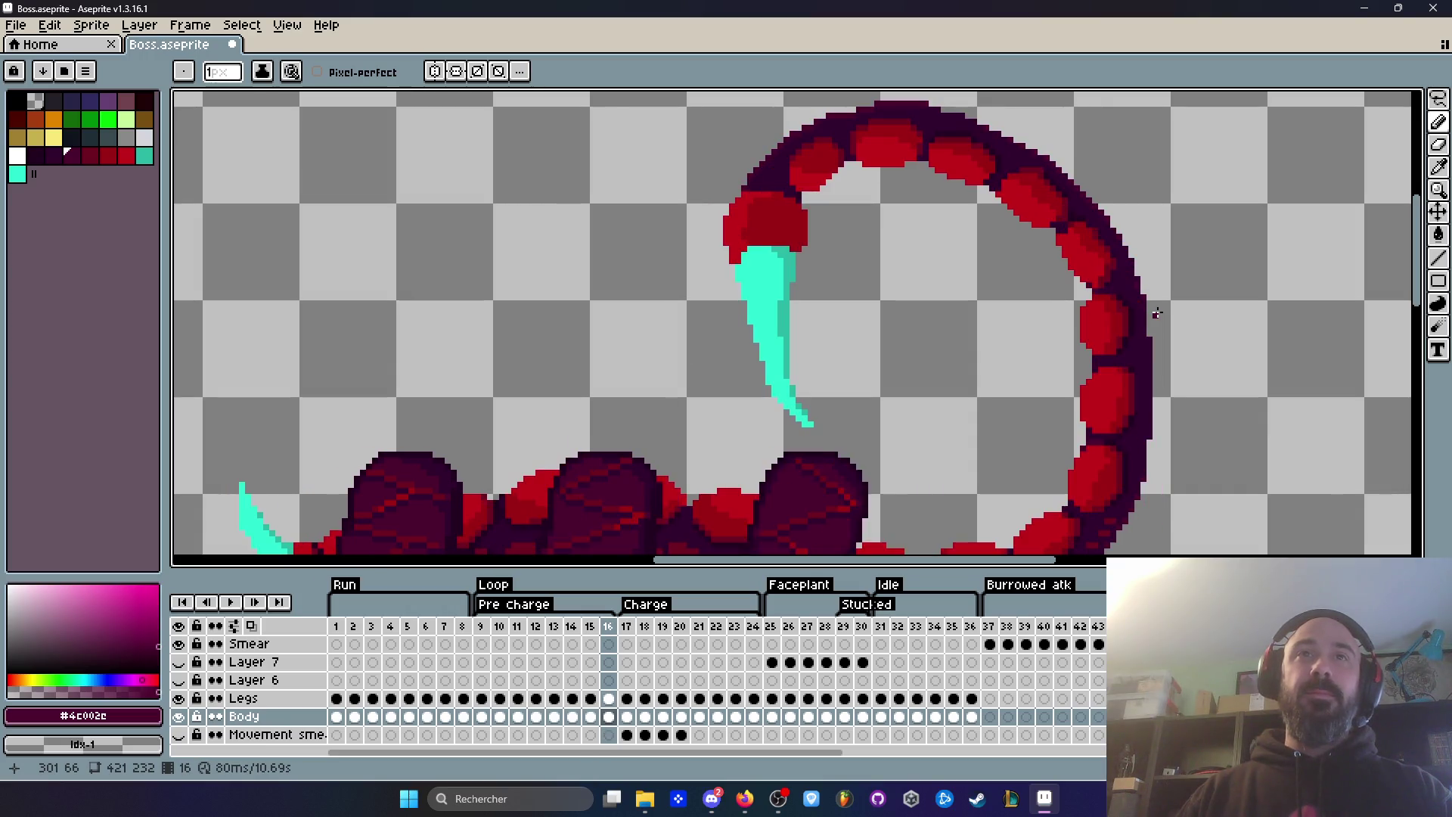
{"action": "key", "text": "Right"}
{"action": "key", "text": "Right"}
{"action": "key", "text": "Left"}
{"action": "key", "text": "Right"}
{"action": "scroll", "coordinate": [1157, 313], "scroll_direction": "down", "scroll_amount": 1}
{"action": "scroll", "coordinate": [1094, 380], "scroll_direction": "up", "scroll_amount": 1}
{"action": "key", "text": "Left"}
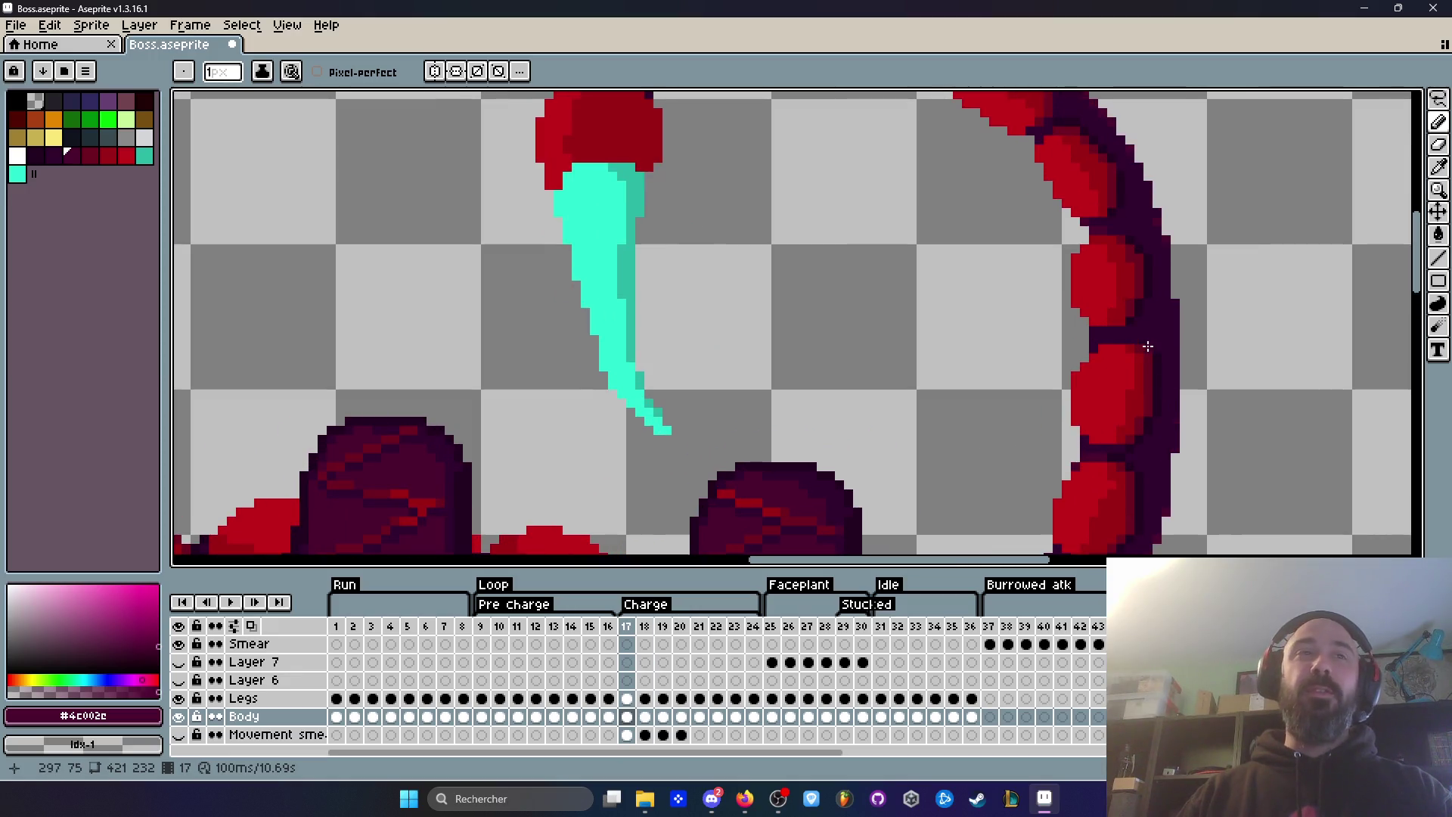
{"action": "scroll", "coordinate": [1147, 346], "scroll_direction": "up", "scroll_amount": 2}
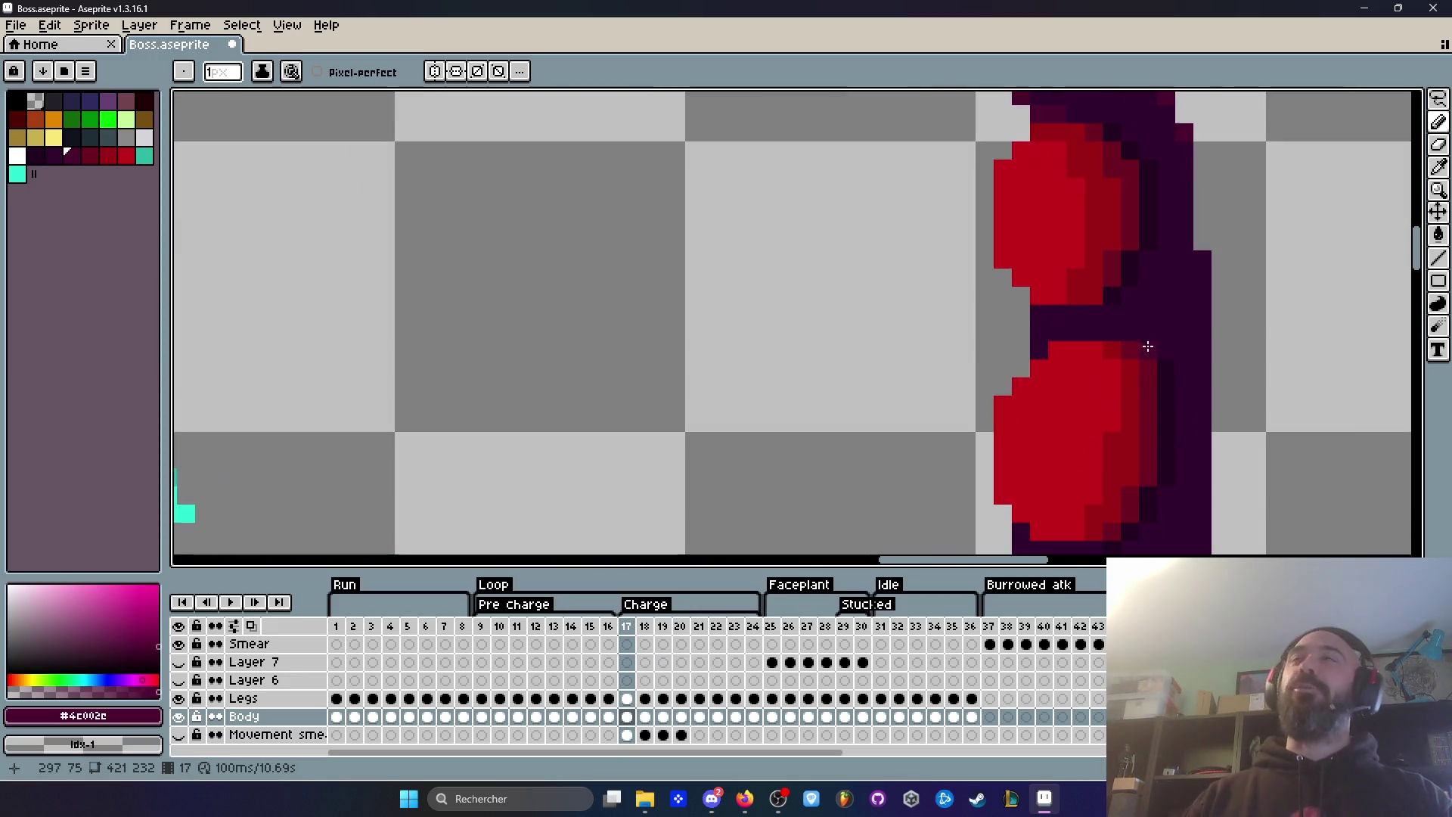
{"action": "scroll", "coordinate": [1036, 304], "scroll_direction": "up", "scroll_amount": 3}
Step: Compare frames 16 and 18, then return to frame 16 with the whole boss visible
{"action": "key", "text": "Left"}
{"action": "scroll", "coordinate": [1142, 312], "scroll_direction": "down", "scroll_amount": 5}
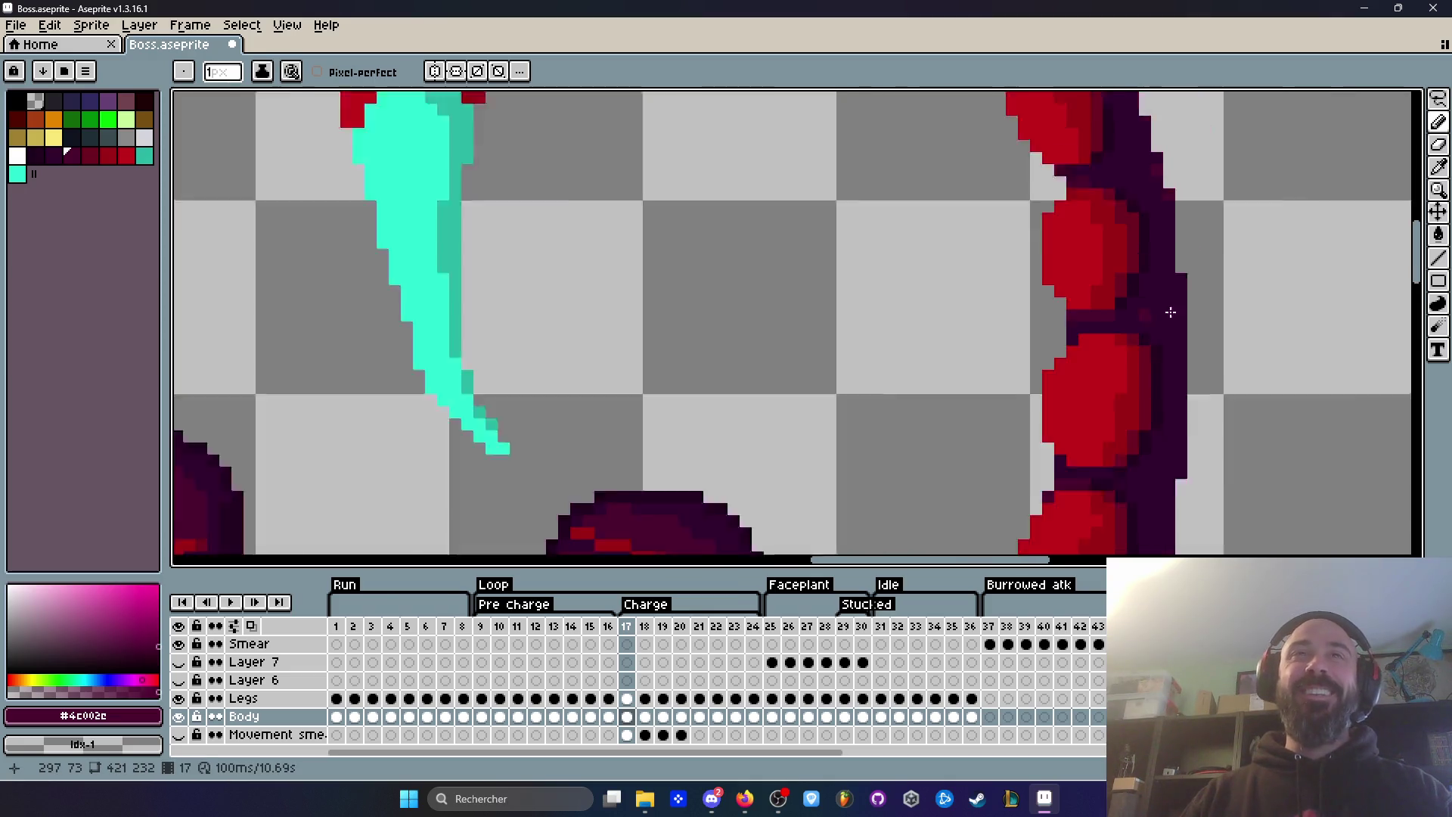
{"action": "key", "text": "Right"}
{"action": "key", "text": "Right"}
{"action": "scroll", "coordinate": [1189, 315], "scroll_direction": "down", "scroll_amount": 2}
{"action": "key", "text": "Right"}
{"action": "key", "text": "Left"}
{"action": "key", "text": "Left"}
{"action": "key", "text": "Right"}
{"action": "key", "text": "Right"}
{"action": "key", "text": "Left"}
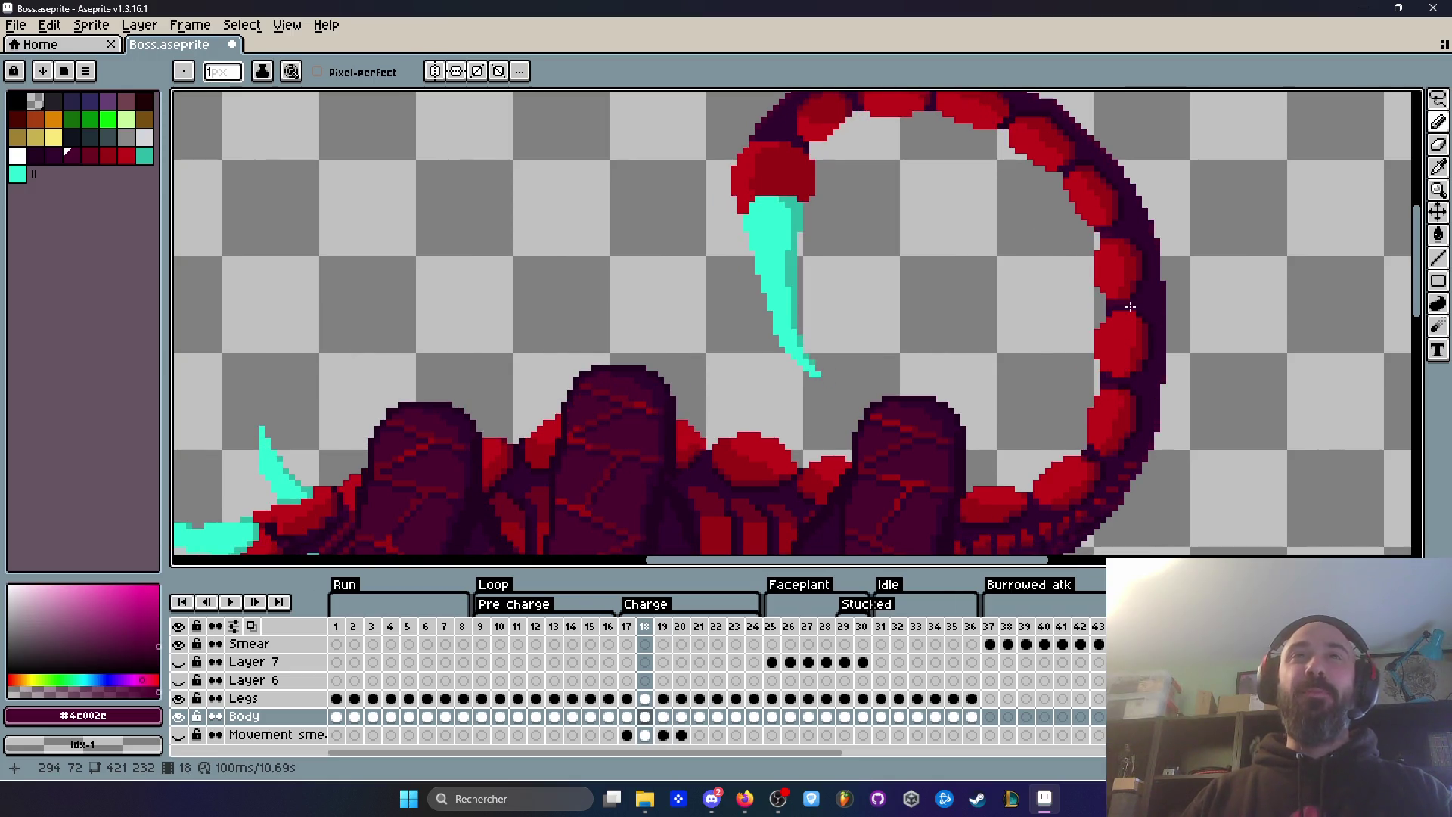
{"action": "scroll", "coordinate": [1111, 248], "scroll_direction": "down", "scroll_amount": 1}
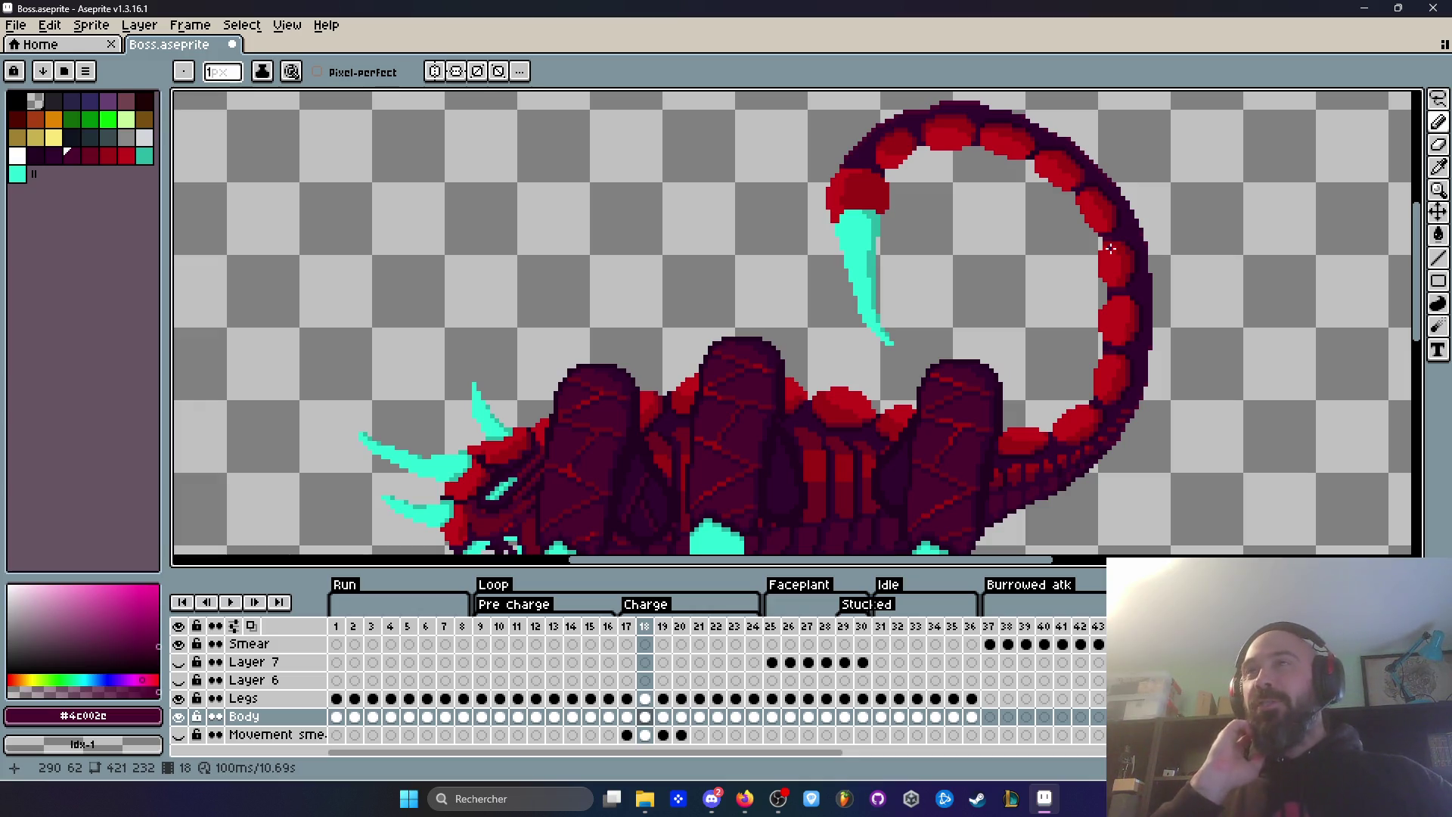
{"action": "scroll", "coordinate": [906, 157], "scroll_direction": "down", "scroll_amount": 3}
{"action": "key", "text": "Left"}
{"action": "key", "text": "Left"}
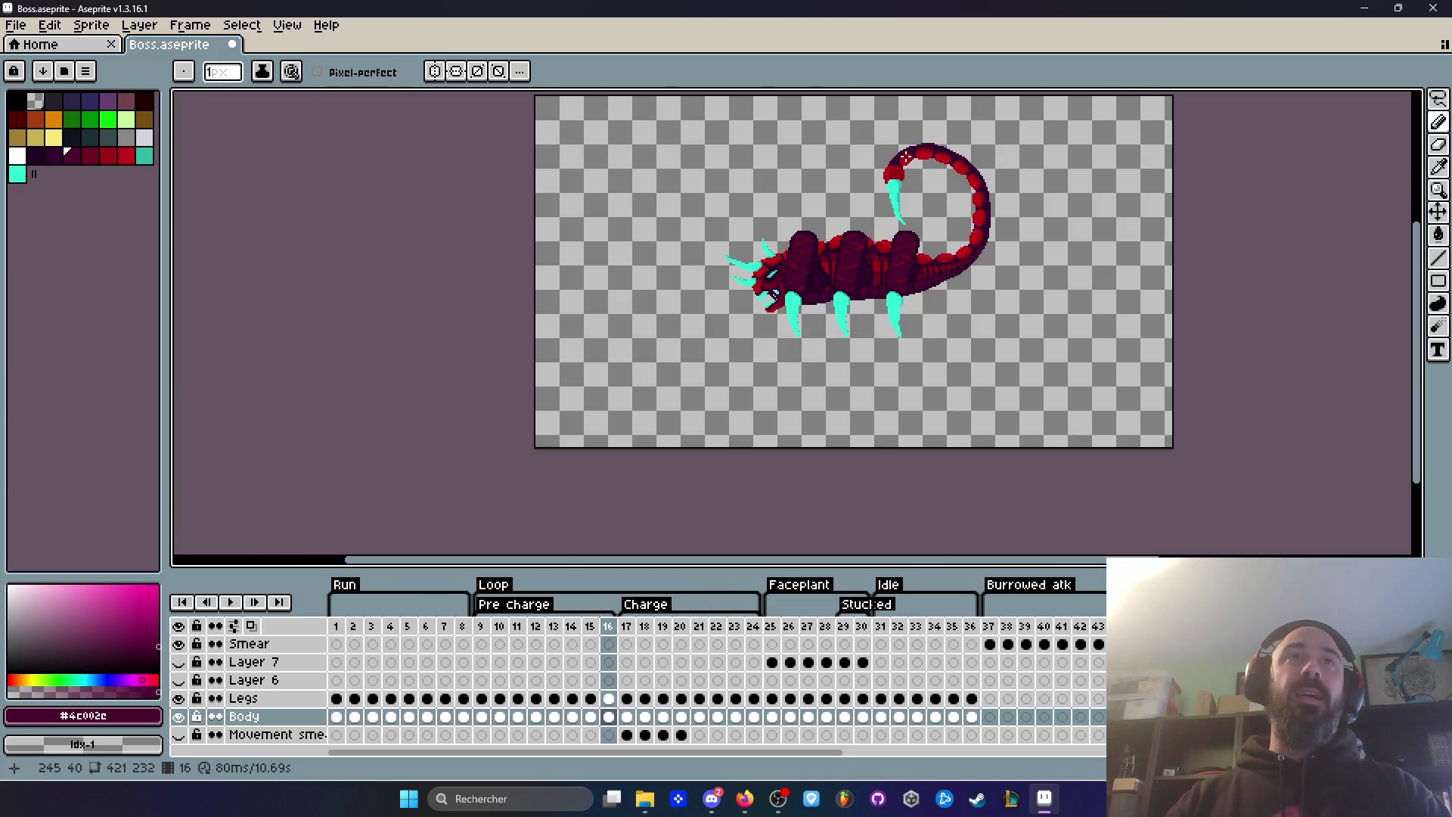
{"action": "scroll", "coordinate": [905, 157], "scroll_direction": "up", "scroll_amount": 4}
{"action": "key", "text": "Right"}
{"action": "key", "text": "Right"}
{"action": "key", "text": "Left"}
{"action": "key", "text": "Left"}
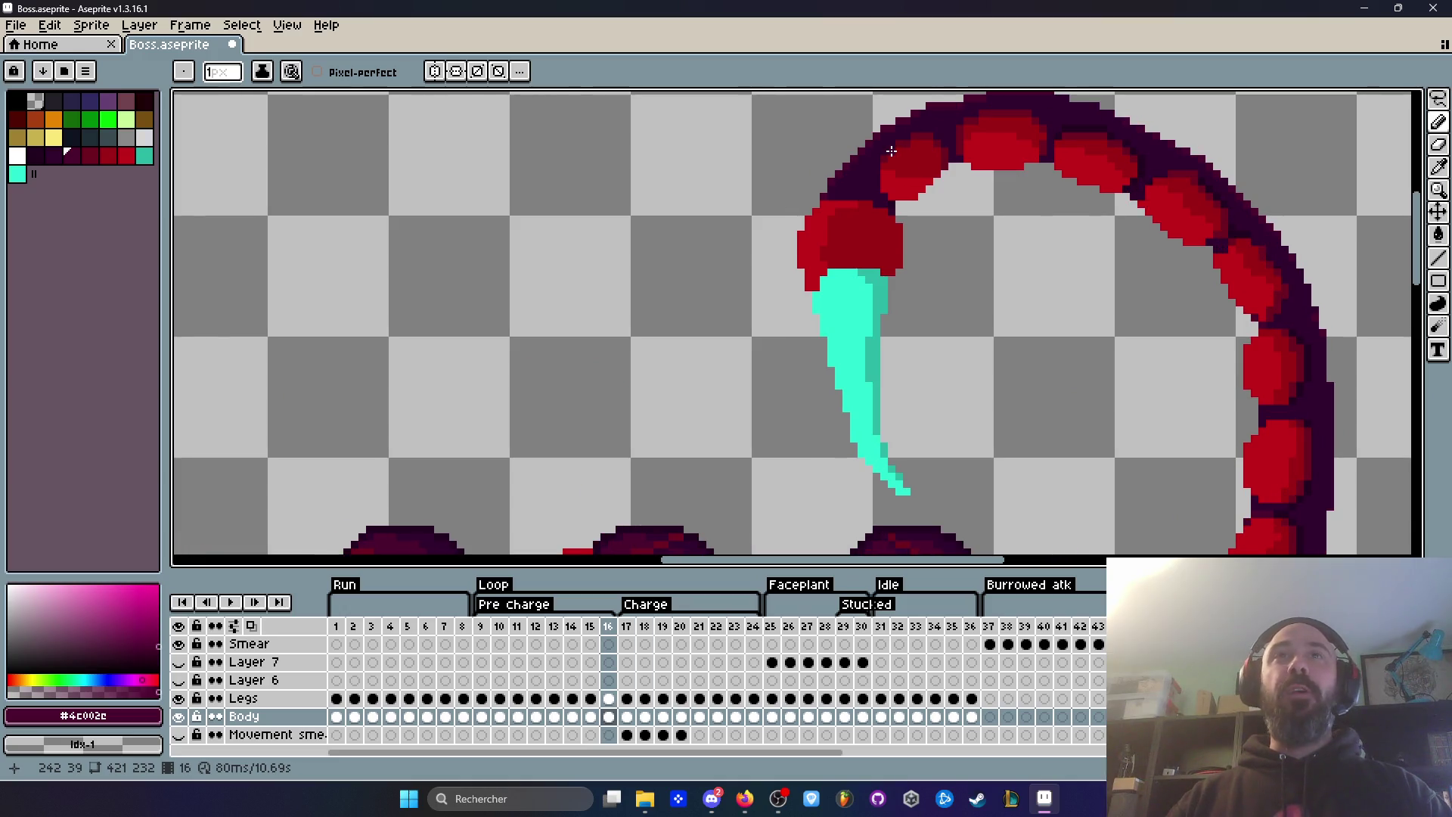
{"action": "key", "text": "Right"}
{"action": "key", "text": "Left"}
{"action": "key", "text": "Right"}
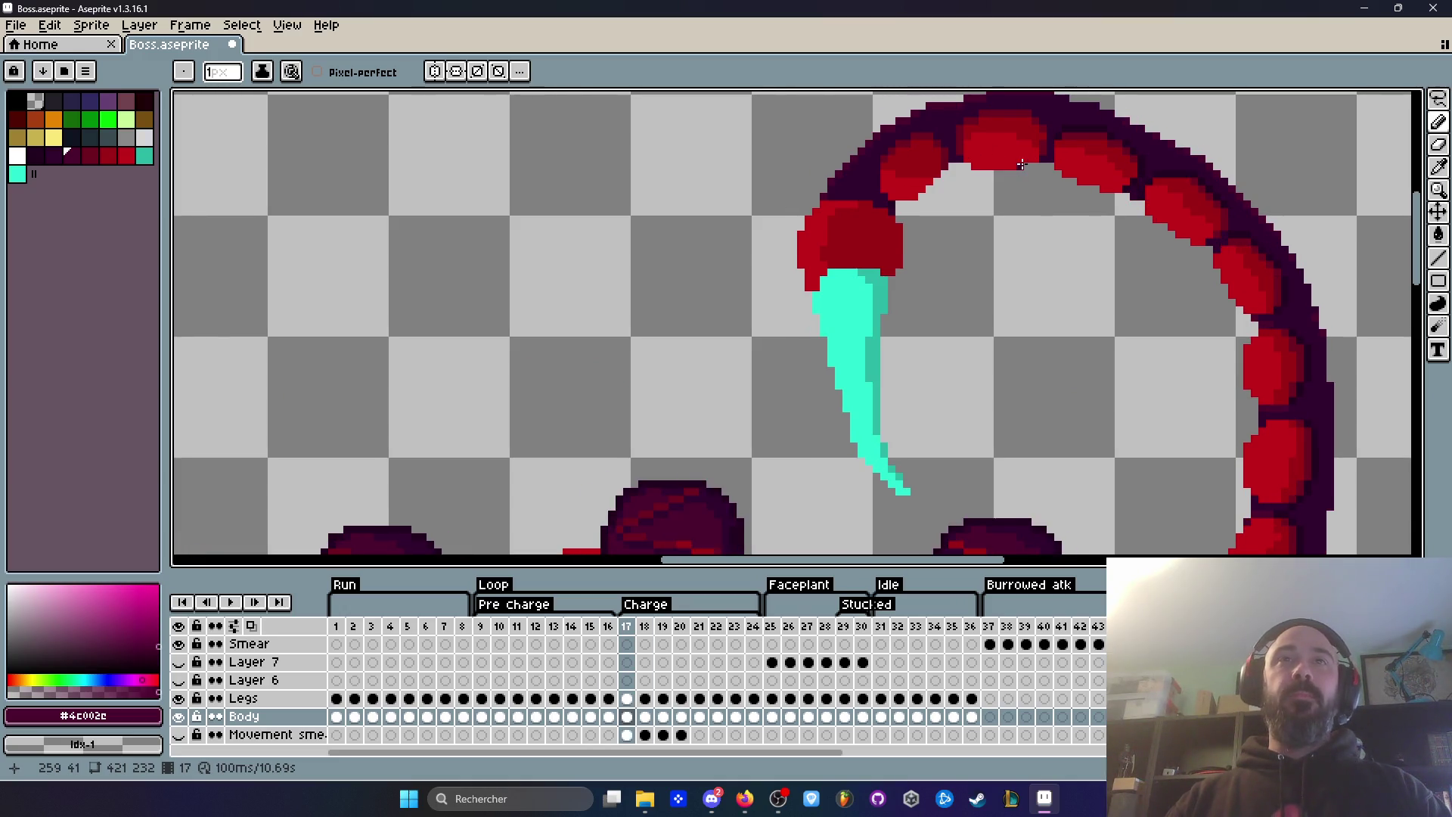
{"action": "key", "text": "Right"}
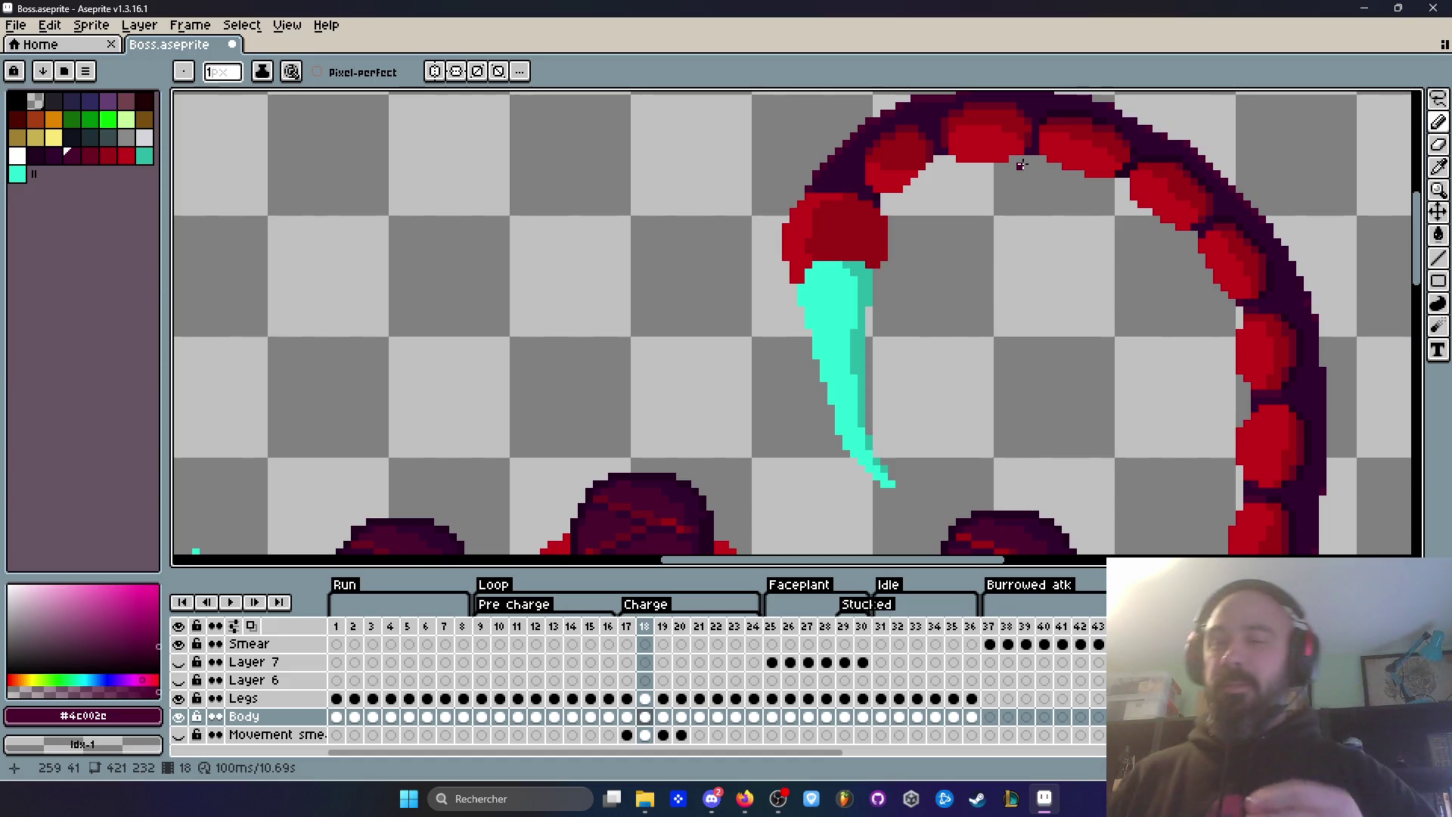
{"action": "scroll", "coordinate": [1021, 164], "scroll_direction": "down", "scroll_amount": 1}
{"action": "key", "text": "Left"}
{"action": "key", "text": "Left"}
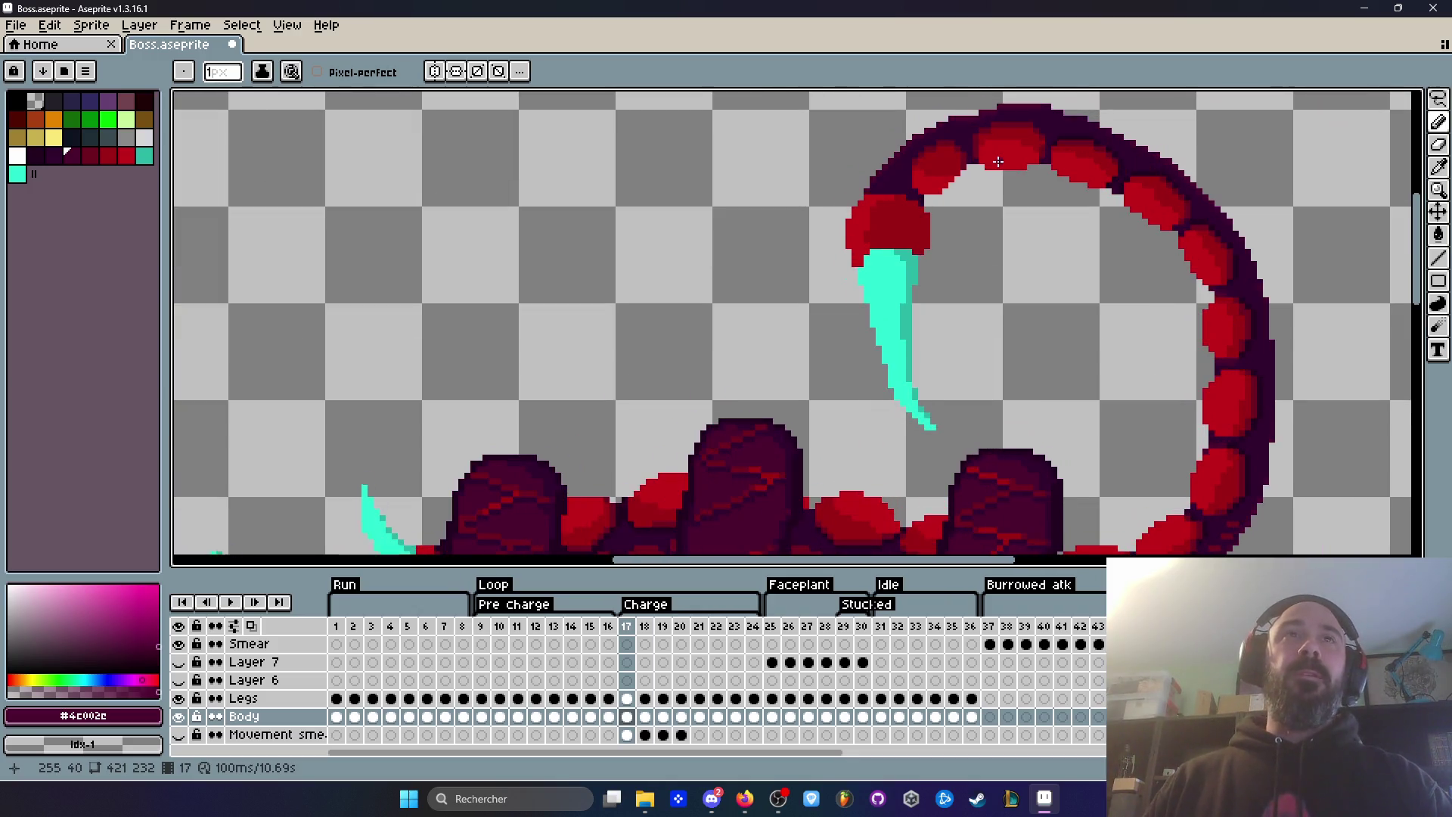
{"action": "key", "text": "Right"}
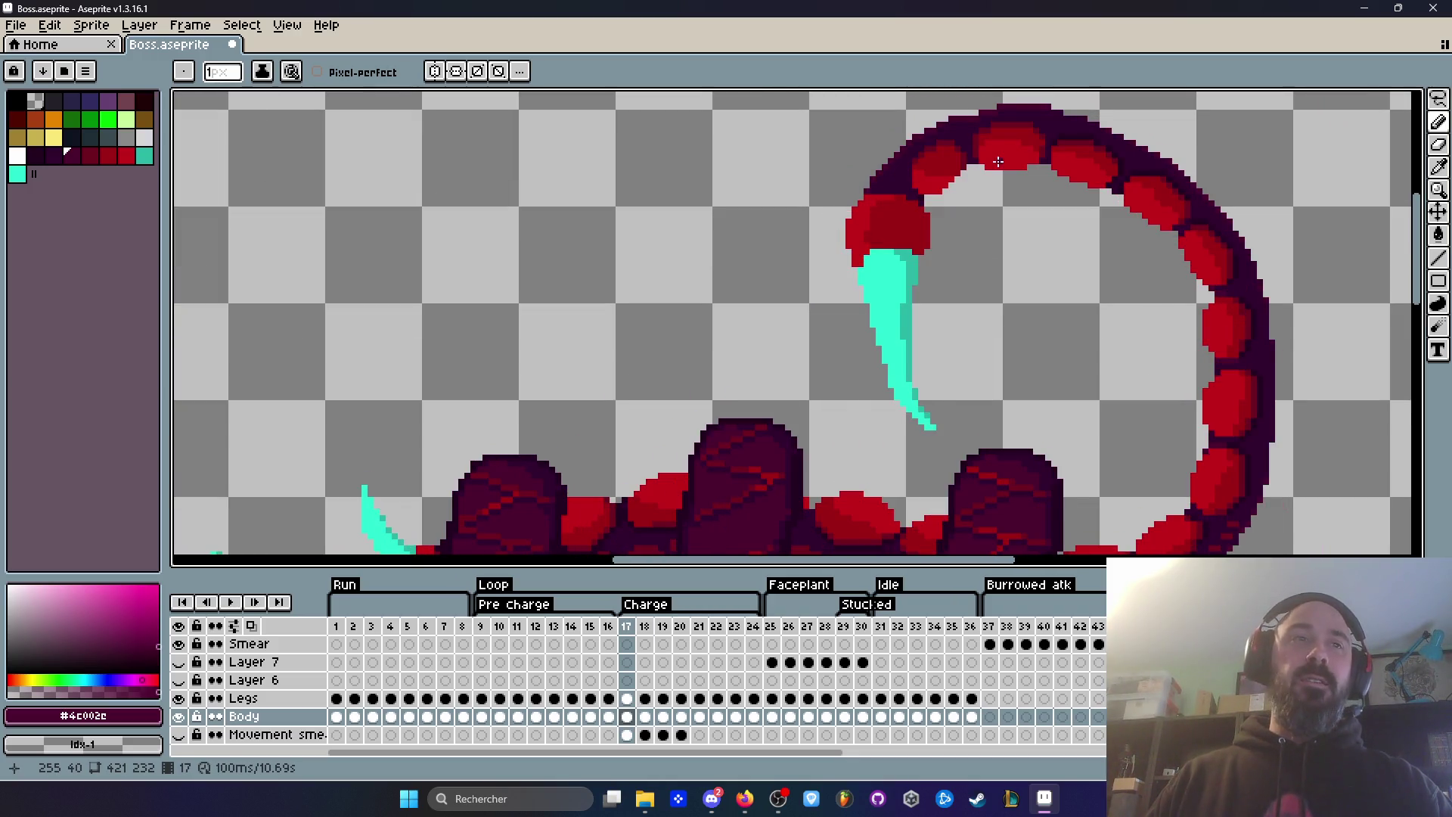
{"action": "key", "text": "Right"}
{"action": "key", "text": "Right"}
{"action": "key", "text": "Right"}
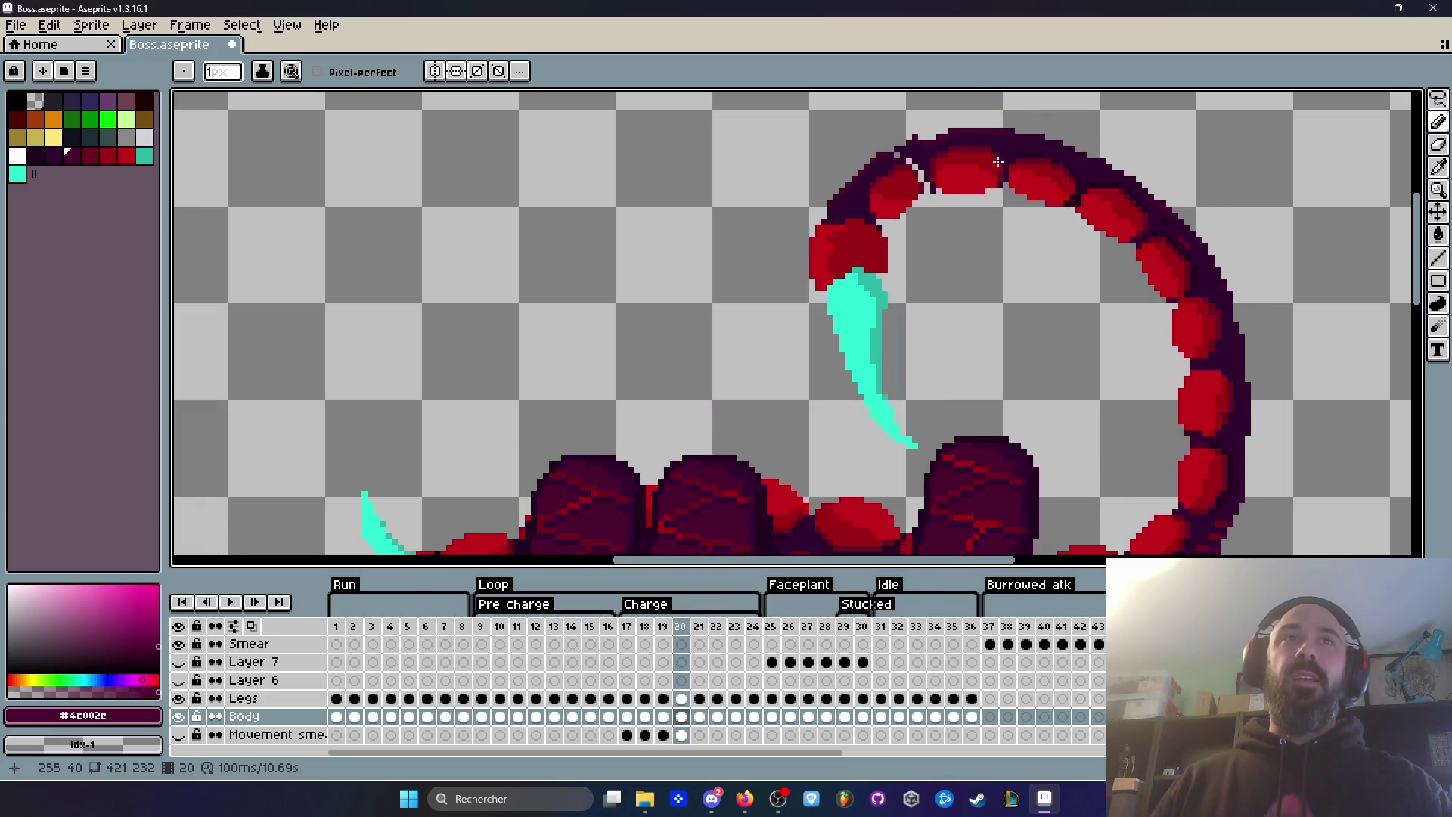
{"action": "key", "text": "Left"}
{"action": "key", "text": "Left"}
{"action": "key", "text": "Right"}
{"action": "key", "text": "Right"}
{"action": "key", "text": "Right"}
{"action": "key", "text": "Left"}
{"action": "key", "text": "Left"}
{"action": "key", "text": "Left"}
{"action": "key", "text": "Right"}
{"action": "key", "text": "Right"}
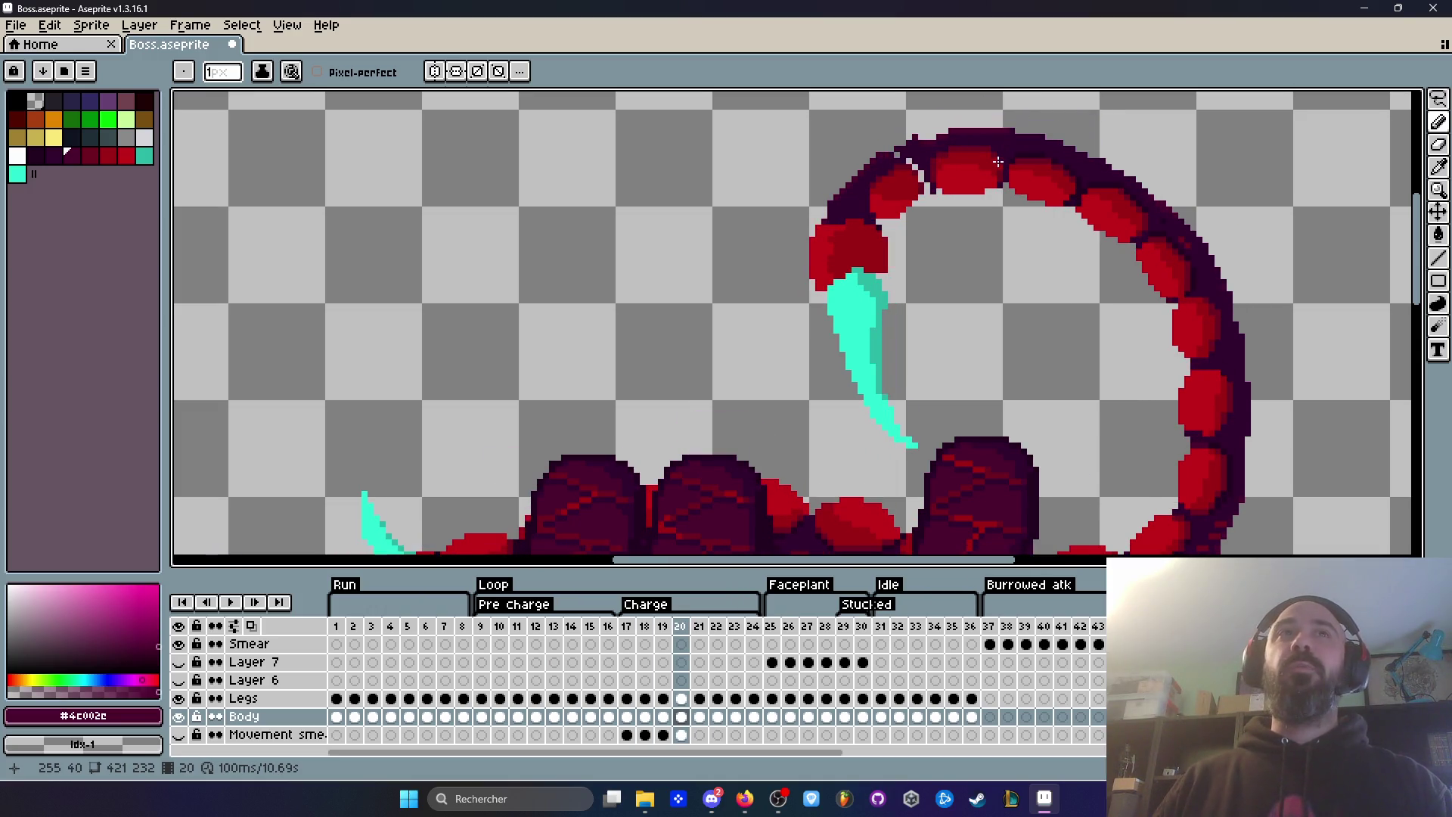
{"action": "scroll", "coordinate": [998, 162], "scroll_direction": "down", "scroll_amount": 2}
{"action": "scroll", "coordinate": [1175, 353], "scroll_direction": "up", "scroll_amount": 1}
{"action": "key", "text": "Left"}
{"action": "key", "text": "Left"}
{"action": "key", "text": "Right"}
{"action": "key", "text": "Right"}
{"action": "scroll", "coordinate": [1095, 393], "scroll_direction": "up", "scroll_amount": 5}
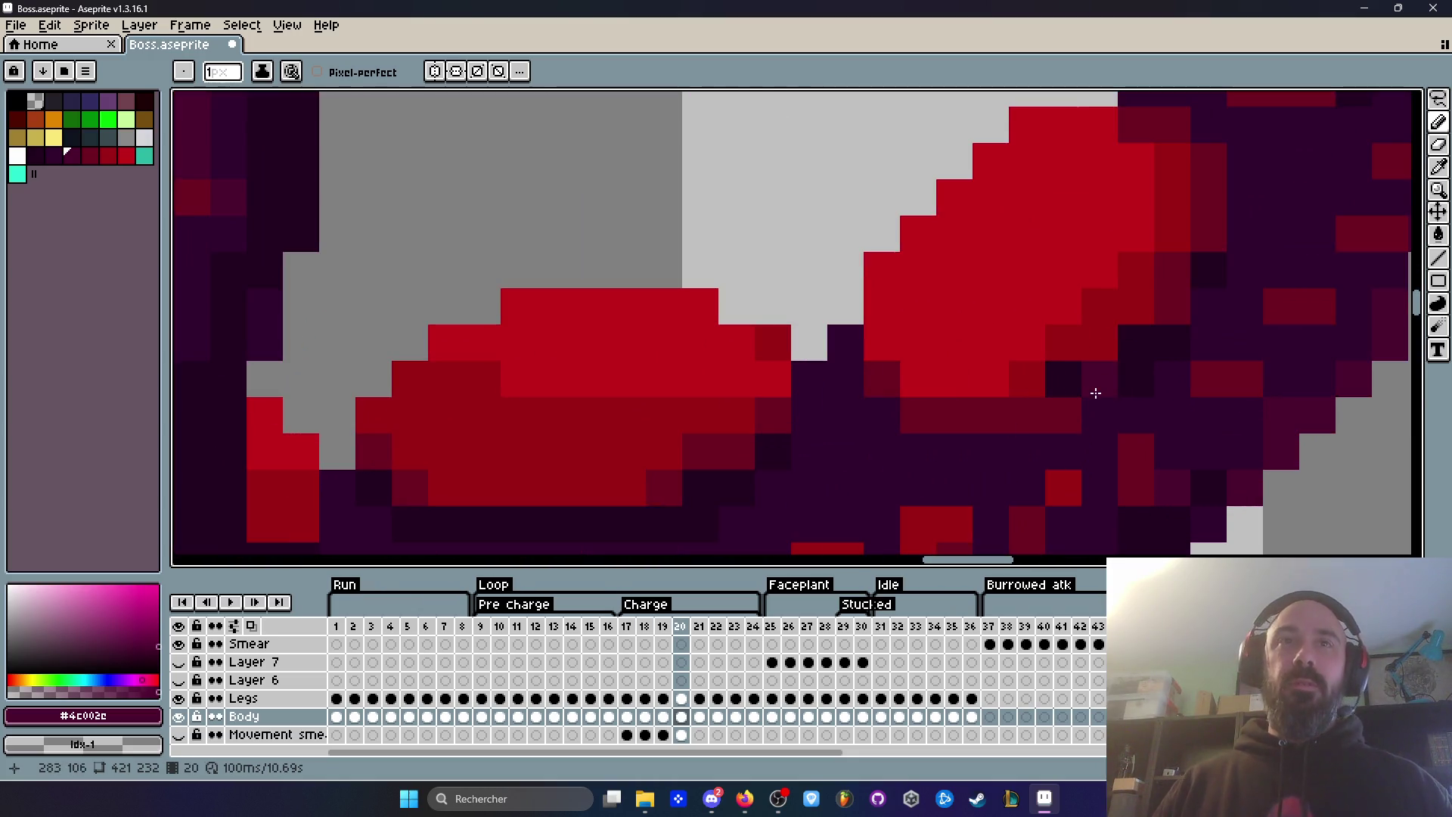
{"action": "key", "text": "i"}
{"action": "left_click", "coordinate": [1098, 390]}
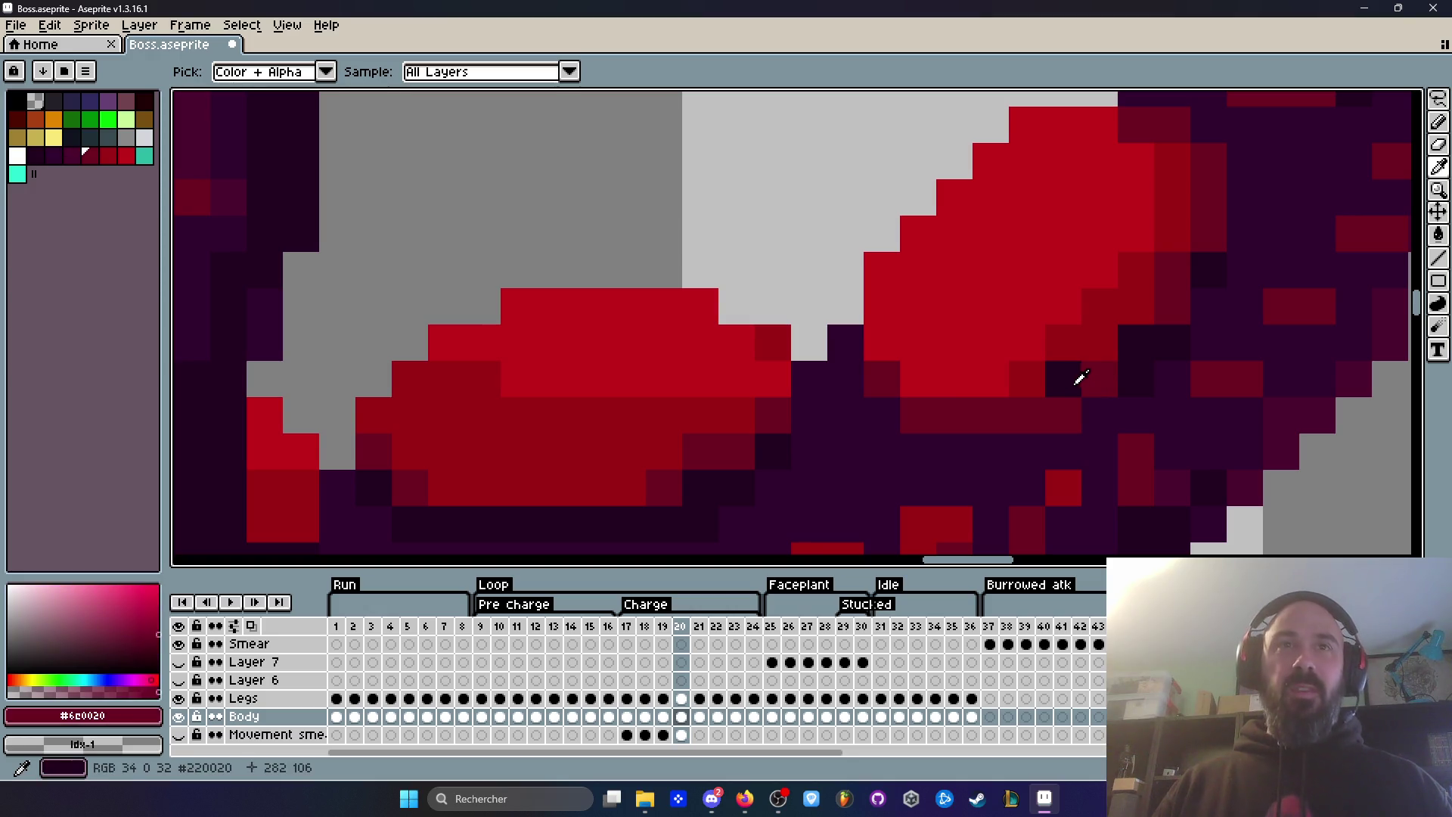
Step: Pick the darkest maroon from the joint shadow for the Pencil and briefly hide the Legs layer
{"action": "left_click", "coordinate": [1064, 379]}
{"action": "key", "text": "b"}
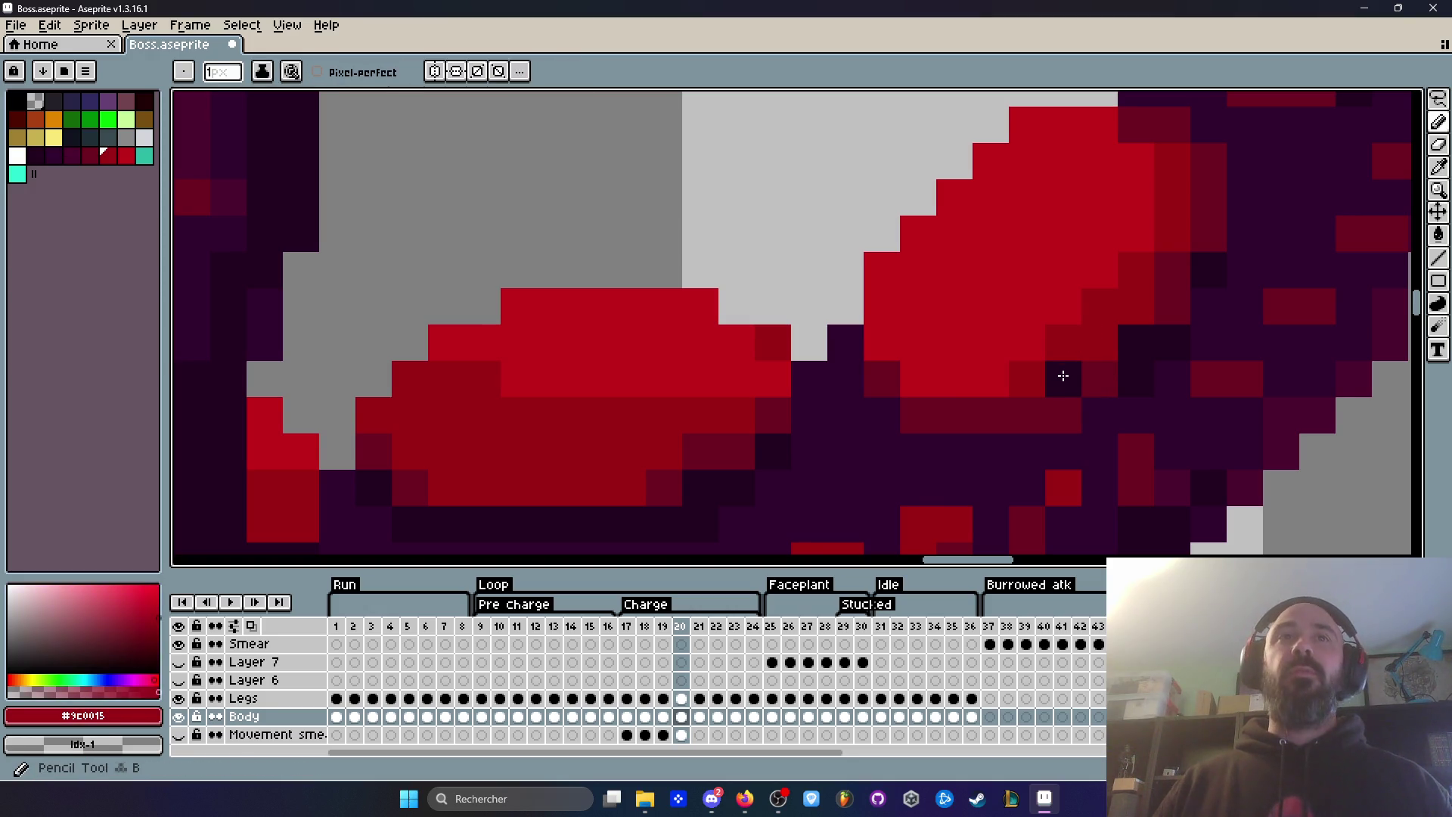
{"action": "scroll", "coordinate": [1063, 376], "scroll_direction": "down", "scroll_amount": 3}
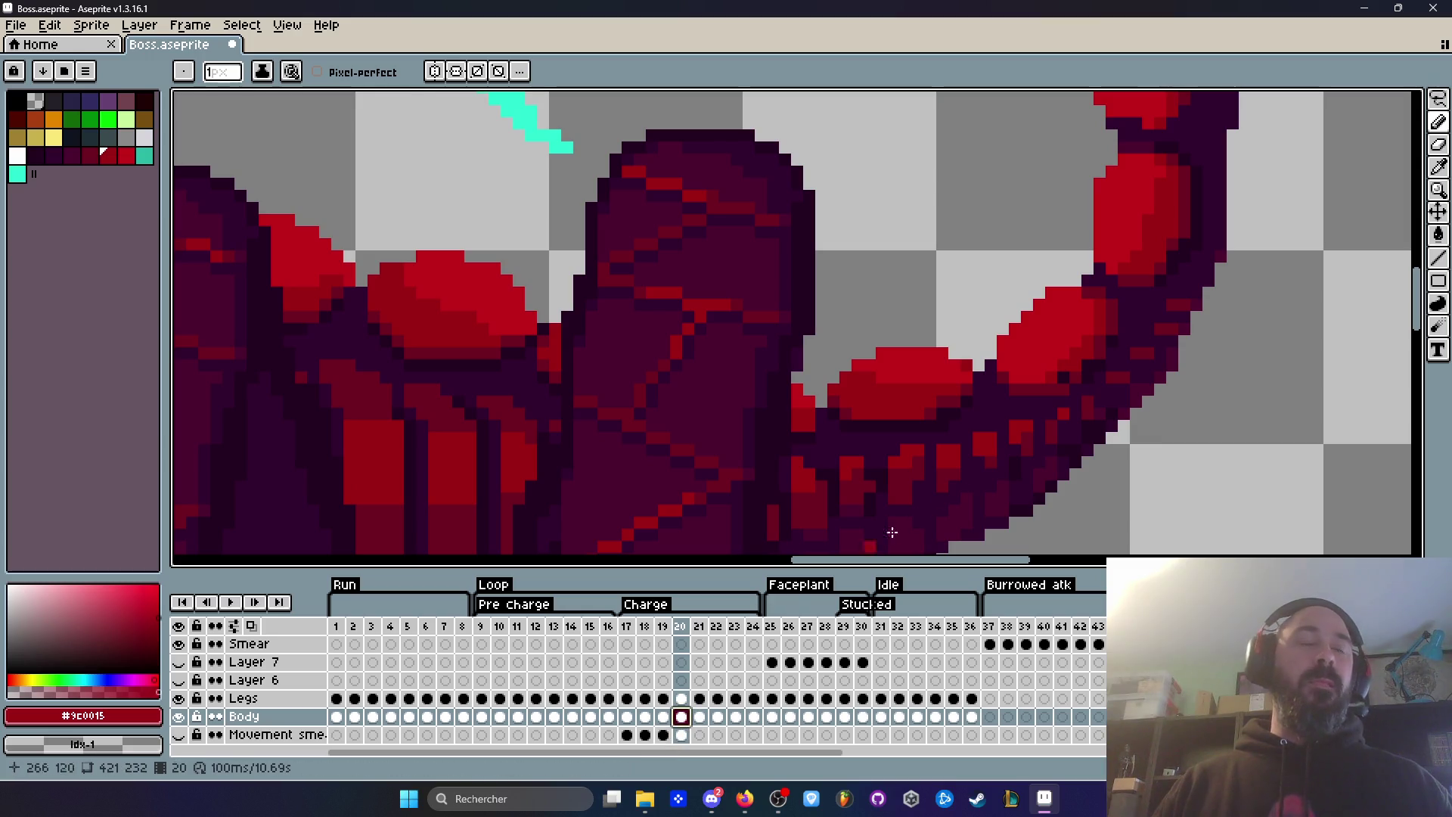
{"action": "left_click", "coordinate": [179, 698]}
{"action": "left_click", "coordinate": [179, 698]}
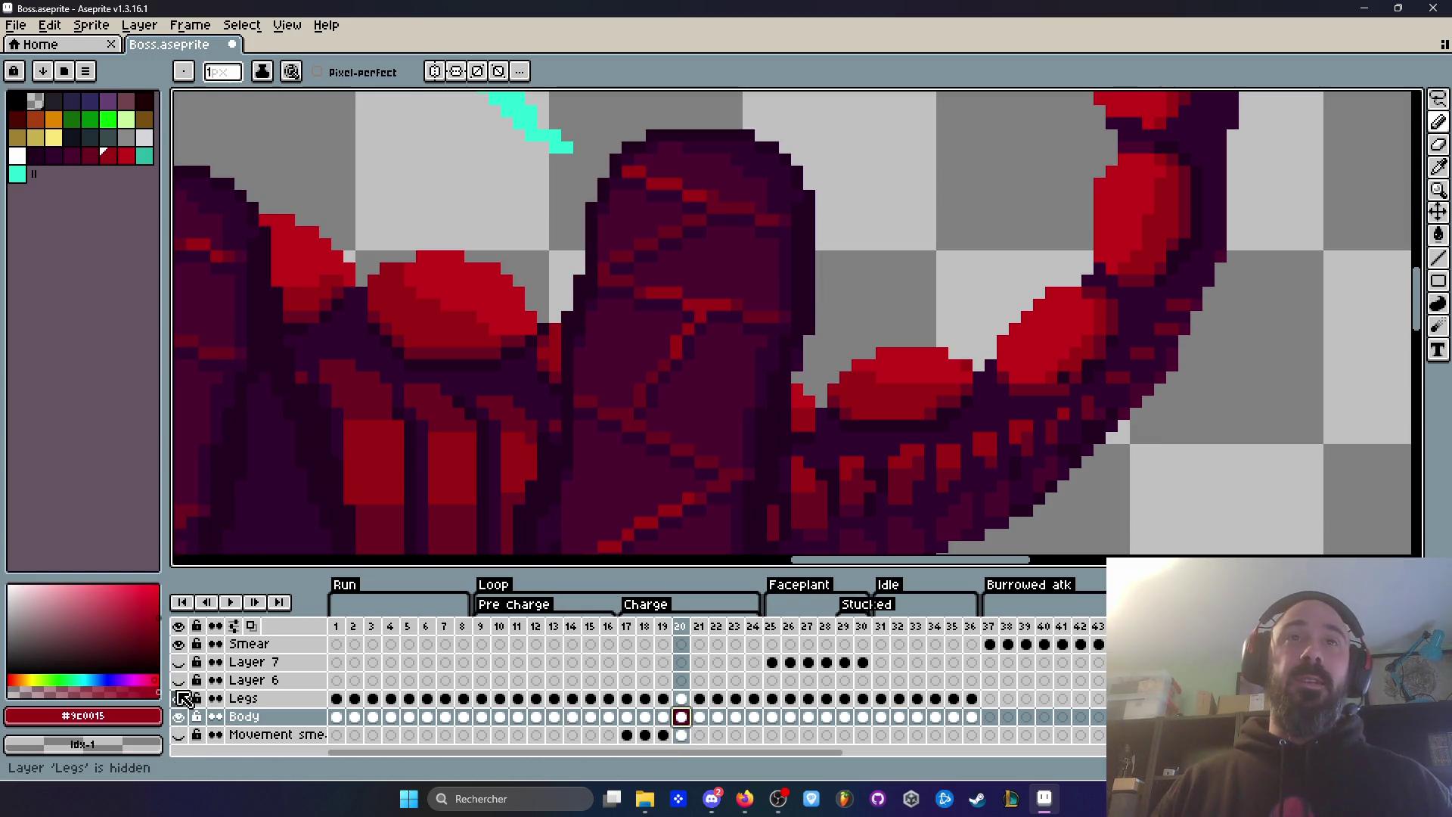
Step: Inspect the Legs and Body cels on frames 20–21, then sample #220020 from frame 19's tail outline
{"action": "left_click", "coordinate": [687, 698]}
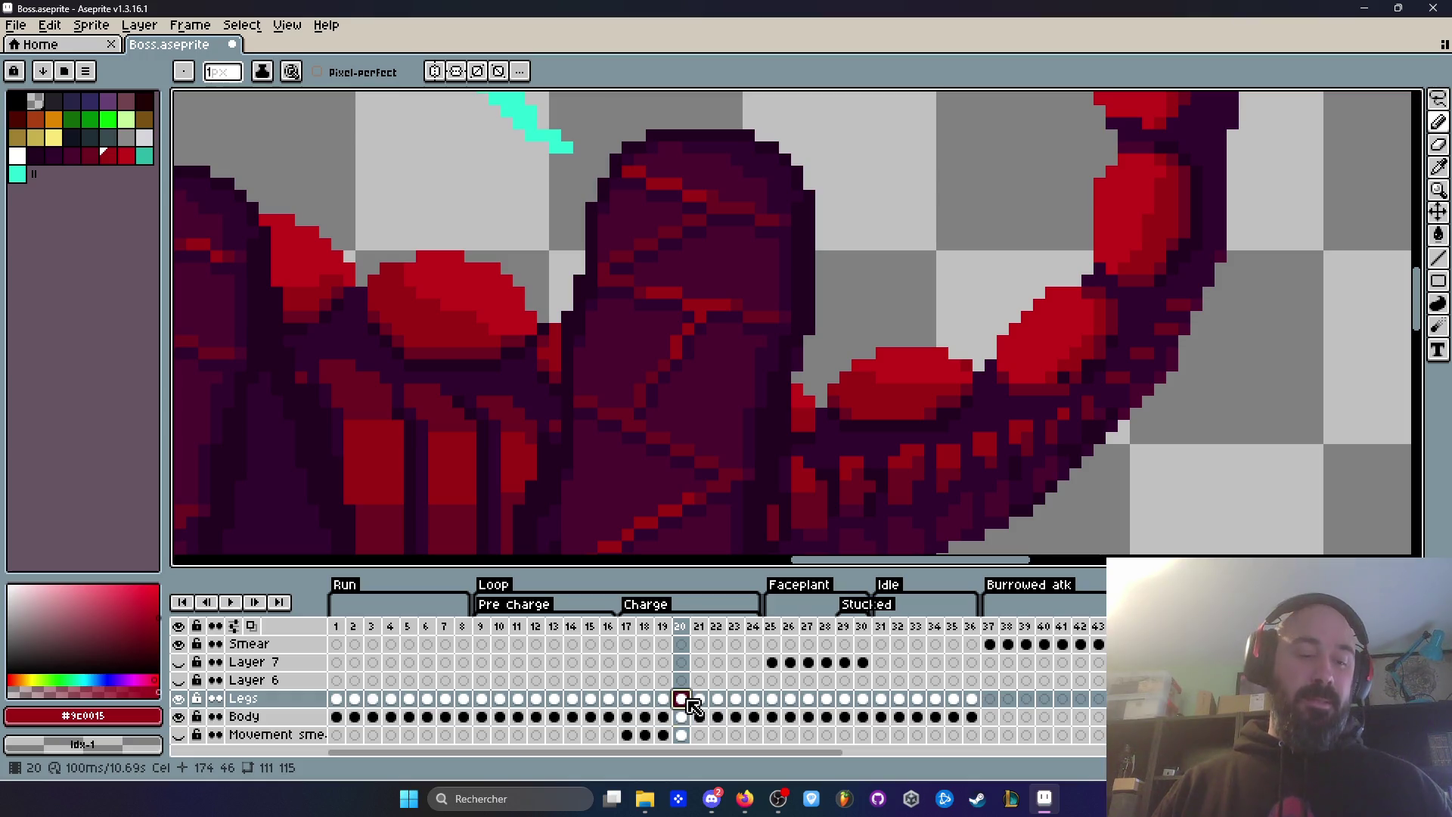
{"action": "key", "text": "e"}
{"action": "scroll", "coordinate": [1192, 329], "scroll_direction": "down", "scroll_amount": 3}
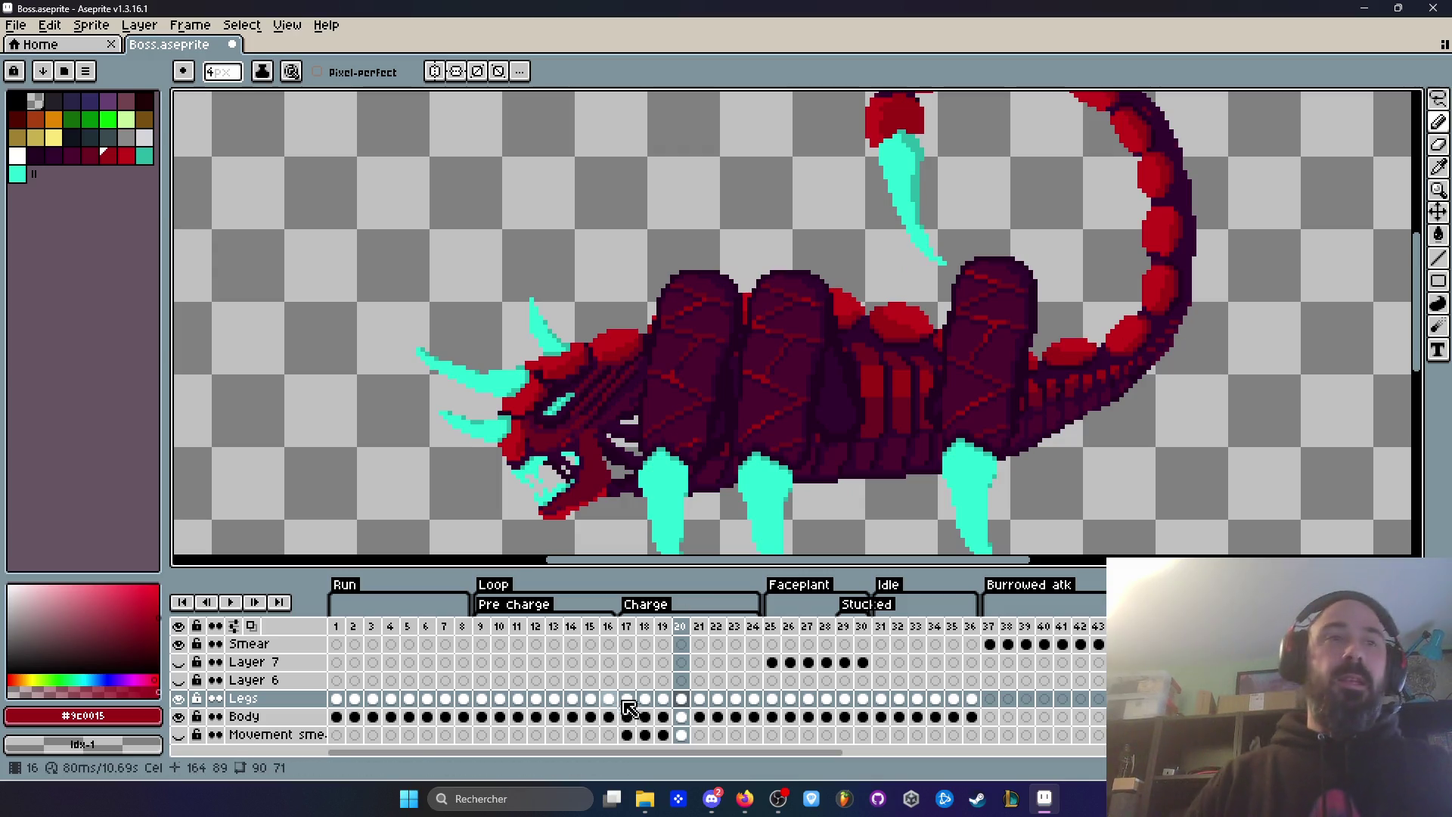
{"action": "left_click", "coordinate": [695, 717]}
{"action": "scroll", "coordinate": [1295, 186], "scroll_direction": "up", "scroll_amount": 3}
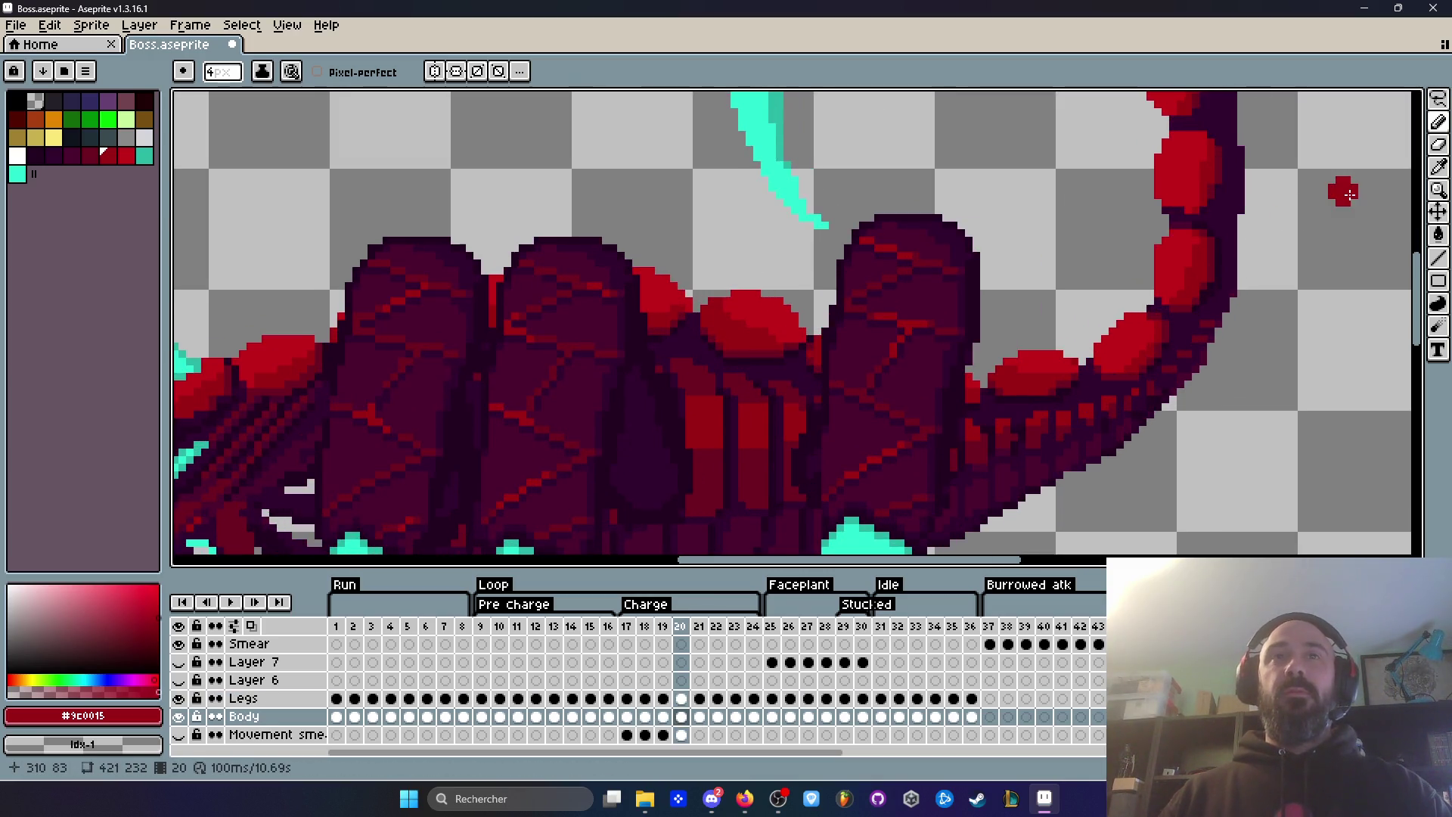
{"action": "key", "text": "Left"}
{"action": "key", "text": "Left"}
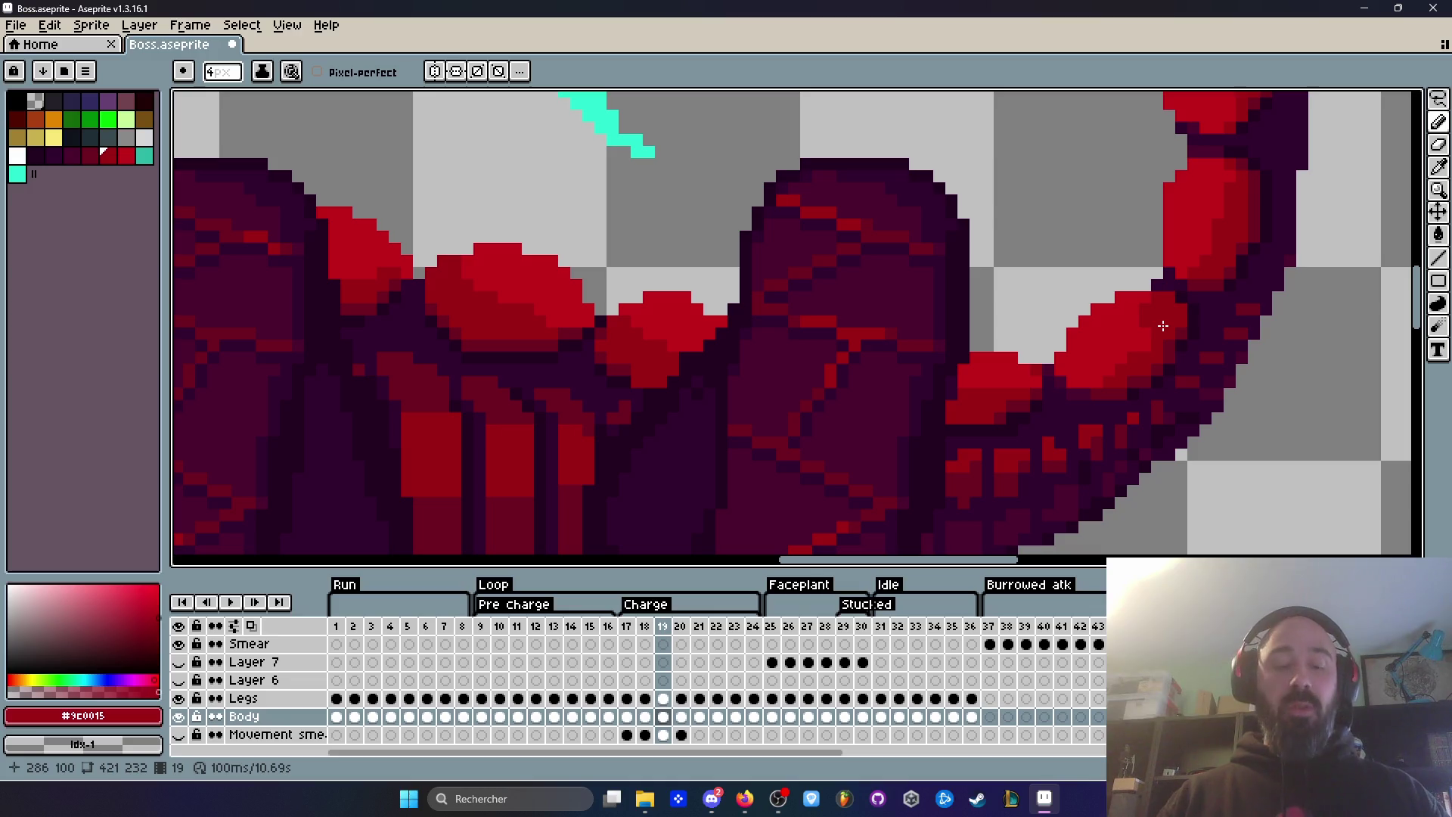
{"action": "scroll", "coordinate": [1163, 325], "scroll_direction": "up", "scroll_amount": 2}
{"action": "left_click", "coordinate": [1199, 318], "text": "alt"}
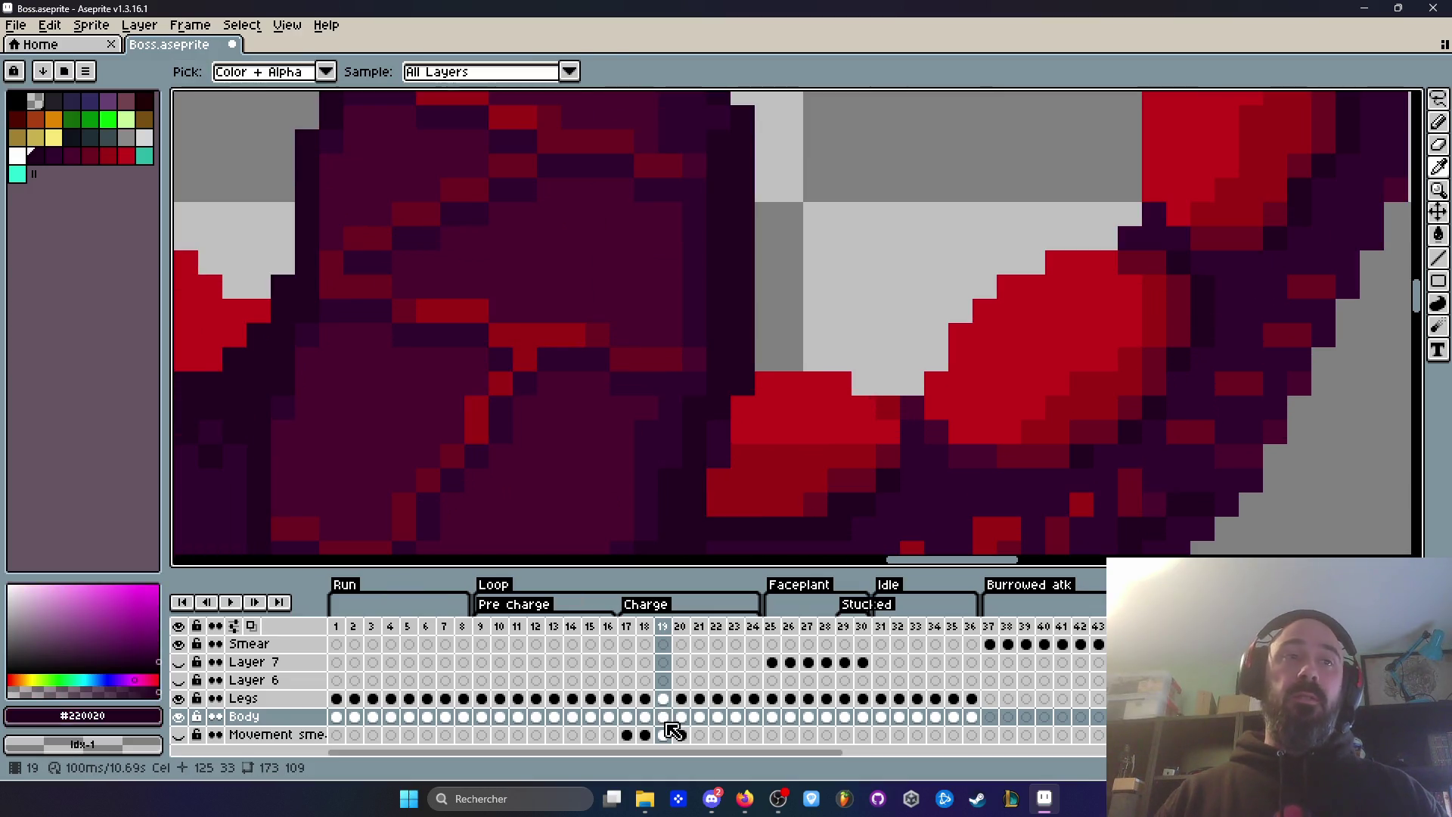
Step: Flip back and forth through Charge frames 18–21 to compare the tail poses
{"action": "scroll", "coordinate": [1250, 302], "scroll_direction": "down", "scroll_amount": 2}
{"action": "key", "text": "Left"}
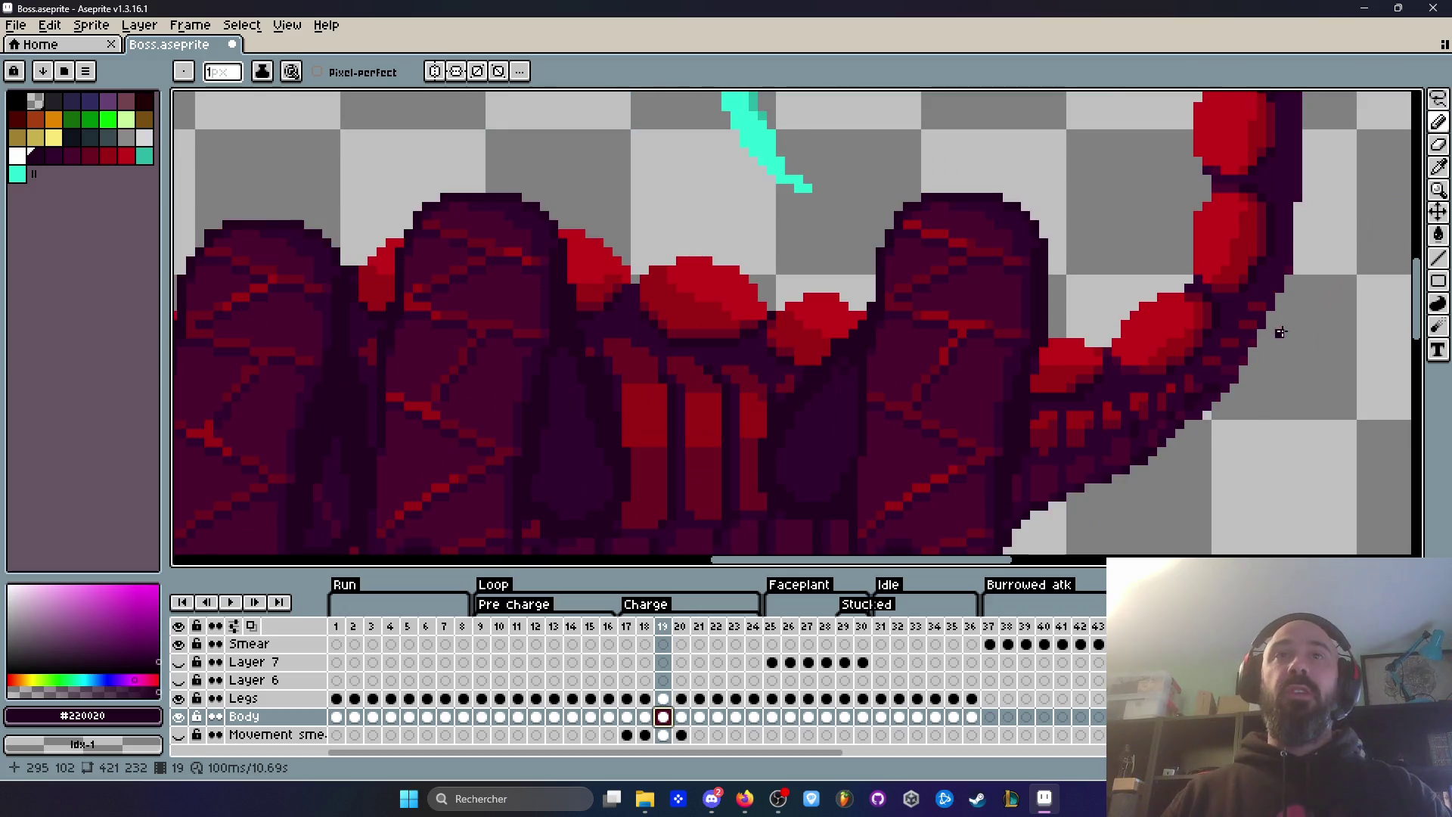
{"action": "key", "text": "Right"}
{"action": "scroll", "coordinate": [1248, 318], "scroll_direction": "up", "scroll_amount": 2}
{"action": "key", "text": "Right"}
{"action": "key", "text": "Left"}
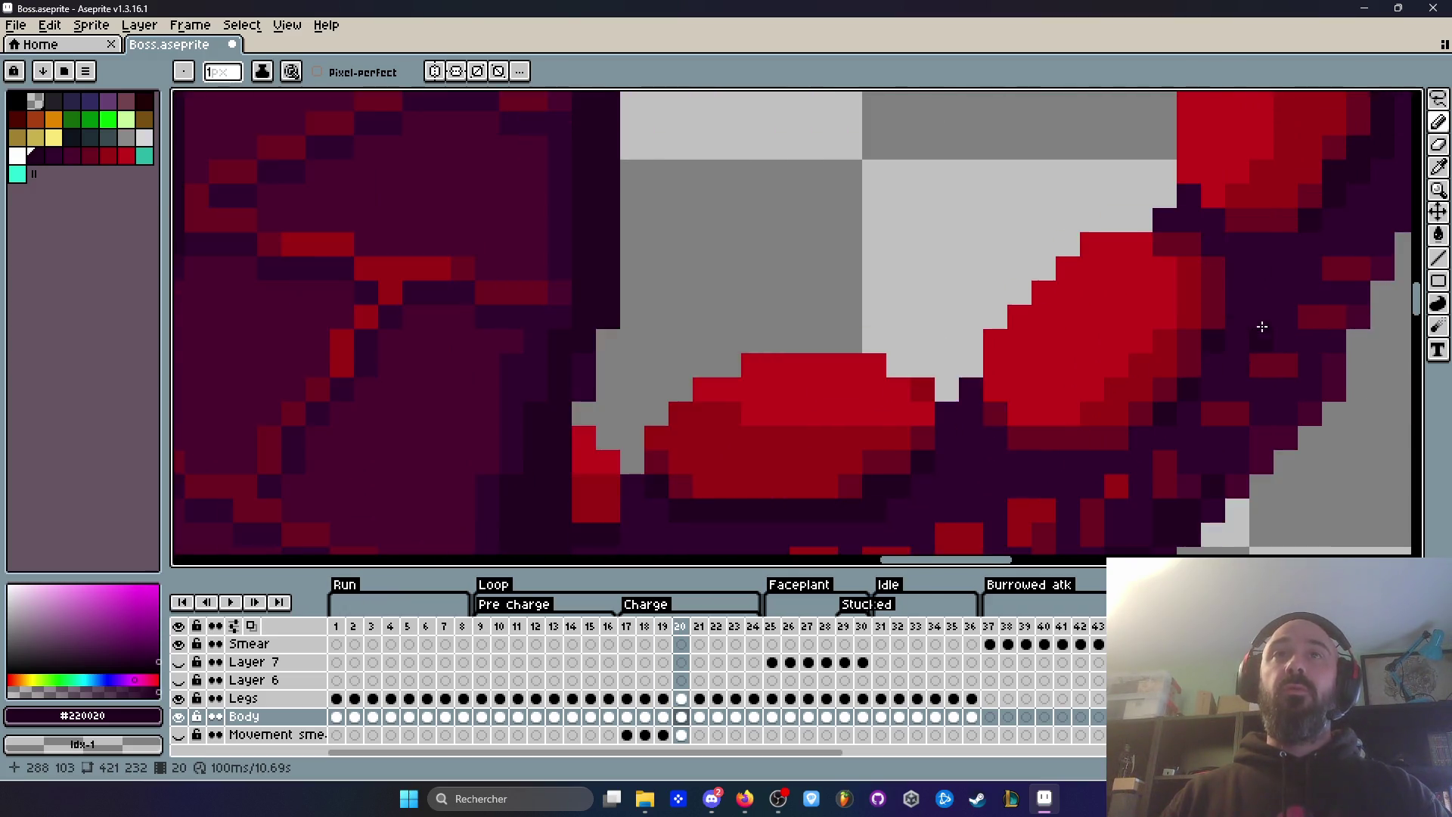
{"action": "key", "text": "Right"}
{"action": "scroll", "coordinate": [1186, 202], "scroll_direction": "down", "scroll_amount": 3}
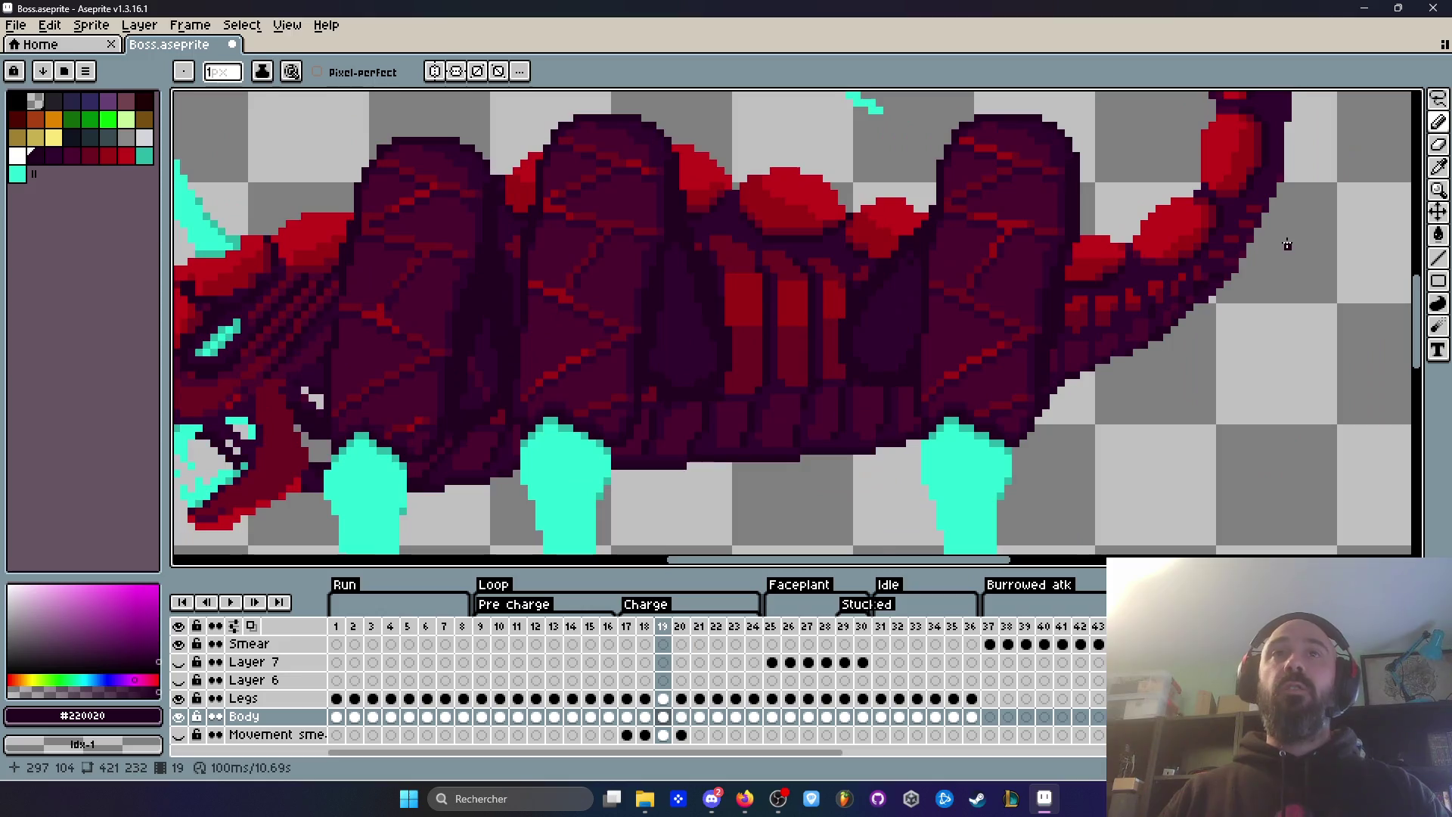
{"action": "key", "text": "Left"}
{"action": "key", "text": "Right"}
{"action": "key", "text": "Left"}
{"action": "key", "text": "Right"}
{"action": "key", "text": "Right"}
{"action": "key", "text": "Left"}
{"action": "key", "text": "Right"}
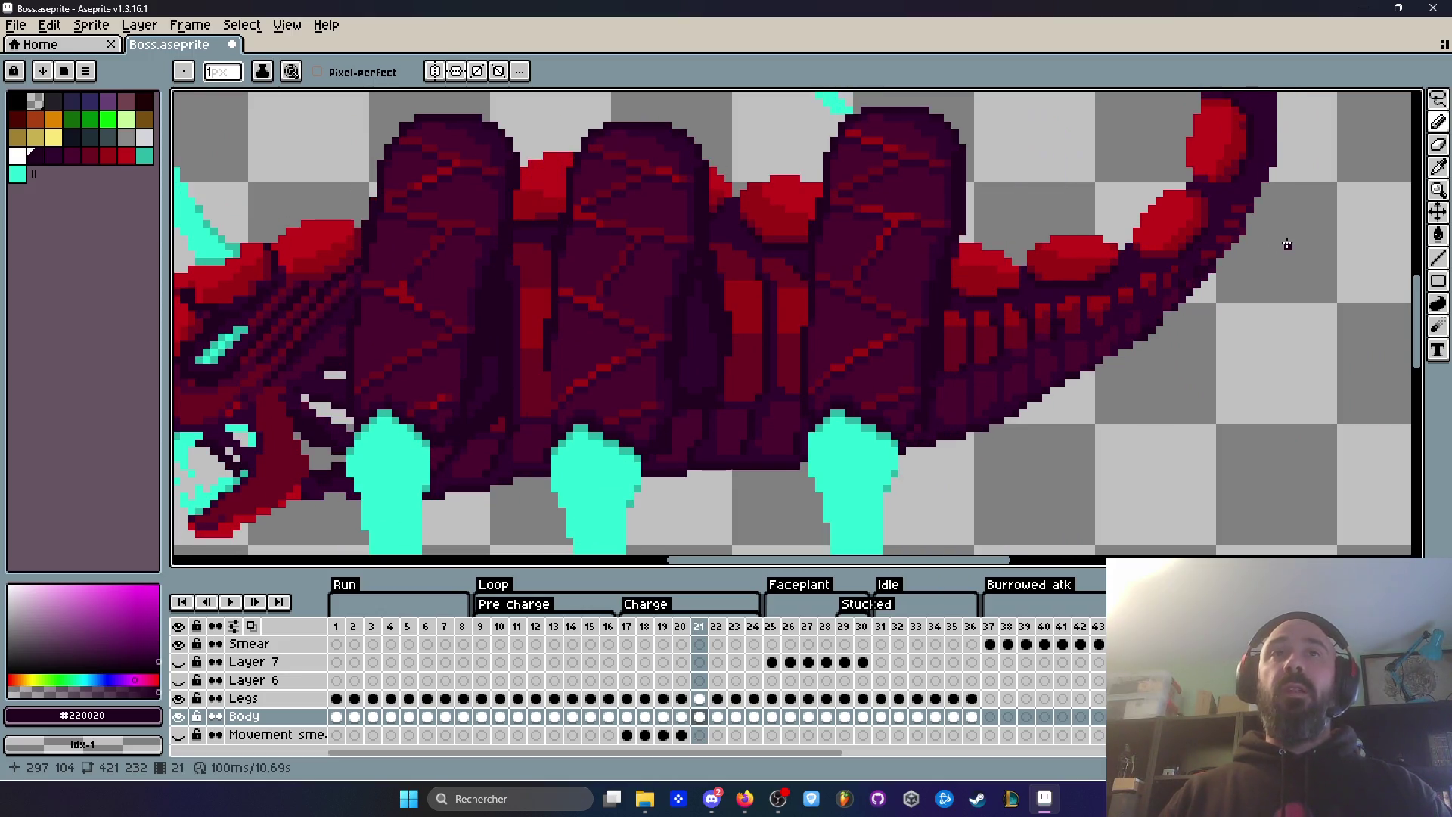
Step: Zoom in on the tail joint, compare frames 19 and 20, and settle on frame 20
{"action": "scroll", "coordinate": [1282, 240], "scroll_direction": "down", "scroll_amount": 2}
{"action": "scroll", "coordinate": [1257, 193], "scroll_direction": "up", "scroll_amount": 3}
{"action": "scroll", "coordinate": [1257, 194], "scroll_direction": "up", "scroll_amount": 3}
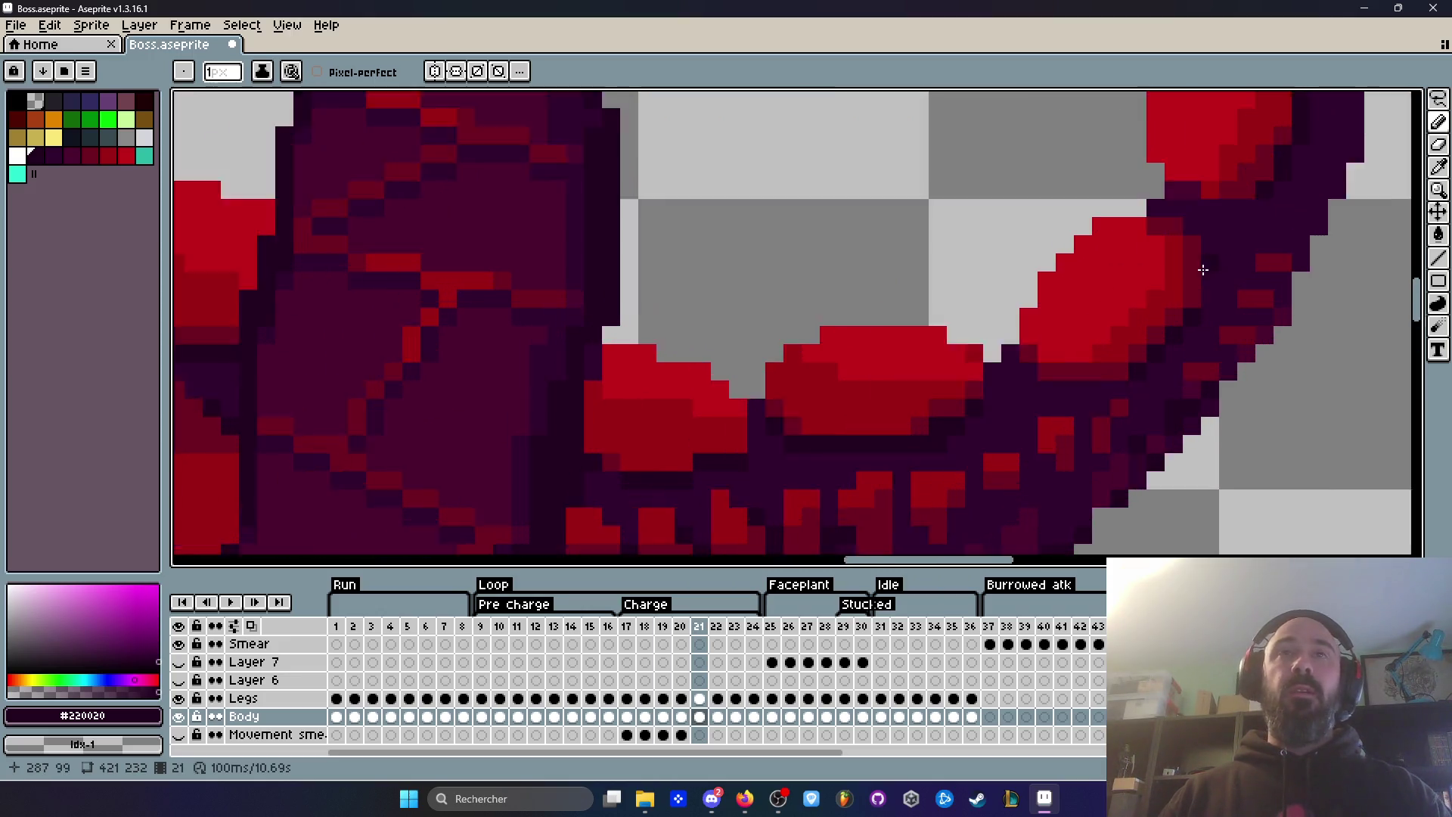
{"action": "scroll", "coordinate": [1215, 303], "scroll_direction": "down", "scroll_amount": 4}
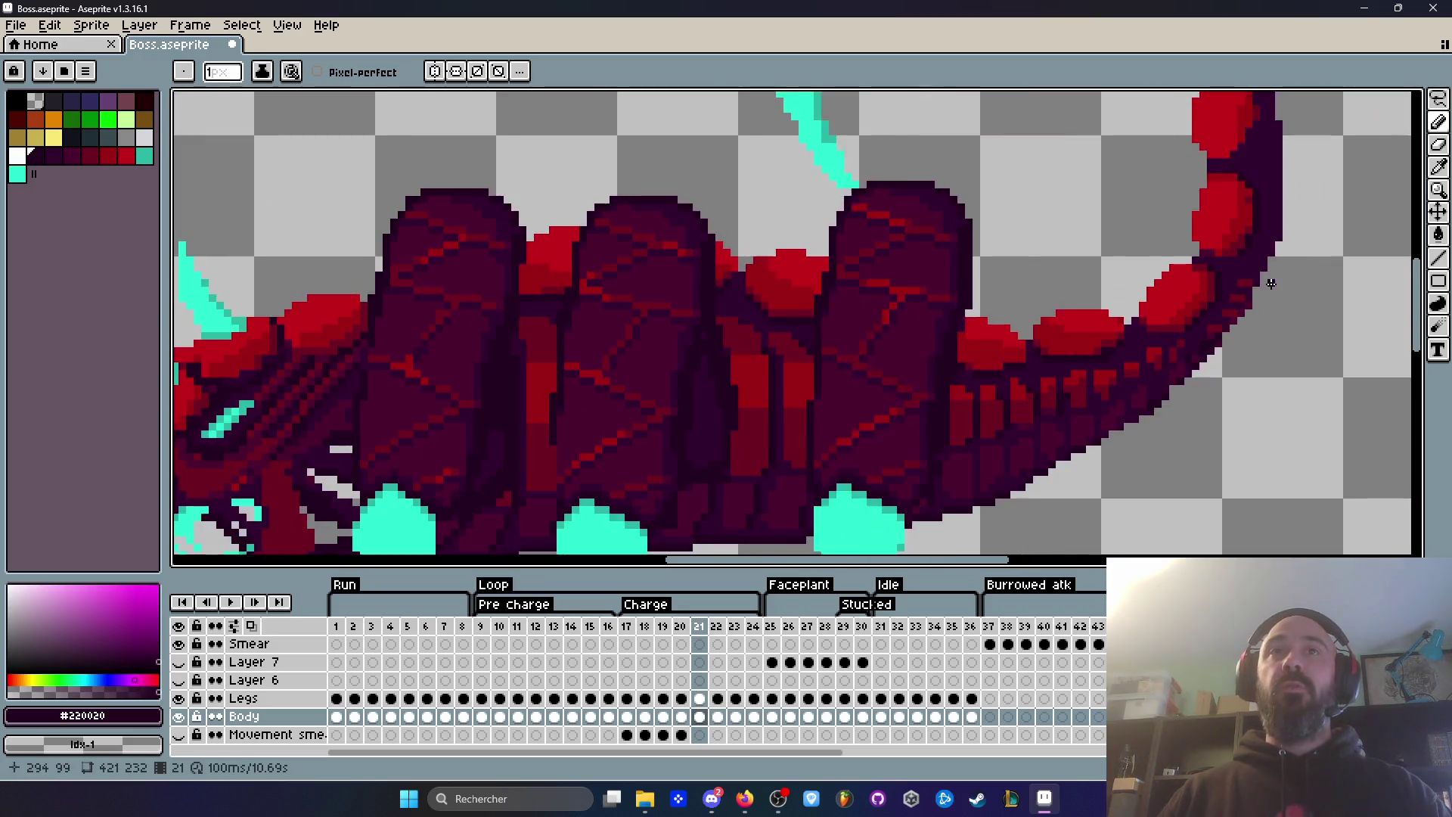
{"action": "scroll", "coordinate": [1272, 284], "scroll_direction": "down", "scroll_amount": 2}
{"action": "scroll", "coordinate": [1271, 284], "scroll_direction": "up", "scroll_amount": 2}
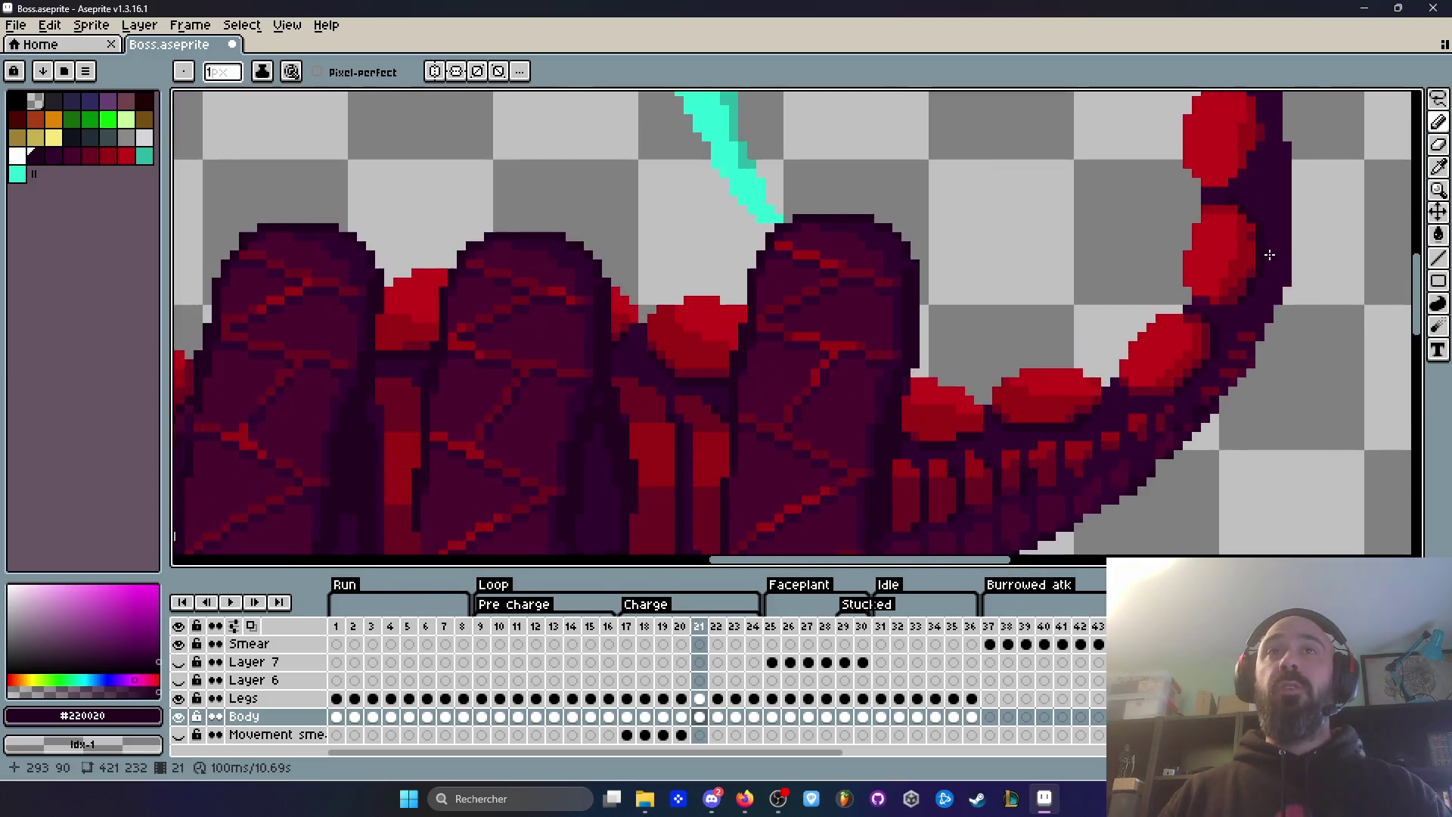
{"action": "scroll", "coordinate": [1270, 272], "scroll_direction": "up", "scroll_amount": 1}
{"action": "scroll", "coordinate": [1271, 261], "scroll_direction": "down", "scroll_amount": 1}
{"action": "scroll", "coordinate": [1269, 256], "scroll_direction": "down", "scroll_amount": 1}
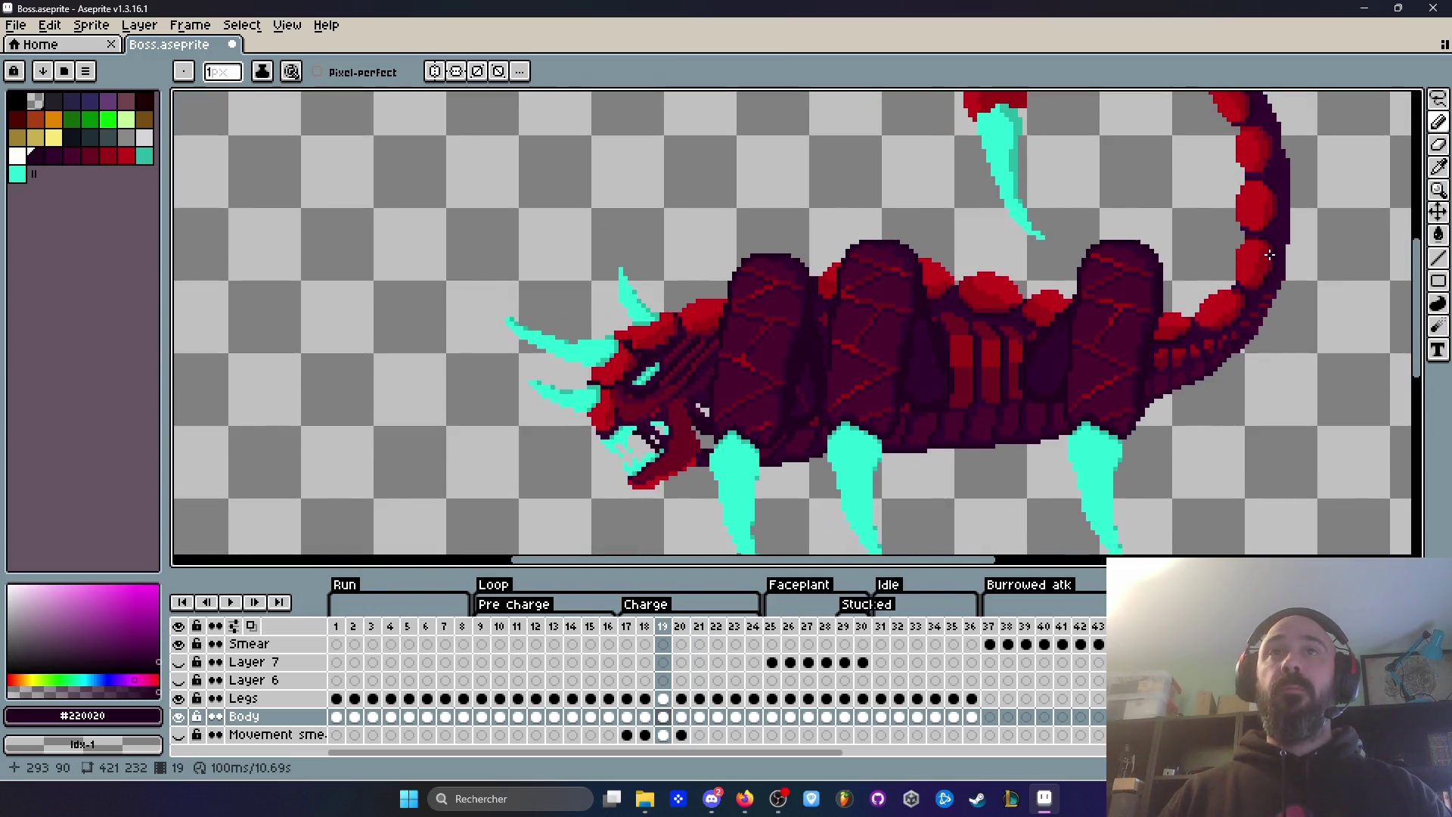
{"action": "scroll", "coordinate": [1269, 256], "scroll_direction": "up", "scroll_amount": 4}
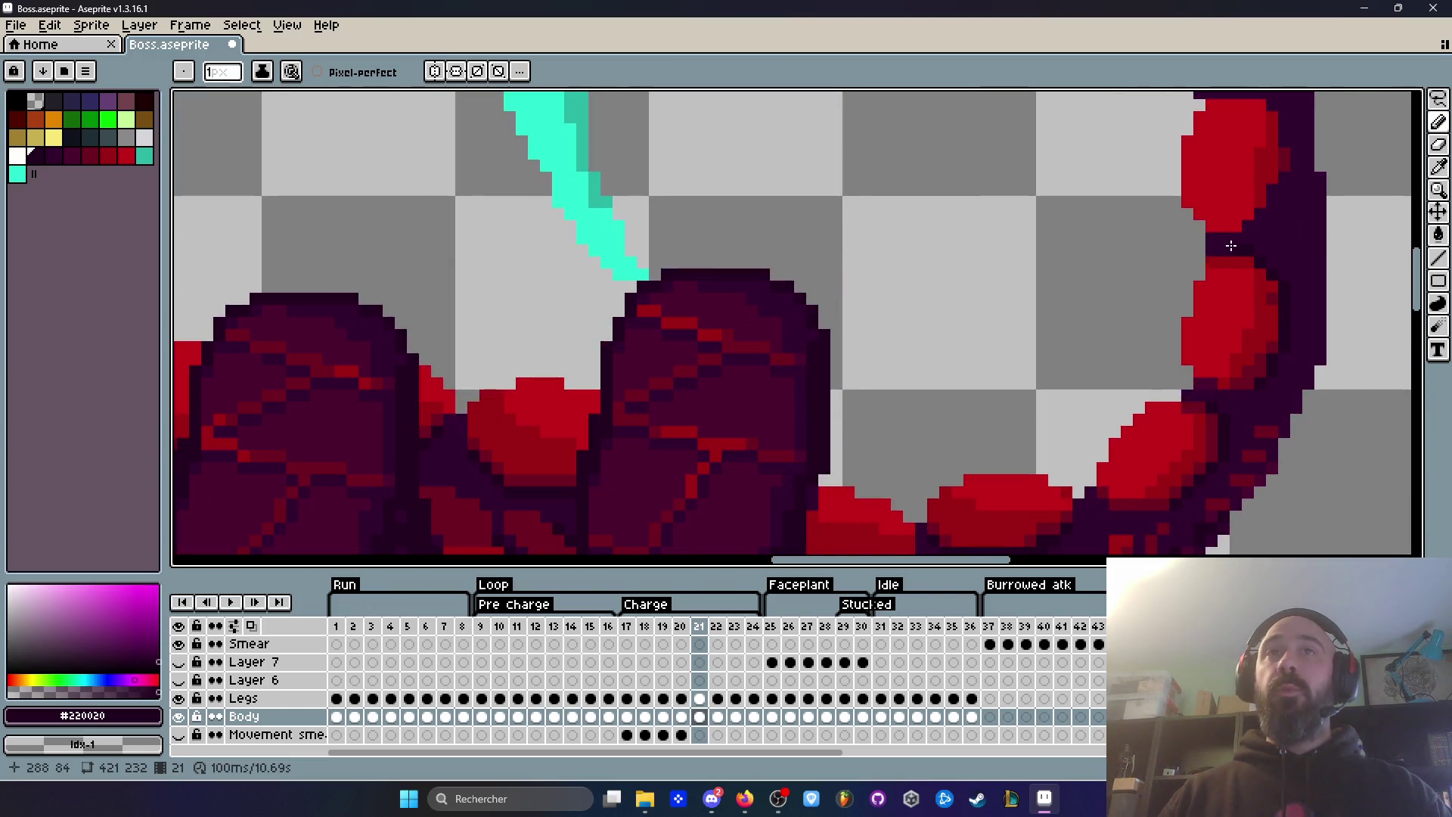
{"action": "scroll", "coordinate": [1230, 246], "scroll_direction": "down", "scroll_amount": 2}
{"action": "key", "text": "comma"}
{"action": "key", "text": "comma"}
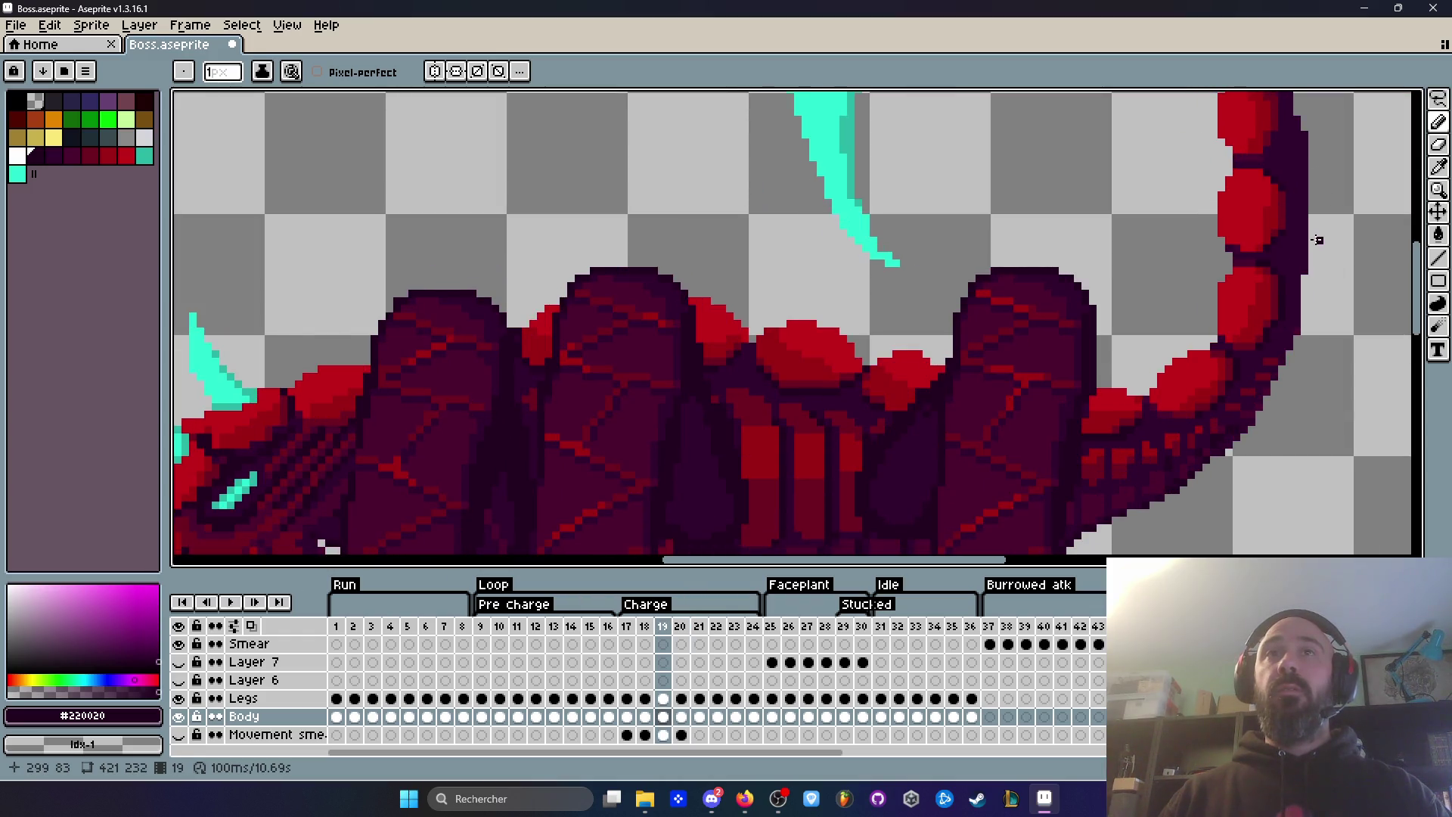
{"action": "key", "text": "period"}
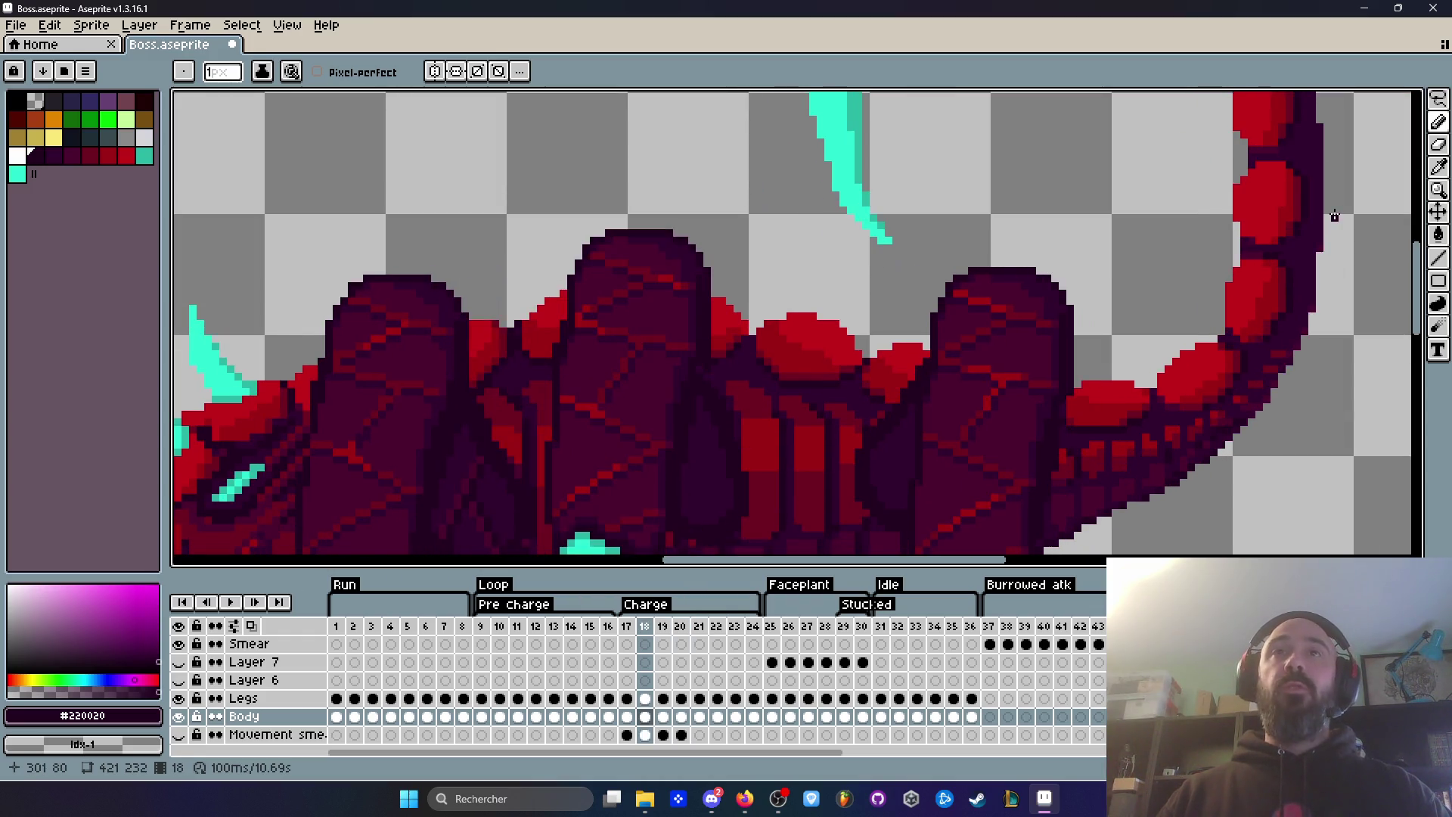
{"action": "key", "text": "comma"}
{"action": "key", "text": "period"}
Step: Pencil a dark purple outline pixel beside the frame 20 tail joint, undoing a misplaced one
{"action": "scroll", "coordinate": [1232, 268], "scroll_direction": "up", "scroll_amount": 2}
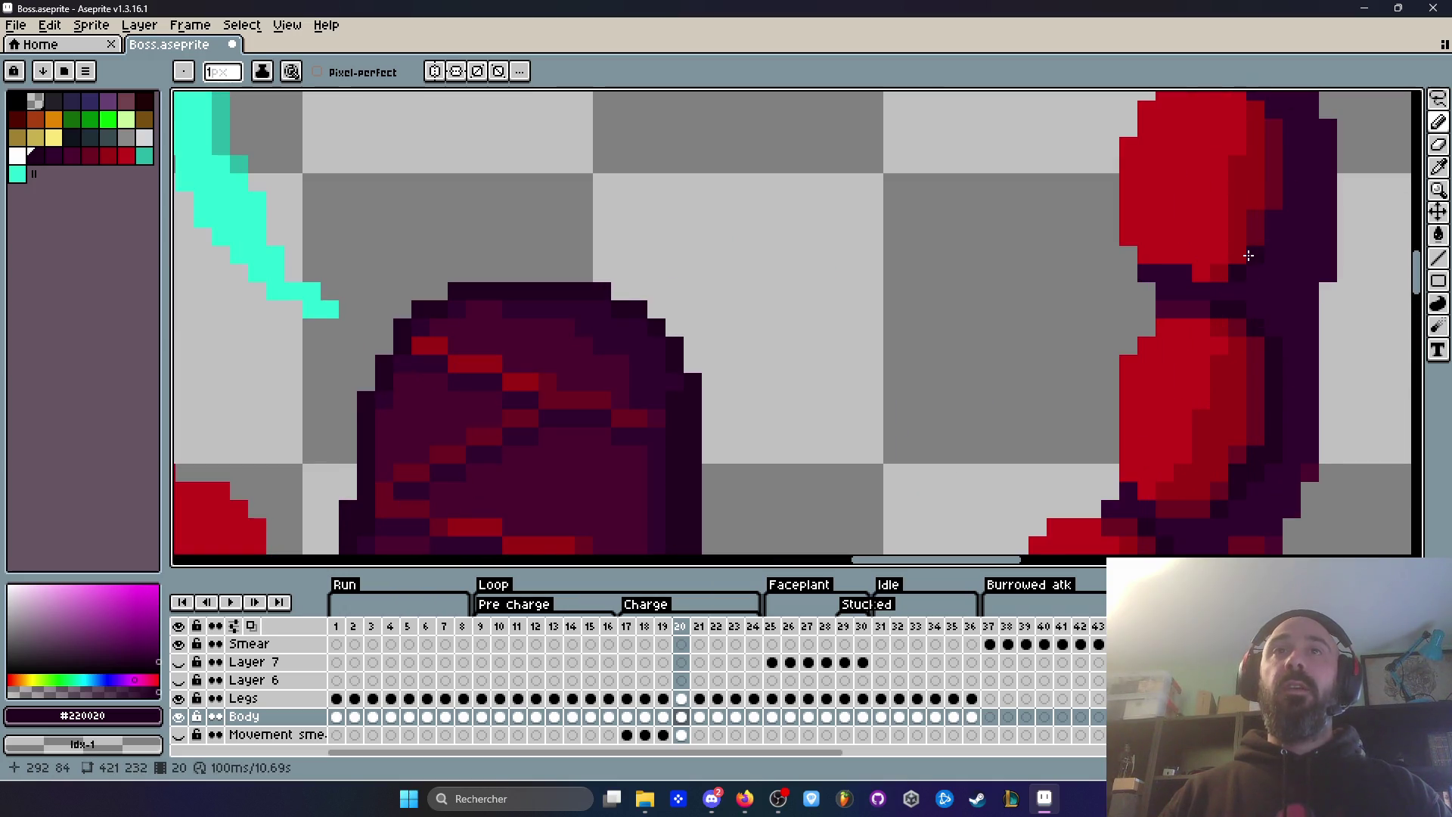
{"action": "scroll", "coordinate": [1276, 212], "scroll_direction": "up", "scroll_amount": 1}
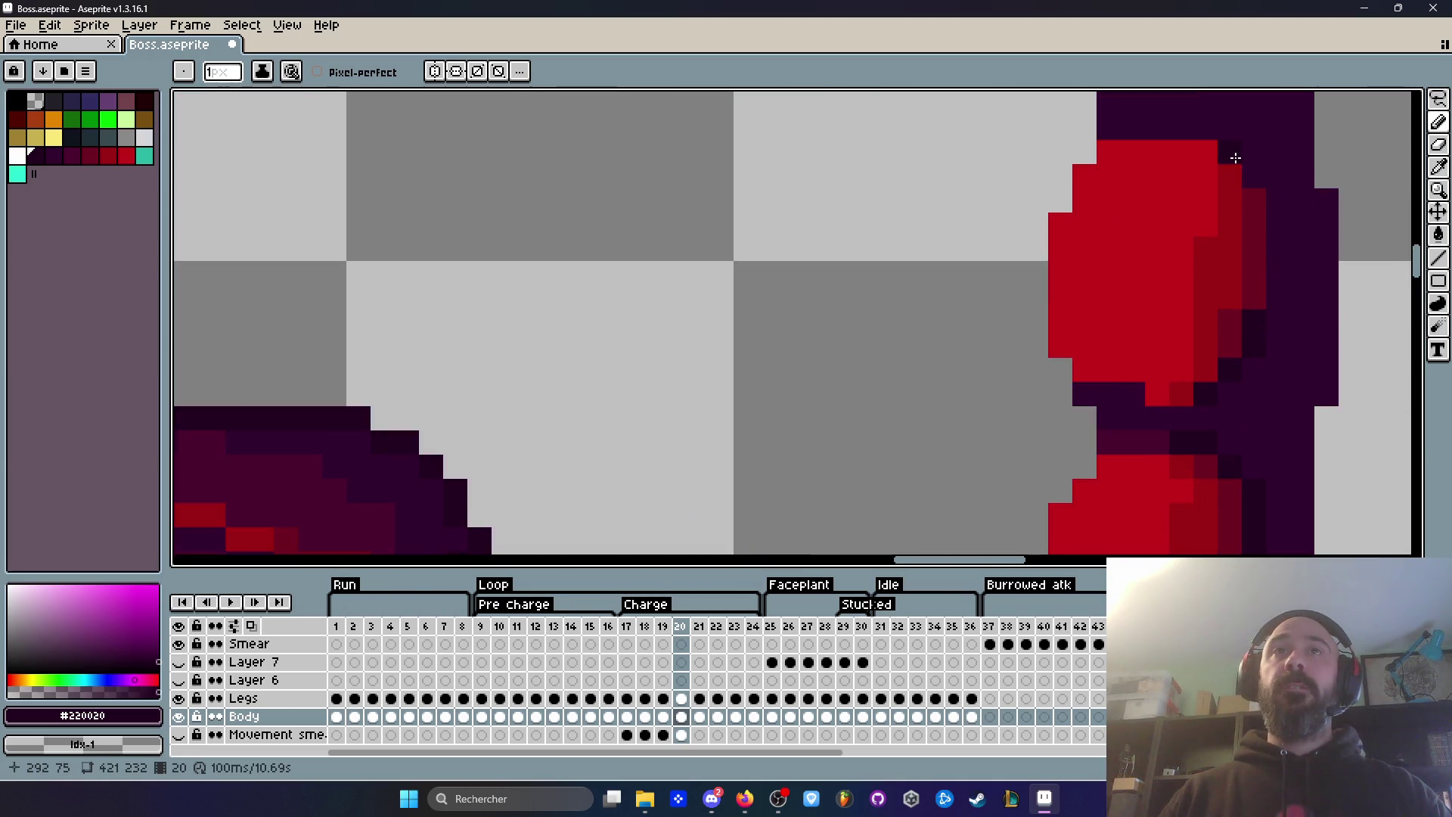
{"action": "key", "text": "ctrl+y"}
{"action": "key", "text": "ctrl+z"}
{"action": "left_click", "coordinate": [1278, 201]}
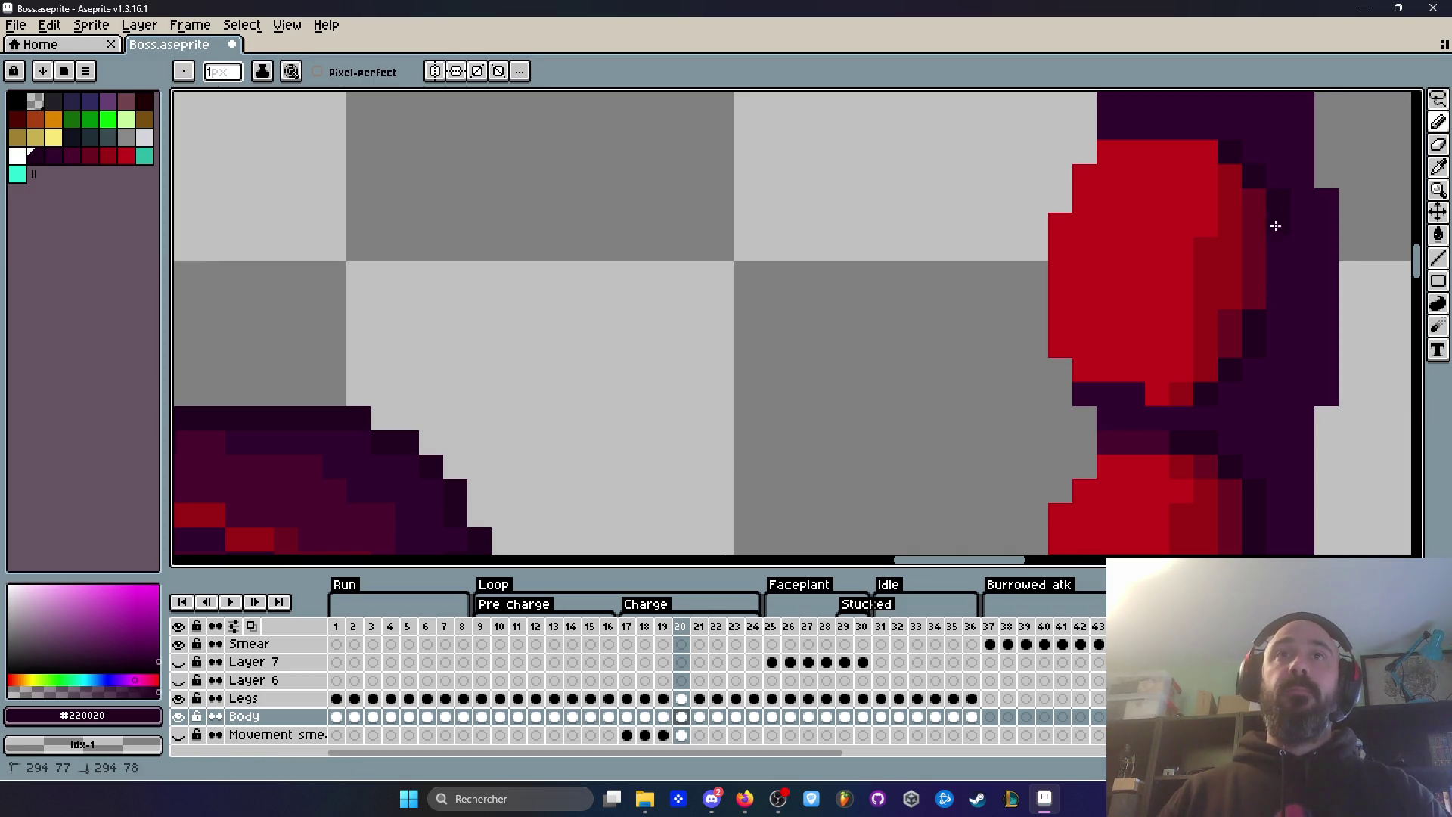
Step: Step between Charge frames 17 and 19 to check the tail joint
{"action": "scroll", "coordinate": [1270, 288], "scroll_direction": "down", "scroll_amount": 3}
{"action": "key", "text": "Left"}
{"action": "key", "text": "Right"}
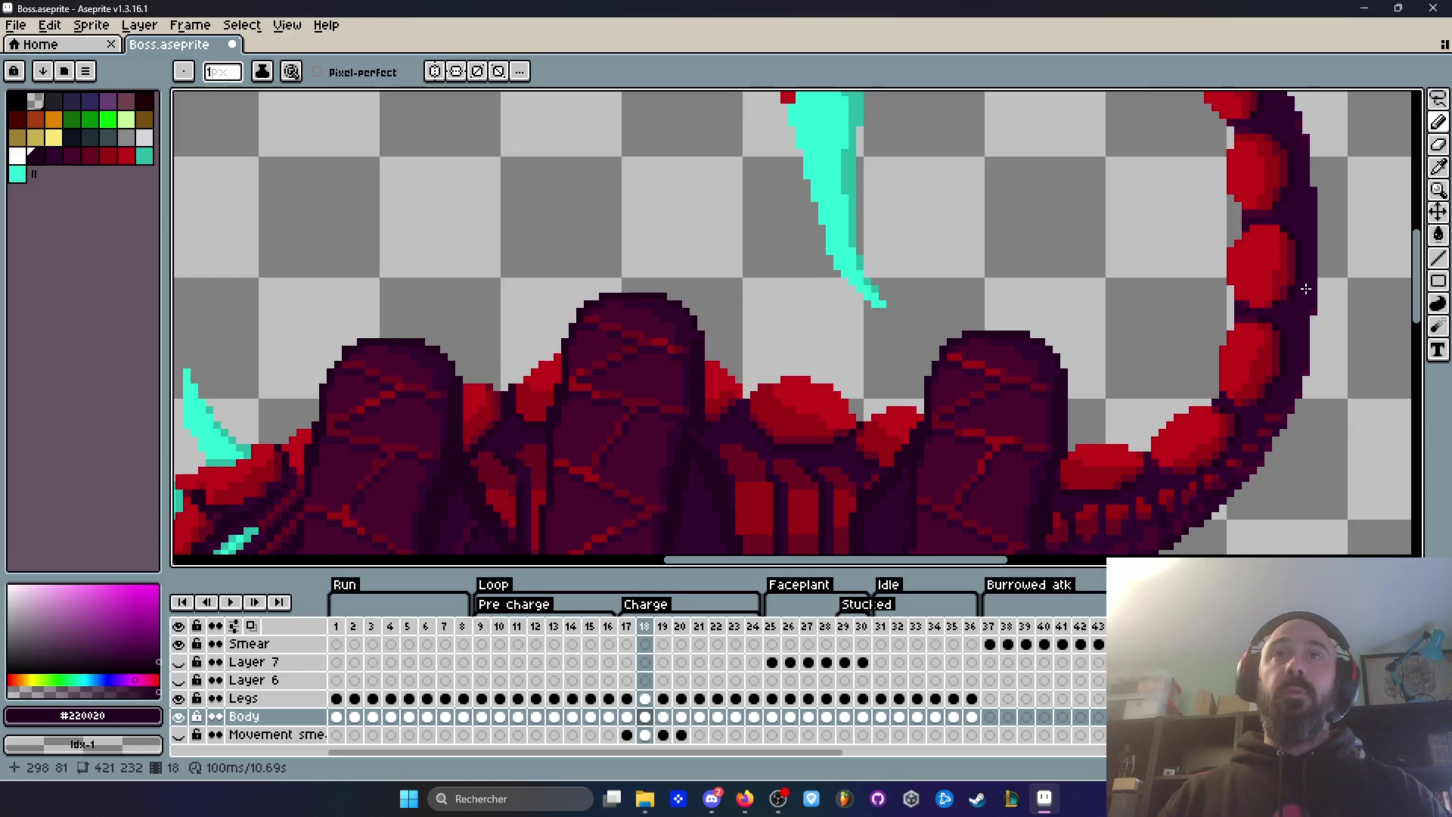
{"action": "key", "text": "Left"}
{"action": "scroll", "coordinate": [1306, 288], "scroll_direction": "up", "scroll_amount": 3}
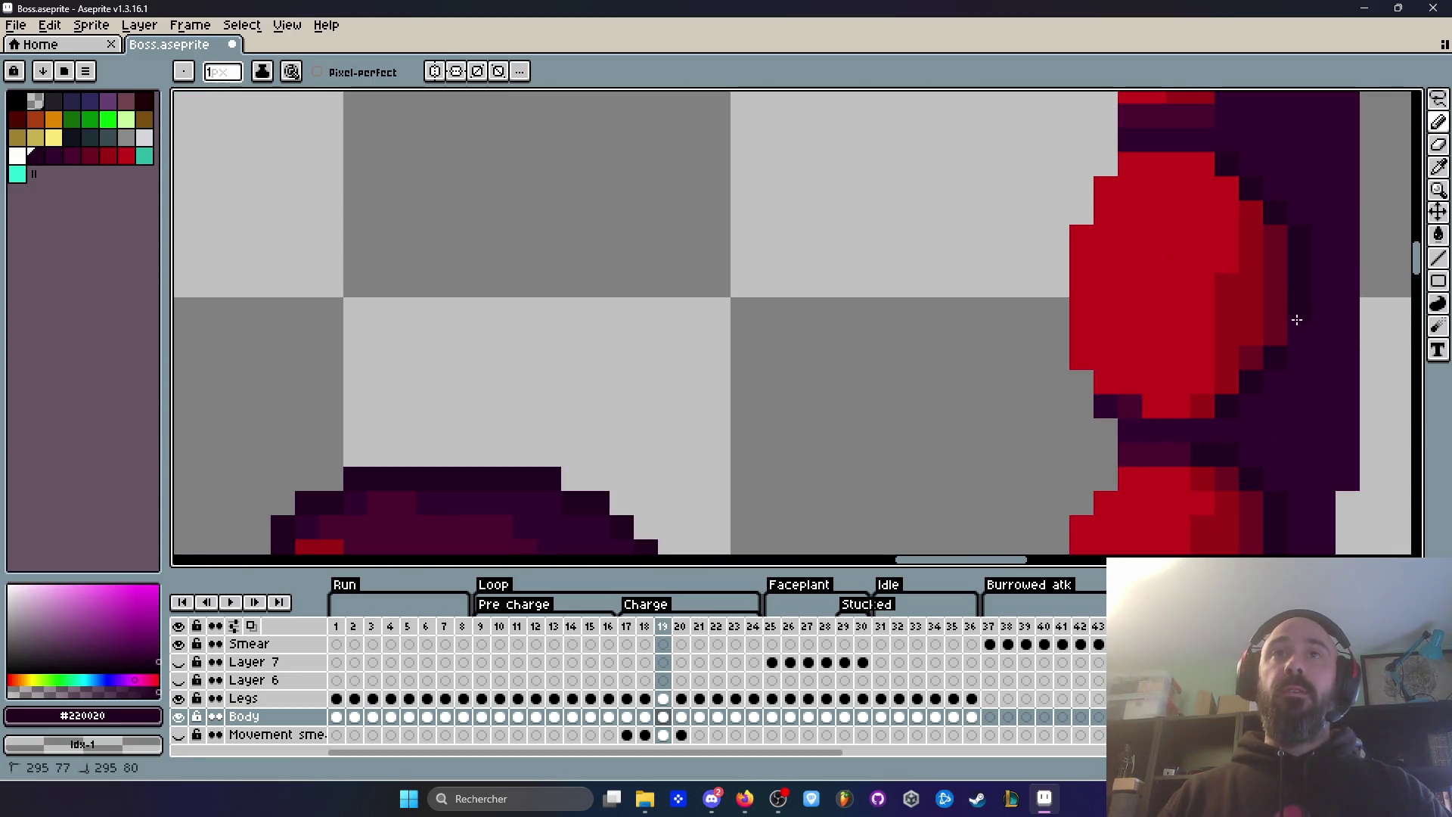
{"action": "scroll", "coordinate": [1294, 317], "scroll_direction": "down", "scroll_amount": 3}
{"action": "key", "text": "Left"}
{"action": "key", "text": "Left"}
{"action": "key", "text": "Right"}
{"action": "key", "text": "Right"}
{"action": "scroll", "coordinate": [1336, 299], "scroll_direction": "down", "scroll_amount": 2}
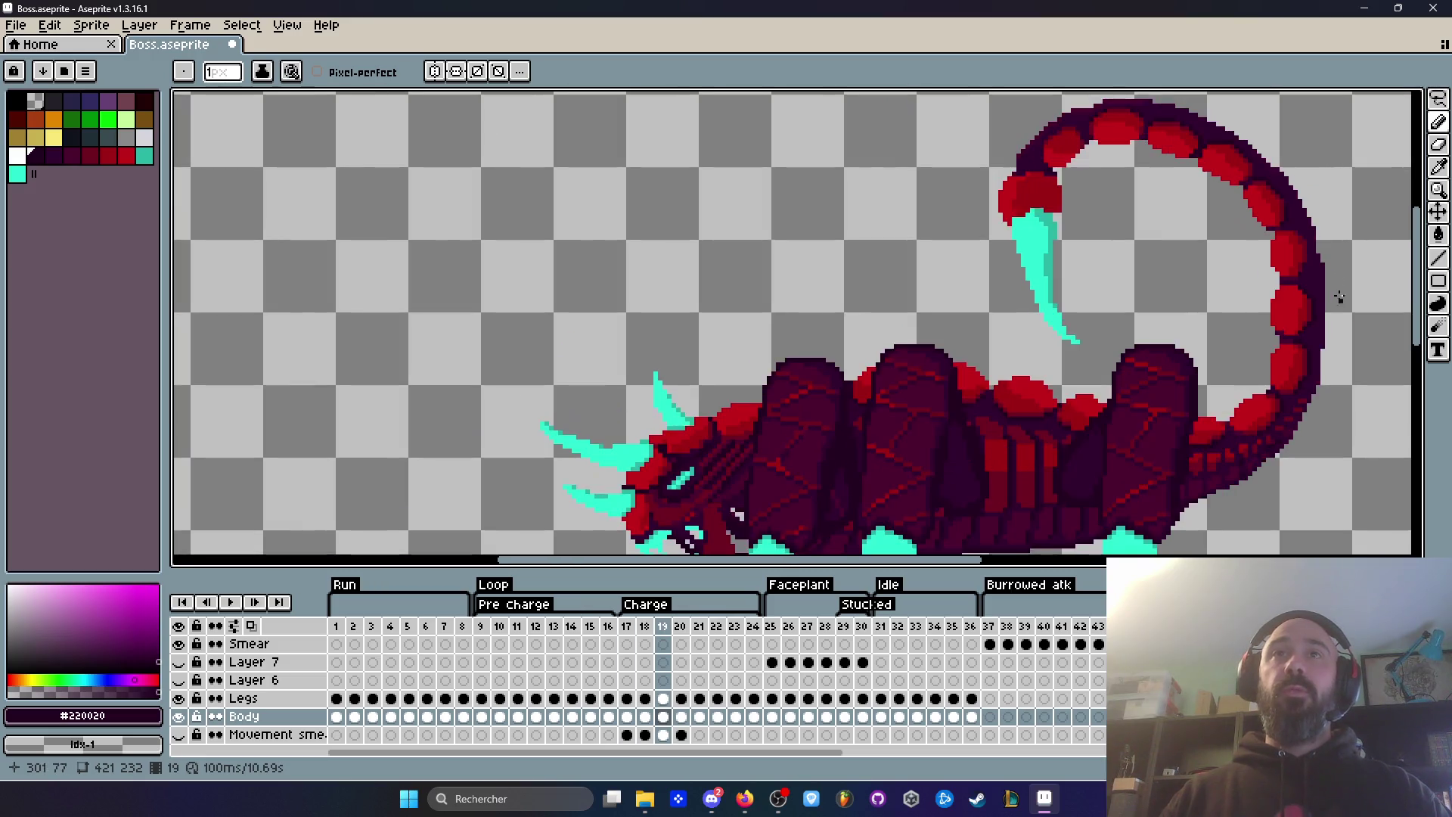
{"action": "key", "text": "Left"}
{"action": "key", "text": "Left"}
{"action": "key", "text": "Right"}
{"action": "key", "text": "Right"}
{"action": "scroll", "coordinate": [1309, 237], "scroll_direction": "up", "scroll_amount": 3}
{"action": "scroll", "coordinate": [1307, 239], "scroll_direction": "up", "scroll_amount": 1}
Step: Replace the last dark pixel with an outline stroke down the tail joint, ending on frame 20
{"action": "key", "text": "ctrl+z"}
{"action": "left_click_drag", "start_coordinate": [1312, 336], "coordinate": [1283, 437]}
{"action": "scroll", "coordinate": [1262, 491], "scroll_direction": "down", "scroll_amount": 7}
{"action": "scroll", "coordinate": [1244, 522], "scroll_direction": "up", "scroll_amount": 5}
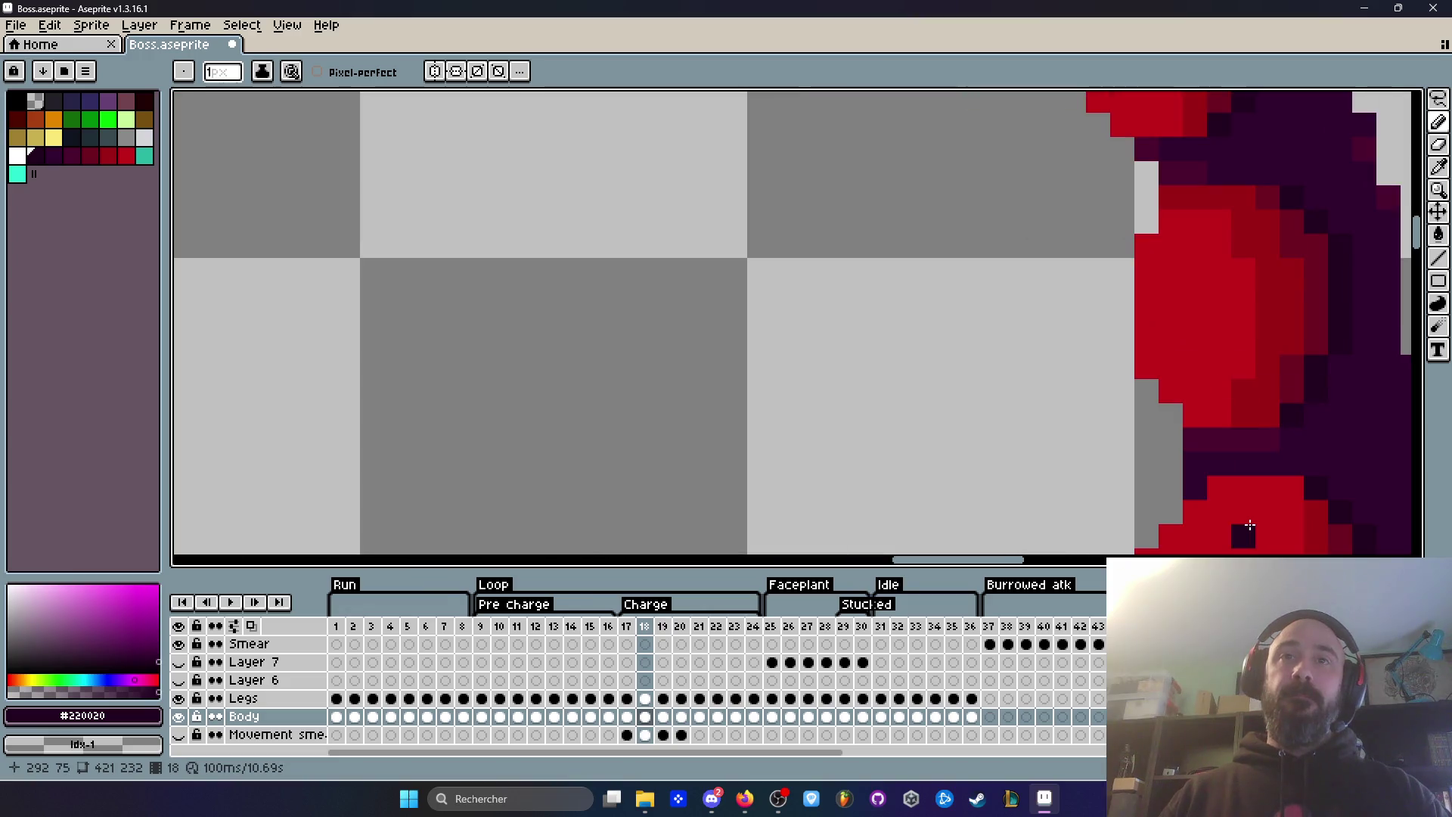
{"action": "scroll", "coordinate": [1245, 519], "scroll_direction": "down", "scroll_amount": 4}
{"action": "key", "text": "Right"}
{"action": "key", "text": "Left"}
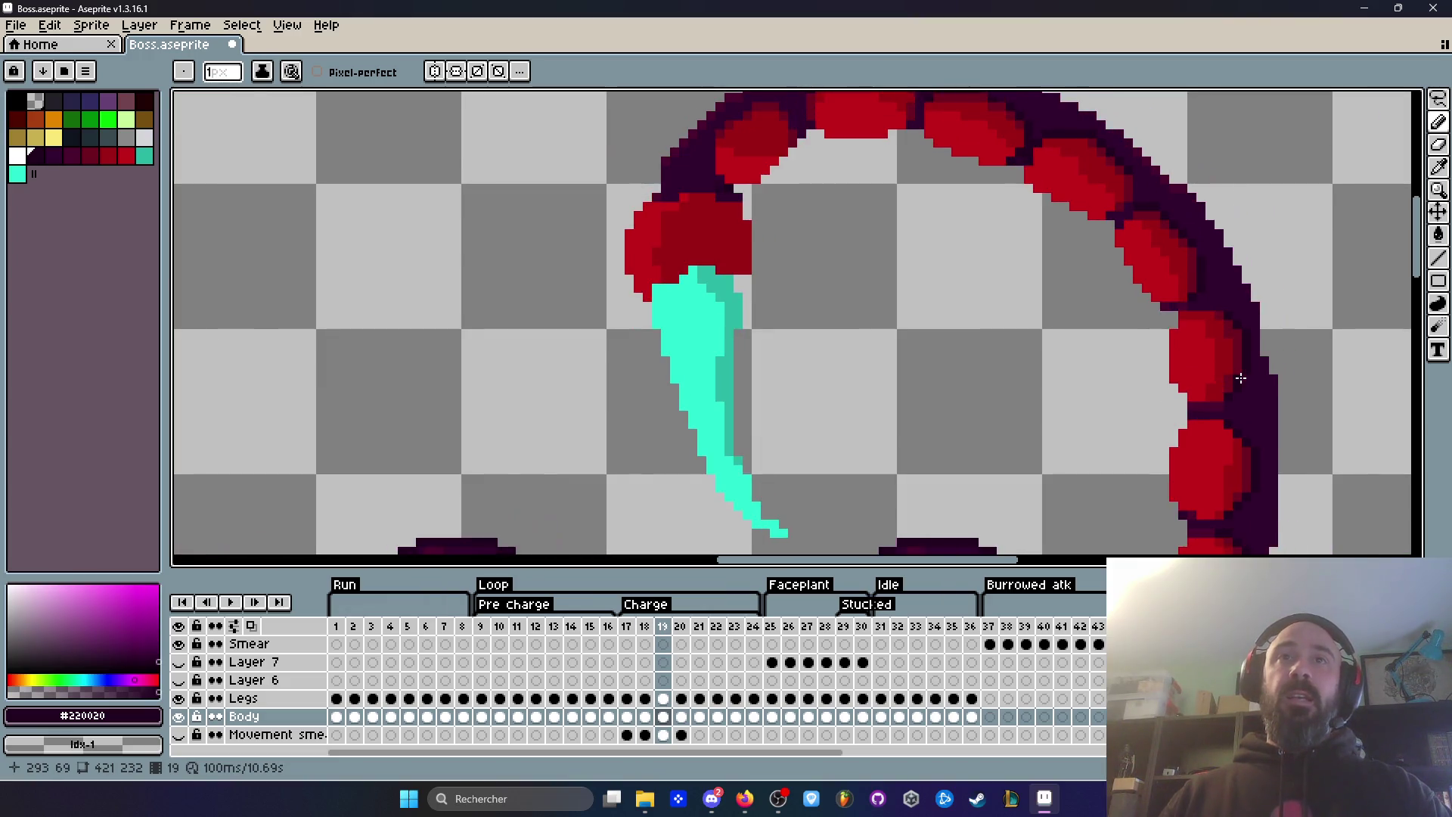
{"action": "key", "text": "Right"}
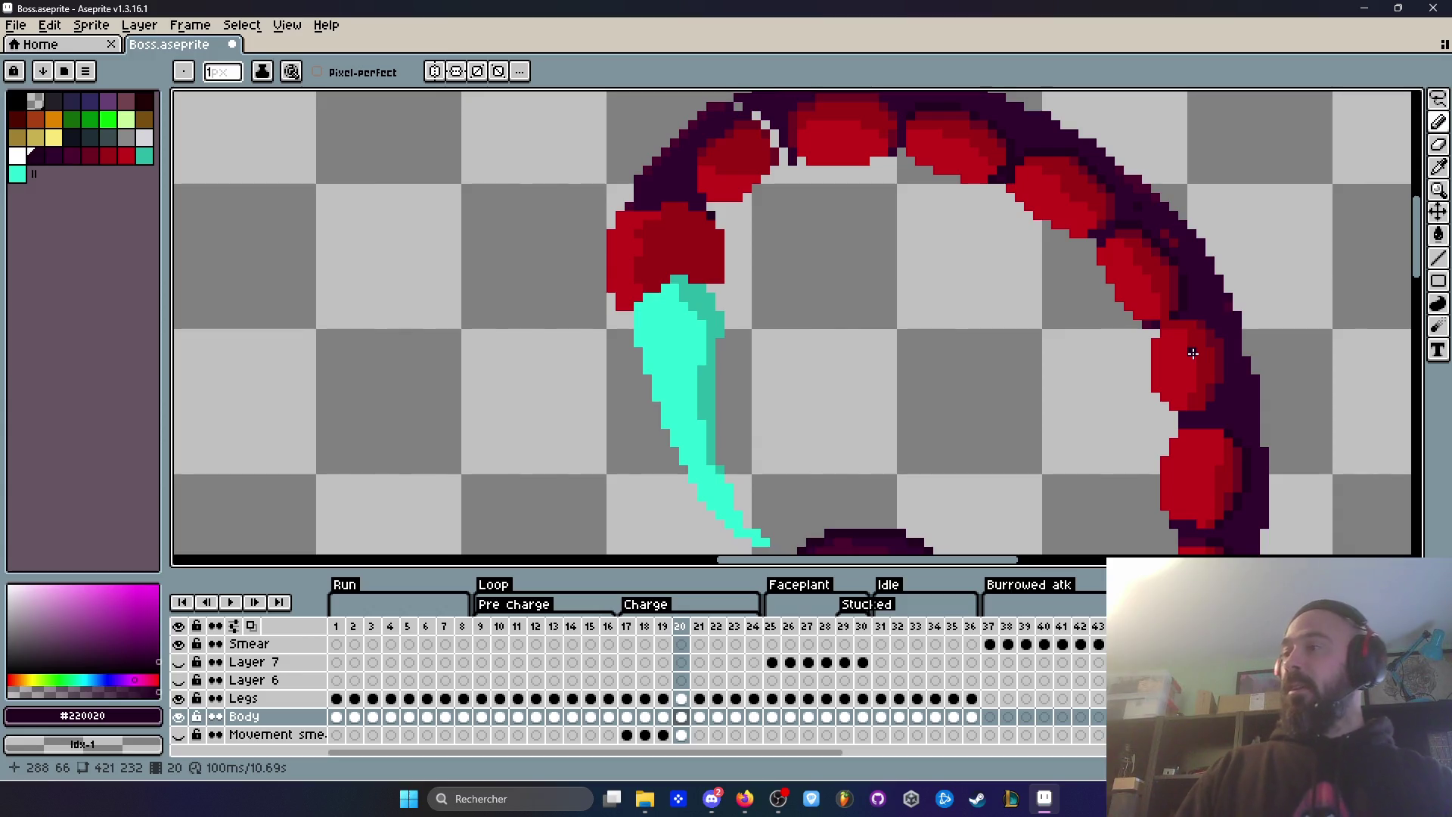
Step: Sample the dark purple from the sprite and paint another pixel at the tail joint
{"action": "scroll", "coordinate": [1191, 334], "scroll_direction": "down", "scroll_amount": 1}
{"action": "key", "text": "Left"}
{"action": "key", "text": "Left"}
{"action": "key", "text": "Left"}
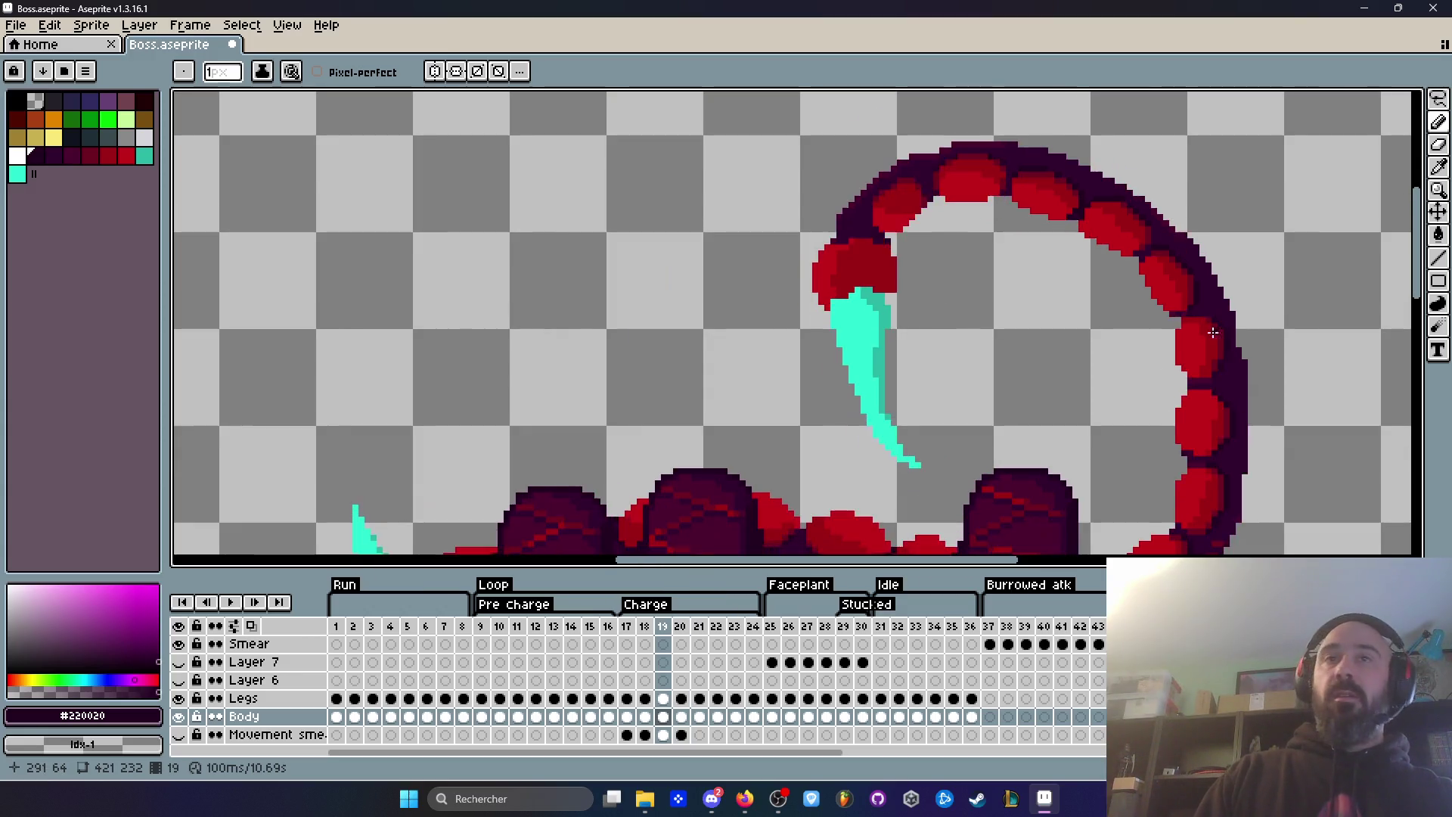
{"action": "key", "text": "Right"}
{"action": "key", "text": "Right"}
{"action": "key", "text": "Right"}
{"action": "scroll", "coordinate": [1157, 333], "scroll_direction": "up", "scroll_amount": 3}
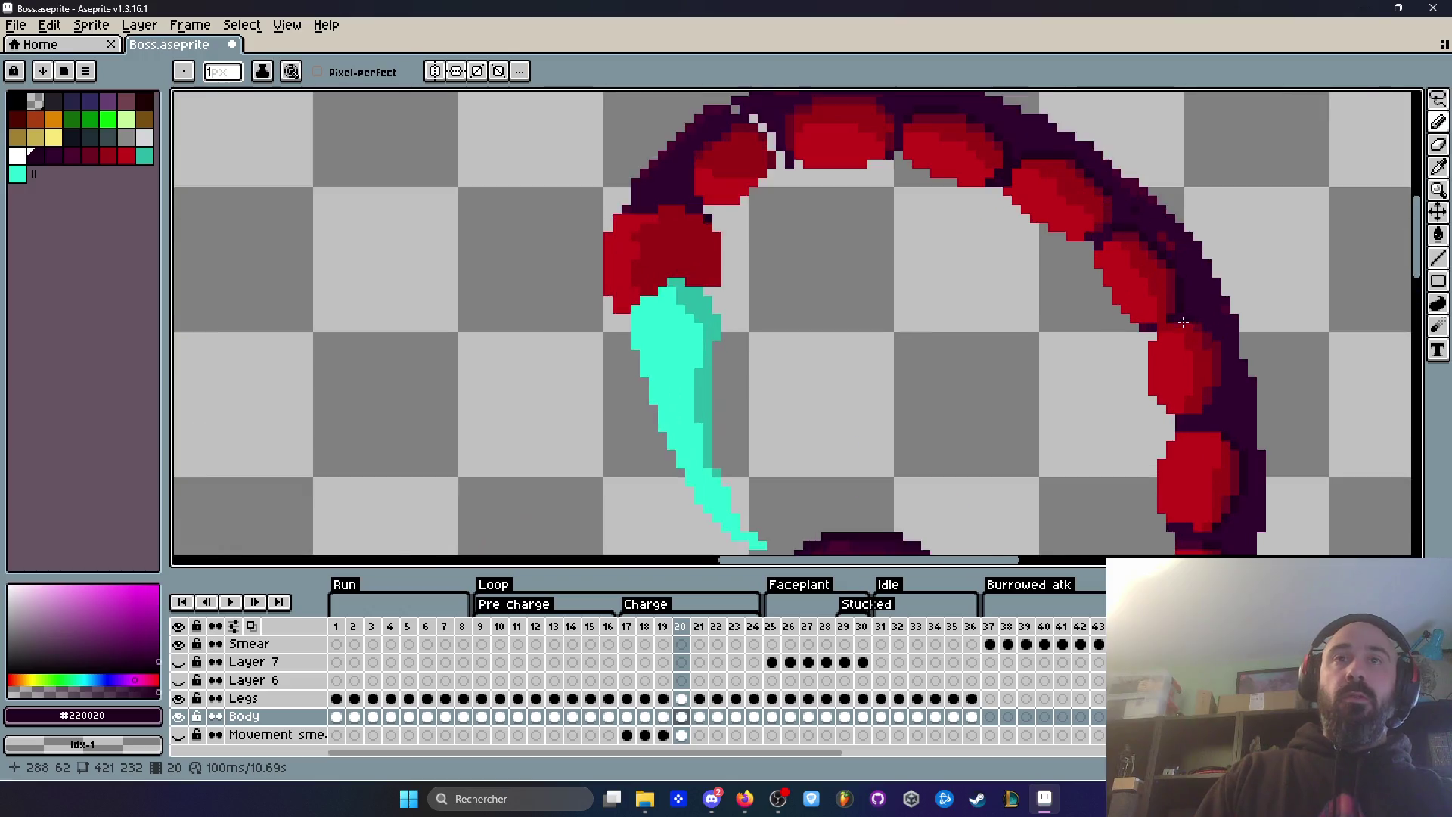
{"action": "key", "text": "i"}
{"action": "right_click", "coordinate": [1224, 290]}
{"action": "key", "text": "b"}
{"action": "left_click", "coordinate": [1150, 333]}
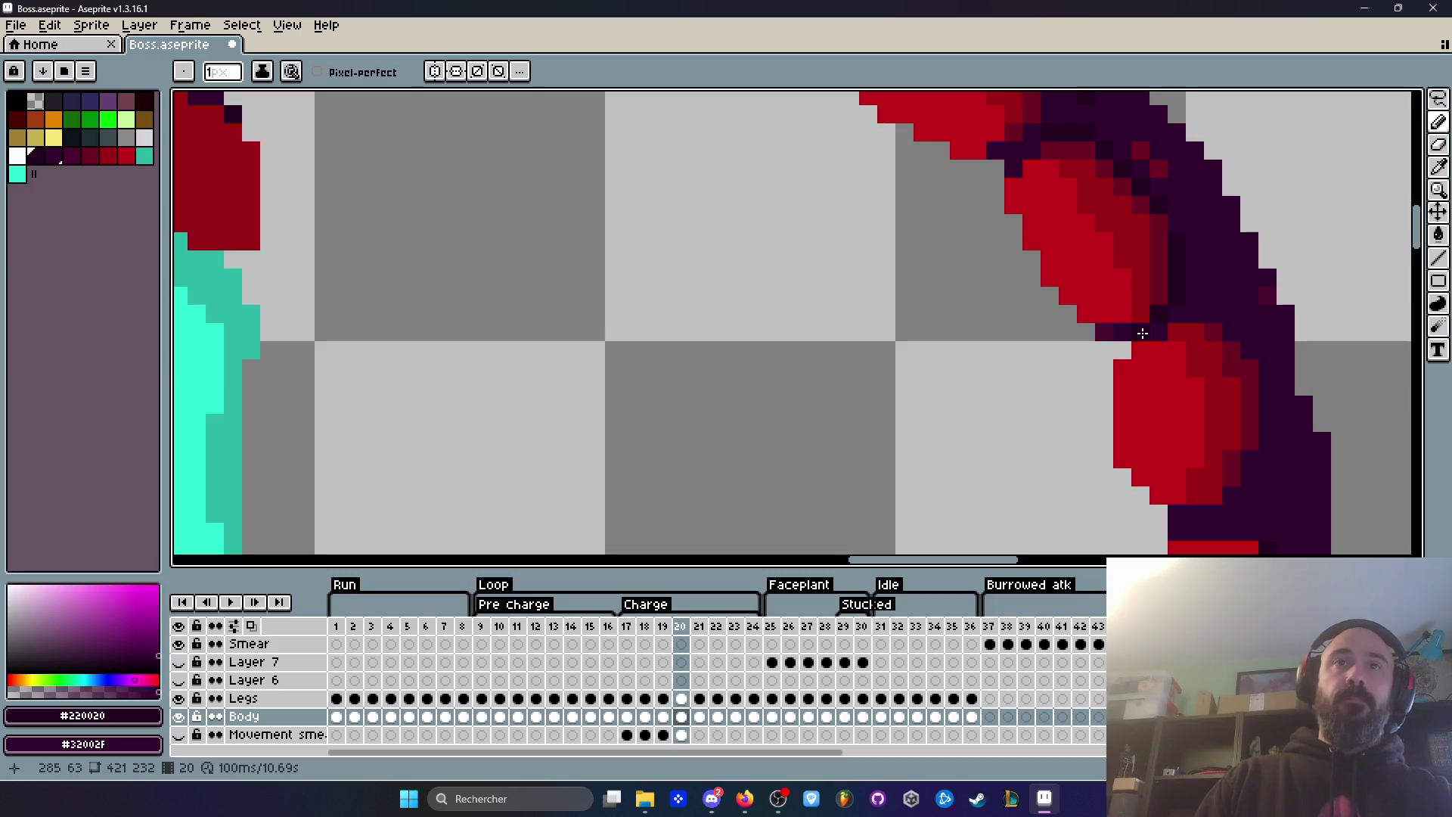
Step: Step from frame 17 to frame 20 and pick the #32002F outline colour from the tail
{"action": "scroll", "coordinate": [1145, 334], "scroll_direction": "down", "scroll_amount": 2}
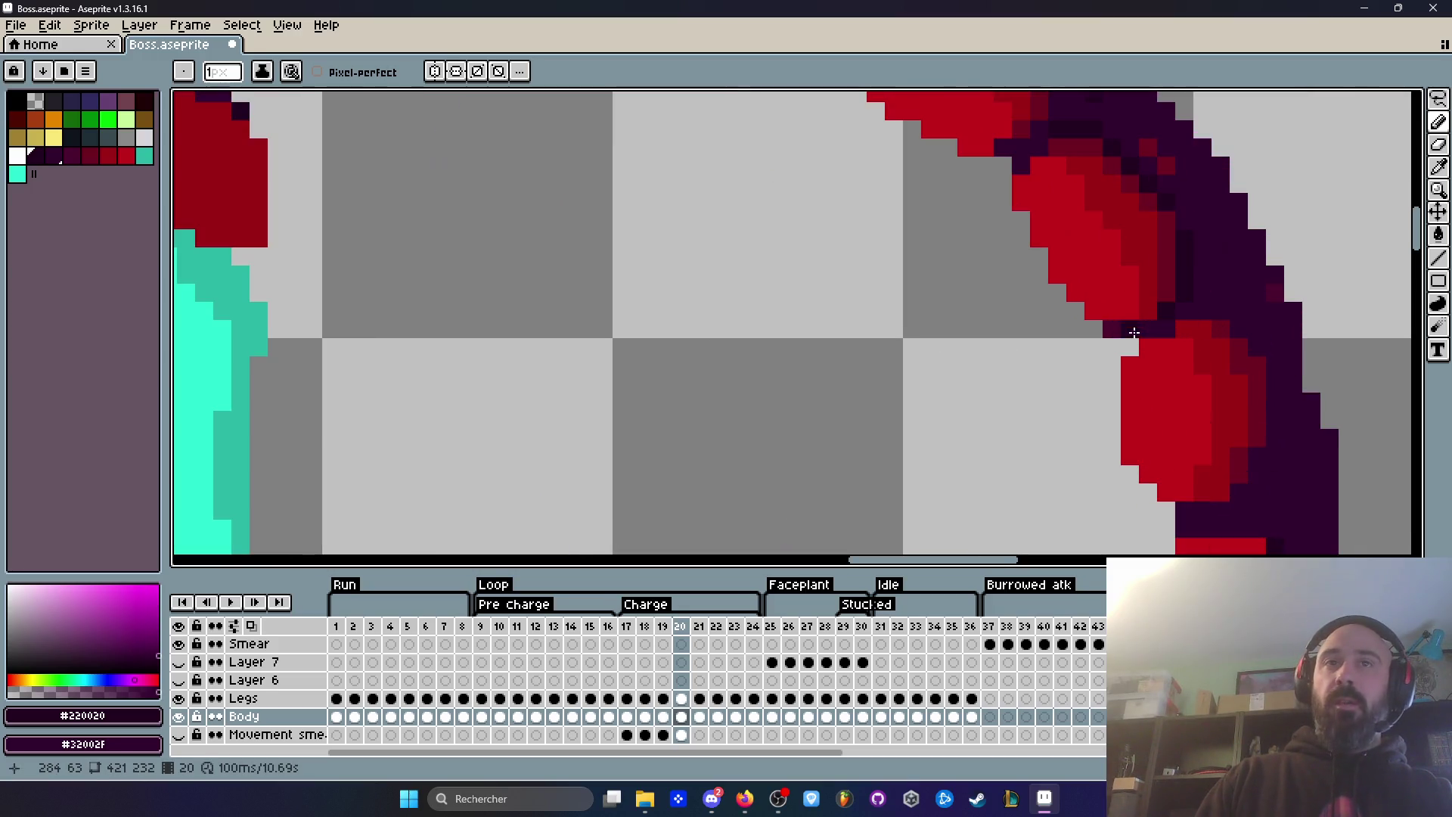
{"action": "scroll", "coordinate": [1134, 348], "scroll_direction": "down", "scroll_amount": 2}
{"action": "key", "text": "Left"}
{"action": "key", "text": "Left"}
{"action": "key", "text": "Left"}
{"action": "key", "text": "Right"}
{"action": "key", "text": "Right"}
{"action": "key", "text": "Right"}
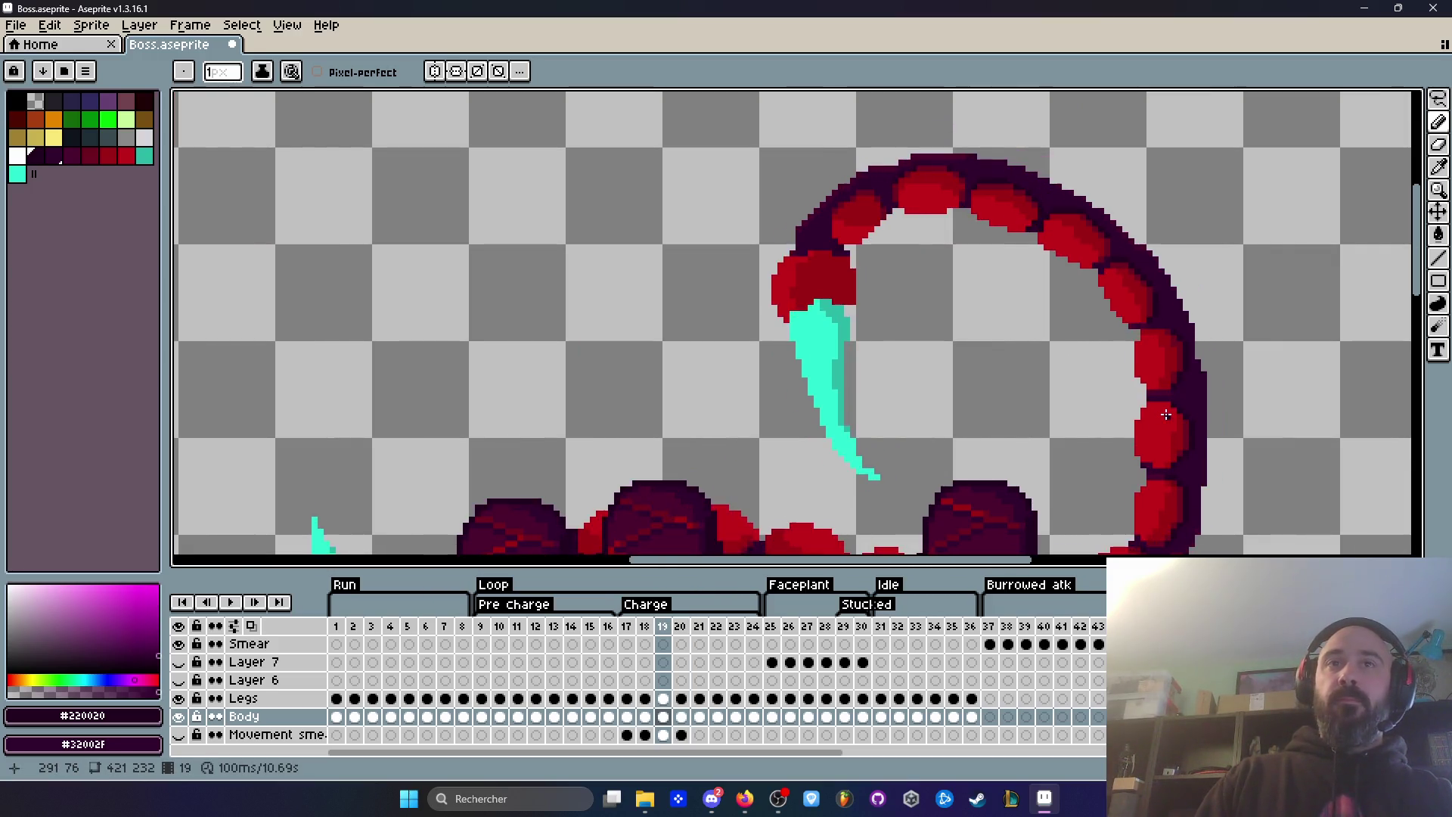
{"action": "scroll", "coordinate": [1143, 302], "scroll_direction": "up", "scroll_amount": 2}
{"action": "key", "text": "Left"}
{"action": "key", "text": "Left"}
{"action": "key", "text": "Right"}
{"action": "key", "text": "Right"}
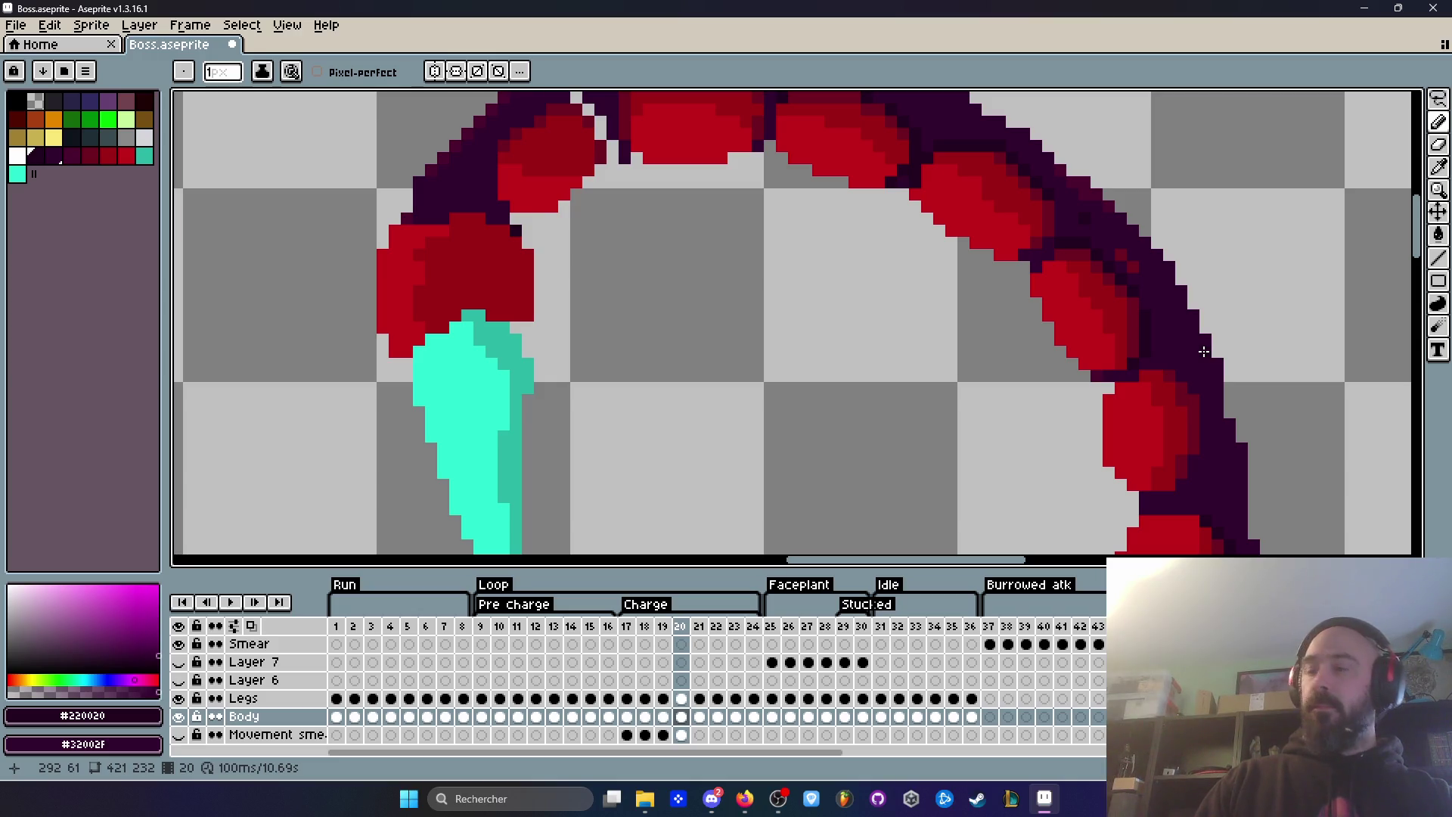
{"action": "left_click", "coordinate": [1193, 323], "text": "alt"}
Step: Step through Charge frames 17–21 to compare how the tail pose changes
{"action": "scroll", "coordinate": [1180, 302], "scroll_direction": "up", "scroll_amount": 2}
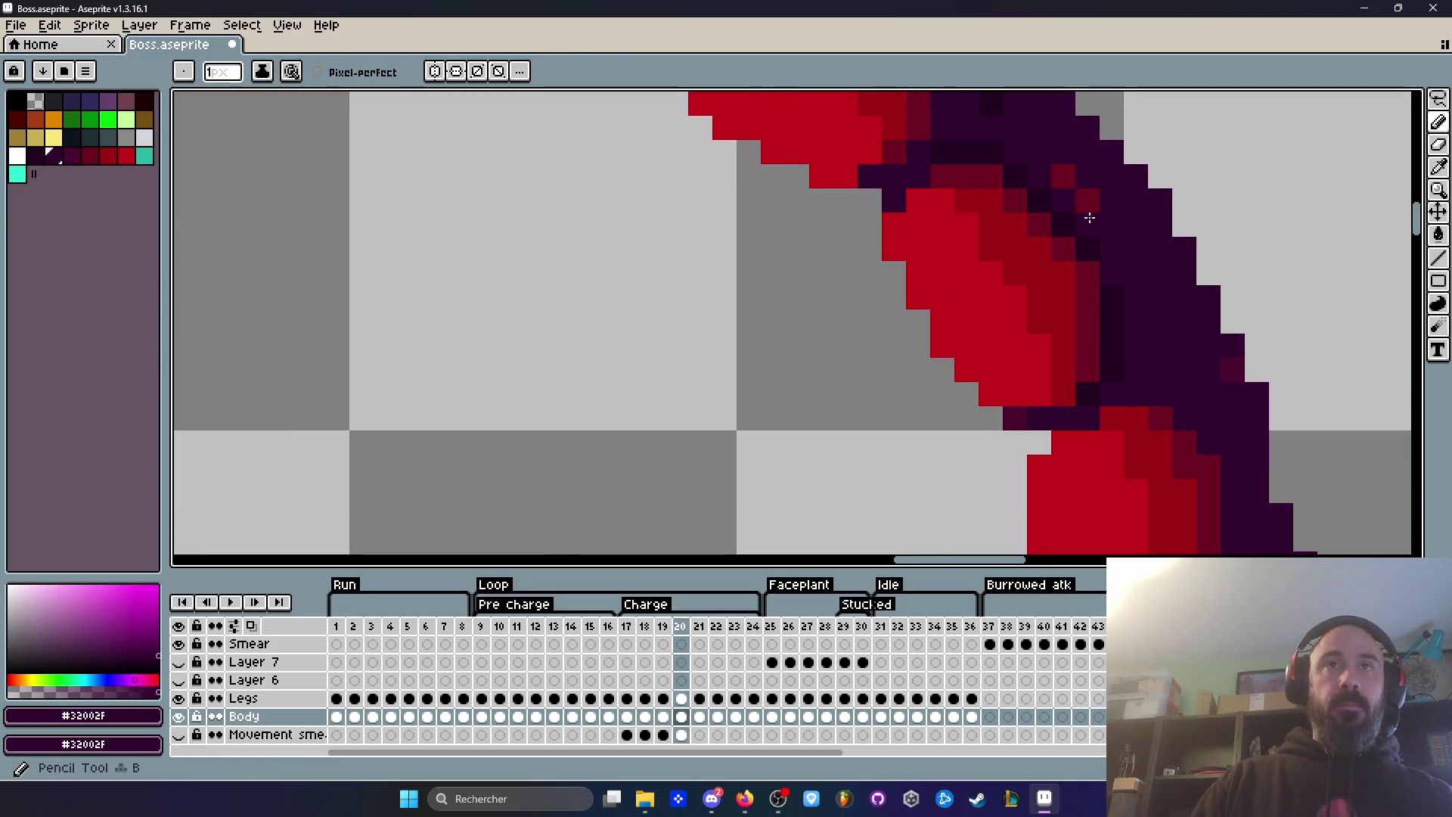
{"action": "scroll", "coordinate": [1112, 221], "scroll_direction": "down", "scroll_amount": 3}
{"action": "key", "text": "Left"}
{"action": "key", "text": "Left"}
{"action": "key", "text": "Left"}
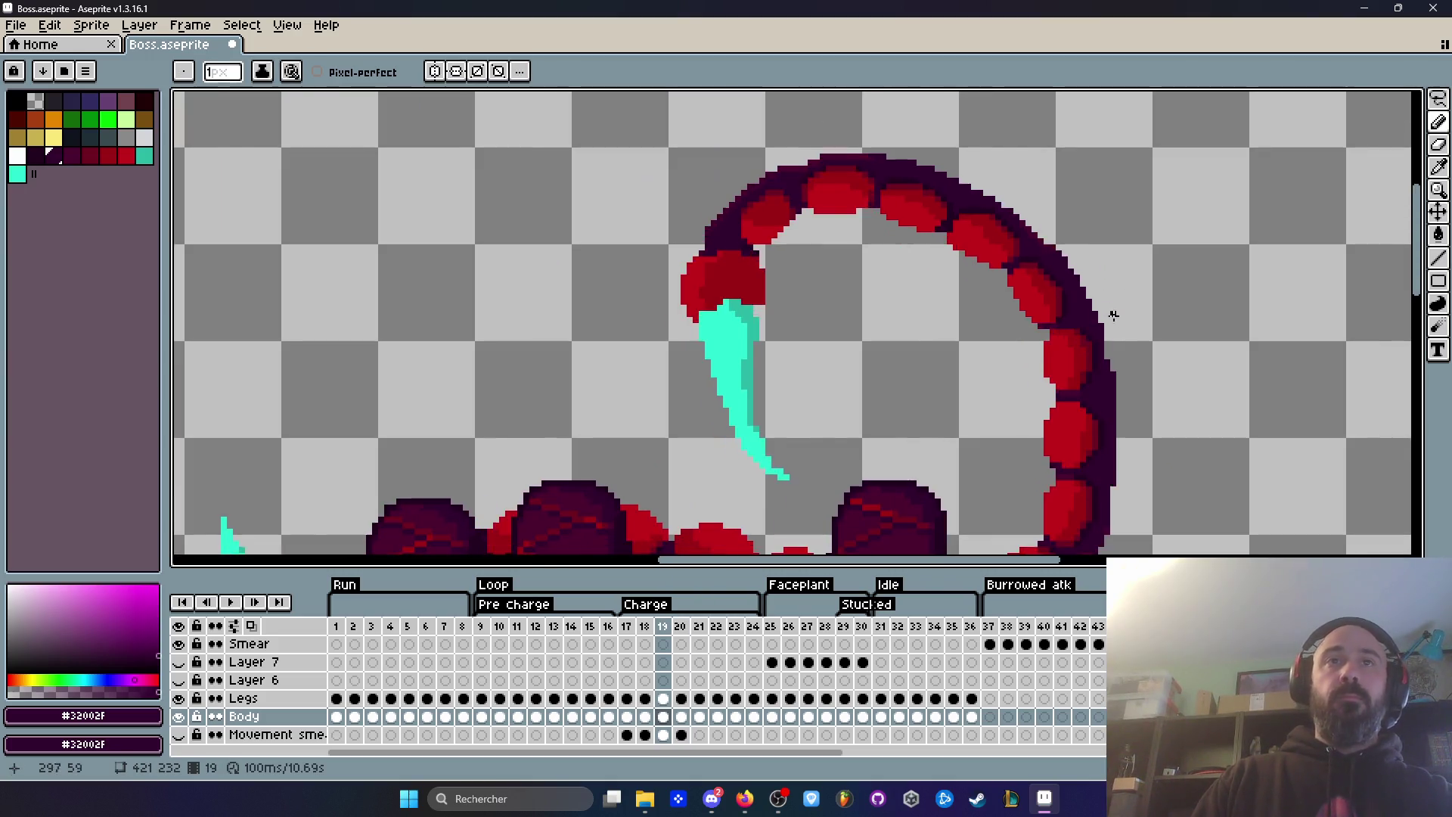
{"action": "key", "text": "Right"}
{"action": "key", "text": "Right"}
{"action": "key", "text": "Right"}
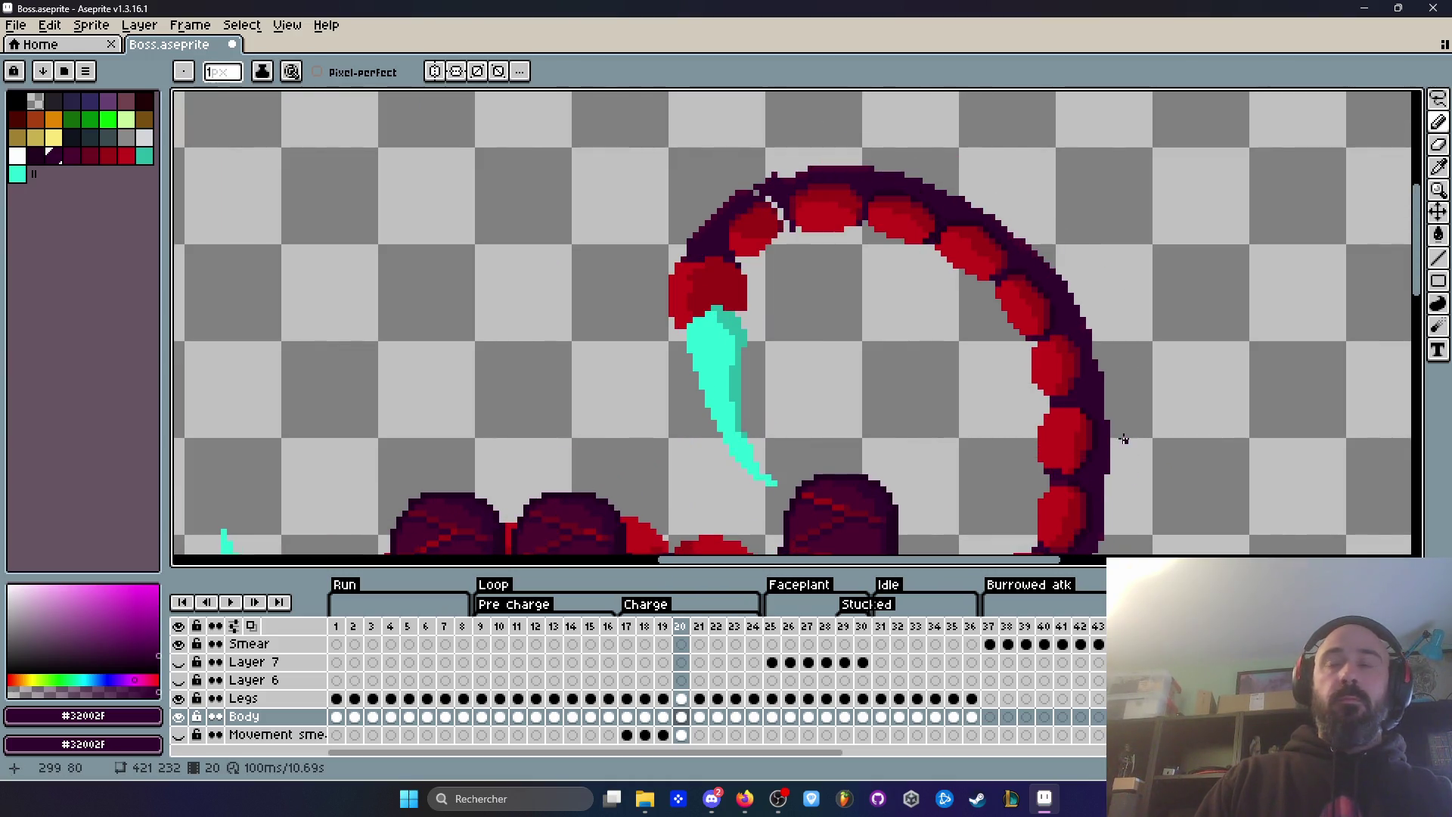
{"action": "scroll", "coordinate": [1107, 425], "scroll_direction": "down", "scroll_amount": 3}
{"action": "key", "text": "Left"}
{"action": "key", "text": "Left"}
{"action": "key", "text": "Left"}
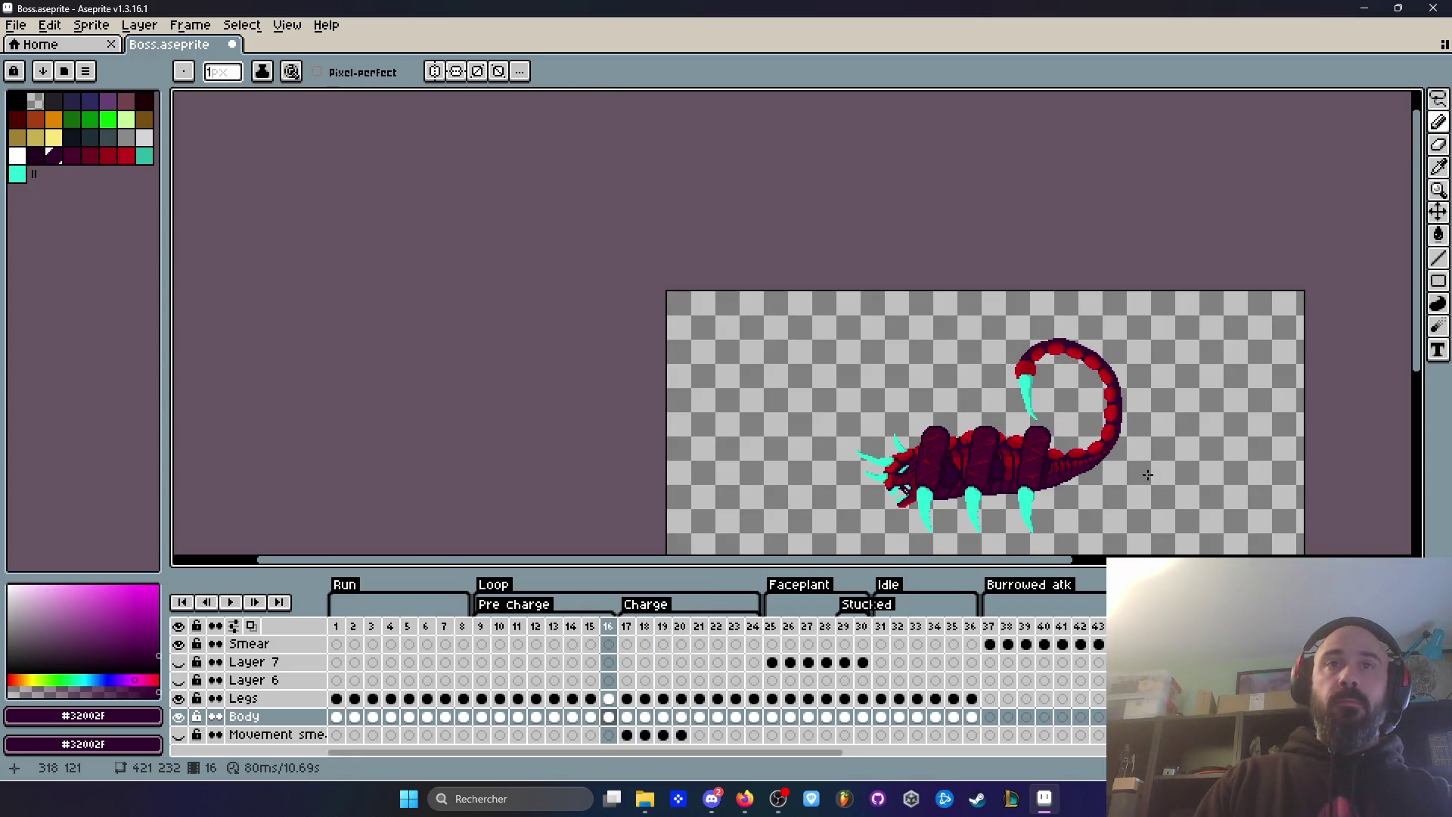
{"action": "scroll", "coordinate": [1117, 407], "scroll_direction": "up", "scroll_amount": 3}
{"action": "key", "text": "Right"}
{"action": "key", "text": "Right"}
{"action": "key", "text": "Right"}
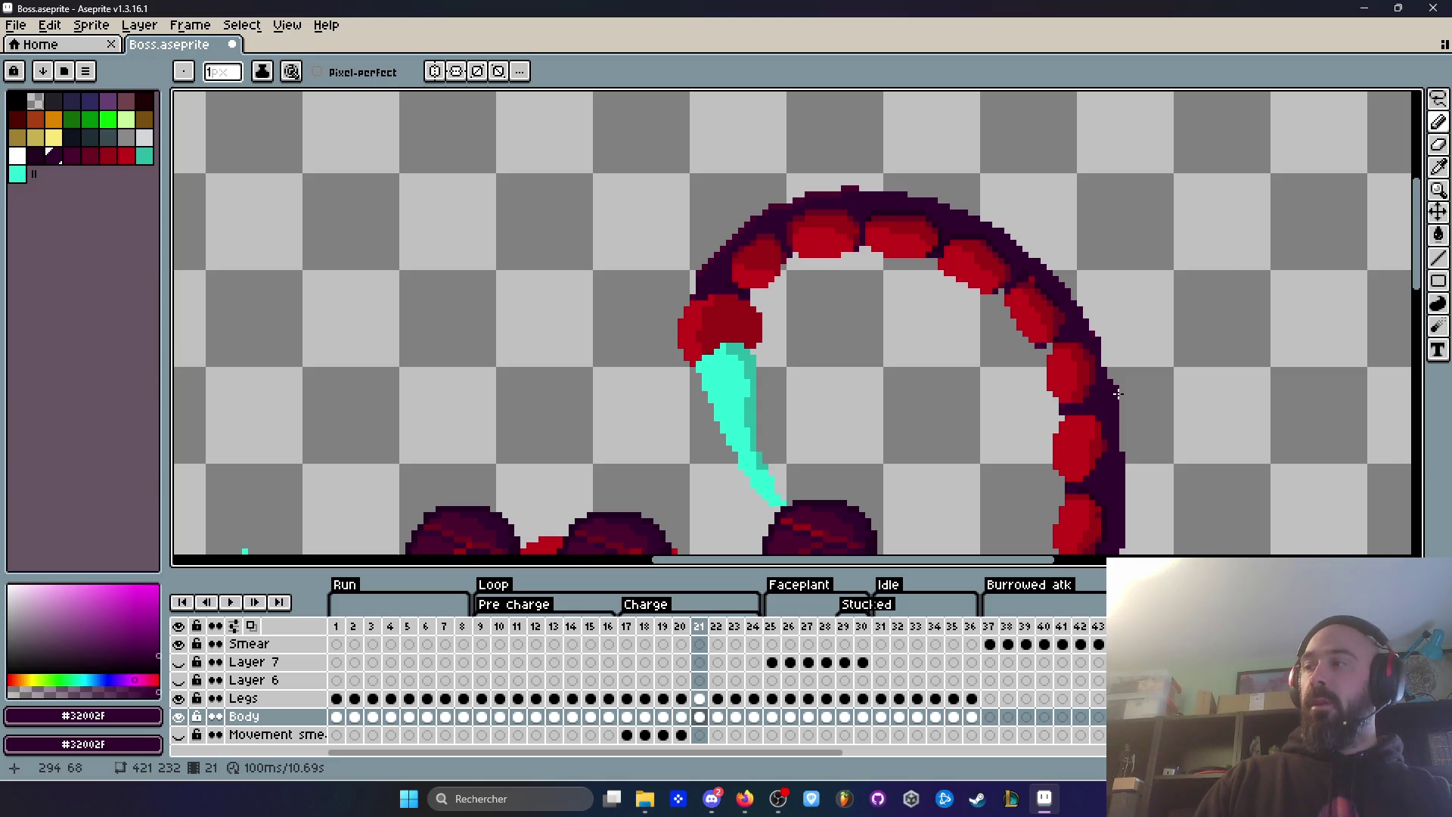
{"action": "key", "text": "Left"}
{"action": "key", "text": "Right"}
{"action": "key", "text": "Left"}
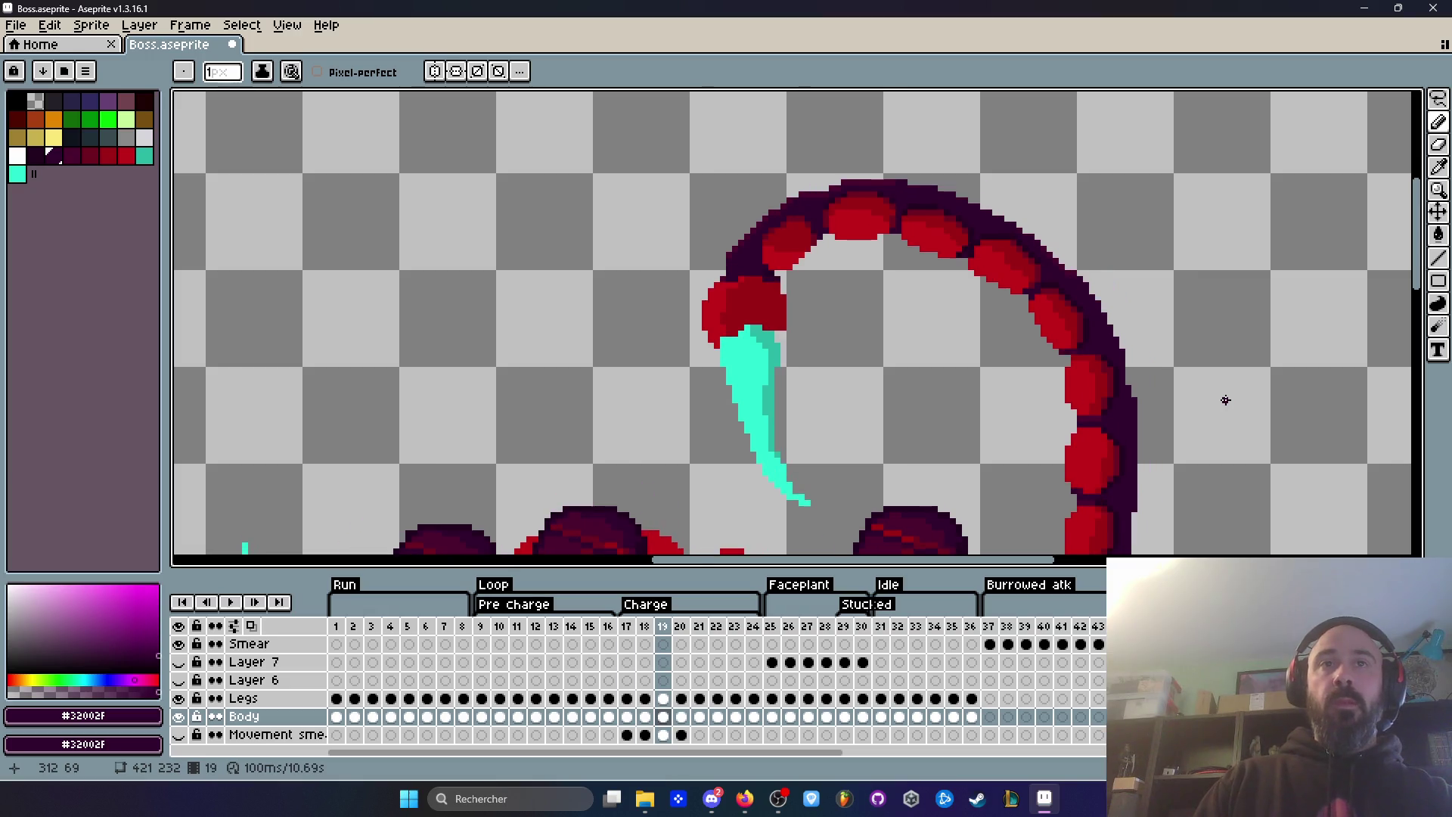
{"action": "key", "text": "Left"}
{"action": "key", "text": "Right"}
{"action": "key", "text": "Right"}
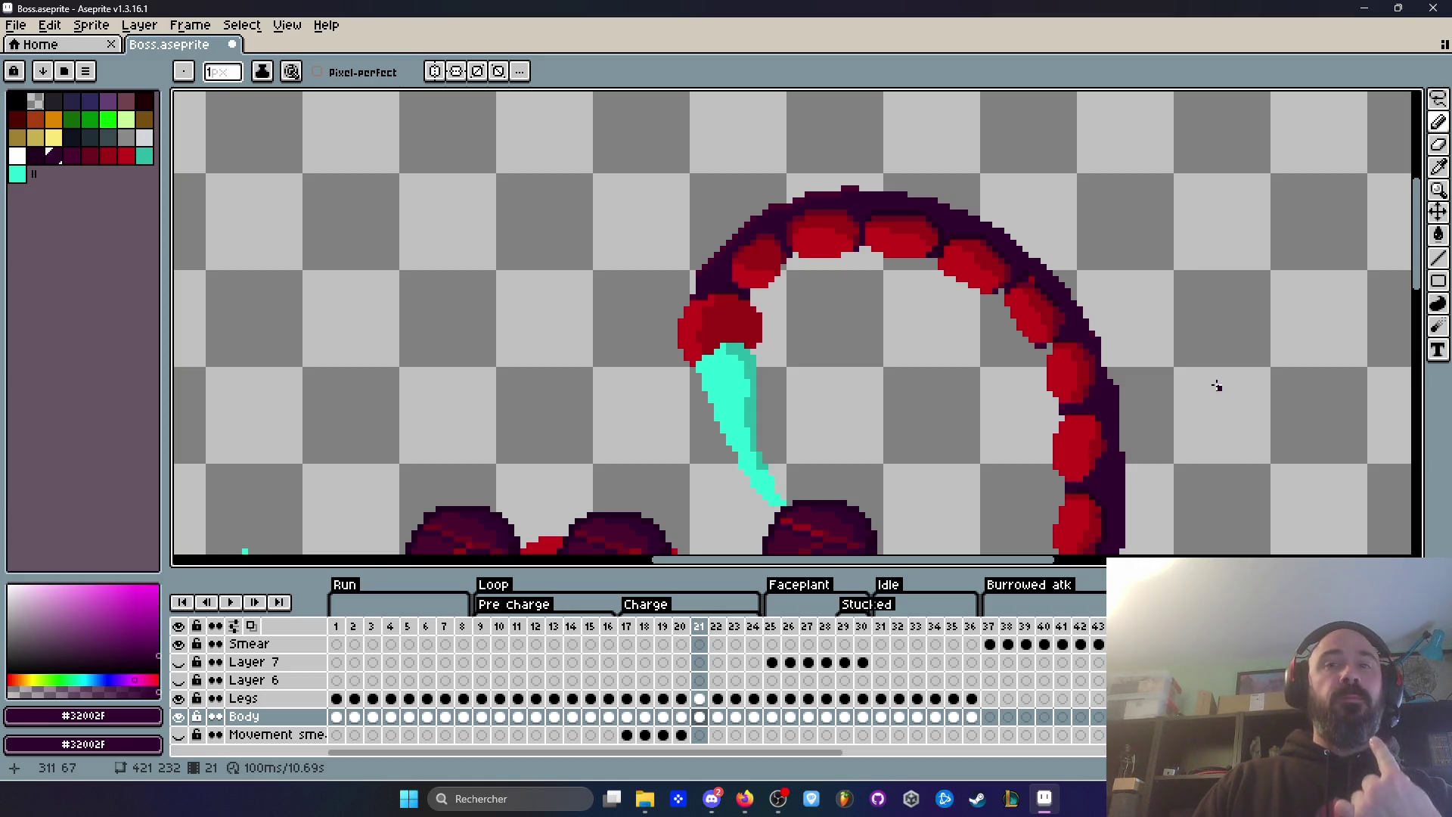
{"action": "scroll", "coordinate": [1216, 386], "scroll_direction": "down", "scroll_amount": 1}
{"action": "key", "text": "Left"}
{"action": "key", "text": "Left"}
{"action": "key", "text": "Left"}
Step: Compare Charge frames 20 and 21, then return to frame 20 and zoom in
{"action": "key", "text": "Right"}
{"action": "key", "text": "Right"}
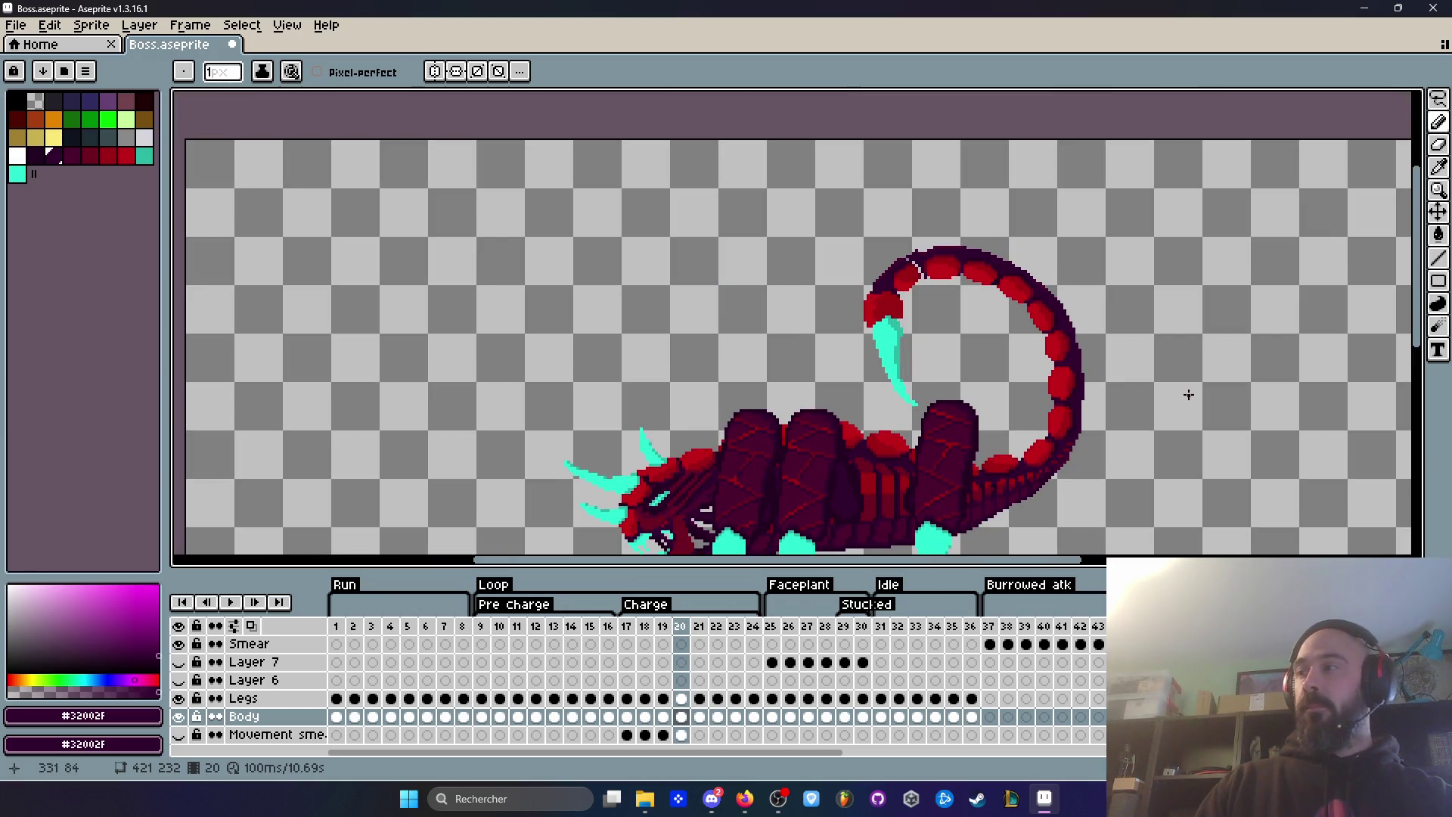
{"action": "key", "text": "Right"}
{"action": "key", "text": "Left"}
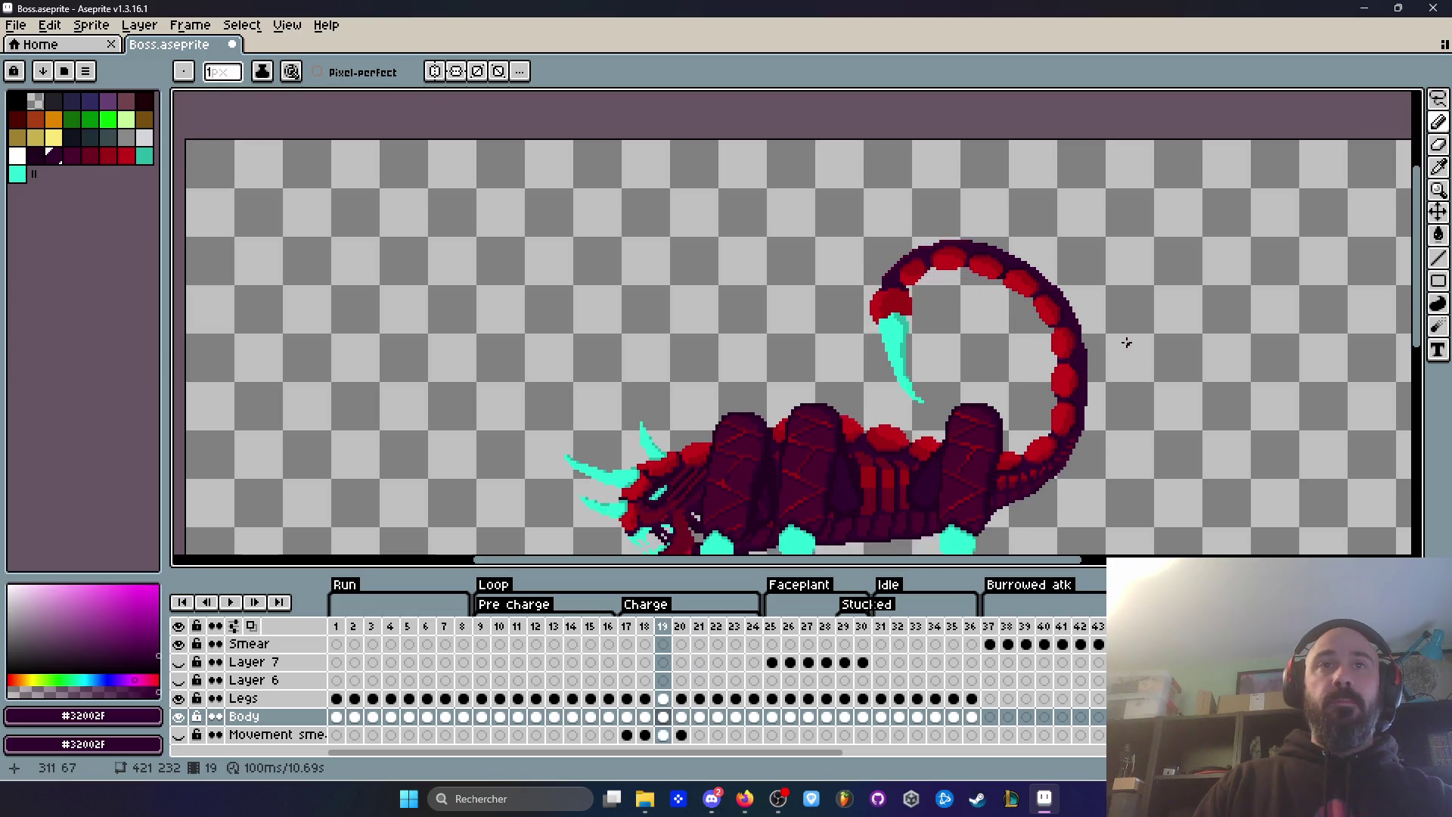
{"action": "key", "text": "Right"}
{"action": "key", "text": "Left"}
{"action": "key", "text": "Right"}
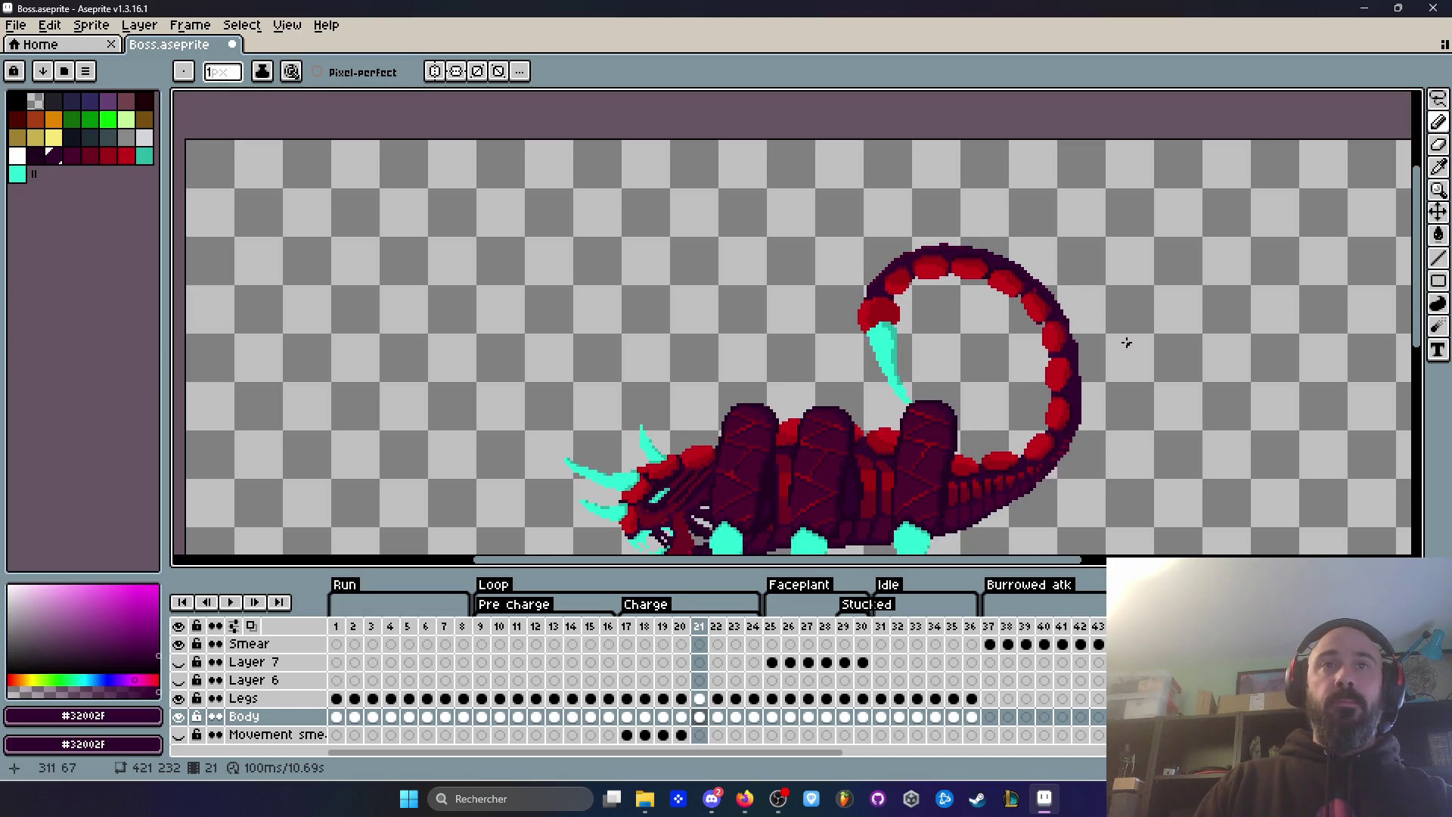
{"action": "key", "text": "Left"}
{"action": "scroll", "coordinate": [1124, 343], "scroll_direction": "up", "scroll_amount": 3}
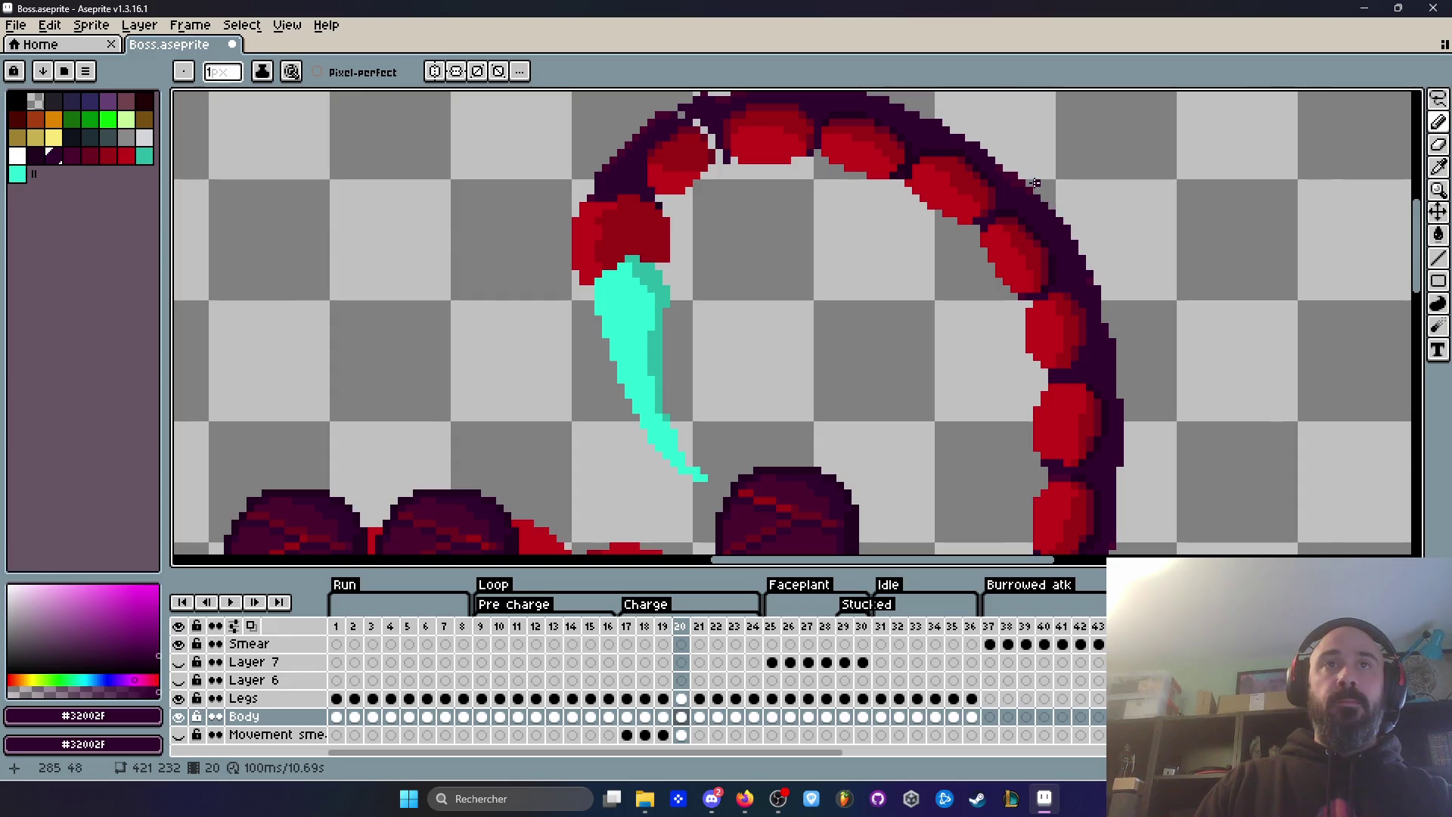
{"action": "scroll", "coordinate": [1035, 183], "scroll_direction": "up", "scroll_amount": 3}
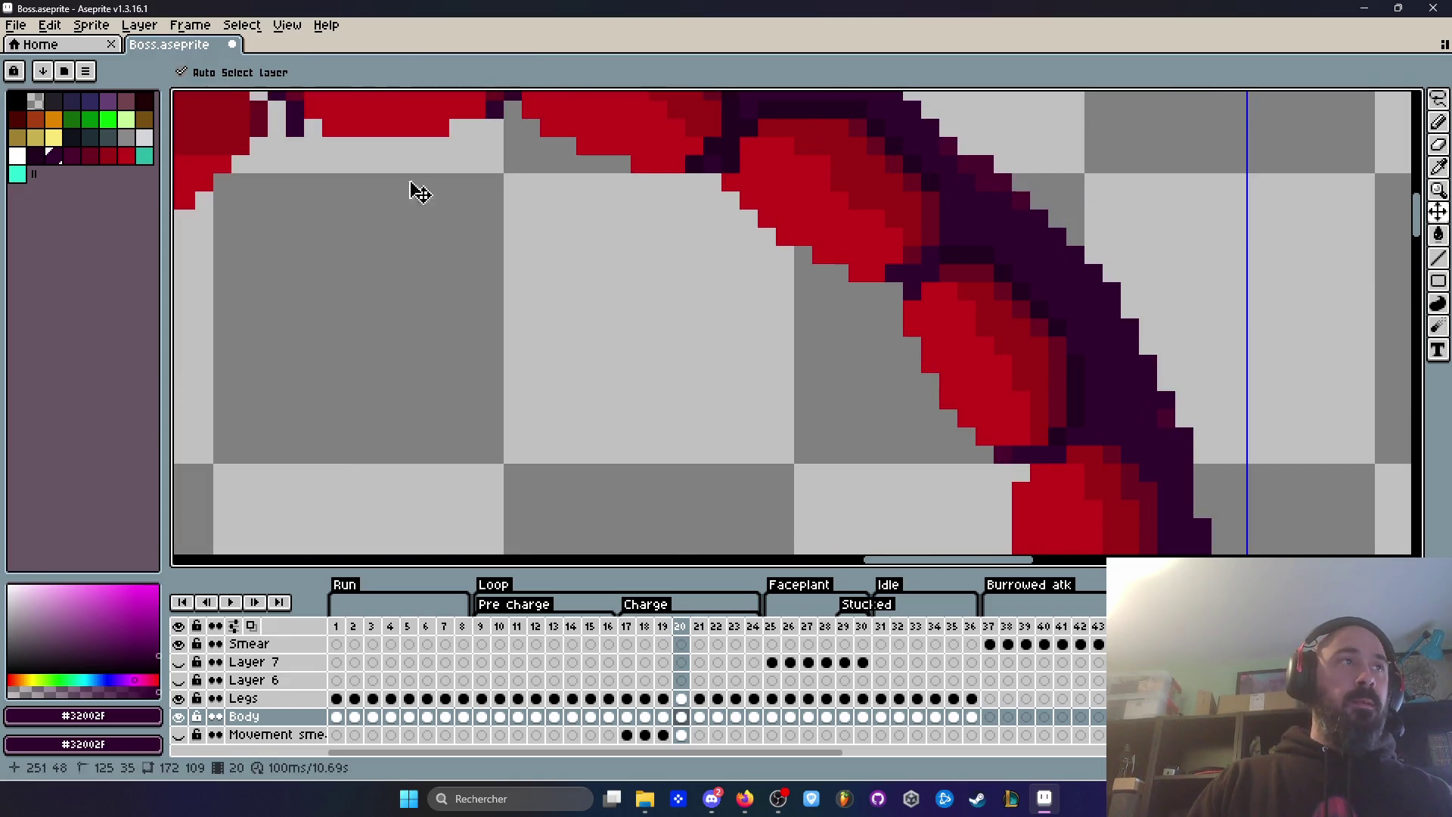
Step: Switch to the next palette colour as foreground and enlarge the brush to 2 px
{"action": "left_click", "coordinate": [438, 189], "text": "alt"}
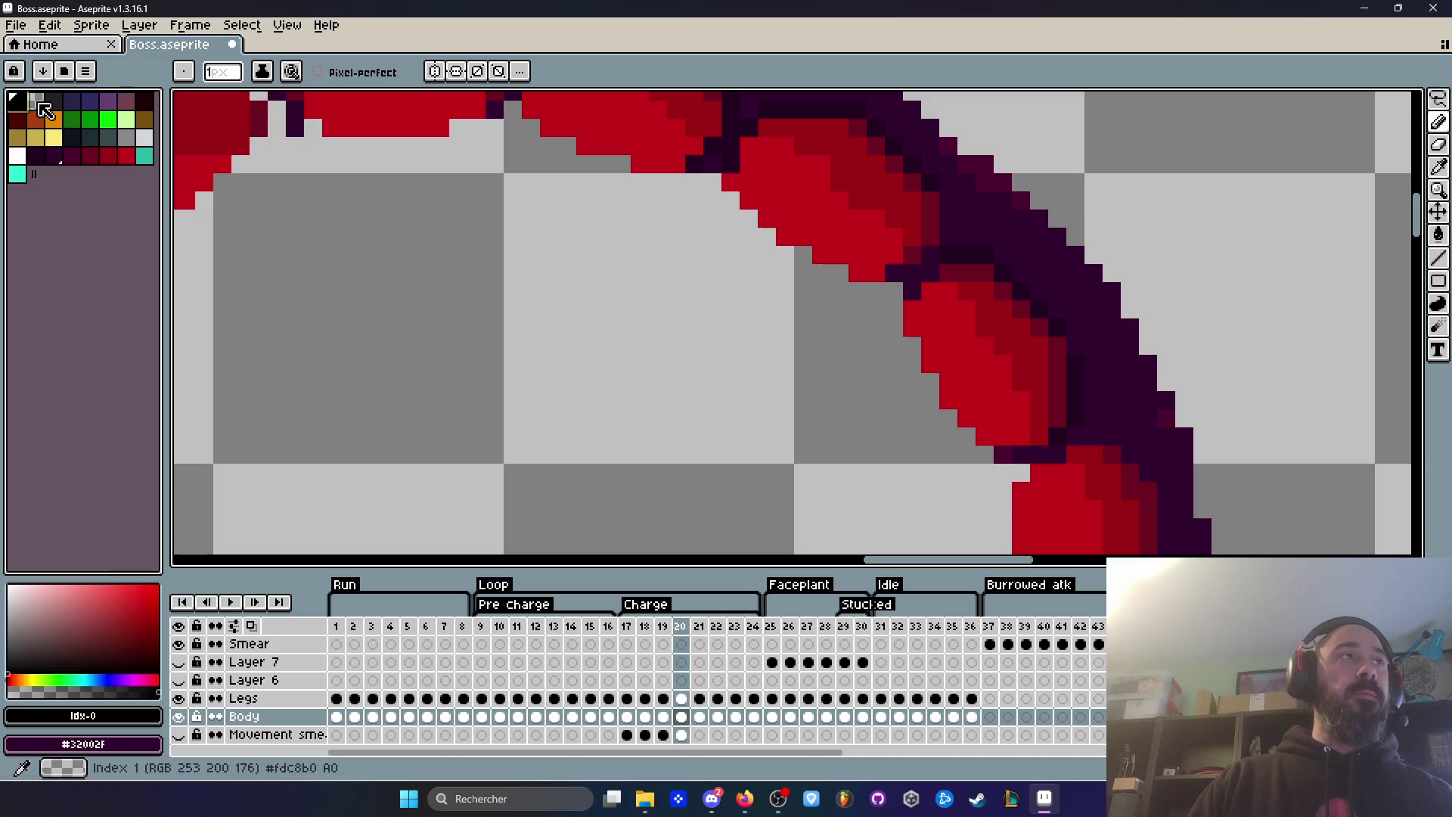
{"action": "key", "text": "bracketright"}
{"action": "key", "text": "plus"}
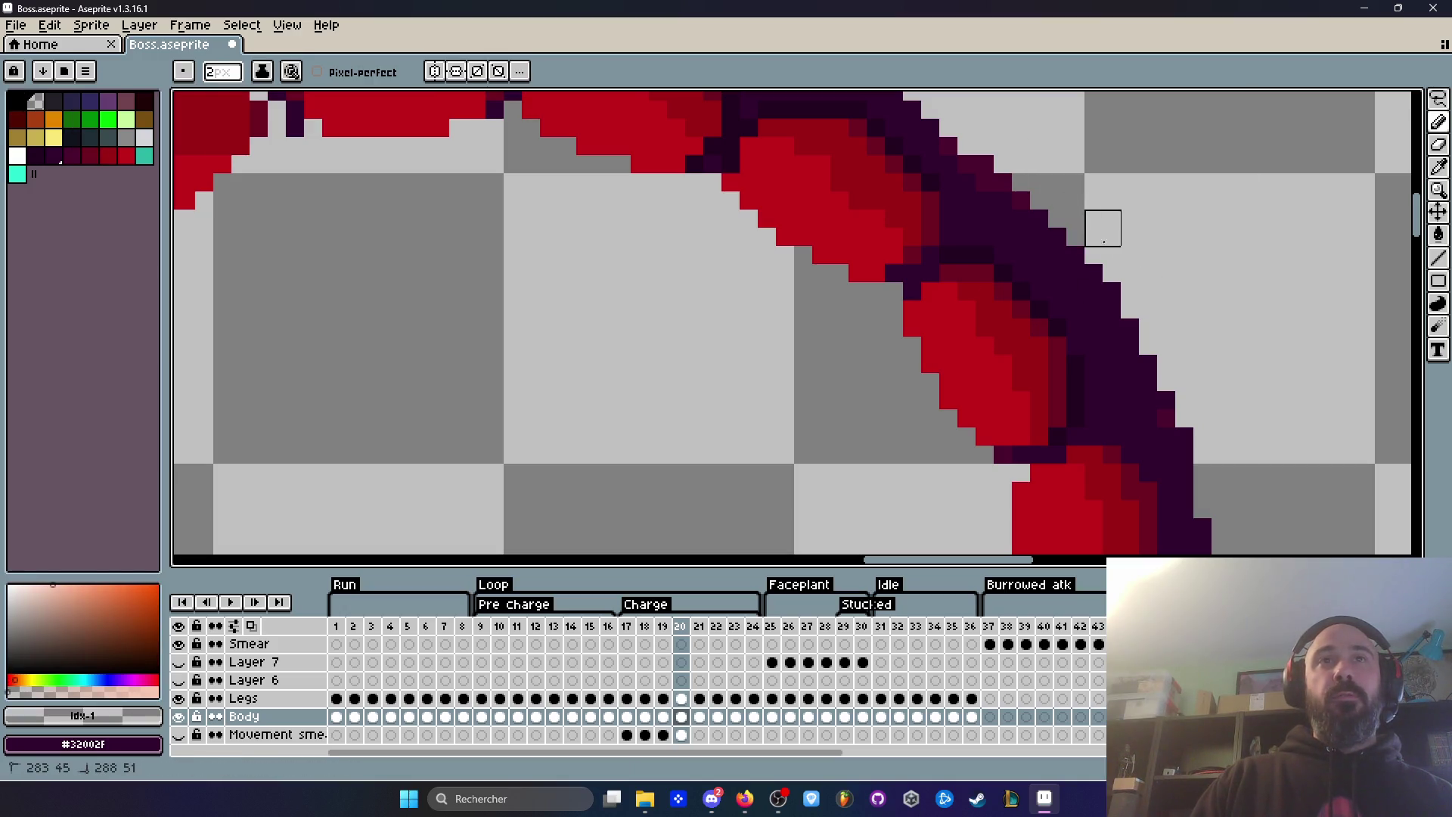
{"action": "scroll", "coordinate": [1176, 337], "scroll_direction": "down", "scroll_amount": 8}
{"action": "scroll", "coordinate": [1213, 363], "scroll_direction": "up", "scroll_amount": 2}
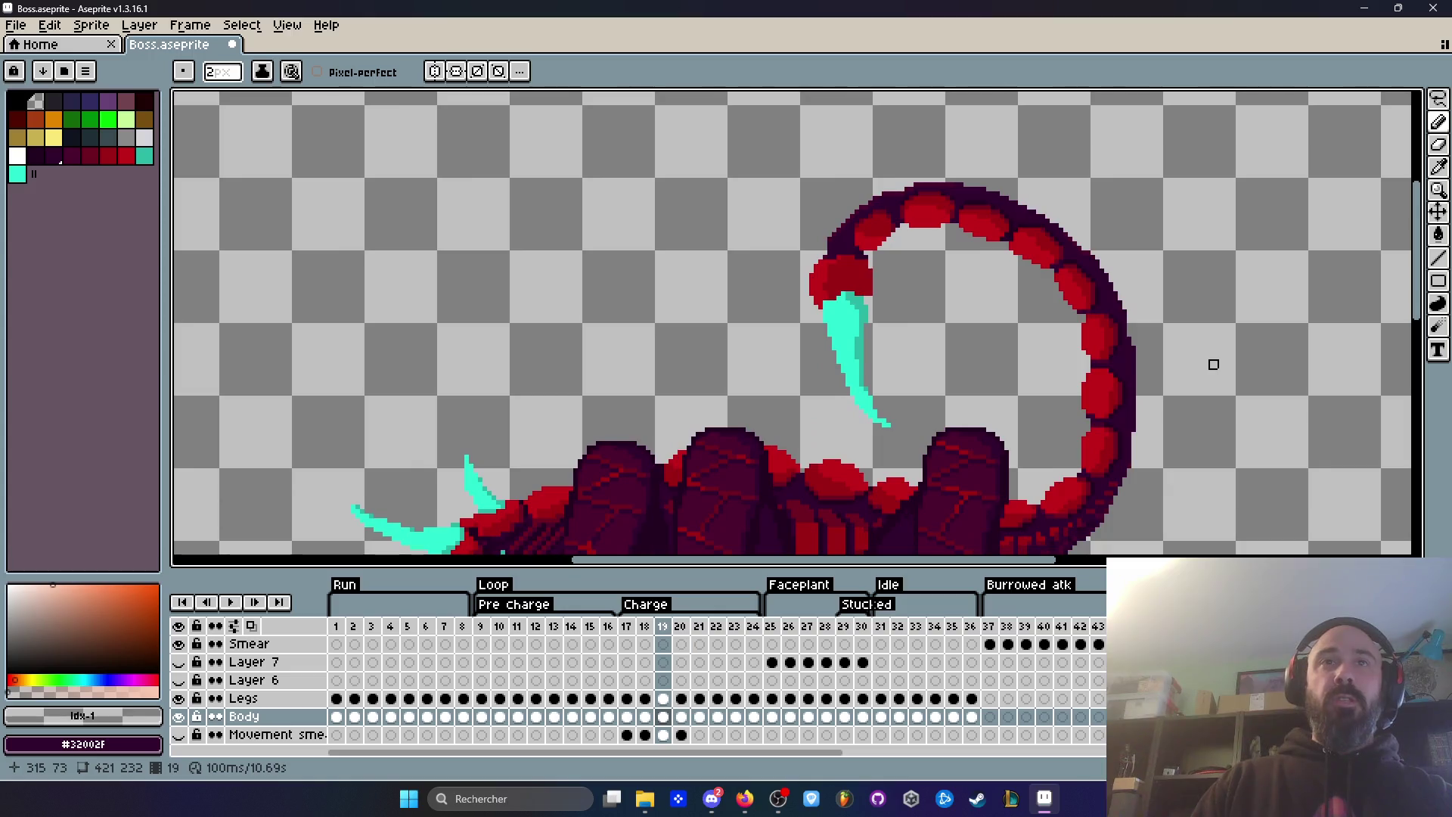
{"action": "scroll", "coordinate": [1119, 295], "scroll_direction": "up", "scroll_amount": 4}
Step: Step back to frames 19 and 18 to compare the tail
{"action": "key", "text": "comma"}
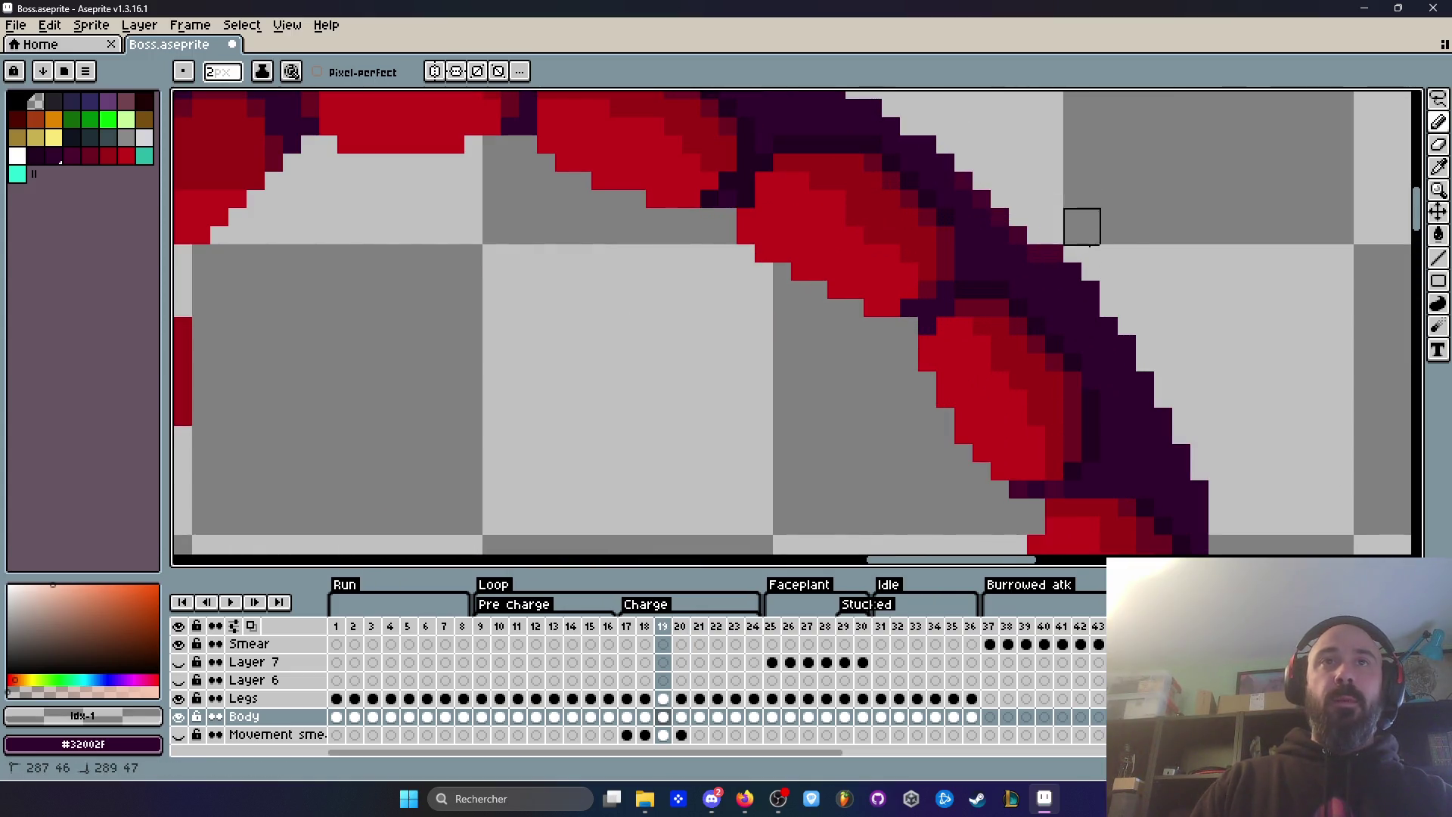
{"action": "scroll", "coordinate": [1064, 245], "scroll_direction": "down", "scroll_amount": 5}
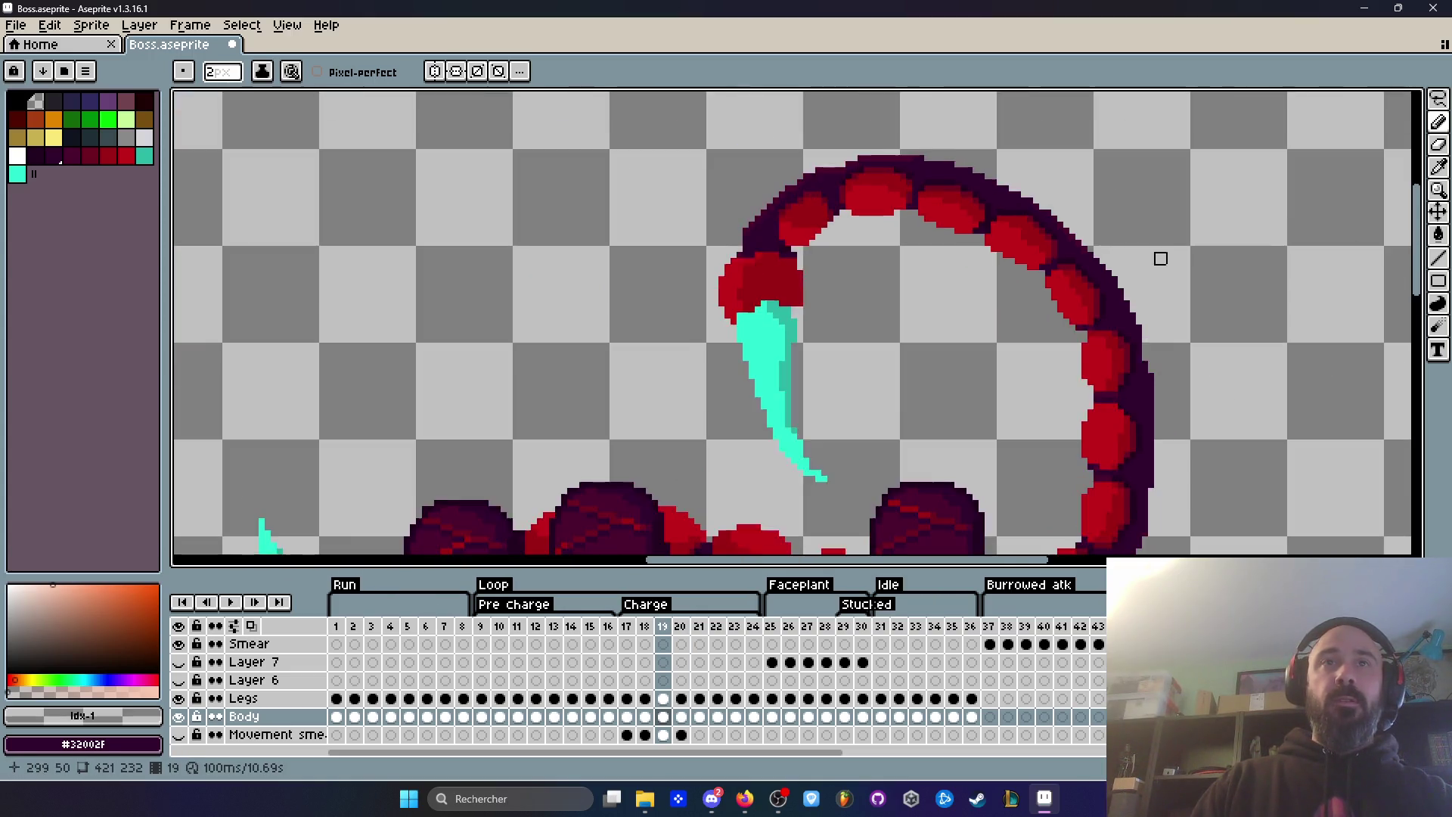
{"action": "scroll", "coordinate": [1200, 289], "scroll_direction": "down", "scroll_amount": 2}
{"action": "scroll", "coordinate": [1117, 237], "scroll_direction": "up", "scroll_amount": 4}
{"action": "key", "text": "comma"}
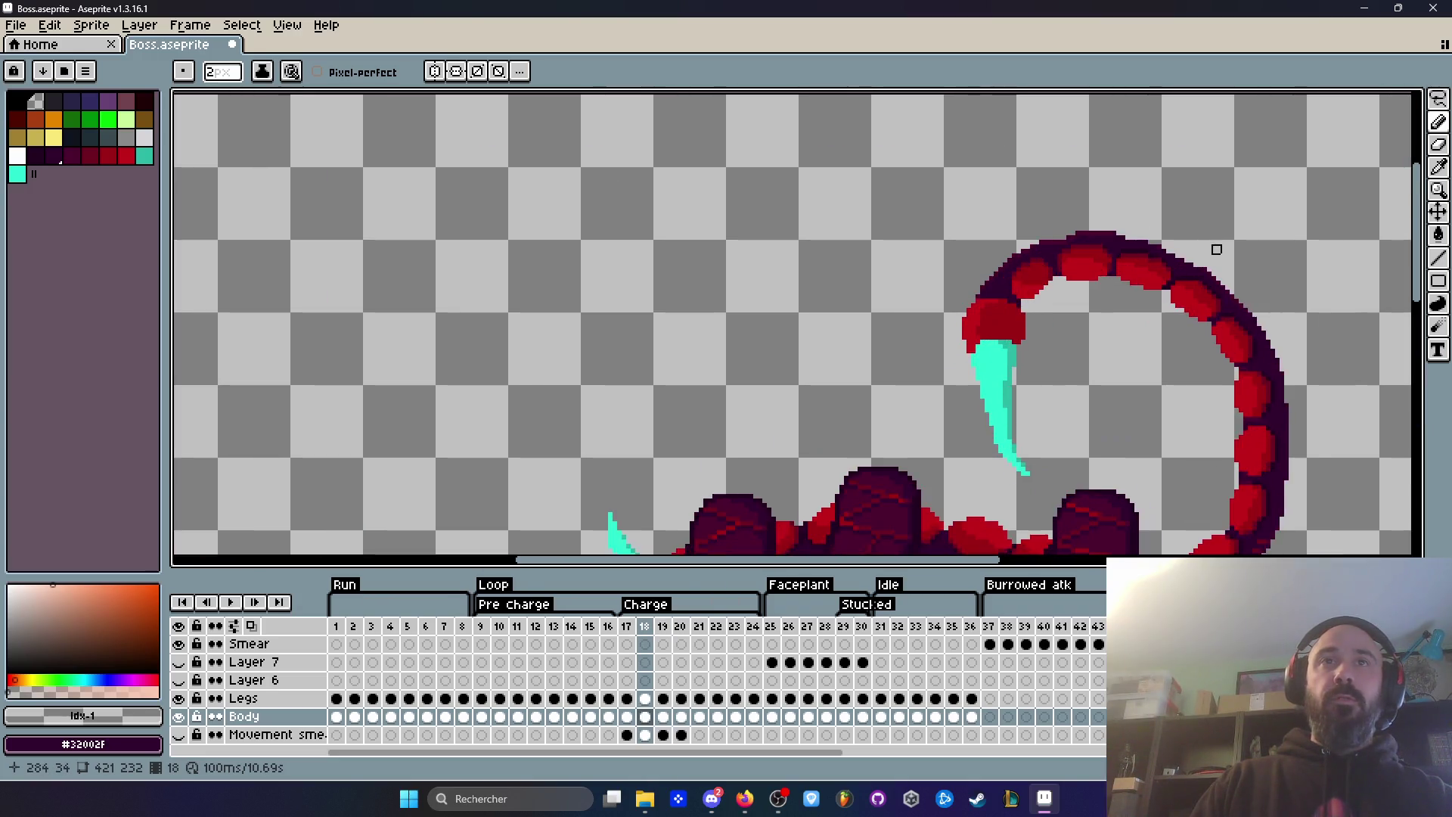
{"action": "key", "text": "period"}
{"action": "key", "text": "comma"}
{"action": "key", "text": "comma"}
{"action": "key", "text": "comma"}
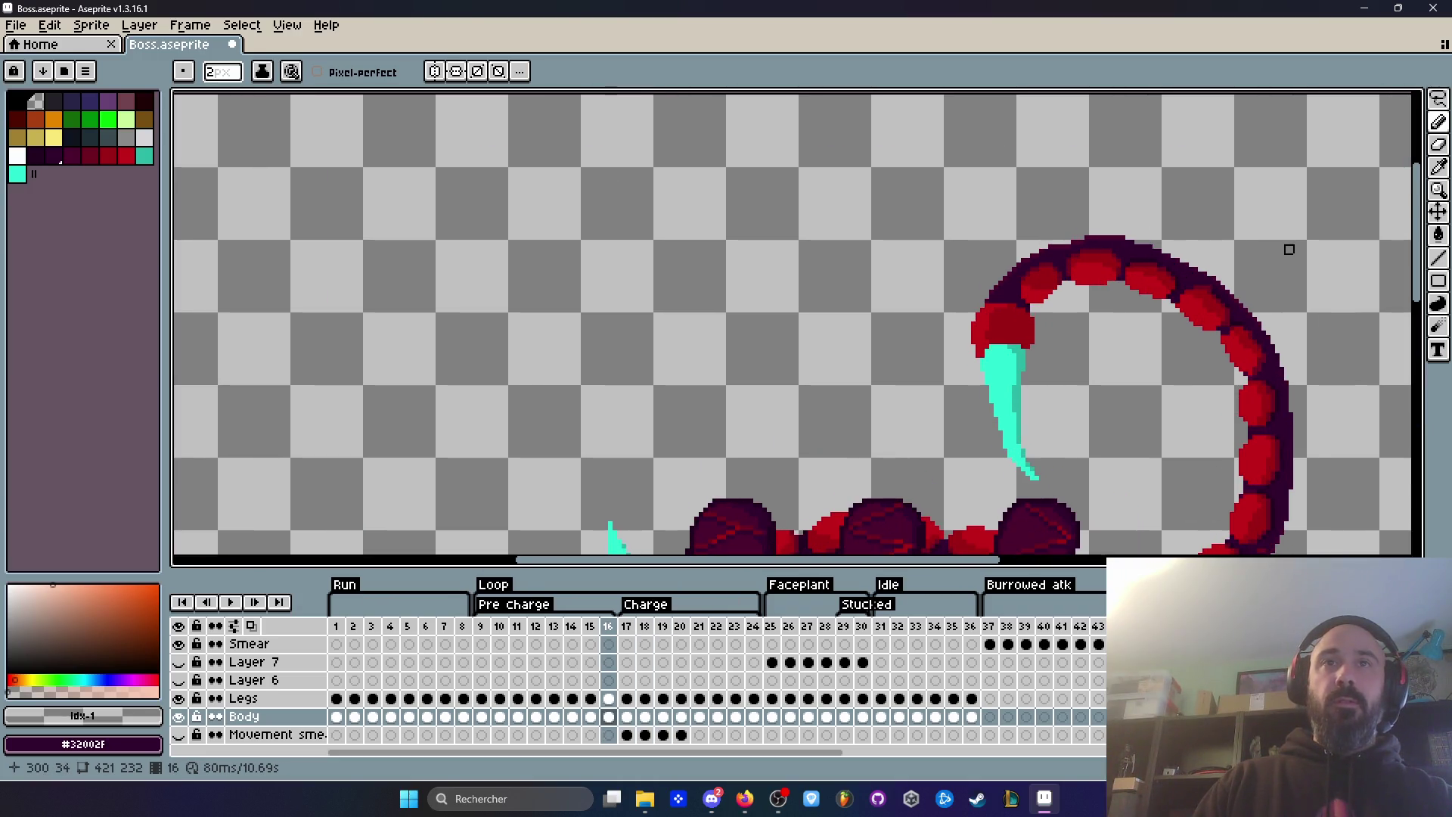
Step: Play the Charge animation over the tail, stop it, and settle on frame 20
{"action": "key", "text": "Down"}
{"action": "key", "text": "Return"}
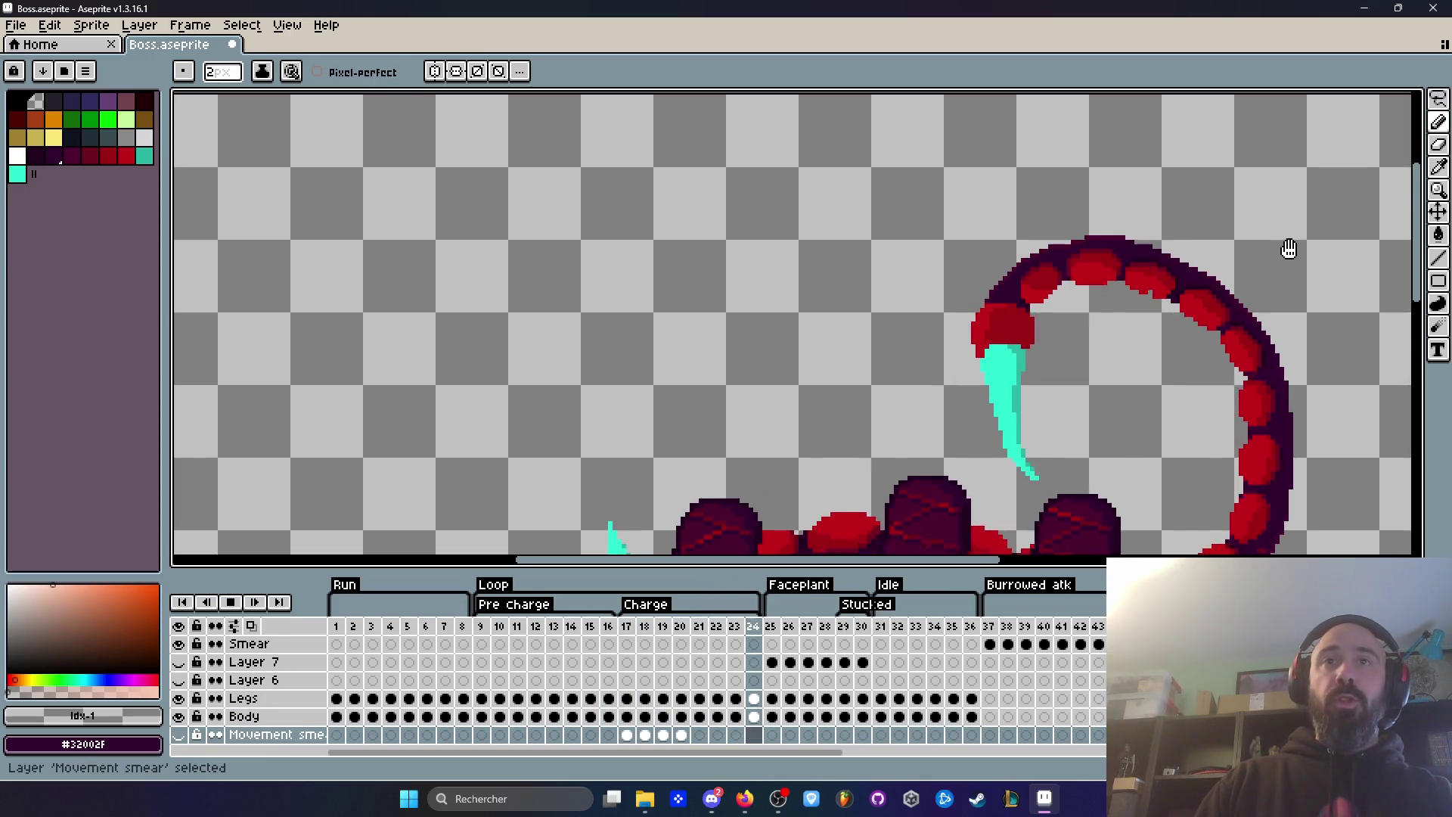
{"action": "scroll", "coordinate": [1297, 288], "scroll_direction": "down", "scroll_amount": 1}
{"action": "scroll", "coordinate": [1306, 313], "scroll_direction": "up", "scroll_amount": 1}
{"action": "left_click_drag", "start_coordinate": [1306, 313], "coordinate": [1176, 224]}
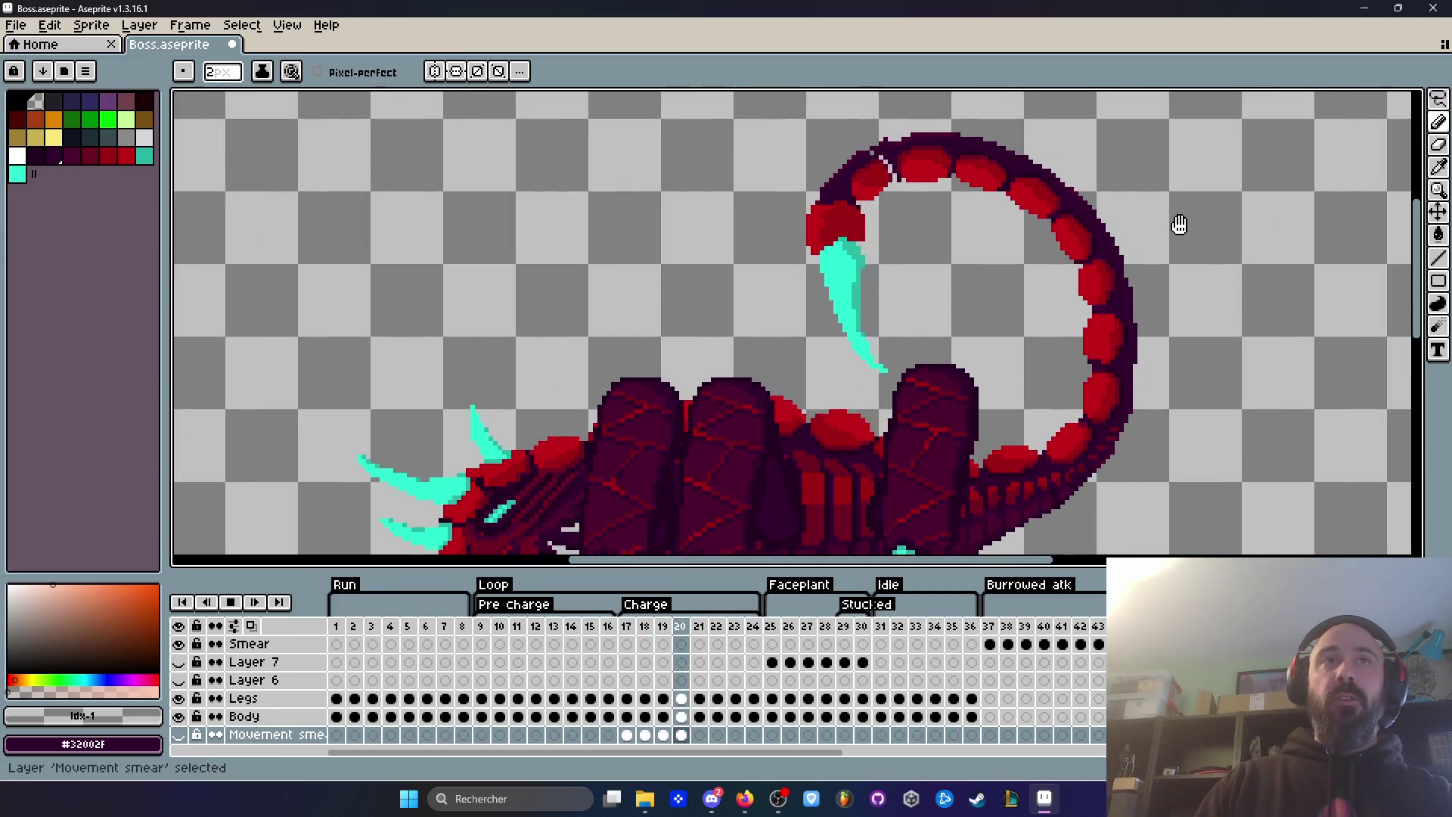
{"action": "key", "text": "Return"}
{"action": "key", "text": "Right"}
{"action": "key", "text": "Right"}
{"action": "key", "text": "Left"}
{"action": "key", "text": "Left"}
{"action": "key", "text": "Right"}
{"action": "scroll", "coordinate": [882, 168], "scroll_direction": "up", "scroll_amount": 2}
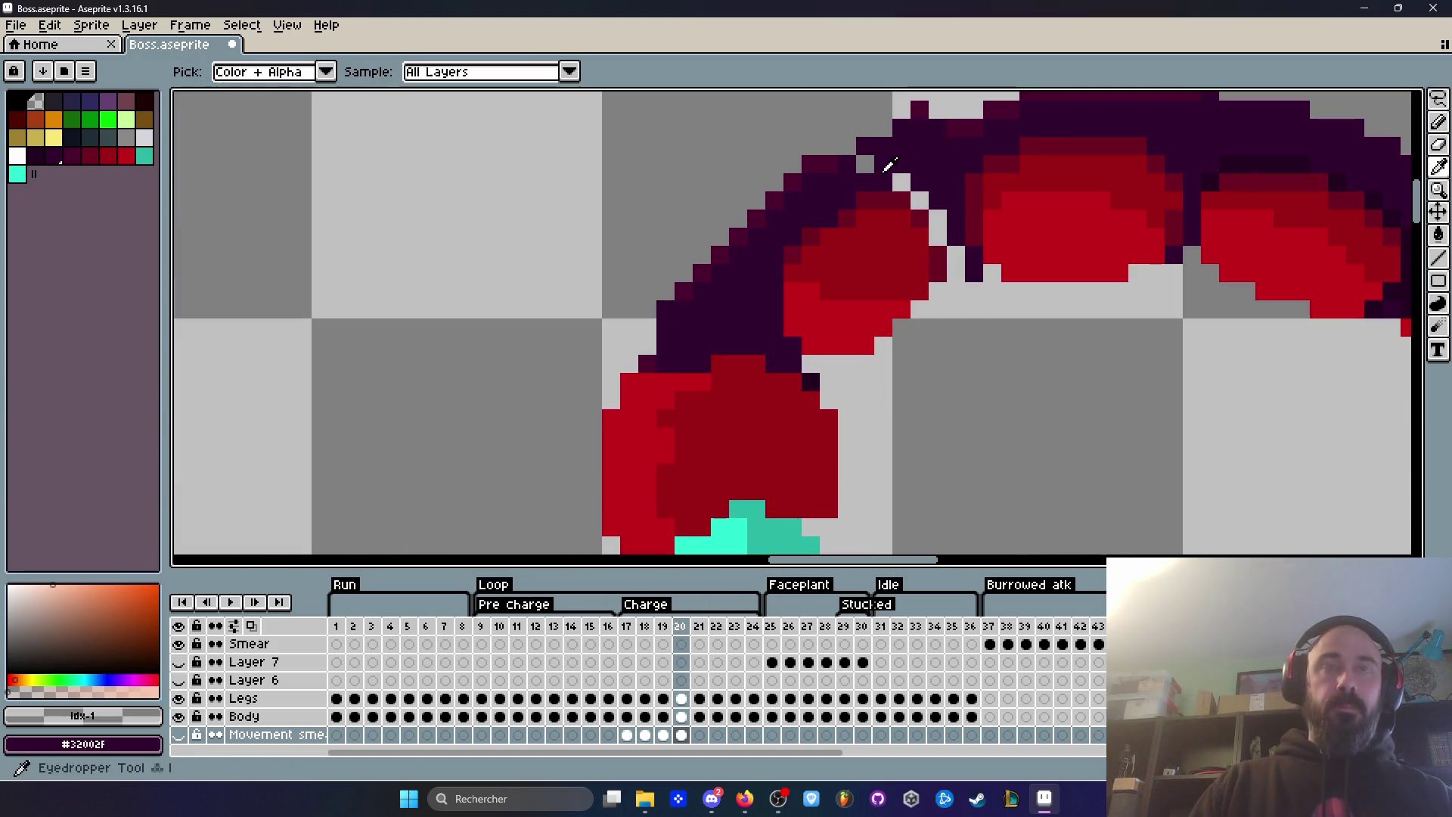
Step: Sample the dark outline colour from the tail and select frame 20's Body cel for pencil work
{"action": "key", "text": "i"}
{"action": "left_click", "coordinate": [900, 144]}
{"action": "left_click", "coordinate": [681, 717]}
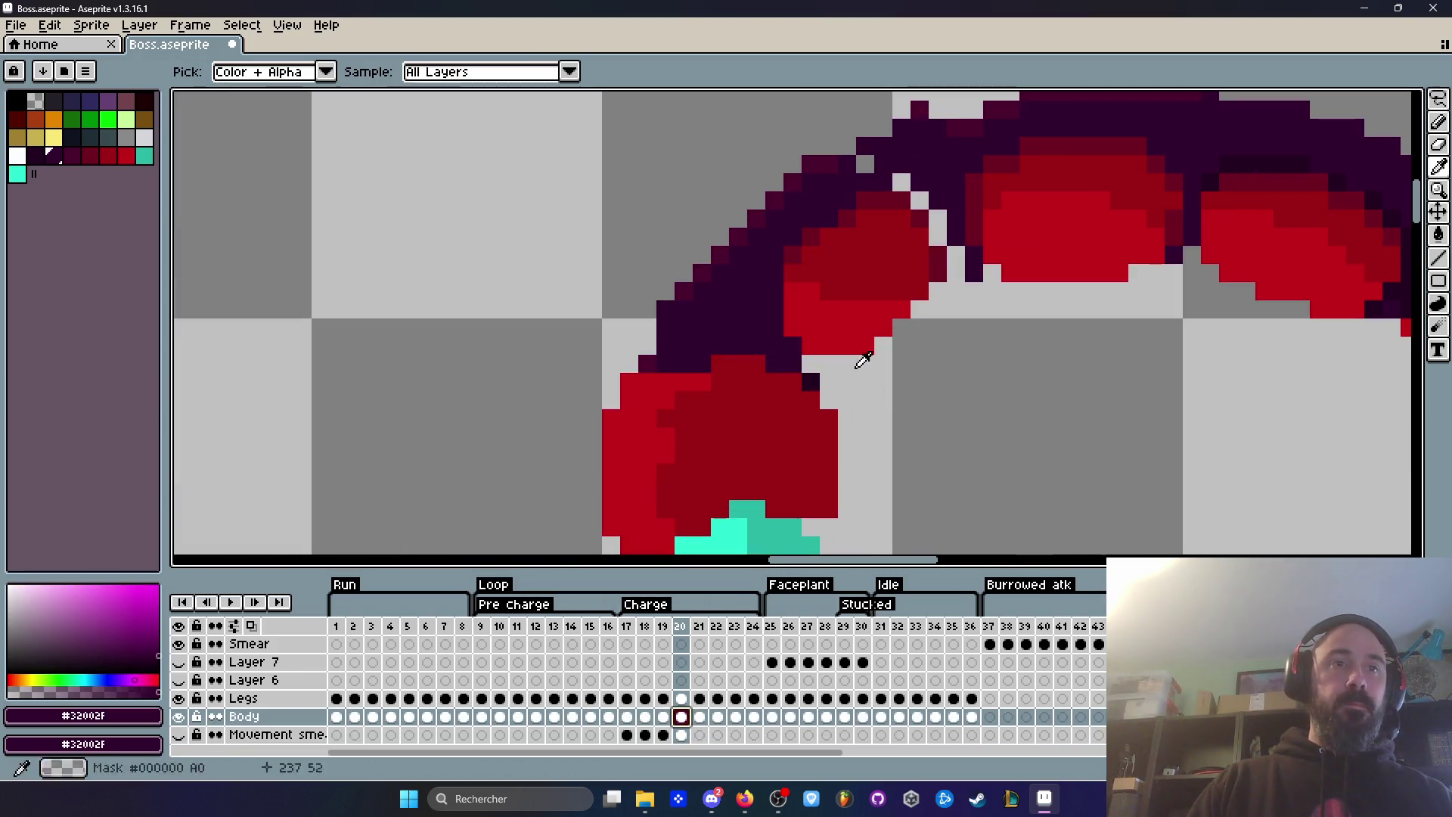
{"action": "key", "text": "b"}
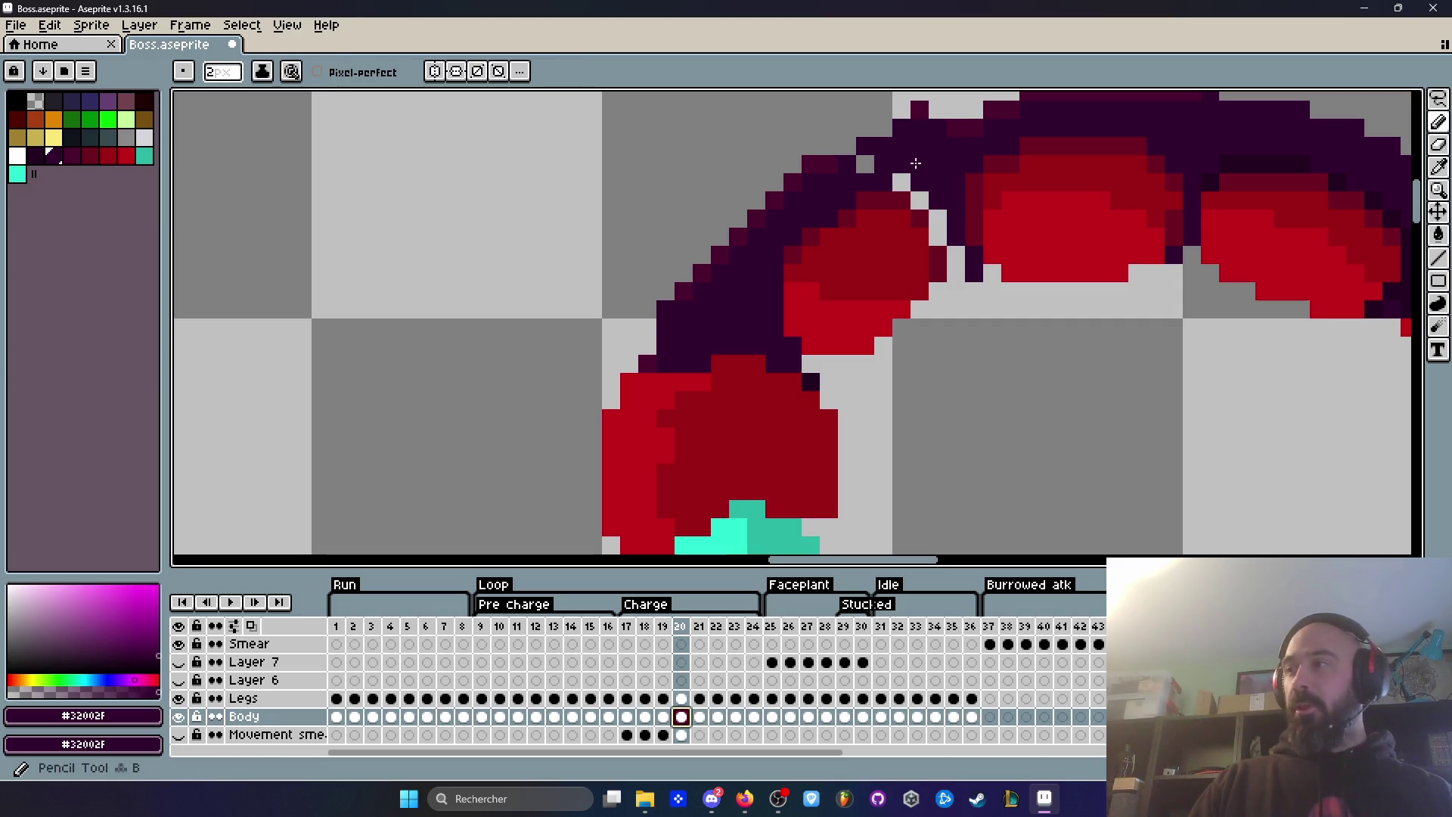
Step: Fill the light outline gaps at the tail joints with 1-pixel #32002F and erase a stray dark pixel
{"action": "left_click", "coordinate": [902, 178]}
{"action": "key", "text": "ctrl+z"}
{"action": "key", "text": "minus"}
{"action": "left_click_drag", "start_coordinate": [893, 168], "coordinate": [944, 236]}
{"action": "left_click", "coordinate": [956, 262]}
{"action": "scroll", "coordinate": [956, 262], "scroll_direction": "down", "scroll_amount": 5}
{"action": "scroll", "coordinate": [971, 257], "scroll_direction": "up", "scroll_amount": 5}
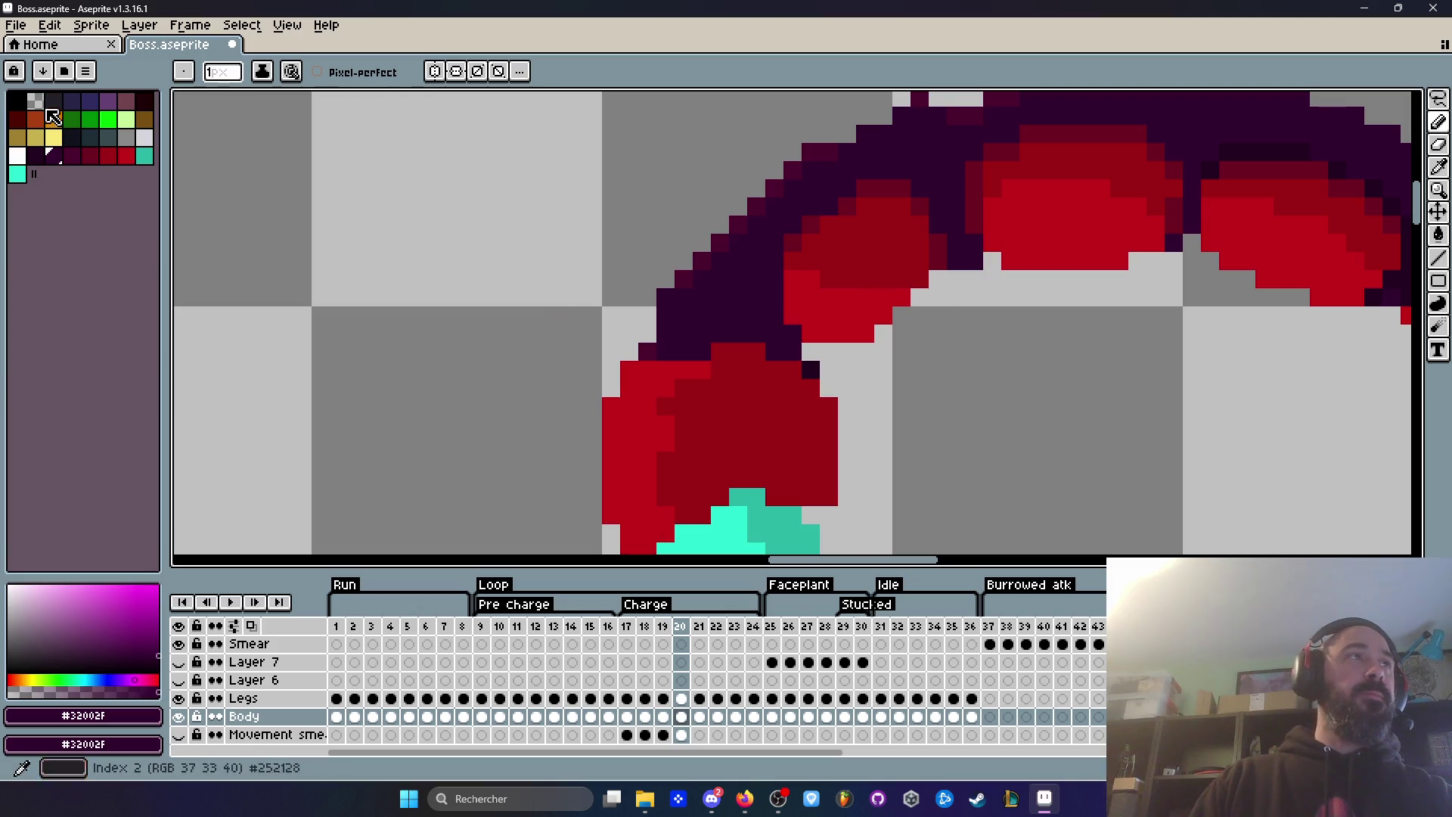
{"action": "right_click", "coordinate": [35, 101]}
{"action": "right_click", "coordinate": [974, 261]}
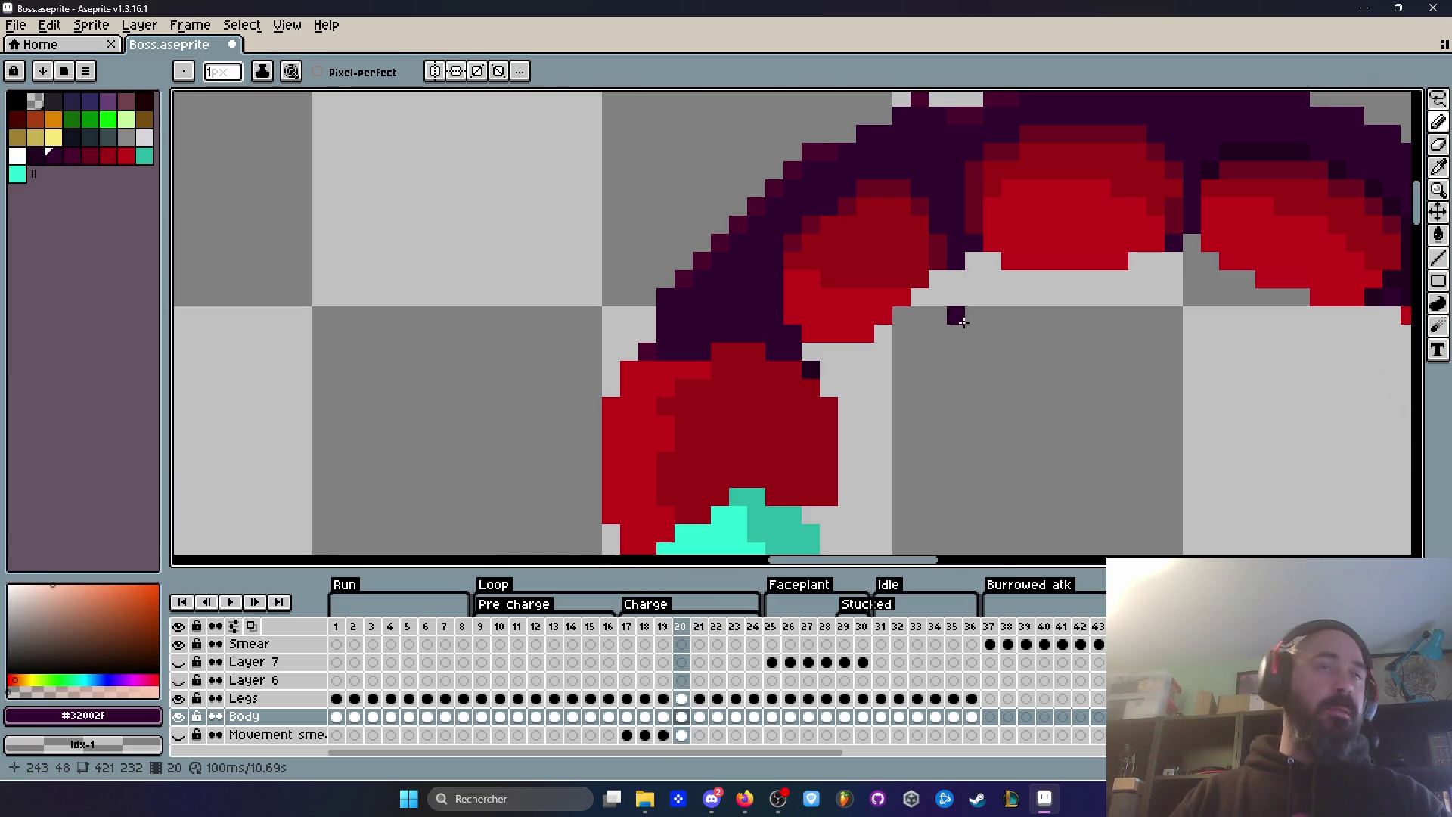
Step: Flip between frames 18 to 20 to compare the repaired tail, then go to frame 17
{"action": "scroll", "coordinate": [963, 321], "scroll_direction": "down", "scroll_amount": 4}
{"action": "key", "text": "Left"}
{"action": "key", "text": "Left"}
{"action": "key", "text": "Right"}
{"action": "key", "text": "Right"}
{"action": "key", "text": "Left"}
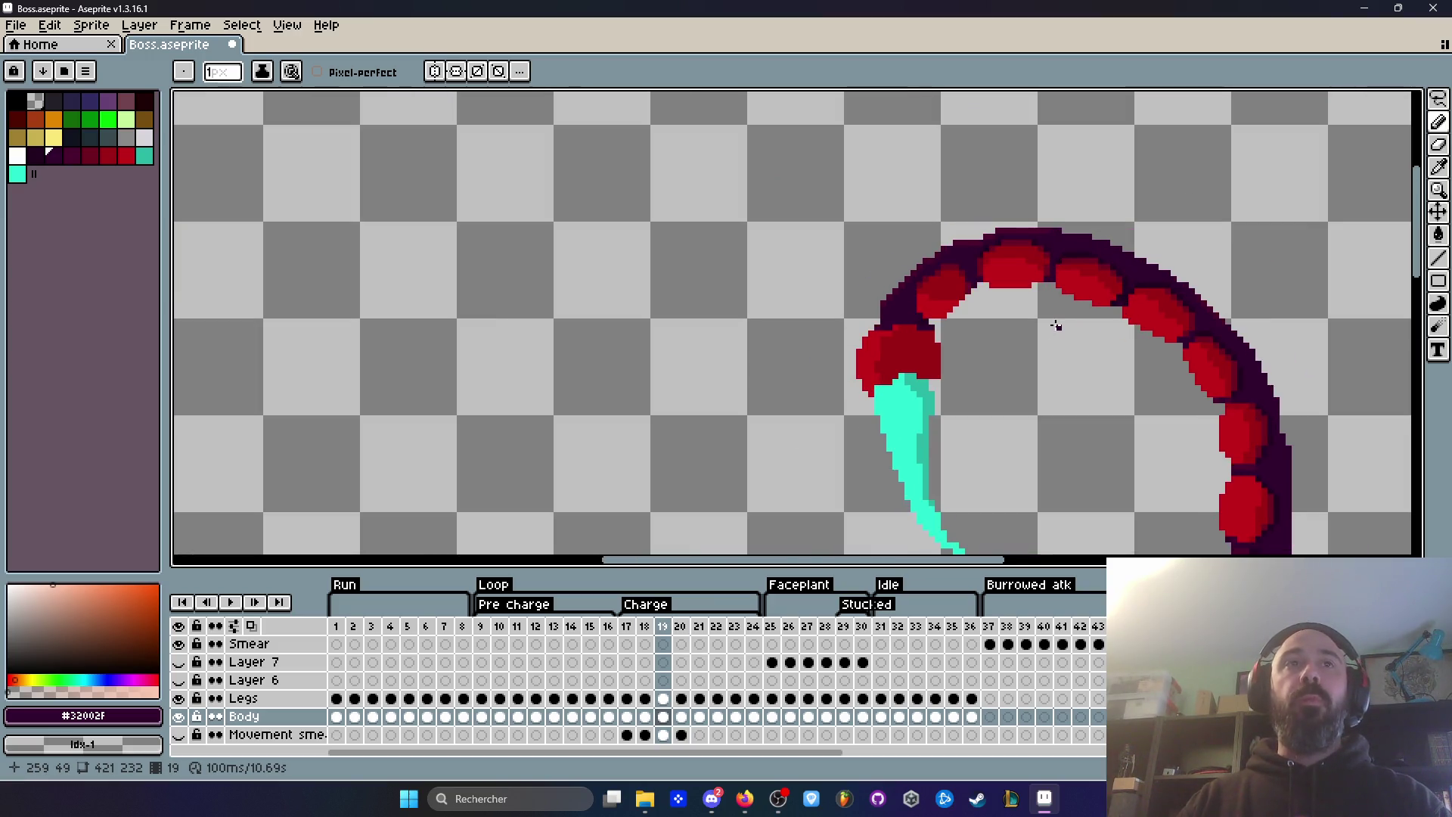
{"action": "key", "text": "Left"}
{"action": "key", "text": "Right"}
{"action": "key", "text": "Right"}
{"action": "key", "text": "Left"}
{"action": "scroll", "coordinate": [875, 323], "scroll_direction": "up", "scroll_amount": 1}
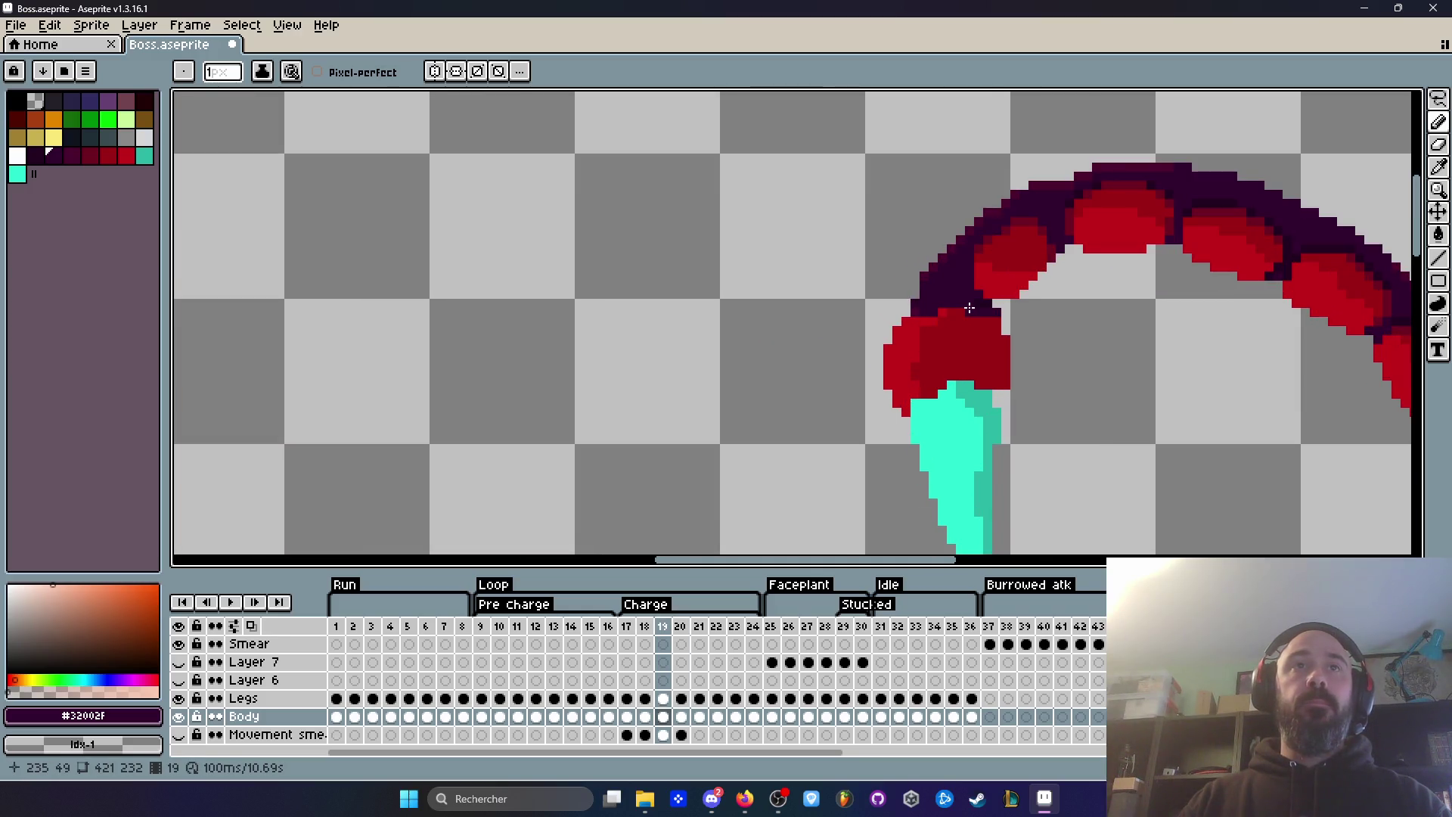
{"action": "scroll", "coordinate": [969, 308], "scroll_direction": "up", "scroll_amount": 1}
{"action": "scroll", "coordinate": [1066, 356], "scroll_direction": "down", "scroll_amount": 2}
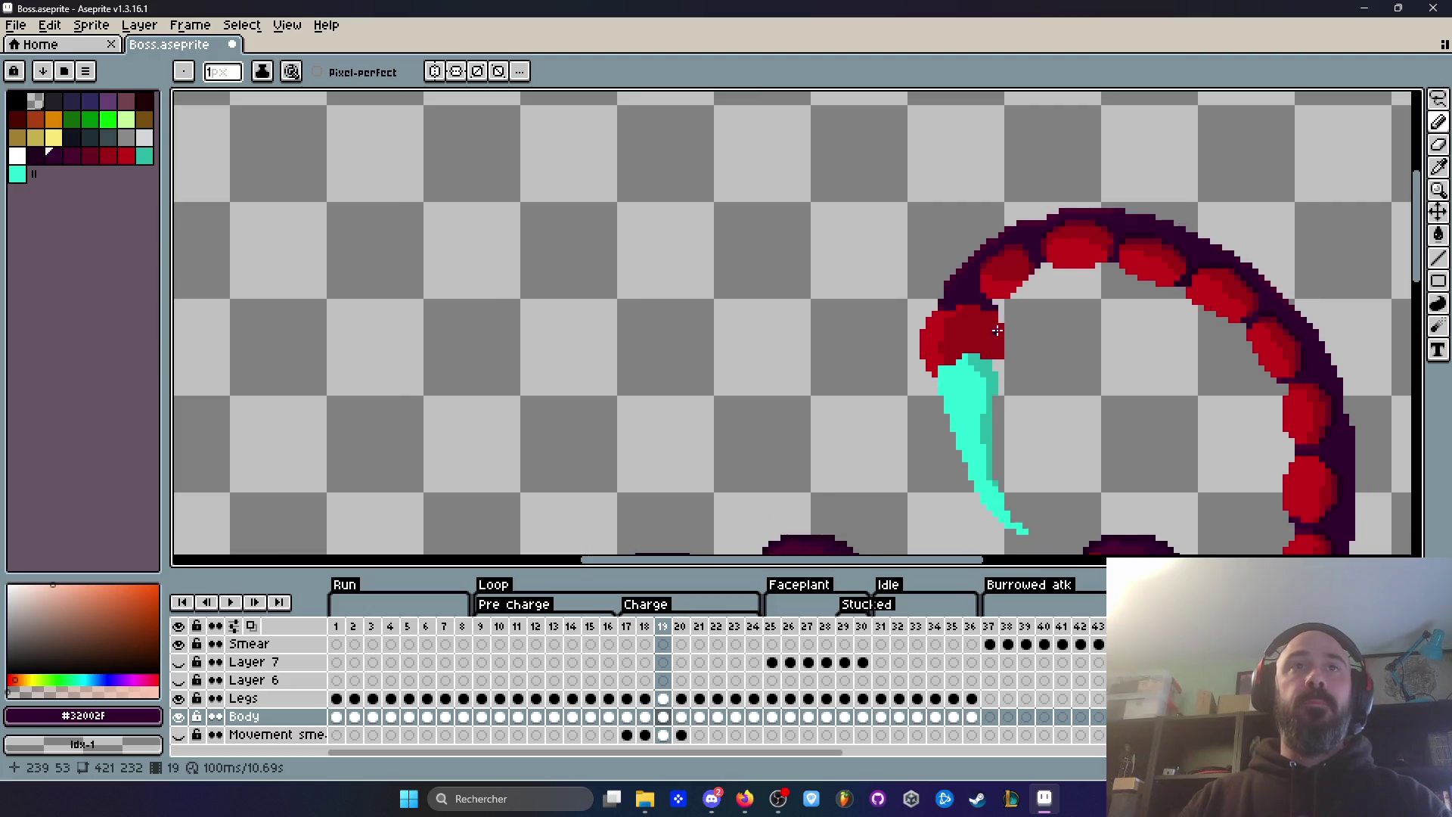
{"action": "scroll", "coordinate": [1066, 356], "scroll_direction": "up", "scroll_amount": 2}
{"action": "scroll", "coordinate": [1120, 389], "scroll_direction": "down", "scroll_amount": 4}
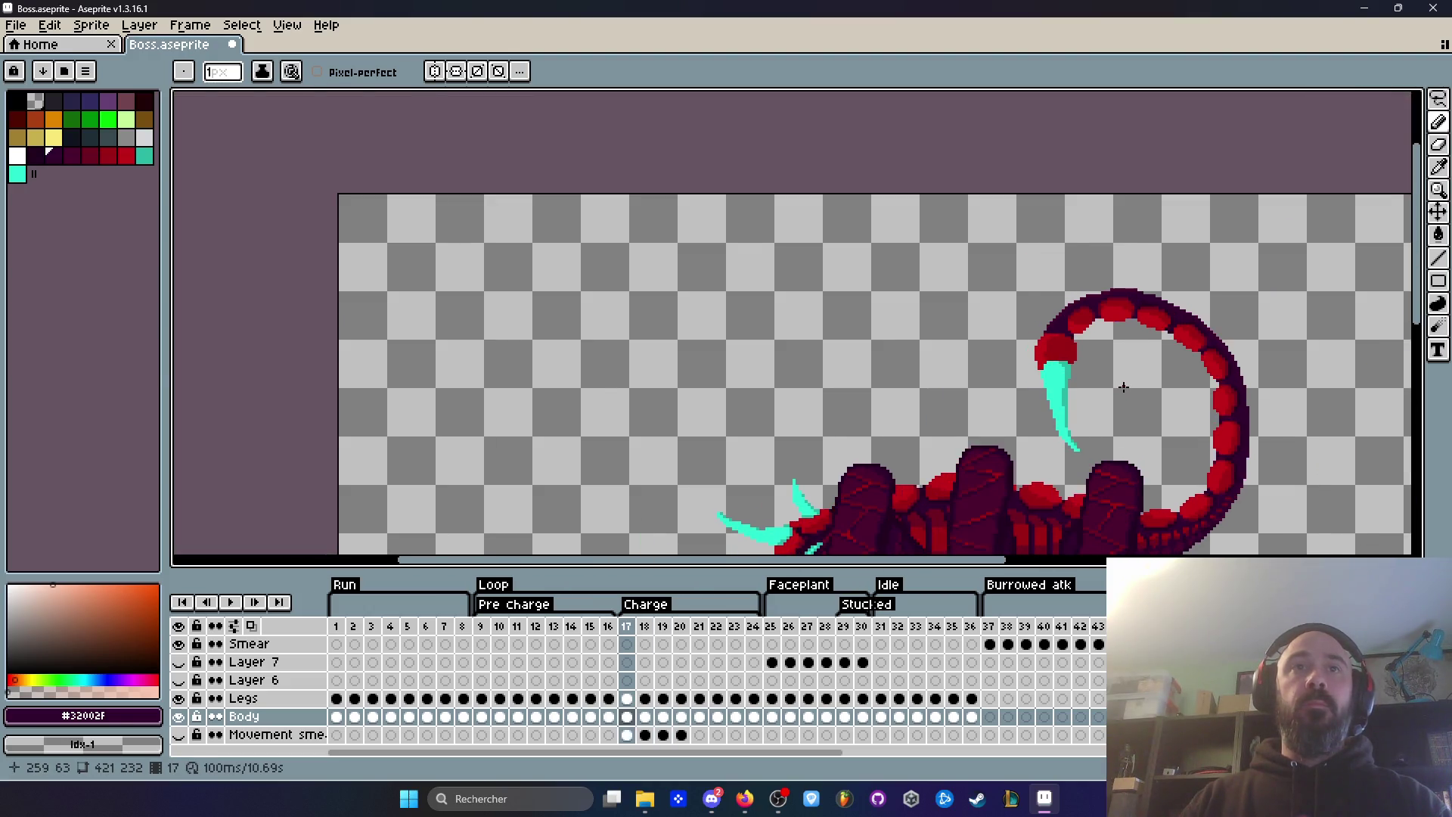
{"action": "left_click", "coordinate": [627, 626]}
Step: Review the Charge frames, including frame 11's raised tail pose, and return to frame 17
{"action": "key", "text": "Return"}
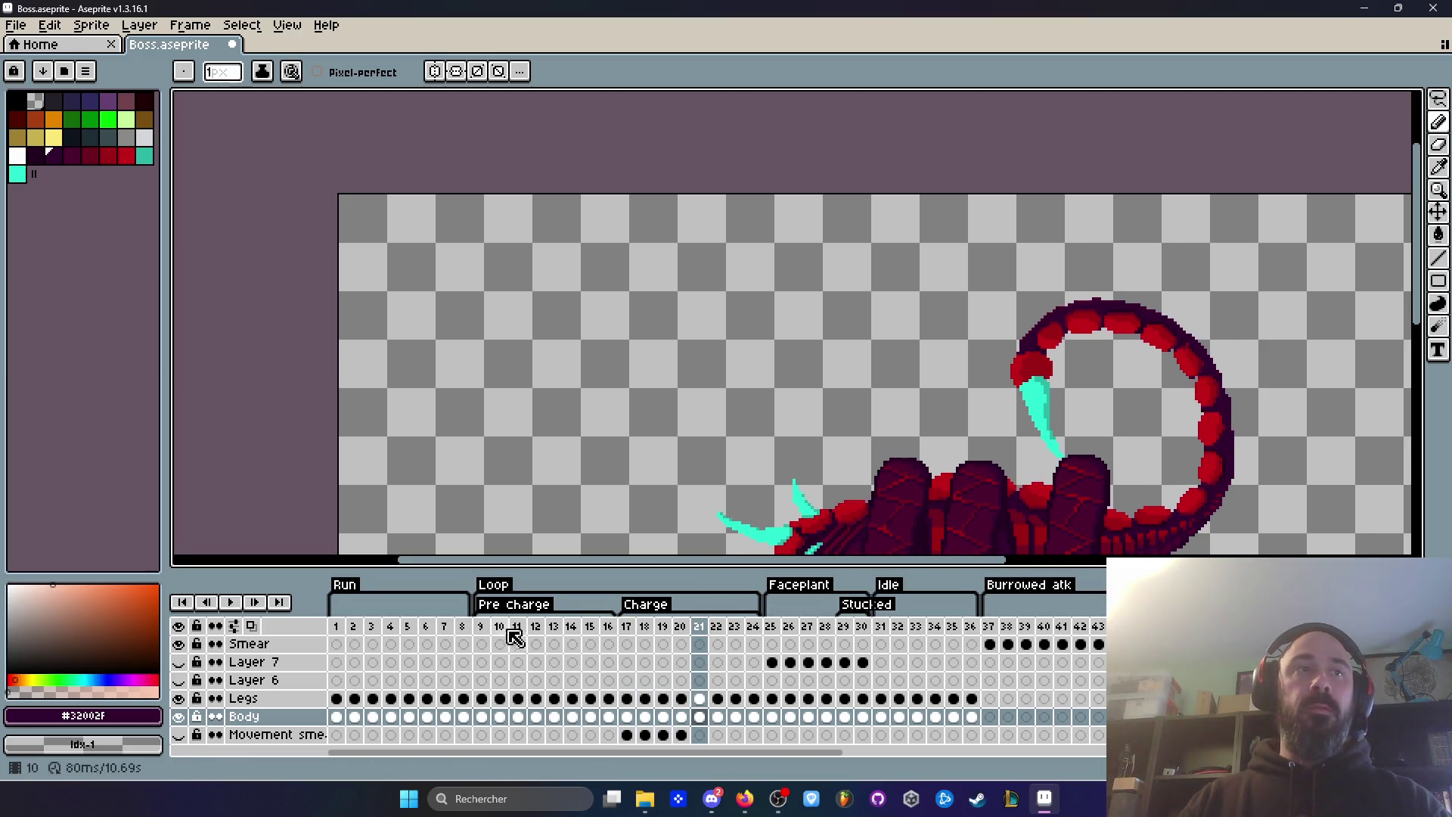
{"action": "left_click", "coordinate": [480, 626]}
{"action": "key", "text": "Right"}
{"action": "key", "text": "Right"}
{"action": "key", "text": "Right"}
{"action": "key", "text": "Right"}
{"action": "key", "text": "Right"}
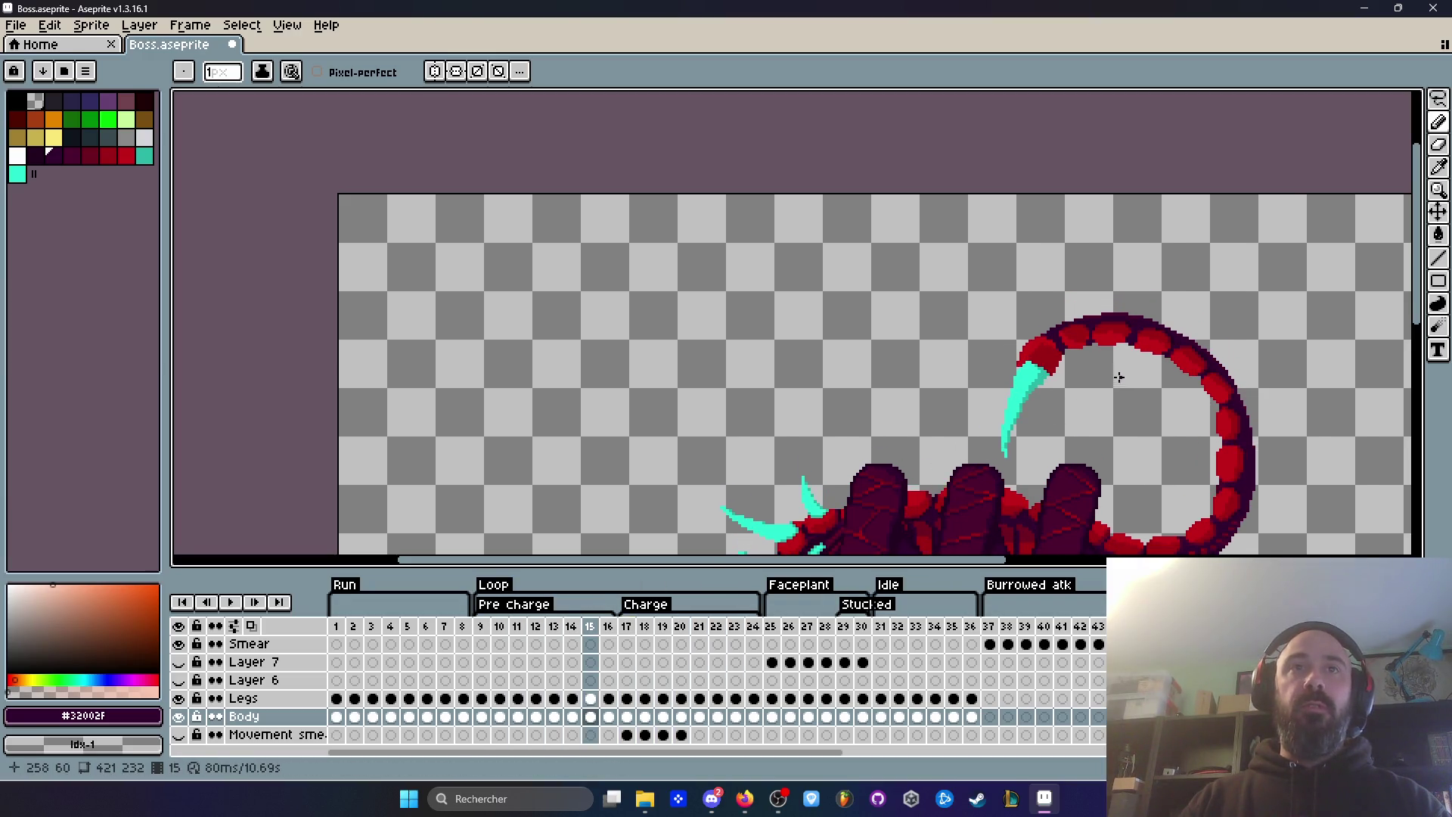
{"action": "left_click", "coordinate": [626, 626]}
{"action": "scroll", "coordinate": [994, 360], "scroll_direction": "up", "scroll_amount": 6}
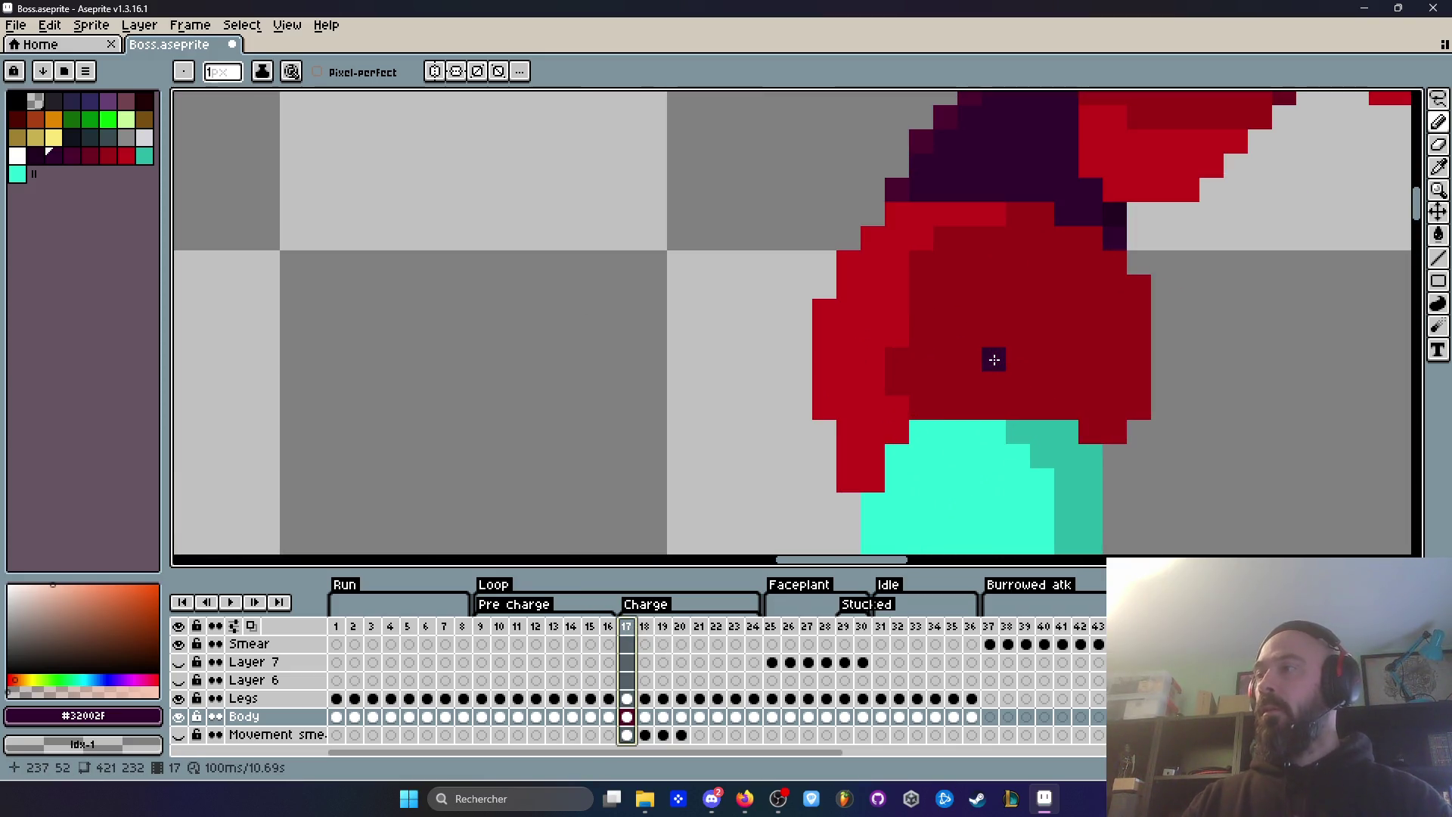
{"action": "scroll", "coordinate": [993, 360], "scroll_direction": "down", "scroll_amount": 5}
Step: On frame 17's Body cel, sample the stinger cyan and add a cyan pixel at the stinger base
{"action": "key", "text": "i"}
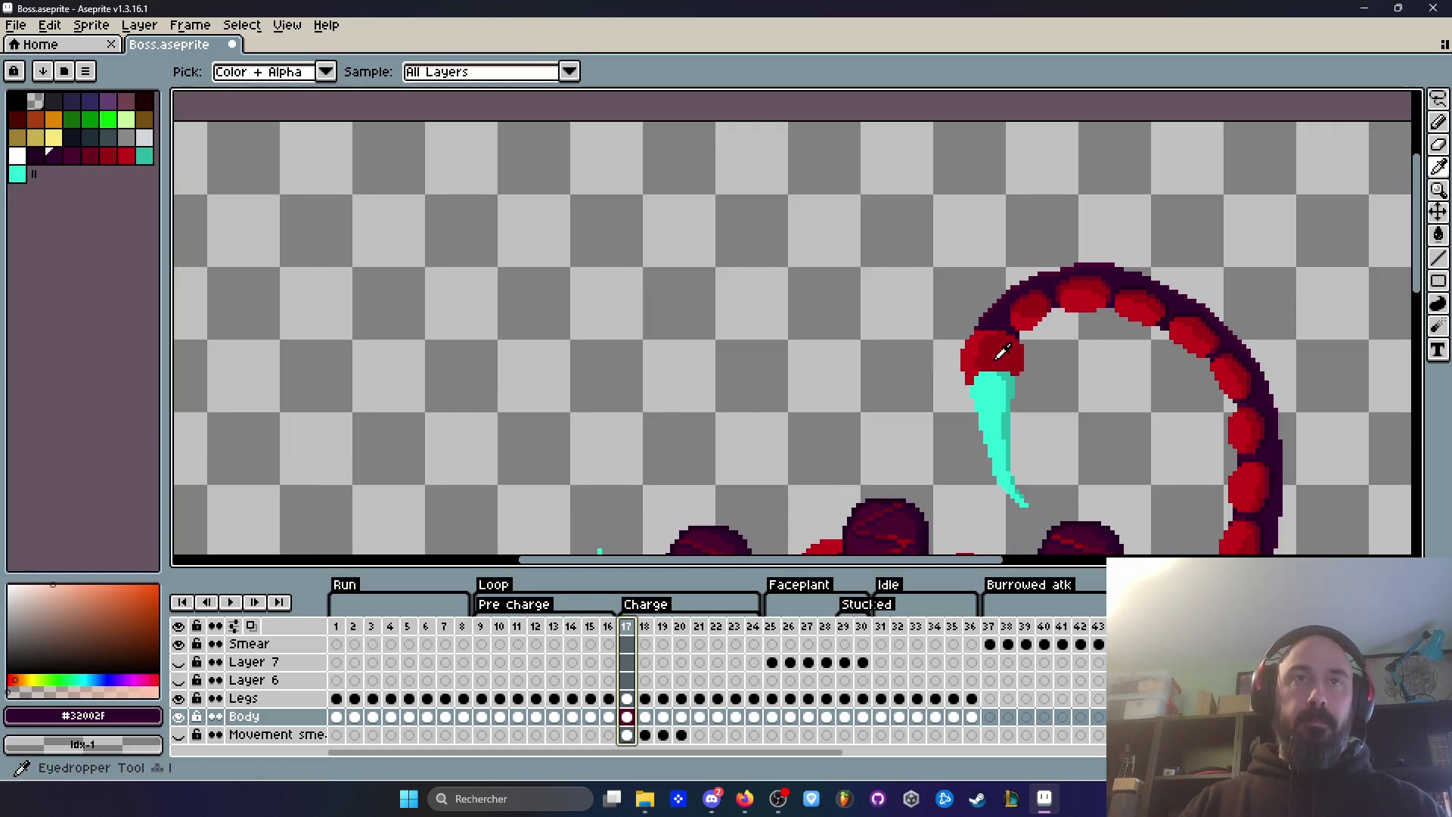
{"action": "scroll", "coordinate": [993, 360], "scroll_direction": "up", "scroll_amount": 3}
{"action": "left_click", "coordinate": [949, 363]}
{"action": "left_click", "coordinate": [627, 716]}
{"action": "left_click", "coordinate": [953, 394]}
{"action": "scroll", "coordinate": [954, 392], "scroll_direction": "up", "scroll_amount": 2}
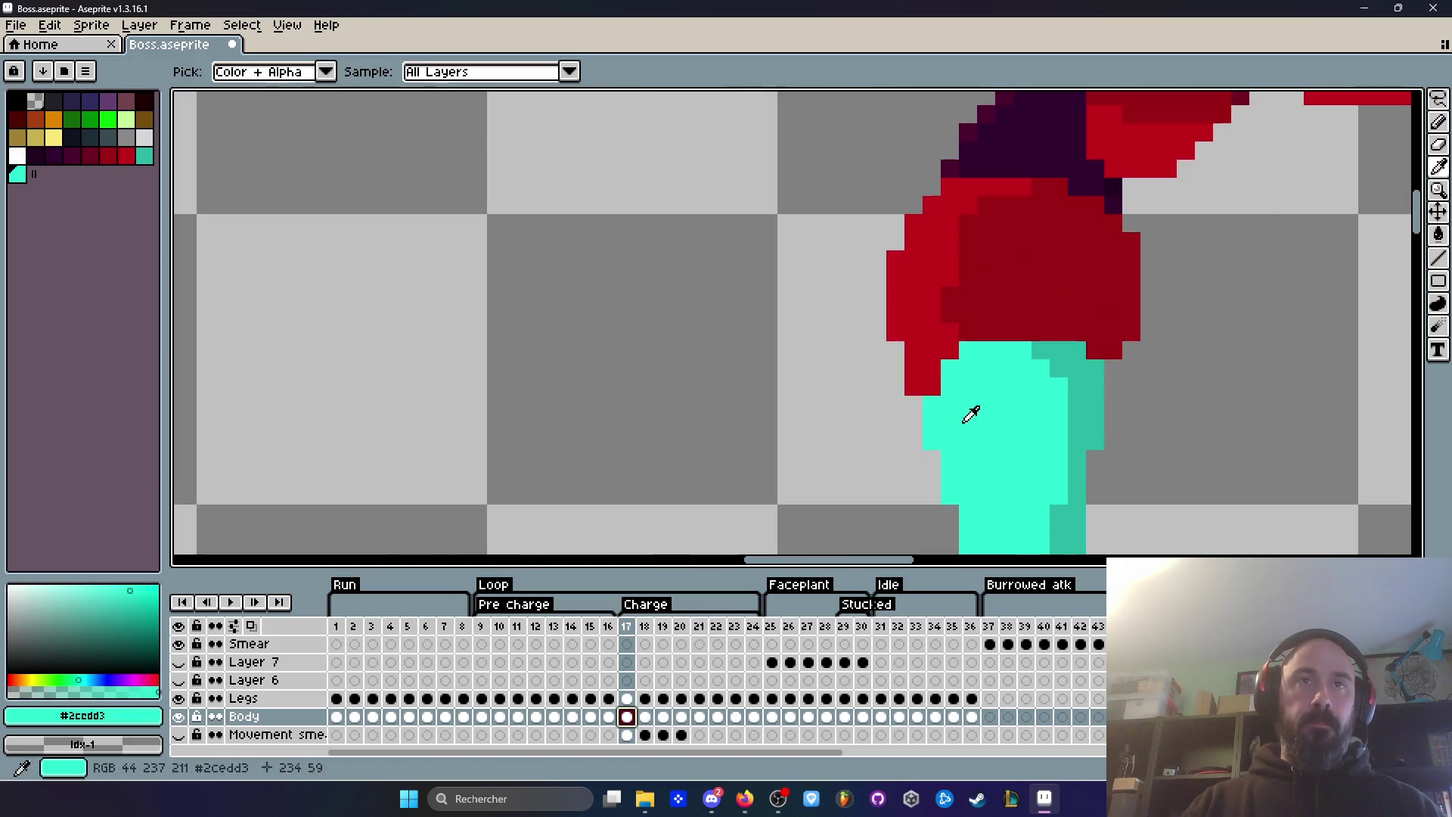
{"action": "key", "text": "b"}
{"action": "left_click", "coordinate": [917, 387]}
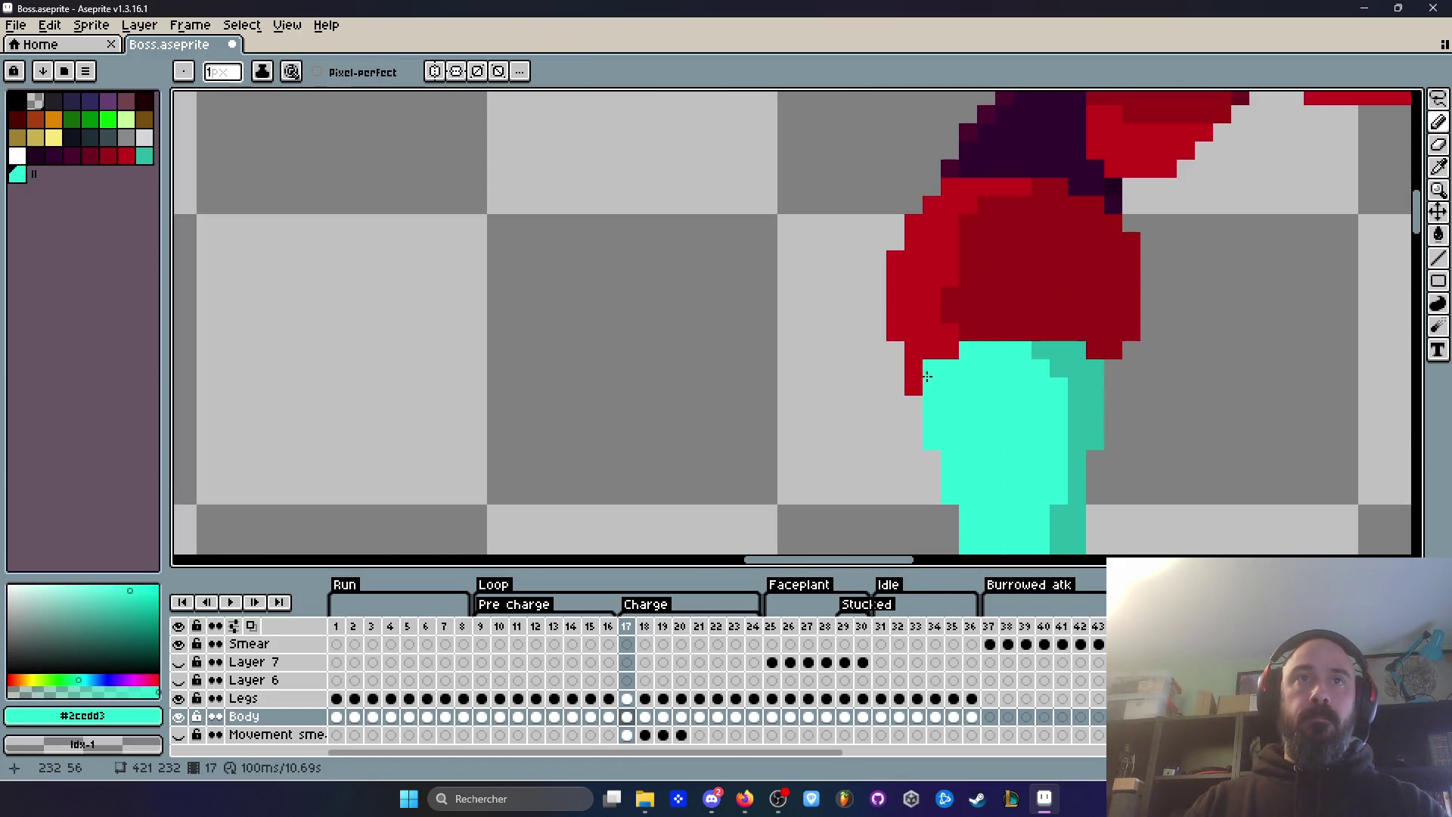
Step: Compare the tail-to-stinger joint on frames 16 and 17
{"action": "scroll", "coordinate": [932, 363], "scroll_direction": "down", "scroll_amount": 2}
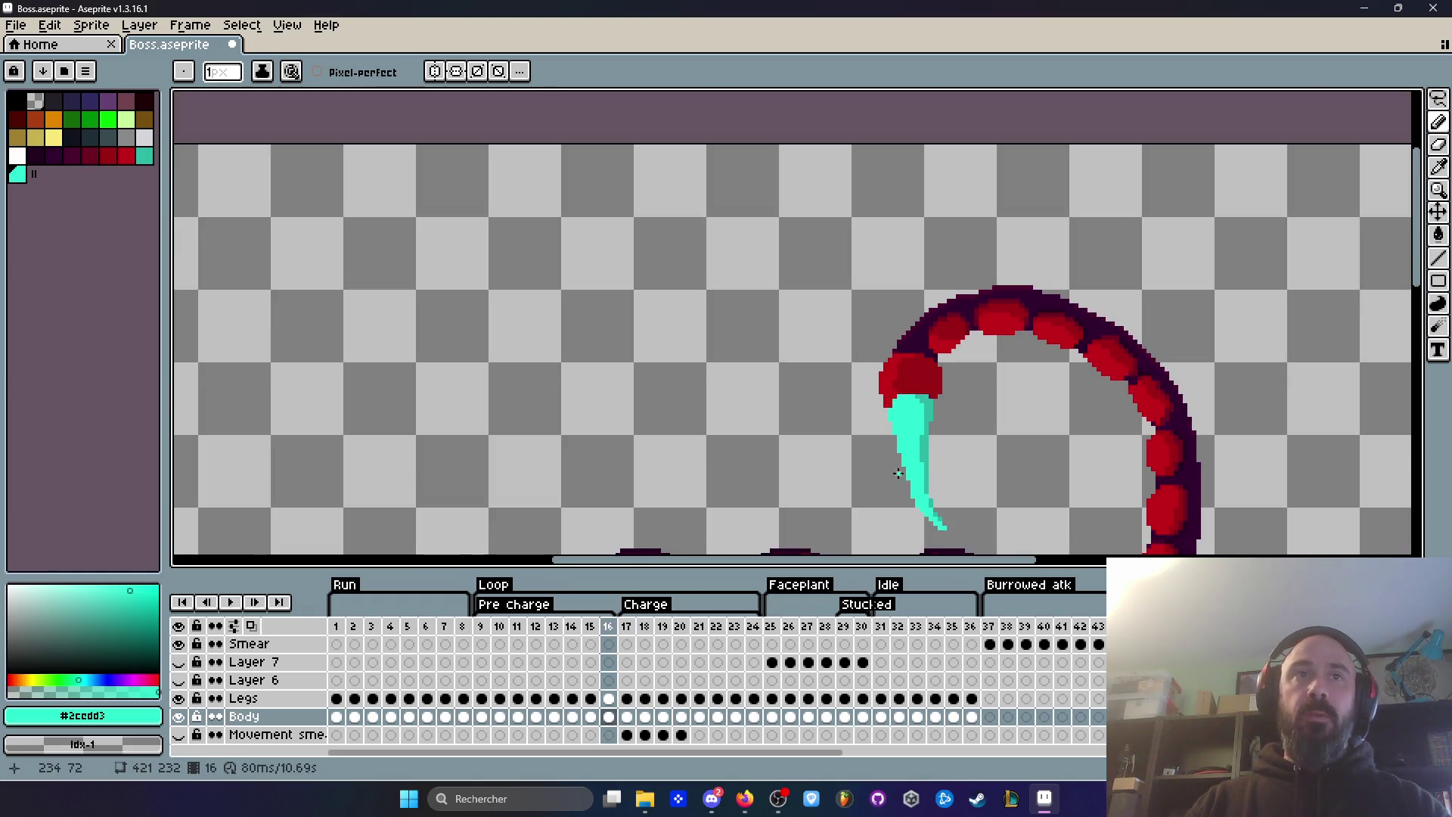
{"action": "scroll", "coordinate": [885, 406], "scroll_direction": "up", "scroll_amount": 1}
{"action": "key", "text": "Left"}
{"action": "scroll", "coordinate": [893, 407], "scroll_direction": "up", "scroll_amount": 1}
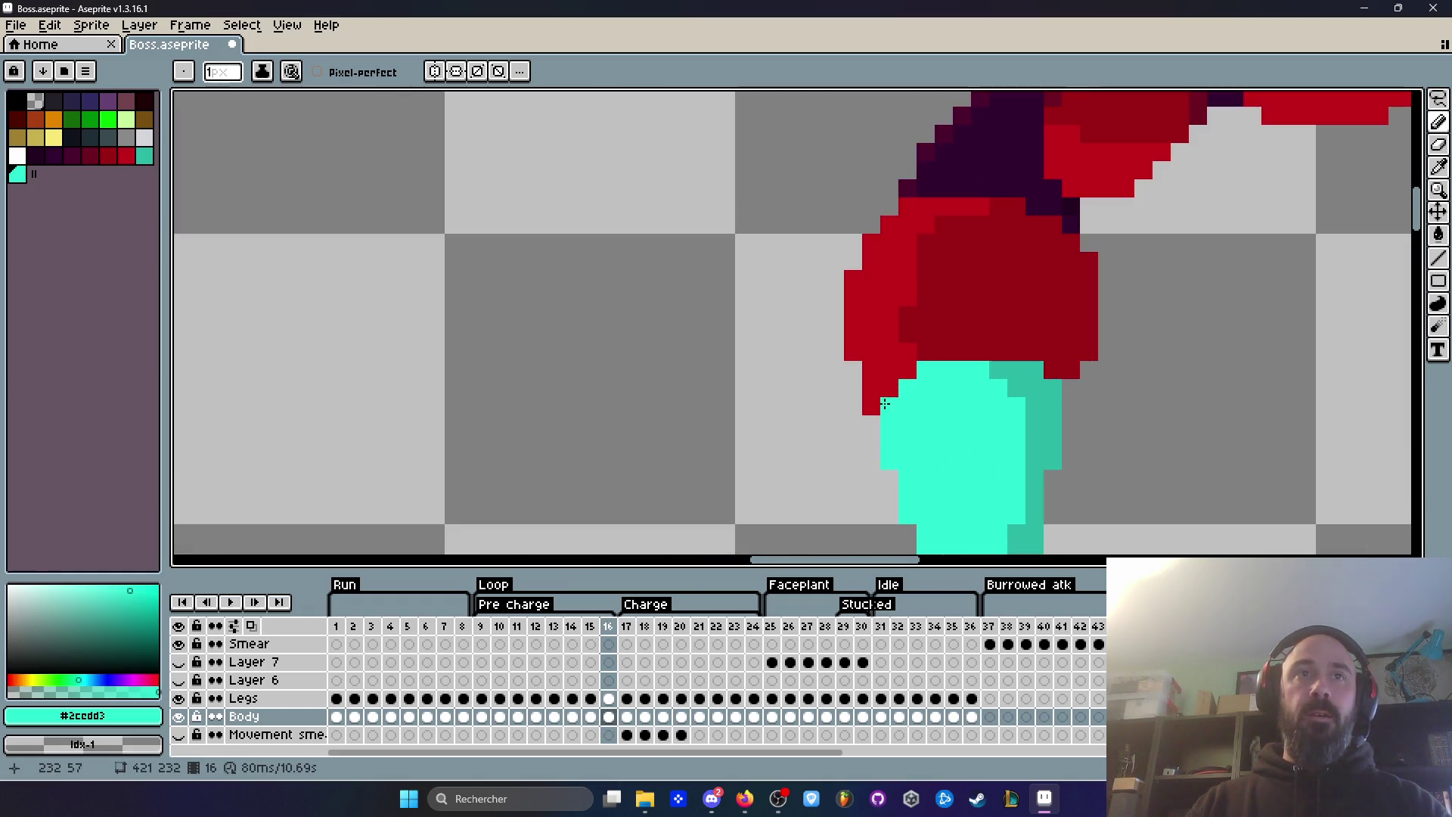
{"action": "scroll", "coordinate": [896, 416], "scroll_direction": "down", "scroll_amount": 2}
{"action": "key", "text": "Left"}
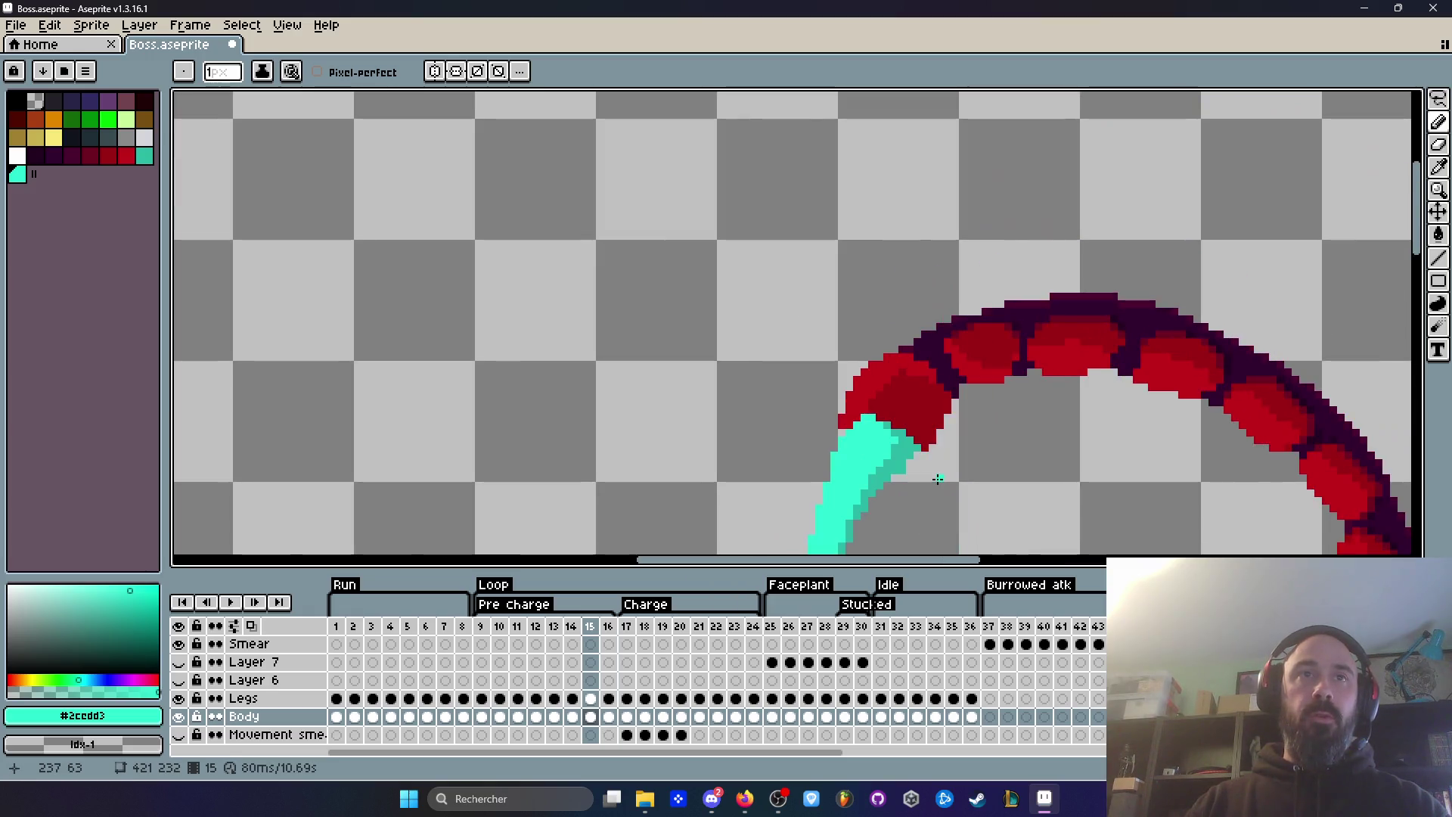
{"action": "key", "text": "Right"}
{"action": "key", "text": "Right"}
{"action": "key", "text": "Left"}
{"action": "key", "text": "Left"}
{"action": "key", "text": "Right"}
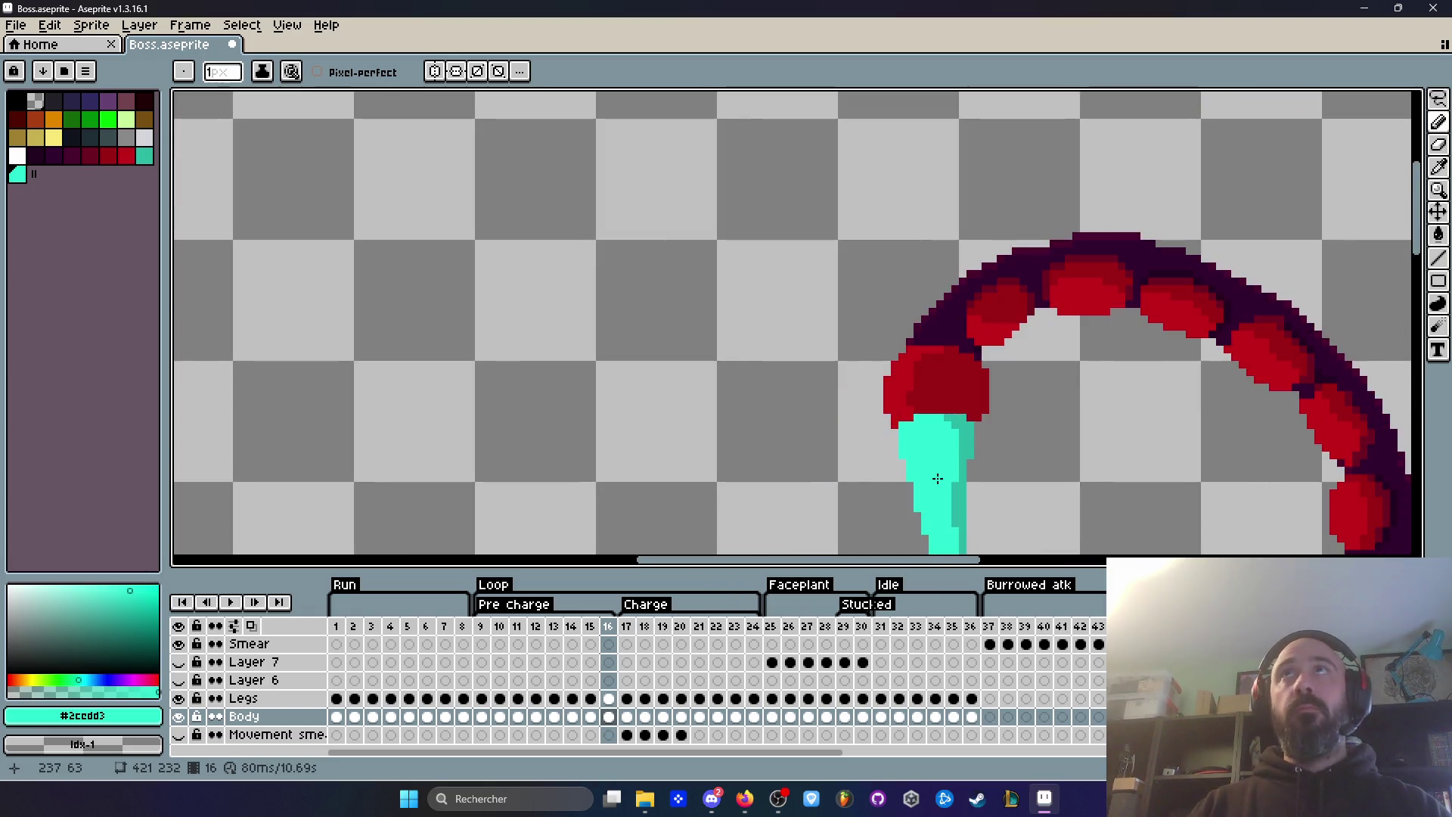
{"action": "scroll", "coordinate": [934, 454], "scroll_direction": "down", "scroll_amount": 3}
{"action": "scroll", "coordinate": [928, 411], "scroll_direction": "up", "scroll_amount": 2}
Step: Move through frames 18 and 19 and paint tail red #c20018 over a stray cyan pixel
{"action": "key", "text": "Right"}
{"action": "key", "text": "Right"}
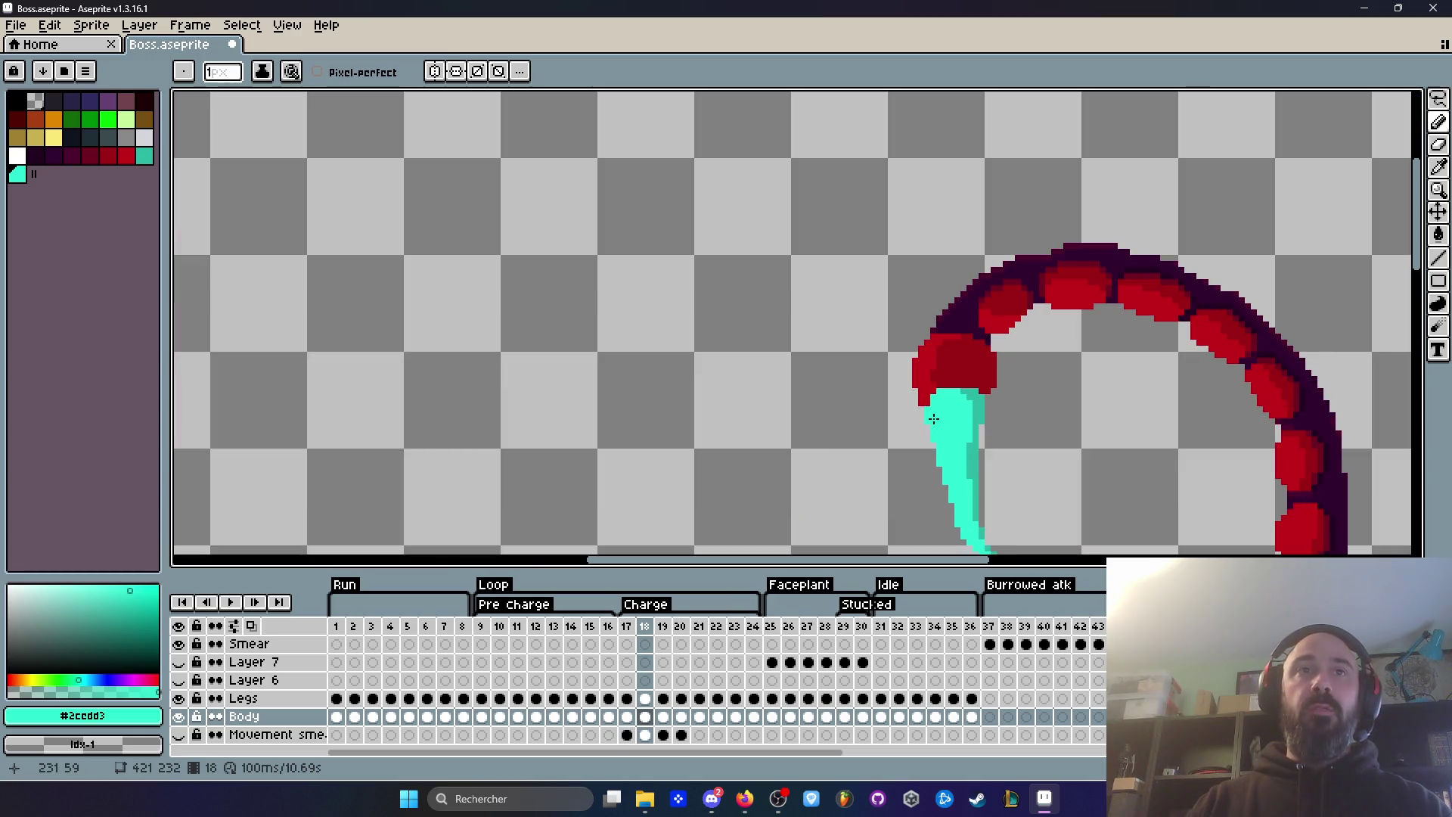
{"action": "scroll", "coordinate": [935, 433], "scroll_direction": "up", "scroll_amount": 3}
{"action": "key", "text": "Left"}
{"action": "key", "text": "Right"}
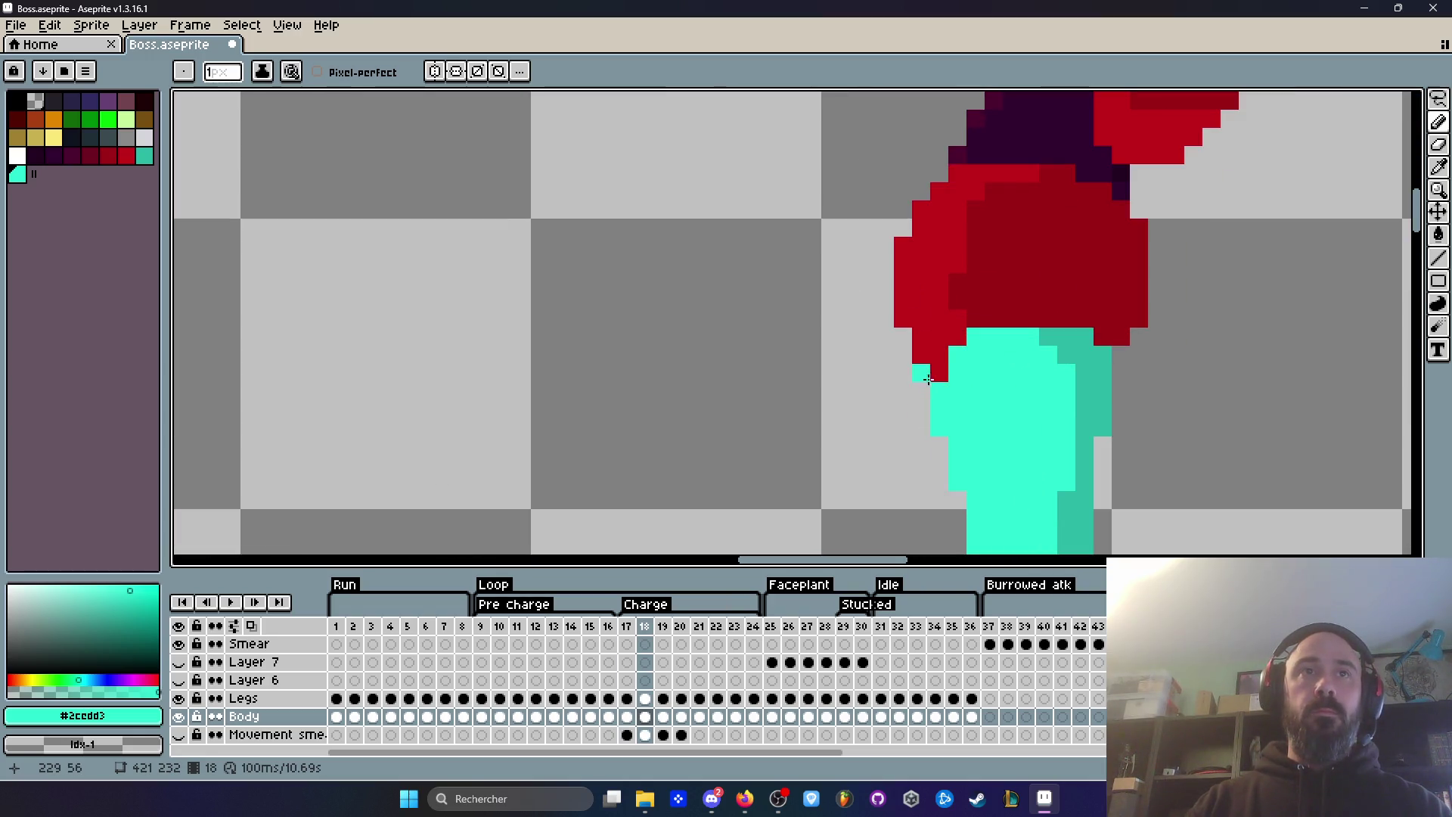
{"action": "key", "text": "Left"}
{"action": "key", "text": "Right"}
{"action": "key", "text": "Left"}
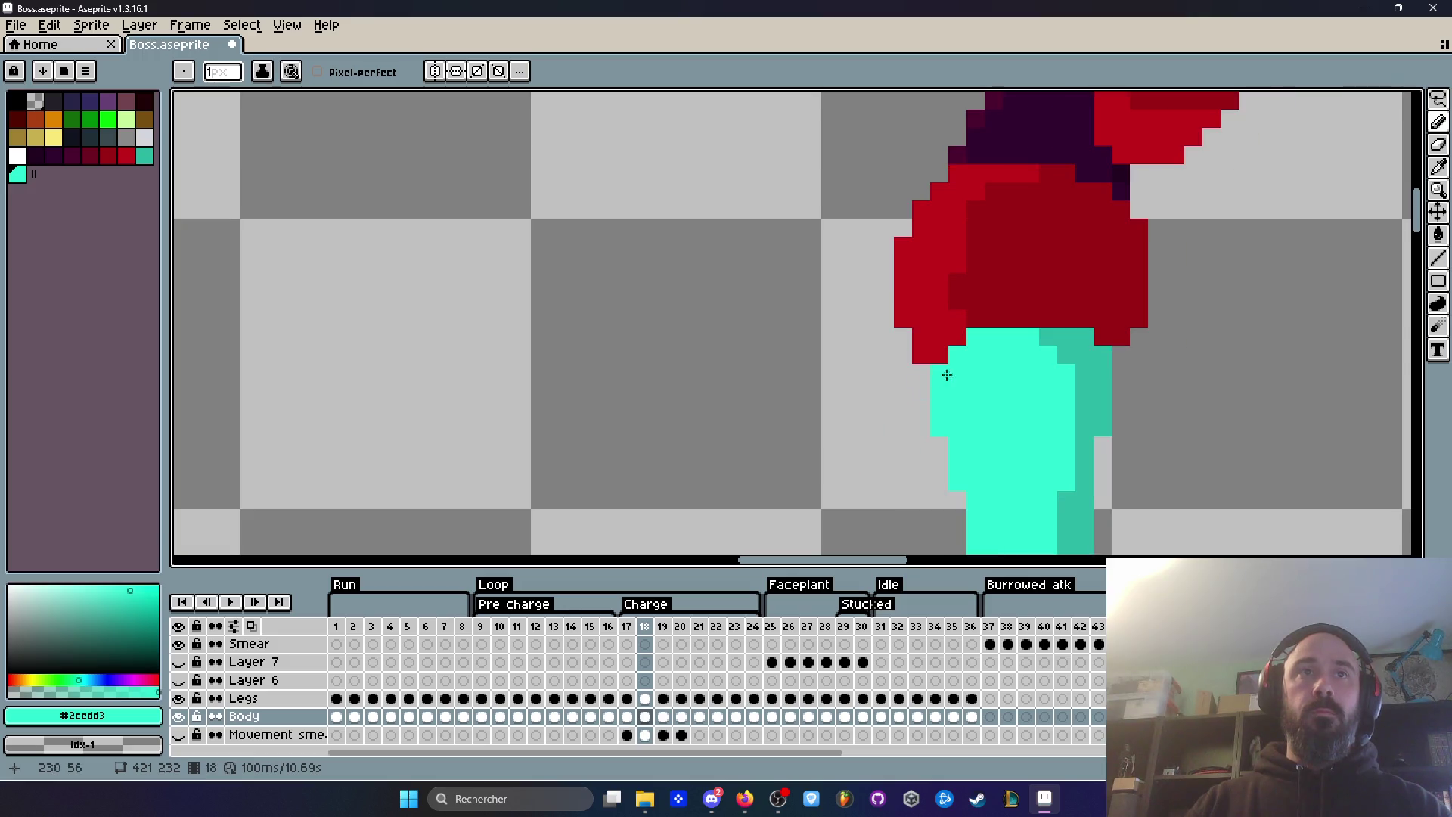
{"action": "scroll", "coordinate": [989, 411], "scroll_direction": "down", "scroll_amount": 3}
{"action": "key", "text": "Right"}
{"action": "key", "text": "Right"}
{"action": "key", "text": "Left"}
{"action": "key", "text": "Right"}
{"action": "scroll", "coordinate": [948, 393], "scroll_direction": "up", "scroll_amount": 2}
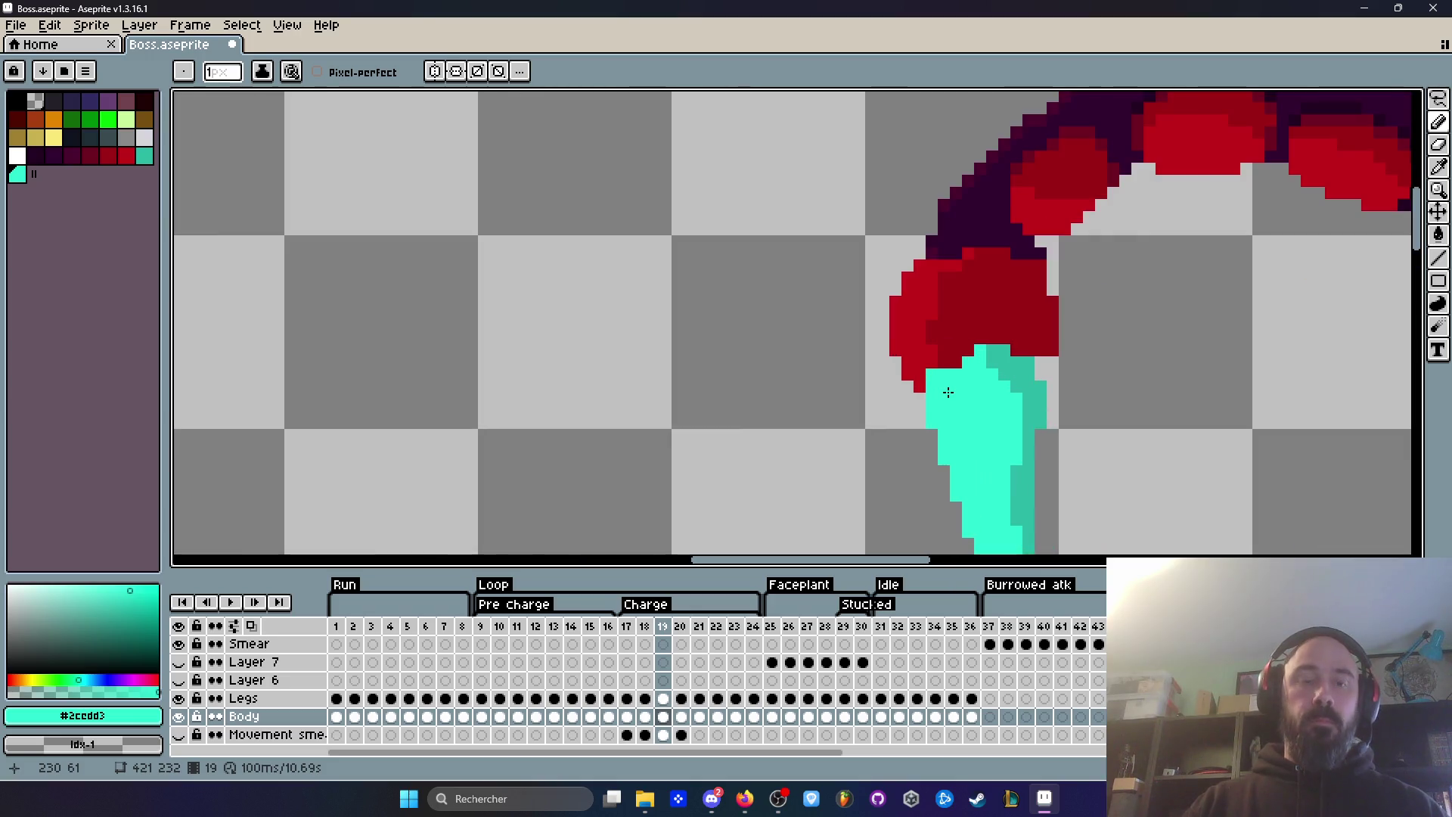
{"action": "scroll", "coordinate": [948, 393], "scroll_direction": "up", "scroll_amount": 2}
{"action": "left_click", "coordinate": [901, 323], "text": "alt"}
{"action": "left_click", "coordinate": [916, 352]}
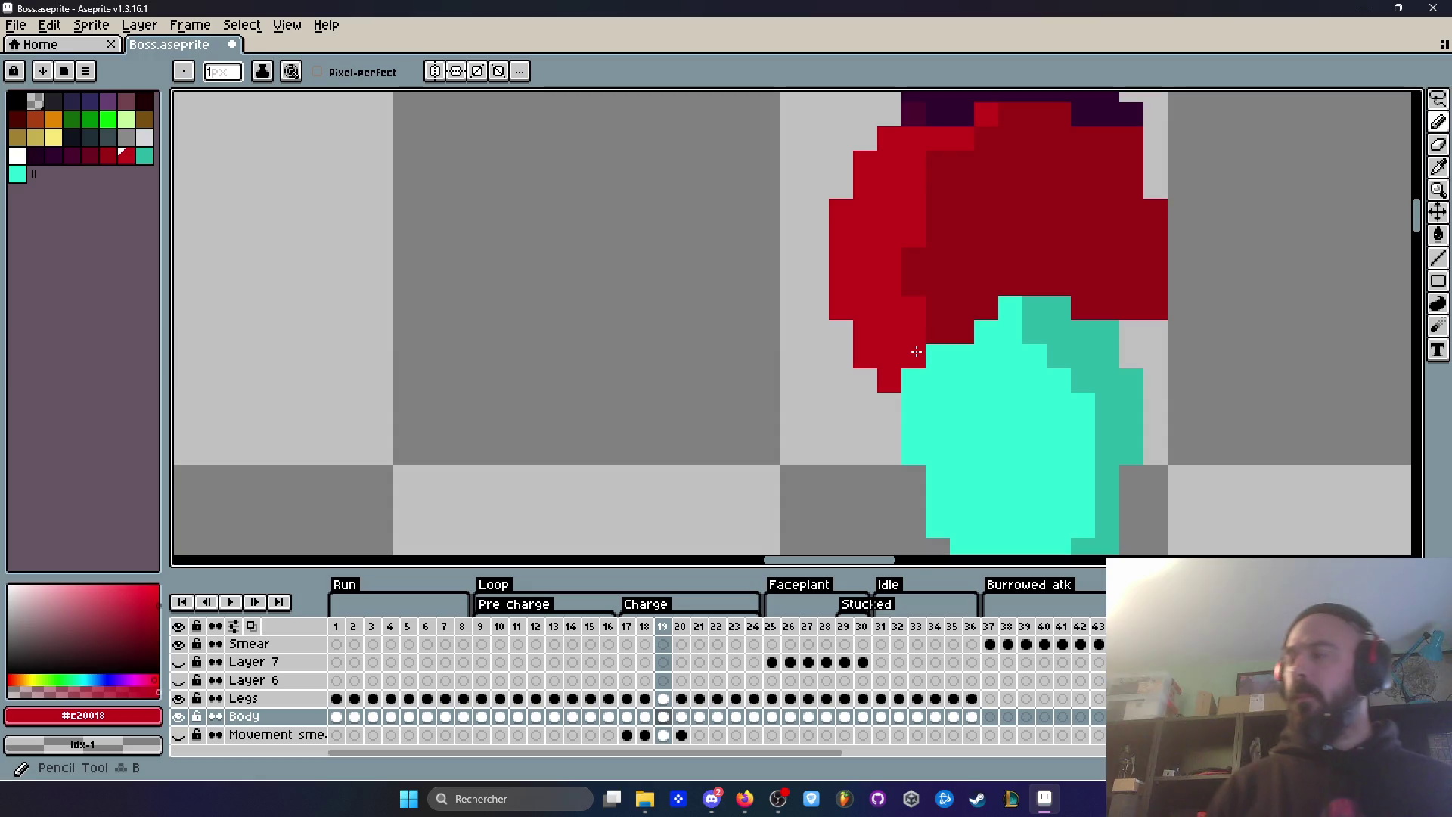
Step: Check the fixed joint by stepping through frames 17 to 21
{"action": "scroll", "coordinate": [916, 352], "scroll_direction": "down", "scroll_amount": 8}
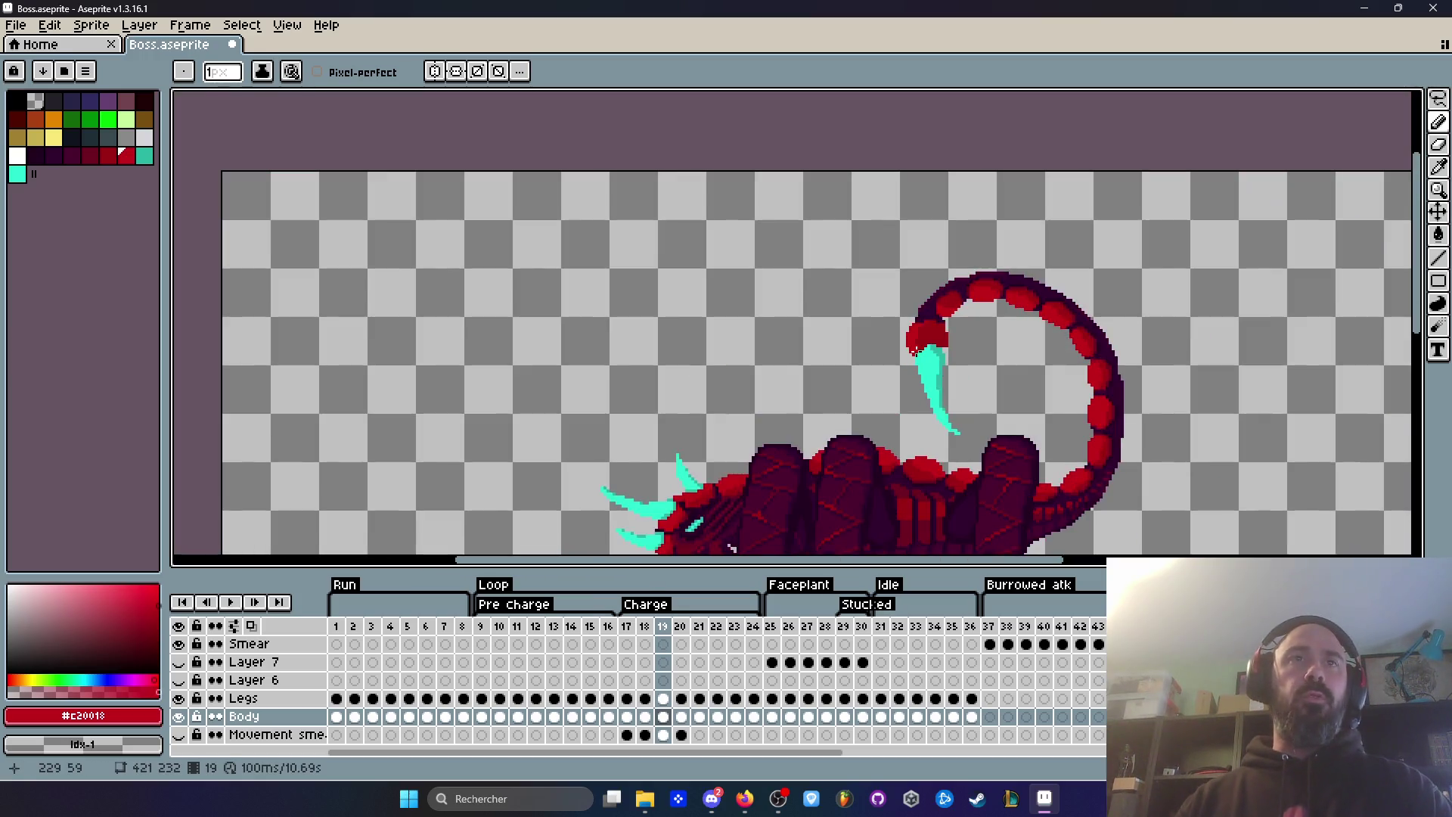
{"action": "scroll", "coordinate": [993, 339], "scroll_direction": "up", "scroll_amount": 4}
{"action": "key", "text": "Left"}
{"action": "key", "text": "Left"}
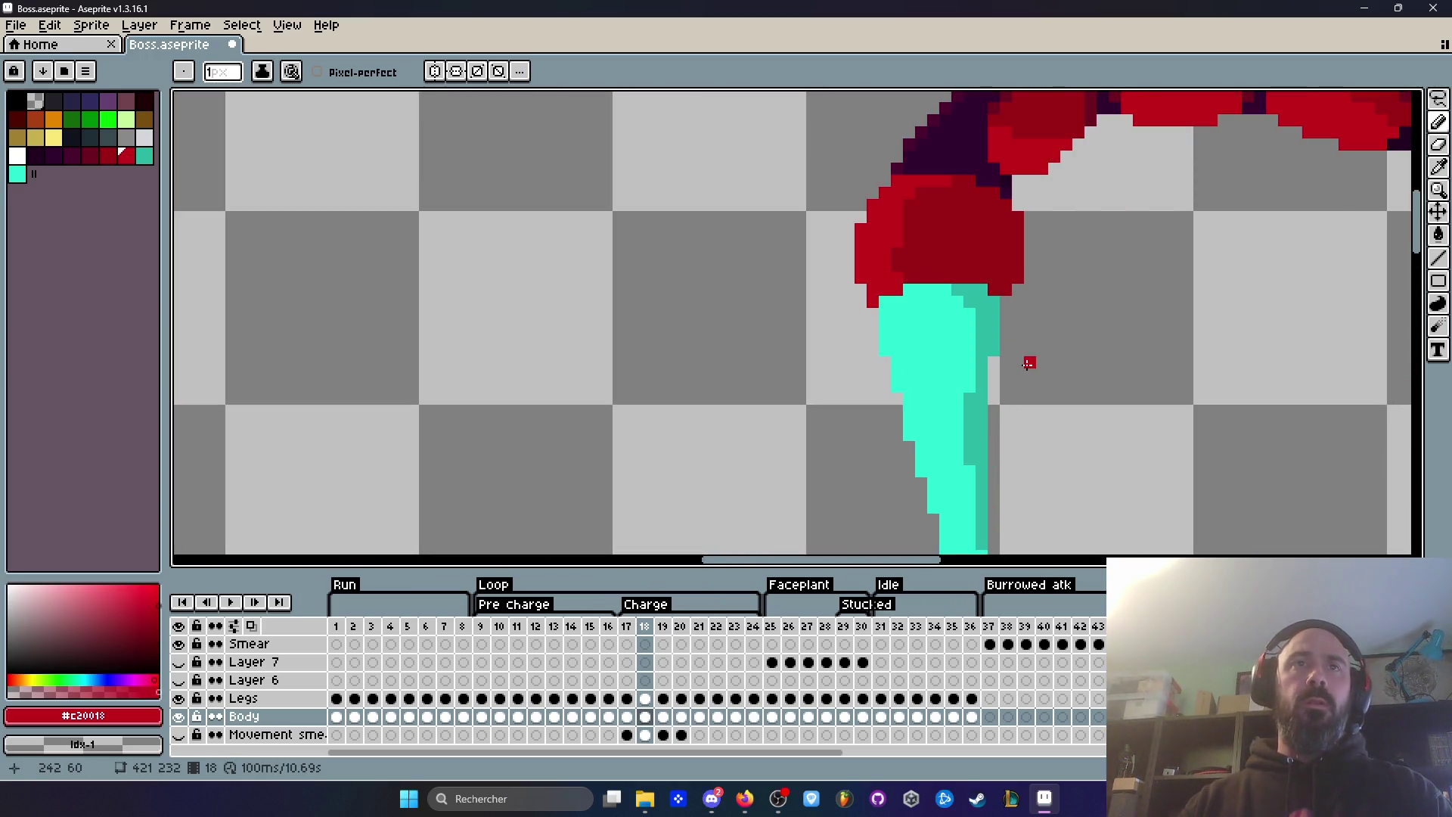
{"action": "scroll", "coordinate": [1028, 364], "scroll_direction": "down", "scroll_amount": 2}
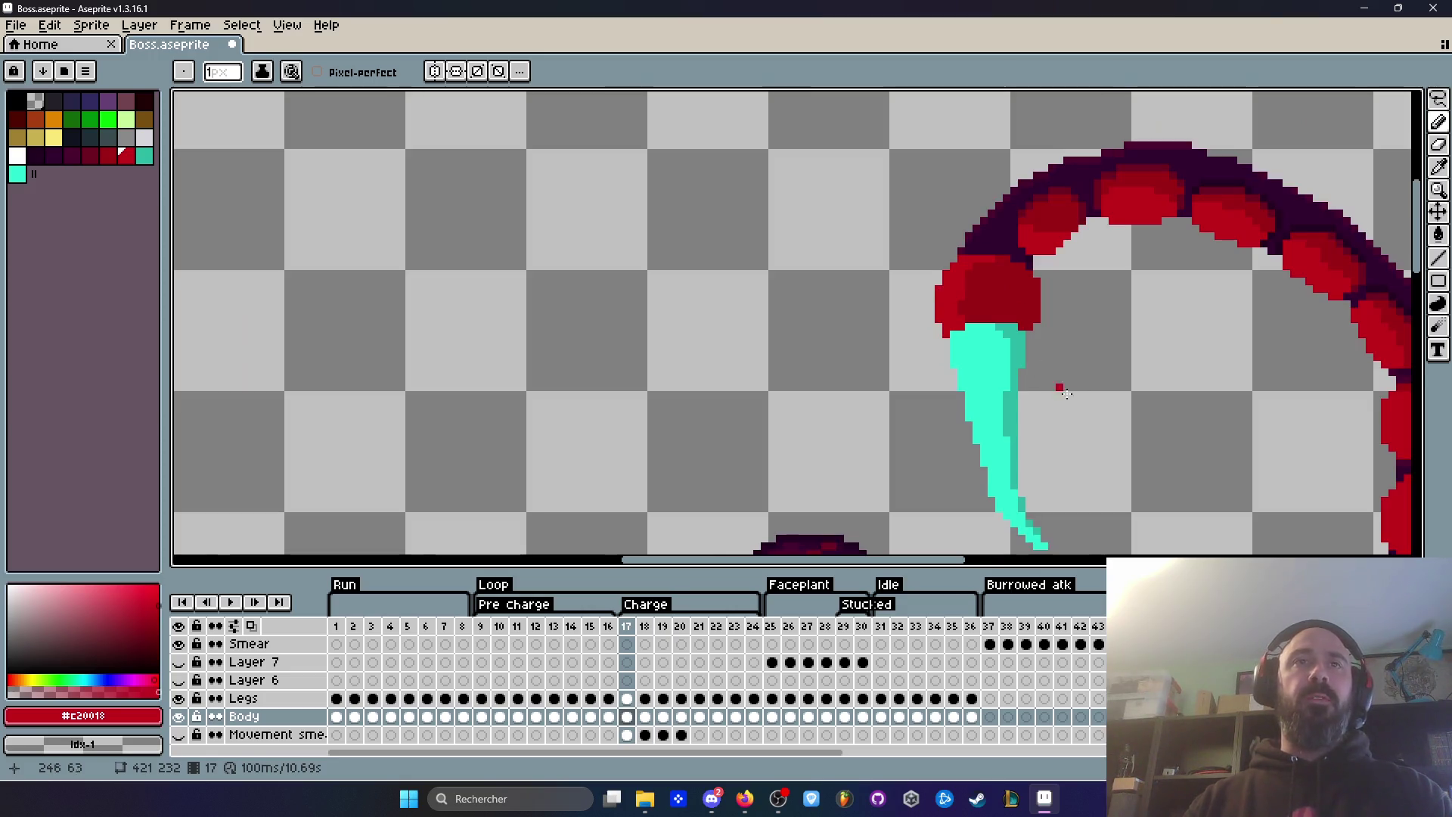
{"action": "scroll", "coordinate": [1079, 405], "scroll_direction": "down", "scroll_amount": 2}
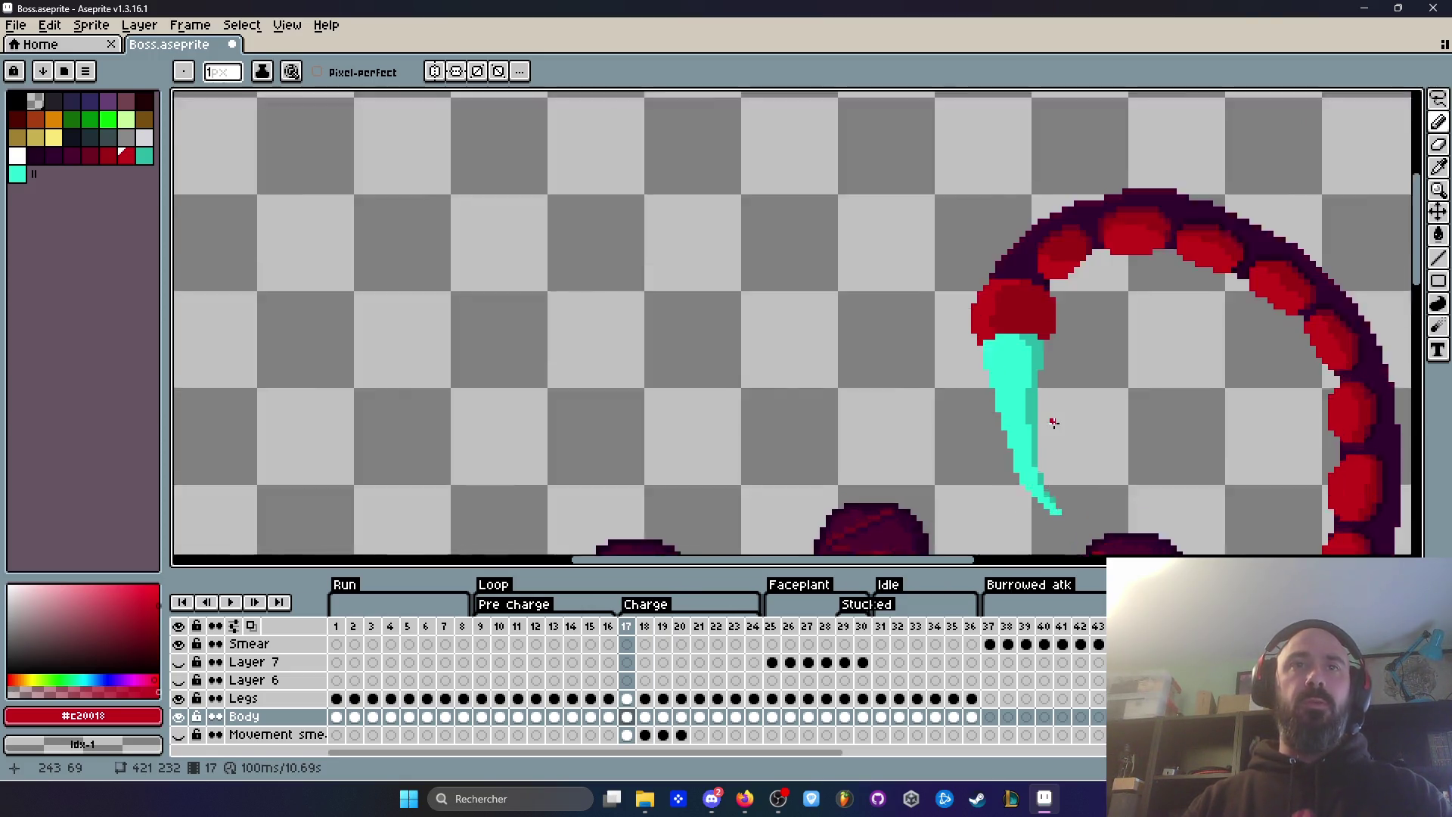
{"action": "scroll", "coordinate": [1054, 423], "scroll_direction": "up", "scroll_amount": 1}
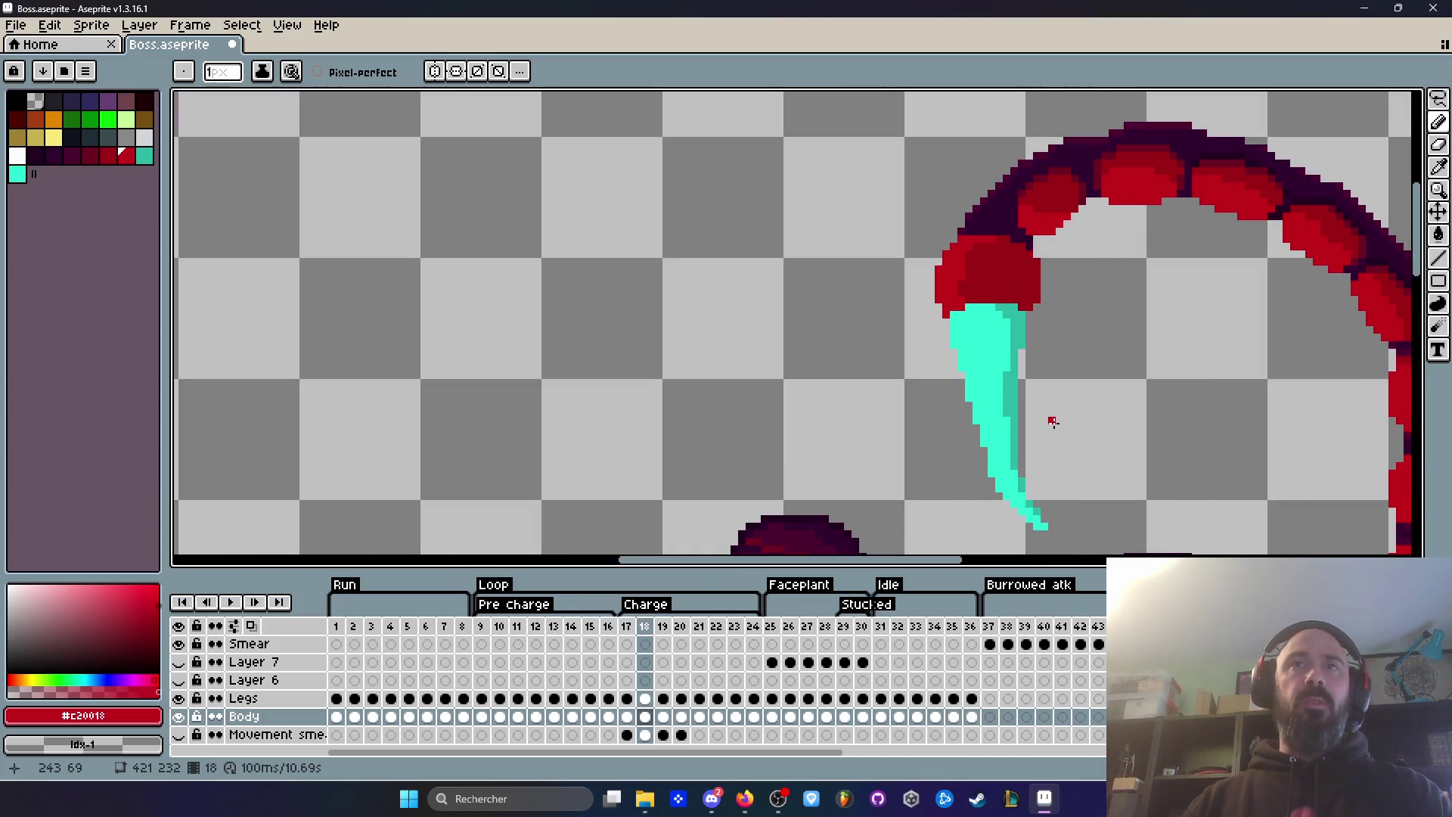
{"action": "key", "text": "Right"}
{"action": "key", "text": "Right"}
{"action": "key", "text": "Right"}
{"action": "scroll", "coordinate": [1141, 426], "scroll_direction": "down", "scroll_amount": 2}
{"action": "key", "text": "Right"}
{"action": "key", "text": "Left"}
{"action": "key", "text": "Right"}
{"action": "scroll", "coordinate": [1173, 423], "scroll_direction": "up", "scroll_amount": 6}
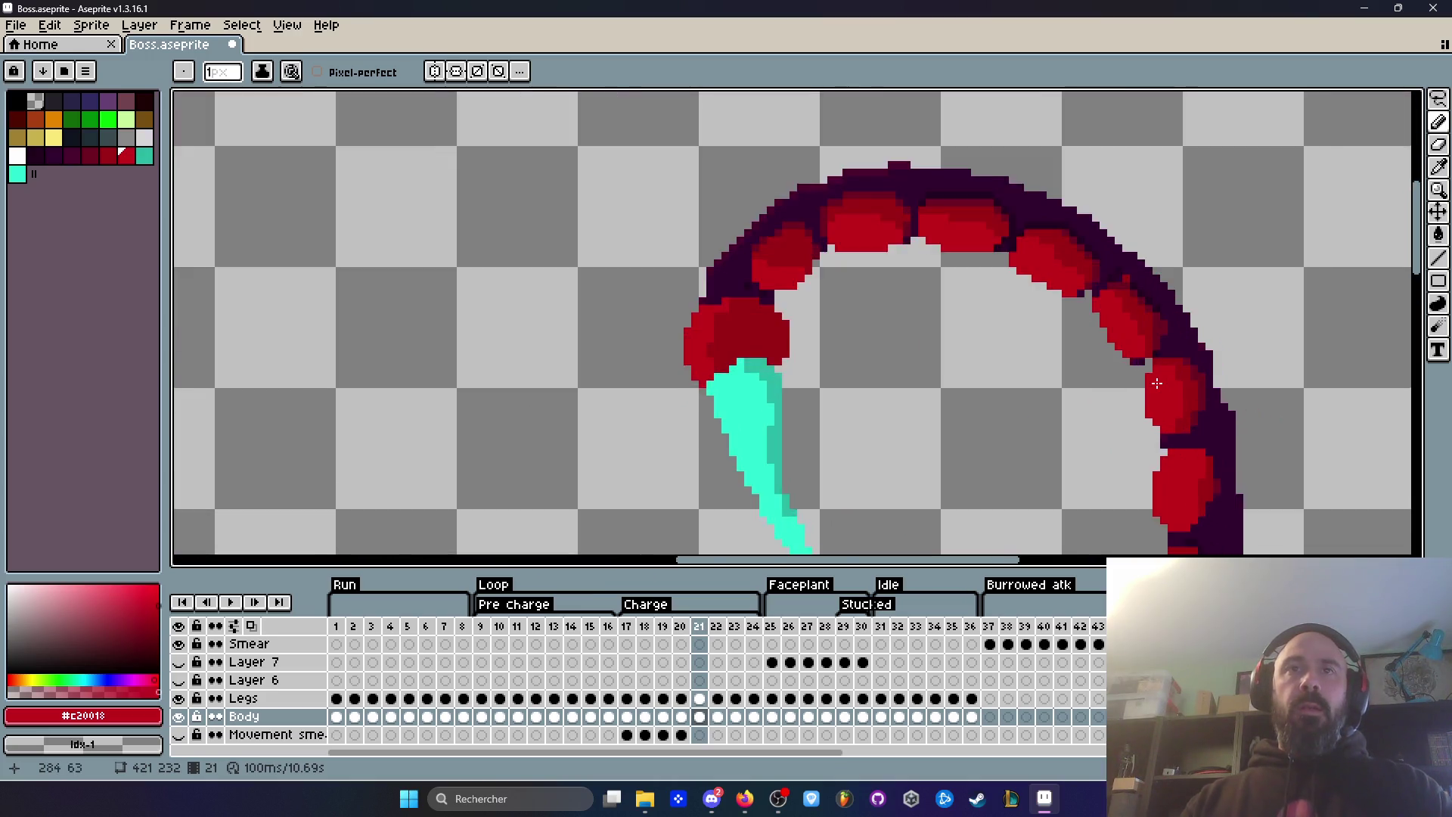
Step: Pick up the dark purple #32002F from the tail outline on frame 21
{"action": "left_click", "coordinate": [1193, 265], "text": "alt"}
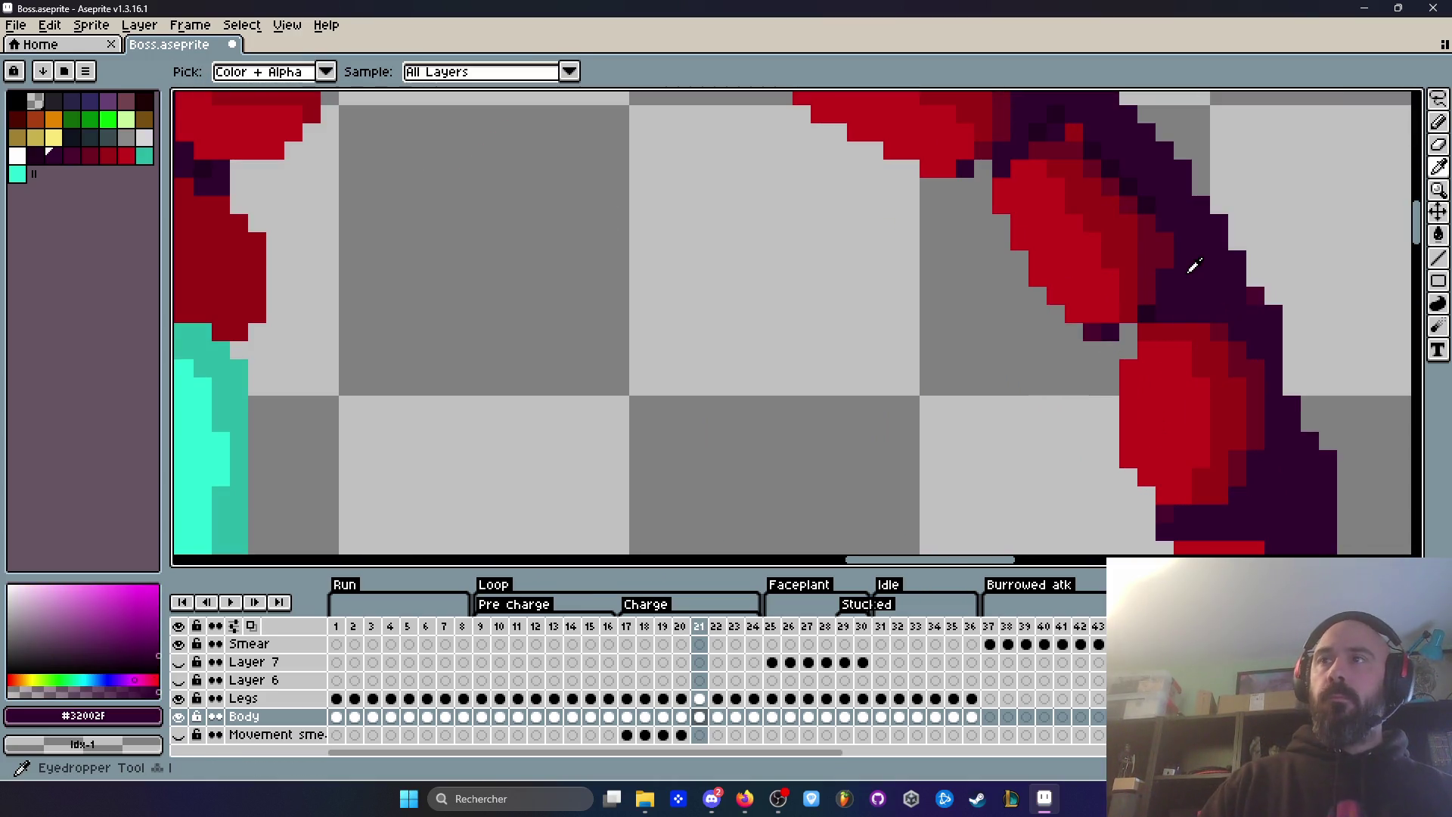
{"action": "scroll", "coordinate": [1127, 281], "scroll_direction": "up", "scroll_amount": 2}
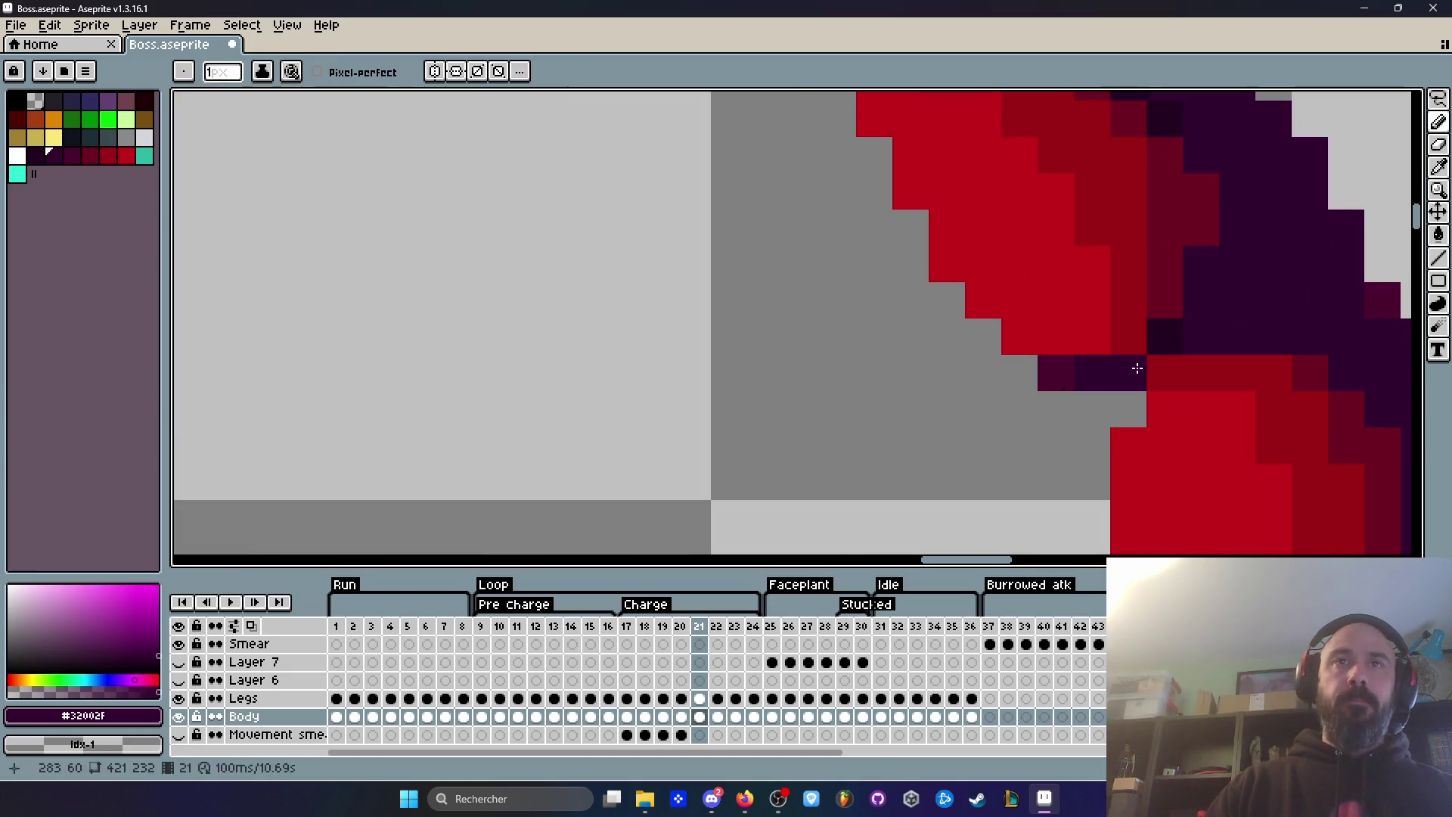
{"action": "scroll", "coordinate": [1080, 244], "scroll_direction": "down", "scroll_amount": 3}
{"action": "scroll", "coordinate": [1080, 244], "scroll_direction": "down", "scroll_amount": 2}
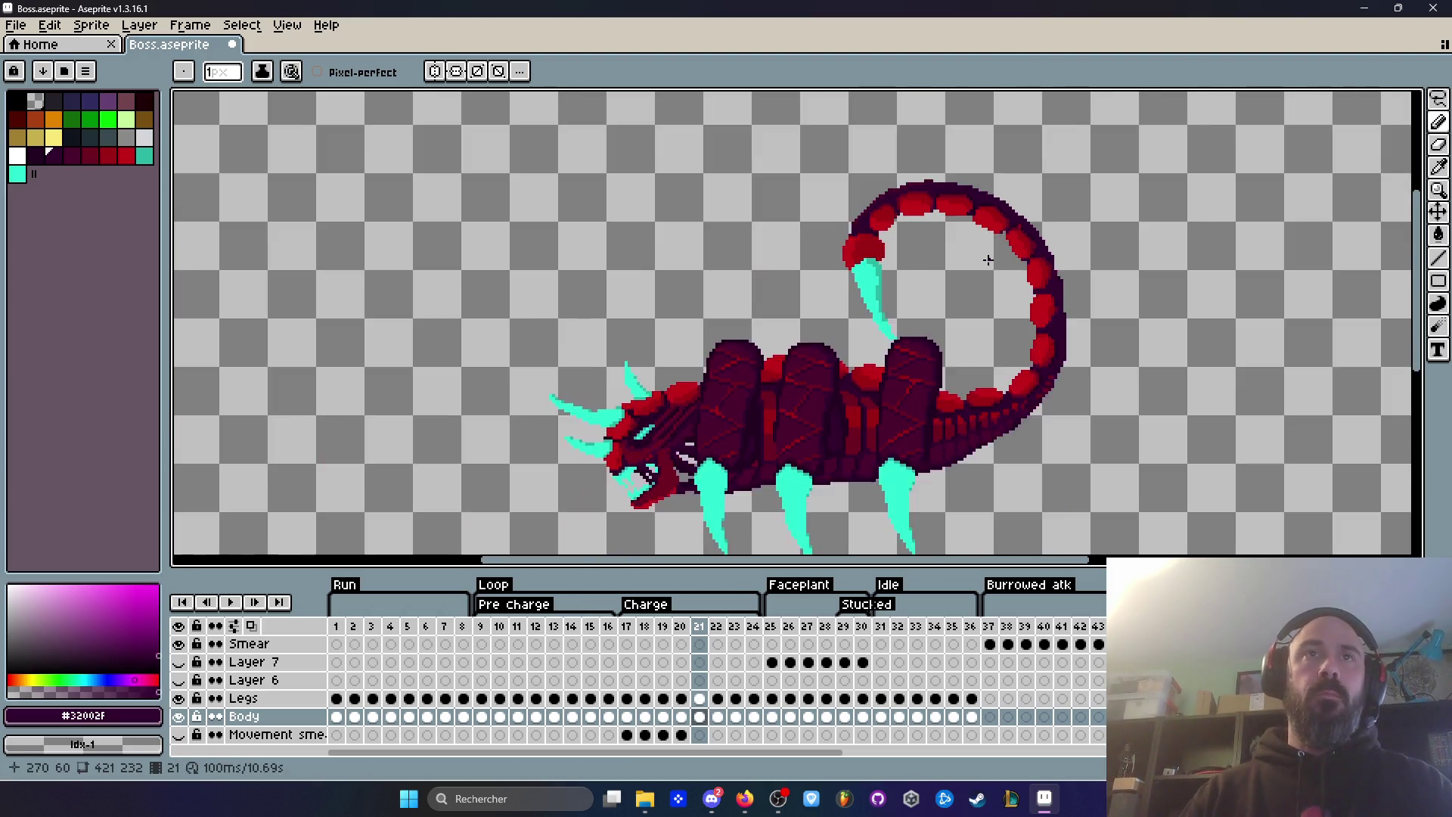
Step: Play the Charge animation, then flip between frames 17 and 18 to compare tail poses
{"action": "scroll", "coordinate": [998, 270], "scroll_direction": "down", "scroll_amount": 3}
{"action": "key", "text": "Left"}
{"action": "key", "text": "Left"}
{"action": "key", "text": "Left"}
{"action": "key", "text": "Right"}
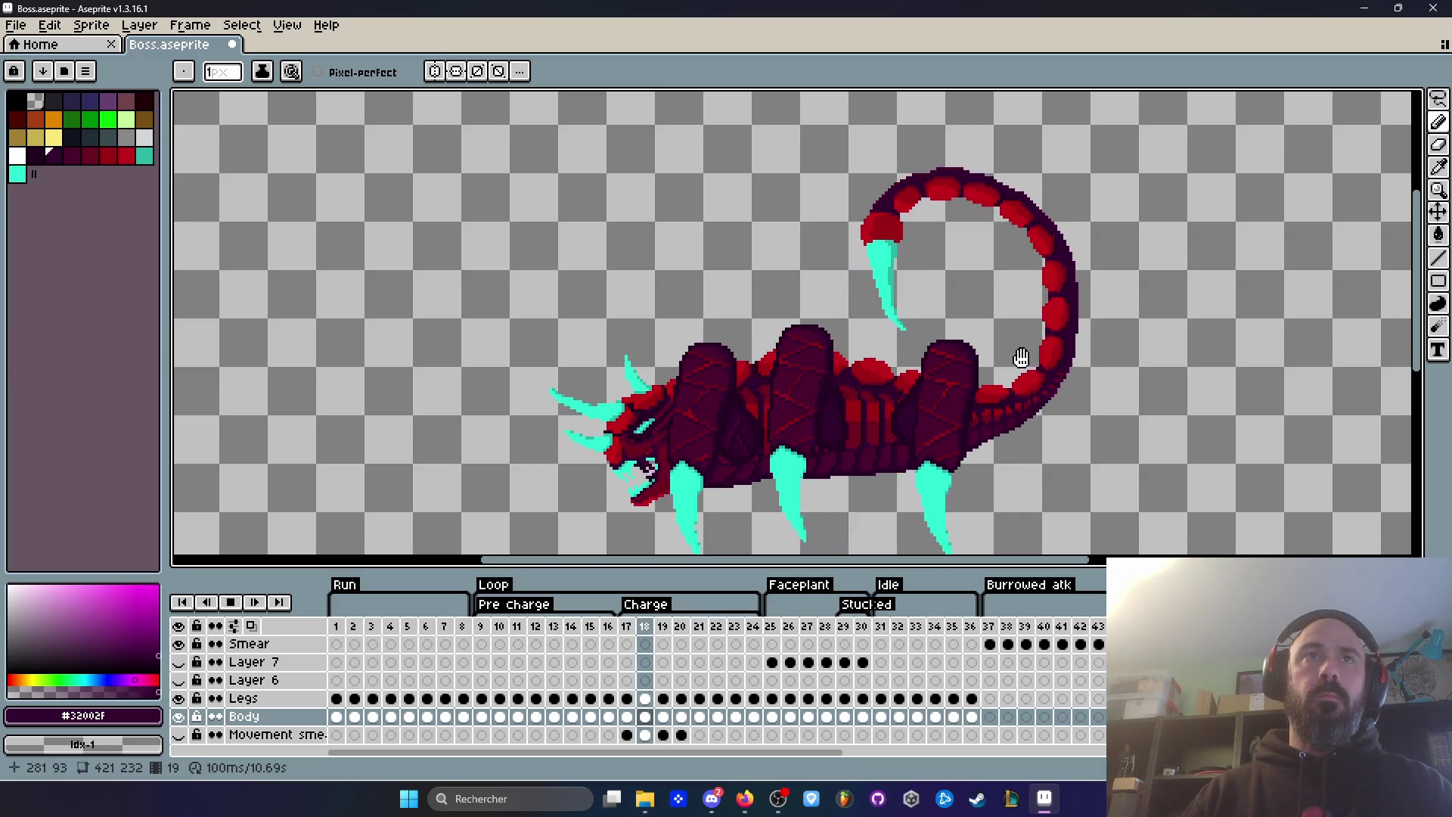
{"action": "key", "text": "Return"}
{"action": "scroll", "coordinate": [896, 238], "scroll_direction": "up", "scroll_amount": 2}
{"action": "key", "text": "Right"}
{"action": "key", "text": "Left"}
{"action": "key", "text": "Left"}
{"action": "key", "text": "Right"}
{"action": "key", "text": "Left"}
{"action": "key", "text": "Right"}
{"action": "key", "text": "Left"}
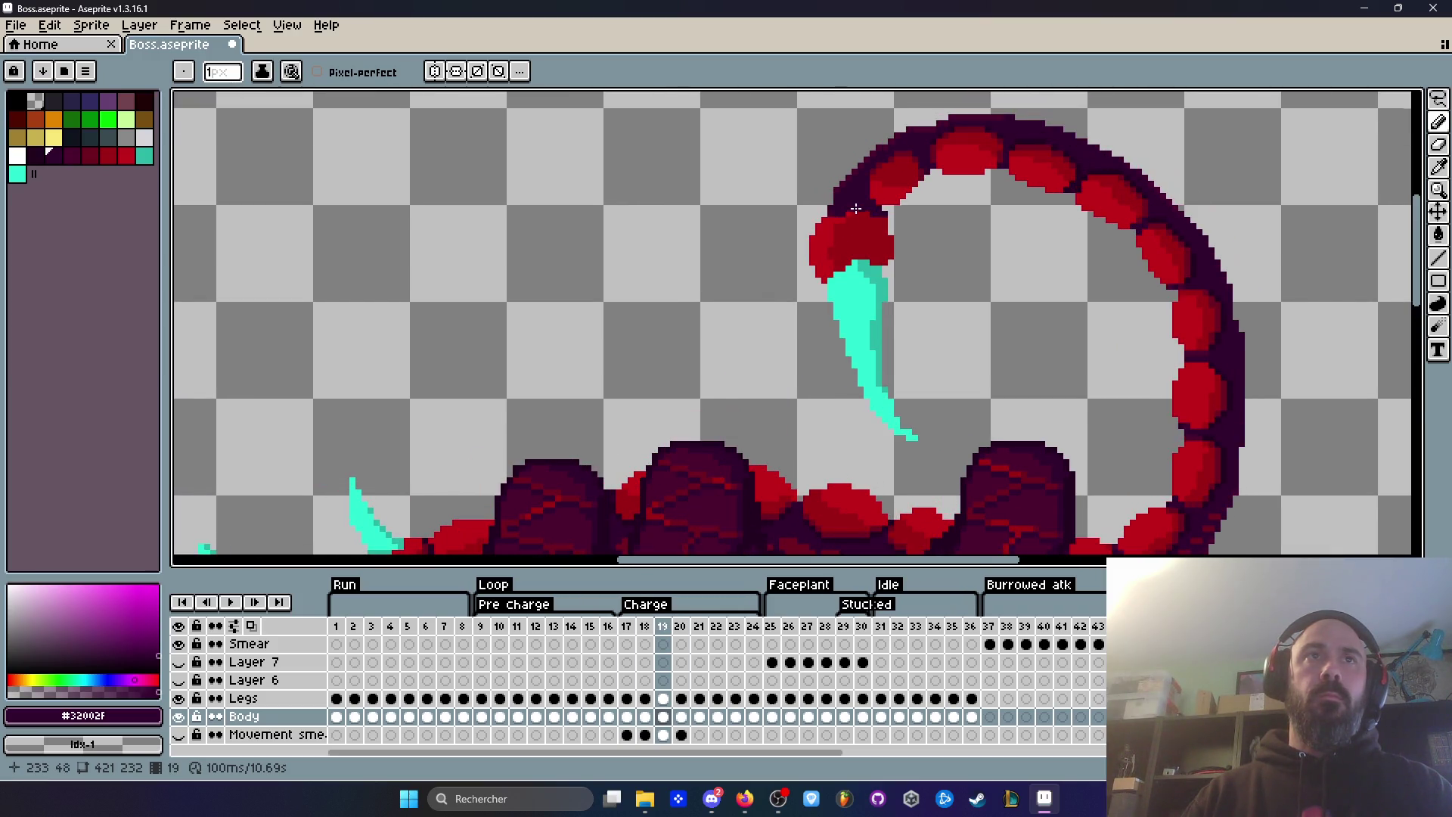
{"action": "scroll", "coordinate": [855, 208], "scroll_direction": "up", "scroll_amount": 1}
{"action": "key", "text": "Right"}
{"action": "key", "text": "Right"}
{"action": "scroll", "coordinate": [847, 220], "scroll_direction": "up", "scroll_amount": 3}
Step: Sample the tail-tip red, then the stinger's cyan on frame 19
{"action": "key", "text": "i"}
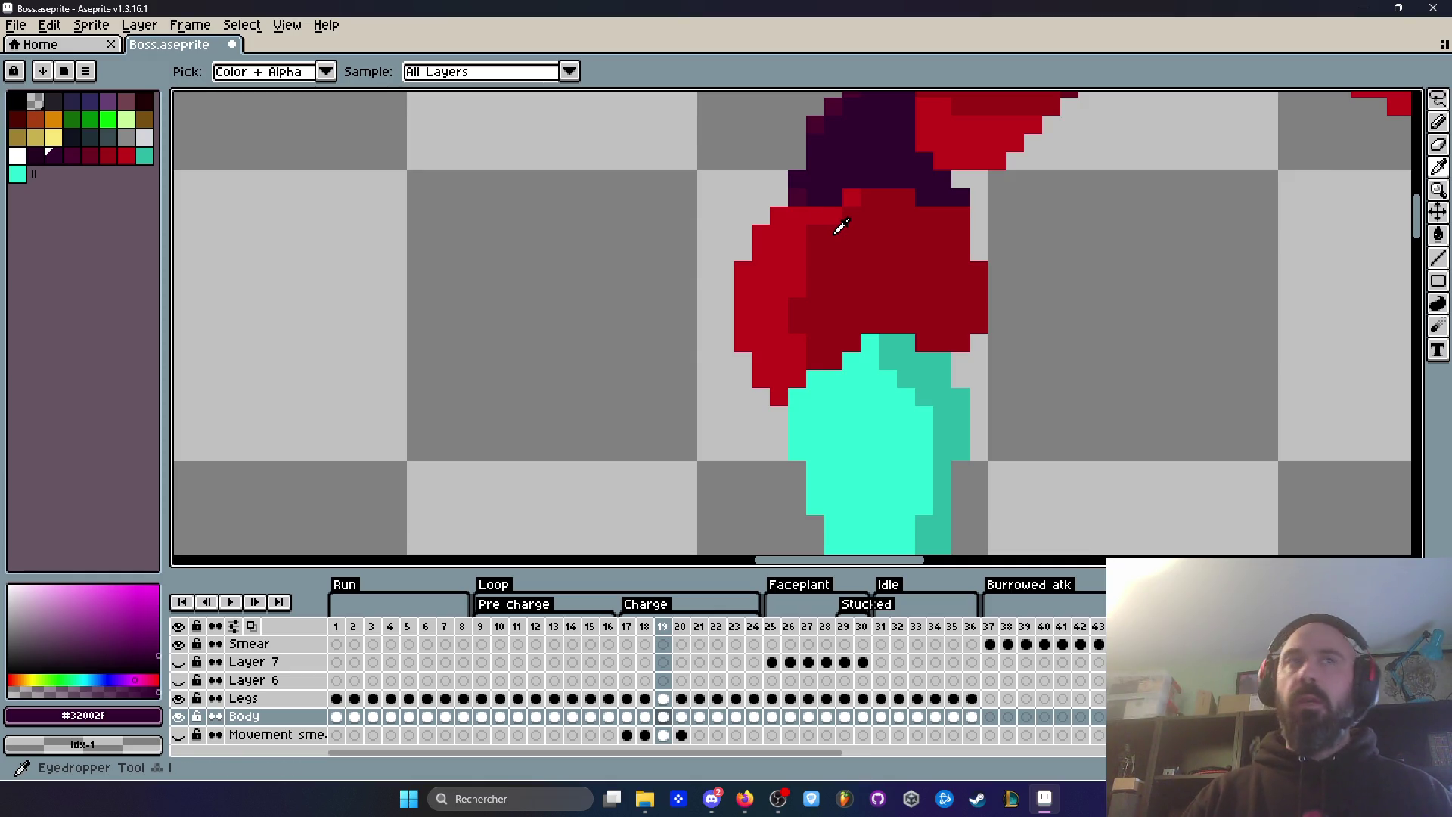
{"action": "left_click", "coordinate": [836, 230]}
{"action": "scroll", "coordinate": [797, 227], "scroll_direction": "up", "scroll_amount": 1}
{"action": "key", "text": "b"}
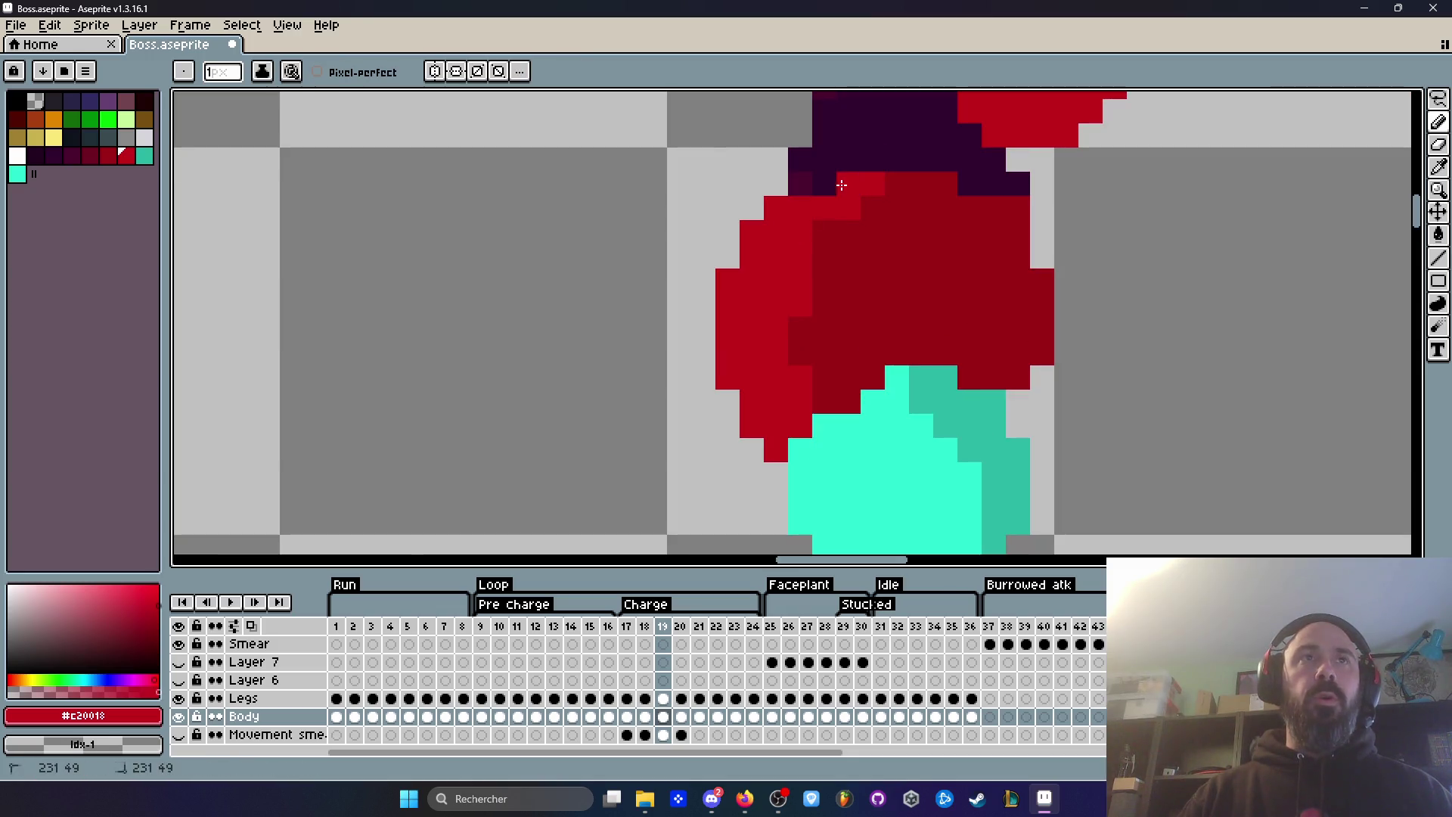
{"action": "scroll", "coordinate": [835, 185], "scroll_direction": "down", "scroll_amount": 3}
{"action": "key", "text": "Left"}
{"action": "key", "text": "Left"}
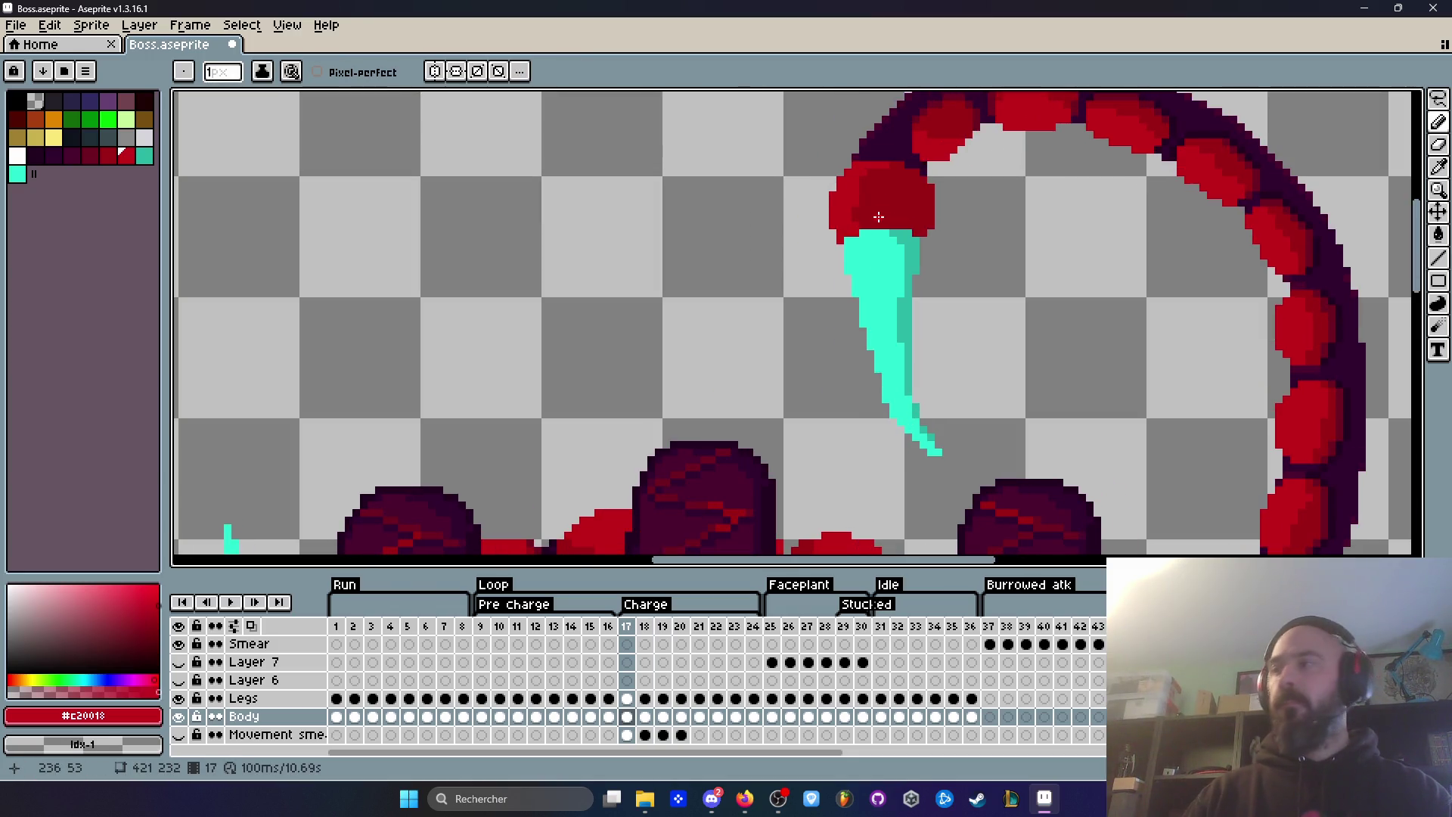
{"action": "key", "text": "Right"}
{"action": "key", "text": "Right"}
{"action": "key", "text": "Left"}
{"action": "key", "text": "Right"}
{"action": "scroll", "coordinate": [834, 254], "scroll_direction": "up", "scroll_amount": 2}
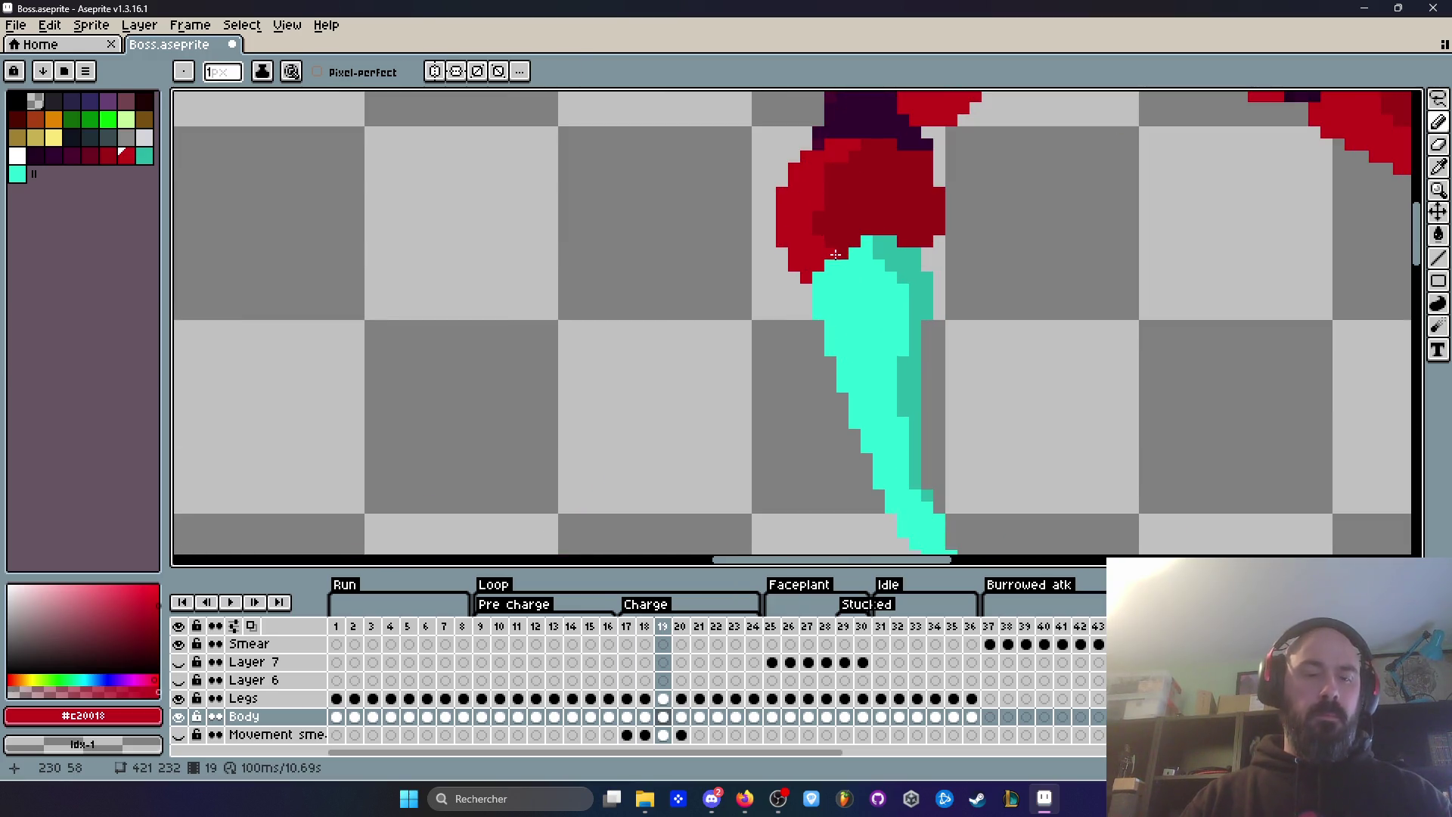
{"action": "left_click", "coordinate": [835, 255], "text": "alt"}
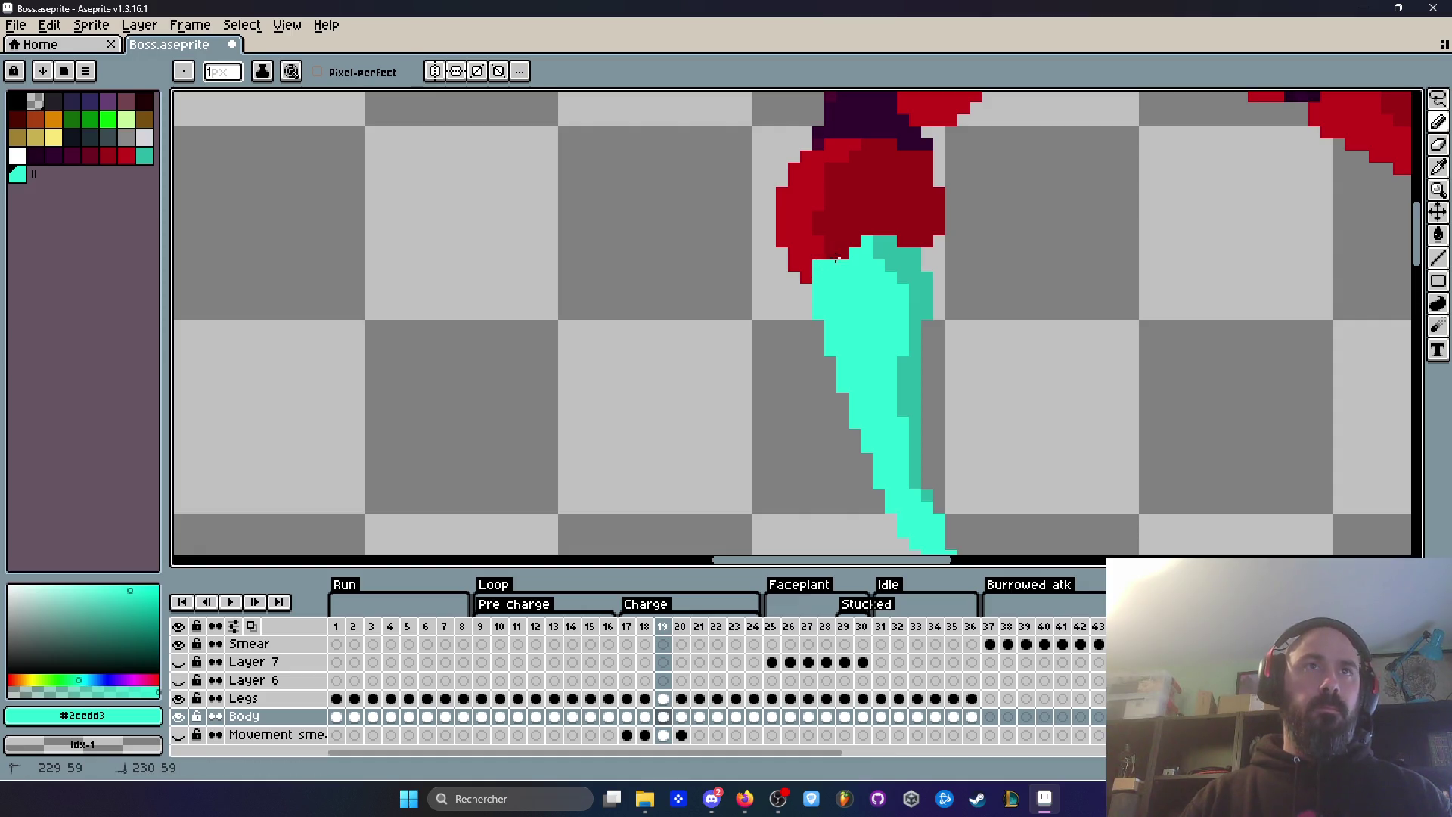
Step: Compare frames 19 and 20, then sample the dark purple tail outline colour
{"action": "scroll", "coordinate": [834, 259], "scroll_direction": "down", "scroll_amount": 3}
{"action": "key", "text": "Right"}
{"action": "key", "text": "Left"}
{"action": "key", "text": "Right"}
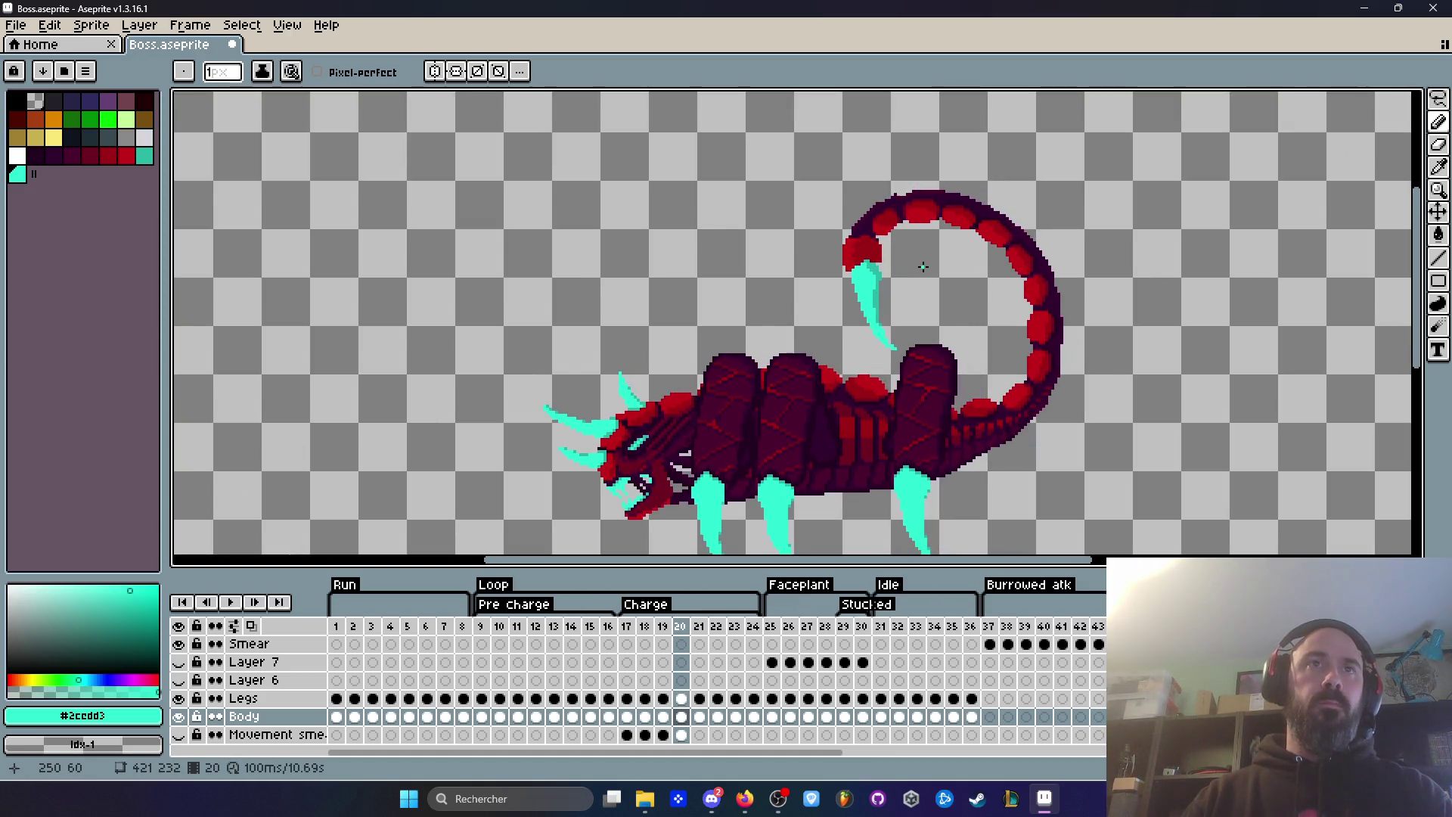
{"action": "key", "text": "Left"}
{"action": "key", "text": "Left"}
{"action": "key", "text": "Left"}
{"action": "key", "text": "Right"}
{"action": "key", "text": "Right"}
{"action": "key", "text": "Right"}
{"action": "key", "text": "Left"}
{"action": "key", "text": "Right"}
{"action": "key", "text": "Left"}
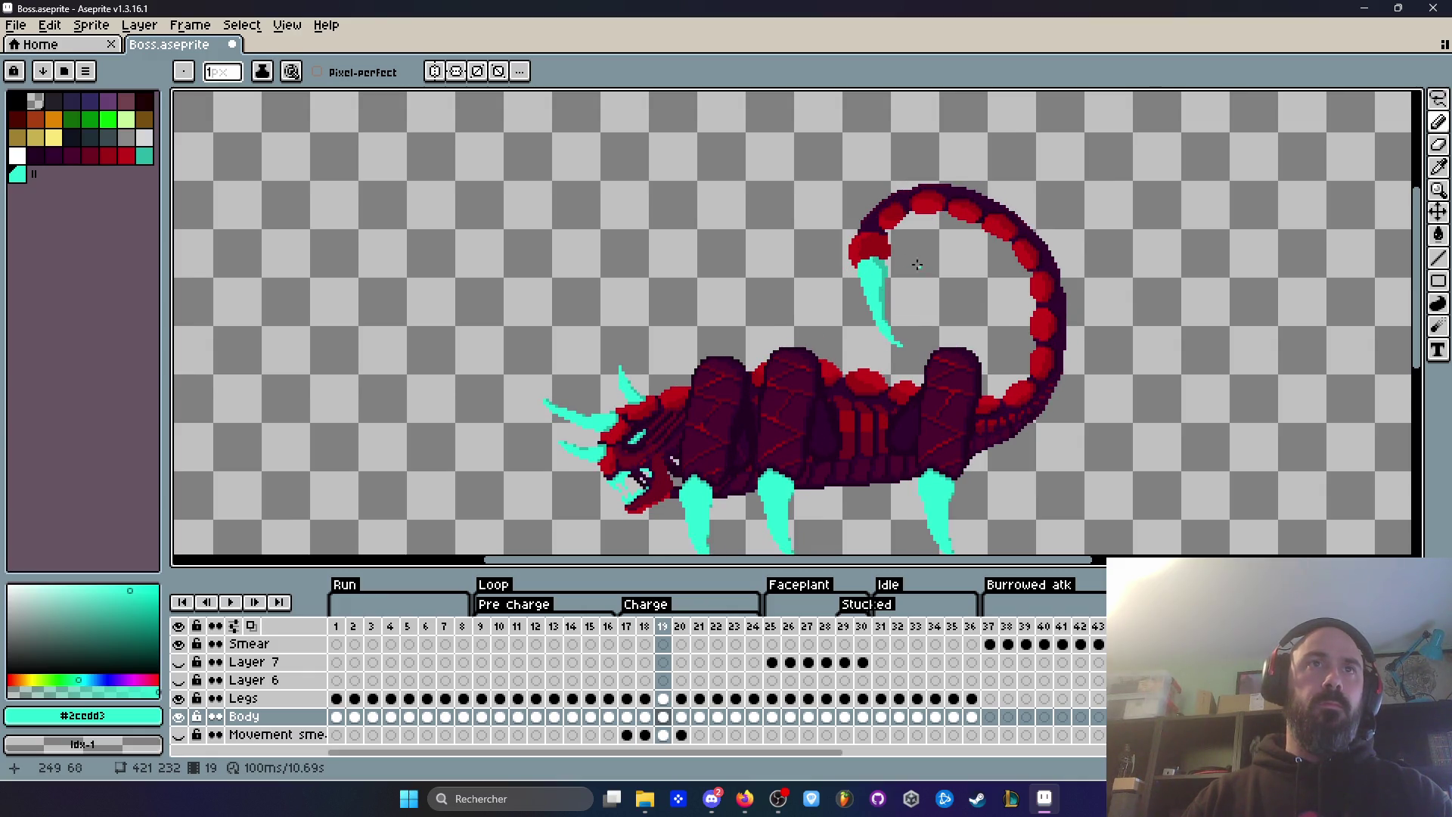
{"action": "scroll", "coordinate": [922, 266], "scroll_direction": "up", "scroll_amount": 4}
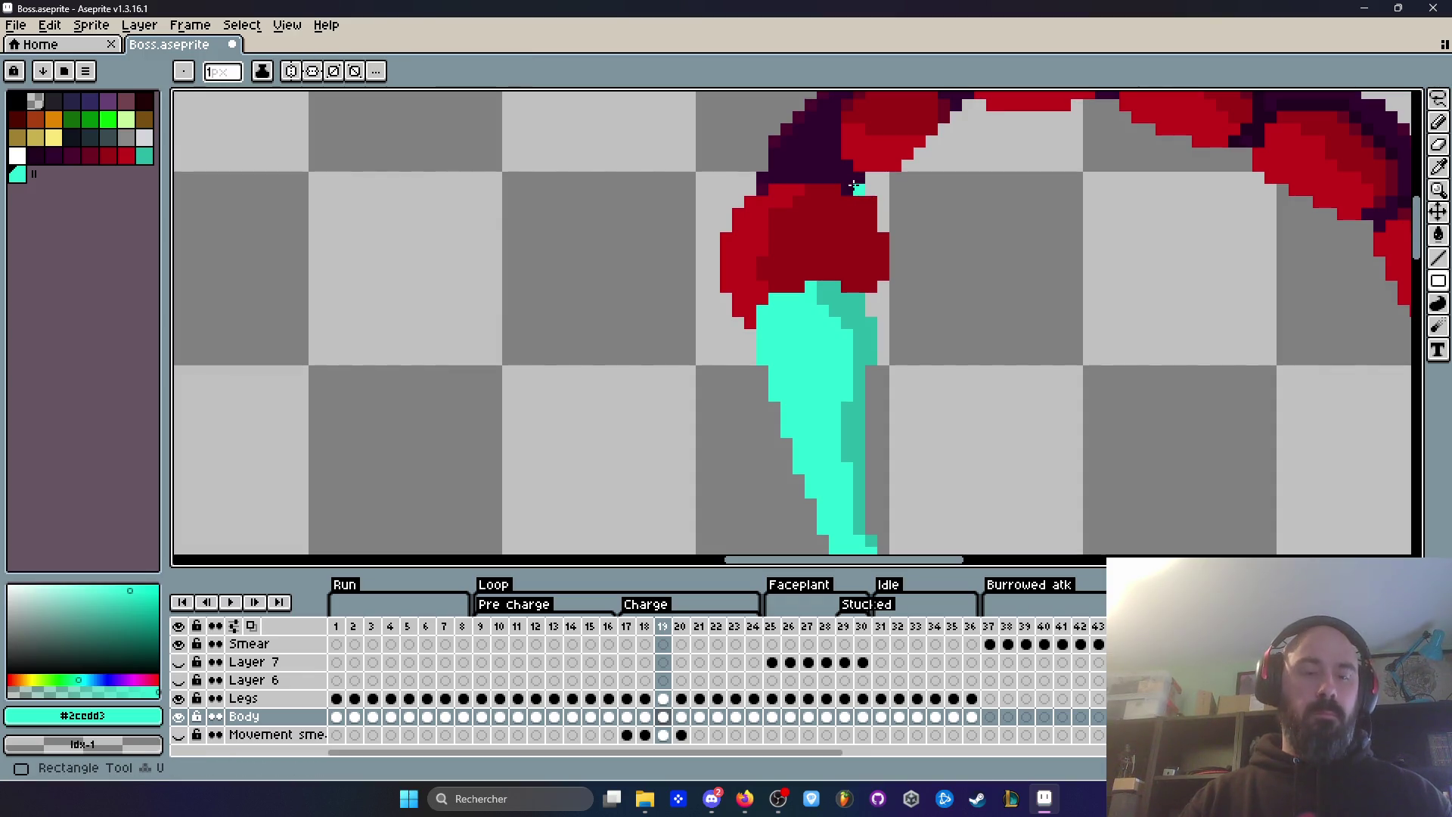
{"action": "left_click", "coordinate": [857, 172], "text": "alt"}
{"action": "scroll", "coordinate": [856, 173], "scroll_direction": "down", "scroll_amount": 4}
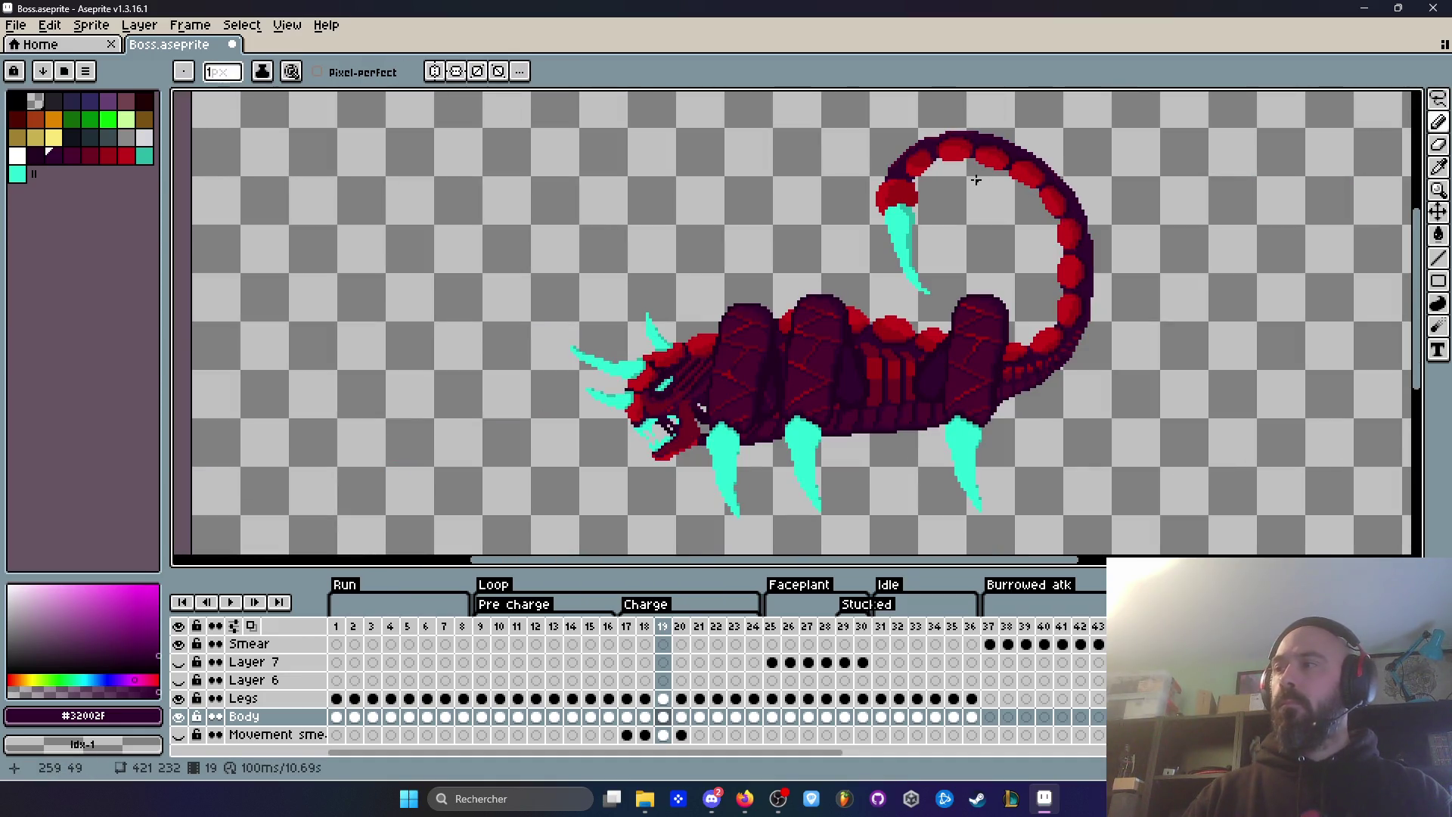
Step: Flip between frames 18 and 19, then sample the stinger's darker teal on frame 19
{"action": "key", "text": "Left"}
{"action": "key", "text": "Right"}
{"action": "key", "text": "Left"}
{"action": "key", "text": "Left"}
{"action": "key", "text": "Right"}
{"action": "key", "text": "Right"}
{"action": "scroll", "coordinate": [957, 189], "scroll_direction": "up", "scroll_amount": 4}
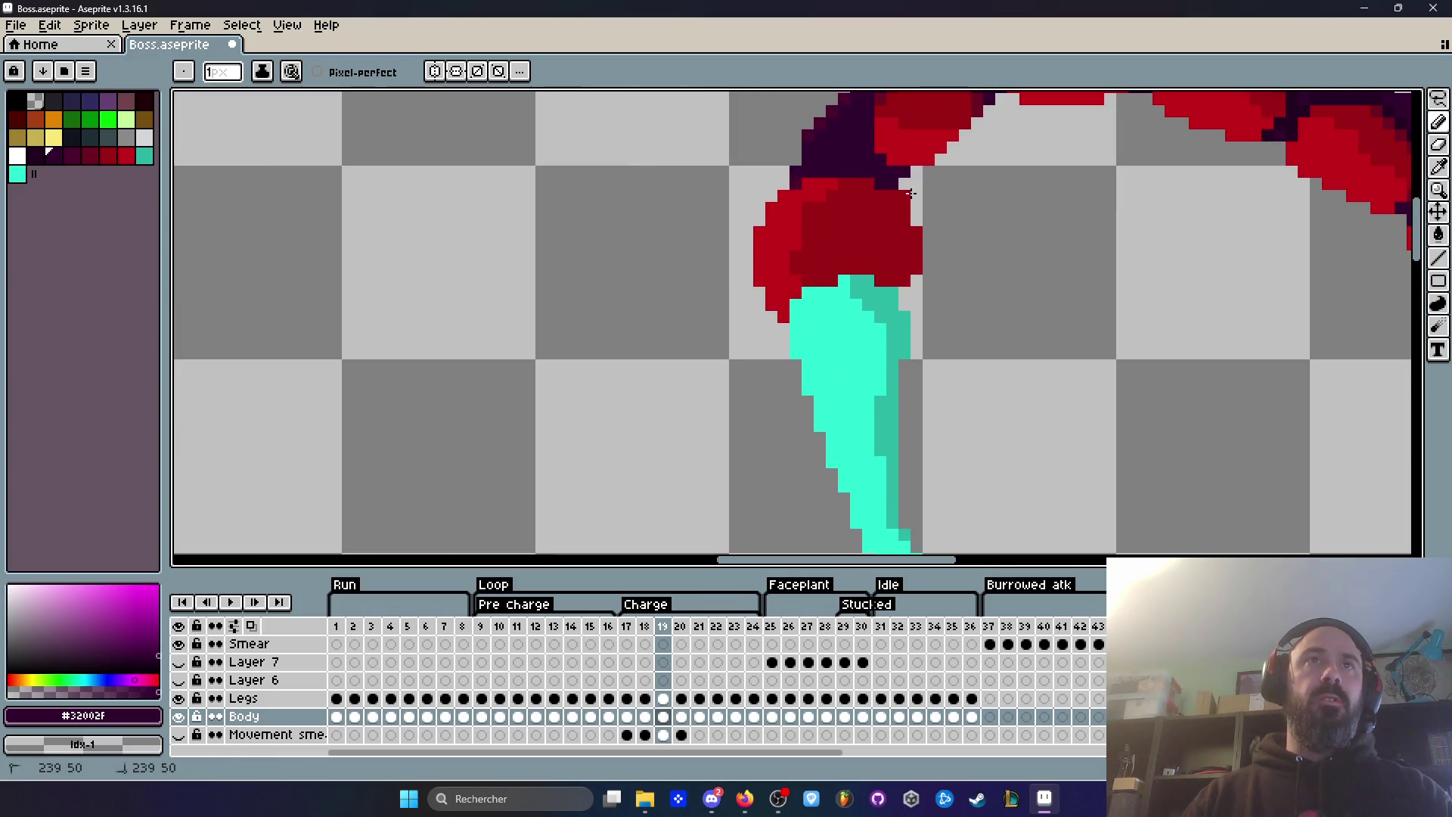
{"action": "scroll", "coordinate": [940, 196], "scroll_direction": "down", "scroll_amount": 4}
{"action": "key", "text": "Left"}
{"action": "key", "text": "Right"}
{"action": "key", "text": "Left"}
{"action": "key", "text": "Right"}
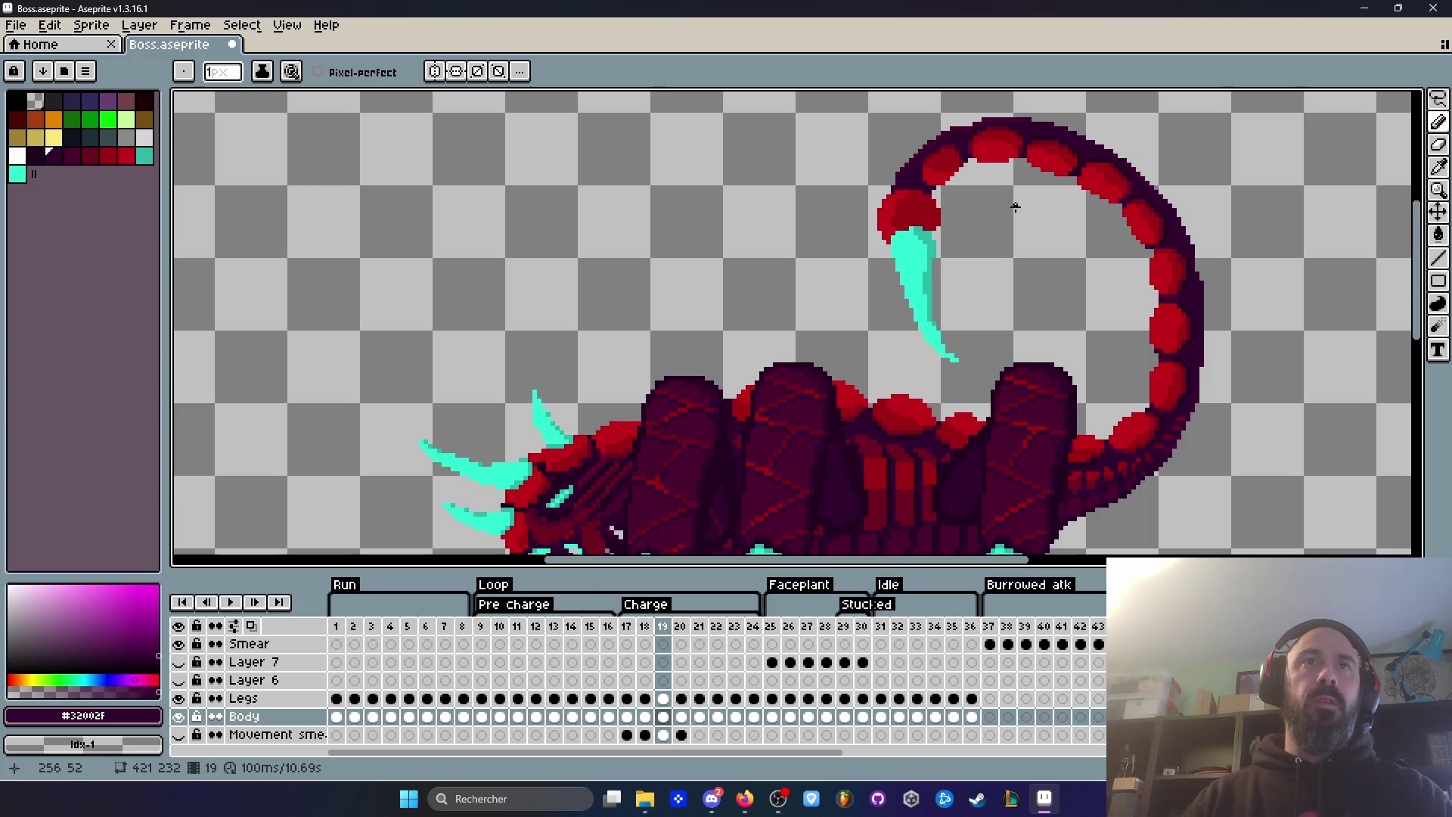
{"action": "key", "text": "Left"}
{"action": "key", "text": "Right"}
{"action": "key", "text": "Left"}
{"action": "key", "text": "Right"}
{"action": "scroll", "coordinate": [956, 223], "scroll_direction": "up", "scroll_amount": 4}
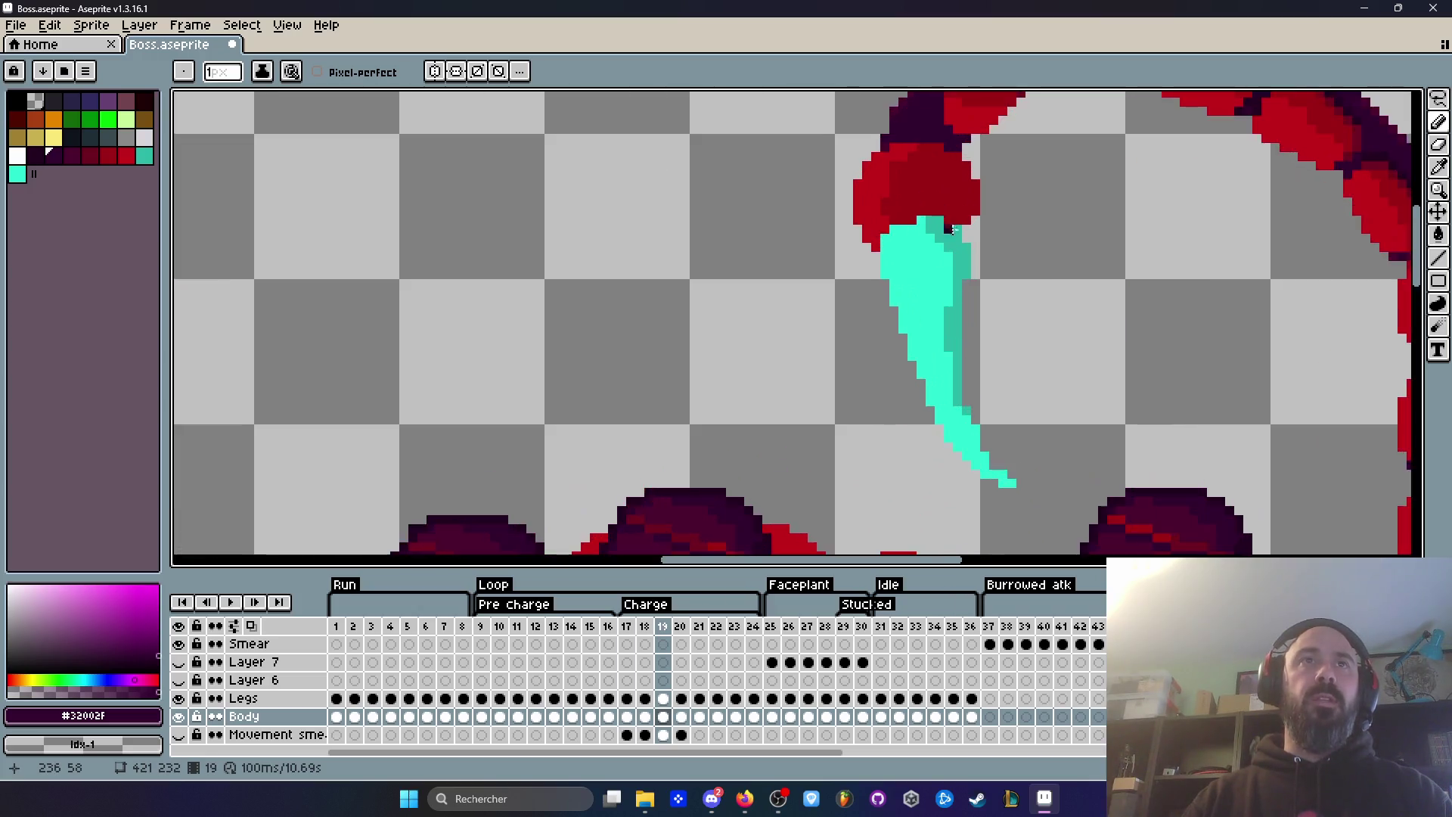
{"action": "left_click", "coordinate": [938, 225], "text": "alt"}
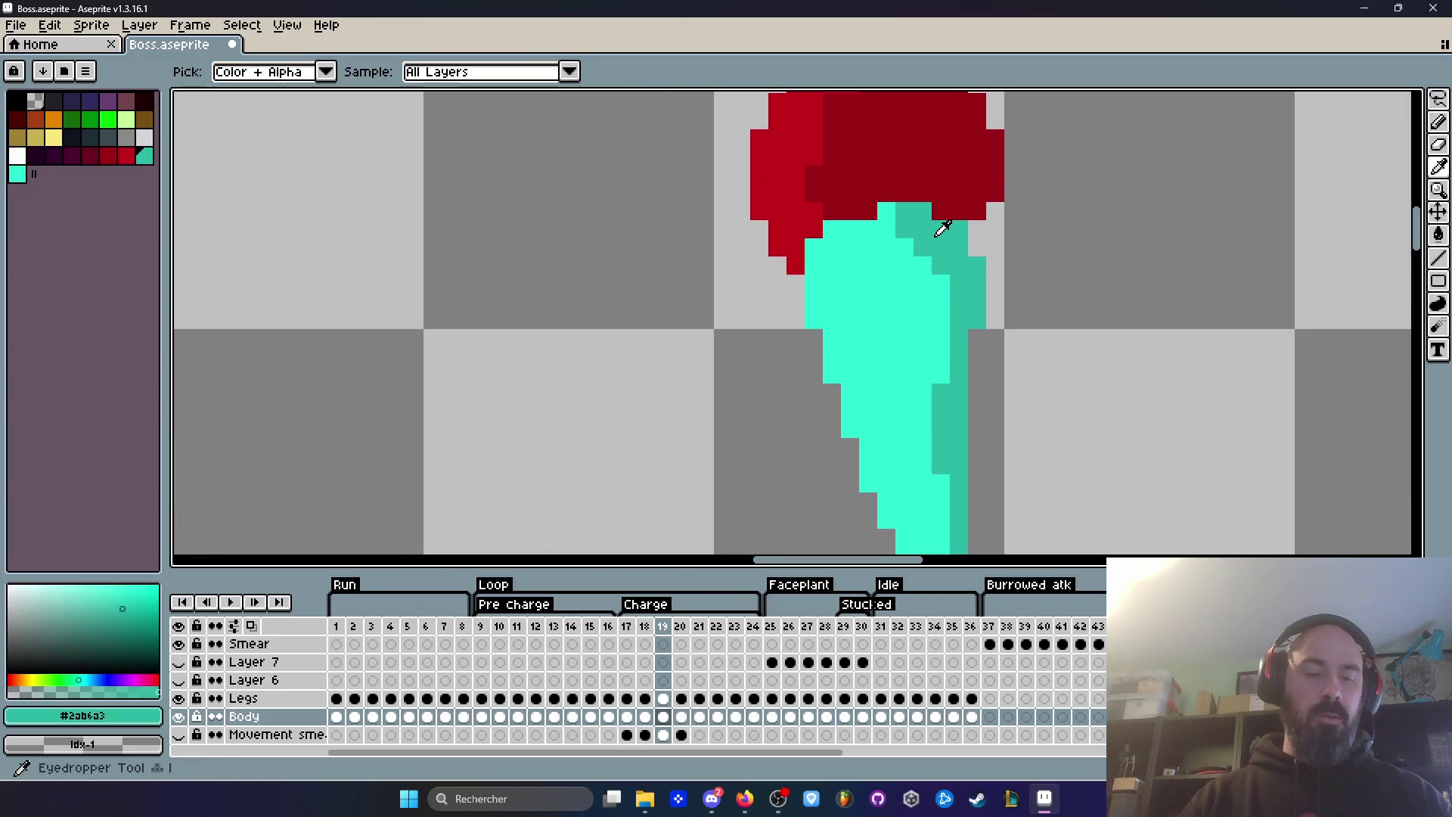
Step: Paint dark teal pixels along the top of the cyan stinger on frame 19
{"action": "left_click_drag", "start_coordinate": [941, 211], "coordinate": [967, 226]}
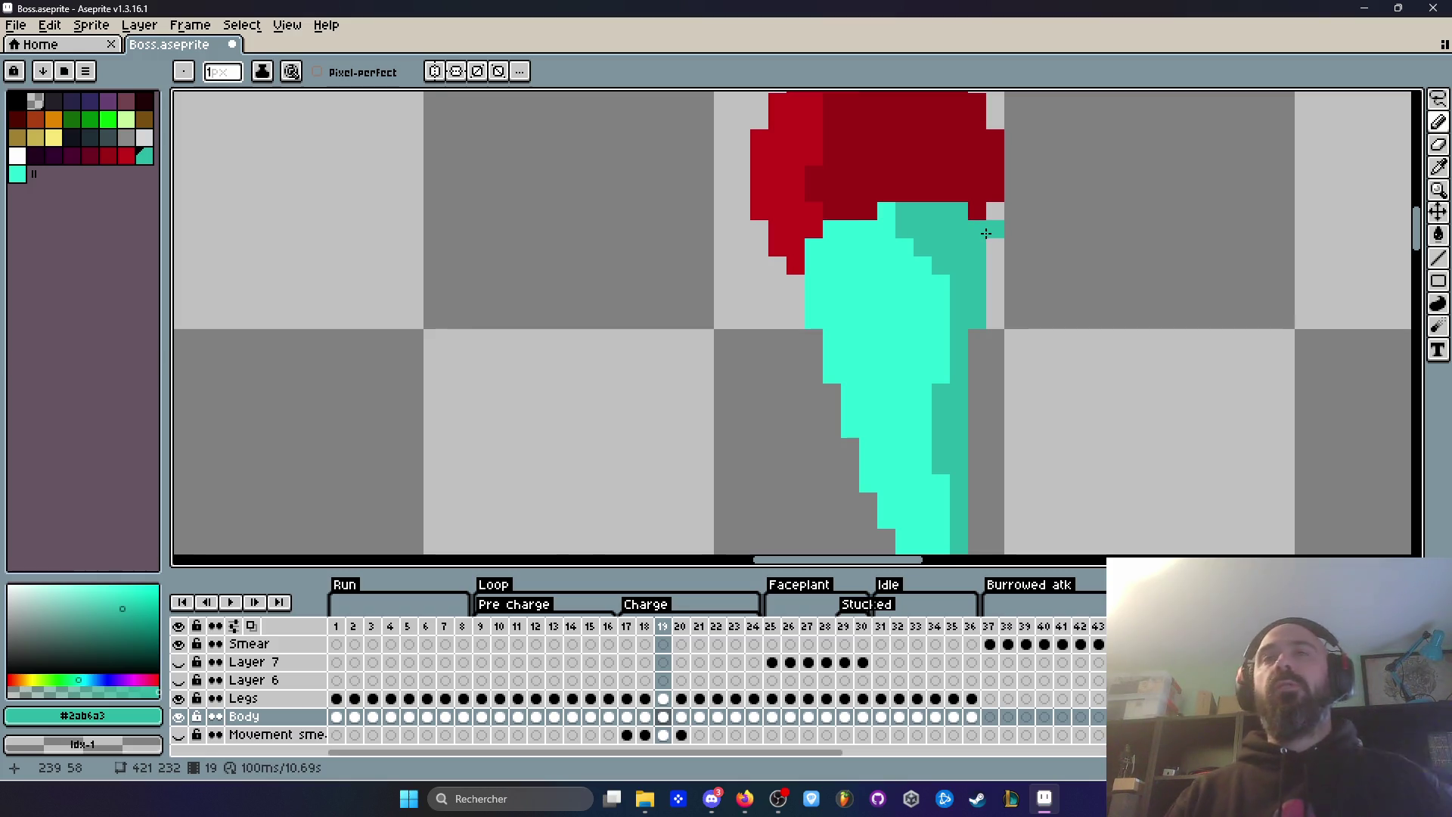
{"action": "scroll", "coordinate": [984, 231], "scroll_direction": "down", "scroll_amount": 3}
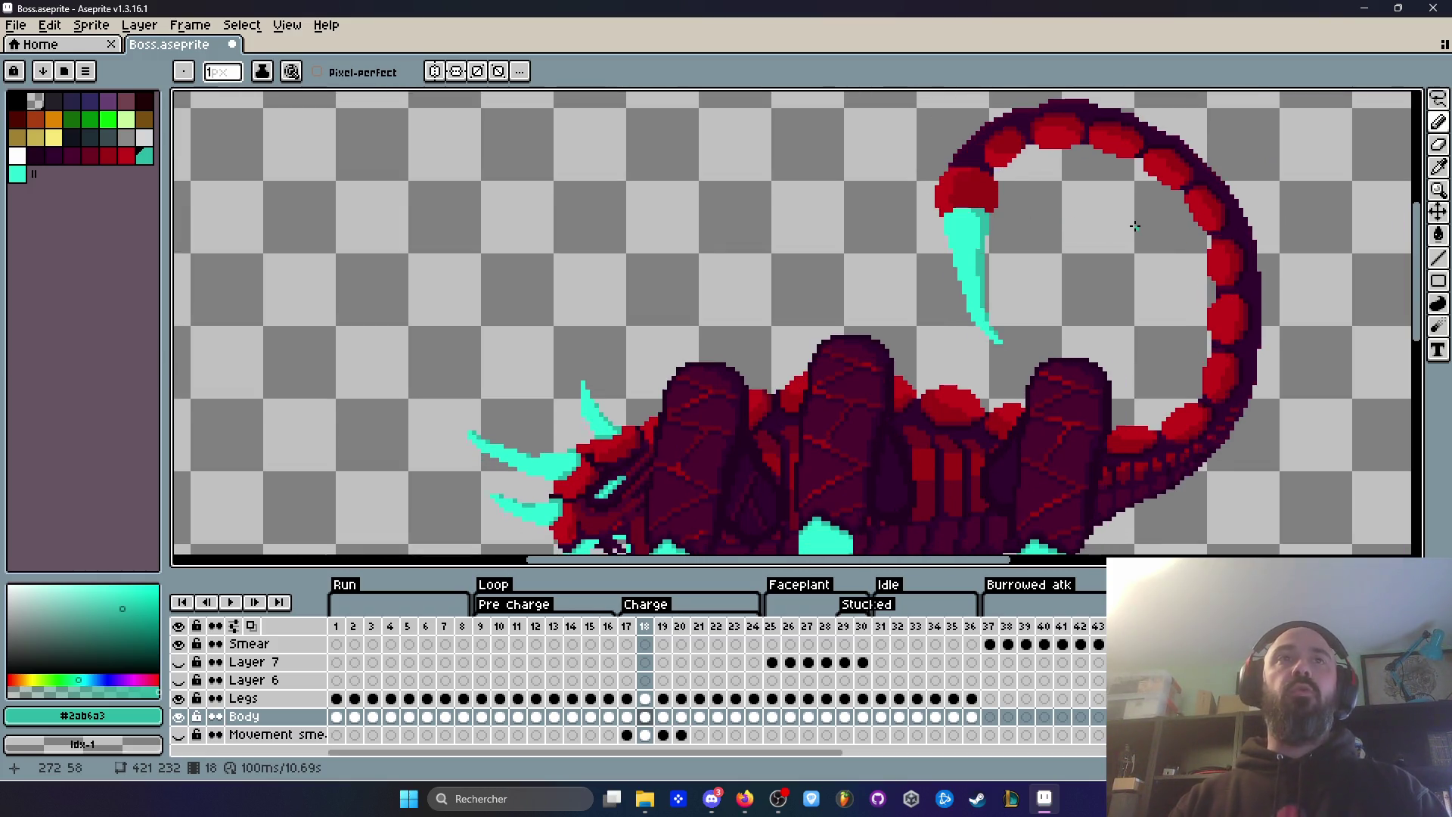
{"action": "scroll", "coordinate": [959, 241], "scroll_direction": "up", "scroll_amount": 2}
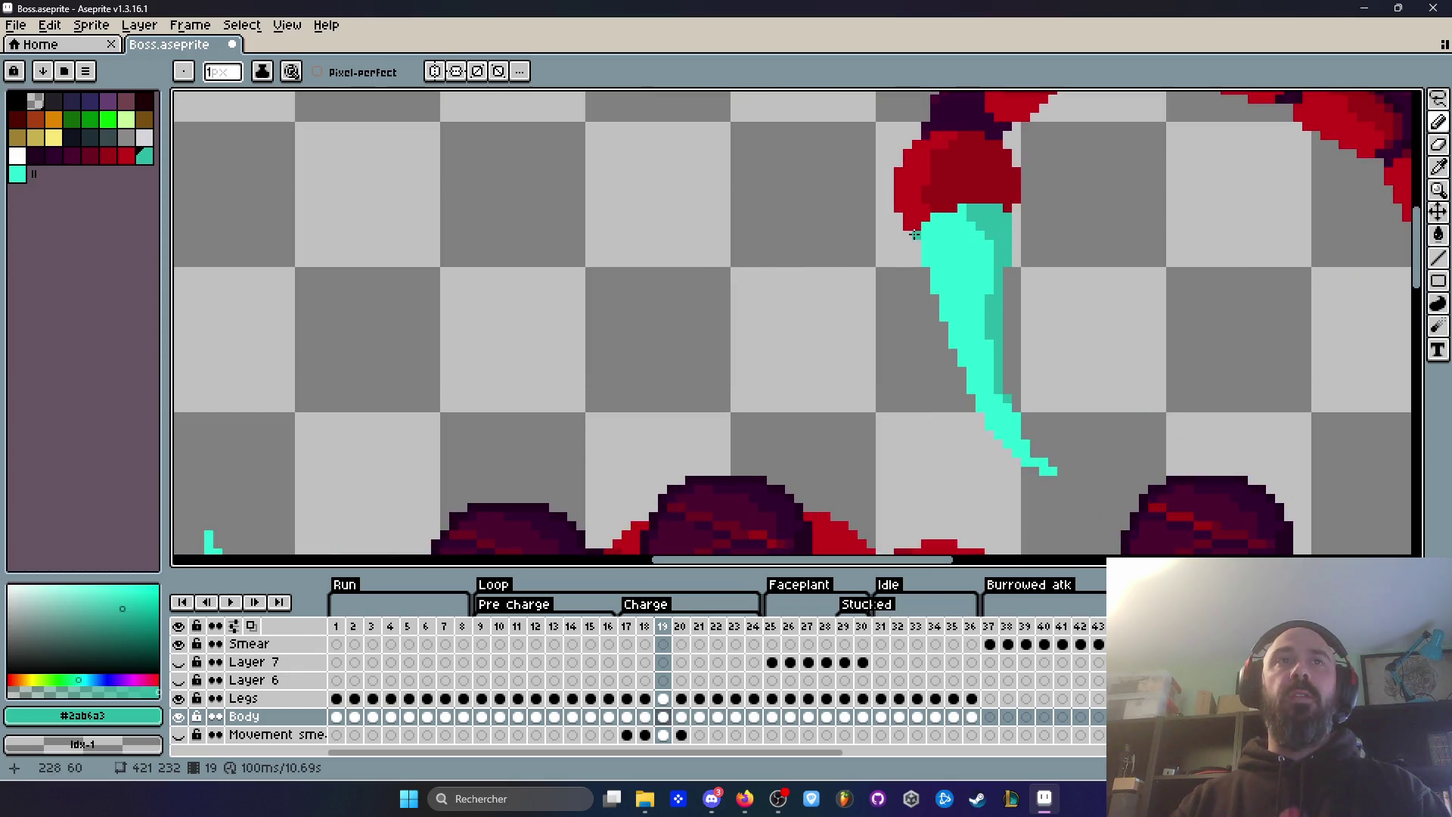
{"action": "scroll", "coordinate": [914, 234], "scroll_direction": "down", "scroll_amount": 2}
{"action": "scroll", "coordinate": [908, 250], "scroll_direction": "up", "scroll_amount": 2}
Step: Compare the stinger shading between Charge frames 18 and 19
{"action": "key", "text": "Left"}
{"action": "key", "text": "Right"}
{"action": "scroll", "coordinate": [909, 250], "scroll_direction": "down", "scroll_amount": 2}
{"action": "key", "text": "Left"}
{"action": "key", "text": "Right"}
{"action": "key", "text": "Left"}
{"action": "key", "text": "Right"}
{"action": "key", "text": "Left"}
{"action": "key", "text": "Right"}
{"action": "scroll", "coordinate": [933, 263], "scroll_direction": "up", "scroll_amount": 2}
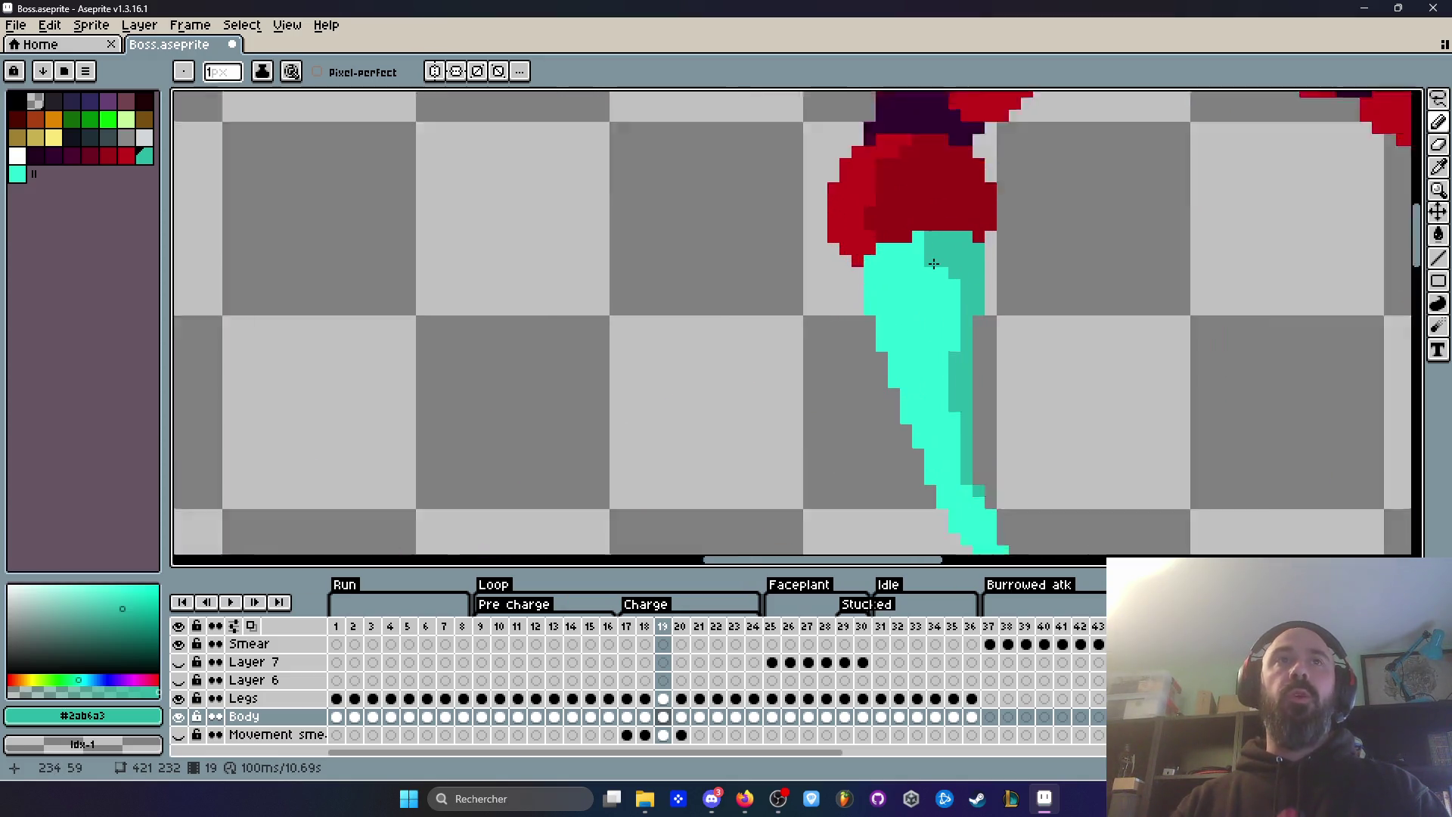
{"action": "scroll", "coordinate": [933, 263], "scroll_direction": "up", "scroll_amount": 1}
Step: Sample the bright cyan #2cedd3 and repaint it over the dark teal at the stinger's top
{"action": "key", "text": "u"}
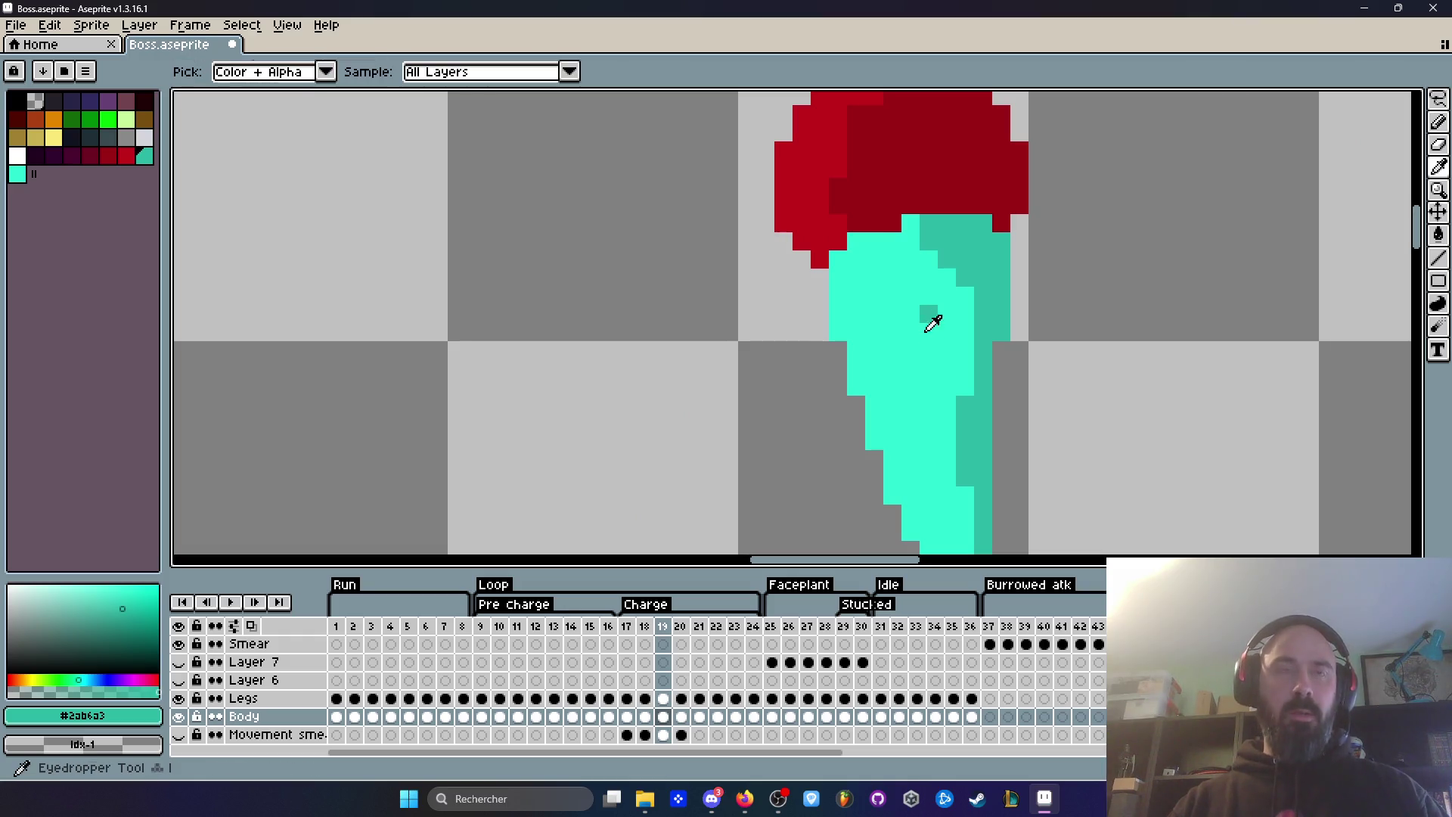
{"action": "key", "text": "i"}
{"action": "left_click", "coordinate": [930, 346]}
{"action": "key", "text": "b"}
{"action": "left_click_drag", "start_coordinate": [928, 219], "coordinate": [947, 261]}
{"action": "scroll", "coordinate": [947, 261], "scroll_direction": "down", "scroll_amount": 3}
{"action": "scroll", "coordinate": [965, 358], "scroll_direction": "up", "scroll_amount": 2}
{"action": "scroll", "coordinate": [965, 359], "scroll_direction": "down", "scroll_amount": 2}
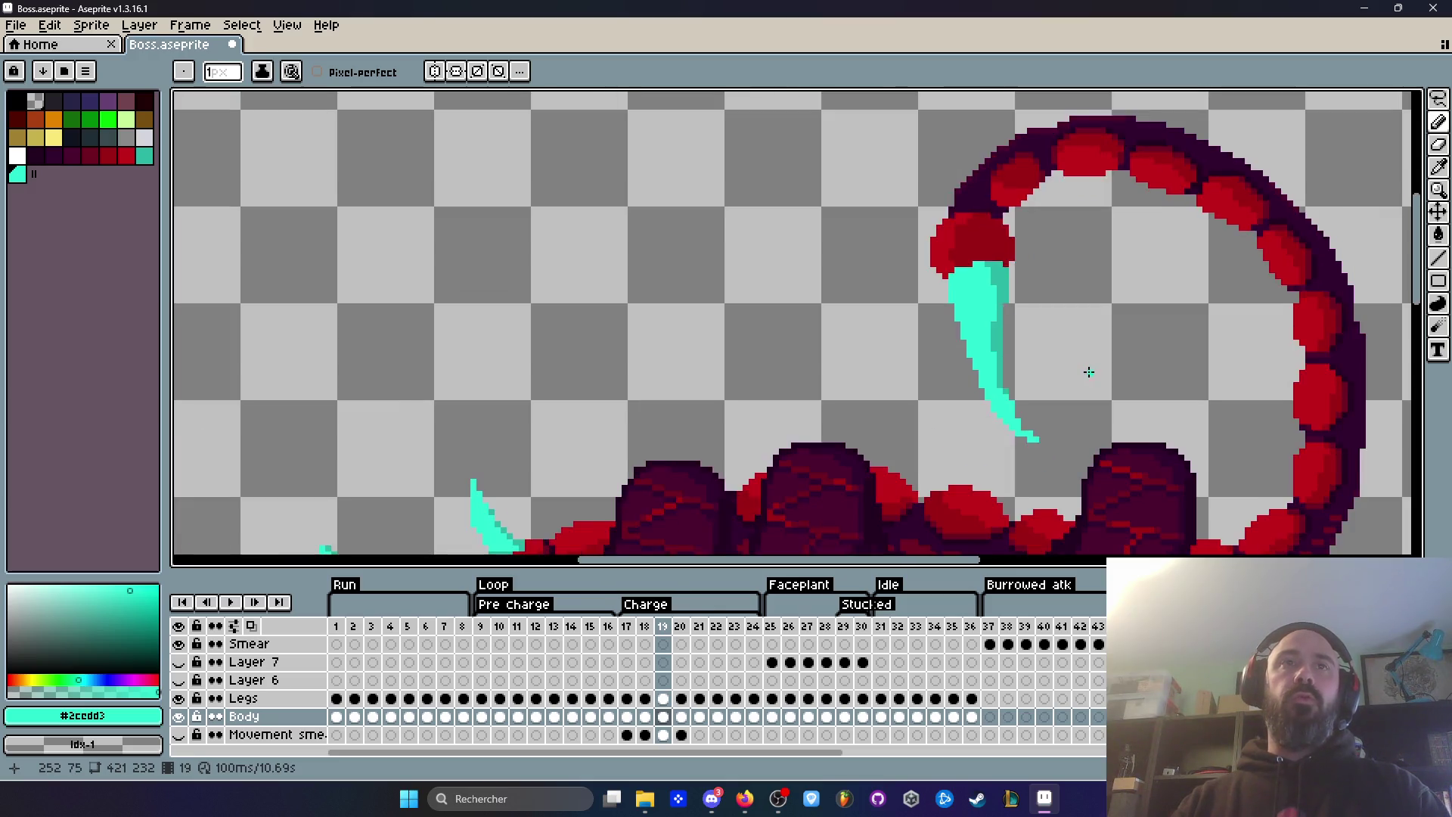
{"action": "key", "text": "Left"}
{"action": "key", "text": "Left"}
Step: Step through the Charge frames and play the animation to preview the tail motion
{"action": "scroll", "coordinate": [1087, 370], "scroll_direction": "down", "scroll_amount": 2}
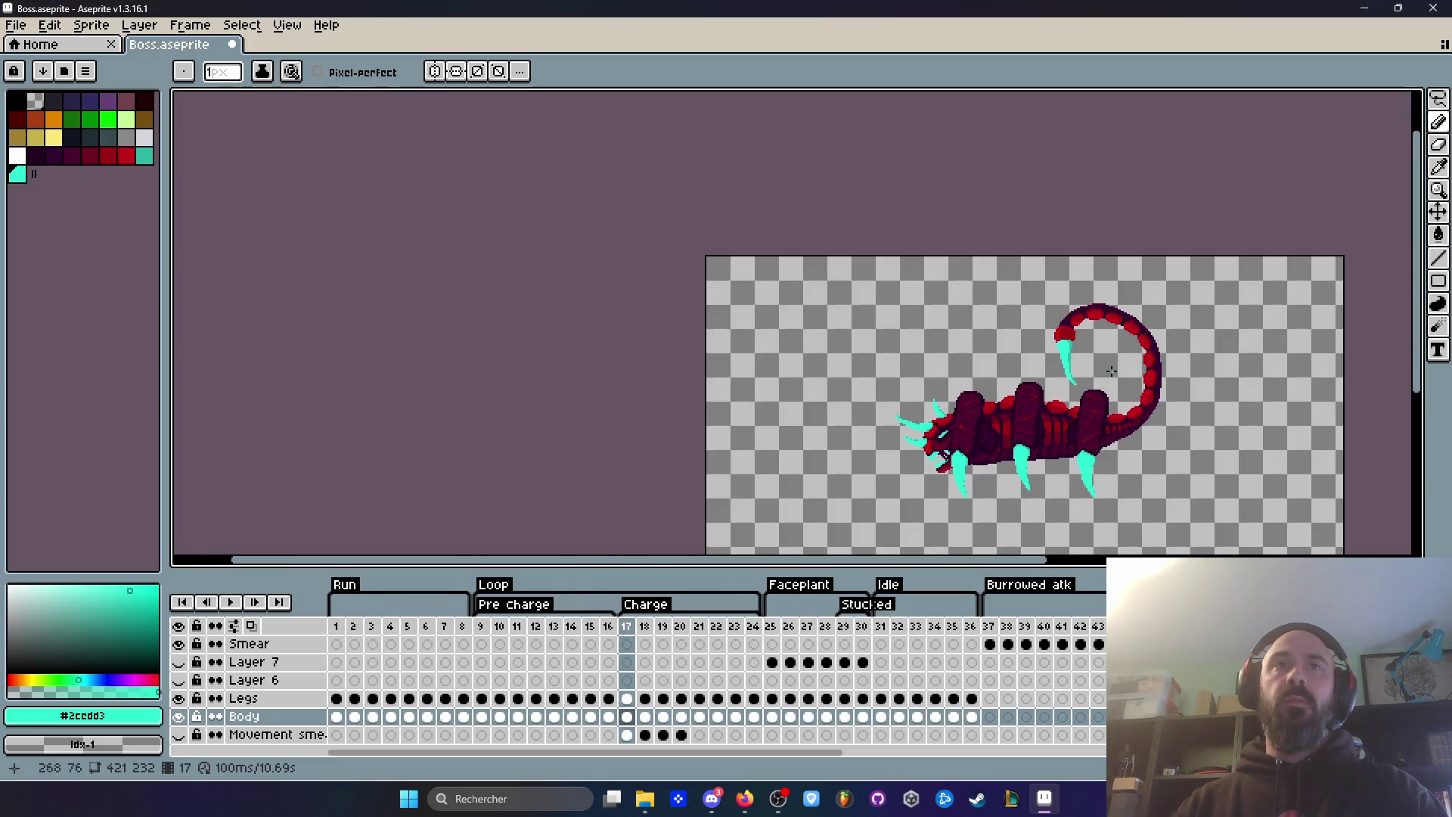
{"action": "key", "text": "Right"}
{"action": "scroll", "coordinate": [1083, 361], "scroll_direction": "up", "scroll_amount": 3}
{"action": "key", "text": "Left"}
{"action": "key", "text": "Left"}
{"action": "key", "text": "Left"}
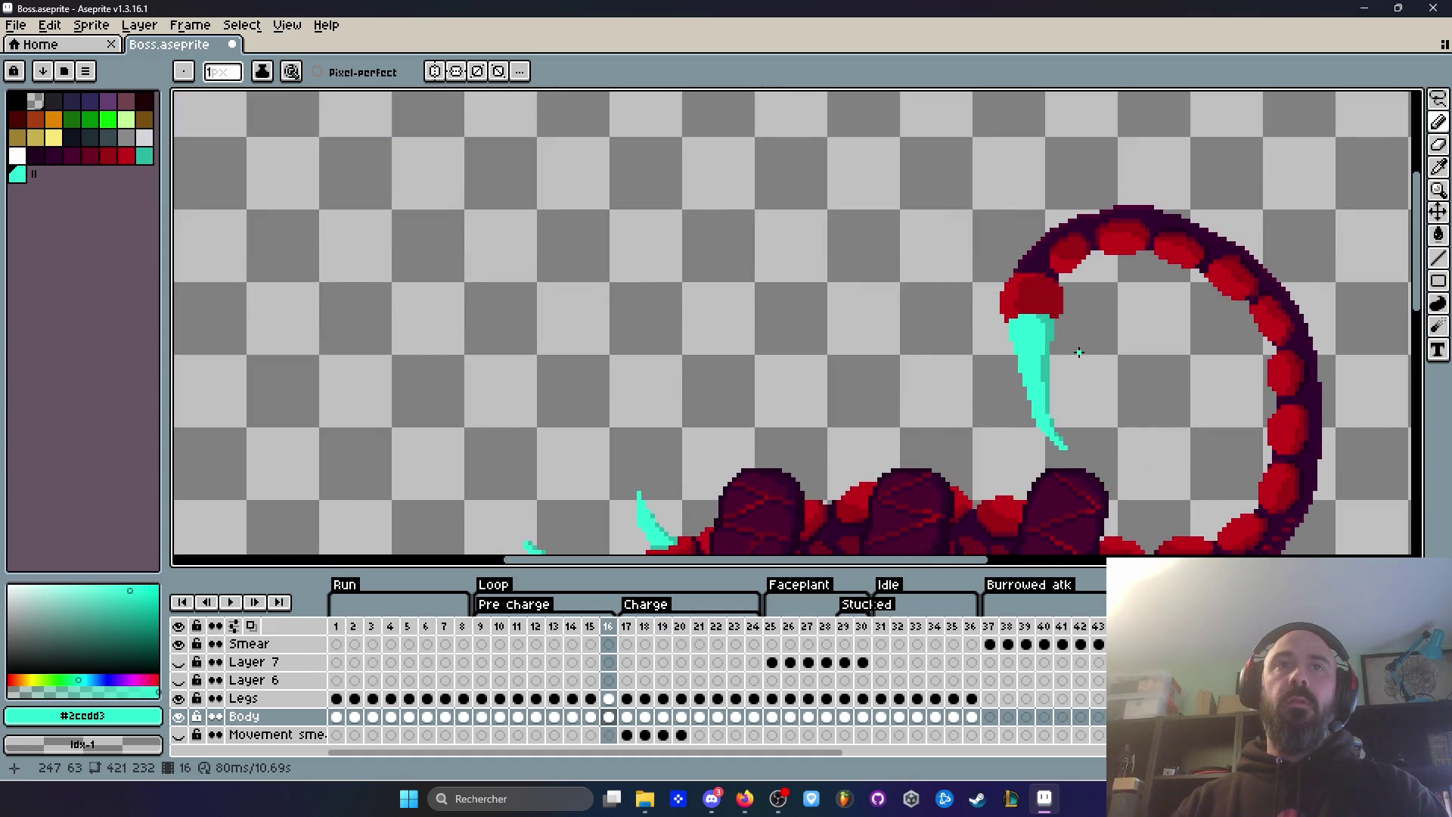
{"action": "key", "text": "Right"}
{"action": "key", "text": "Right"}
{"action": "key", "text": "Right"}
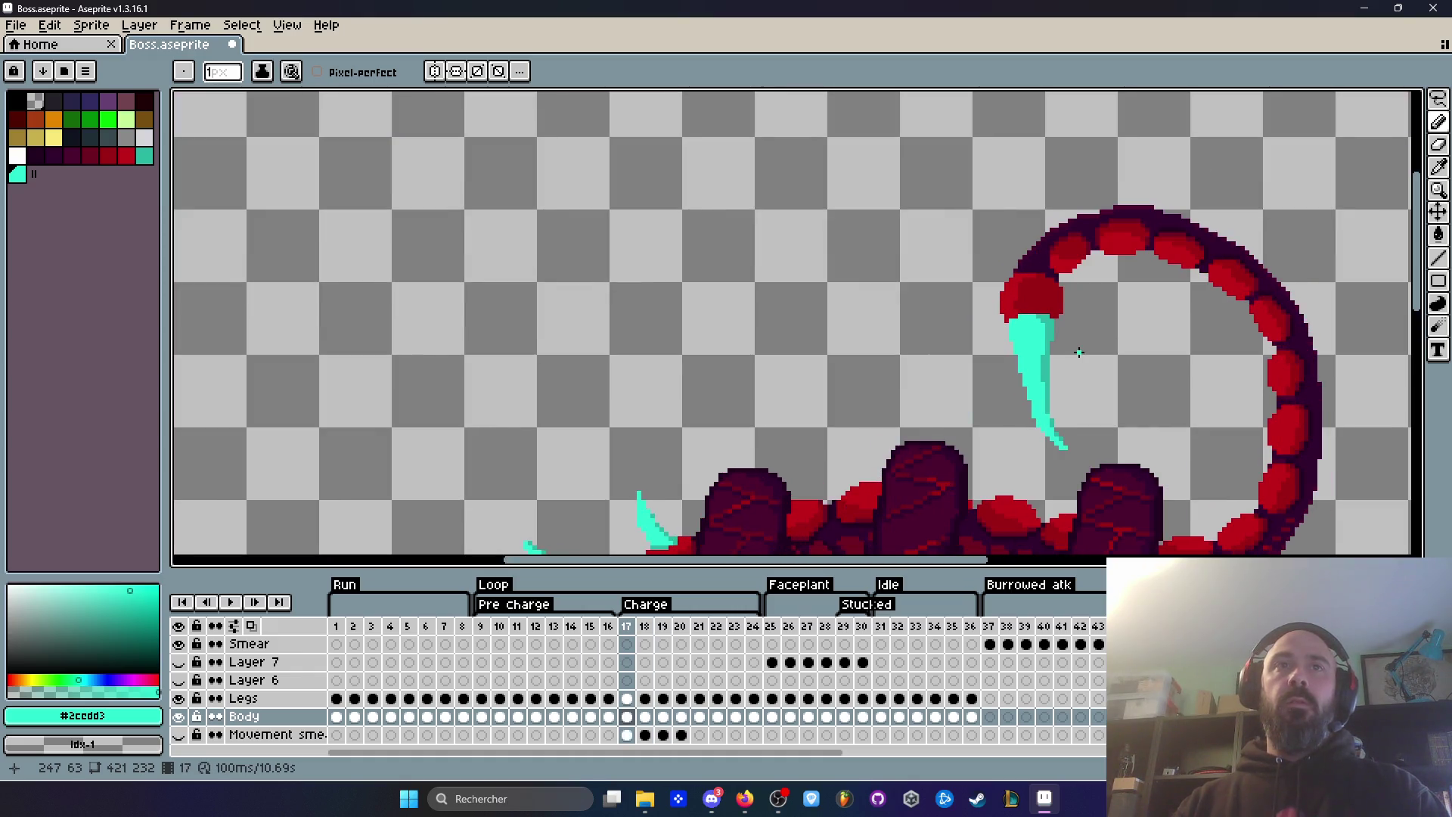
{"action": "key", "text": "Left"}
{"action": "key", "text": "Left"}
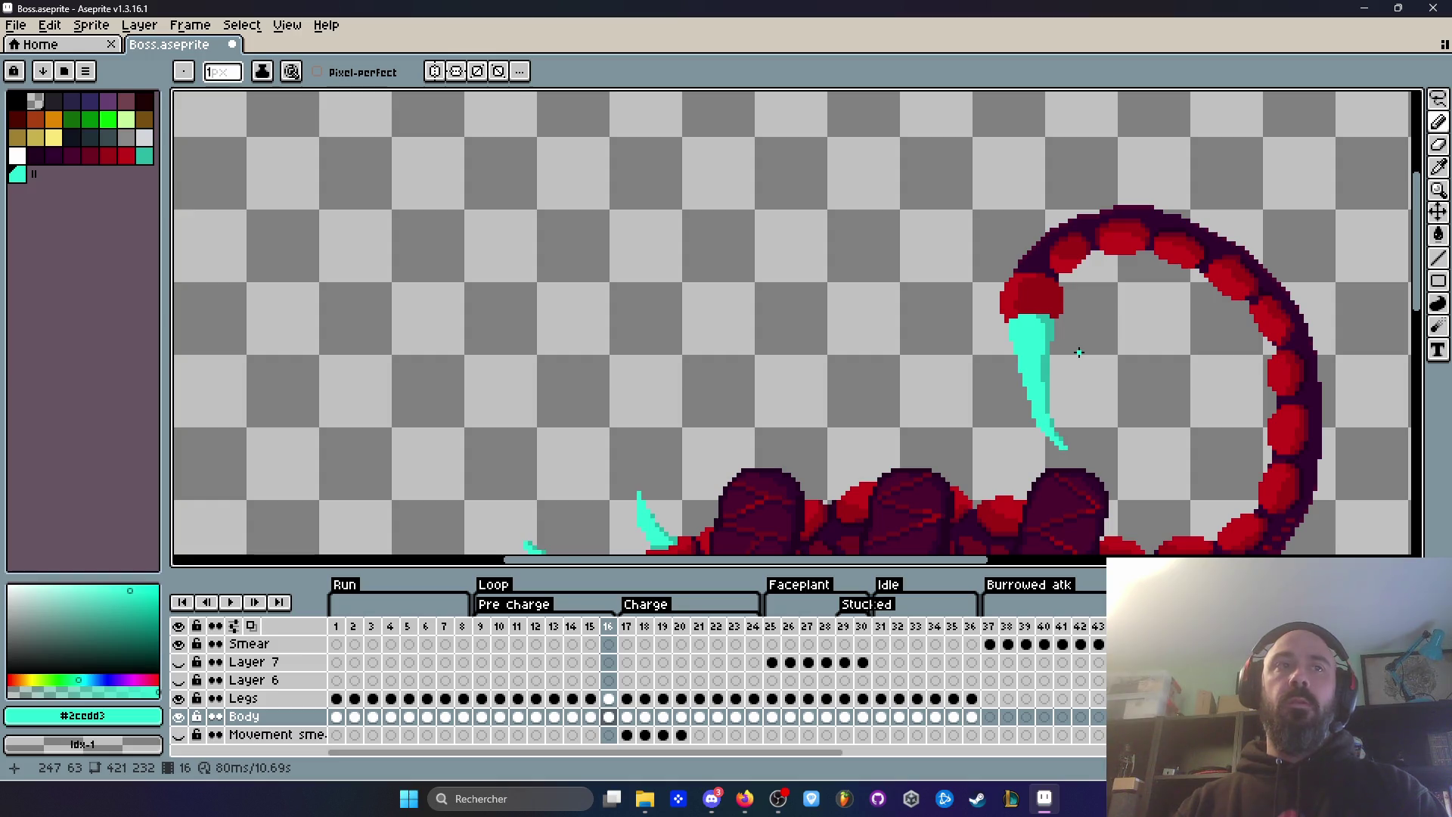
{"action": "key", "text": "Right"}
{"action": "key", "text": "Return"}
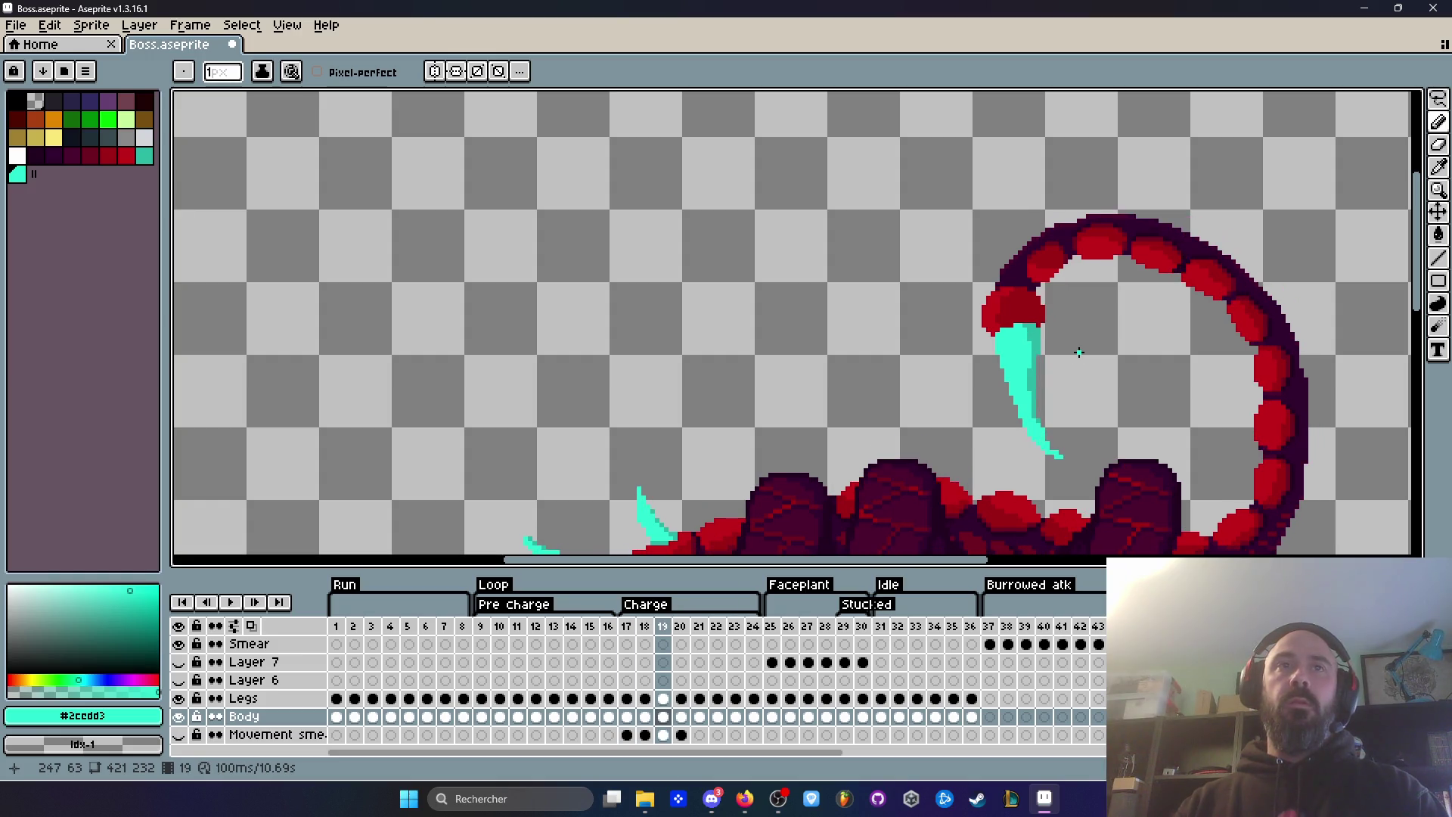
{"action": "key", "text": "Return"}
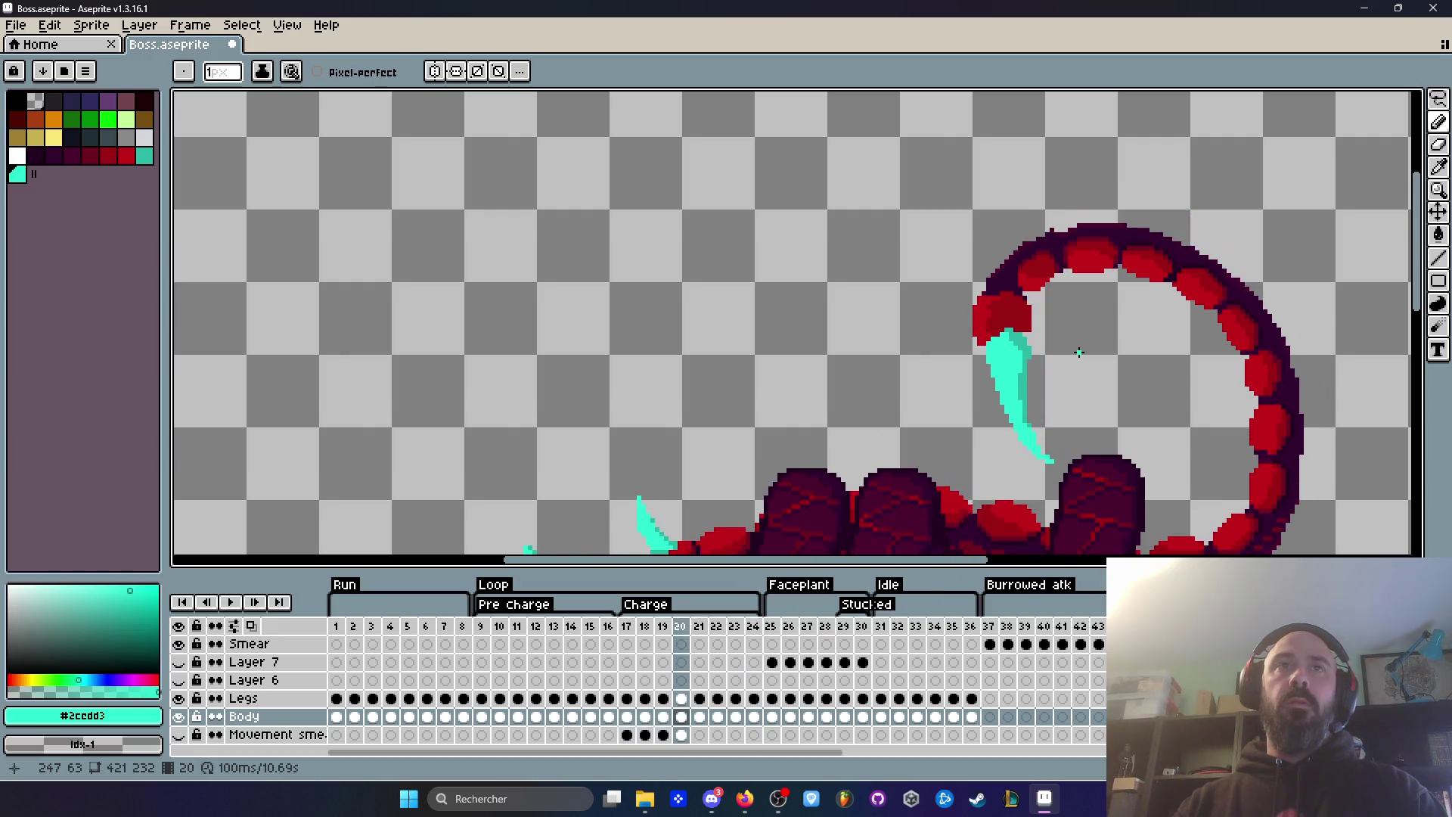
{"action": "key", "text": "Left"}
{"action": "key", "text": "Left"}
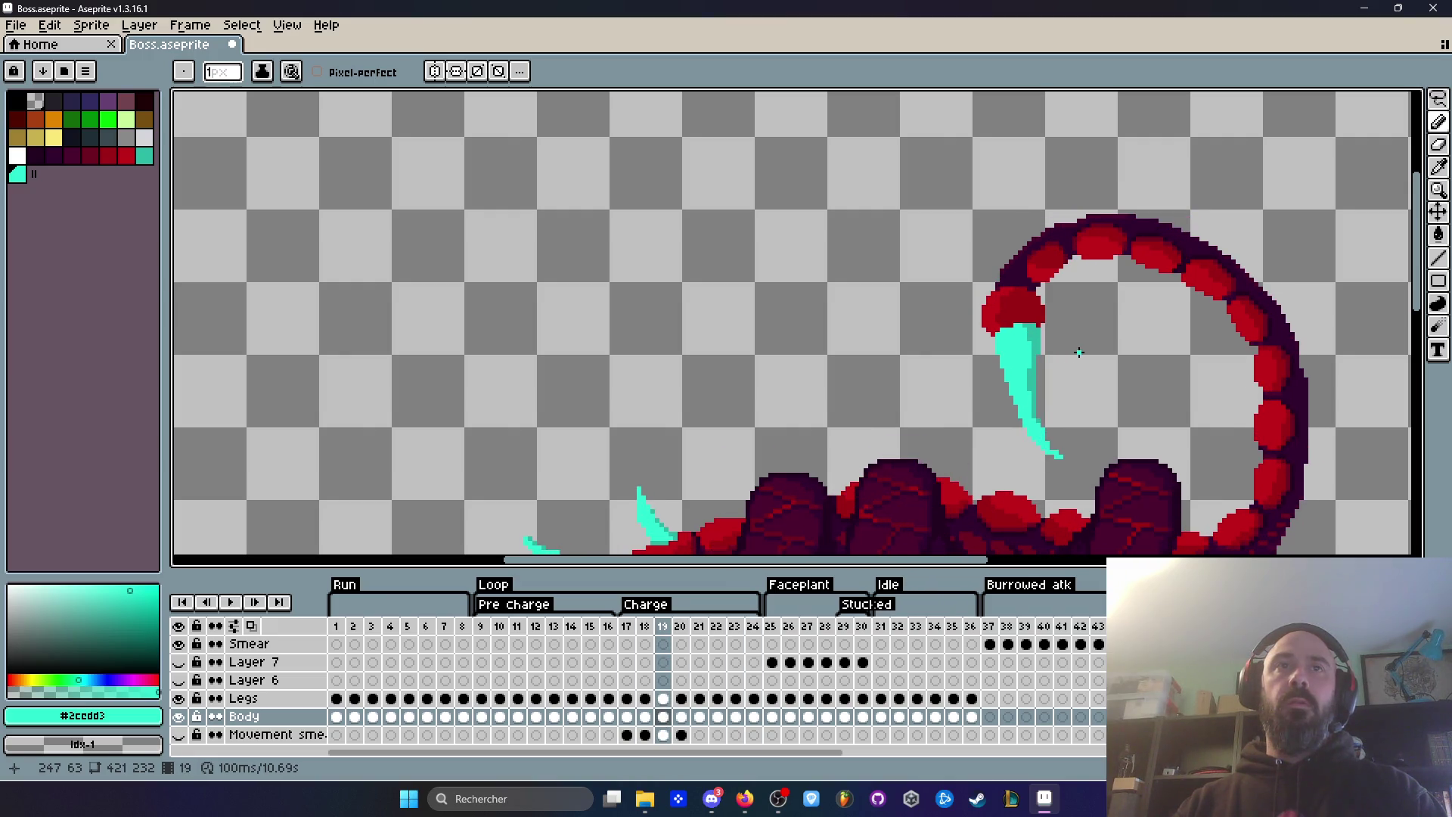
{"action": "key", "text": "Right"}
{"action": "key", "text": "Right"}
{"action": "key", "text": "Left"}
{"action": "key", "text": "Right"}
{"action": "scroll", "coordinate": [1066, 356], "scroll_direction": "up", "scroll_amount": 2}
Step: On frame 19, sample the stinger's teal and bright cyan, then repaint and extend the stinger tip
{"action": "key", "text": "i"}
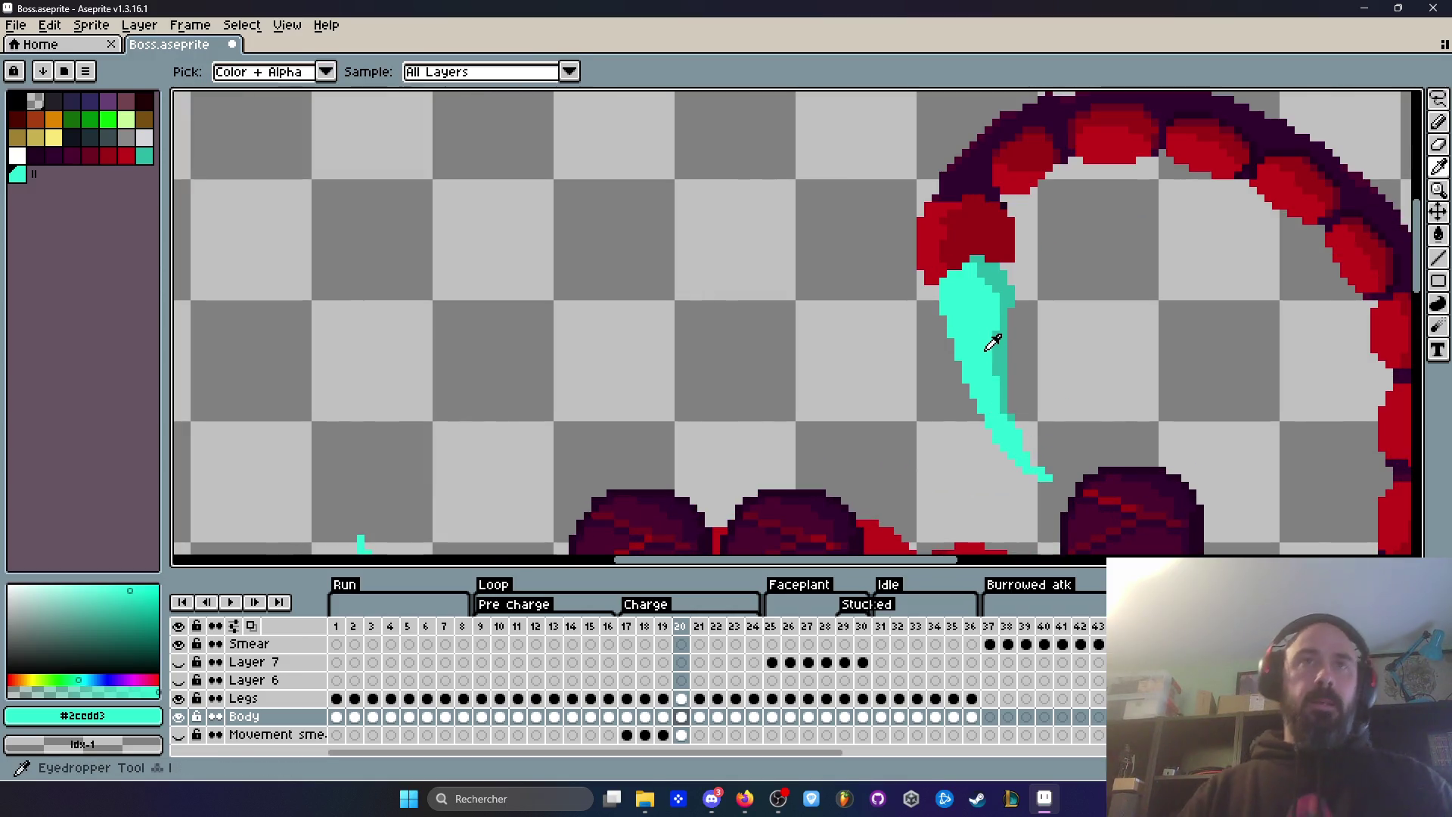
{"action": "key", "text": "Left"}
{"action": "left_click", "coordinate": [1006, 335]}
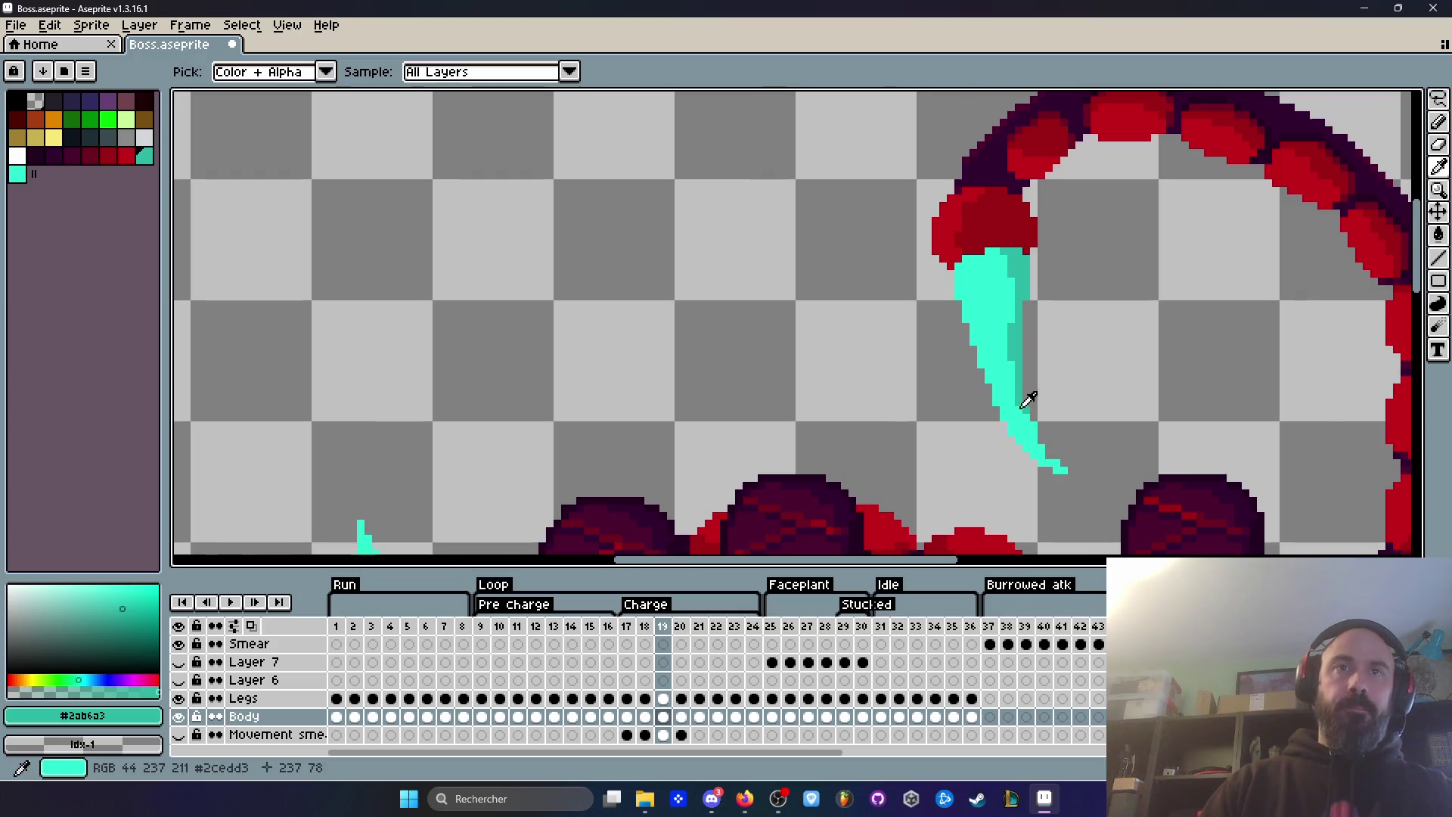
{"action": "scroll", "coordinate": [1030, 402], "scroll_direction": "up", "scroll_amount": 1}
{"action": "scroll", "coordinate": [1021, 382], "scroll_direction": "up", "scroll_amount": 1}
{"action": "key", "text": "b"}
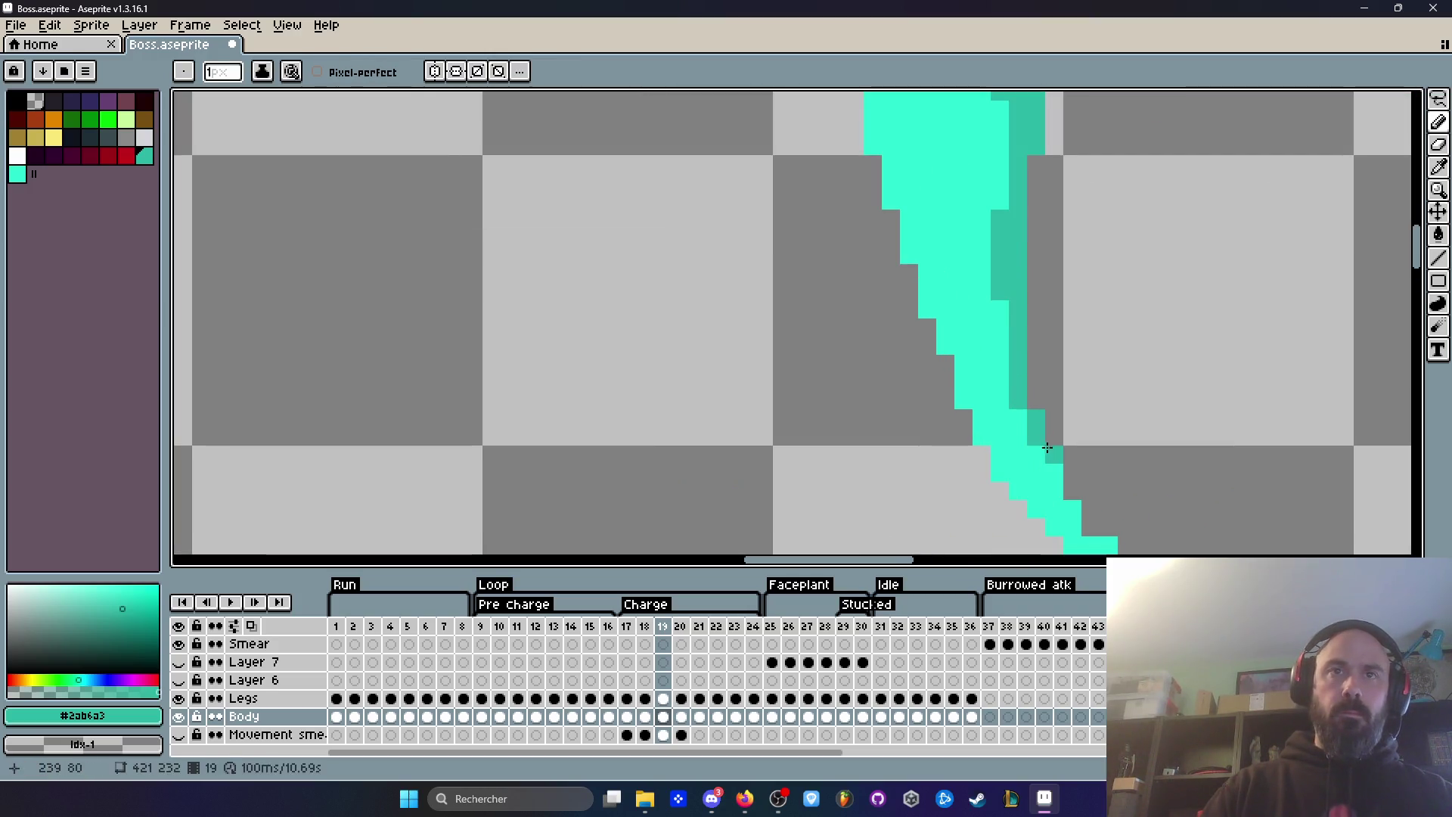
{"action": "mouse_move", "coordinate": [1094, 534]}
{"action": "left_mouse_down"}
{"action": "mouse_move", "coordinate": [1066, 440]}
{"action": "mouse_move", "coordinate": [1084, 467]}
{"action": "left_mouse_up"}
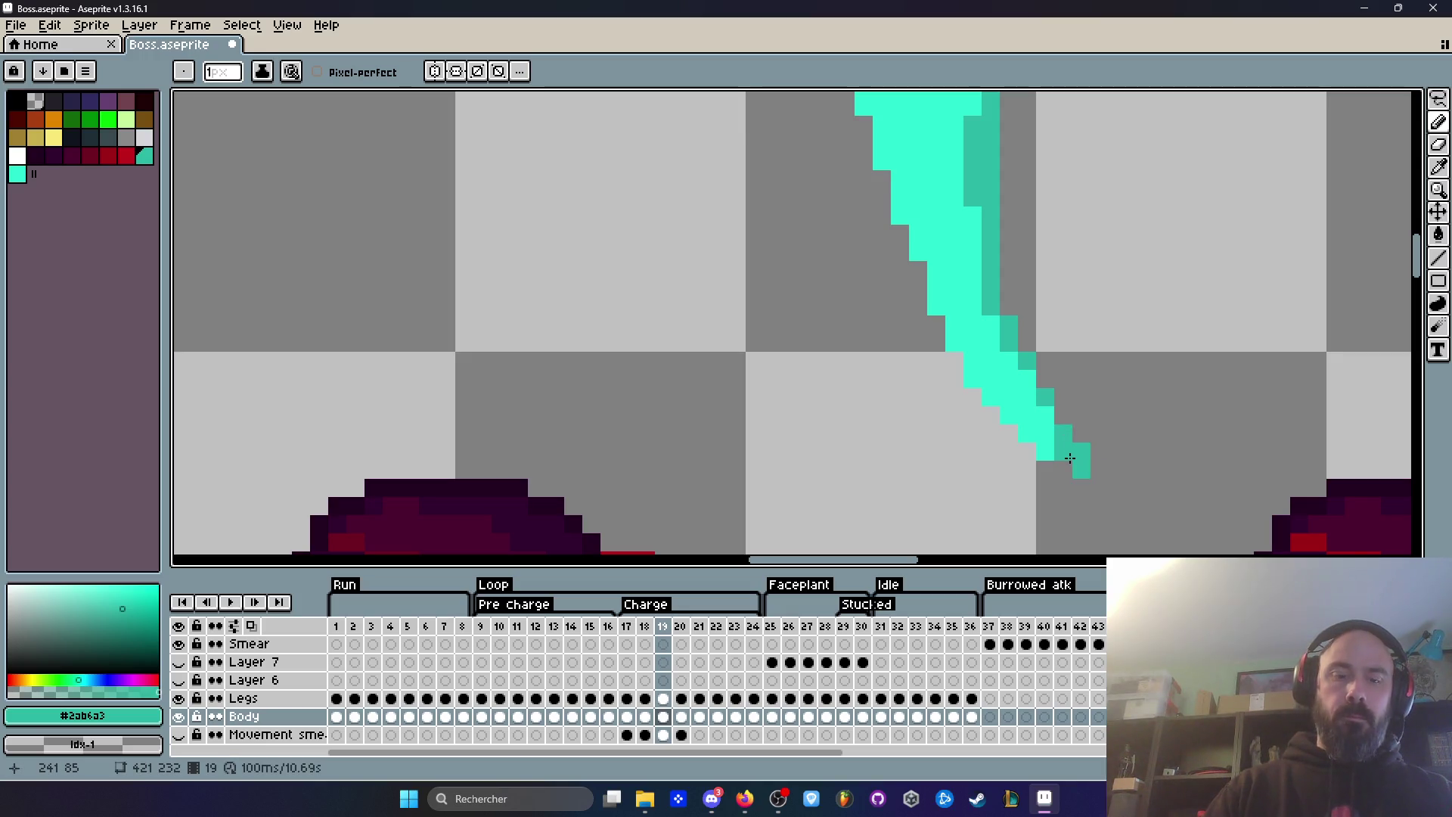
{"action": "left_click", "coordinate": [1043, 421], "text": "alt"}
{"action": "left_click_drag", "start_coordinate": [1060, 467], "coordinate": [1099, 488]}
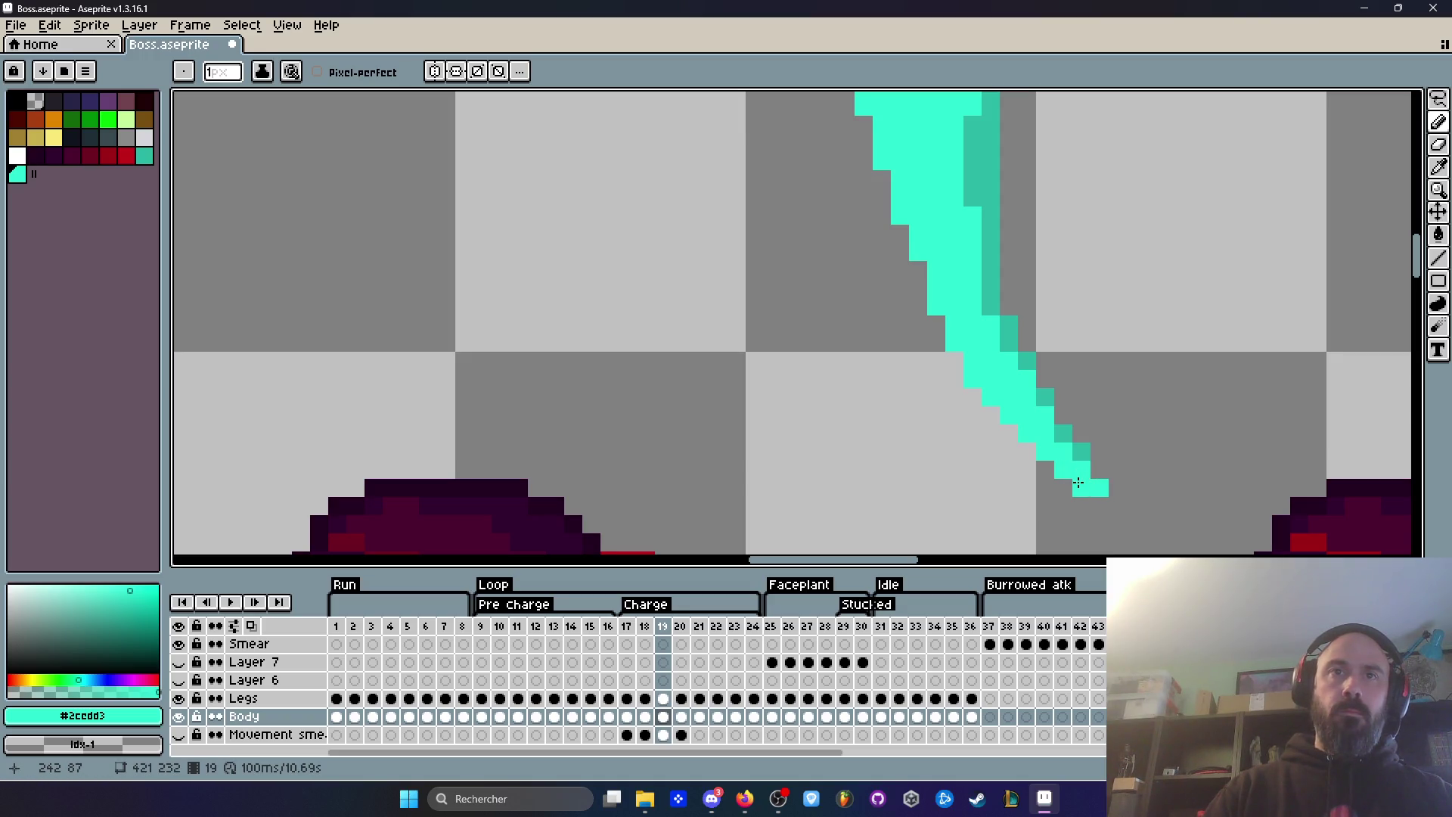
Step: Step through Charge frames 16 to 19 to review the longer stinger tip
{"action": "scroll", "coordinate": [1079, 481], "scroll_direction": "down", "scroll_amount": 6}
{"action": "scroll", "coordinate": [1067, 424], "scroll_direction": "up", "scroll_amount": 4}
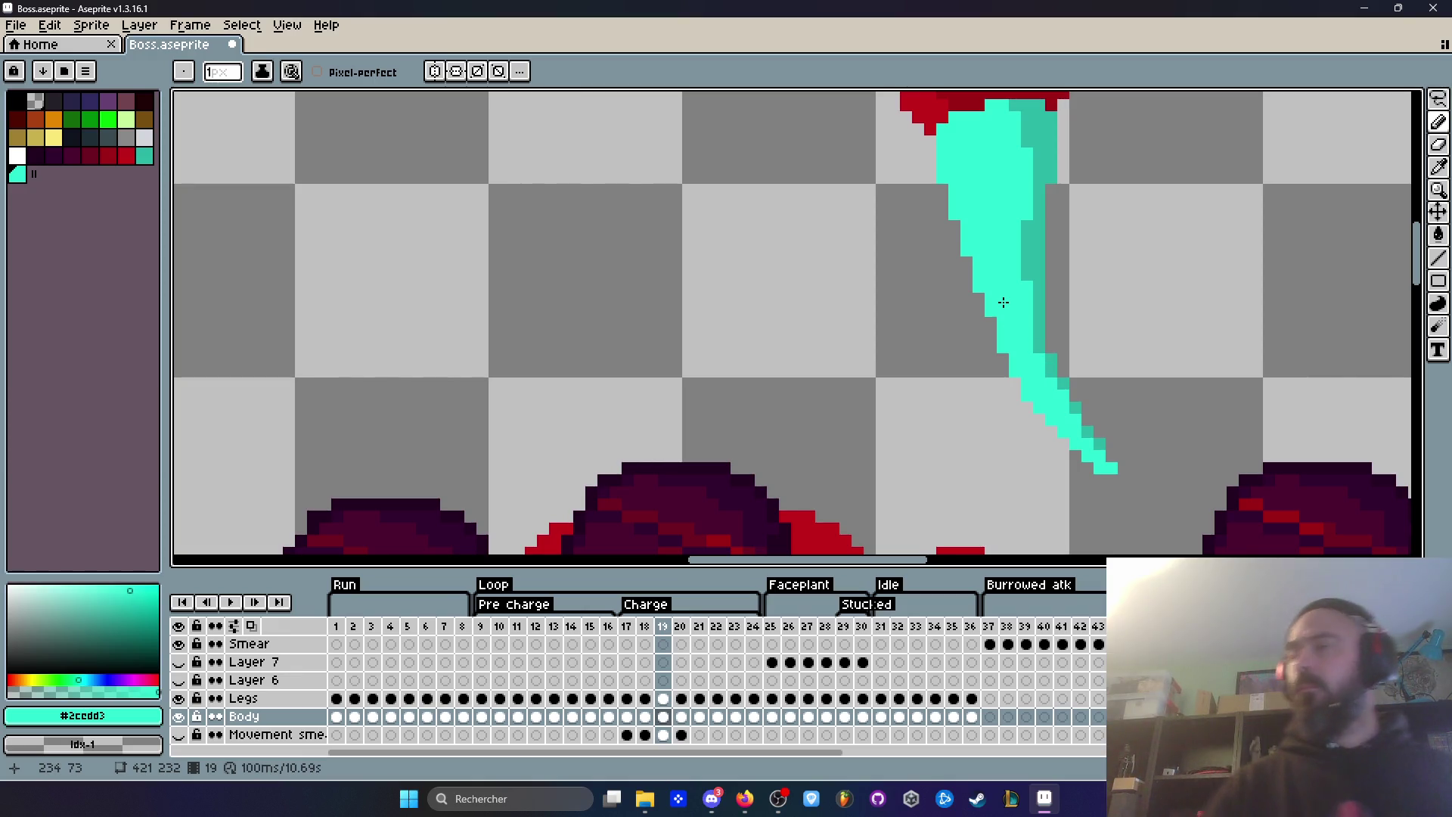
{"action": "scroll", "coordinate": [1004, 303], "scroll_direction": "down", "scroll_amount": 5}
{"action": "key", "text": "Left"}
{"action": "key", "text": "Left"}
{"action": "key", "text": "Left"}
{"action": "scroll", "coordinate": [1074, 287], "scroll_direction": "up", "scroll_amount": 5}
{"action": "key", "text": "Right"}
{"action": "key", "text": "Right"}
{"action": "key", "text": "Right"}
{"action": "key", "text": "Left"}
{"action": "key", "text": "Right"}
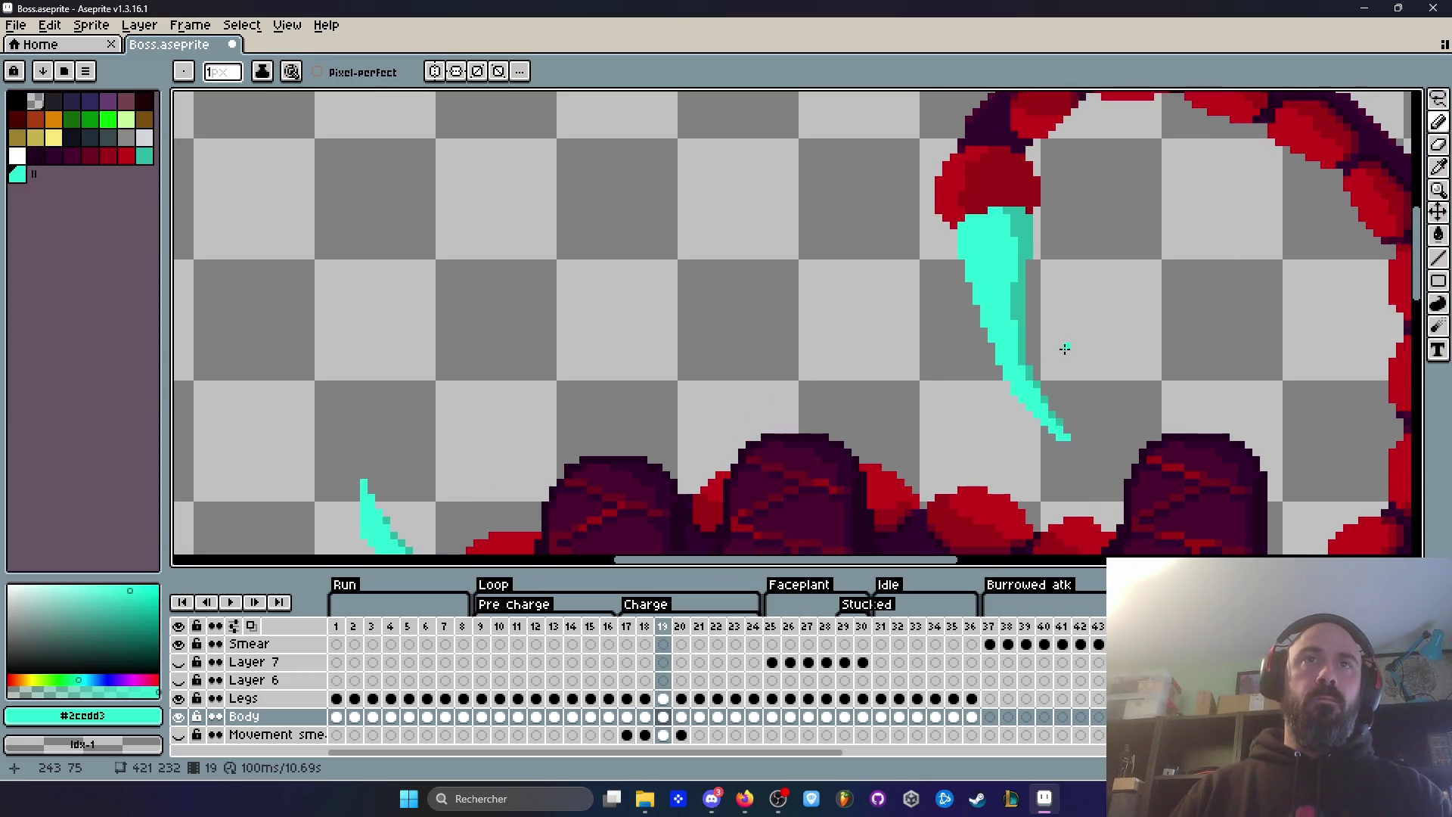
{"action": "scroll", "coordinate": [1013, 276], "scroll_direction": "up", "scroll_amount": 2}
{"action": "scroll", "coordinate": [1013, 276], "scroll_direction": "down", "scroll_amount": 5}
{"action": "key", "text": "Left"}
{"action": "key", "text": "Left"}
{"action": "scroll", "coordinate": [1018, 146], "scroll_direction": "up", "scroll_amount": 4}
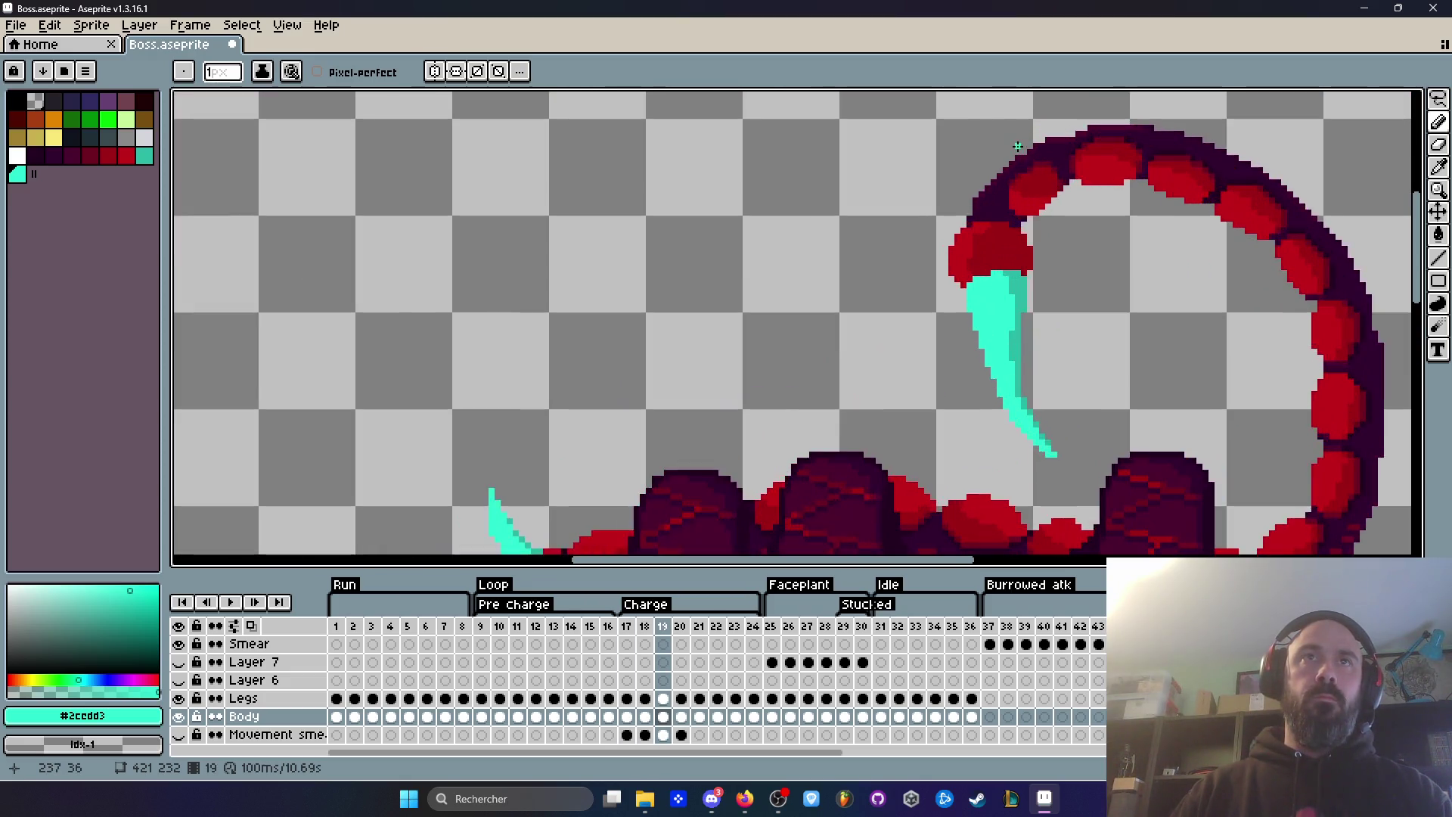
{"action": "key", "text": "Right"}
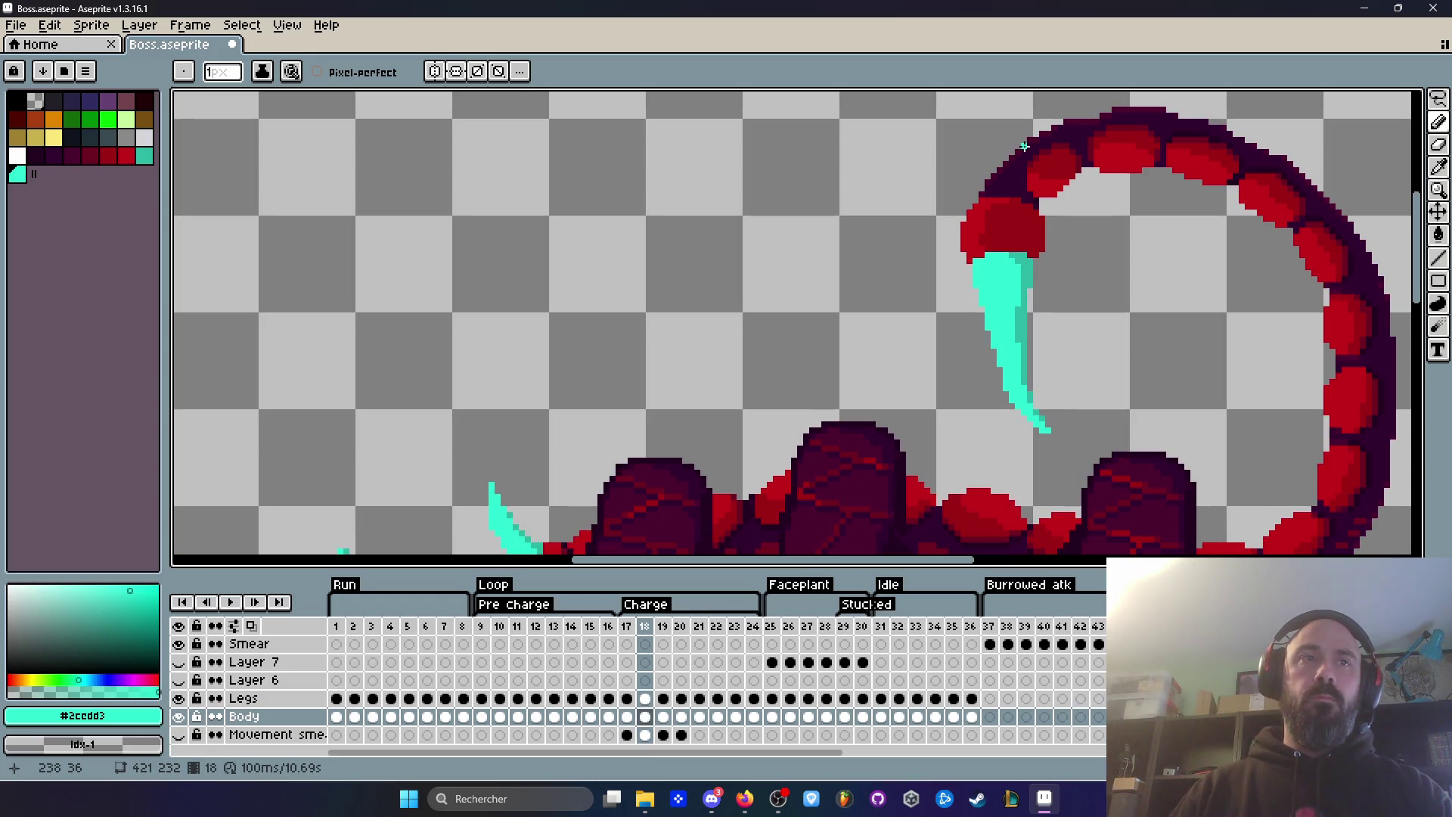
Step: Preview the animation, then sample the tail red and the darker joint red #9c0015
{"action": "key", "text": "Return"}
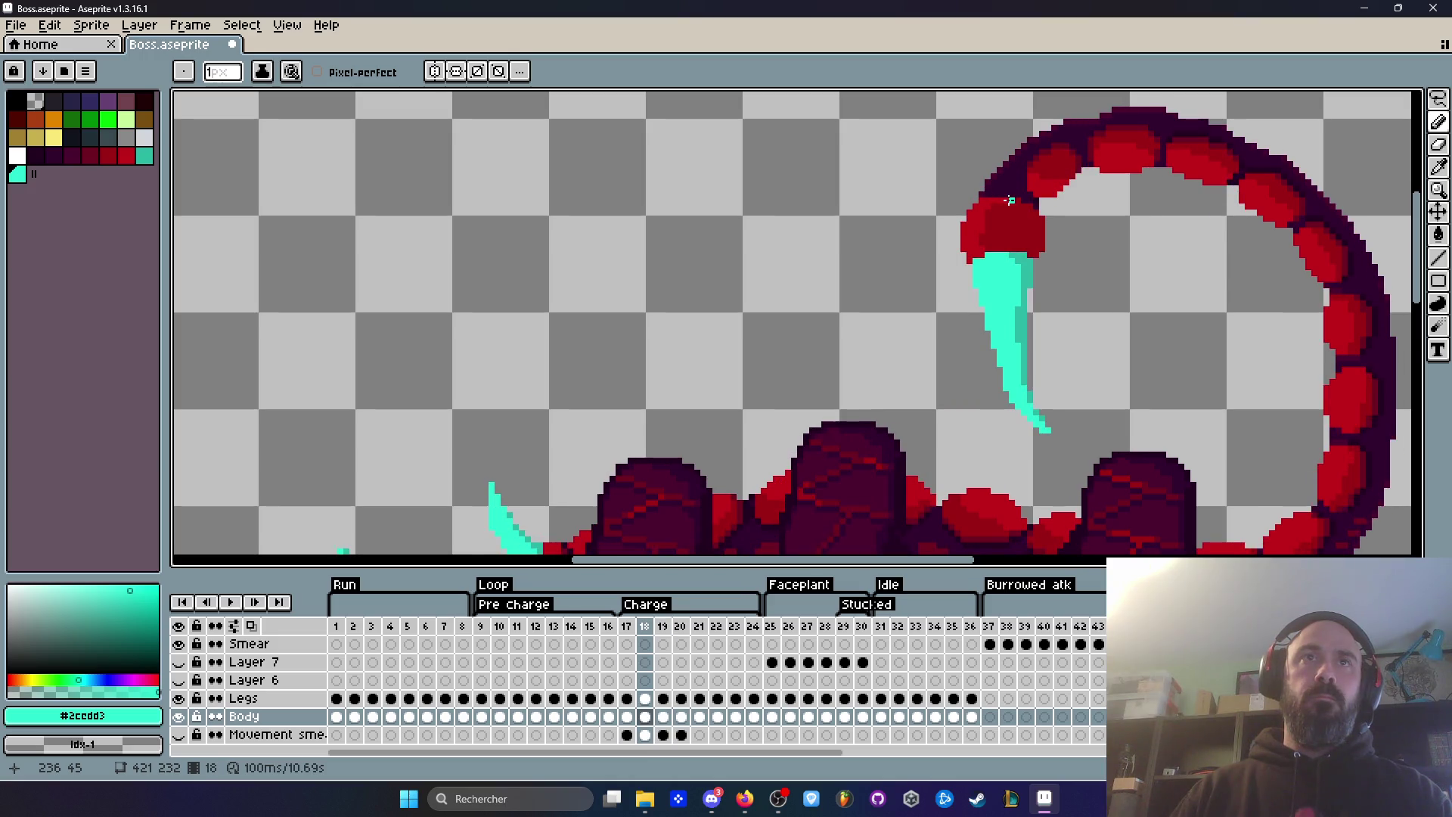
{"action": "scroll", "coordinate": [990, 208], "scroll_direction": "up", "scroll_amount": 2}
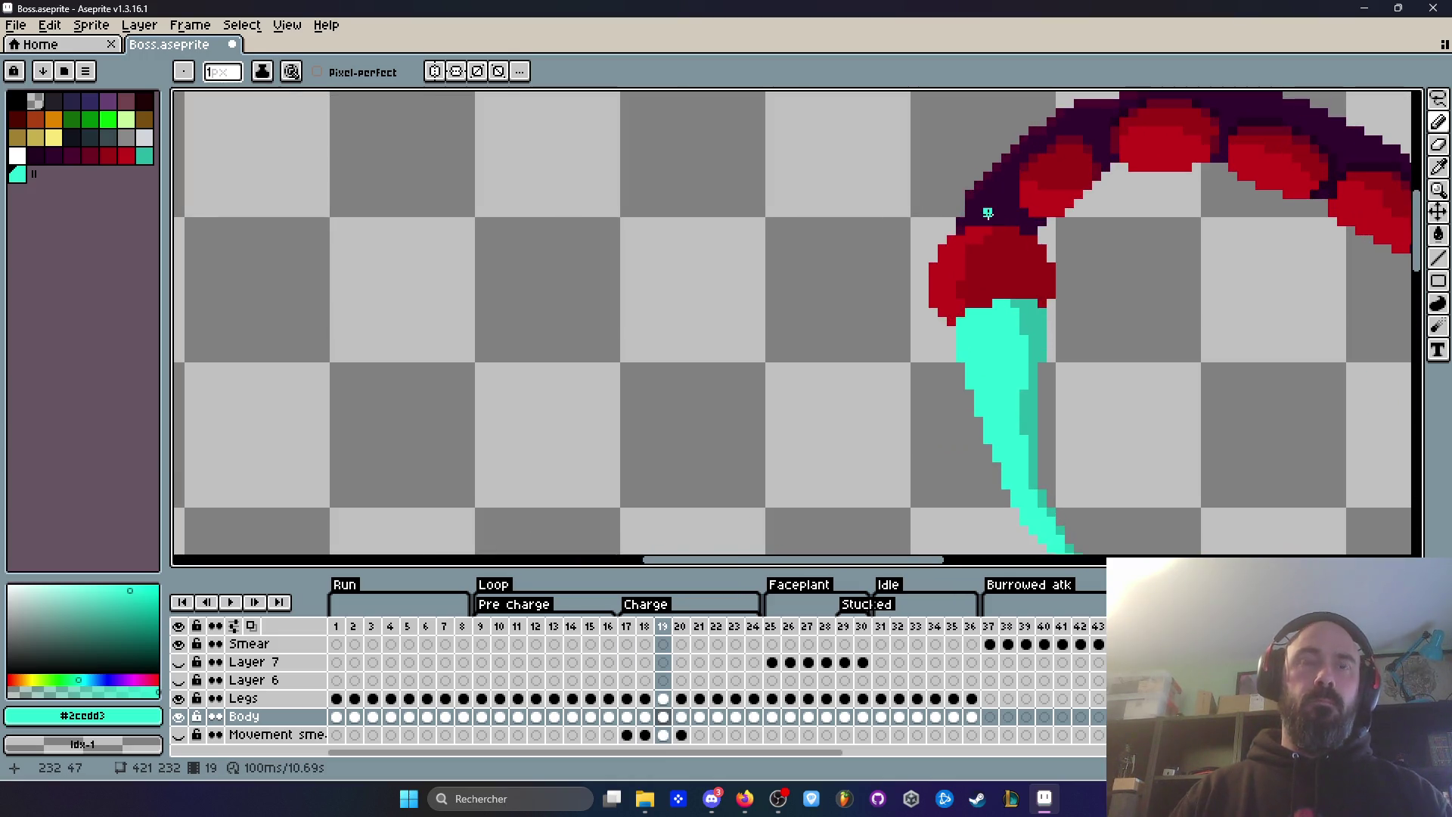
{"action": "left_click", "coordinate": [935, 285], "text": "alt"}
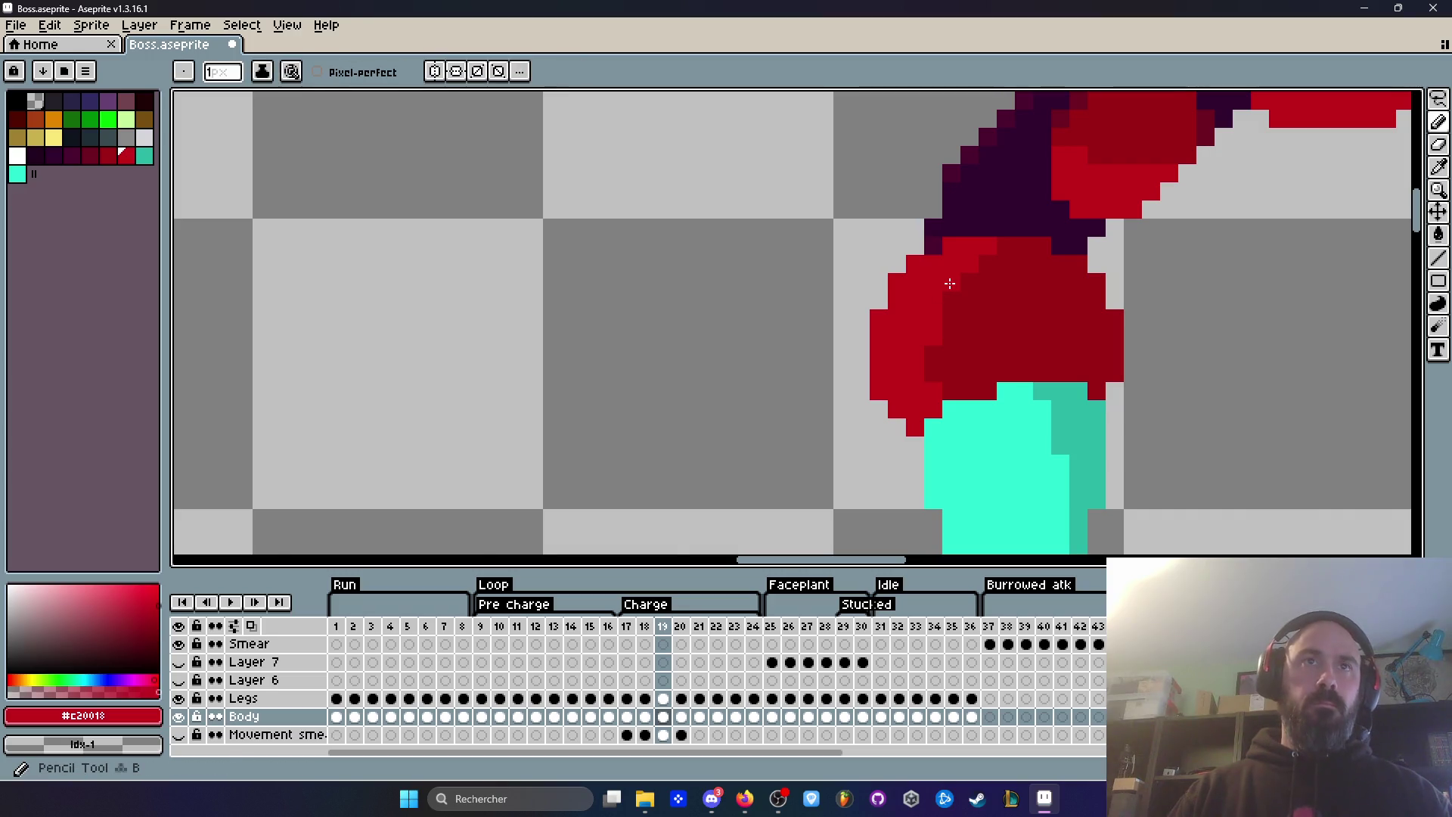
{"action": "scroll", "coordinate": [940, 282], "scroll_direction": "down", "scroll_amount": 4}
{"action": "scroll", "coordinate": [1034, 273], "scroll_direction": "up", "scroll_amount": 2}
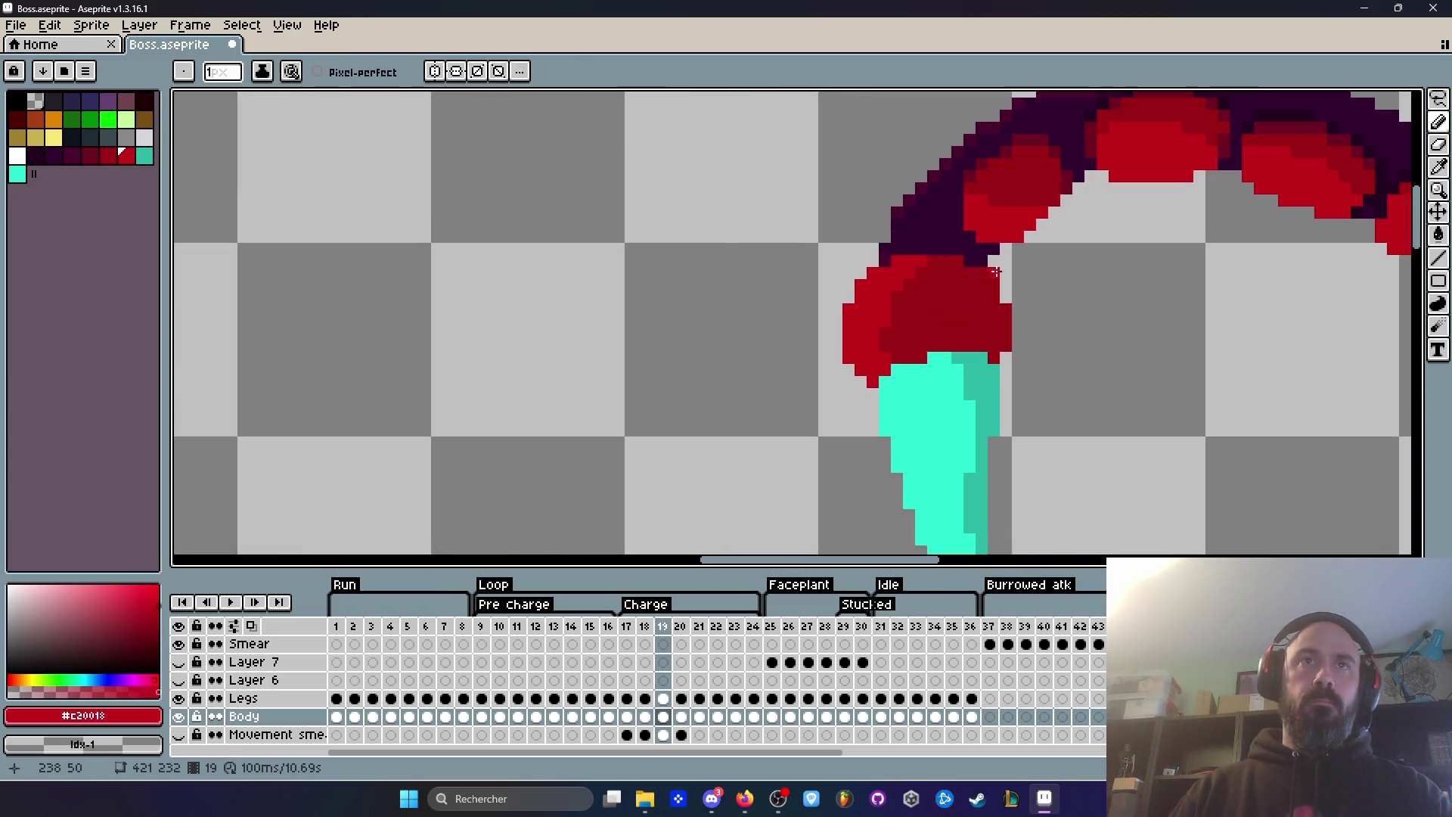
{"action": "left_click", "coordinate": [976, 303], "text": "alt"}
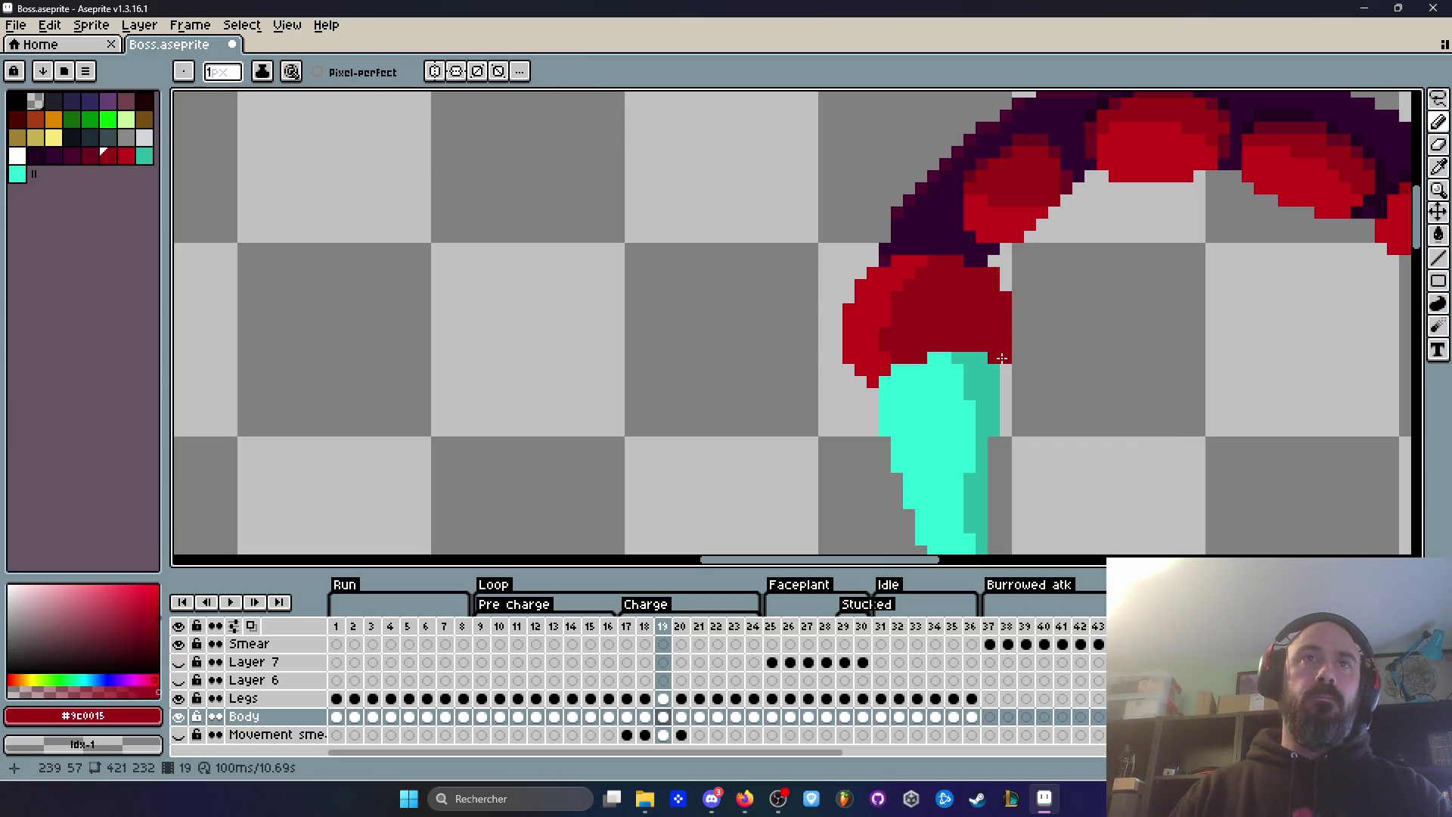
Step: Compare the stinger joint across Charge frames 17, 18 and 19
{"action": "scroll", "coordinate": [997, 350], "scroll_direction": "down", "scroll_amount": 2}
{"action": "key", "text": "comma"}
{"action": "scroll", "coordinate": [1036, 335], "scroll_direction": "up", "scroll_amount": 1}
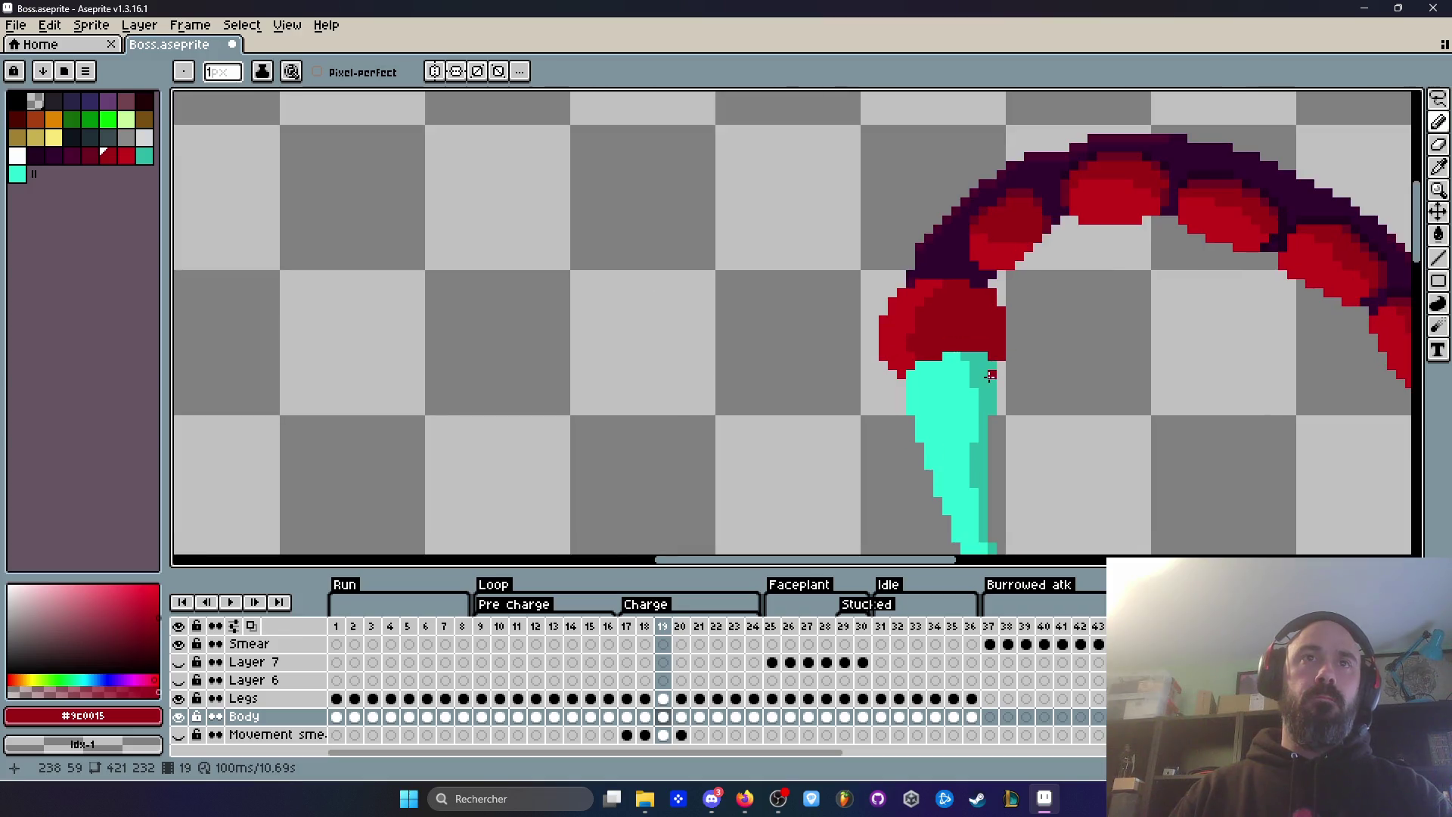
{"action": "scroll", "coordinate": [990, 366], "scroll_direction": "down", "scroll_amount": 3}
{"action": "scroll", "coordinate": [1031, 372], "scroll_direction": "up", "scroll_amount": 3}
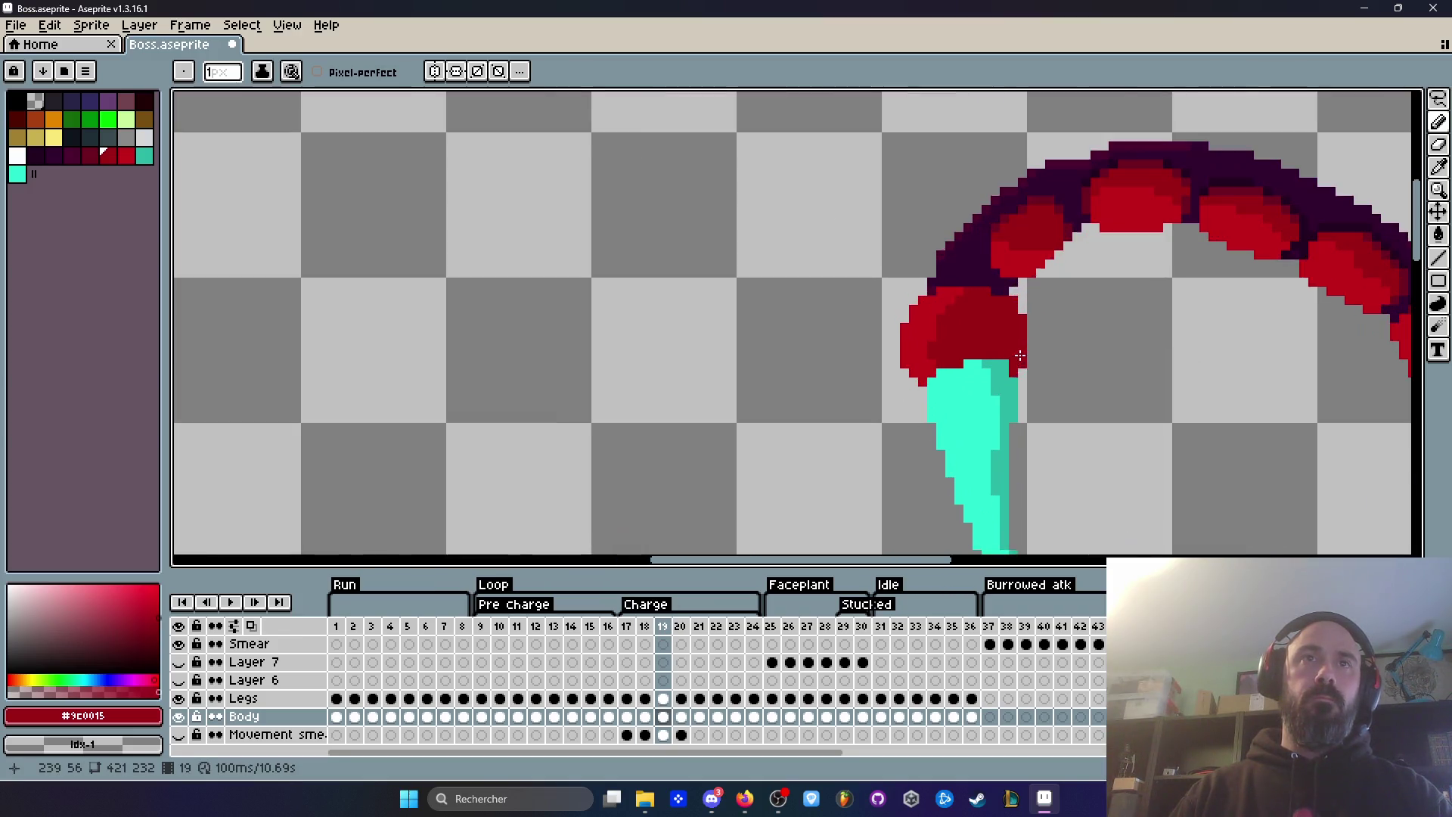
{"action": "scroll", "coordinate": [1096, 347], "scroll_direction": "down", "scroll_amount": 4}
{"action": "key", "text": "Left"}
{"action": "scroll", "coordinate": [1096, 347], "scroll_direction": "down", "scroll_amount": 5}
{"action": "scroll", "coordinate": [1115, 301], "scroll_direction": "up", "scroll_amount": 3}
{"action": "key", "text": "Left"}
{"action": "key", "text": "Right"}
{"action": "key", "text": "Right"}
{"action": "key", "text": "Left"}
{"action": "key", "text": "Right"}
{"action": "scroll", "coordinate": [1076, 334], "scroll_direction": "up", "scroll_amount": 5}
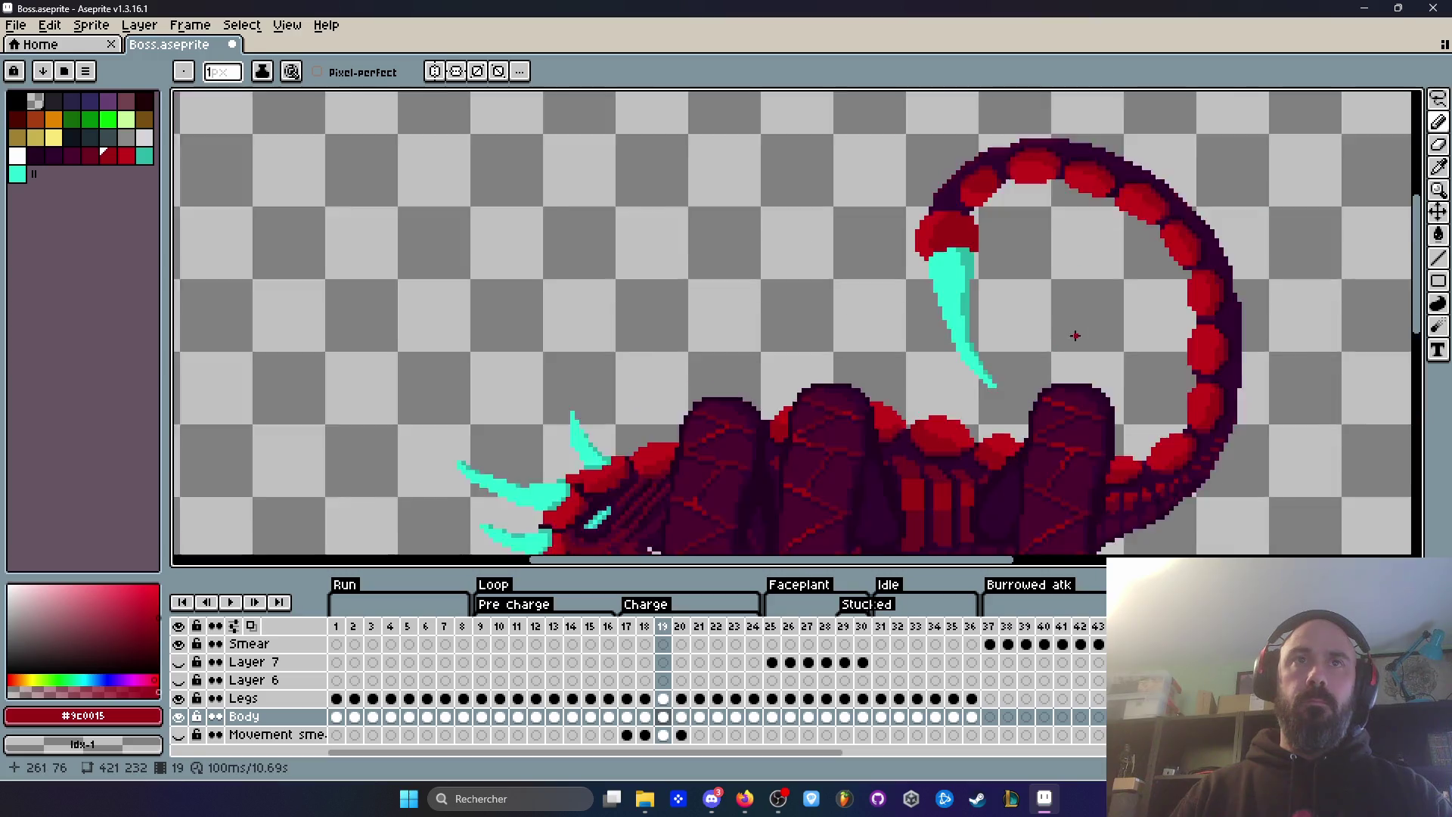
Step: Select the stinger tip on frame 19 and move it slightly down
{"action": "key", "text": "m"}
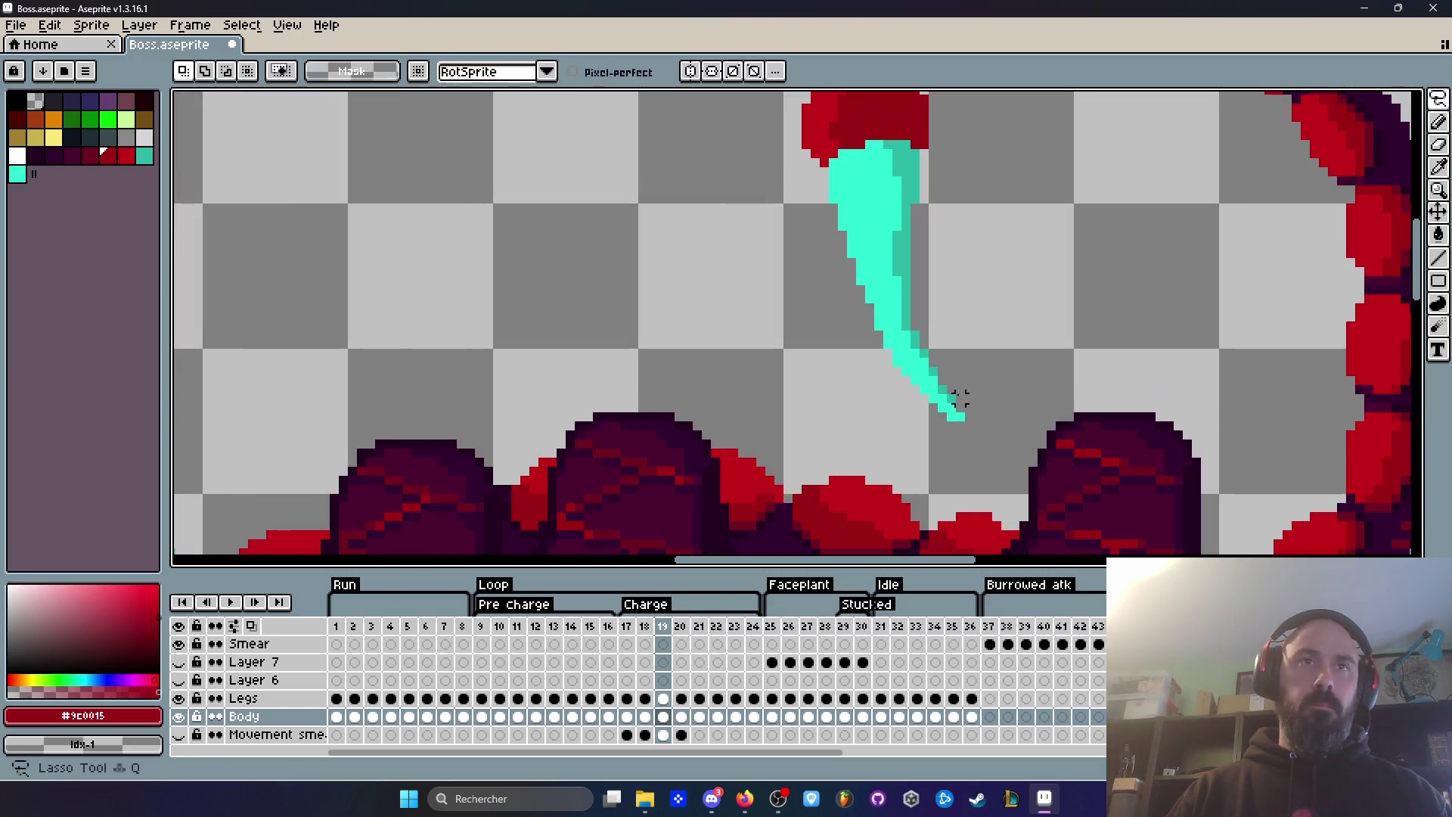
{"action": "left_click_drag", "start_coordinate": [916, 345], "coordinate": [1005, 434]}
{"action": "left_click_drag", "start_coordinate": [939, 401], "coordinate": [938, 410]}
{"action": "key", "text": "Return"}
Step: Play the Charge animation to check the motion and inspect the fang on frame 19
{"action": "scroll", "coordinate": [1037, 356], "scroll_direction": "down", "scroll_amount": 3}
{"action": "key", "text": "Left"}
{"action": "key", "text": "Return"}
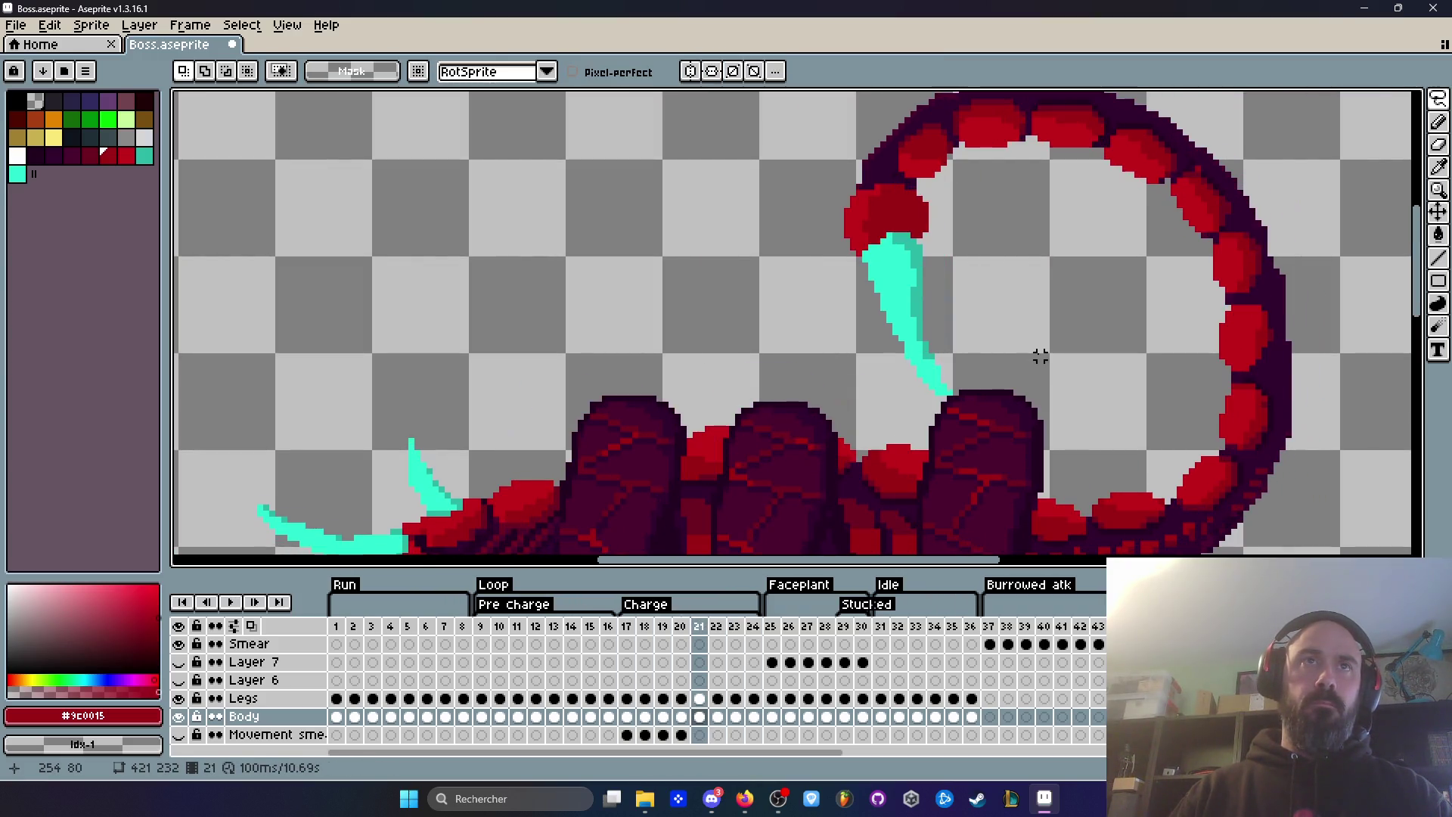
{"action": "key", "text": "Return"}
{"action": "key", "text": "Right"}
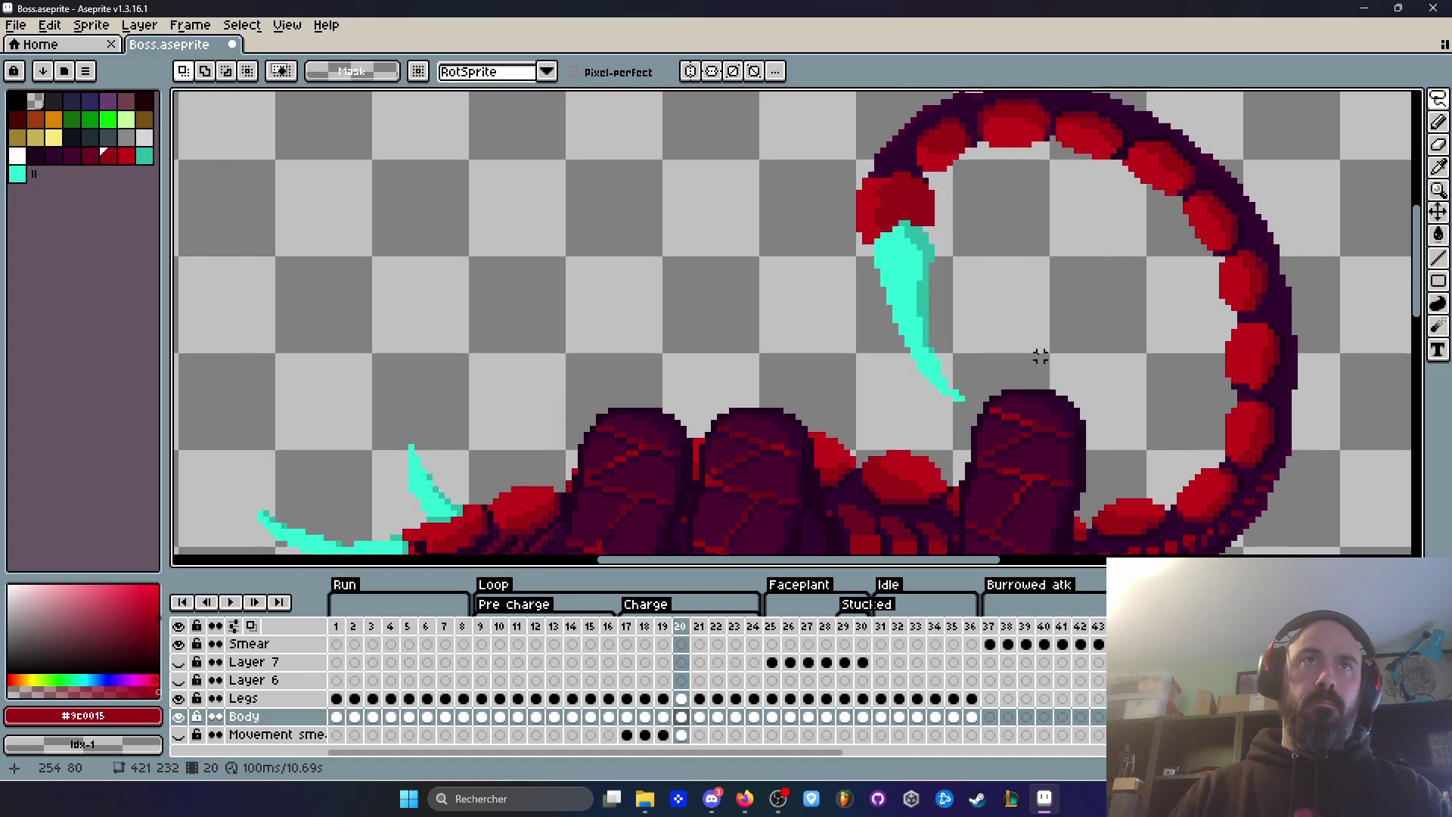
{"action": "key", "text": "Left"}
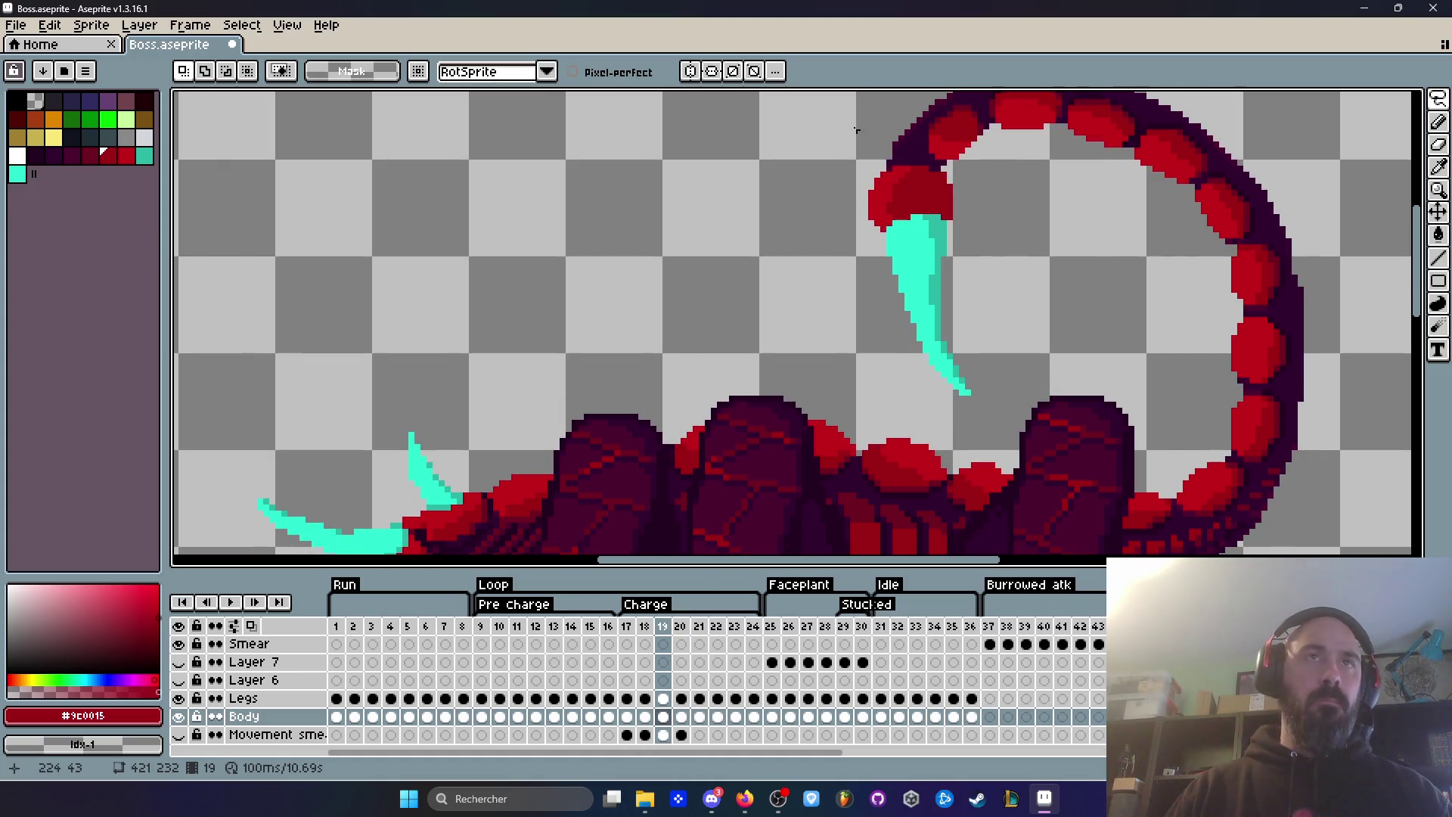
{"action": "mouse_move", "coordinate": [944, 165]}
{"action": "left_mouse_down"}
{"action": "mouse_move", "coordinate": [907, 168]}
{"action": "mouse_move", "coordinate": [858, 291]}
{"action": "mouse_move", "coordinate": [968, 412]}
{"action": "mouse_move", "coordinate": [974, 198]}
{"action": "mouse_move", "coordinate": [945, 166]}
{"action": "left_mouse_up"}
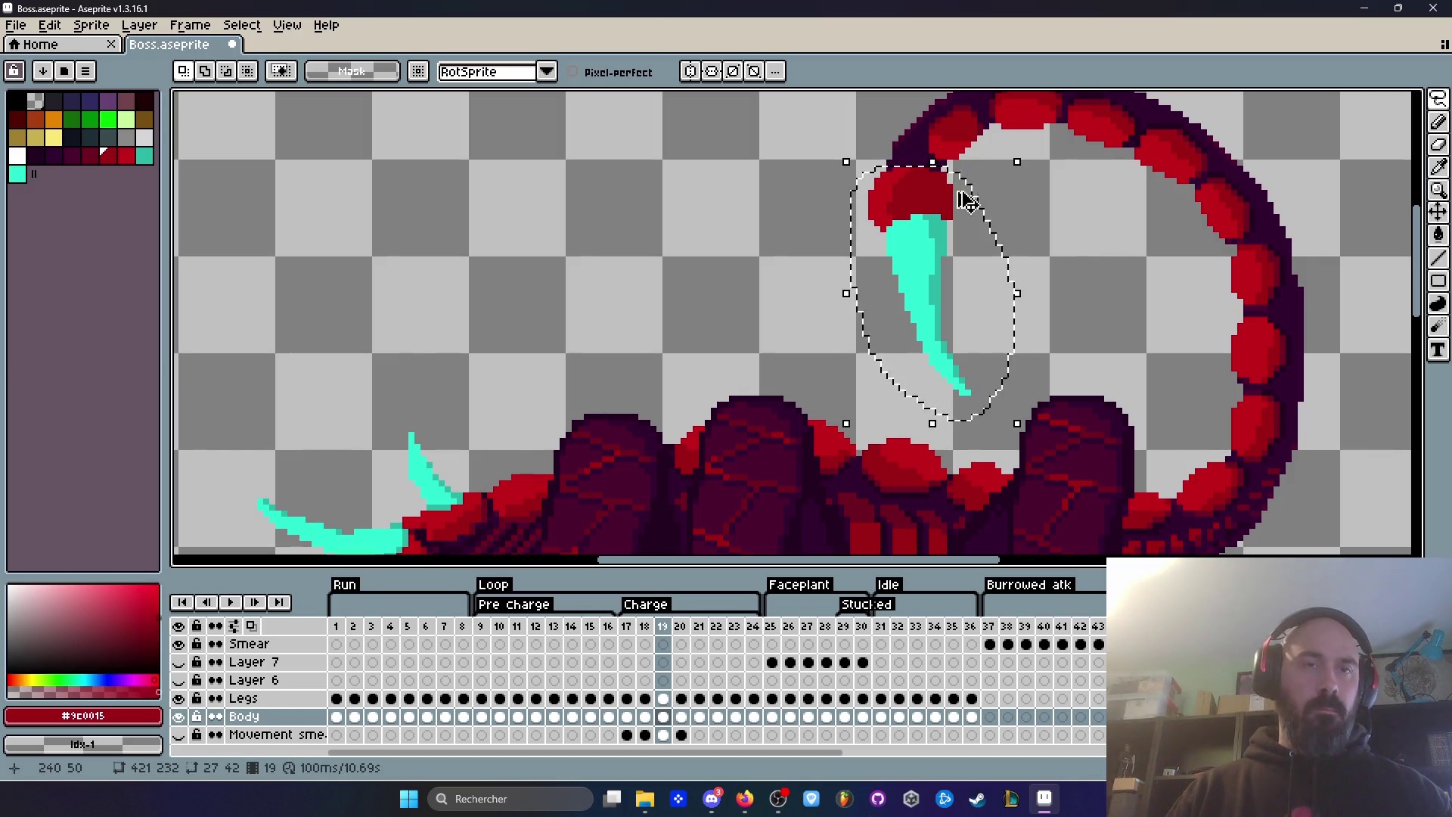
{"action": "key", "text": "ctrl+d"}
Step: On frame 20, cut and repaste the red joint and cyan fang slightly down-left
{"action": "left_click", "coordinate": [681, 716]}
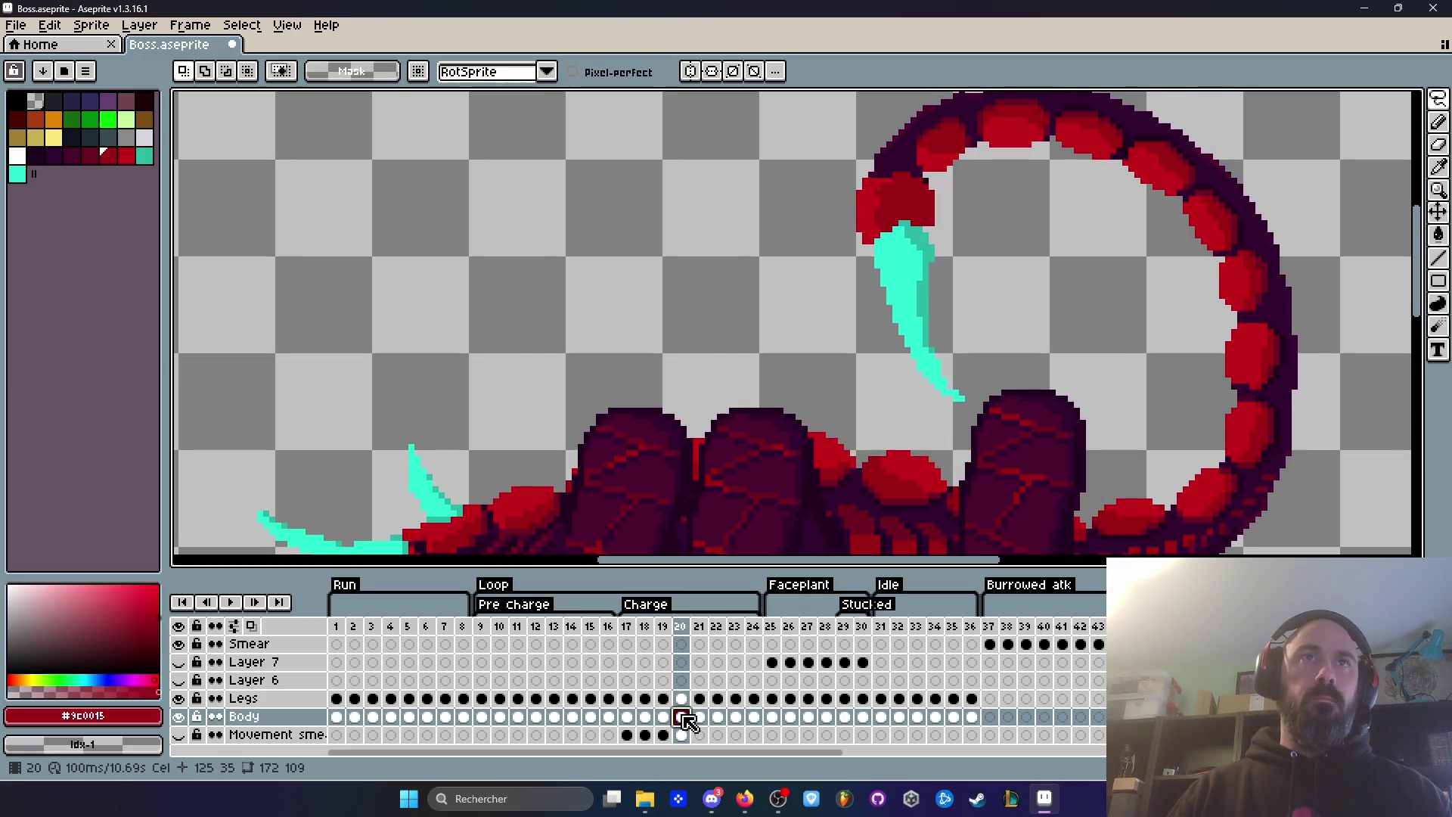
{"action": "mouse_move", "coordinate": [901, 168]}
{"action": "left_mouse_down"}
{"action": "mouse_move", "coordinate": [839, 302]}
{"action": "mouse_move", "coordinate": [971, 405]}
{"action": "mouse_move", "coordinate": [936, 193]}
{"action": "mouse_move", "coordinate": [926, 207]}
{"action": "left_mouse_up"}
{"action": "key", "text": "Delete"}
{"action": "key", "text": "ctrl+v"}
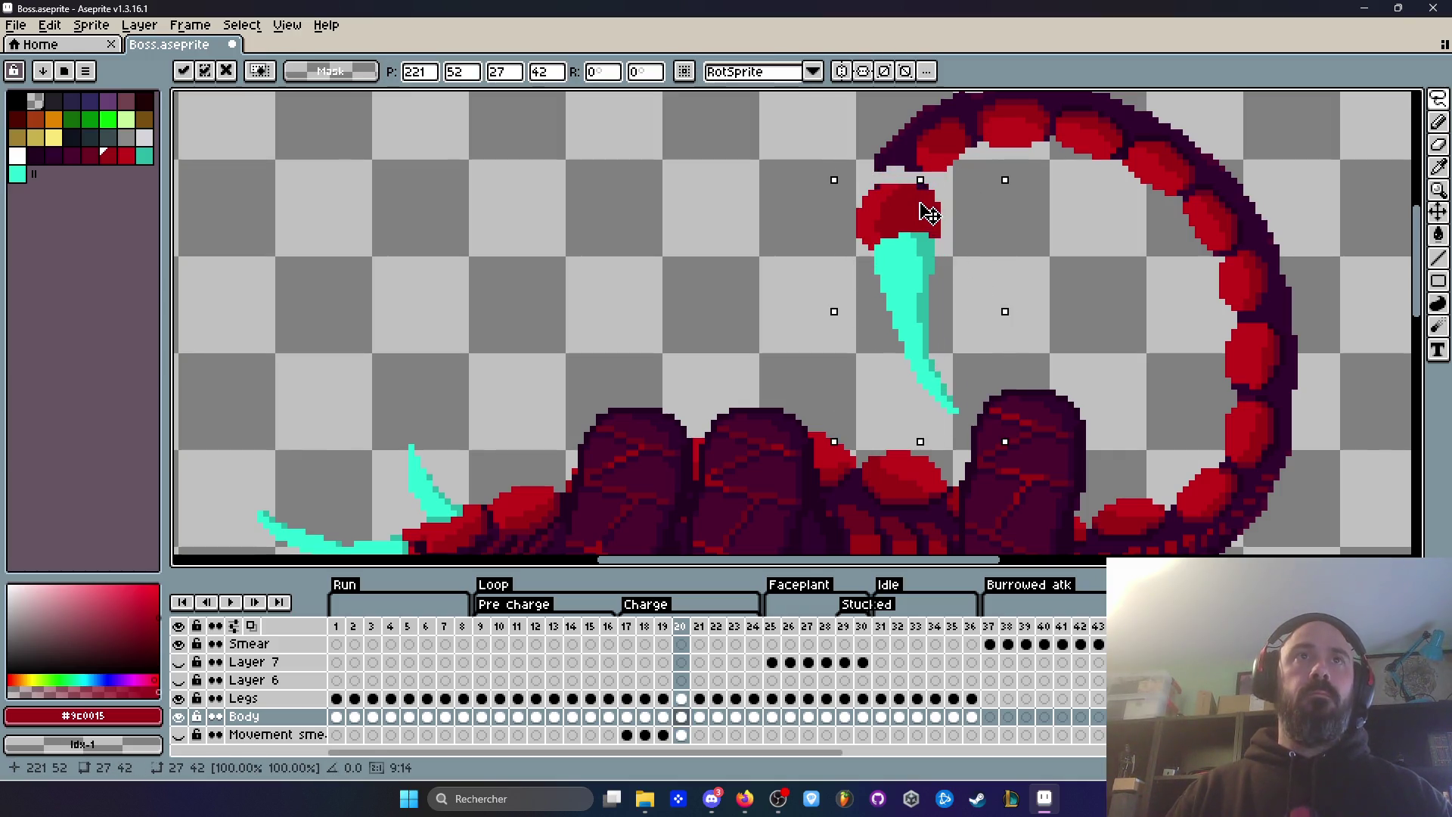
{"action": "key", "text": "Return"}
{"action": "key", "text": "Left"}
{"action": "key", "text": "Right"}
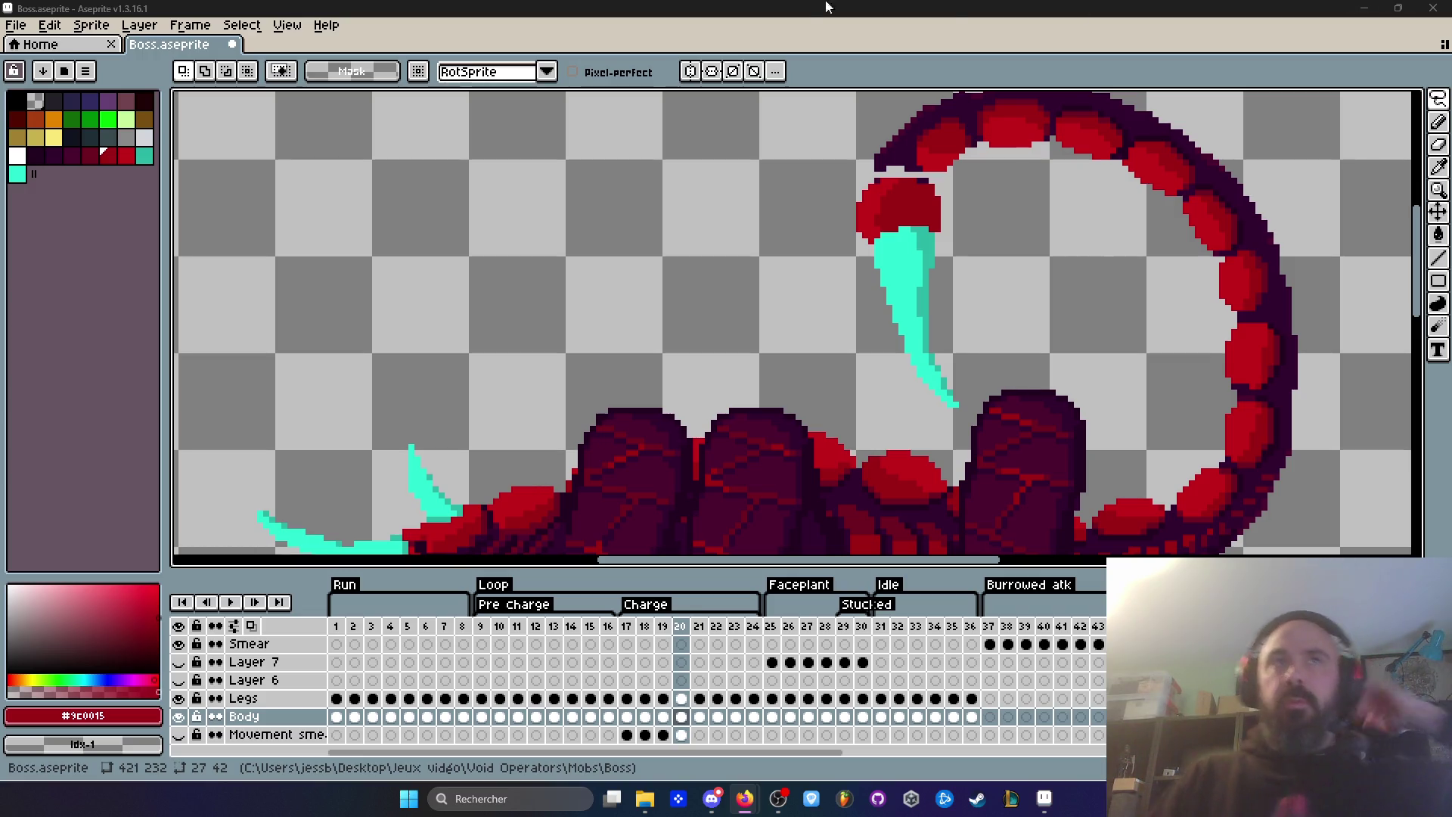
{"action": "key", "text": "Left"}
Step: Flip between Charge frames 19 and 20 to compare the tail
{"action": "scroll", "coordinate": [900, 153], "scroll_direction": "up", "scroll_amount": 1}
{"action": "key", "text": "Right"}
{"action": "key", "text": "Left"}
{"action": "key", "text": "Right"}
{"action": "key", "text": "Left"}
{"action": "key", "text": "Right"}
{"action": "key", "text": "Left"}
{"action": "key", "text": "Right"}
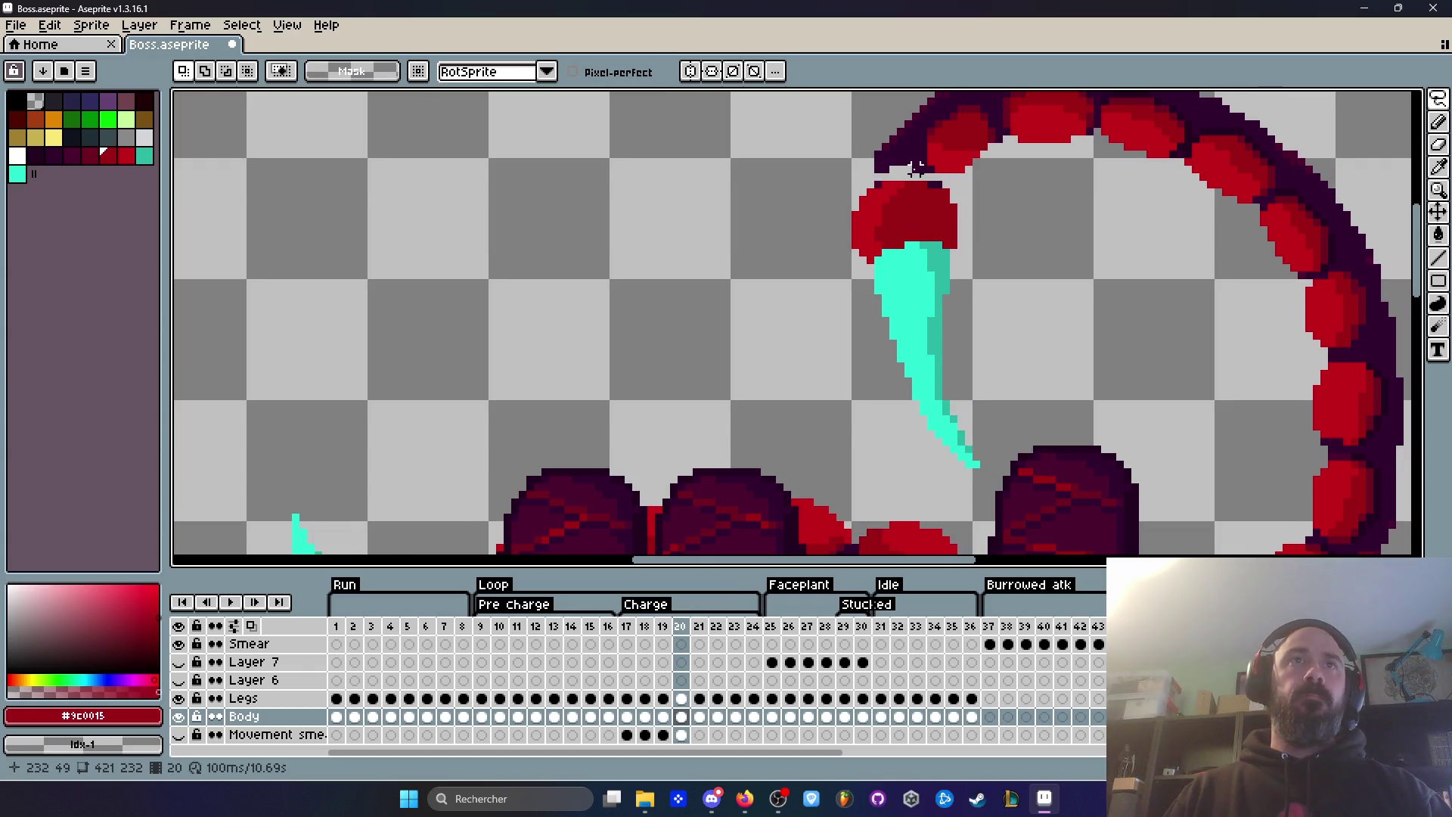
{"action": "scroll", "coordinate": [922, 168], "scroll_direction": "up", "scroll_amount": 1}
{"action": "key", "text": "Left"}
{"action": "key", "text": "Right"}
{"action": "scroll", "coordinate": [892, 157], "scroll_direction": "up", "scroll_amount": 1}
Step: Sample the tail's dark purple outline colour and extend the outline above the stinger joint on frame 20
{"action": "key", "text": "i"}
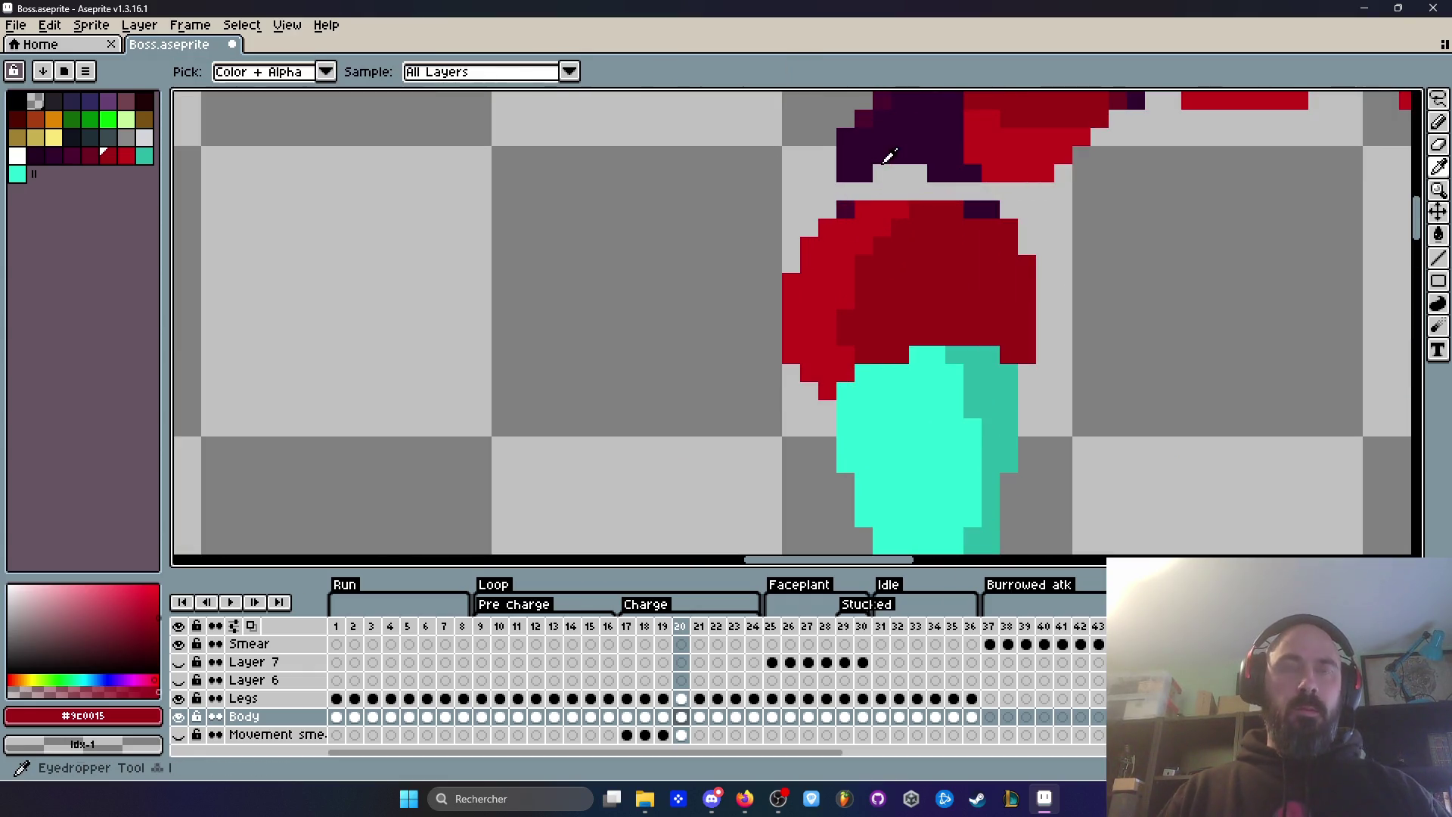
{"action": "left_click", "coordinate": [888, 156]}
{"action": "key", "text": "b"}
{"action": "scroll", "coordinate": [891, 155], "scroll_direction": "up", "scroll_amount": 1}
{"action": "mouse_move", "coordinate": [981, 188]}
{"action": "left_mouse_down"}
{"action": "mouse_move", "coordinate": [998, 201]}
{"action": "mouse_move", "coordinate": [828, 202]}
{"action": "left_mouse_up"}
Step: Flip between frames 19 and 20 to check the new outline
{"action": "scroll", "coordinate": [860, 185], "scroll_direction": "down", "scroll_amount": 5}
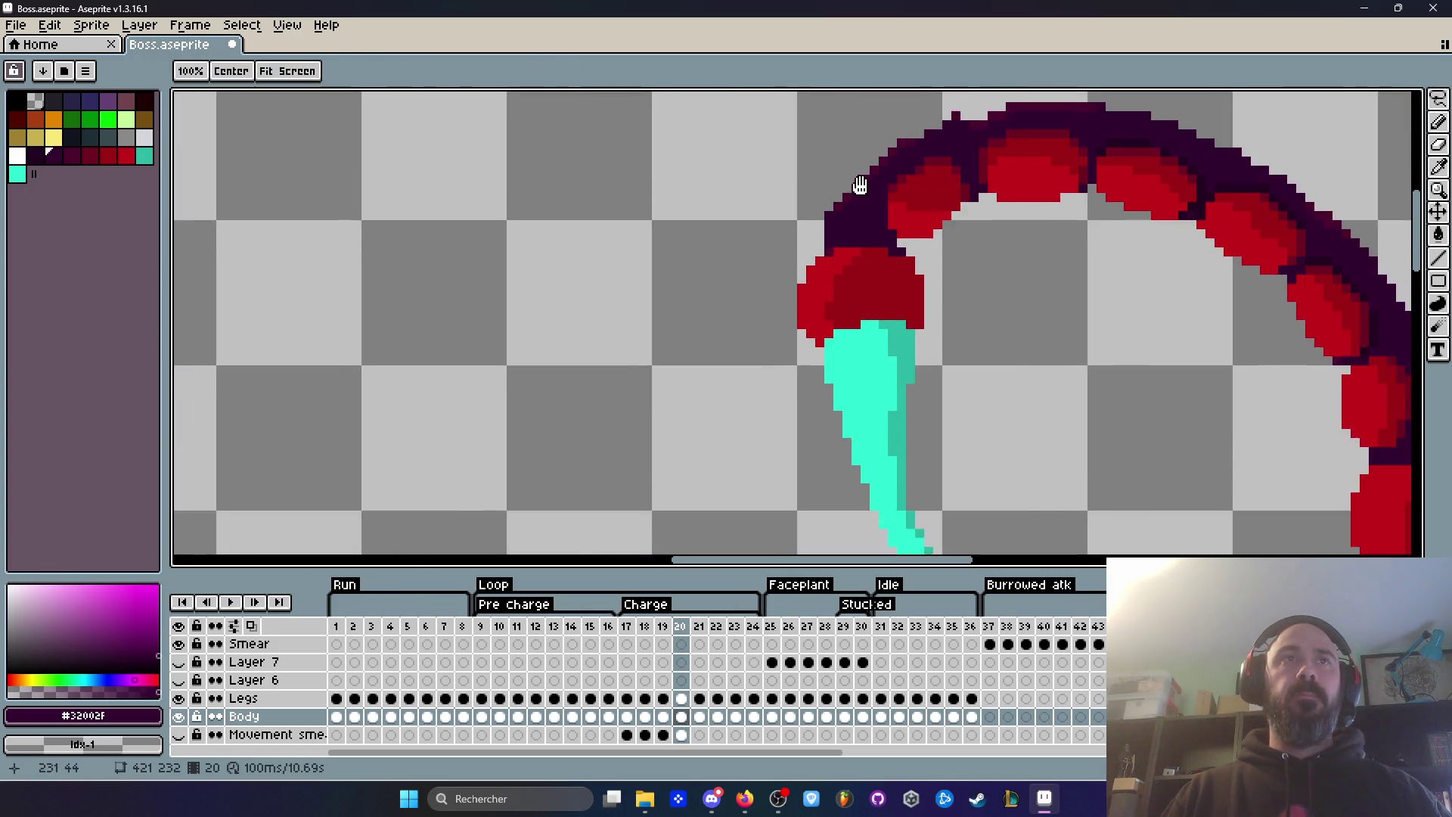
{"action": "scroll", "coordinate": [915, 206], "scroll_direction": "down", "scroll_amount": 2}
{"action": "key", "text": "Left"}
{"action": "key", "text": "Right"}
{"action": "key", "text": "Left"}
{"action": "key", "text": "Right"}
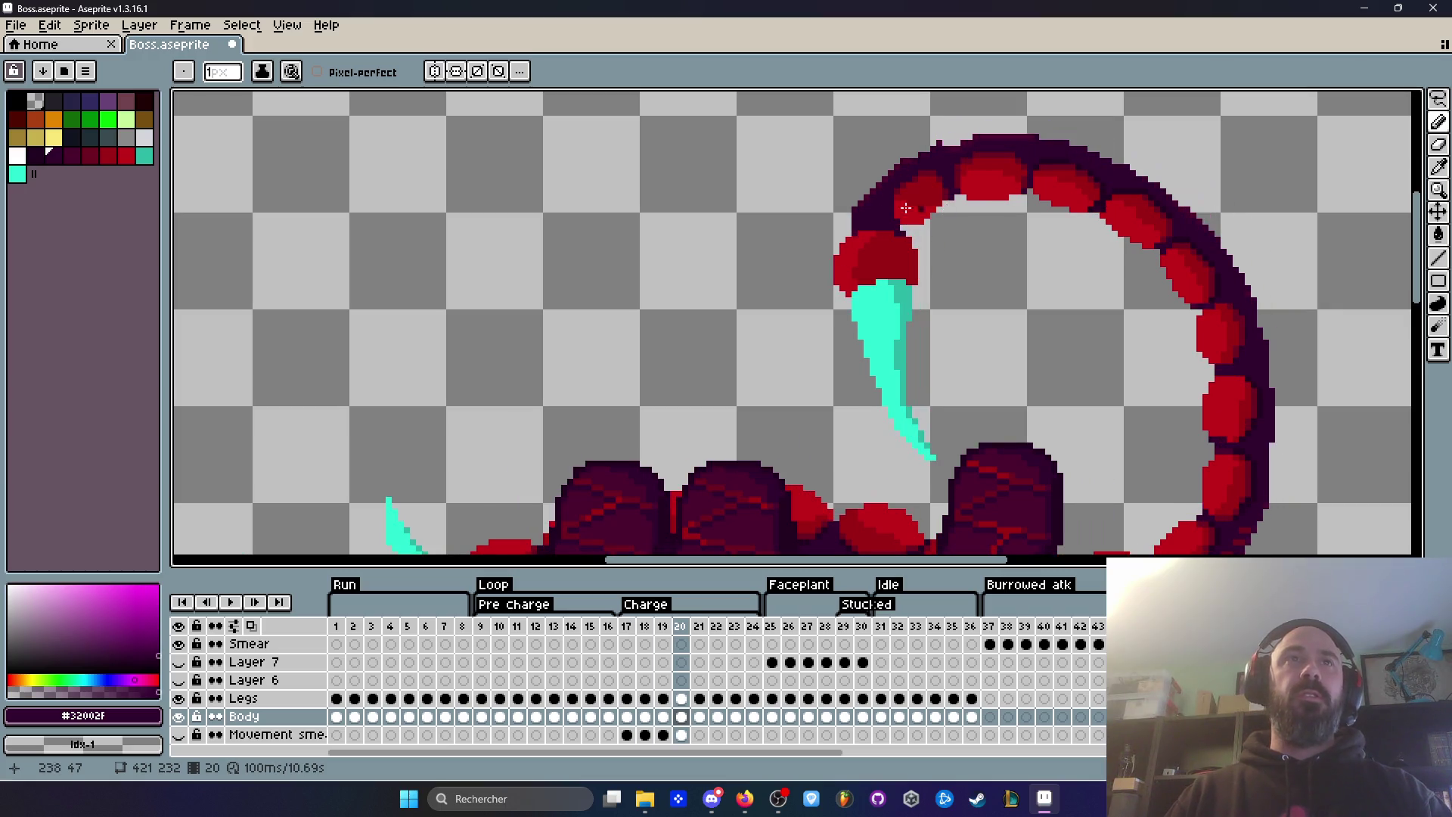
{"action": "scroll", "coordinate": [921, 207], "scroll_direction": "up", "scroll_amount": 4}
{"action": "key", "text": "Left"}
{"action": "key", "text": "Right"}
{"action": "scroll", "coordinate": [983, 276], "scroll_direction": "down", "scroll_amount": 2}
{"action": "key", "text": "Left"}
{"action": "key", "text": "Right"}
{"action": "scroll", "coordinate": [989, 279], "scroll_direction": "down", "scroll_amount": 1}
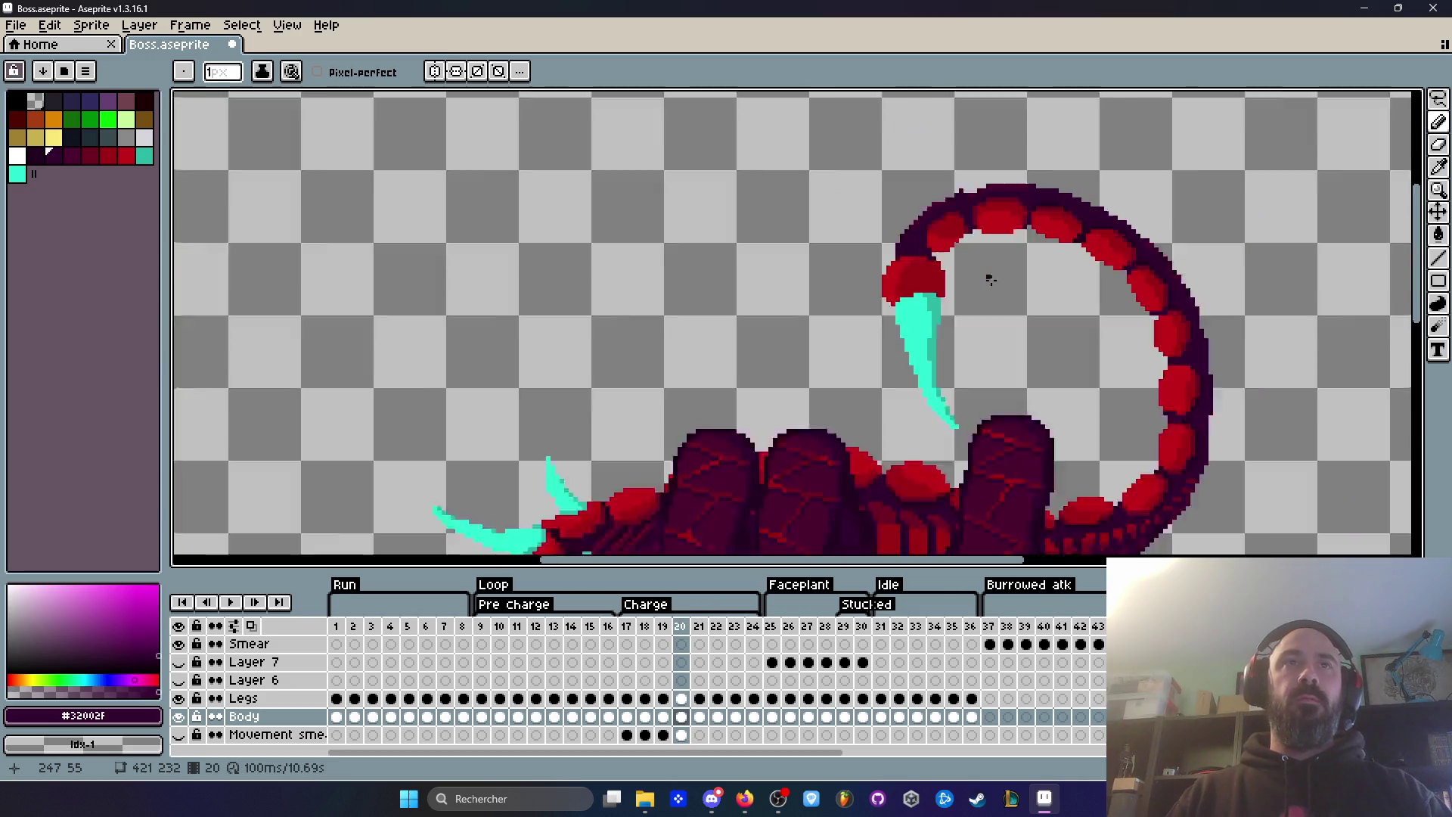
{"action": "scroll", "coordinate": [990, 279], "scroll_direction": "down", "scroll_amount": 2}
{"action": "key", "text": "Left"}
{"action": "key", "text": "Right"}
{"action": "scroll", "coordinate": [1026, 266], "scroll_direction": "up", "scroll_amount": 3}
{"action": "key", "text": "Left"}
{"action": "key", "text": "Right"}
{"action": "scroll", "coordinate": [992, 262], "scroll_direction": "up", "scroll_amount": 1}
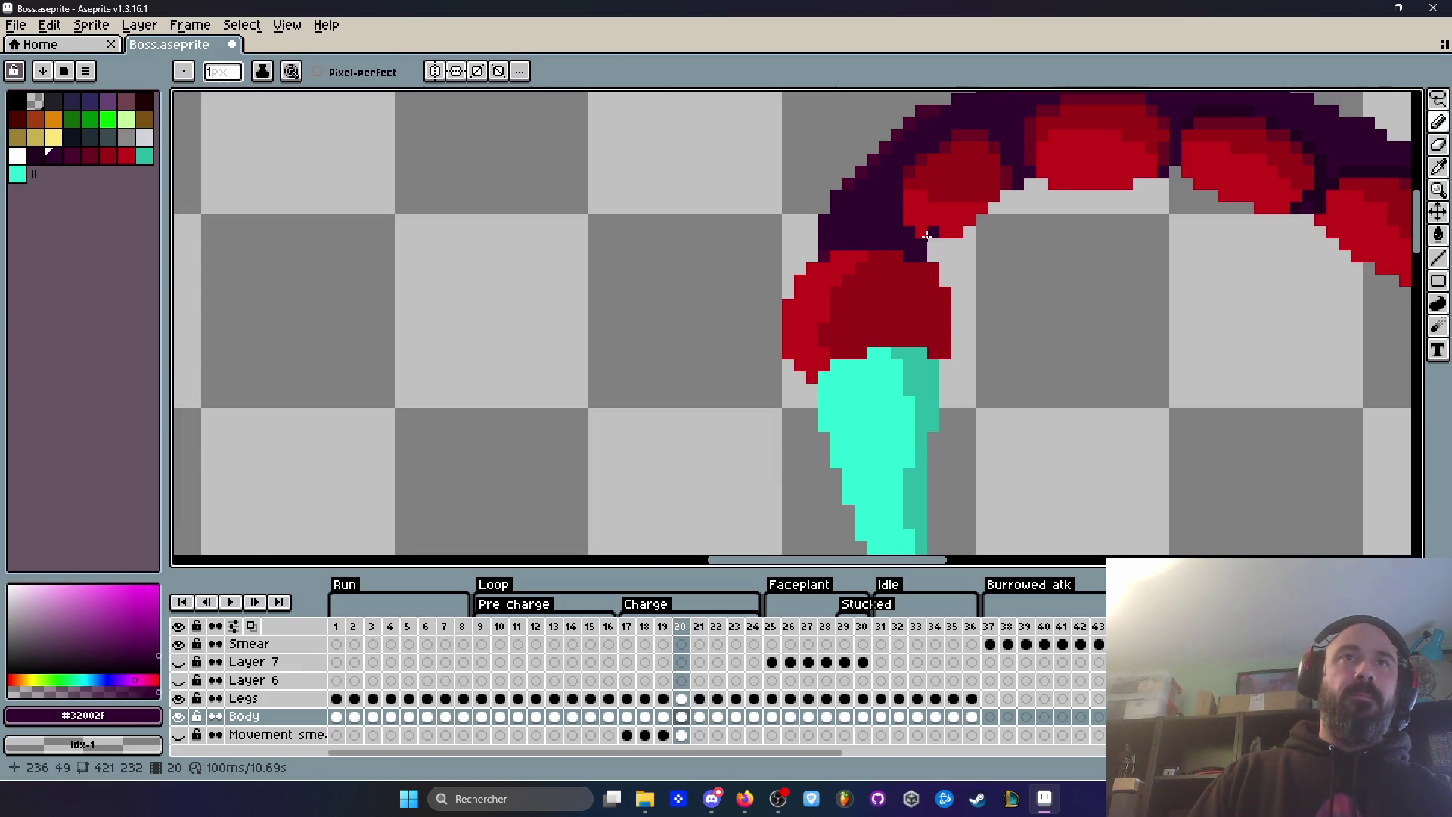
{"action": "scroll", "coordinate": [953, 249], "scroll_direction": "down", "scroll_amount": 2}
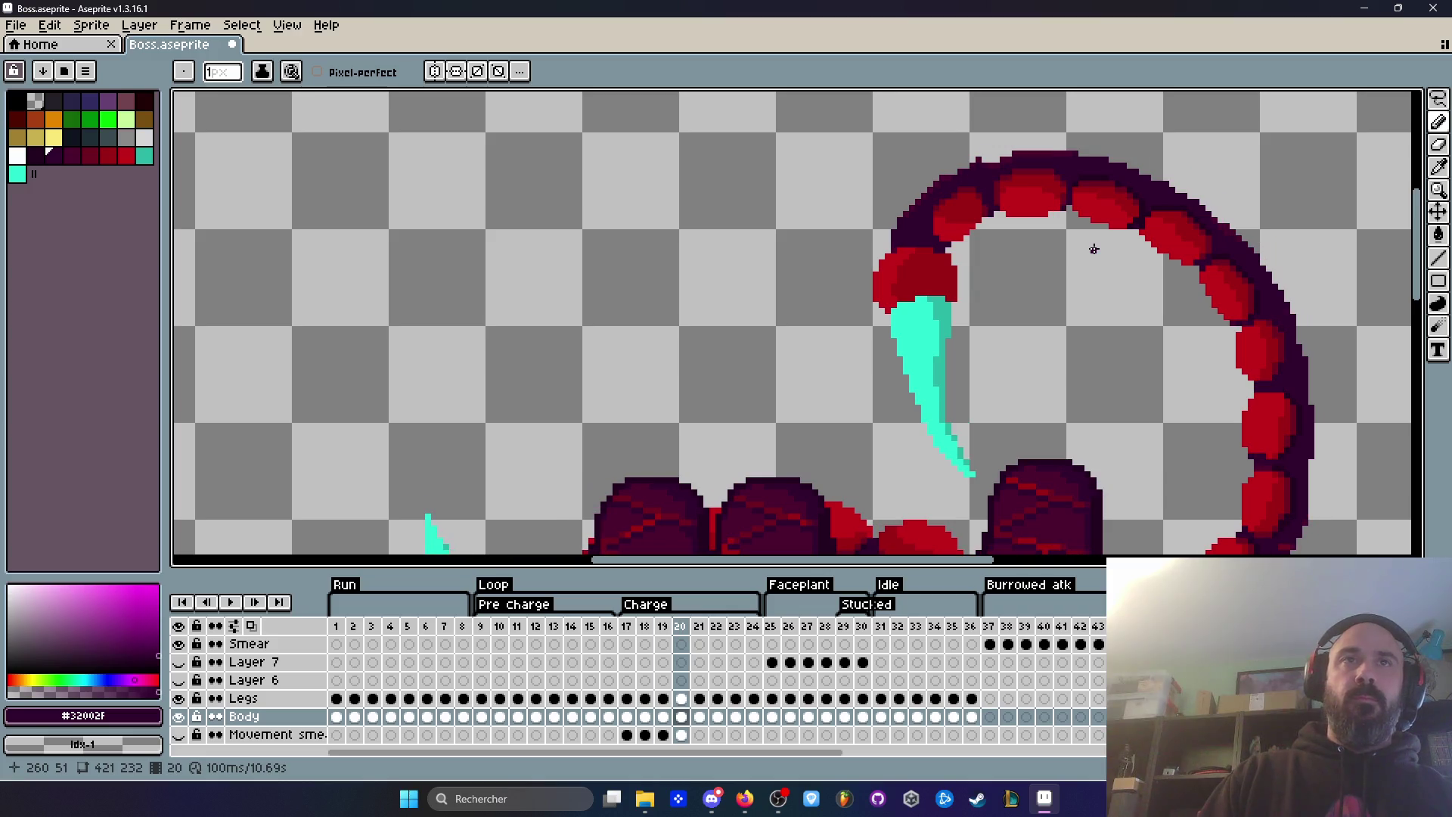
{"action": "scroll", "coordinate": [1093, 249], "scroll_direction": "down", "scroll_amount": 2}
Step: Step through frames 17 to 19, flipping between frames 17 and 18
{"action": "key", "text": "Left"}
{"action": "key", "text": "Left"}
{"action": "key", "text": "Left"}
{"action": "key", "text": "Right"}
{"action": "key", "text": "Right"}
{"action": "key", "text": "Left"}
{"action": "key", "text": "Right"}
{"action": "key", "text": "Left"}
{"action": "key", "text": "Right"}
{"action": "scroll", "coordinate": [1129, 281], "scroll_direction": "up", "scroll_amount": 1}
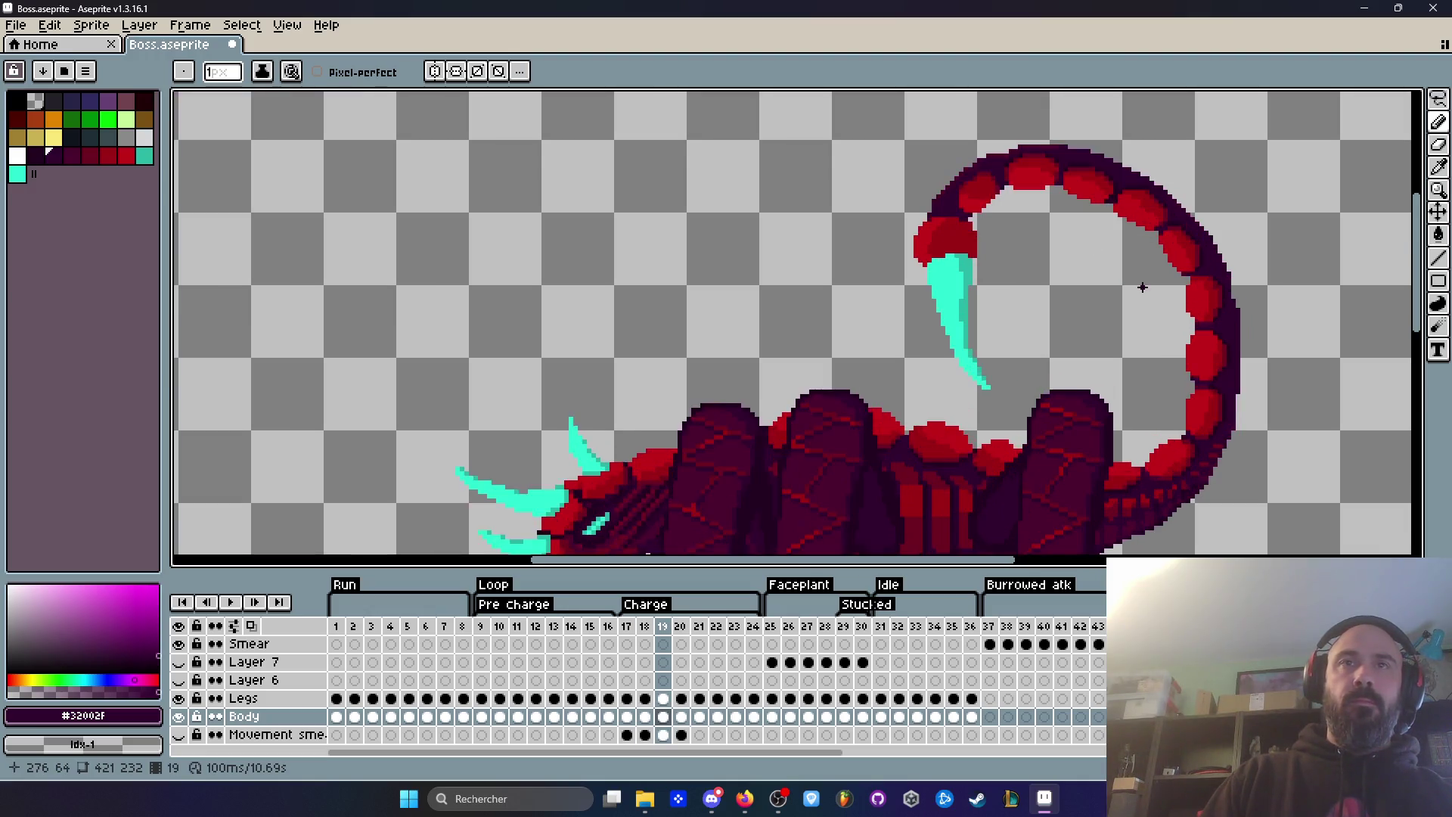
{"action": "key", "text": "Left"}
{"action": "key", "text": "Left"}
{"action": "key", "text": "Right"}
{"action": "key", "text": "Left"}
{"action": "key", "text": "Right"}
{"action": "key", "text": "Left"}
{"action": "key", "text": "Right"}
{"action": "scroll", "coordinate": [1149, 174], "scroll_direction": "up", "scroll_amount": 2}
{"action": "key", "text": "Left"}
{"action": "key", "text": "Right"}
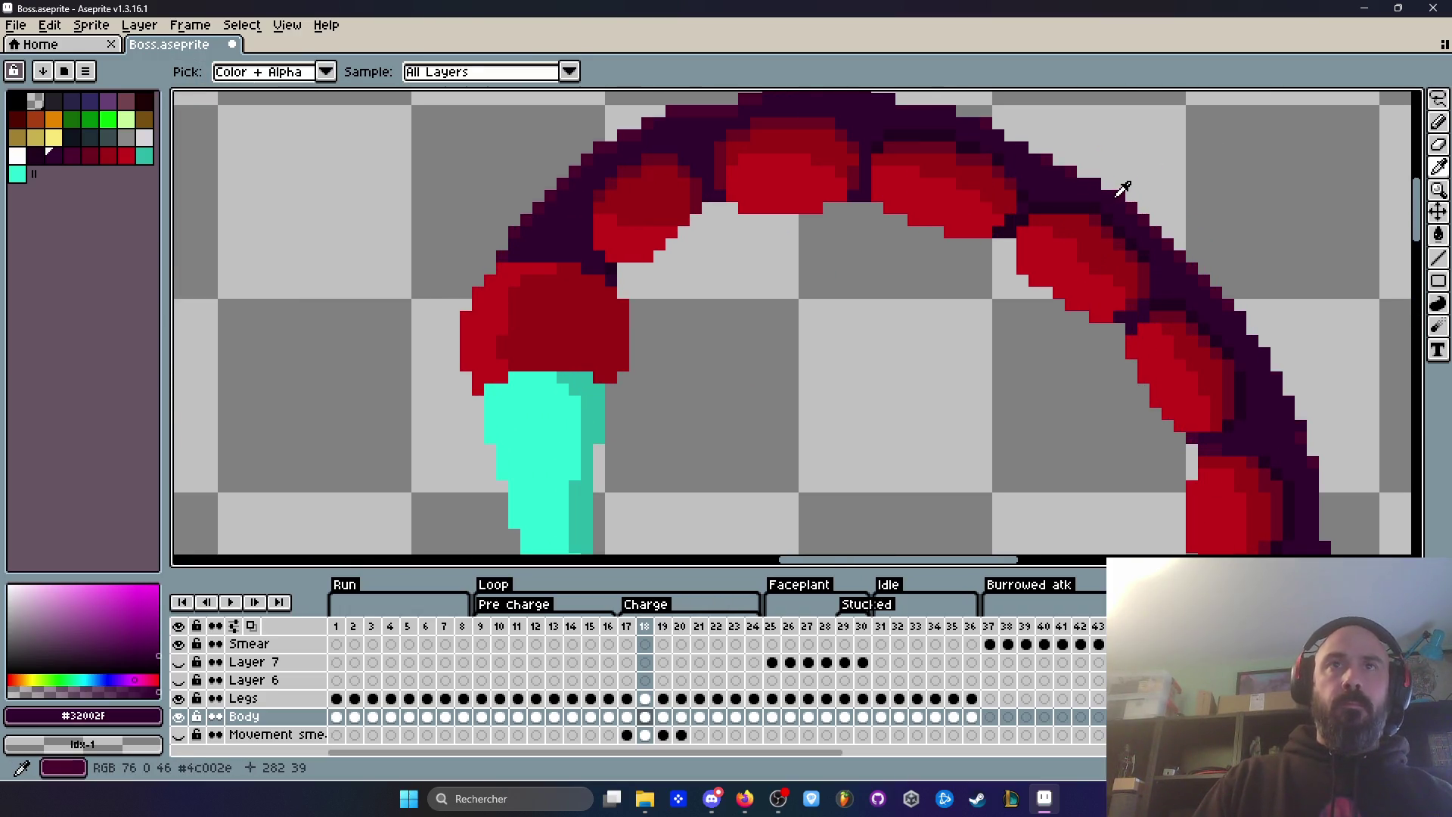
Step: Compare the tail poses on frames 18 and 19, ending back on frame 17
{"action": "scroll", "coordinate": [1118, 198], "scroll_direction": "up", "scroll_amount": 3}
{"action": "scroll", "coordinate": [1059, 175], "scroll_direction": "down", "scroll_amount": 4}
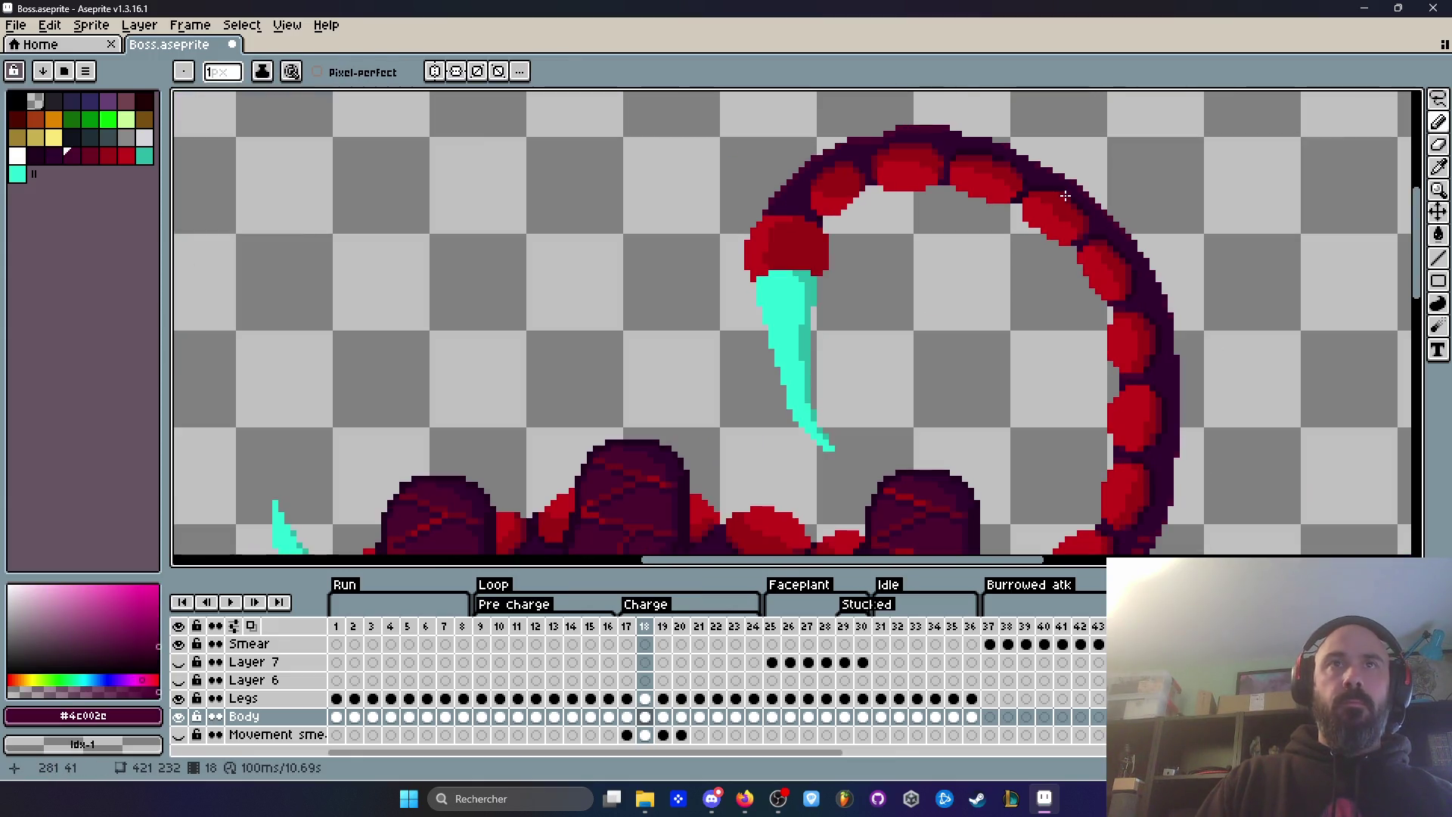
{"action": "scroll", "coordinate": [1060, 177], "scroll_direction": "up", "scroll_amount": 2}
{"action": "key", "text": "Left"}
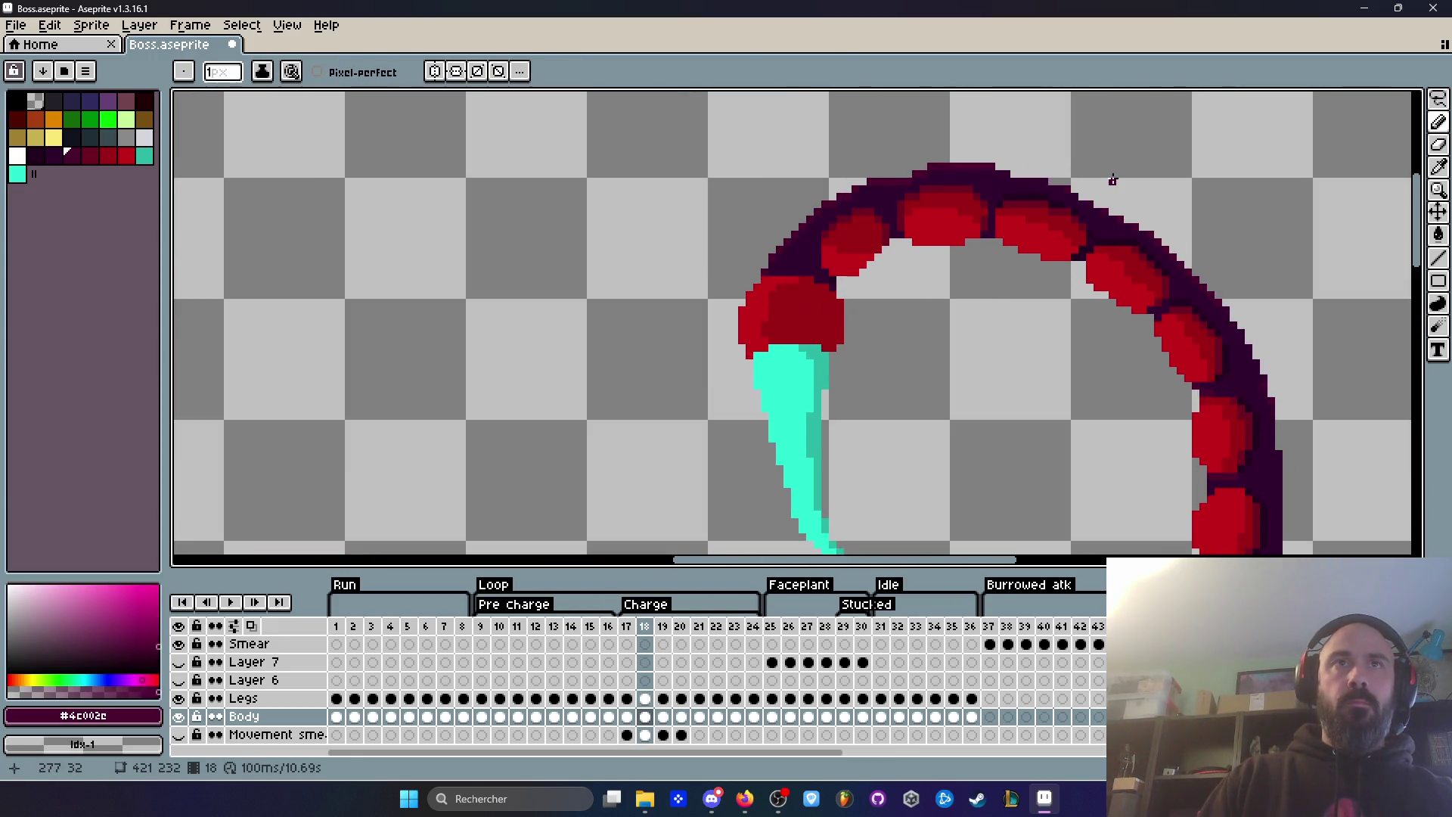
{"action": "scroll", "coordinate": [1208, 271], "scroll_direction": "down", "scroll_amount": 2}
{"action": "key", "text": "Right"}
{"action": "key", "text": "Right"}
{"action": "key", "text": "Left"}
{"action": "key", "text": "Right"}
{"action": "key", "text": "Left"}
{"action": "key", "text": "Right"}
{"action": "key", "text": "Left"}
{"action": "key", "text": "Right"}
{"action": "key", "text": "Left"}
{"action": "key", "text": "Right"}
{"action": "key", "text": "Left"}
{"action": "key", "text": "Right"}
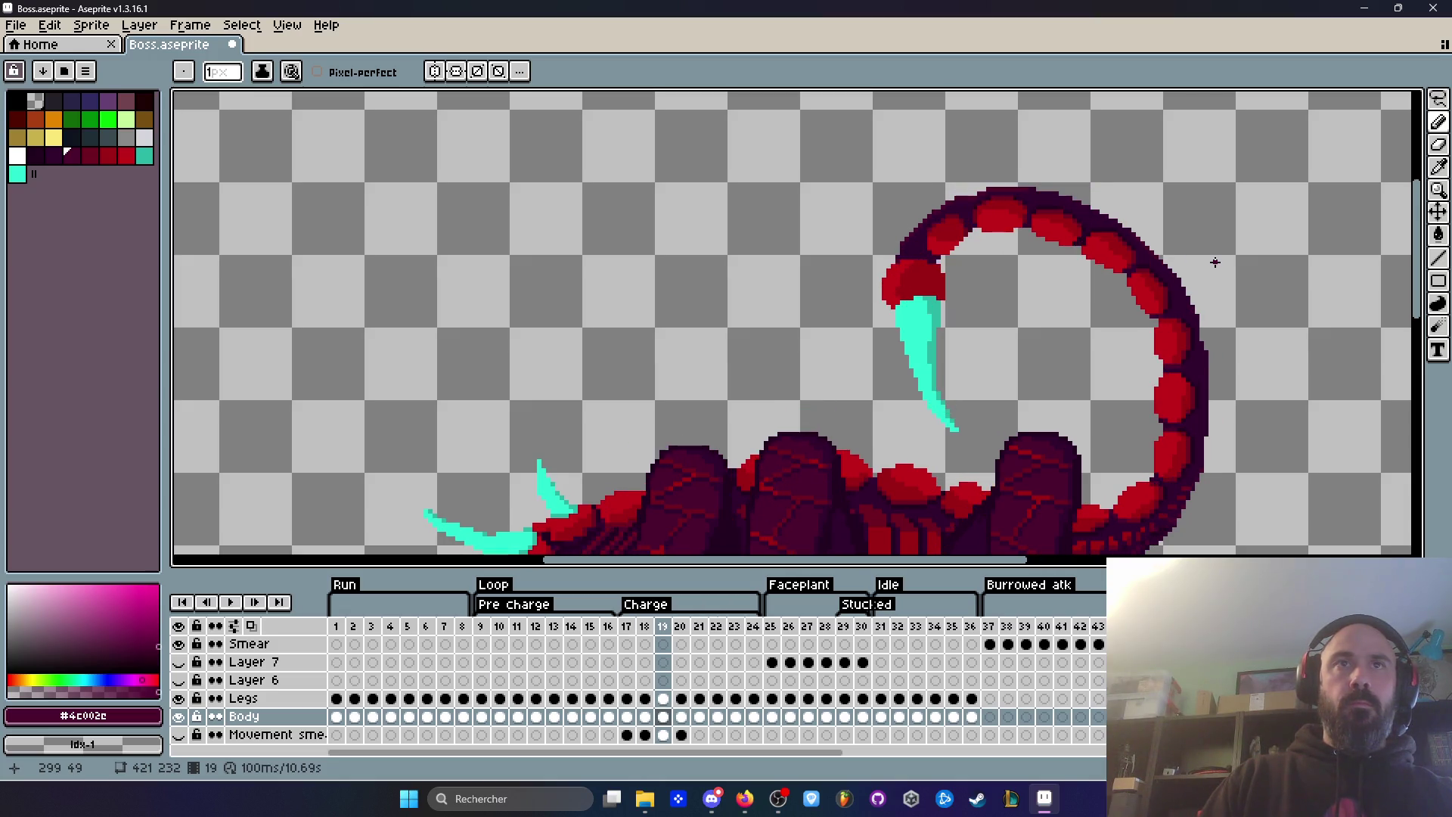
{"action": "key", "text": "Left"}
{"action": "key", "text": "Left"}
{"action": "scroll", "coordinate": [1046, 209], "scroll_direction": "up", "scroll_amount": 1}
{"action": "scroll", "coordinate": [1047, 209], "scroll_direction": "up", "scroll_amount": 1}
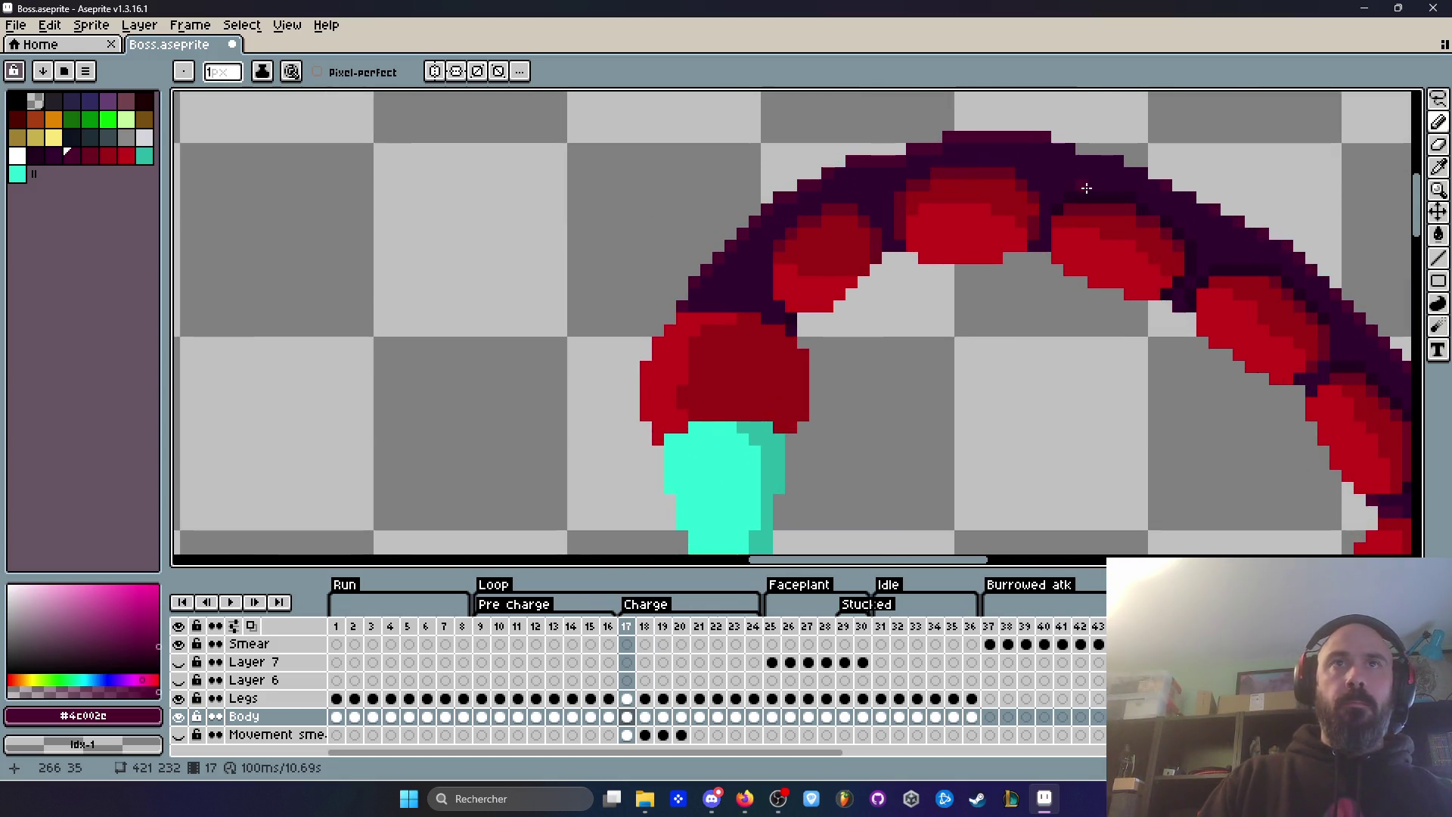
Step: Sample #220020 on frame 17, then darken two outline pixels on frame 16's tail arc
{"action": "scroll", "coordinate": [1086, 188], "scroll_direction": "up", "scroll_amount": 1}
{"action": "left_click", "coordinate": [1092, 189], "text": "alt"}
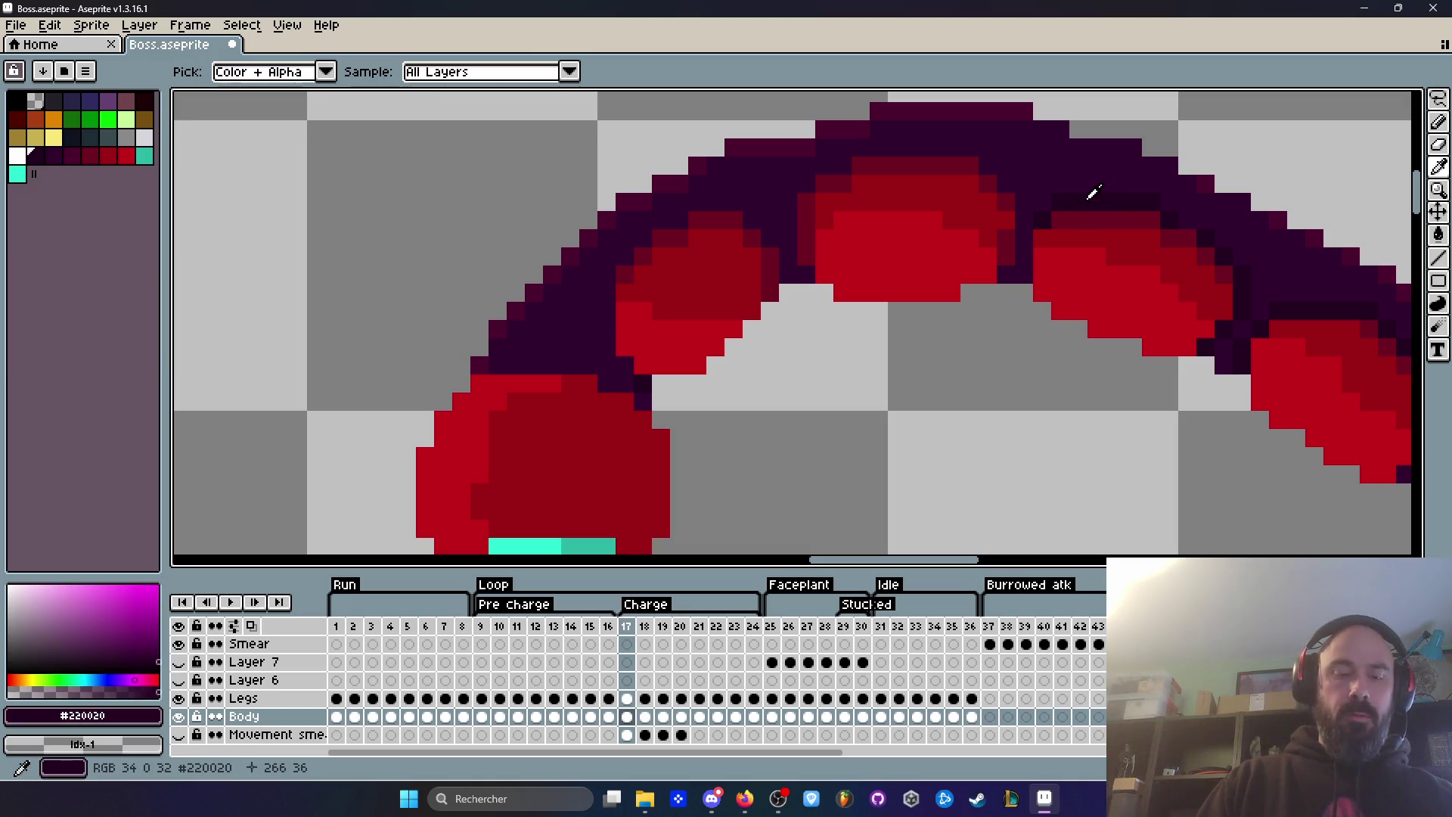
{"action": "scroll", "coordinate": [997, 182], "scroll_direction": "down", "scroll_amount": 3}
{"action": "key", "text": "Left"}
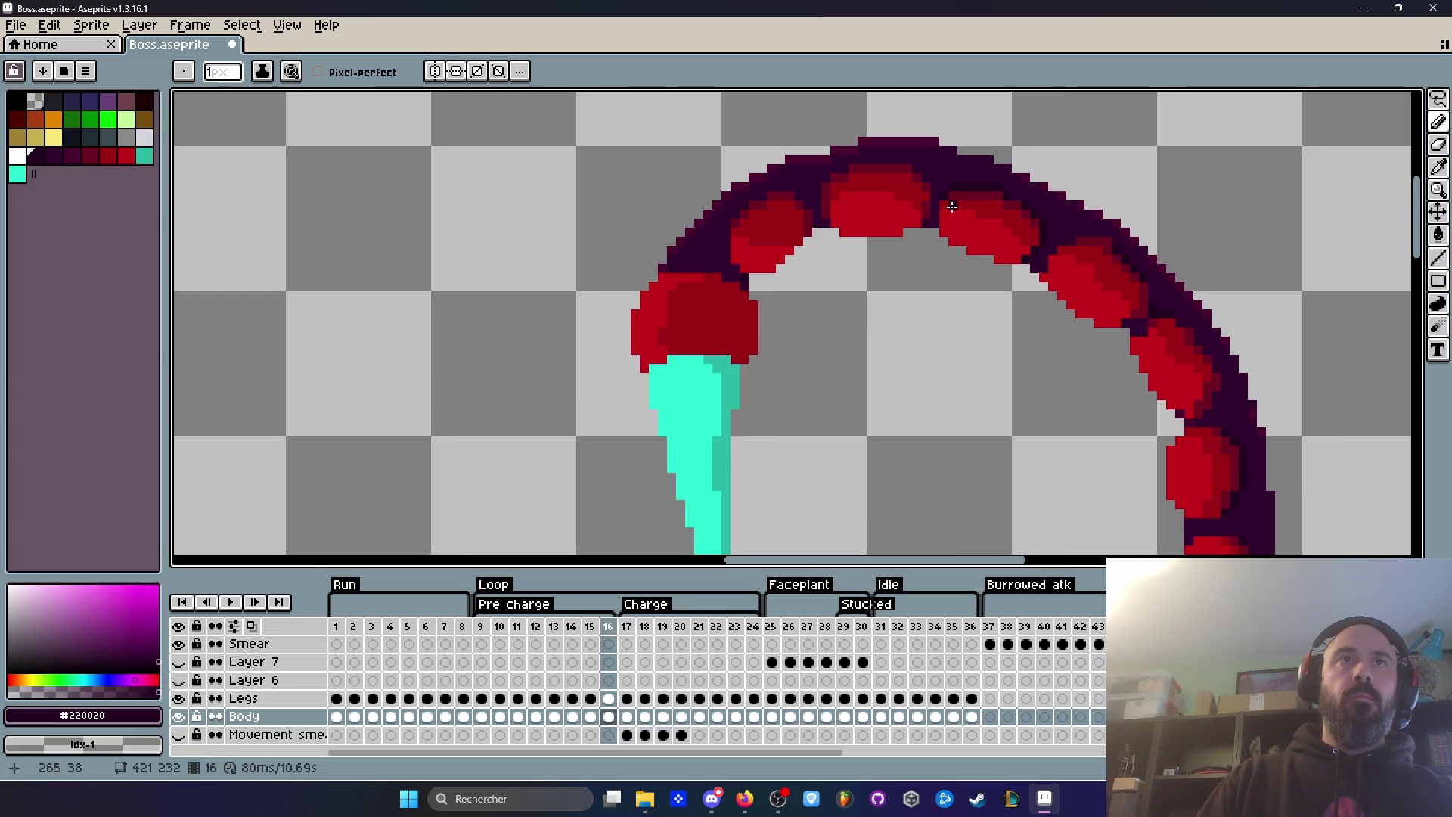
{"action": "scroll", "coordinate": [896, 193], "scroll_direction": "up", "scroll_amount": 2}
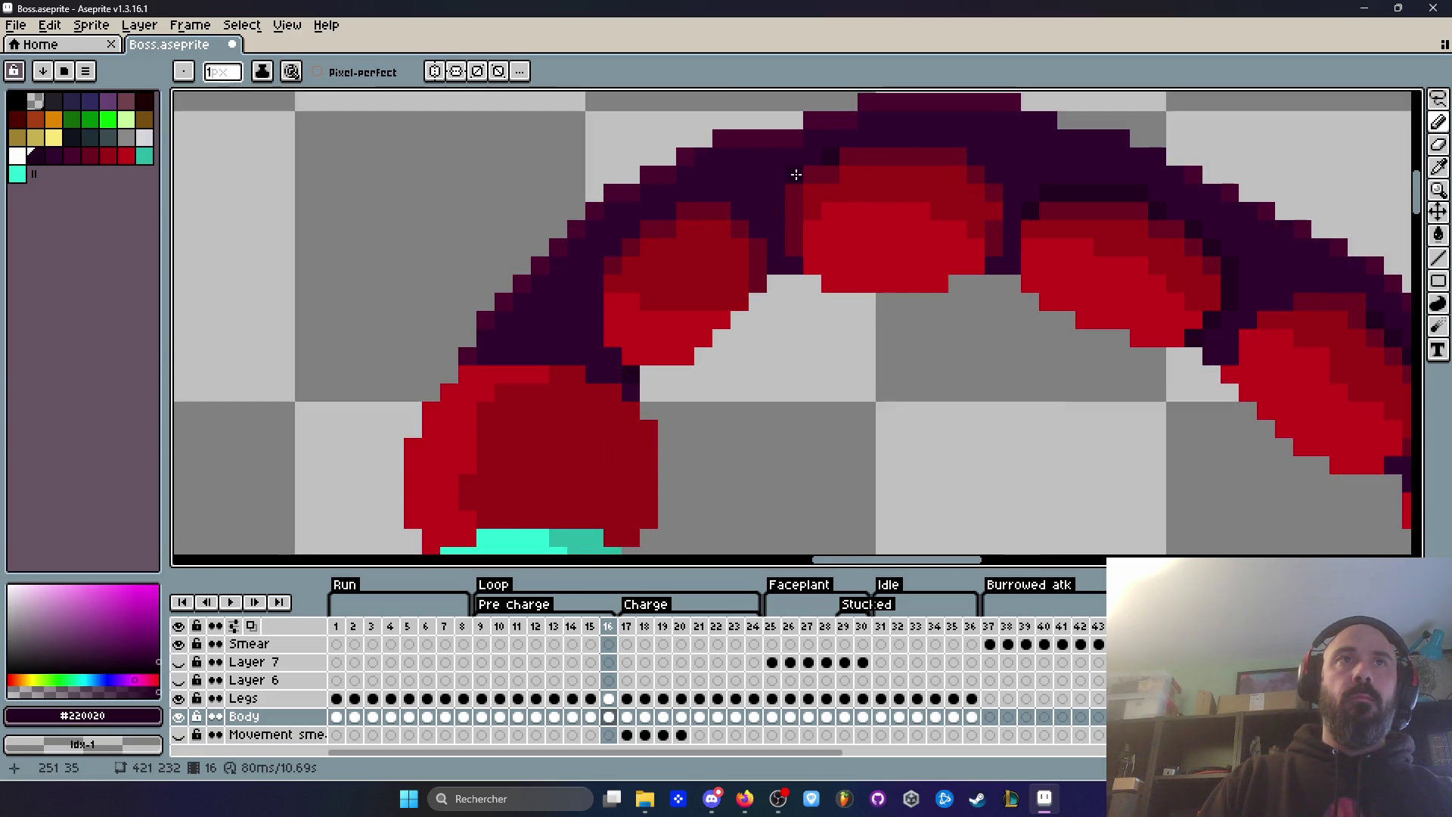
{"action": "left_click_drag", "start_coordinate": [811, 153], "coordinate": [830, 153]}
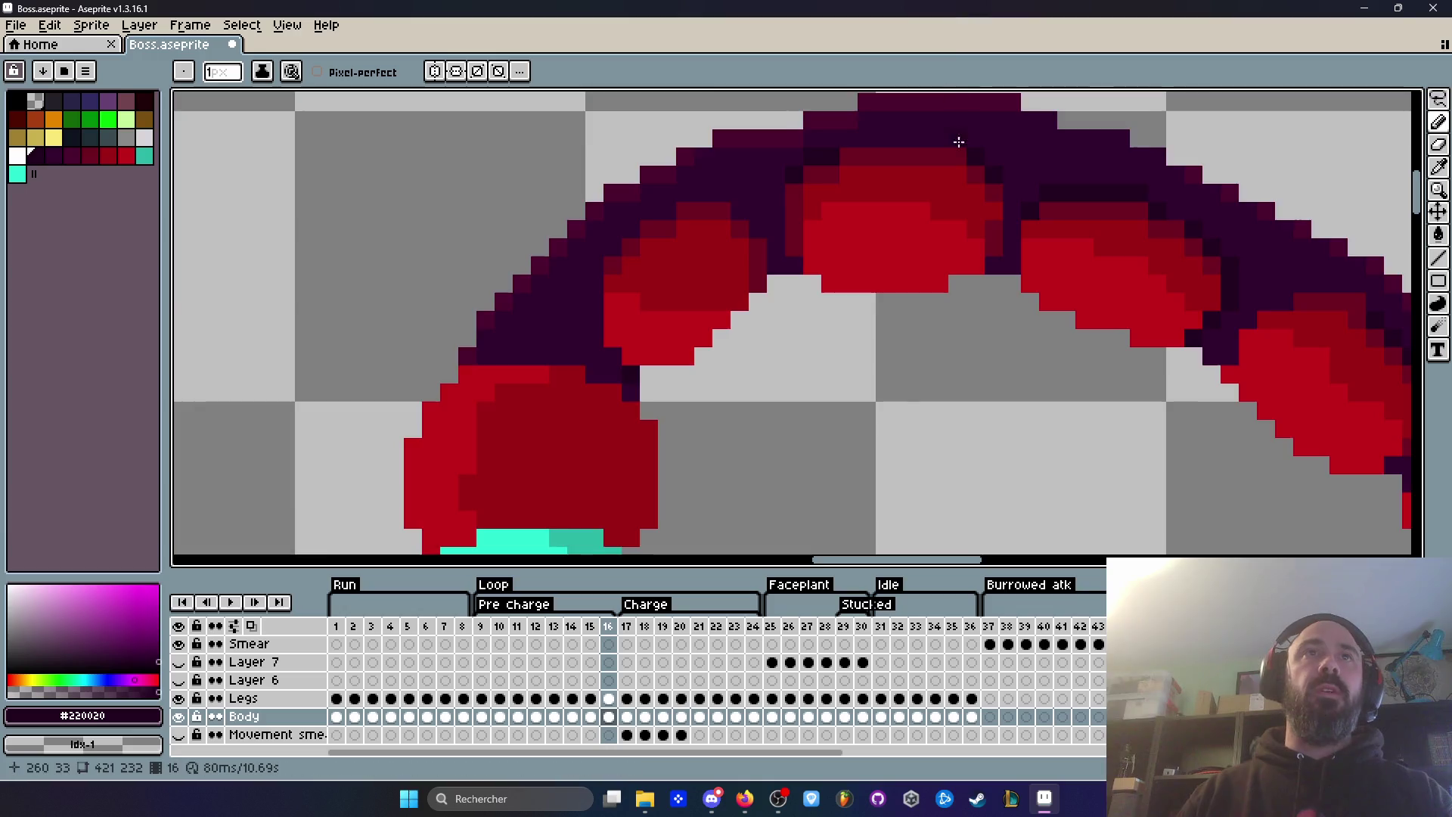
Step: Step through Charge frames 15–18, flipping between 17 and 18 to compare the tail
{"action": "scroll", "coordinate": [967, 183], "scroll_direction": "down", "scroll_amount": 4}
{"action": "key", "text": "Left"}
{"action": "key", "text": "Right"}
{"action": "key", "text": "Right"}
{"action": "key", "text": "Left"}
{"action": "key", "text": "Left"}
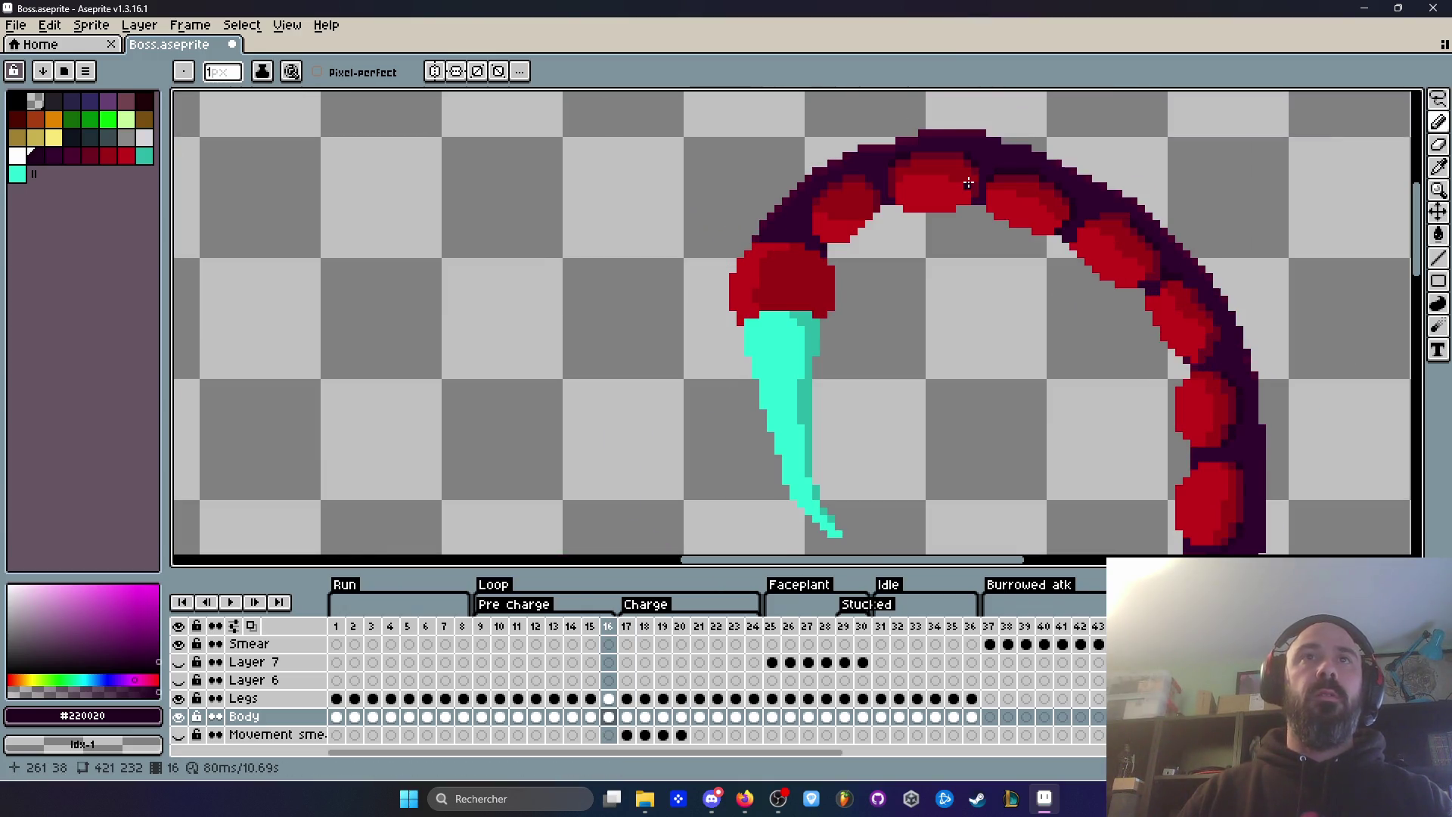
{"action": "key", "text": "Right"}
{"action": "key", "text": "Right"}
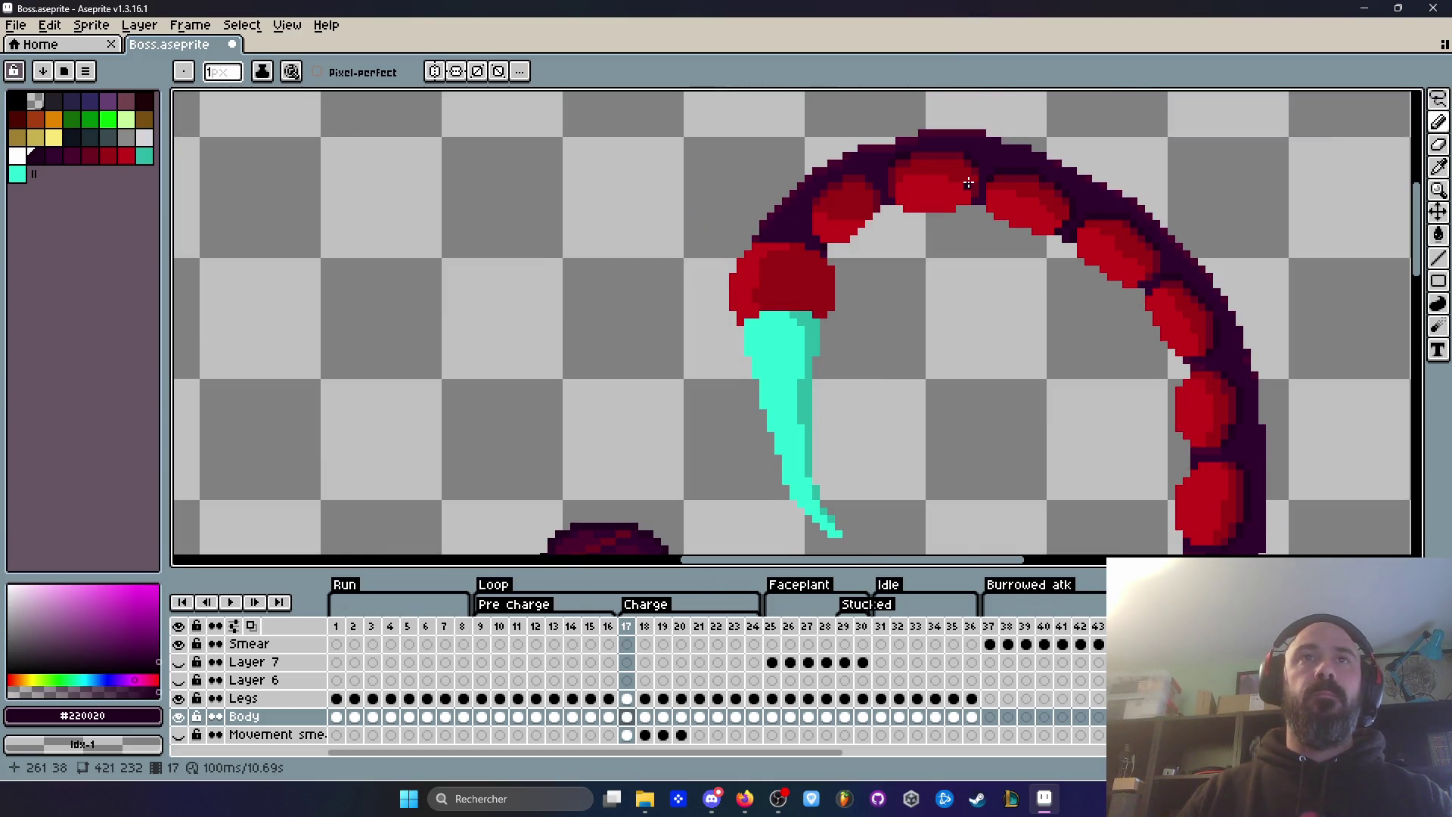
{"action": "key", "text": "Right"}
{"action": "key", "text": "Left"}
{"action": "key", "text": "Right"}
{"action": "scroll", "coordinate": [968, 183], "scroll_direction": "up", "scroll_amount": 4}
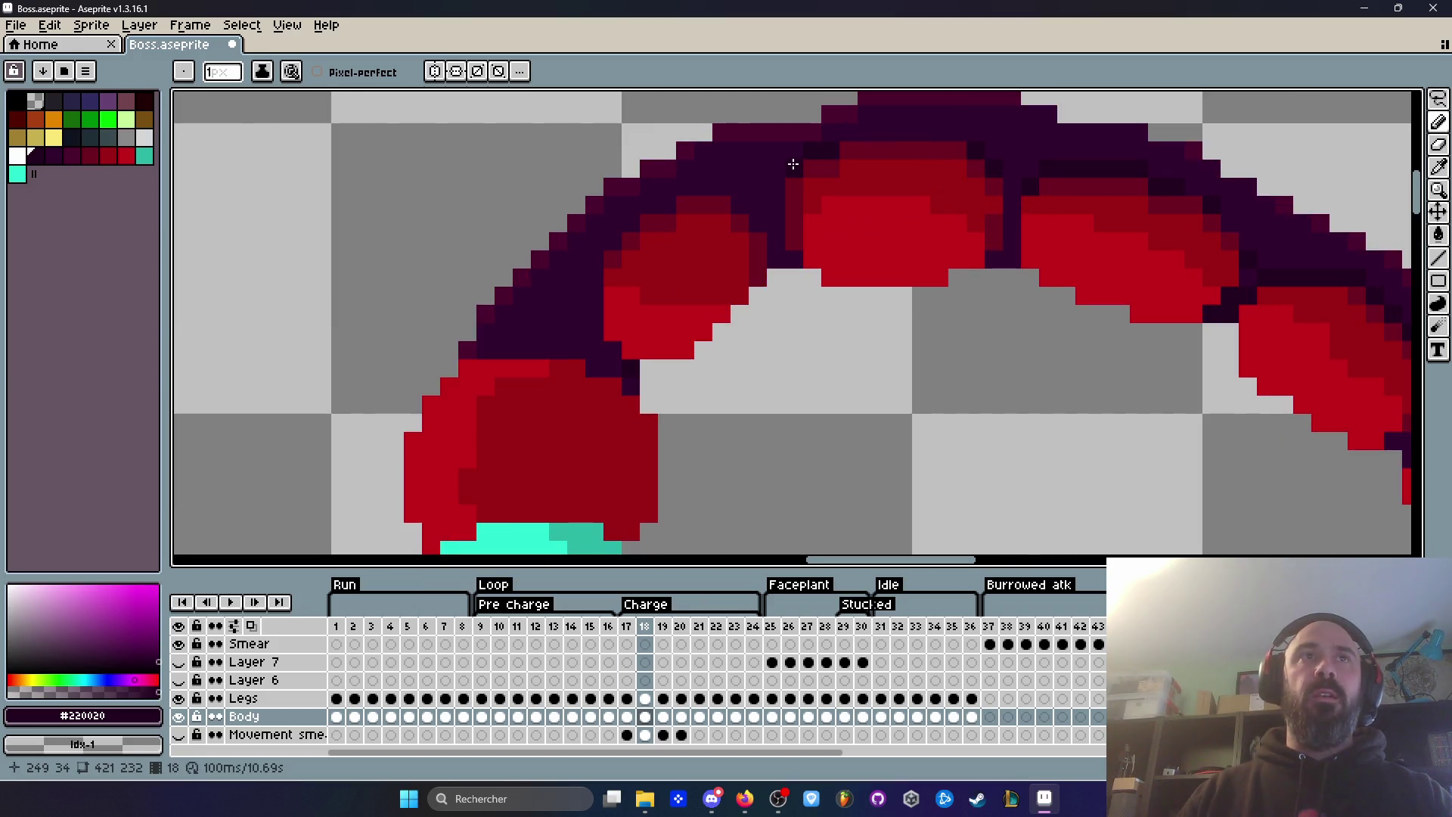
{"action": "scroll", "coordinate": [840, 189], "scroll_direction": "down", "scroll_amount": 2}
{"action": "key", "text": "Left"}
{"action": "key", "text": "Right"}
{"action": "key", "text": "Left"}
Step: Compare the tail joints on Charge frames 19 and 20
{"action": "key", "text": "Right"}
{"action": "key", "text": "Right"}
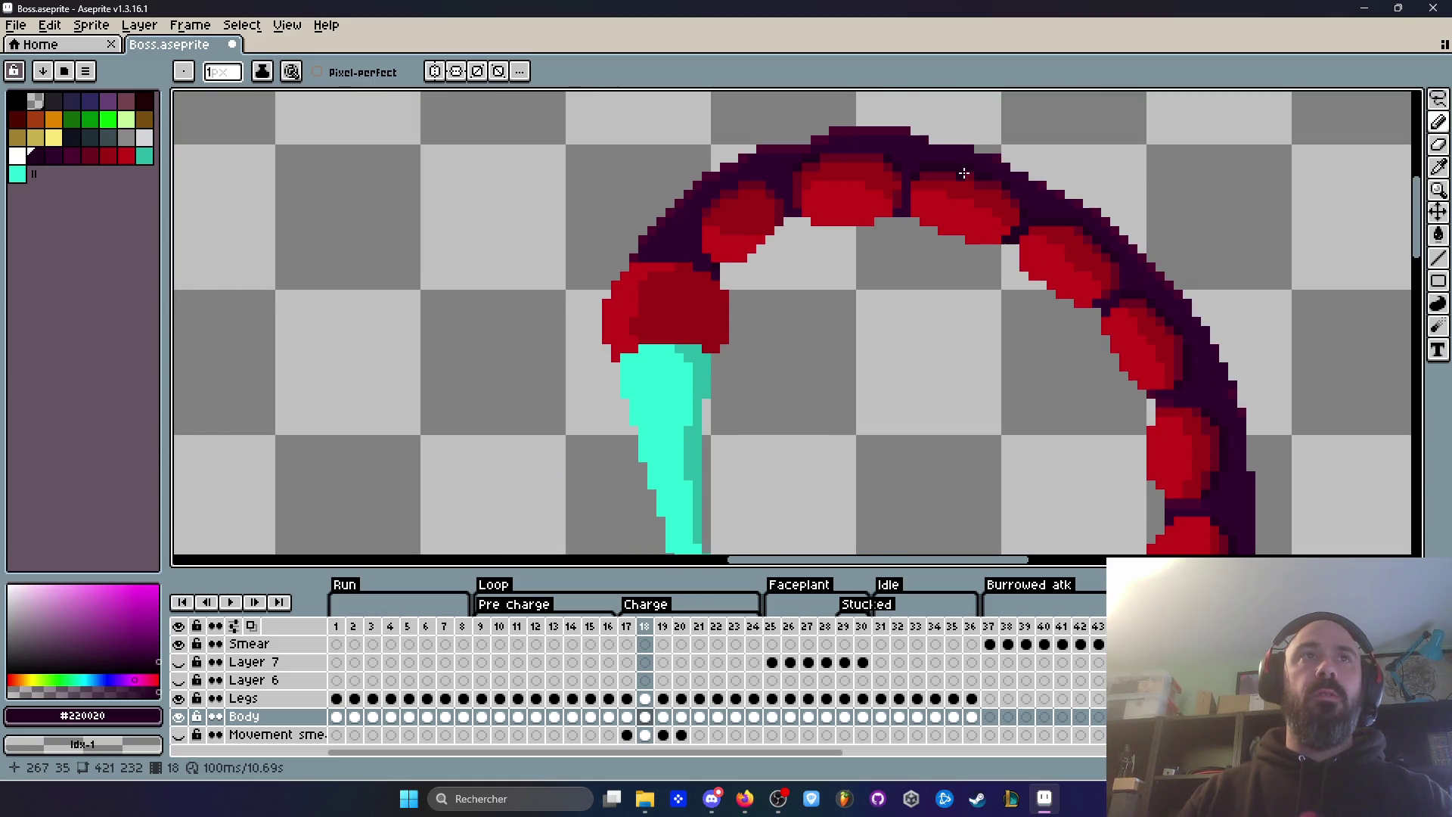
{"action": "key", "text": "Left"}
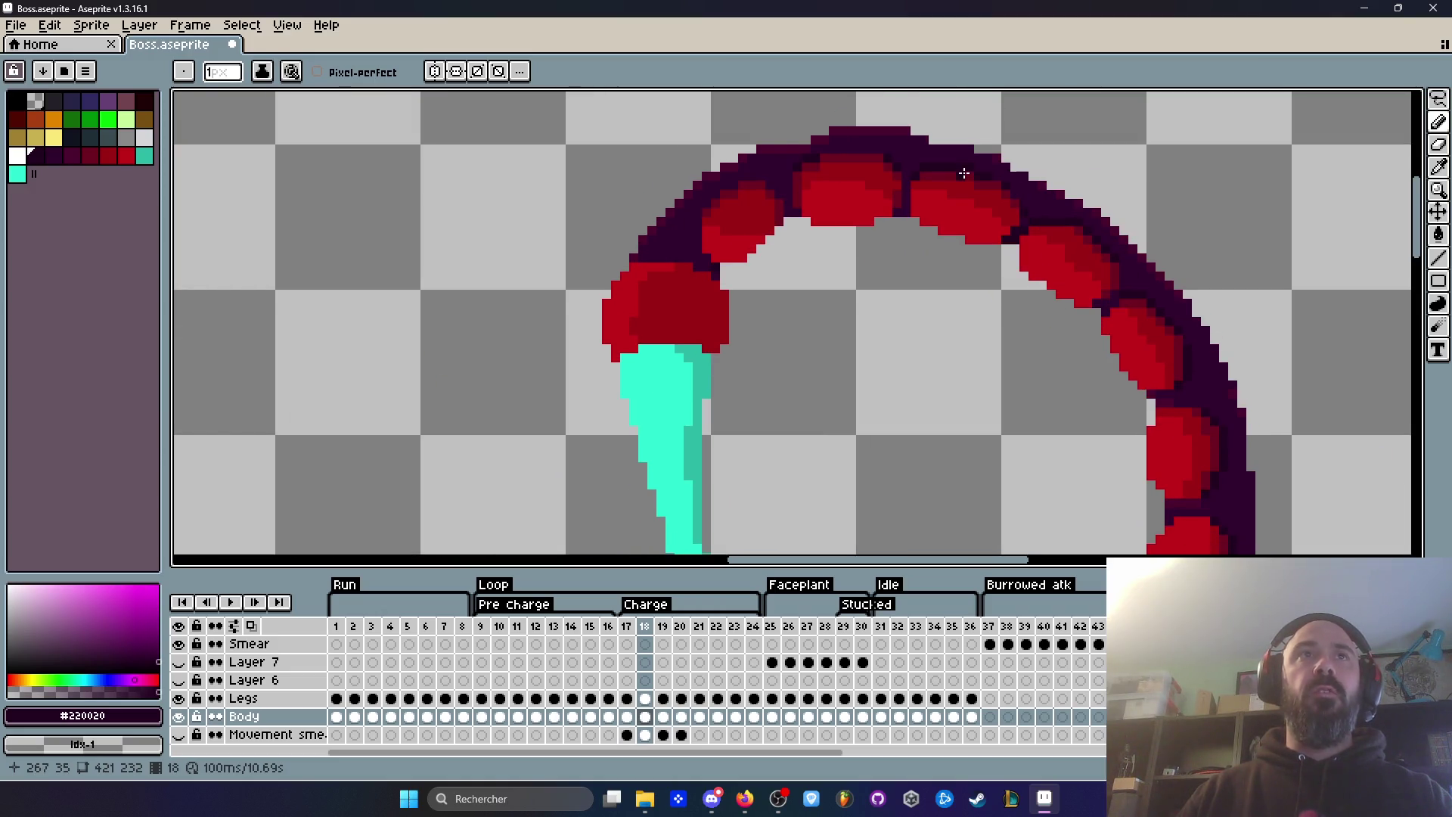
{"action": "key", "text": "Right"}
{"action": "key", "text": "Right"}
{"action": "scroll", "coordinate": [802, 204], "scroll_direction": "up", "scroll_amount": 2}
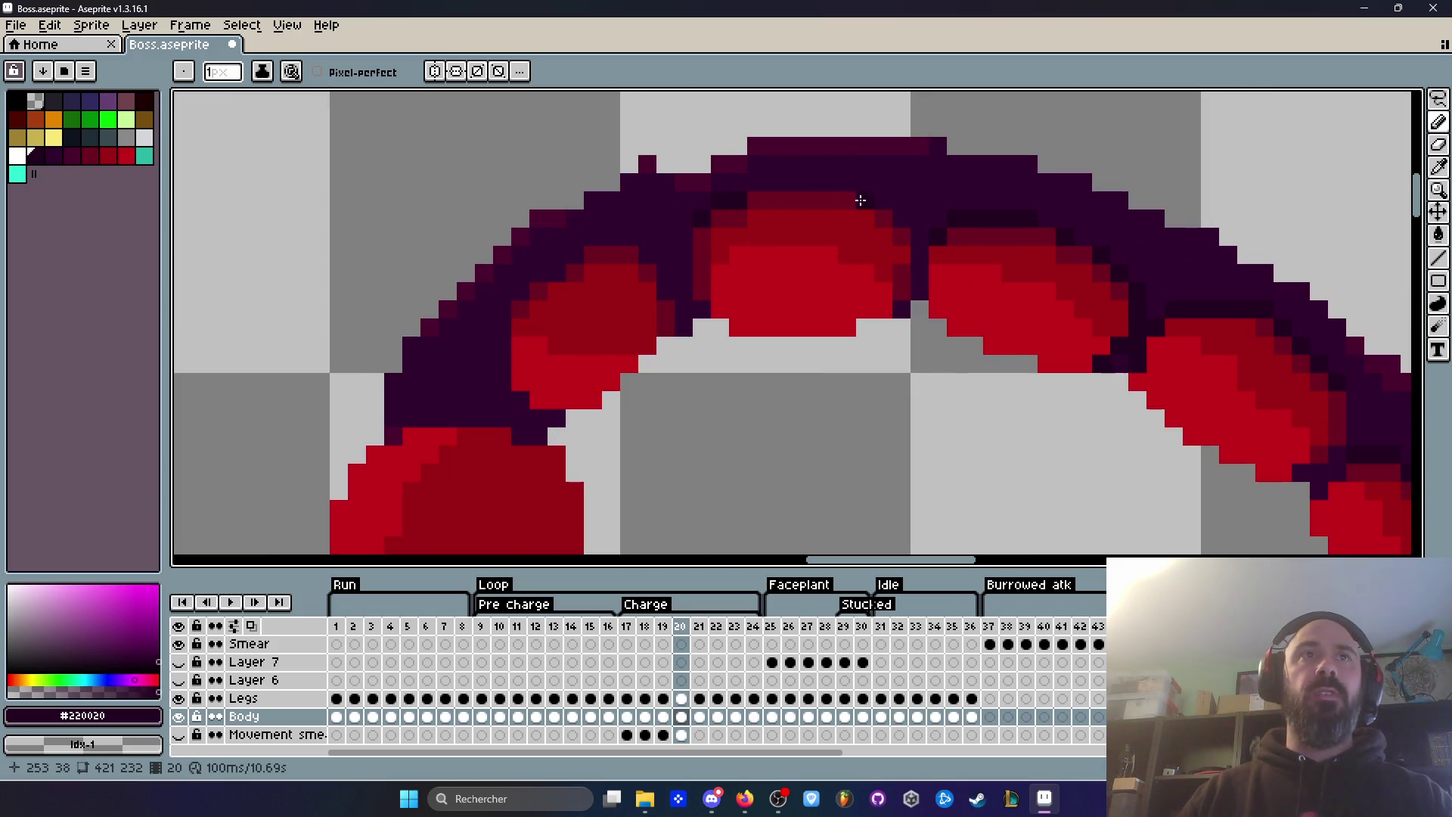
{"action": "scroll", "coordinate": [891, 210], "scroll_direction": "down", "scroll_amount": 2}
{"action": "key", "text": "Left"}
{"action": "key", "text": "Right"}
{"action": "key", "text": "Left"}
{"action": "key", "text": "Right"}
{"action": "key", "text": "Left"}
{"action": "key", "text": "Left"}
{"action": "key", "text": "Right"}
{"action": "key", "text": "Right"}
{"action": "scroll", "coordinate": [1104, 333], "scroll_direction": "up", "scroll_amount": 2}
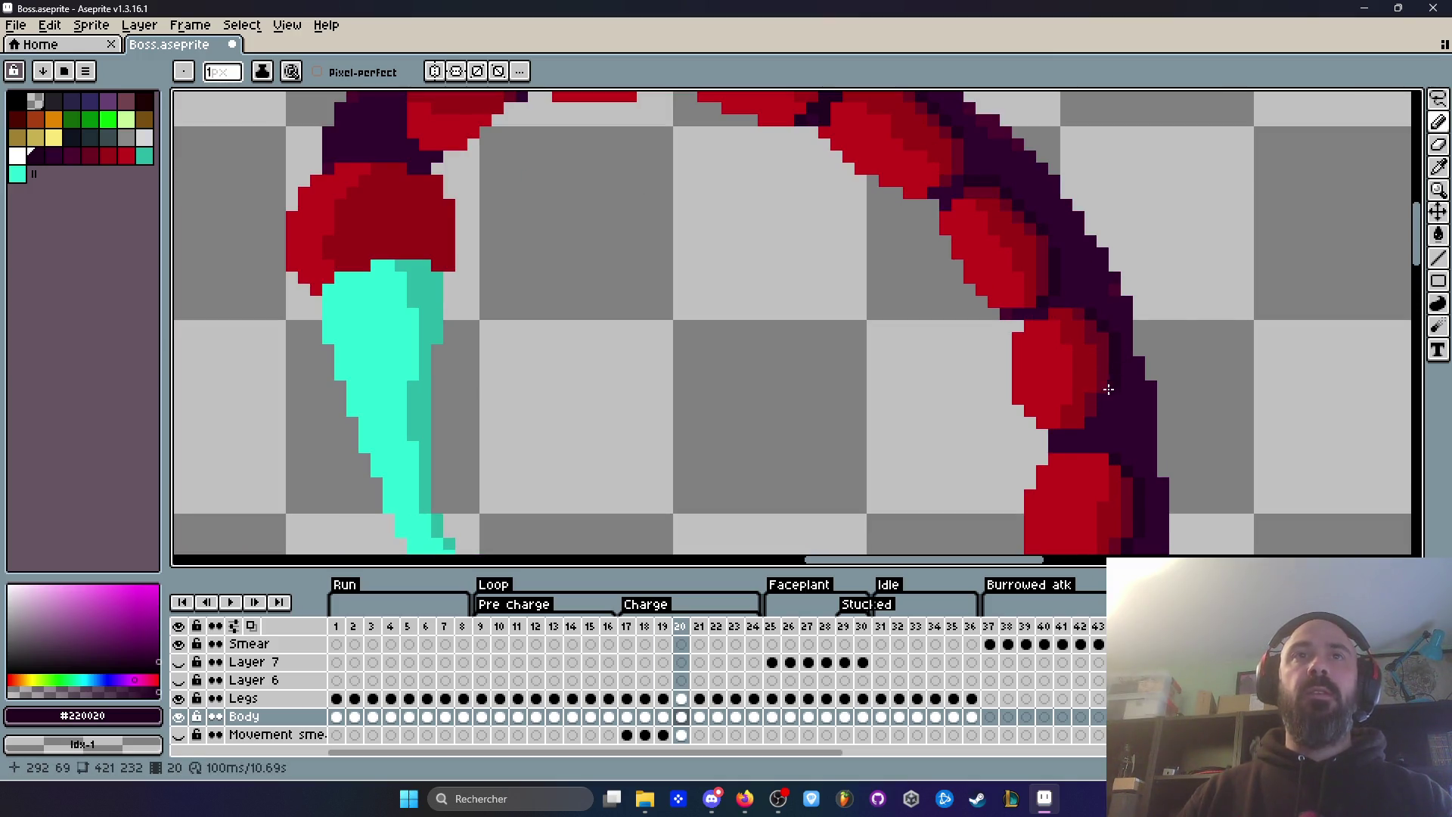
{"action": "scroll", "coordinate": [1089, 423], "scroll_direction": "down", "scroll_amount": 3}
Step: Compare the tail joints on Charge frames 20 and 21
{"action": "key", "text": "Right"}
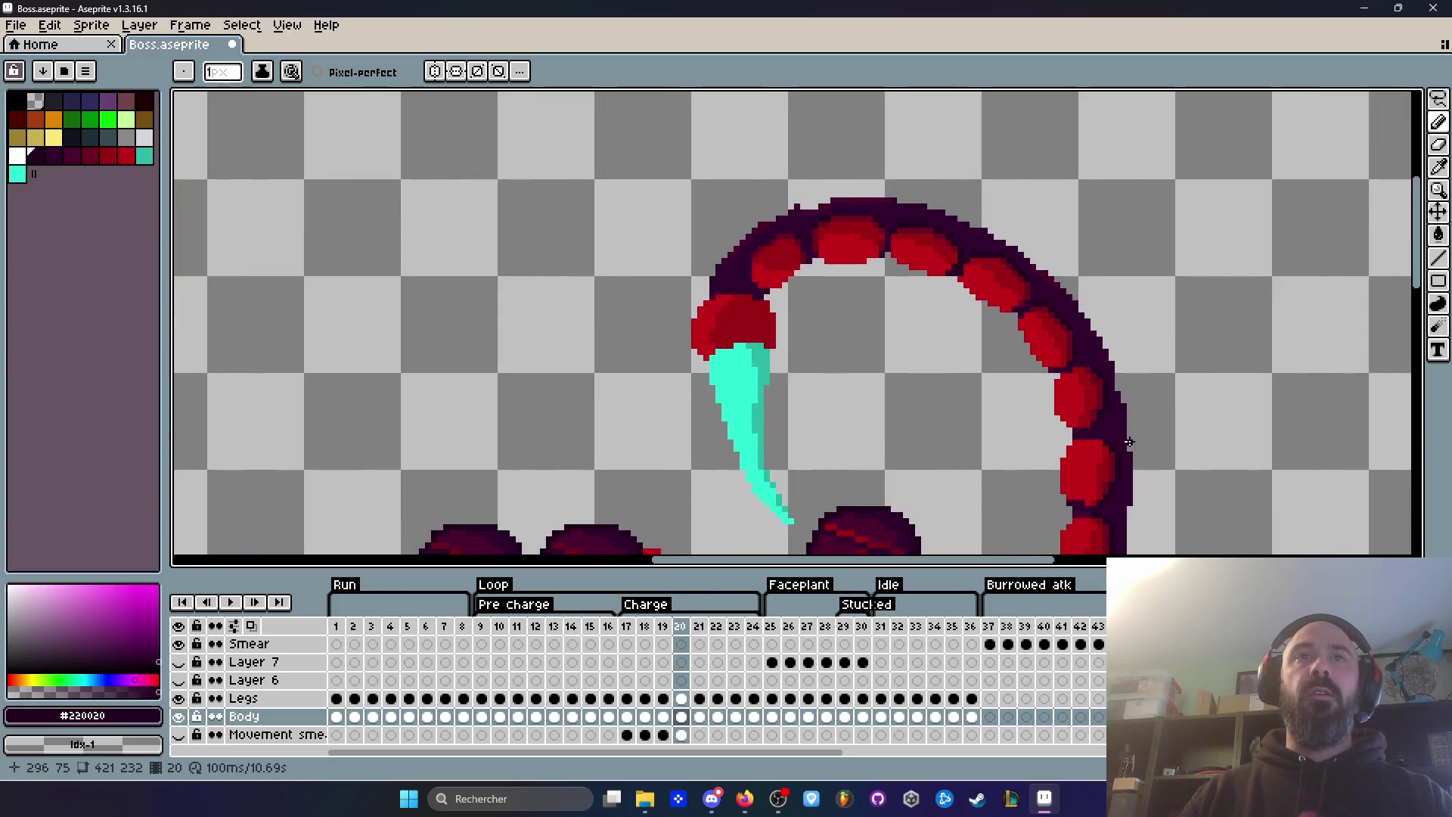
{"action": "scroll", "coordinate": [1134, 452], "scroll_direction": "up", "scroll_amount": 2}
{"action": "key", "text": "Left"}
{"action": "scroll", "coordinate": [1140, 350], "scroll_direction": "up", "scroll_amount": 1}
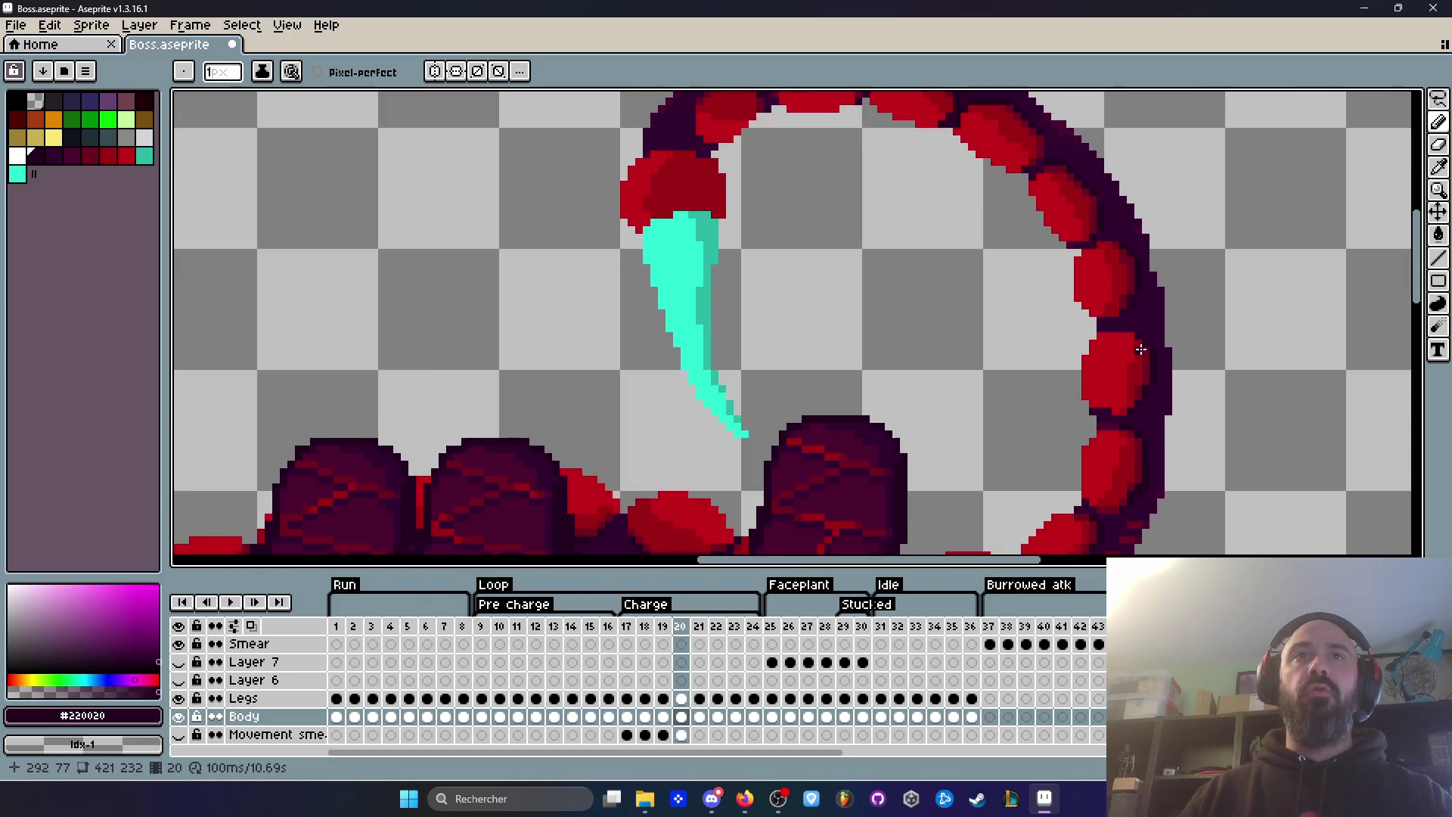
{"action": "scroll", "coordinate": [1108, 192], "scroll_direction": "up", "scroll_amount": 3}
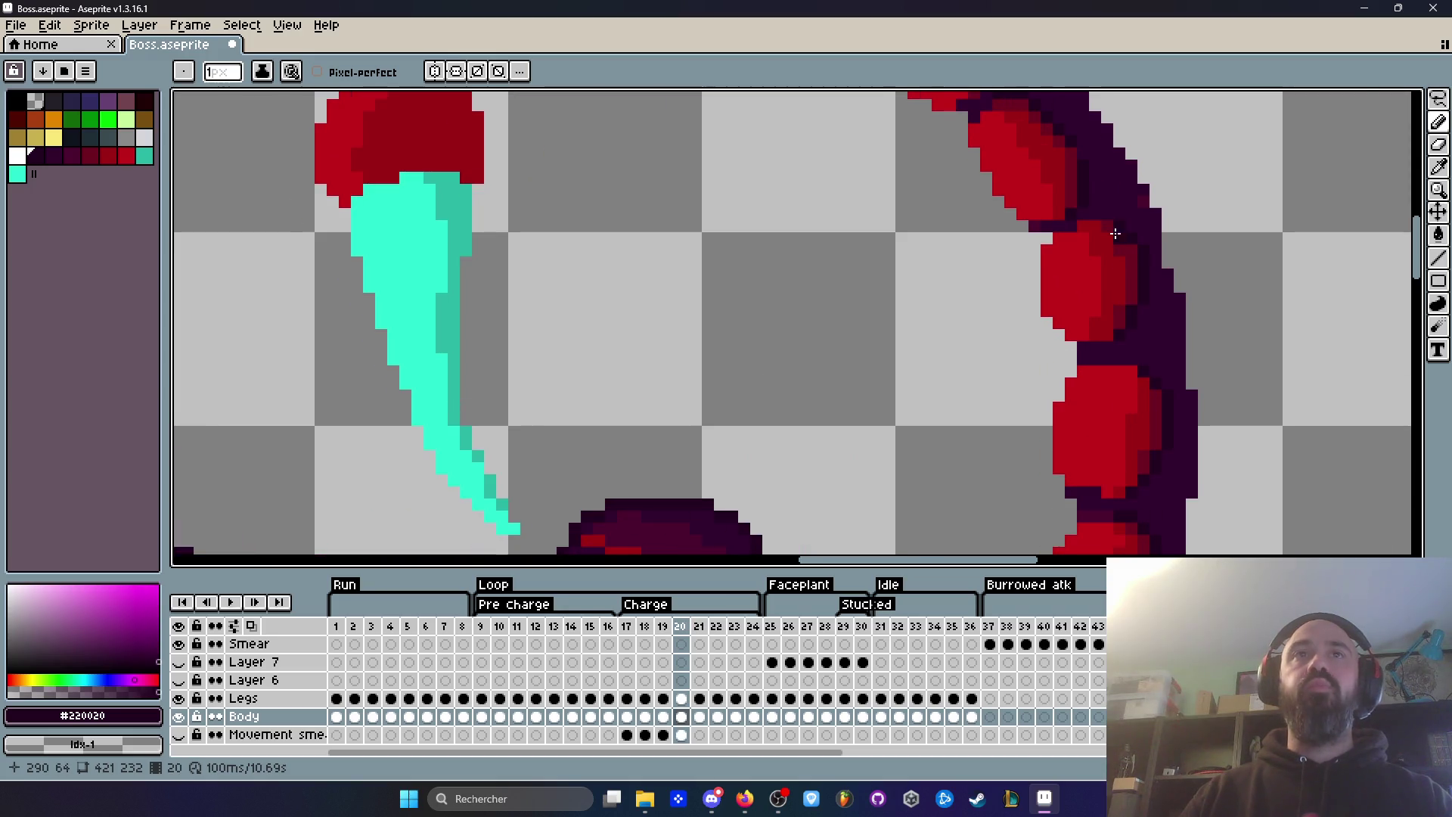
{"action": "key", "text": "Right"}
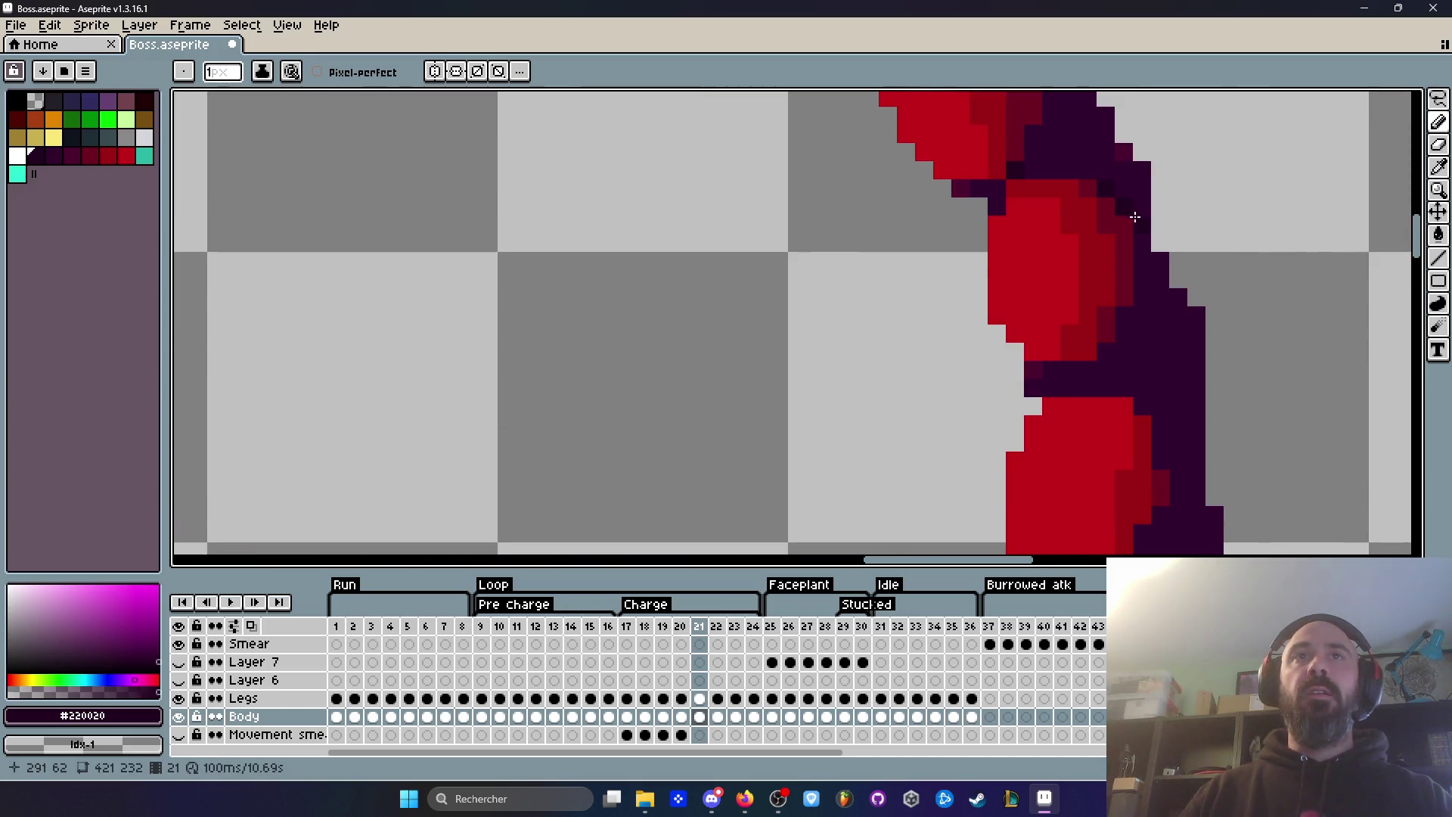
{"action": "scroll", "coordinate": [1160, 374], "scroll_direction": "down", "scroll_amount": 4}
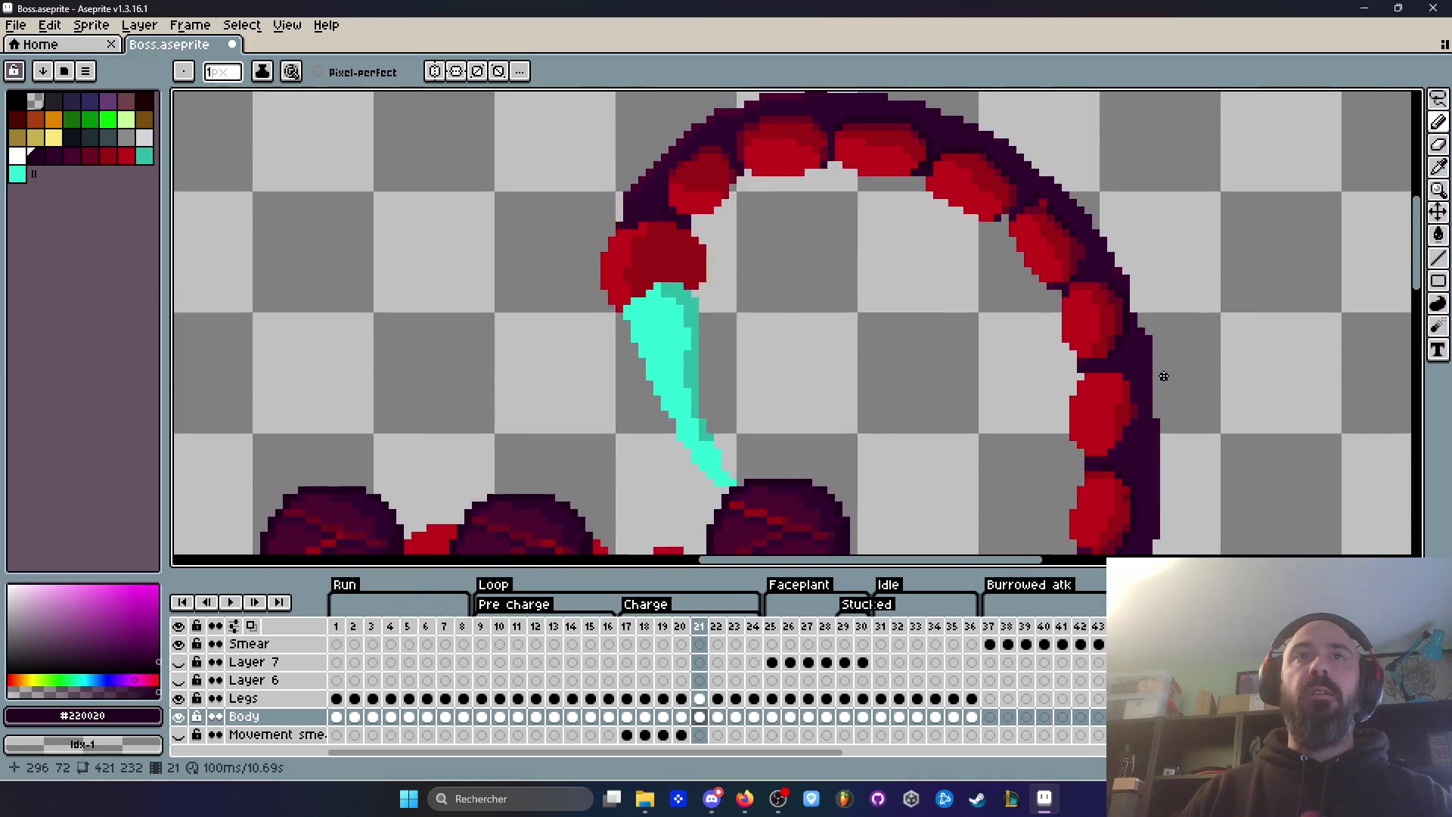
{"action": "scroll", "coordinate": [1089, 291], "scroll_direction": "up", "scroll_amount": 3}
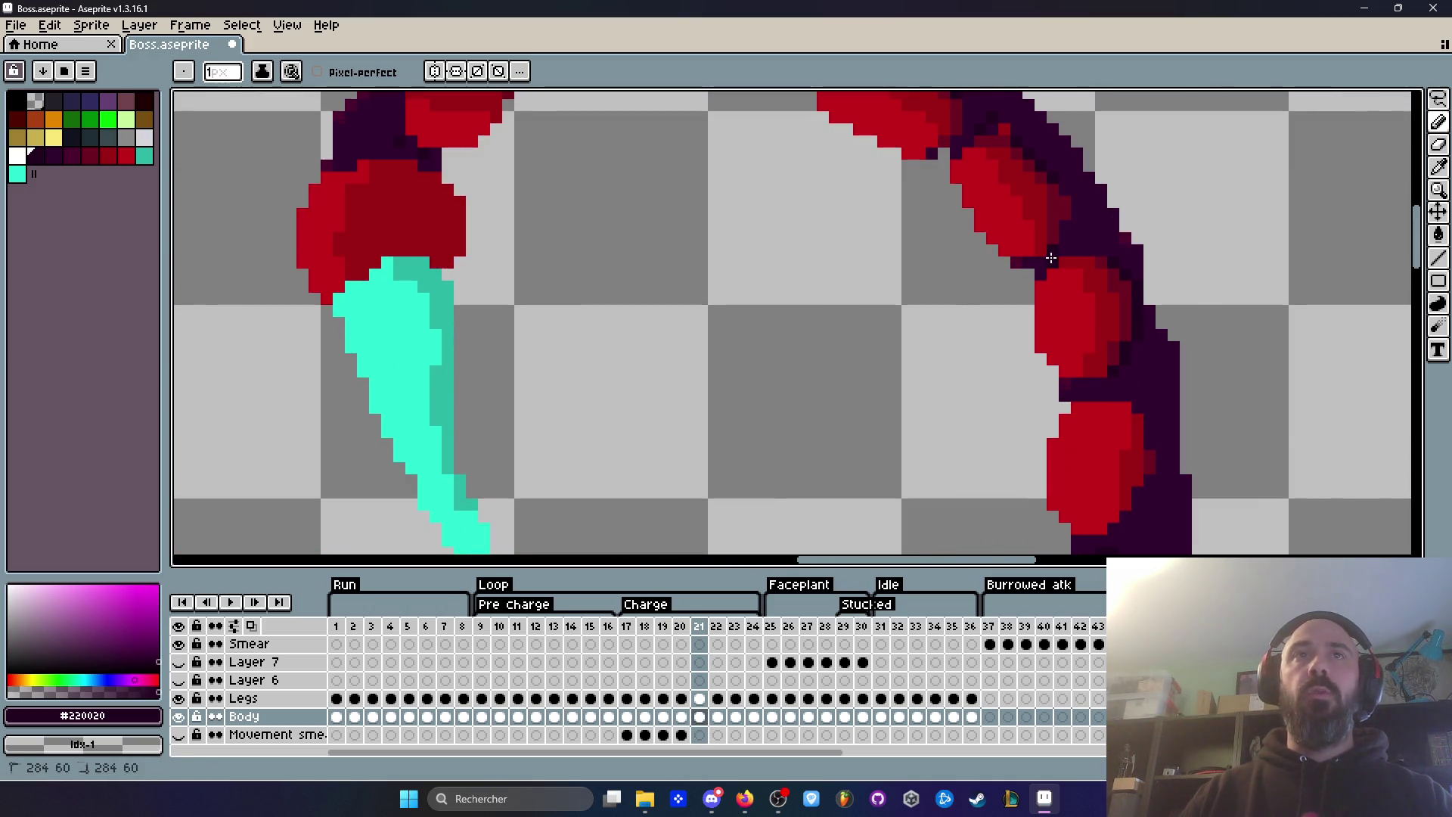
{"action": "scroll", "coordinate": [1051, 258], "scroll_direction": "down", "scroll_amount": 3}
{"action": "key", "text": "Left"}
{"action": "key", "text": "Right"}
{"action": "key", "text": "Left"}
{"action": "key", "text": "Right"}
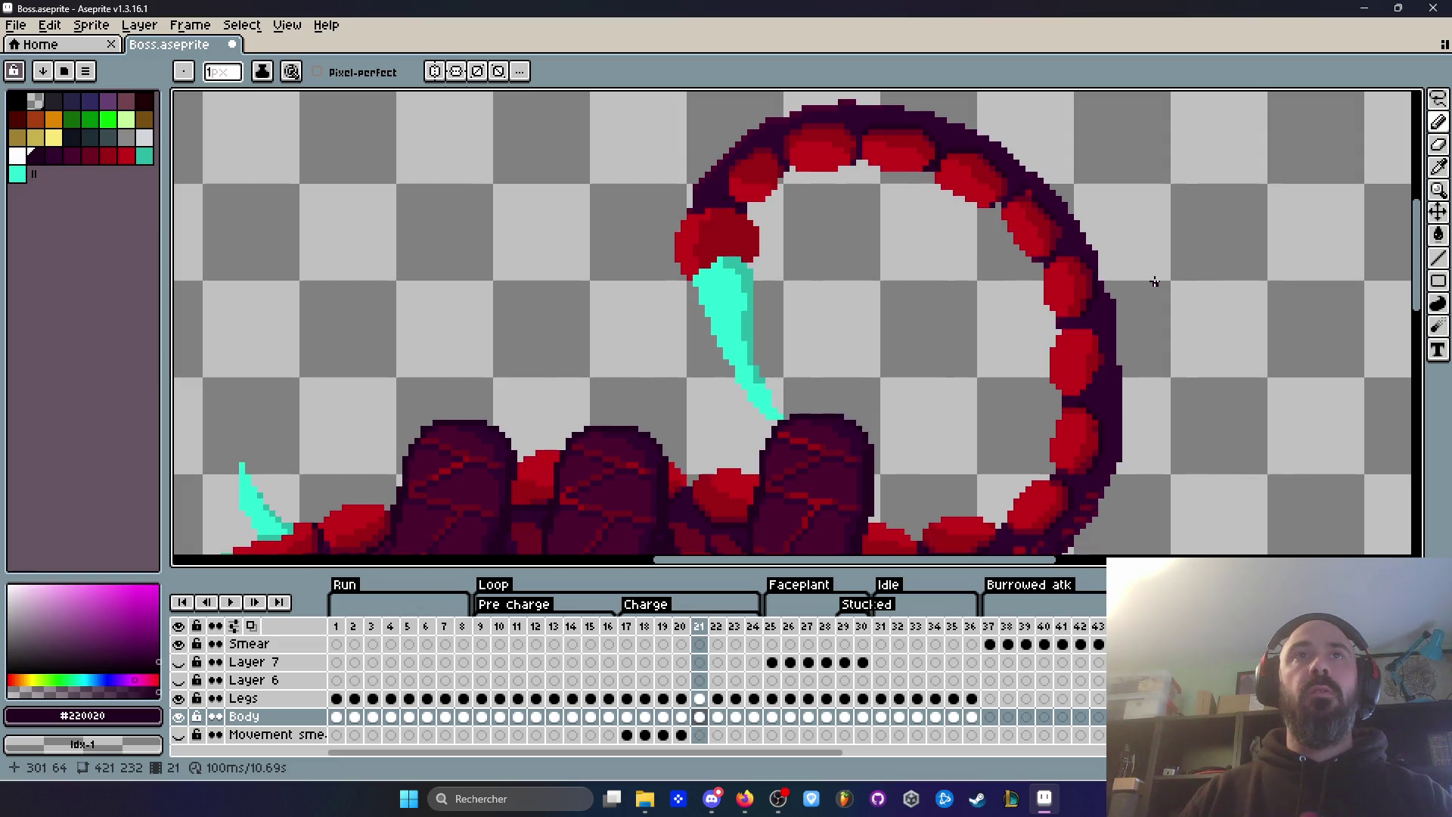
{"action": "scroll", "coordinate": [1033, 211], "scroll_direction": "up", "scroll_amount": 2}
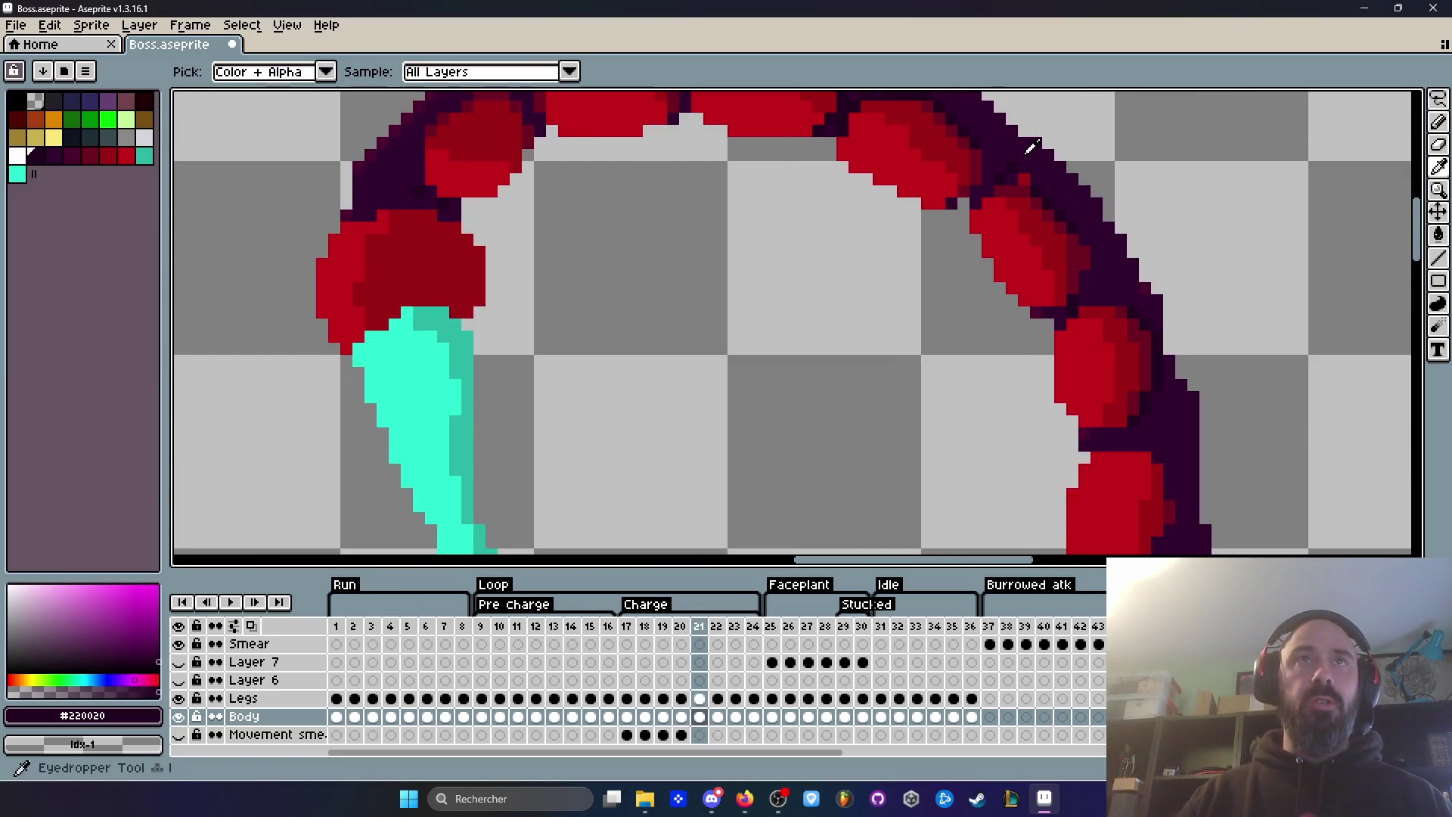
Step: Sample the tail's dark purple #32002F as the secondary colour
{"action": "right_click", "coordinate": [1026, 162], "text": "alt"}
{"action": "scroll", "coordinate": [1027, 163], "scroll_direction": "up", "scroll_amount": 2}
{"action": "key", "text": "Left"}
{"action": "key", "text": "Right"}
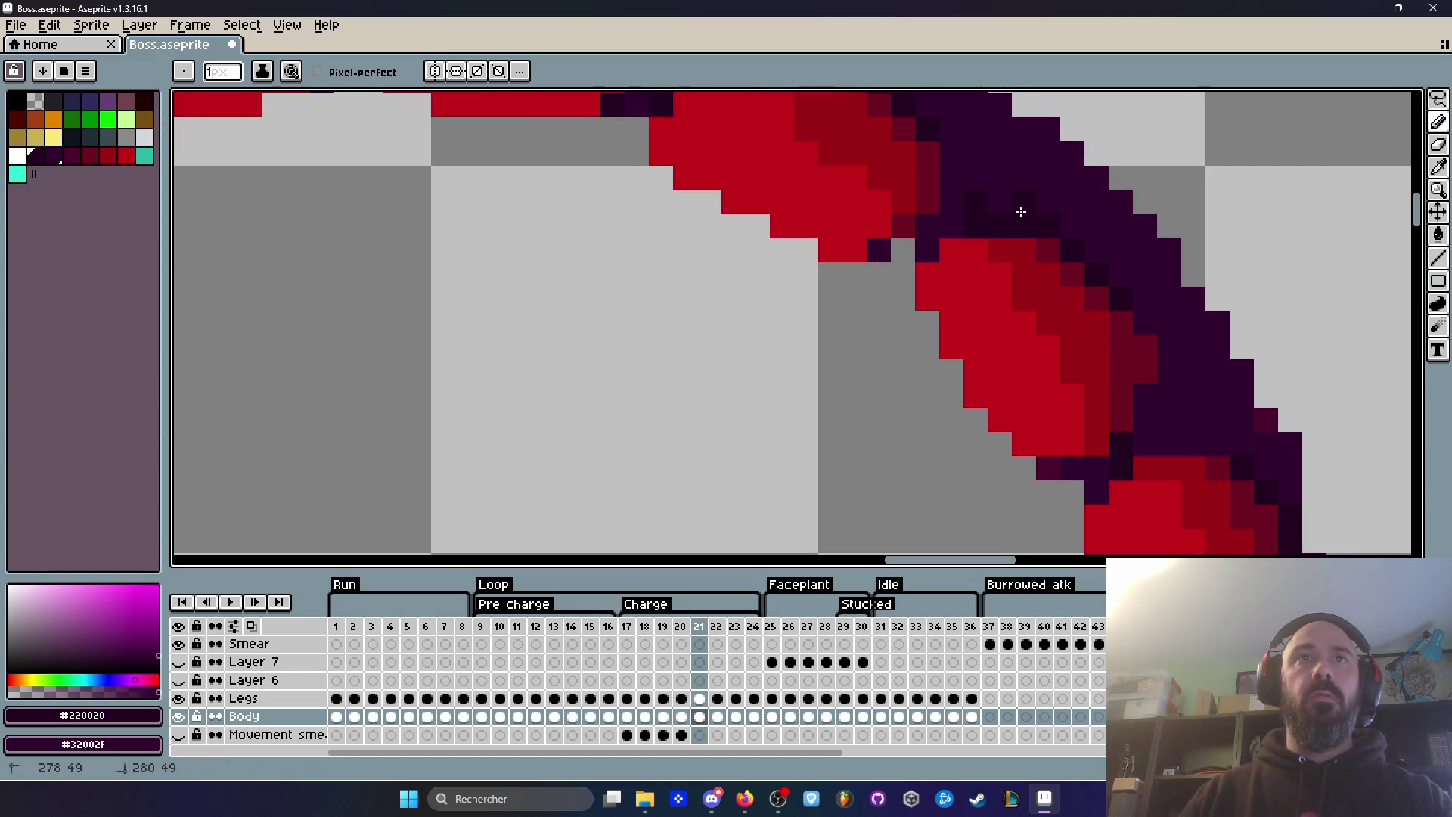
Step: Switch to the Move tool and compare the tail on frames 20, 21 and 22
{"action": "key", "text": "v"}
{"action": "scroll", "coordinate": [993, 198], "scroll_direction": "down", "scroll_amount": 3}
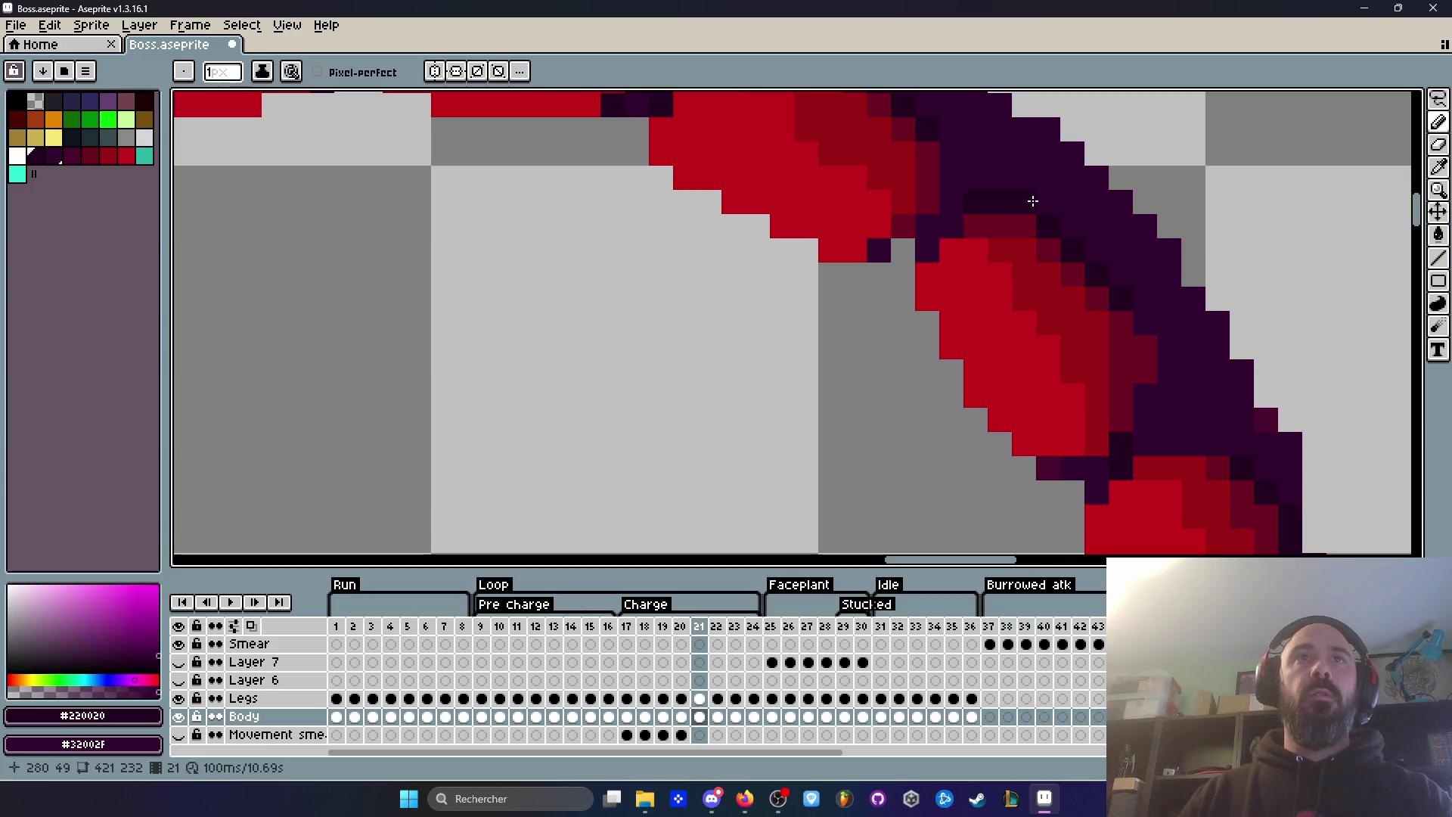
{"action": "key", "text": "comma"}
{"action": "key", "text": "period"}
{"action": "key", "text": "comma"}
{"action": "key", "text": "period"}
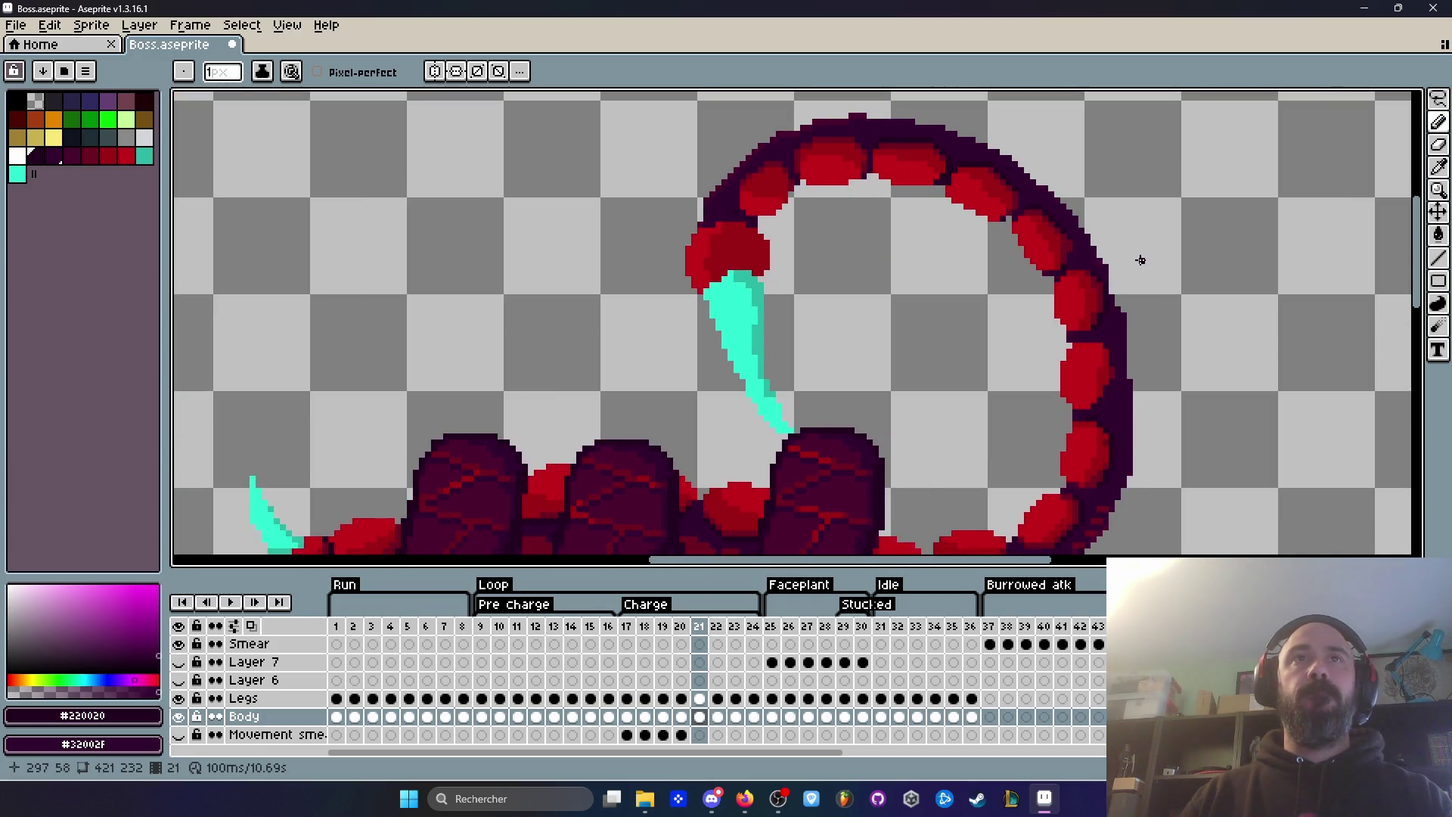
{"action": "scroll", "coordinate": [1070, 234], "scroll_direction": "up", "scroll_amount": 4}
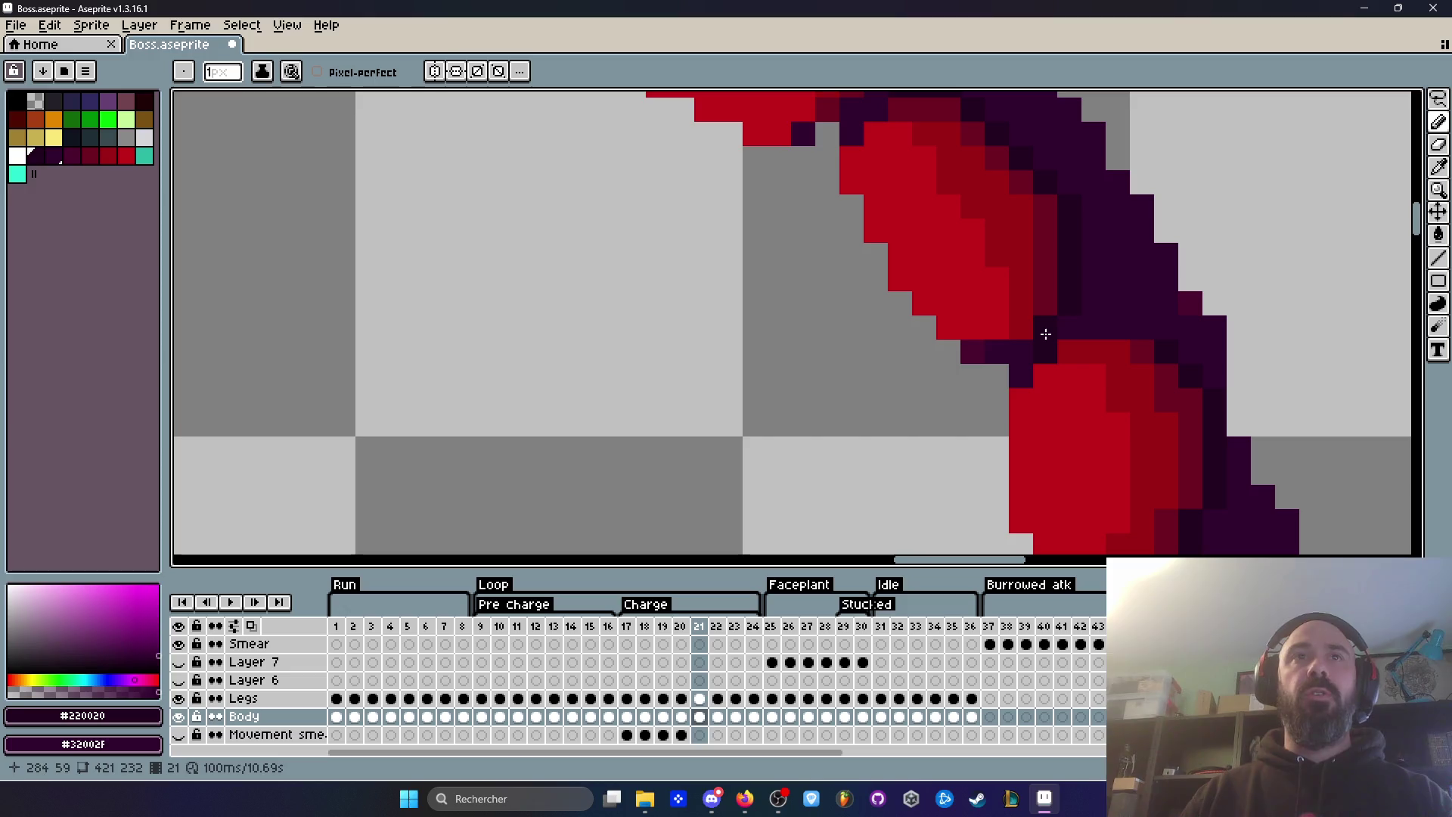
{"action": "key", "text": "period"}
{"action": "scroll", "coordinate": [1082, 319], "scroll_direction": "down", "scroll_amount": 3}
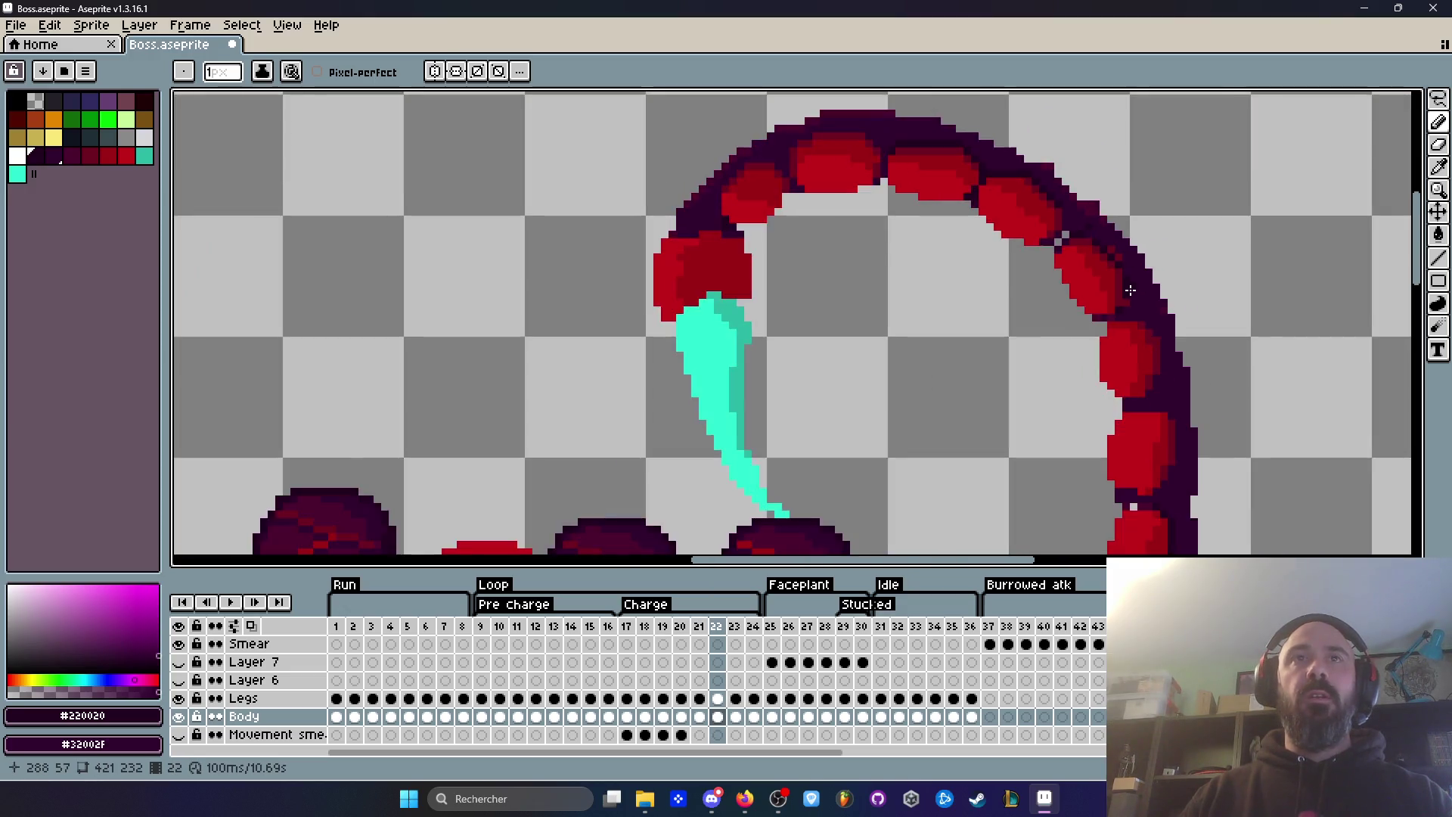
{"action": "scroll", "coordinate": [1103, 237], "scroll_direction": "up", "scroll_amount": 3}
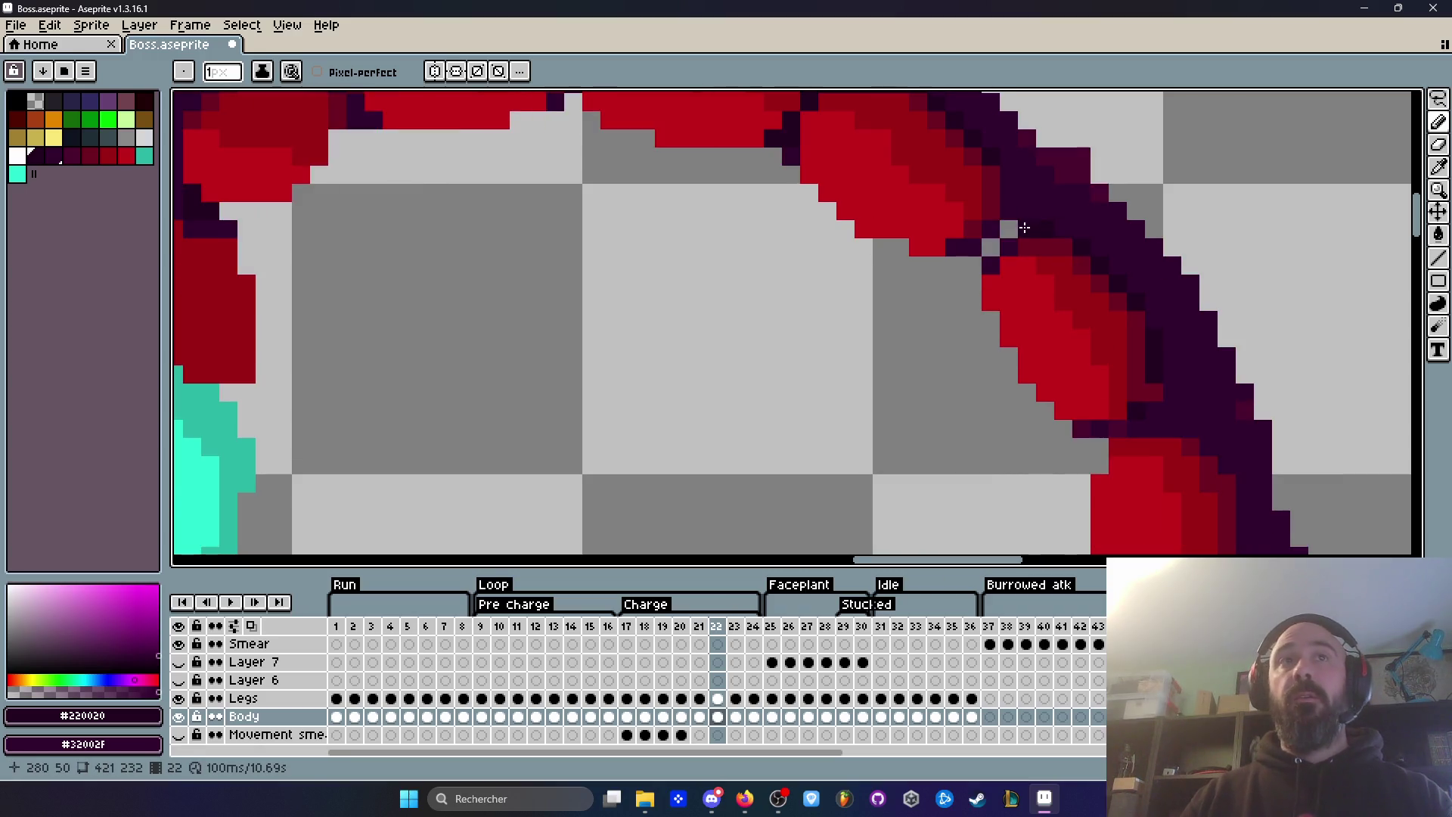
{"action": "scroll", "coordinate": [1014, 233], "scroll_direction": "down", "scroll_amount": 3}
Step: Flicker back through frames 21 to 17, comparing tail poses
{"action": "key", "text": "comma"}
{"action": "scroll", "coordinate": [982, 248], "scroll_direction": "up", "scroll_amount": 3}
{"action": "scroll", "coordinate": [982, 247], "scroll_direction": "down", "scroll_amount": 1}
{"action": "key", "text": "comma"}
{"action": "scroll", "coordinate": [982, 247], "scroll_direction": "down", "scroll_amount": 2}
{"action": "key", "text": "period"}
{"action": "key", "text": "comma"}
{"action": "key", "text": "comma"}
{"action": "key", "text": "period"}
{"action": "key", "text": "comma"}
{"action": "key", "text": "period"}
{"action": "key", "text": "comma"}
{"action": "key", "text": "comma"}
{"action": "key", "text": "comma"}
{"action": "key", "text": "period"}
{"action": "key", "text": "period"}
{"action": "key", "text": "period"}
{"action": "key", "text": "comma"}
{"action": "key", "text": "comma"}
{"action": "key", "text": "comma"}
{"action": "scroll", "coordinate": [941, 296], "scroll_direction": "down", "scroll_amount": 2}
{"action": "key", "text": "period"}
{"action": "key", "text": "period"}
{"action": "scroll", "coordinate": [940, 295], "scroll_direction": "up", "scroll_amount": 2}
{"action": "key", "text": "comma"}
{"action": "key", "text": "period"}
{"action": "scroll", "coordinate": [912, 302], "scroll_direction": "up", "scroll_amount": 3}
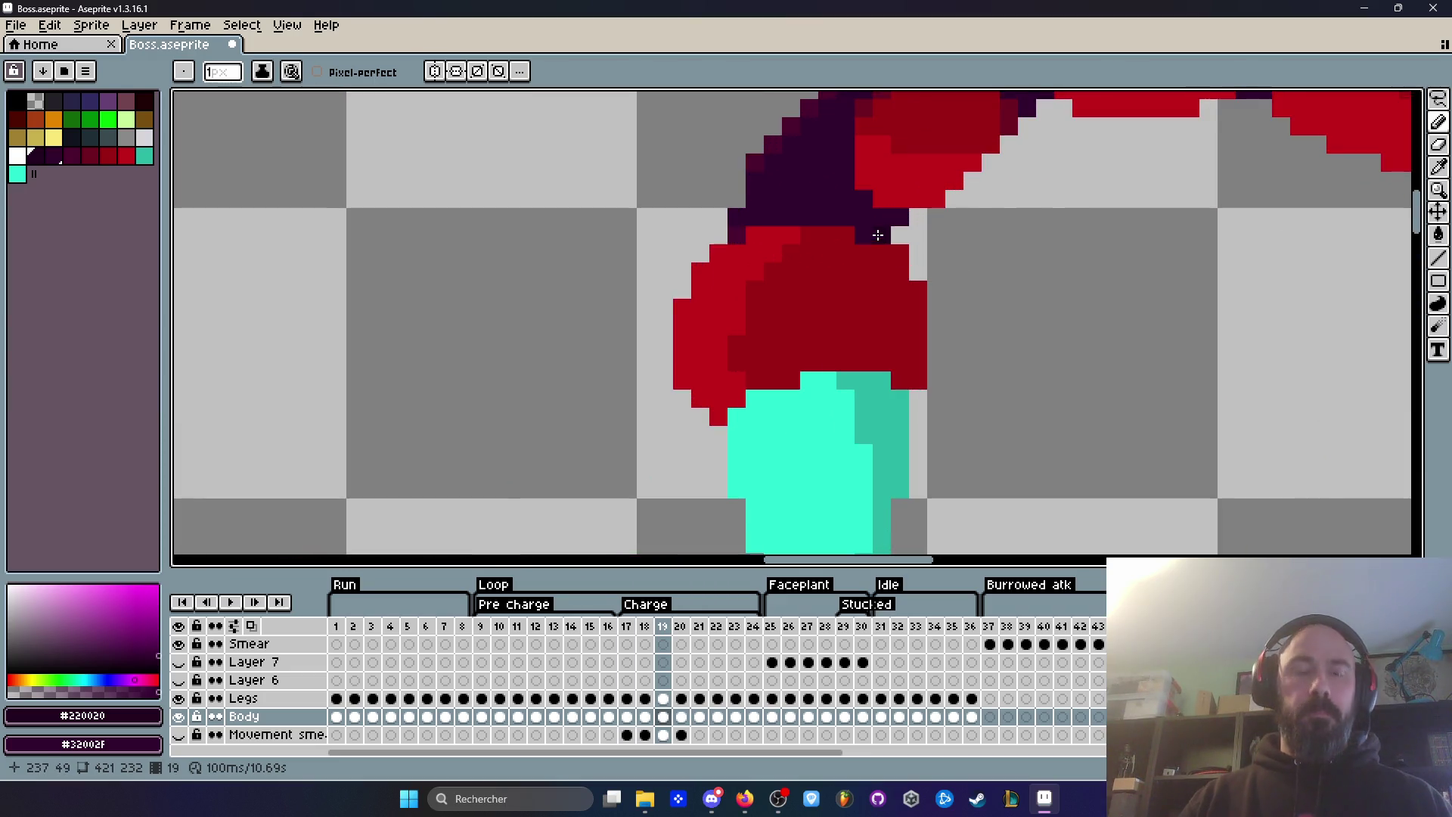
Step: Pick dark red #3C0015 from the stinger base and return to the Pencil
{"action": "key", "text": "i"}
{"action": "left_click", "coordinate": [888, 273]}
{"action": "key", "text": "b"}
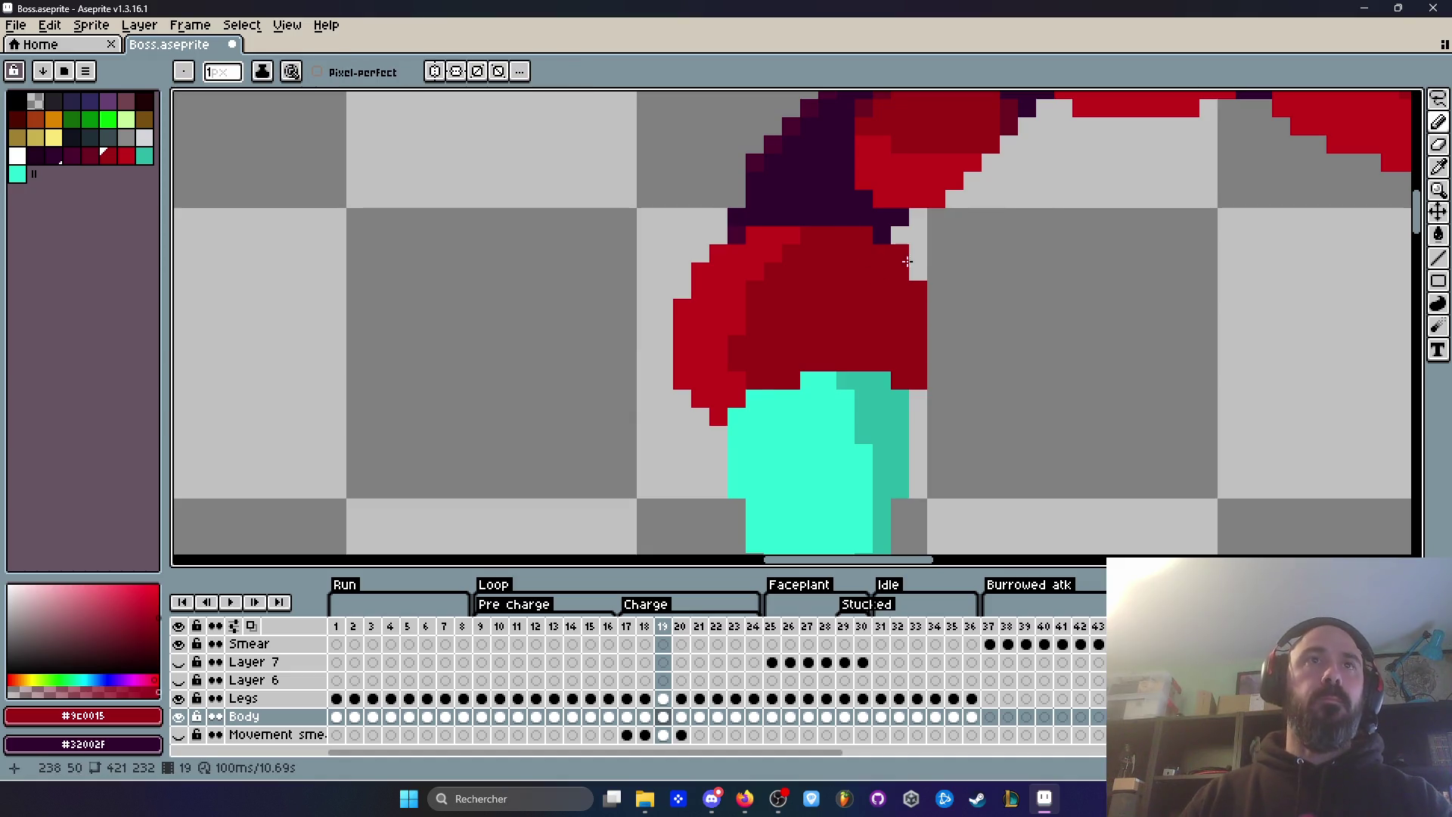
{"action": "key", "text": "comma"}
{"action": "key", "text": "period"}
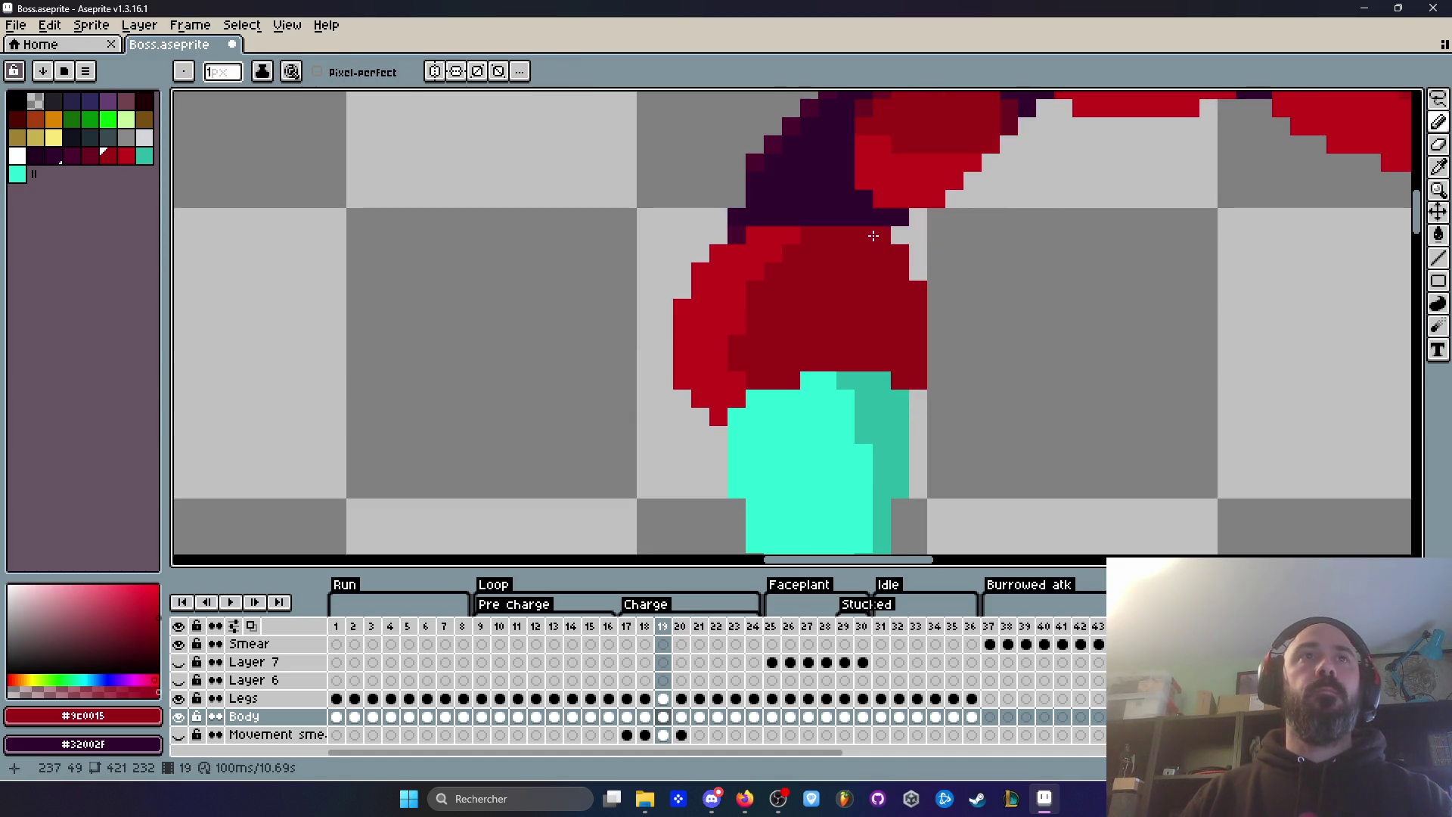
{"action": "key", "text": "comma"}
{"action": "key", "text": "period"}
Step: Make transparency the secondary colour and paint dark red down the stinger base's right edge
{"action": "scroll", "coordinate": [824, 350], "scroll_direction": "down", "scroll_amount": 2}
{"action": "key", "text": "comma"}
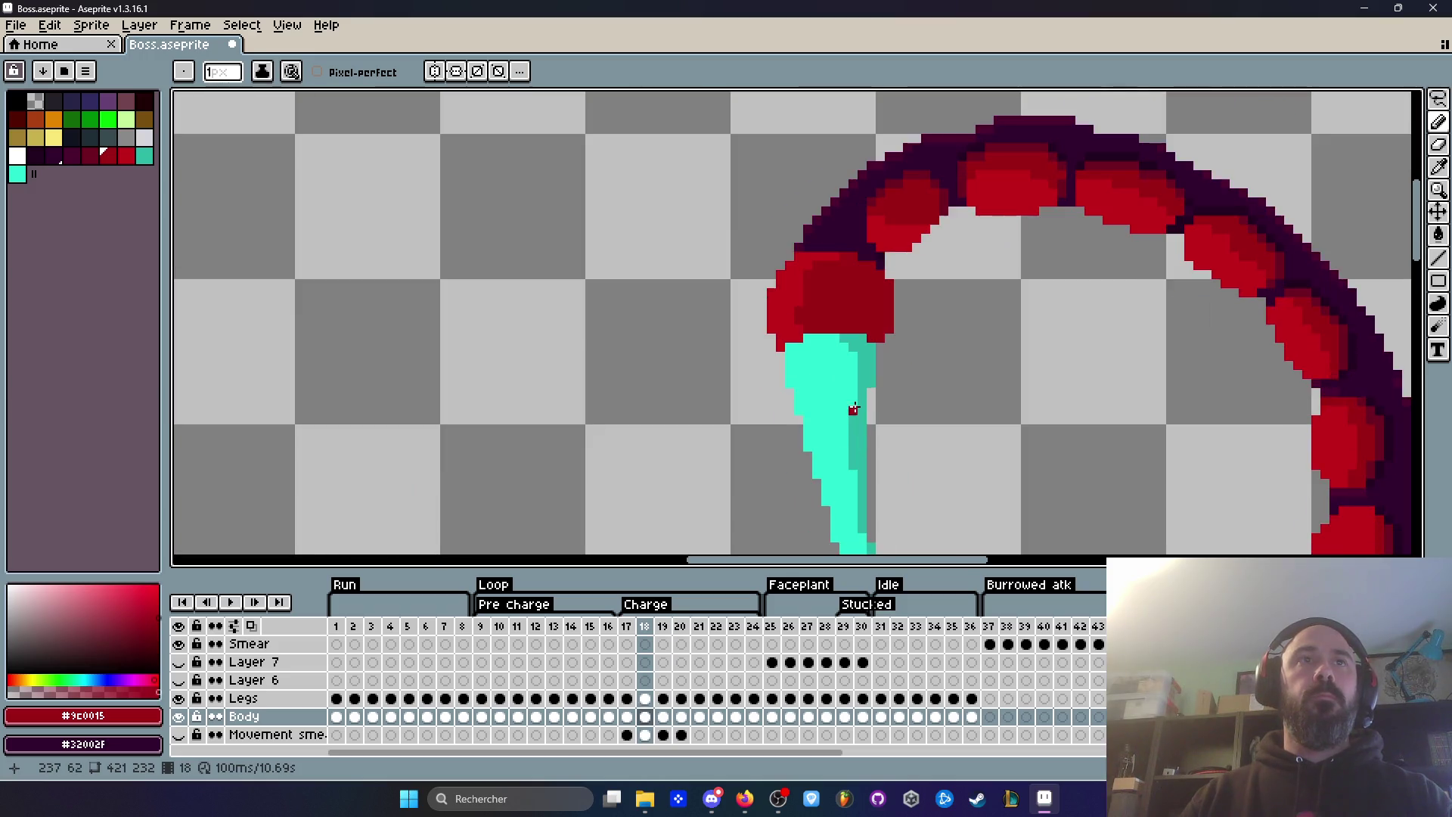
{"action": "key", "text": "period"}
{"action": "scroll", "coordinate": [871, 382], "scroll_direction": "up", "scroll_amount": 3}
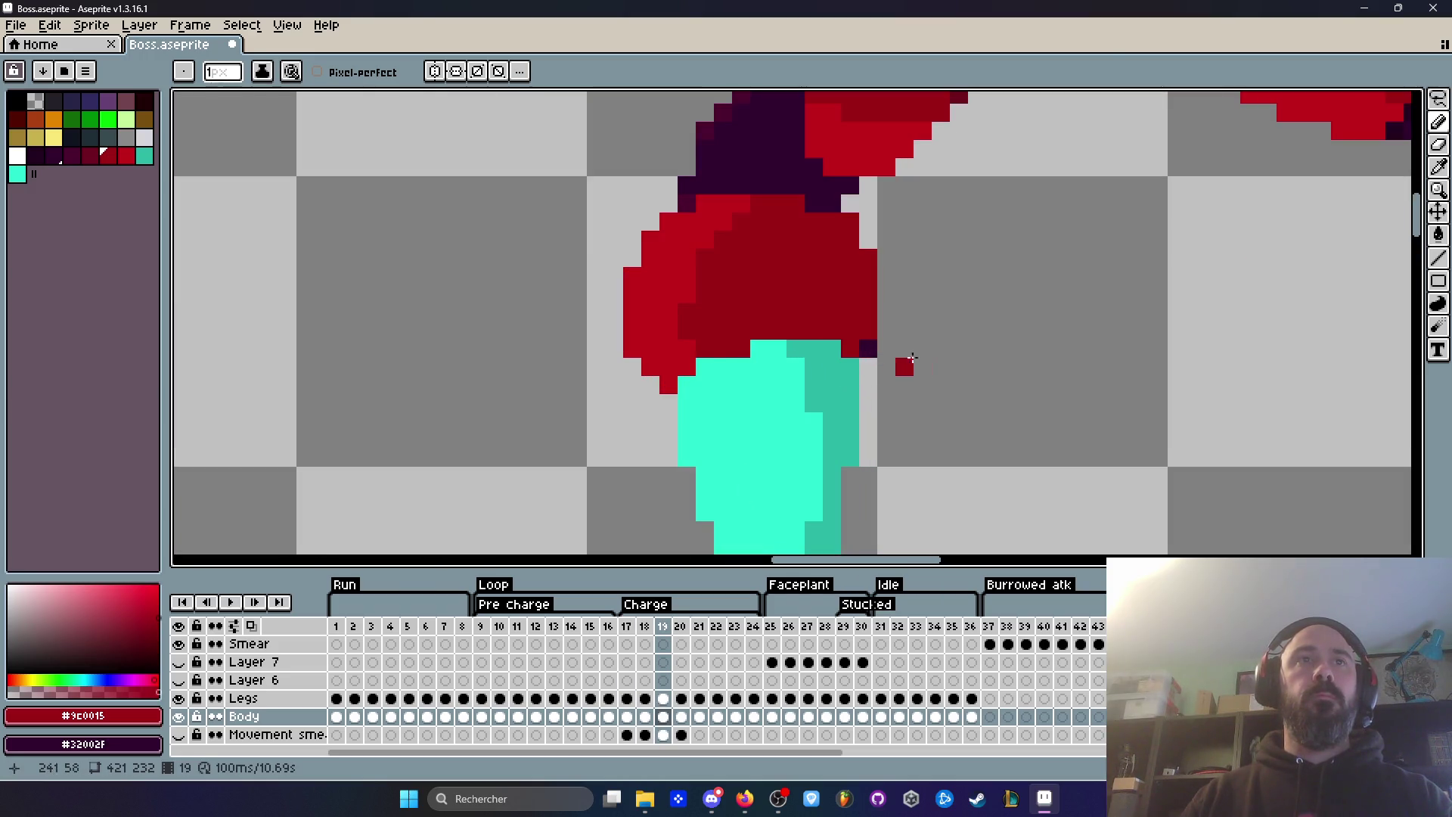
{"action": "scroll", "coordinate": [909, 355], "scroll_direction": "down", "scroll_amount": 3}
{"action": "scroll", "coordinate": [959, 401], "scroll_direction": "up", "scroll_amount": 1}
{"action": "right_click", "coordinate": [36, 100]}
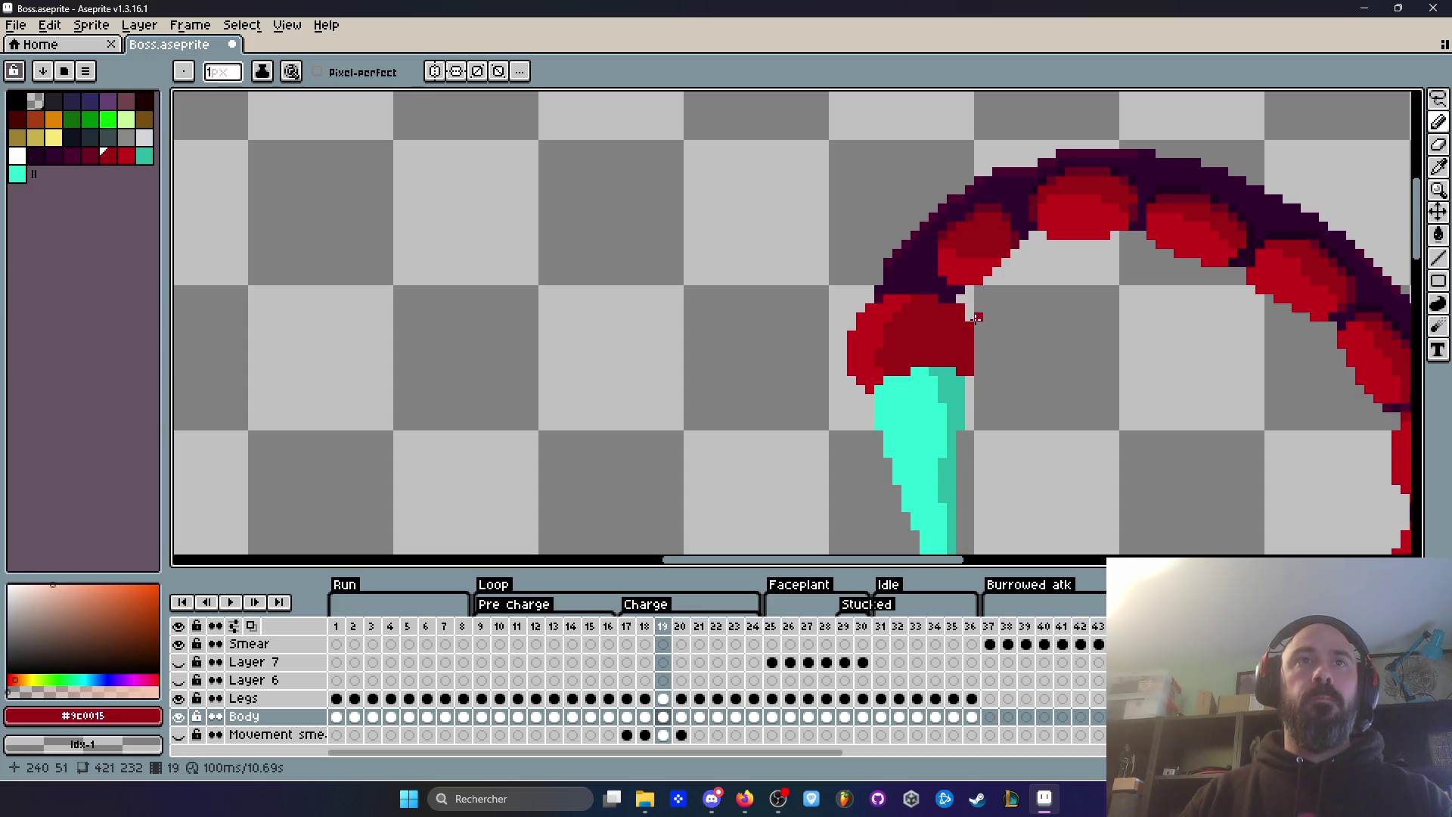
{"action": "left_click_drag", "start_coordinate": [976, 326], "coordinate": [975, 360]}
Step: Compare with frame 18 and undo the stray red pixels on the blob's edge
{"action": "key", "text": "Right"}
{"action": "key", "text": "Left"}
{"action": "scroll", "coordinate": [975, 358], "scroll_direction": "down", "scroll_amount": 5}
{"action": "key", "text": "Left"}
{"action": "key", "text": "Right"}
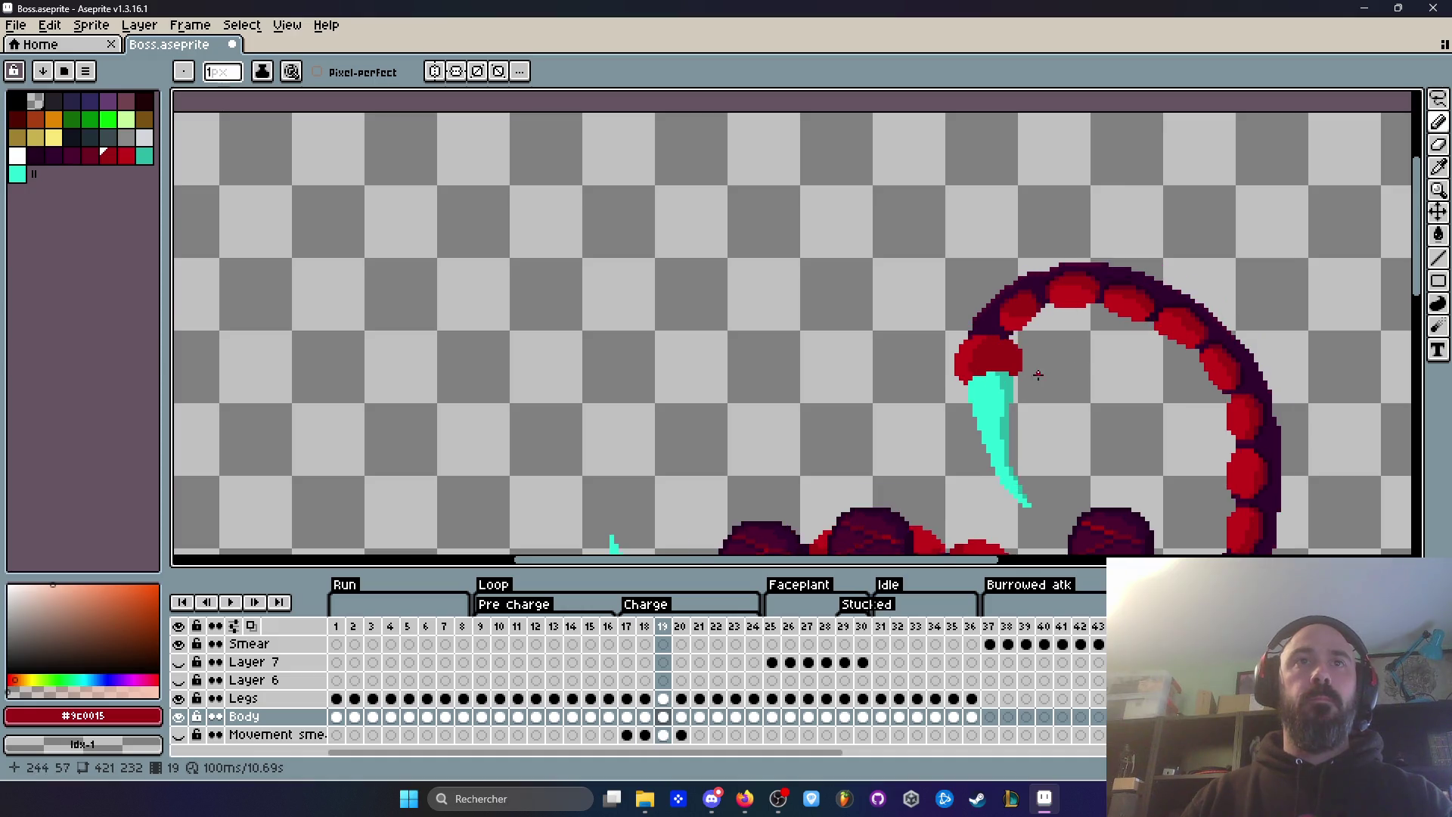
{"action": "scroll", "coordinate": [1013, 331], "scroll_direction": "up", "scroll_amount": 6}
{"action": "key", "text": "ctrl+z"}
{"action": "key", "text": "Left"}
{"action": "key", "text": "Right"}
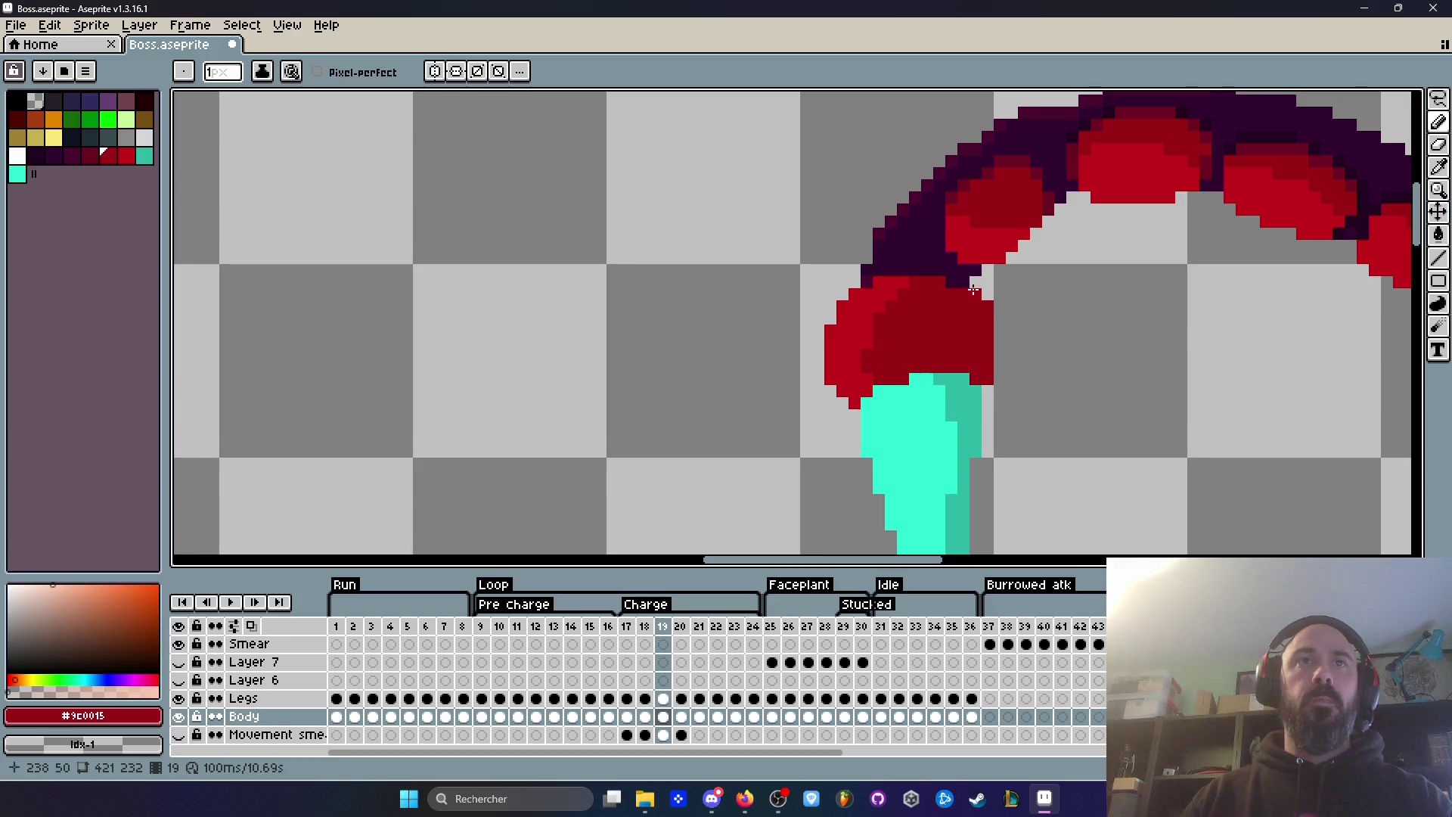
Step: Flip between frames 18 and 19 to check the repaired stinger joint
{"action": "scroll", "coordinate": [1076, 351], "scroll_direction": "down", "scroll_amount": 3}
{"action": "key", "text": "Left"}
{"action": "key", "text": "Right"}
{"action": "scroll", "coordinate": [1051, 394], "scroll_direction": "up", "scroll_amount": 1}
{"action": "key", "text": "Left"}
{"action": "key", "text": "Right"}
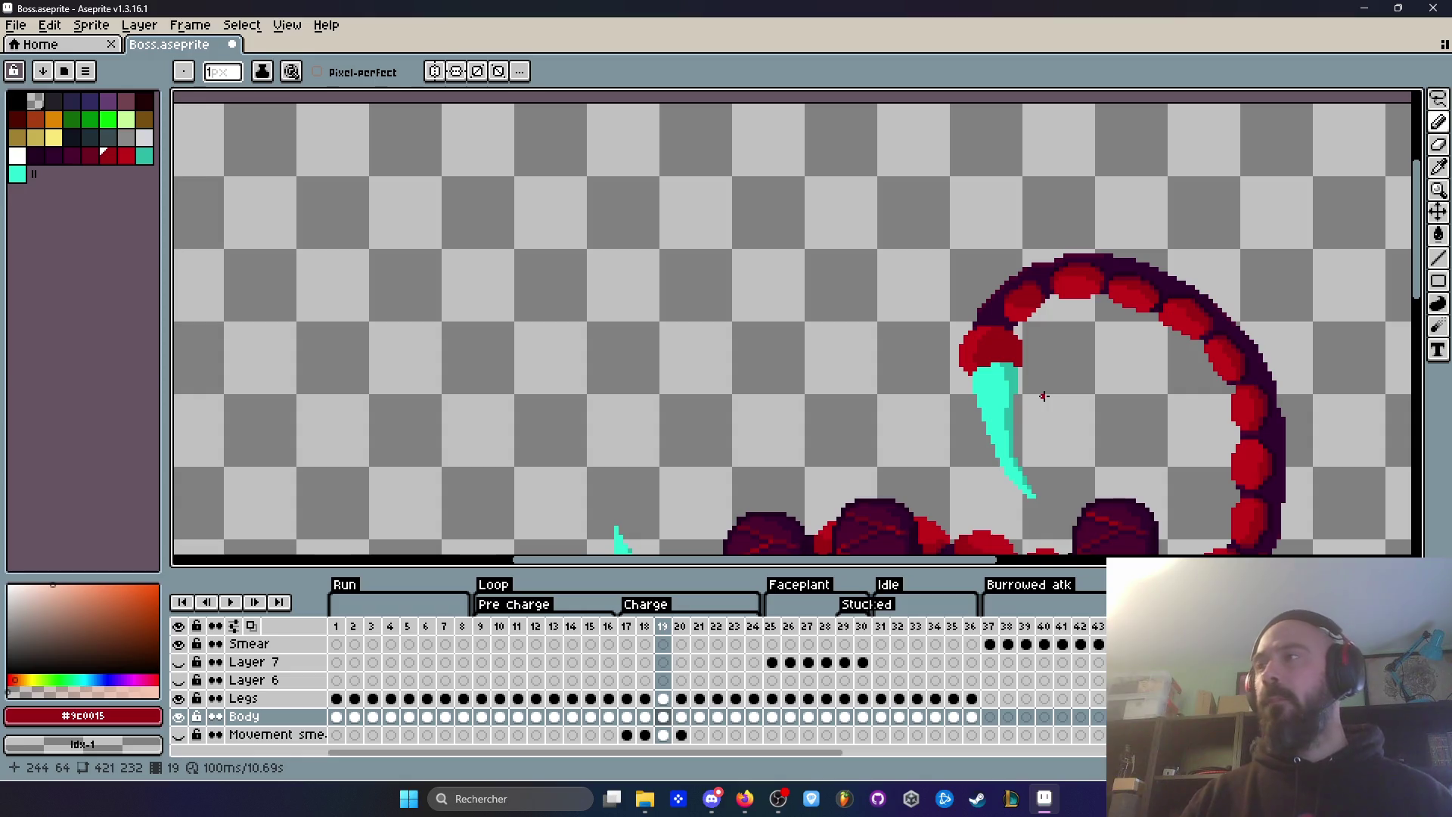
{"action": "scroll", "coordinate": [1043, 395], "scroll_direction": "down", "scroll_amount": 3}
{"action": "scroll", "coordinate": [1046, 440], "scroll_direction": "up", "scroll_amount": 2}
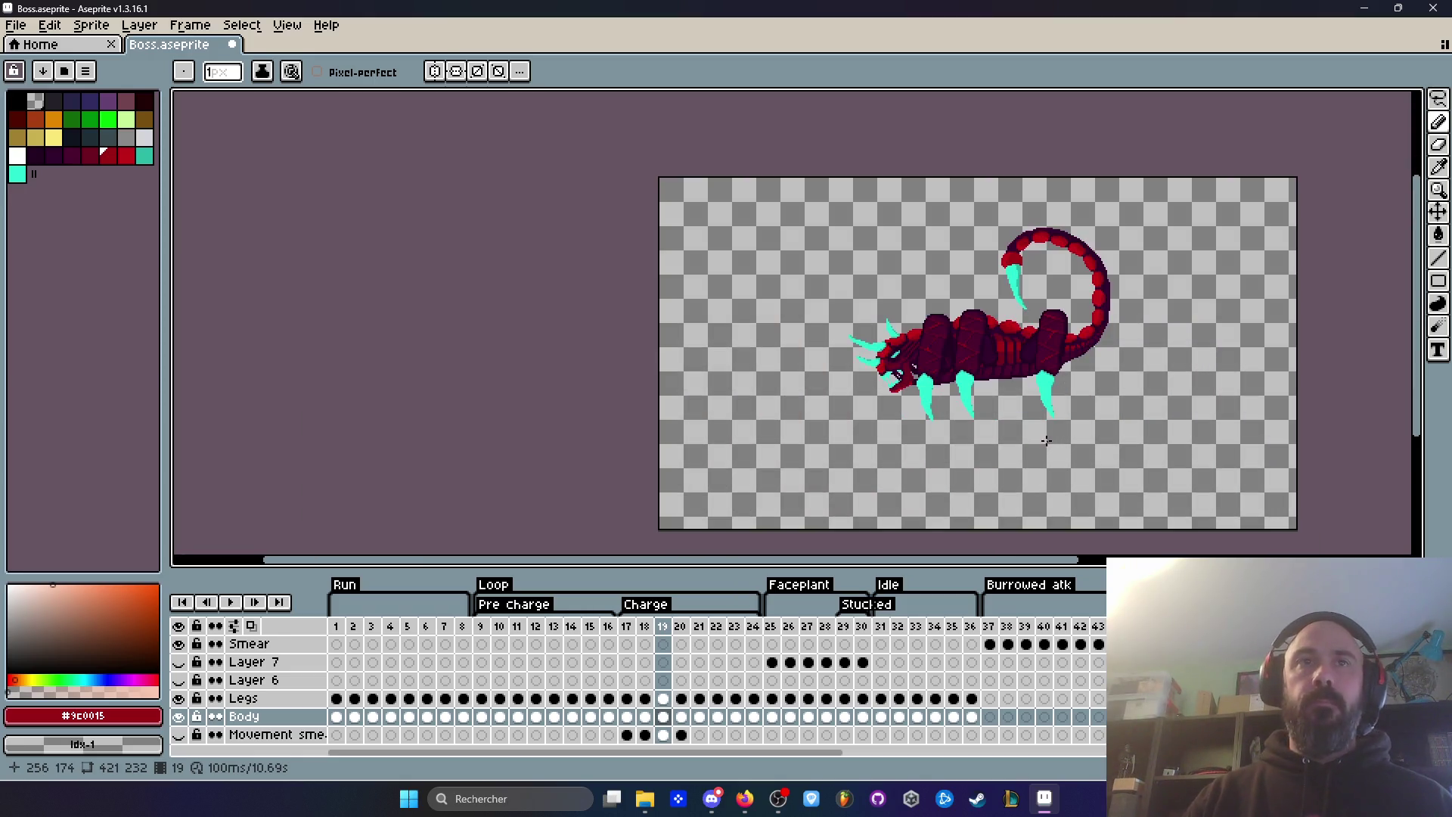
Step: Save the Boss sprite
{"action": "left_click", "coordinate": [16, 25]}
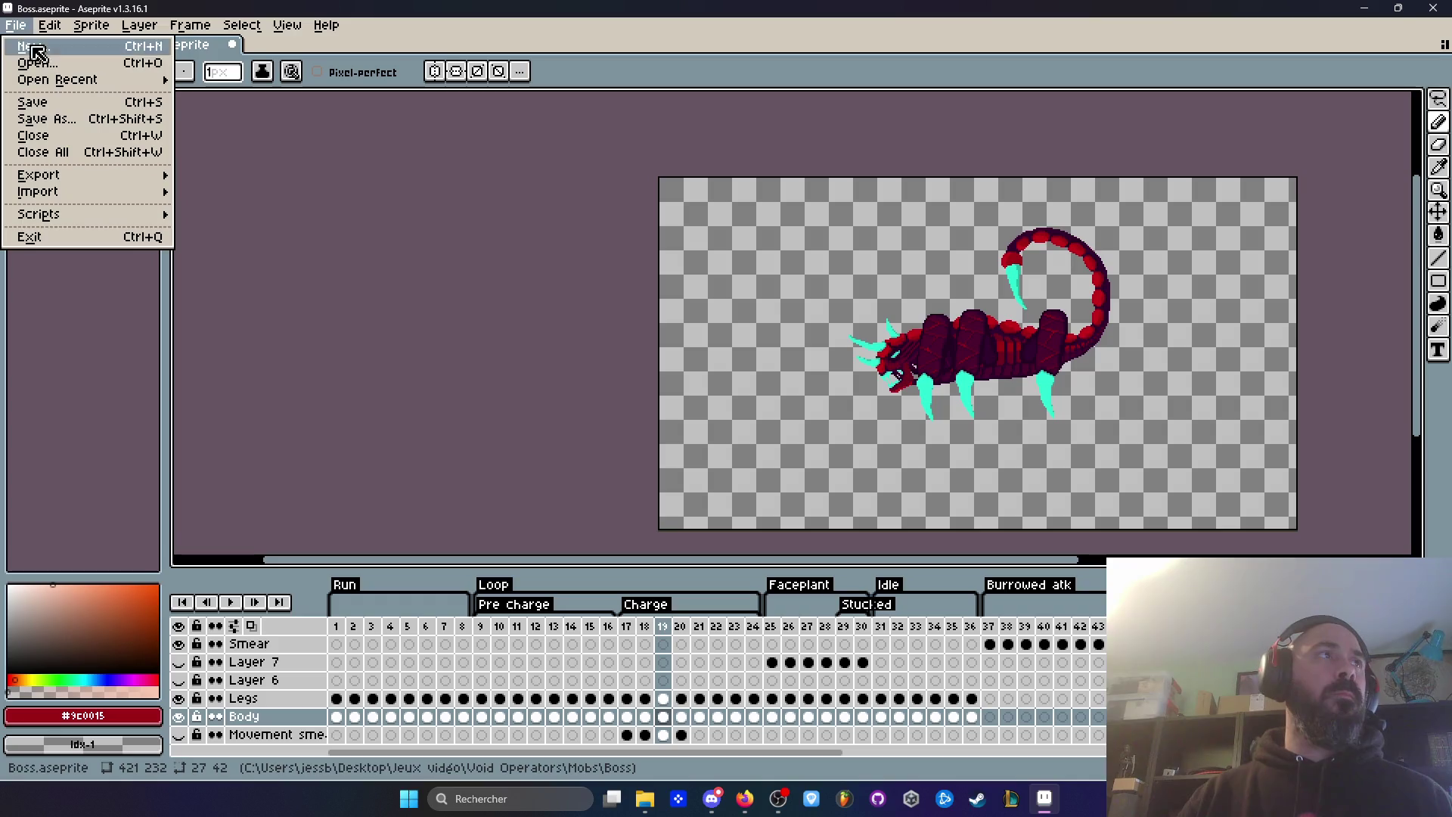
{"action": "left_click", "coordinate": [47, 103]}
{"action": "scroll", "coordinate": [917, 476], "scroll_direction": "up", "scroll_amount": 2}
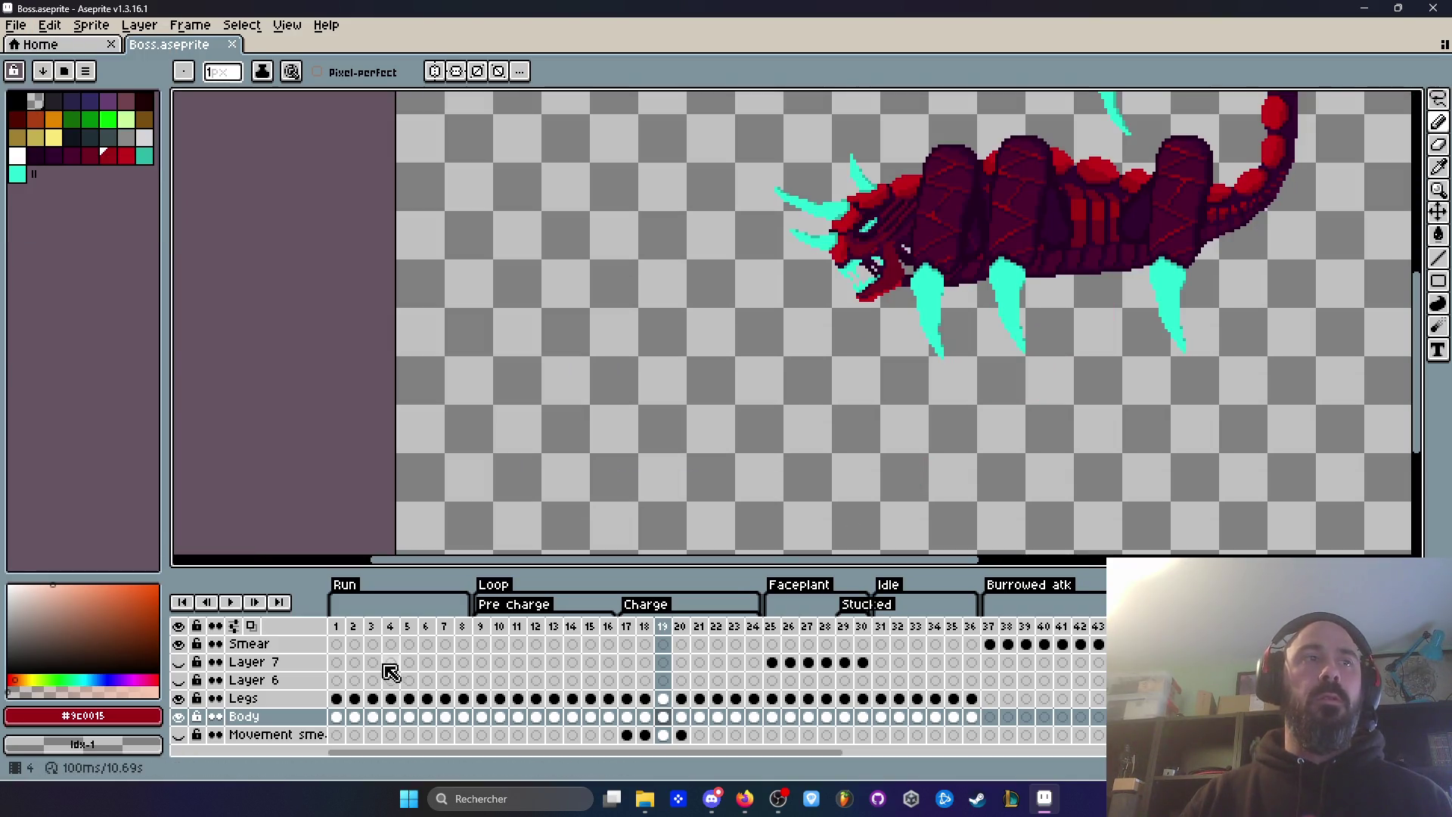
Step: Scroll the timeline to the Burrowed atk frames and select Layer 7's cel at frame 47
{"action": "left_click", "coordinate": [342, 631]}
{"action": "scroll", "coordinate": [878, 405], "scroll_direction": "down", "scroll_amount": 2}
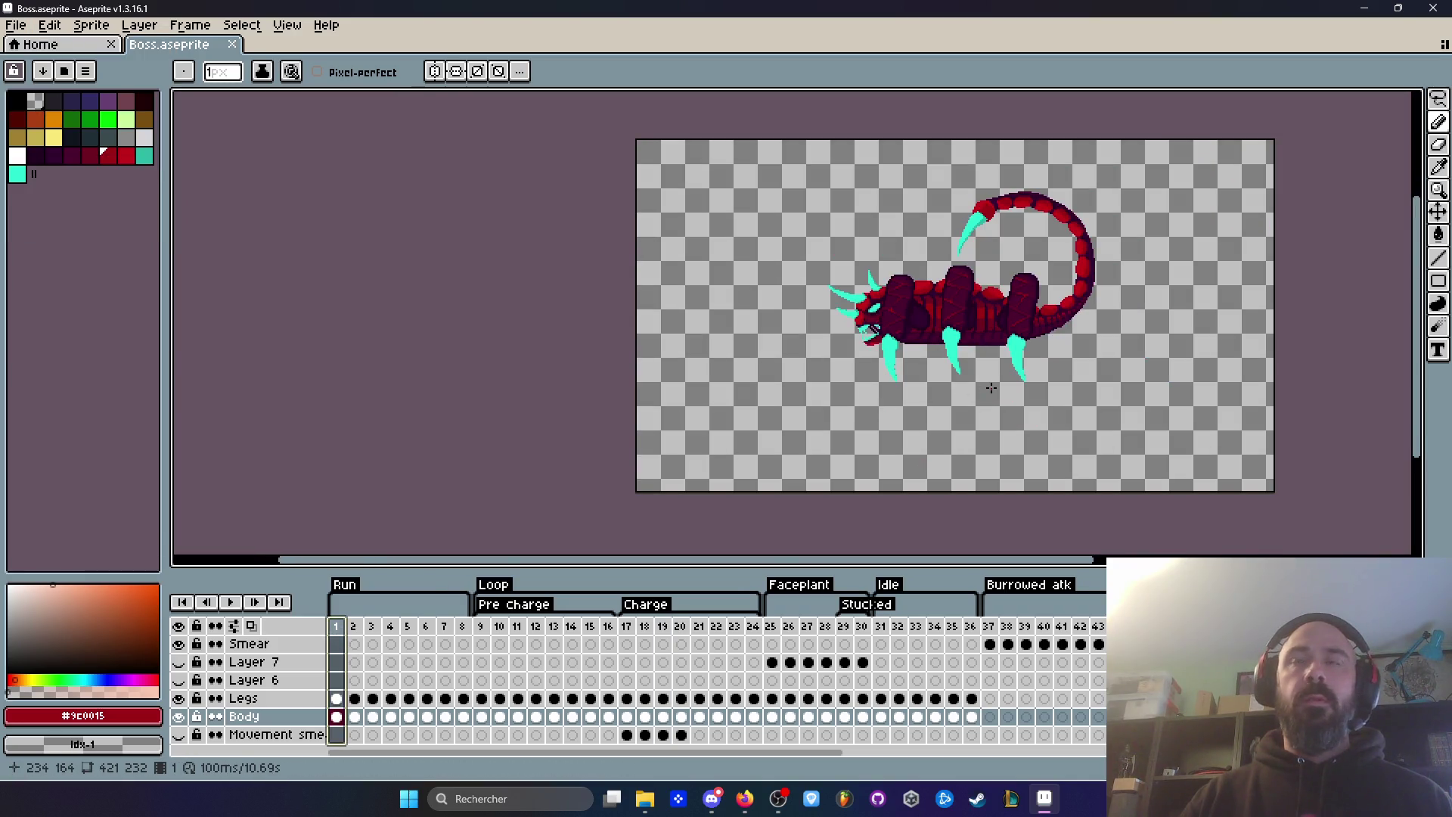
{"action": "scroll", "coordinate": [865, 756], "scroll_direction": "right", "scroll_amount": 10}
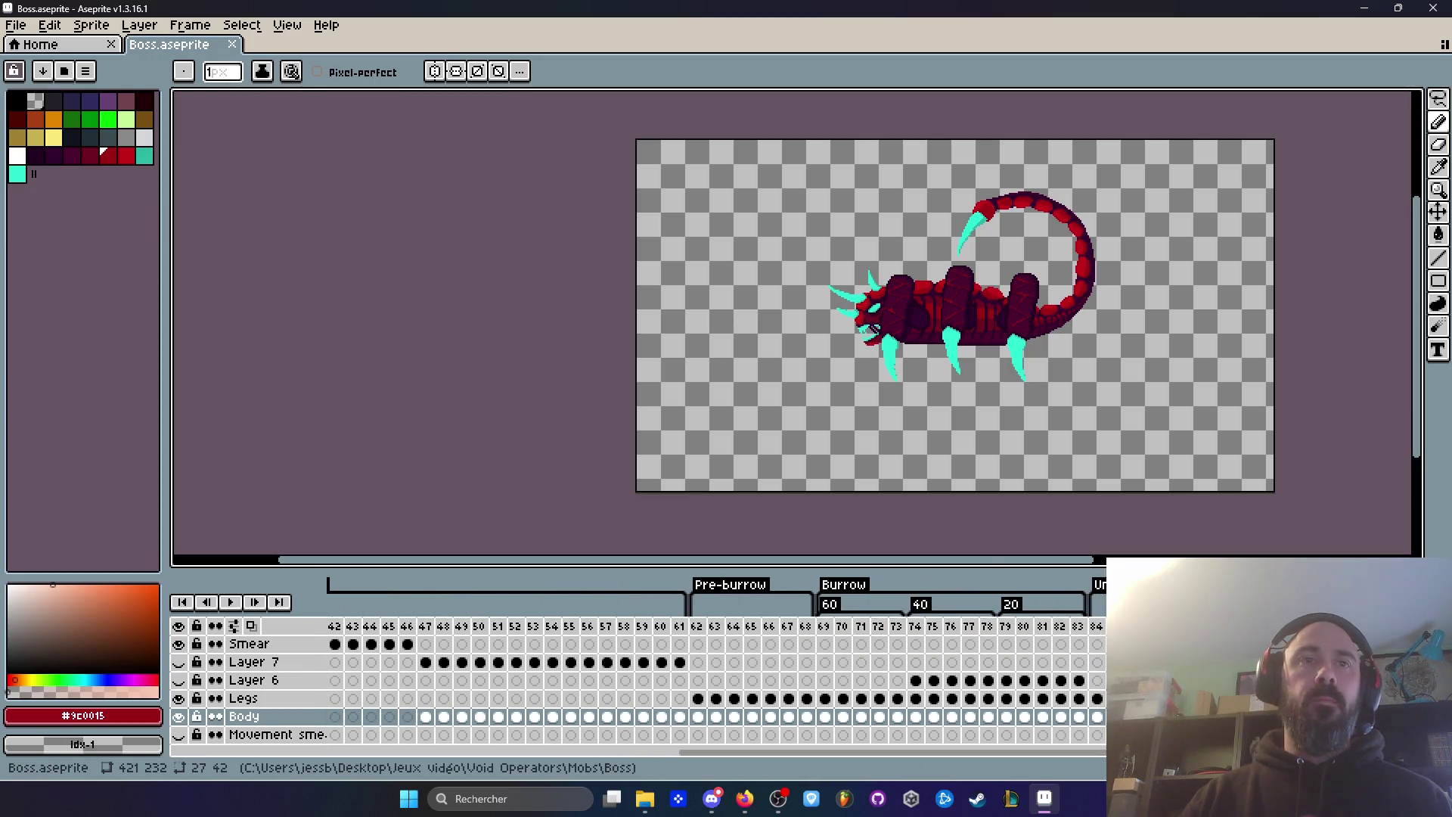
{"action": "scroll", "coordinate": [813, 706], "scroll_direction": "left", "scroll_amount": 7}
{"action": "mouse_move", "coordinate": [751, 626]}
{"action": "left_mouse_down"}
{"action": "mouse_move", "coordinate": [817, 632]}
{"action": "mouse_move", "coordinate": [739, 626]}
{"action": "mouse_move", "coordinate": [1087, 627]}
{"action": "mouse_move", "coordinate": [921, 663]}
{"action": "left_mouse_up"}
{"action": "left_click", "coordinate": [932, 663]}
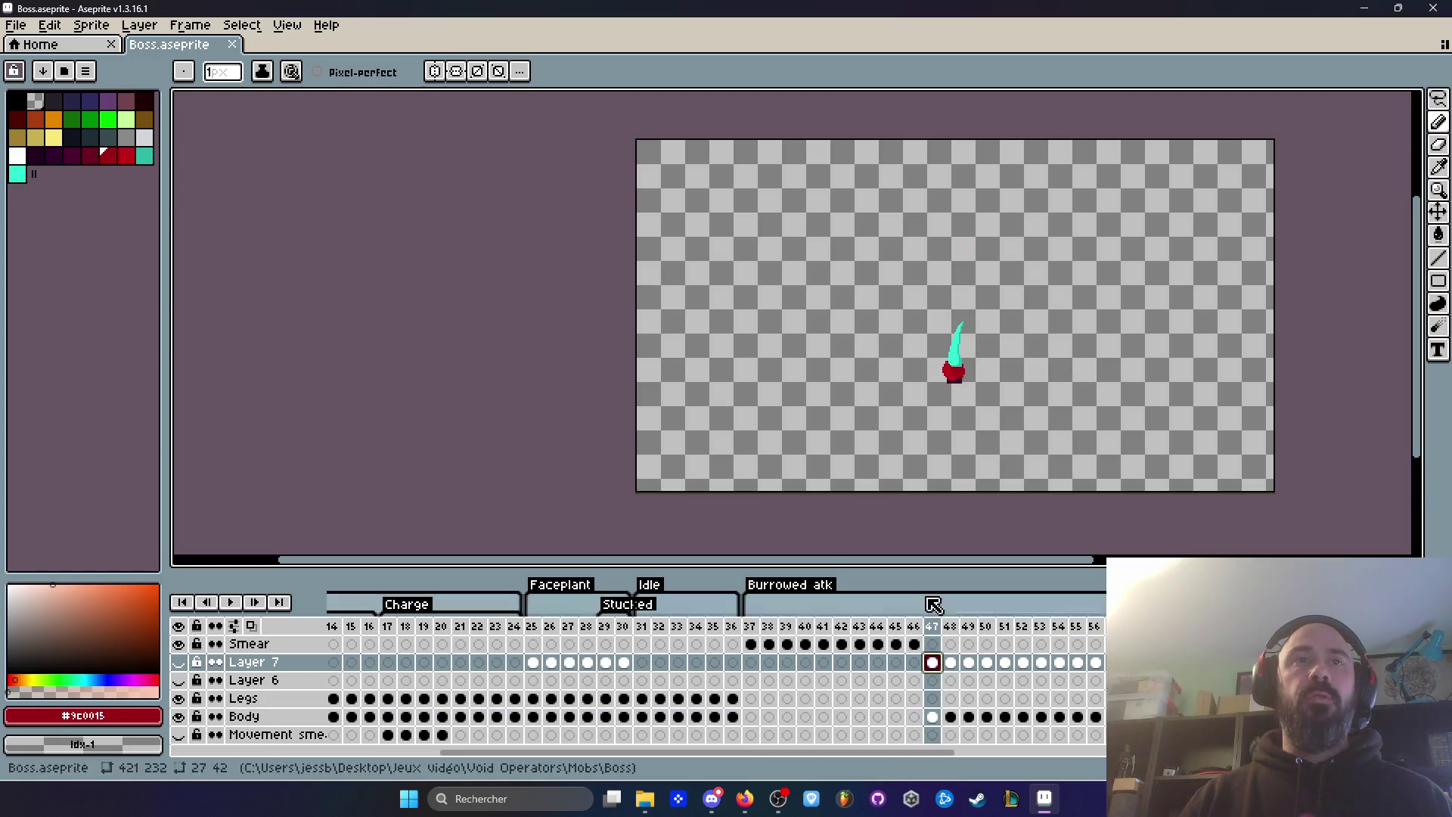
Step: Marquee the smear splatter on Smear cels 37–46, transform it and apply the change
{"action": "left_click", "coordinate": [759, 628]}
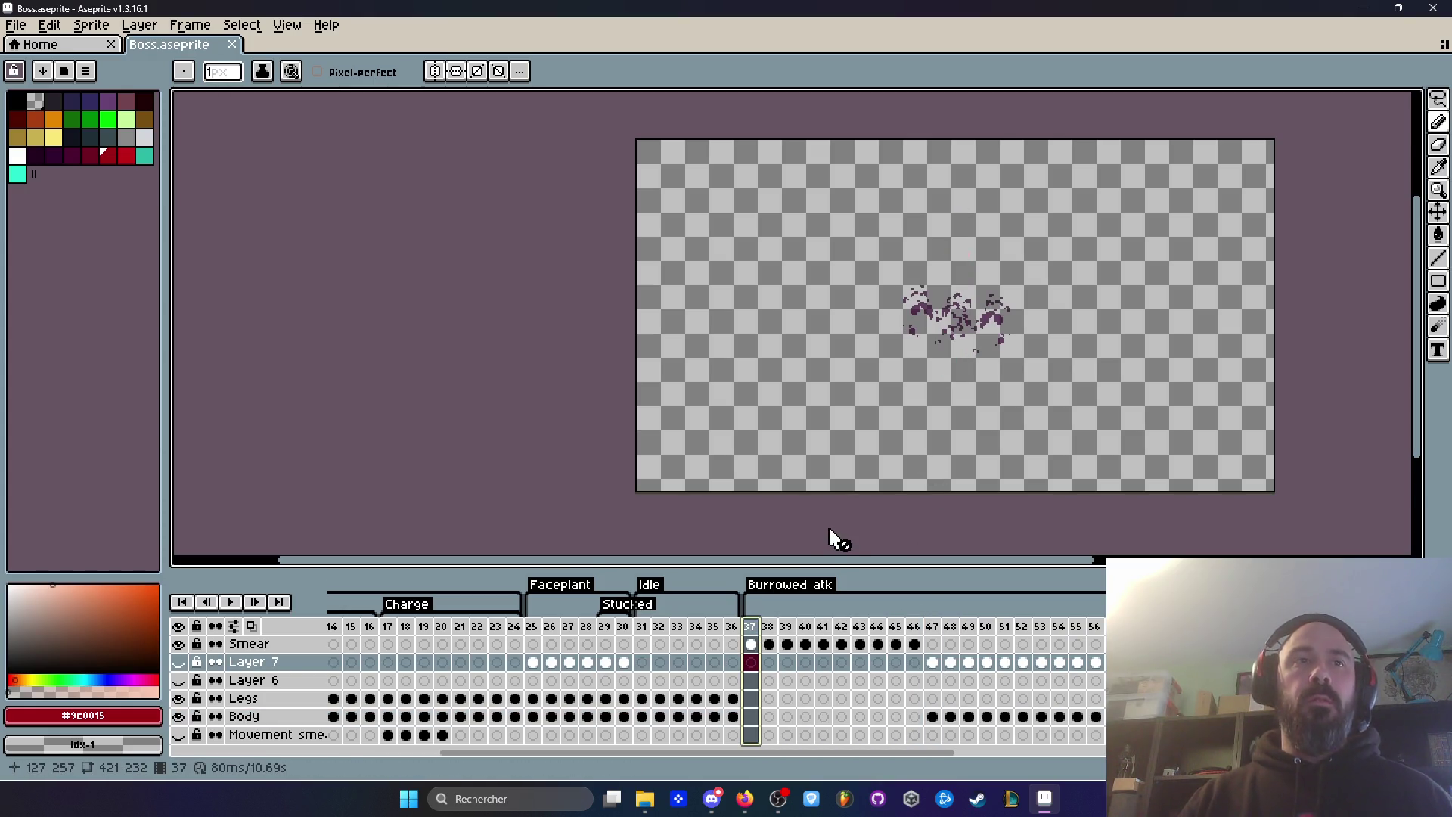
{"action": "key", "text": "m"}
{"action": "left_click_drag", "start_coordinate": [792, 225], "coordinate": [1132, 418]}
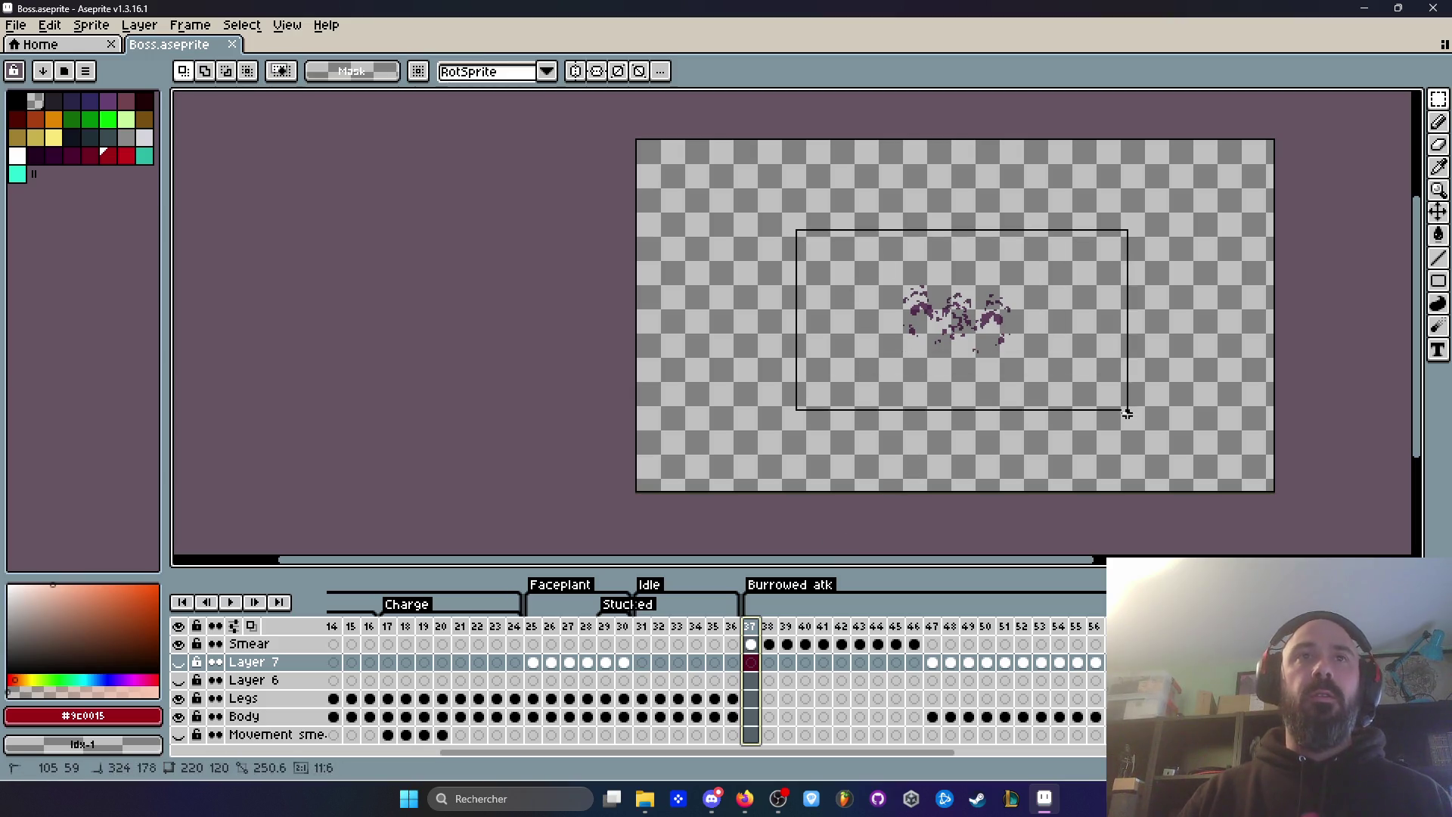
{"action": "left_click_drag", "start_coordinate": [914, 644], "coordinate": [751, 644]}
{"action": "scroll", "coordinate": [924, 376], "scroll_direction": "up", "scroll_amount": 3}
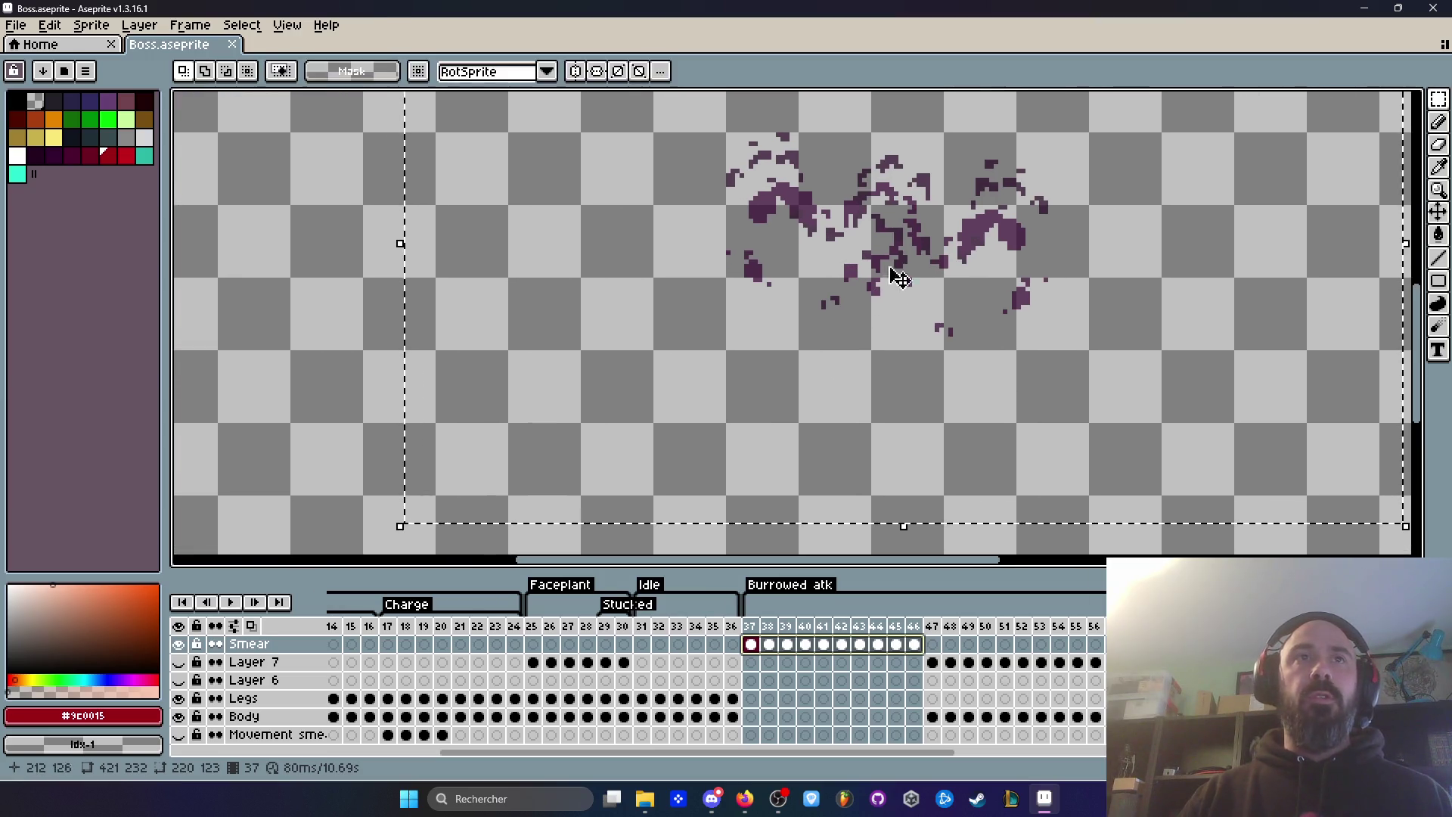
{"action": "key", "text": "ctrl+t"}
{"action": "scroll", "coordinate": [900, 353], "scroll_direction": "down", "scroll_amount": 3}
{"action": "key", "text": "Return"}
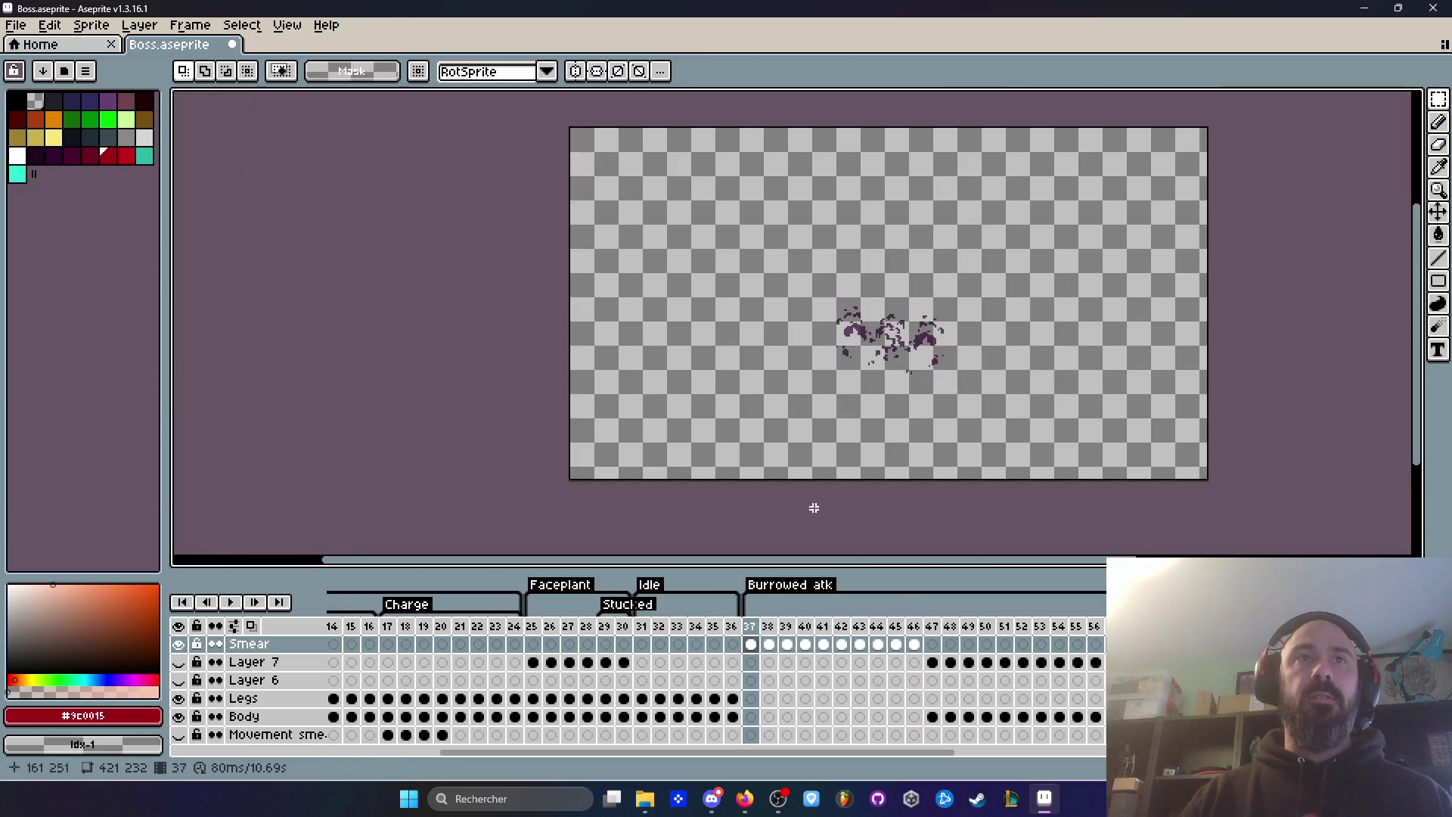
Step: Select frames 37–56, then minimize and restore the Aseprite window
{"action": "left_click", "coordinate": [932, 643]}
{"action": "left_click_drag", "start_coordinate": [752, 630], "coordinate": [1105, 626]}
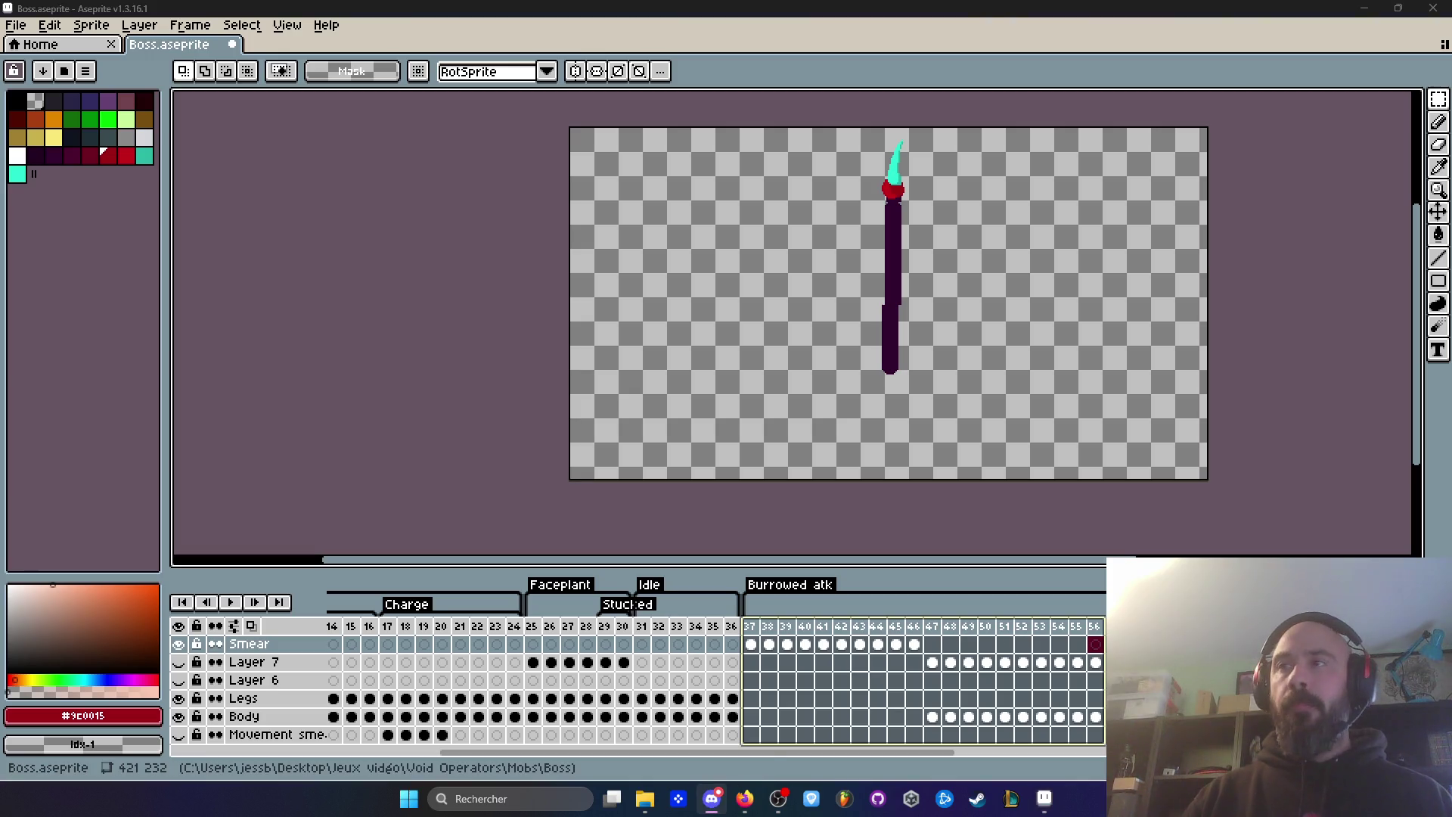
{"action": "left_click", "coordinate": [1018, 68]}
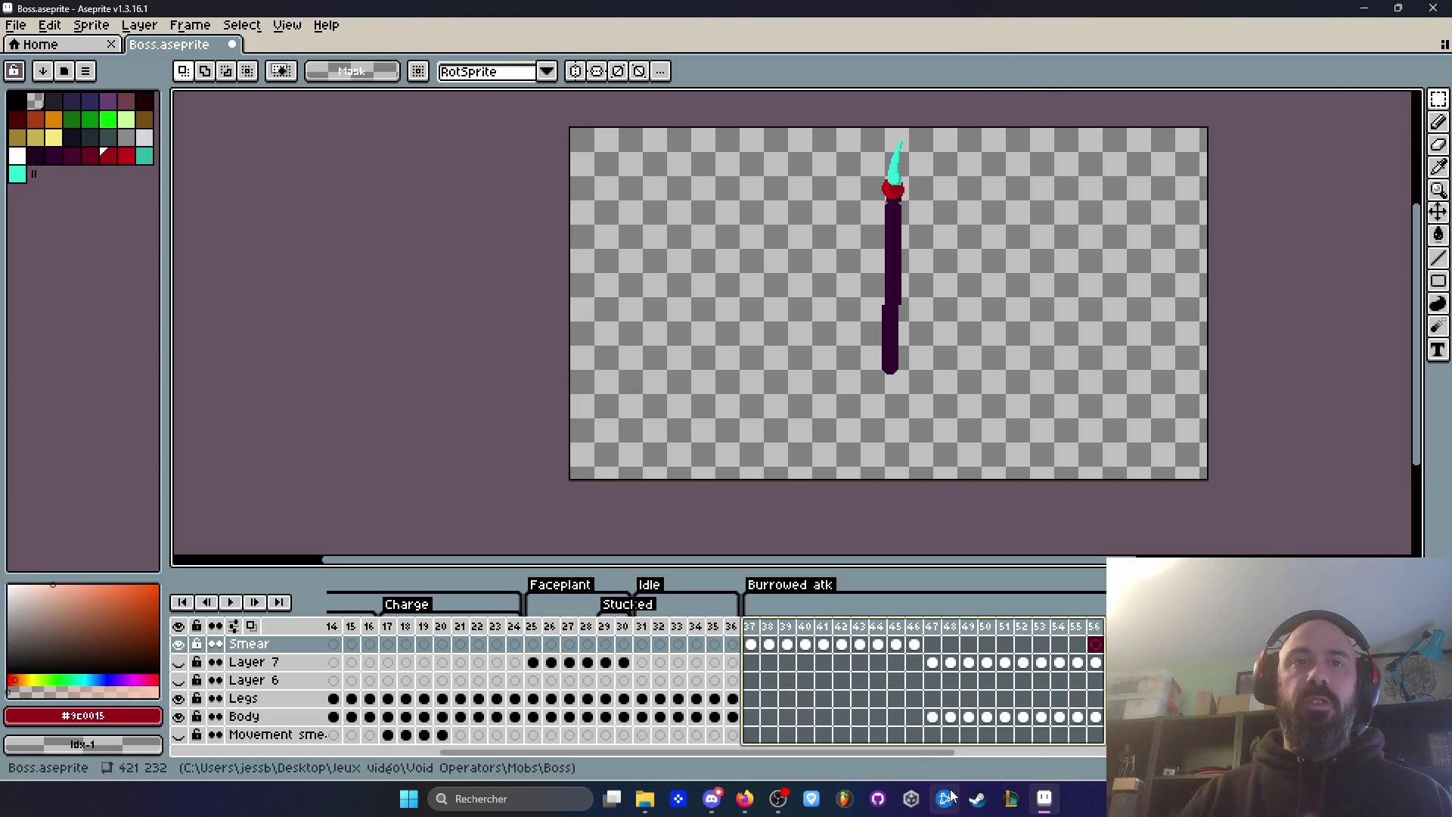
{"action": "left_click", "coordinate": [1047, 806]}
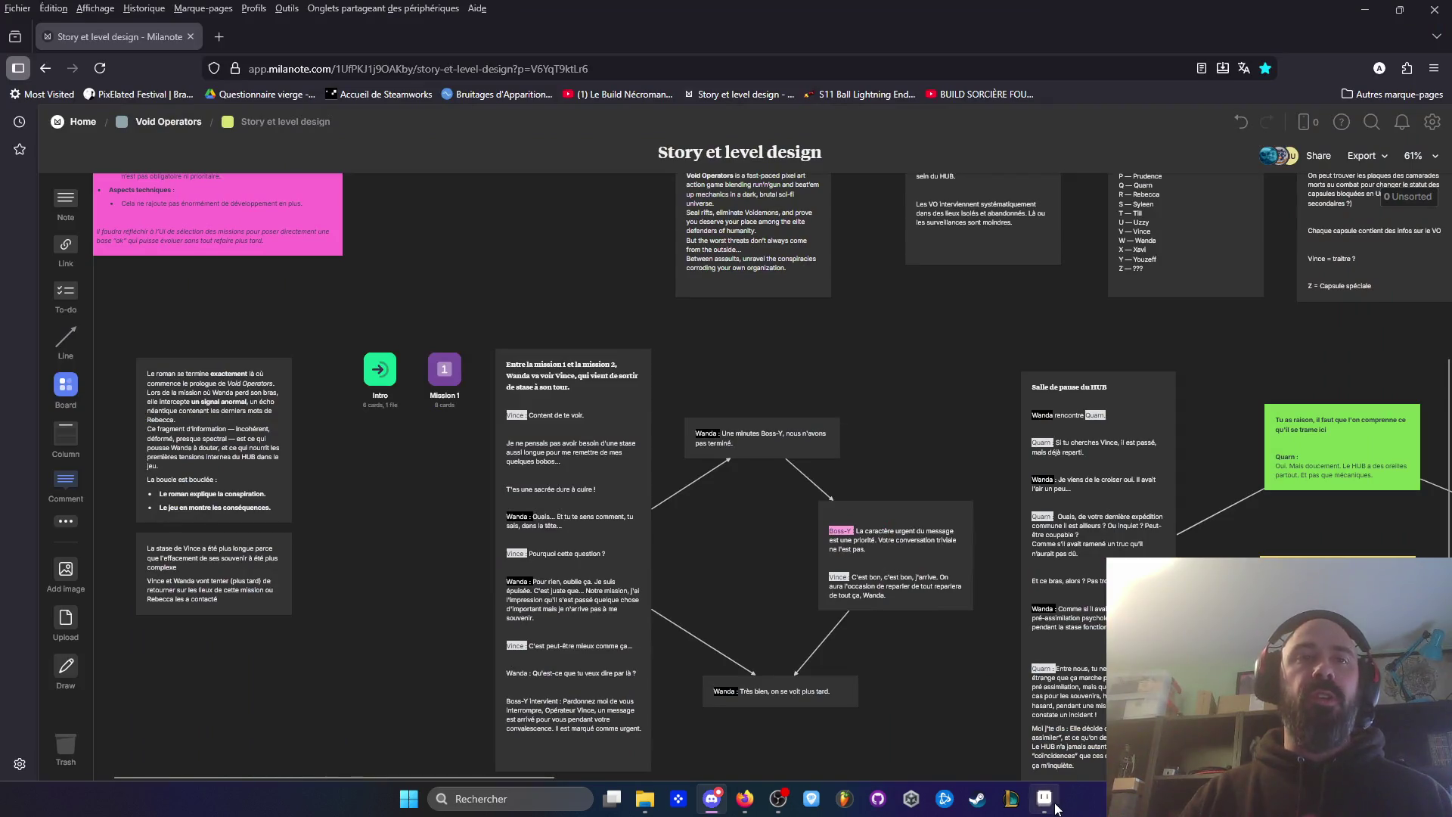
{"action": "left_click", "coordinate": [1054, 804]}
Step: Start closing the Boss file but cancel to keep it open
{"action": "left_click", "coordinate": [15, 25]}
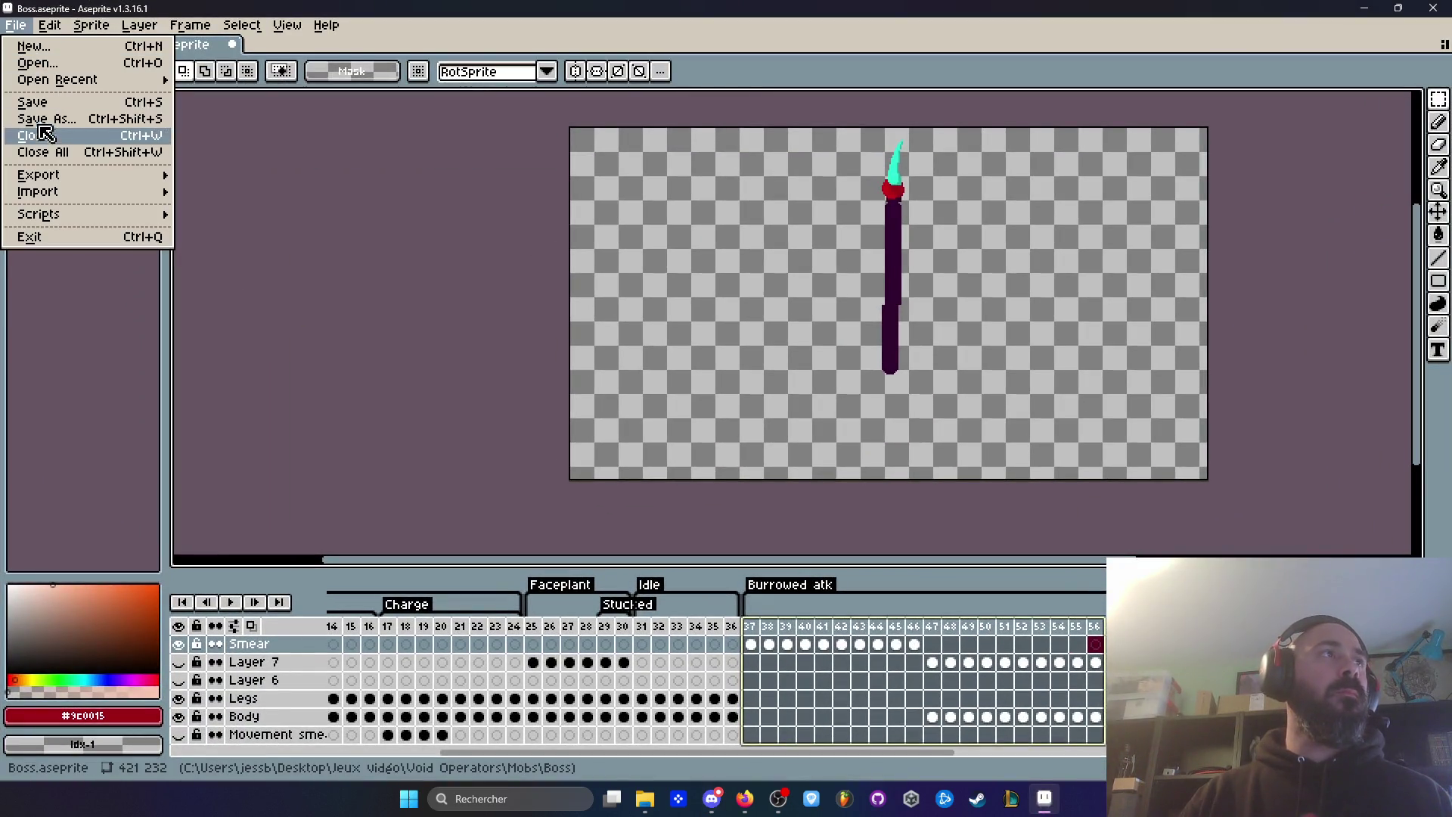
{"action": "left_click", "coordinate": [47, 136]}
{"action": "key", "text": "Escape"}
{"action": "key", "text": "alt+Tab"}
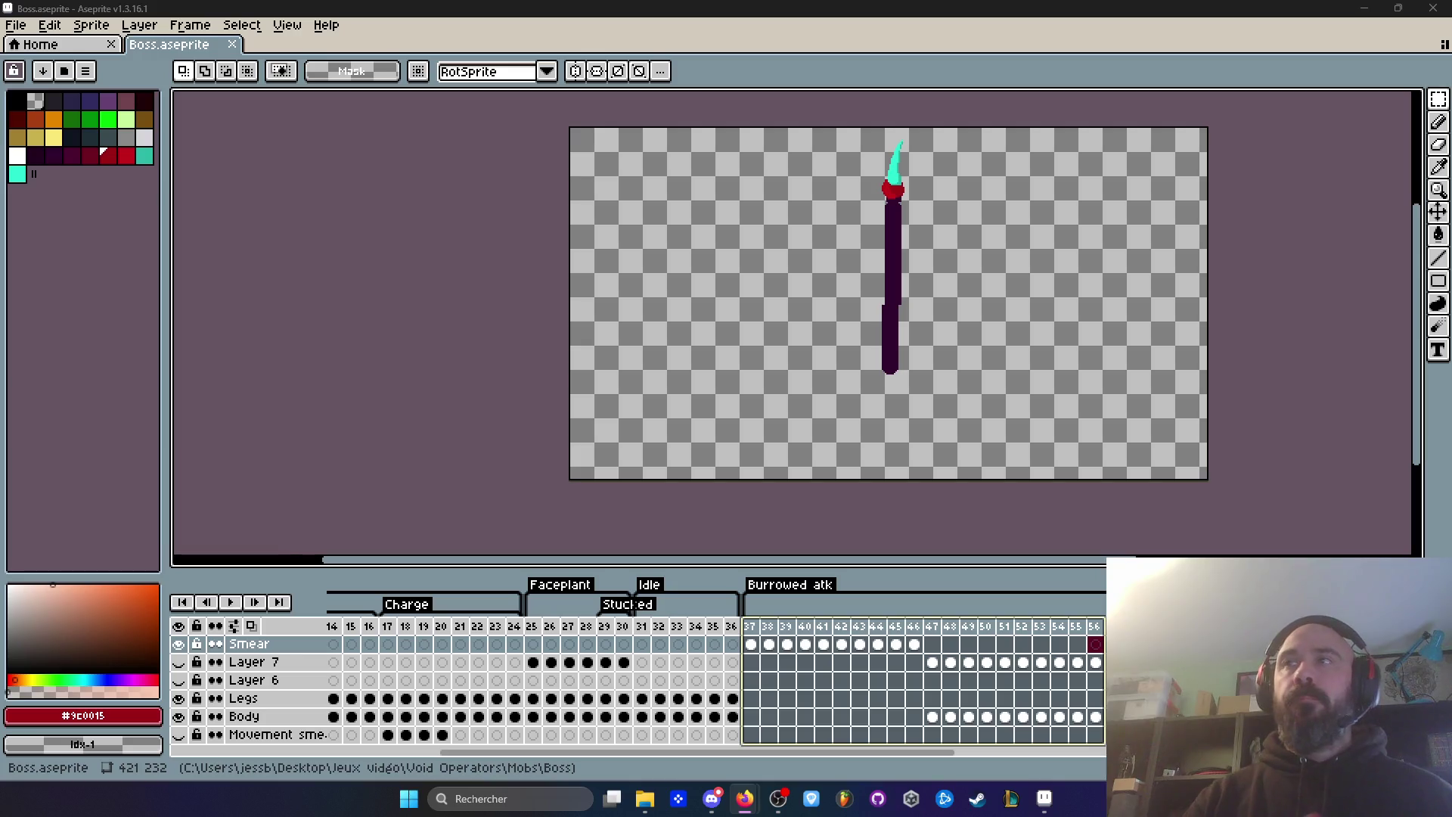
Step: Select frames 37 through 46 and preview them in playback
{"action": "left_click", "coordinate": [750, 627]}
{"action": "left_click_drag", "start_coordinate": [913, 626], "coordinate": [757, 642]}
{"action": "key", "text": "Return"}
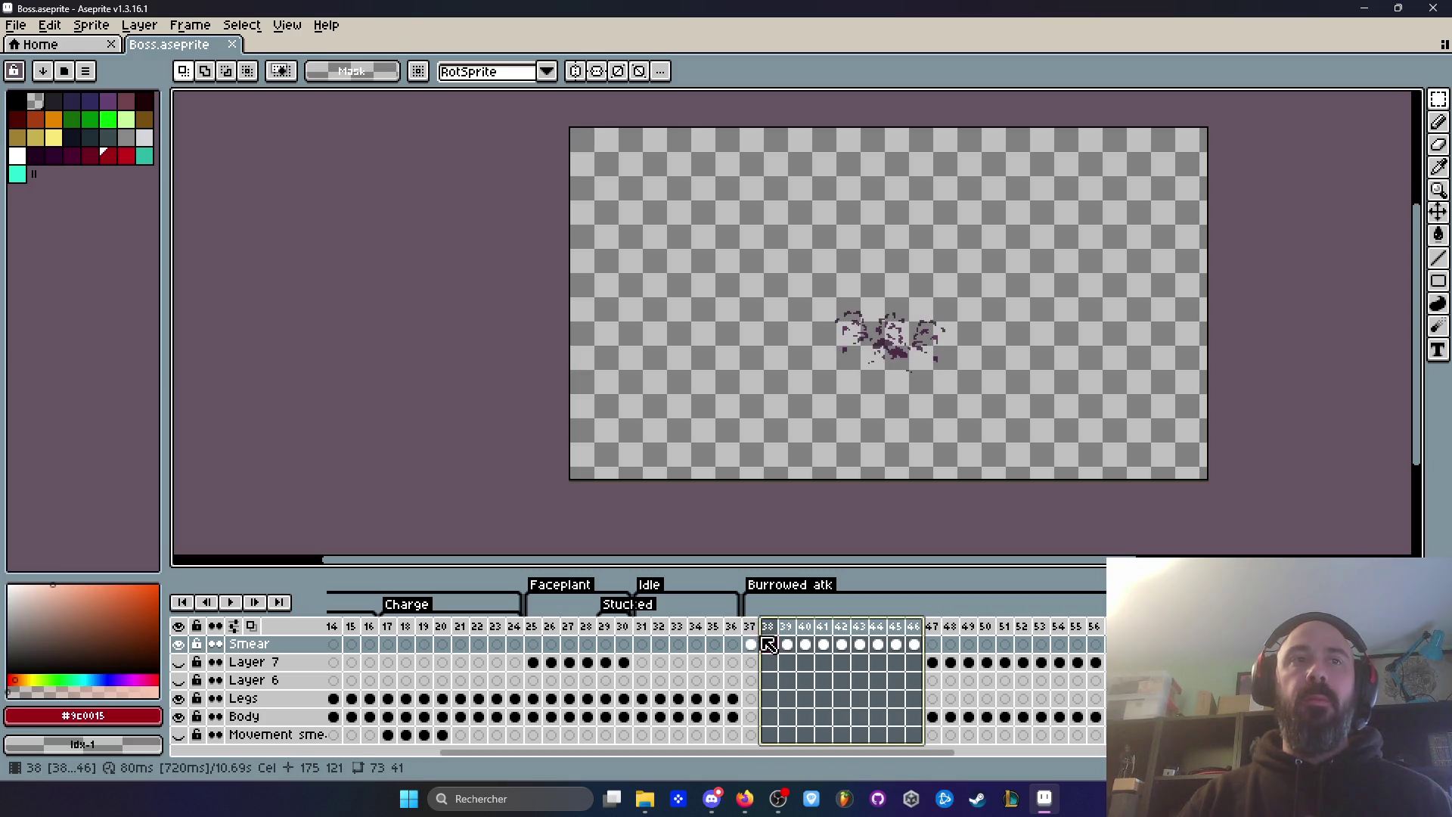
{"action": "key", "text": "Return"}
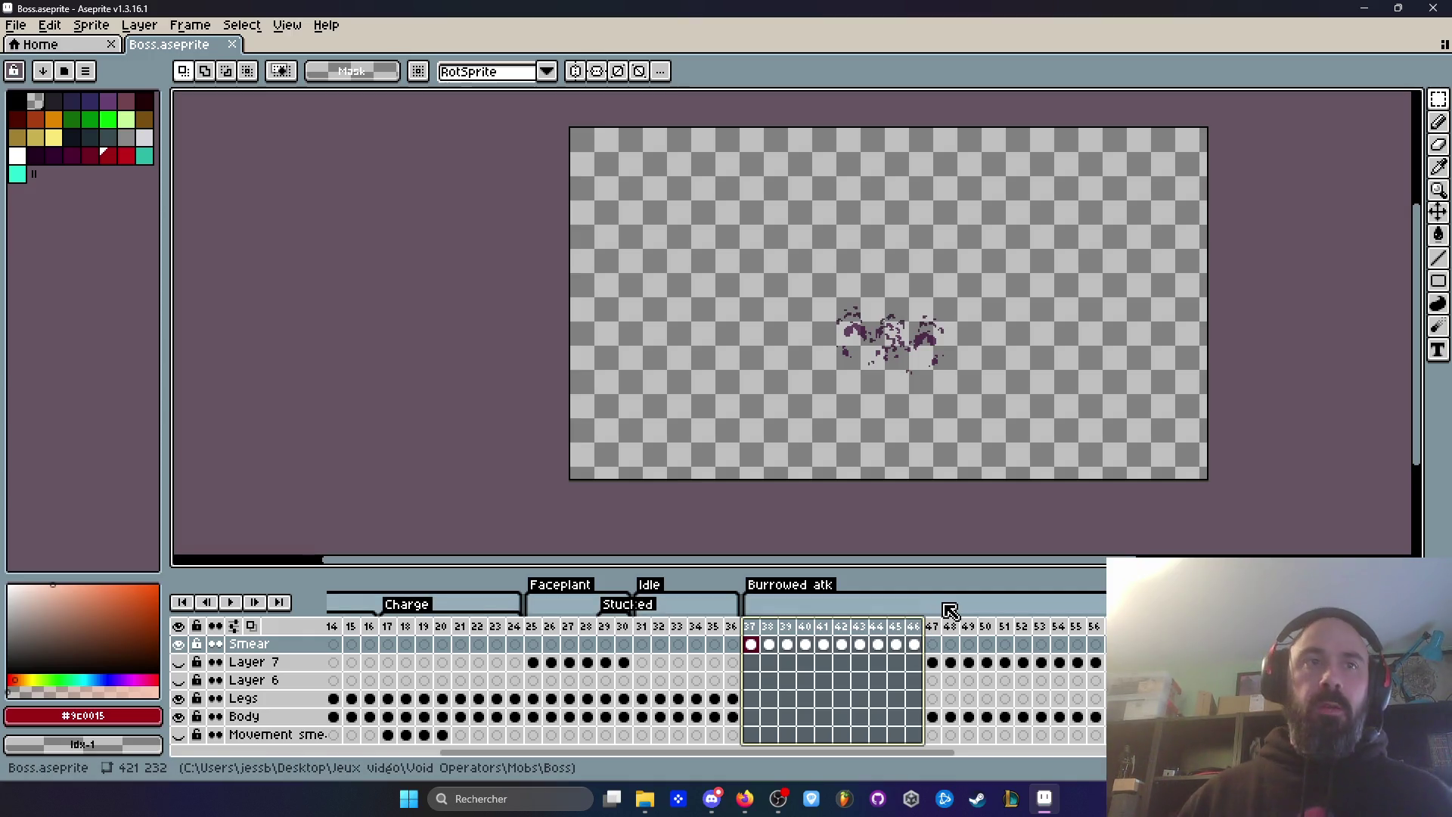
Step: Insert empty frames after frame 37 and move the frame 37 Smear cel to frame 48
{"action": "left_click", "coordinate": [755, 626]}
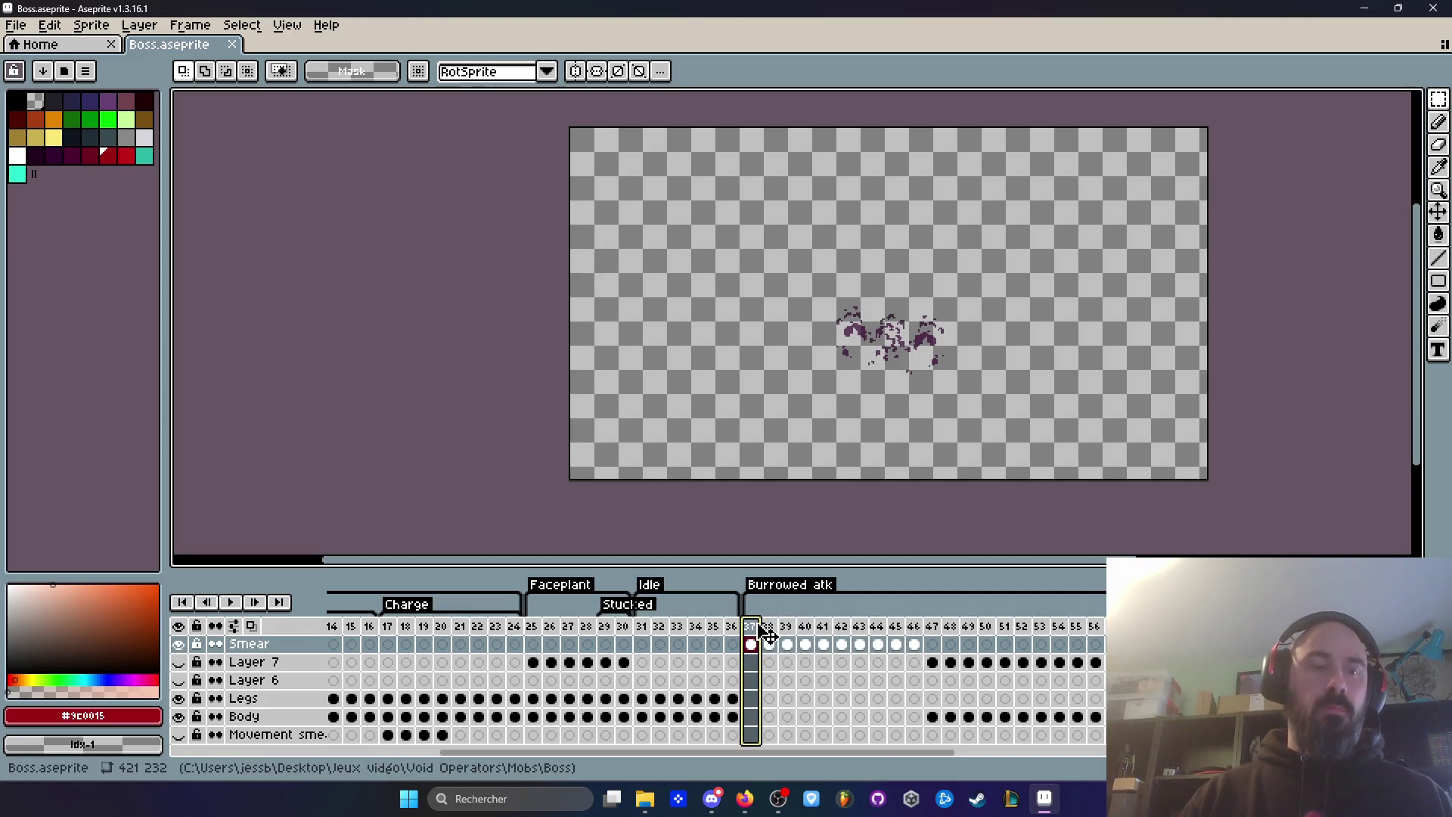
{"action": "mouse_move", "coordinate": [768, 634]}
{"action": "left_mouse_down"}
{"action": "mouse_move", "coordinate": [778, 642]}
{"action": "mouse_move", "coordinate": [751, 611]}
{"action": "left_mouse_up"}
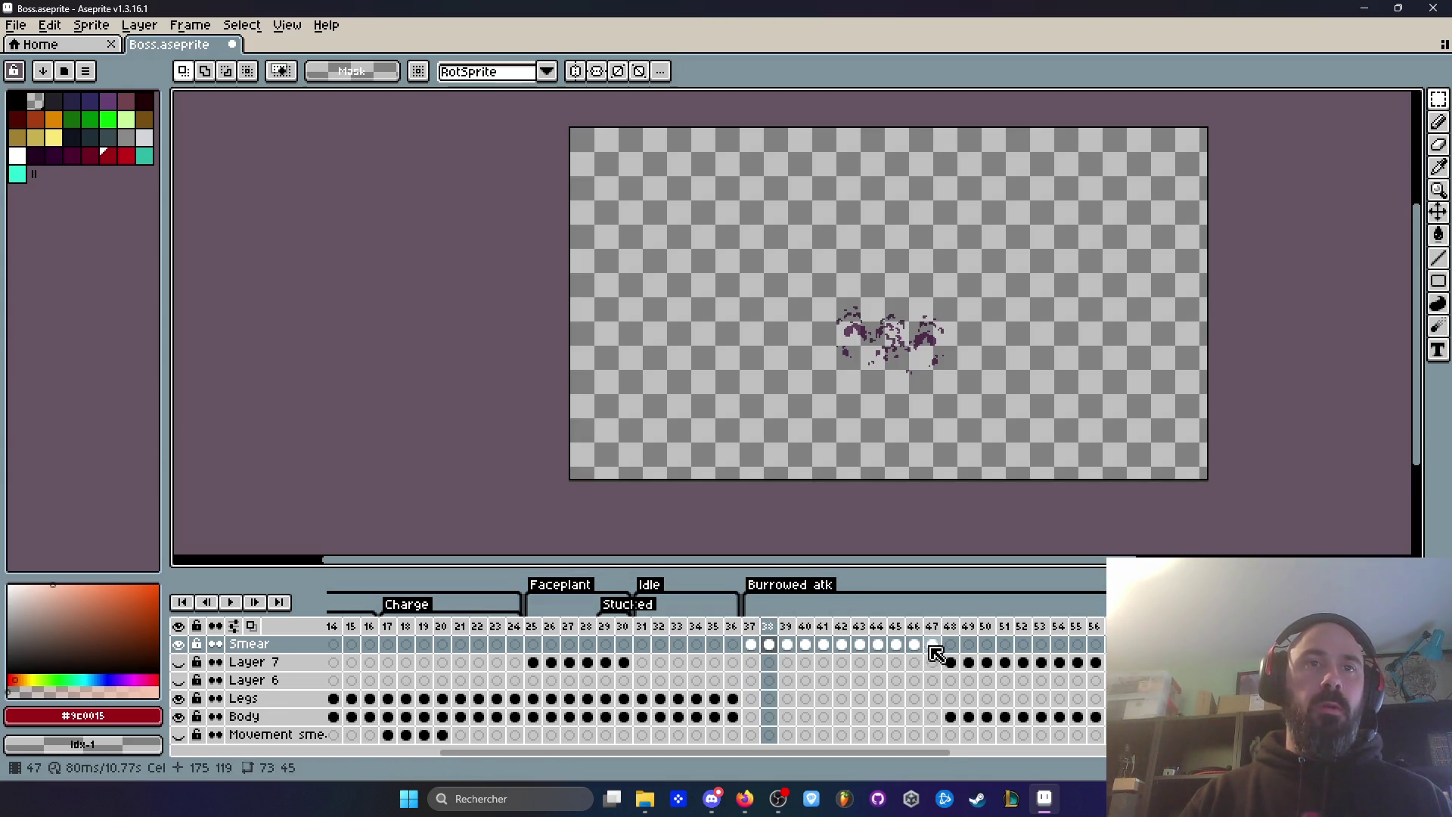
{"action": "left_click", "coordinate": [750, 626]}
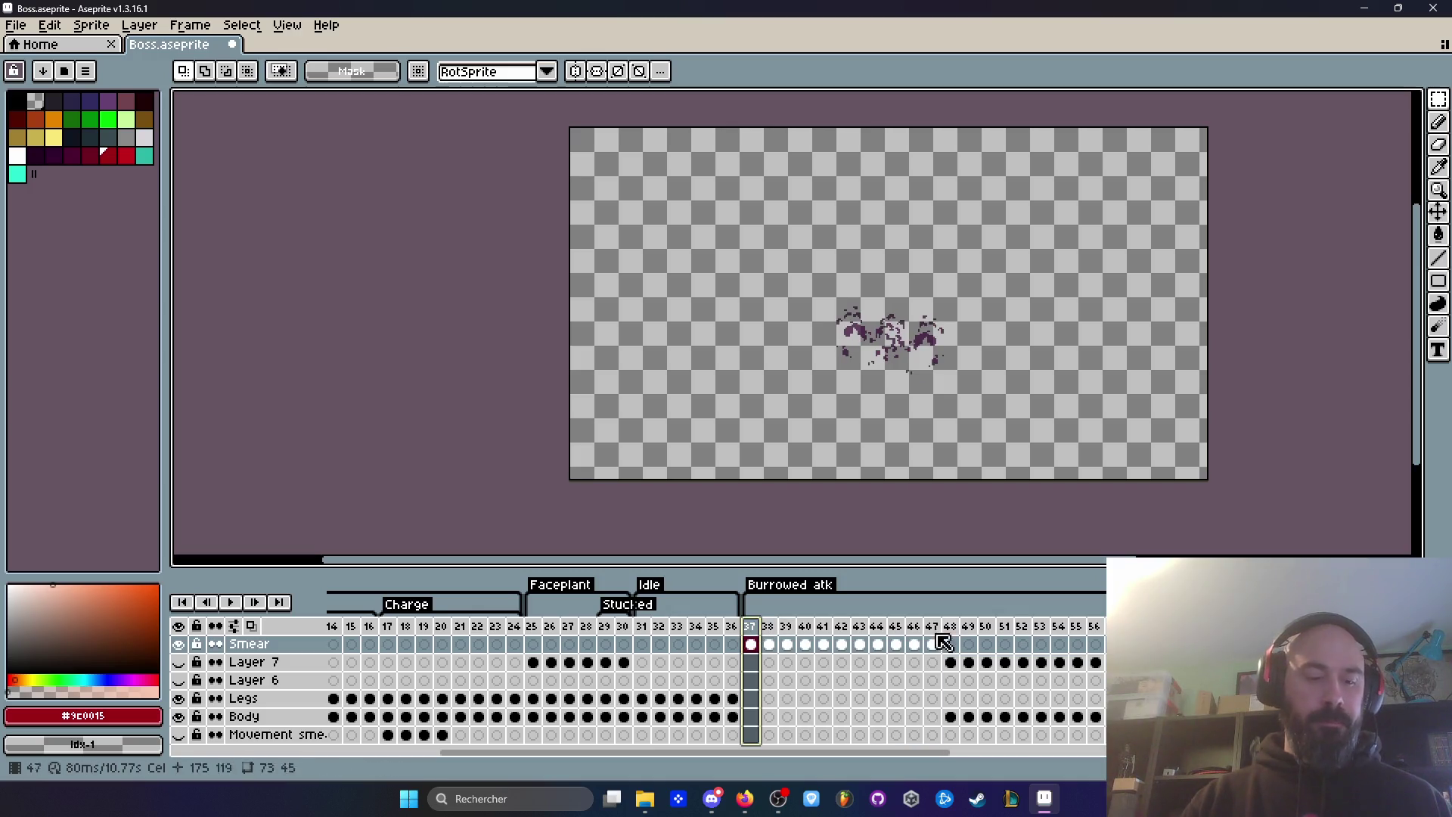
{"action": "key", "text": "alt+b"}
{"action": "key", "text": "alt+b"}
{"action": "key", "text": "alt+b"}
{"action": "key", "text": "alt+b"}
{"action": "key", "text": "alt+b"}
{"action": "key", "text": "alt+b"}
{"action": "left_click", "coordinate": [750, 644]}
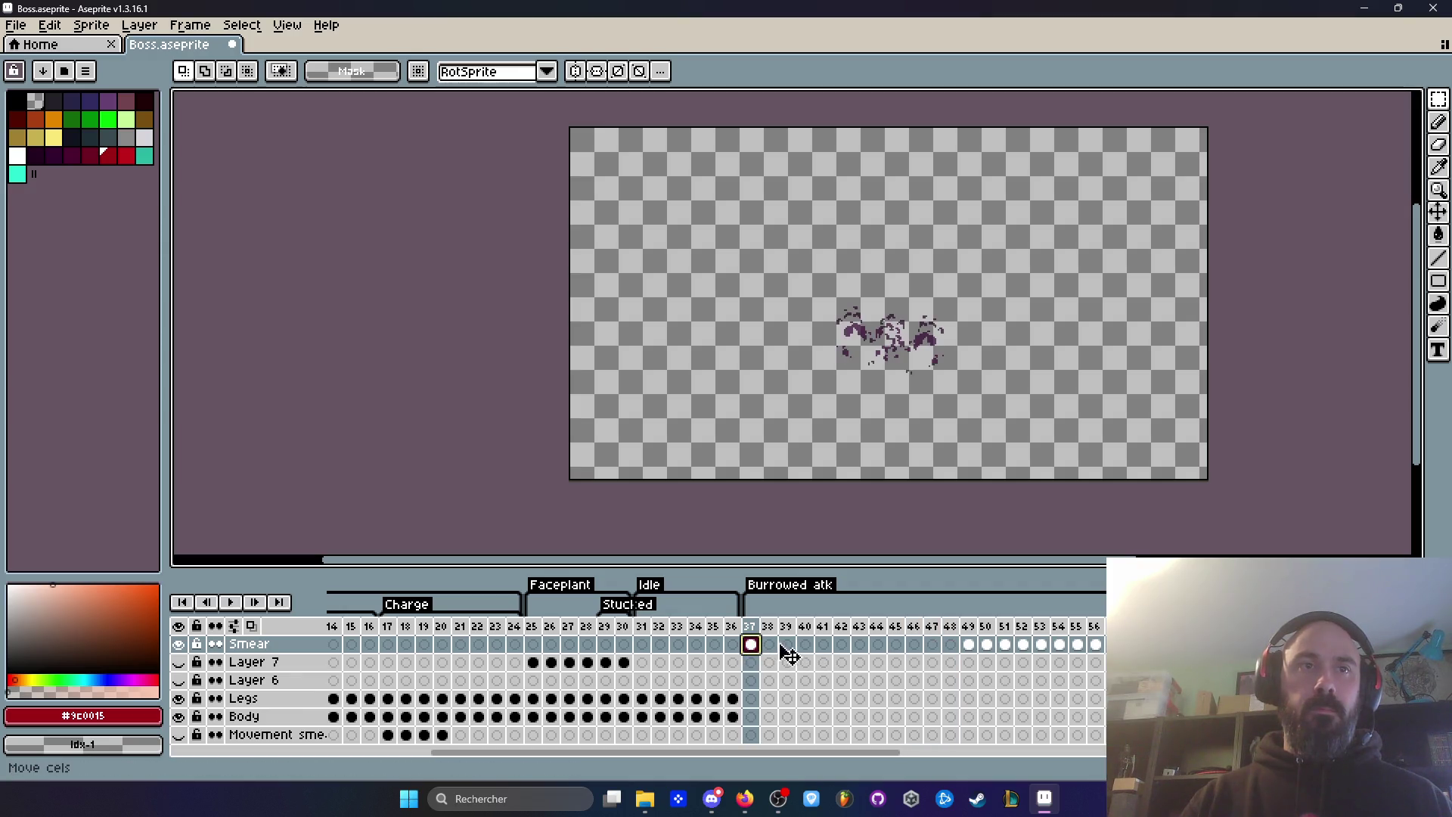
{"action": "mouse_move", "coordinate": [953, 651]}
{"action": "left_mouse_down"}
{"action": "mouse_move", "coordinate": [876, 643]}
{"action": "mouse_move", "coordinate": [905, 646]}
{"action": "left_mouse_up"}
Step: Copy Smear cels 52–56 and paste them to fill Smear frames 37–47
{"action": "left_click", "coordinate": [877, 645]}
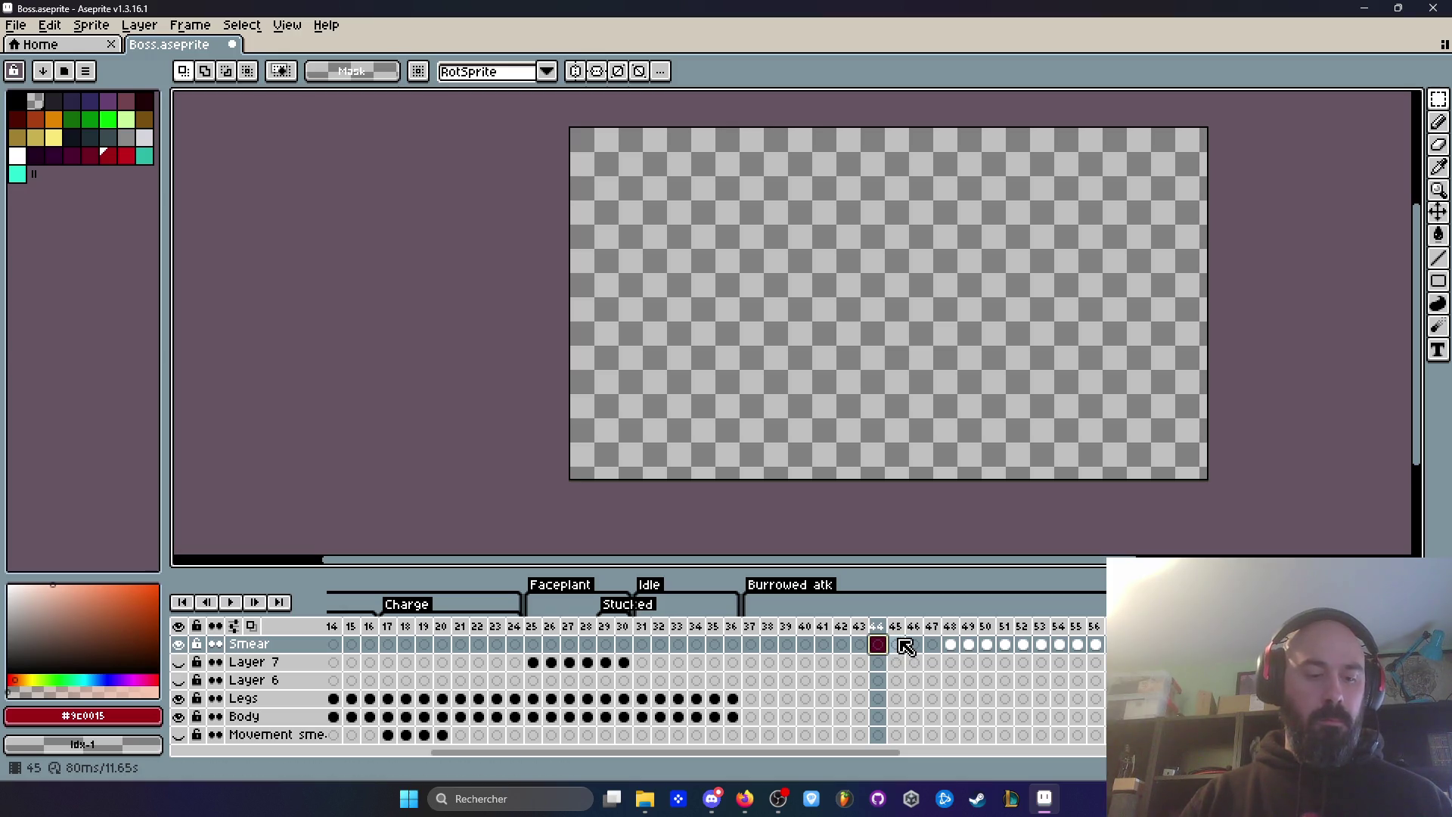
{"action": "mouse_move", "coordinate": [990, 663]}
{"action": "left_mouse_down"}
{"action": "mouse_move", "coordinate": [1048, 666]}
{"action": "mouse_move", "coordinate": [1033, 658]}
{"action": "left_mouse_up"}
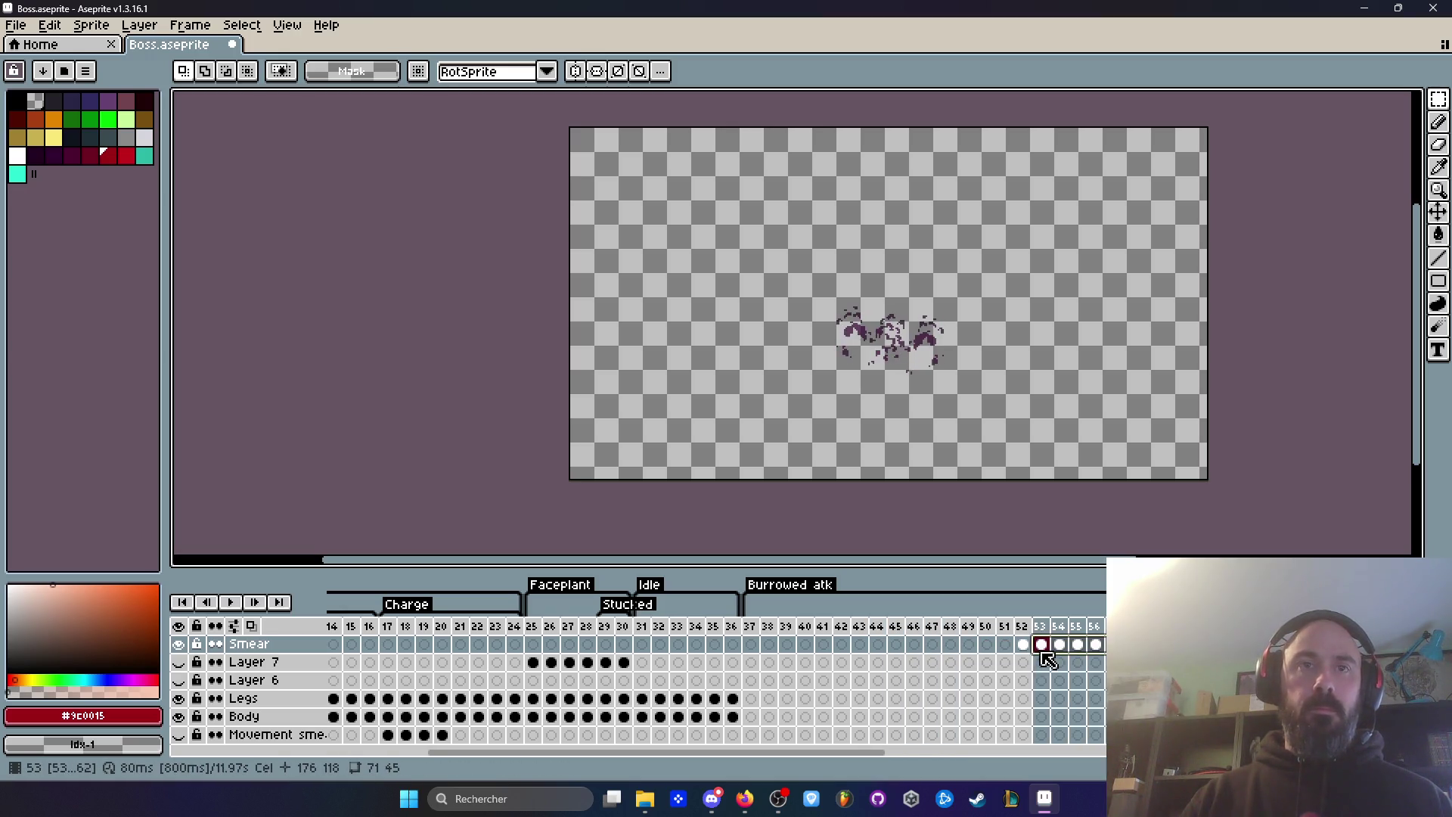
{"action": "key", "text": "ctrl+c"}
{"action": "left_click", "coordinate": [762, 645]}
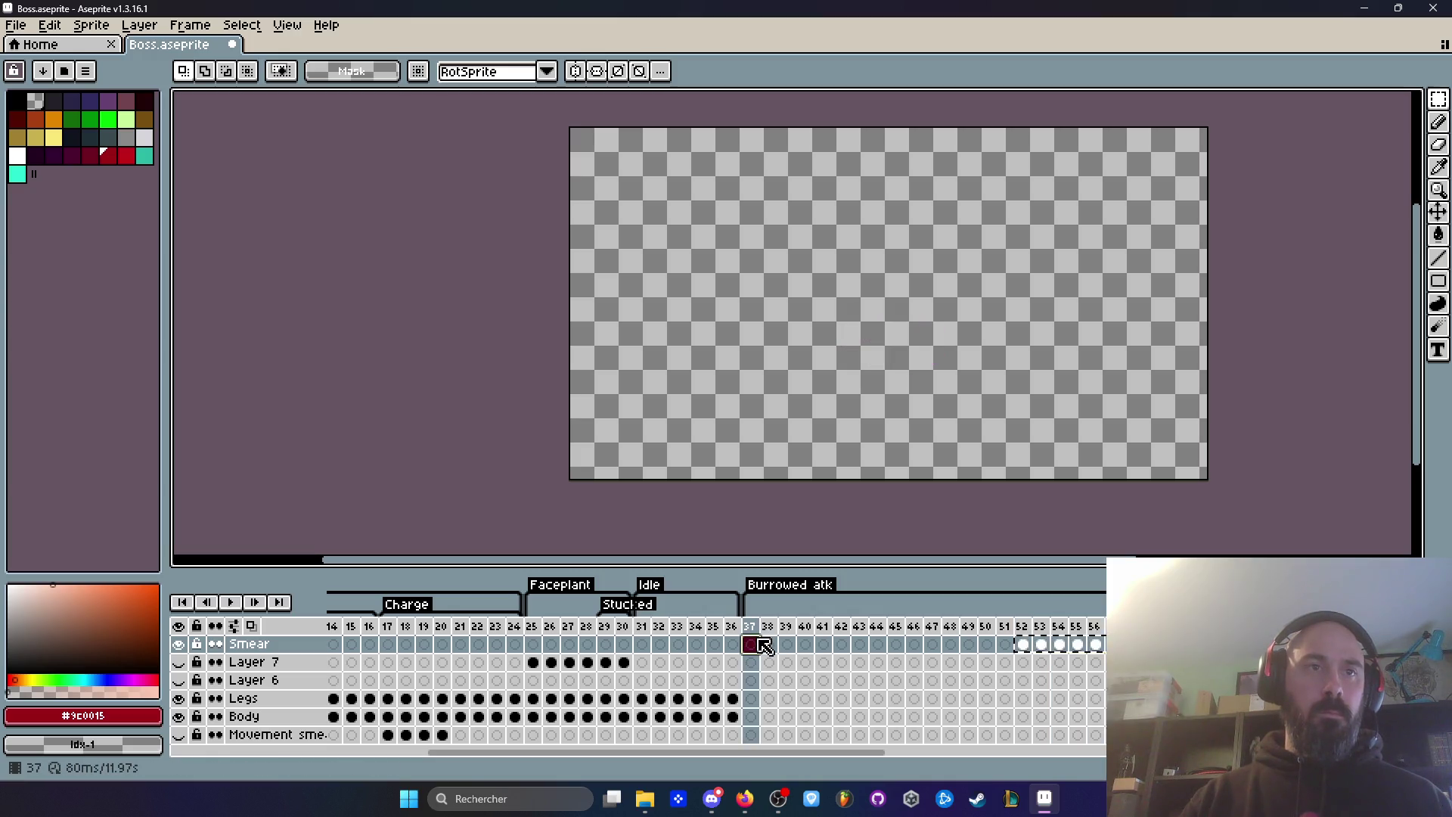
{"action": "key", "text": "ctrl+v"}
{"action": "mouse_move", "coordinate": [748, 605]}
{"action": "left_mouse_down"}
{"action": "mouse_move", "coordinate": [932, 609]}
{"action": "mouse_move", "coordinate": [948, 626]}
{"action": "mouse_move", "coordinate": [752, 626]}
{"action": "mouse_move", "coordinate": [931, 628]}
{"action": "left_mouse_up"}
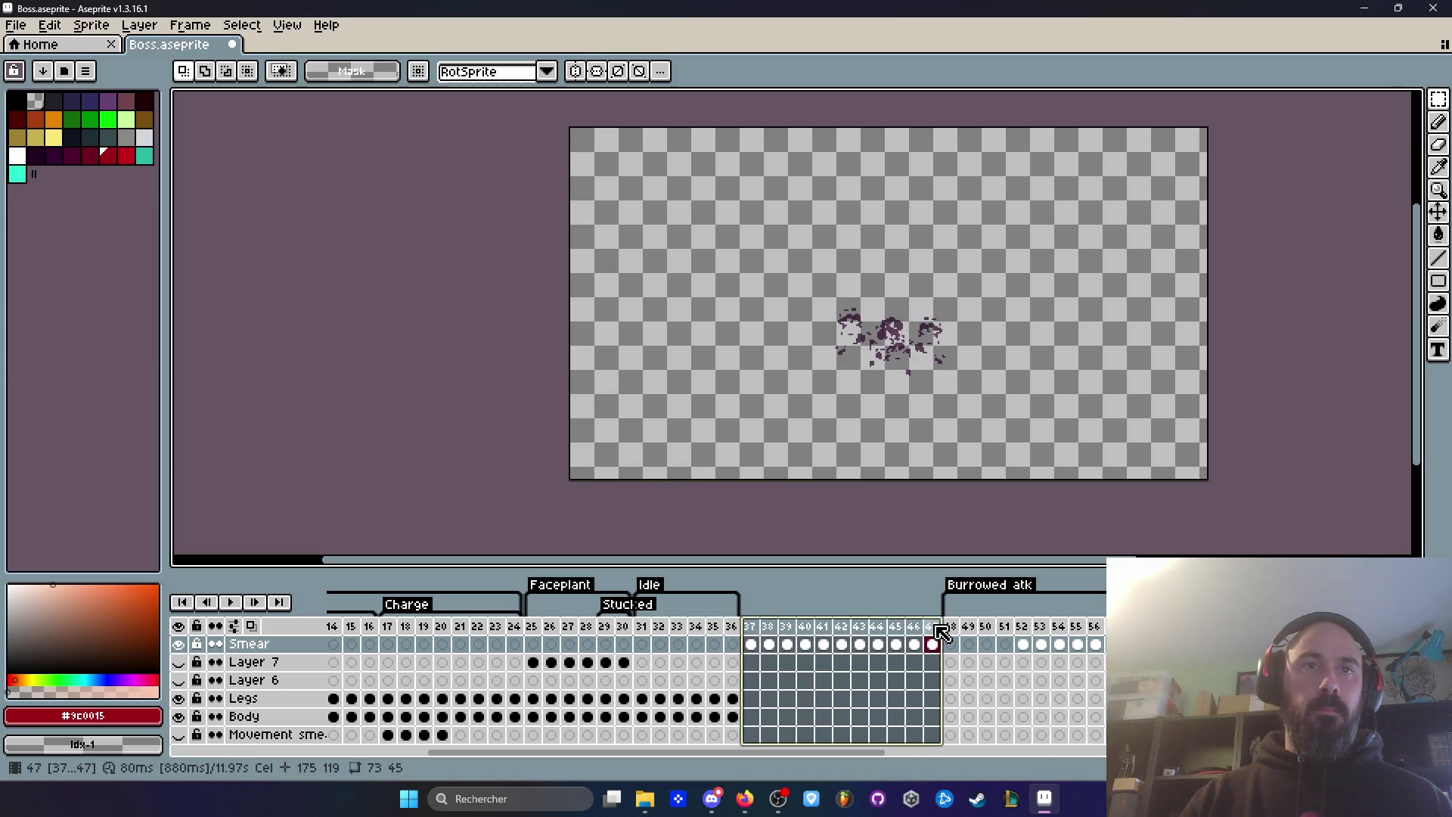
Step: Create a new tag named Idle spanning frames 37–47
{"action": "right_click", "coordinate": [934, 629]}
{"action": "left_click", "coordinate": [983, 693]}
{"action": "type", "text": "Idle"}
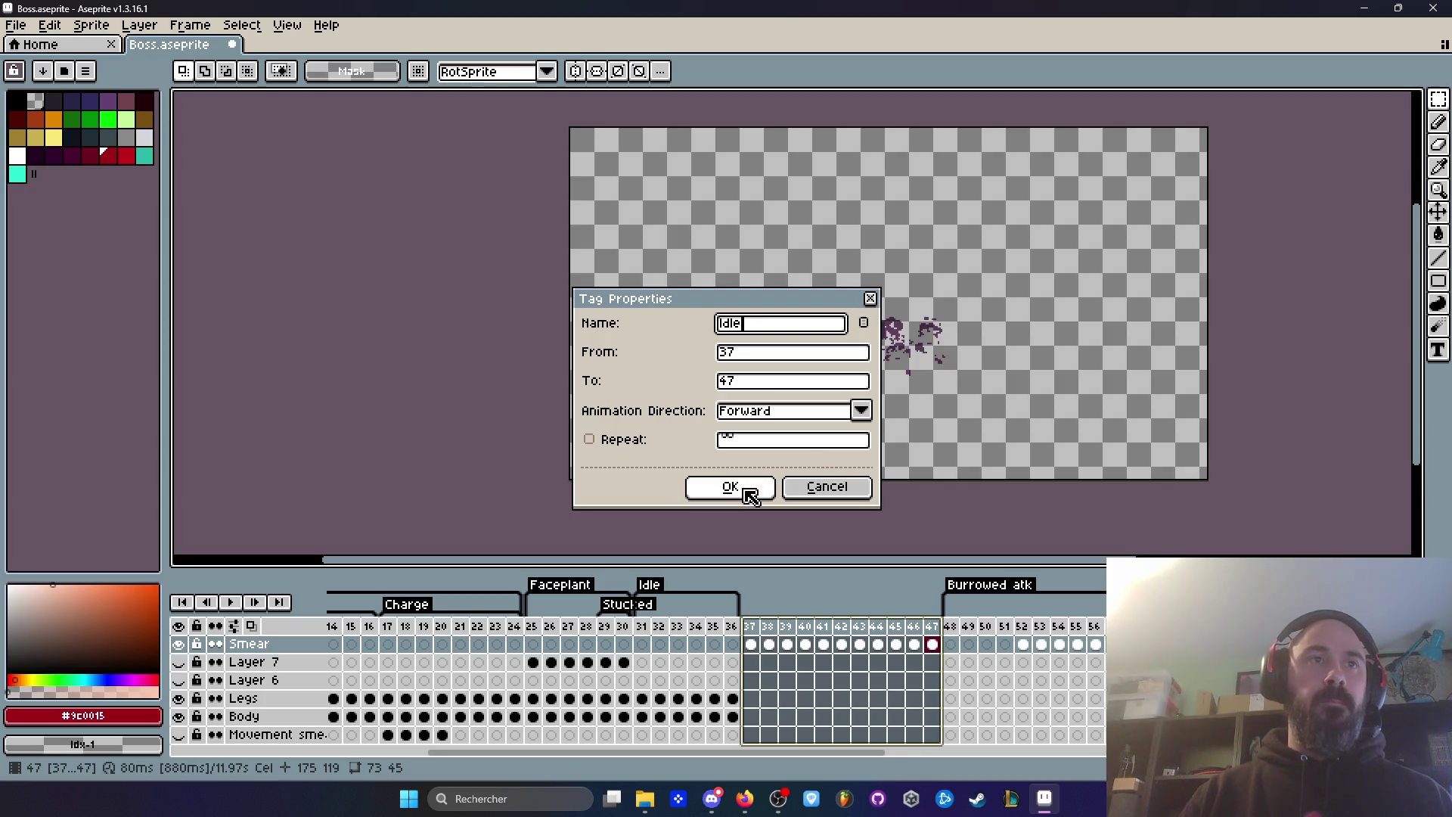
{"action": "left_click", "coordinate": [730, 487]}
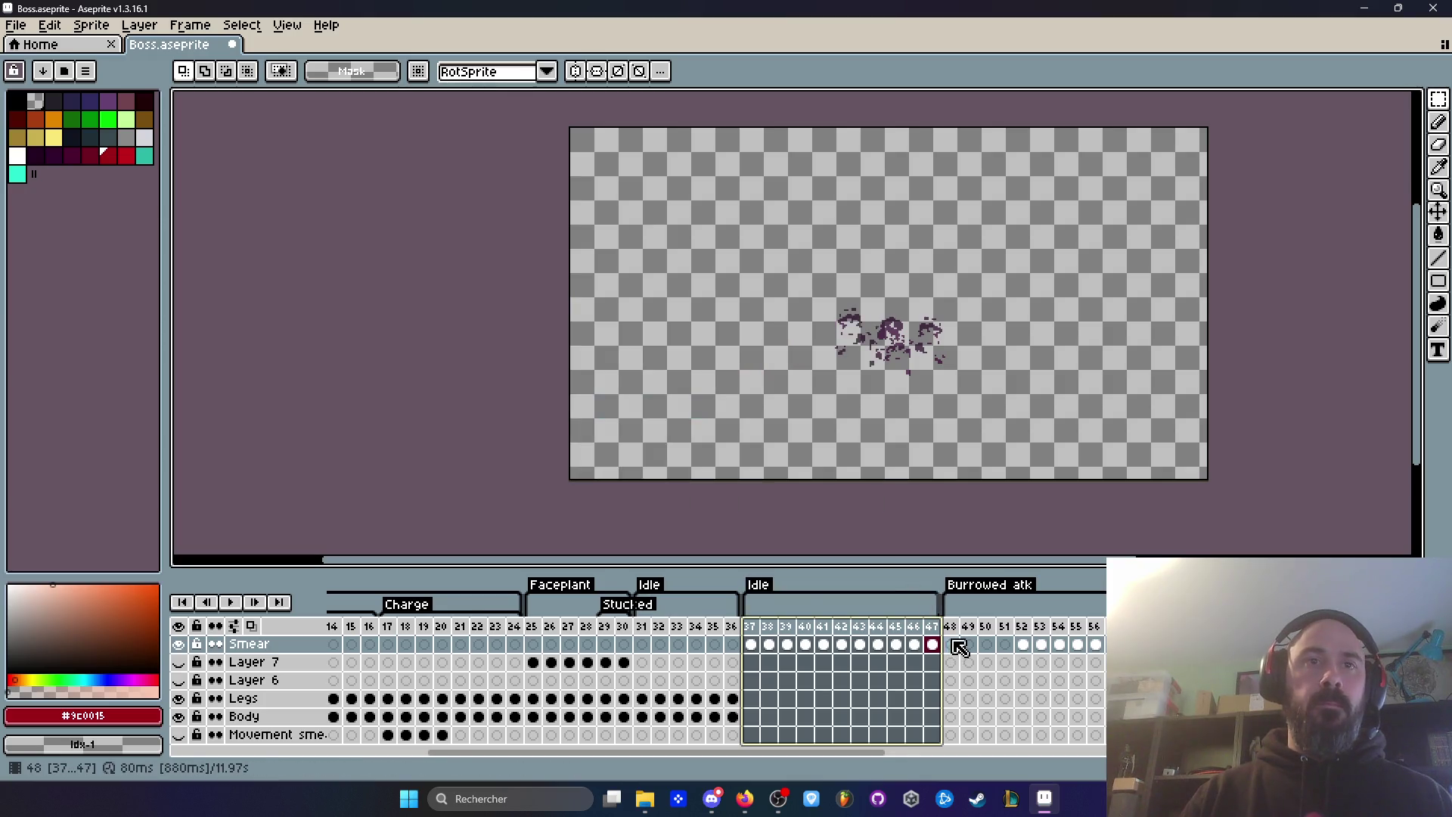
Step: Play the animation starting from frame 37
{"action": "left_click_drag", "start_coordinate": [951, 626], "coordinate": [1004, 626]}
{"action": "left_click", "coordinate": [877, 684]}
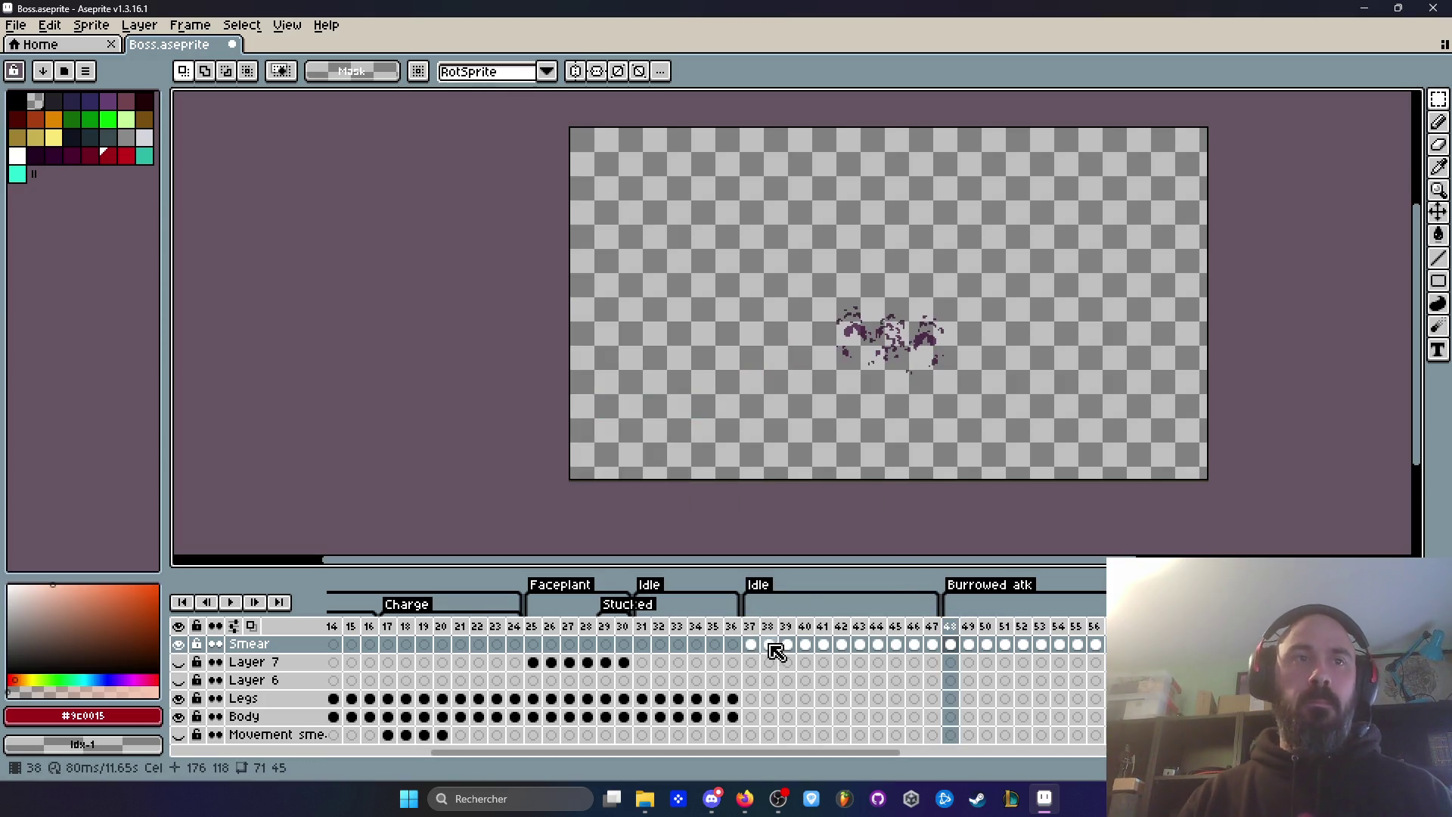
{"action": "left_click", "coordinate": [750, 626]}
{"action": "left_click", "coordinate": [233, 603]}
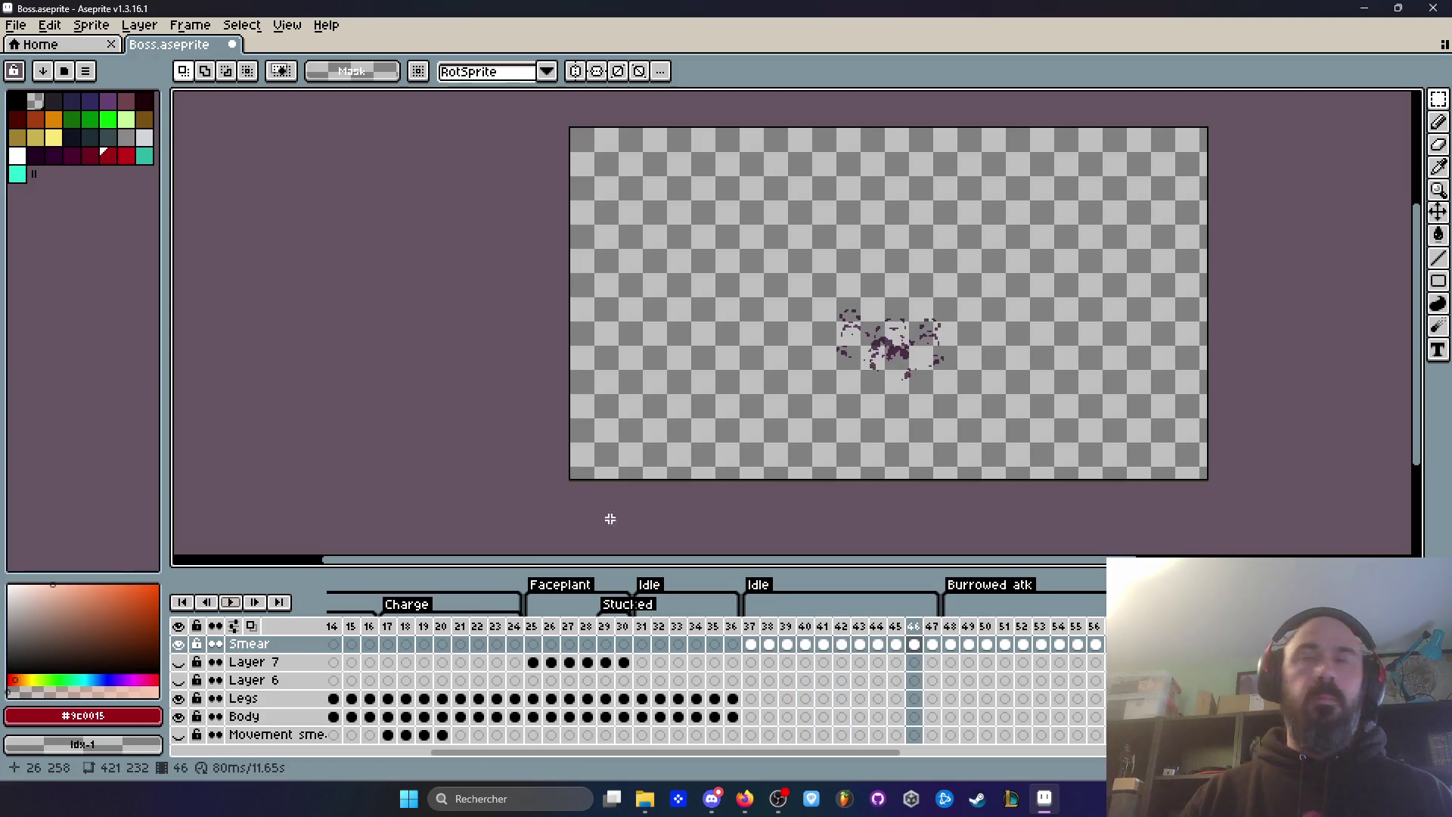
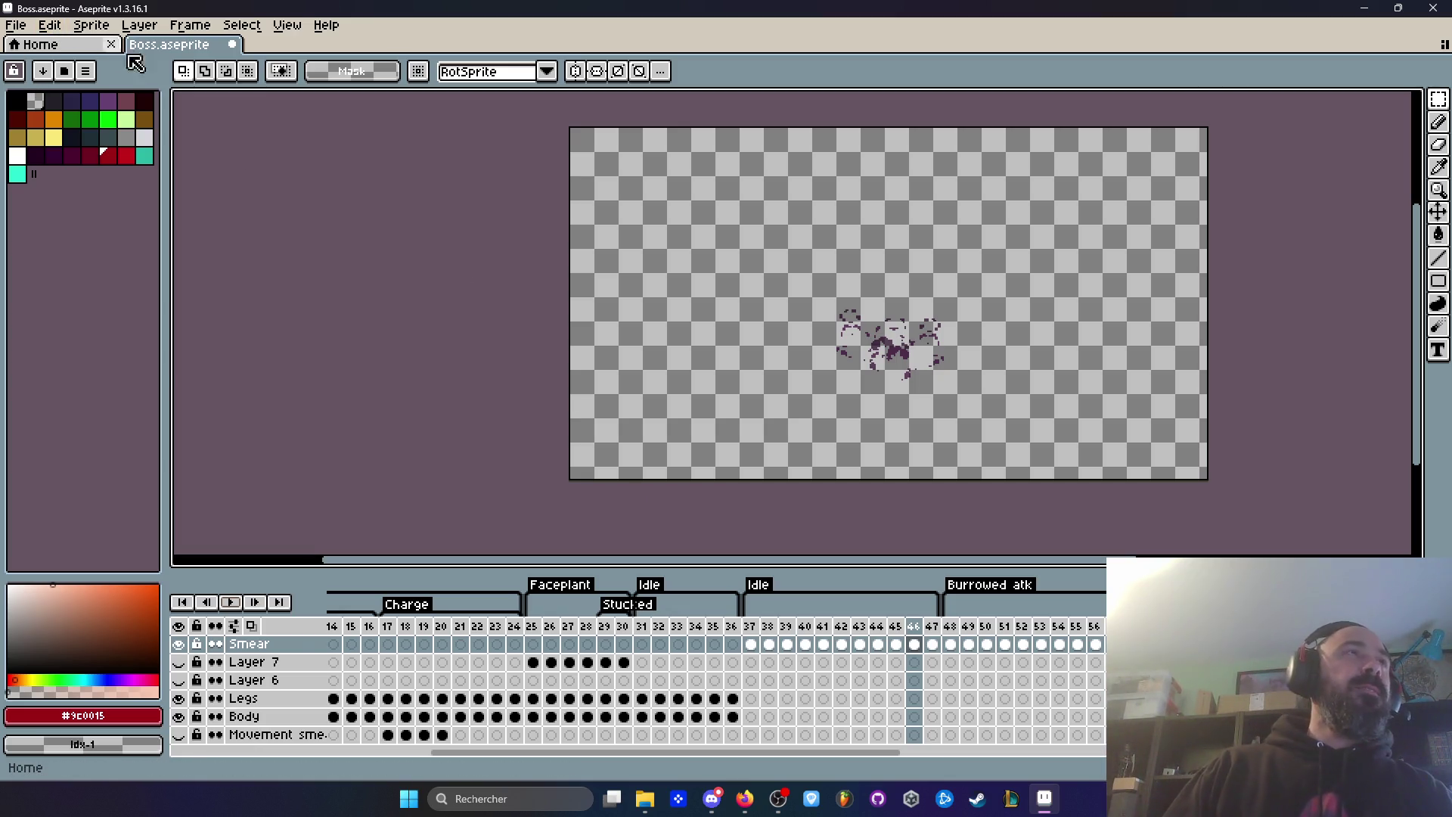
Step: Jump to frame 17, the start of Charge, and play the animation preview
{"action": "left_click", "coordinate": [751, 626]}
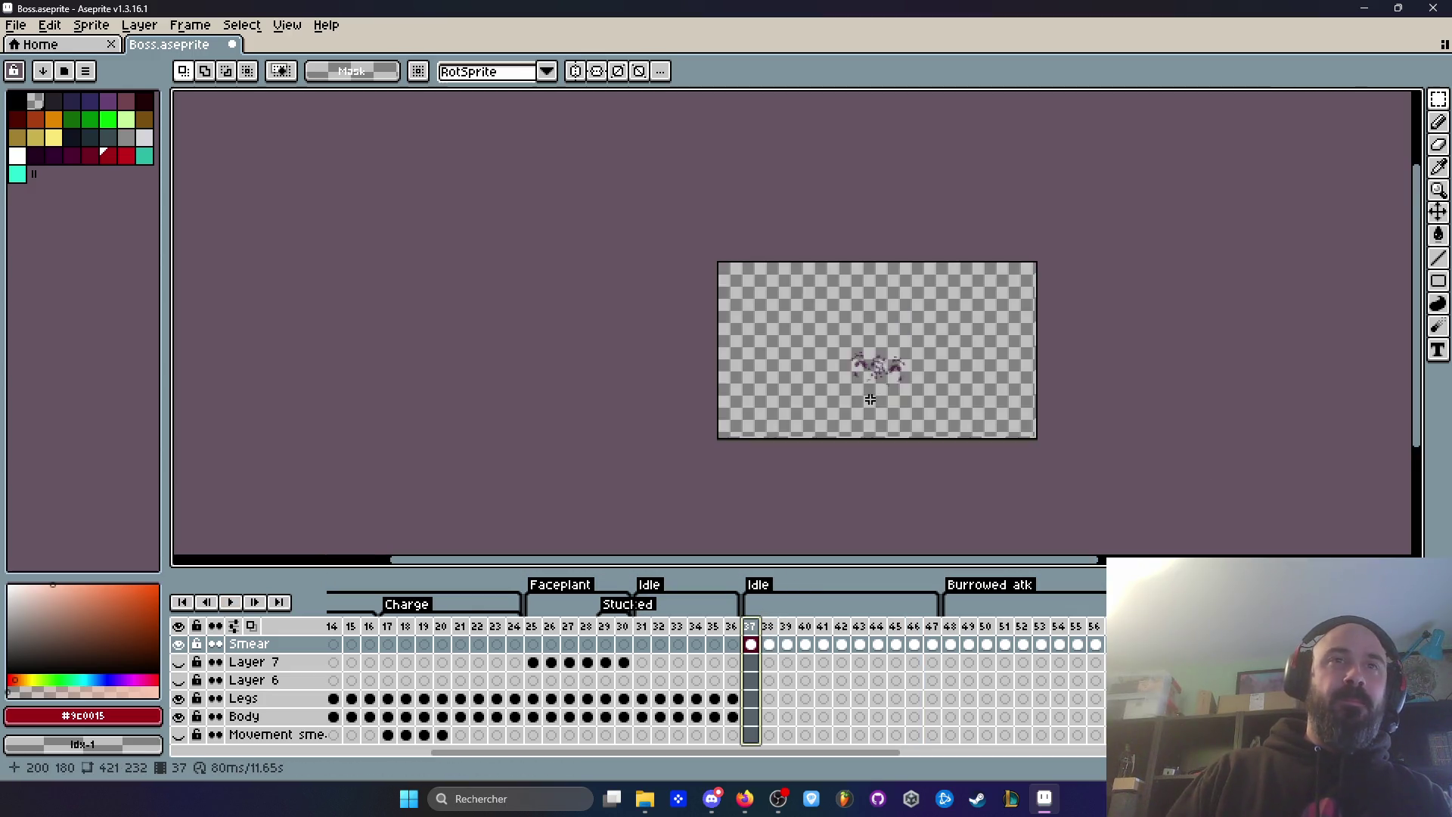
{"action": "left_click", "coordinate": [396, 641]}
{"action": "left_click_drag", "start_coordinate": [462, 752], "coordinate": [355, 752]}
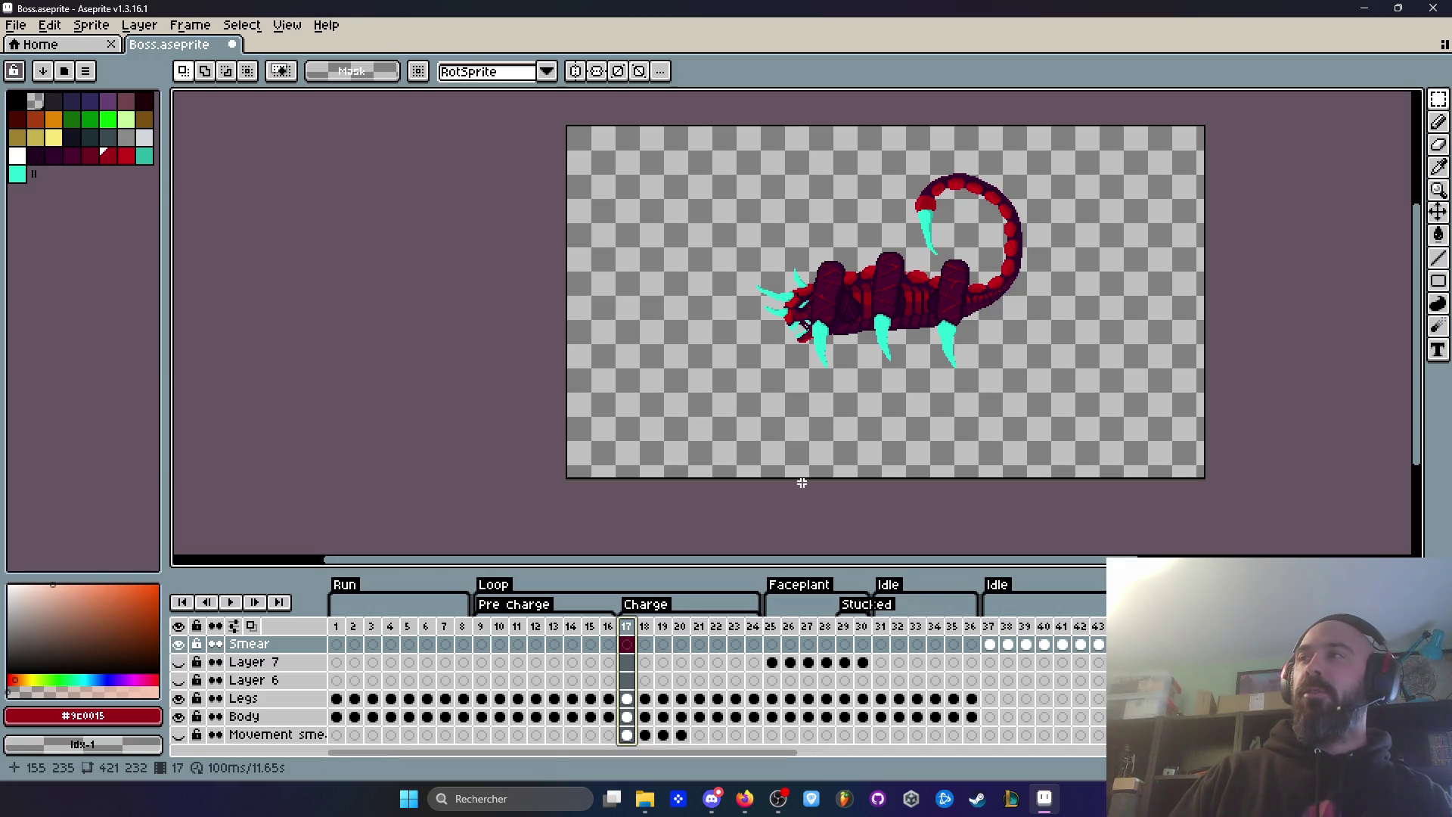
{"action": "left_click", "coordinate": [480, 626]}
{"action": "key", "text": "Return"}
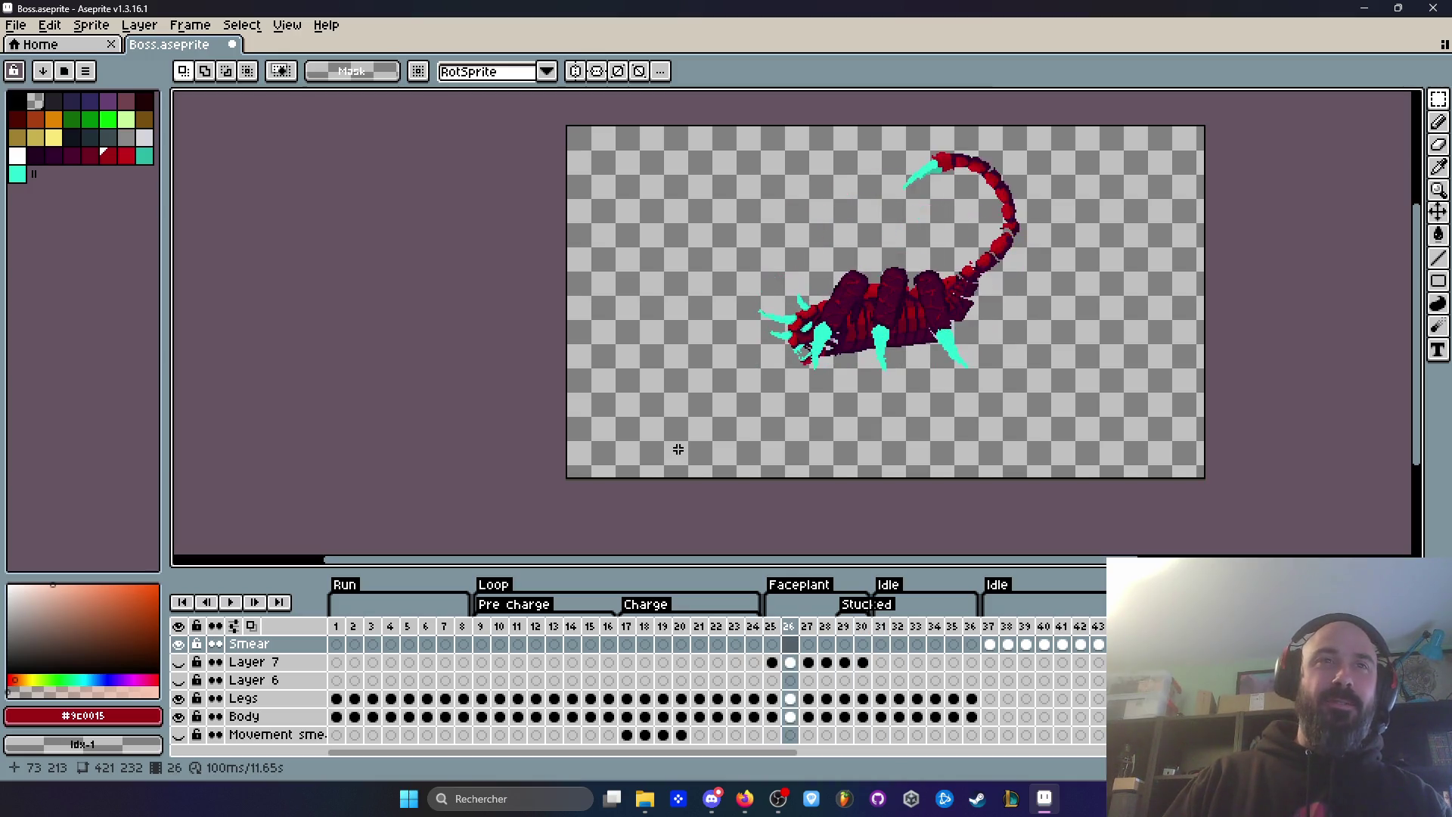
Step: Stop the preview, step forward through the frames and zoom in on the tail
{"action": "left_click", "coordinate": [337, 644]}
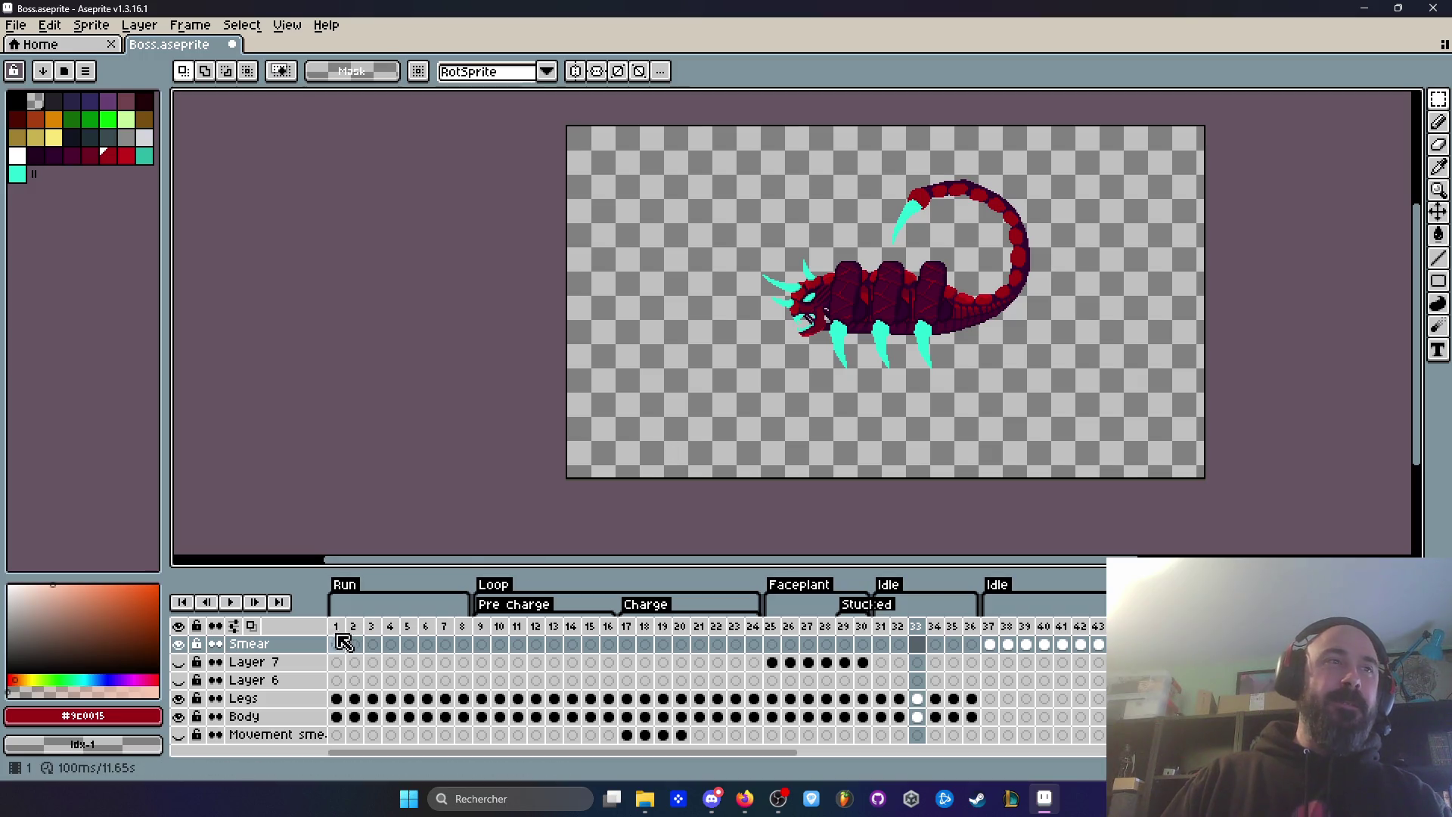
{"action": "left_click", "coordinate": [481, 626]}
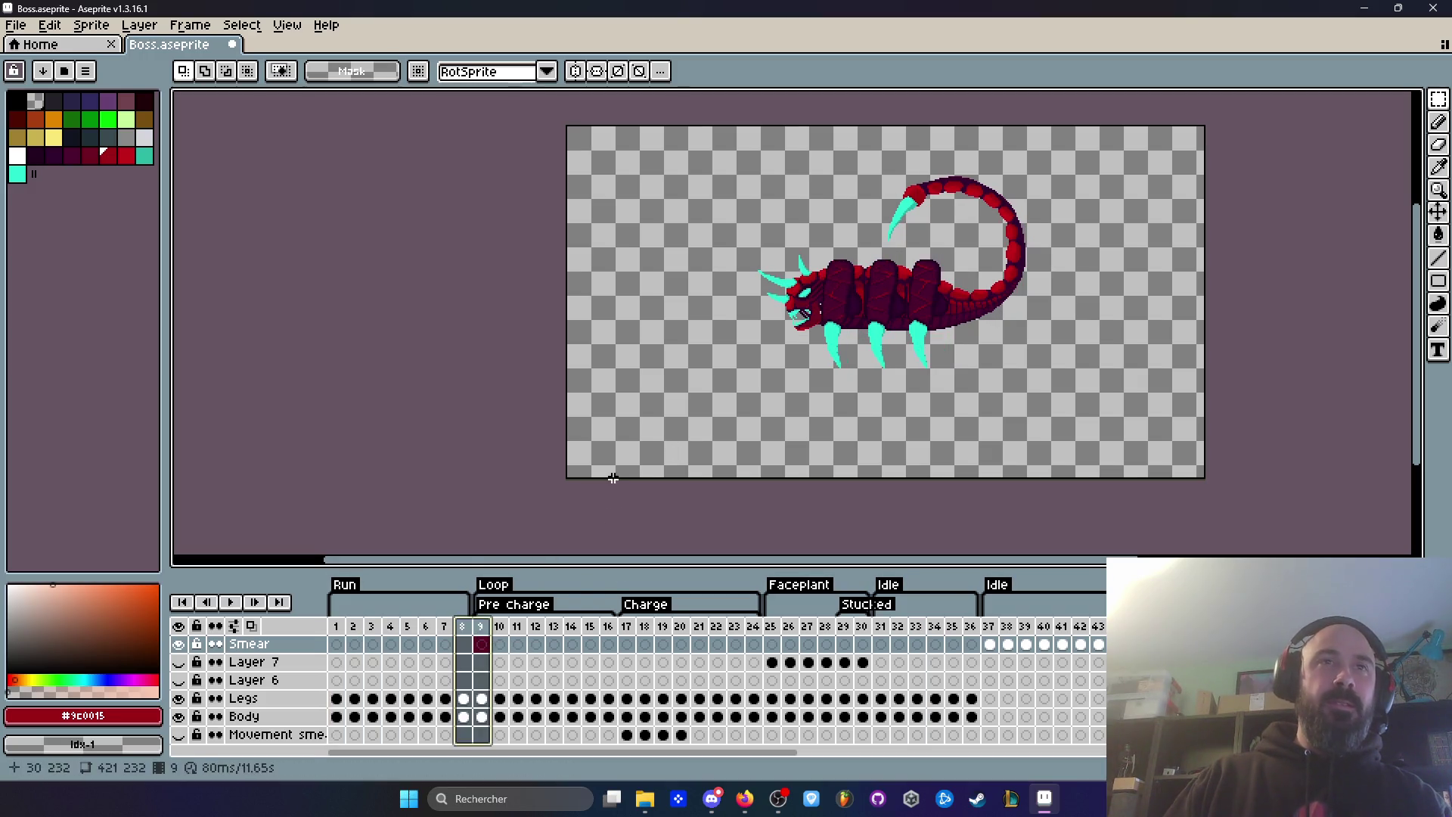
{"action": "left_click", "coordinate": [499, 626]}
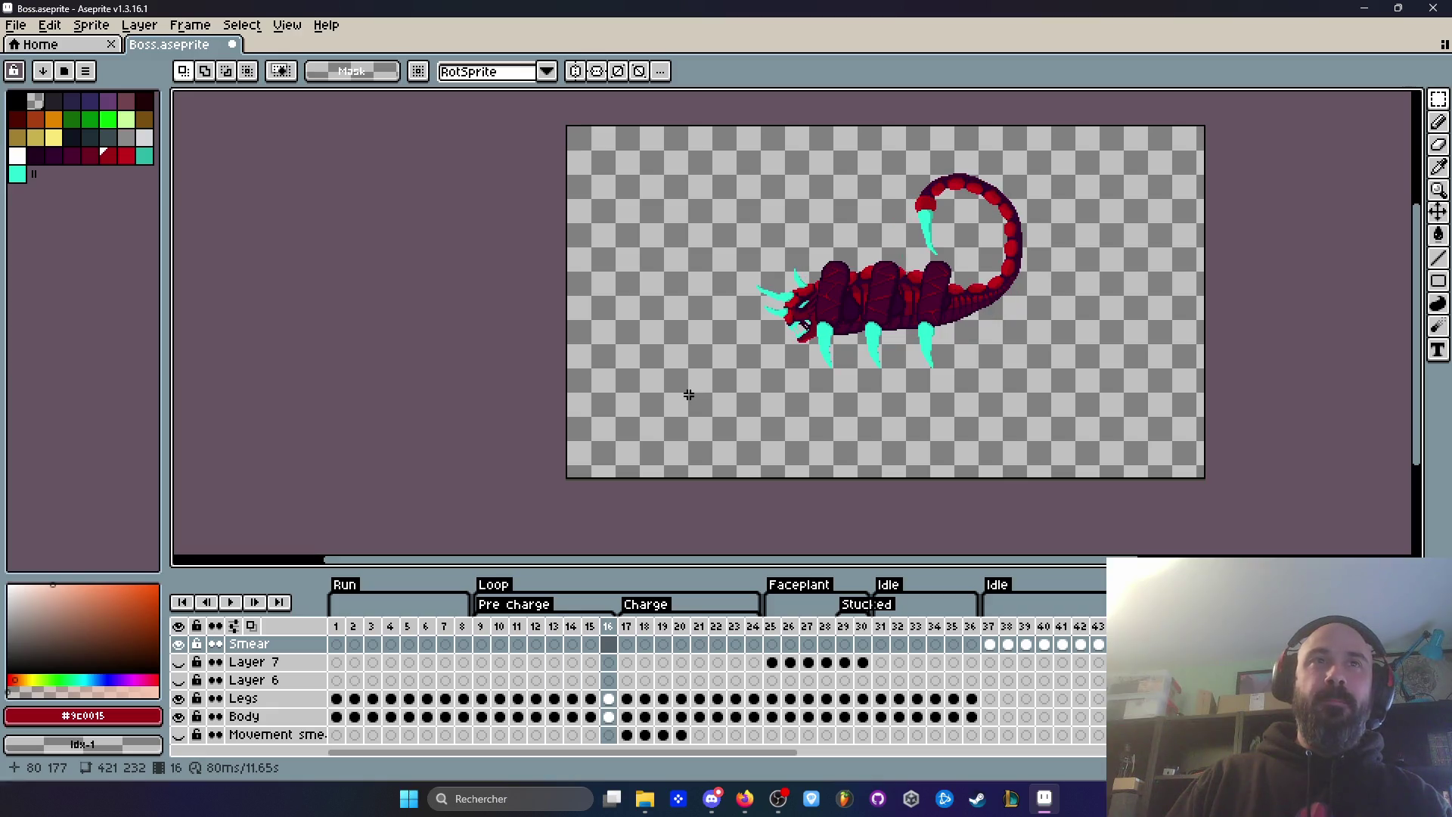
{"action": "key", "text": "period"}
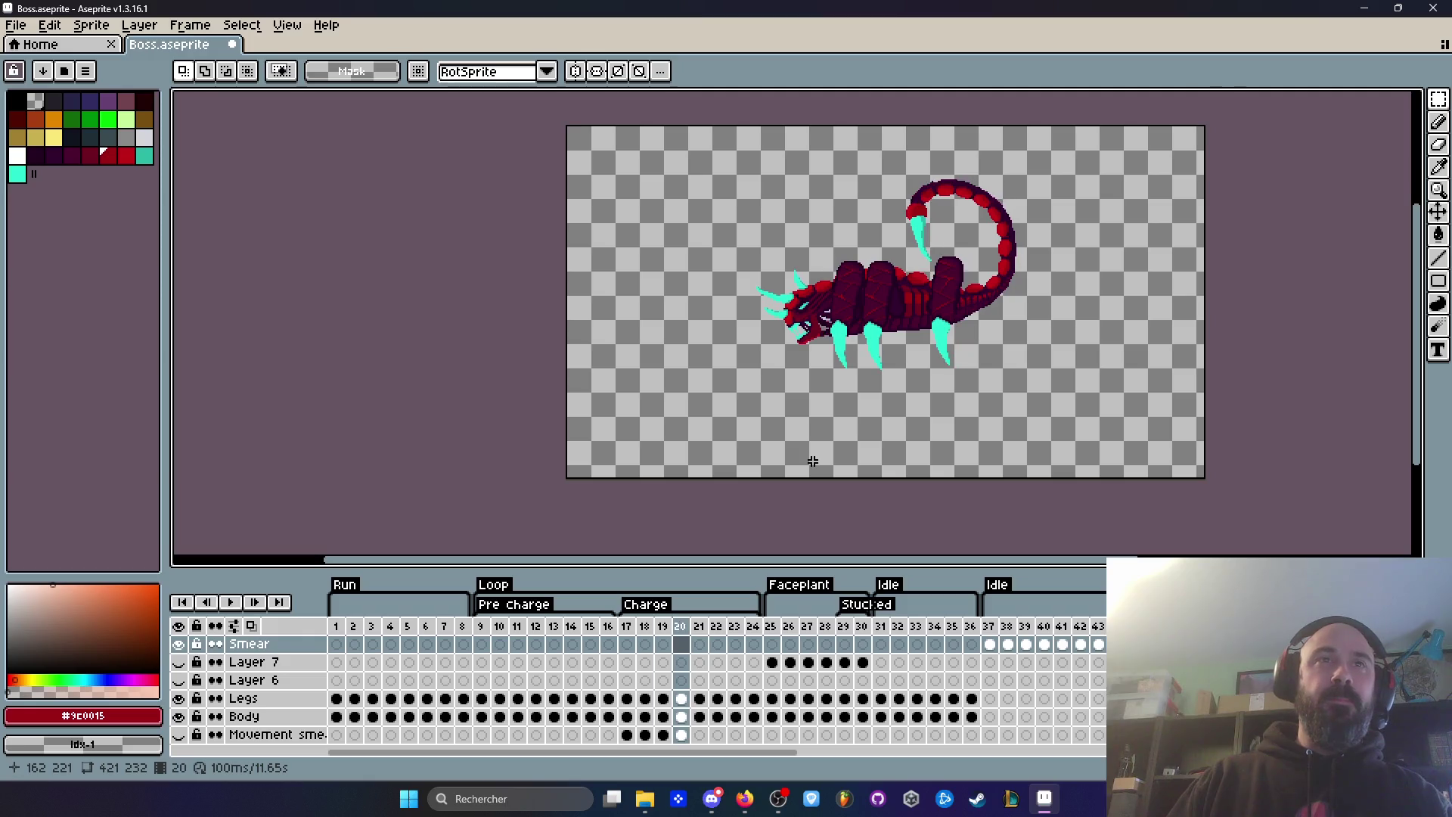
{"action": "scroll", "coordinate": [853, 287], "scroll_direction": "up", "scroll_amount": 4}
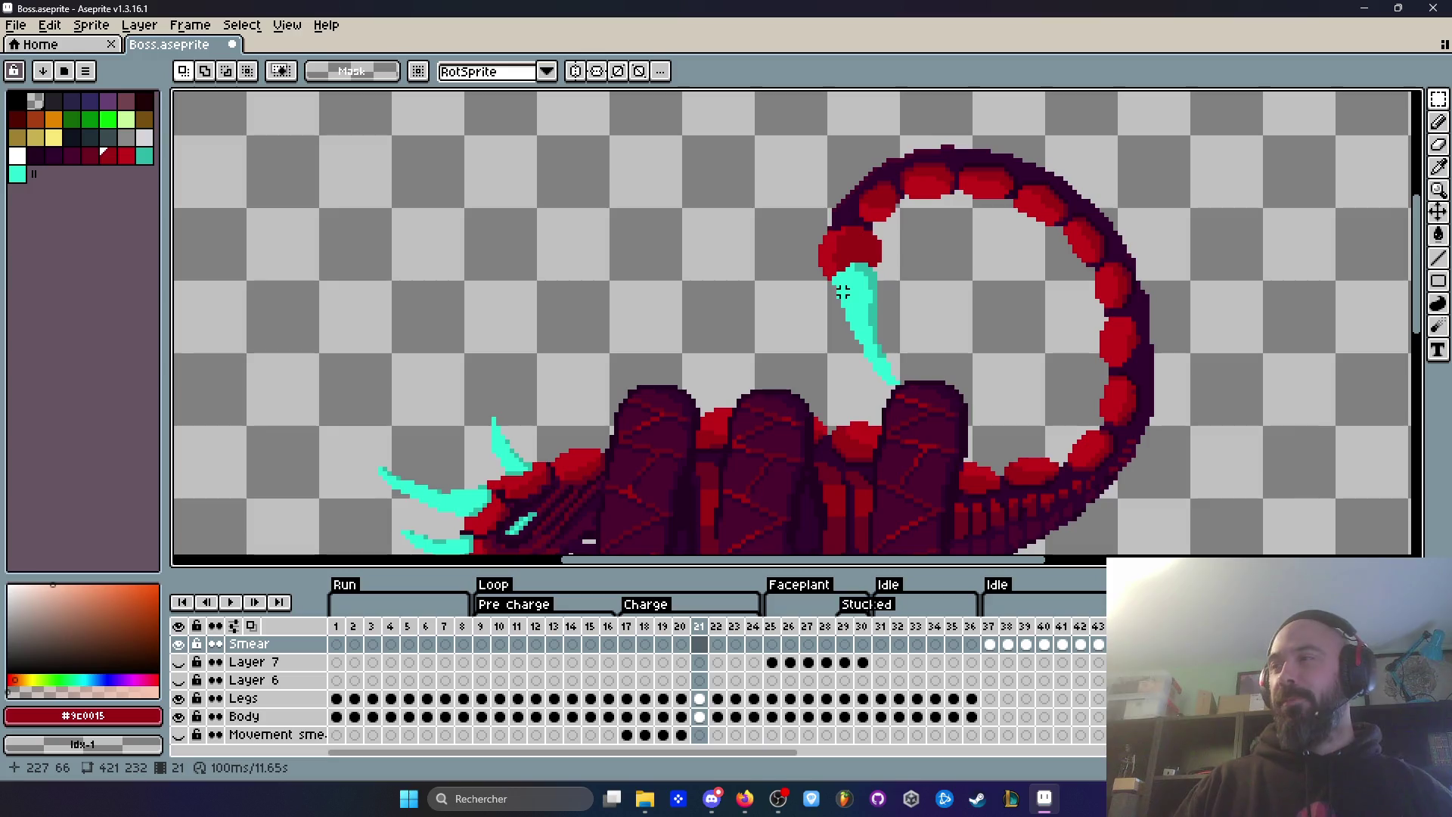
Step: Switch to the Pencil and make the Body layer active at frame 19
{"action": "scroll", "coordinate": [984, 278], "scroll_direction": "down", "scroll_amount": 2}
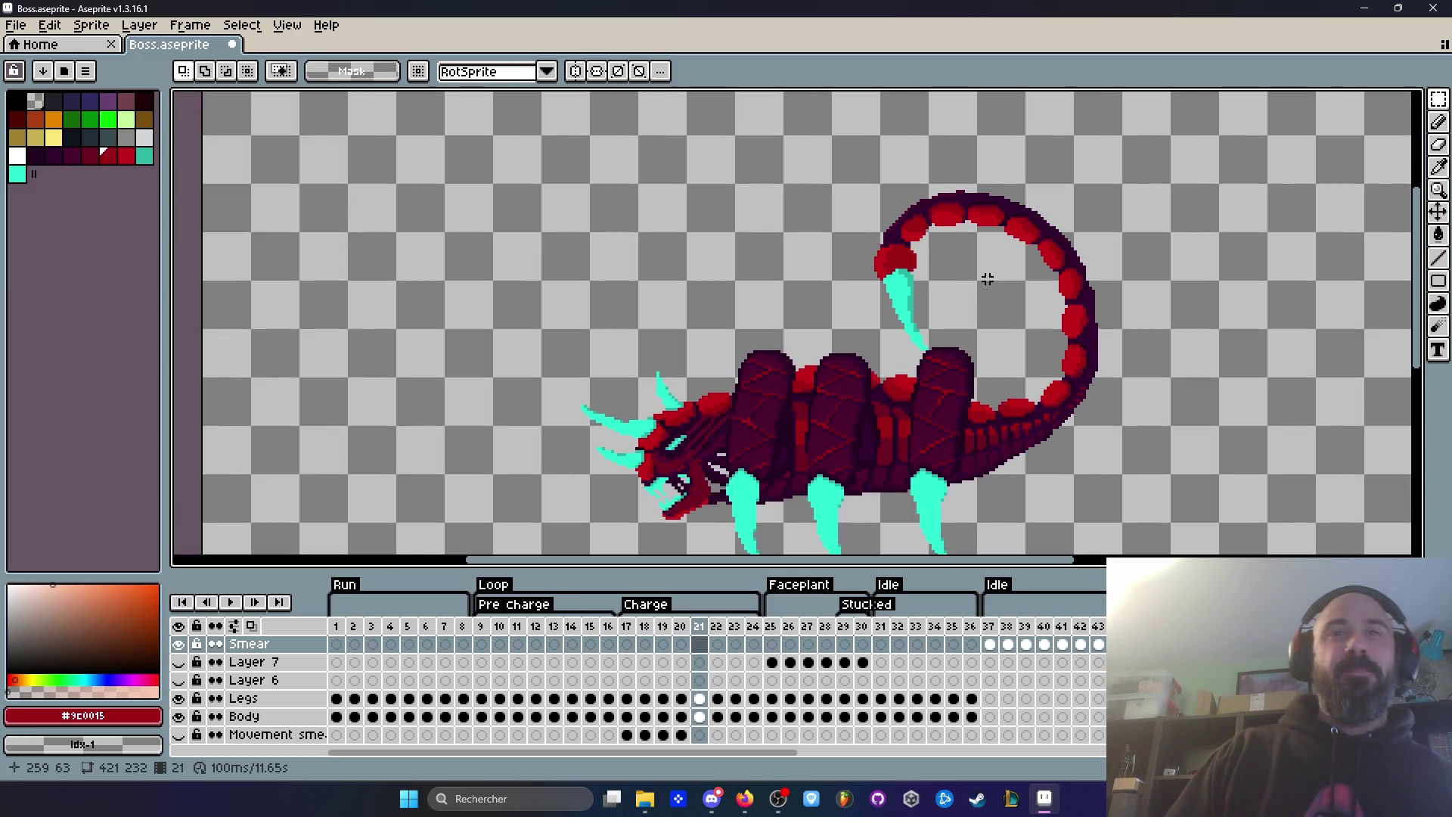
{"action": "left_click", "coordinate": [627, 644]}
{"action": "scroll", "coordinate": [777, 462], "scroll_direction": "down", "scroll_amount": 3}
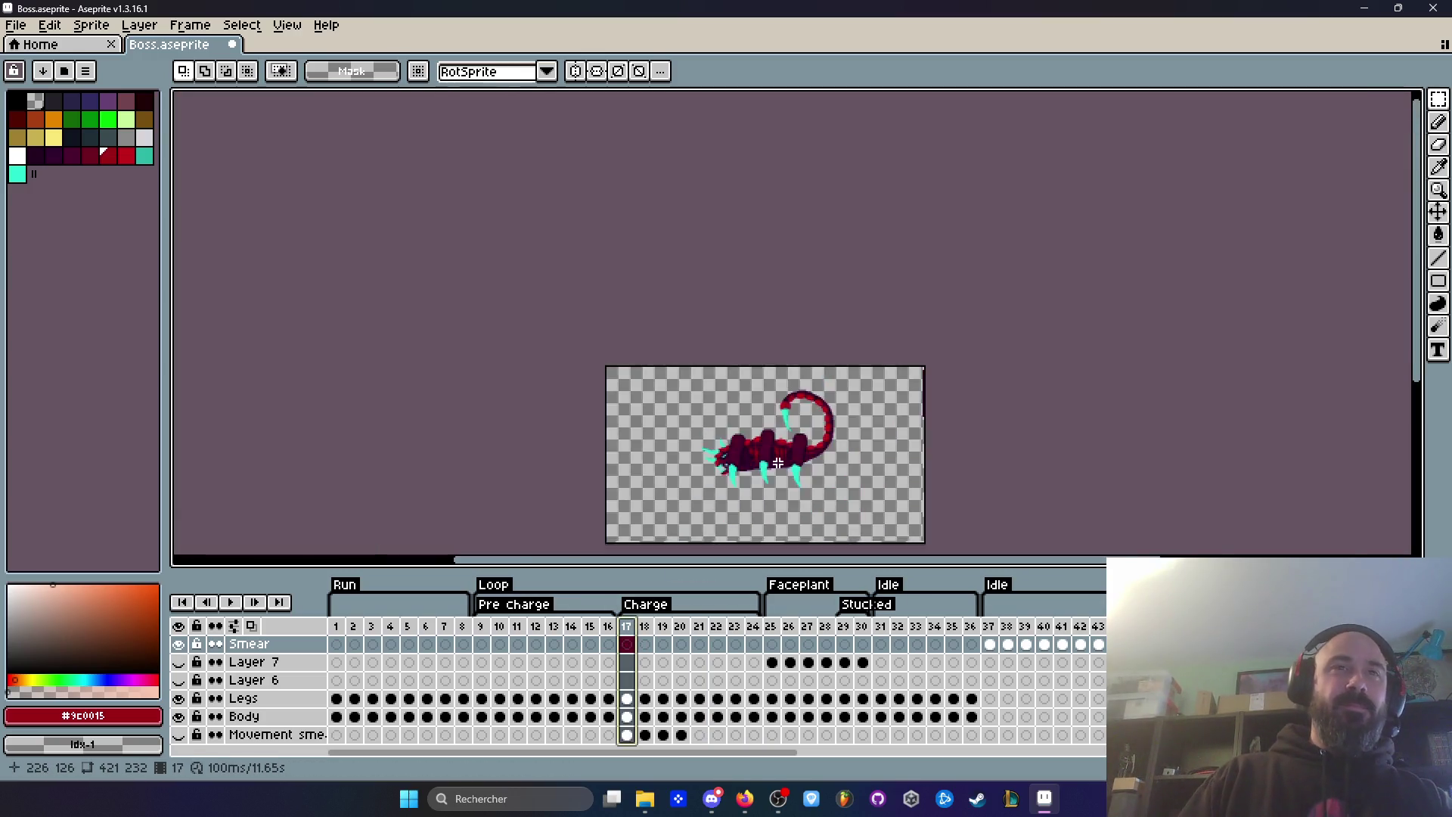
{"action": "scroll", "coordinate": [777, 463], "scroll_direction": "up", "scroll_amount": 3}
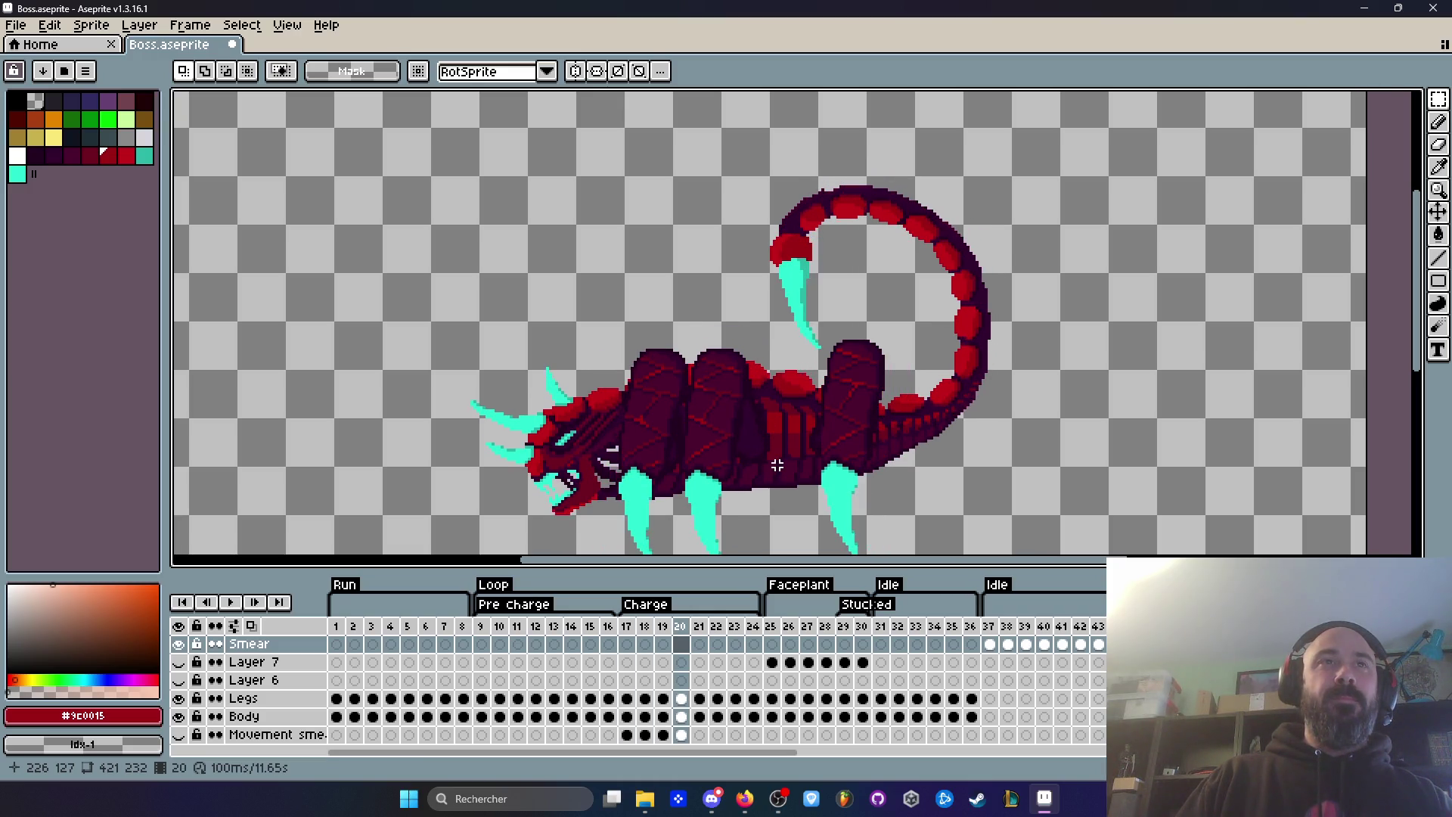
{"action": "scroll", "coordinate": [808, 227], "scroll_direction": "up", "scroll_amount": 8}
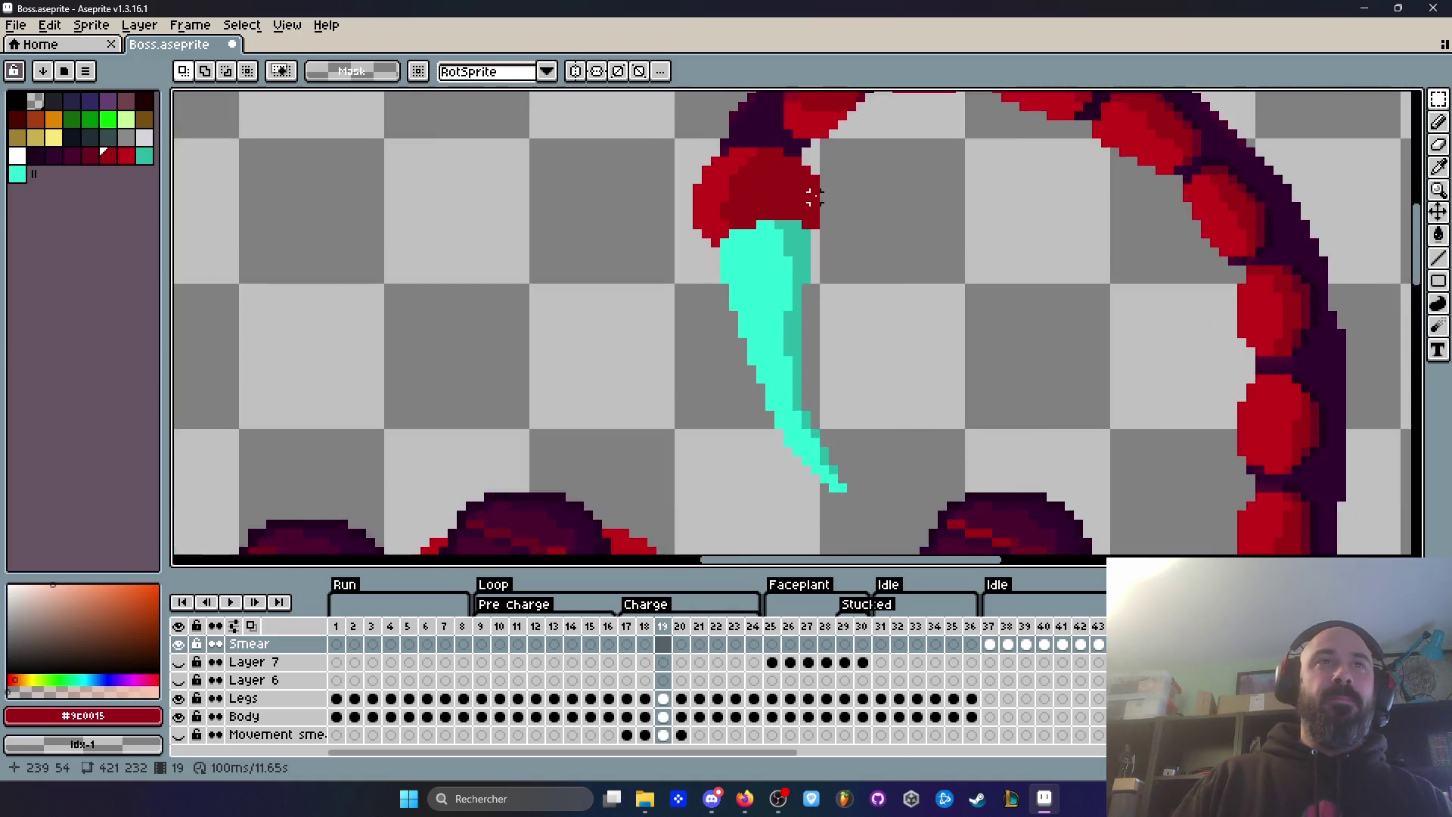
{"action": "key", "text": "b"}
{"action": "scroll", "coordinate": [852, 325], "scroll_direction": "up", "scroll_amount": 2}
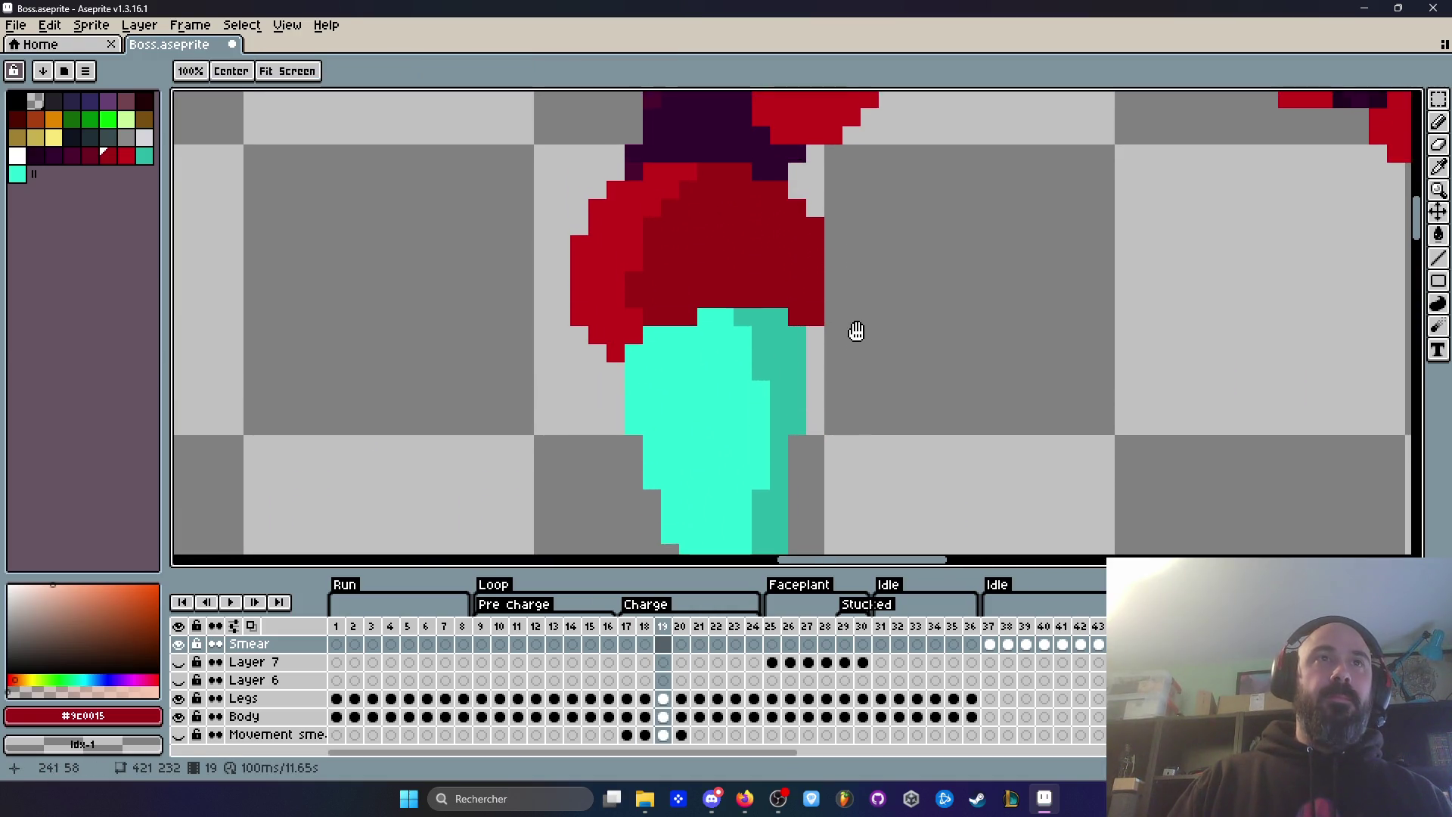
{"action": "left_click", "coordinate": [663, 716]}
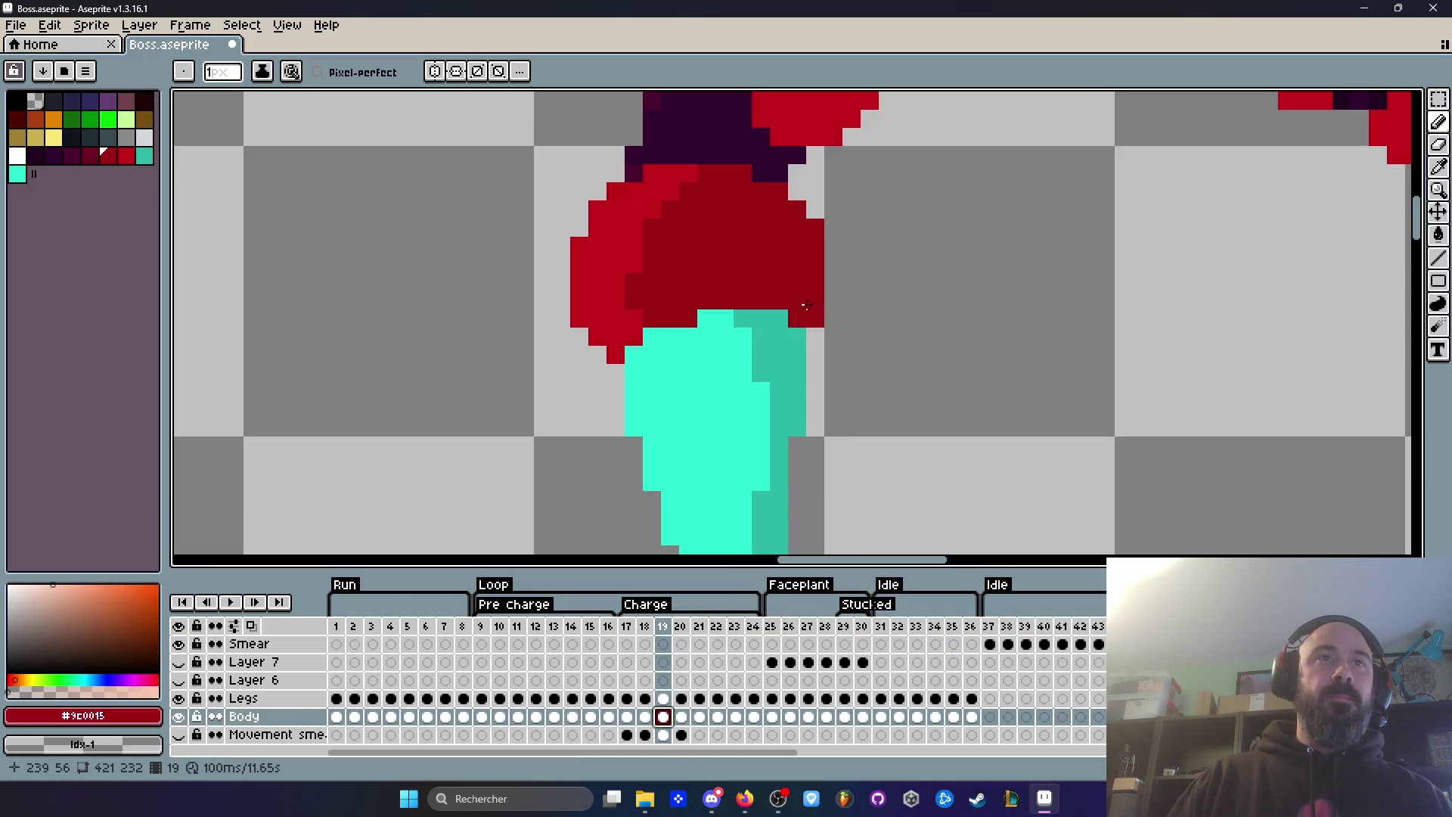
Step: Flip between frames 18 and 19 to compare the tail and stinger pose
{"action": "scroll", "coordinate": [826, 298], "scroll_direction": "down", "scroll_amount": 5}
{"action": "scroll", "coordinate": [823, 265], "scroll_direction": "up", "scroll_amount": 3}
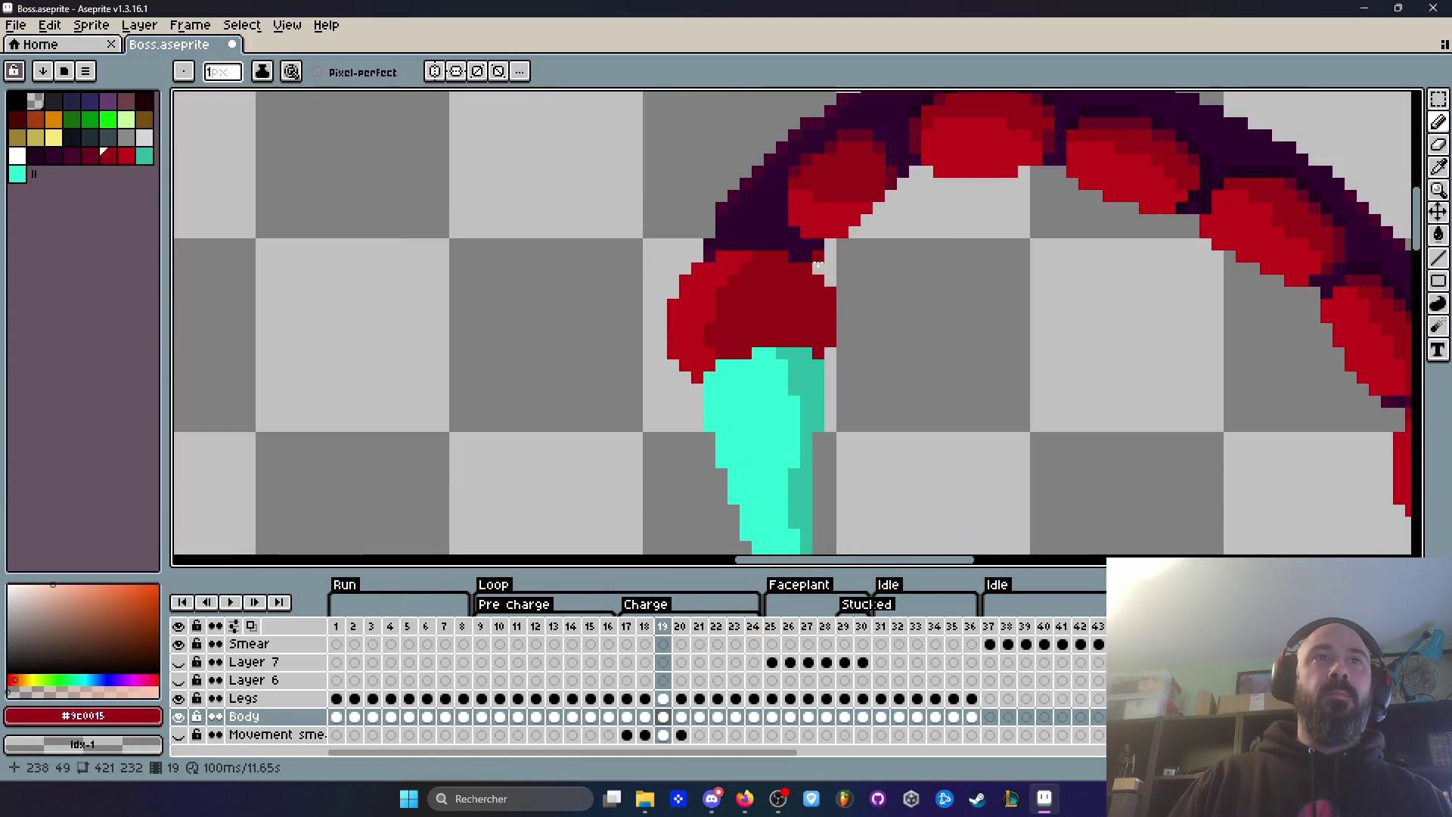
{"action": "scroll", "coordinate": [829, 277], "scroll_direction": "down", "scroll_amount": 3}
{"action": "key", "text": "Left"}
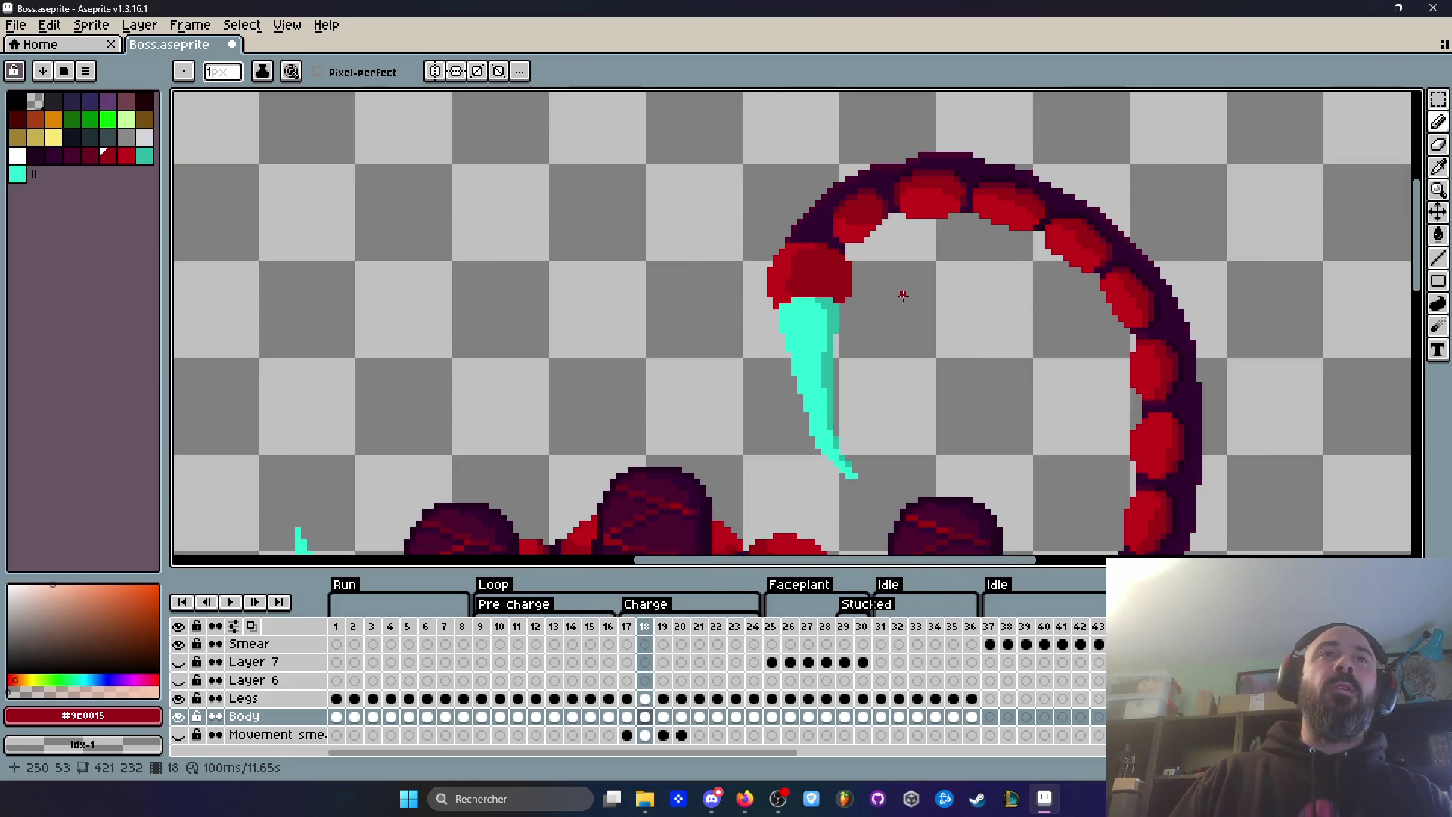
{"action": "key", "text": "Left"}
{"action": "key", "text": "Right"}
{"action": "key", "text": "Right"}
{"action": "key", "text": "Left"}
{"action": "key", "text": "Left"}
{"action": "key", "text": "Right"}
{"action": "key", "text": "Right"}
{"action": "scroll", "coordinate": [878, 292], "scroll_direction": "up", "scroll_amount": 2}
{"action": "scroll", "coordinate": [765, 348], "scroll_direction": "down", "scroll_amount": 4}
{"action": "key", "text": "Left"}
{"action": "key", "text": "Right"}
{"action": "scroll", "coordinate": [790, 354], "scroll_direction": "up", "scroll_amount": 3}
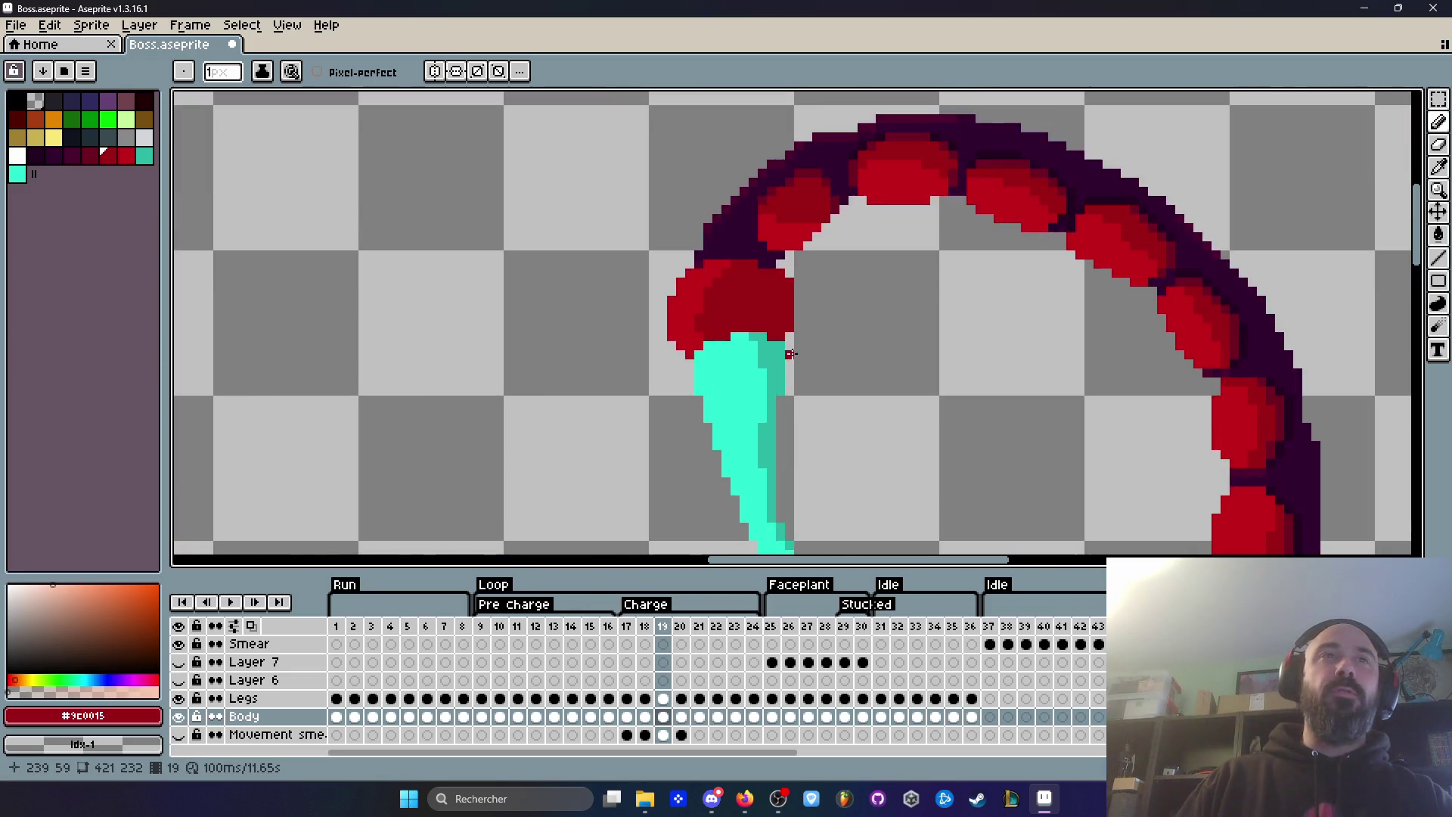
{"action": "scroll", "coordinate": [794, 347], "scroll_direction": "down", "scroll_amount": 1}
{"action": "scroll", "coordinate": [882, 381], "scroll_direction": "down", "scroll_amount": 1}
{"action": "key", "text": "Left"}
{"action": "key", "text": "Right"}
{"action": "scroll", "coordinate": [881, 382], "scroll_direction": "up", "scroll_amount": 3}
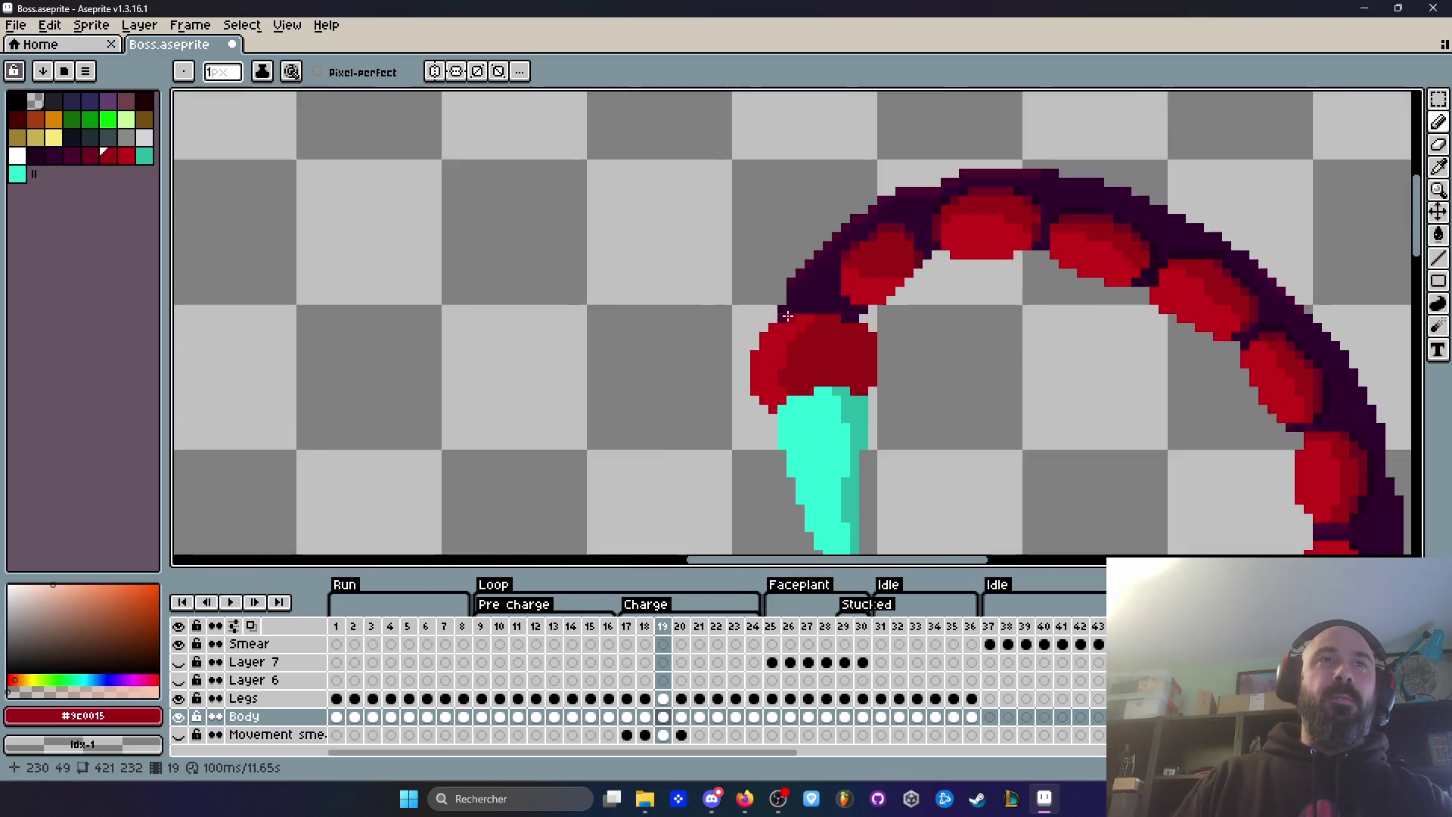
{"action": "scroll", "coordinate": [1031, 460], "scroll_direction": "down", "scroll_amount": 3}
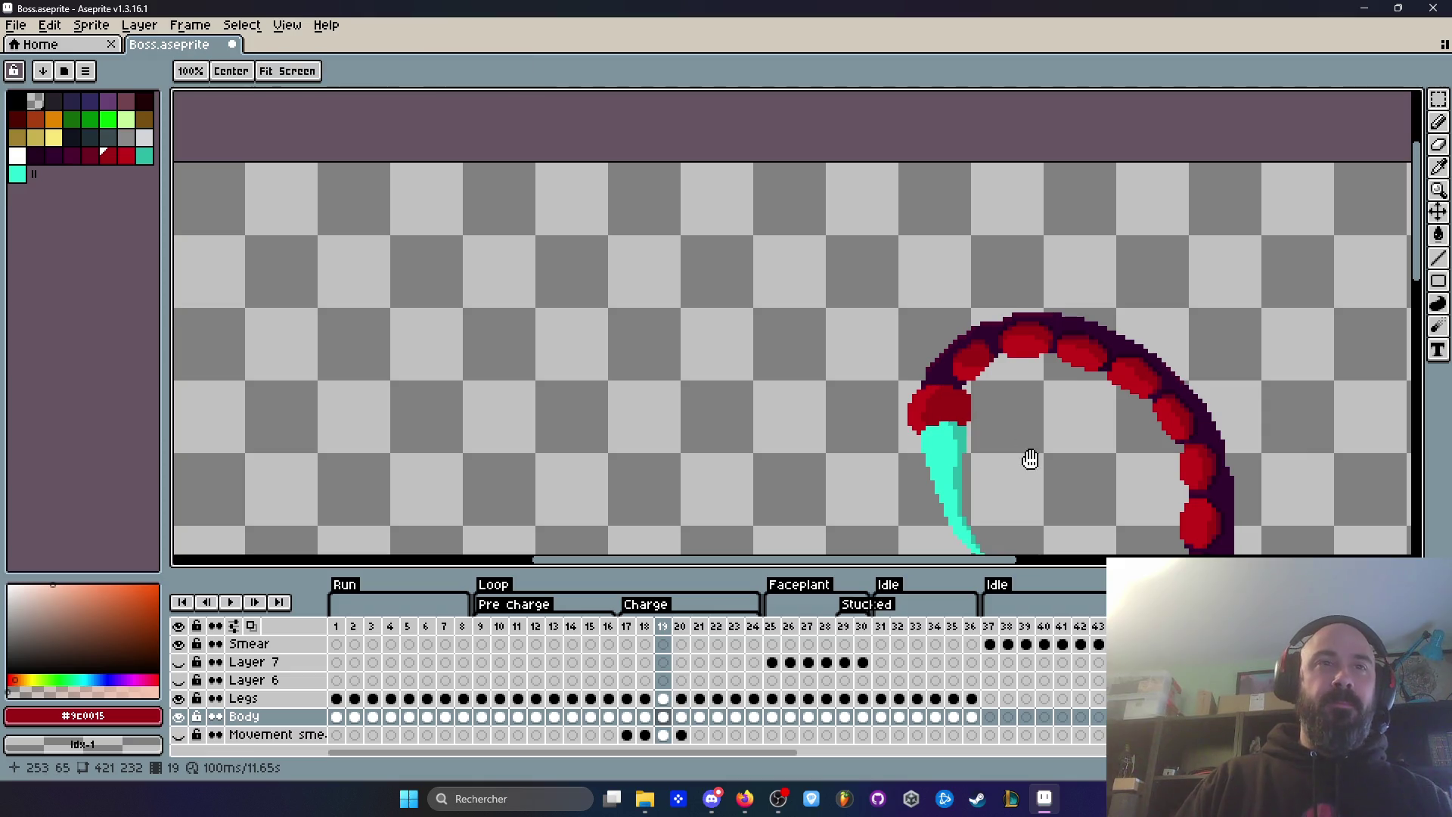
Step: Paint red pixels over the cyan stinger's top edge where it meets the tail tip
{"action": "left_click_drag", "start_coordinate": [1031, 460], "coordinate": [933, 285]}
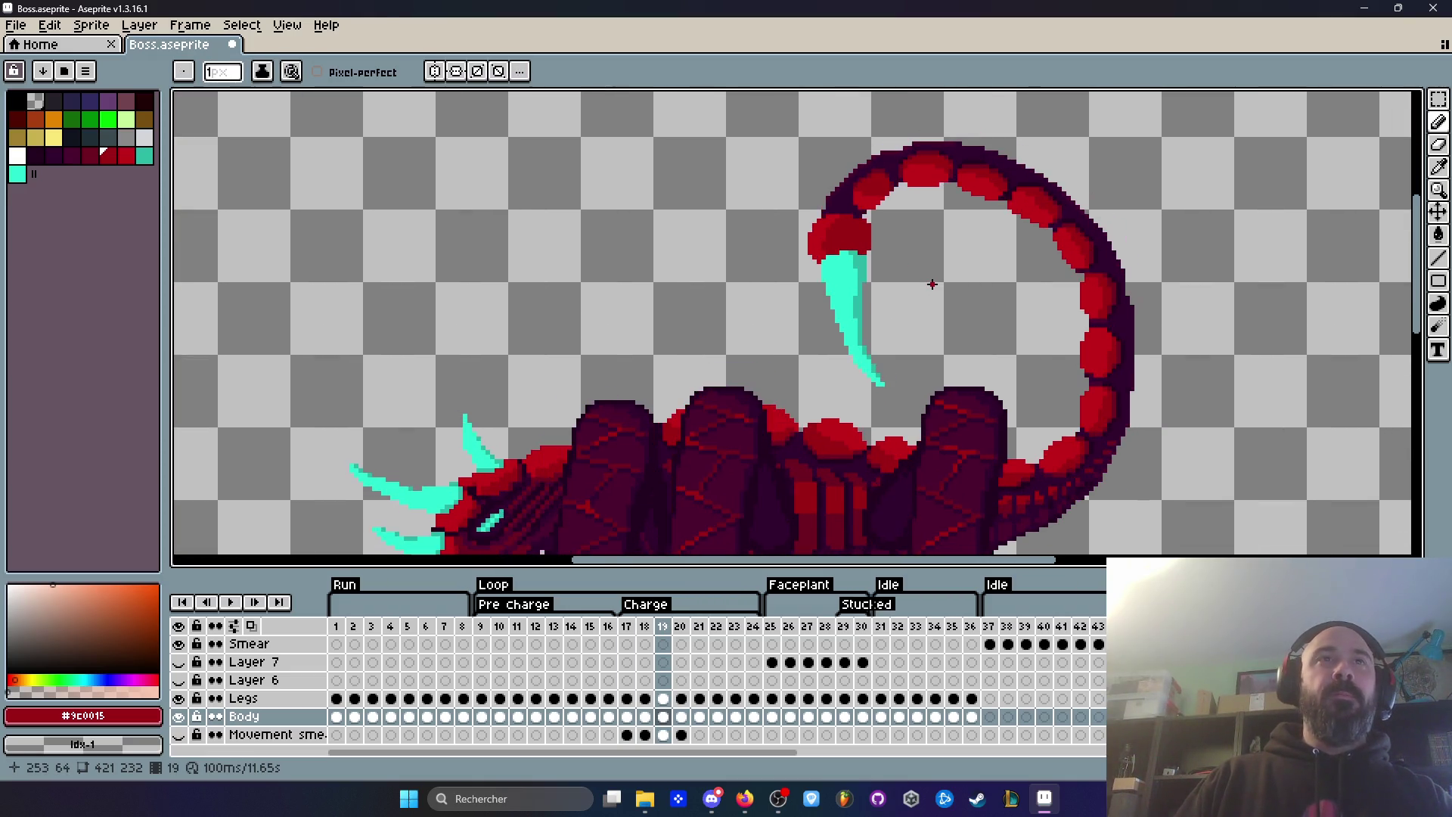
{"action": "scroll", "coordinate": [931, 283], "scroll_direction": "up", "scroll_amount": 3}
{"action": "scroll", "coordinate": [869, 254], "scroll_direction": "down", "scroll_amount": 2}
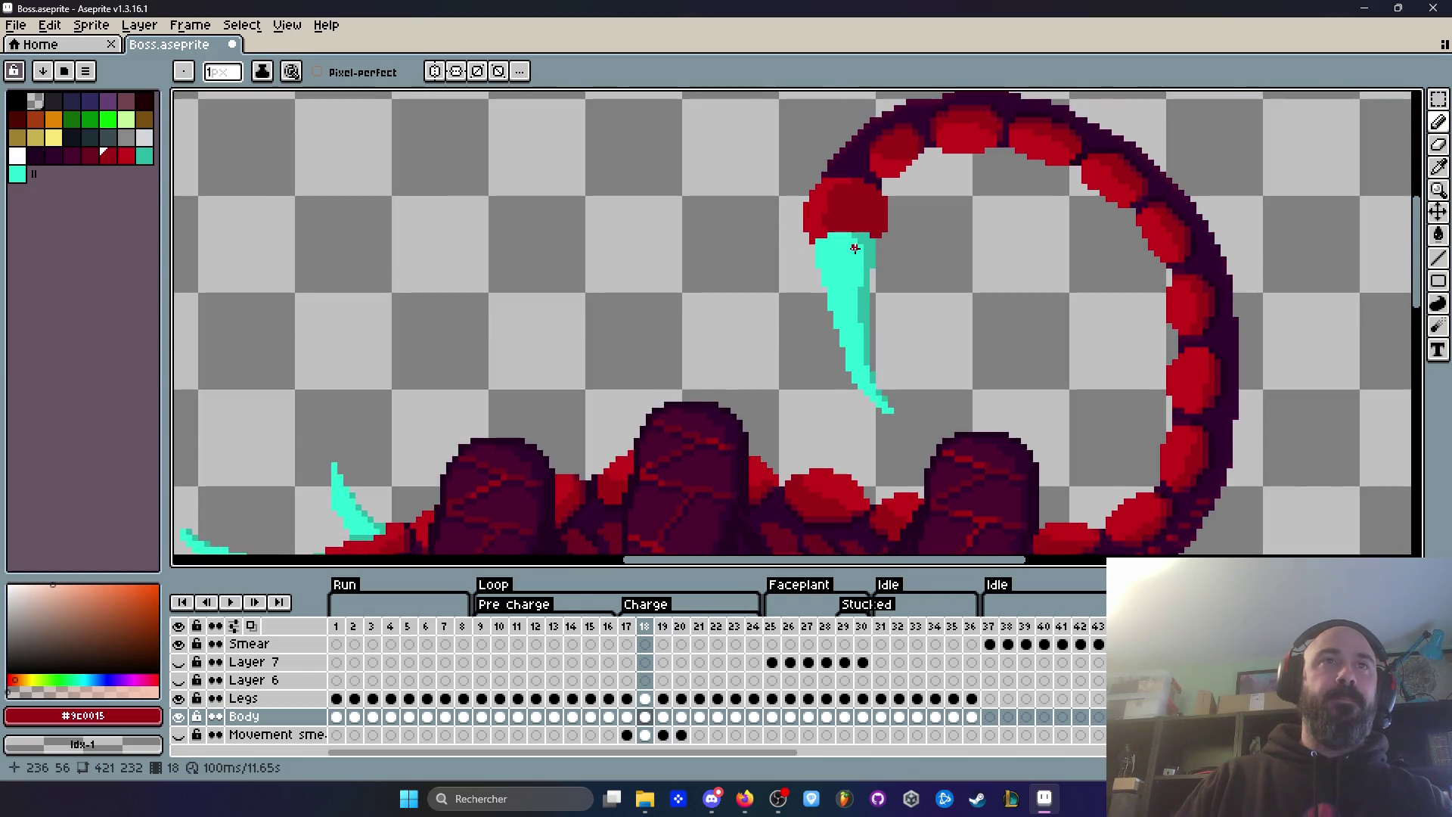
{"action": "scroll", "coordinate": [854, 246], "scroll_direction": "up", "scroll_amount": 2}
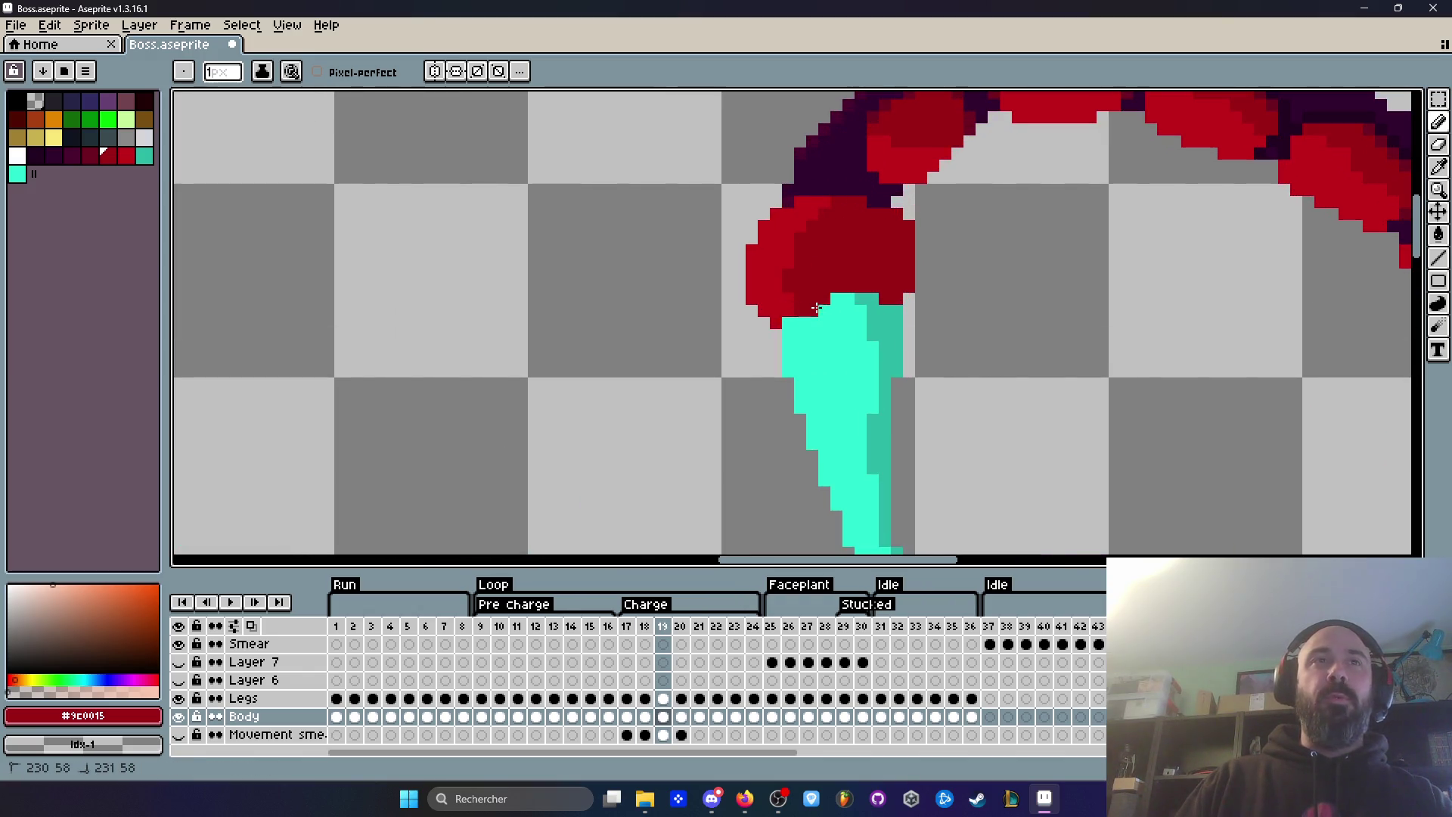
{"action": "left_click_drag", "start_coordinate": [832, 294], "coordinate": [905, 299]}
{"action": "left_click", "coordinate": [787, 320]}
{"action": "scroll", "coordinate": [806, 321], "scroll_direction": "down", "scroll_amount": 2}
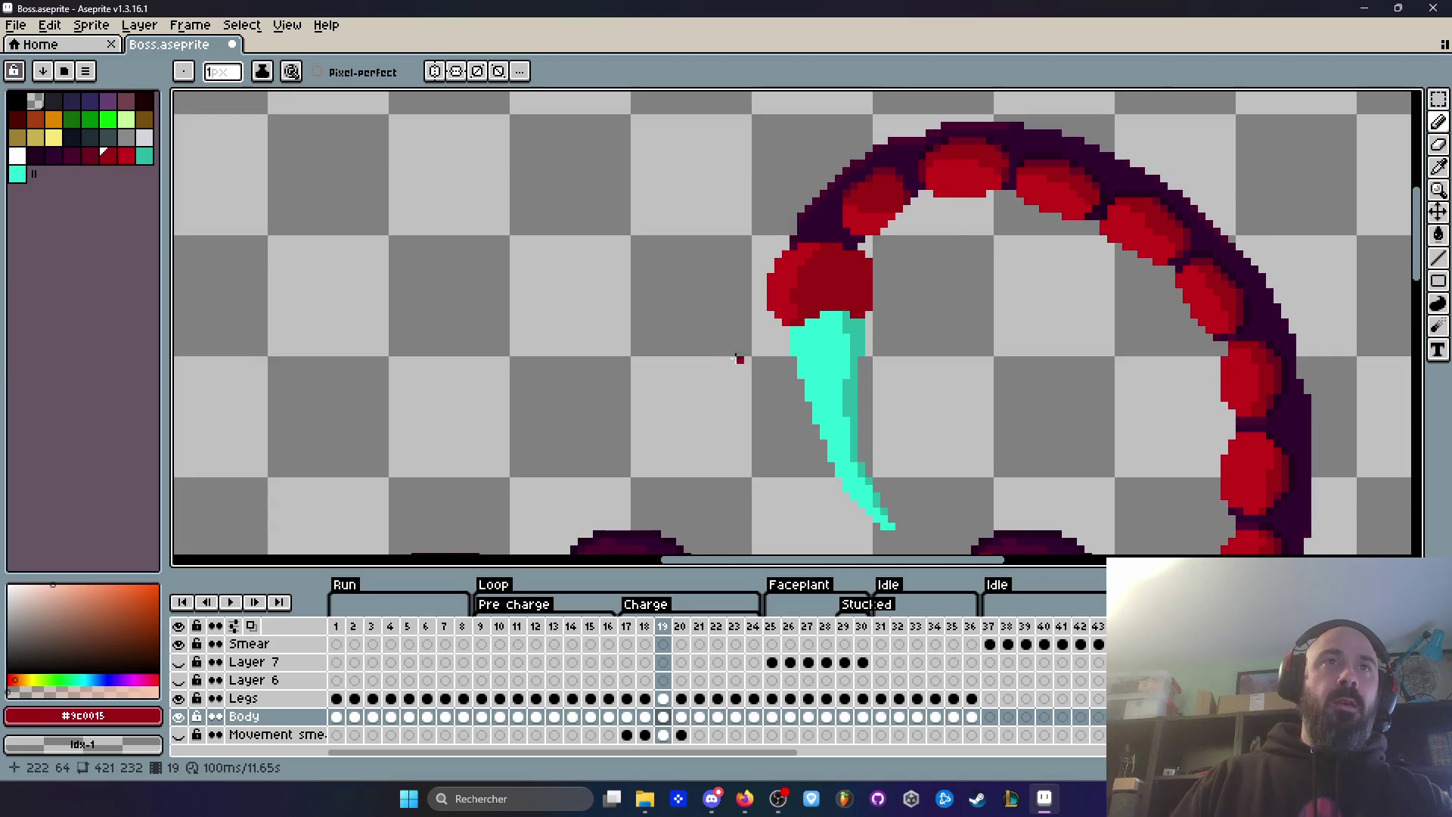
{"action": "scroll", "coordinate": [763, 330], "scroll_direction": "up", "scroll_amount": 3}
Step: Pick the stinger's cyan and redraw the tail tip edge with cyan pixels
{"action": "key", "text": "i"}
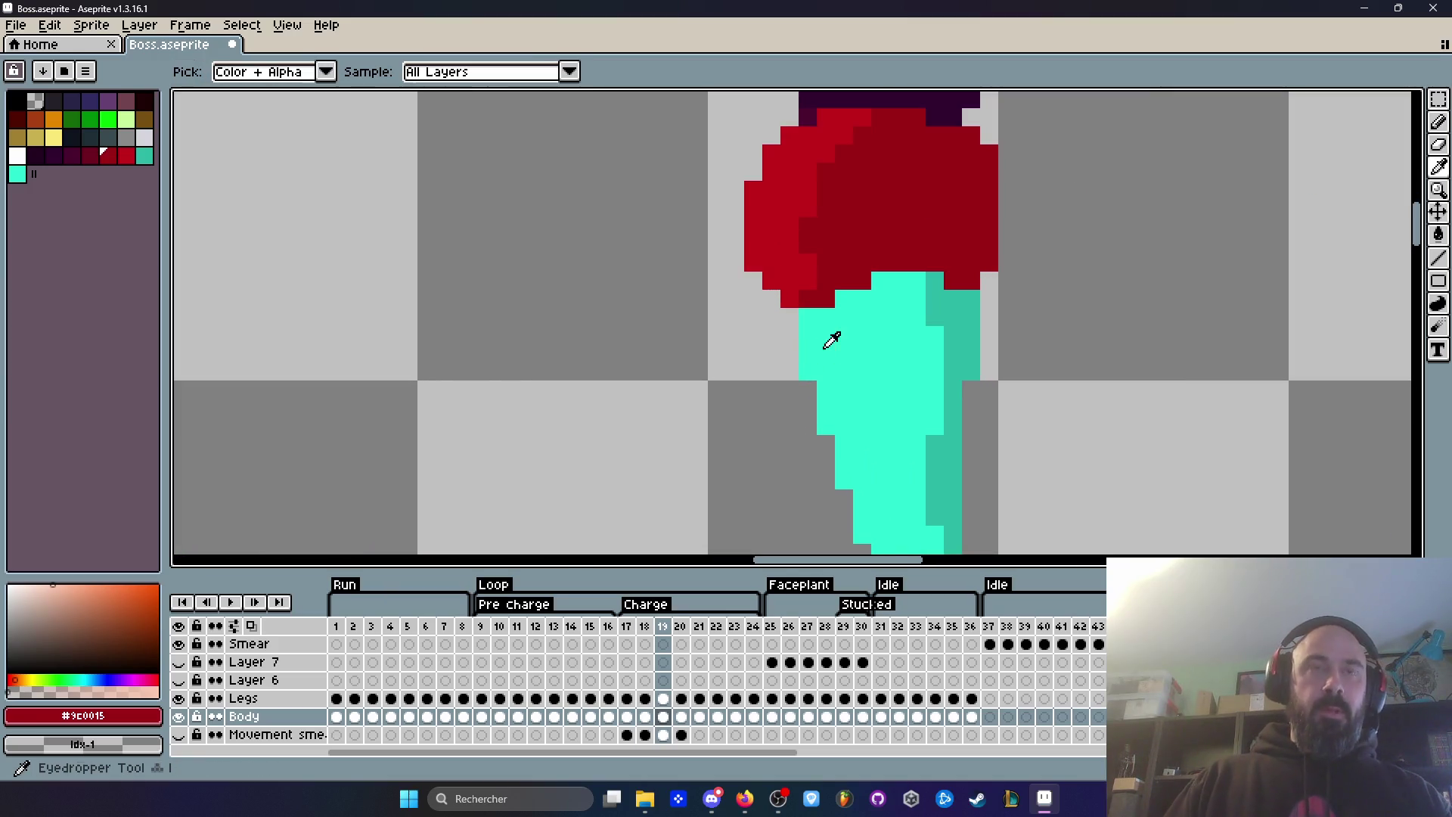
{"action": "left_click", "coordinate": [838, 338]}
{"action": "key", "text": "b"}
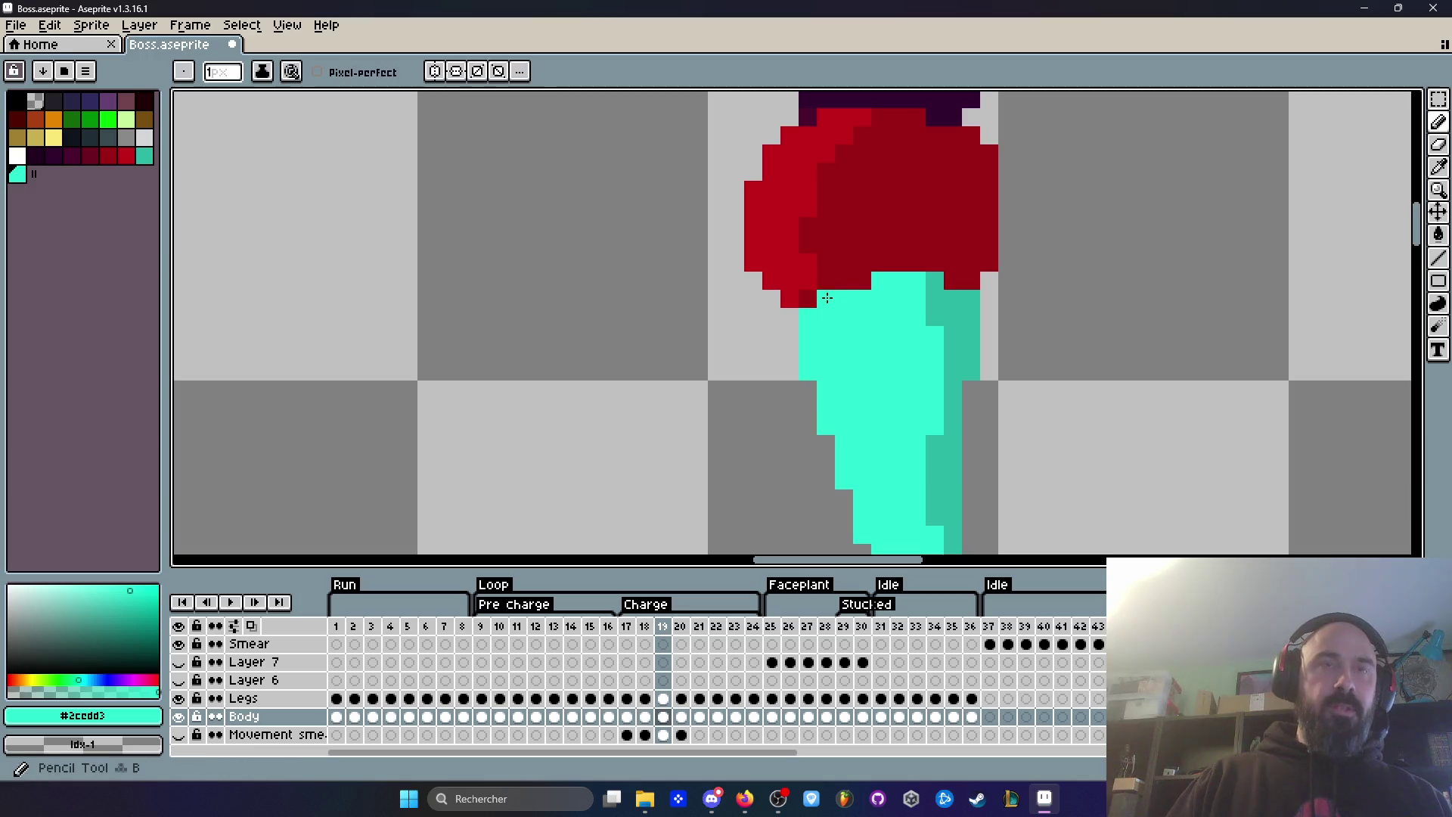
{"action": "scroll", "coordinate": [865, 288], "scroll_direction": "down", "scroll_amount": 2}
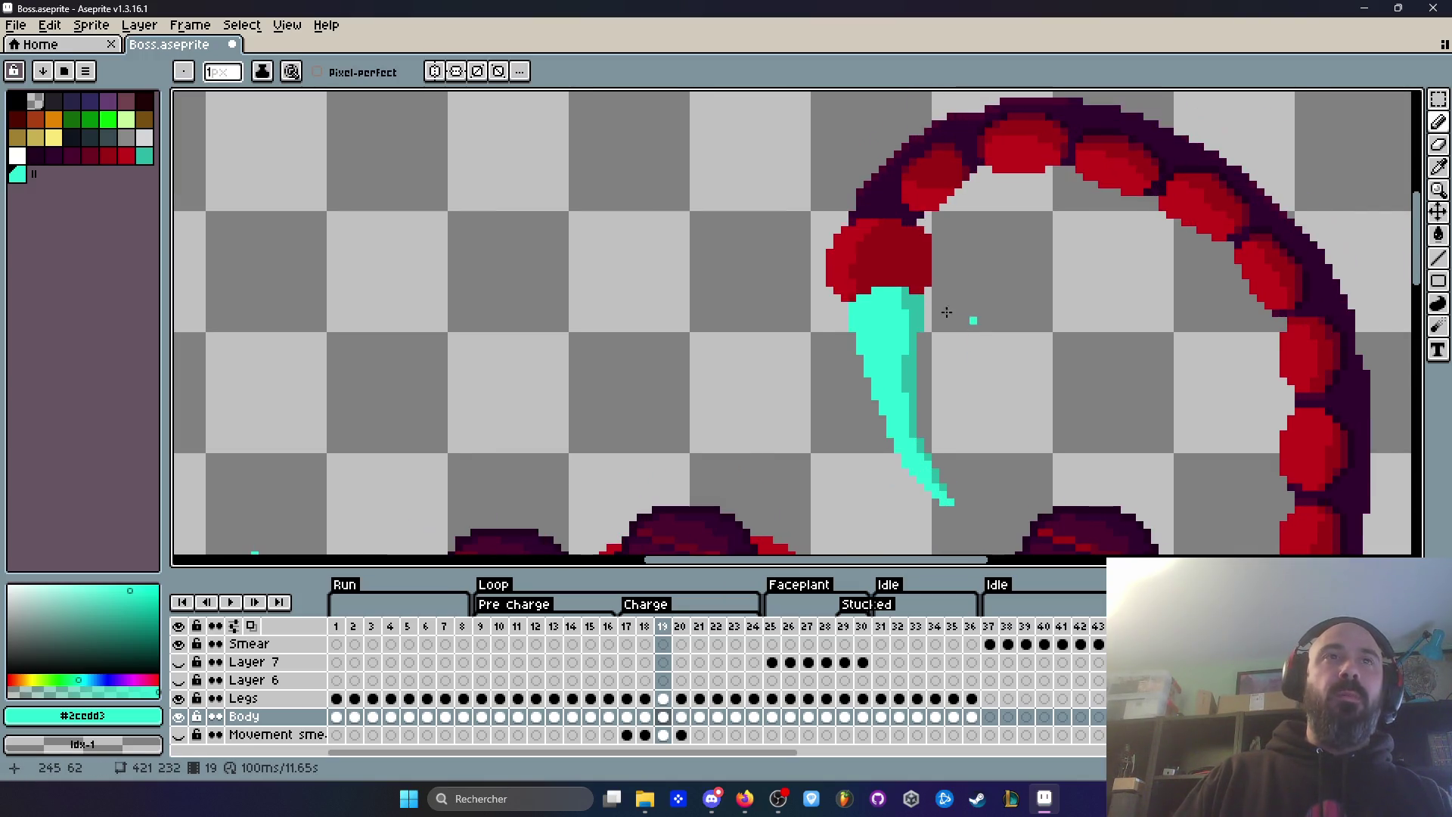
{"action": "scroll", "coordinate": [844, 261], "scroll_direction": "up", "scroll_amount": 2}
{"action": "left_click", "coordinate": [844, 261]}
{"action": "left_click_drag", "start_coordinate": [821, 238], "coordinate": [813, 313]}
Step: Compare frames 18 and 19 to check the retouched stinger join
{"action": "scroll", "coordinate": [812, 312], "scroll_direction": "down", "scroll_amount": 4}
{"action": "key", "text": "Left"}
{"action": "key", "text": "Right"}
{"action": "key", "text": "Left"}
{"action": "key", "text": "Right"}
{"action": "key", "text": "Left"}
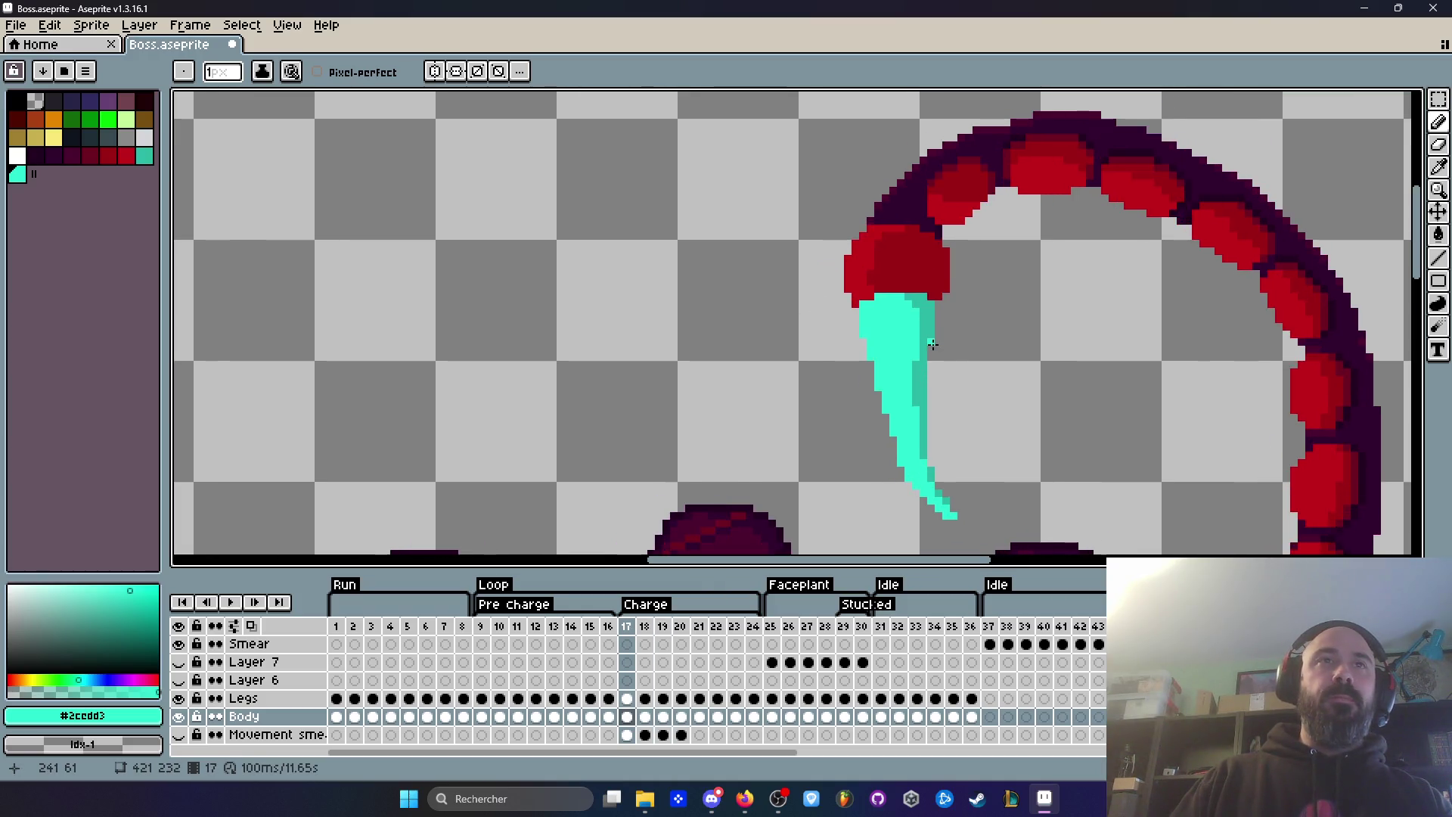
{"action": "key", "text": "Right"}
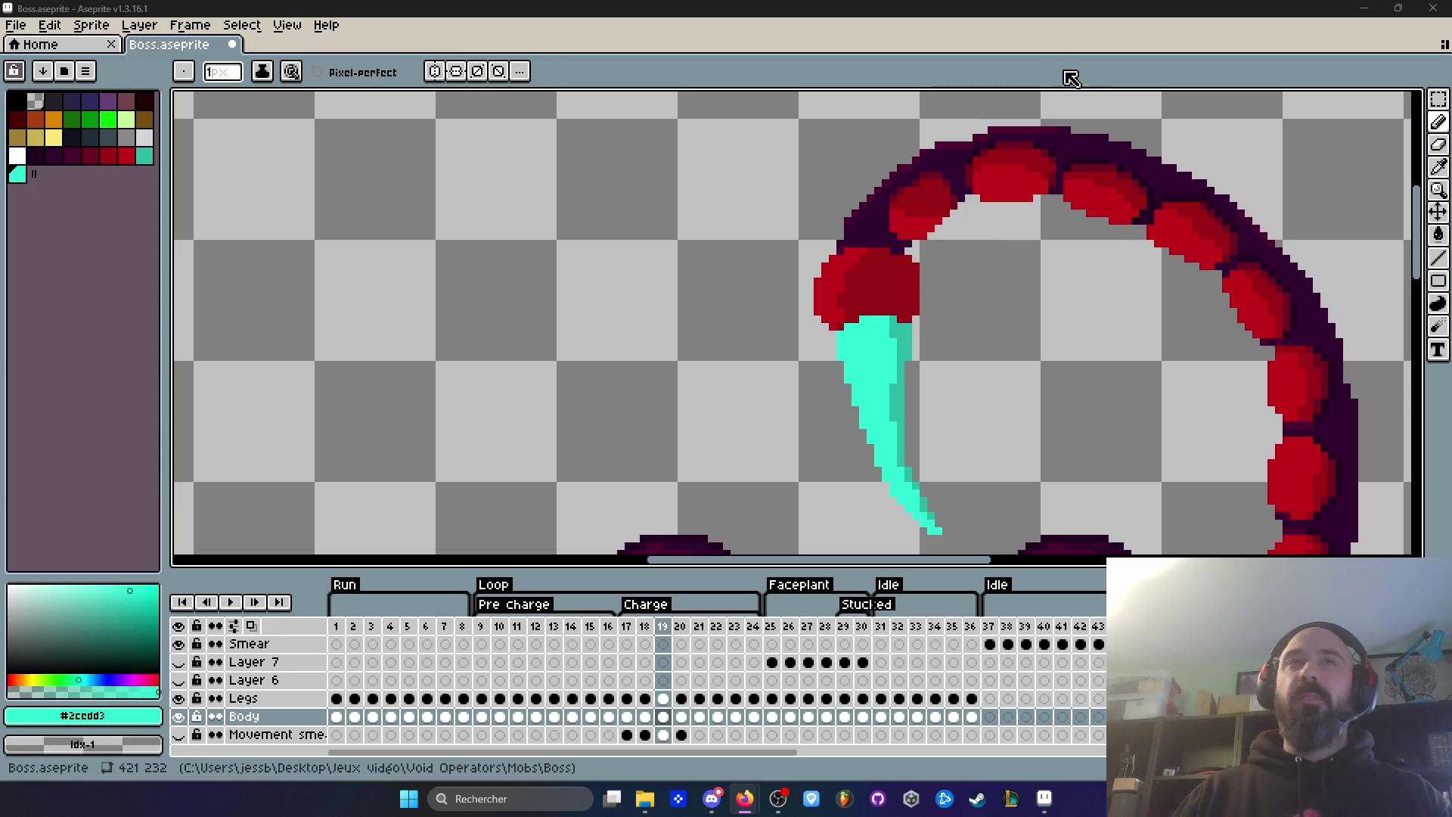
{"action": "scroll", "coordinate": [1058, 167], "scroll_direction": "down", "scroll_amount": 2}
{"action": "key", "text": "Left"}
{"action": "key", "text": "Right"}
{"action": "key", "text": "Left"}
{"action": "key", "text": "Right"}
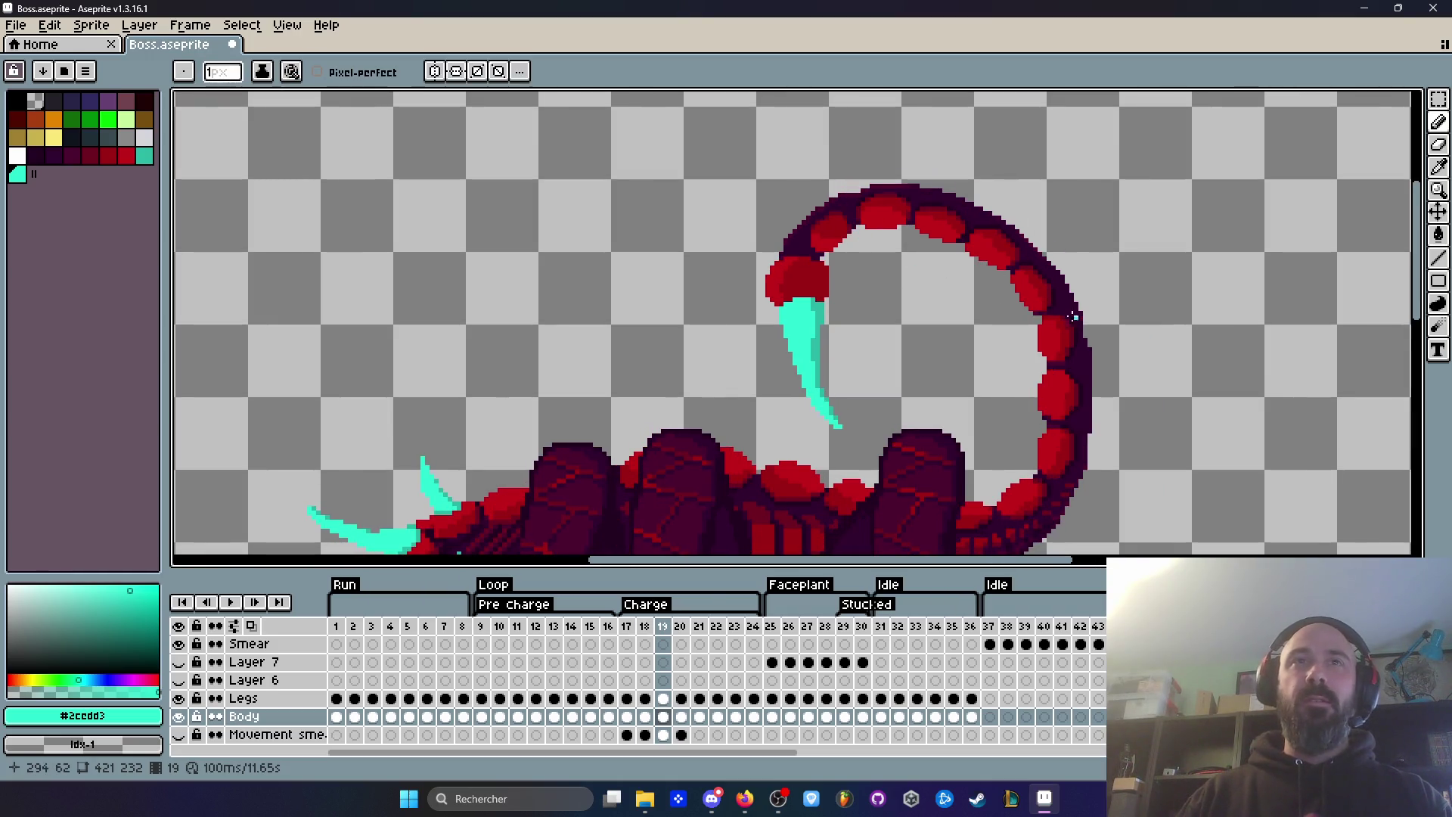
{"action": "scroll", "coordinate": [1076, 316], "scroll_direction": "up", "scroll_amount": 4}
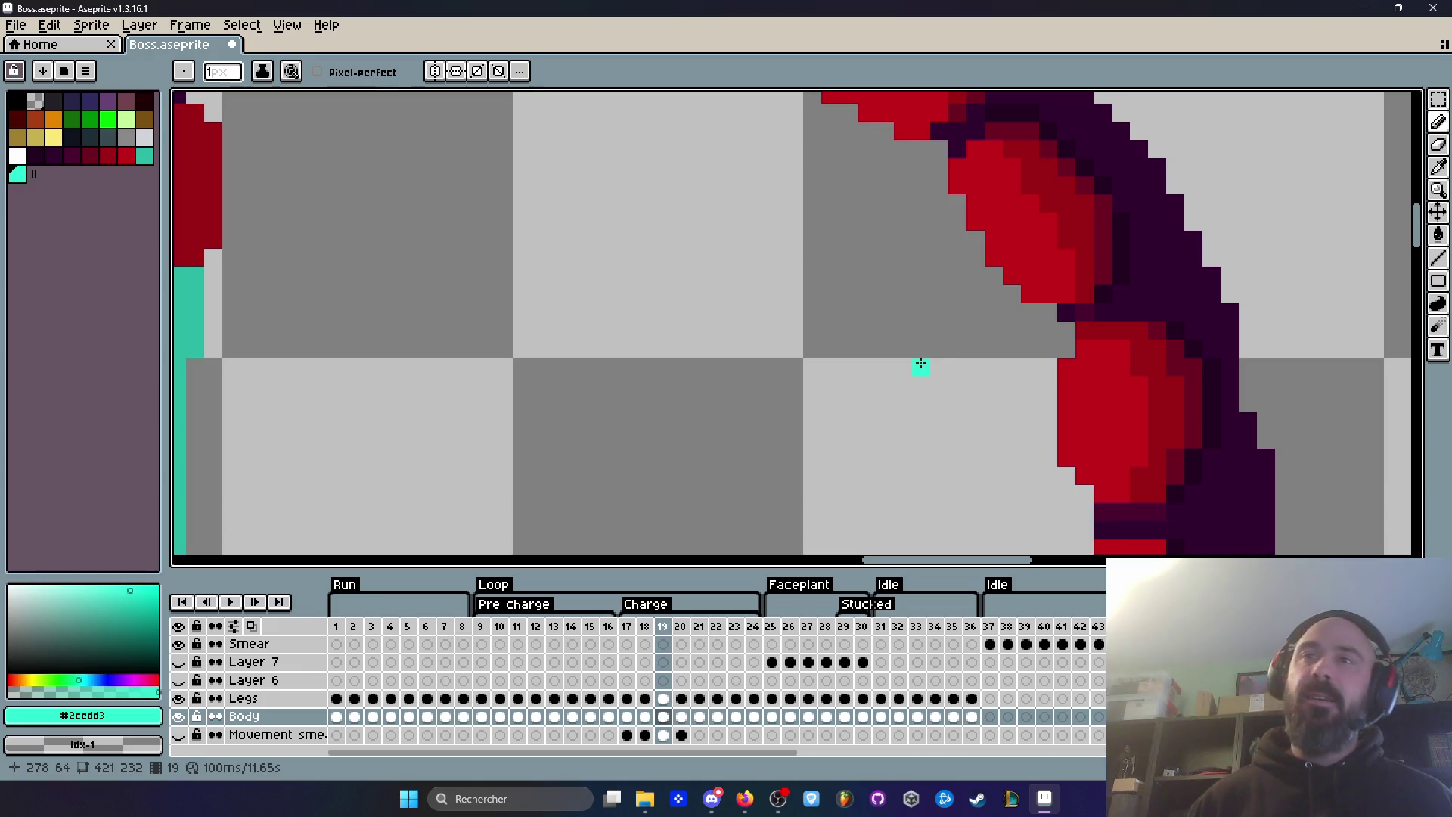
{"action": "scroll", "coordinate": [920, 364], "scroll_direction": "down", "scroll_amount": 3}
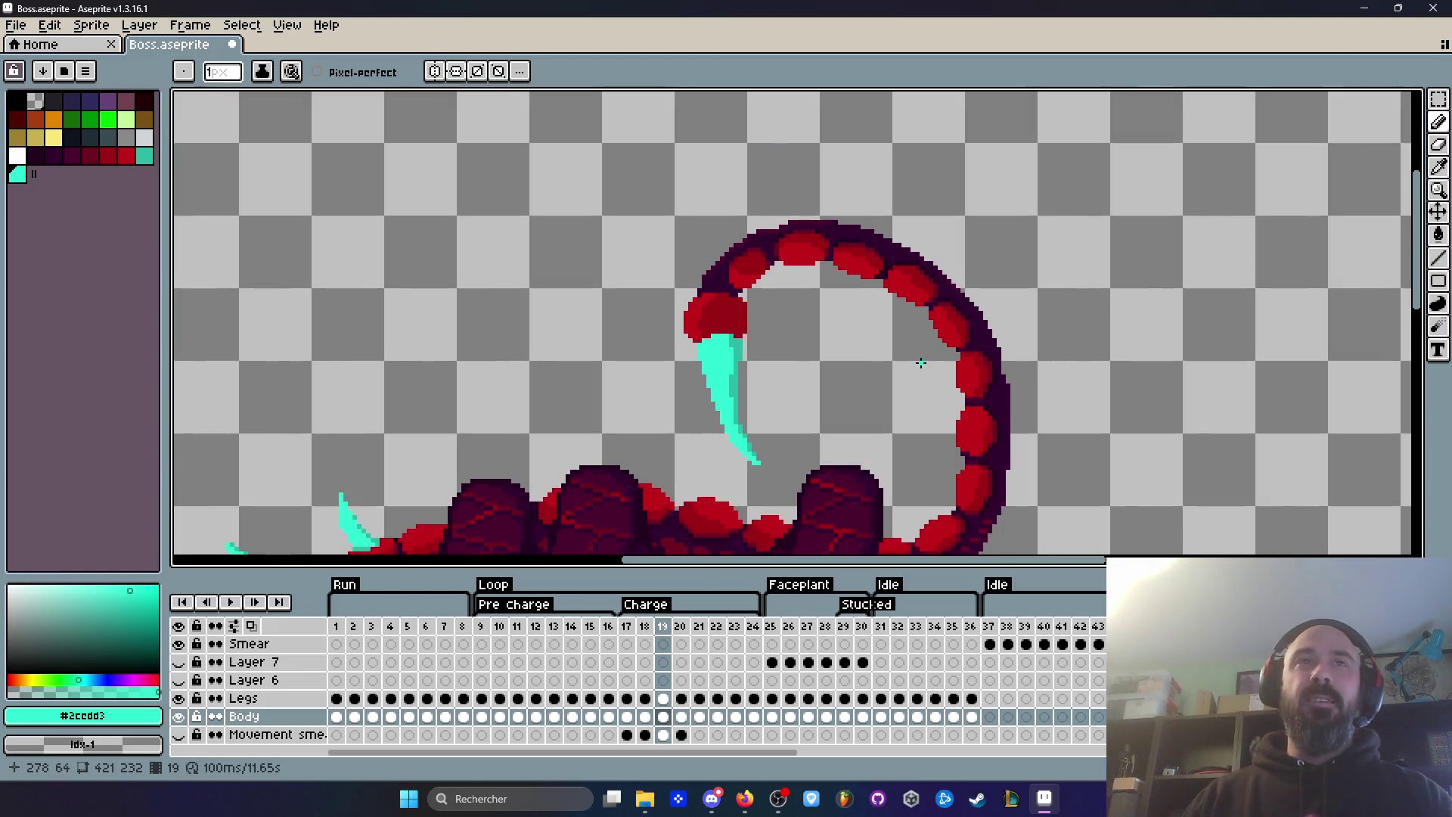
{"action": "scroll", "coordinate": [920, 364], "scroll_direction": "up", "scroll_amount": 1}
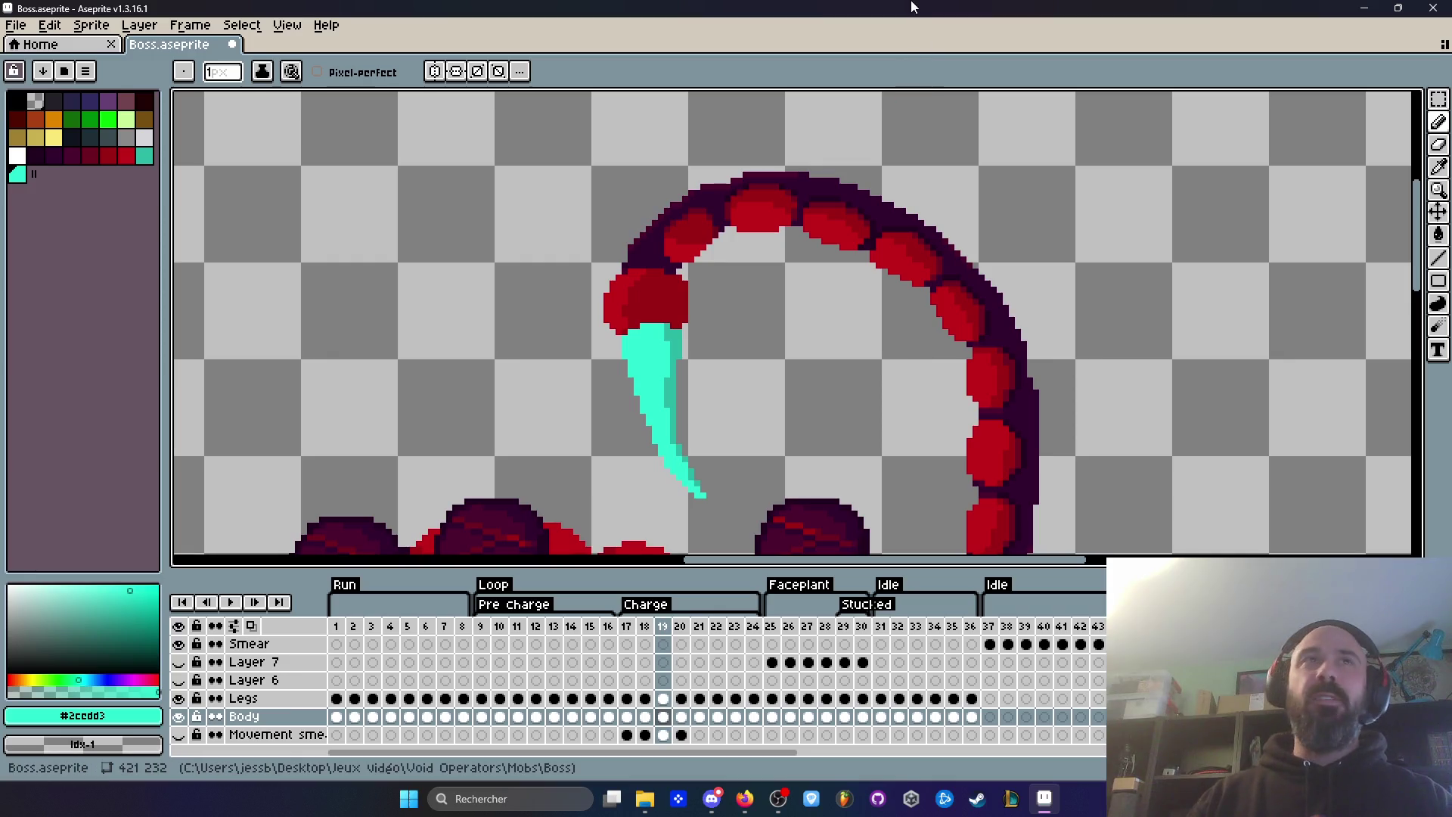
{"action": "scroll", "coordinate": [824, 271], "scroll_direction": "down", "scroll_amount": 1}
{"action": "scroll", "coordinate": [823, 271], "scroll_direction": "up", "scroll_amount": 1}
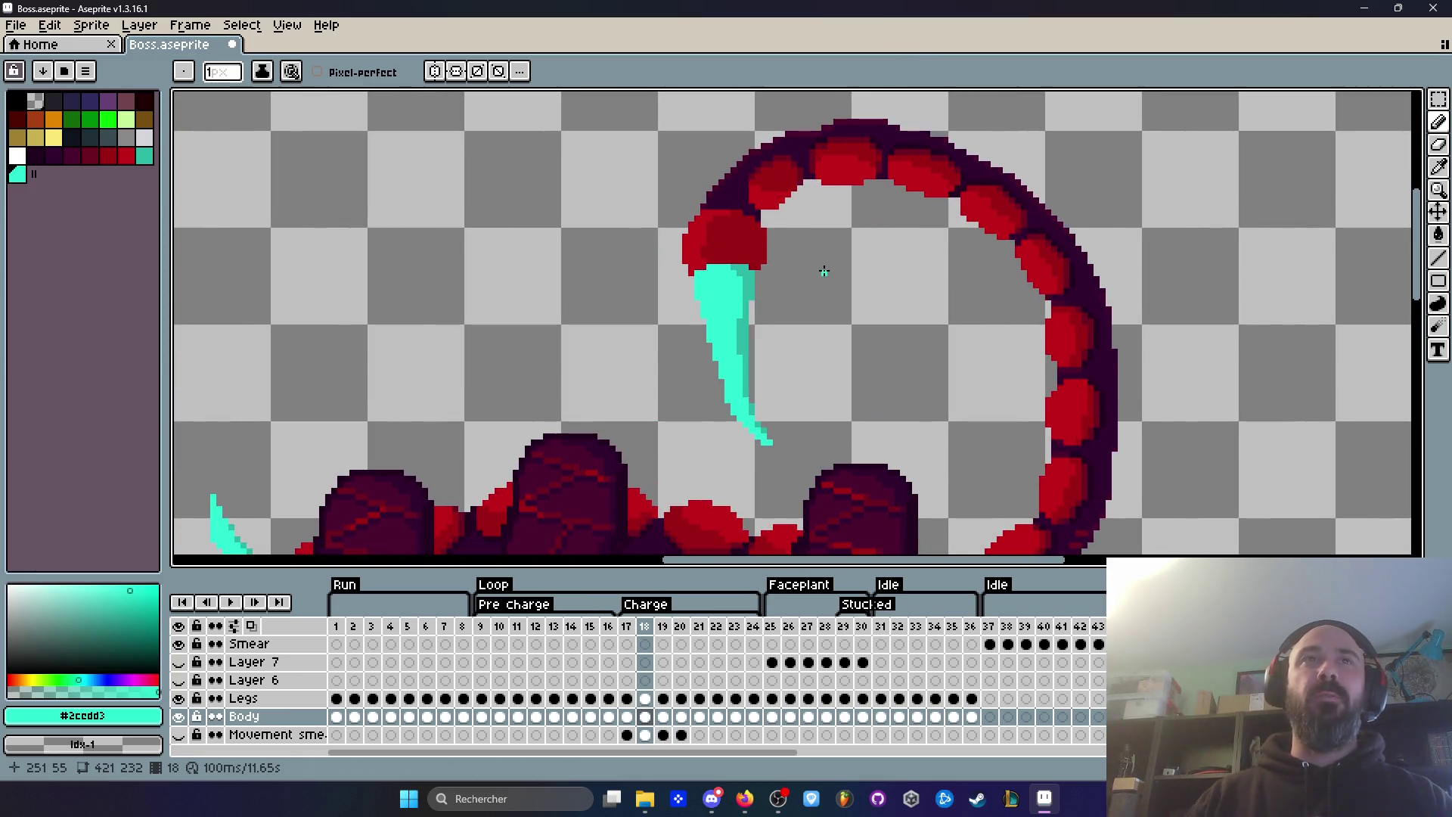
{"action": "key", "text": "Right"}
{"action": "key", "text": "Right"}
{"action": "key", "text": "Right"}
{"action": "key", "text": "Left"}
{"action": "key", "text": "Left"}
{"action": "key", "text": "Left"}
{"action": "key", "text": "Left"}
{"action": "key", "text": "Right"}
{"action": "key", "text": "Right"}
{"action": "key", "text": "Left"}
{"action": "key", "text": "Left"}
{"action": "key", "text": "Left"}
{"action": "key", "text": "Right"}
{"action": "key", "text": "Right"}
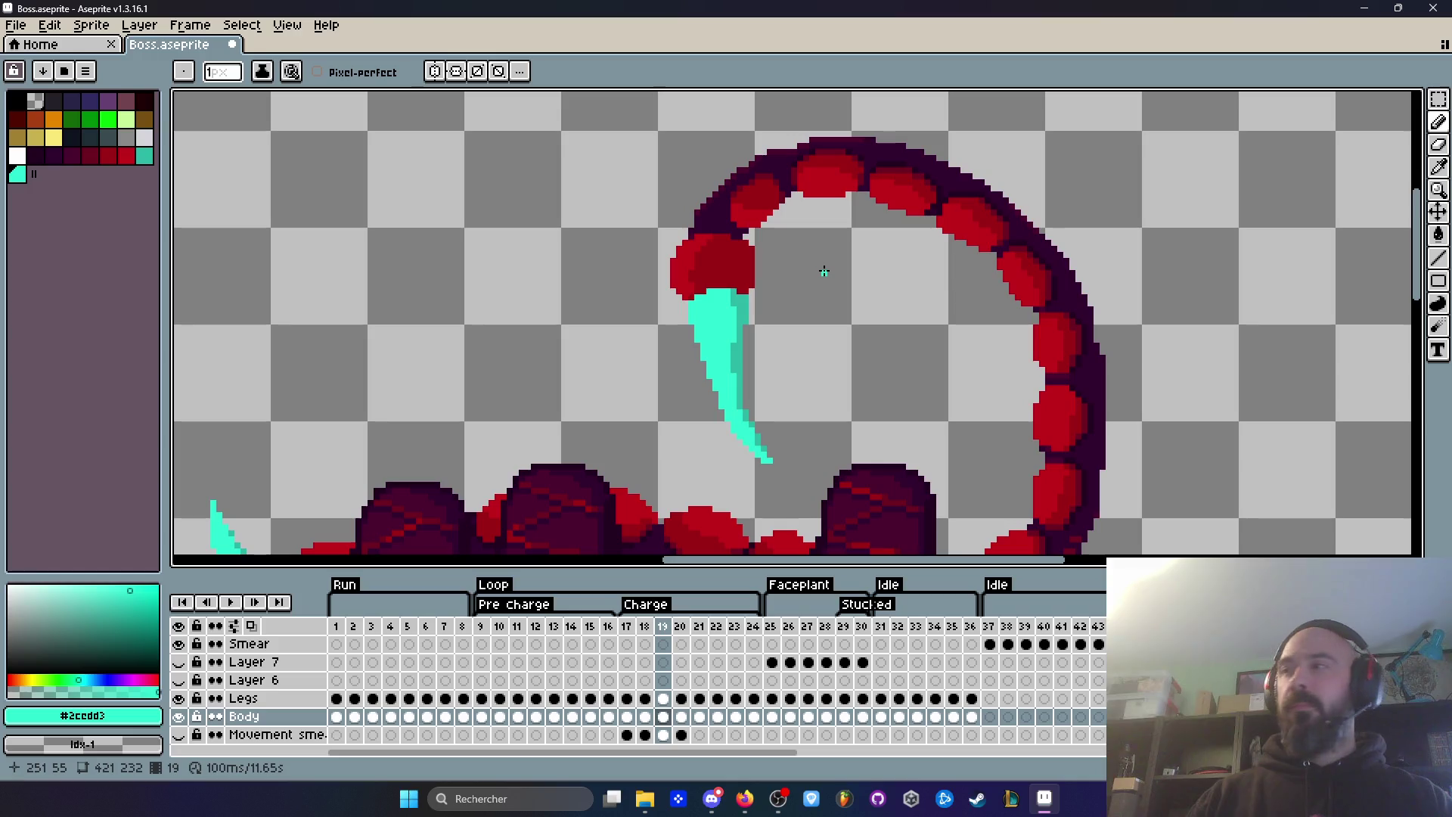
{"action": "scroll", "coordinate": [832, 276], "scroll_direction": "down", "scroll_amount": 1}
{"action": "key", "text": "Right"}
{"action": "key", "text": "Right"}
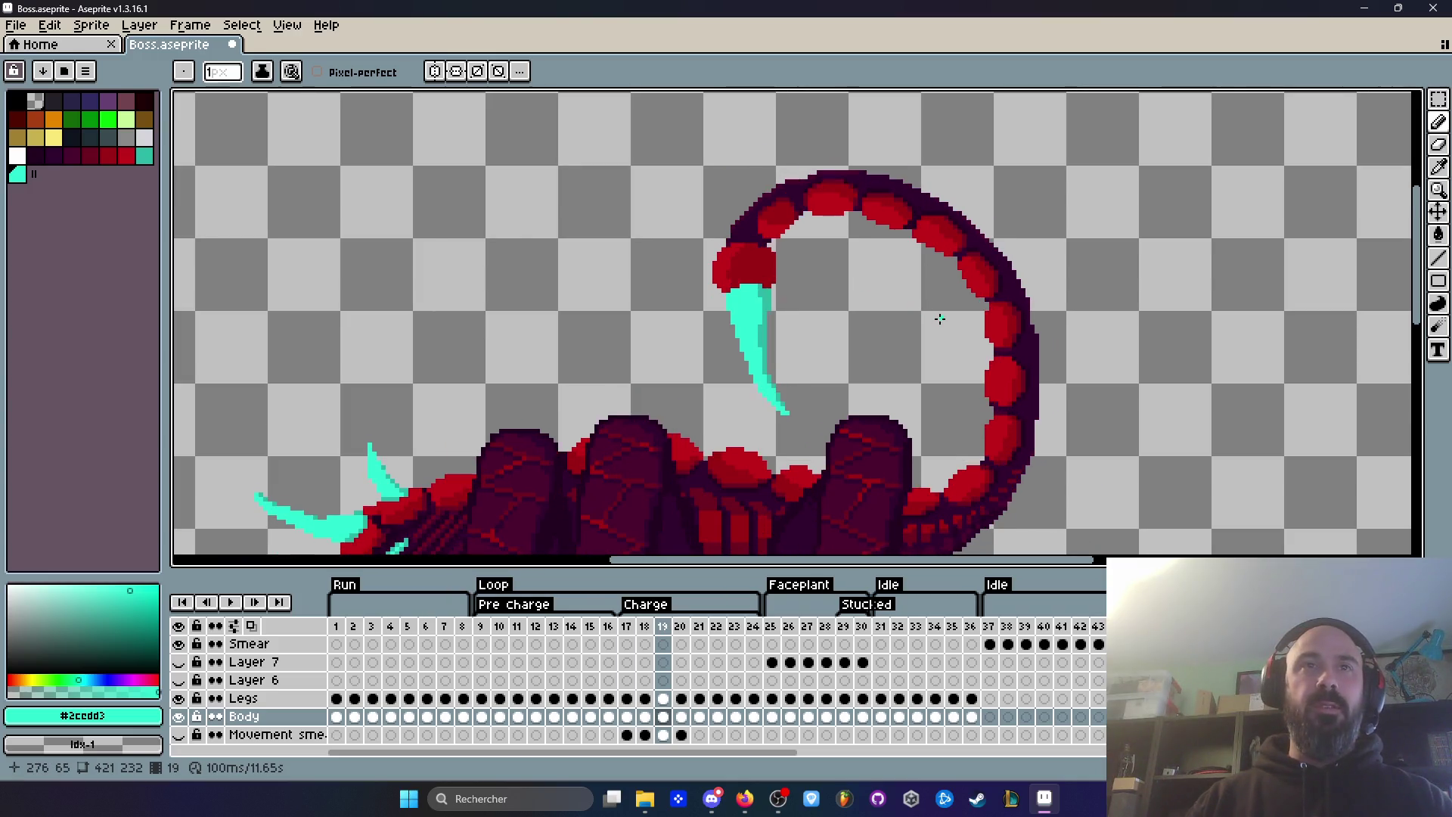
{"action": "key", "text": "Left"}
{"action": "key", "text": "Left"}
{"action": "key", "text": "Right"}
{"action": "key", "text": "Right"}
{"action": "key", "text": "Left"}
{"action": "key", "text": "Left"}
{"action": "key", "text": "Right"}
{"action": "key", "text": "Left"}
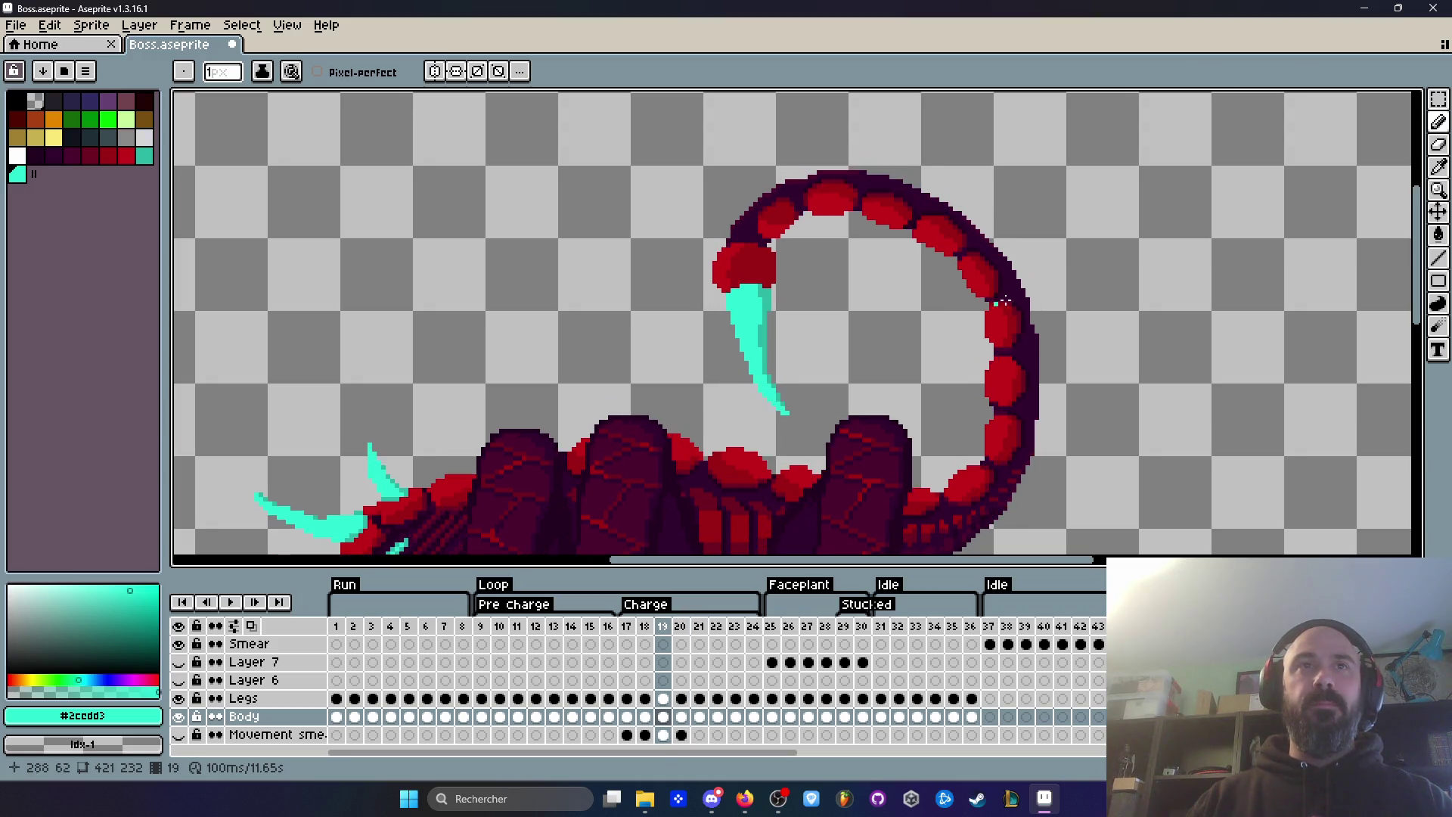
Step: Step through frames 20–22 and play a preview of the tail motion, stopping on frame 21
{"action": "scroll", "coordinate": [941, 316], "scroll_direction": "up", "scroll_amount": 1}
{"action": "key", "text": "Right"}
{"action": "scroll", "coordinate": [946, 312], "scroll_direction": "up", "scroll_amount": 1}
{"action": "key", "text": "Right"}
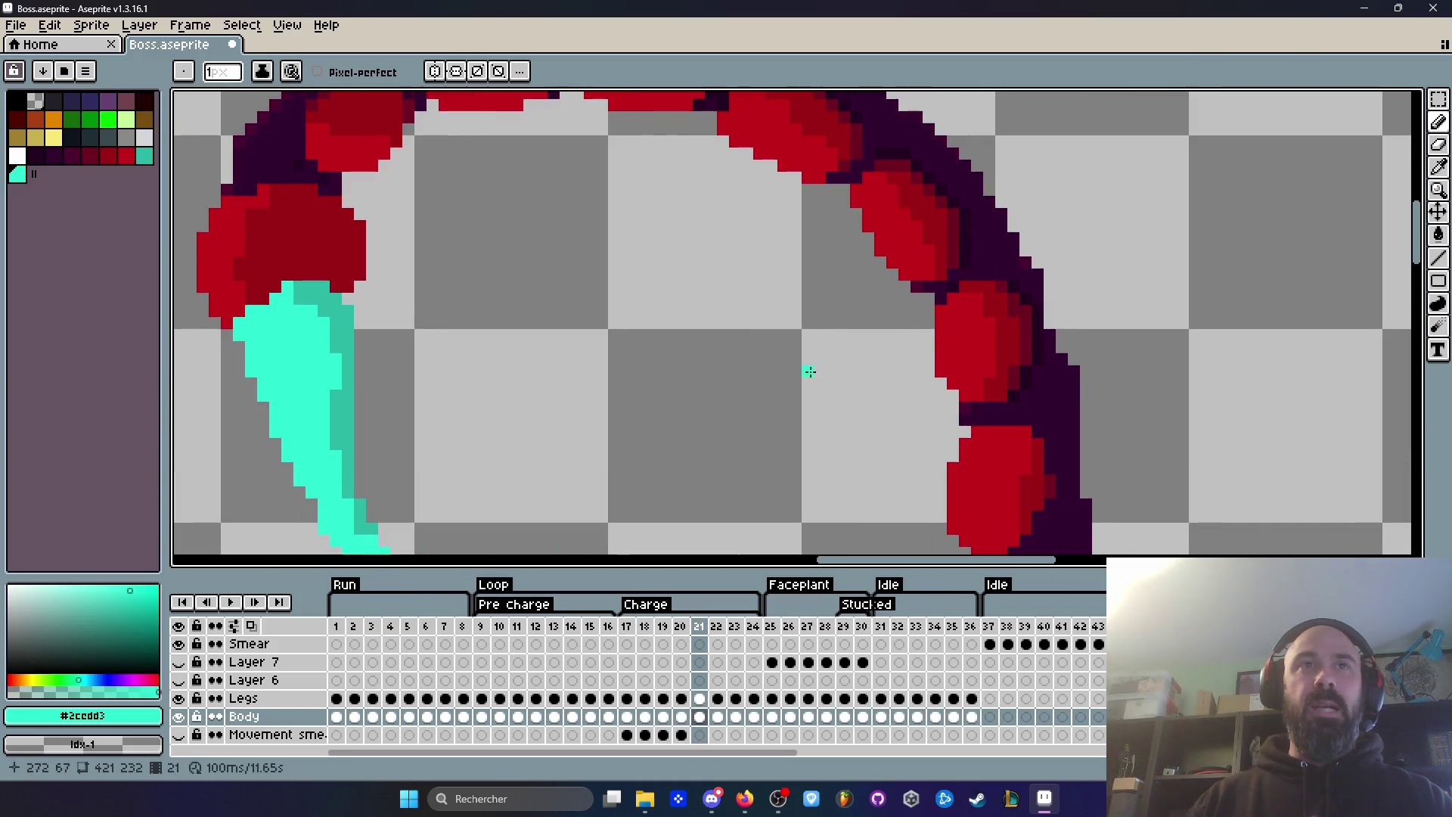
{"action": "key", "text": "Right"}
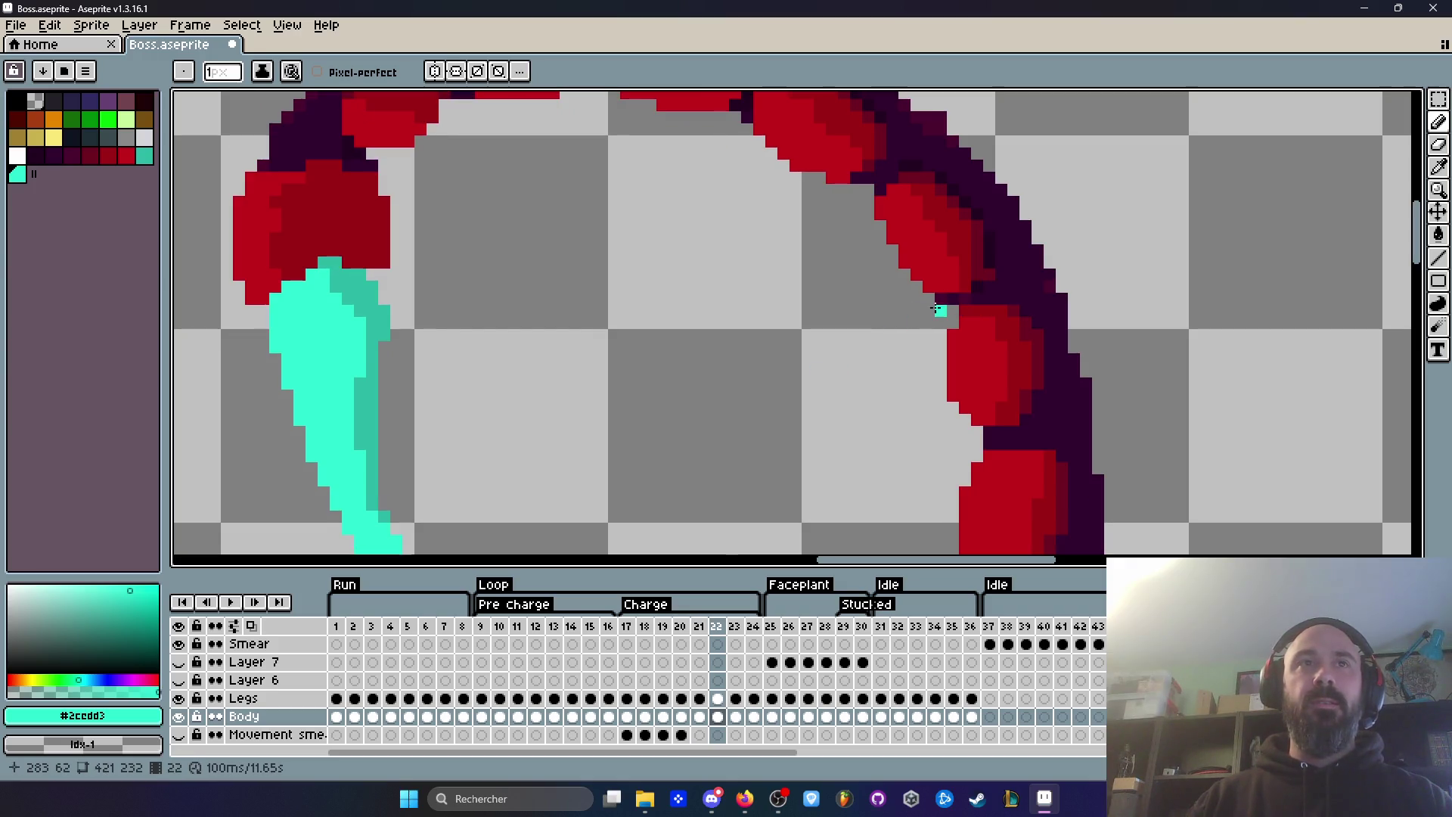
{"action": "key", "text": "Left"}
{"action": "key", "text": "Right"}
{"action": "key", "text": "Right"}
{"action": "key", "text": "Left"}
{"action": "key", "text": "Left"}
{"action": "key", "text": "Left"}
{"action": "key", "text": "Right"}
{"action": "key", "text": "Right"}
{"action": "key", "text": "Right"}
{"action": "scroll", "coordinate": [879, 338], "scroll_direction": "down", "scroll_amount": 2}
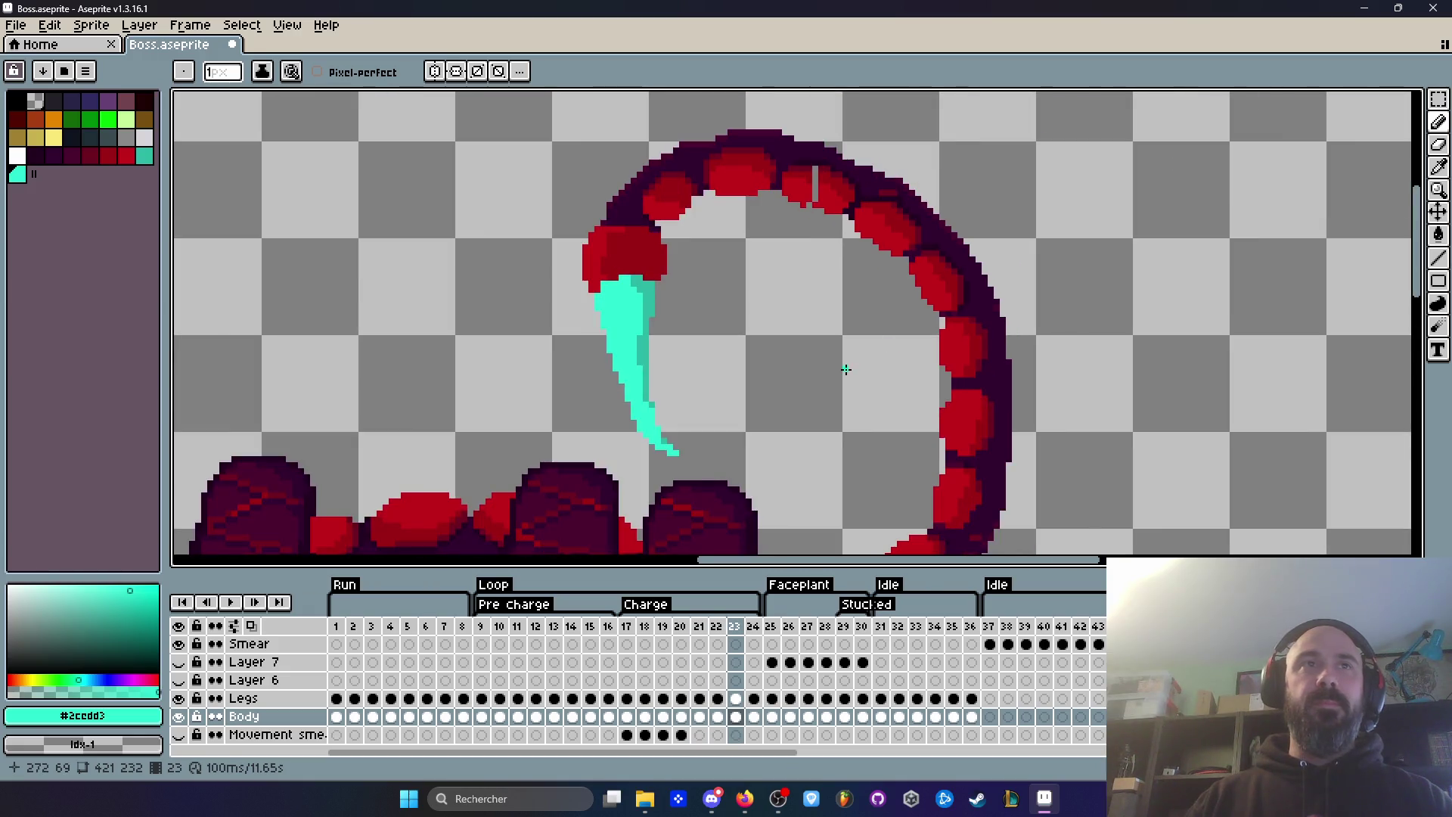
{"action": "scroll", "coordinate": [846, 369], "scroll_direction": "down", "scroll_amount": 1}
{"action": "key", "text": "Return"}
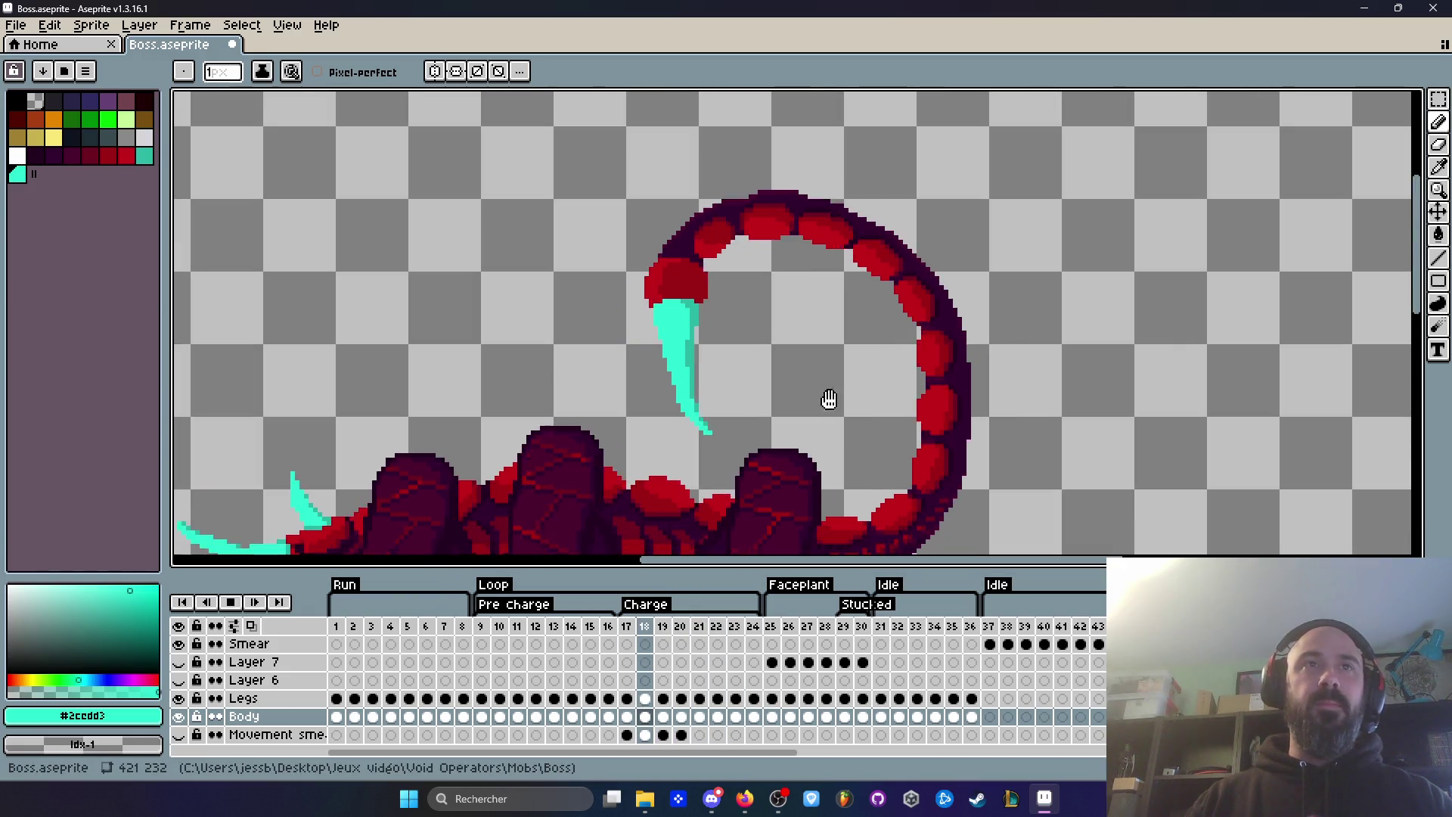
{"action": "scroll", "coordinate": [826, 363], "scroll_direction": "up", "scroll_amount": 1}
{"action": "key", "text": "Return"}
{"action": "scroll", "coordinate": [990, 234], "scroll_direction": "up", "scroll_amount": 3}
Step: Flip between frames 20 and 21 to compare the tail, settling on frame 21
{"action": "key", "text": "Left"}
{"action": "key", "text": "Right"}
{"action": "key", "text": "Left"}
{"action": "key", "text": "Right"}
{"action": "key", "text": "Left"}
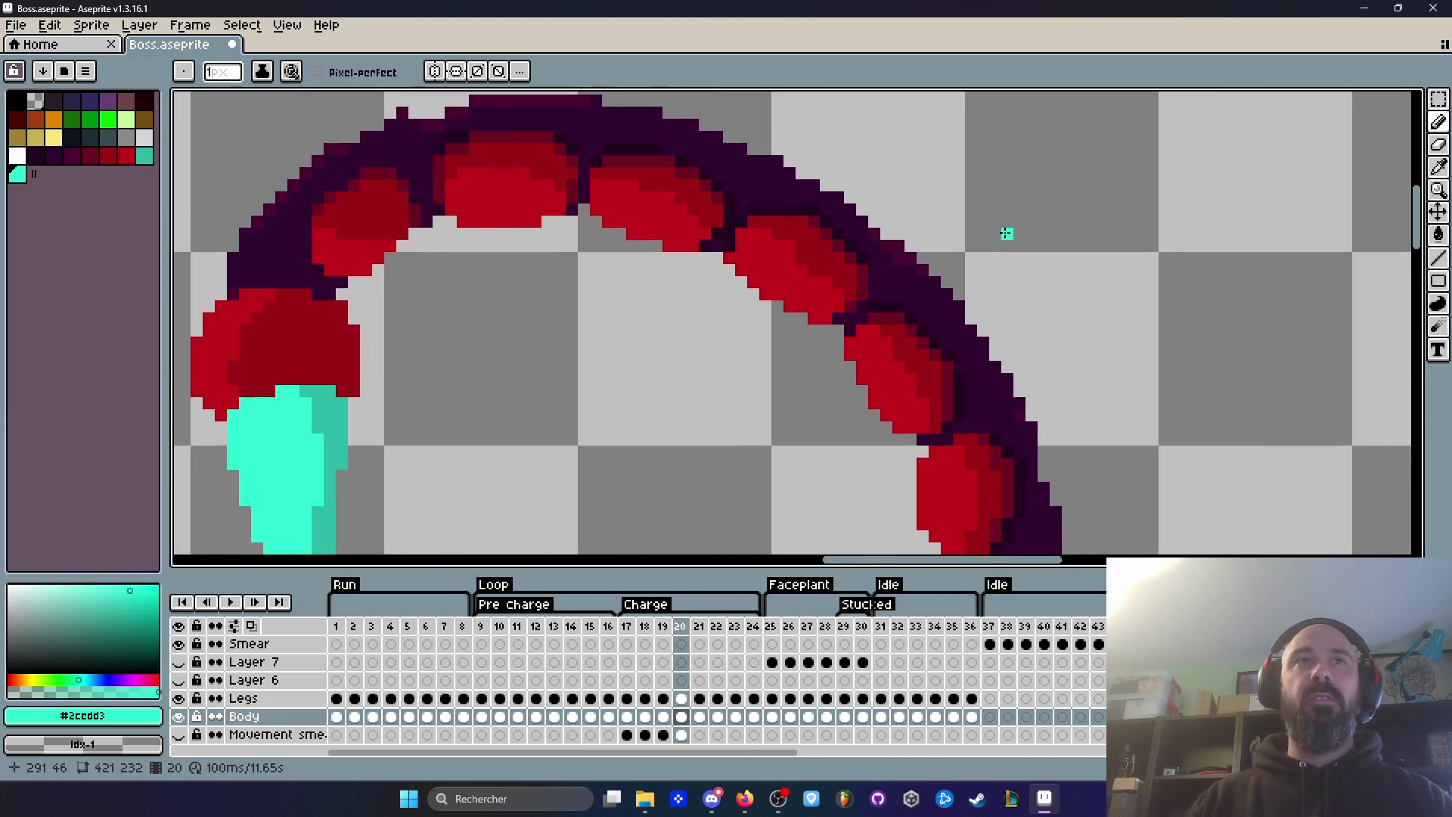
{"action": "key", "text": "Right"}
{"action": "key", "text": "Right"}
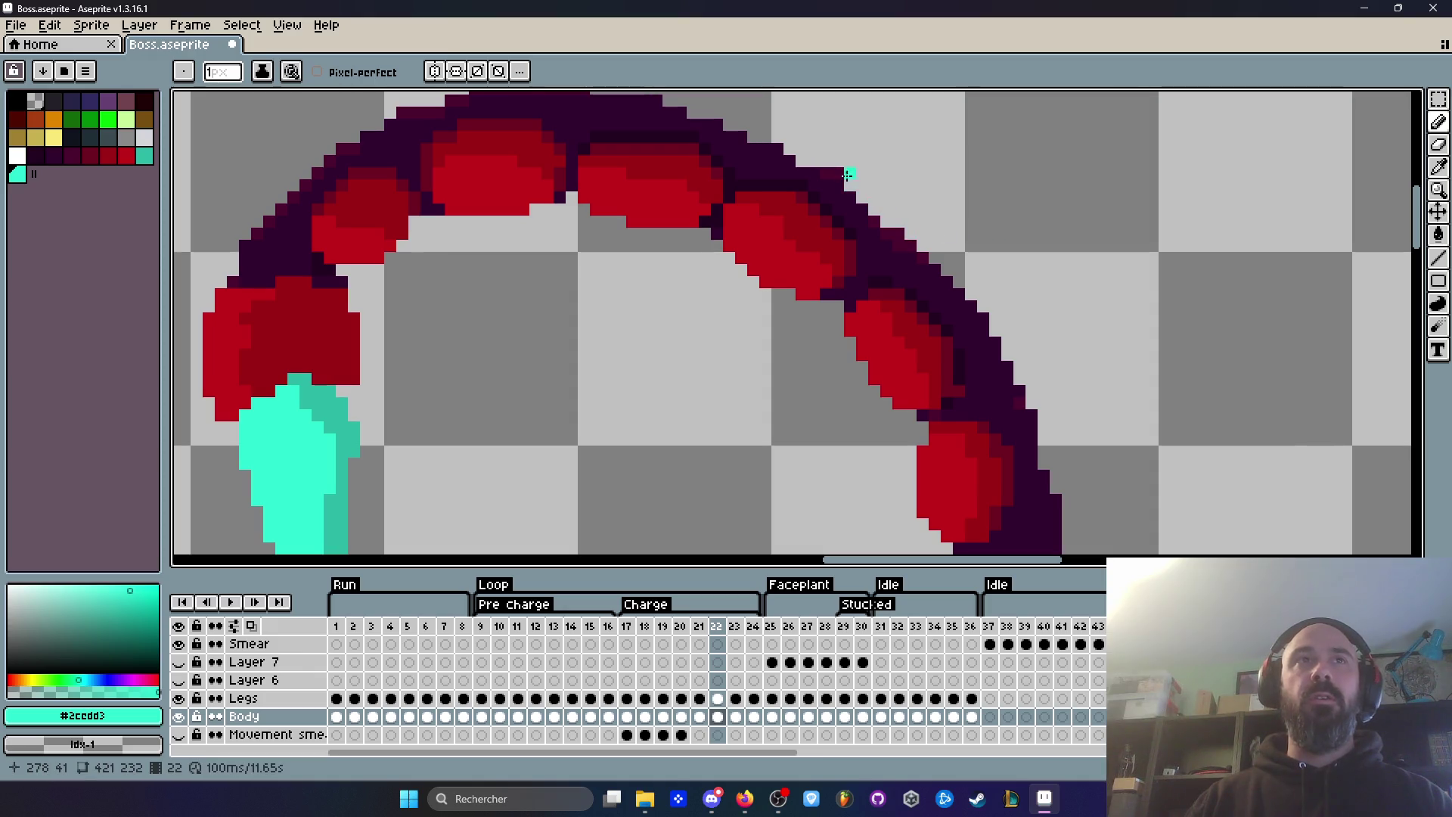
{"action": "scroll", "coordinate": [849, 175], "scroll_direction": "down", "scroll_amount": 3}
{"action": "key", "text": "Left"}
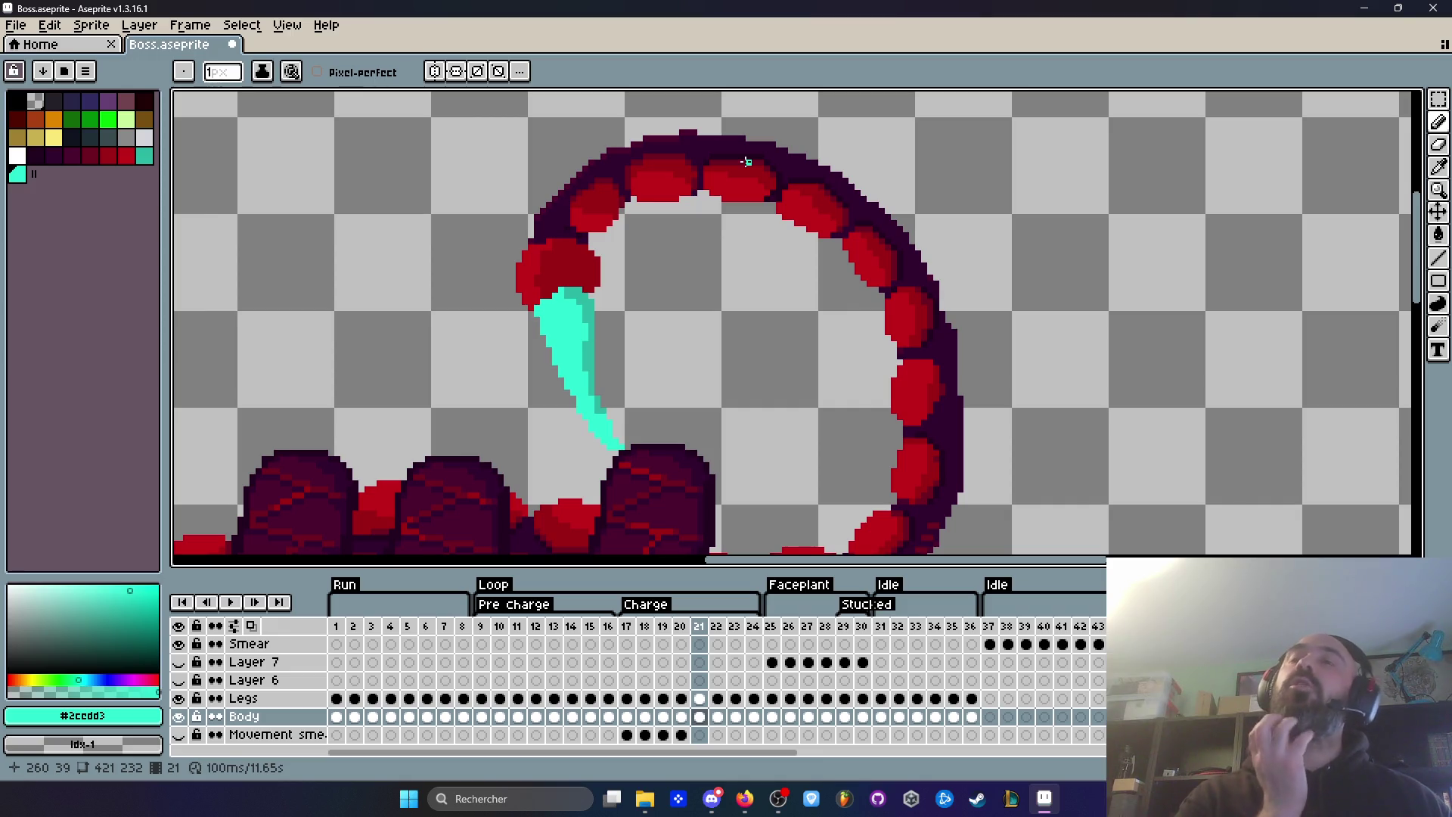
{"action": "scroll", "coordinate": [749, 163], "scroll_direction": "down", "scroll_amount": 2}
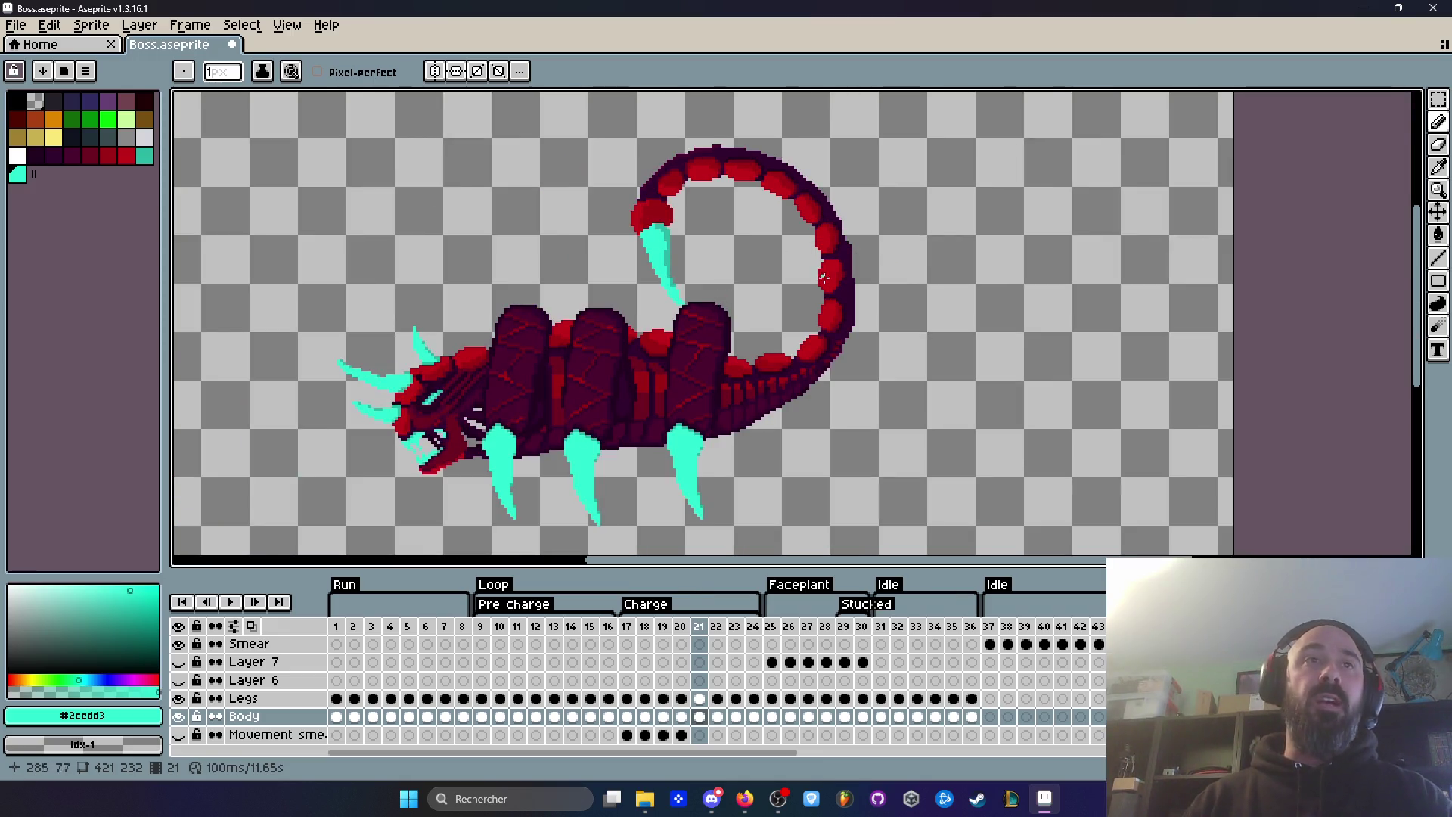
{"action": "scroll", "coordinate": [822, 274], "scroll_direction": "up", "scroll_amount": 2}
{"action": "key", "text": "Left"}
{"action": "key", "text": "Right"}
{"action": "key", "text": "Left"}
{"action": "key", "text": "Right"}
{"action": "key", "text": "Left"}
{"action": "key", "text": "Right"}
{"action": "scroll", "coordinate": [824, 323], "scroll_direction": "up", "scroll_amount": 1}
{"action": "key", "text": "Left"}
{"action": "key", "text": "Right"}
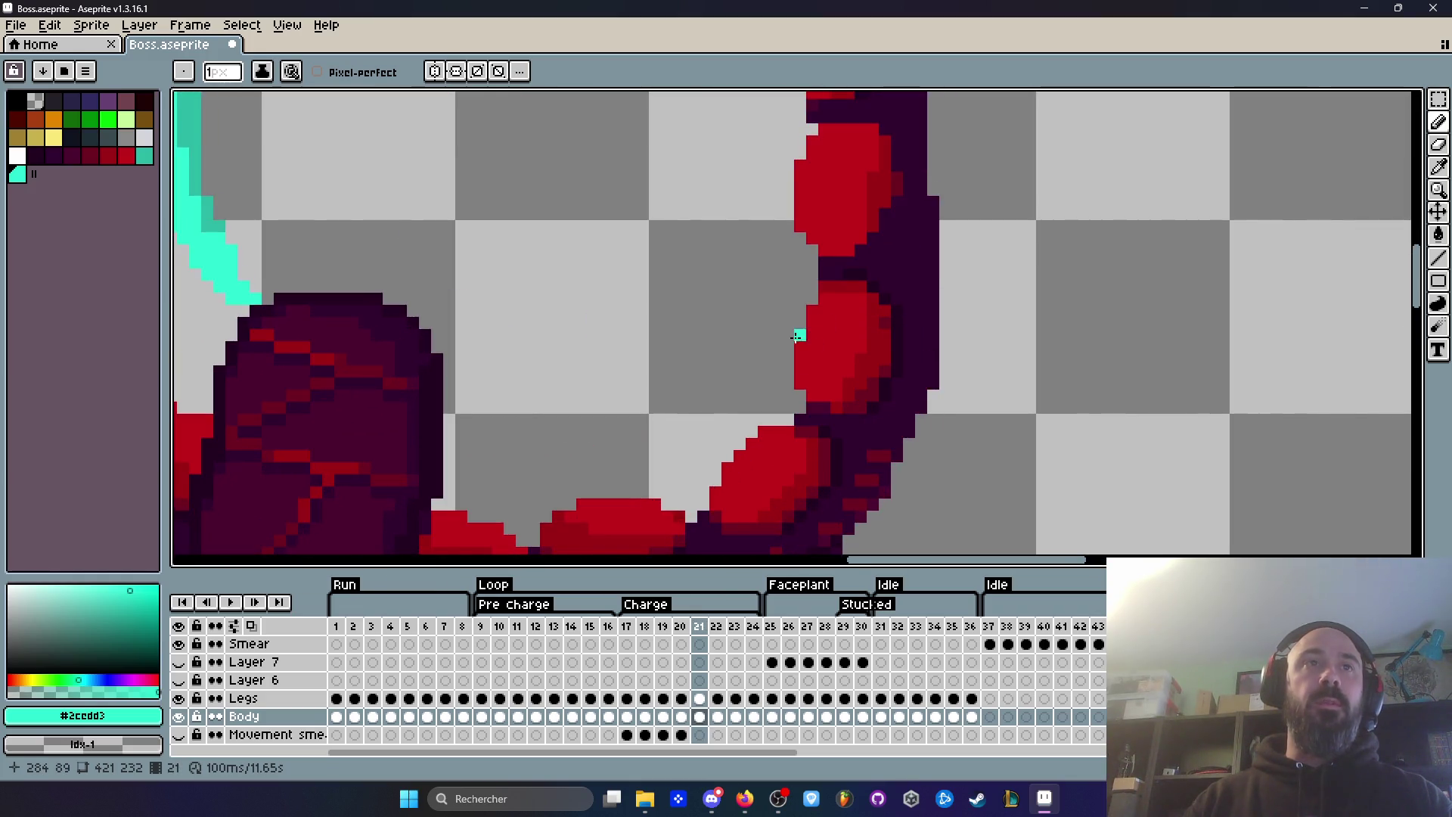
{"action": "key", "text": "Left"}
{"action": "key", "text": "Right"}
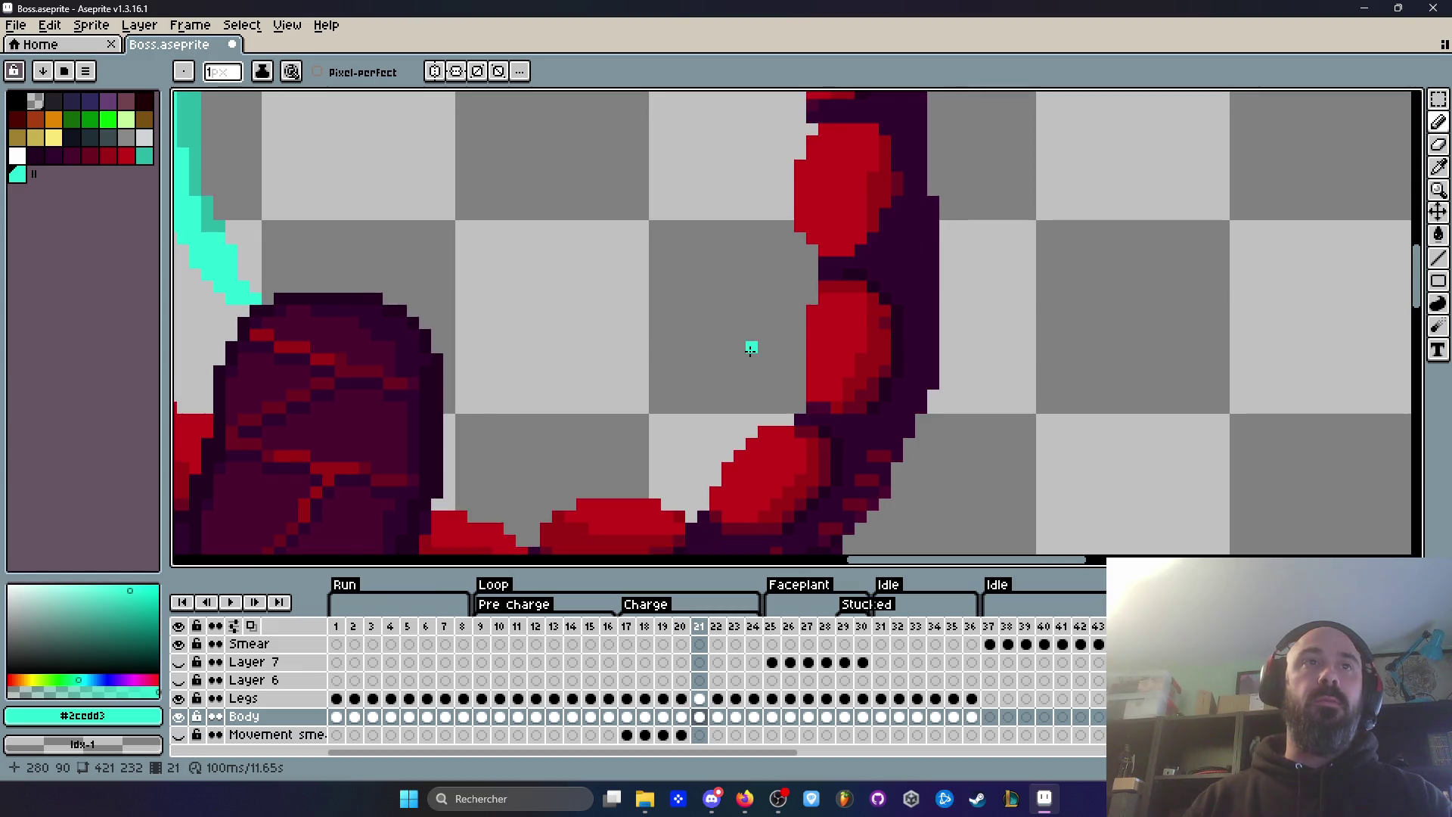
{"action": "key", "text": "Left"}
{"action": "key", "text": "Right"}
{"action": "scroll", "coordinate": [751, 348], "scroll_direction": "down", "scroll_amount": 2}
{"action": "key", "text": "Left"}
{"action": "key", "text": "Right"}
{"action": "key", "text": "Left"}
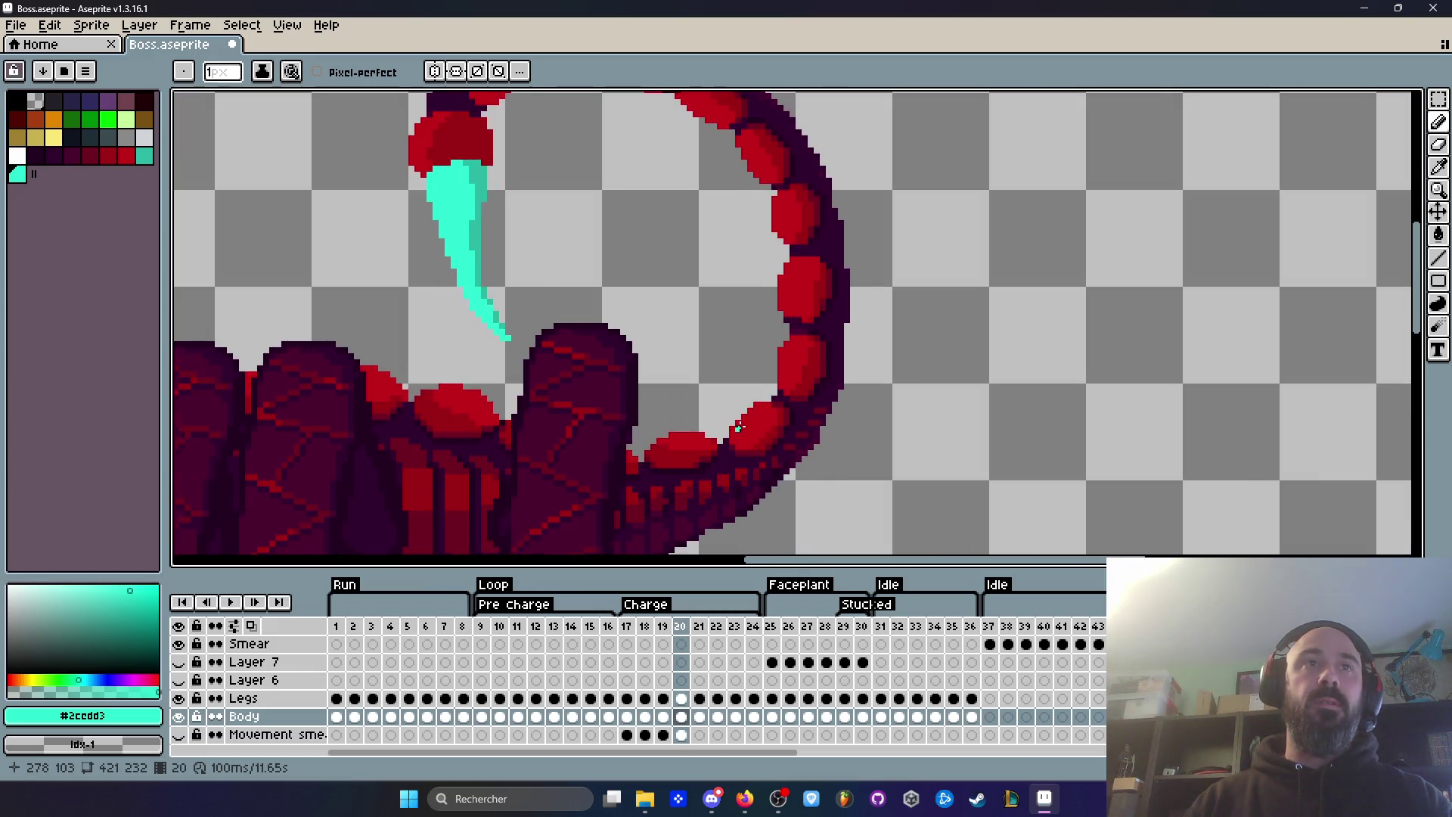
{"action": "key", "text": "Right"}
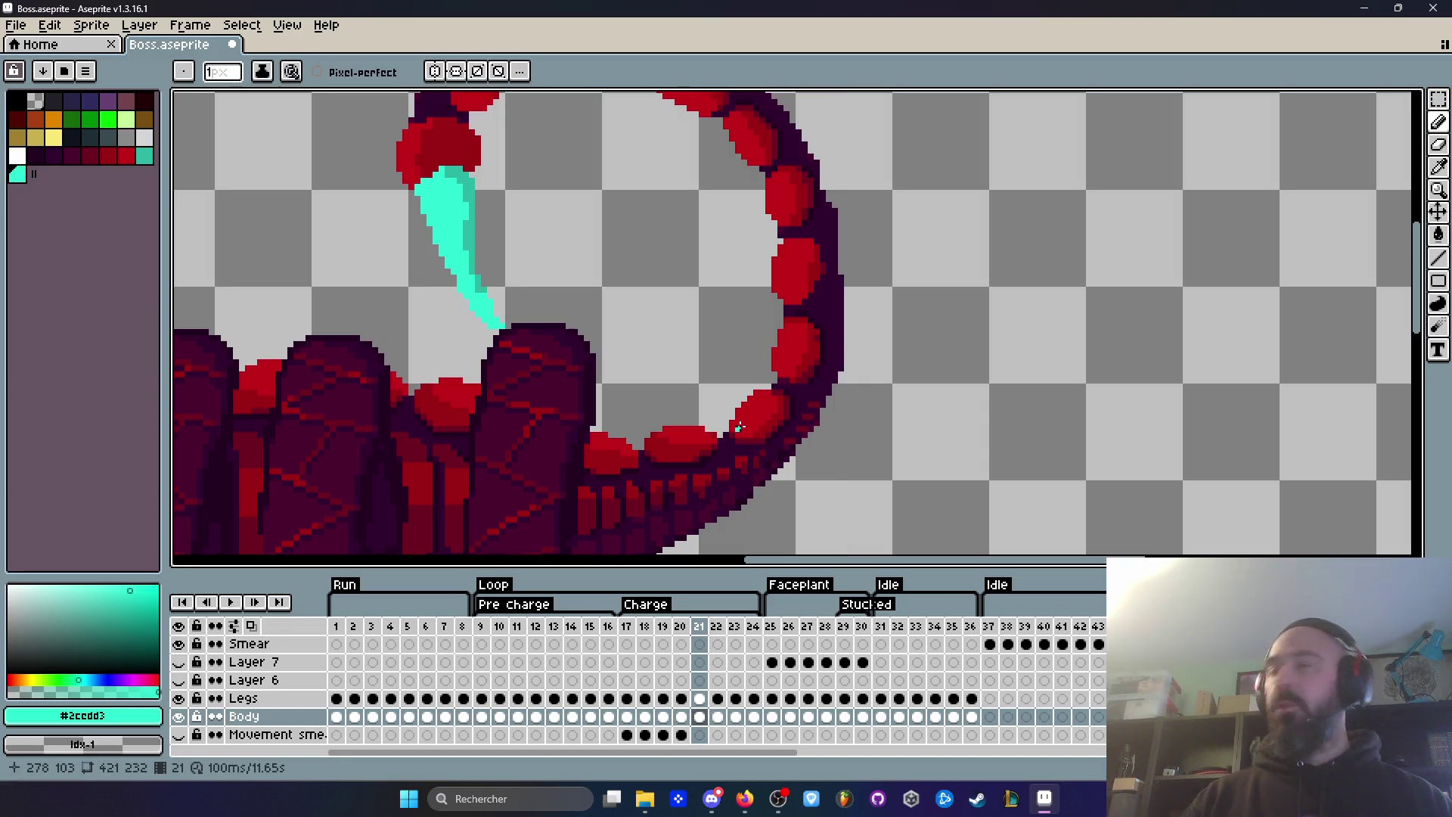
{"action": "scroll", "coordinate": [778, 382], "scroll_direction": "up", "scroll_amount": 3}
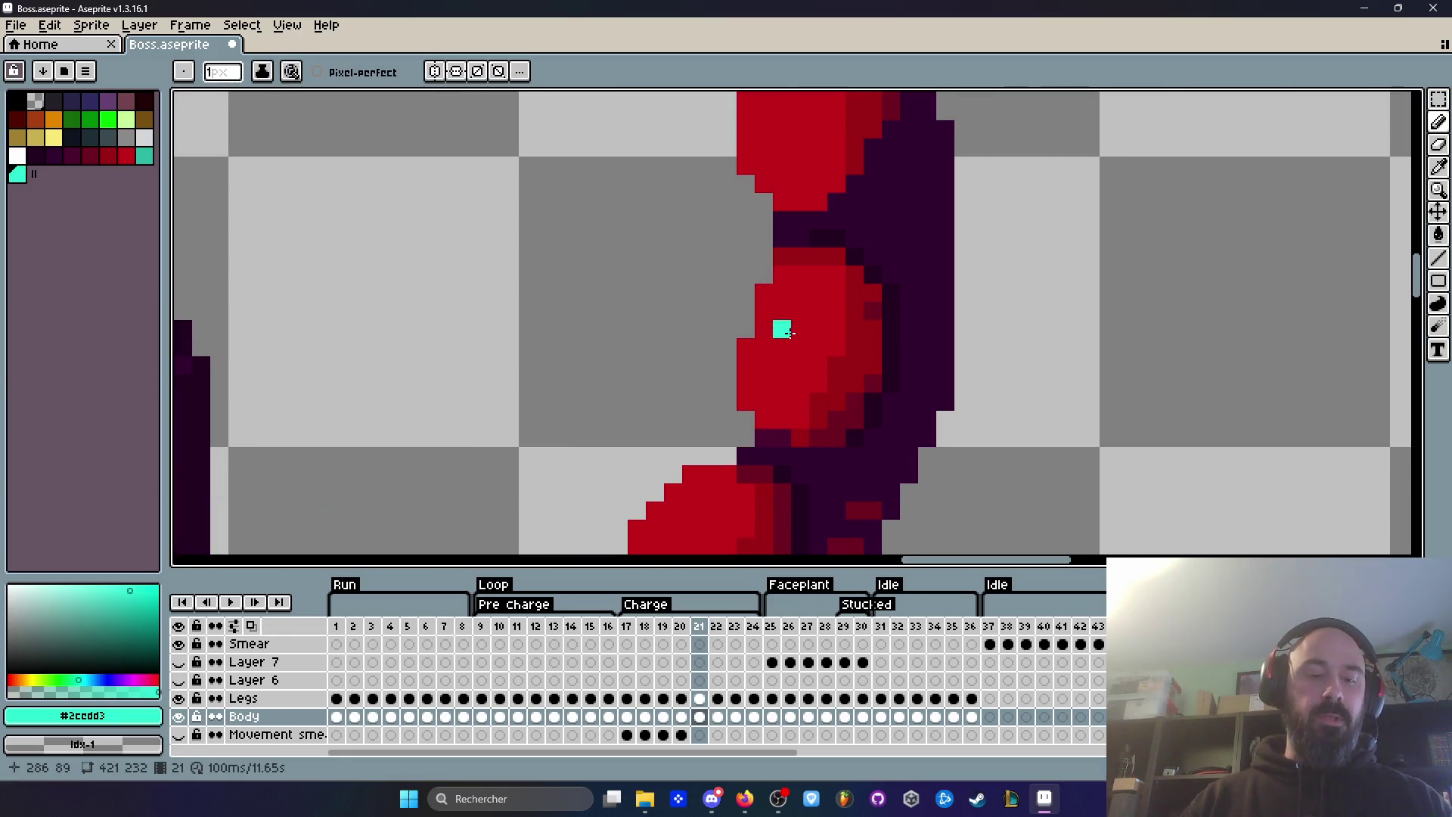
Step: Sample the tail's red and paint red pixels over the segment edge and grey gap
{"action": "key", "text": "i"}
{"action": "left_click", "coordinate": [794, 330]}
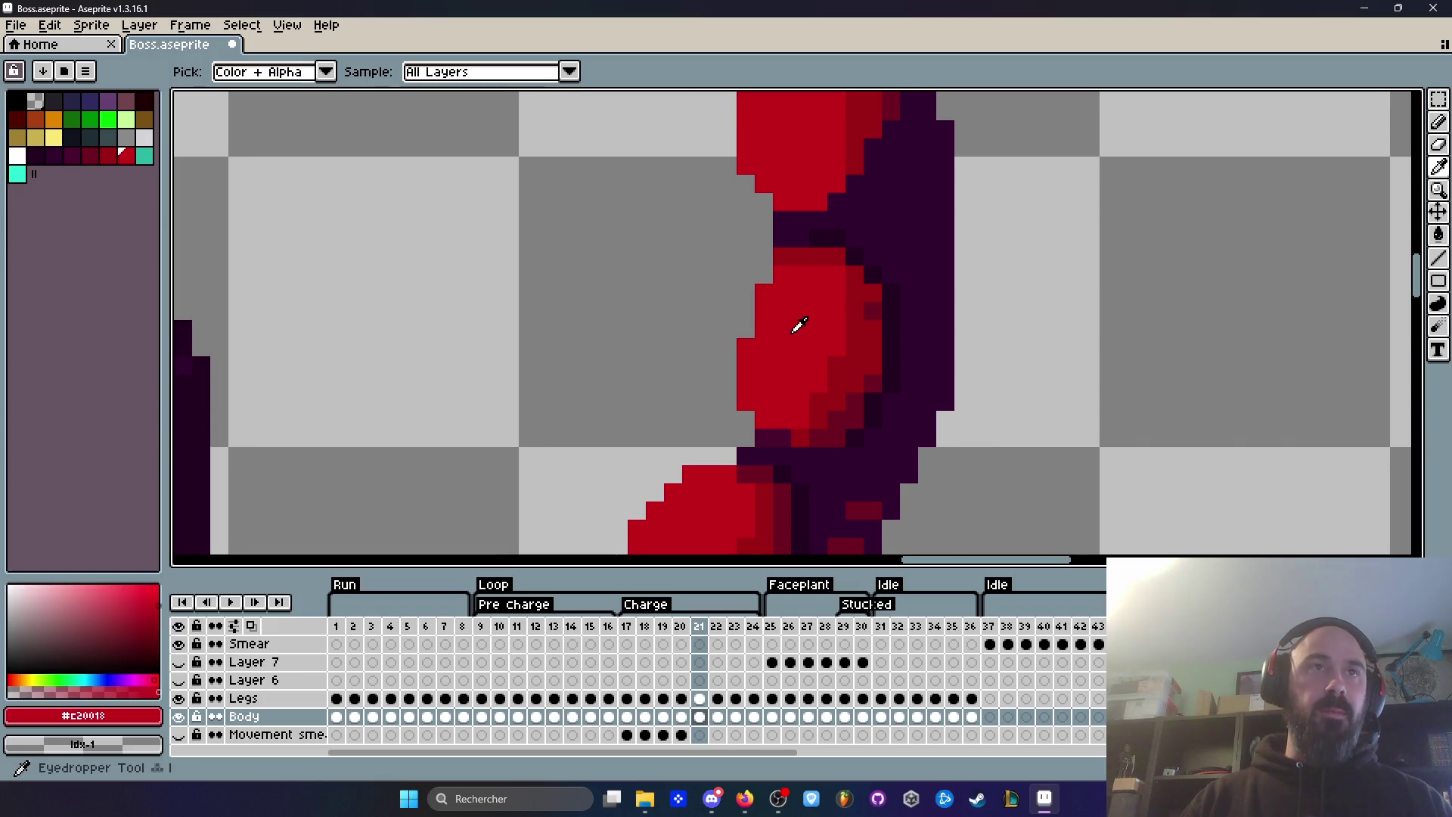
{"action": "key", "text": "b"}
{"action": "left_click", "coordinate": [746, 329]}
{"action": "left_click", "coordinate": [750, 292]}
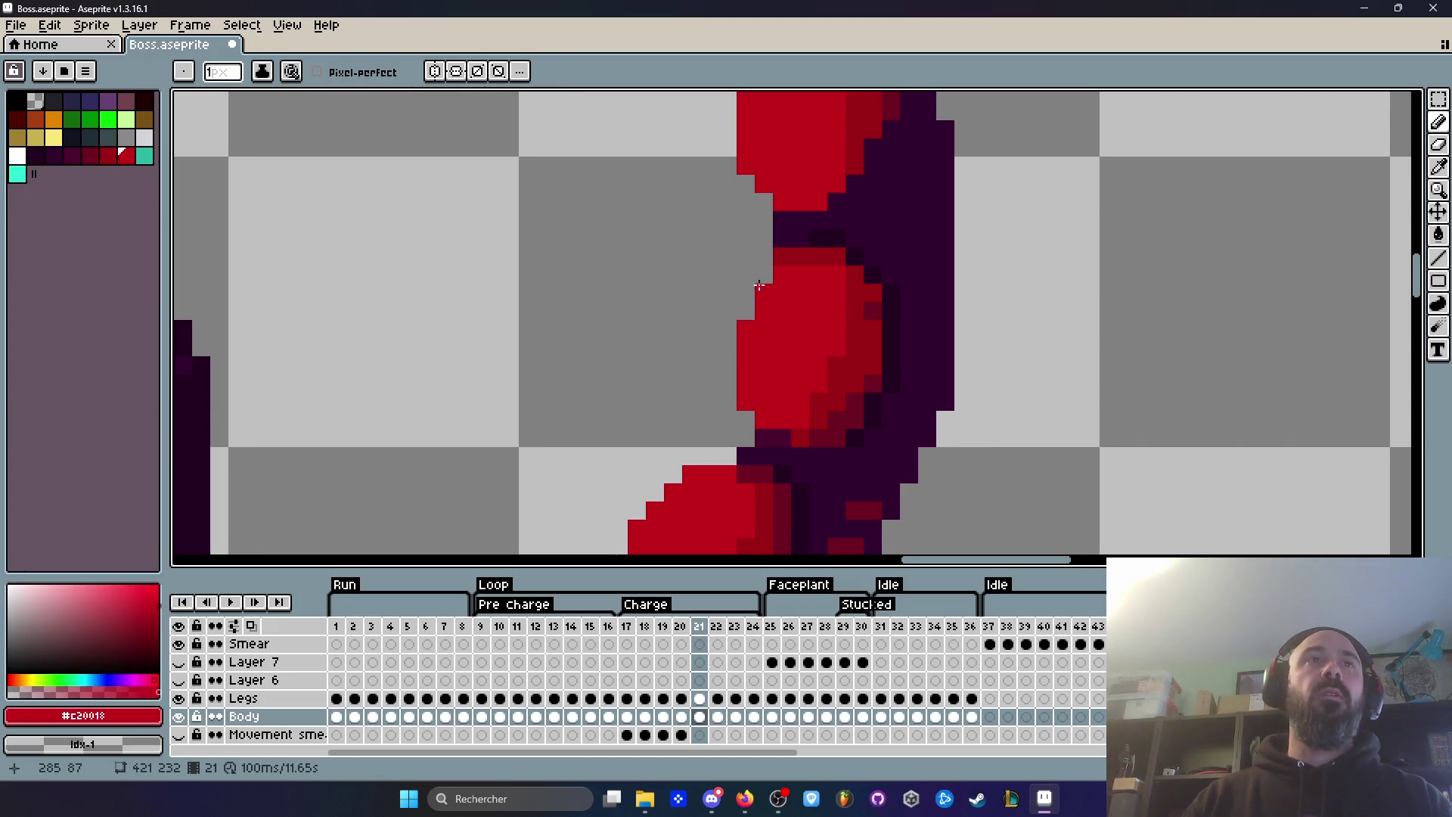
{"action": "left_click", "coordinate": [746, 302]}
Step: Compare the repaired tail across frames 20–22, returning to frame 21
{"action": "scroll", "coordinate": [847, 336], "scroll_direction": "down", "scroll_amount": 3}
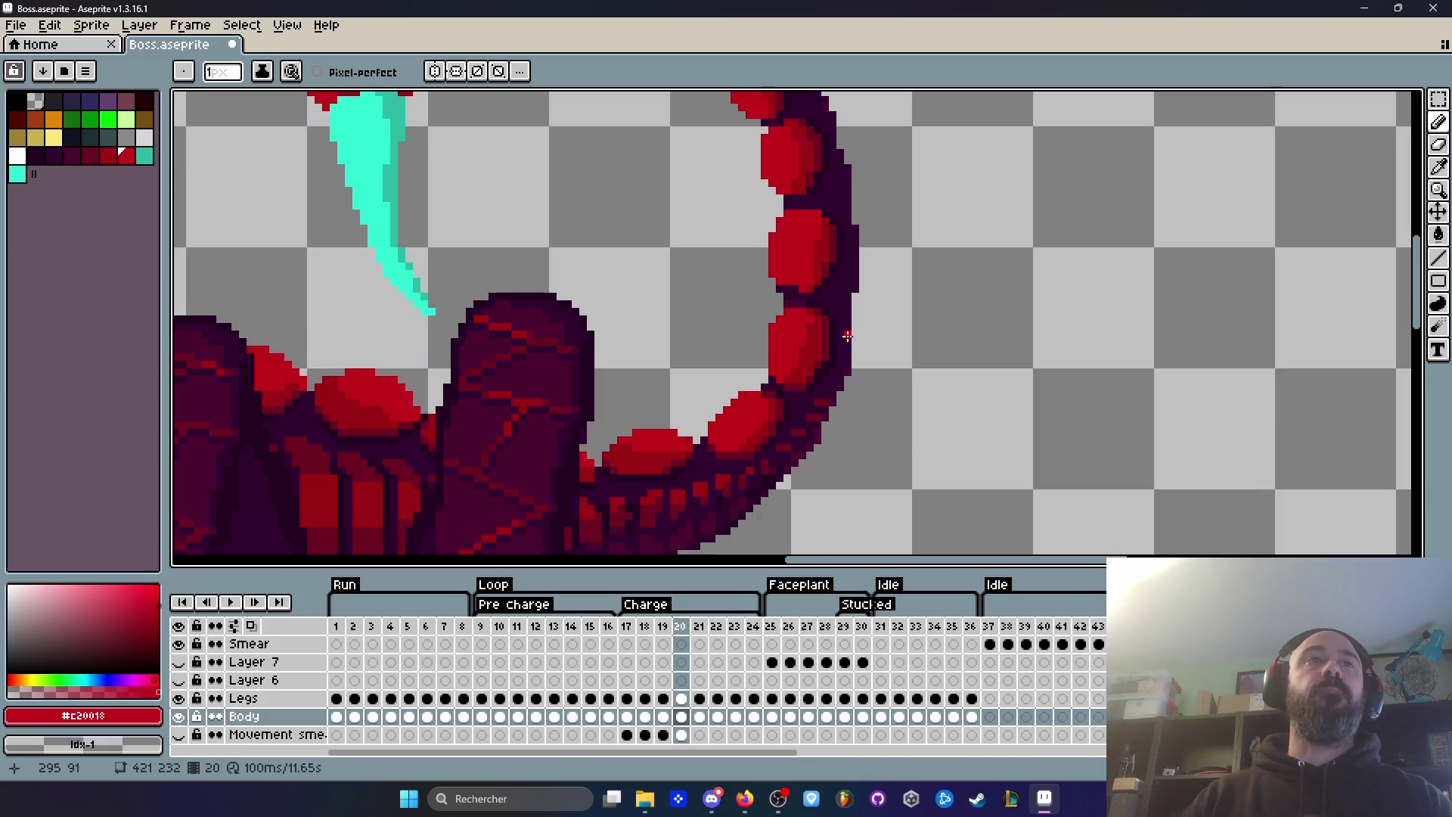
{"action": "scroll", "coordinate": [862, 340], "scroll_direction": "down", "scroll_amount": 2}
{"action": "key", "text": "Left"}
{"action": "key", "text": "Right"}
{"action": "key", "text": "Left"}
{"action": "key", "text": "Right"}
{"action": "key", "text": "Left"}
{"action": "key", "text": "Right"}
{"action": "key", "text": "Left"}
{"action": "key", "text": "Right"}
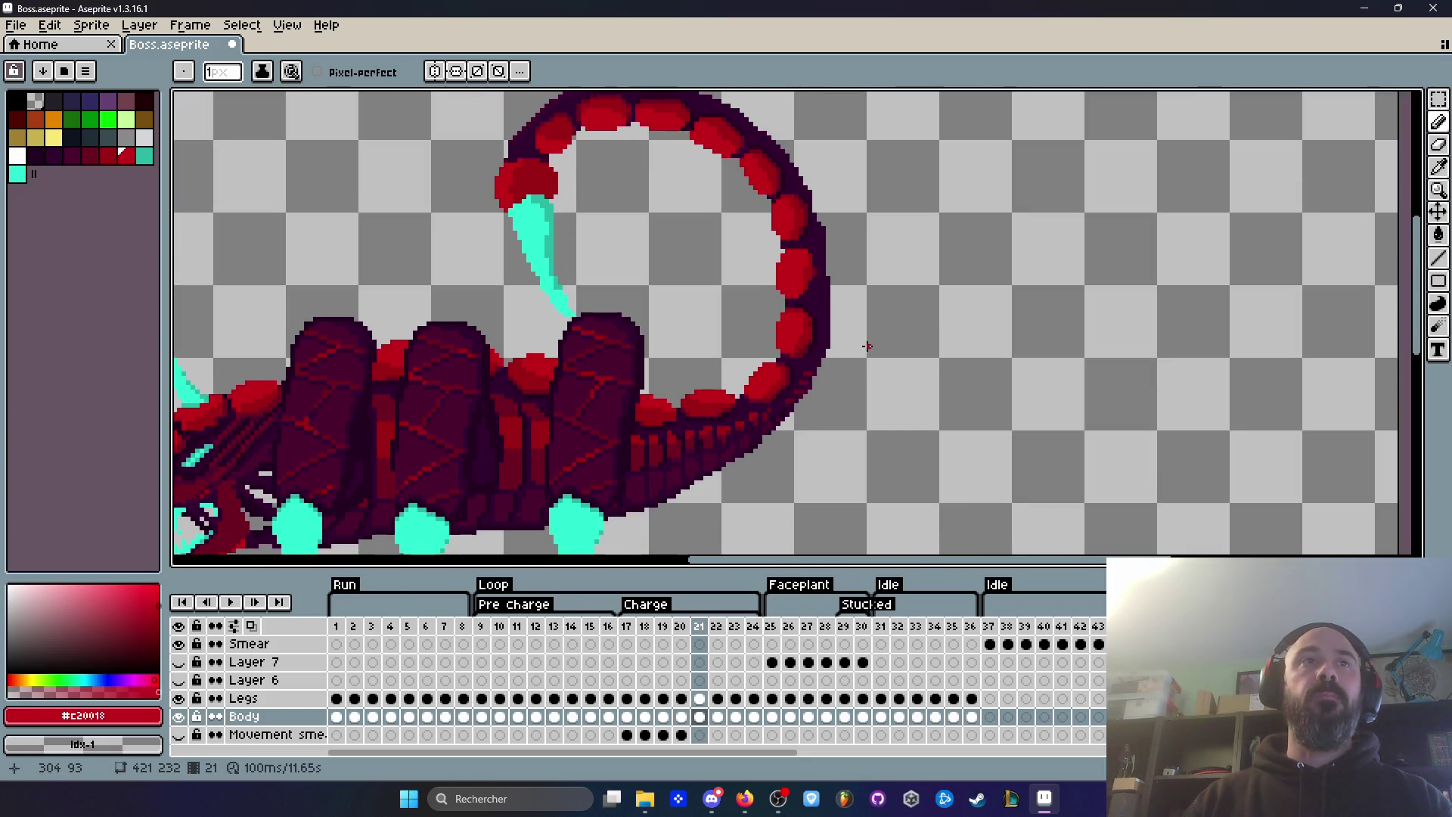
{"action": "key", "text": "Right"}
{"action": "key", "text": "Left"}
{"action": "key", "text": "Left"}
{"action": "key", "text": "Right"}
{"action": "key", "text": "Left"}
{"action": "scroll", "coordinate": [867, 346], "scroll_direction": "up", "scroll_amount": 5}
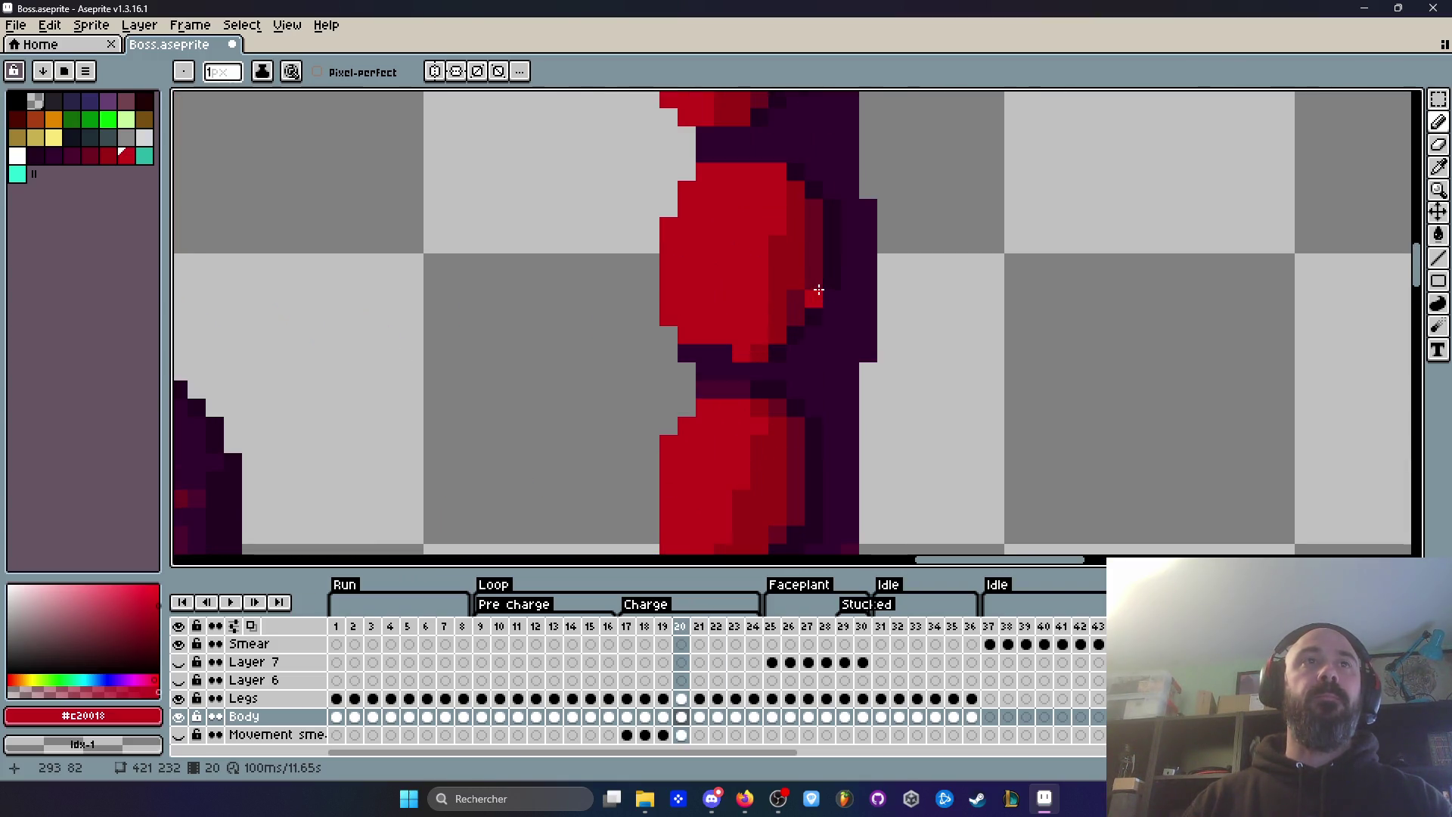
Step: Pick the dark purple and redraw the tail segment's outline pixels on frame 21
{"action": "key", "text": "i"}
{"action": "left_click", "coordinate": [834, 260]}
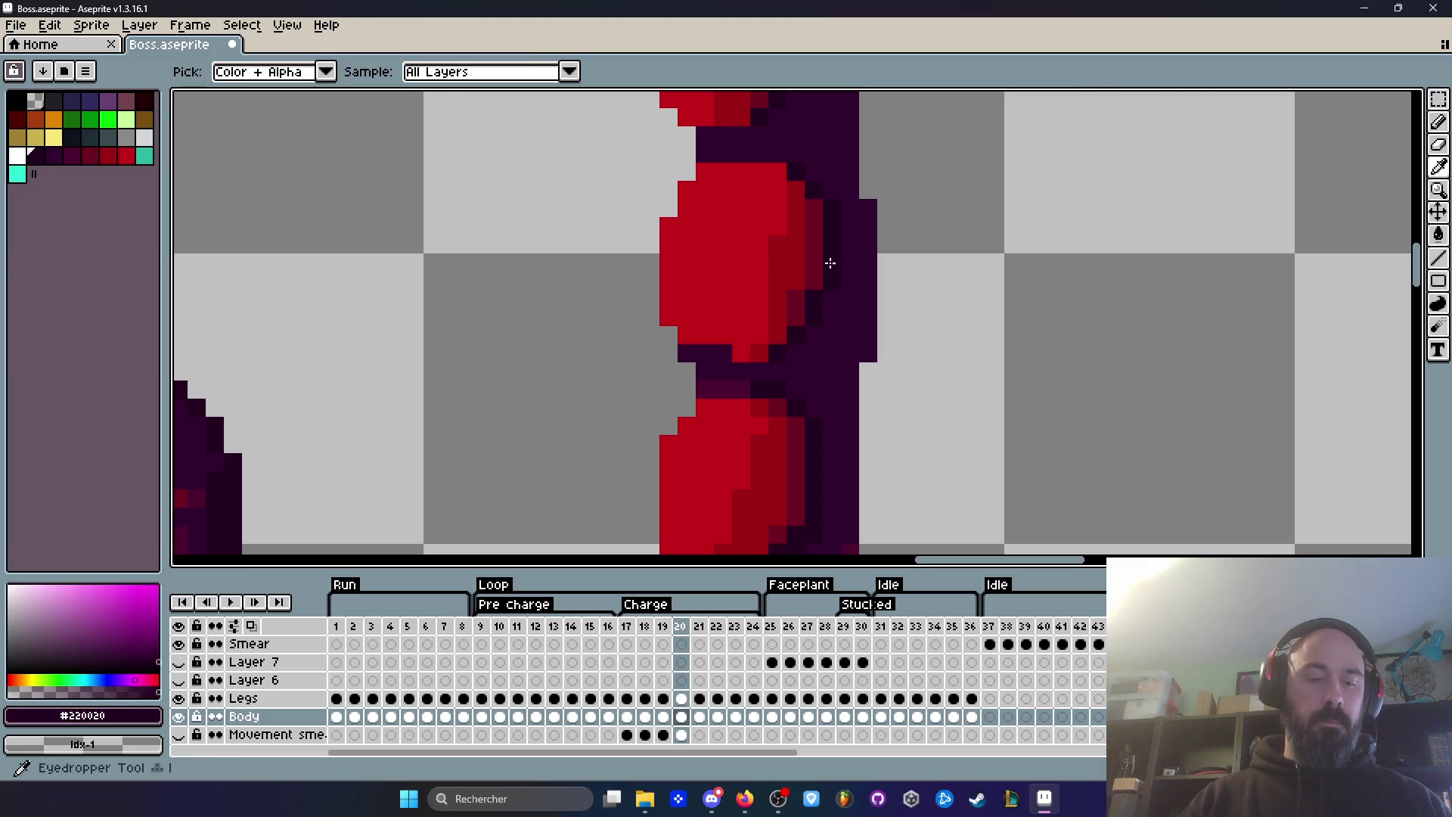
{"action": "key", "text": "b"}
{"action": "scroll", "coordinate": [838, 255], "scroll_direction": "down", "scroll_amount": 2}
{"action": "key", "text": "Right"}
{"action": "scroll", "coordinate": [783, 264], "scroll_direction": "up", "scroll_amount": 3}
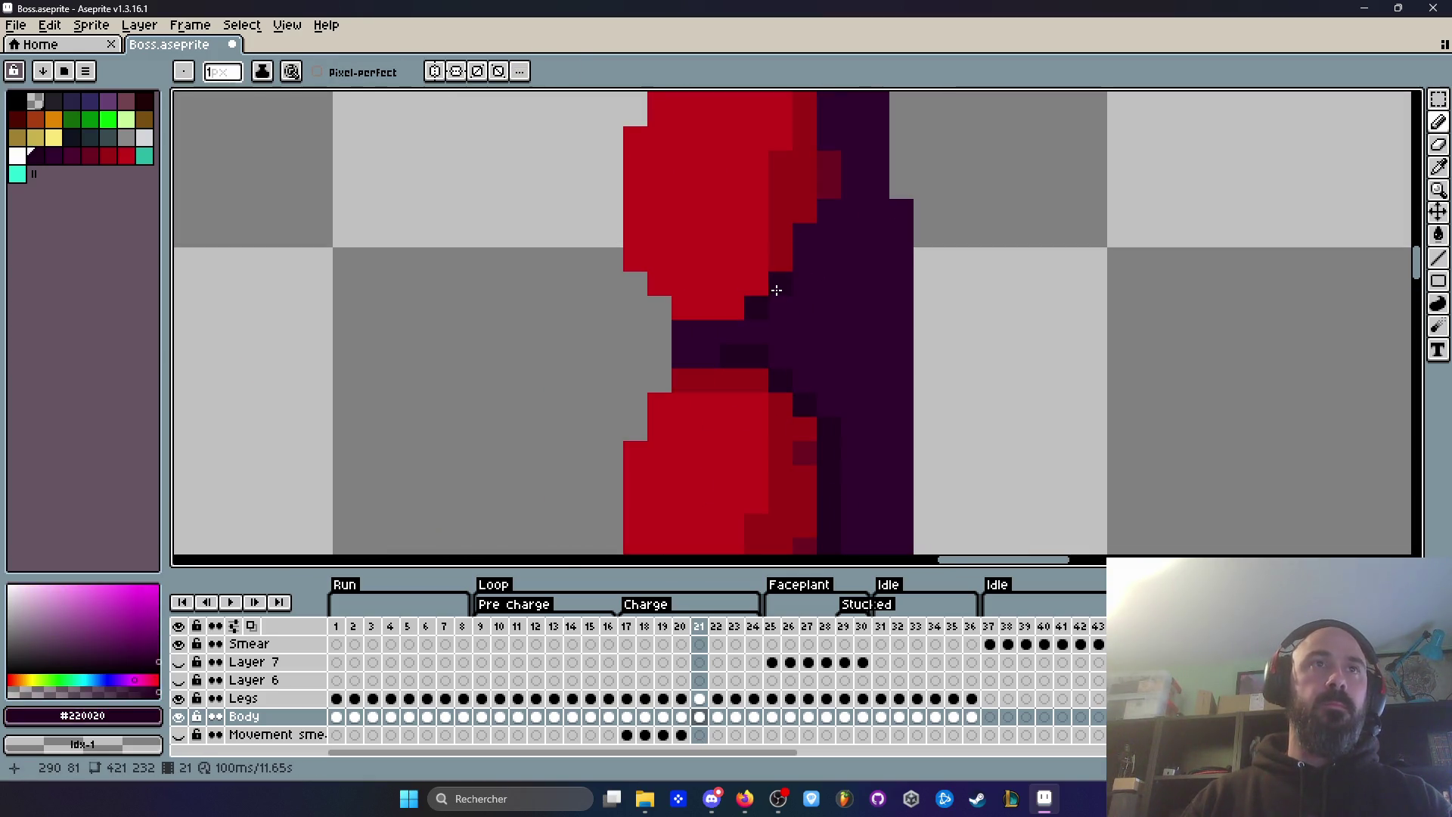
{"action": "scroll", "coordinate": [825, 212], "scroll_direction": "down", "scroll_amount": 3}
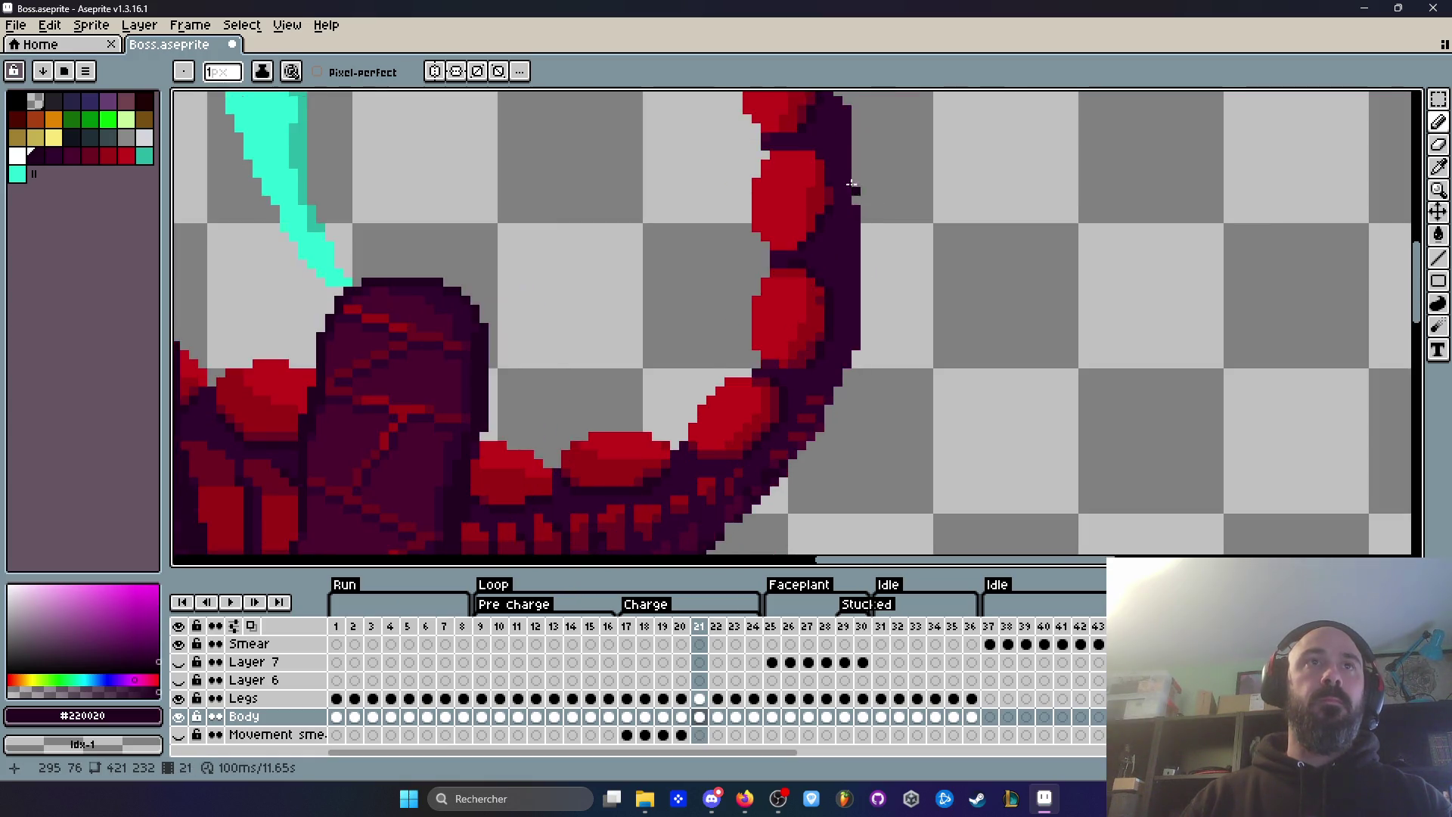
{"action": "scroll", "coordinate": [806, 151], "scroll_direction": "up", "scroll_amount": 3}
{"action": "mouse_move", "coordinate": [785, 141]}
{"action": "left_mouse_down"}
{"action": "mouse_move", "coordinate": [784, 162]}
{"action": "mouse_move", "coordinate": [820, 195]}
{"action": "mouse_move", "coordinate": [839, 292]}
{"action": "mouse_move", "coordinate": [824, 287]}
{"action": "mouse_move", "coordinate": [823, 230]}
{"action": "left_mouse_up"}
{"action": "left_click", "coordinate": [830, 298], "text": "alt"}
{"action": "left_click", "coordinate": [810, 335], "text": "alt"}
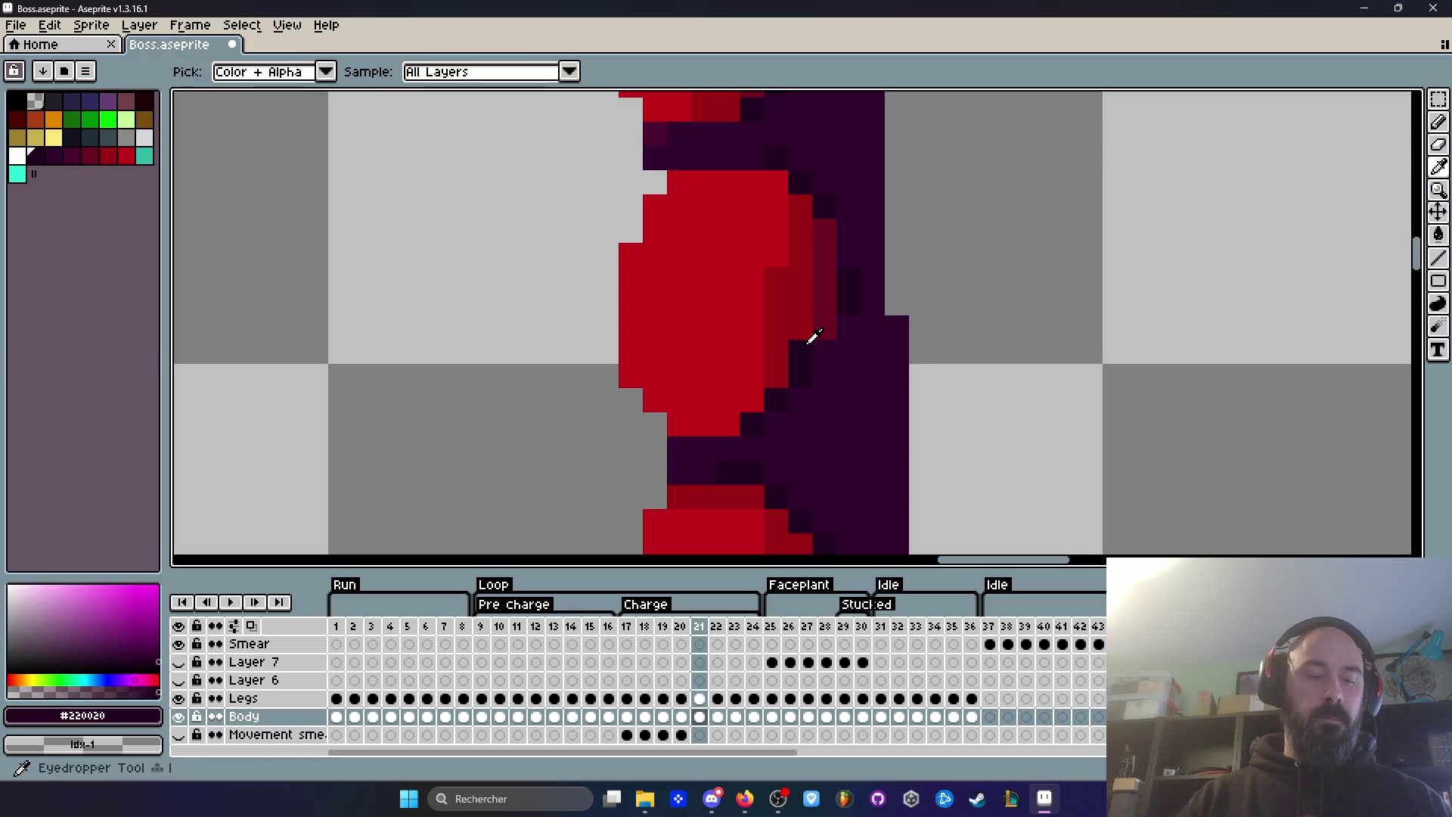
{"action": "left_click", "coordinate": [825, 327]}
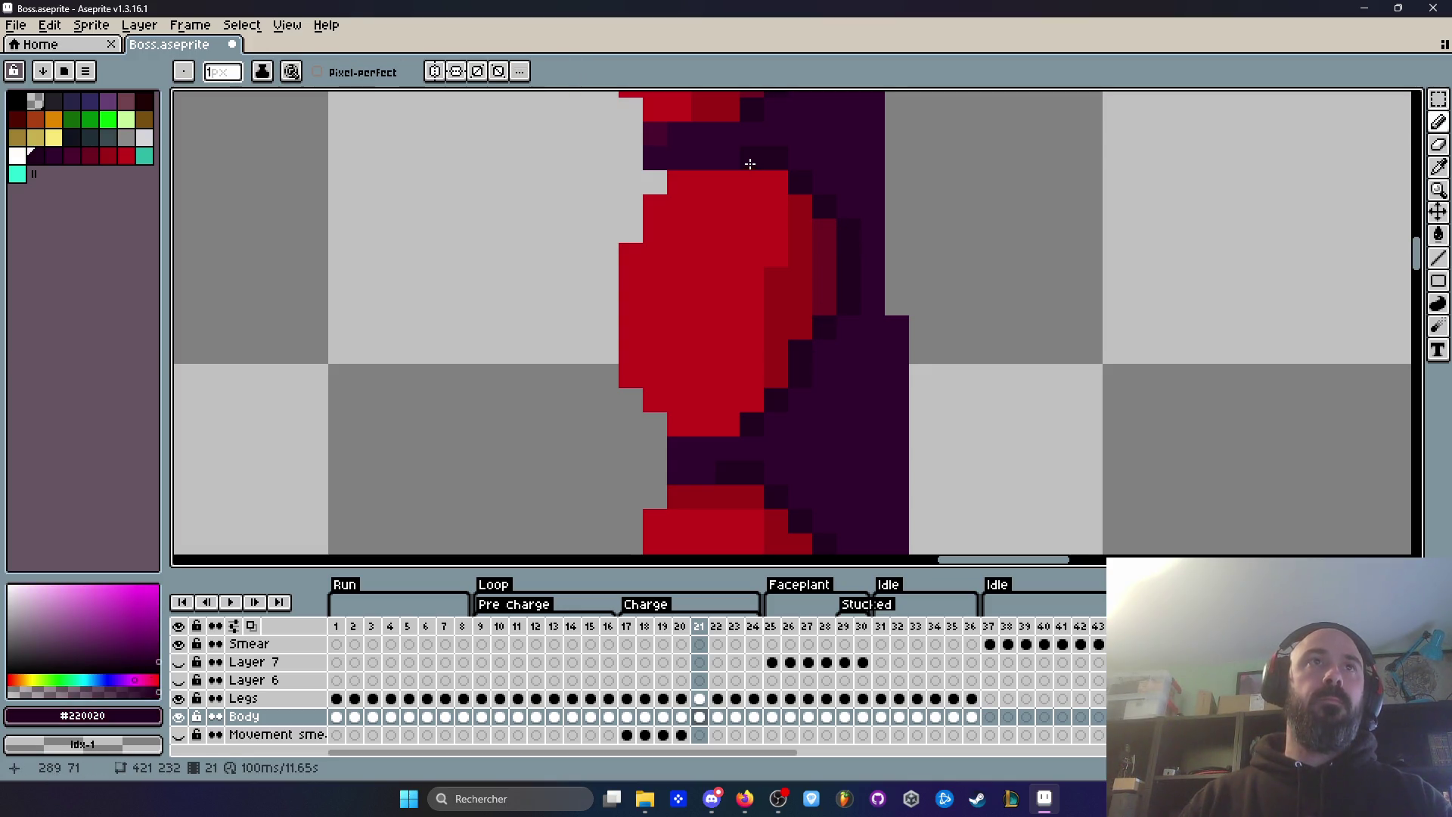
Step: Check the tail outline against frames 20 and 22, then return to frame 21
{"action": "scroll", "coordinate": [907, 185], "scroll_direction": "down", "scroll_amount": 1}
{"action": "key", "text": "comma"}
{"action": "key", "text": "period"}
{"action": "key", "text": "period"}
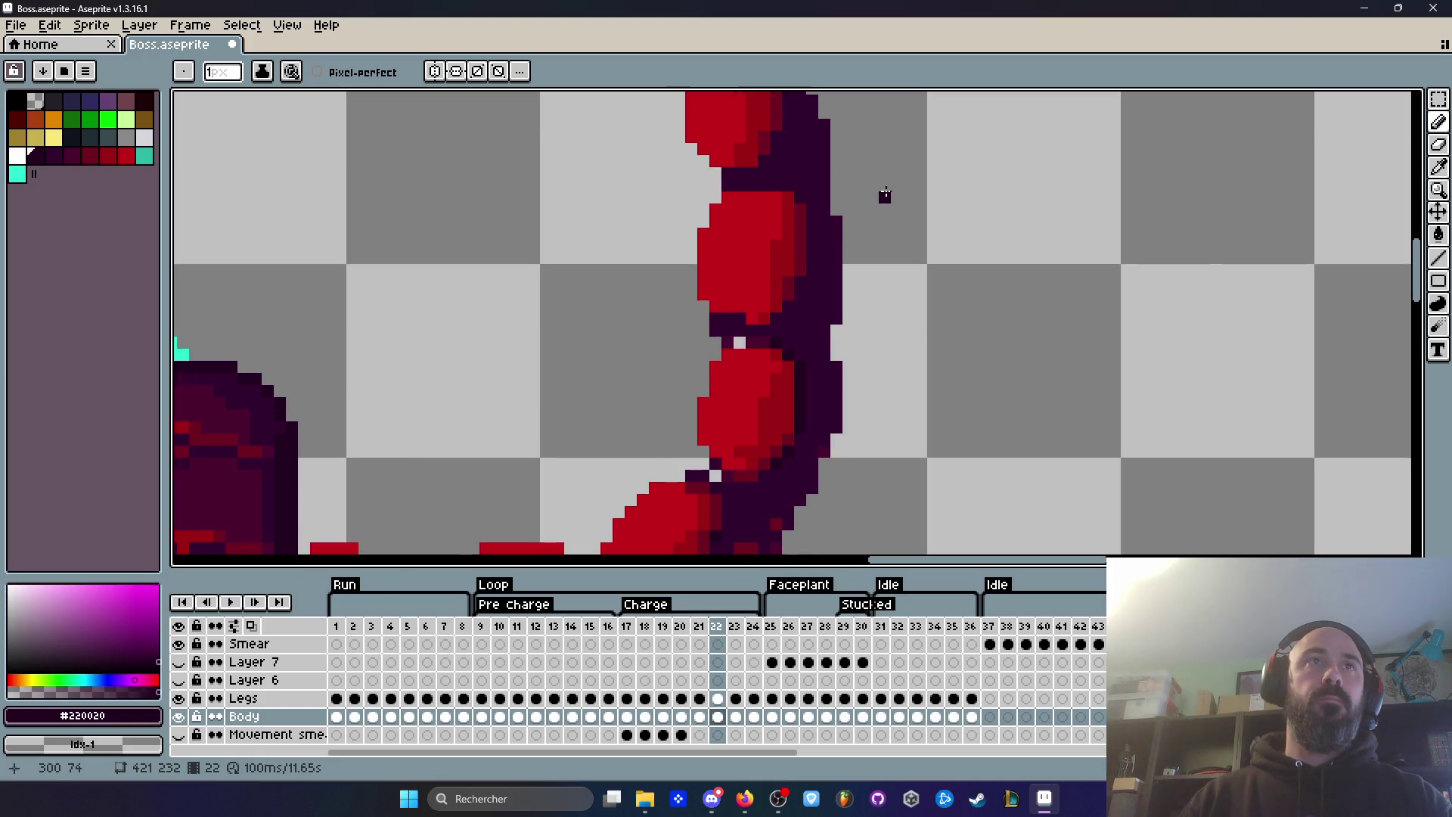
{"action": "scroll", "coordinate": [873, 185], "scroll_direction": "up", "scroll_amount": 1}
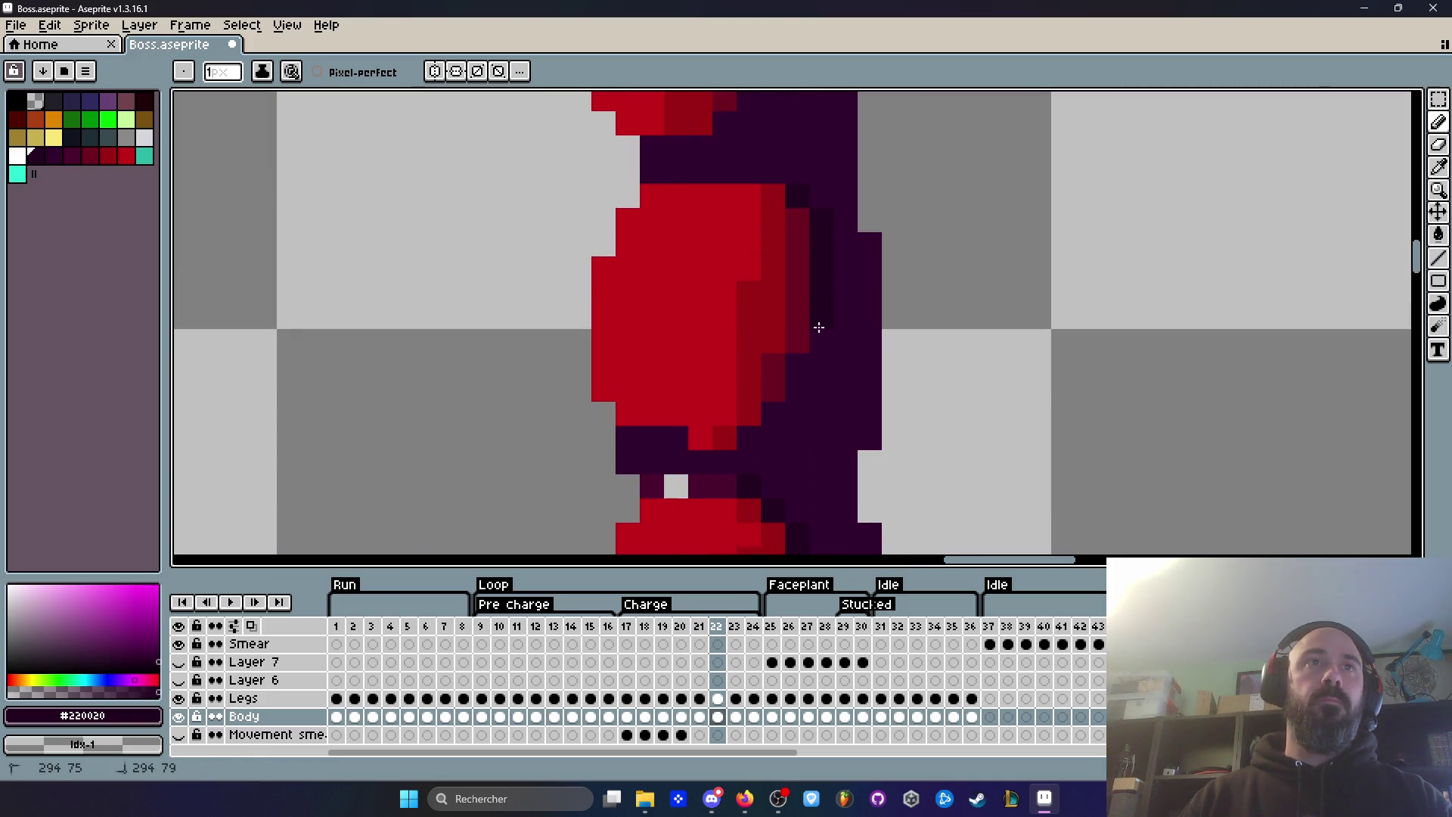
{"action": "scroll", "coordinate": [787, 399], "scroll_direction": "down", "scroll_amount": 3}
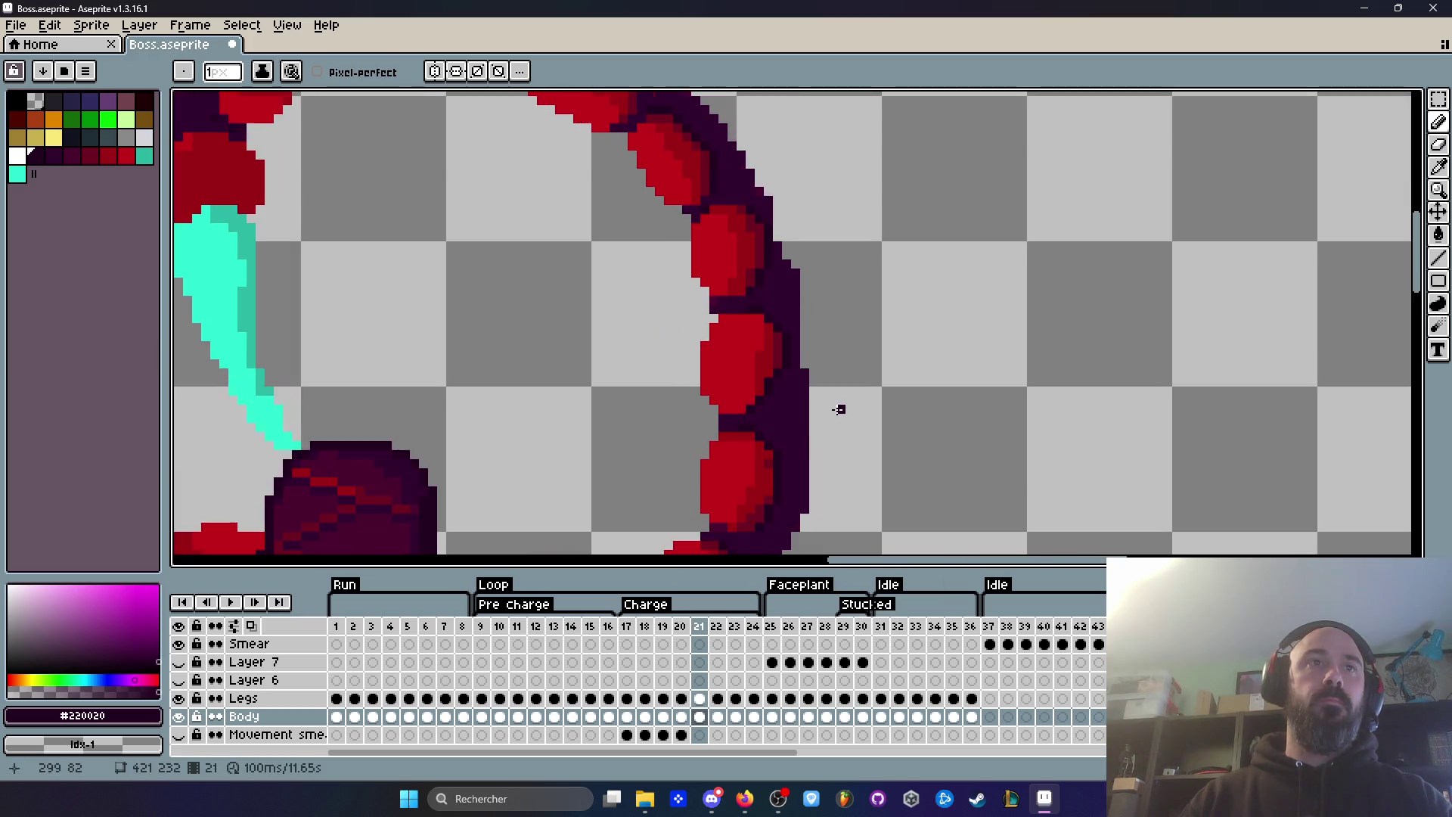
{"action": "key", "text": "comma"}
{"action": "key", "text": "comma"}
{"action": "key", "text": "comma"}
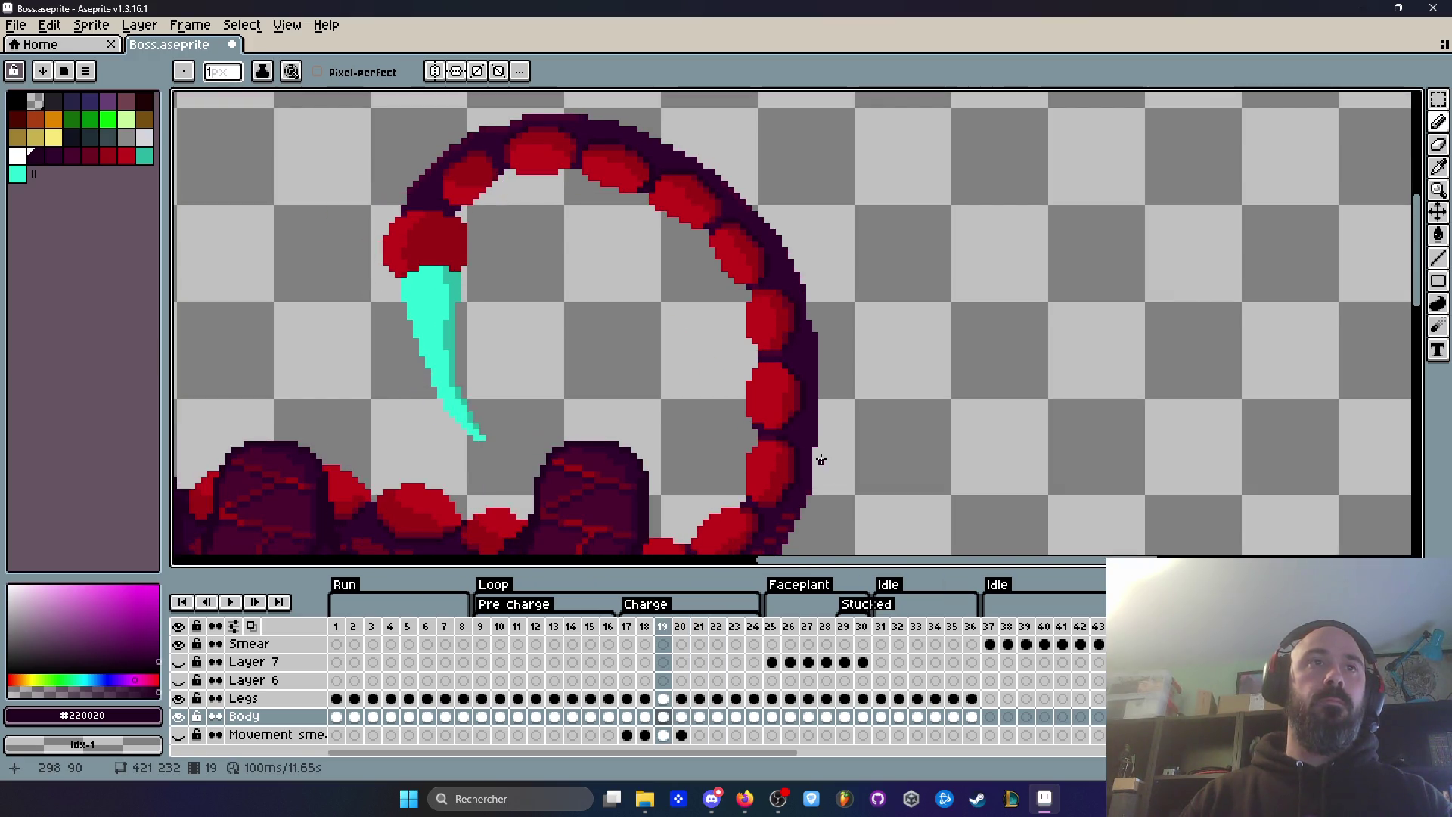
{"action": "key", "text": "period"}
{"action": "key", "text": "period"}
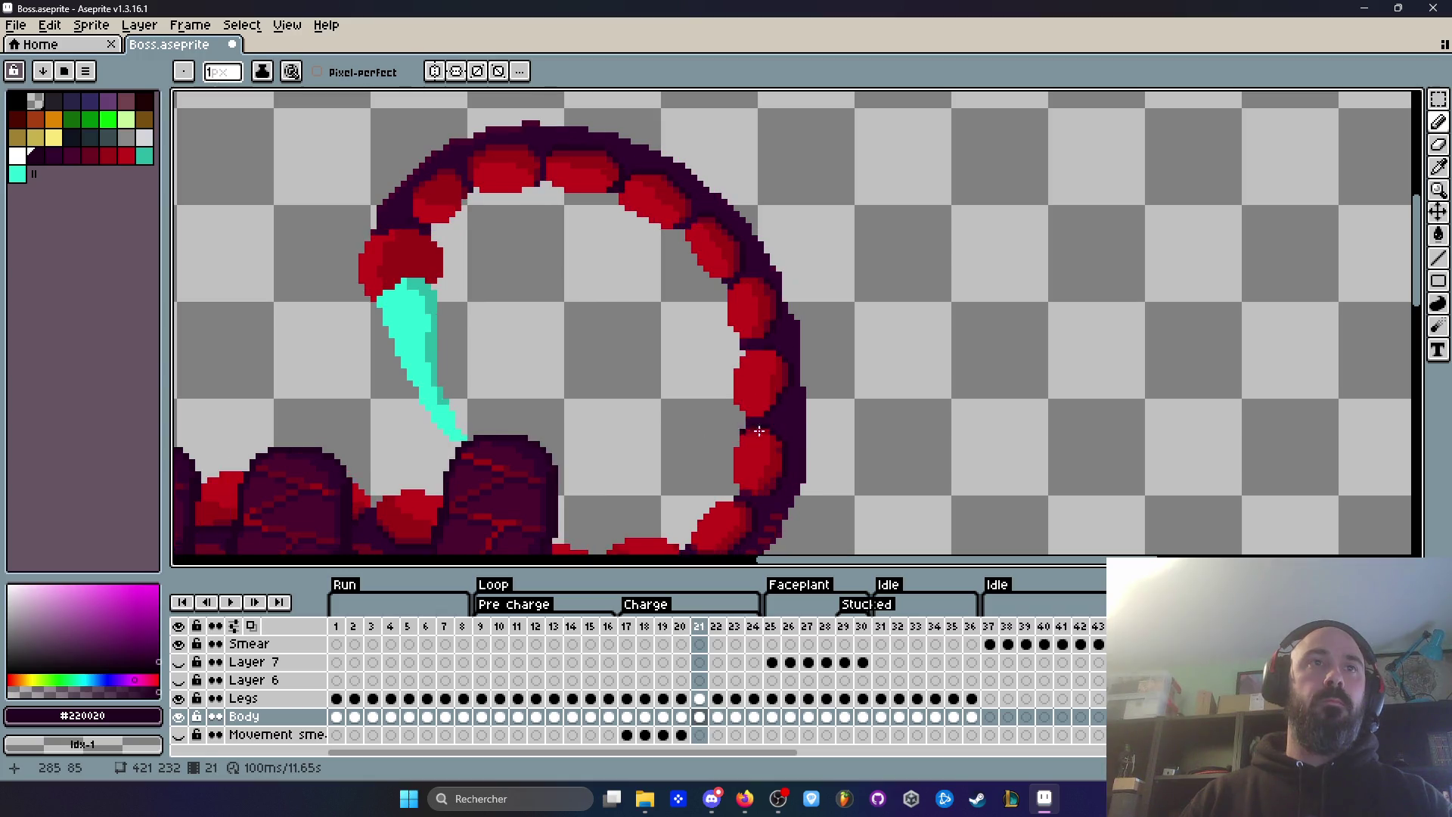
{"action": "scroll", "coordinate": [729, 408], "scroll_direction": "up", "scroll_amount": 5}
Step: Paint red over the segment's dark edge, then darken a diagonal run of tail edge pixels
{"action": "key", "text": "i"}
{"action": "left_click", "coordinate": [737, 363]}
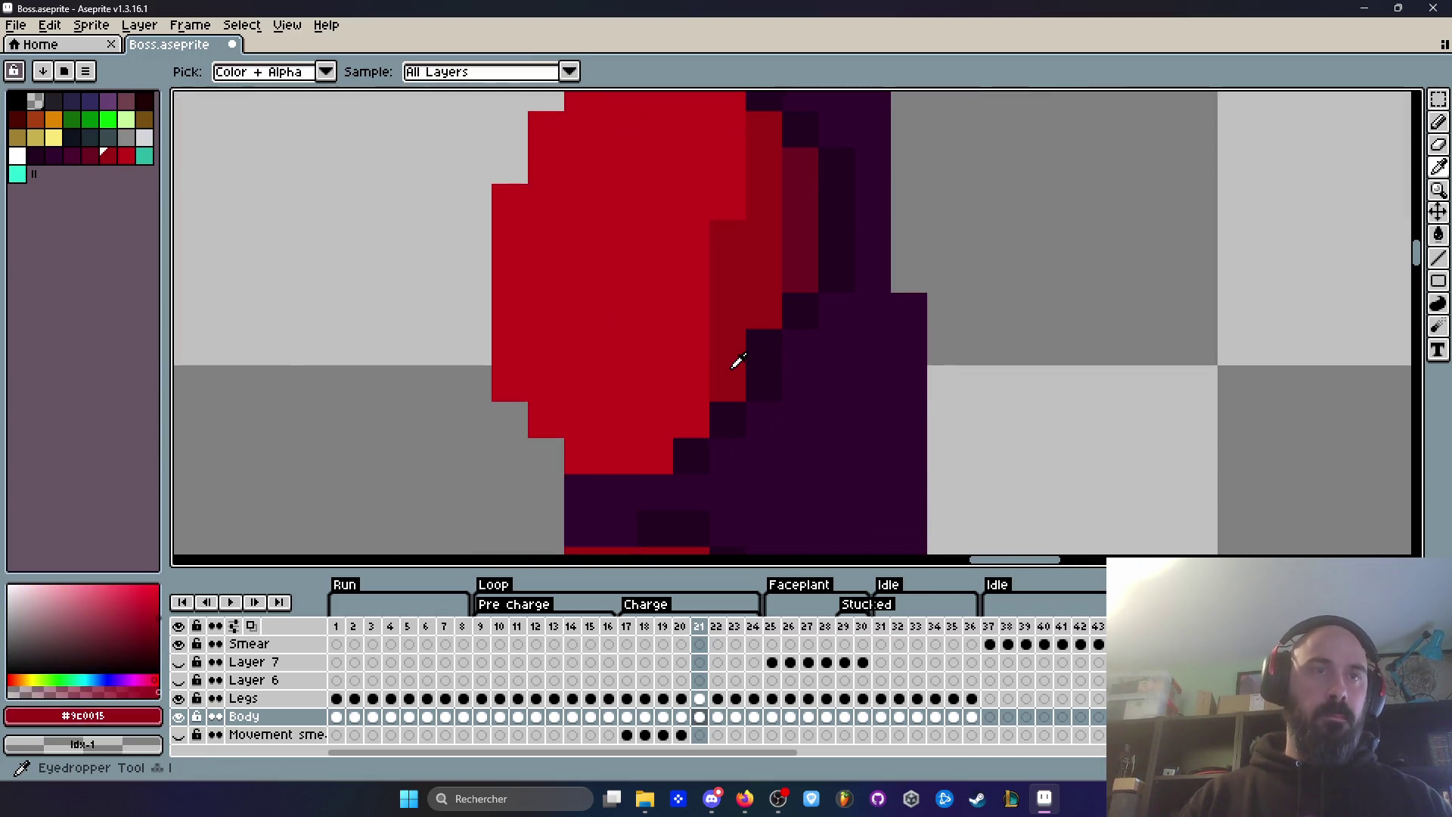
{"action": "key", "text": "b"}
{"action": "left_click_drag", "start_coordinate": [728, 416], "coordinate": [795, 313]}
{"action": "scroll", "coordinate": [795, 313], "scroll_direction": "down", "scroll_amount": 3}
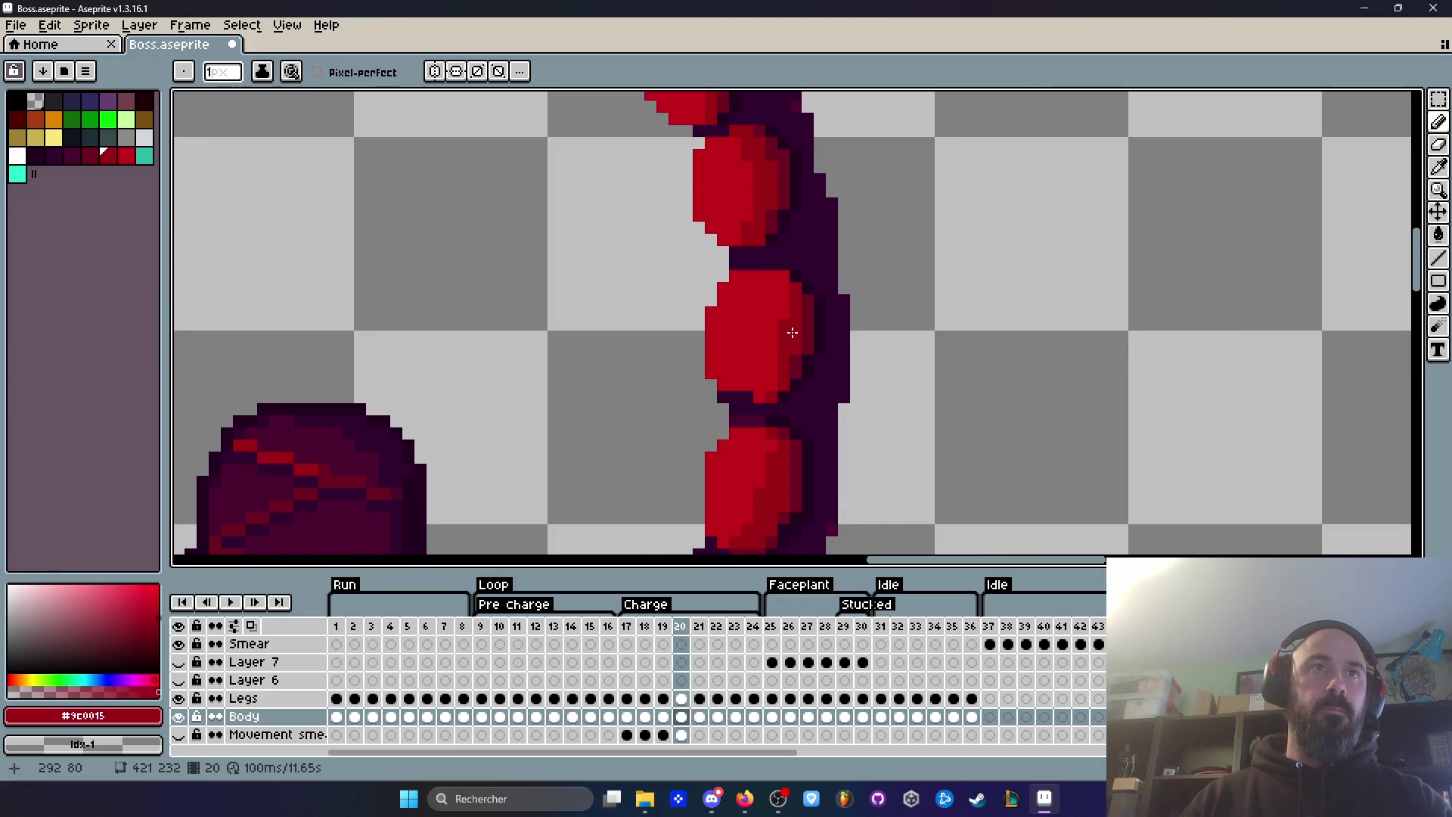
{"action": "scroll", "coordinate": [794, 335], "scroll_direction": "up", "scroll_amount": 2}
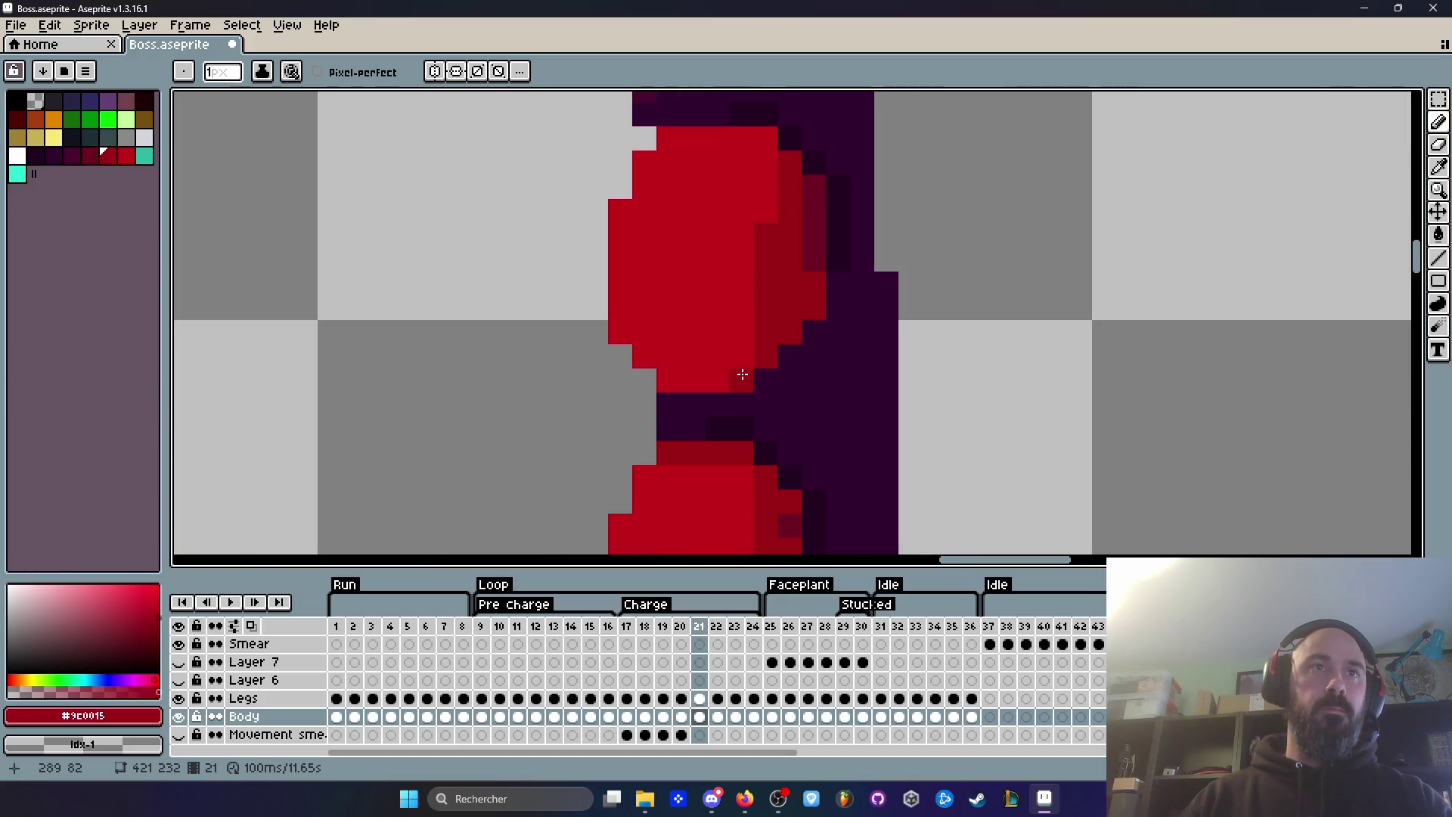
{"action": "left_click", "coordinate": [817, 258], "text": "alt"}
{"action": "mouse_move", "coordinate": [813, 268]}
{"action": "left_mouse_down"}
{"action": "mouse_move", "coordinate": [794, 328]}
{"action": "mouse_move", "coordinate": [768, 347]}
{"action": "left_mouse_up"}
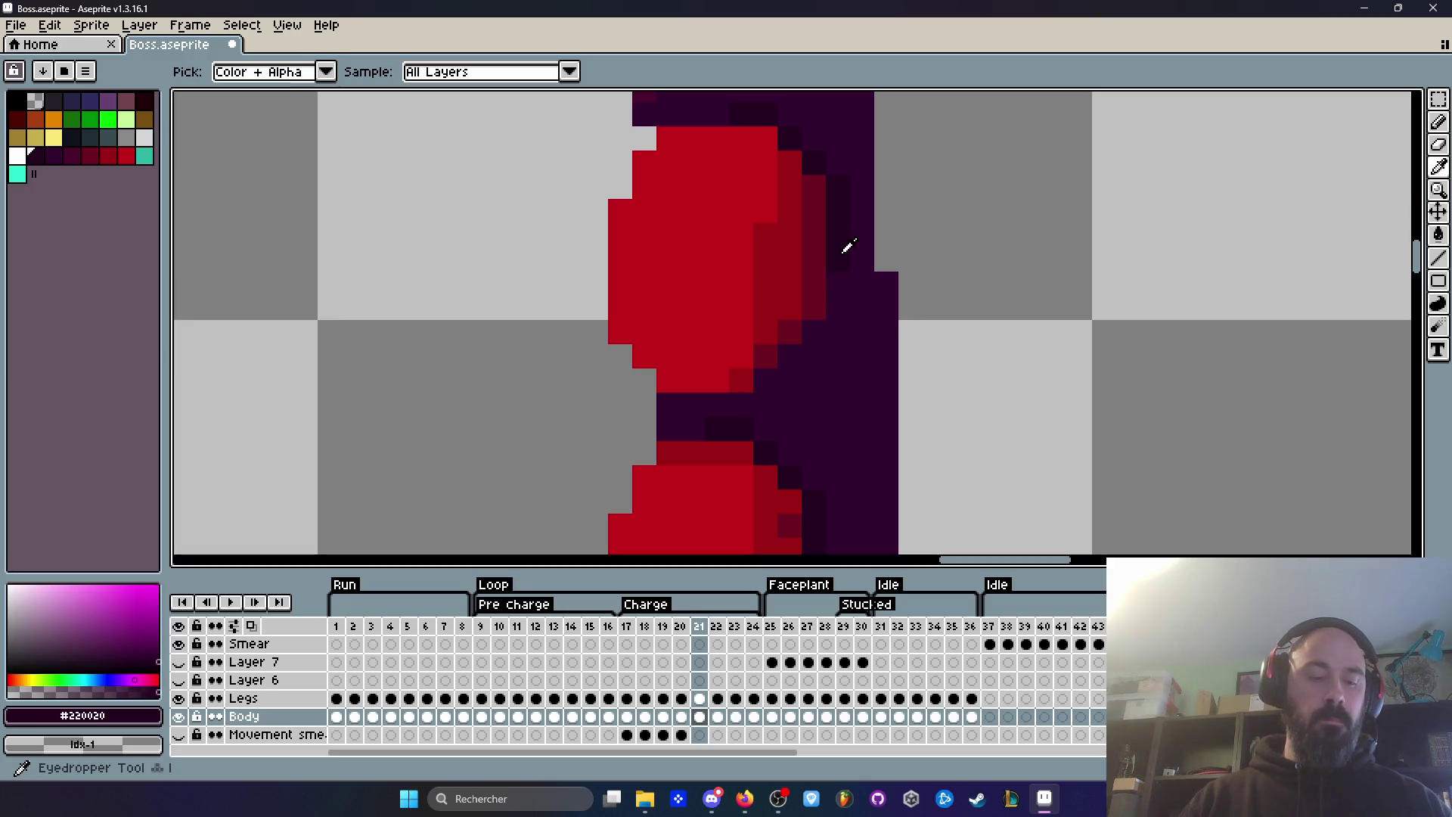
{"action": "key", "text": "b"}
{"action": "scroll", "coordinate": [759, 377], "scroll_direction": "down", "scroll_amount": 3}
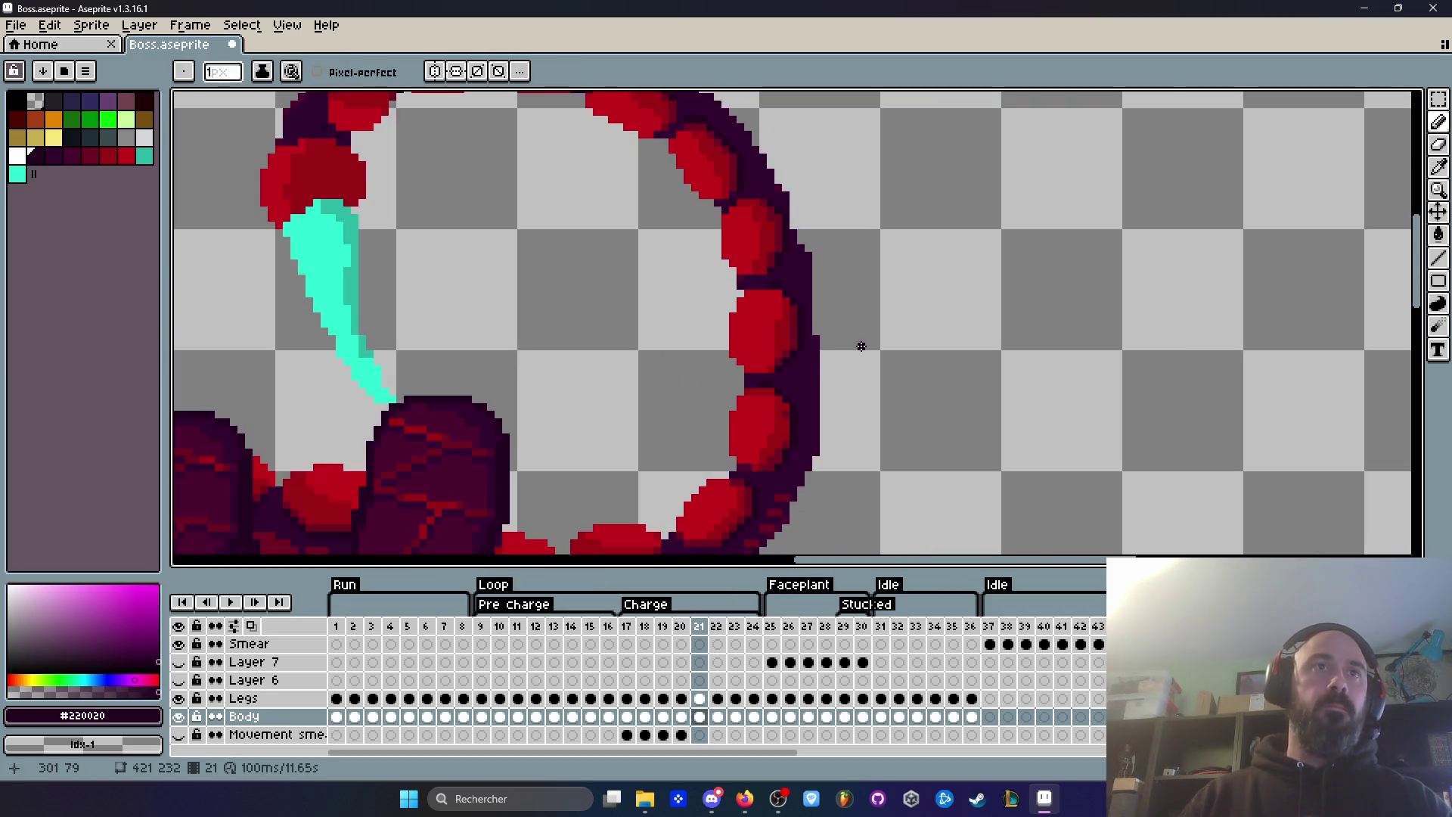
{"action": "left_click_drag", "start_coordinate": [763, 763], "coordinate": [1059, 760]}
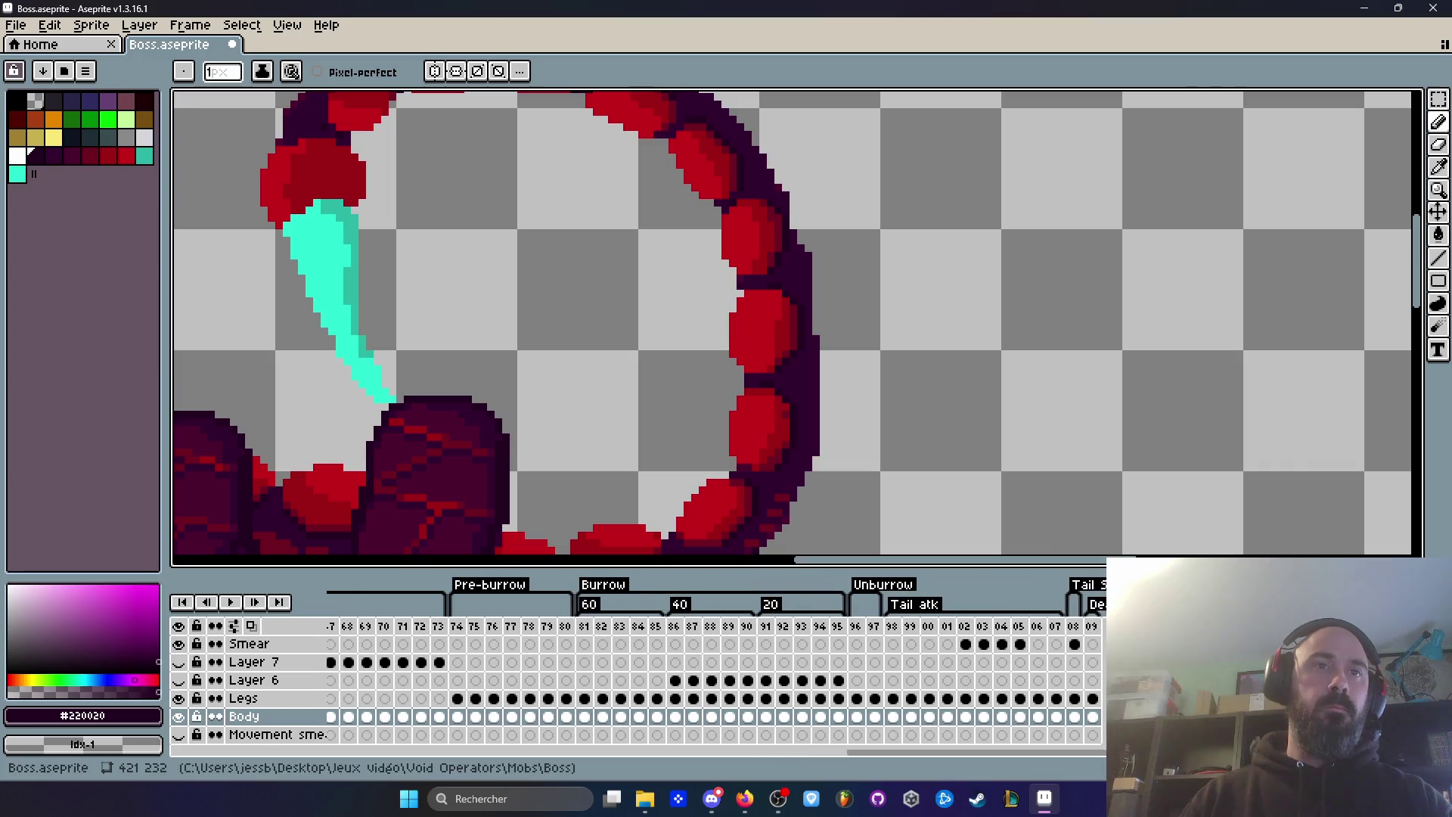
Step: Jump to frame 98 and play the later animations
{"action": "left_click", "coordinate": [893, 626]}
{"action": "scroll", "coordinate": [836, 421], "scroll_direction": "down", "scroll_amount": 3}
{"action": "key", "text": "Return"}
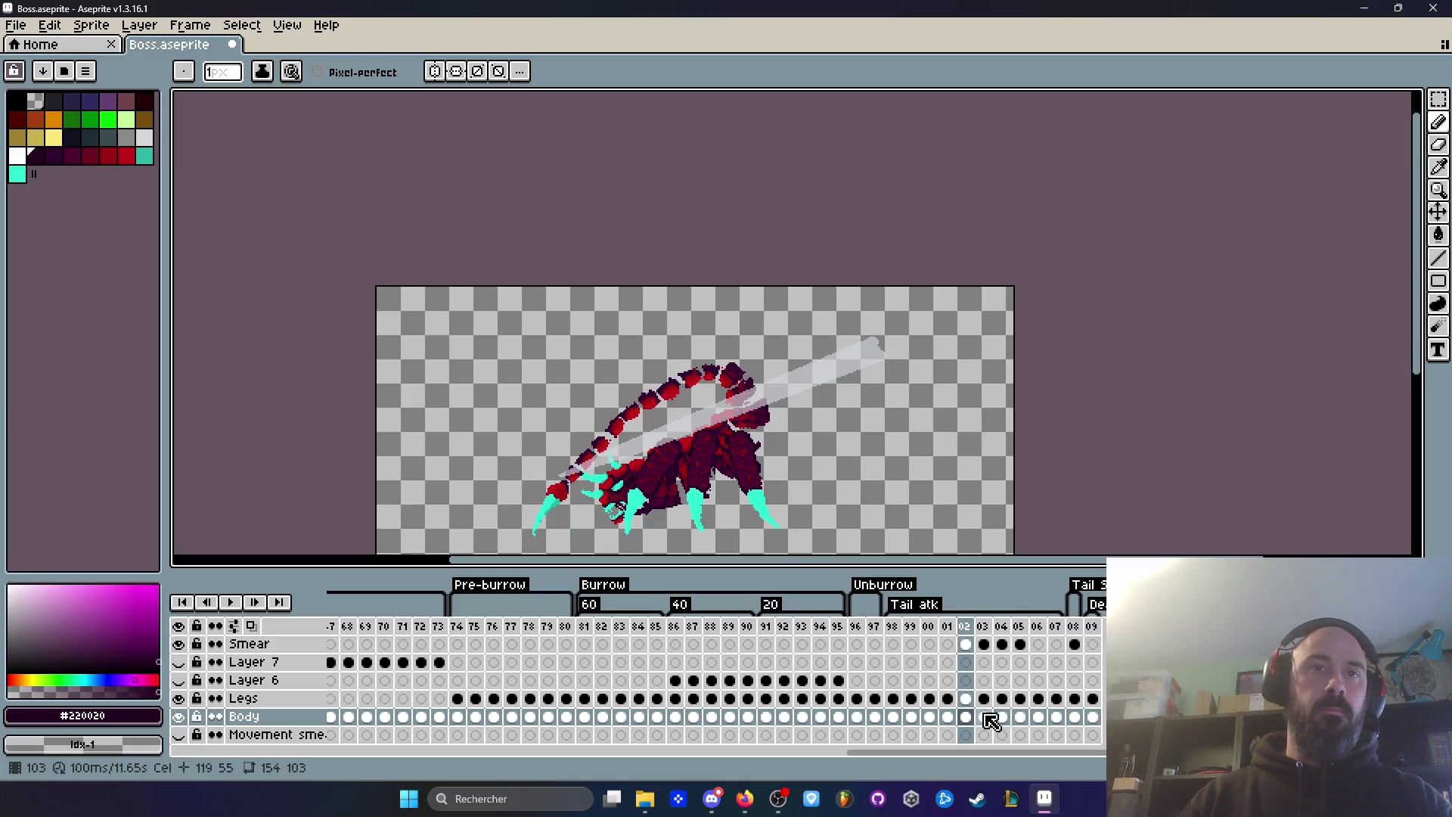
{"action": "mouse_move", "coordinate": [938, 755]}
{"action": "left_mouse_down"}
{"action": "mouse_move", "coordinate": [648, 777]}
{"action": "mouse_move", "coordinate": [940, 764]}
{"action": "left_mouse_up"}
Step: Play the tail attack from frame 96, stop on frame 103, and select frames 103–107
{"action": "left_click", "coordinate": [706, 592]}
{"action": "scroll", "coordinate": [702, 487], "scroll_direction": "down", "scroll_amount": 3}
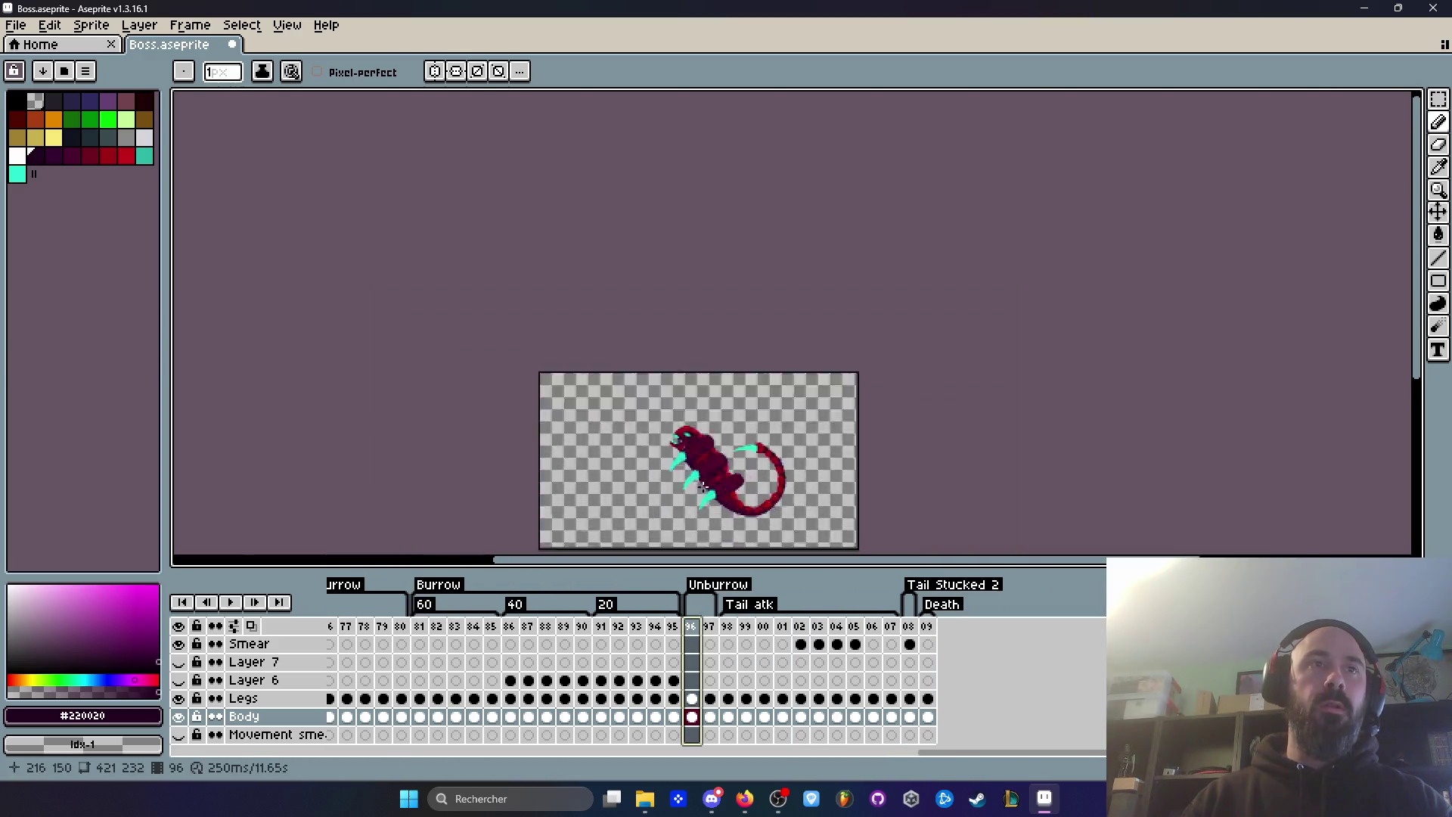
{"action": "scroll", "coordinate": [703, 487], "scroll_direction": "up", "scroll_amount": 4}
{"action": "scroll", "coordinate": [703, 487], "scroll_direction": "down", "scroll_amount": 1}
{"action": "key", "text": "Return"}
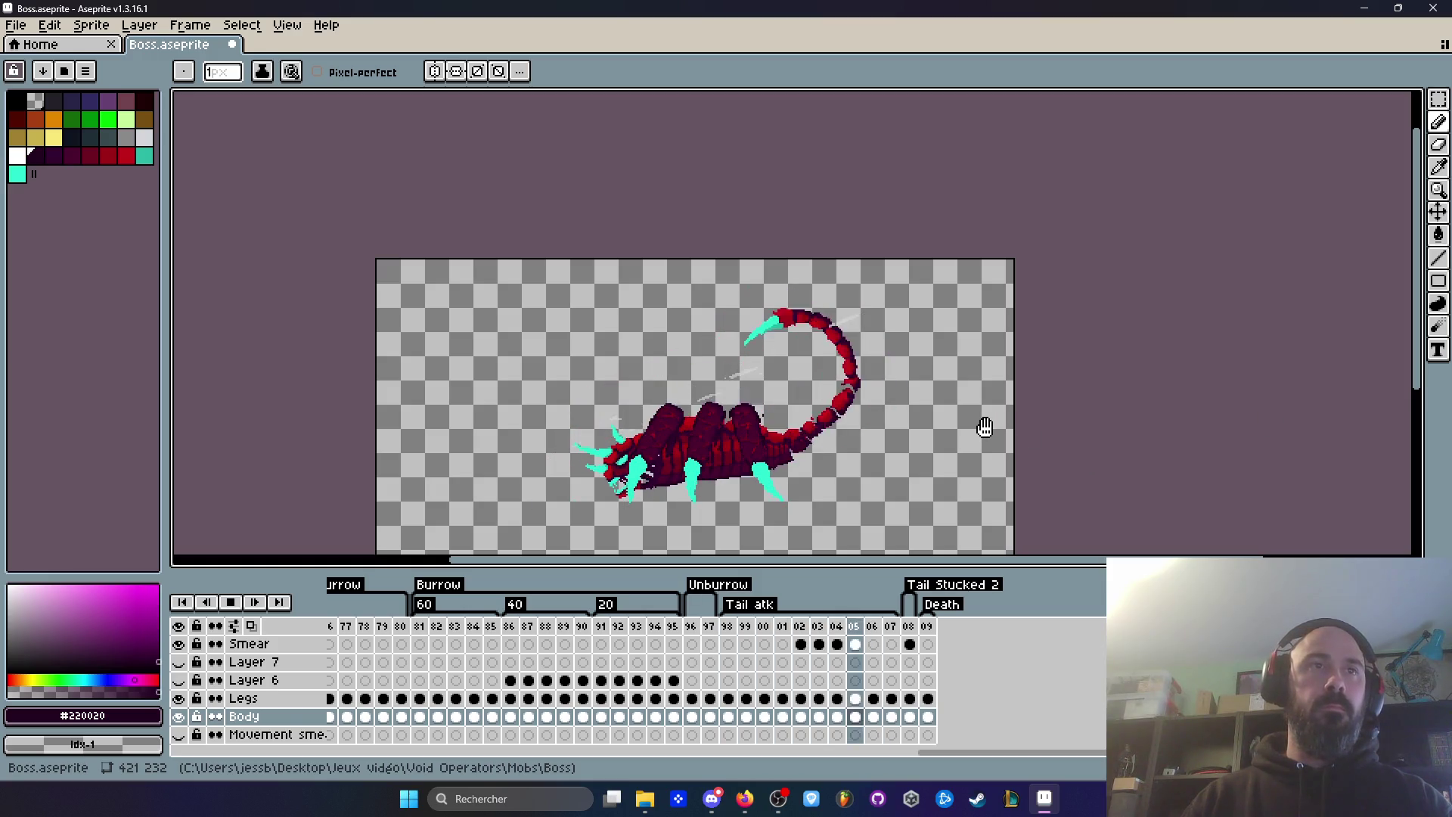
{"action": "key", "text": "Return"}
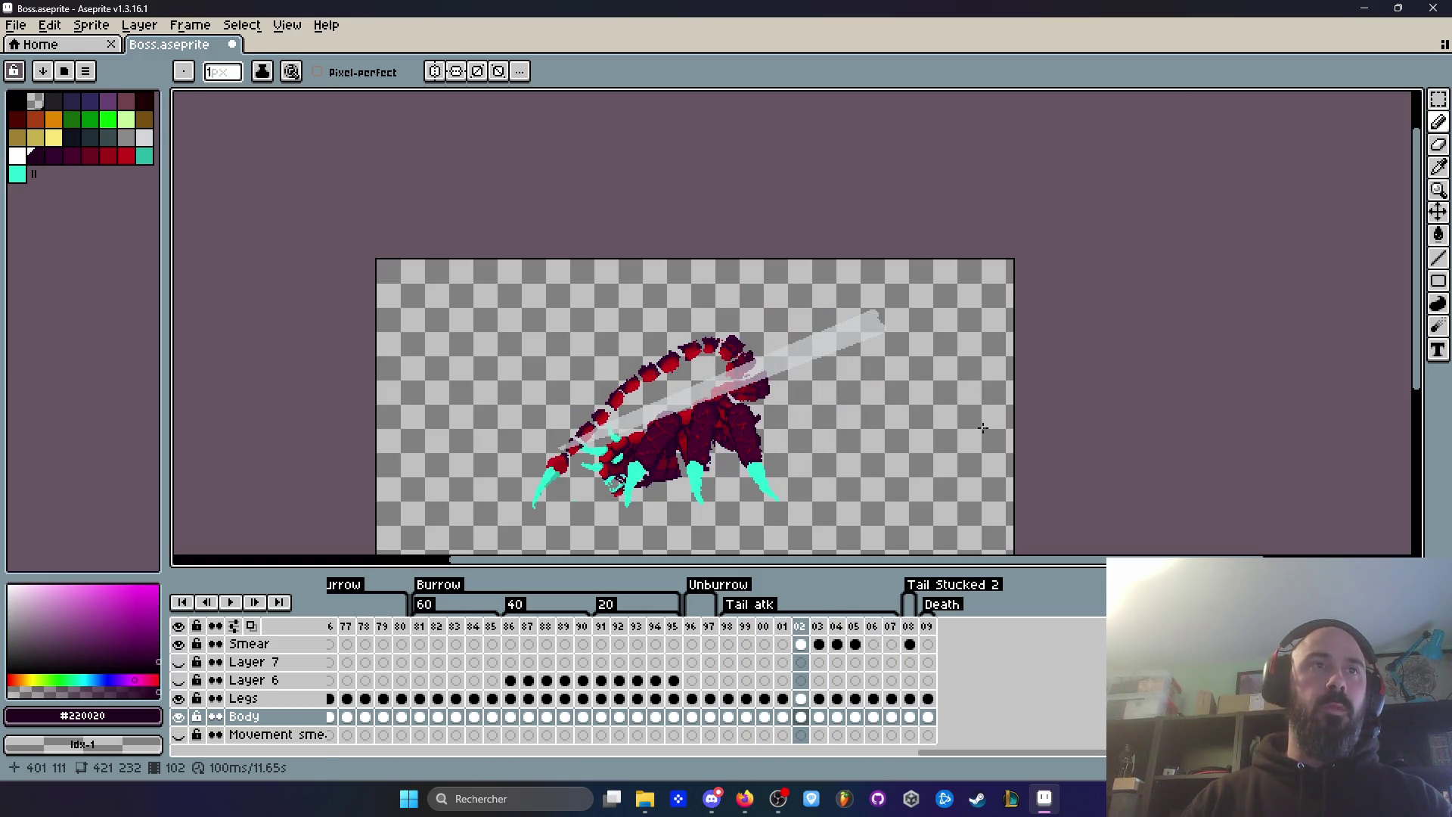
{"action": "left_click", "coordinate": [818, 627]}
{"action": "left_click_drag", "start_coordinate": [819, 633], "coordinate": [893, 628]}
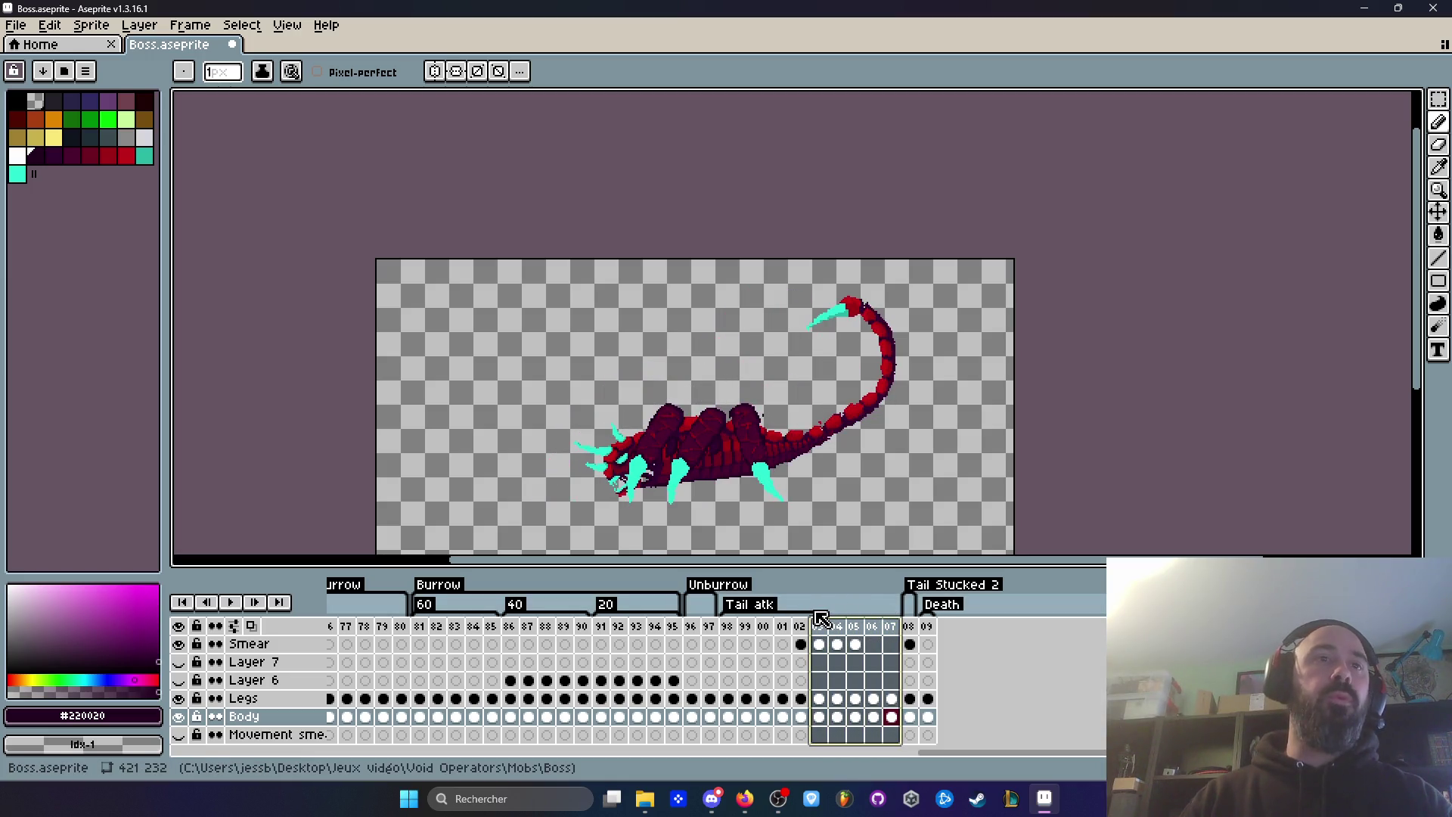
Step: Add a new tag over frames 103–107 and rename it Reload
{"action": "right_click", "coordinate": [891, 627]}
{"action": "left_click", "coordinate": [961, 732]}
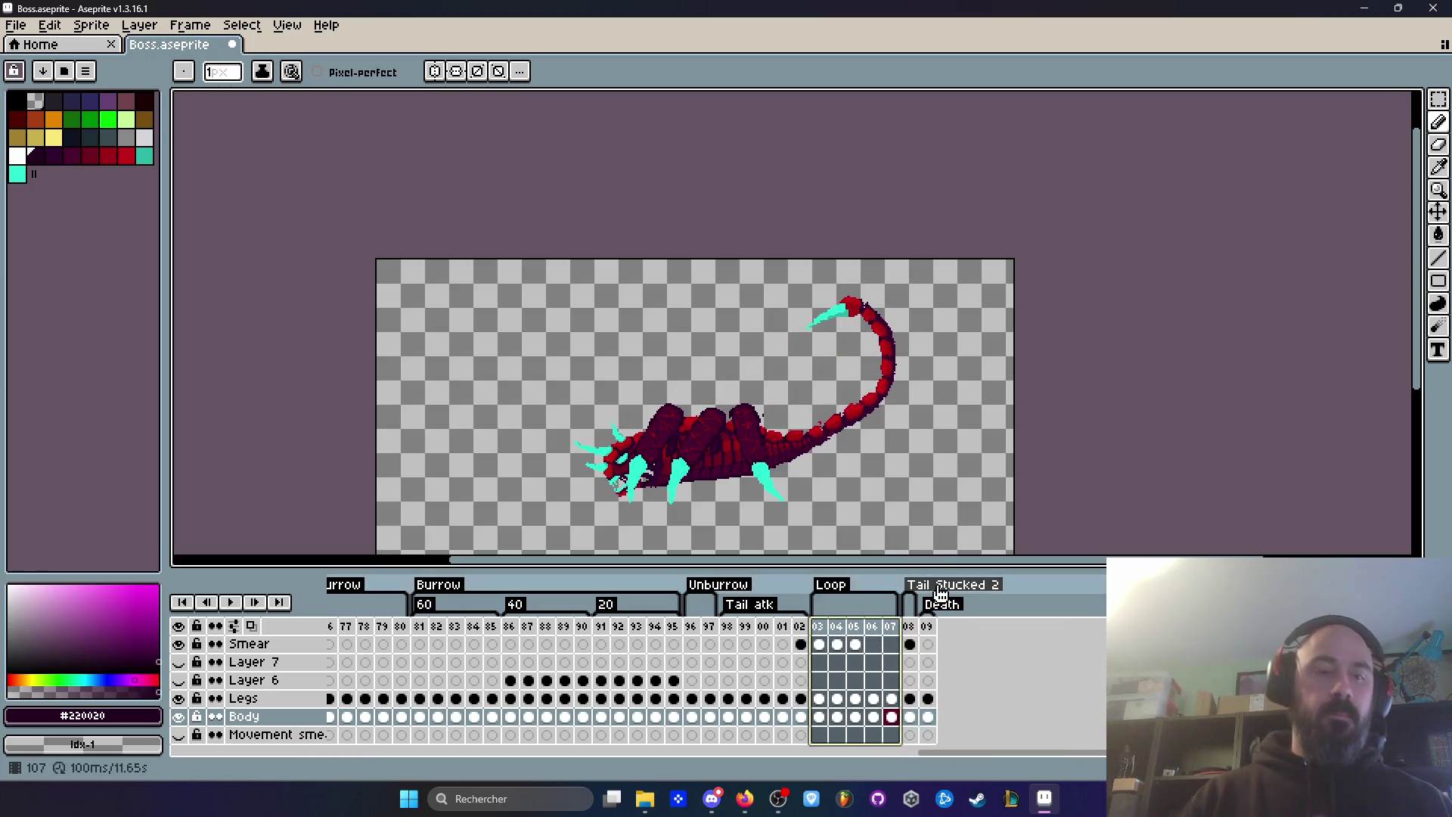
{"action": "key", "text": "shift+r"}
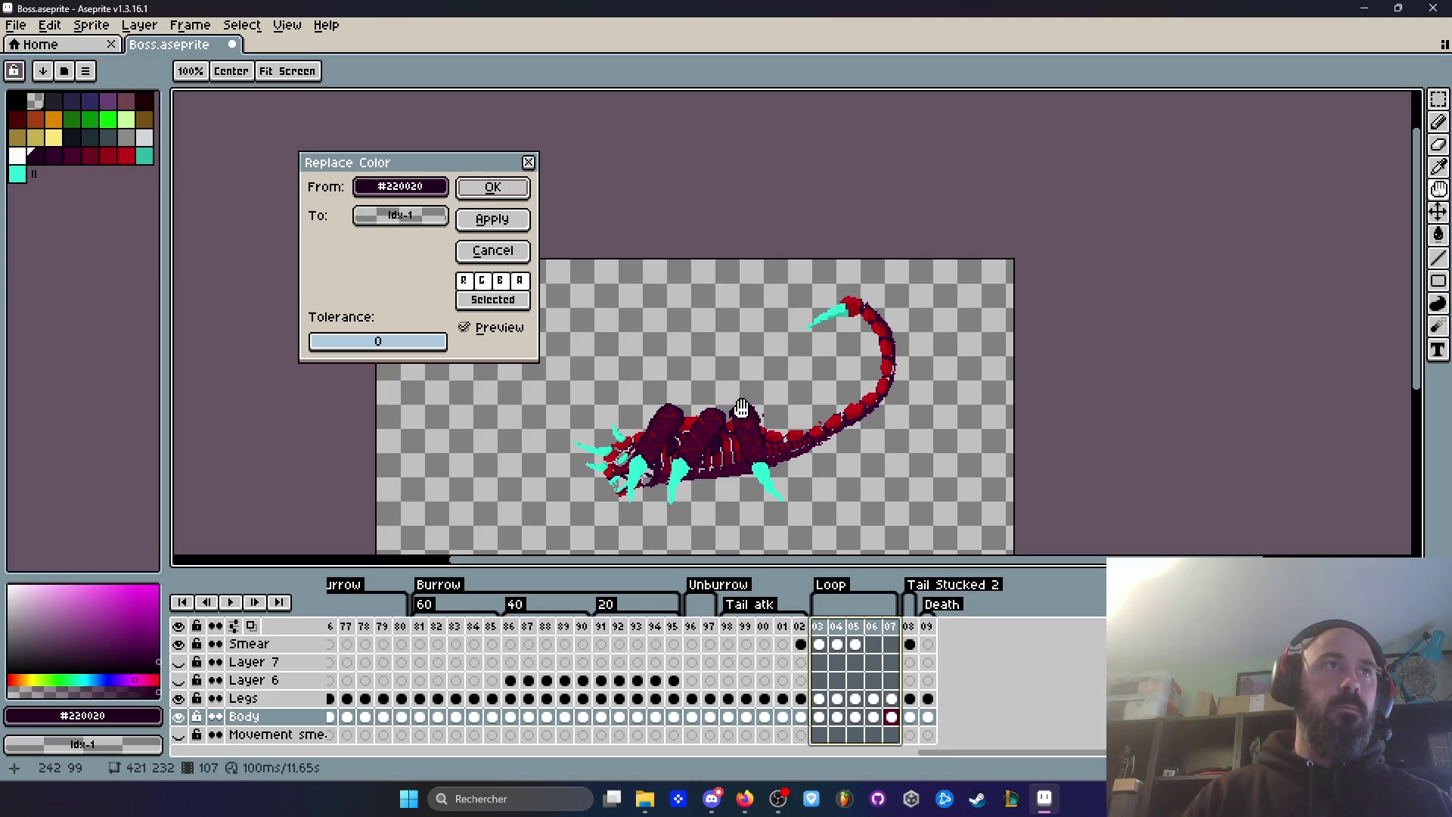
{"action": "left_click", "coordinate": [492, 250]}
{"action": "double_click", "coordinate": [836, 587]}
{"action": "type", "text": "Reload"}
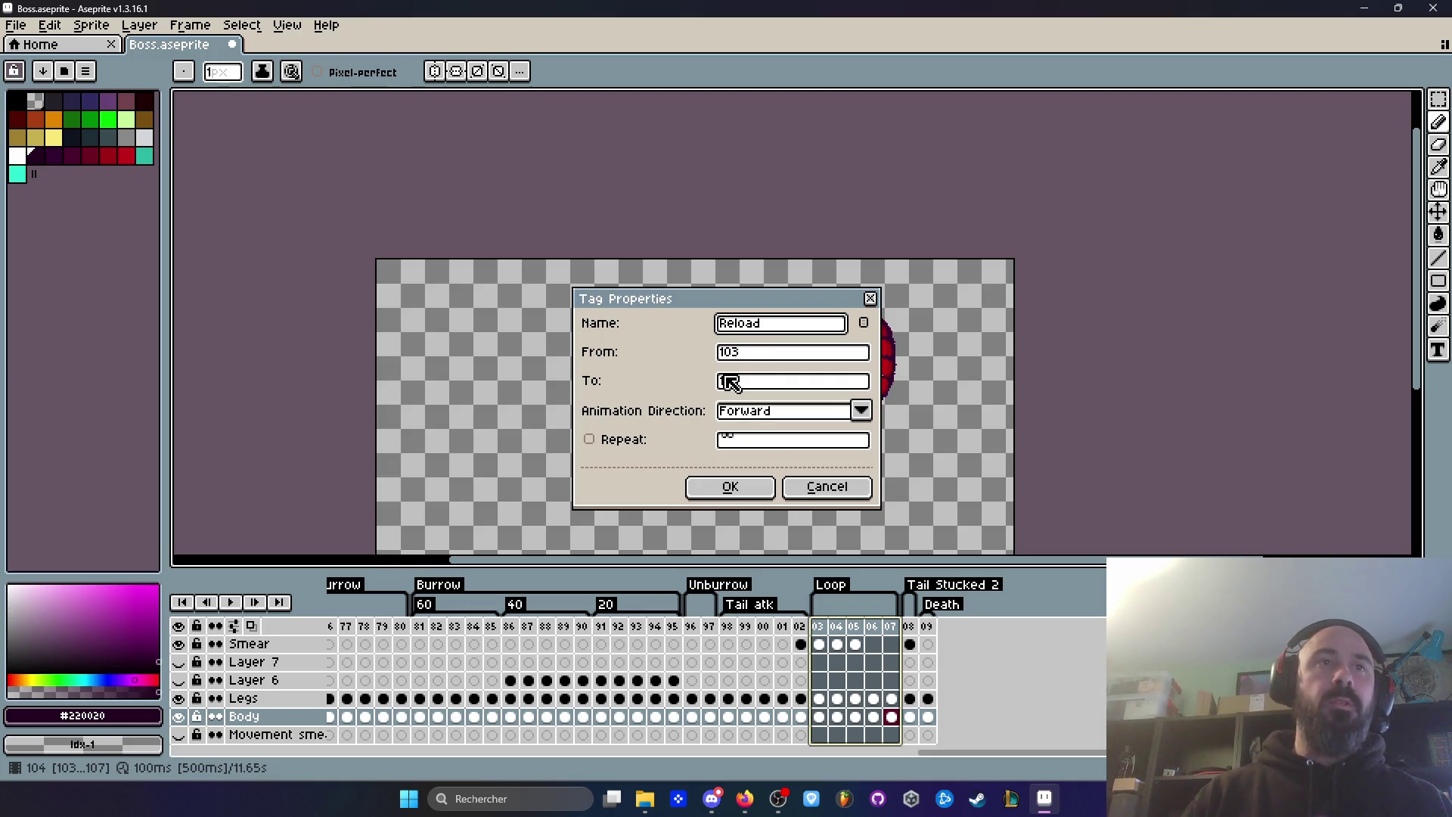
{"action": "left_click", "coordinate": [730, 486]}
Step: Play through the Reload frames from frame 97, then move to frame 108
{"action": "left_click", "coordinate": [711, 625]}
{"action": "key", "text": "Return"}
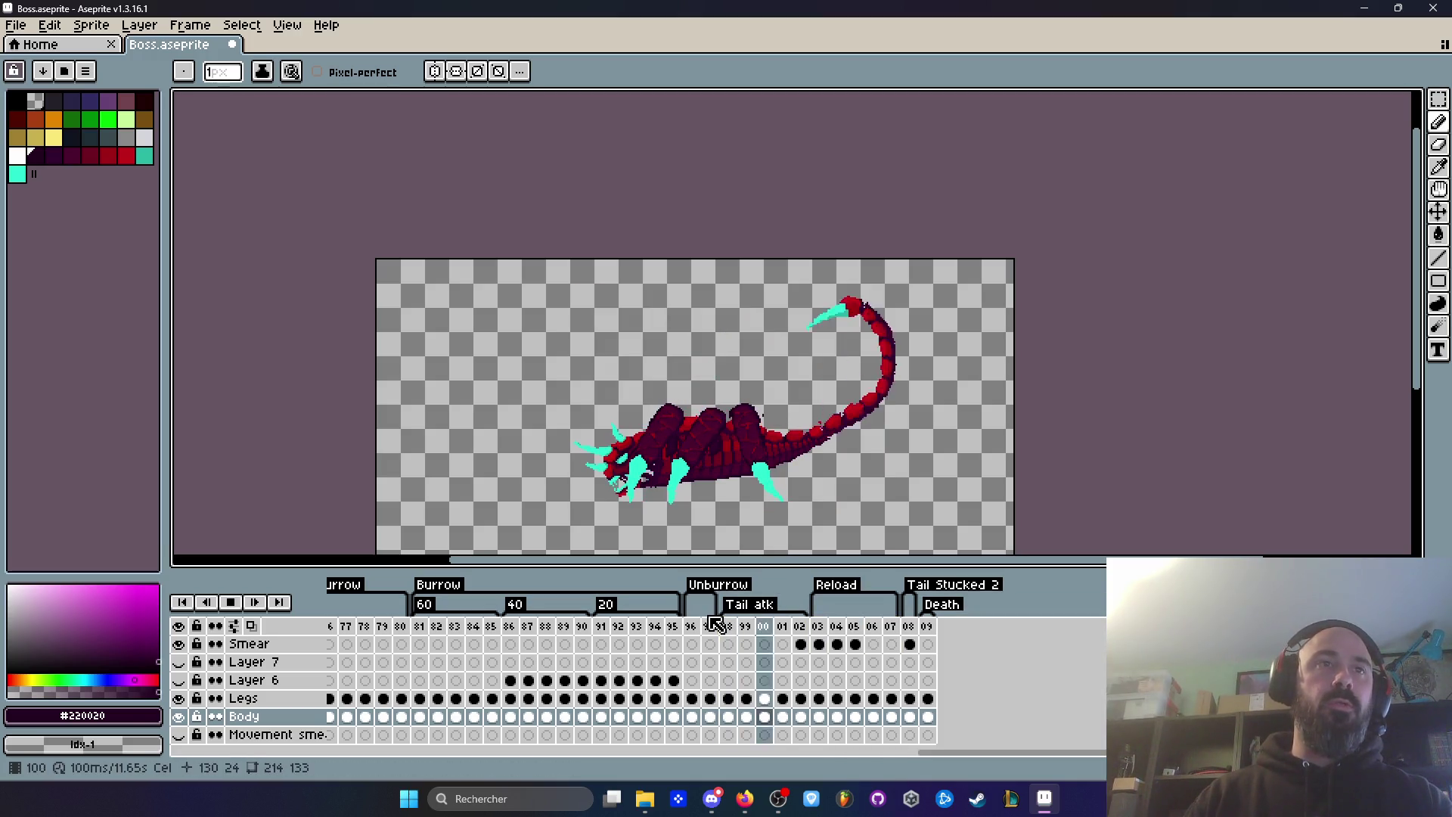
{"action": "key", "text": "Return"}
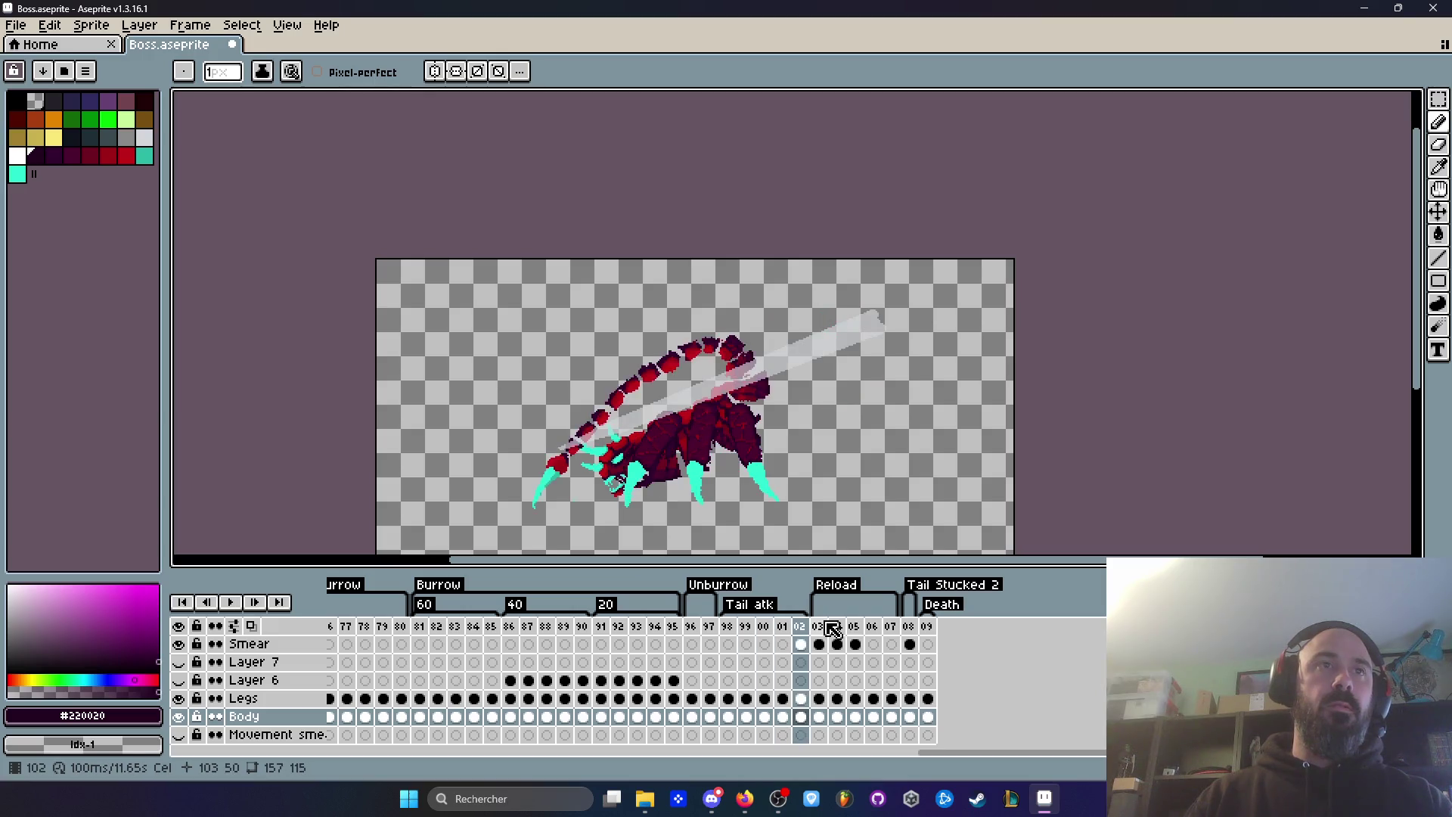
{"action": "key", "text": "Return"}
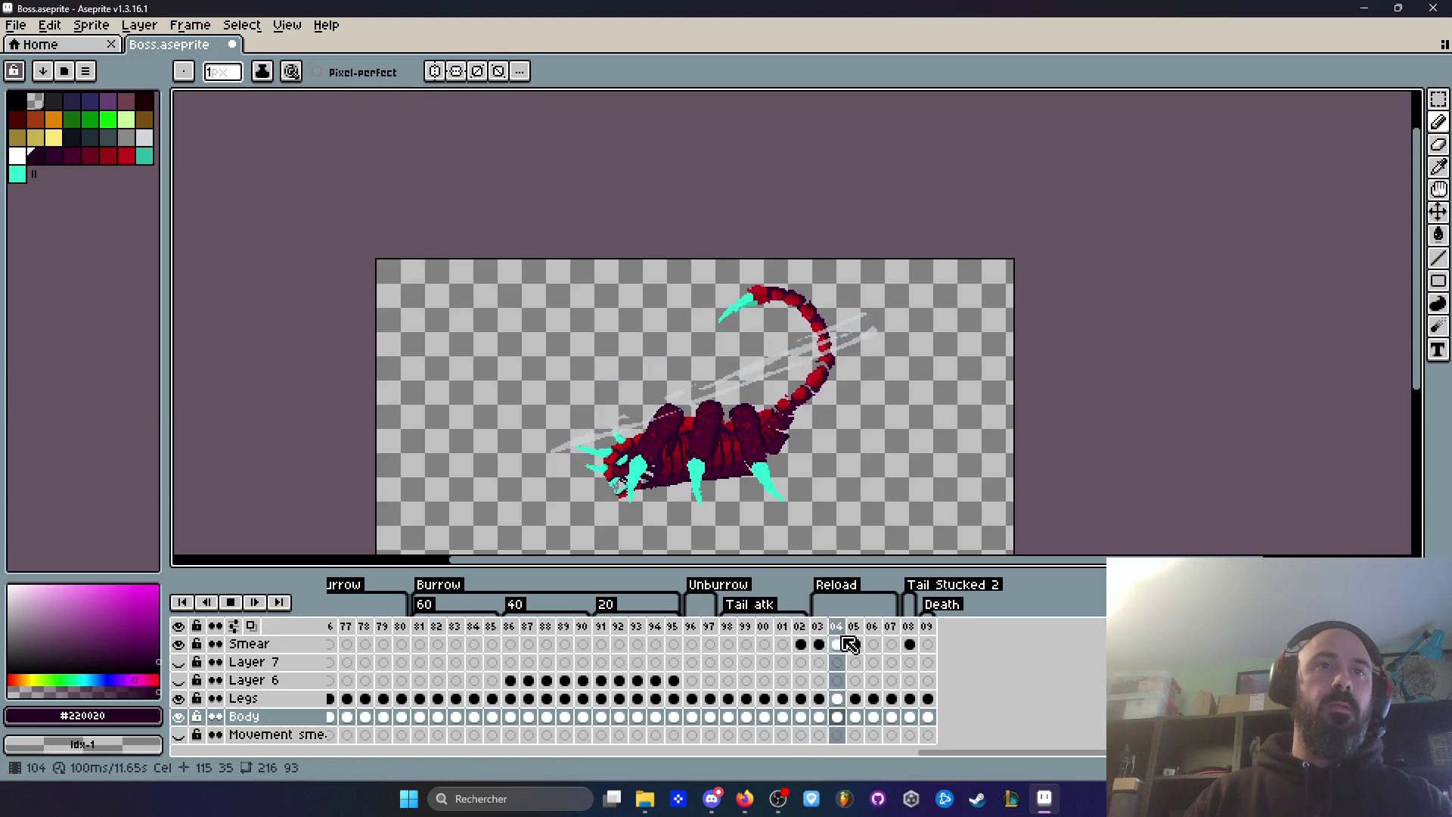
{"action": "left_click", "coordinate": [911, 639]}
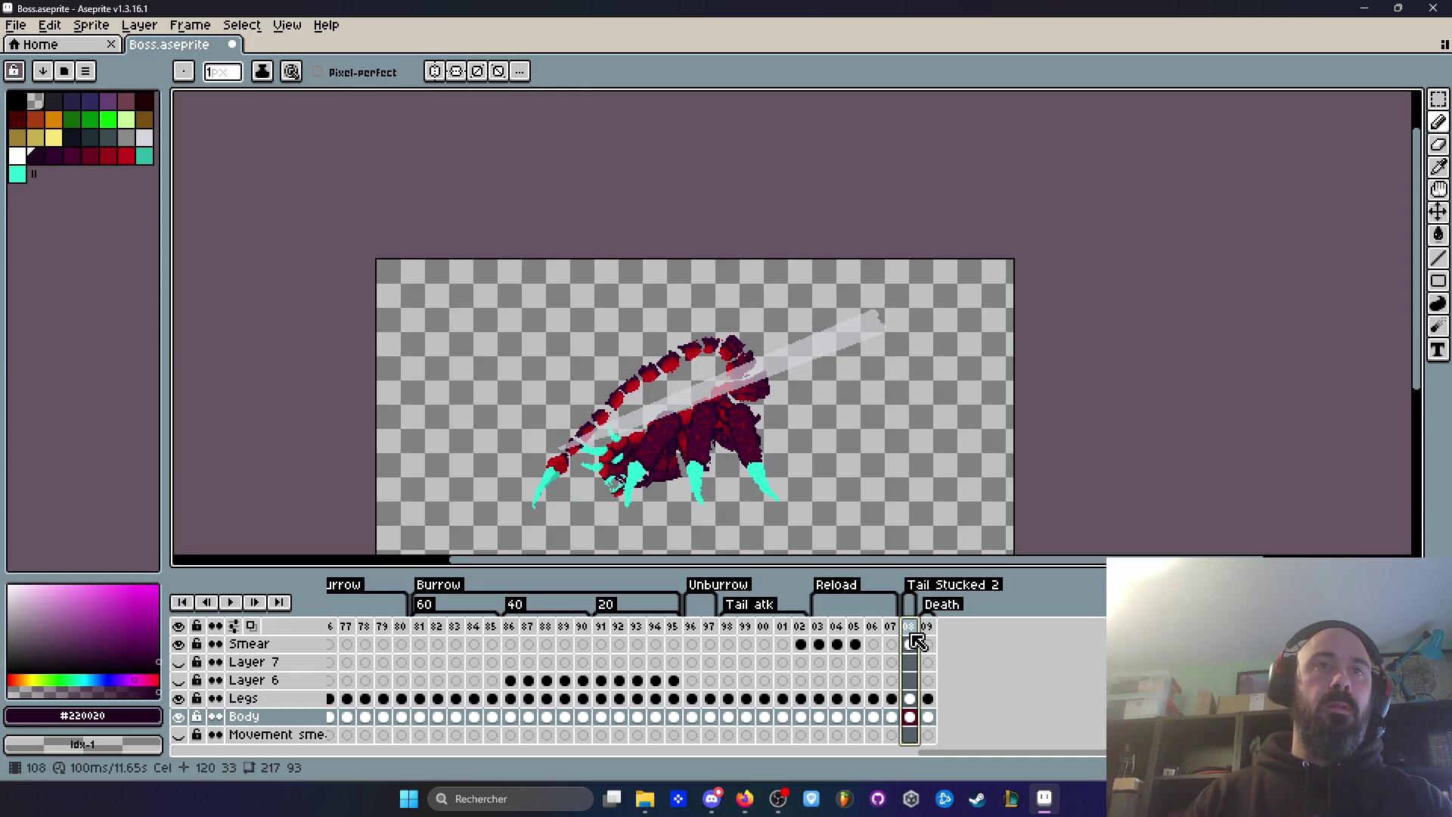
{"action": "left_click", "coordinate": [919, 641]}
Step: Select frame 81, the first frame under the Burrow tag
{"action": "left_click", "coordinate": [915, 641]}
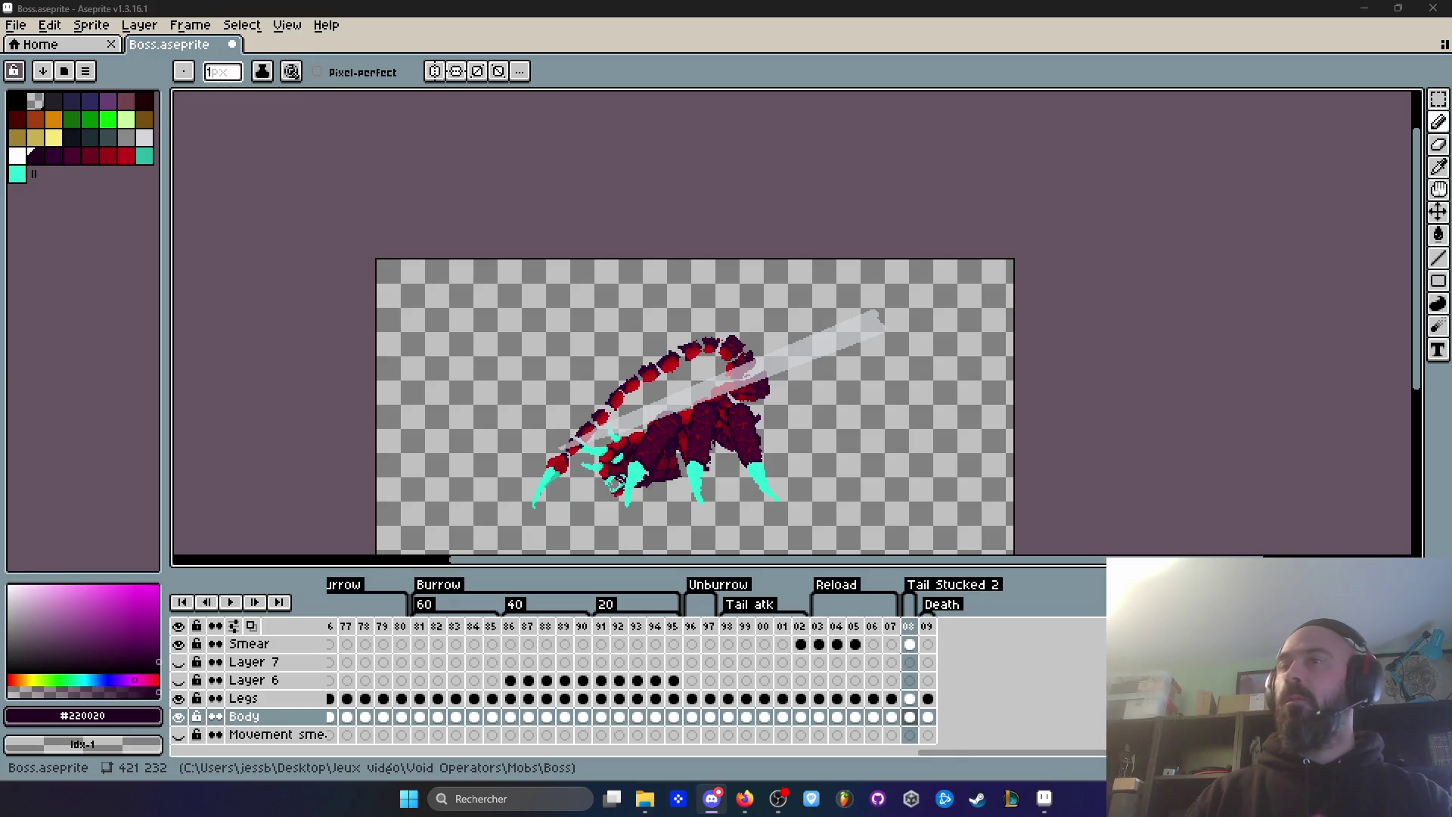
{"action": "left_click", "coordinate": [420, 627]}
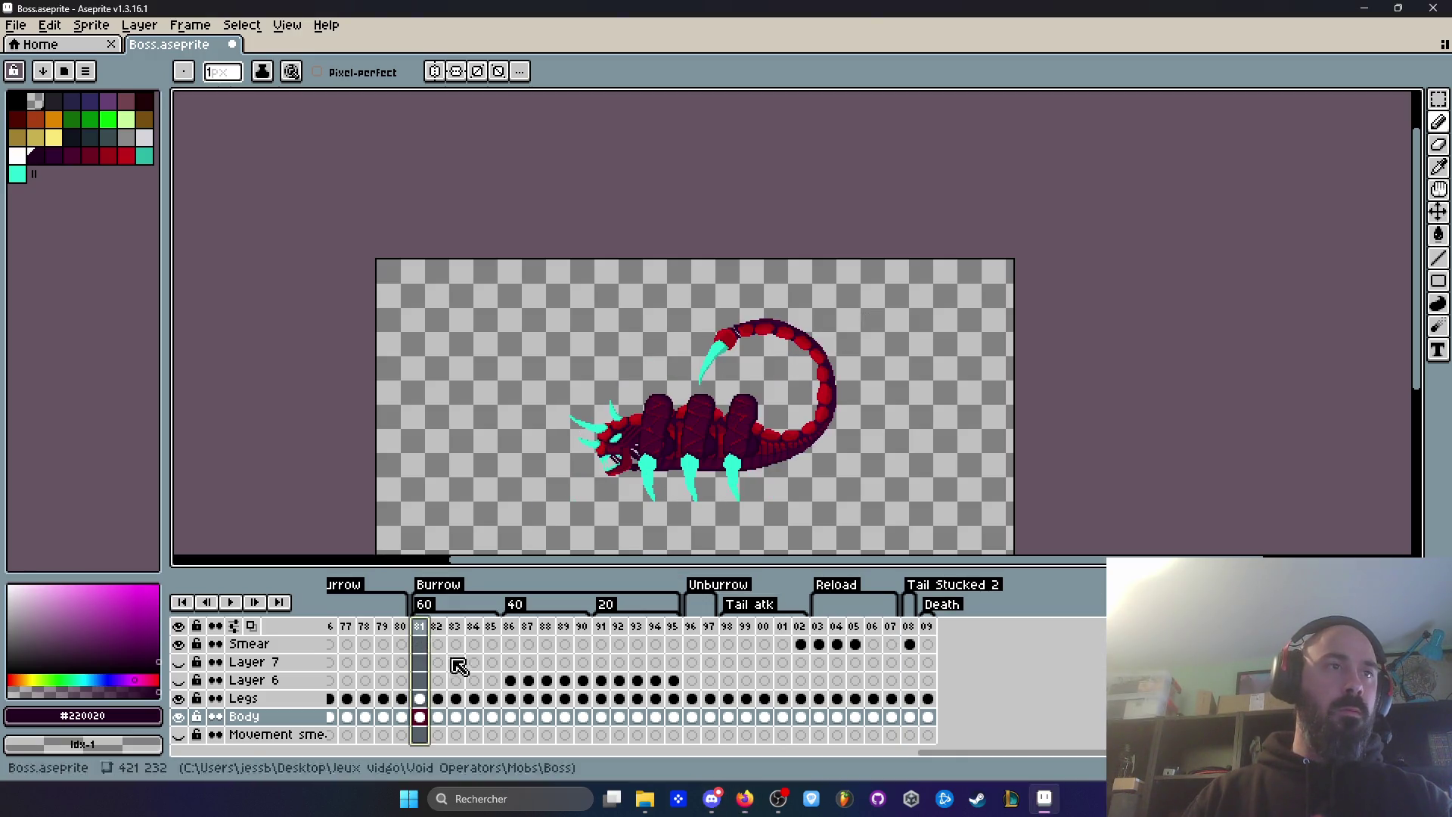
Step: Save the sprite
{"action": "mouse_move", "coordinate": [963, 752]}
{"action": "left_mouse_down"}
{"action": "mouse_move", "coordinate": [917, 765]}
{"action": "mouse_move", "coordinate": [706, 758]}
{"action": "mouse_move", "coordinate": [492, 787]}
{"action": "mouse_move", "coordinate": [356, 756]}
{"action": "left_mouse_up"}
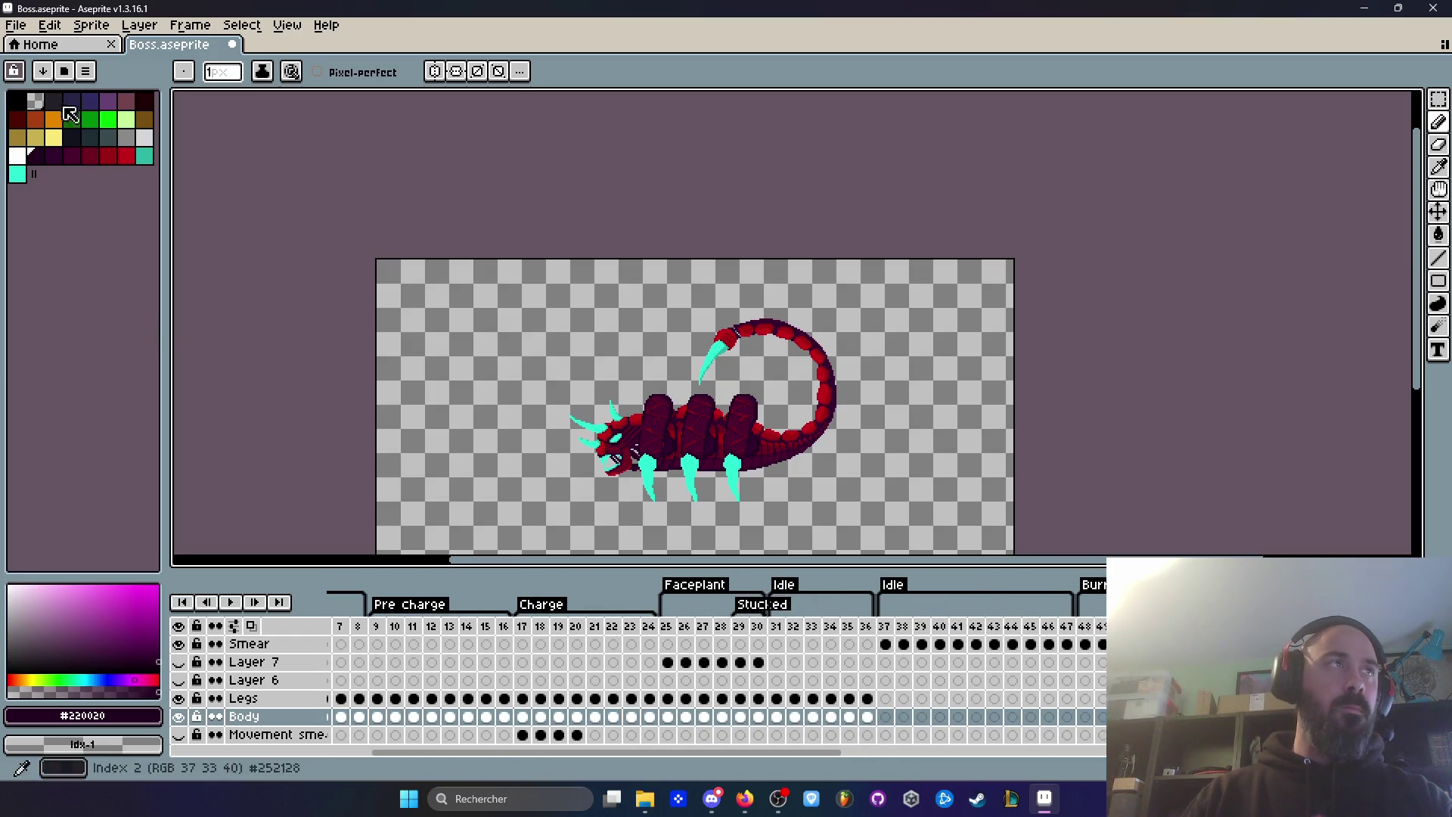
{"action": "left_click", "coordinate": [16, 25]}
{"action": "left_click", "coordinate": [38, 102]}
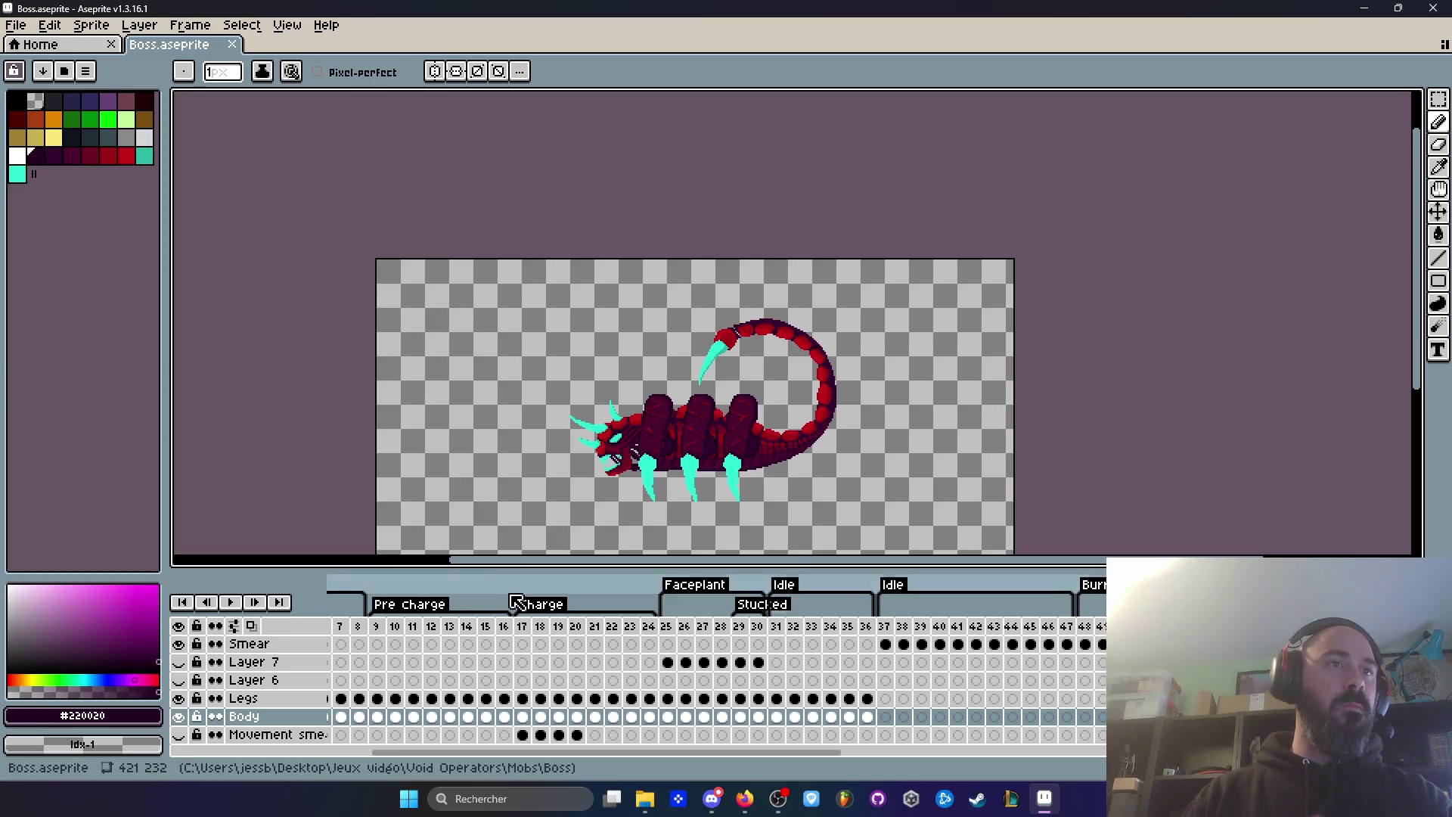
Step: Select Charge frames 17–24, play the animation and stop on frame 23
{"action": "left_click", "coordinate": [540, 605]}
{"action": "scroll", "coordinate": [692, 471], "scroll_direction": "up", "scroll_amount": 2}
{"action": "key", "text": "Return"}
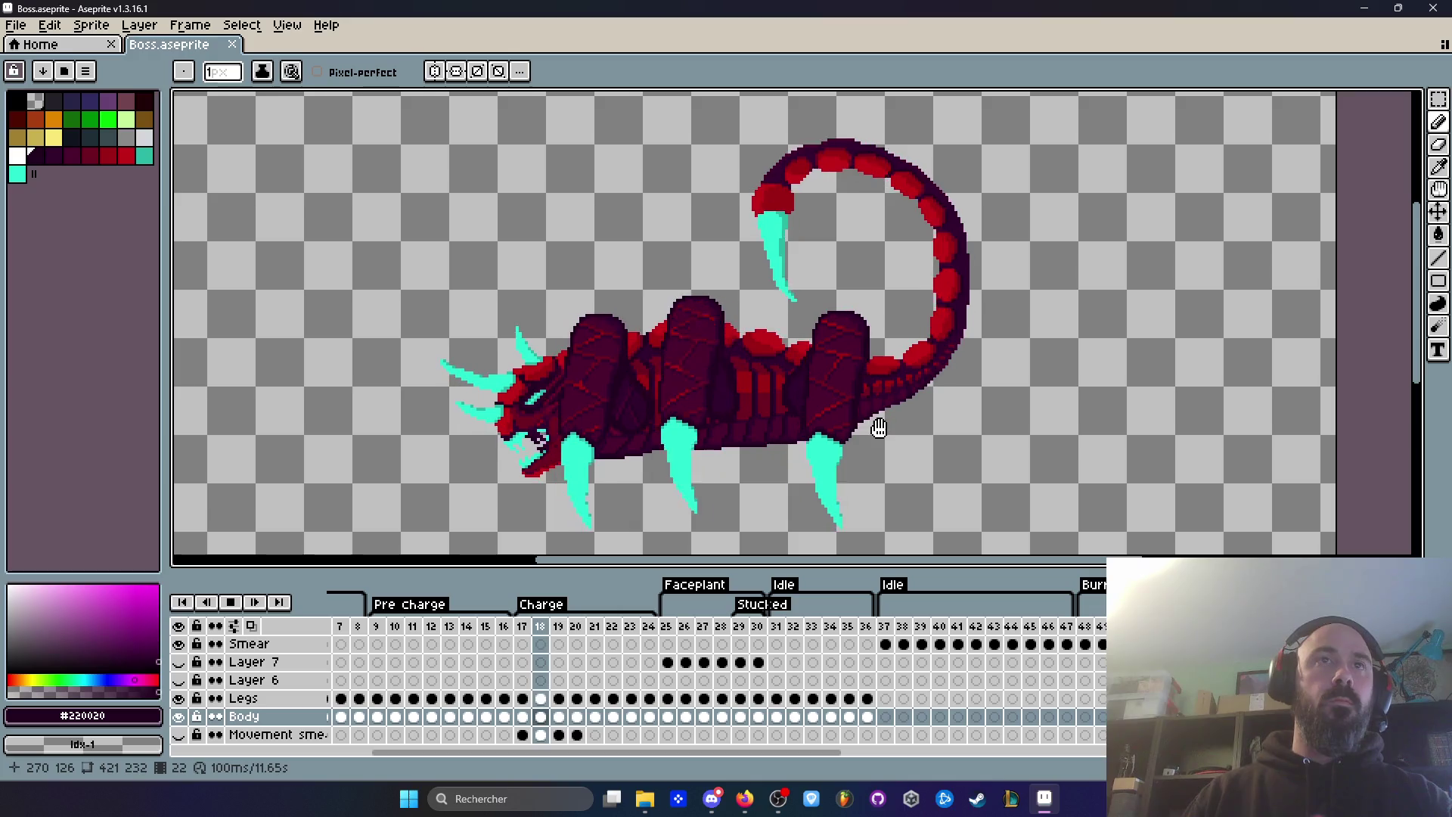
{"action": "scroll", "coordinate": [950, 311], "scroll_direction": "up", "scroll_amount": 3}
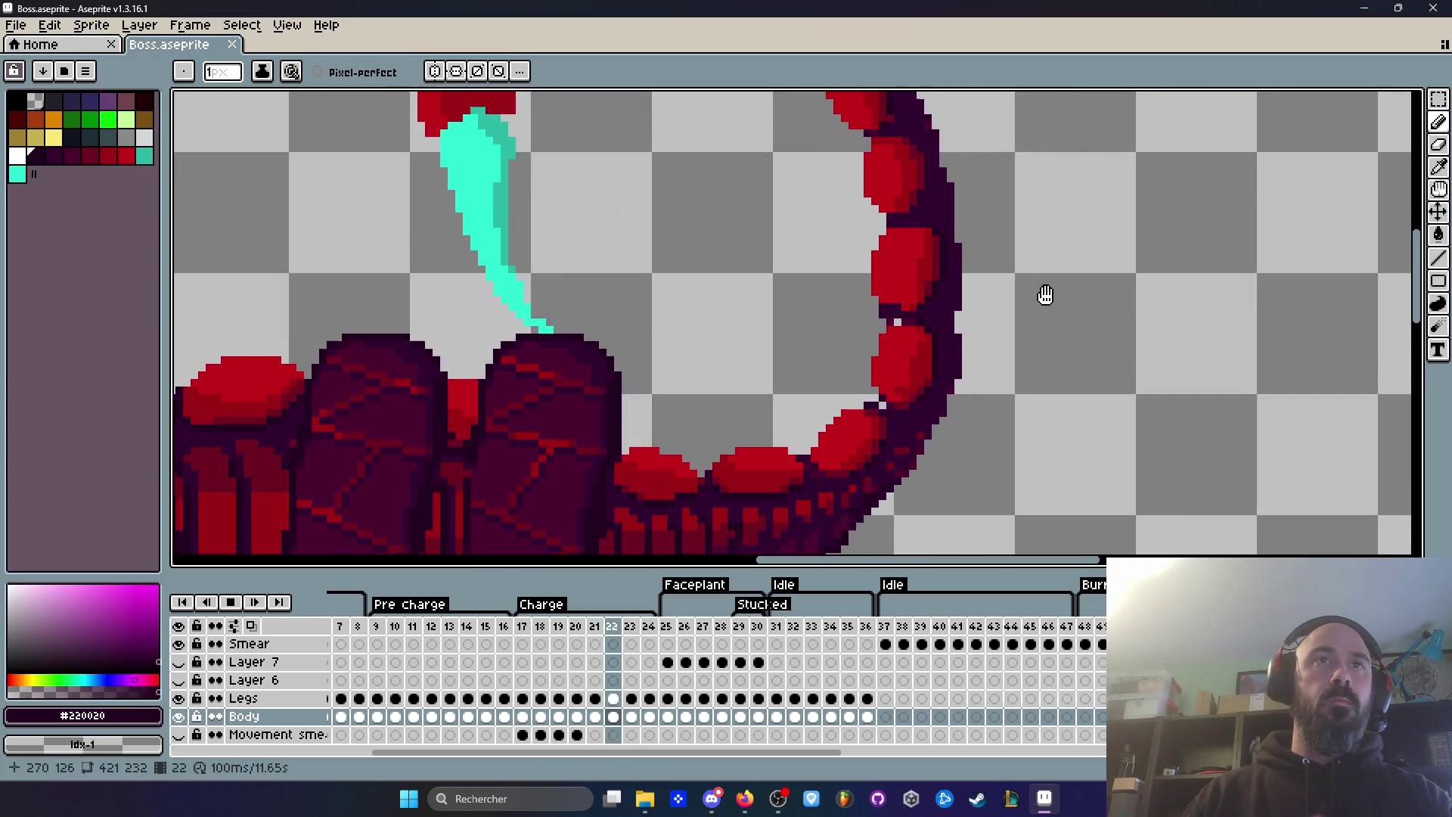
{"action": "key", "text": "Return"}
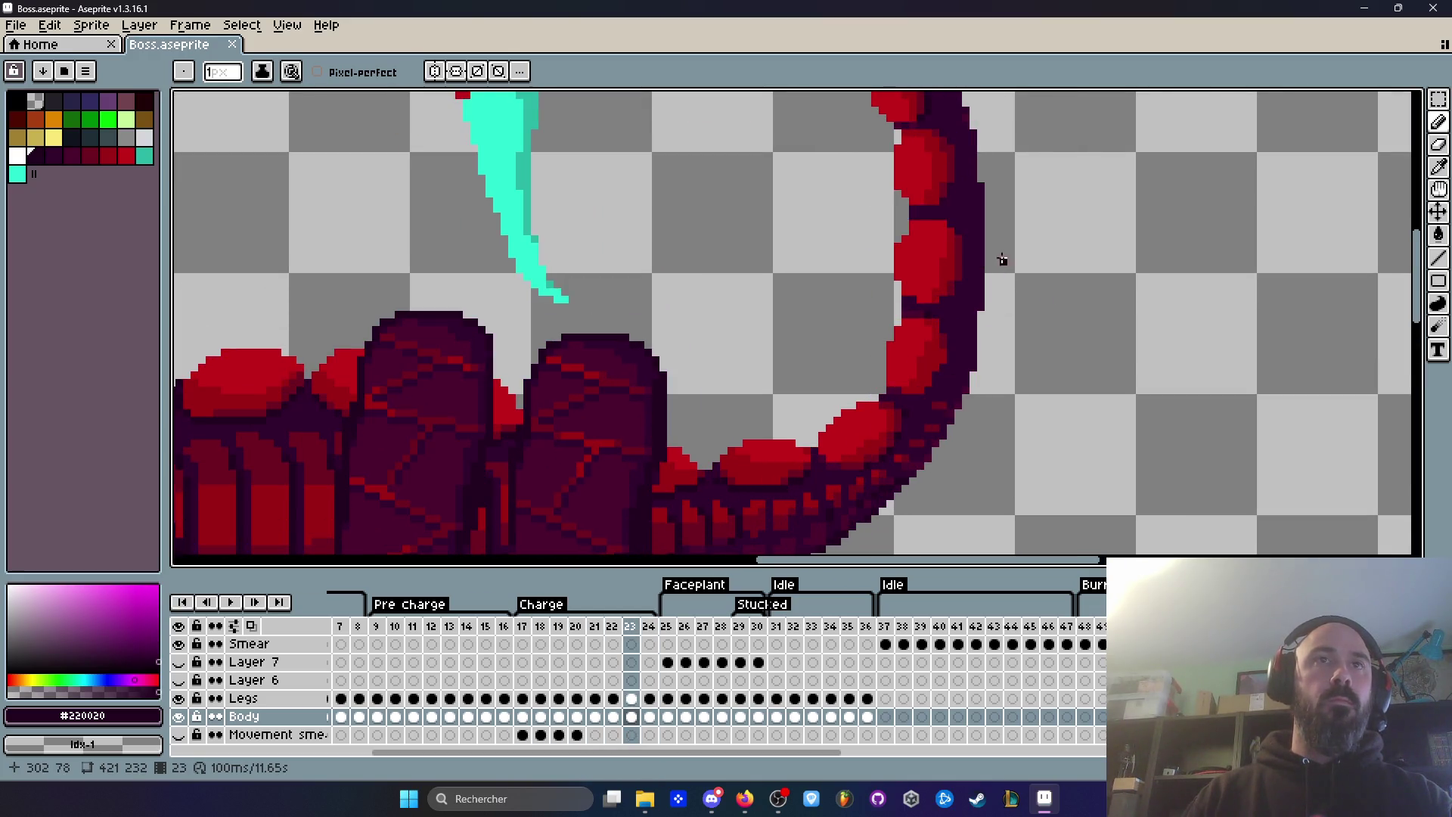
{"action": "scroll", "coordinate": [960, 250], "scroll_direction": "up", "scroll_amount": 1}
Step: Darken three stray red tail edge pixels to dark purple on frame 23
{"action": "left_click", "coordinate": [978, 185]}
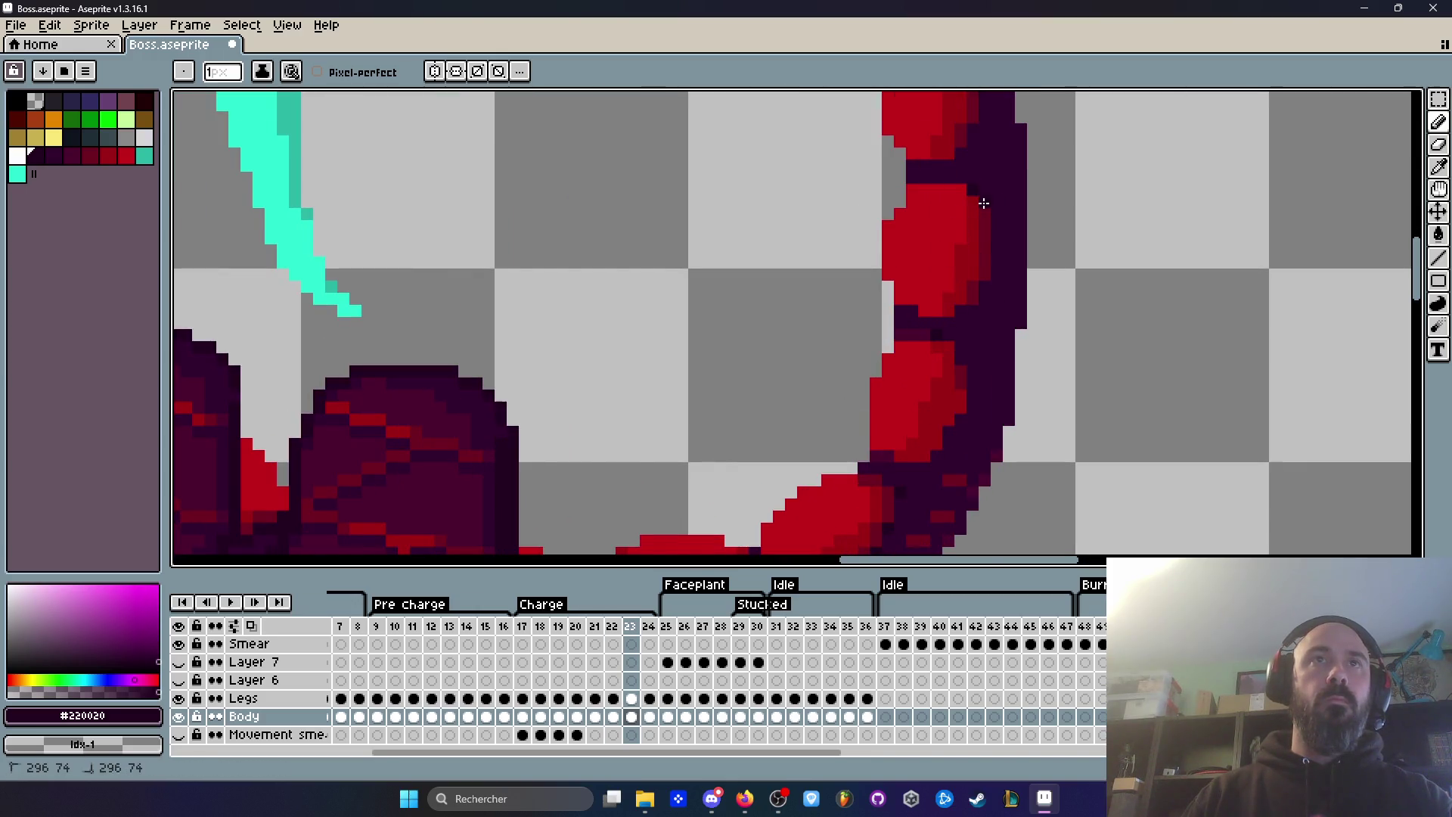
{"action": "left_click", "coordinate": [992, 231]}
{"action": "left_click", "coordinate": [984, 298]}
{"action": "key", "text": "Right"}
{"action": "key", "text": "Left"}
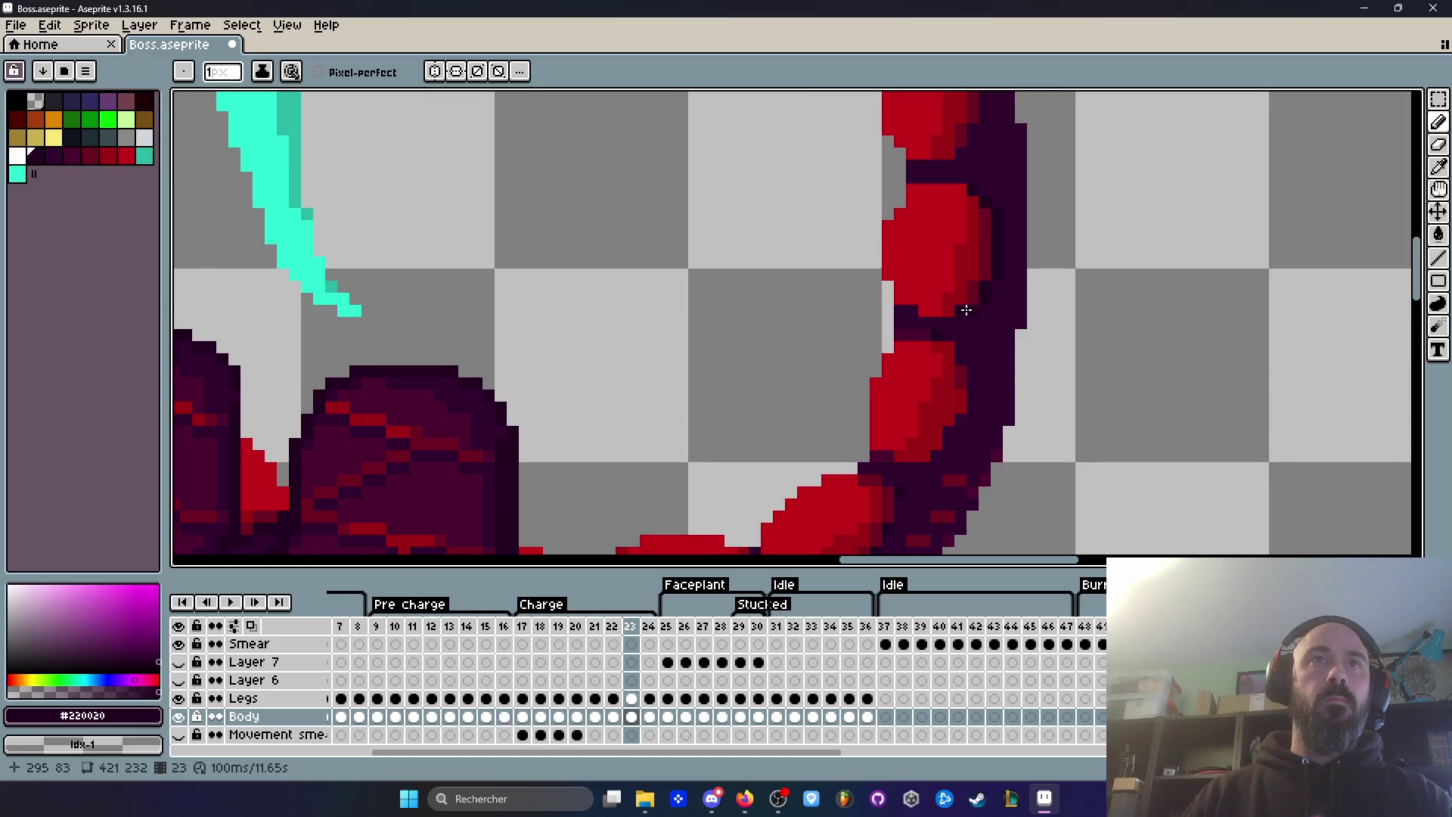
Step: Sample the darker #32002F tail outline colour
{"action": "right_click", "coordinate": [983, 347], "text": "alt"}
{"action": "scroll", "coordinate": [982, 333], "scroll_direction": "up", "scroll_amount": 1}
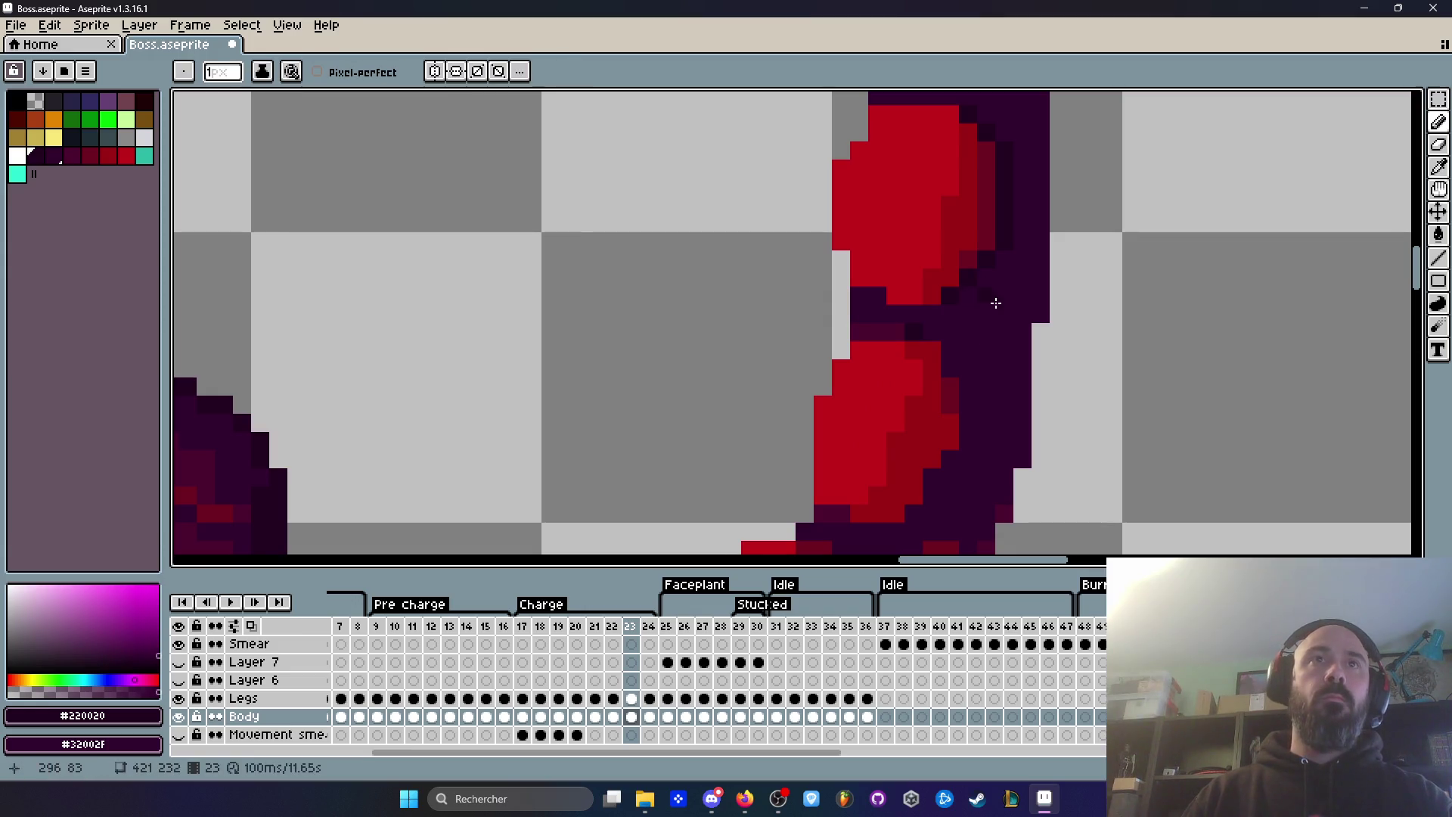
{"action": "key", "text": "alt+Tab"}
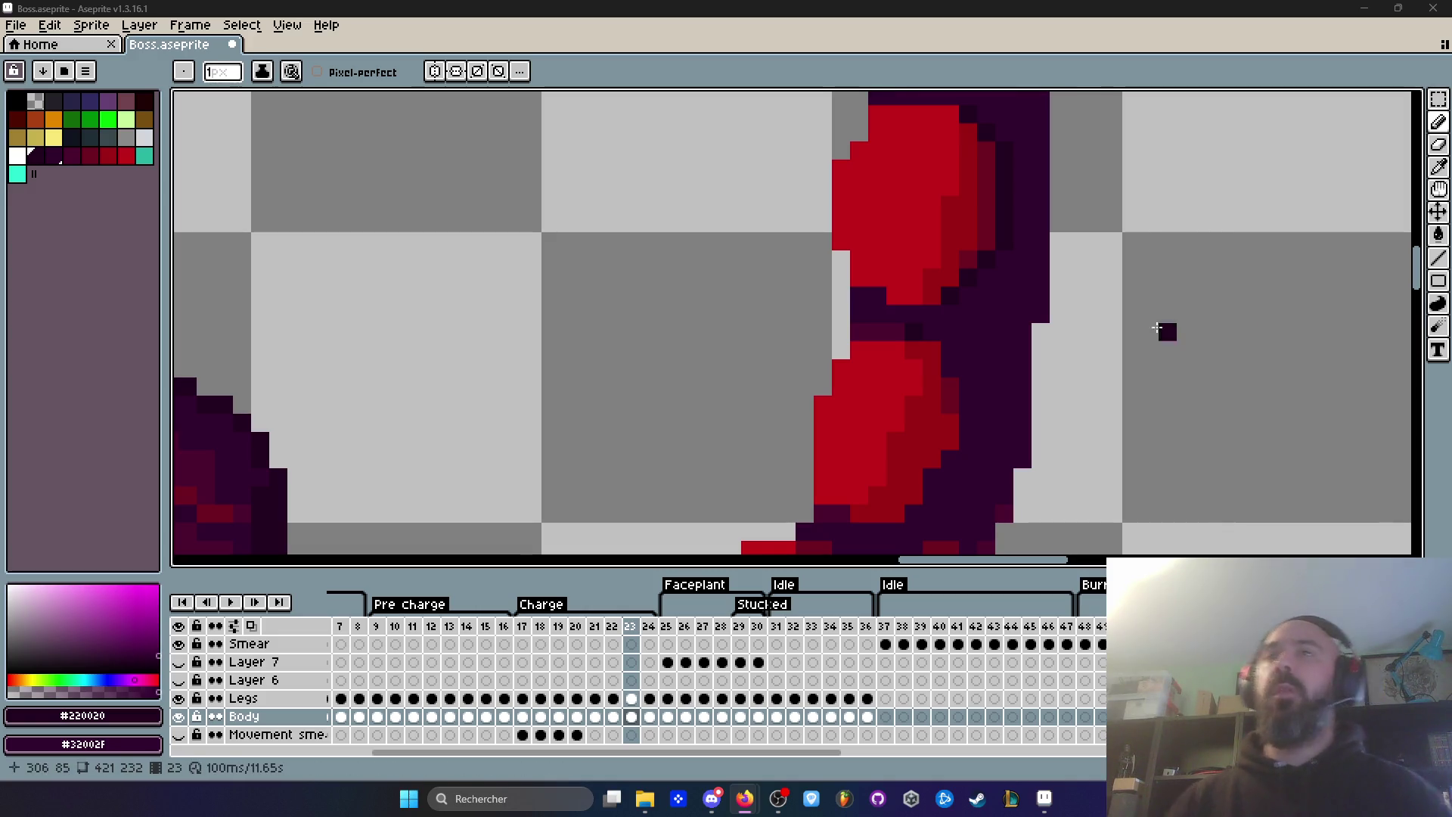
{"action": "scroll", "coordinate": [1238, 327], "scroll_direction": "down", "scroll_amount": 4}
{"action": "scroll", "coordinate": [954, 265], "scroll_direction": "up", "scroll_amount": 2}
{"action": "scroll", "coordinate": [954, 264], "scroll_direction": "down", "scroll_amount": 2}
{"action": "scroll", "coordinate": [965, 288], "scroll_direction": "up", "scroll_amount": 1}
{"action": "scroll", "coordinate": [940, 425], "scroll_direction": "down", "scroll_amount": 1}
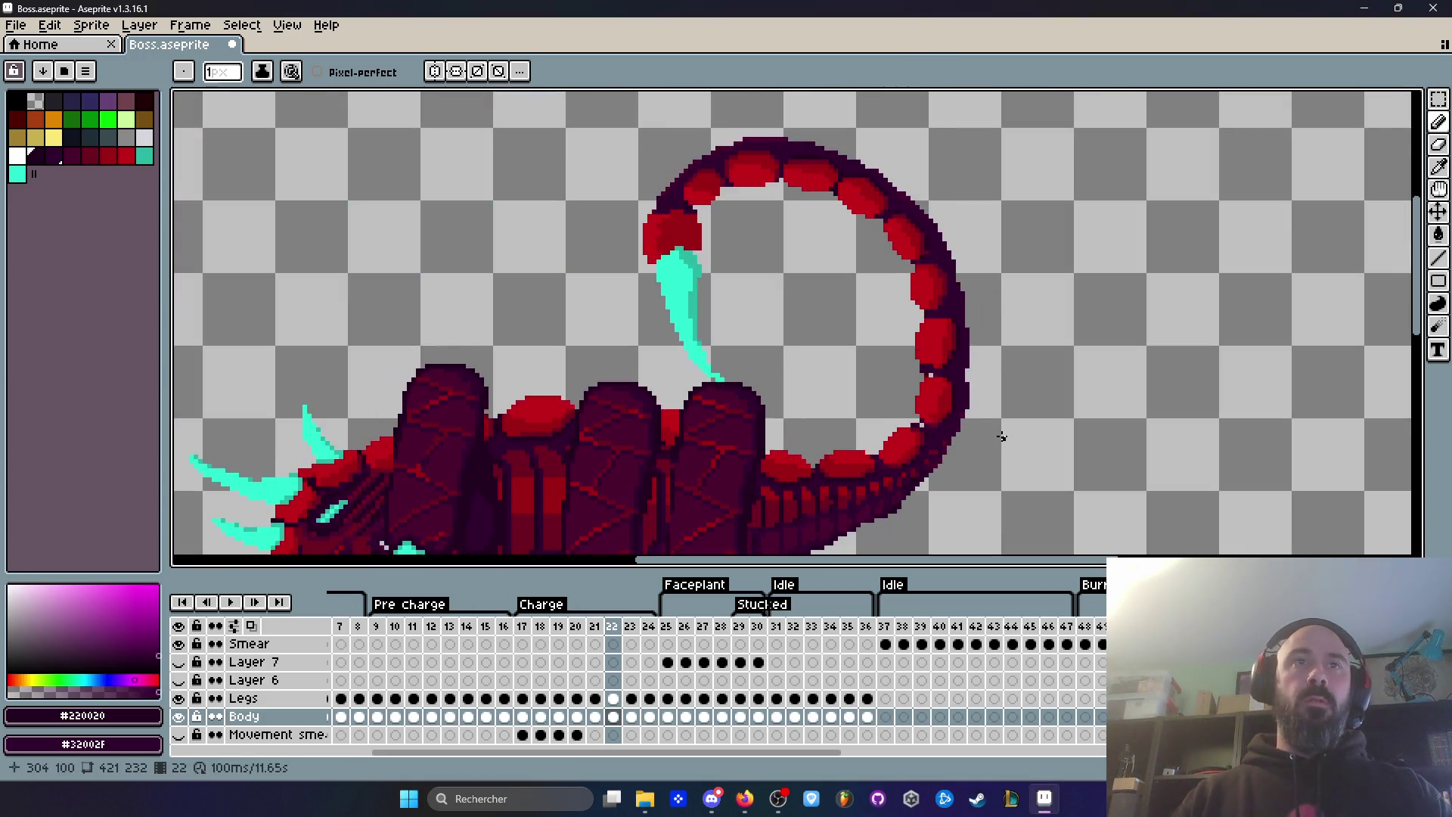
{"action": "scroll", "coordinate": [940, 424], "scroll_direction": "up", "scroll_amount": 3}
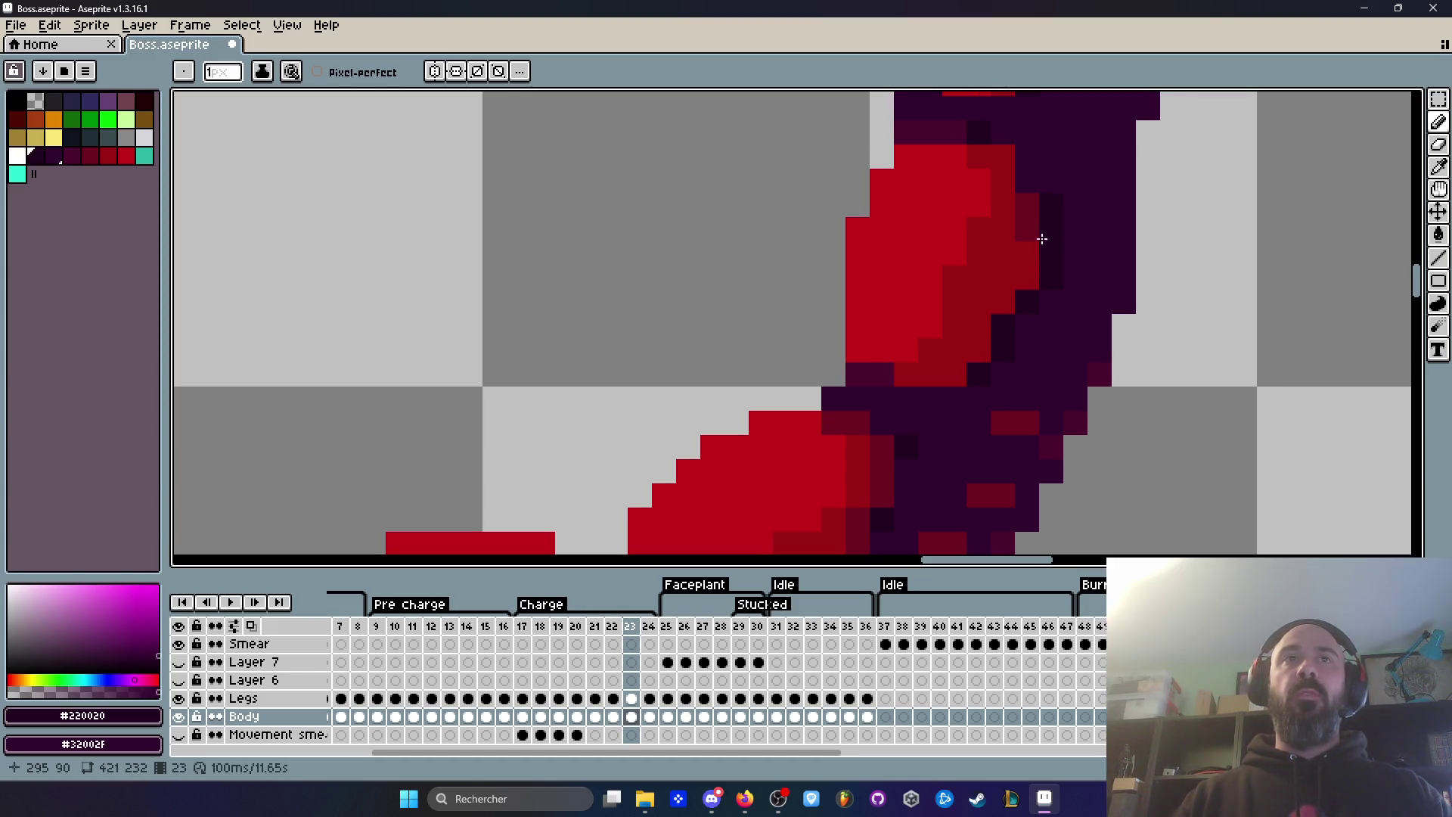
{"action": "scroll", "coordinate": [1006, 144], "scroll_direction": "down", "scroll_amount": 1}
Step: Flip between frames 21–23 to compare the tail, settling on frame 22
{"action": "key", "text": "comma"}
{"action": "key", "text": "period"}
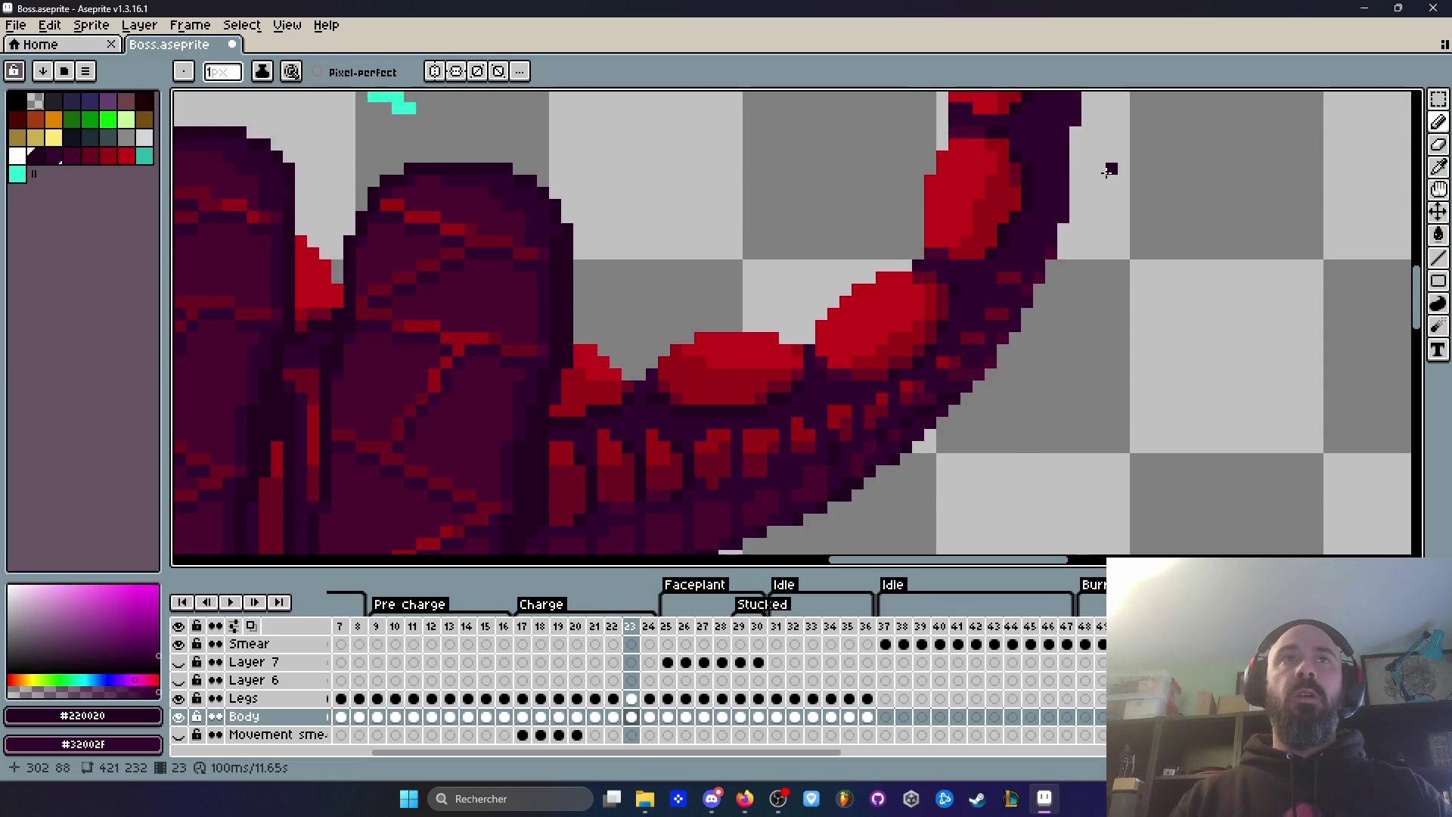
{"action": "key", "text": "comma"}
{"action": "key", "text": "comma"}
{"action": "key", "text": "period"}
{"action": "key", "text": "period"}
{"action": "key", "text": "comma"}
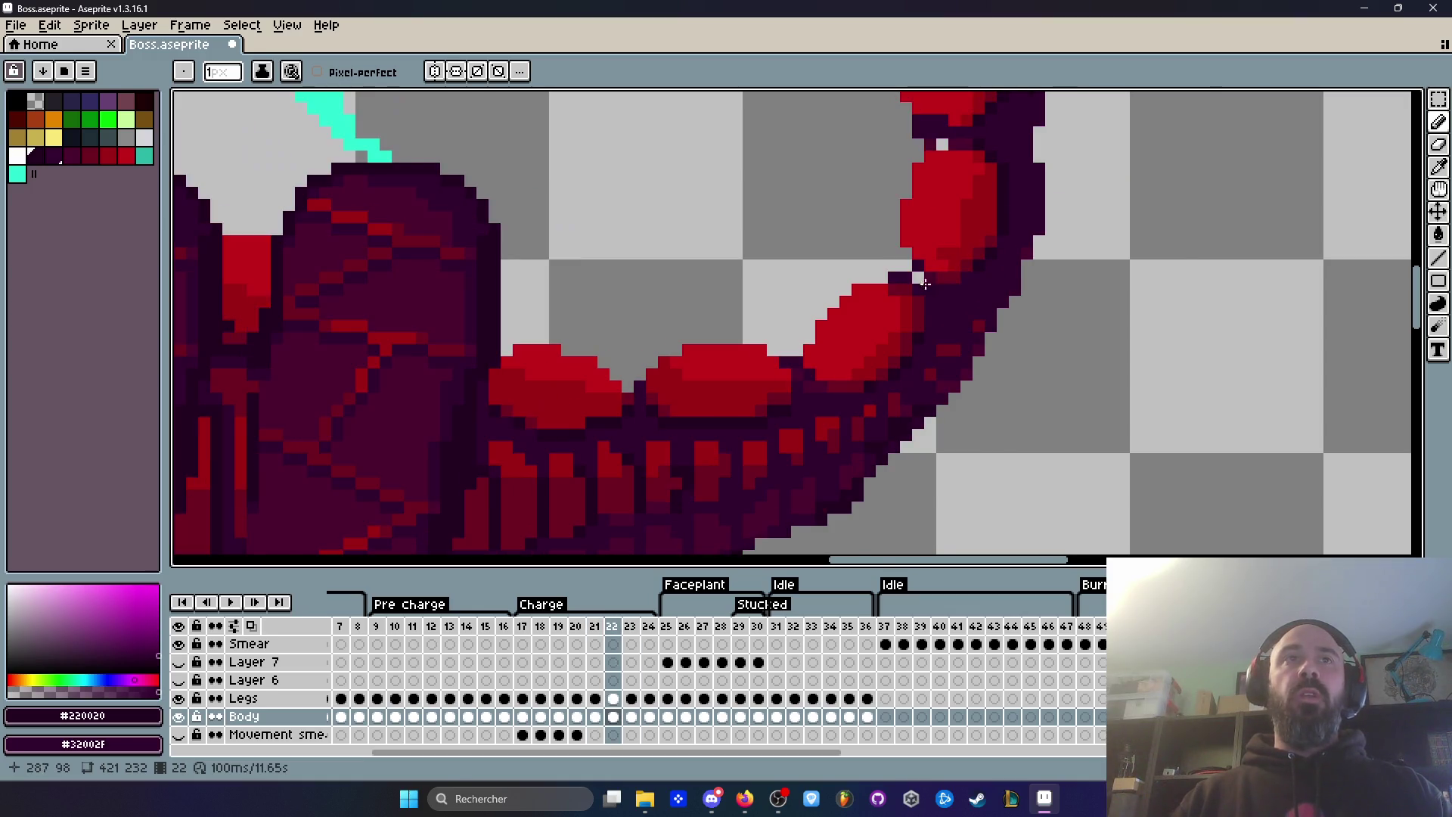
{"action": "scroll", "coordinate": [1089, 227], "scroll_direction": "up", "scroll_amount": 1}
{"action": "scroll", "coordinate": [1081, 272], "scroll_direction": "down", "scroll_amount": 1}
{"action": "key", "text": "comma"}
{"action": "key", "text": "period"}
{"action": "key", "text": "comma"}
{"action": "key", "text": "period"}
{"action": "scroll", "coordinate": [1023, 318], "scroll_direction": "up", "scroll_amount": 1}
{"action": "key", "text": "comma"}
{"action": "key", "text": "period"}
{"action": "key", "text": "comma"}
{"action": "key", "text": "period"}
{"action": "scroll", "coordinate": [850, 432], "scroll_direction": "down", "scroll_amount": 2}
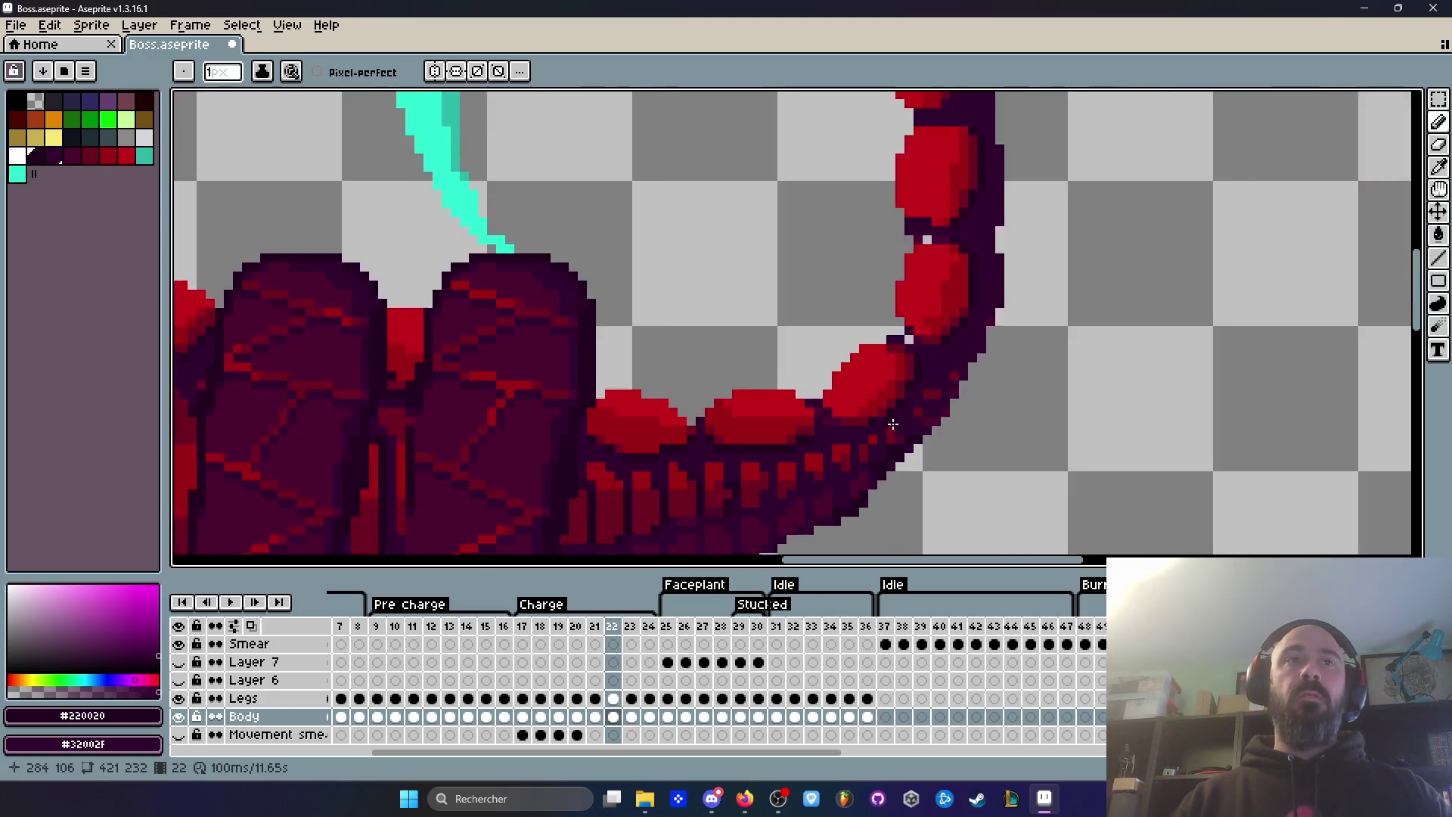
{"action": "scroll", "coordinate": [950, 411], "scroll_direction": "up", "scroll_amount": 1}
{"action": "key", "text": "comma"}
{"action": "key", "text": "period"}
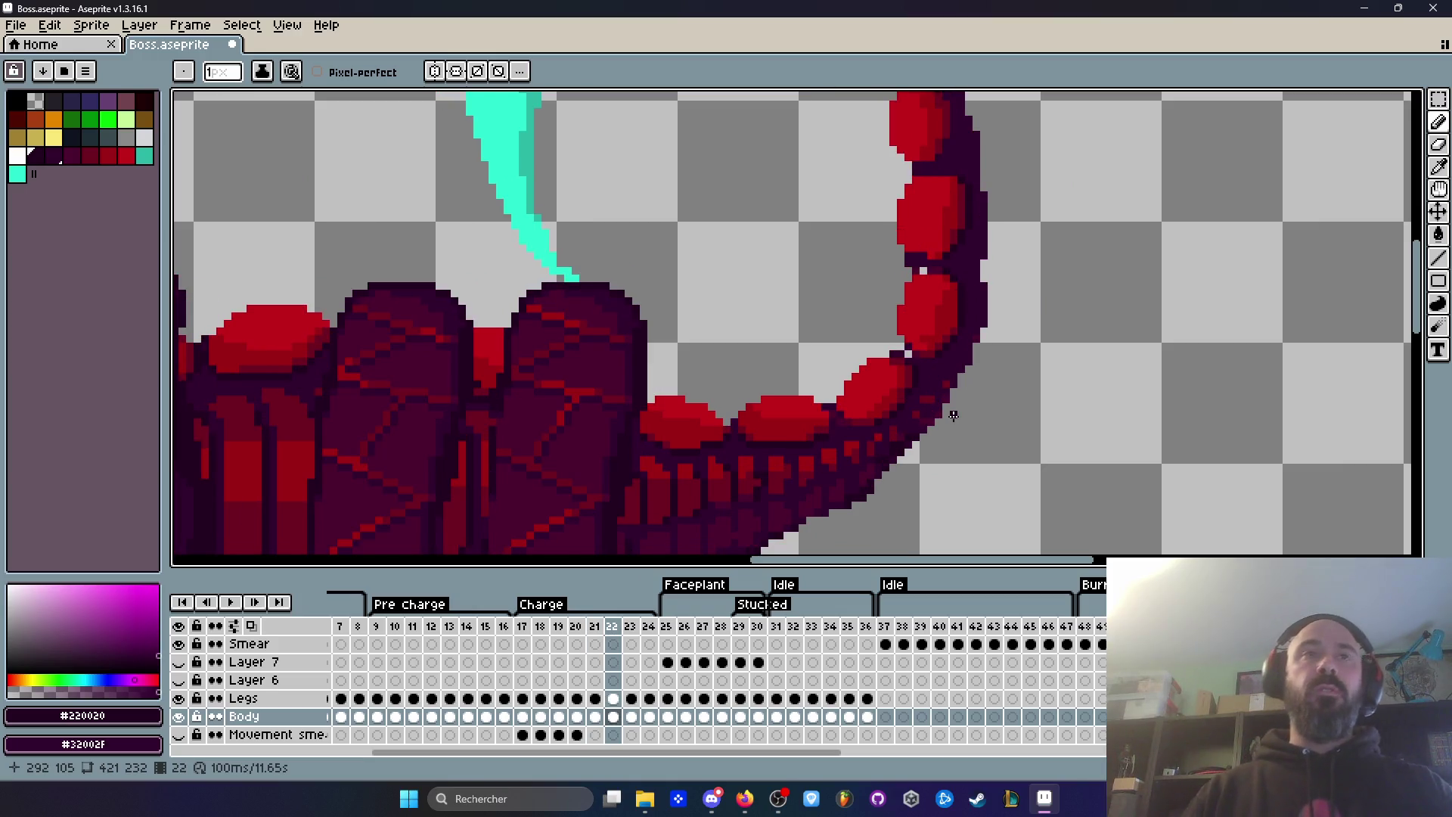
{"action": "scroll", "coordinate": [953, 416], "scroll_direction": "down", "scroll_amount": 1}
{"action": "scroll", "coordinate": [953, 415], "scroll_direction": "down", "scroll_amount": 1}
{"action": "scroll", "coordinate": [953, 415], "scroll_direction": "up", "scroll_amount": 1}
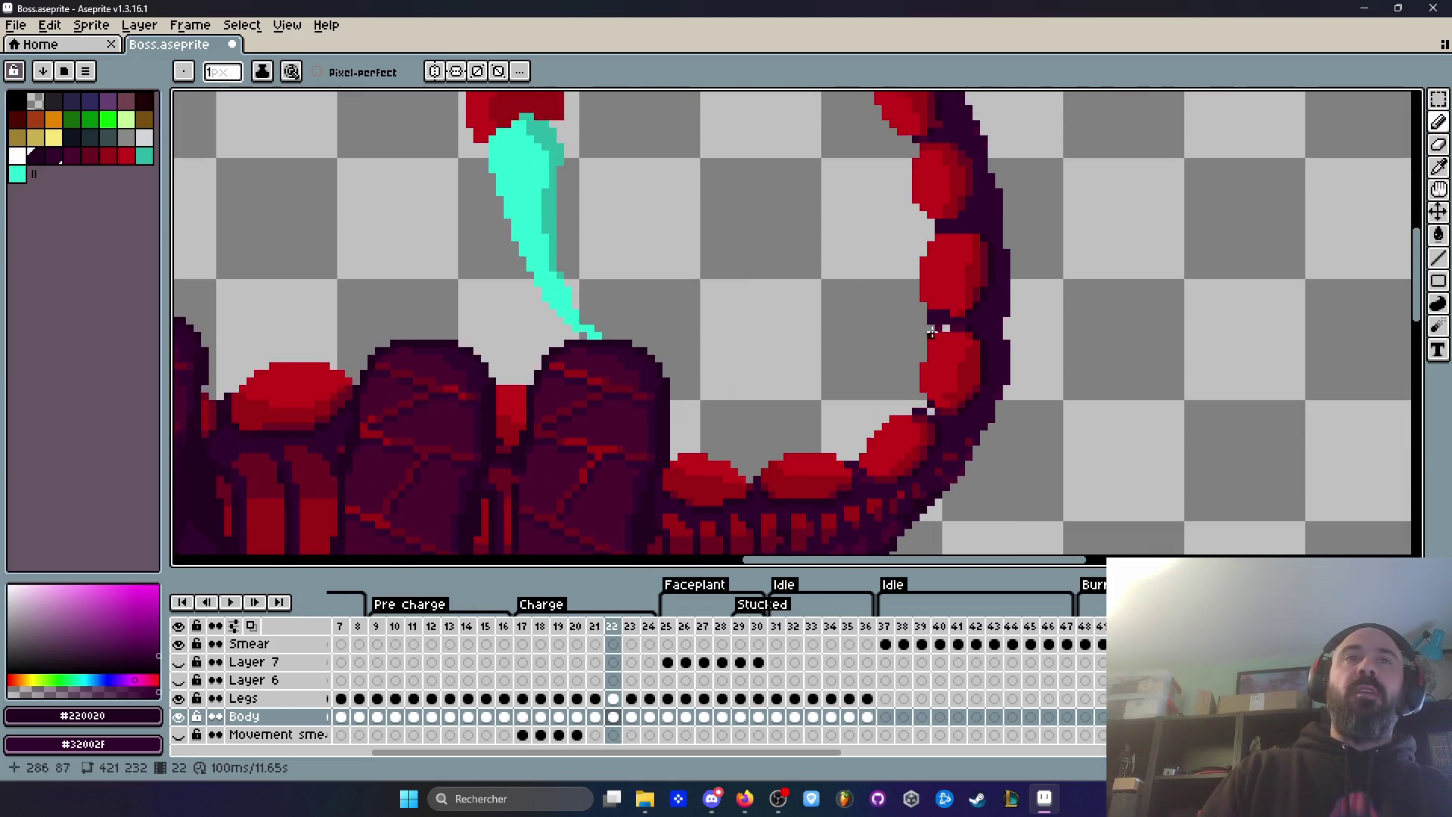
{"action": "scroll", "coordinate": [948, 311], "scroll_direction": "up", "scroll_amount": 2}
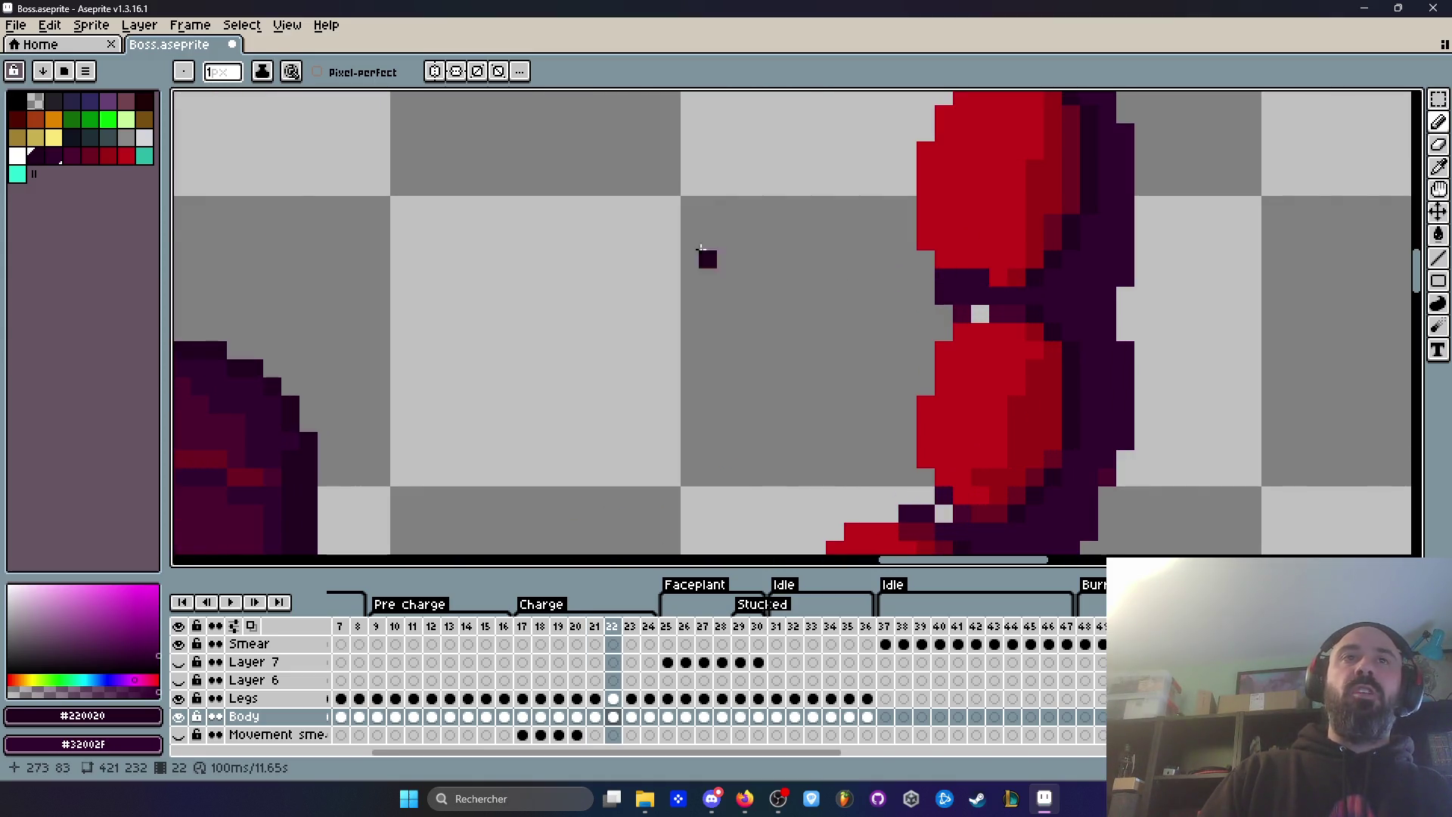
Step: Make the background colour transparent and fill the gap pixels between tail segments on frame 22
{"action": "right_click", "coordinate": [35, 101]}
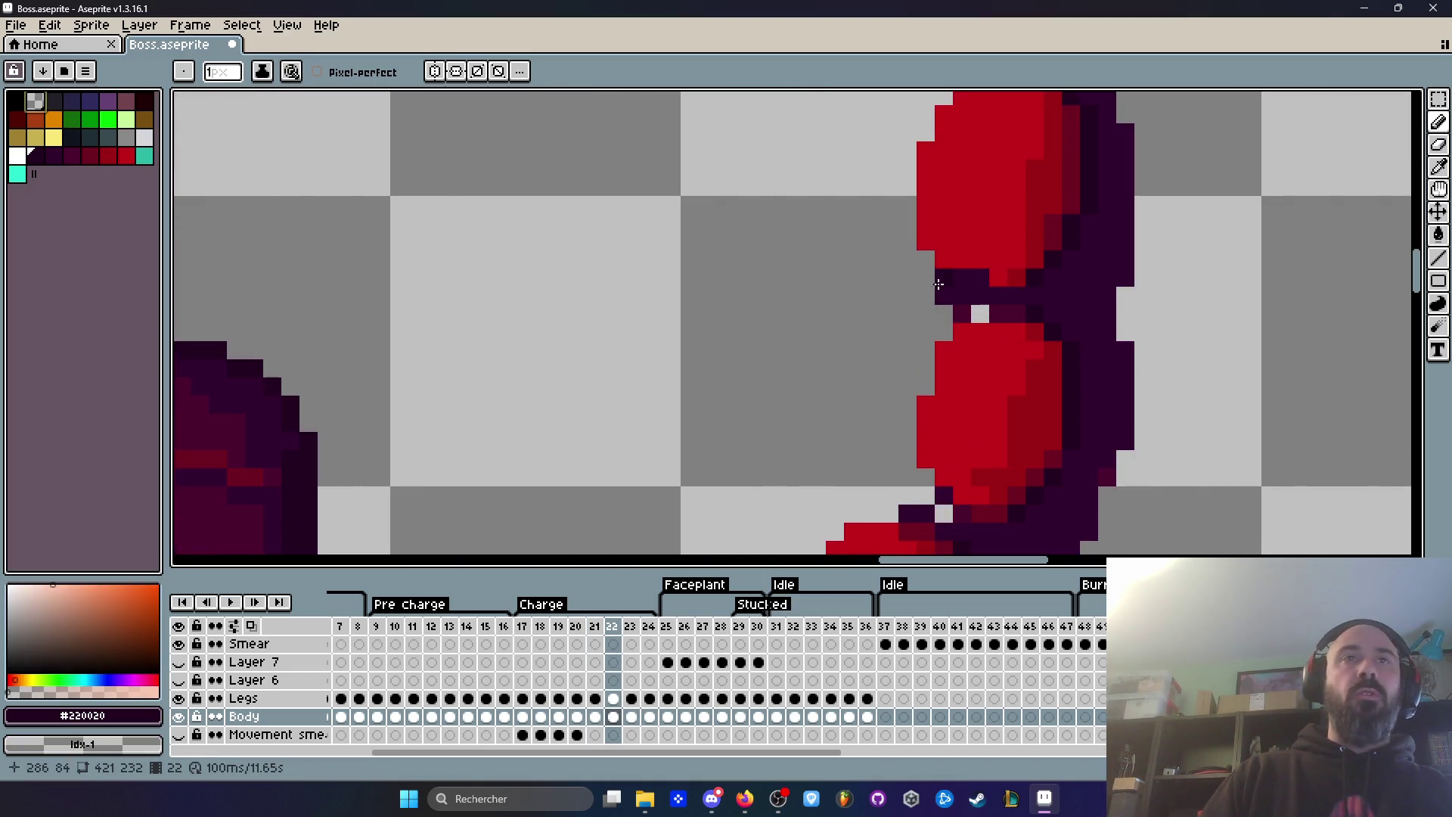
{"action": "scroll", "coordinate": [938, 285], "scroll_direction": "down", "scroll_amount": 2}
{"action": "scroll", "coordinate": [950, 316], "scroll_direction": "up", "scroll_amount": 2}
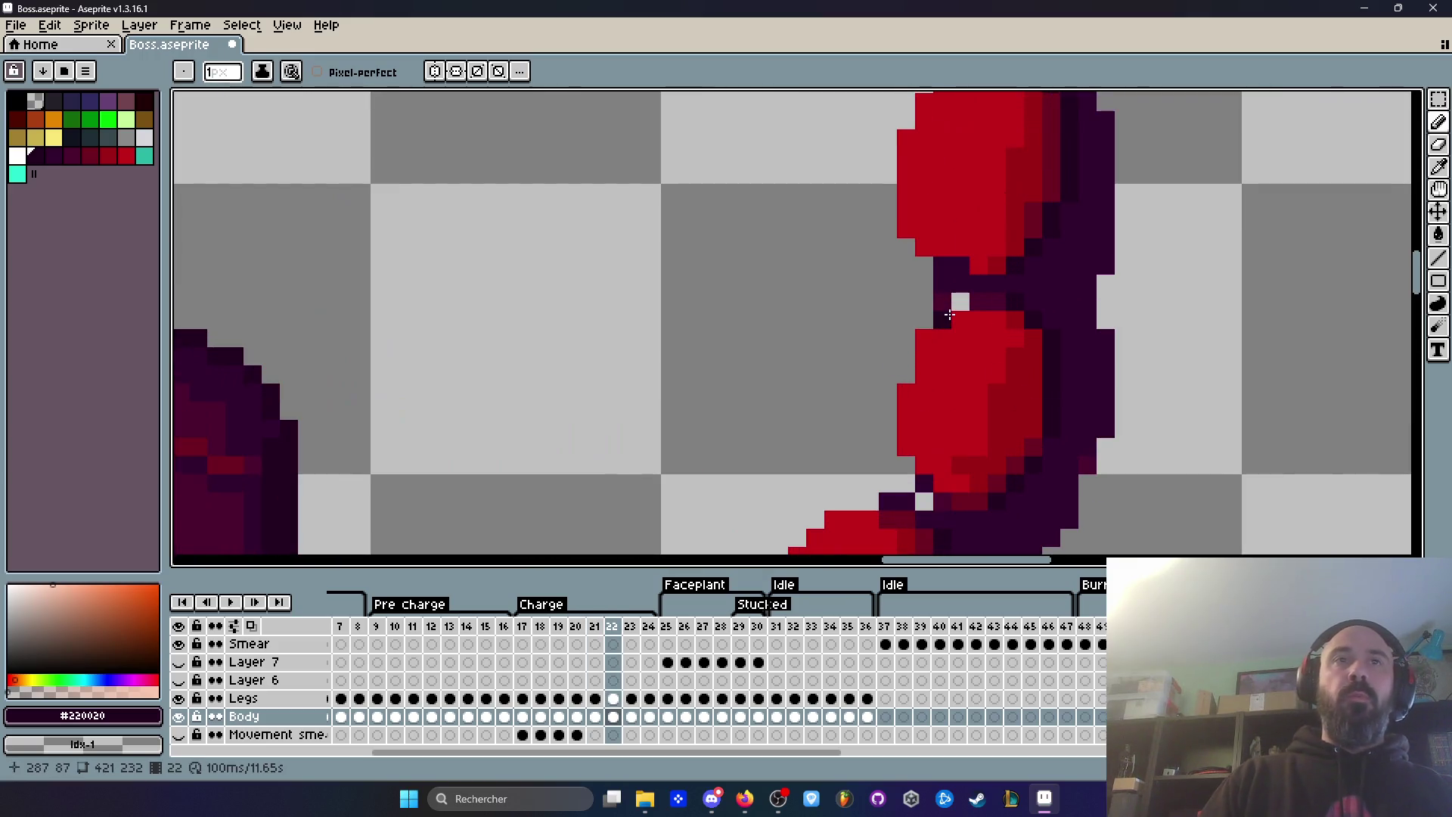
{"action": "left_click", "coordinate": [976, 287], "text": "alt"}
{"action": "scroll", "coordinate": [972, 298], "scroll_direction": "up", "scroll_amount": 2}
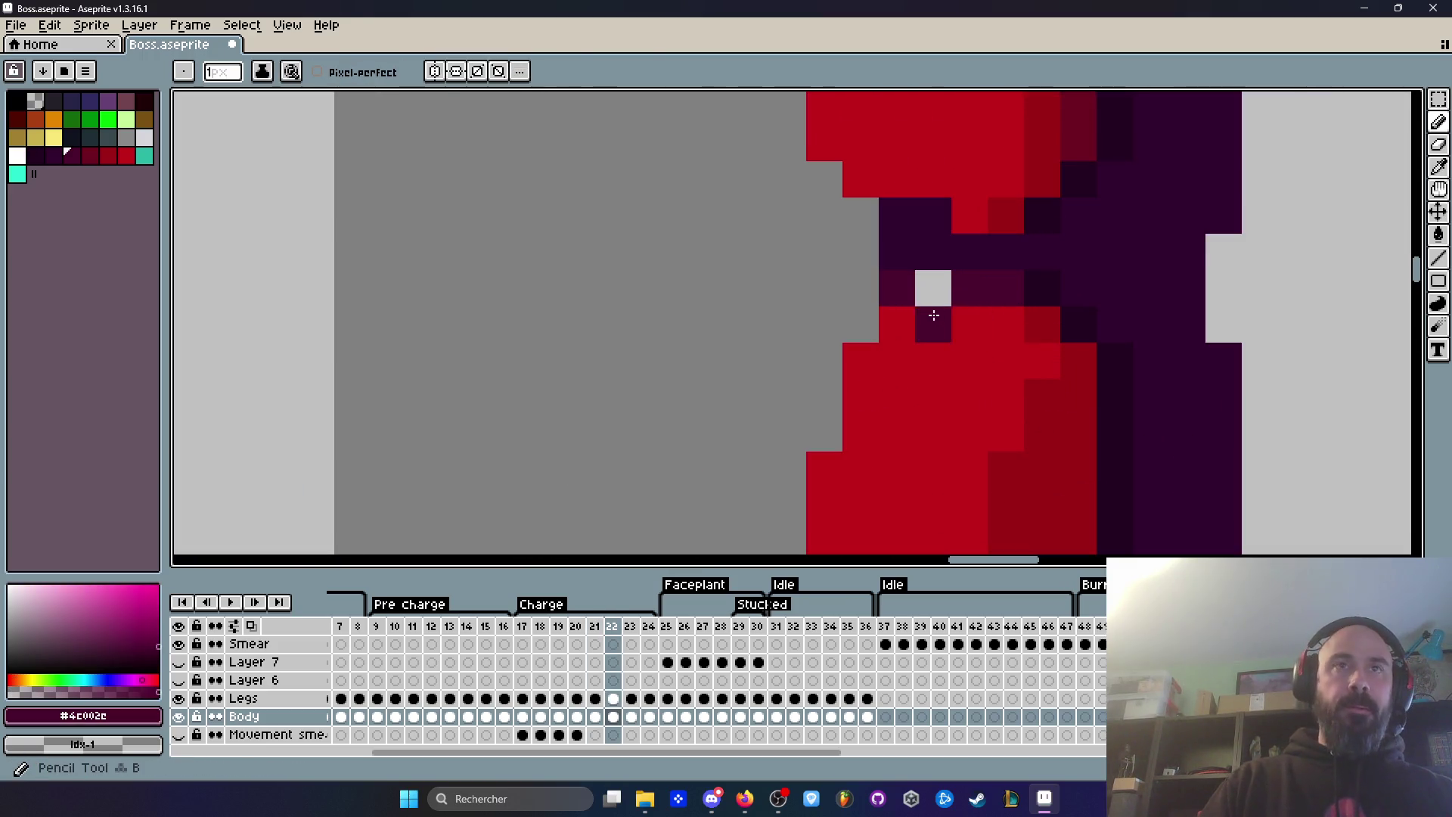
{"action": "left_click", "coordinate": [934, 291]}
{"action": "scroll", "coordinate": [953, 304], "scroll_direction": "down", "scroll_amount": 5}
{"action": "scroll", "coordinate": [954, 303], "scroll_direction": "down", "scroll_amount": 2}
{"action": "scroll", "coordinate": [982, 291], "scroll_direction": "up", "scroll_amount": 3}
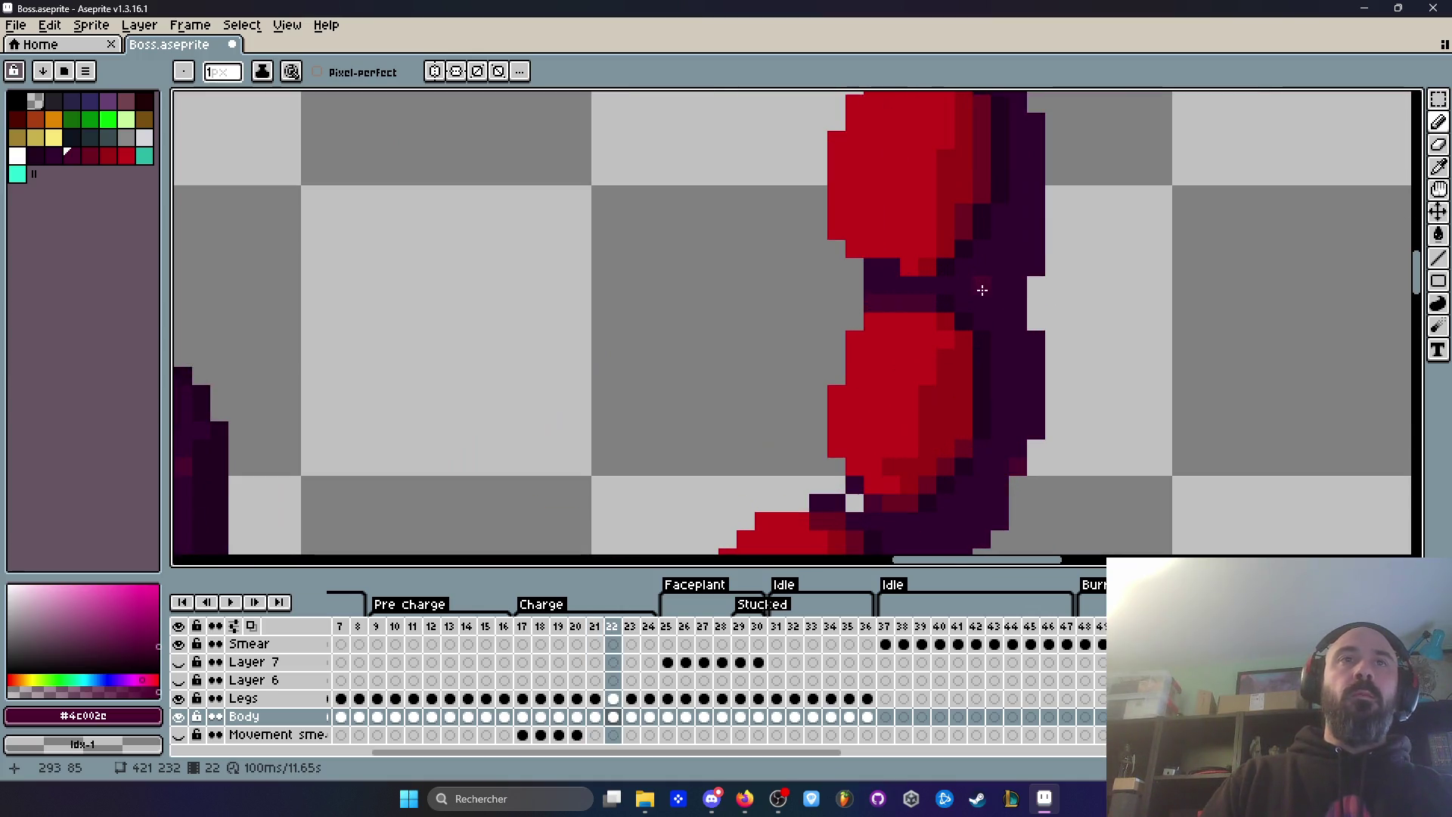
Step: Pick the darker #220020 tail colour and compare frames 22 and 23
{"action": "left_click", "coordinate": [934, 303], "text": "alt"}
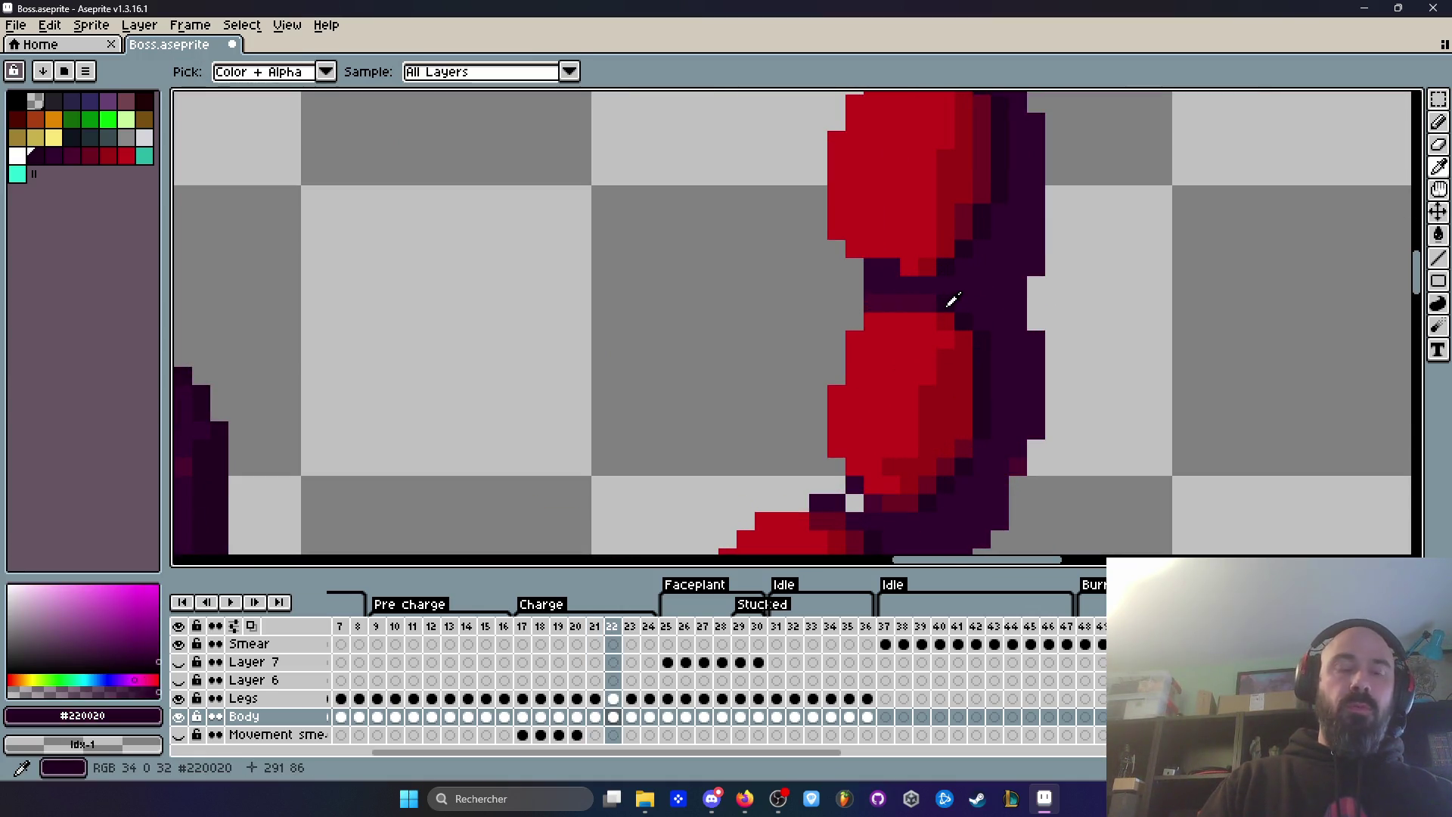
{"action": "scroll", "coordinate": [934, 303], "scroll_direction": "down", "scroll_amount": 5}
{"action": "key", "text": "Right"}
{"action": "key", "text": "Left"}
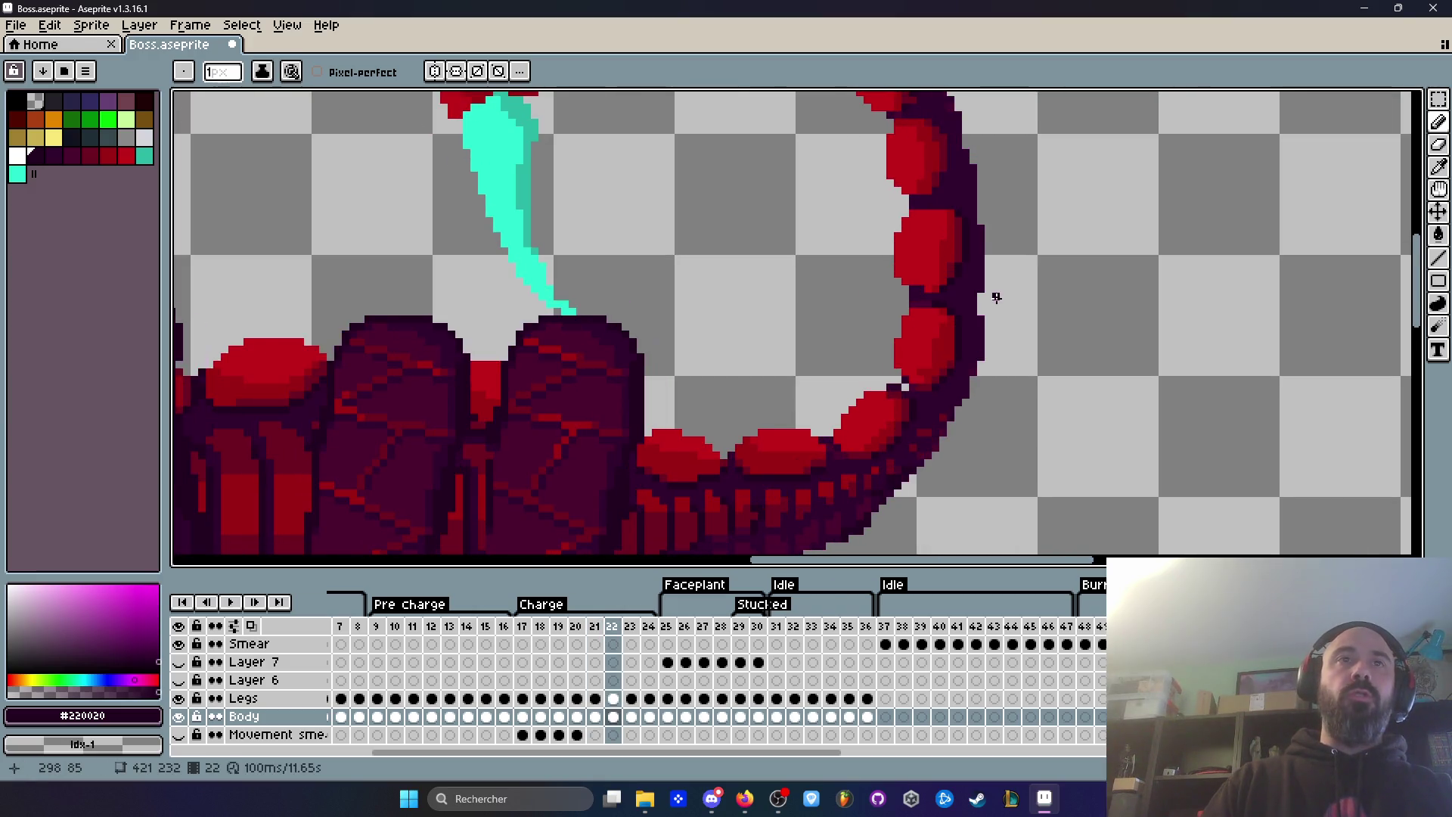
{"action": "scroll", "coordinate": [995, 295], "scroll_direction": "down", "scroll_amount": 1}
{"action": "key", "text": "Right"}
{"action": "key", "text": "Left"}
{"action": "key", "text": "Right"}
{"action": "key", "text": "Left"}
{"action": "scroll", "coordinate": [973, 259], "scroll_direction": "up", "scroll_amount": 4}
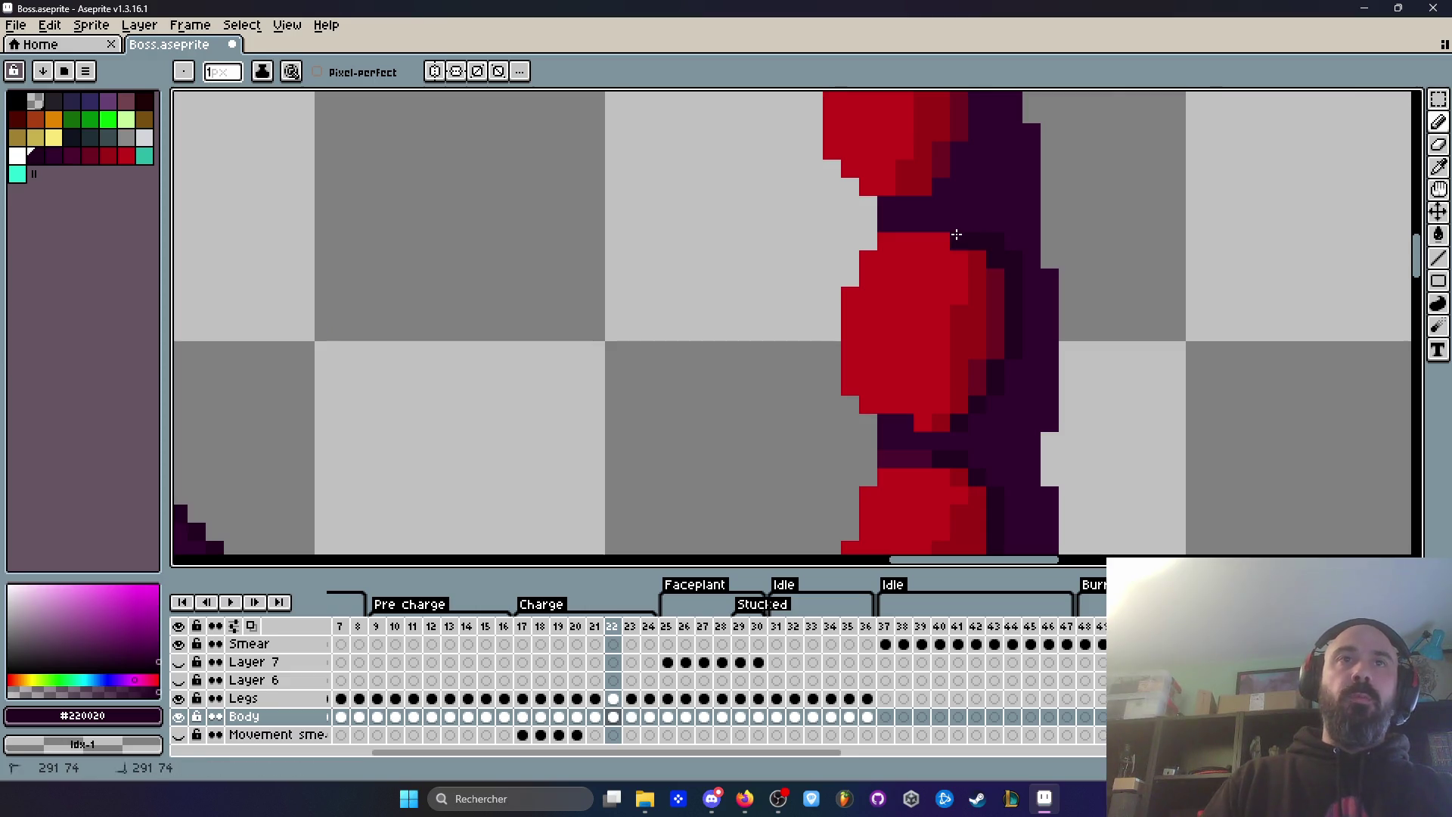
{"action": "scroll", "coordinate": [992, 280], "scroll_direction": "down", "scroll_amount": 4}
Step: Sample the #6c0020 tail red and compare legs and tail across frames 21–22
{"action": "key", "text": "Right"}
{"action": "key", "text": "Left"}
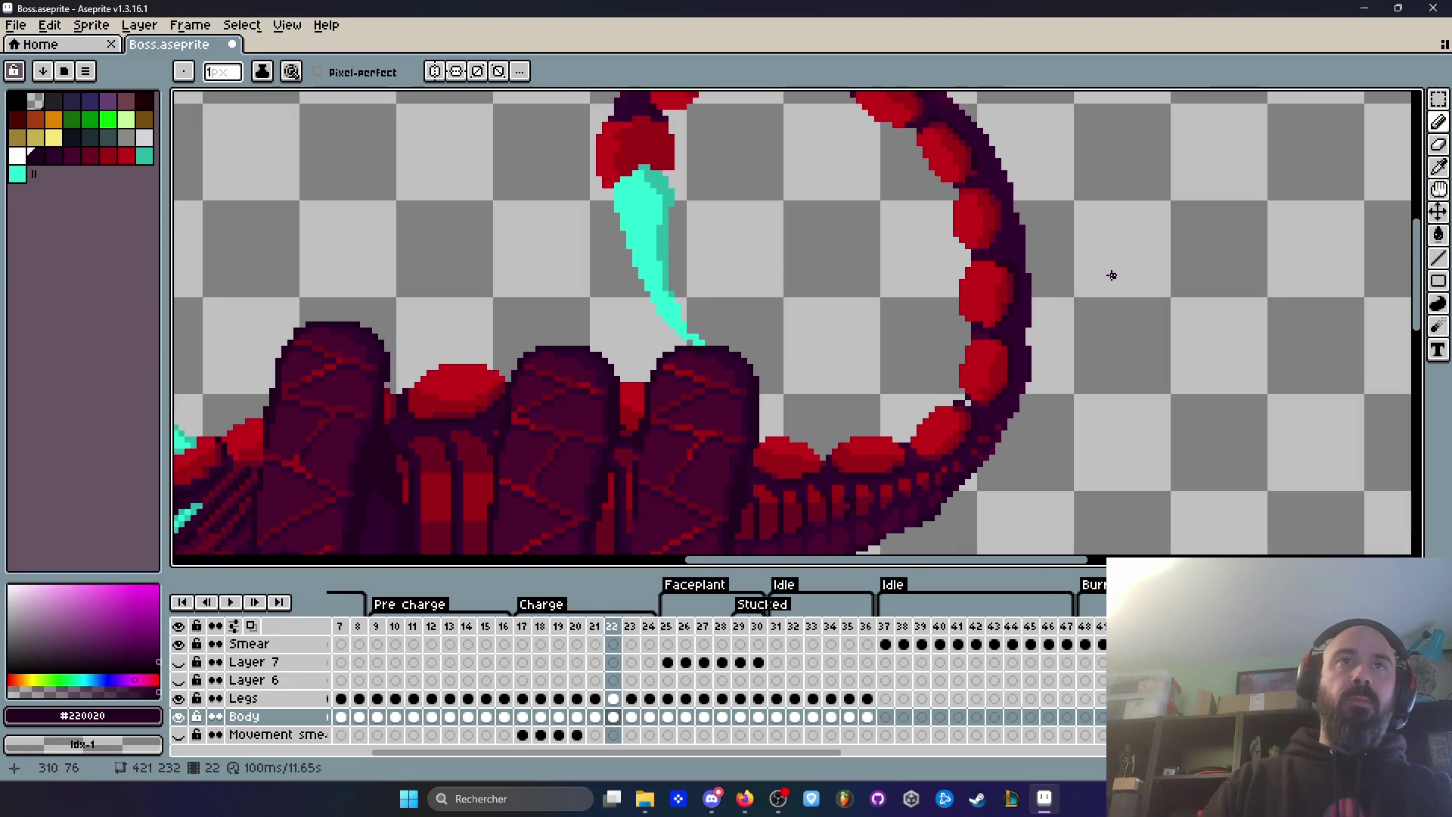
{"action": "scroll", "coordinate": [1010, 276], "scroll_direction": "up", "scroll_amount": 4}
{"action": "scroll", "coordinate": [1010, 275], "scroll_direction": "up", "scroll_amount": 2}
{"action": "left_click", "coordinate": [1036, 304], "text": "alt"}
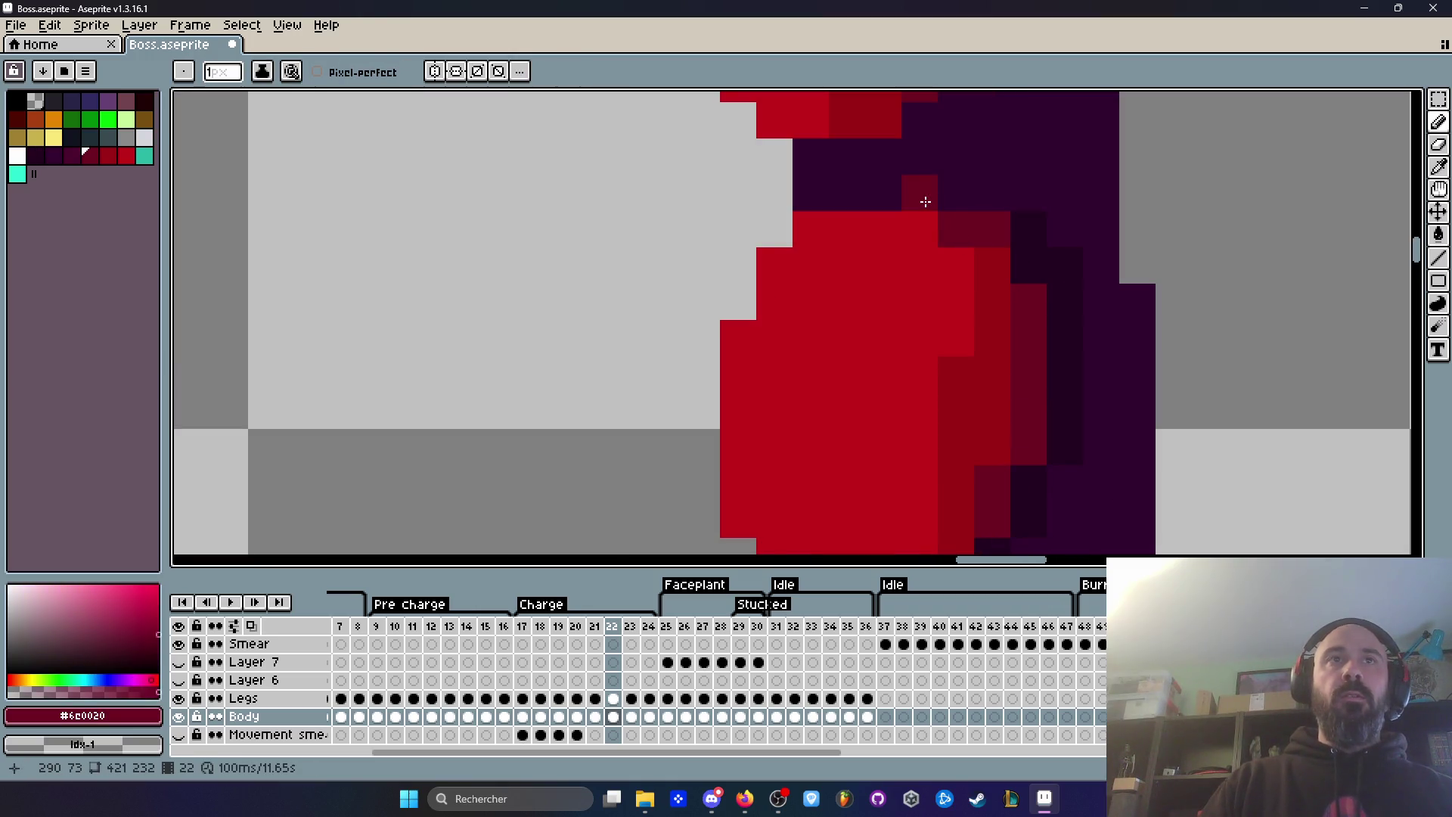
{"action": "scroll", "coordinate": [1019, 212], "scroll_direction": "down", "scroll_amount": 5}
{"action": "key", "text": "Right"}
{"action": "key", "text": "Left"}
{"action": "scroll", "coordinate": [1026, 213], "scroll_direction": "down", "scroll_amount": 2}
{"action": "key", "text": "Right"}
{"action": "key", "text": "Left"}
{"action": "key", "text": "Left"}
{"action": "key", "text": "Right"}
{"action": "key", "text": "Left"}
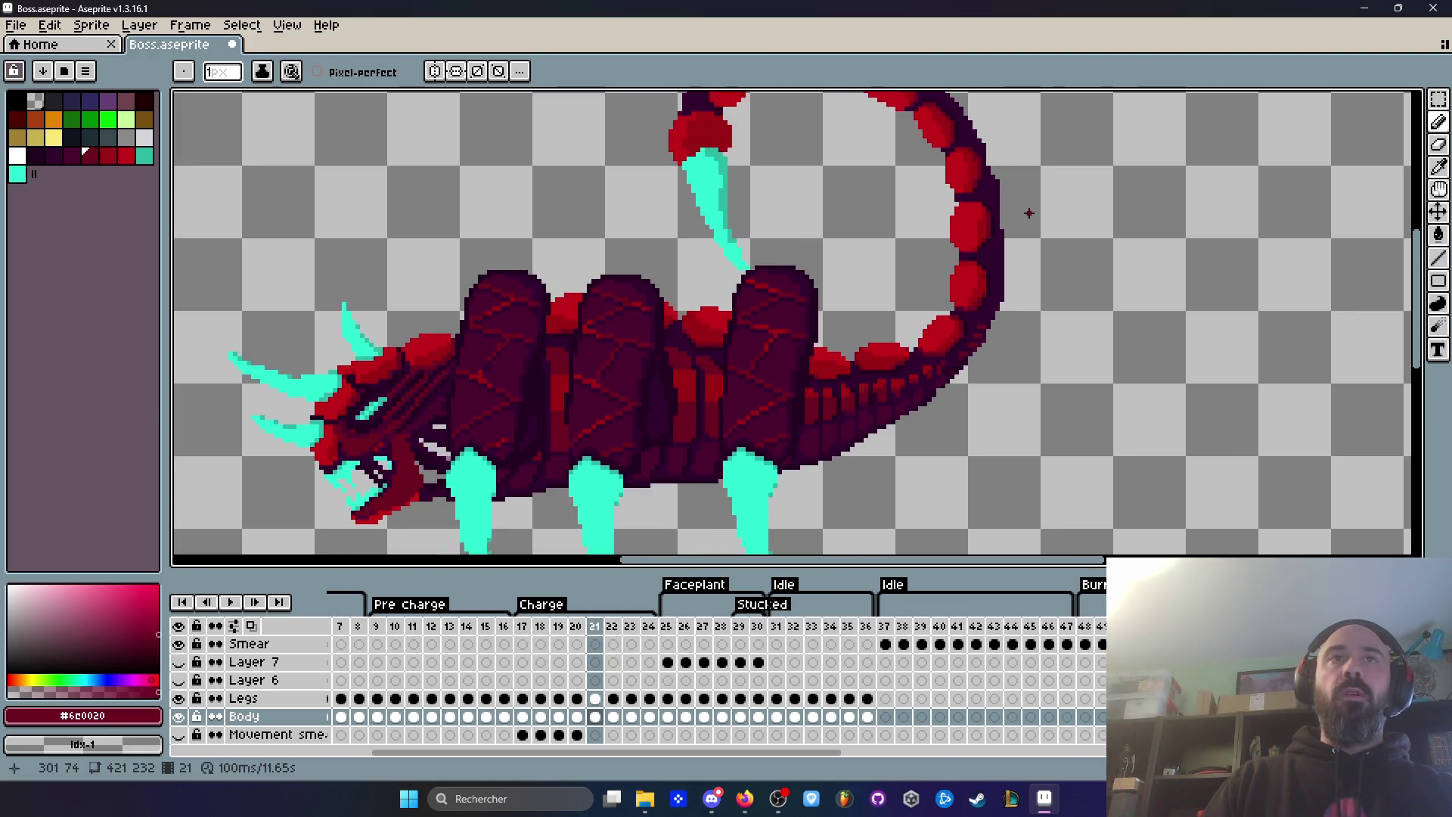
Step: Undo the last stroke, add a dark tail pixel, and move to frame 21
{"action": "scroll", "coordinate": [1029, 213], "scroll_direction": "up", "scroll_amount": 3}
{"action": "key", "text": "ctrl+z"}
{"action": "left_click", "coordinate": [796, 191]}
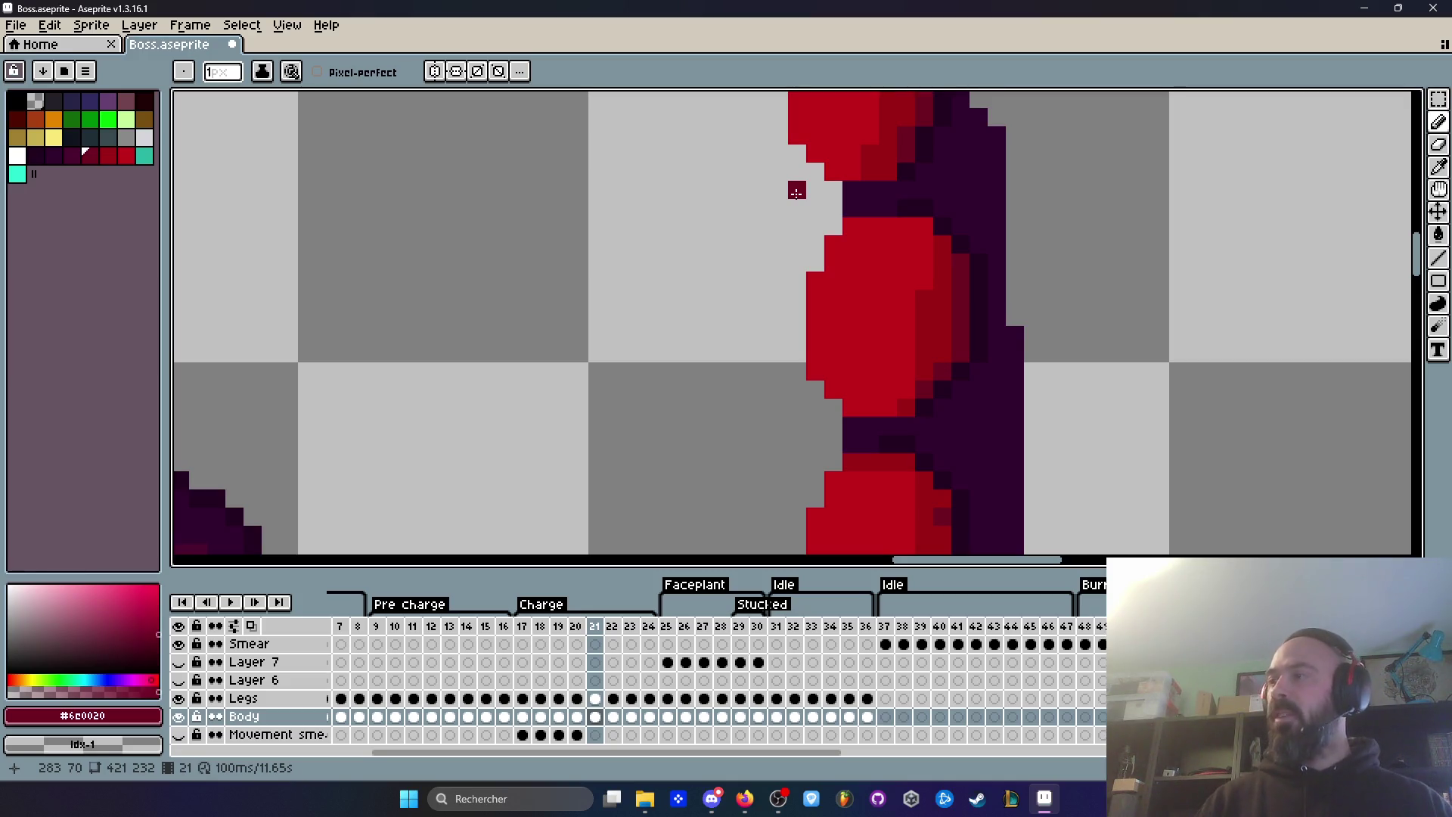
{"action": "key", "text": "alt+Tab"}
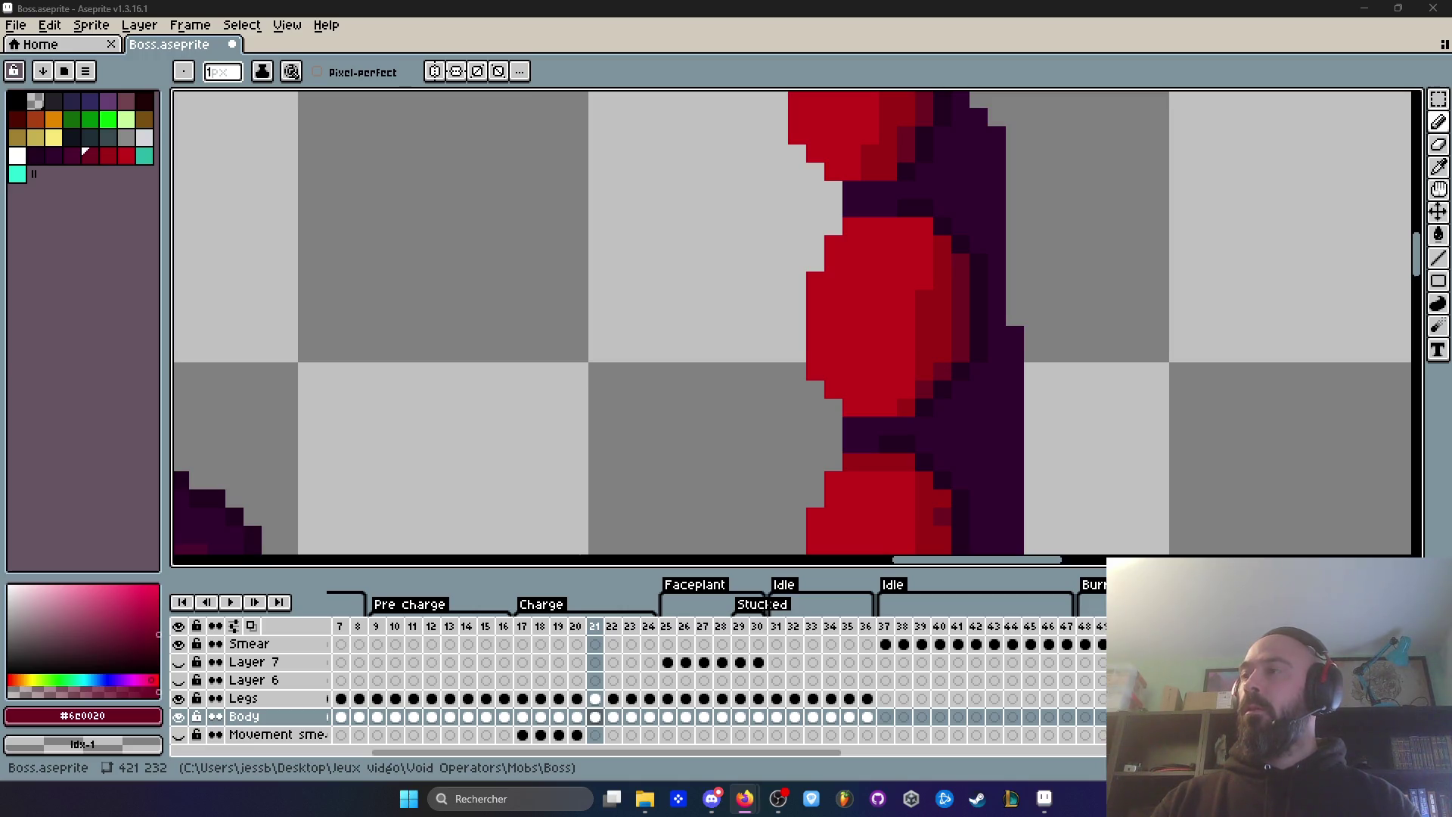
{"action": "scroll", "coordinate": [892, 99], "scroll_direction": "down", "scroll_amount": 3}
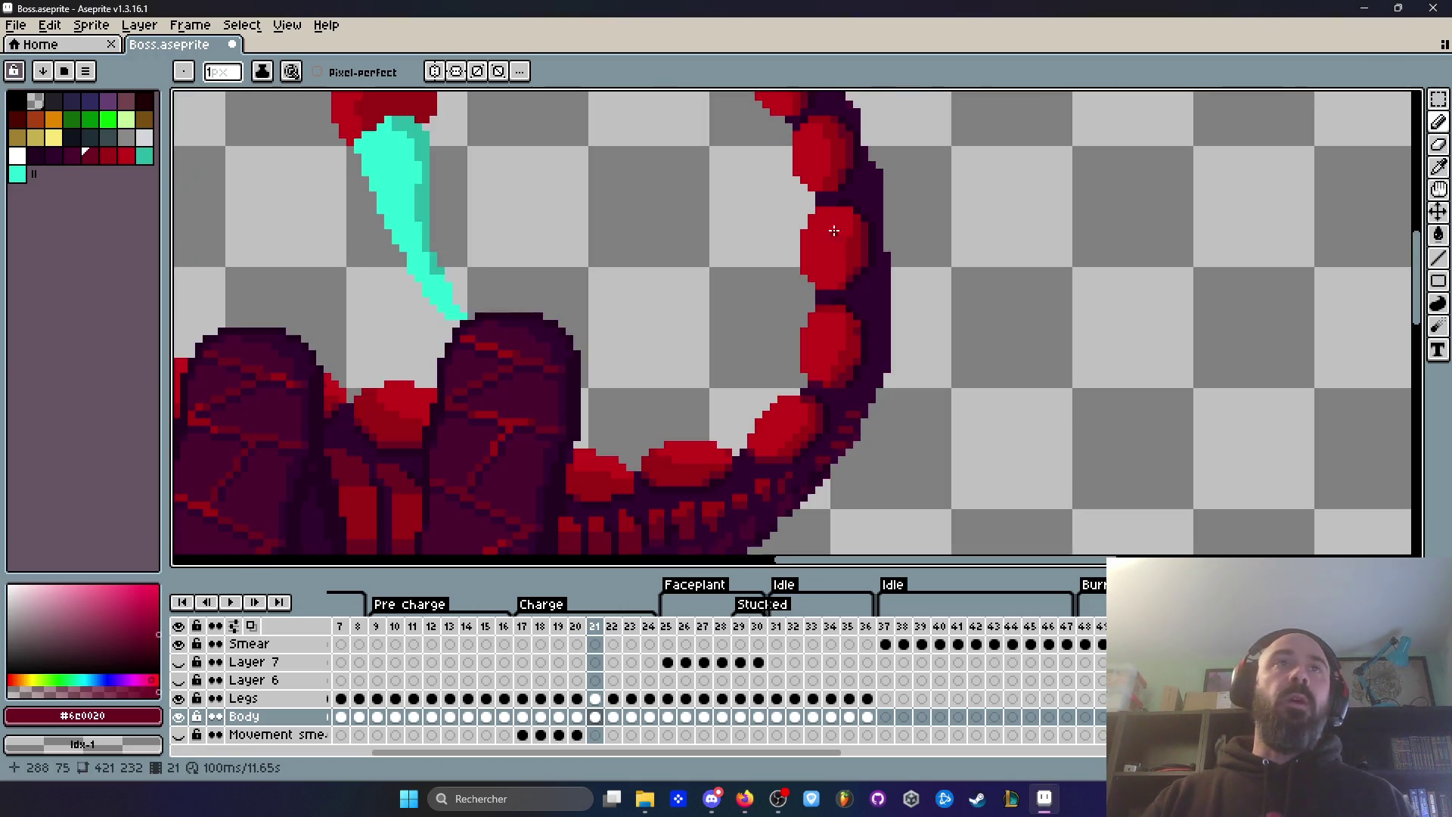
{"action": "scroll", "coordinate": [893, 301], "scroll_direction": "down", "scroll_amount": 4}
{"action": "scroll", "coordinate": [892, 300], "scroll_direction": "up", "scroll_amount": 3}
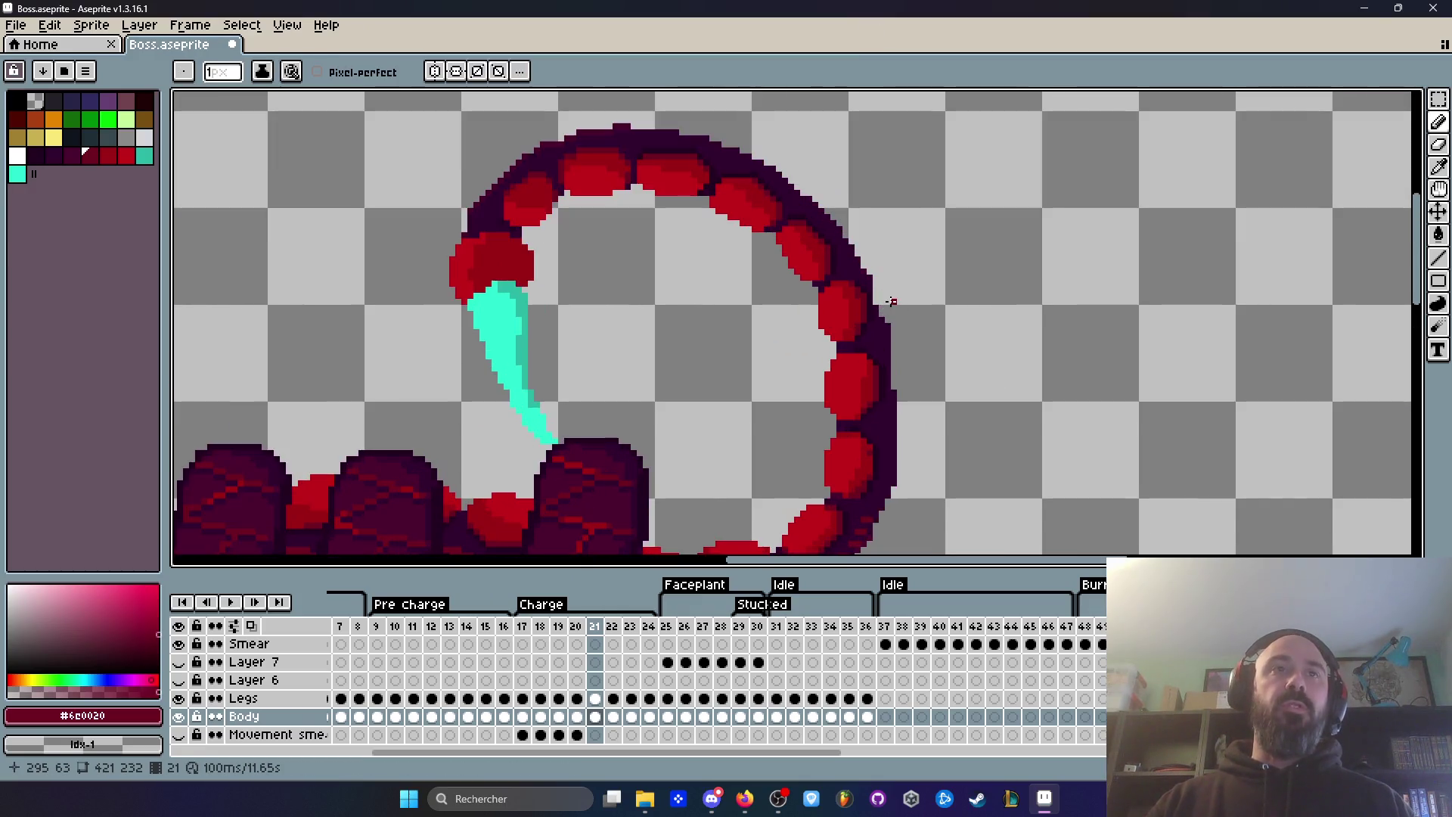
{"action": "key", "text": "Left"}
{"action": "key", "text": "Right"}
{"action": "key", "text": "Left"}
{"action": "key", "text": "Right"}
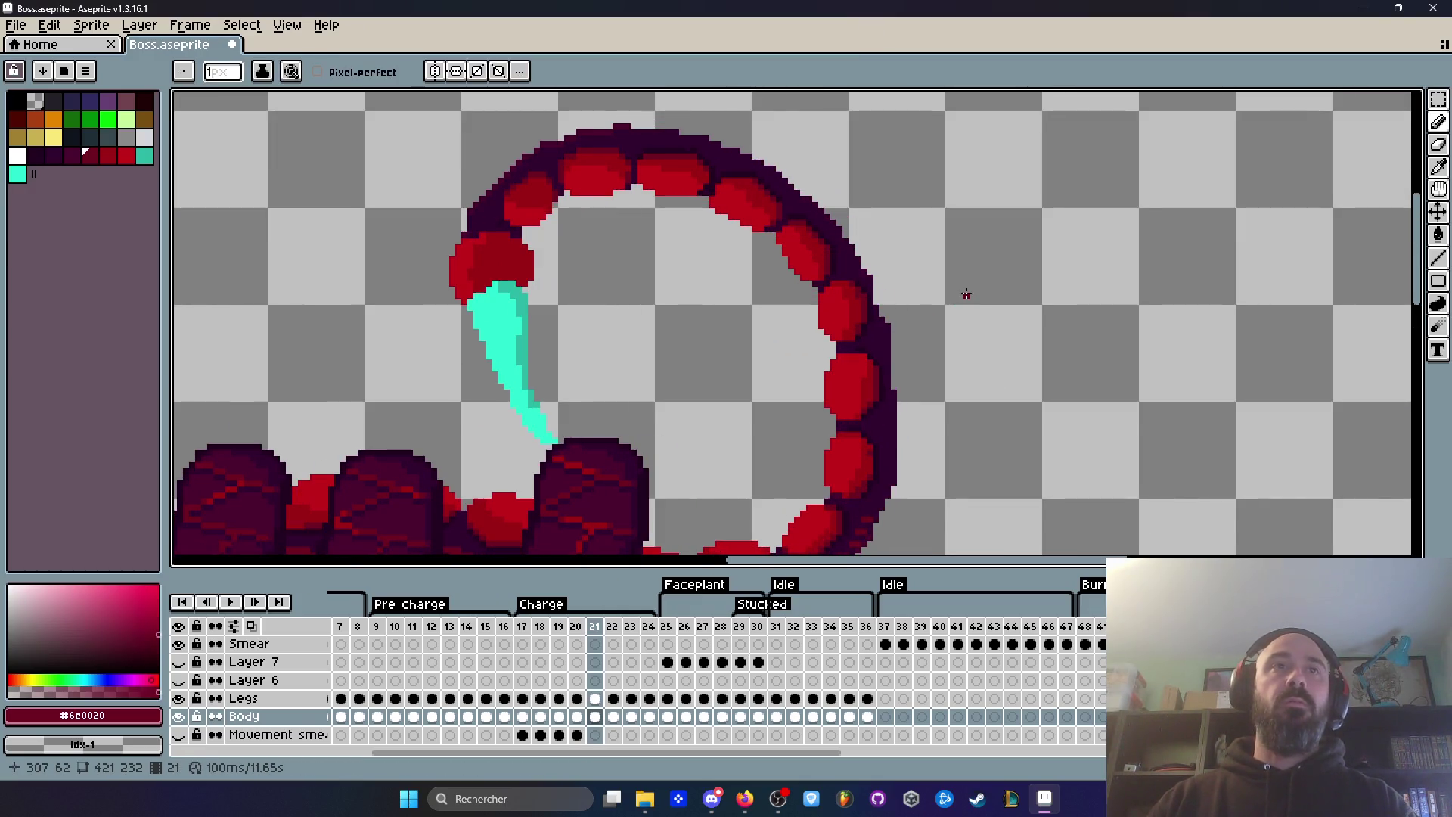
Step: Draw the #32002f outline along the tail's outer edge on frame 21, checking against frame 20
{"action": "scroll", "coordinate": [889, 318], "scroll_direction": "up", "scroll_amount": 2}
{"action": "scroll", "coordinate": [883, 325], "scroll_direction": "up", "scroll_amount": 2}
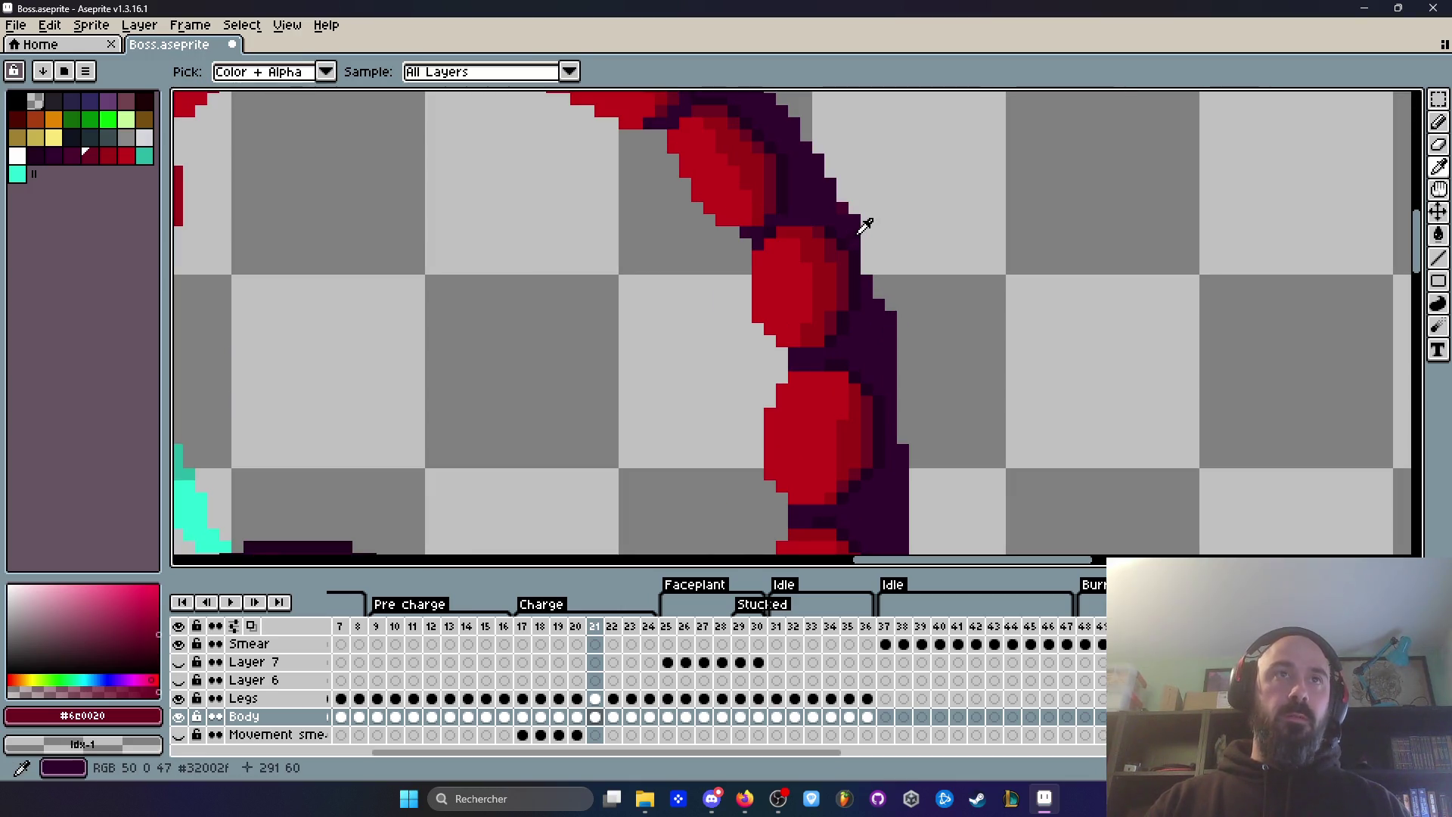
{"action": "left_click", "coordinate": [862, 235], "text": "alt"}
{"action": "scroll", "coordinate": [860, 233], "scroll_direction": "up", "scroll_amount": 1}
{"action": "mouse_move", "coordinate": [861, 234]}
{"action": "left_mouse_down"}
{"action": "mouse_move", "coordinate": [901, 363]}
{"action": "mouse_move", "coordinate": [930, 366]}
{"action": "left_mouse_up"}
{"action": "scroll", "coordinate": [946, 372], "scroll_direction": "down", "scroll_amount": 5}
{"action": "key", "text": "Left"}
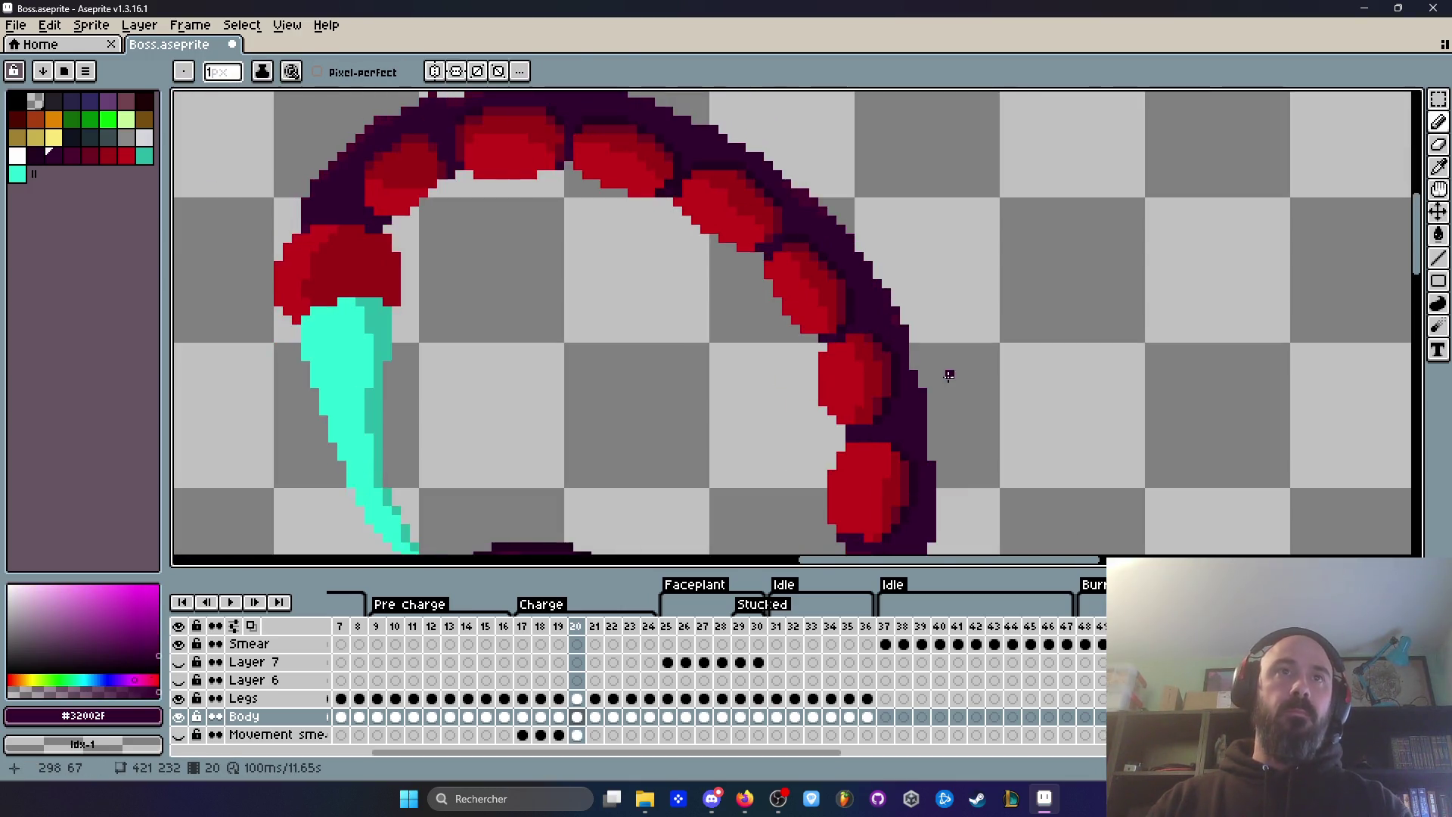
{"action": "key", "text": "Right"}
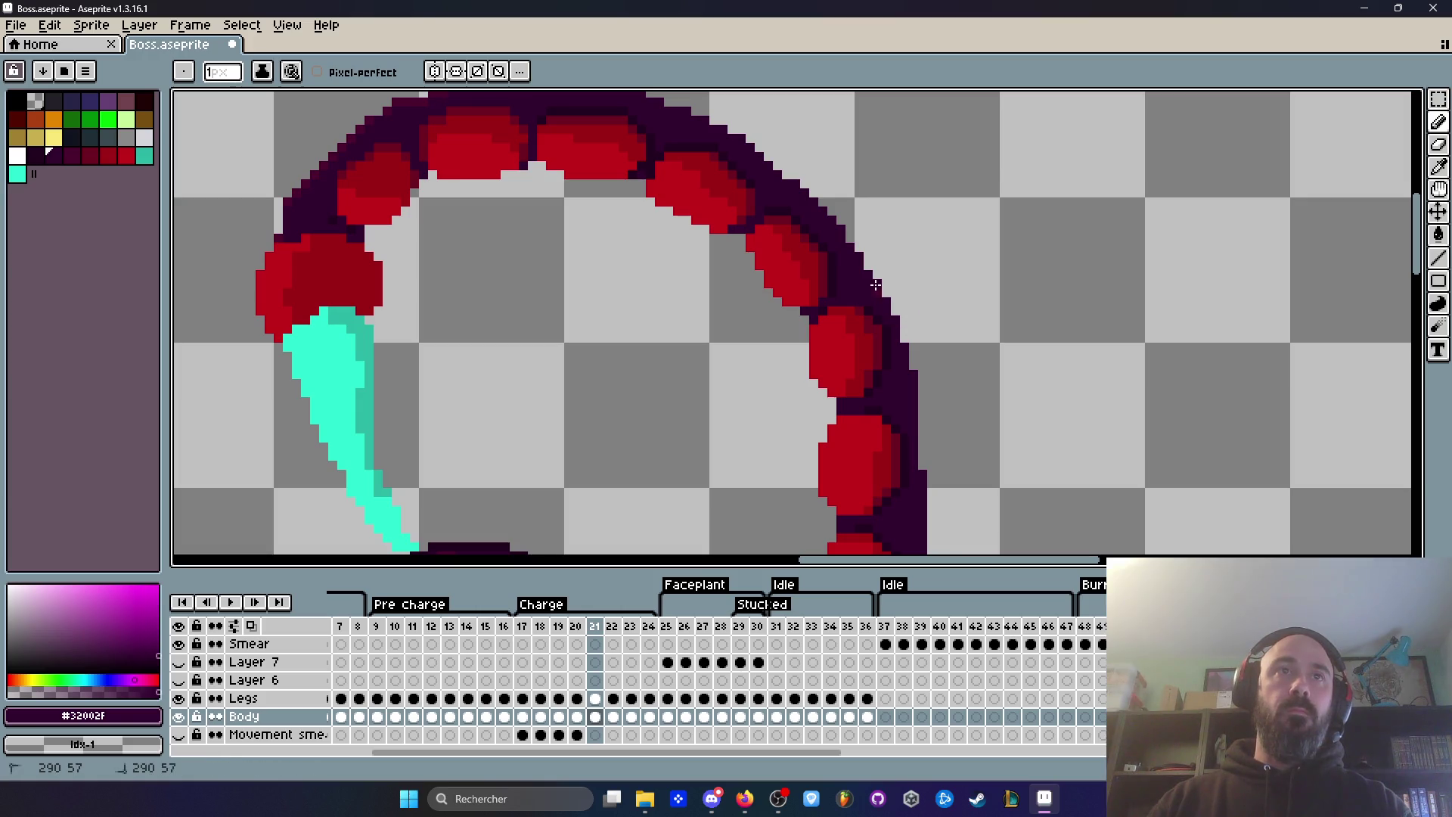
{"action": "scroll", "coordinate": [948, 346], "scroll_direction": "down", "scroll_amount": 1}
{"action": "scroll", "coordinate": [946, 346], "scroll_direction": "down", "scroll_amount": 1}
{"action": "key", "text": "Left"}
{"action": "key", "text": "Right"}
{"action": "key", "text": "Left"}
{"action": "key", "text": "Right"}
{"action": "key", "text": "Left"}
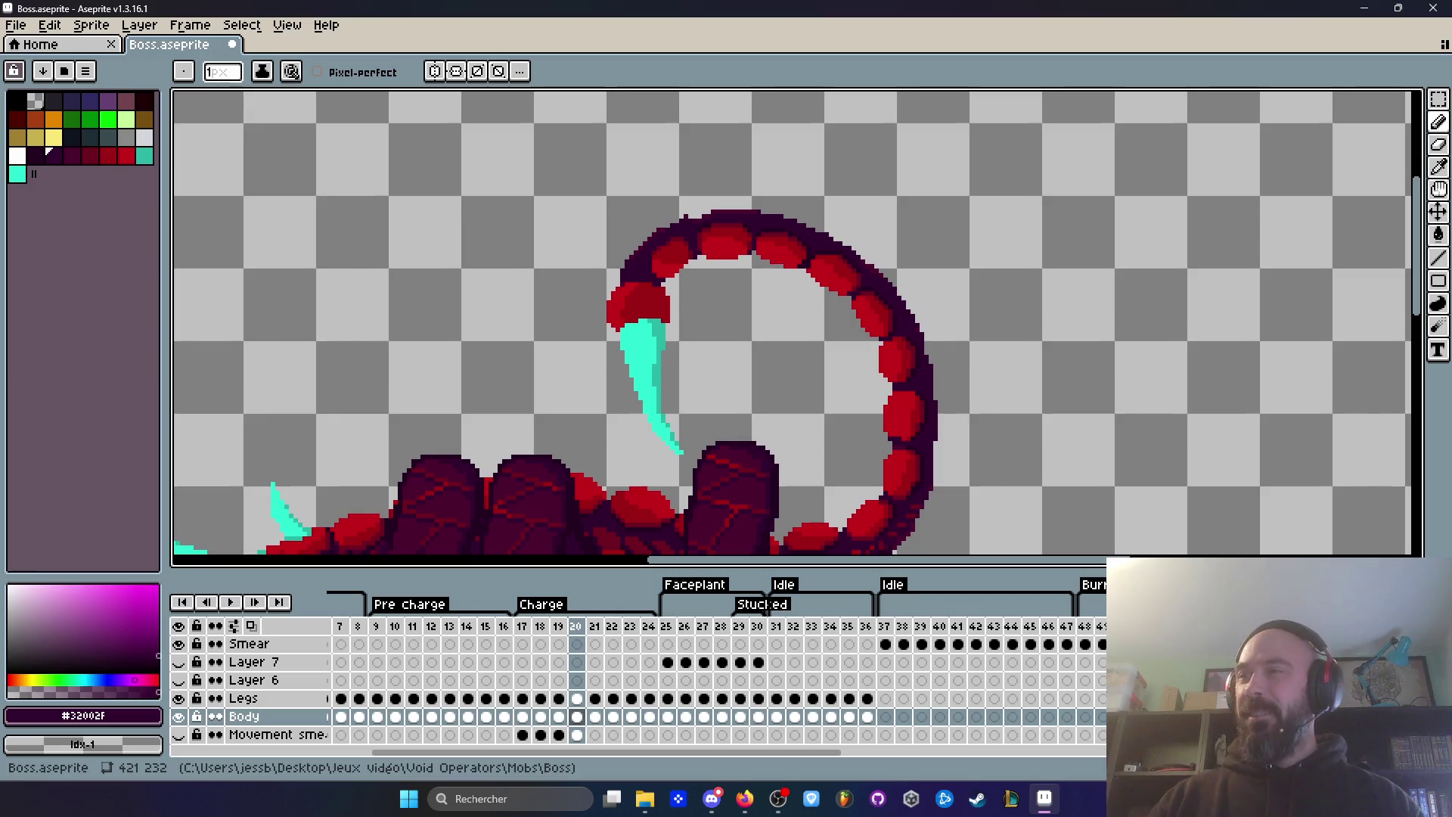
{"action": "key", "text": "alt+Tab"}
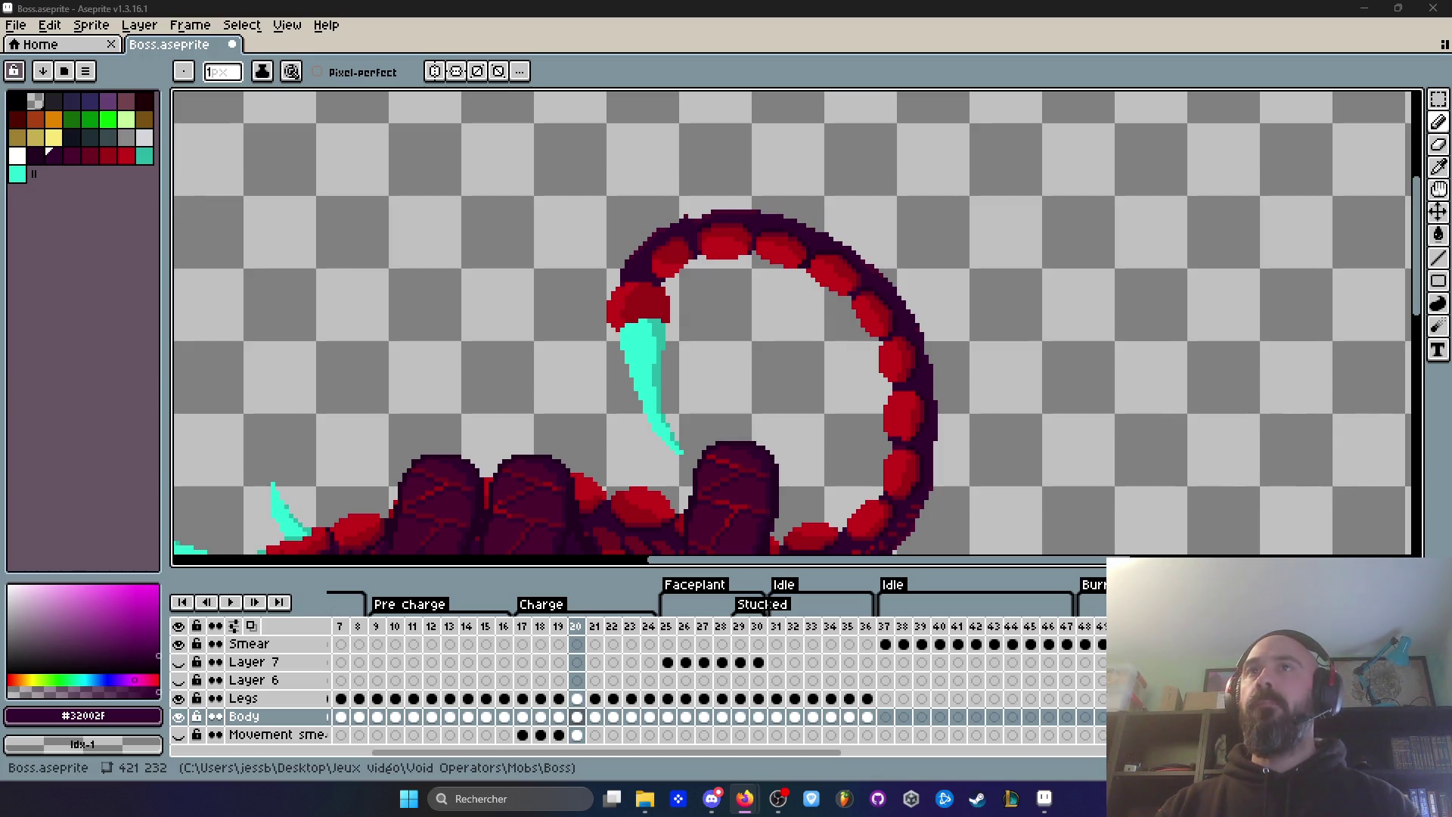
Step: Back in Aseprite, jump to Charge frame 16 and flip between frames 17 and 18 comparing tail poses
{"action": "left_click", "coordinate": [943, 22]}
{"action": "scroll", "coordinate": [870, 340], "scroll_direction": "down", "scroll_amount": 3}
{"action": "scroll", "coordinate": [870, 340], "scroll_direction": "up", "scroll_amount": 2}
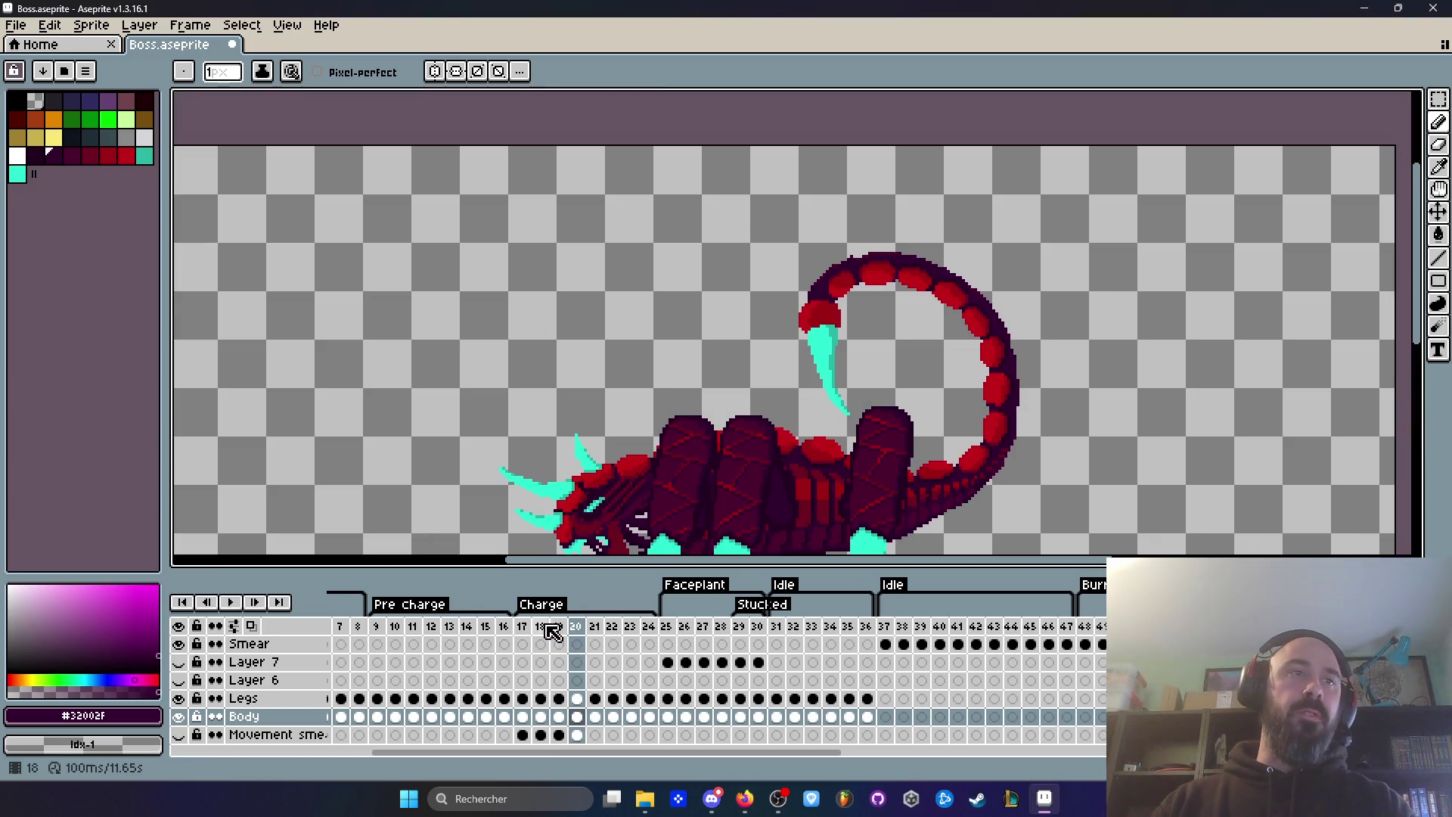
{"action": "left_click", "coordinate": [502, 627]}
{"action": "scroll", "coordinate": [715, 478], "scroll_direction": "down", "scroll_amount": 4}
{"action": "scroll", "coordinate": [715, 478], "scroll_direction": "up", "scroll_amount": 4}
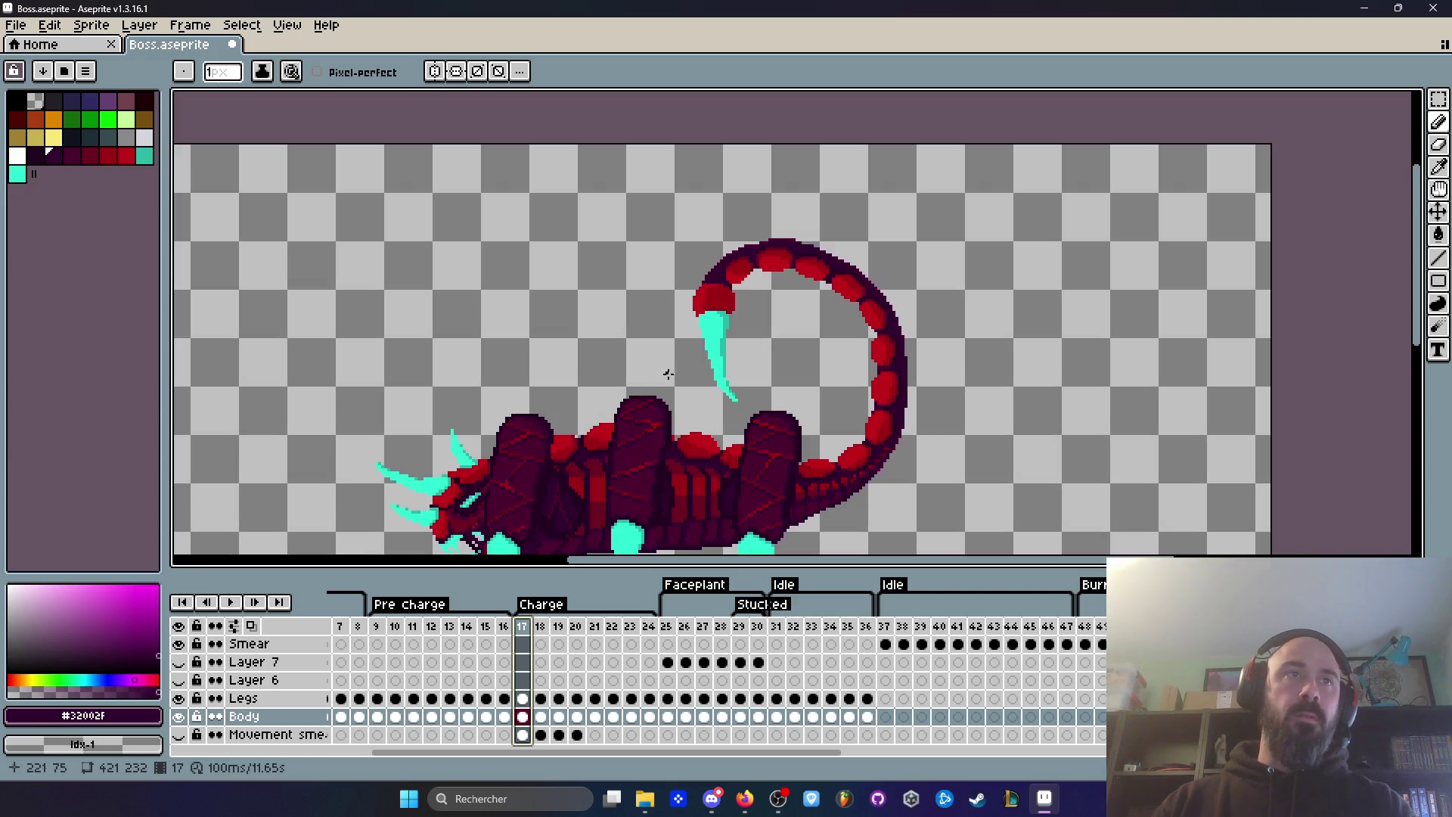
{"action": "key", "text": "Right"}
{"action": "key", "text": "Left"}
{"action": "key", "text": "Right"}
{"action": "key", "text": "Right"}
{"action": "key", "text": "Left"}
{"action": "key", "text": "Right"}
{"action": "scroll", "coordinate": [907, 374], "scroll_direction": "up", "scroll_amount": 2}
{"action": "key", "text": "Left"}
{"action": "key", "text": "Right"}
{"action": "key", "text": "Left"}
{"action": "key", "text": "Right"}
{"action": "key", "text": "Left"}
{"action": "key", "text": "Right"}
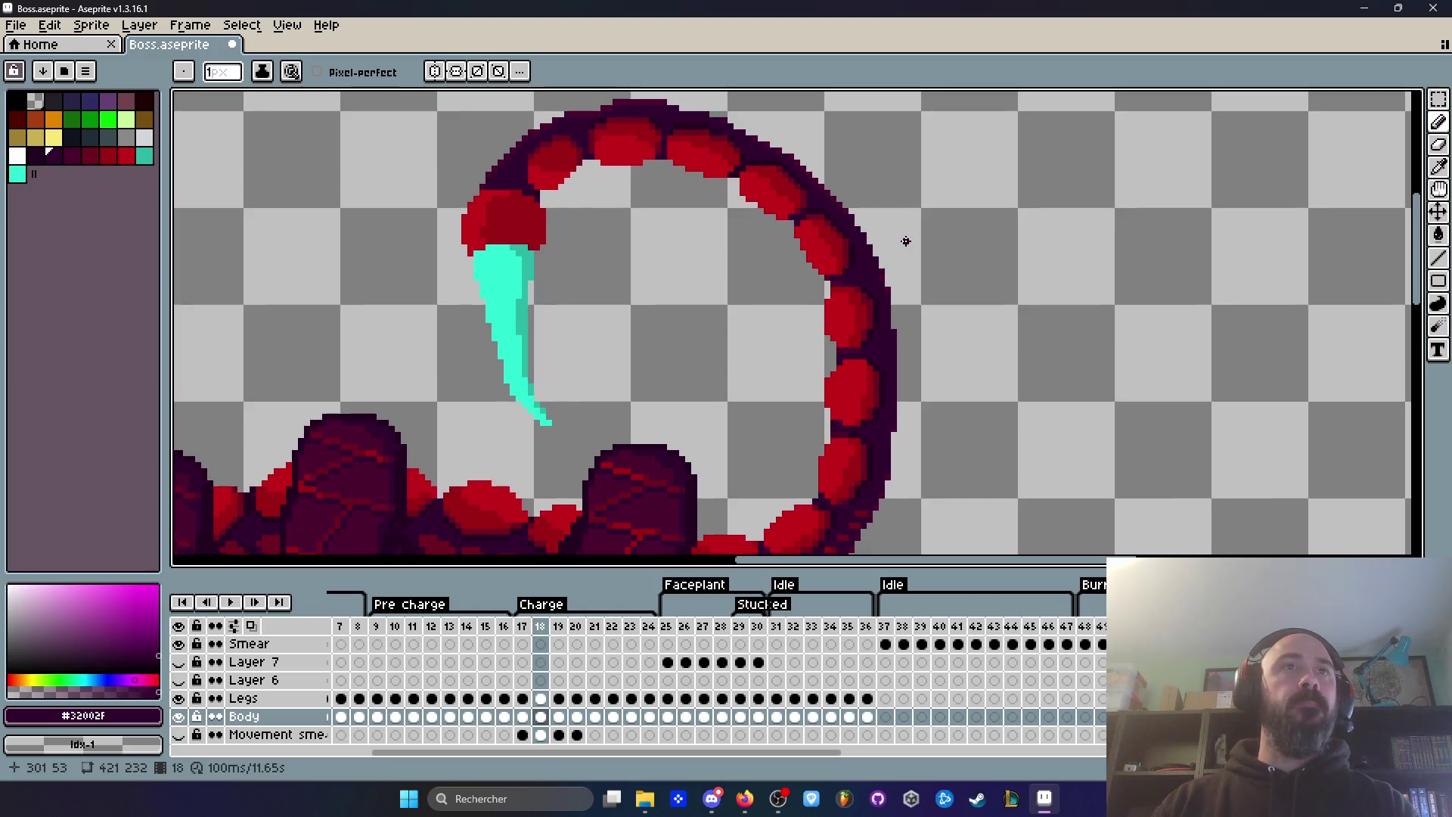
{"action": "key", "text": "Left"}
Step: Step back and forth through frames 18 to 20, ending on frame 22
{"action": "key", "text": "Right"}
{"action": "key", "text": "Right"}
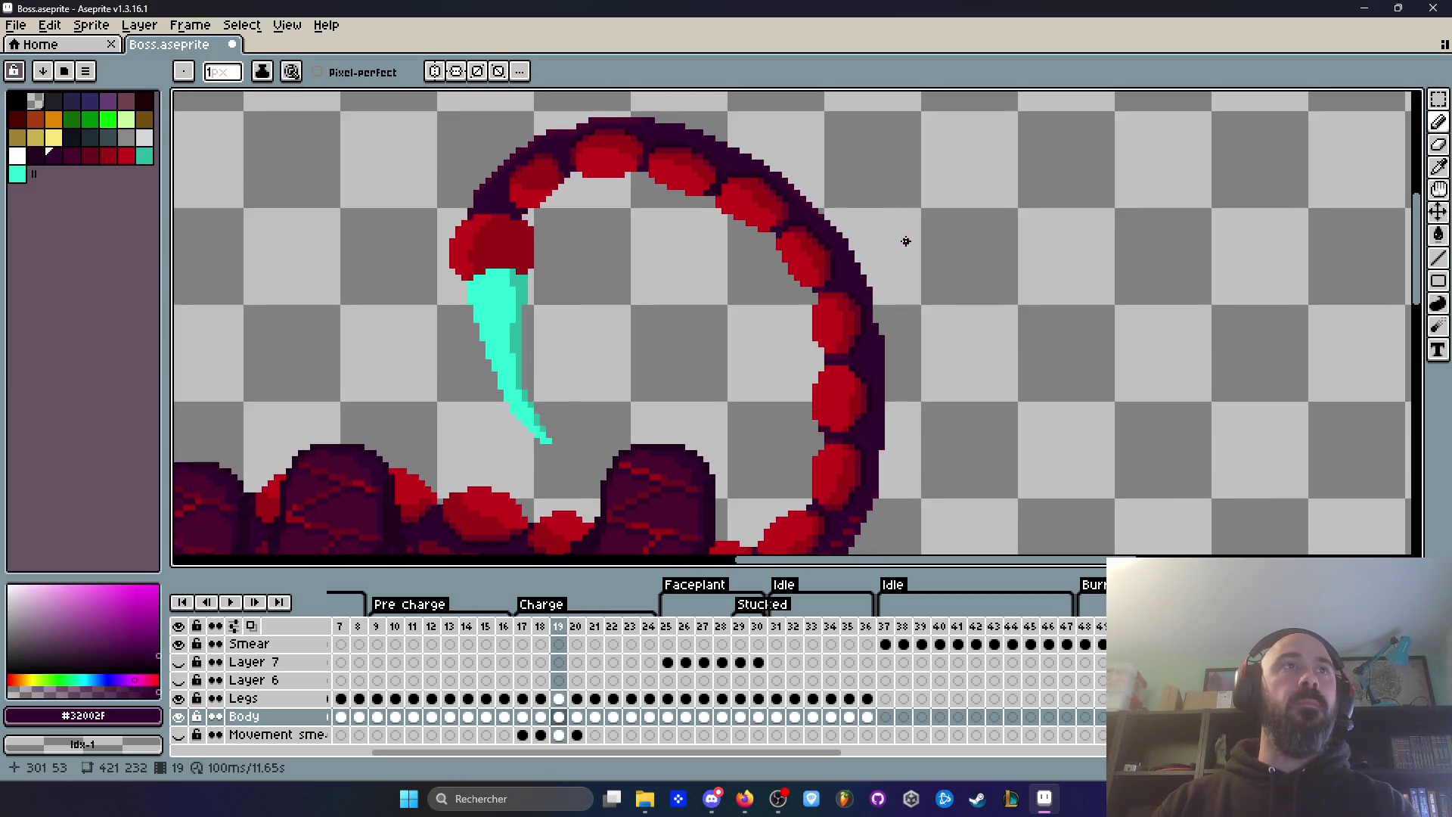
{"action": "scroll", "coordinate": [907, 241], "scroll_direction": "down", "scroll_amount": 1}
{"action": "key", "text": "Left"}
{"action": "key", "text": "Right"}
{"action": "key", "text": "Left"}
{"action": "key", "text": "Right"}
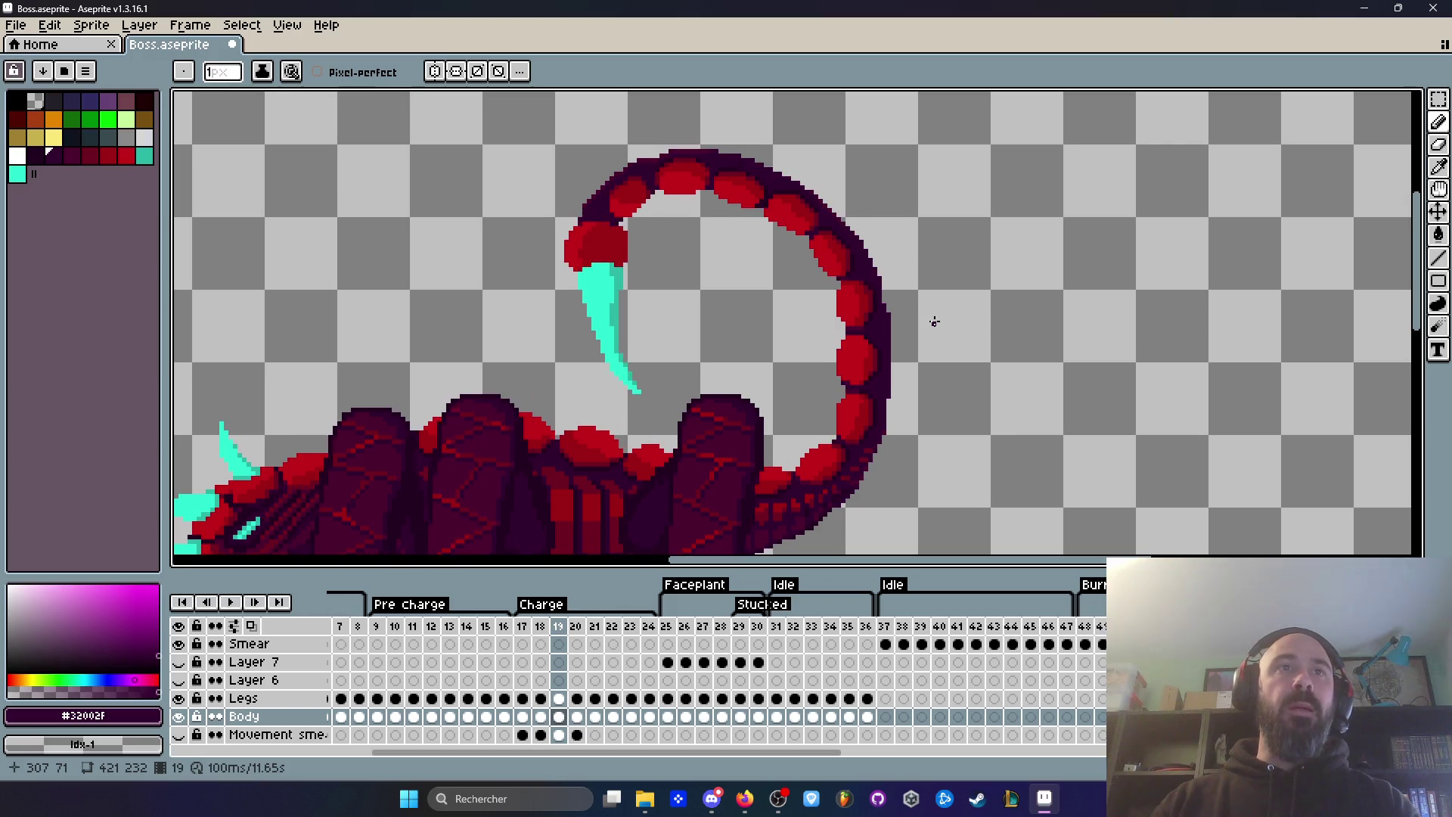
{"action": "key", "text": "Right"}
{"action": "key", "text": "Left"}
{"action": "key", "text": "Right"}
{"action": "key", "text": "Right"}
{"action": "key", "text": "Left"}
{"action": "key", "text": "Right"}
{"action": "key", "text": "Right"}
{"action": "key", "text": "Left"}
{"action": "key", "text": "Left"}
{"action": "scroll", "coordinate": [949, 298], "scroll_direction": "up", "scroll_amount": 2}
{"action": "key", "text": "Left"}
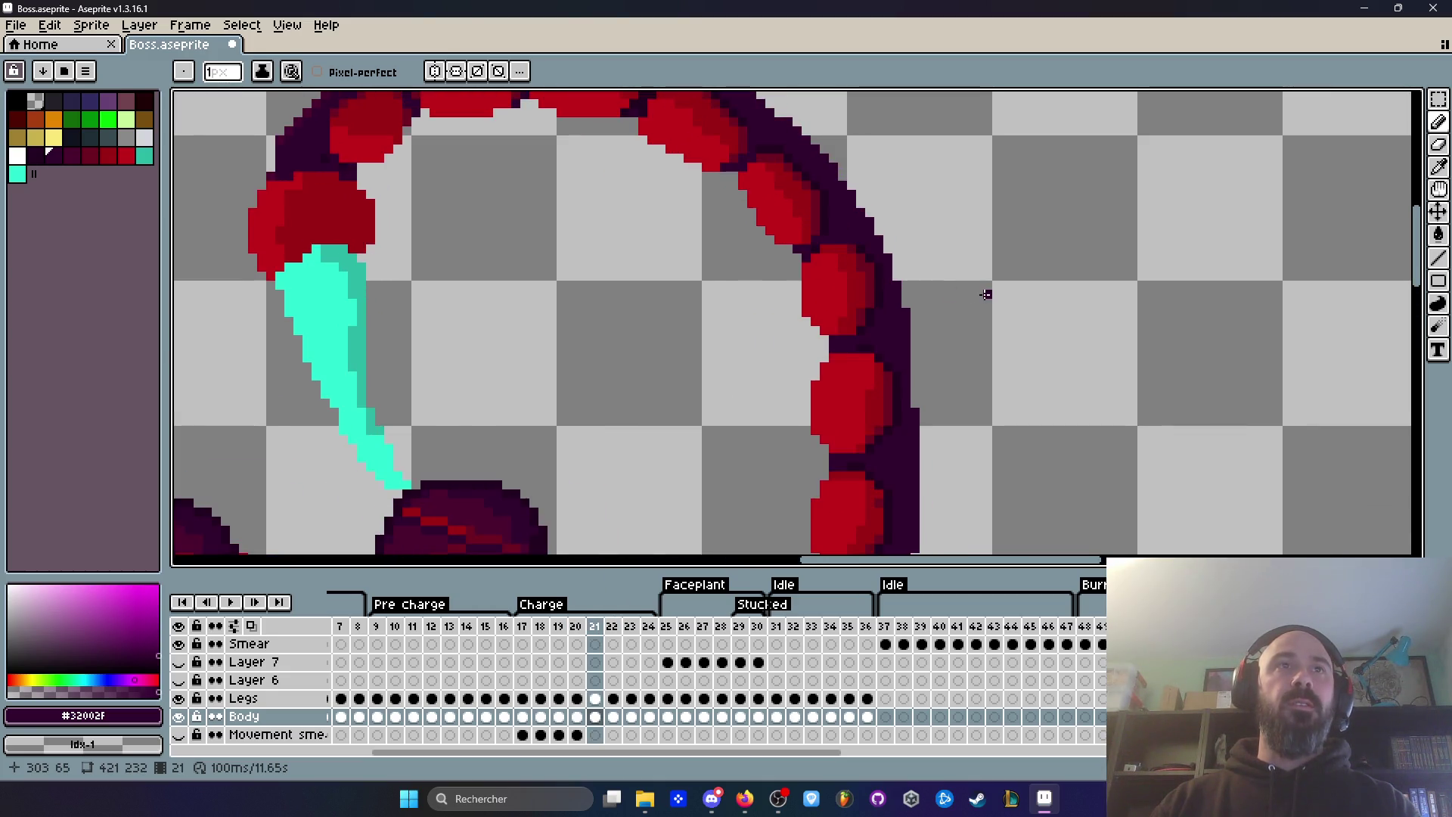
{"action": "scroll", "coordinate": [985, 294], "scroll_direction": "down", "scroll_amount": 2}
{"action": "key", "text": "Right"}
{"action": "key", "text": "Left"}
{"action": "key", "text": "Right"}
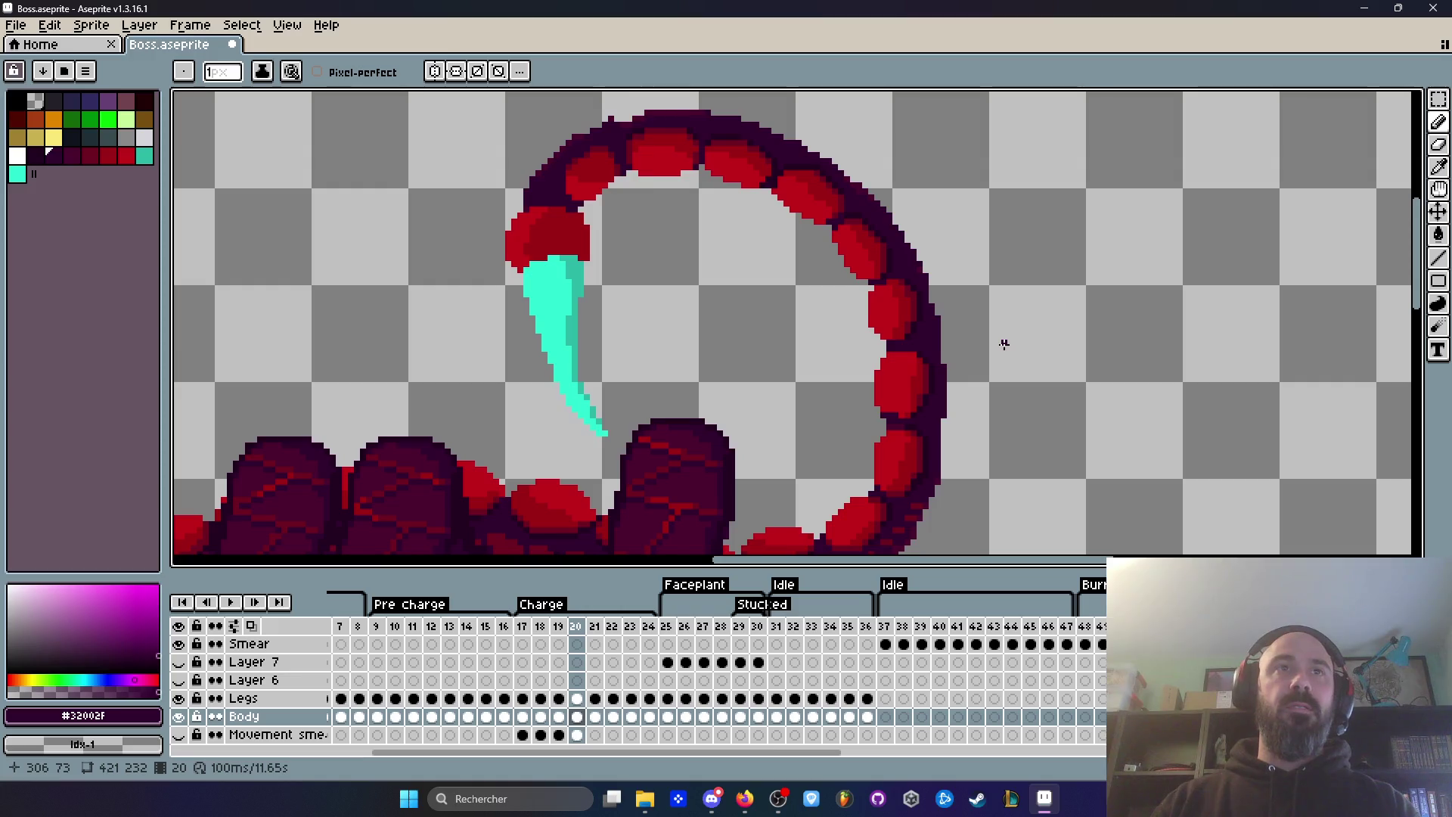
{"action": "key", "text": "Right"}
{"action": "key", "text": "Right"}
{"action": "scroll", "coordinate": [895, 276], "scroll_direction": "up", "scroll_amount": 2}
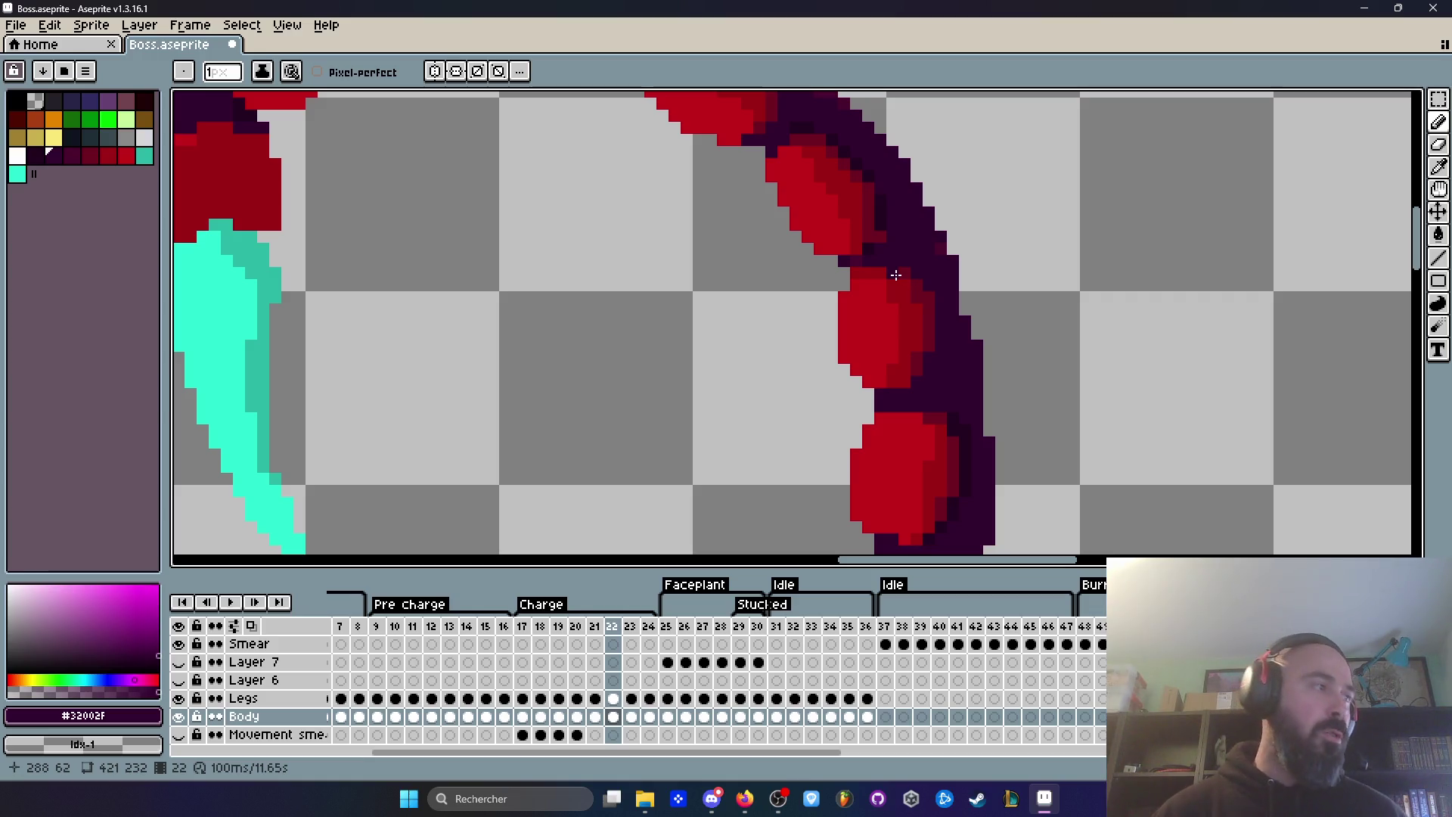
Step: Pick the dark red and darkest purple colours and darken the tail's right outline edge on frame 22
{"action": "scroll", "coordinate": [896, 275], "scroll_direction": "down", "scroll_amount": 3}
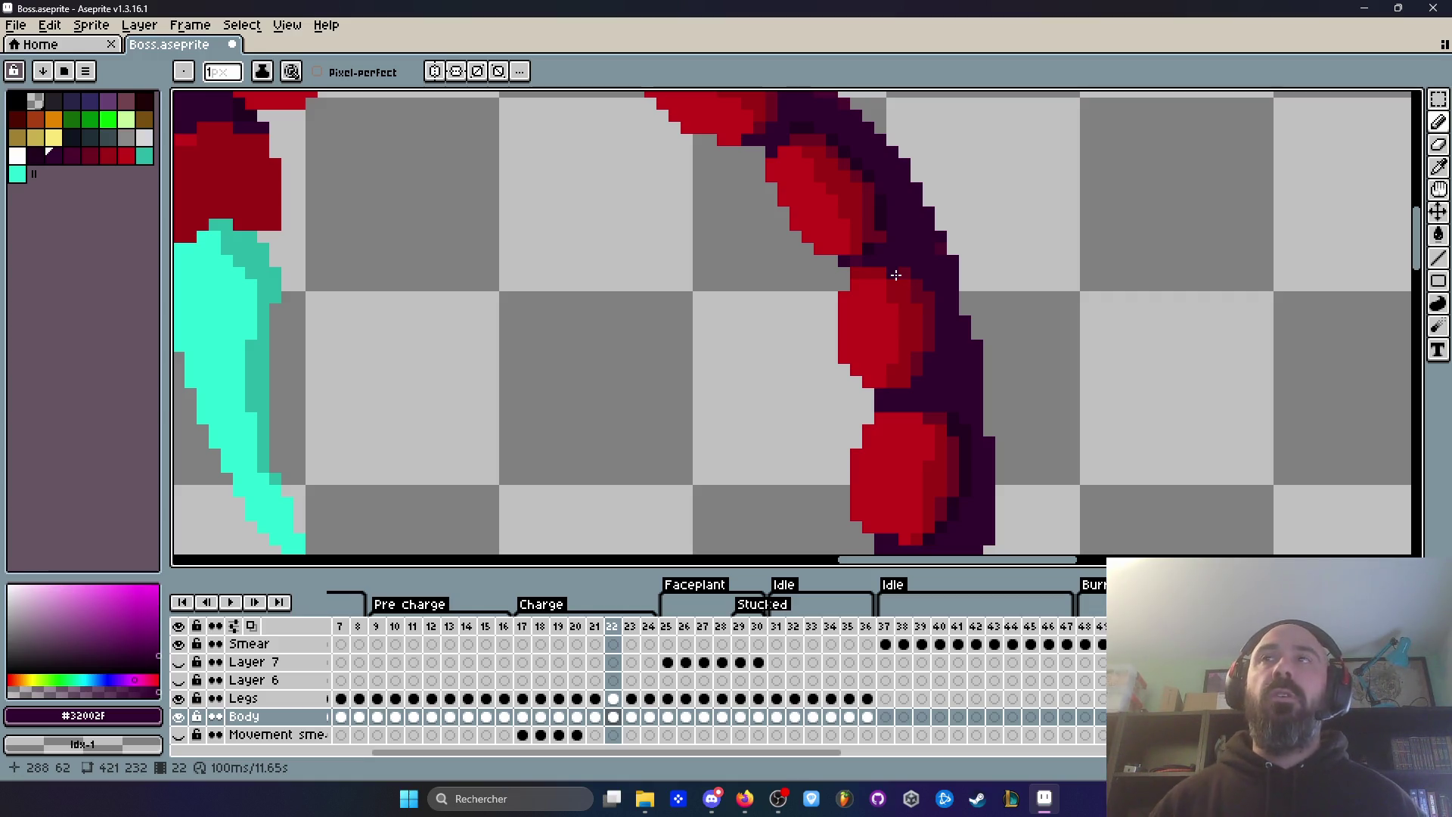
{"action": "scroll", "coordinate": [895, 275], "scroll_direction": "down", "scroll_amount": 2}
{"action": "scroll", "coordinate": [895, 275], "scroll_direction": "up", "scroll_amount": 2}
{"action": "scroll", "coordinate": [841, 257], "scroll_direction": "up", "scroll_amount": 1}
{"action": "scroll", "coordinate": [842, 257], "scroll_direction": "down", "scroll_amount": 1}
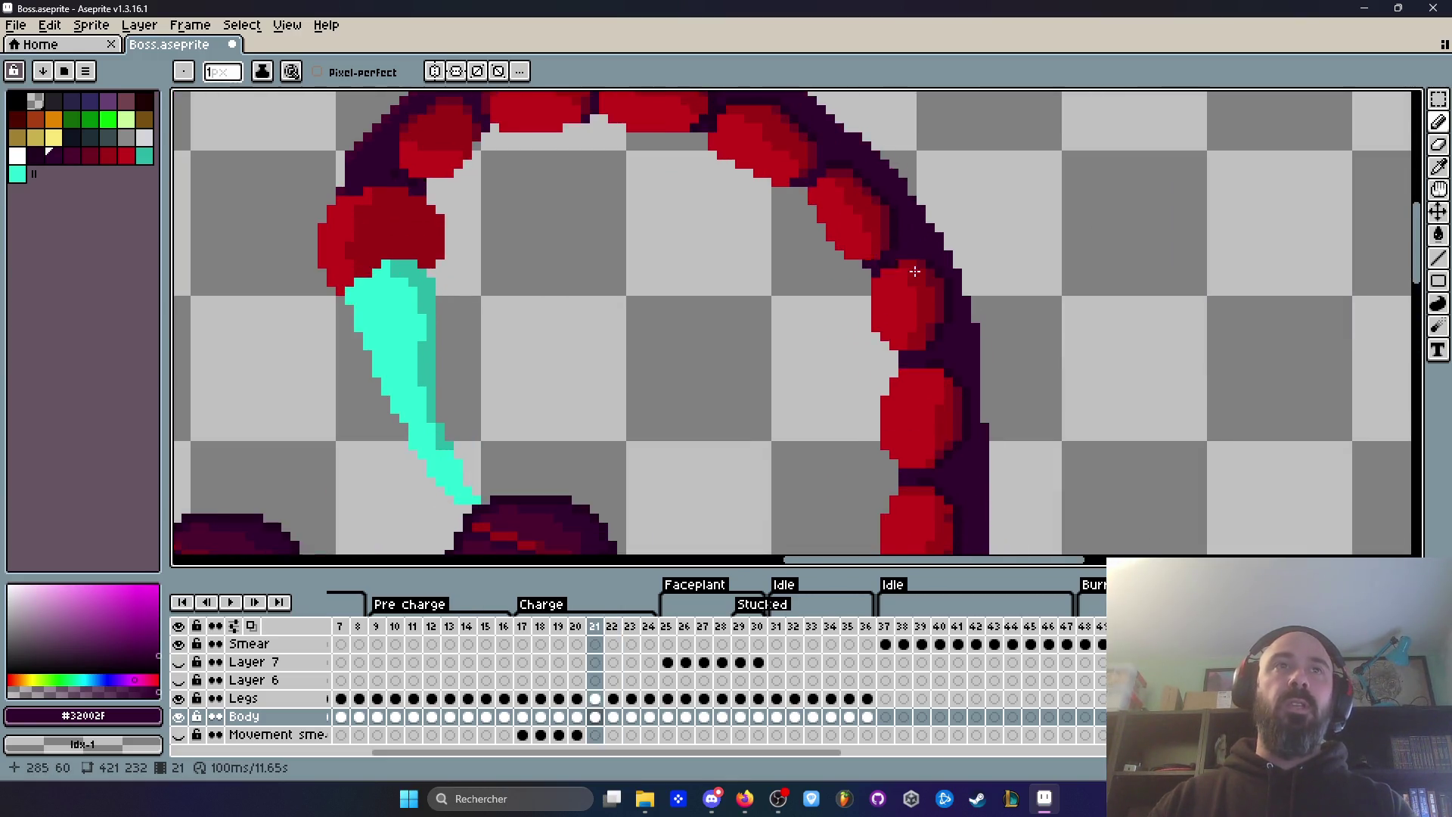
{"action": "scroll", "coordinate": [953, 283], "scroll_direction": "up", "scroll_amount": 3}
{"action": "scroll", "coordinate": [965, 454], "scroll_direction": "down", "scroll_amount": 2}
{"action": "scroll", "coordinate": [966, 454], "scroll_direction": "up", "scroll_amount": 3}
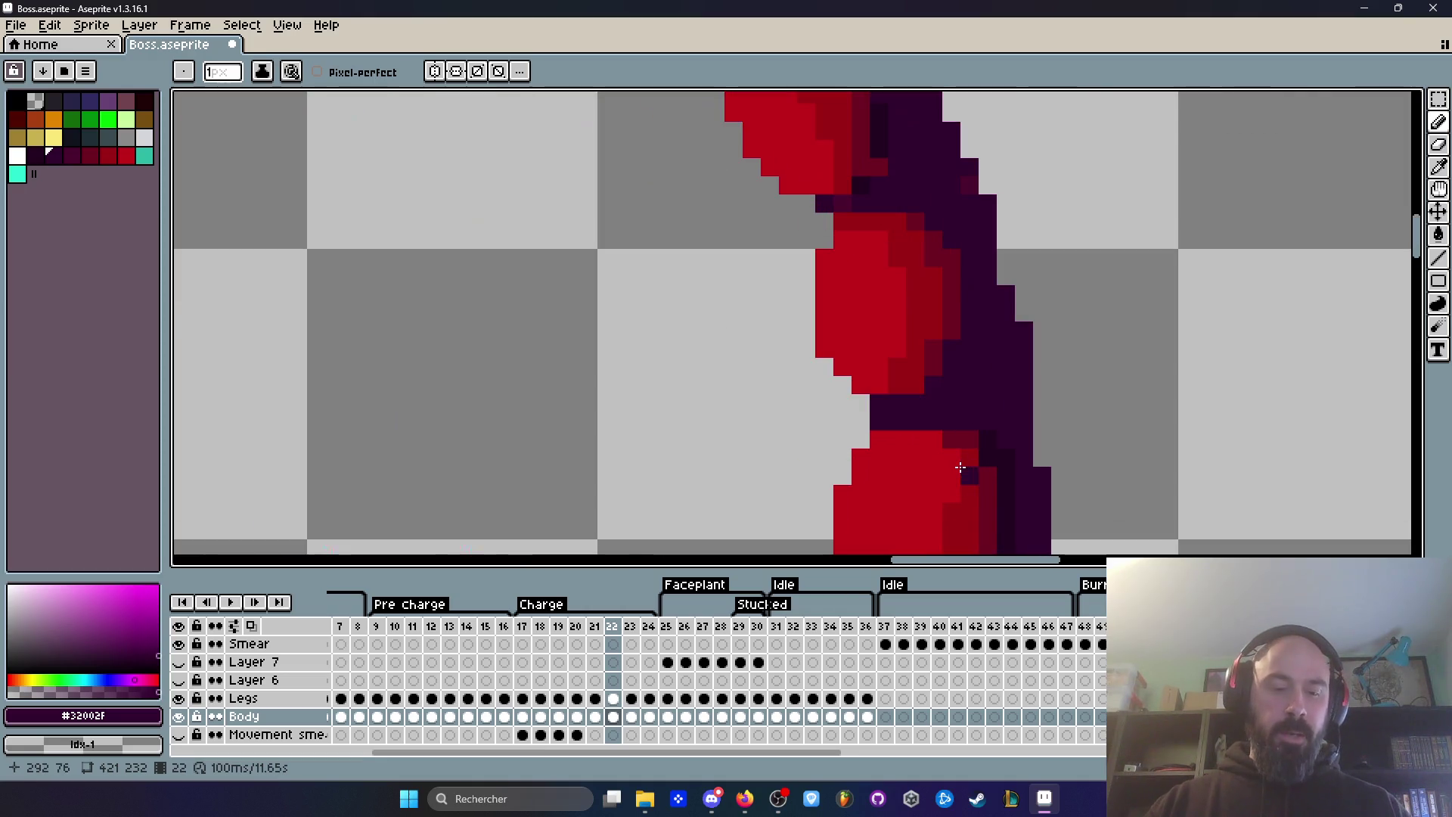
{"action": "left_click", "coordinate": [988, 477], "text": "alt"}
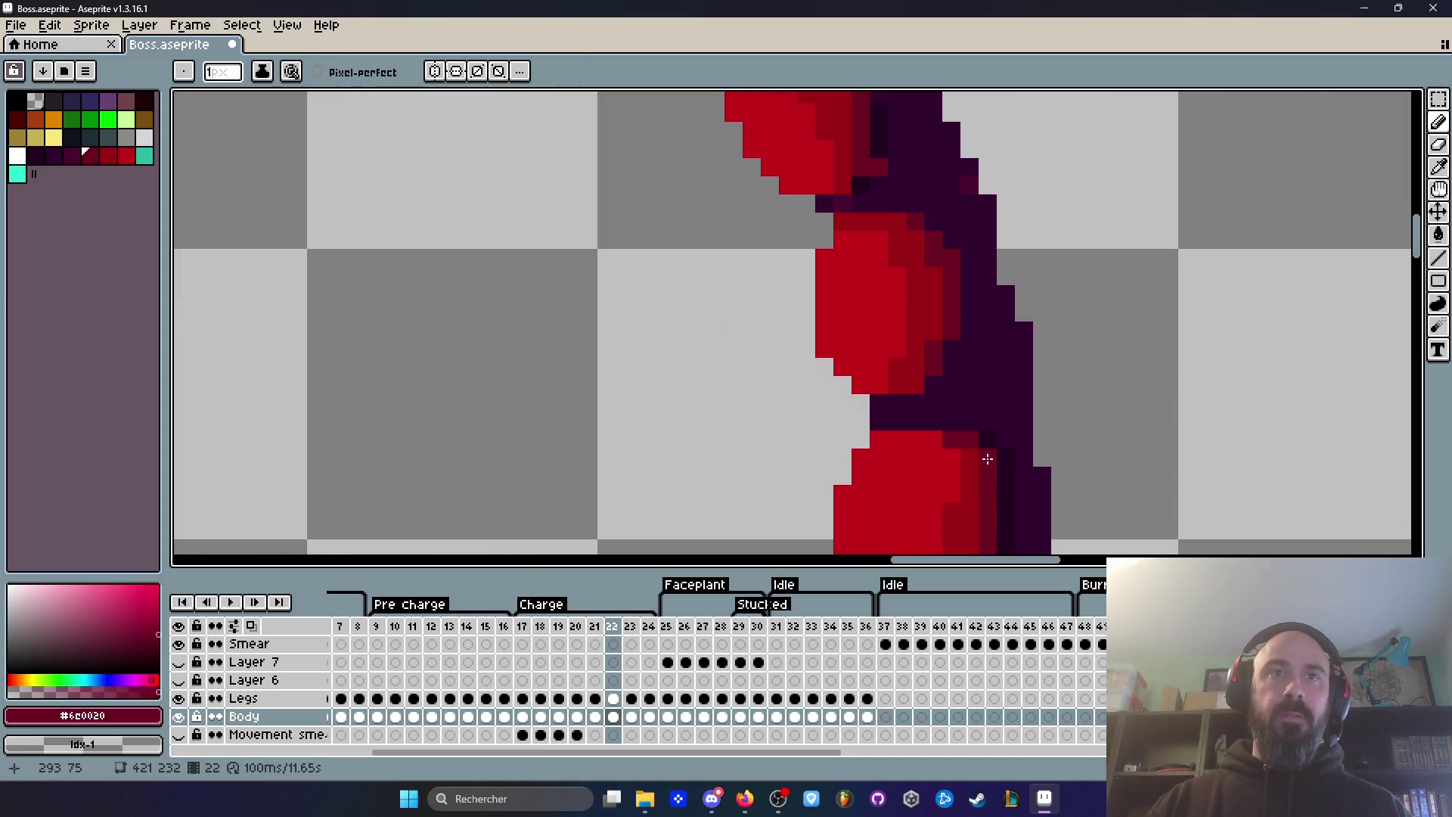
{"action": "left_click", "coordinate": [1014, 456], "text": "alt"}
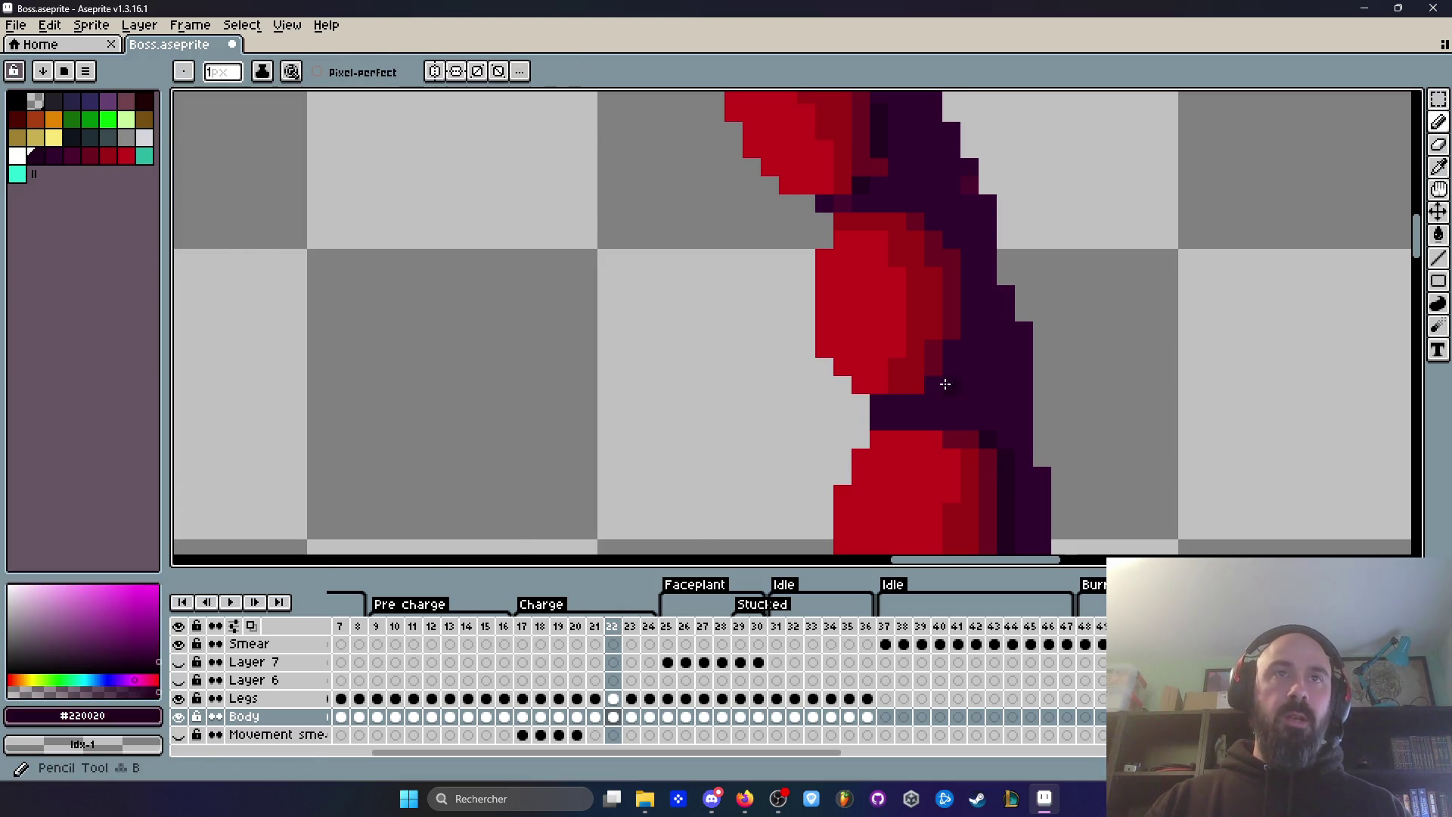
{"action": "scroll", "coordinate": [1012, 361], "scroll_direction": "down", "scroll_amount": 3}
{"action": "scroll", "coordinate": [950, 333], "scroll_direction": "up", "scroll_amount": 3}
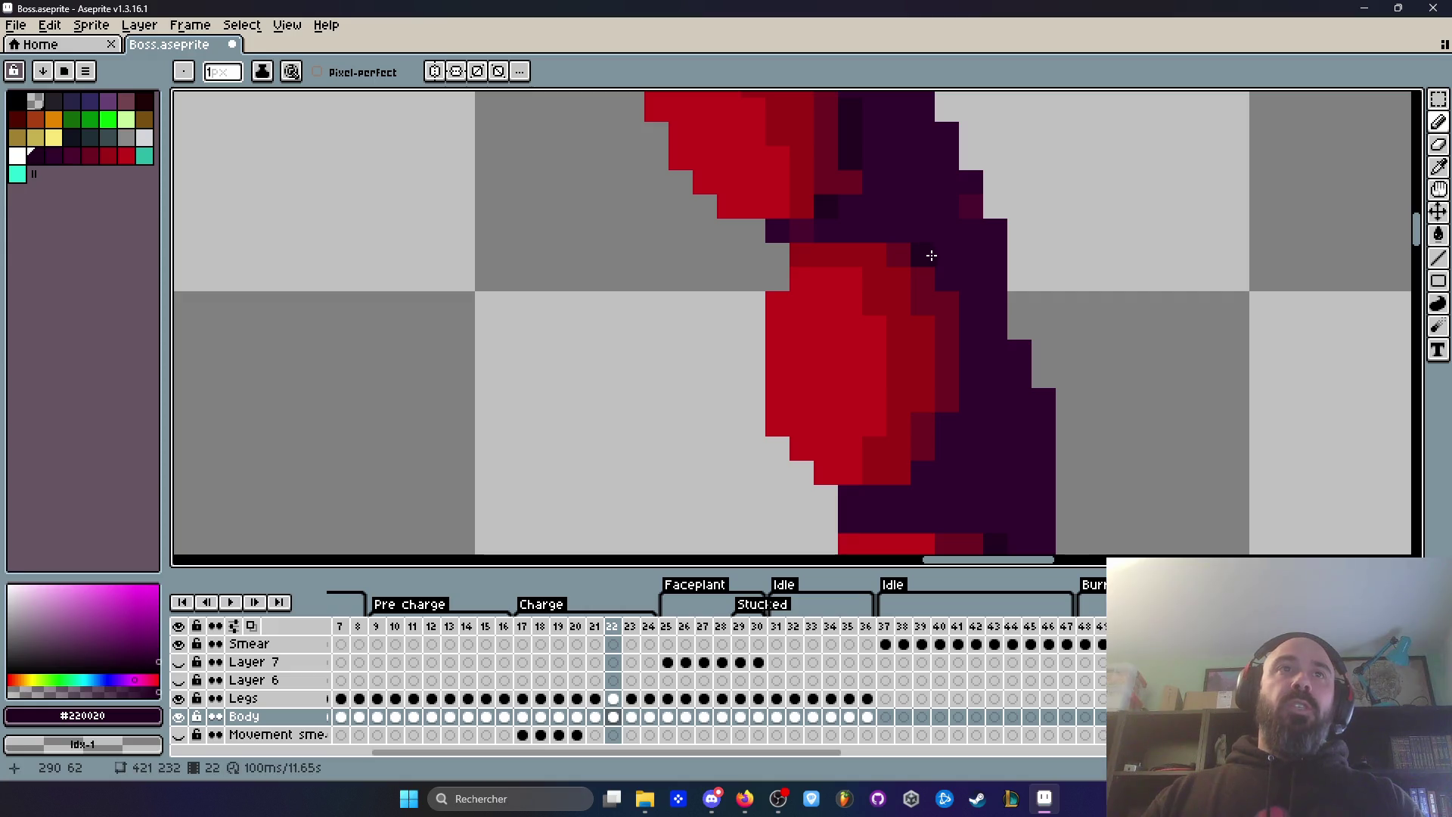
{"action": "mouse_move", "coordinate": [927, 252]}
{"action": "left_mouse_down"}
{"action": "mouse_move", "coordinate": [963, 298]}
{"action": "mouse_move", "coordinate": [962, 389]}
{"action": "mouse_move", "coordinate": [939, 449]}
{"action": "left_mouse_up"}
Step: Compare frames 21 and 22, then darken the outline beside the tail segment and recolour stray edge pixels purple
{"action": "scroll", "coordinate": [914, 474], "scroll_direction": "down", "scroll_amount": 3}
{"action": "key", "text": "comma"}
{"action": "key", "text": "period"}
{"action": "key", "text": "comma"}
{"action": "key", "text": "period"}
{"action": "key", "text": "comma"}
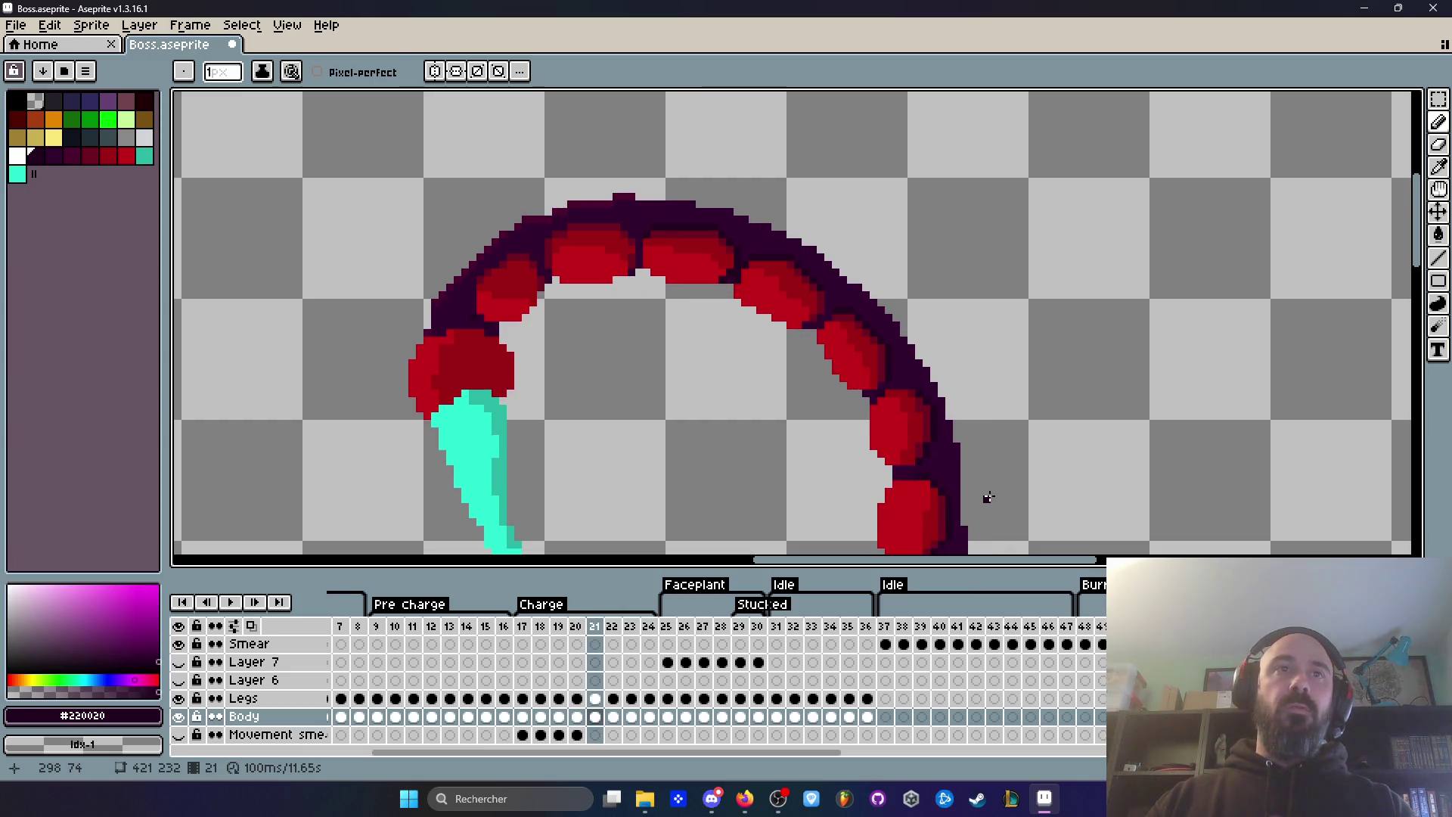
{"action": "key", "text": "period"}
{"action": "key", "text": "comma"}
{"action": "key", "text": "period"}
{"action": "key", "text": "period"}
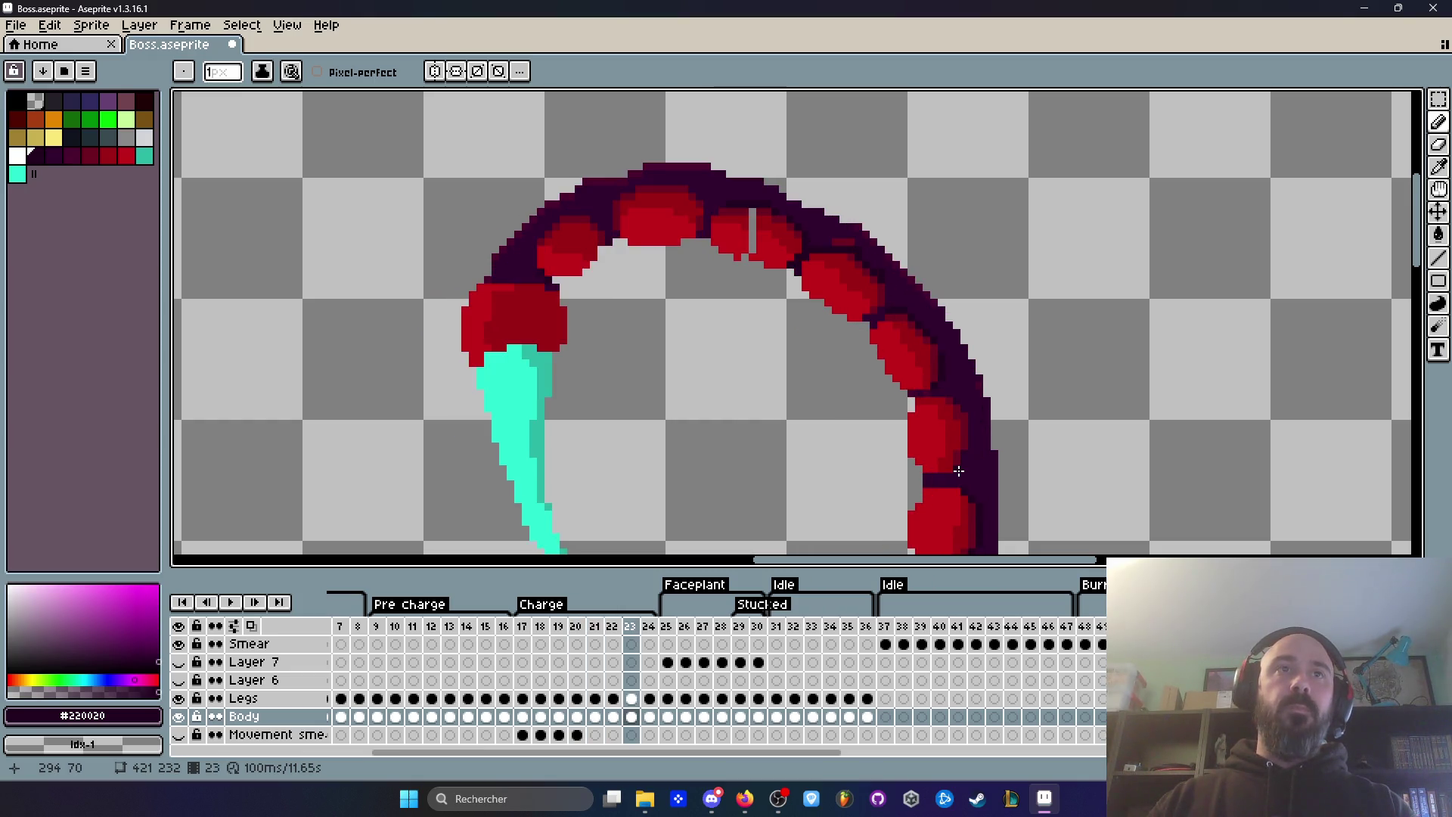
{"action": "key", "text": "comma"}
{"action": "key", "text": "period"}
{"action": "scroll", "coordinate": [958, 462], "scroll_direction": "up", "scroll_amount": 2}
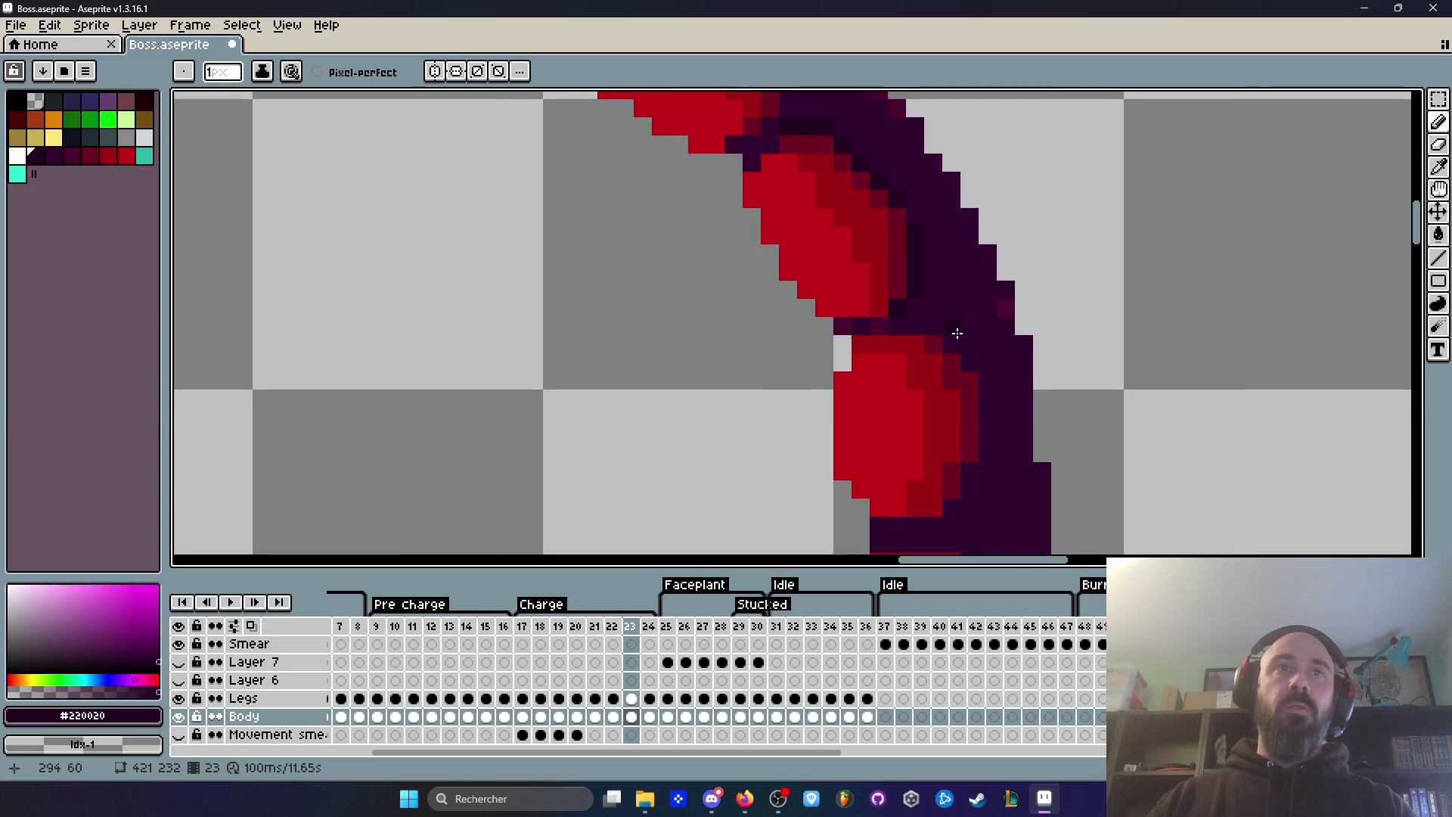
{"action": "left_click_drag", "start_coordinate": [975, 387], "coordinate": [976, 468]}
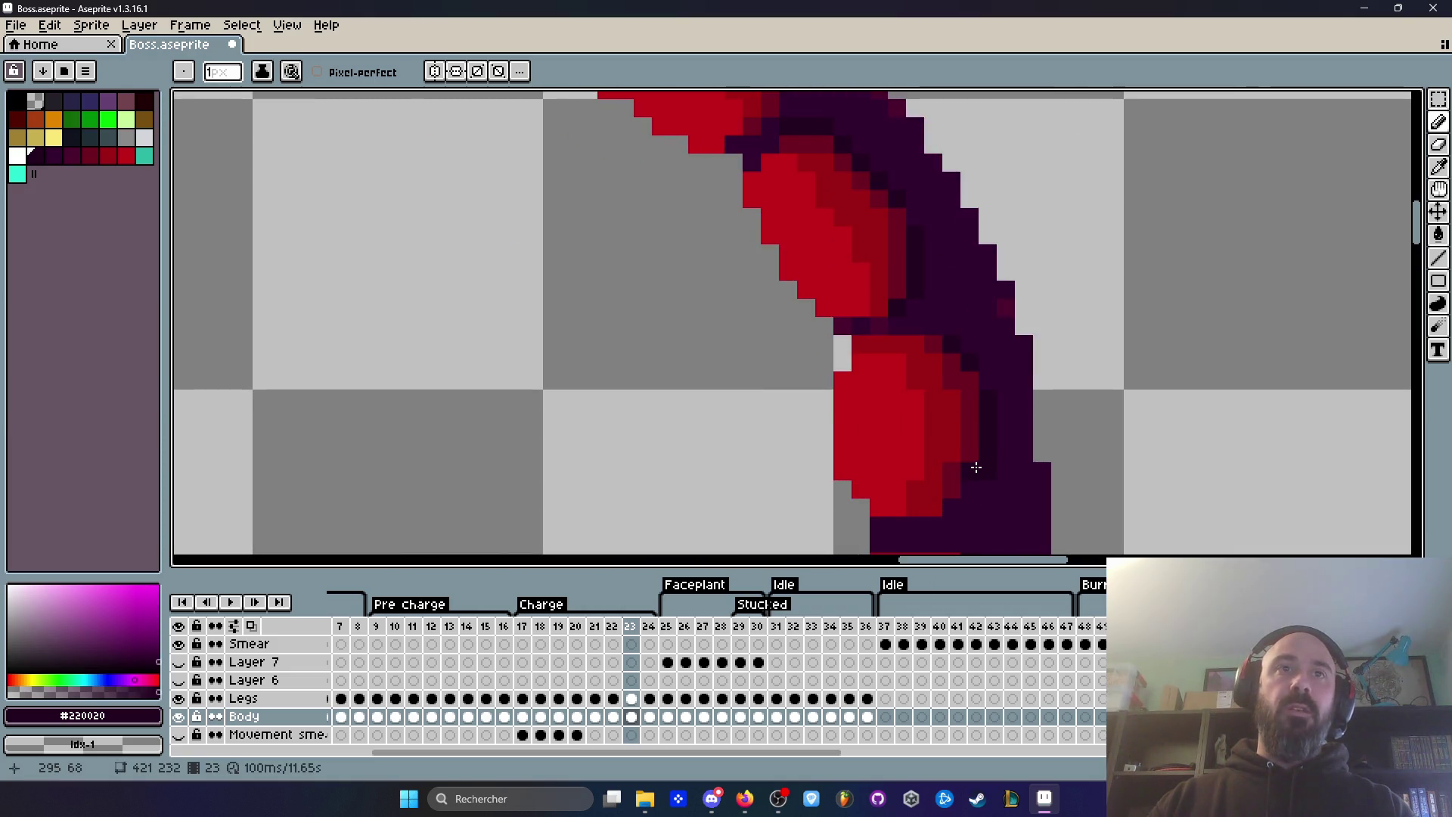
{"action": "left_click", "coordinate": [974, 477], "text": "alt"}
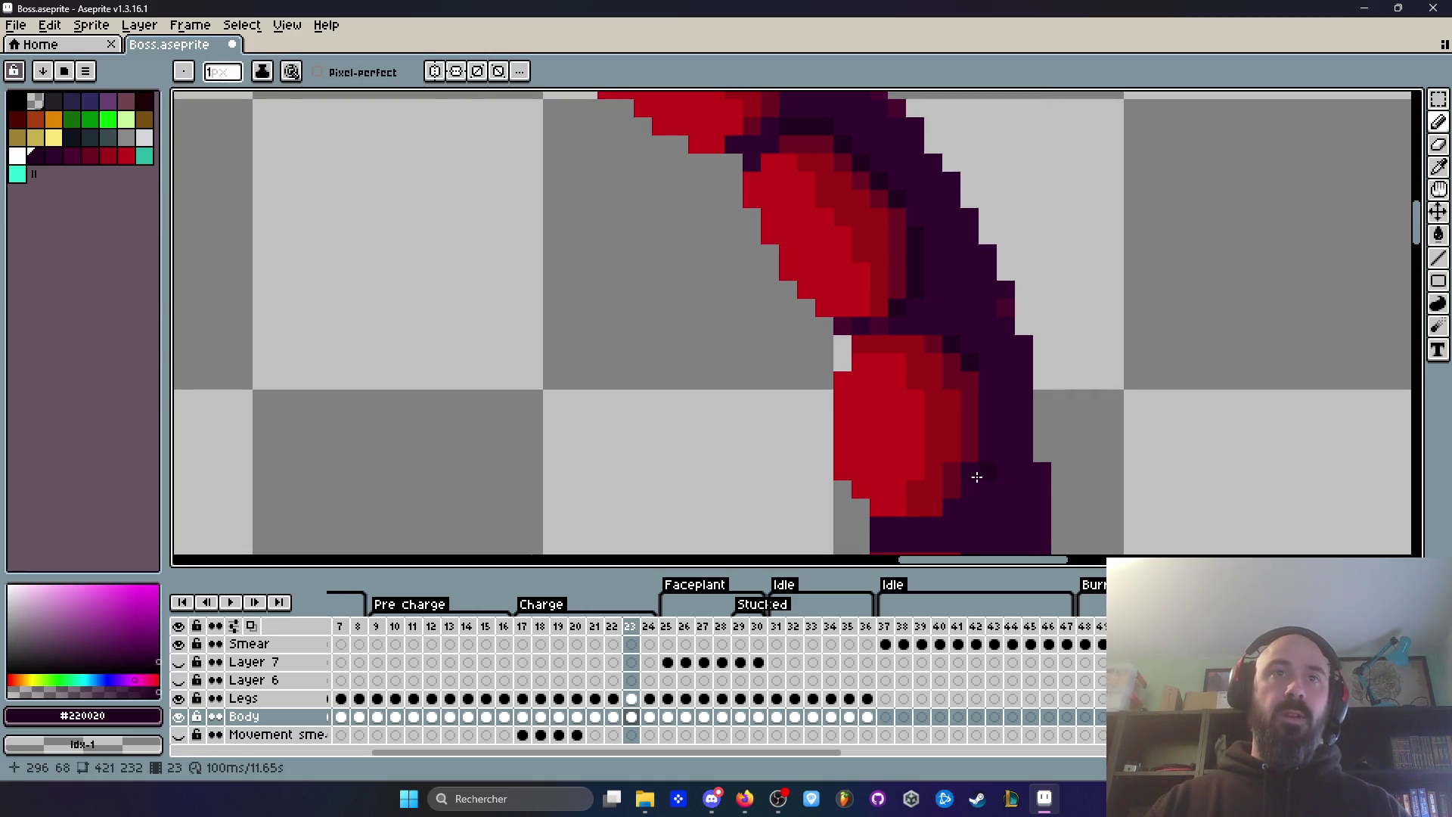
{"action": "left_click", "coordinate": [979, 433]}
{"action": "left_click", "coordinate": [969, 487]}
{"action": "left_click", "coordinate": [948, 511]}
{"action": "left_click", "coordinate": [942, 514]}
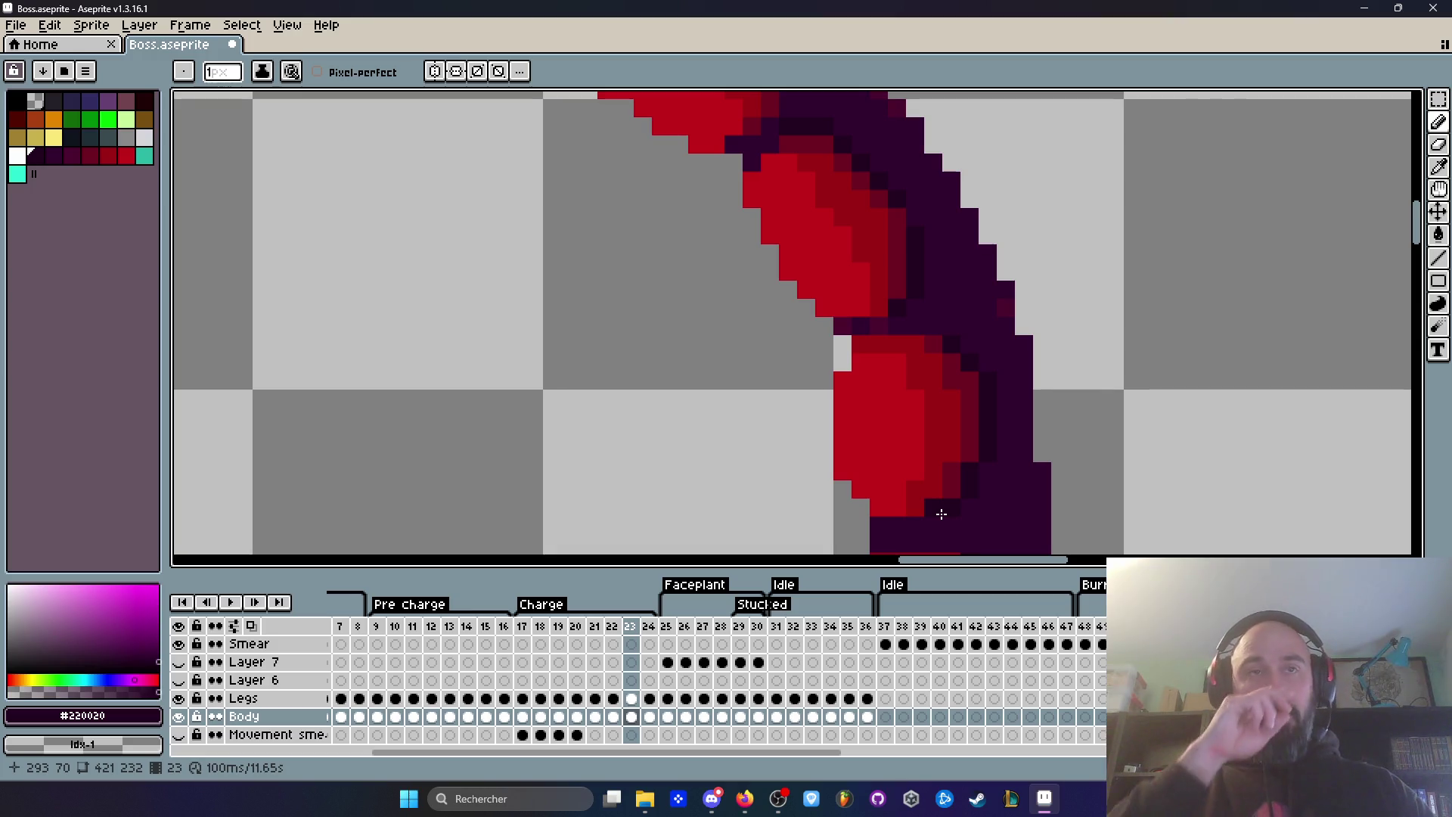
Step: Erase stray dark pixels on the arc's upper edge and fill the outline gap with sampled purple
{"action": "scroll", "coordinate": [924, 493], "scroll_direction": "down", "scroll_amount": 2}
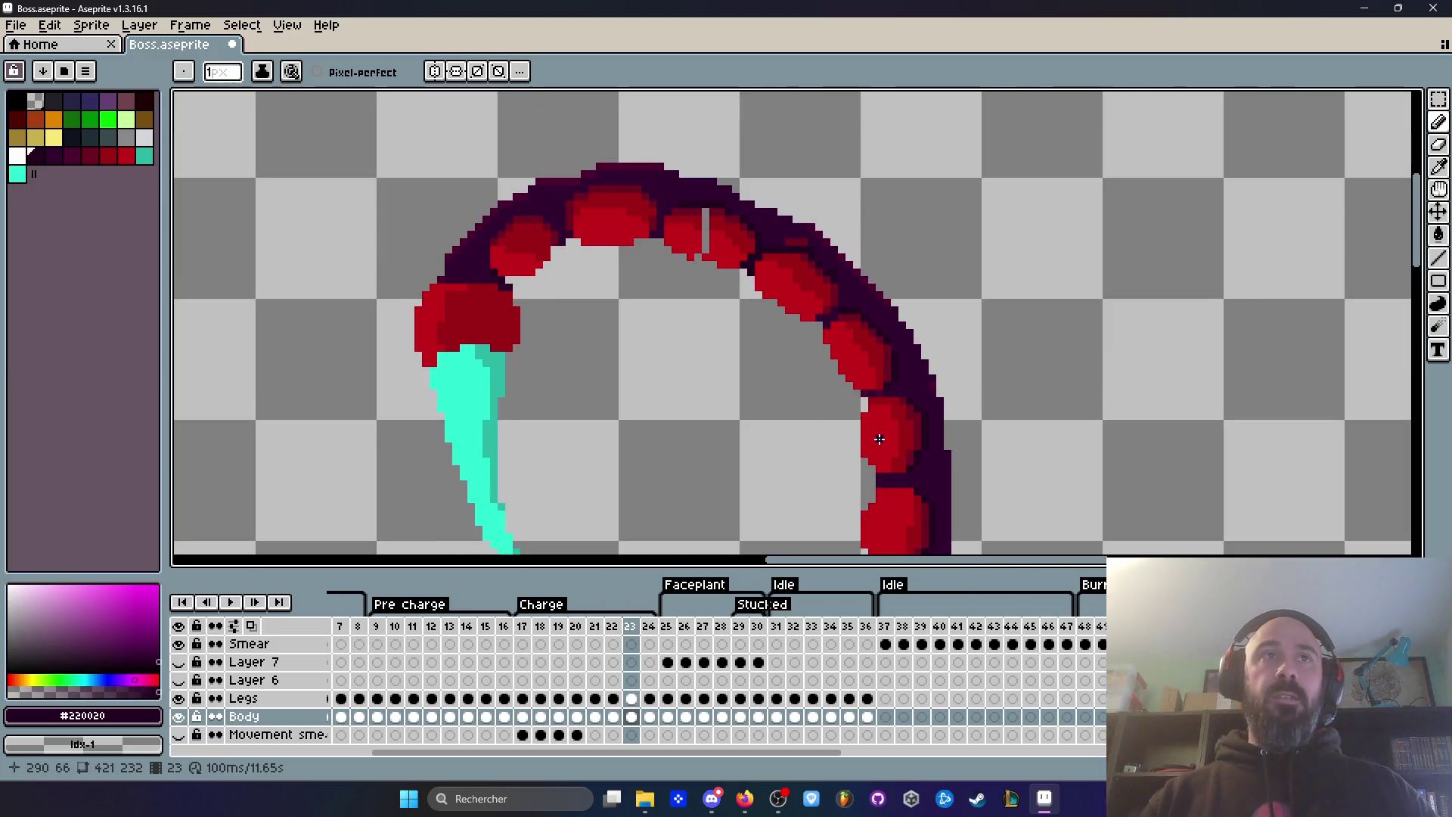
{"action": "scroll", "coordinate": [826, 259], "scroll_direction": "up", "scroll_amount": 2}
{"action": "left_click_drag", "start_coordinate": [787, 225], "coordinate": [714, 206]}
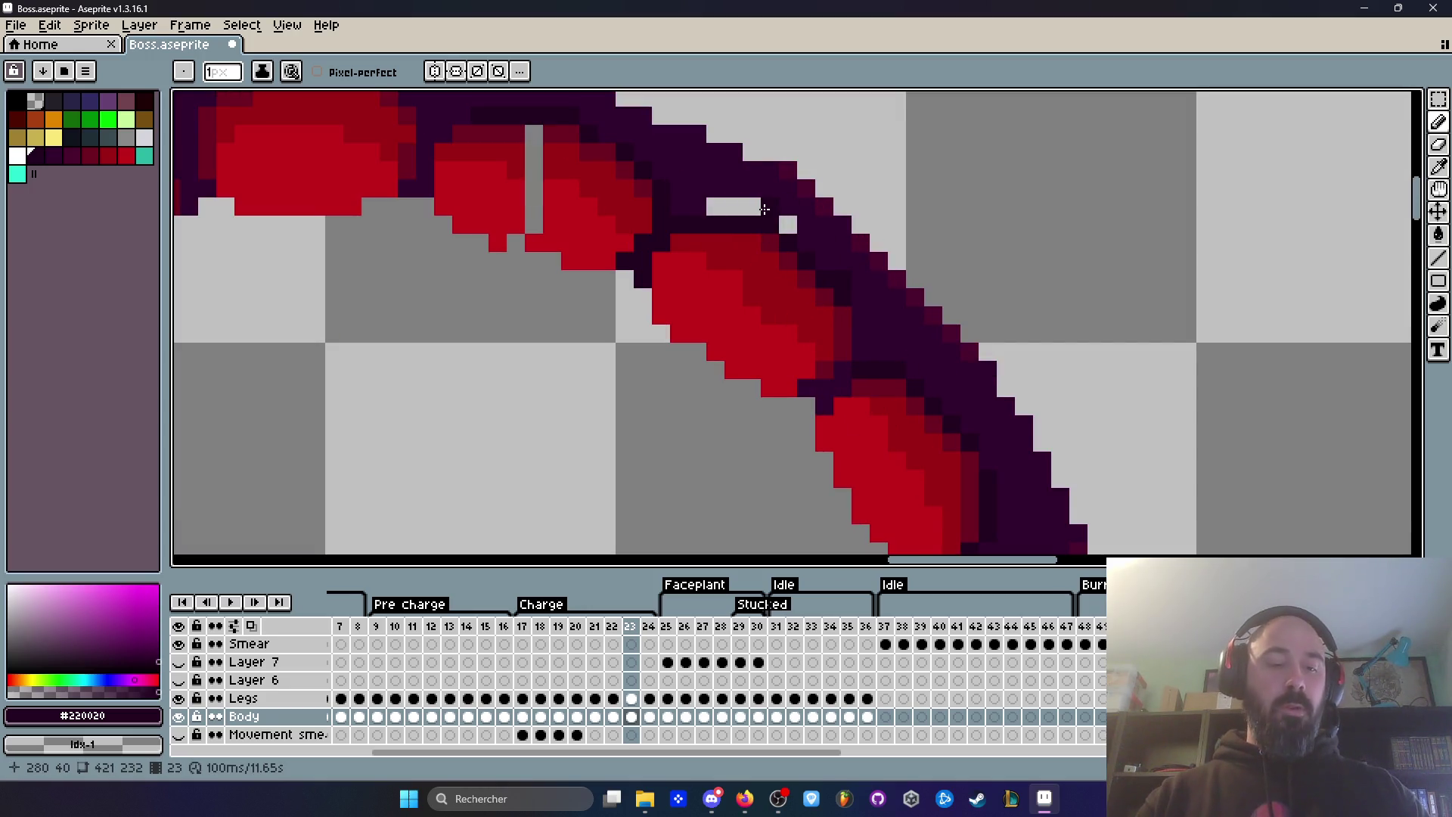
{"action": "key", "text": "i"}
{"action": "right_click", "coordinate": [713, 154]}
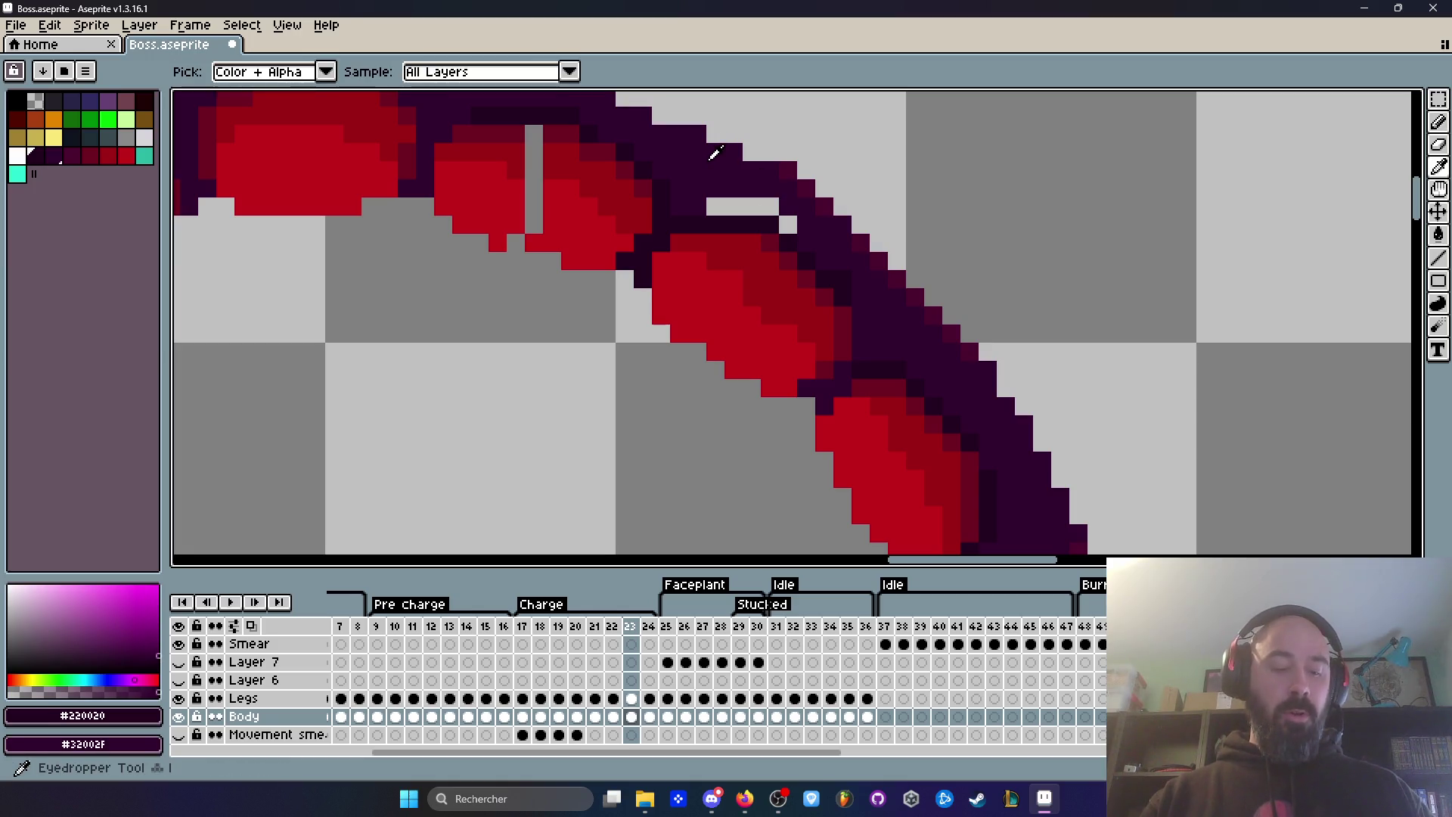
{"action": "key", "text": "b"}
{"action": "scroll", "coordinate": [704, 174], "scroll_direction": "up", "scroll_amount": 1}
{"action": "left_click_drag", "start_coordinate": [700, 215], "coordinate": [817, 233]}
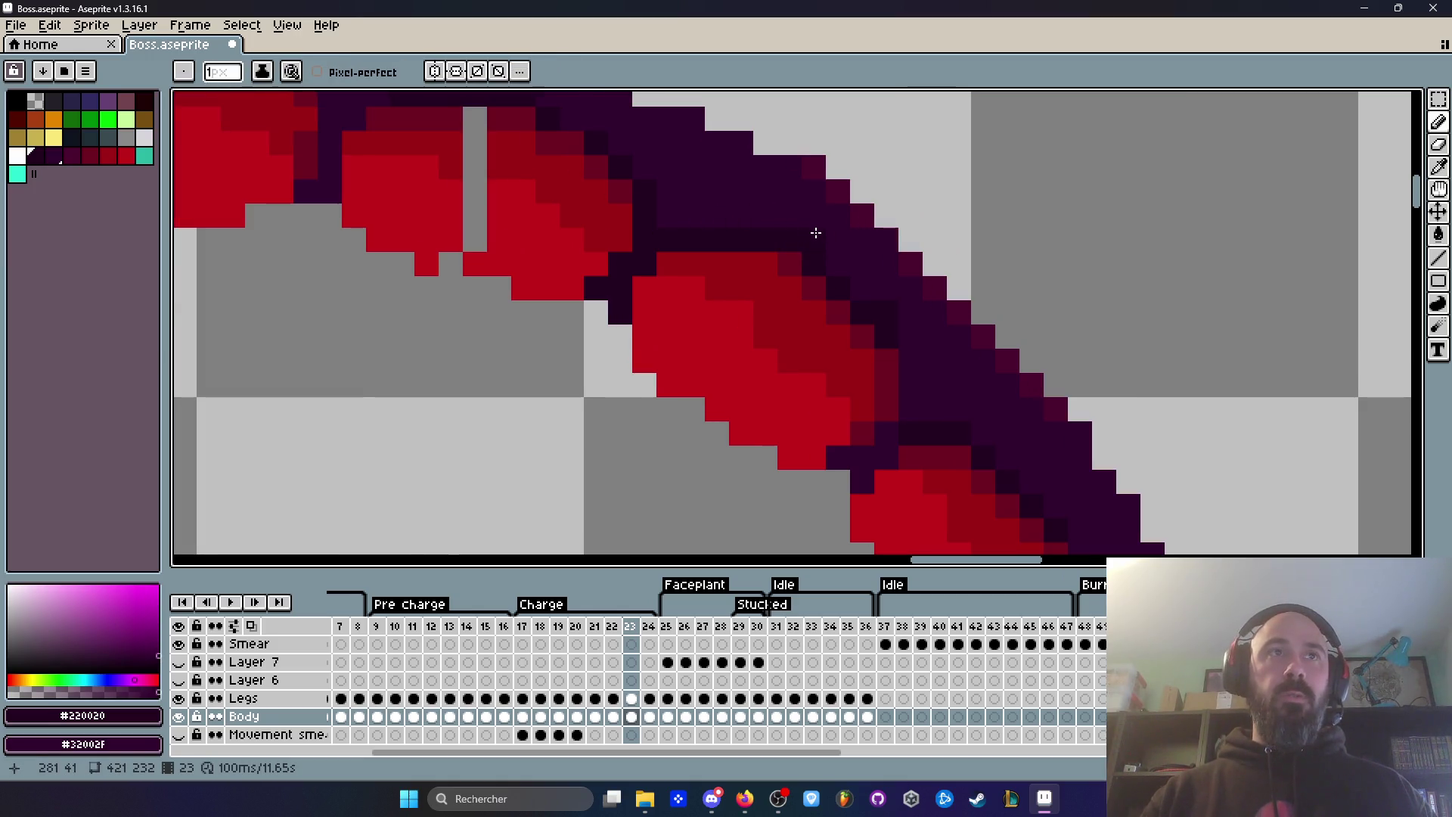
Step: Compare frames 22 and 23, then paint the grey gap in the frame 23 tail segment bright red
{"action": "scroll", "coordinate": [816, 233], "scroll_direction": "down", "scroll_amount": 5}
{"action": "key", "text": "Left"}
{"action": "key", "text": "Right"}
{"action": "scroll", "coordinate": [871, 256], "scroll_direction": "up", "scroll_amount": 2}
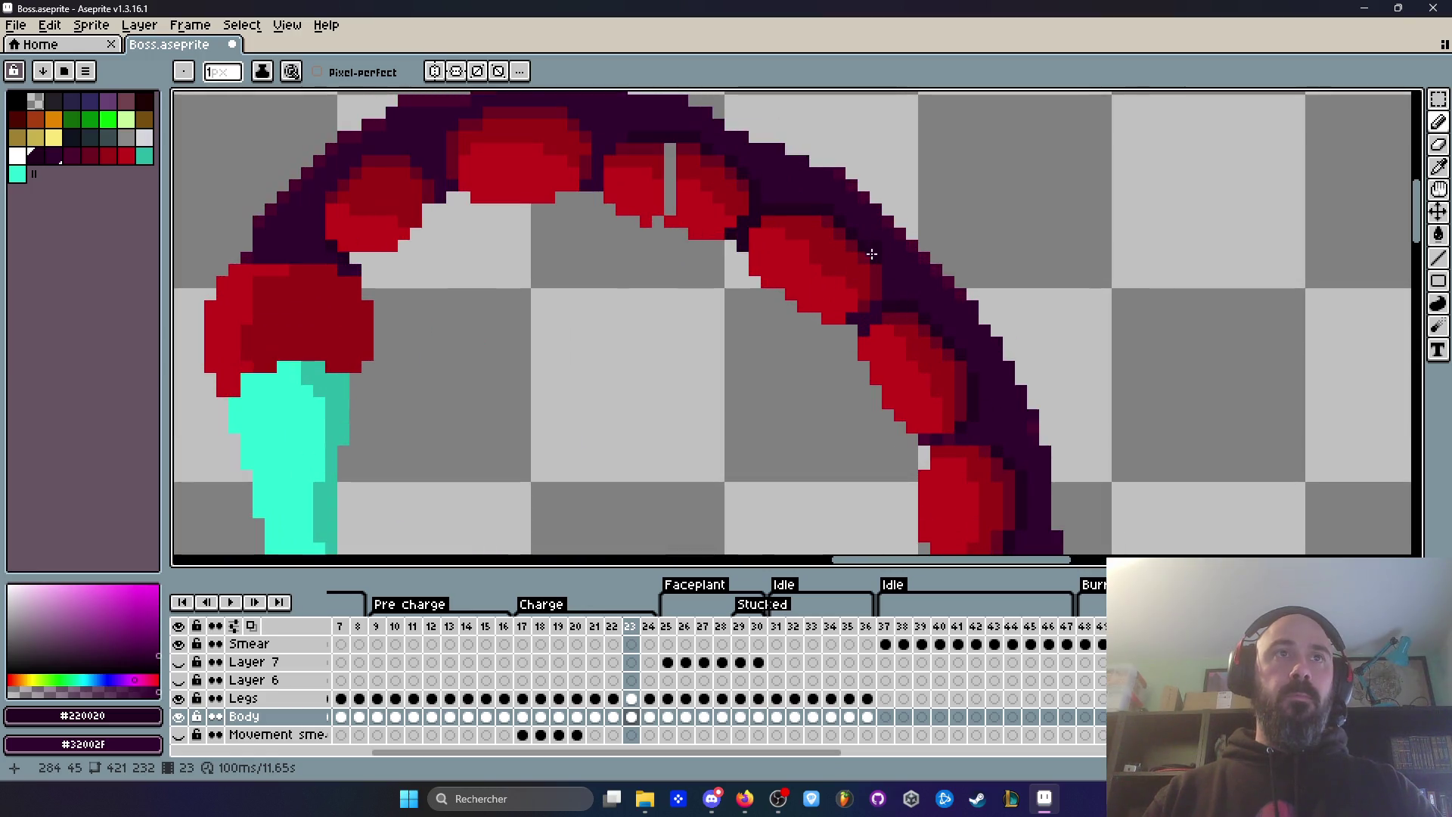
{"action": "scroll", "coordinate": [999, 298], "scroll_direction": "down", "scroll_amount": 2}
{"action": "key", "text": "Left"}
{"action": "key", "text": "Right"}
{"action": "key", "text": "Left"}
{"action": "key", "text": "Right"}
{"action": "scroll", "coordinate": [813, 236], "scroll_direction": "up", "scroll_amount": 3}
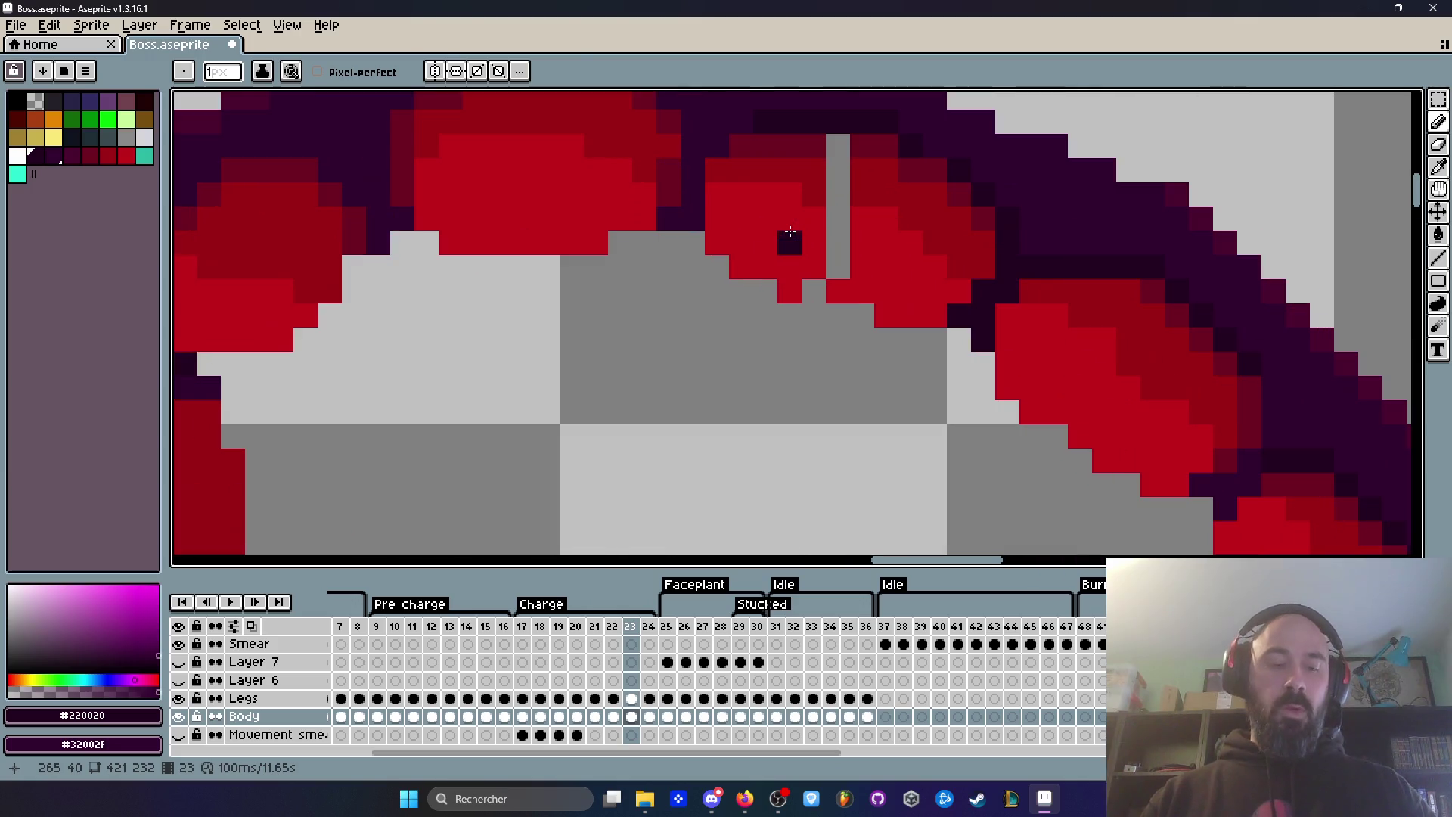
{"action": "left_click", "coordinate": [792, 228], "text": "alt"}
{"action": "mouse_move", "coordinate": [837, 242]}
{"action": "left_mouse_down"}
{"action": "mouse_move", "coordinate": [835, 217]}
{"action": "mouse_move", "coordinate": [816, 282]}
{"action": "left_mouse_up"}
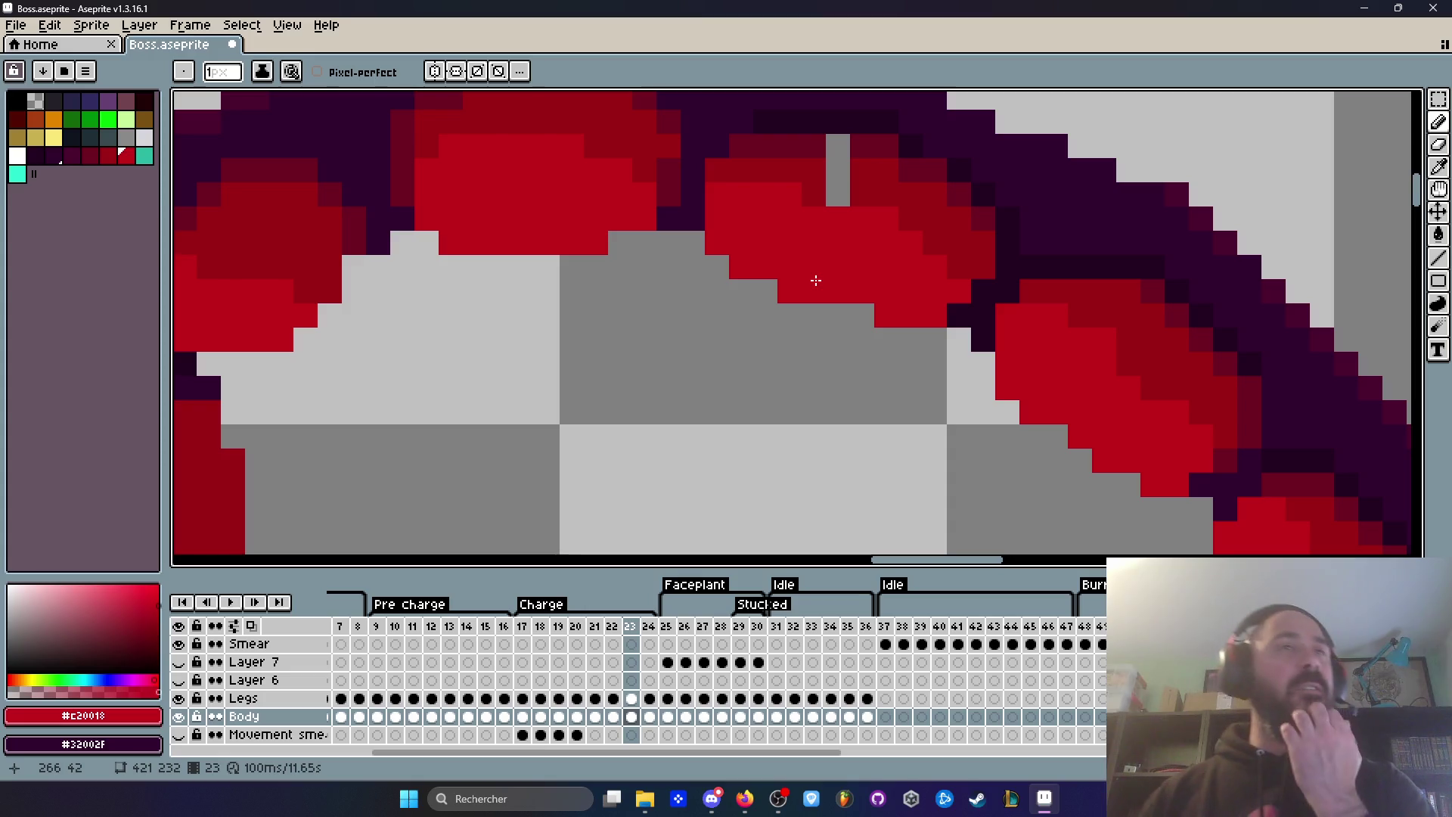
Step: Fill the remaining grey gap pixels in the segment with the mid red shading colour
{"action": "scroll", "coordinate": [829, 265], "scroll_direction": "up", "scroll_amount": 2}
{"action": "scroll", "coordinate": [831, 212], "scroll_direction": "down", "scroll_amount": 2}
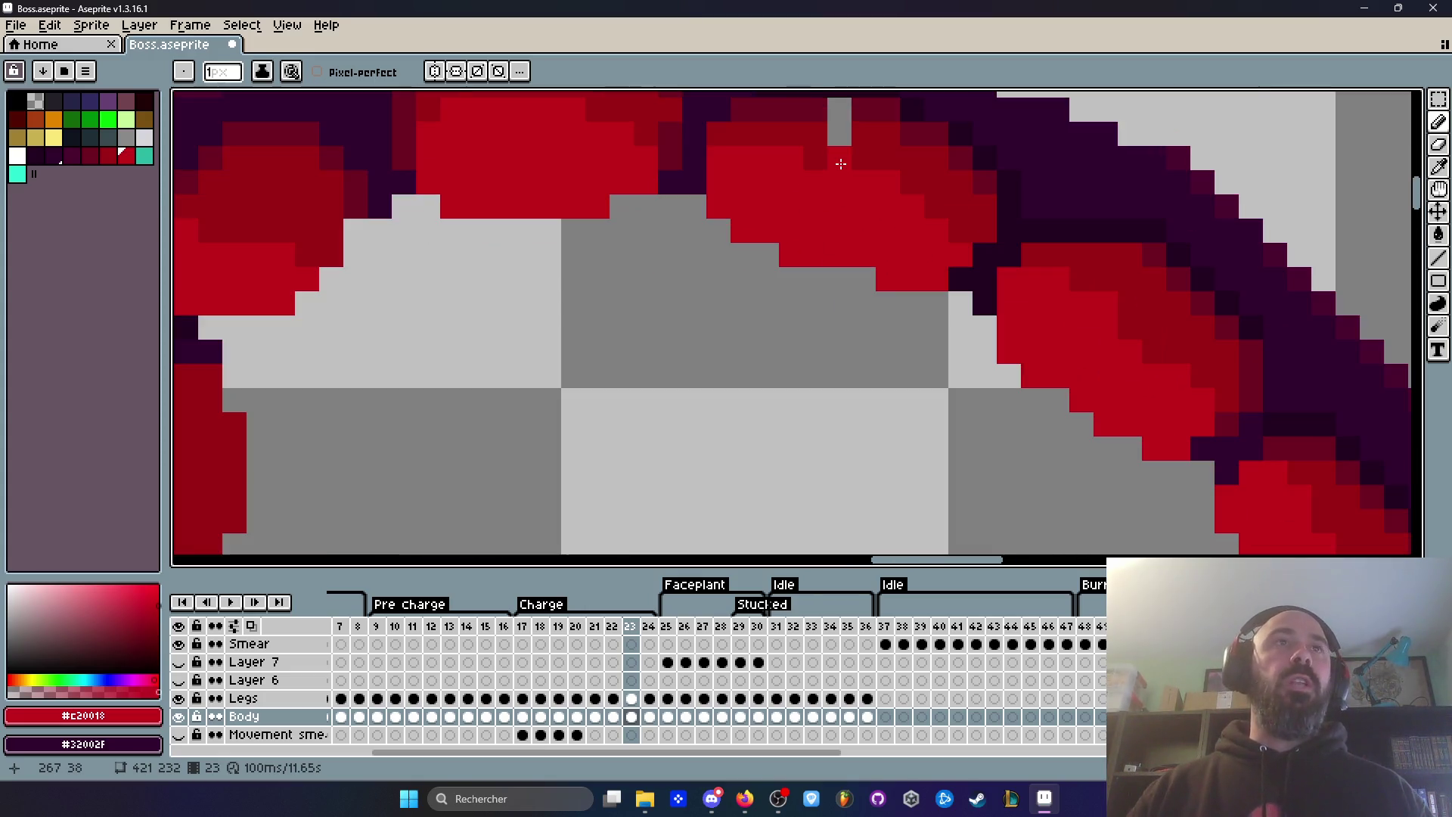
{"action": "scroll", "coordinate": [832, 234], "scroll_direction": "down", "scroll_amount": 3}
{"action": "scroll", "coordinate": [853, 236], "scroll_direction": "up", "scroll_amount": 3}
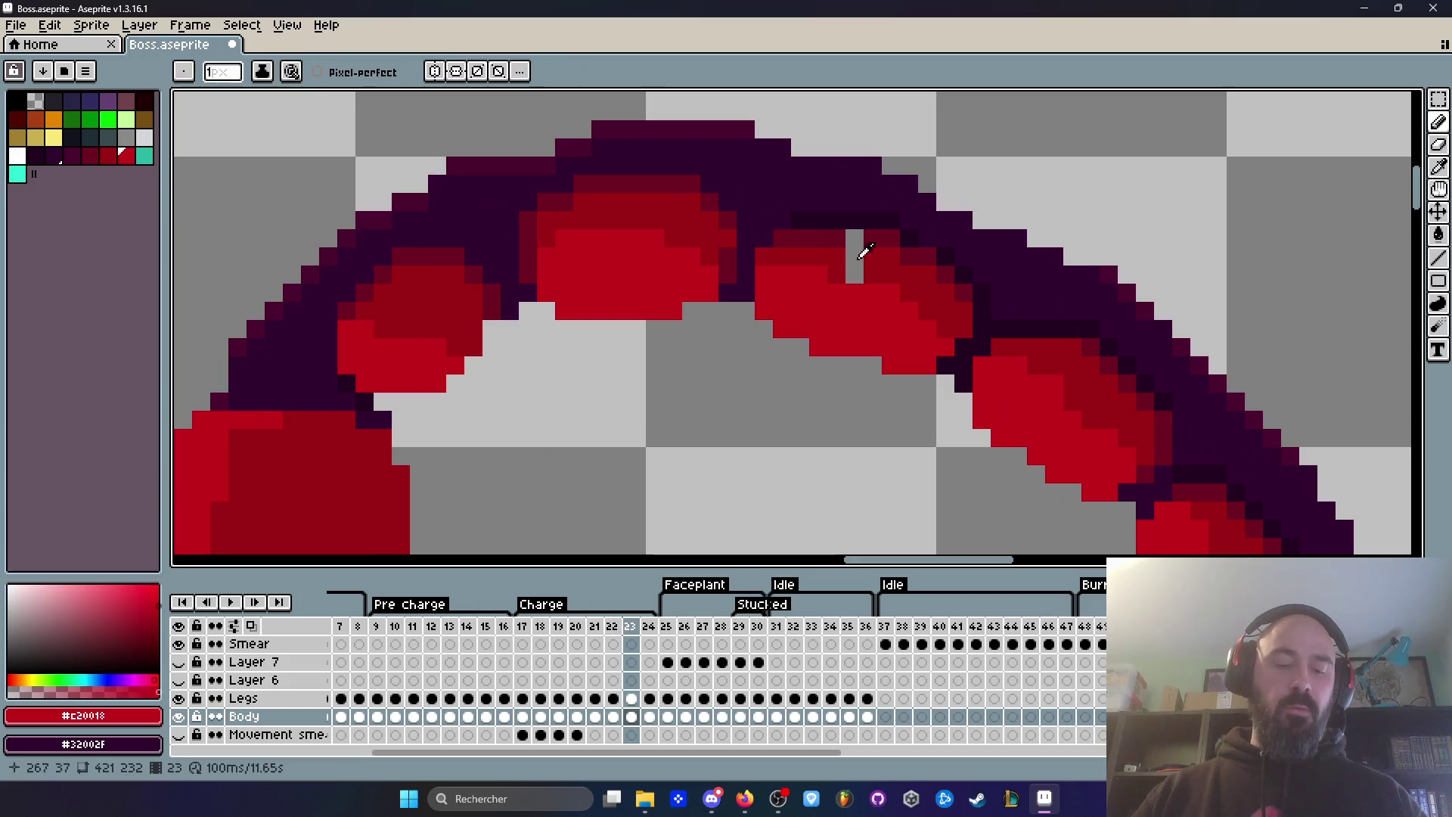
{"action": "left_click", "coordinate": [893, 253], "text": "alt"}
{"action": "scroll", "coordinate": [892, 254], "scroll_direction": "up", "scroll_amount": 2}
{"action": "left_click", "coordinate": [824, 248]}
{"action": "left_click", "coordinate": [824, 284]}
Step: Check against frame 22, then paint the leftover grey pixel dark red
{"action": "scroll", "coordinate": [832, 272], "scroll_direction": "down", "scroll_amount": 2}
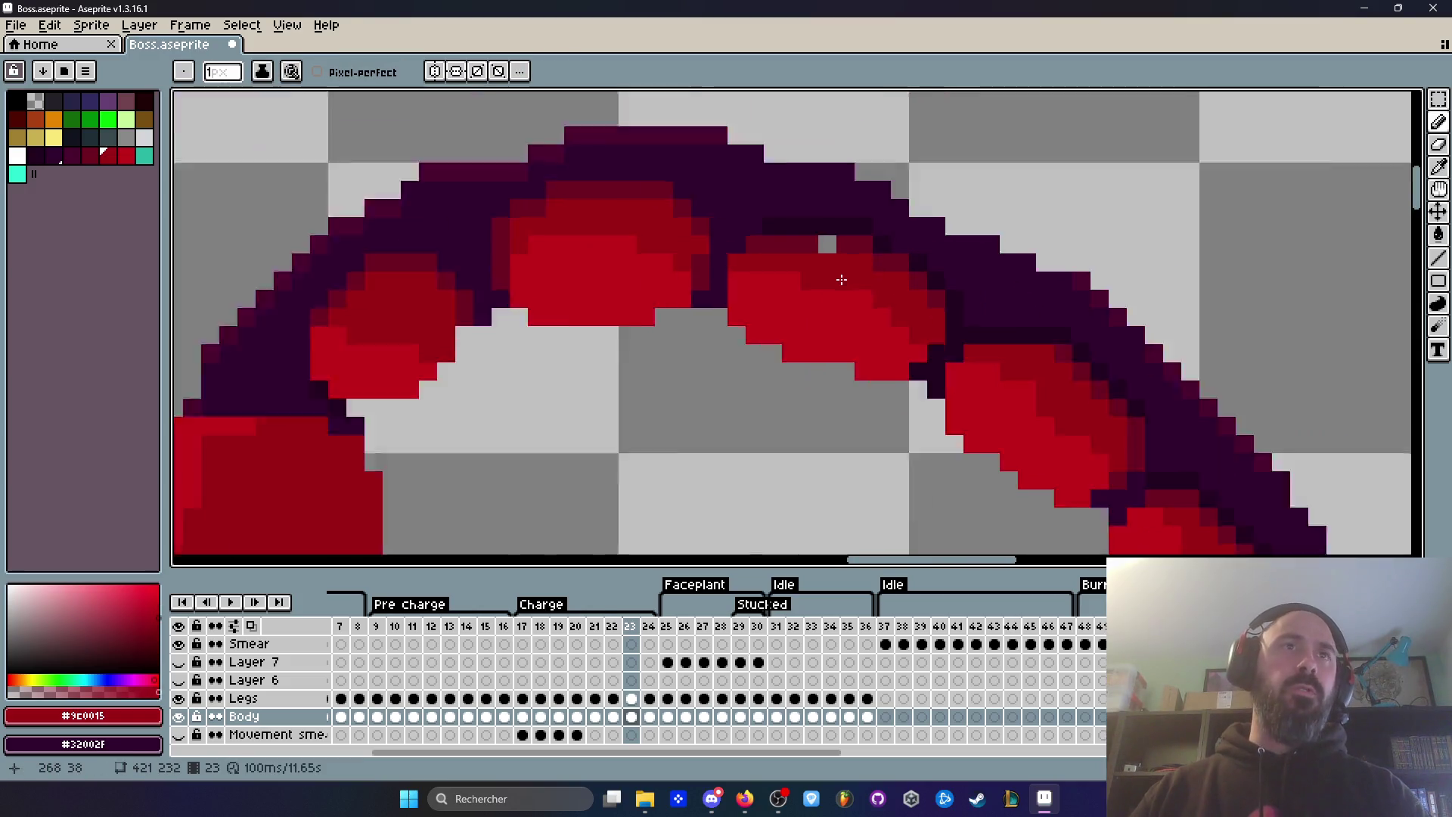
{"action": "key", "text": "comma"}
{"action": "key", "text": "period"}
{"action": "scroll", "coordinate": [865, 281], "scroll_direction": "down", "scroll_amount": 1}
{"action": "key", "text": "comma"}
{"action": "key", "text": "period"}
{"action": "scroll", "coordinate": [870, 276], "scroll_direction": "up", "scroll_amount": 2}
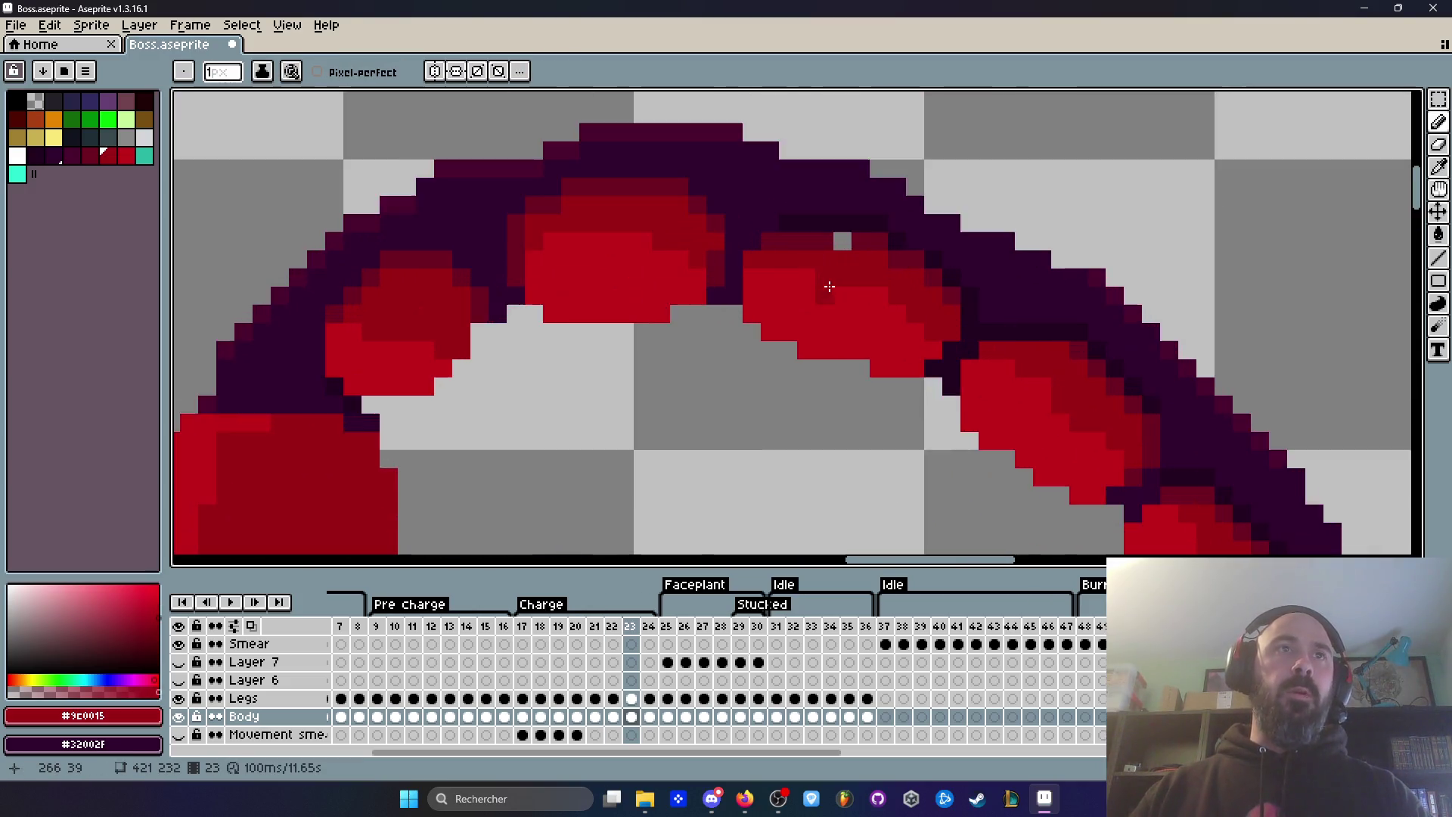
{"action": "left_click", "coordinate": [881, 221], "text": "alt"}
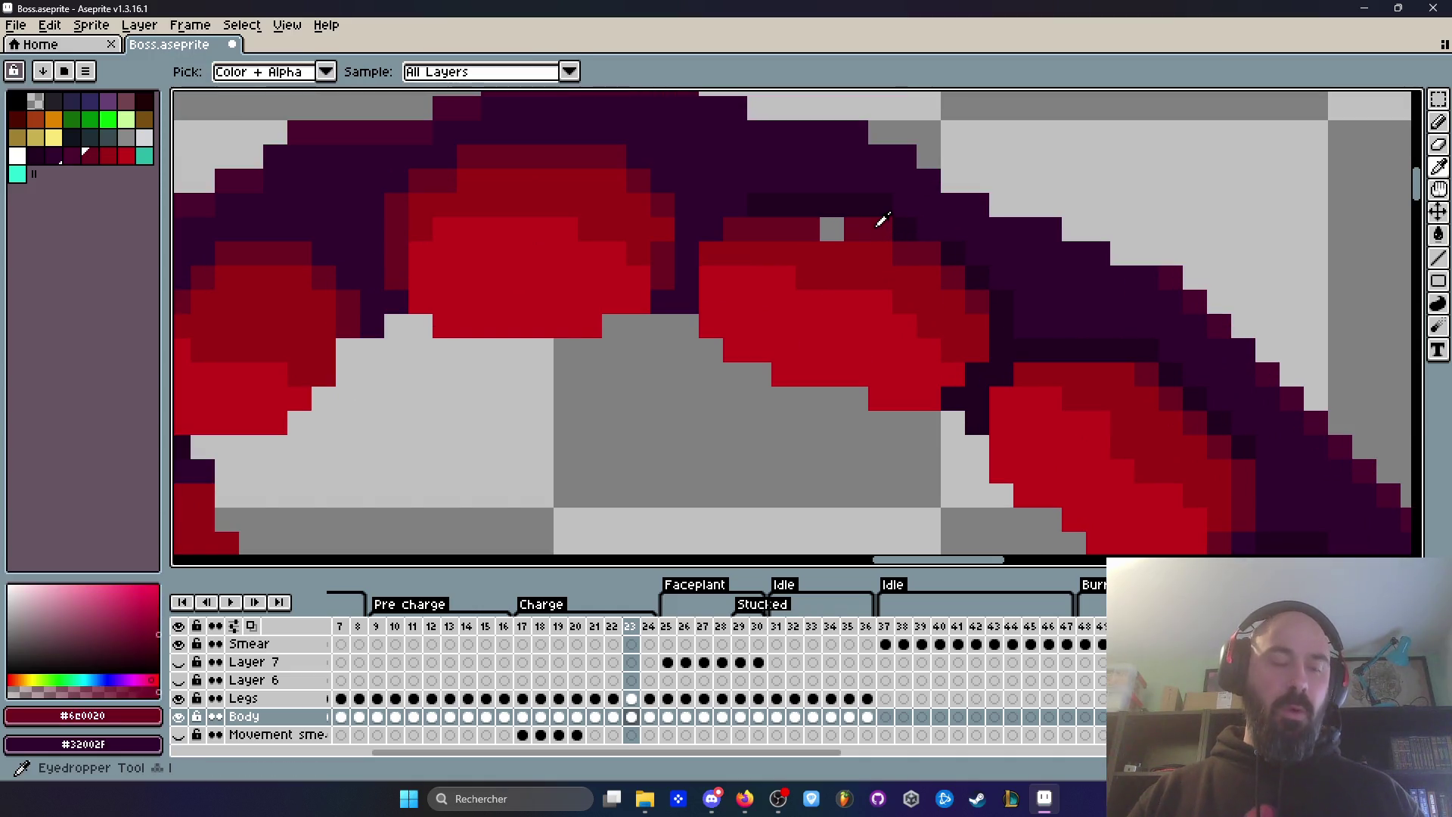
{"action": "left_click", "coordinate": [832, 228]}
Step: Flip between frames 22 and 23 to compare the cleaned tail, ending on frame 22
{"action": "scroll", "coordinate": [840, 225], "scroll_direction": "down", "scroll_amount": 2}
{"action": "scroll", "coordinate": [998, 298], "scroll_direction": "down", "scroll_amount": 2}
{"action": "key", "text": "comma"}
{"action": "key", "text": "period"}
{"action": "key", "text": "comma"}
{"action": "scroll", "coordinate": [983, 295], "scroll_direction": "up", "scroll_amount": 3}
{"action": "key", "text": "period"}
{"action": "key", "text": "comma"}
{"action": "key", "text": "period"}
{"action": "scroll", "coordinate": [910, 279], "scroll_direction": "up", "scroll_amount": 1}
{"action": "key", "text": "comma"}
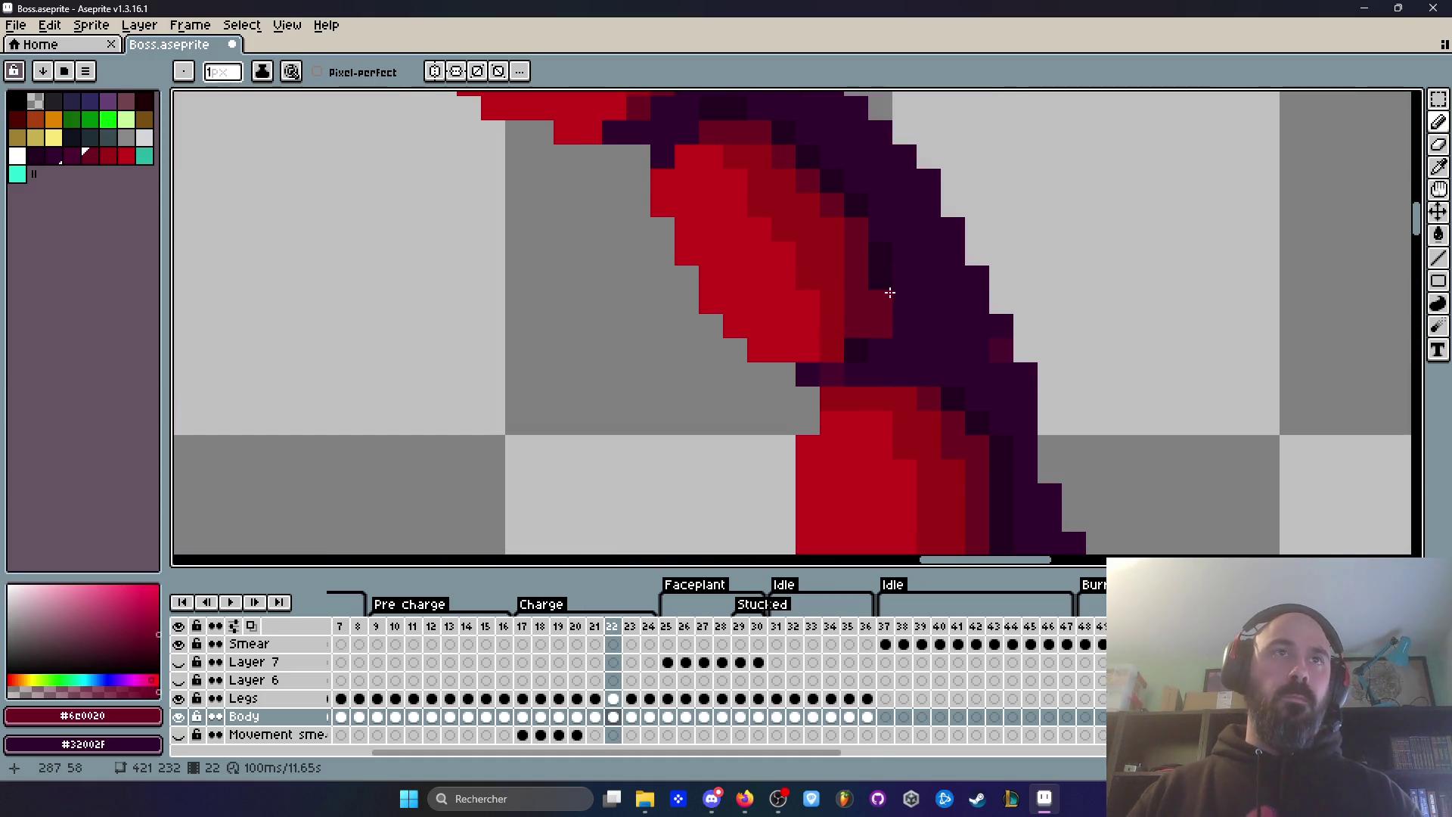
Step: Sample the dark purple #220020 and darken the stray tail-outline pixels on frame 22
{"action": "scroll", "coordinate": [889, 293], "scroll_direction": "up", "scroll_amount": 1}
{"action": "right_click", "coordinate": [889, 293]}
{"action": "key", "text": "i"}
{"action": "left_click", "coordinate": [882, 277]}
{"action": "key", "text": "b"}
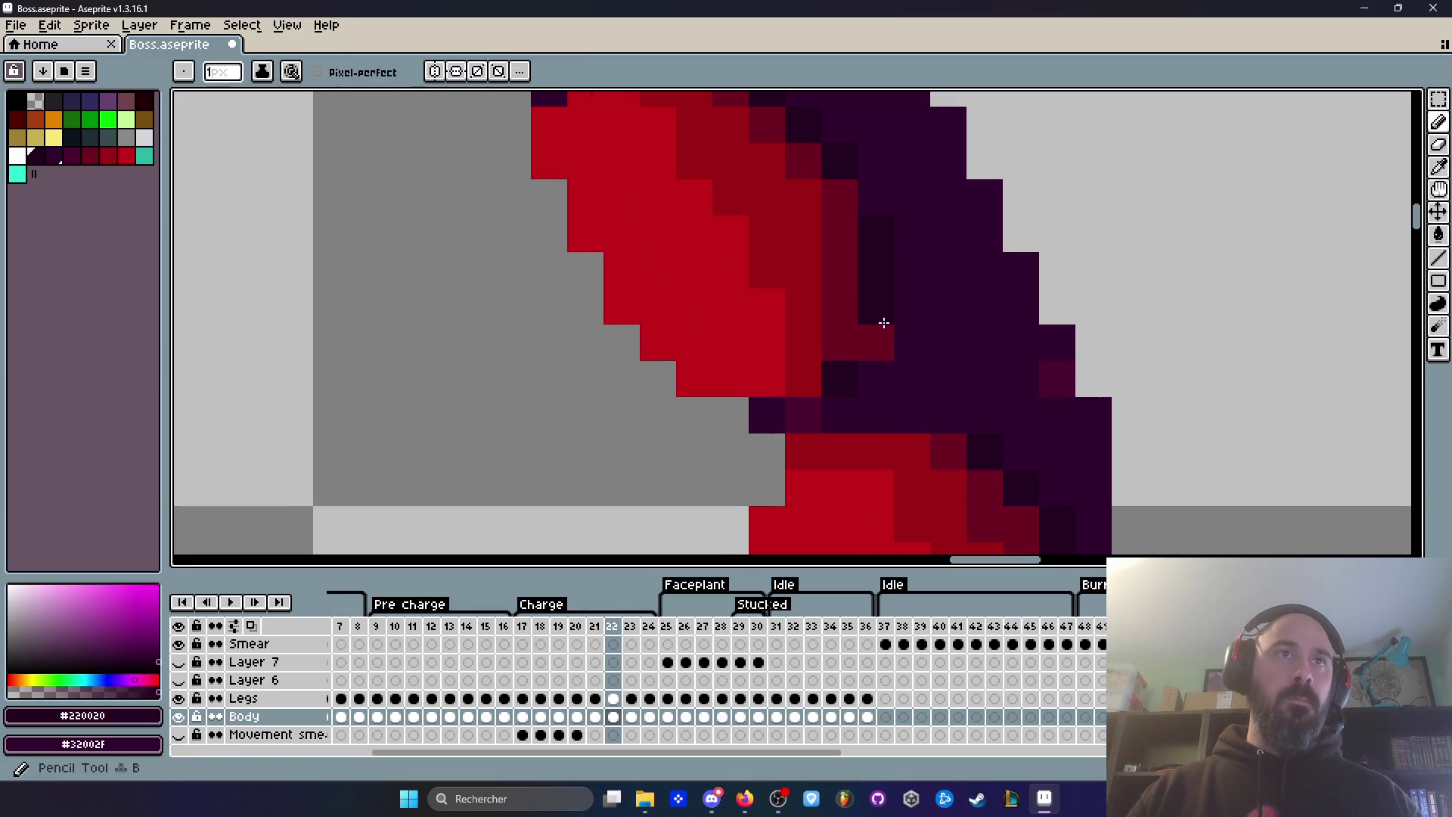
{"action": "left_click", "coordinate": [881, 329]}
{"action": "scroll", "coordinate": [907, 336], "scroll_direction": "down", "scroll_amount": 3}
Step: Compare frames 21 and 22 to check the fix, then re-pick the purple outline colour
{"action": "key", "text": "comma"}
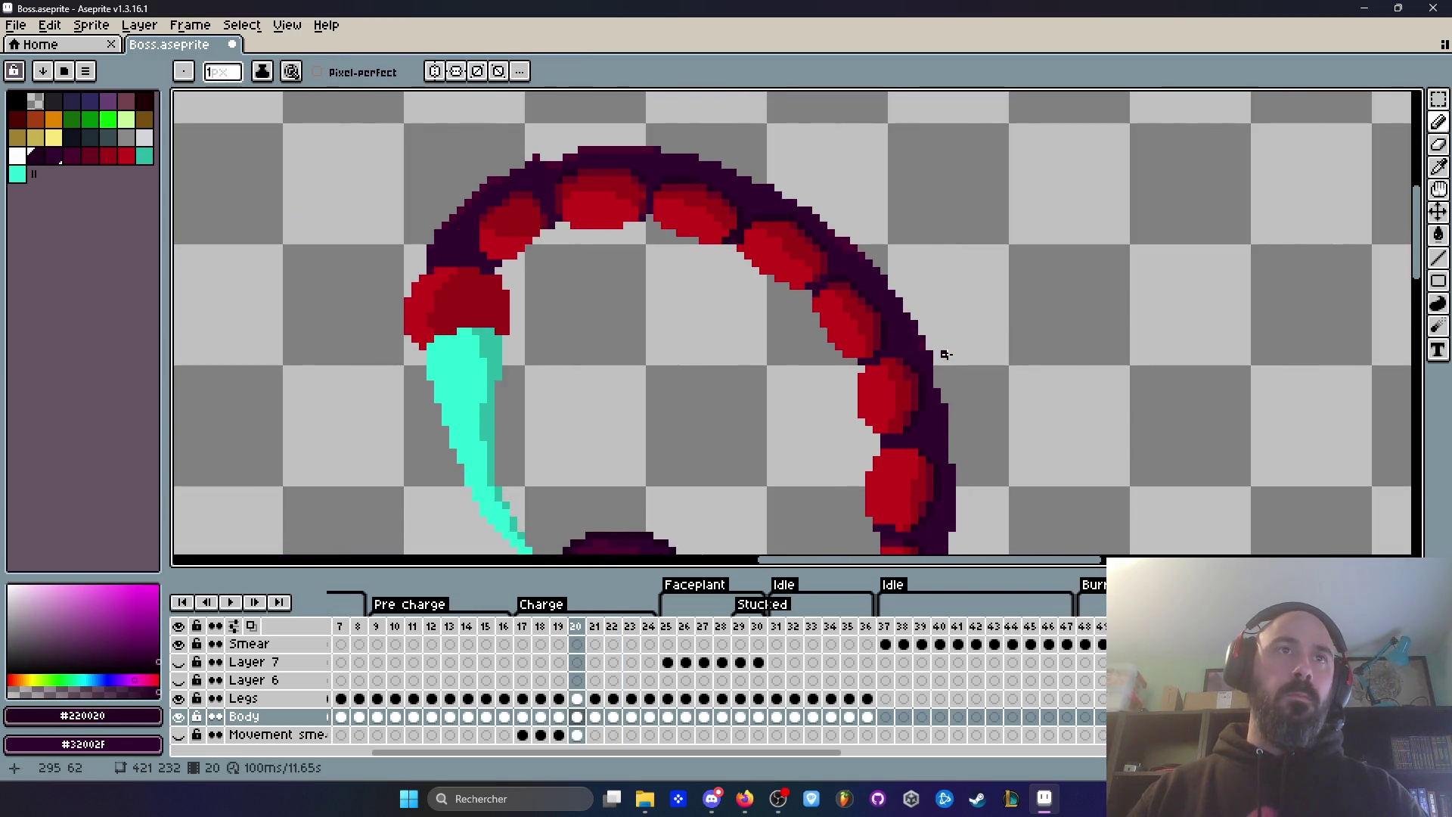
{"action": "key", "text": "period"}
{"action": "key", "text": "comma"}
{"action": "key", "text": "period"}
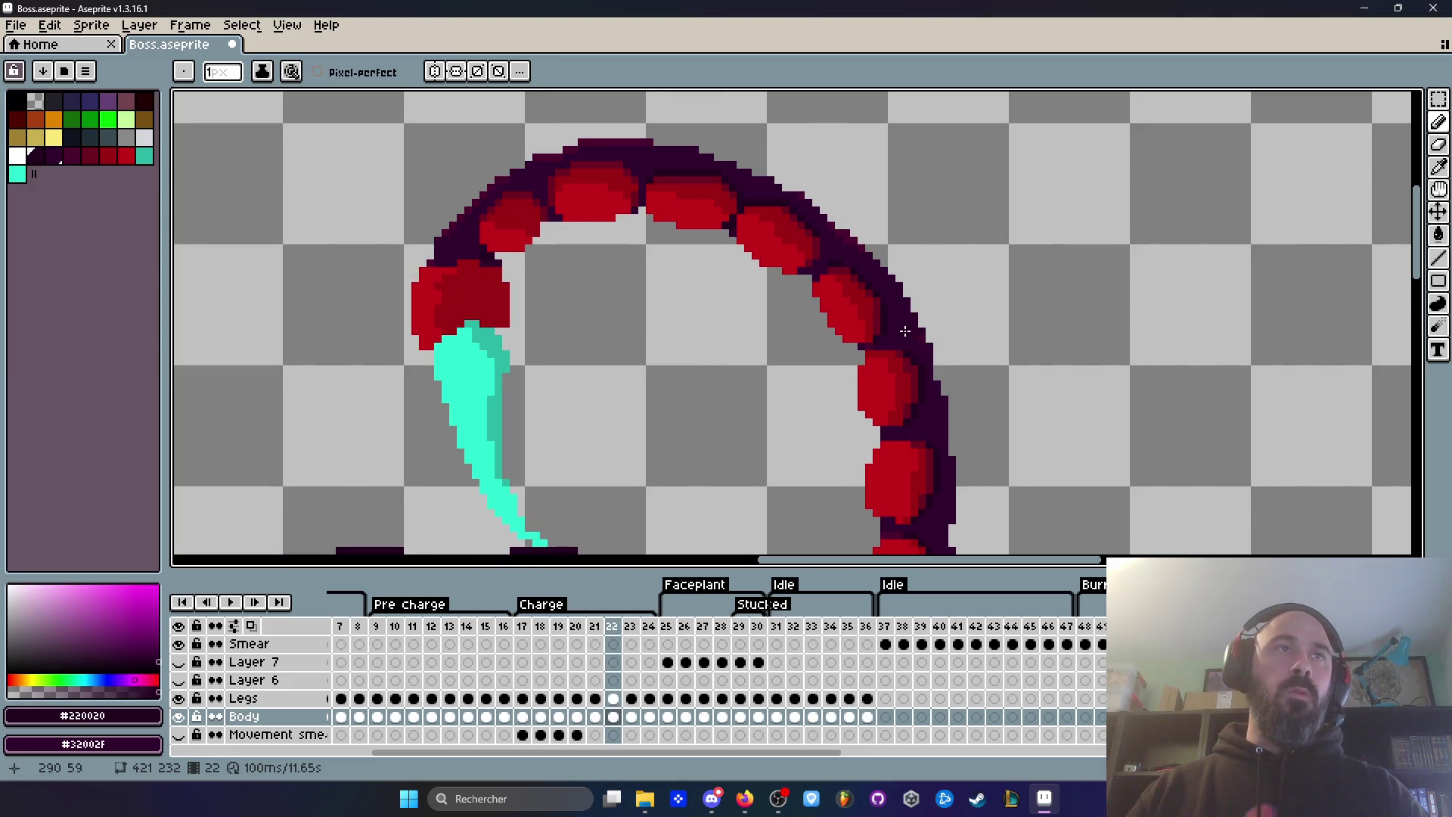
{"action": "key", "text": "comma"}
{"action": "key", "text": "period"}
{"action": "scroll", "coordinate": [726, 211], "scroll_direction": "down", "scroll_amount": 1}
{"action": "key", "text": "comma"}
{"action": "key", "text": "period"}
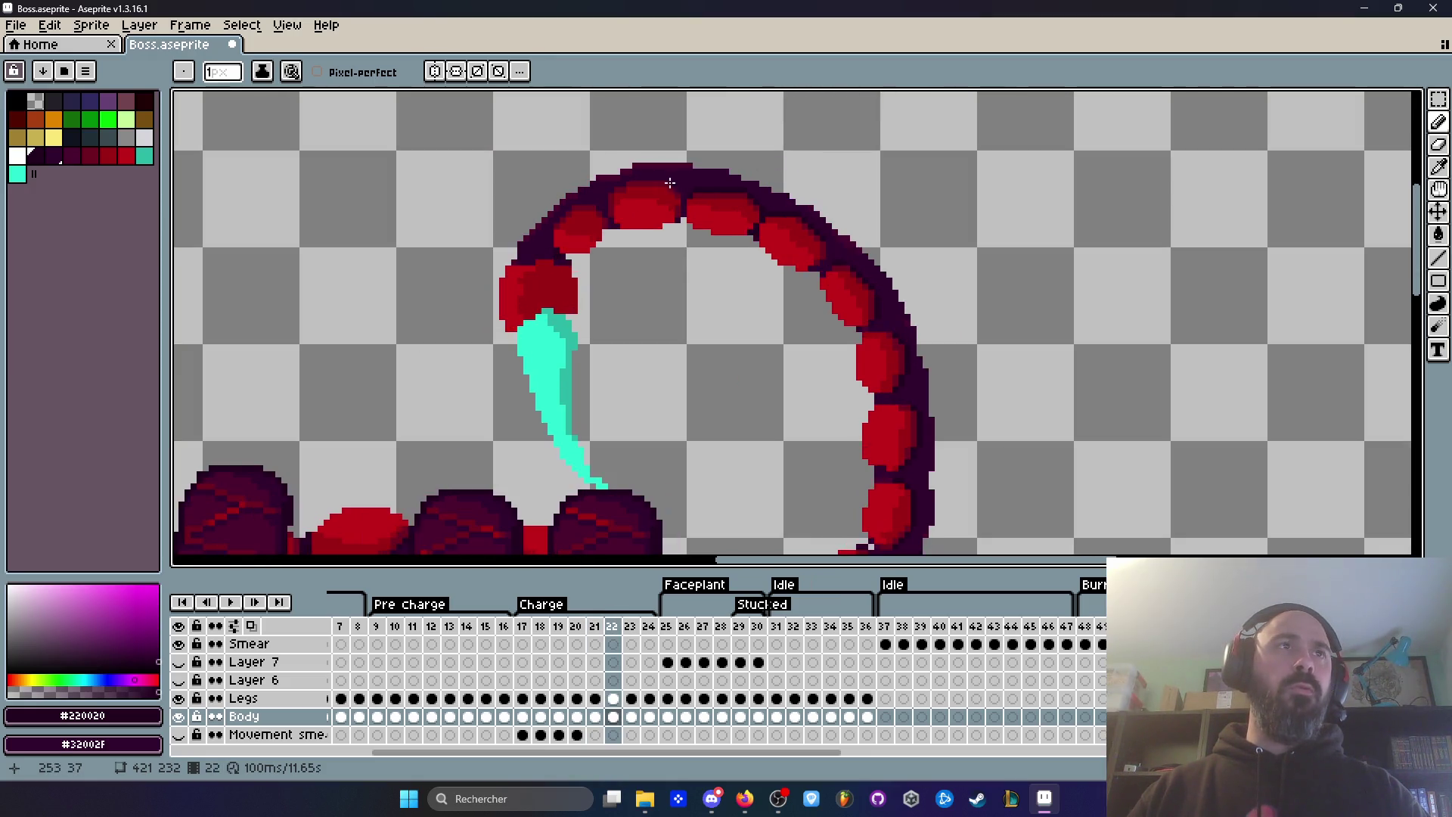
{"action": "scroll", "coordinate": [636, 183], "scroll_direction": "up", "scroll_amount": 2}
{"action": "key", "text": "comma"}
{"action": "key", "text": "period"}
{"action": "key", "text": "comma"}
{"action": "key", "text": "period"}
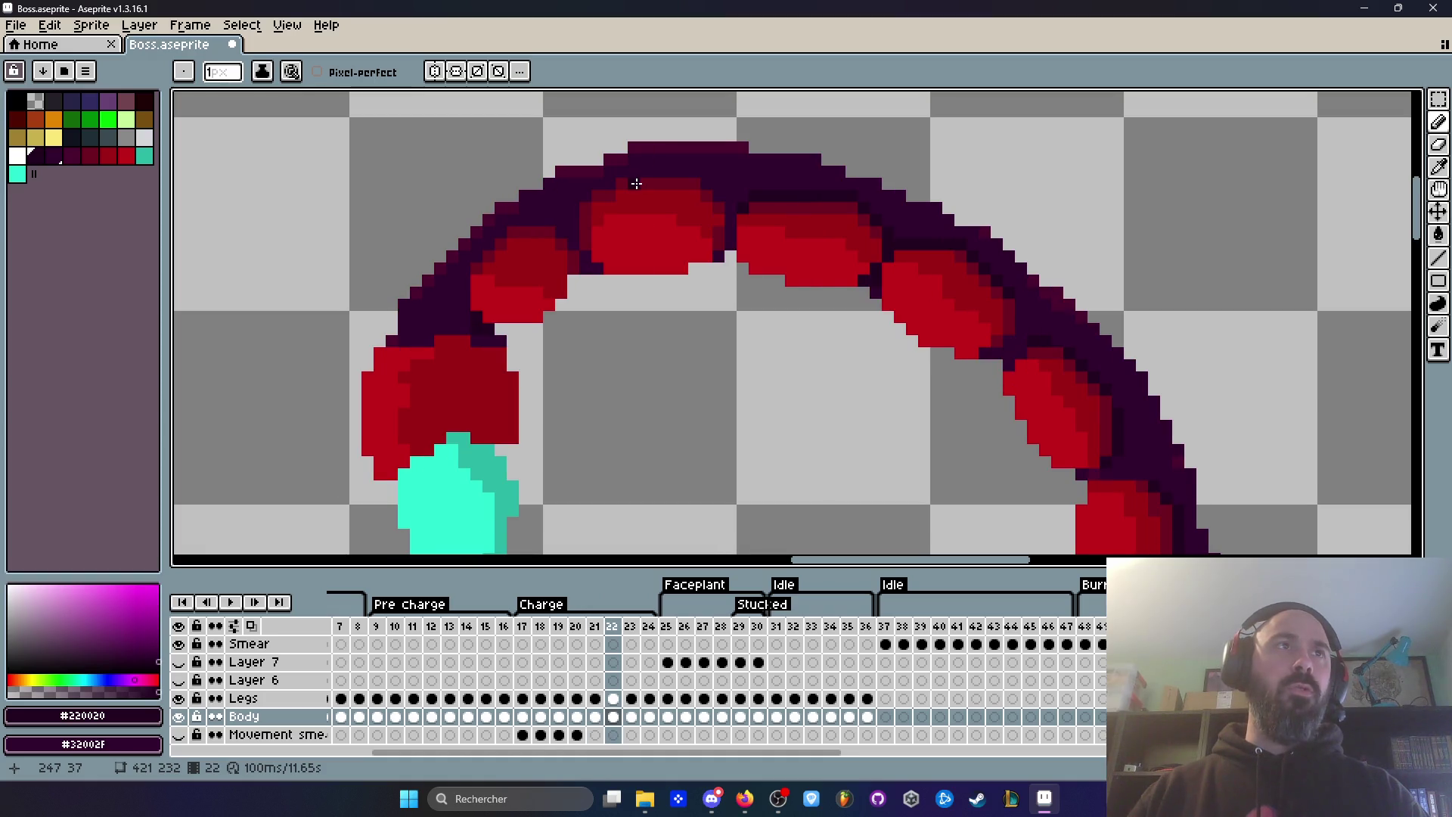
{"action": "scroll", "coordinate": [636, 183], "scroll_direction": "down", "scroll_amount": 2}
{"action": "scroll", "coordinate": [667, 224], "scroll_direction": "up", "scroll_amount": 2}
{"action": "key", "text": "comma"}
{"action": "key", "text": "period"}
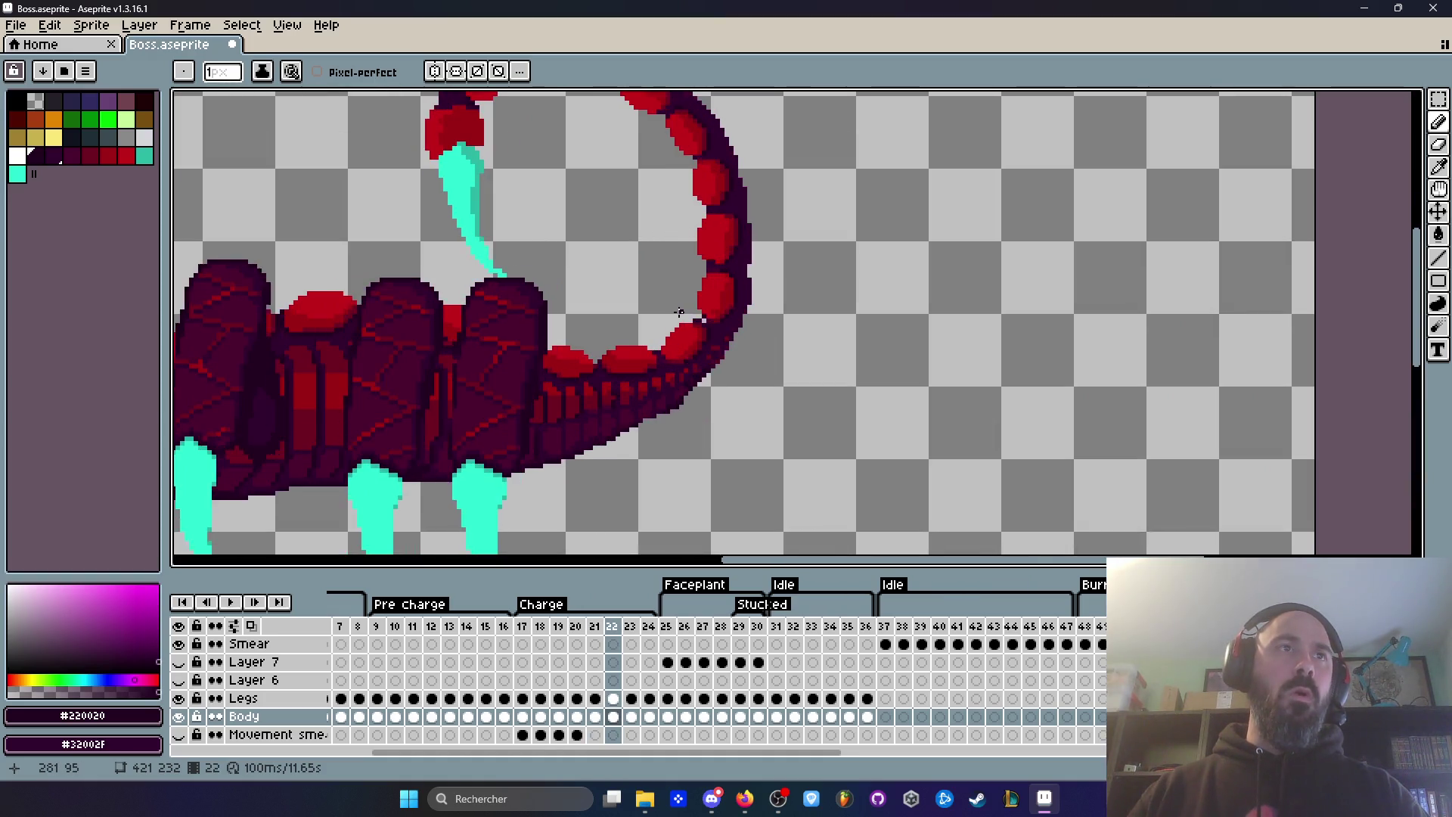
{"action": "scroll", "coordinate": [680, 311], "scroll_direction": "up", "scroll_amount": 1}
{"action": "scroll", "coordinate": [680, 307], "scroll_direction": "up", "scroll_amount": 1}
{"action": "left_click", "coordinate": [839, 399], "text": "alt"}
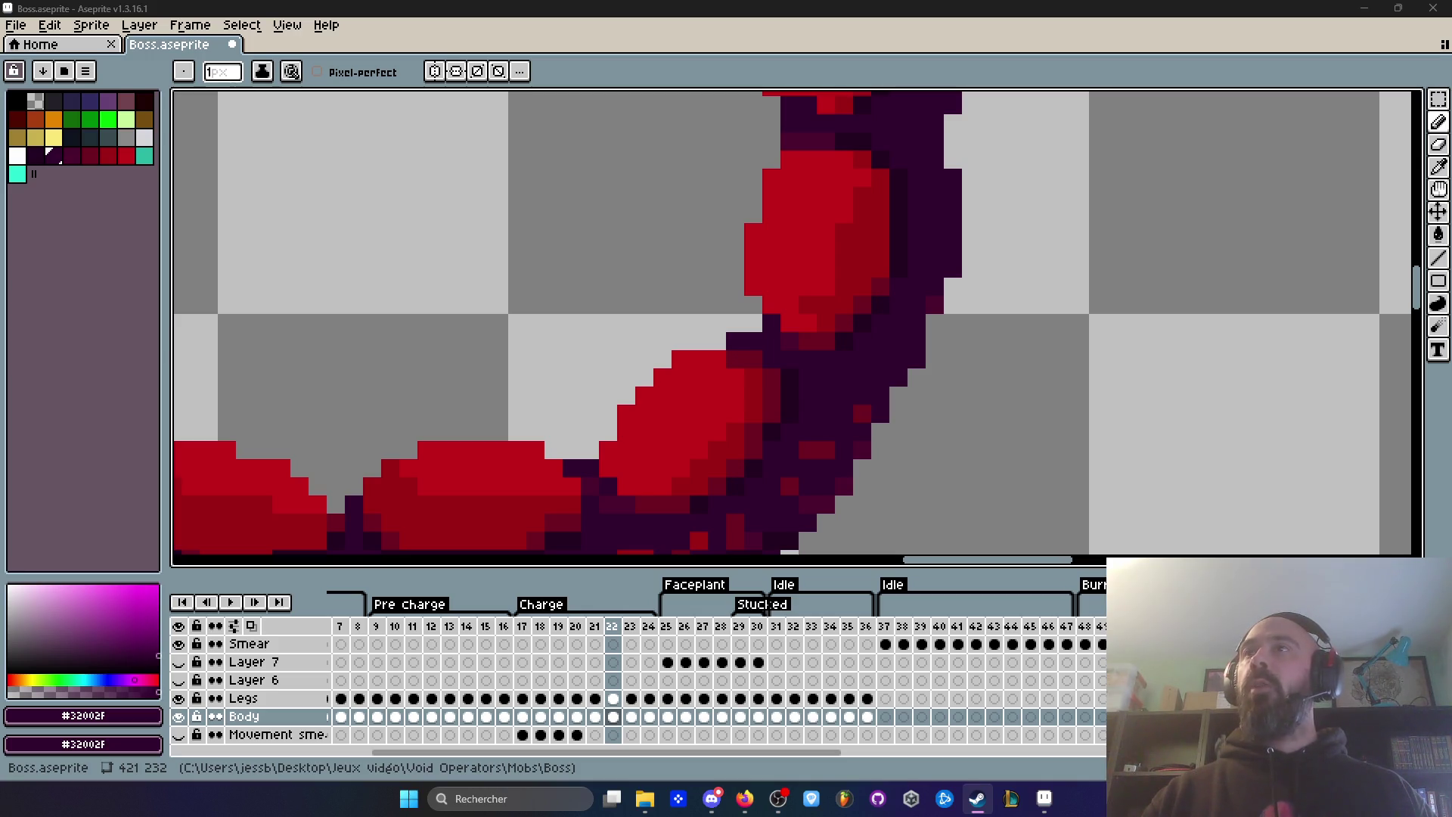
{"action": "key", "text": "alt+Tab"}
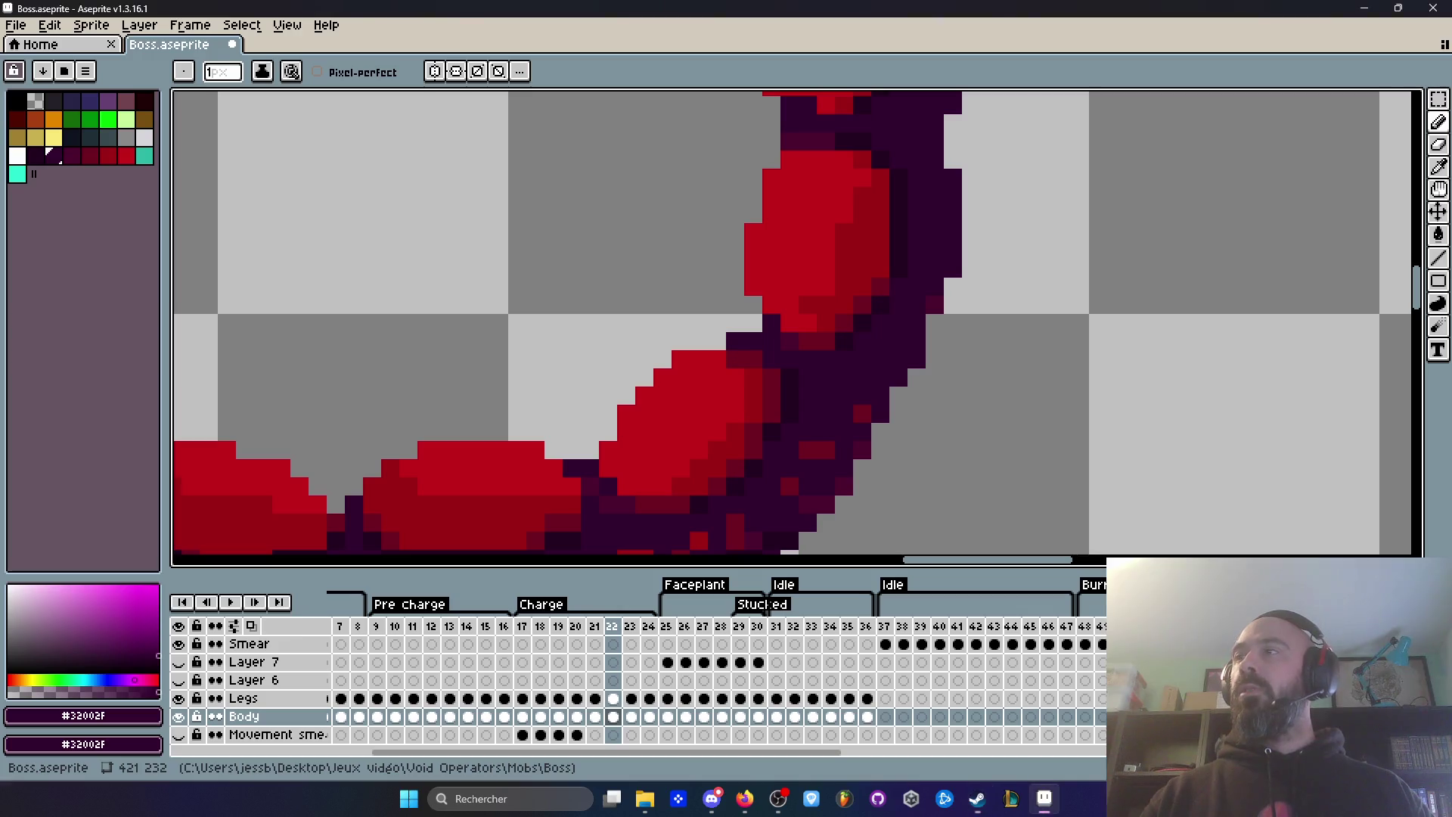
{"action": "key", "text": "alt+Tab"}
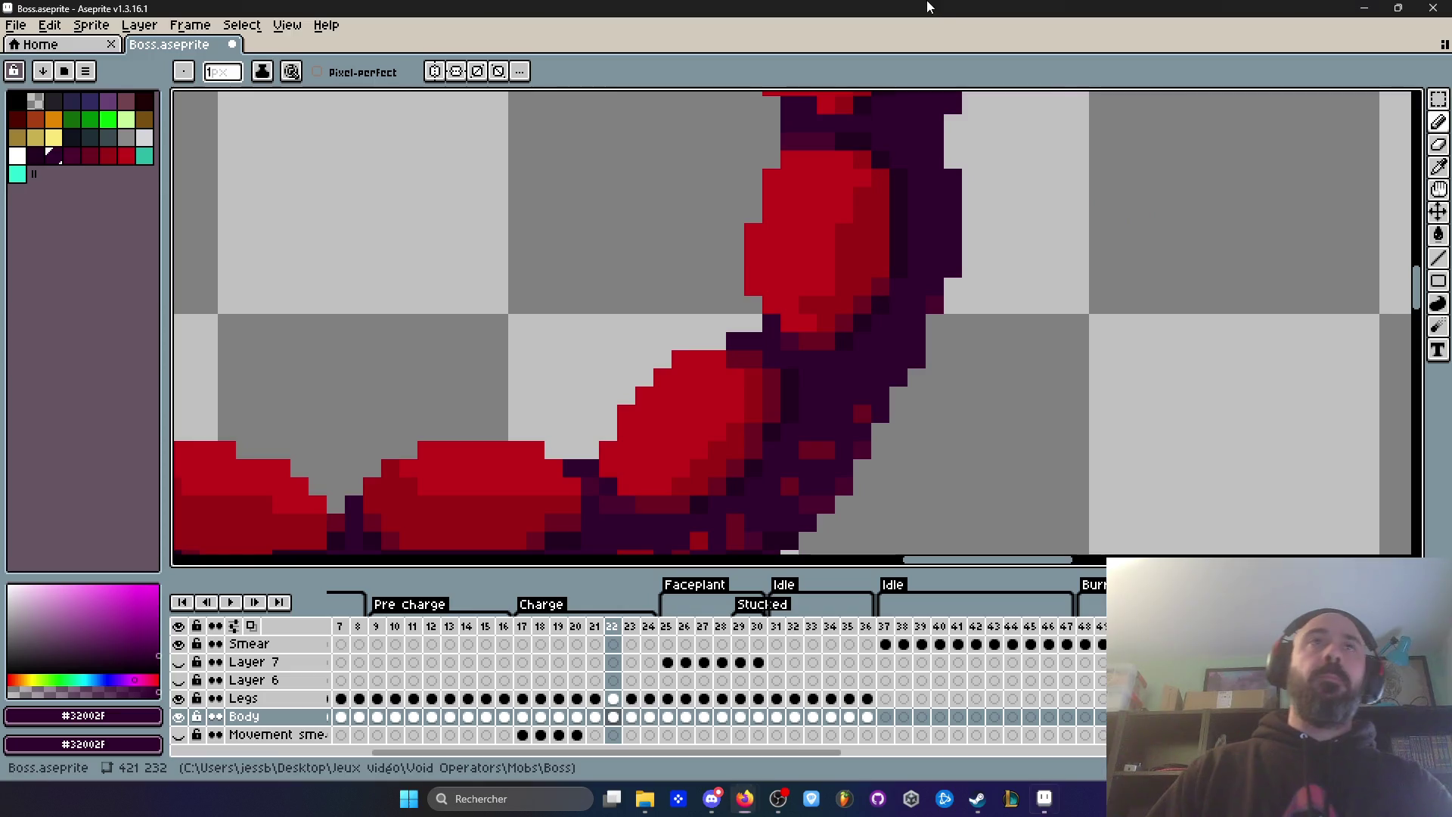
Step: Zoom in and compare the tail across Charge frames 21, 22 and 23
{"action": "scroll", "coordinate": [828, 226], "scroll_direction": "down", "scroll_amount": 4}
{"action": "key", "text": "space"}
{"action": "scroll", "coordinate": [827, 226], "scroll_direction": "up", "scroll_amount": 2}
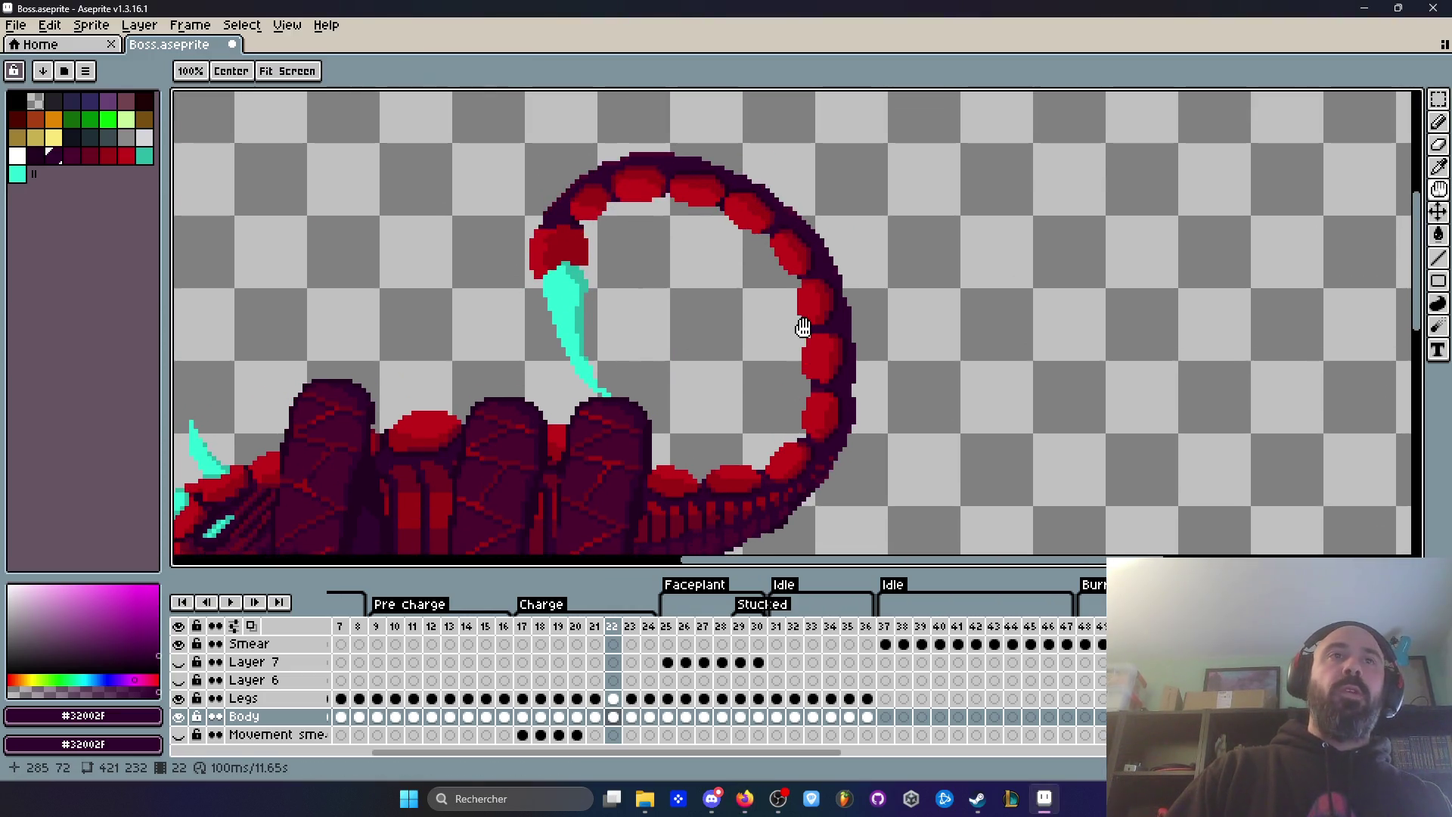
{"action": "scroll", "coordinate": [826, 366], "scroll_direction": "up", "scroll_amount": 1}
{"action": "scroll", "coordinate": [703, 215], "scroll_direction": "up", "scroll_amount": 1}
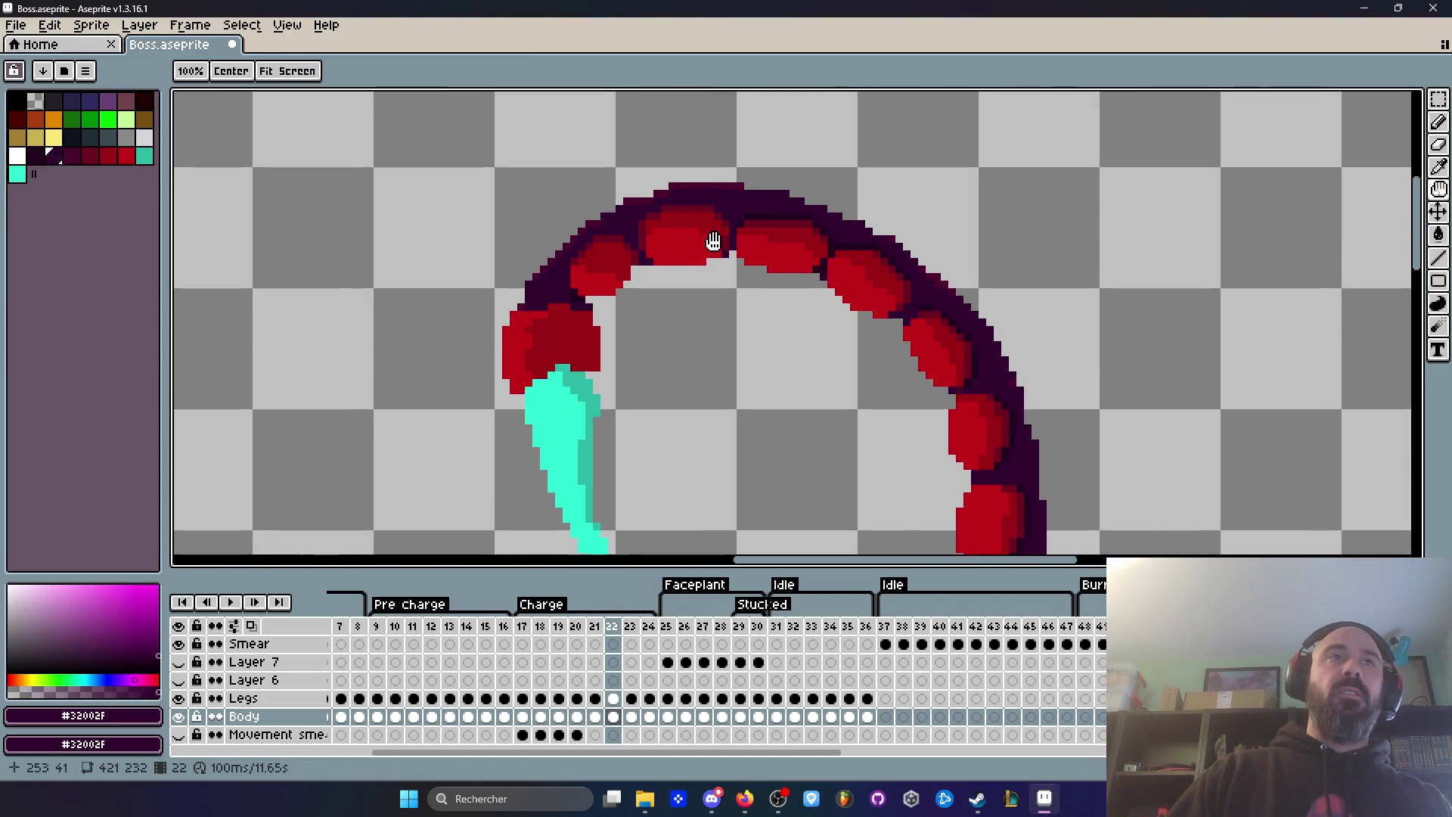
{"action": "key", "text": "Left"}
{"action": "key", "text": "Right"}
{"action": "key", "text": "Left"}
{"action": "key", "text": "Right"}
{"action": "key", "text": "Left"}
{"action": "key", "text": "Right"}
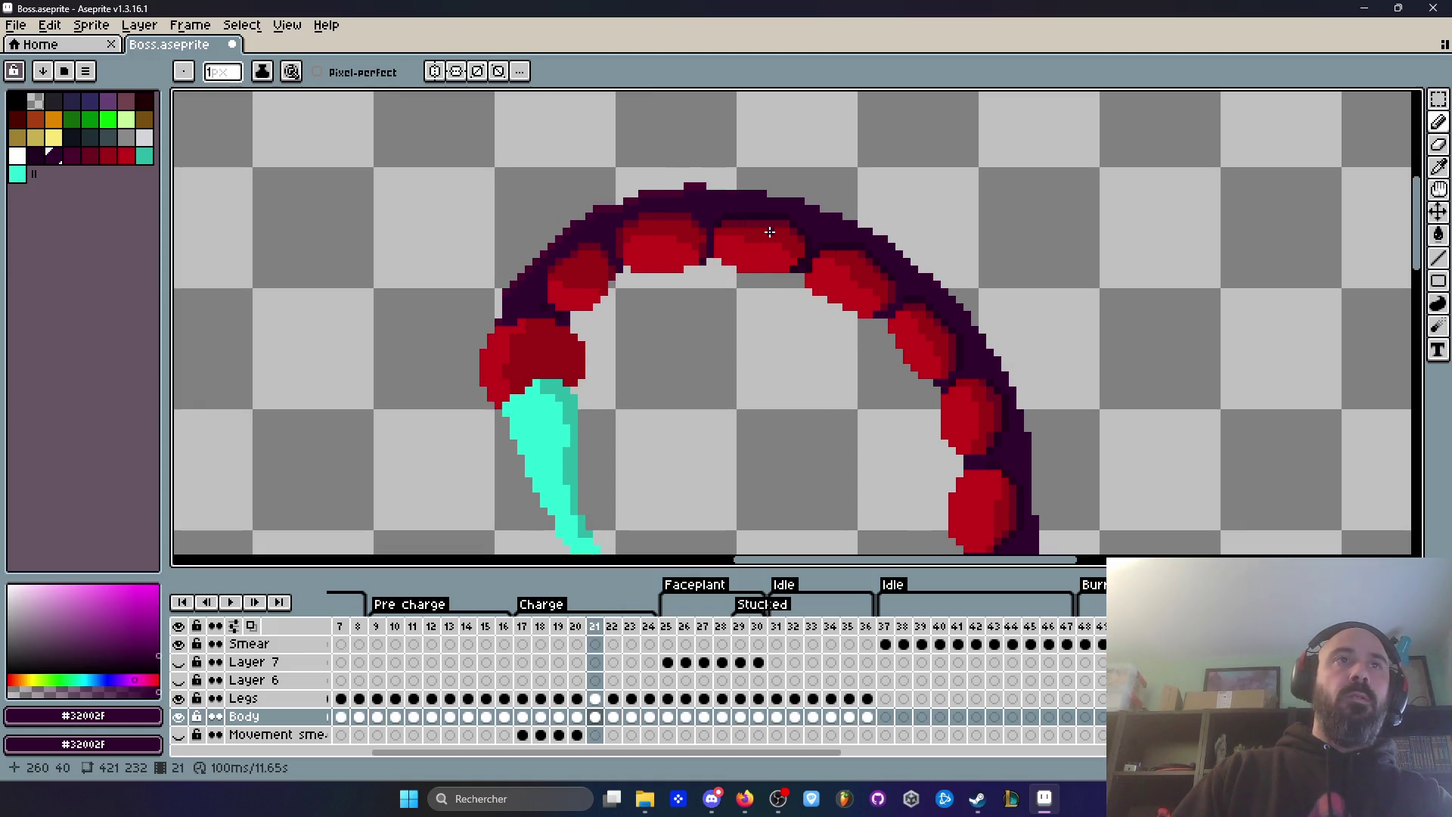
{"action": "scroll", "coordinate": [770, 232], "scroll_direction": "down", "scroll_amount": 2}
{"action": "key", "text": "Right"}
{"action": "key", "text": "Left"}
{"action": "key", "text": "Left"}
{"action": "key", "text": "Right"}
{"action": "key", "text": "Right"}
{"action": "scroll", "coordinate": [764, 291], "scroll_direction": "down", "scroll_amount": 1}
{"action": "scroll", "coordinate": [764, 291], "scroll_direction": "up", "scroll_amount": 2}
{"action": "key", "text": "Left"}
{"action": "key", "text": "Left"}
{"action": "key", "text": "Right"}
{"action": "key", "text": "Right"}
{"action": "key", "text": "Left"}
{"action": "key", "text": "Left"}
{"action": "key", "text": "Right"}
{"action": "key", "text": "Left"}
{"action": "key", "text": "Right"}
{"action": "key", "text": "Left"}
{"action": "key", "text": "Right"}
{"action": "key", "text": "Left"}
{"action": "key", "text": "Right"}
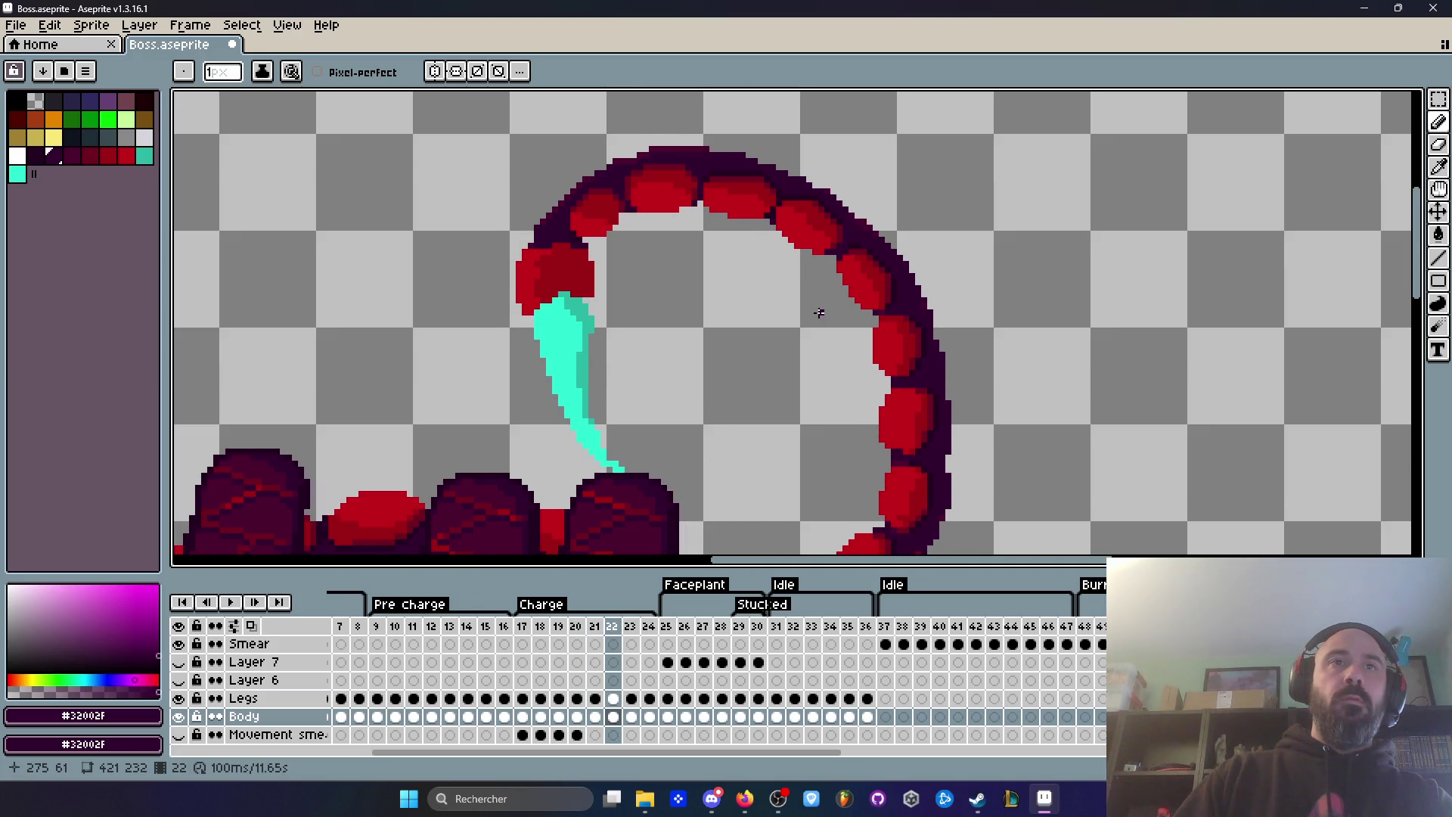
{"action": "key", "text": "Left"}
{"action": "key", "text": "Right"}
{"action": "key", "text": "Left"}
Step: Play the Charge animation from frame 20 twice to watch the tail's motion
{"action": "key", "text": "alt+Tab"}
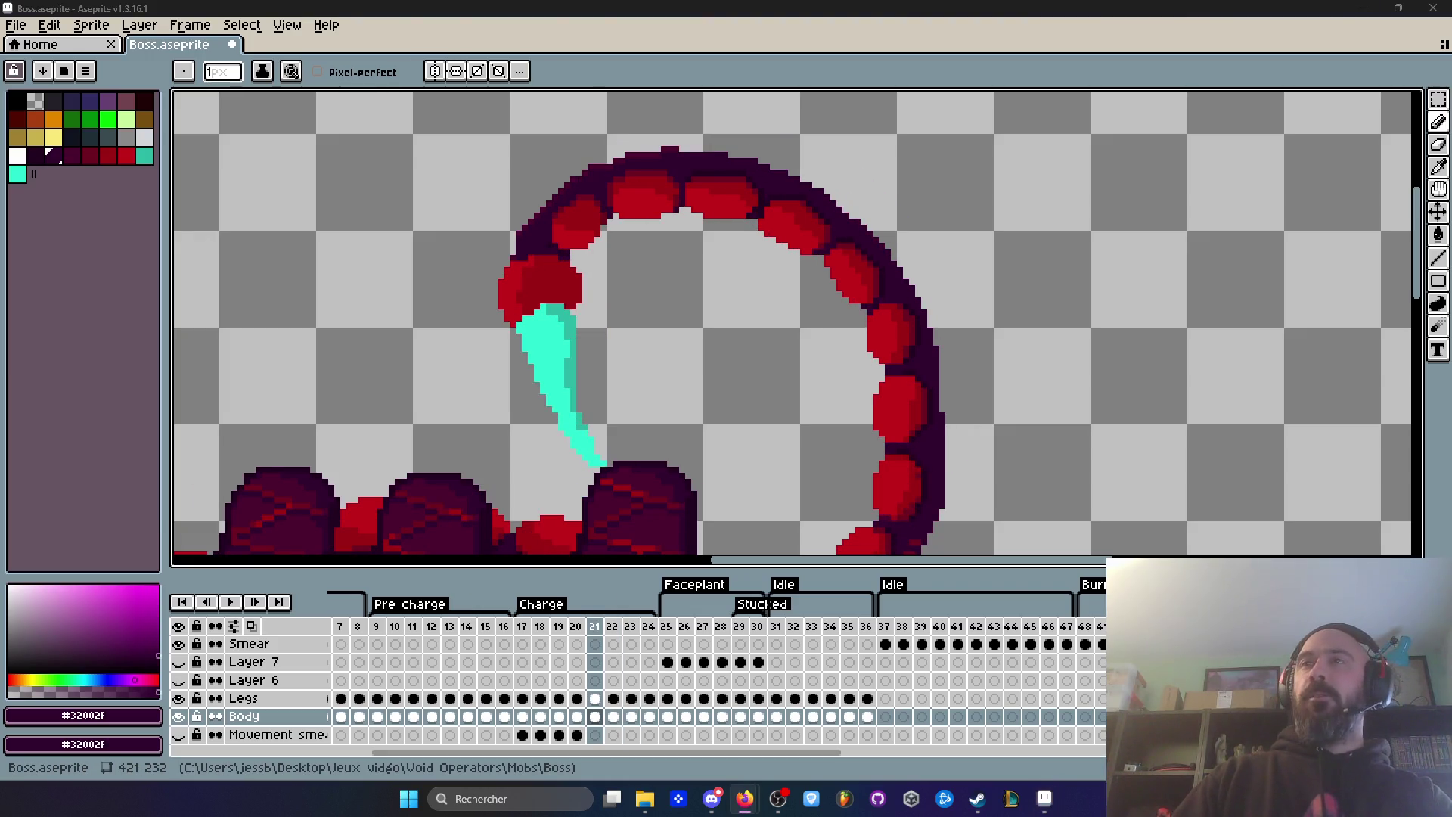
{"action": "scroll", "coordinate": [938, 453], "scroll_direction": "down", "scroll_amount": 2}
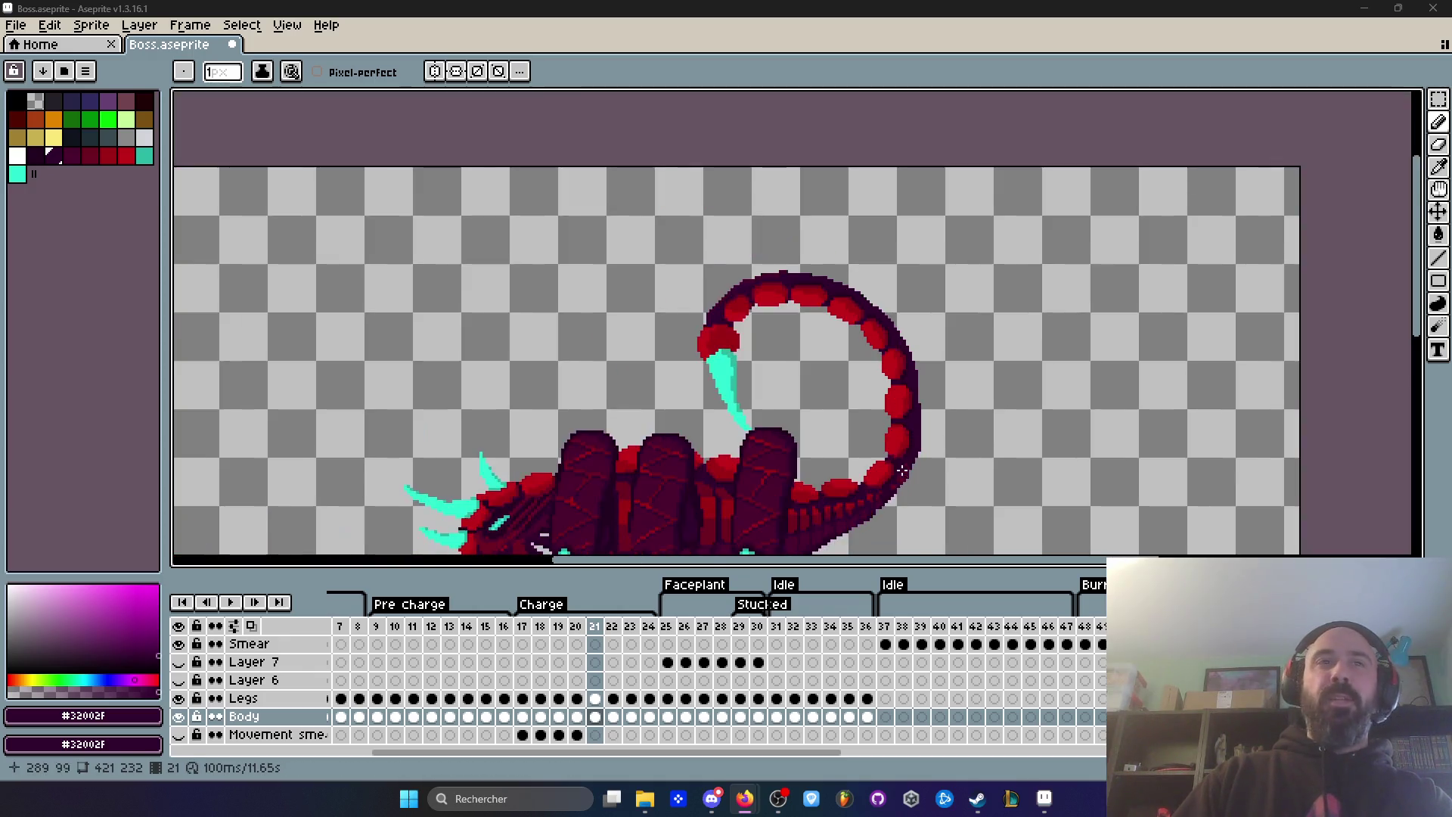
{"action": "scroll", "coordinate": [931, 472], "scroll_direction": "up", "scroll_amount": 2}
{"action": "scroll", "coordinate": [945, 424], "scroll_direction": "down", "scroll_amount": 1}
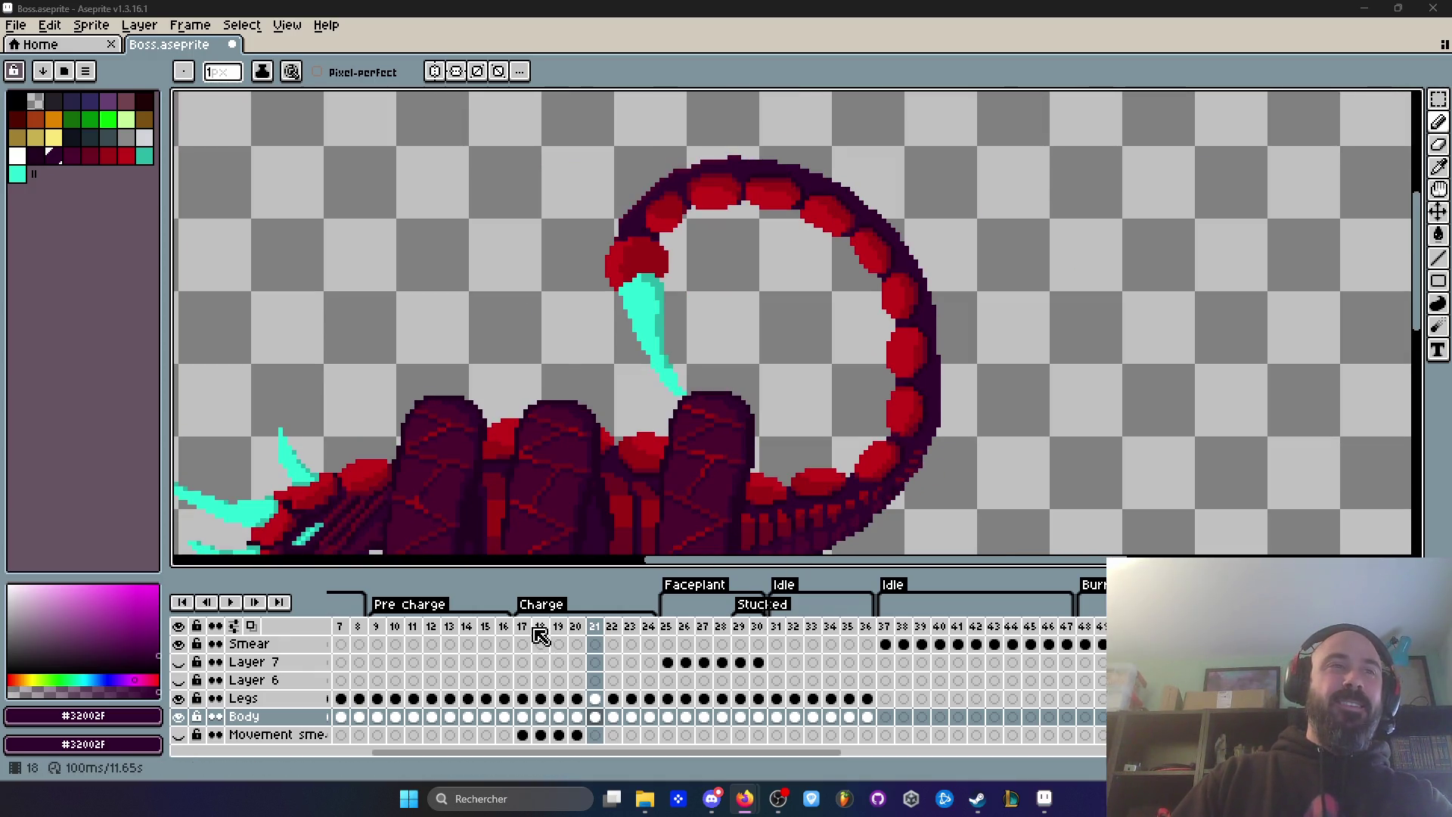
{"action": "left_click", "coordinate": [575, 626]}
{"action": "key", "text": "Return"}
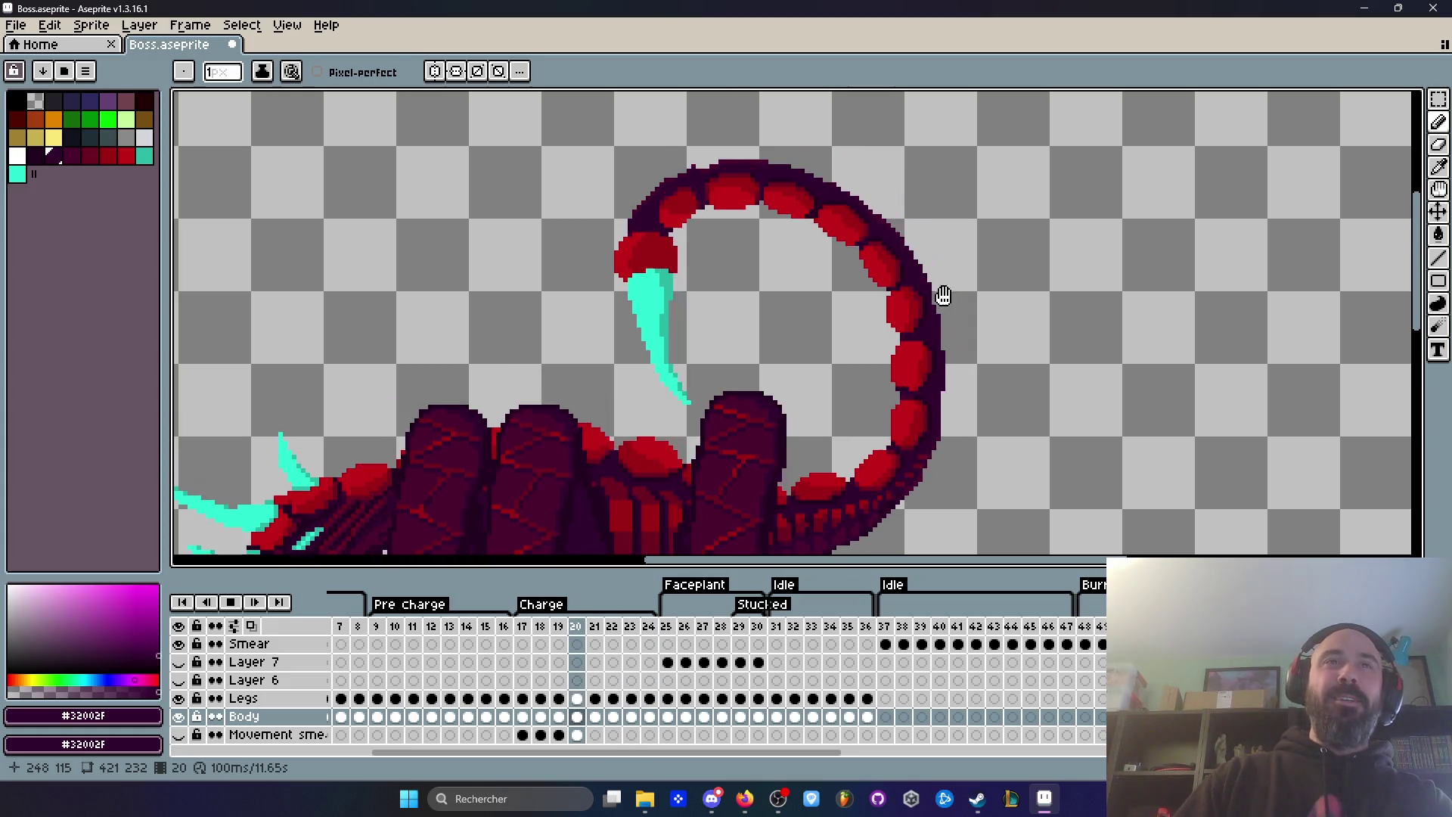
{"action": "scroll", "coordinate": [957, 367], "scroll_direction": "up", "scroll_amount": 3}
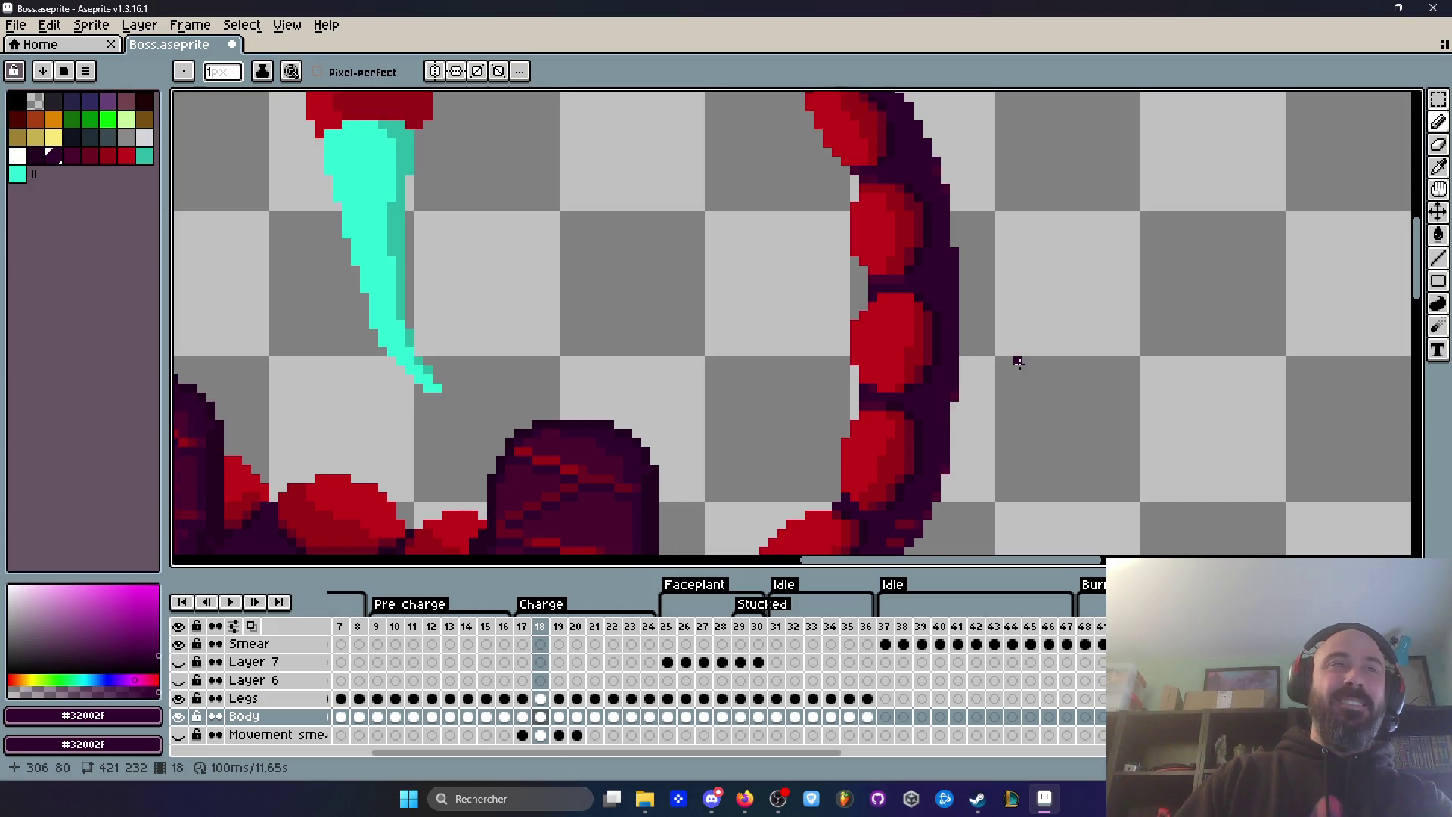
{"action": "key", "text": "Return"}
{"action": "key", "text": "Right"}
{"action": "key", "text": "Right"}
{"action": "key", "text": "Right"}
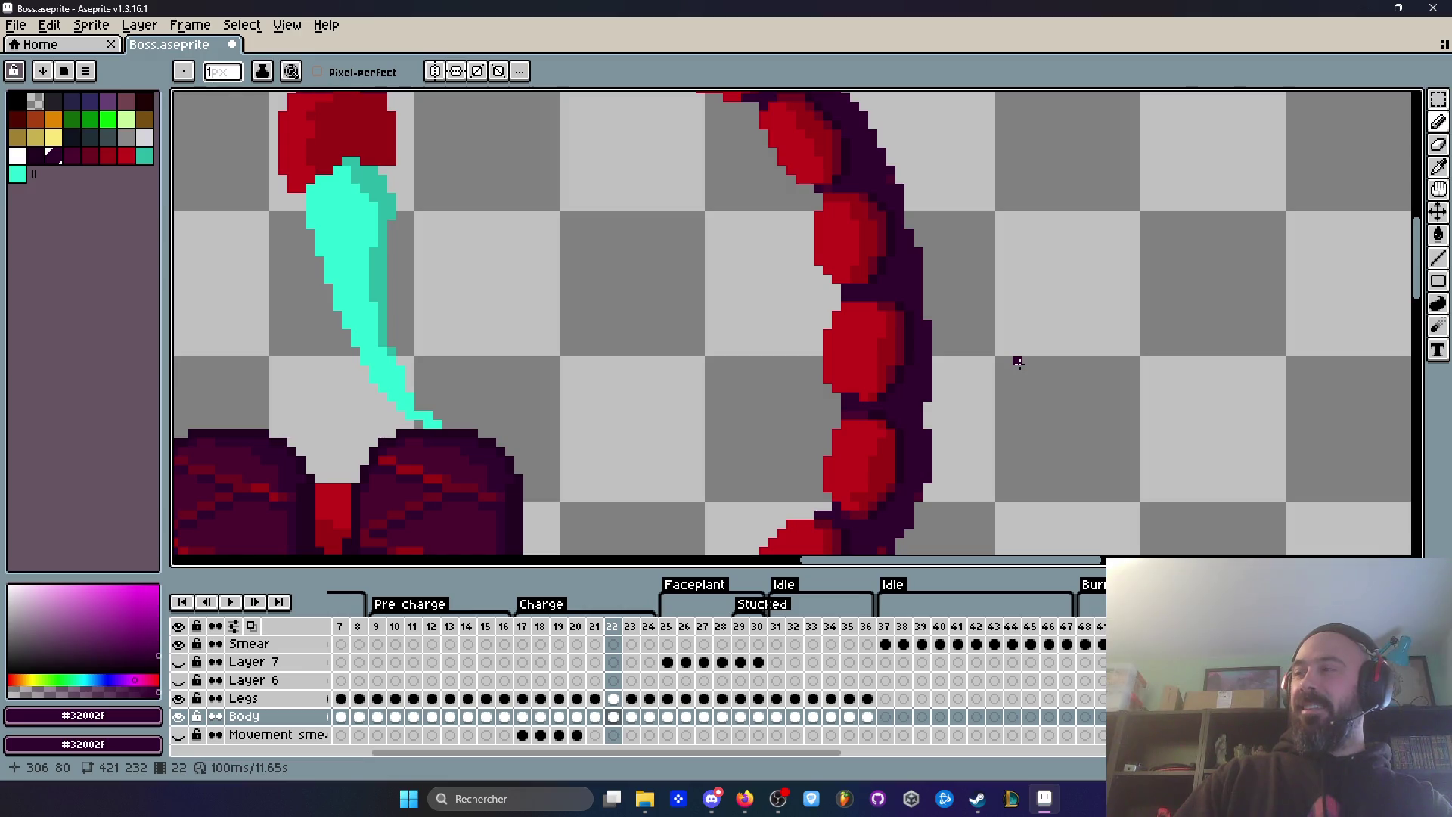
{"action": "key", "text": "Return"}
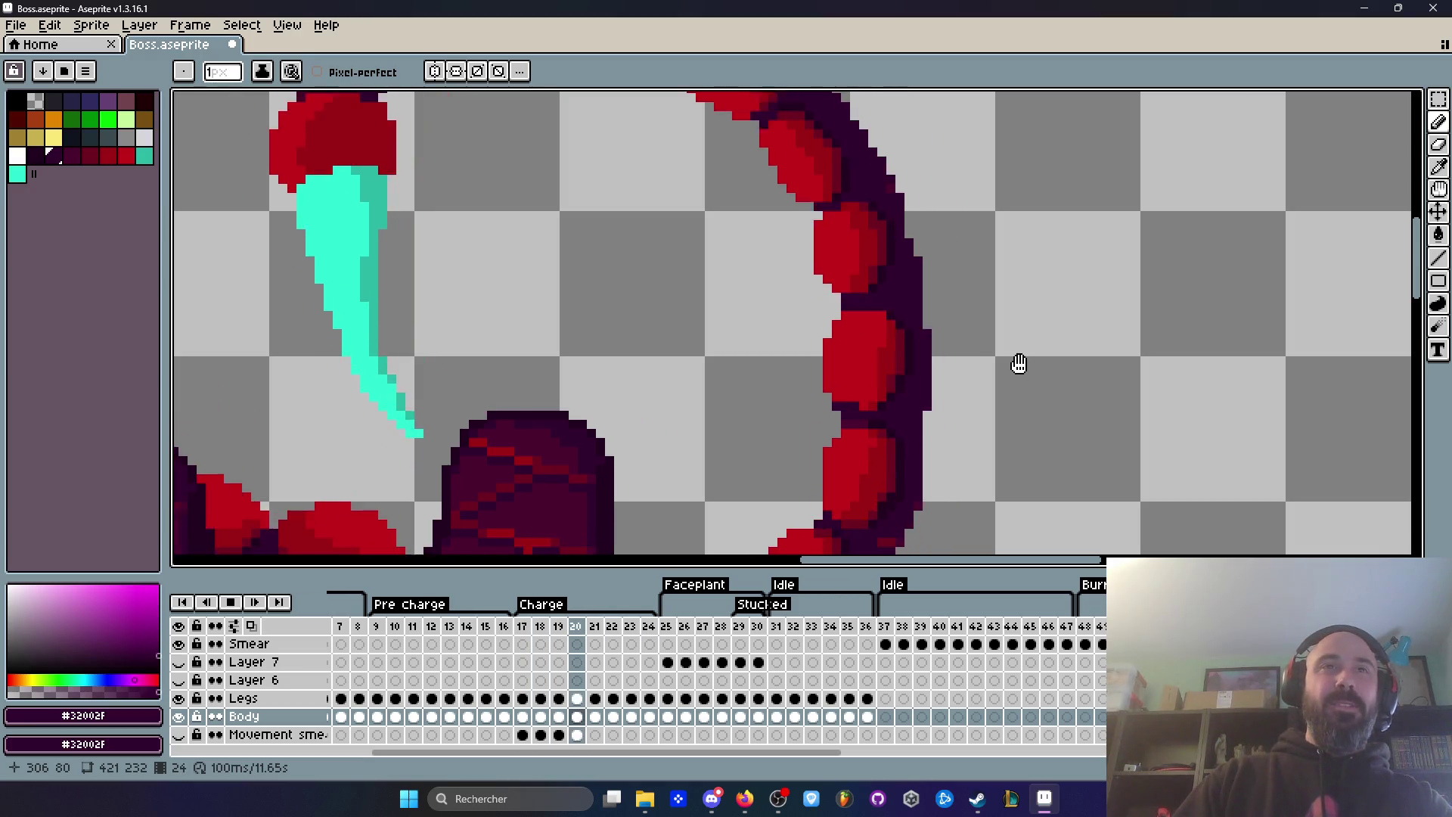
{"action": "key", "text": "Return"}
Step: Go to frame 24 and zoom in on the tail outline
{"action": "key", "text": "Right"}
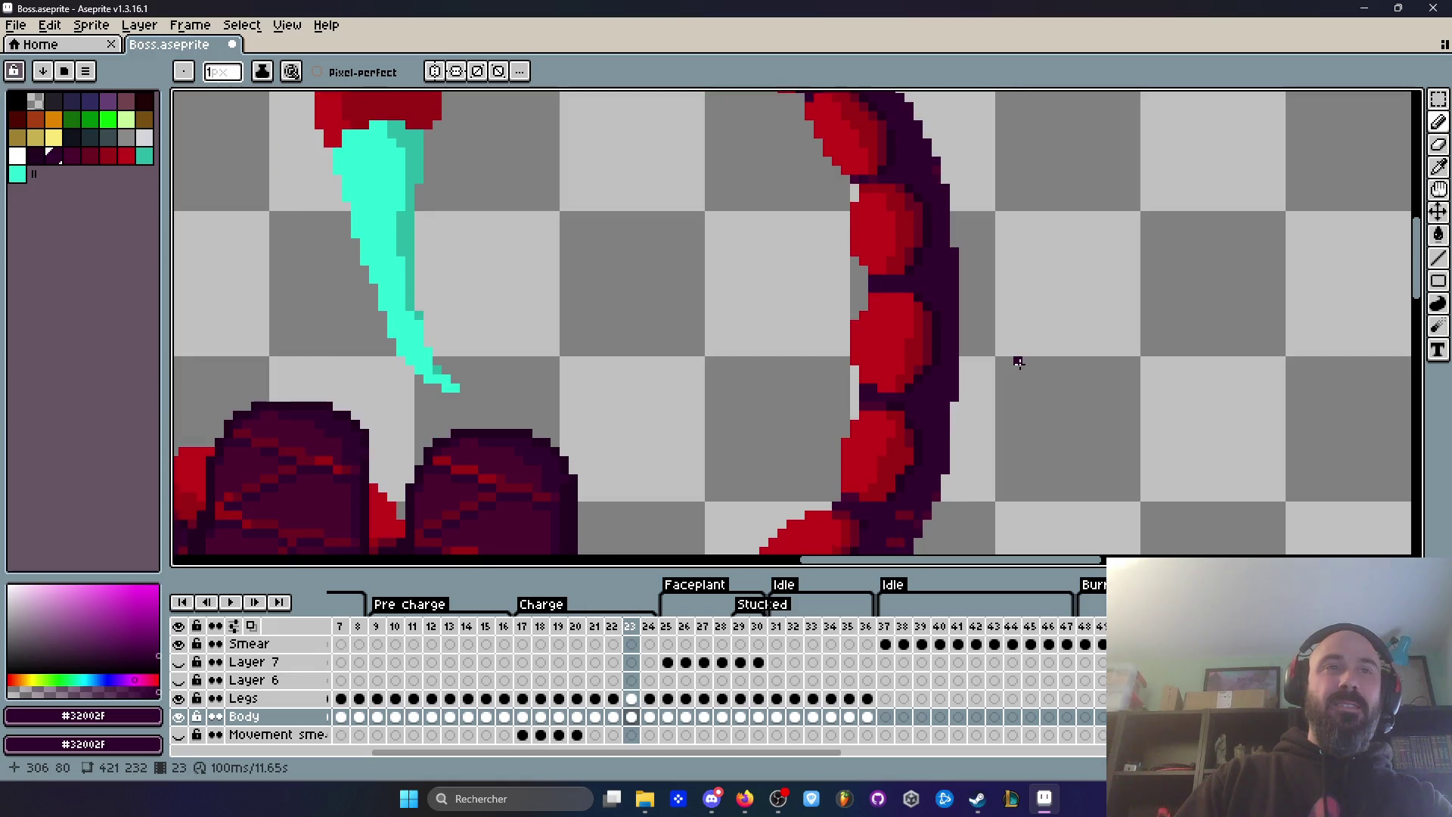
{"action": "key", "text": "Right"}
{"action": "scroll", "coordinate": [945, 324], "scroll_direction": "up", "scroll_amount": 3}
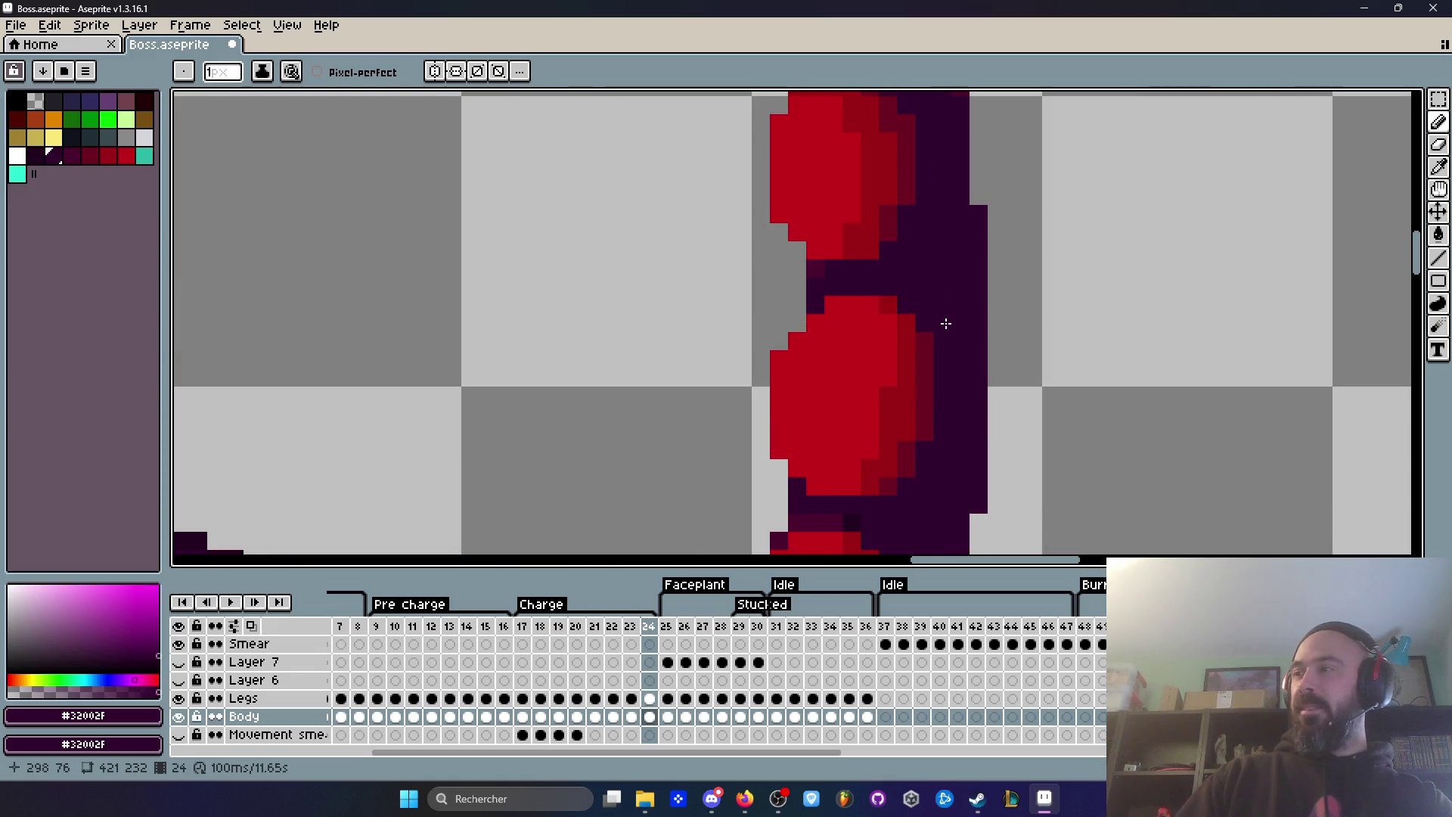
Step: Sample the dark purple #220020 outline on frame 23 and return to frame 24
{"action": "scroll", "coordinate": [945, 323], "scroll_direction": "up", "scroll_amount": 2}
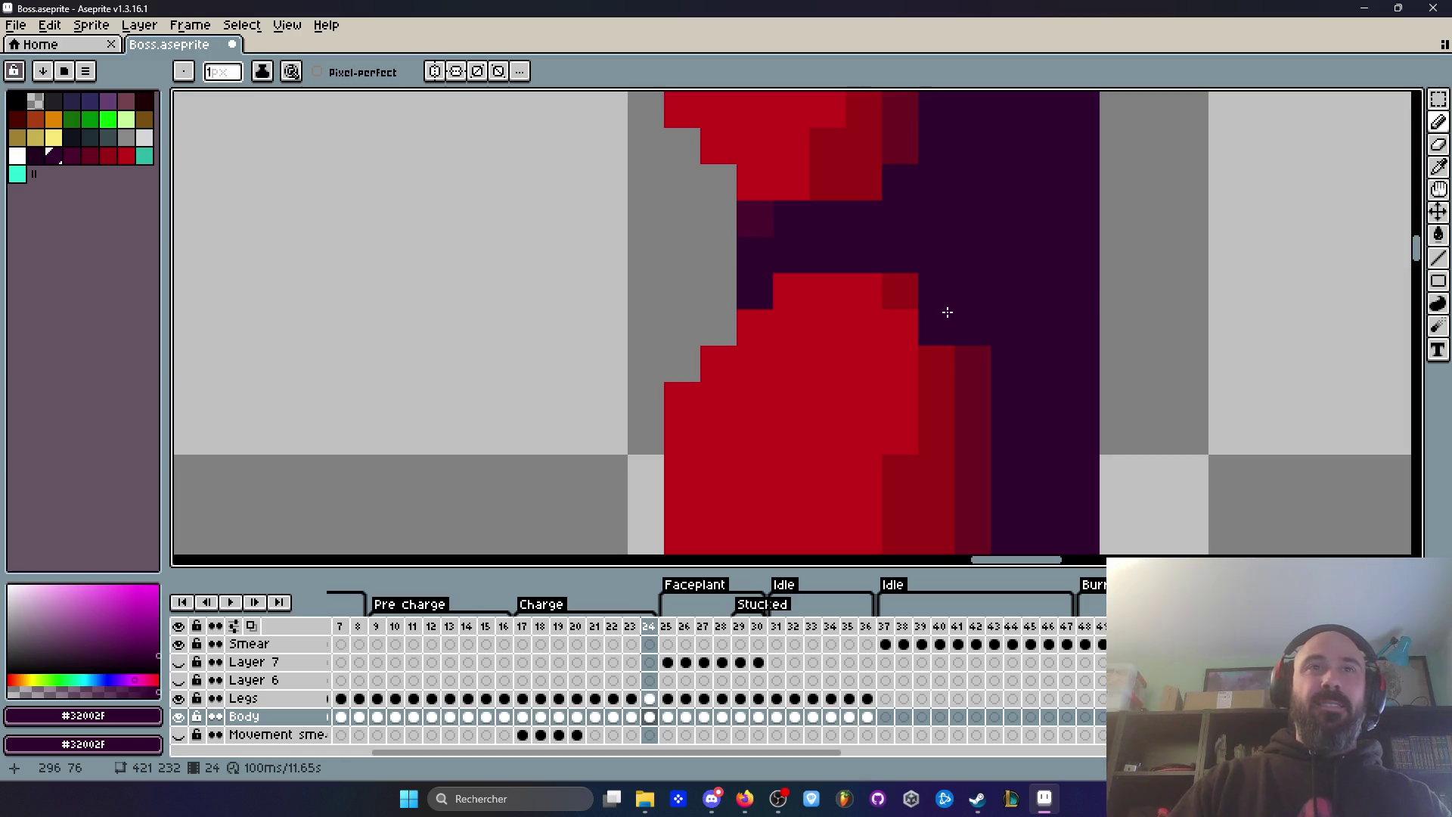
{"action": "left_click", "coordinate": [632, 716]}
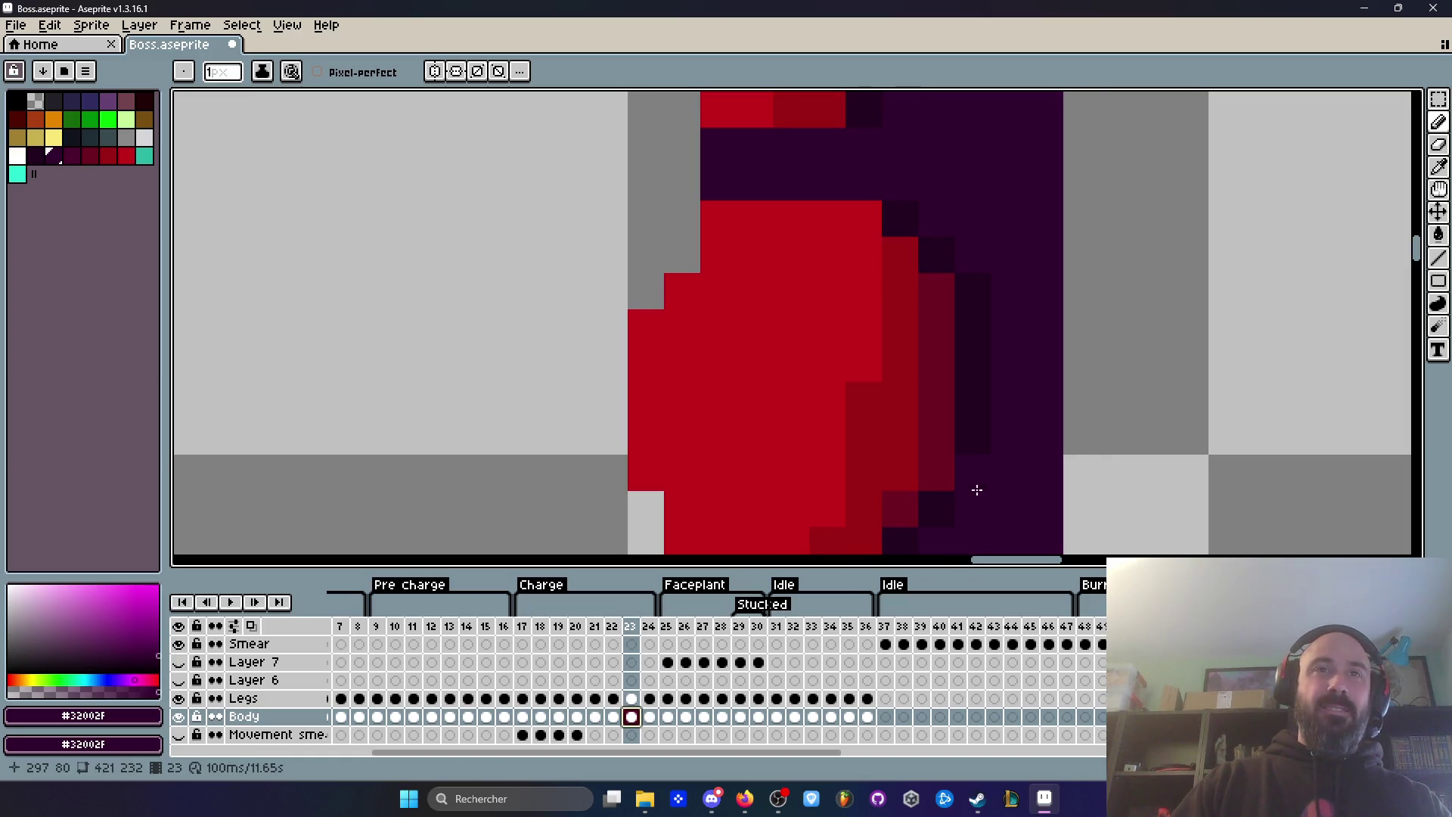
{"action": "left_click", "coordinate": [967, 424], "text": "alt"}
{"action": "scroll", "coordinate": [983, 423], "scroll_direction": "down", "scroll_amount": 3}
{"action": "key", "text": "Right"}
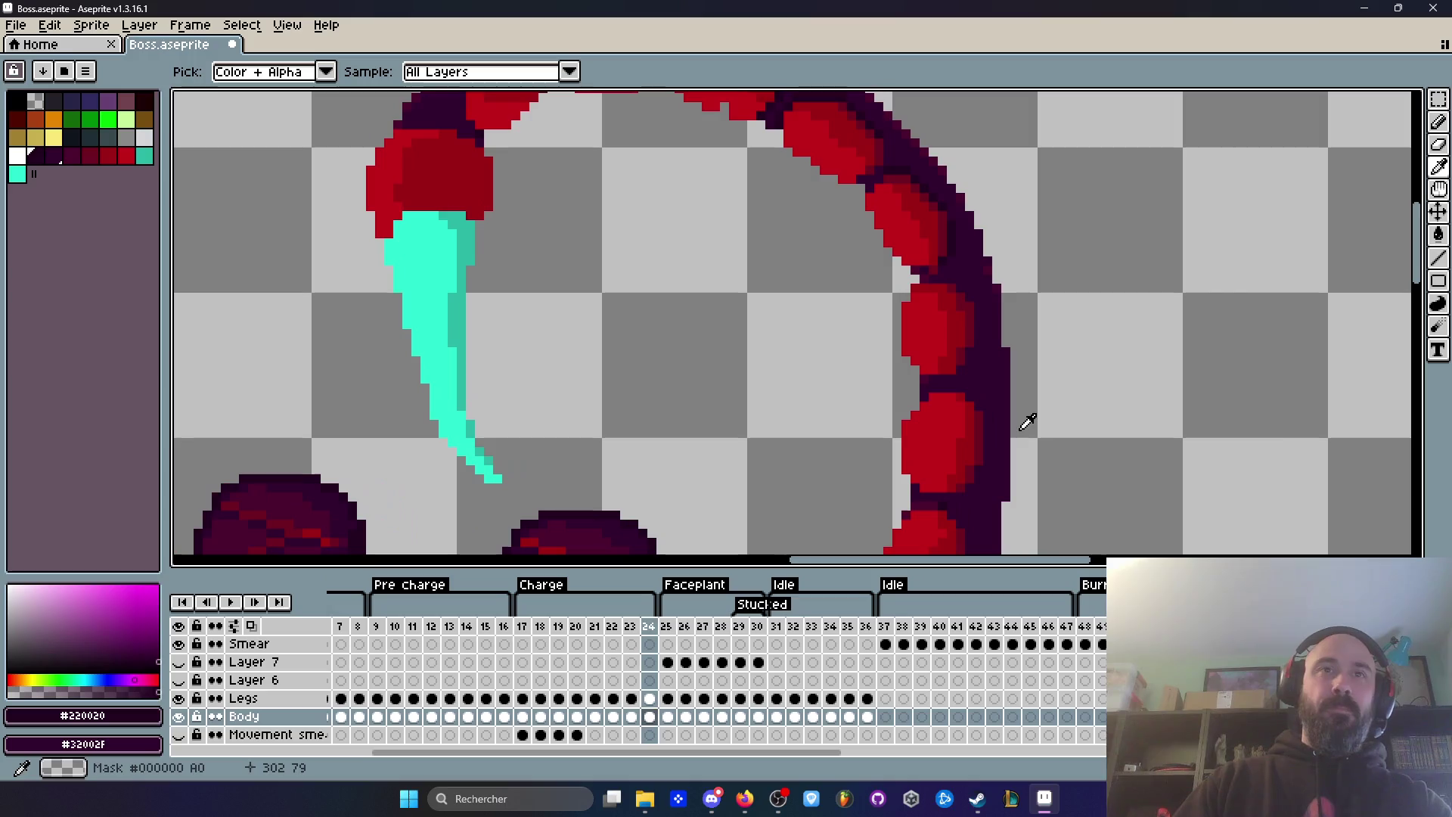
{"action": "scroll", "coordinate": [945, 431], "scroll_direction": "up", "scroll_amount": 2}
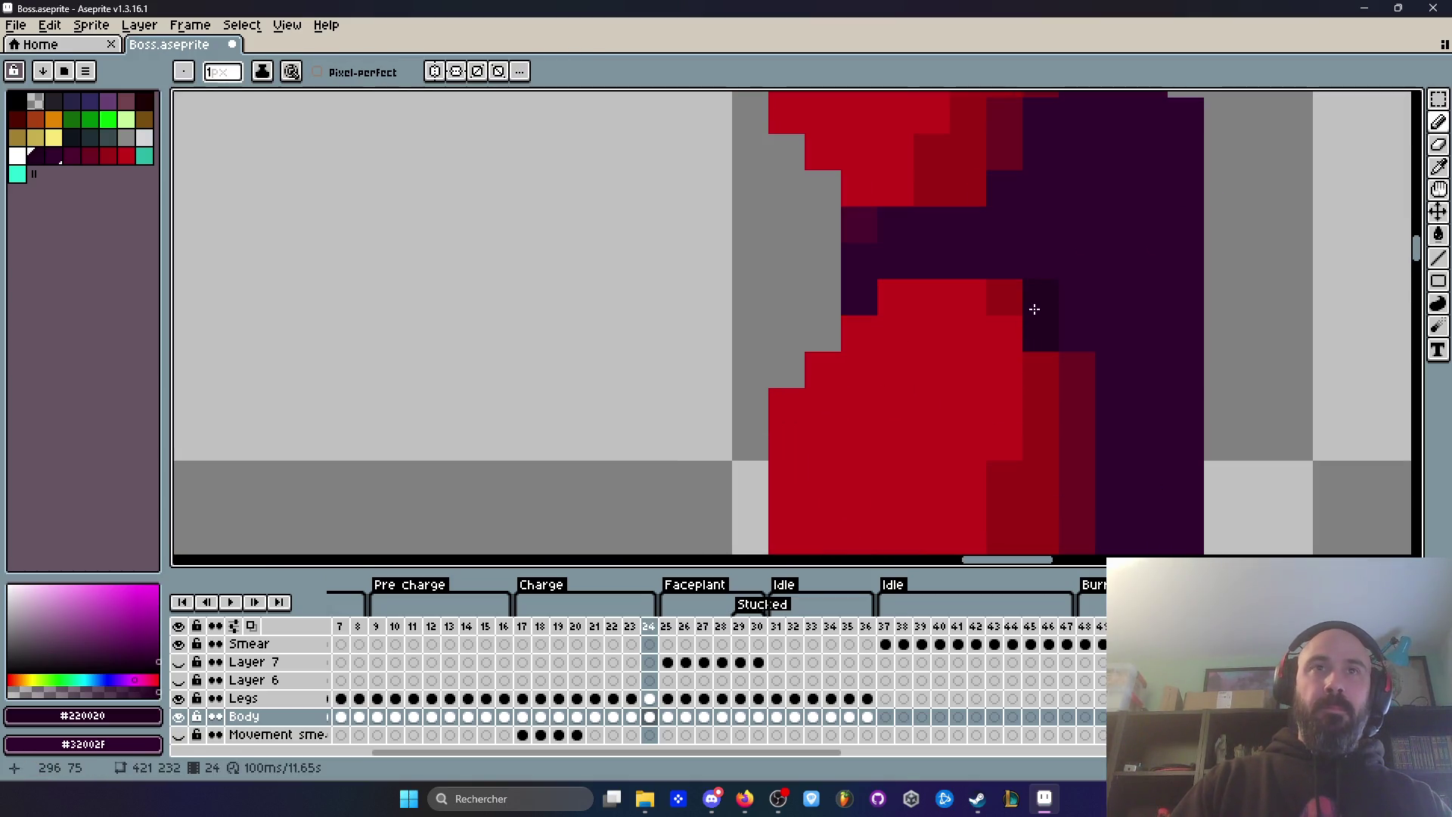
{"action": "scroll", "coordinate": [1066, 322], "scroll_direction": "down", "scroll_amount": 4}
{"action": "scroll", "coordinate": [1125, 320], "scroll_direction": "up", "scroll_amount": 2}
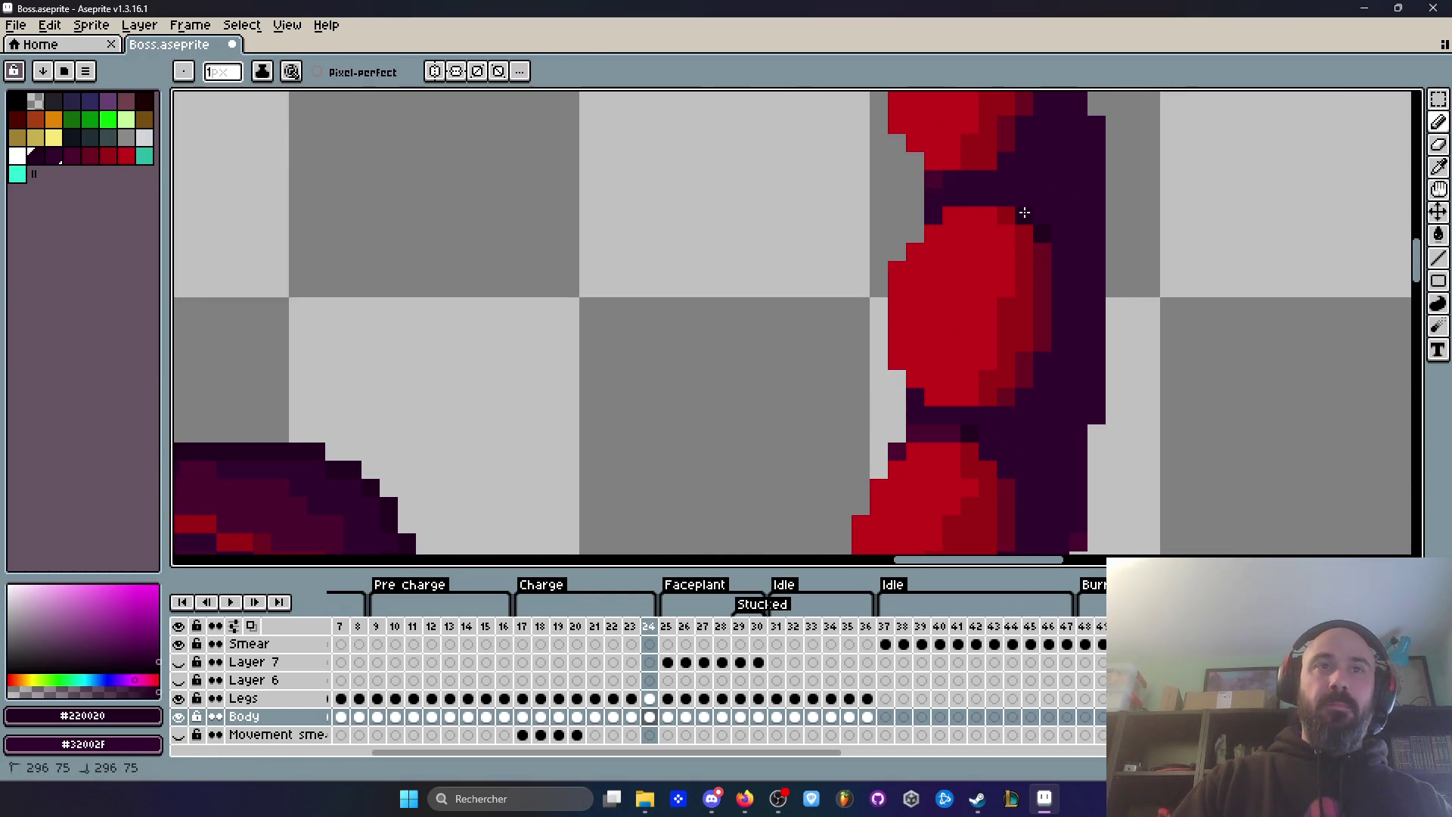
Step: Draw #220020 down the right edges of frame 24's tail segments and play to check
{"action": "mouse_move", "coordinate": [1051, 243]}
{"action": "left_mouse_down"}
{"action": "mouse_move", "coordinate": [1060, 337]}
{"action": "mouse_move", "coordinate": [1036, 372]}
{"action": "left_mouse_up"}
{"action": "scroll", "coordinate": [1015, 400], "scroll_direction": "down", "scroll_amount": 4}
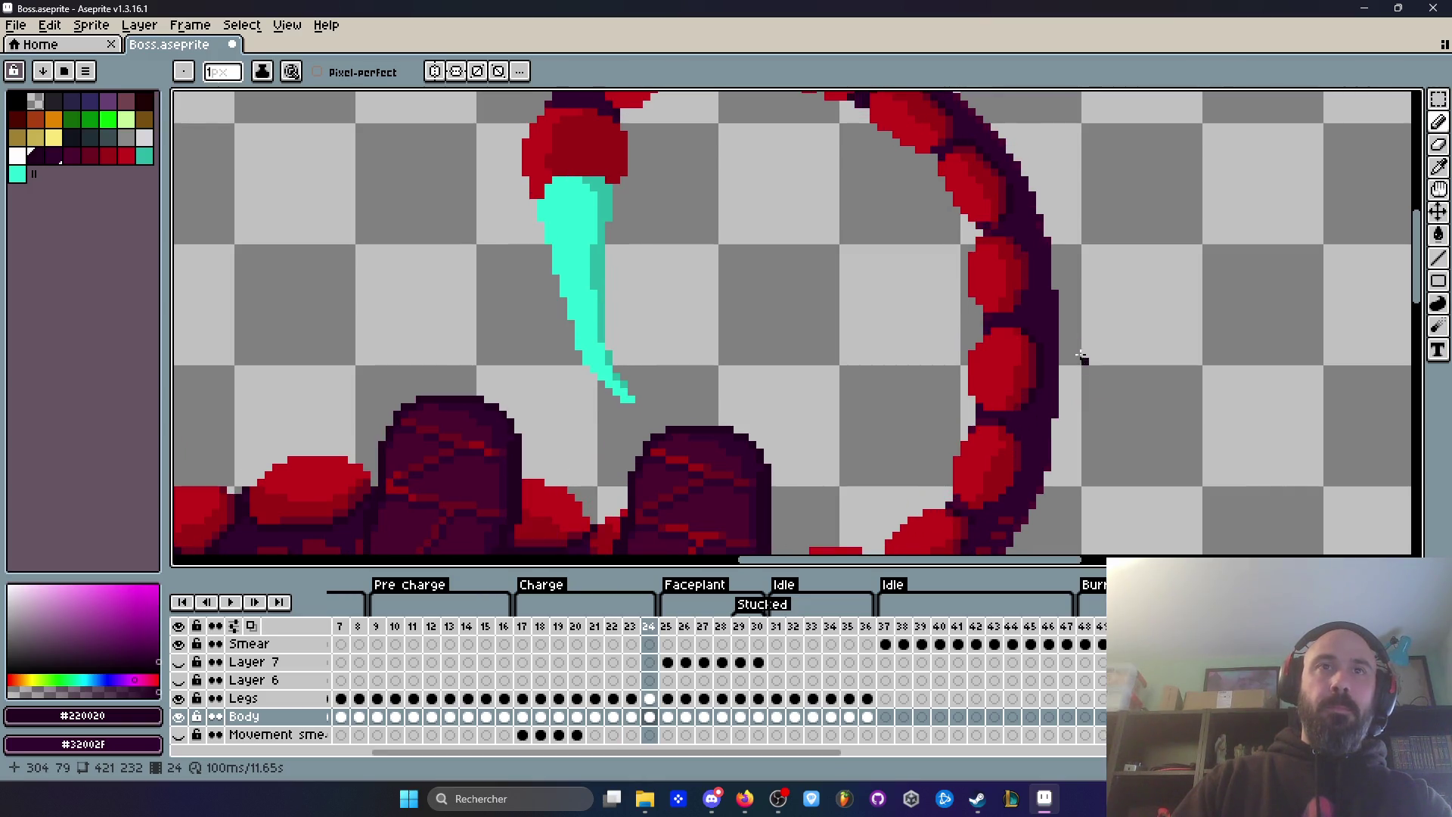
{"action": "scroll", "coordinate": [1021, 236], "scroll_direction": "up", "scroll_amount": 5}
{"action": "mouse_move", "coordinate": [1010, 255]}
{"action": "left_mouse_down"}
{"action": "mouse_move", "coordinate": [1037, 298]}
{"action": "mouse_move", "coordinate": [1024, 406]}
{"action": "left_mouse_up"}
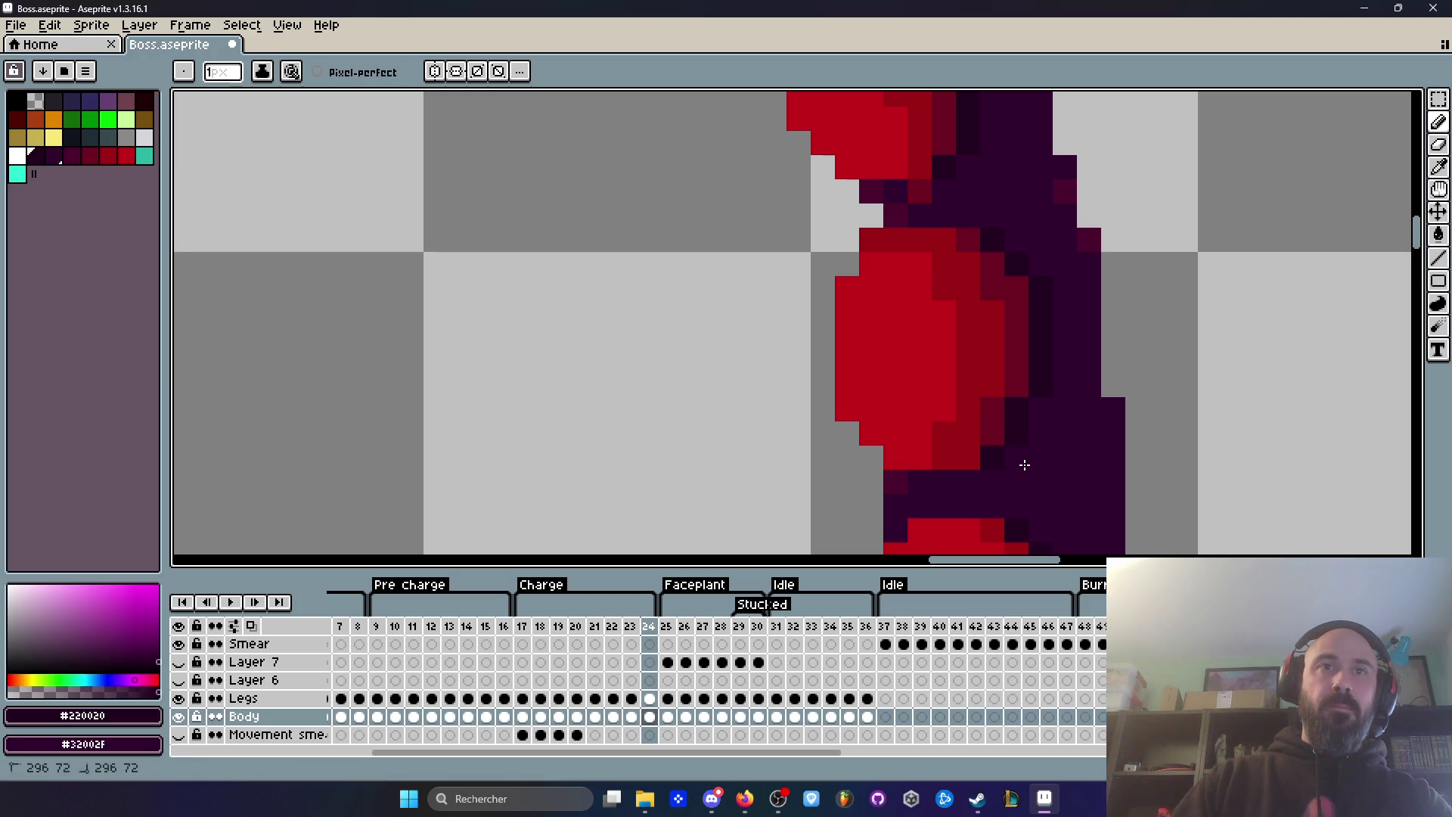
{"action": "scroll", "coordinate": [1055, 468], "scroll_direction": "down", "scroll_amount": 3}
{"action": "key", "text": "Return"}
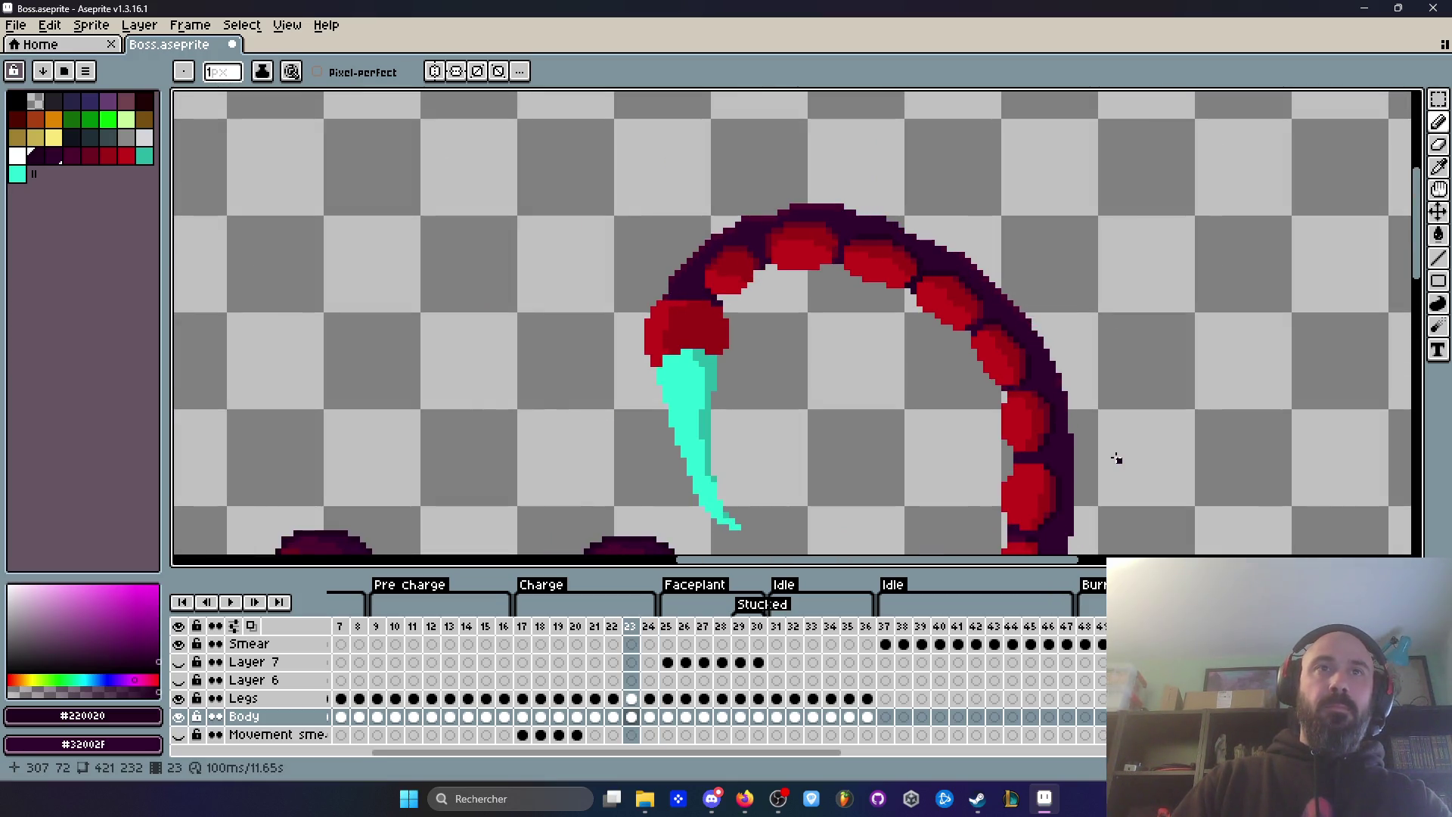
Step: Stop playback on frame 19 and compare its stinger with frames 18 and 20
{"action": "scroll", "coordinate": [1059, 326], "scroll_direction": "down", "scroll_amount": 1}
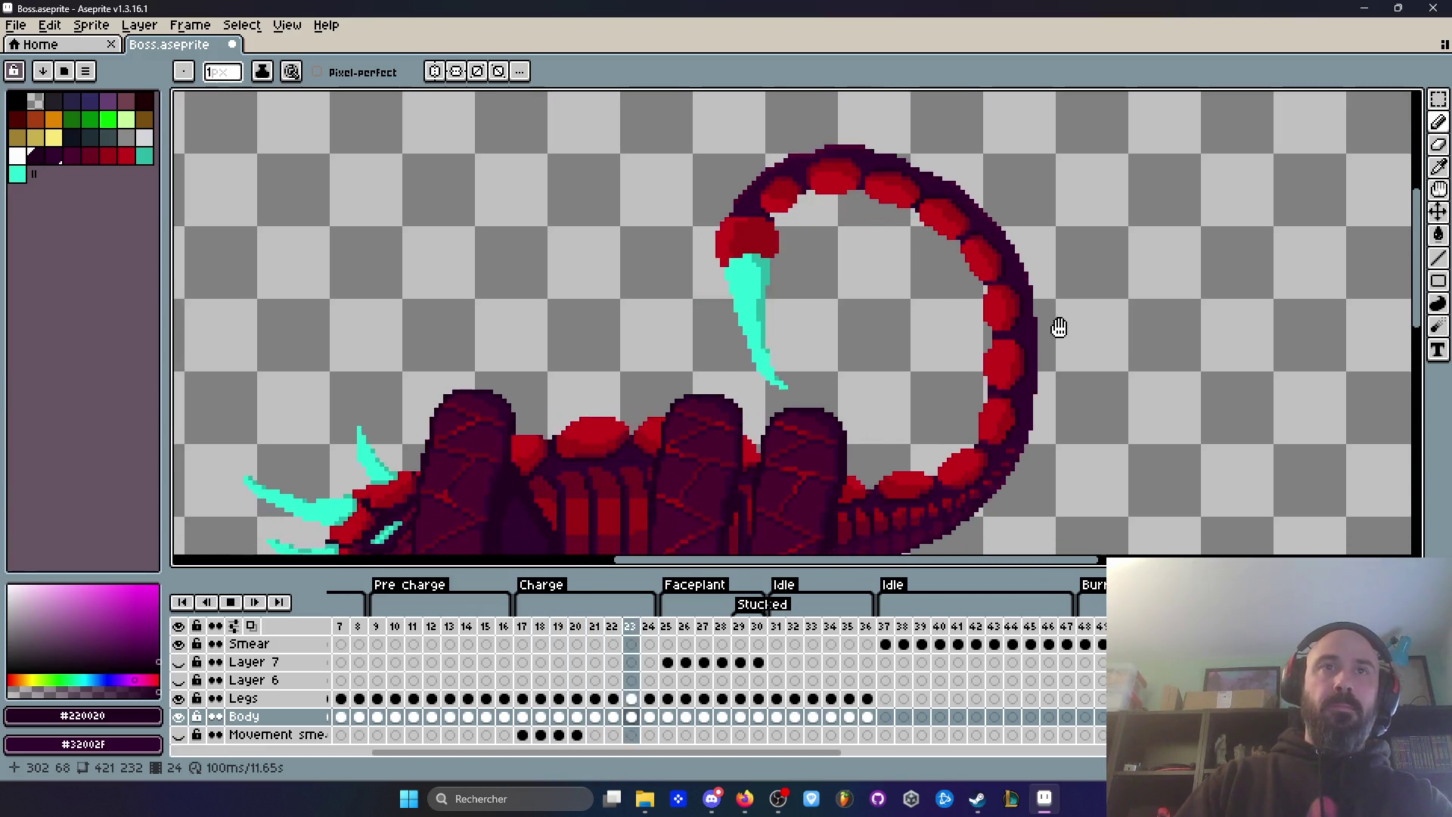
{"action": "scroll", "coordinate": [1030, 307], "scroll_direction": "up", "scroll_amount": 2}
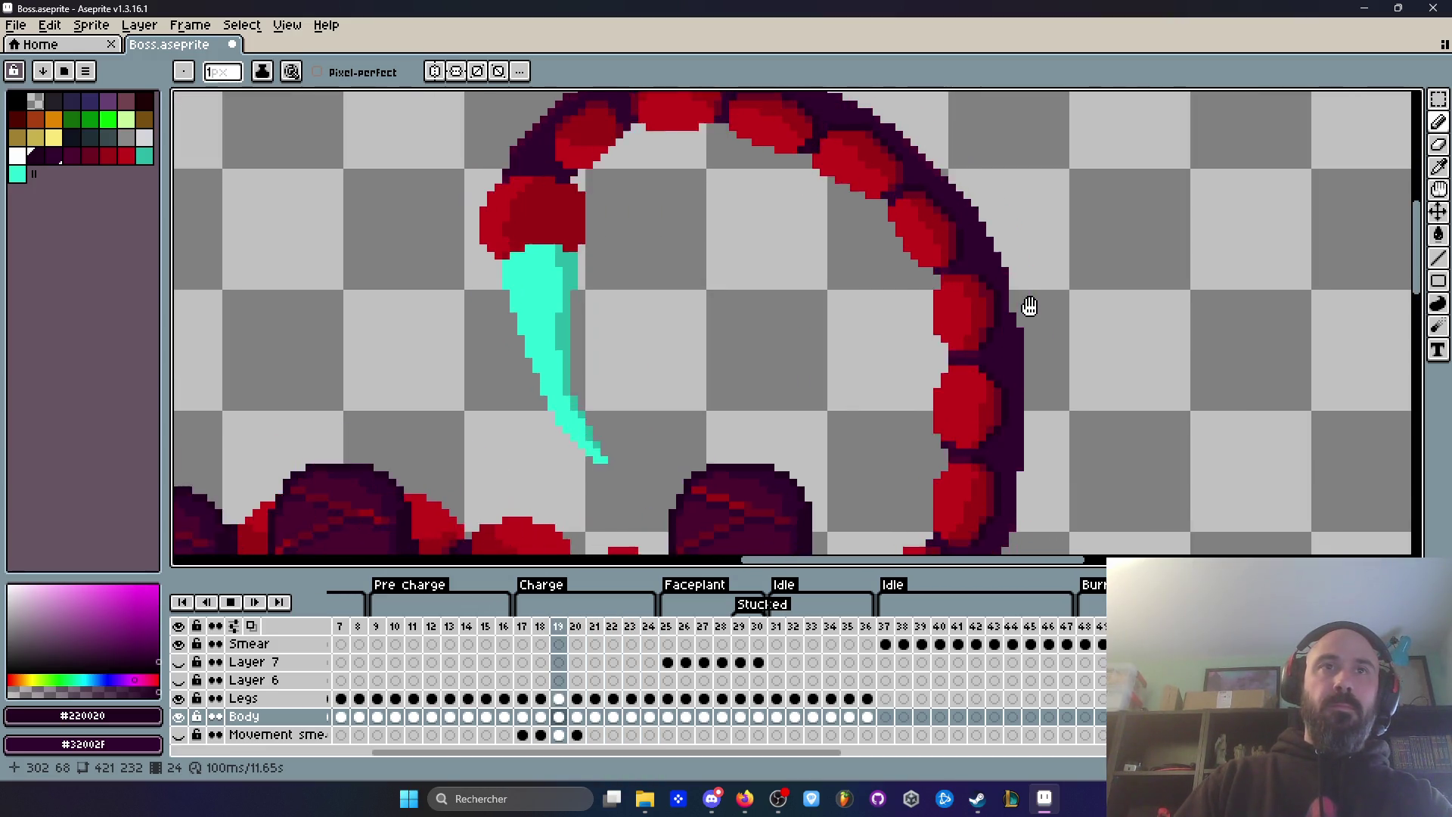
{"action": "scroll", "coordinate": [1030, 307], "scroll_direction": "down", "scroll_amount": 2}
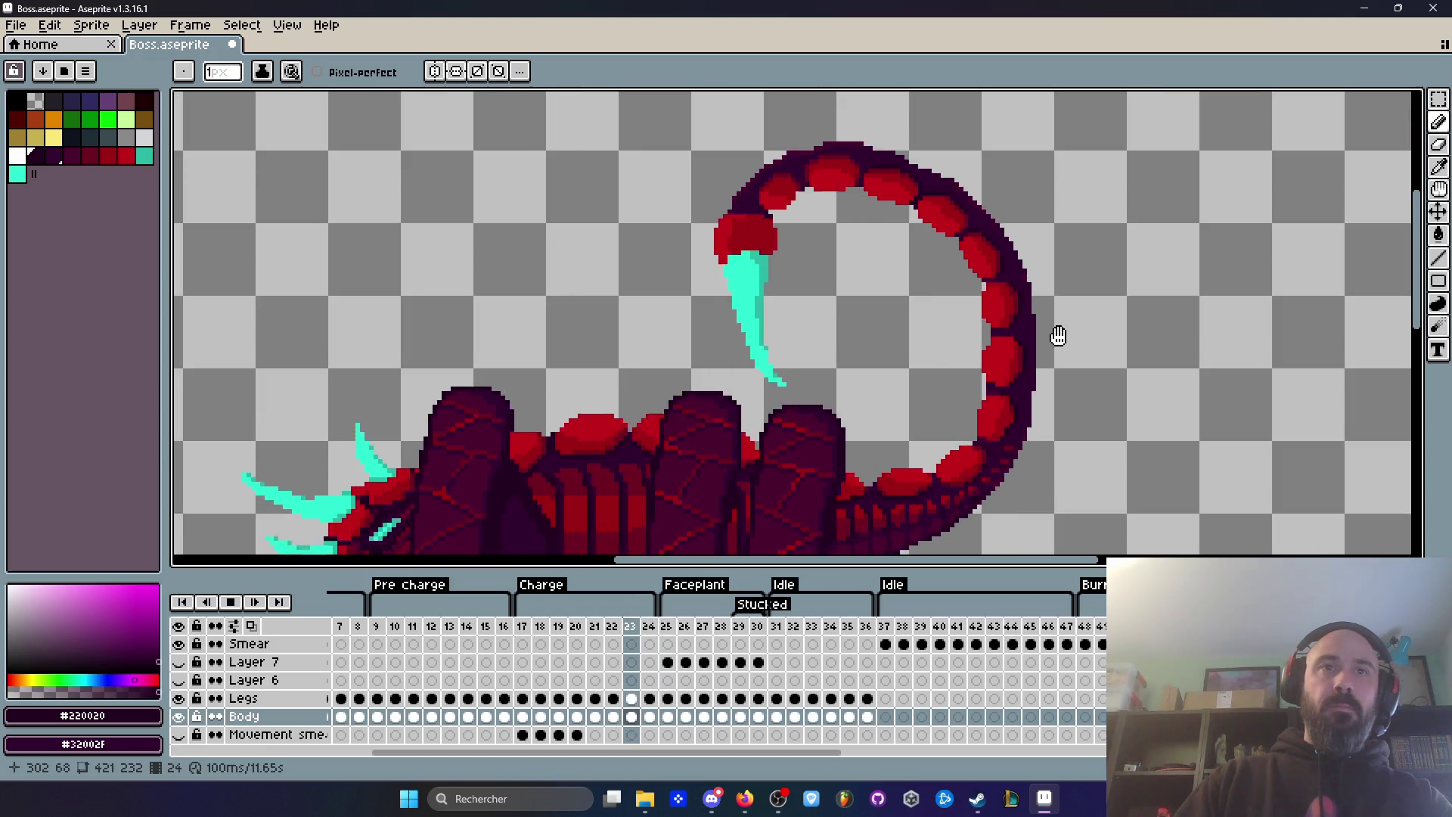
{"action": "scroll", "coordinate": [1062, 341], "scroll_direction": "down", "scroll_amount": 1}
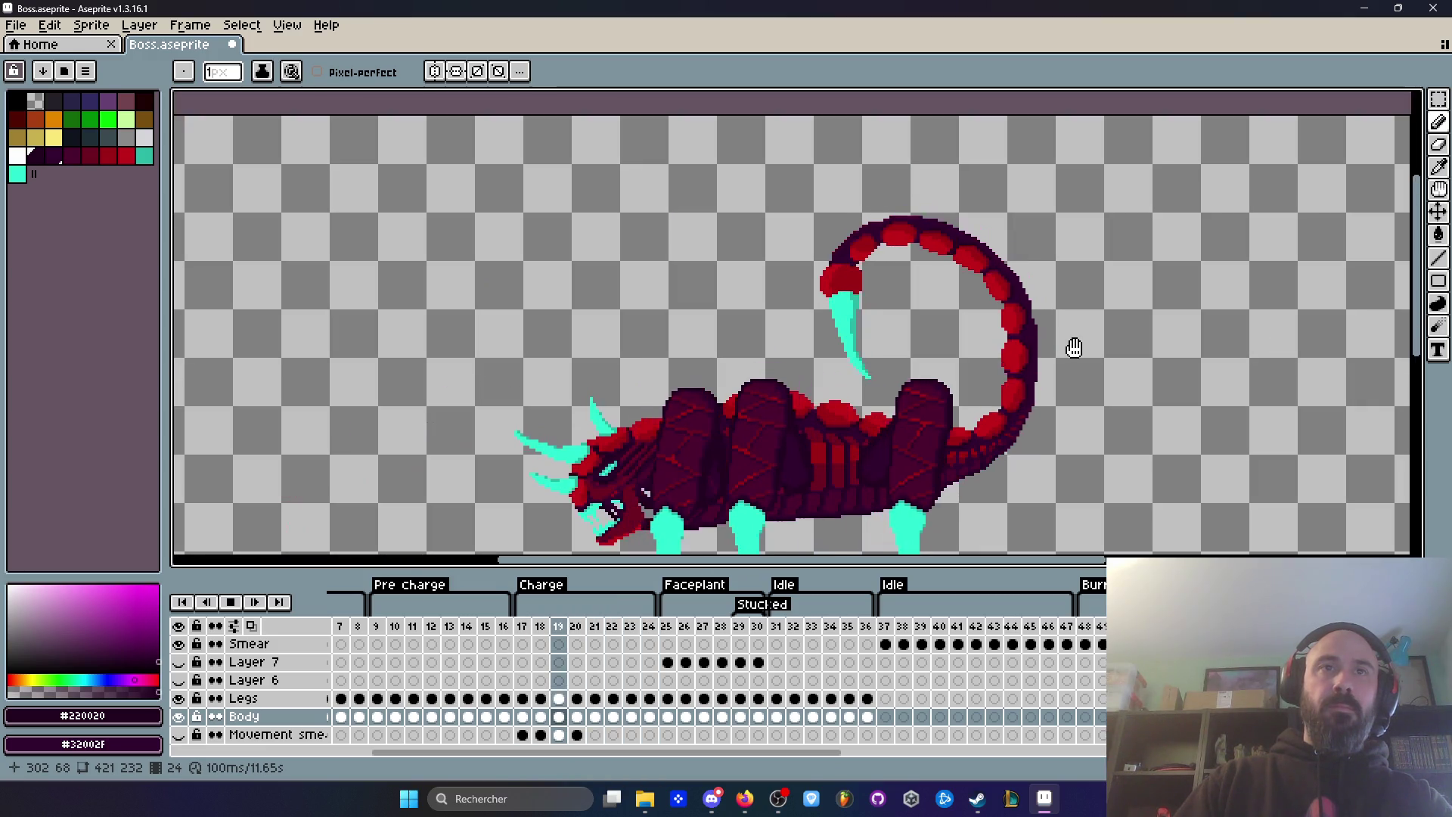
{"action": "scroll", "coordinate": [847, 266], "scroll_direction": "up", "scroll_amount": 3}
{"action": "key", "text": "Return"}
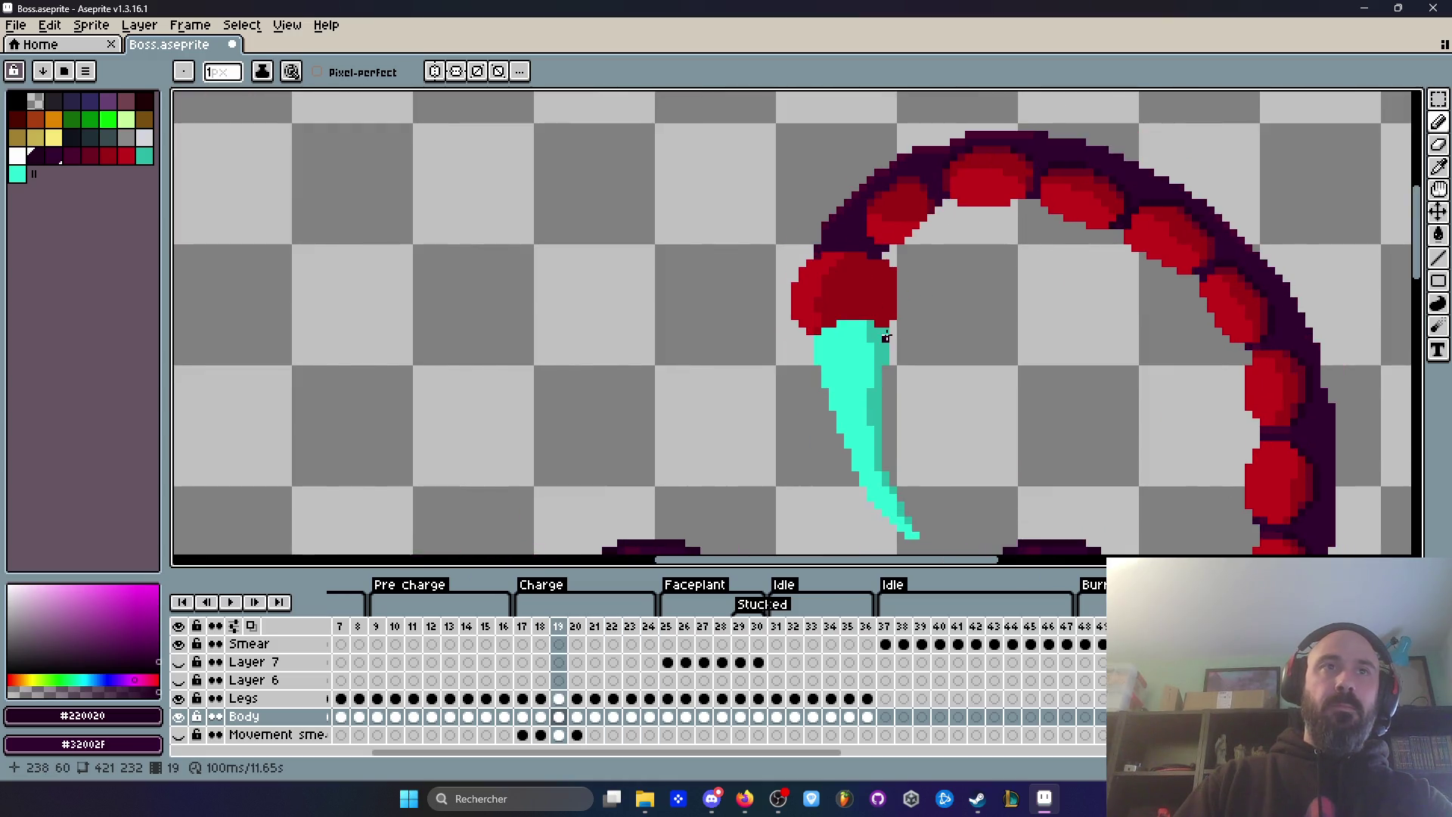
{"action": "key", "text": "Left"}
{"action": "key", "text": "Right"}
{"action": "key", "text": "Right"}
{"action": "key", "text": "Left"}
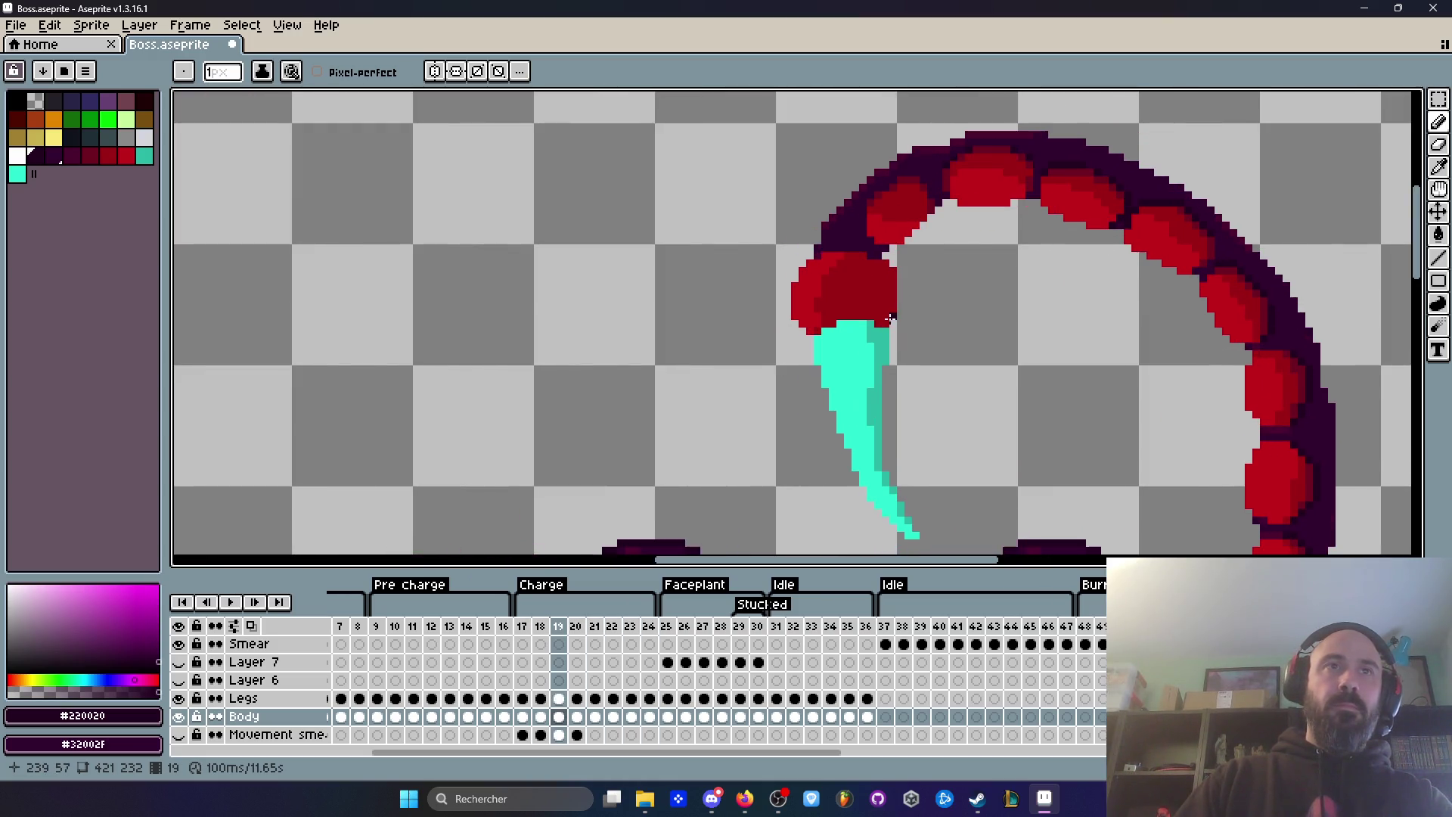
{"action": "key", "text": "q"}
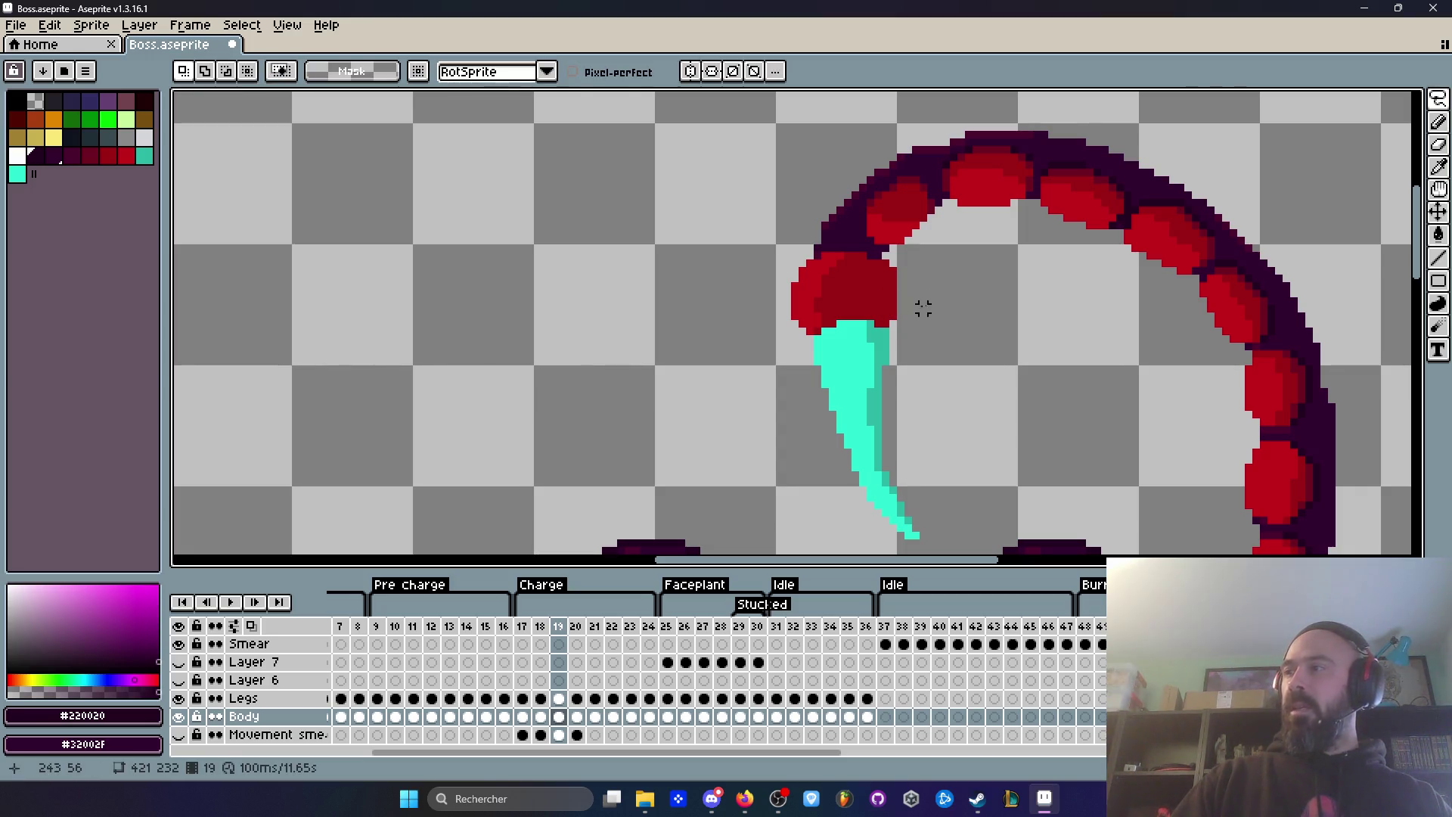
Step: Lasso the stinger and its base on frame 19, then switch to frame 20's Body cel
{"action": "scroll", "coordinate": [832, 203], "scroll_direction": "down", "scroll_amount": 1}
{"action": "mouse_move", "coordinate": [839, 256]}
{"action": "left_mouse_down"}
{"action": "mouse_move", "coordinate": [796, 259]}
{"action": "mouse_move", "coordinate": [758, 293]}
{"action": "mouse_move", "coordinate": [807, 469]}
{"action": "left_mouse_up"}
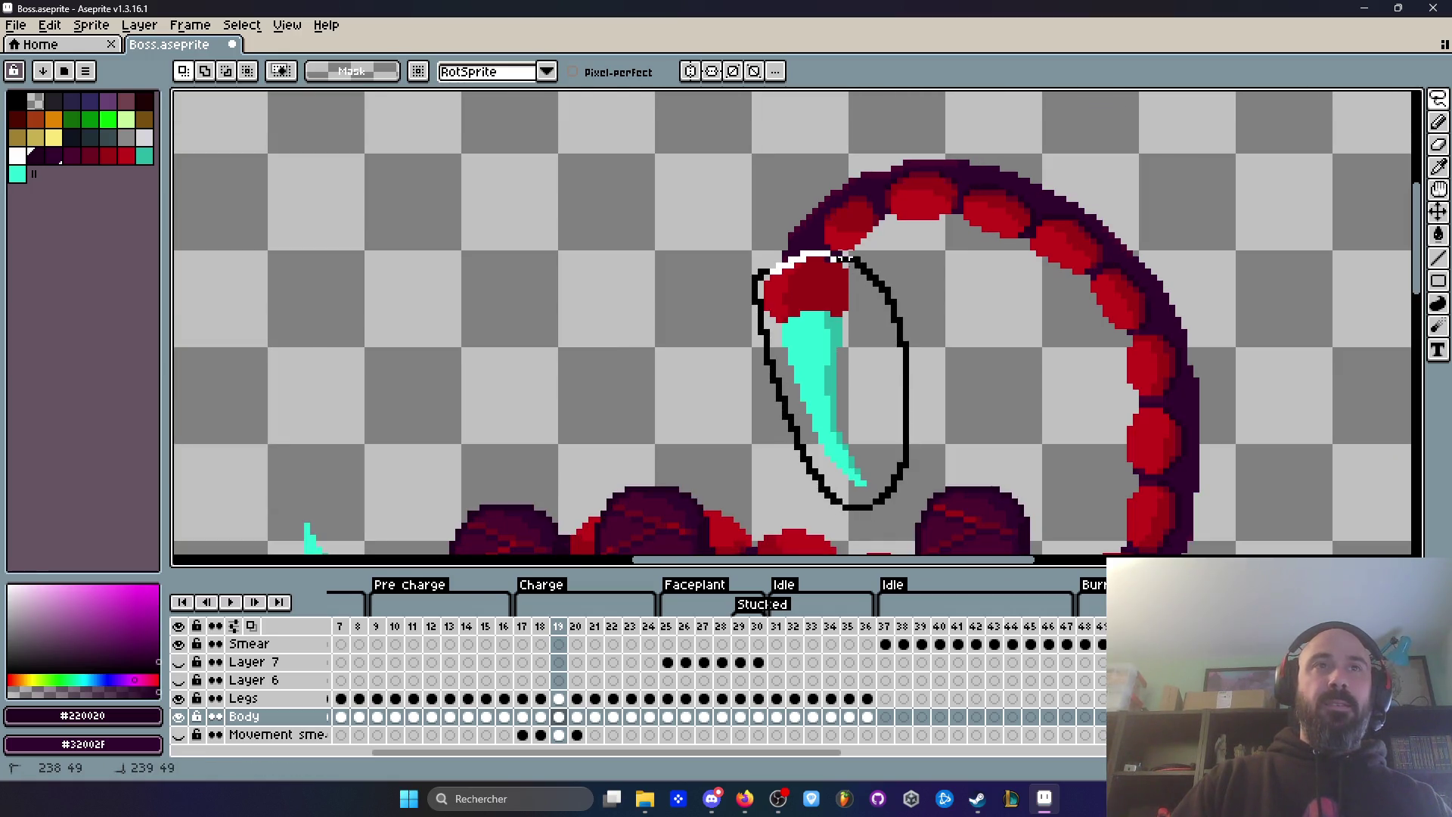
{"action": "left_click_drag", "start_coordinate": [848, 259], "coordinate": [866, 272]}
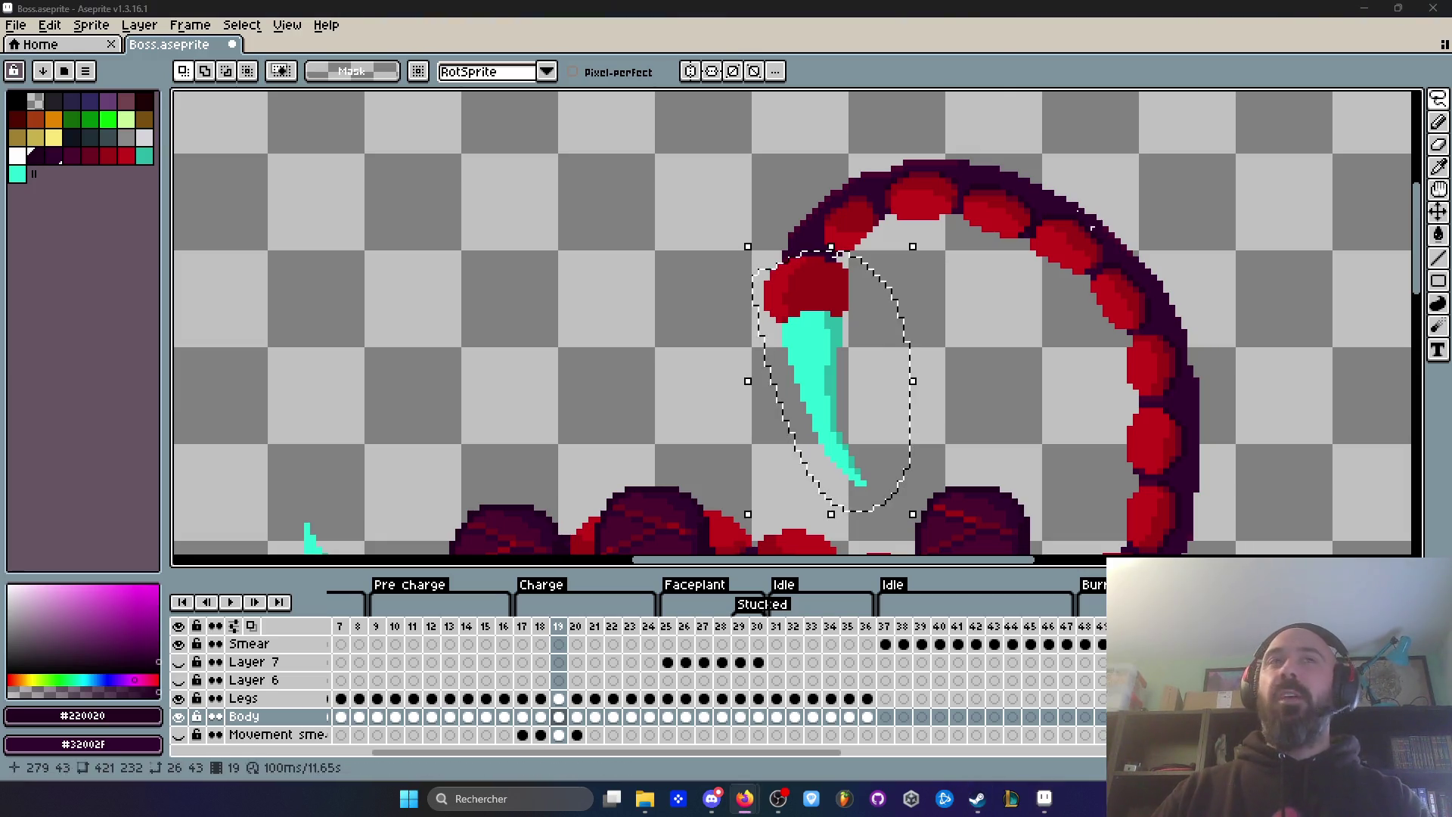
{"action": "scroll", "coordinate": [815, 333], "scroll_direction": "down", "scroll_amount": 1}
{"action": "scroll", "coordinate": [815, 332], "scroll_direction": "up", "scroll_amount": 1}
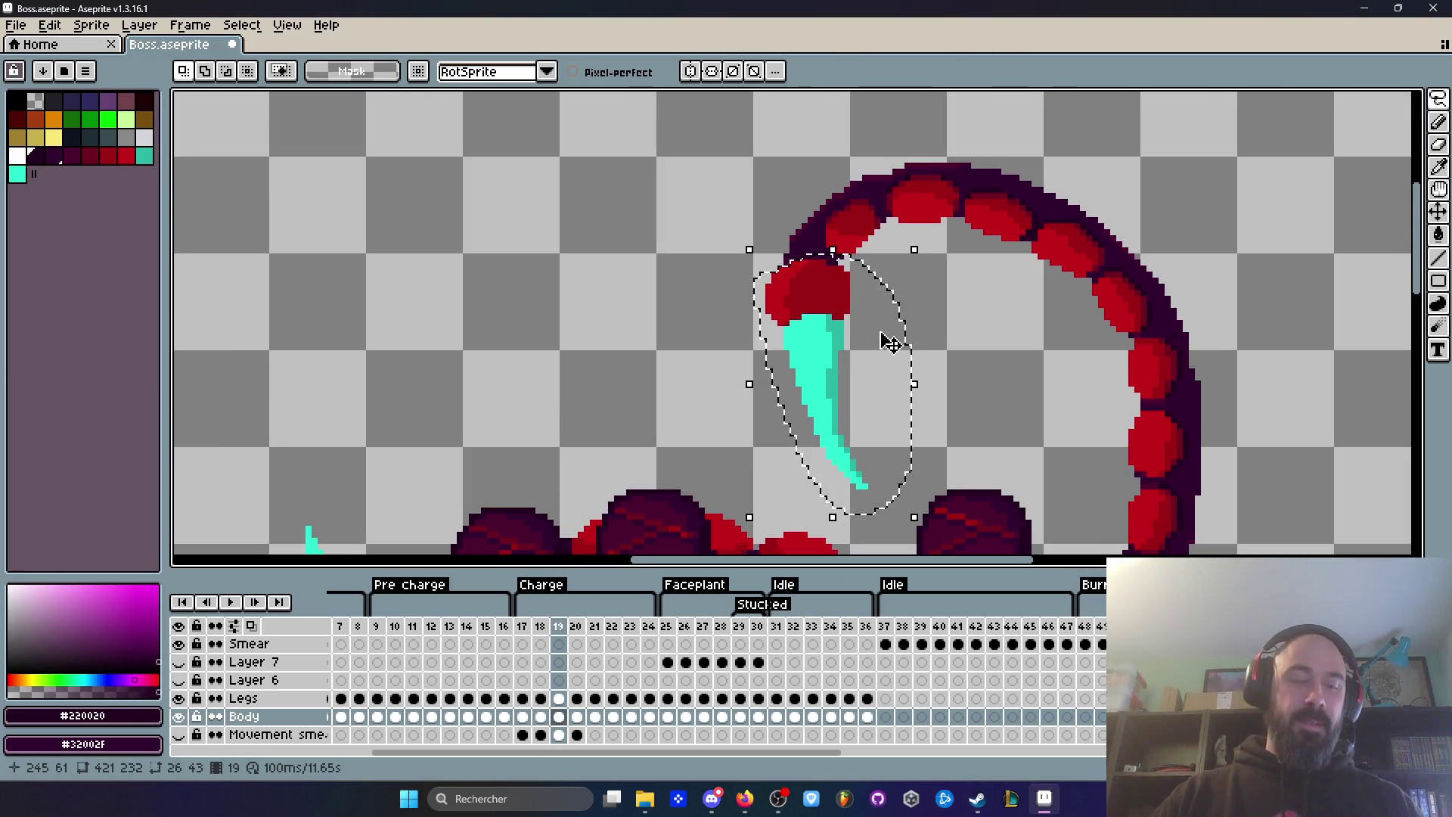
{"action": "left_click", "coordinate": [577, 716]}
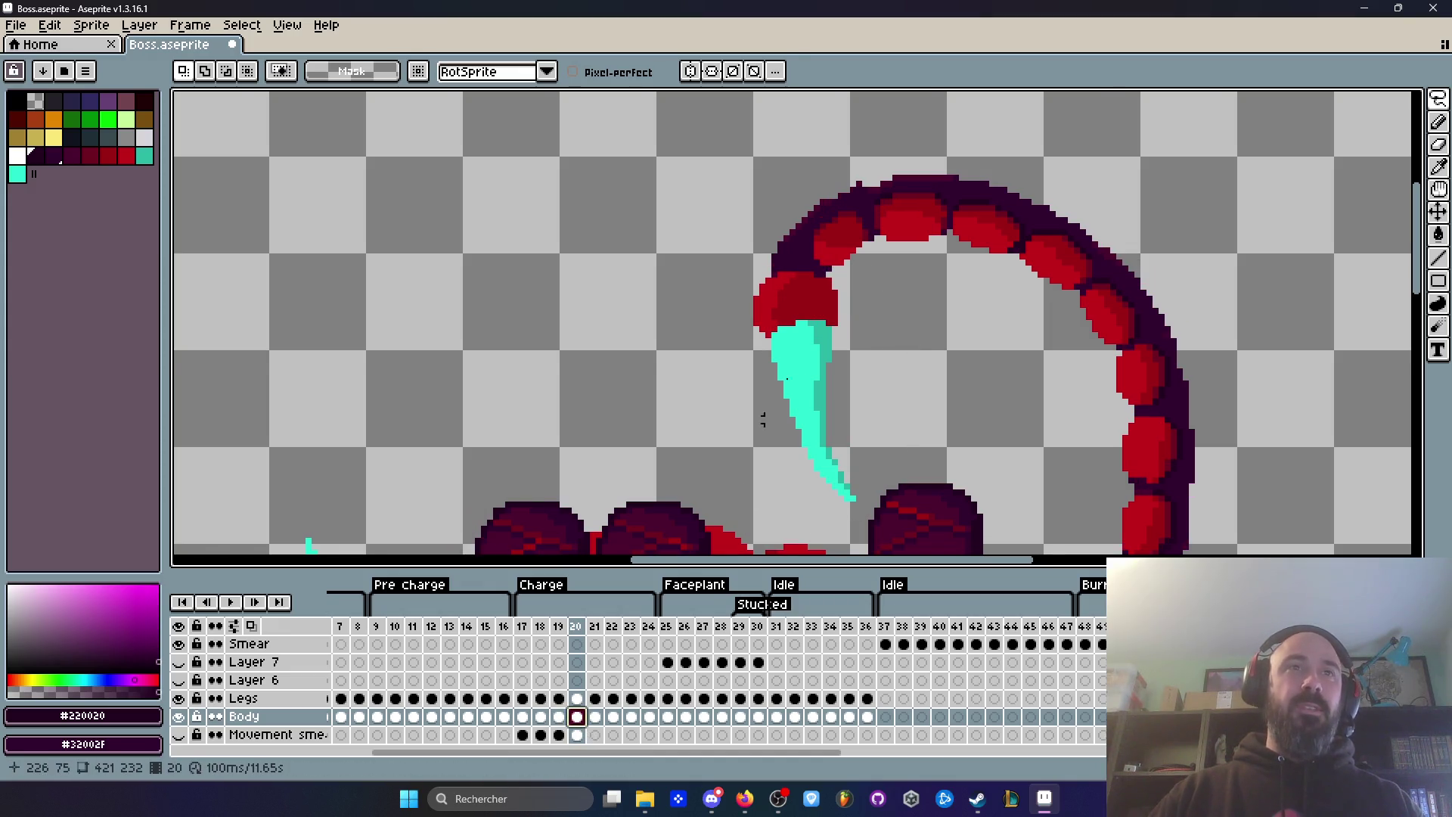
Step: Lasso frame 20's tail tip and stinger, cut and paste it 2 px left
{"action": "scroll", "coordinate": [796, 369], "scroll_direction": "up", "scroll_amount": 1}
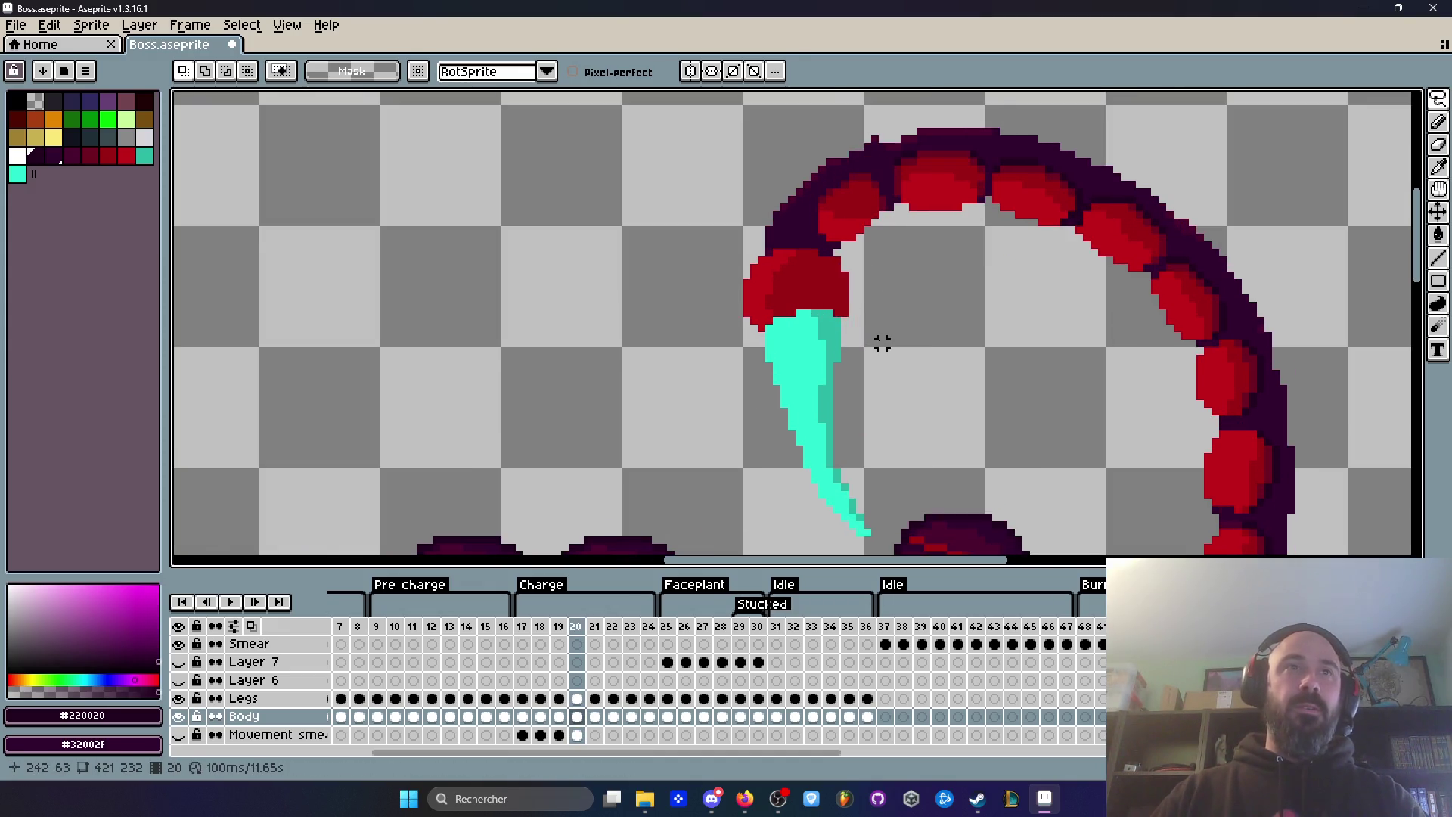
{"action": "left_click_drag", "start_coordinate": [837, 261], "coordinate": [800, 252]}
{"action": "left_click_drag", "start_coordinate": [827, 532], "coordinate": [898, 346]}
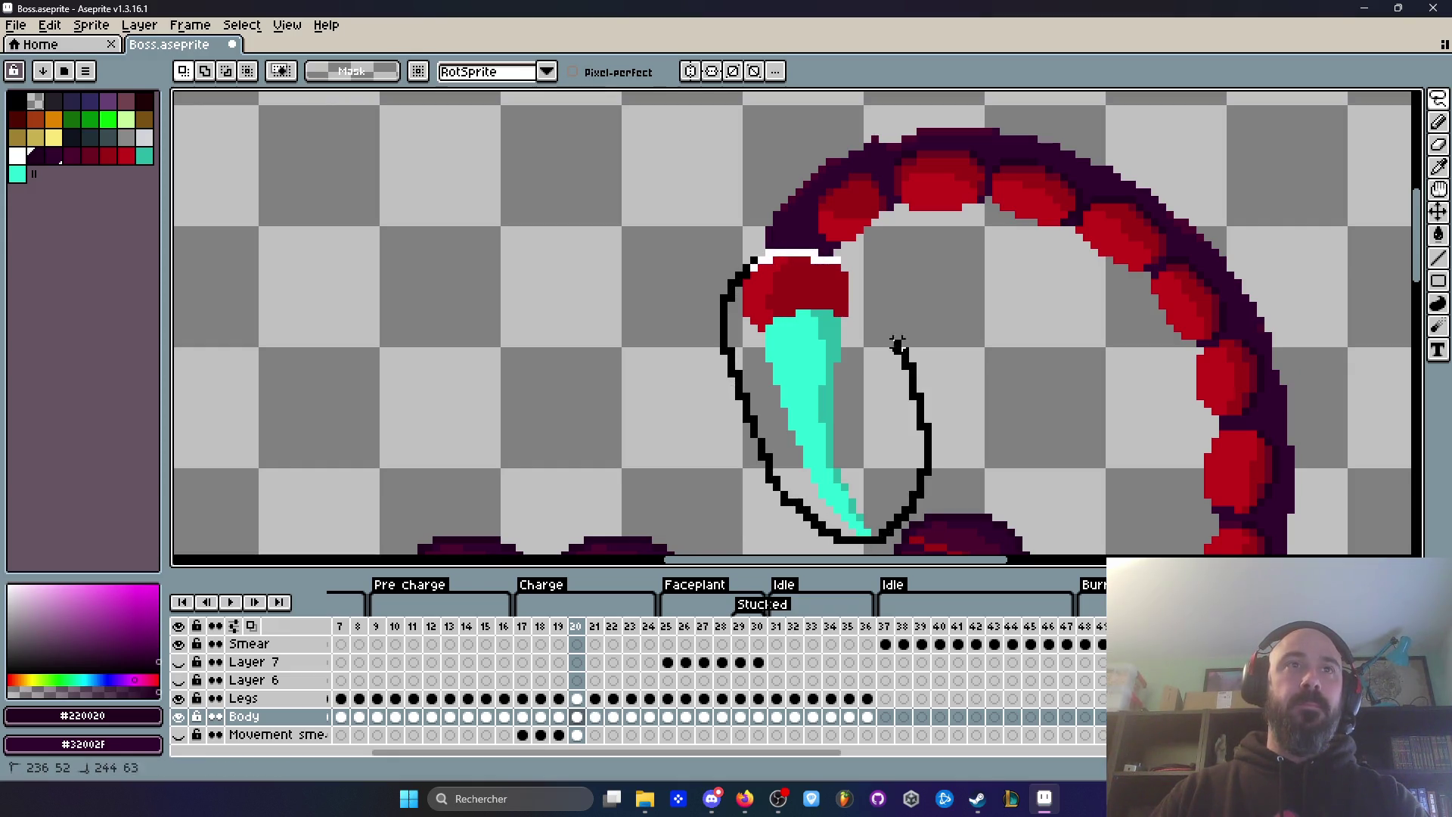
{"action": "left_click_drag", "start_coordinate": [845, 259], "coordinate": [839, 261]}
{"action": "key", "text": "Delete"}
{"action": "key", "text": "ctrl+v"}
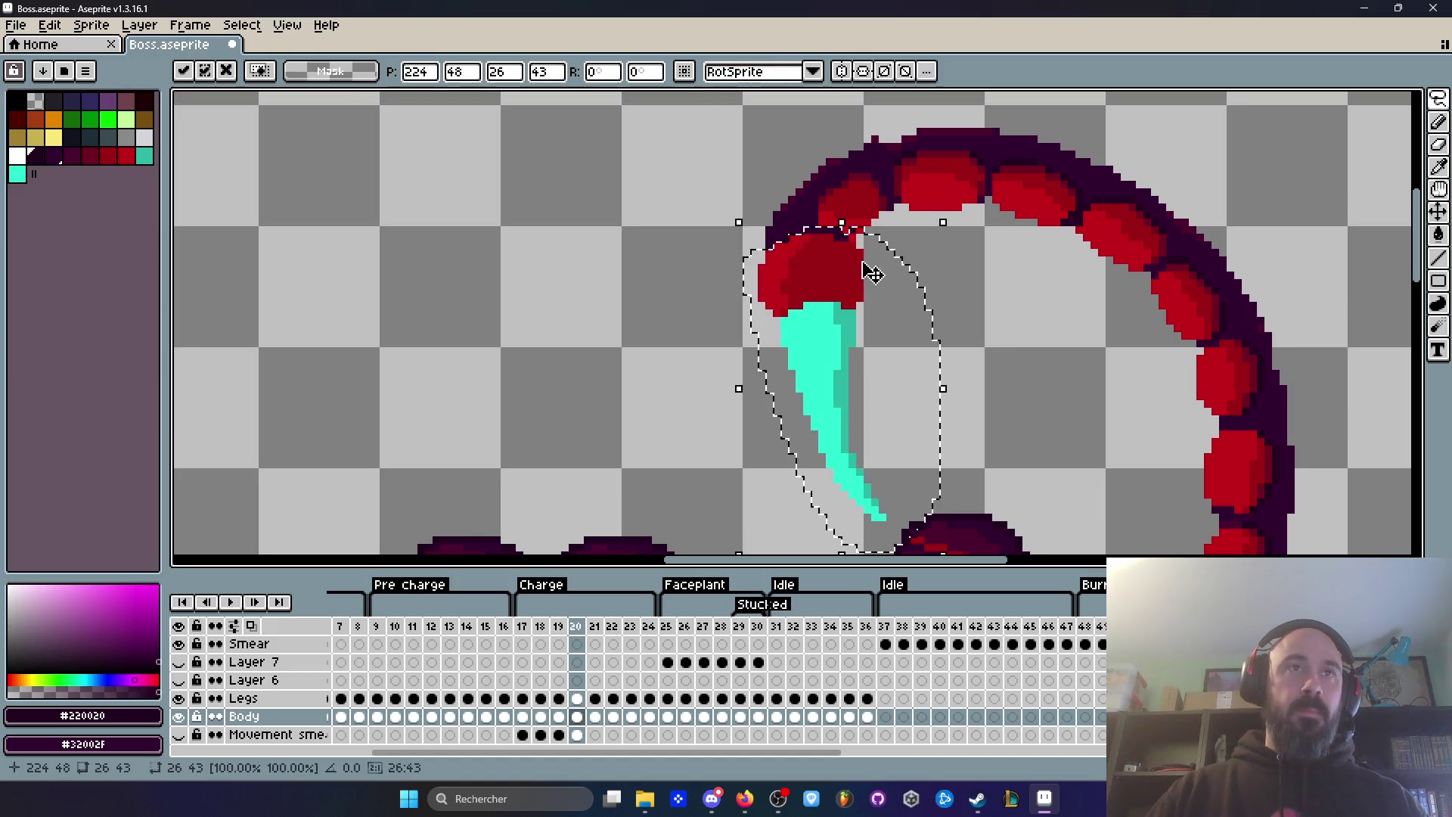
{"action": "left_click_drag", "start_coordinate": [834, 300], "coordinate": [826, 302]}
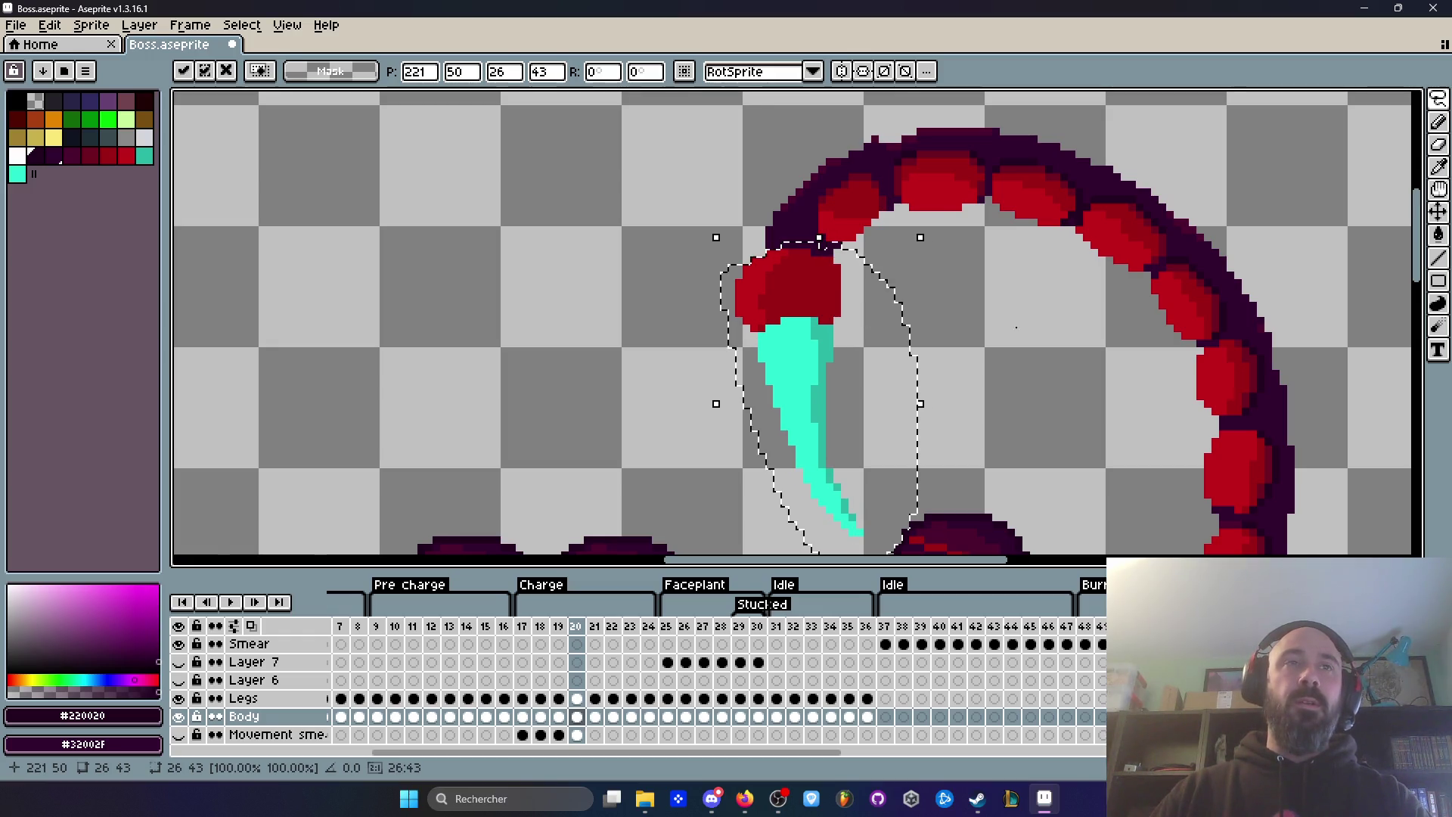
{"action": "left_click", "coordinate": [1024, 324]}
{"action": "scroll", "coordinate": [1026, 327], "scroll_direction": "down", "scroll_amount": 1}
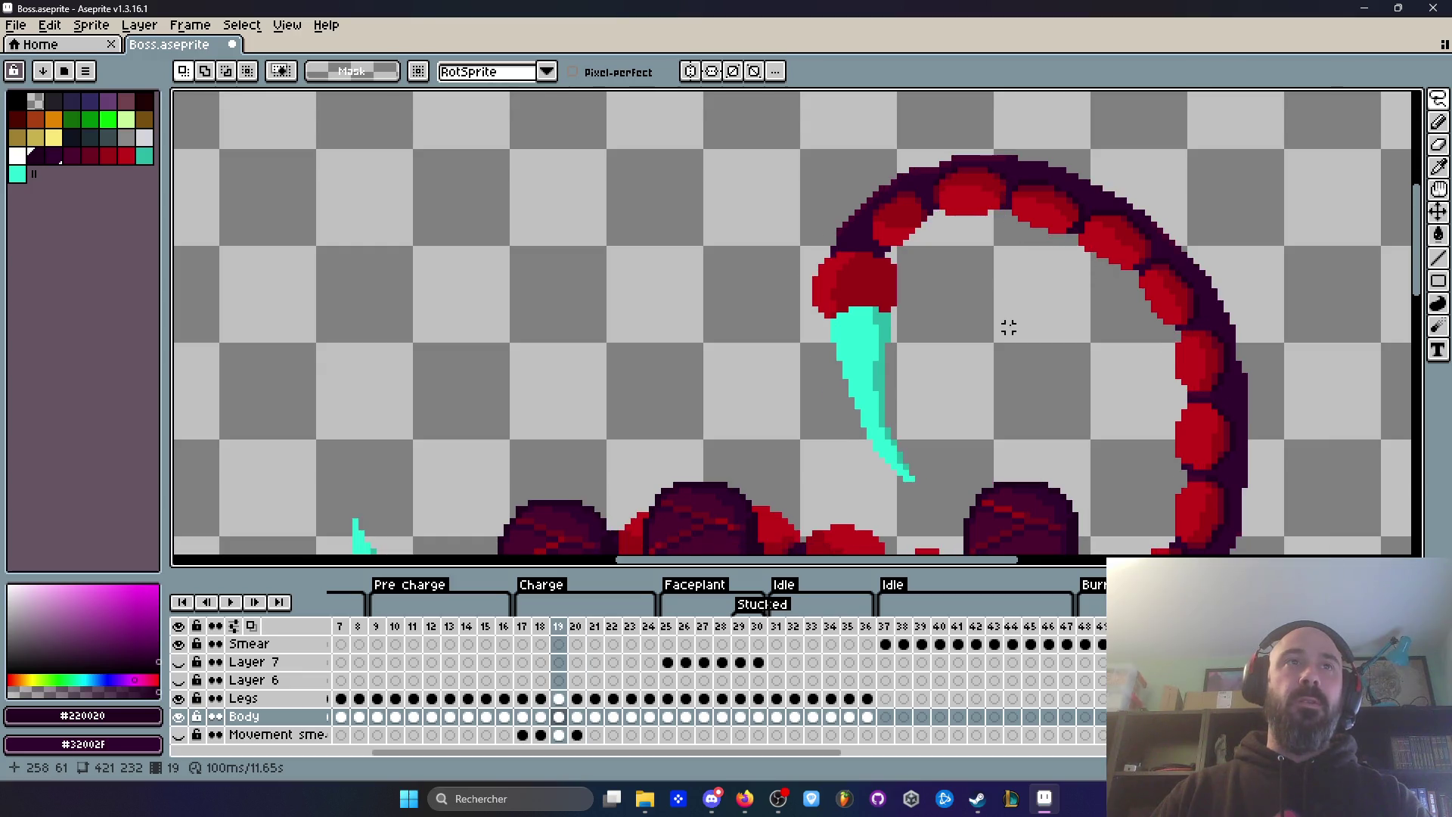
{"action": "scroll", "coordinate": [823, 269], "scroll_direction": "up", "scroll_amount": 1}
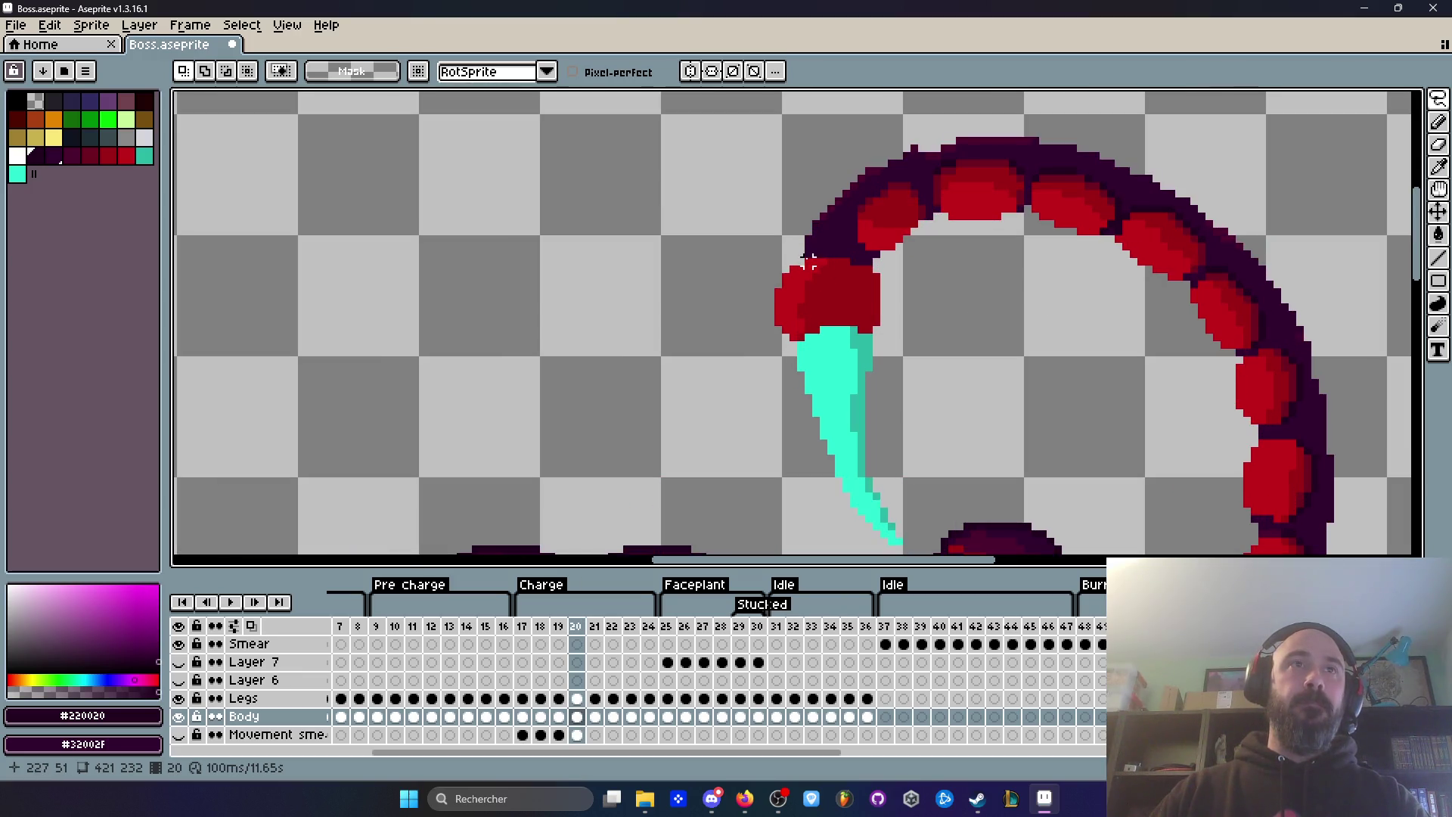
Step: Reselect and drop the stinger selection, then compare frame 20 against frame 19
{"action": "left_click_drag", "start_coordinate": [808, 260], "coordinate": [775, 358]}
{"action": "mouse_move", "coordinate": [852, 512]}
{"action": "left_mouse_down"}
{"action": "mouse_move", "coordinate": [935, 472]}
{"action": "mouse_move", "coordinate": [891, 306]}
{"action": "left_mouse_up"}
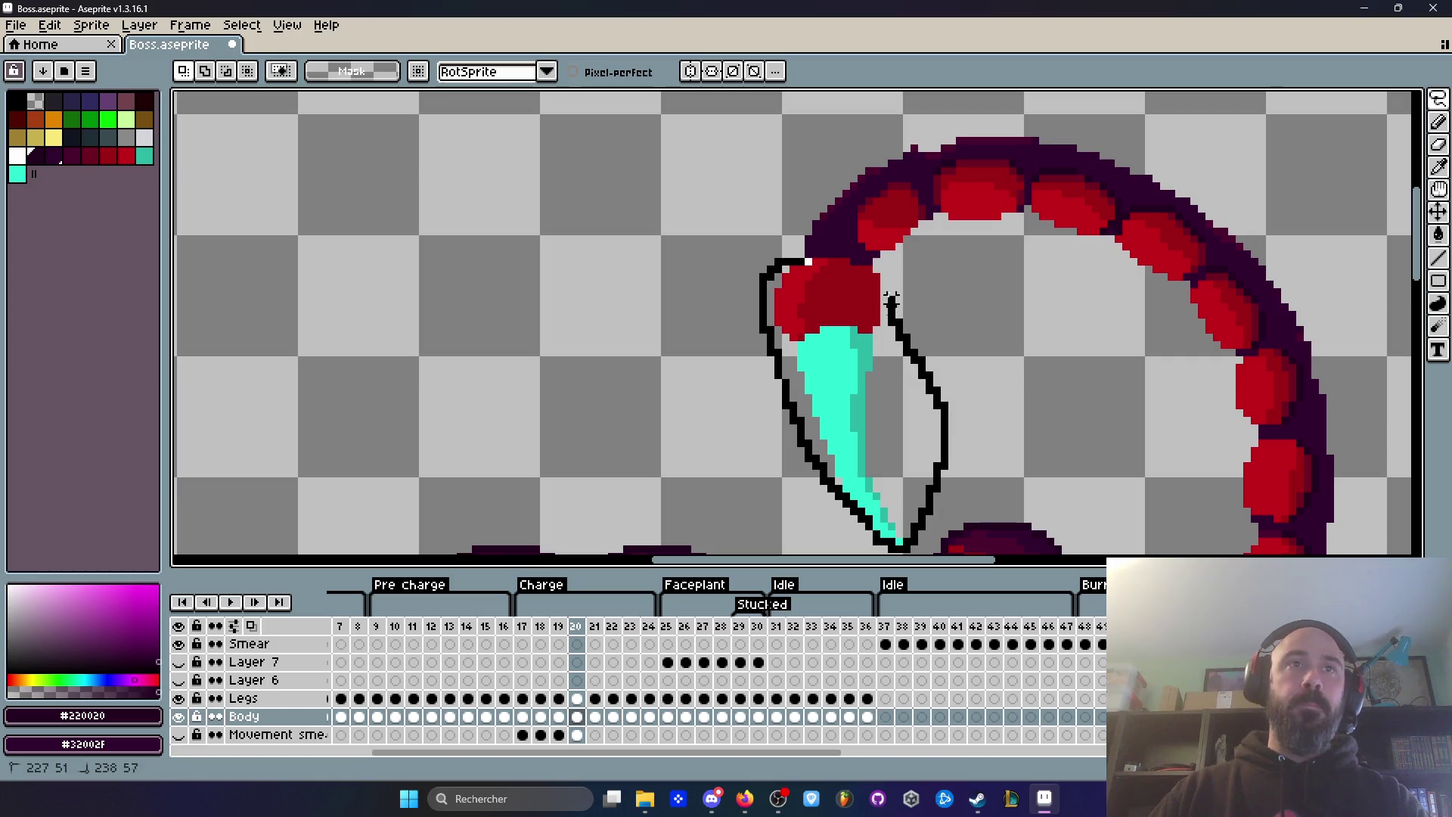
{"action": "left_click_drag", "start_coordinate": [829, 262], "coordinate": [832, 275]}
{"action": "left_click", "coordinate": [836, 281]}
{"action": "key", "text": "Return"}
{"action": "key", "text": "comma"}
{"action": "scroll", "coordinate": [1025, 299], "scroll_direction": "down", "scroll_amount": 2}
{"action": "key", "text": "period"}
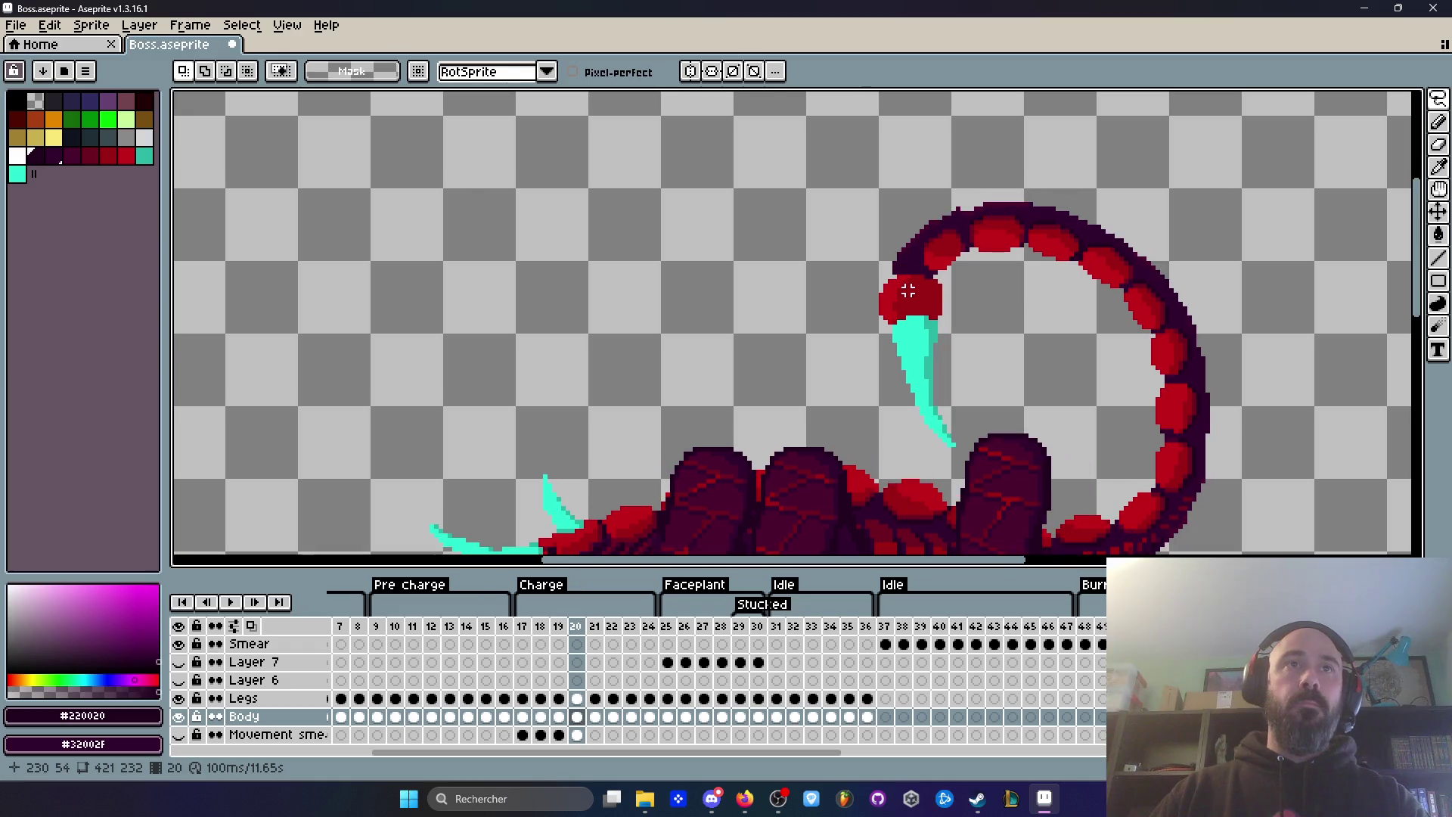
Step: Pick the tail's dark purple outline colour #32002F with the Pencil active
{"action": "scroll", "coordinate": [907, 274], "scroll_direction": "up", "scroll_amount": 2}
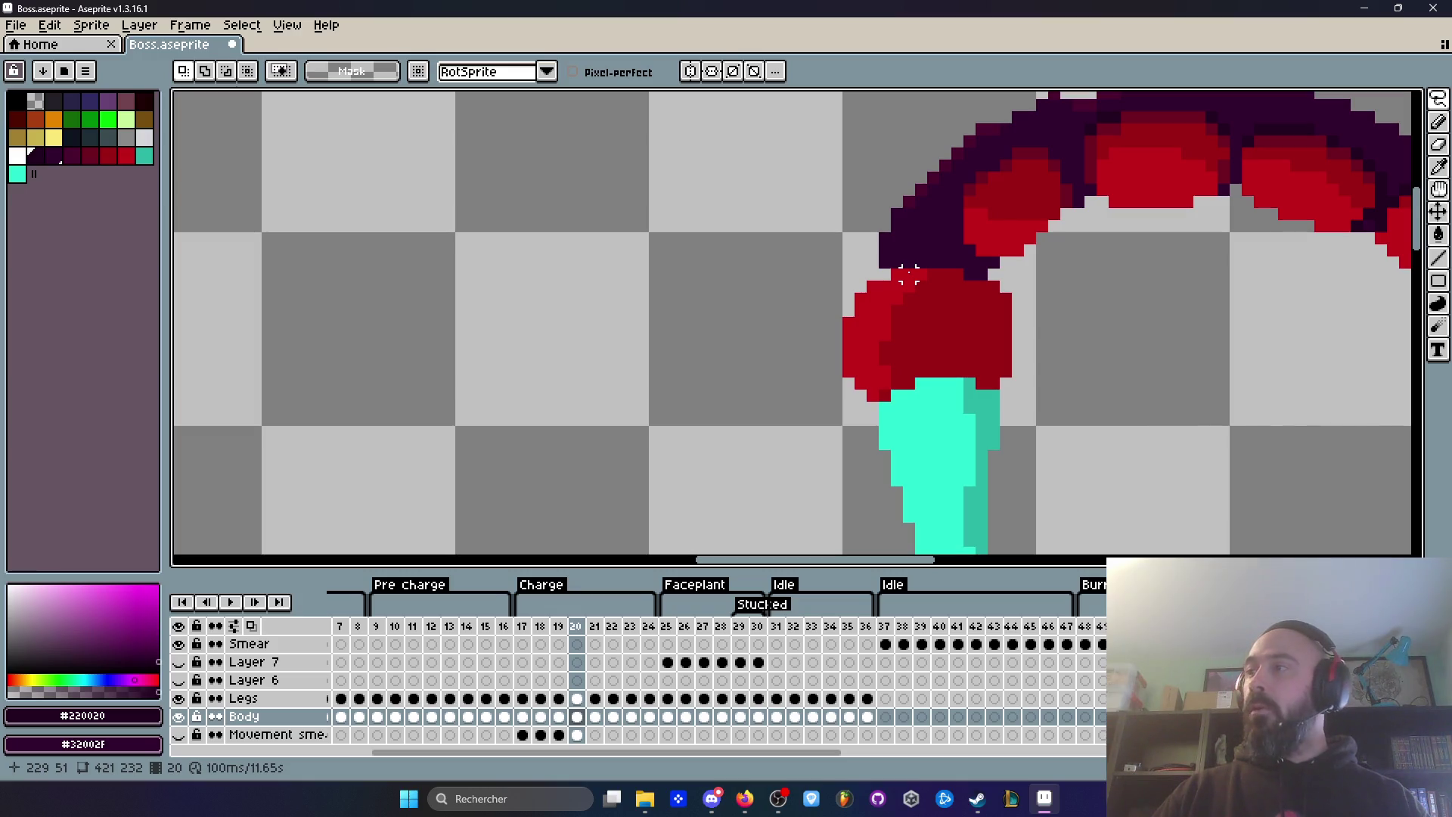
{"action": "key", "text": "b"}
{"action": "left_click", "coordinate": [918, 234], "text": "alt"}
{"action": "scroll", "coordinate": [933, 233], "scroll_direction": "up", "scroll_amount": 1}
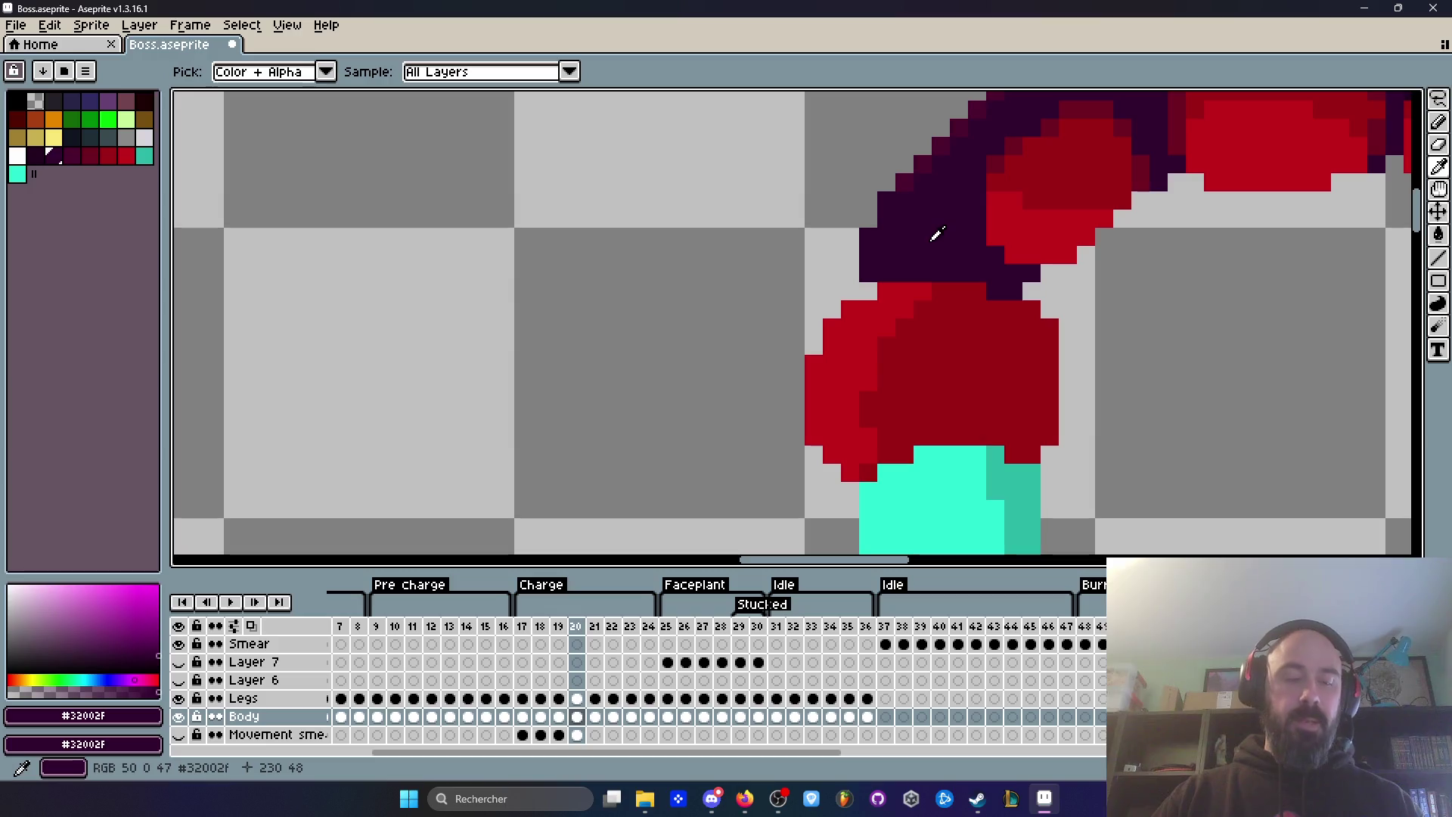
{"action": "scroll", "coordinate": [889, 288], "scroll_direction": "down", "scroll_amount": 4}
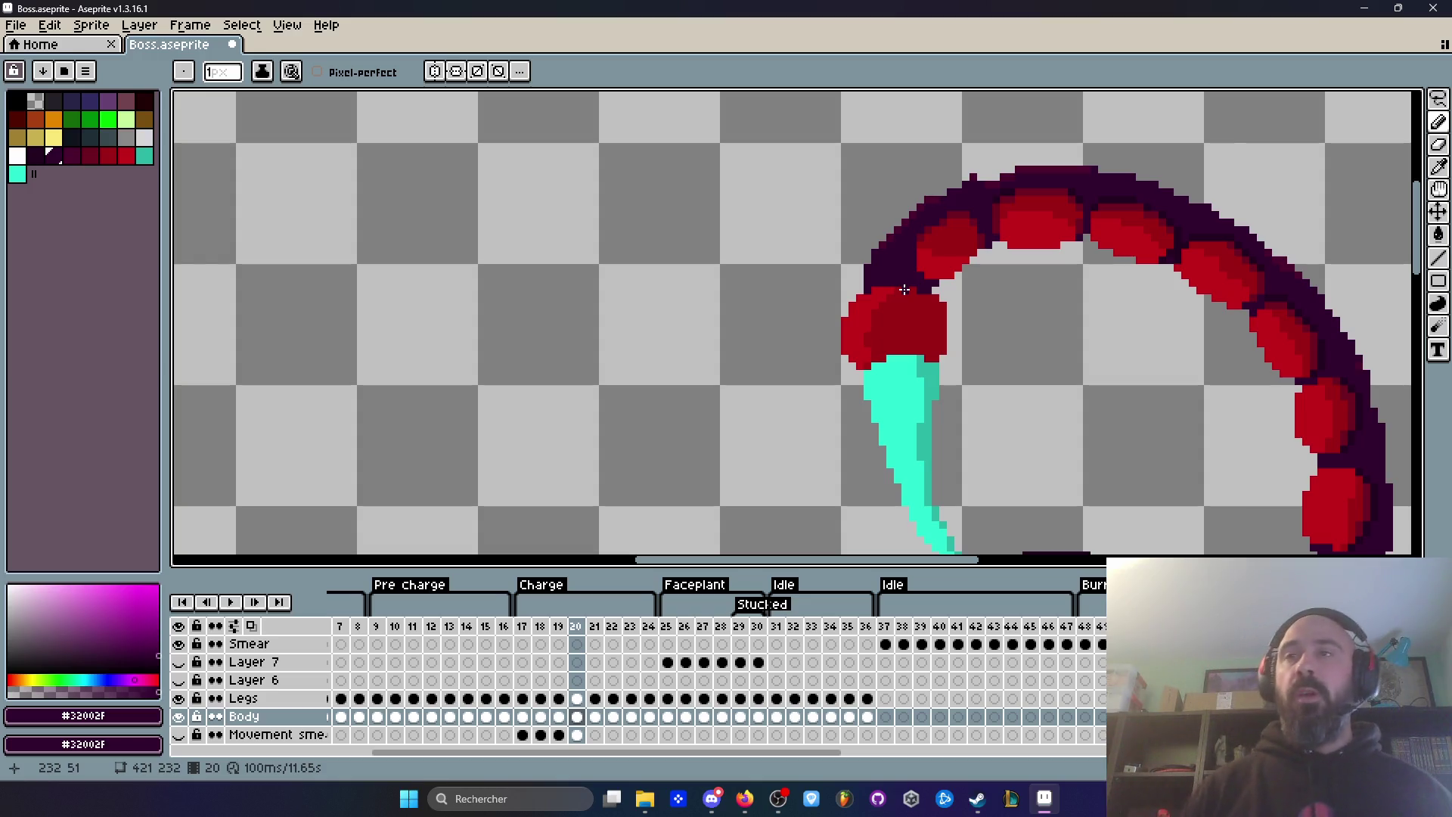
{"action": "scroll", "coordinate": [929, 264], "scroll_direction": "down", "scroll_amount": 2}
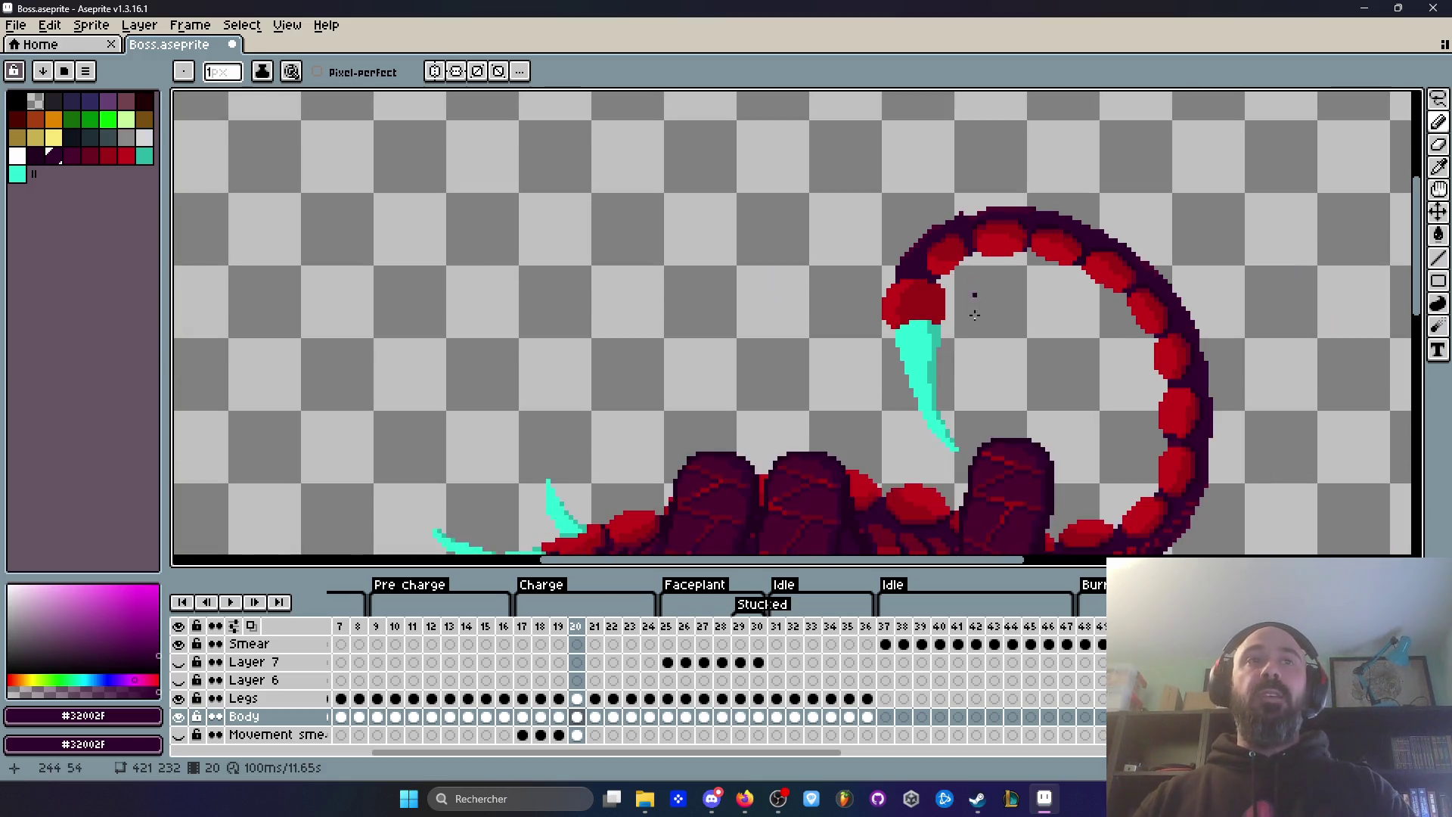
{"action": "scroll", "coordinate": [877, 273], "scroll_direction": "up", "scroll_amount": 4}
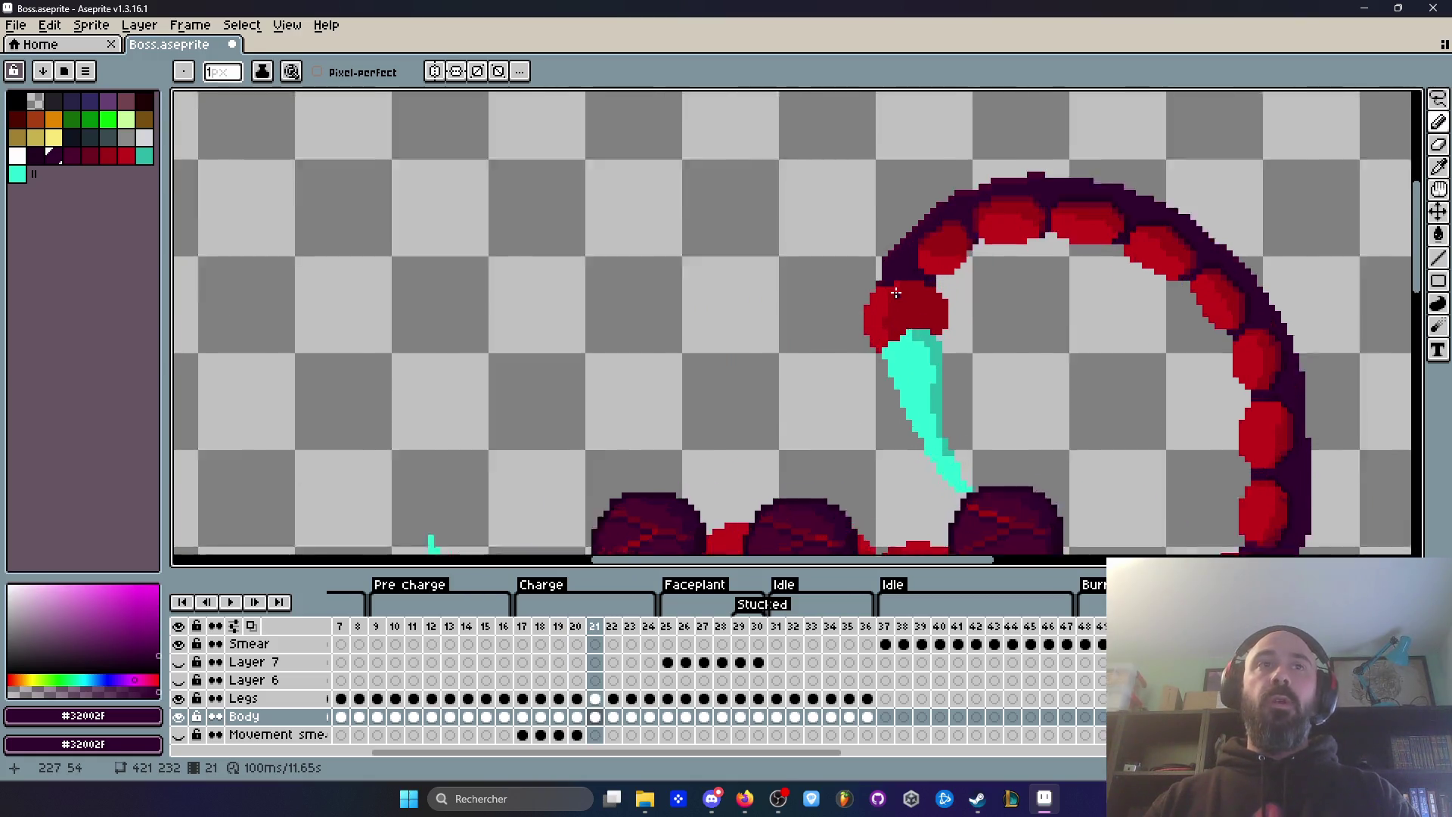
Step: Step back and forth through frames 17–19 to check the tail motion
{"action": "scroll", "coordinate": [881, 261], "scroll_direction": "down", "scroll_amount": 1}
{"action": "key", "text": "Left"}
{"action": "key", "text": "Left"}
{"action": "scroll", "coordinate": [1038, 382], "scroll_direction": "down", "scroll_amount": 1}
{"action": "key", "text": "Right"}
{"action": "key", "text": "Right"}
{"action": "key", "text": "Left"}
{"action": "key", "text": "Left"}
{"action": "key", "text": "Left"}
{"action": "key", "text": "Right"}
{"action": "key", "text": "Left"}
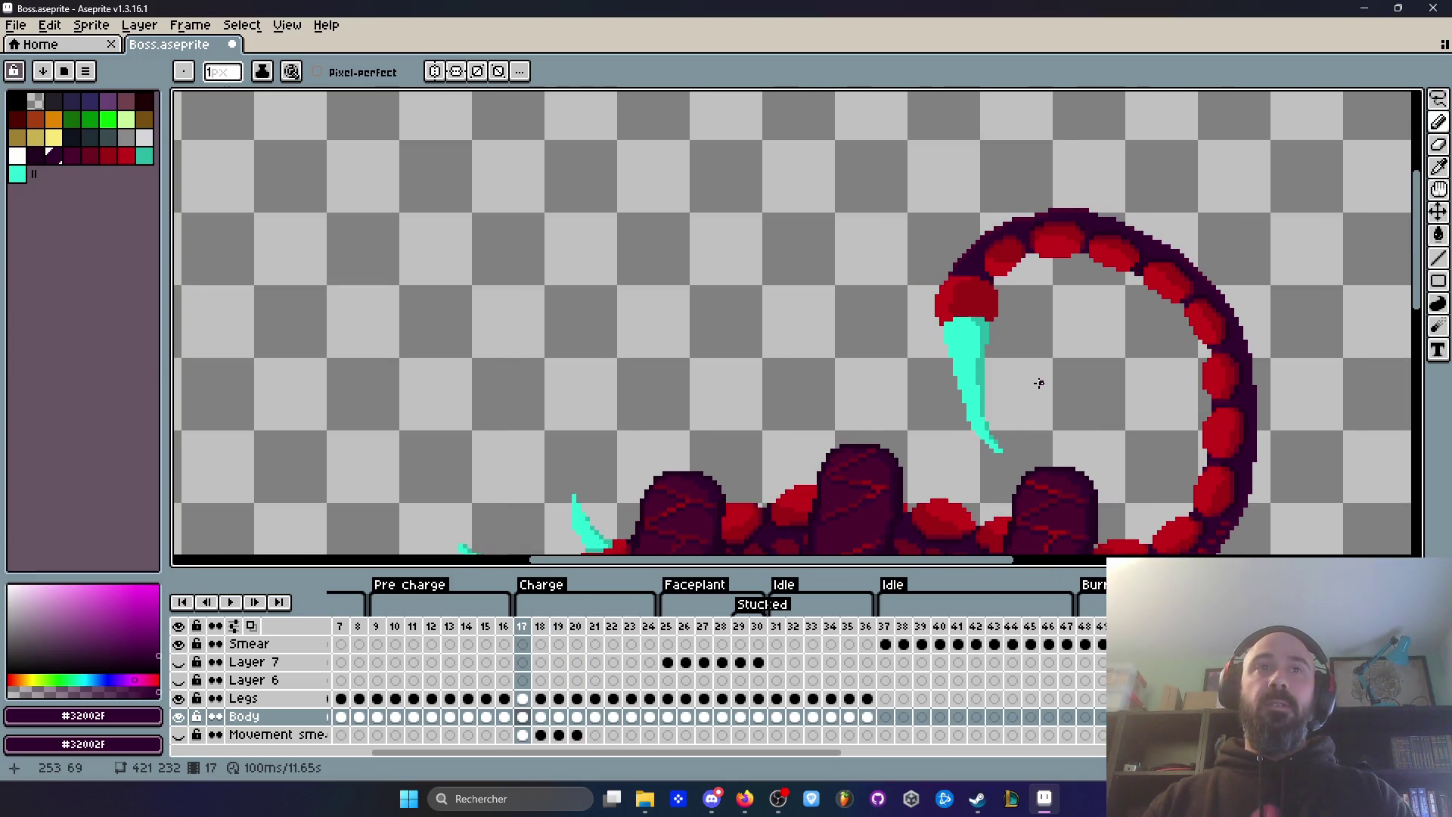
{"action": "key", "text": "Right"}
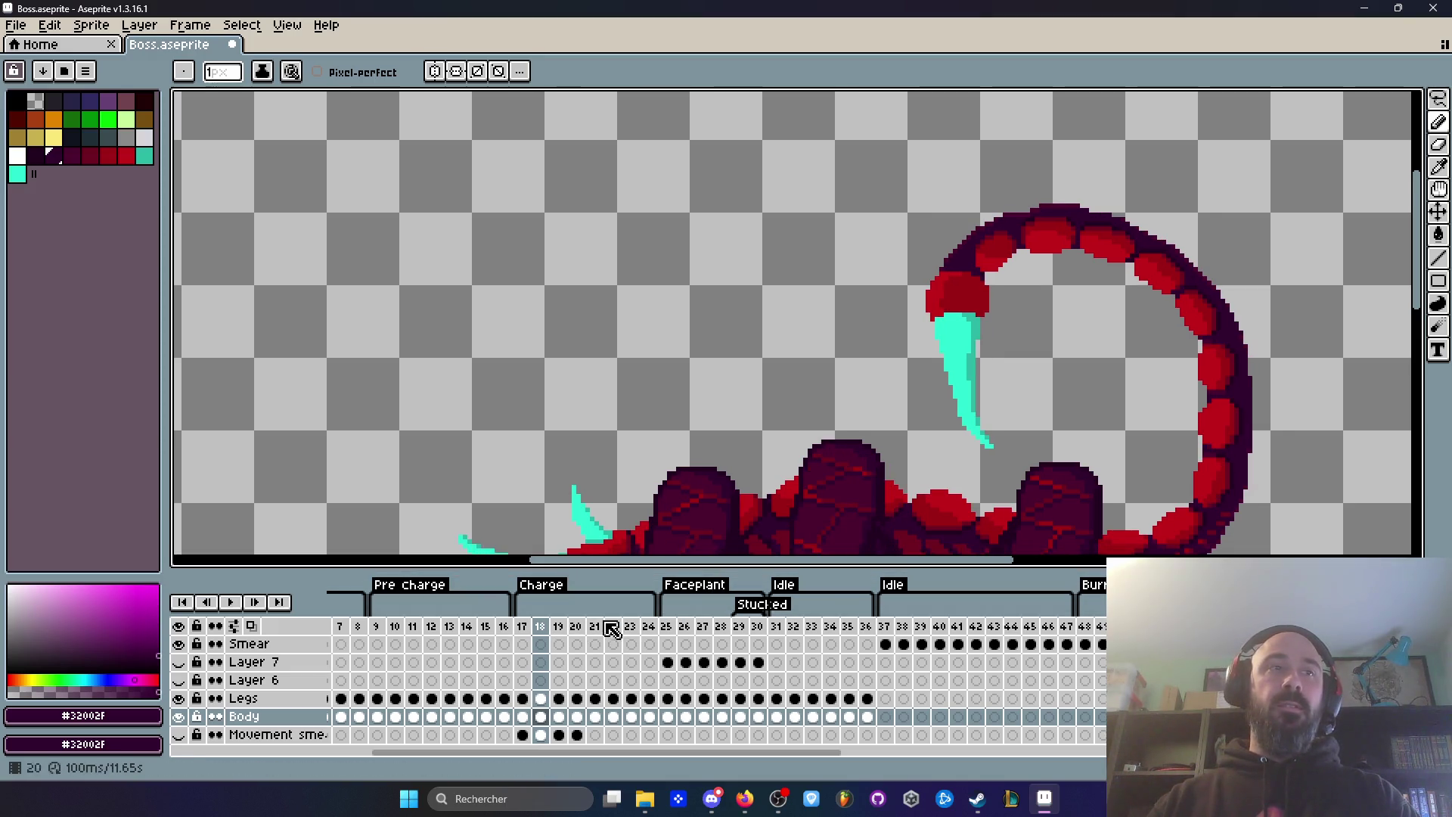
{"action": "key", "text": "Left"}
{"action": "key", "text": "Left"}
{"action": "key", "text": "Right"}
{"action": "key", "text": "Right"}
{"action": "key", "text": "Right"}
{"action": "key", "text": "Left"}
Step: Compare frames 20 and 21 of the Charge animation, settling on frame 21
{"action": "scroll", "coordinate": [964, 363], "scroll_direction": "up", "scroll_amount": 3}
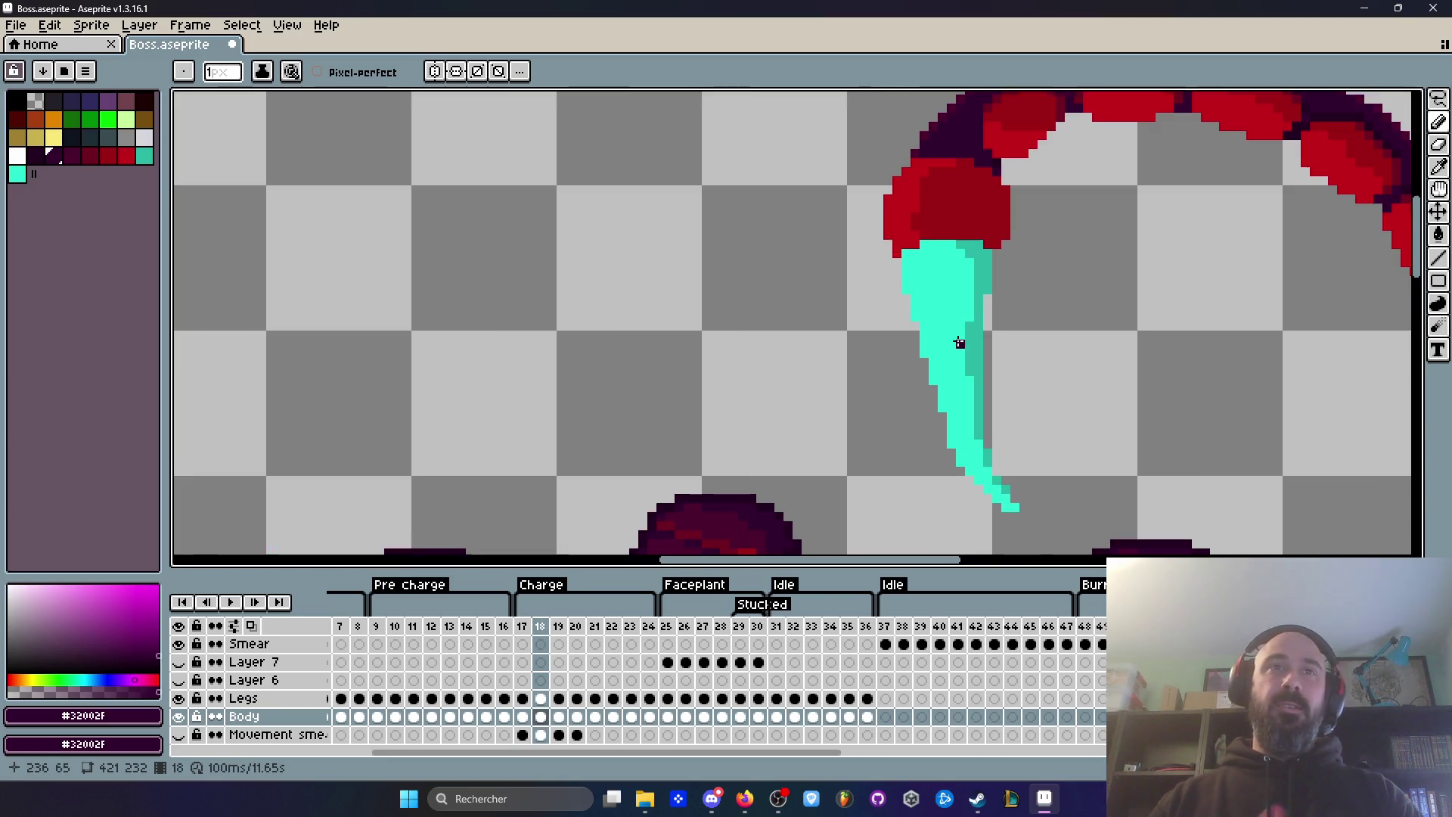
{"action": "scroll", "coordinate": [945, 355], "scroll_direction": "down", "scroll_amount": 3}
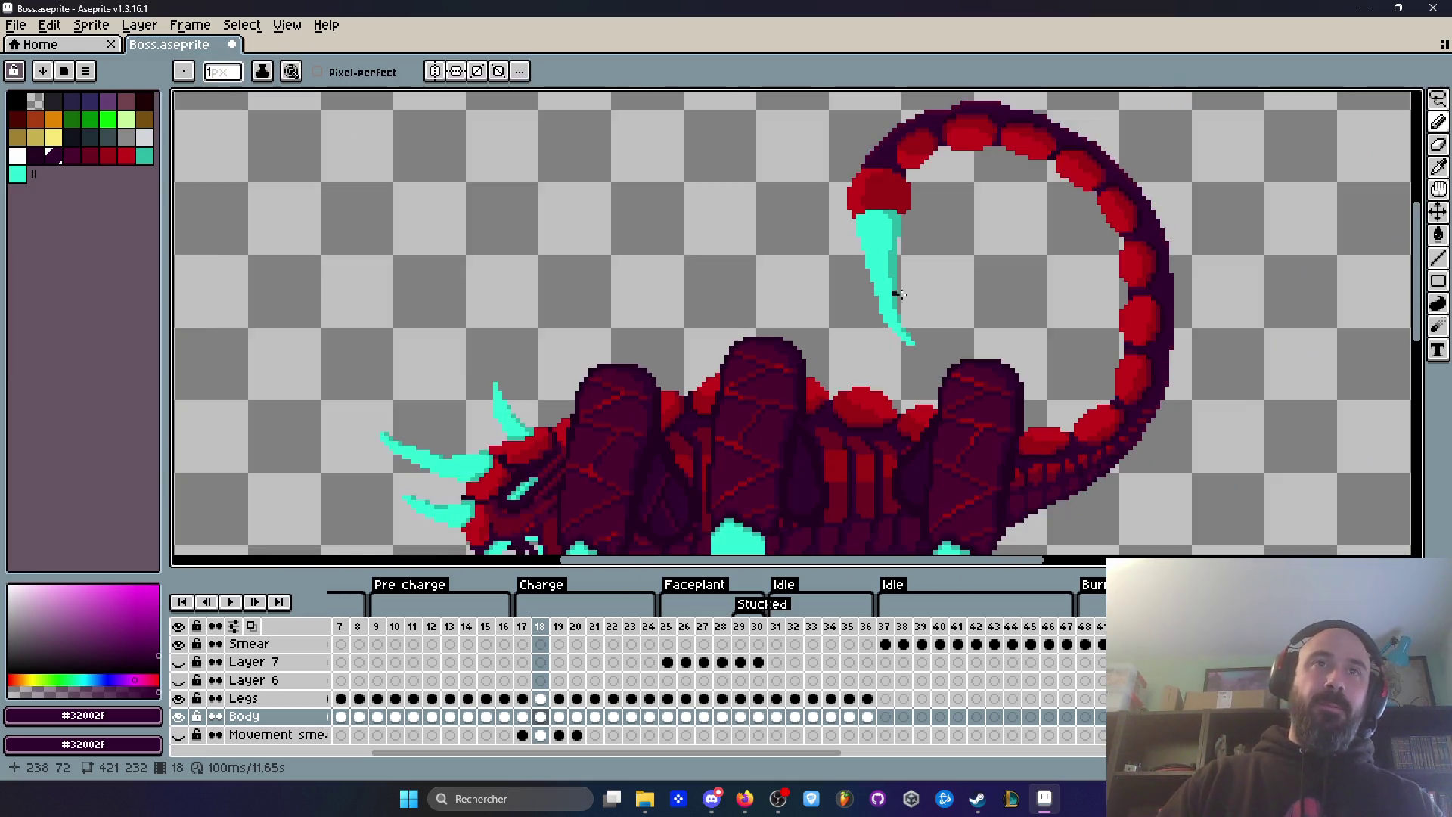
{"action": "key", "text": "Left"}
{"action": "key", "text": "Left"}
{"action": "key", "text": "Right"}
{"action": "key", "text": "Right"}
{"action": "key", "text": "Right"}
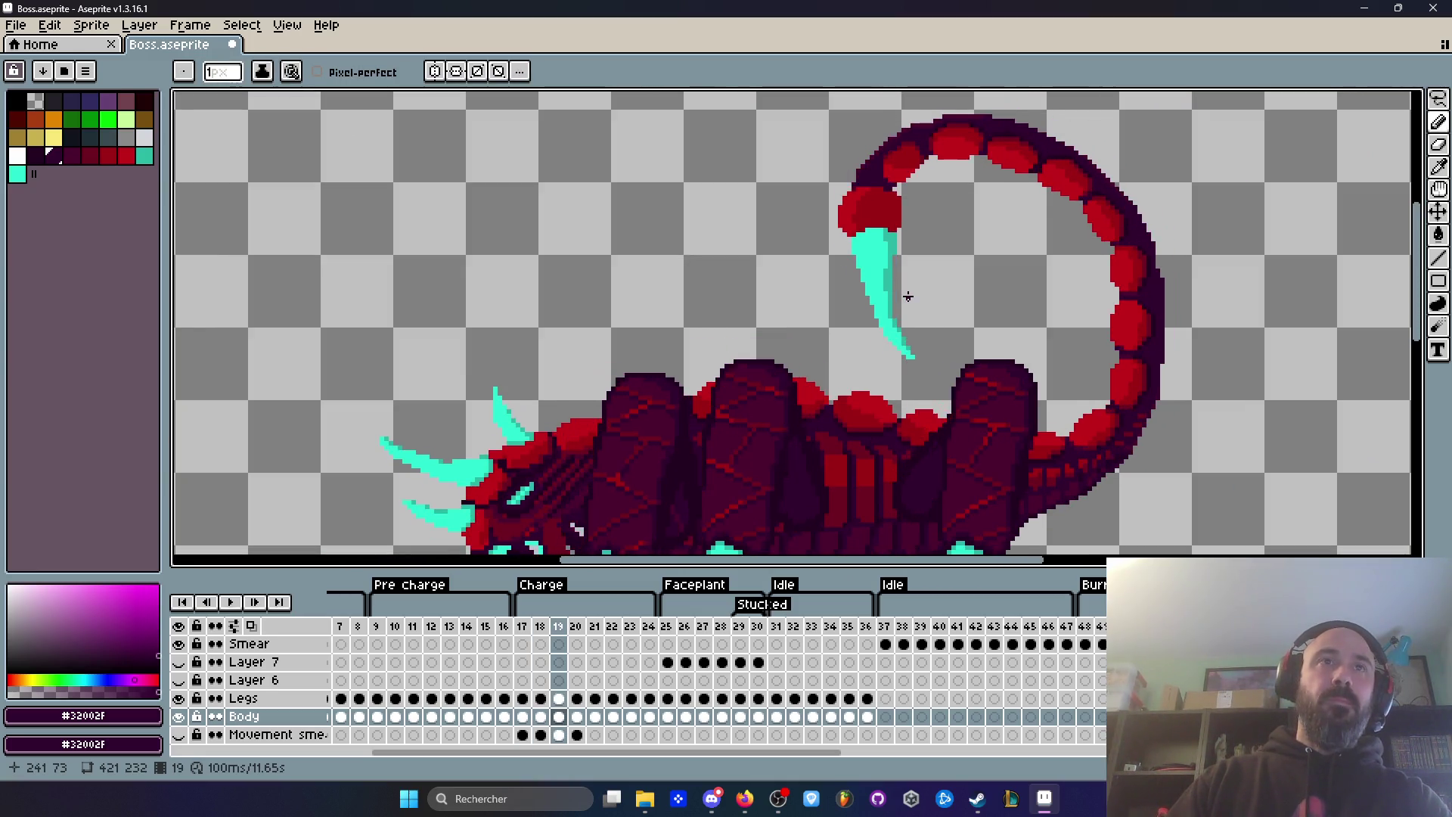
{"action": "key", "text": "Right"}
{"action": "key", "text": "Left"}
{"action": "key", "text": "Right"}
{"action": "key", "text": "Left"}
{"action": "key", "text": "Right"}
{"action": "scroll", "coordinate": [876, 257], "scroll_direction": "up", "scroll_amount": 2}
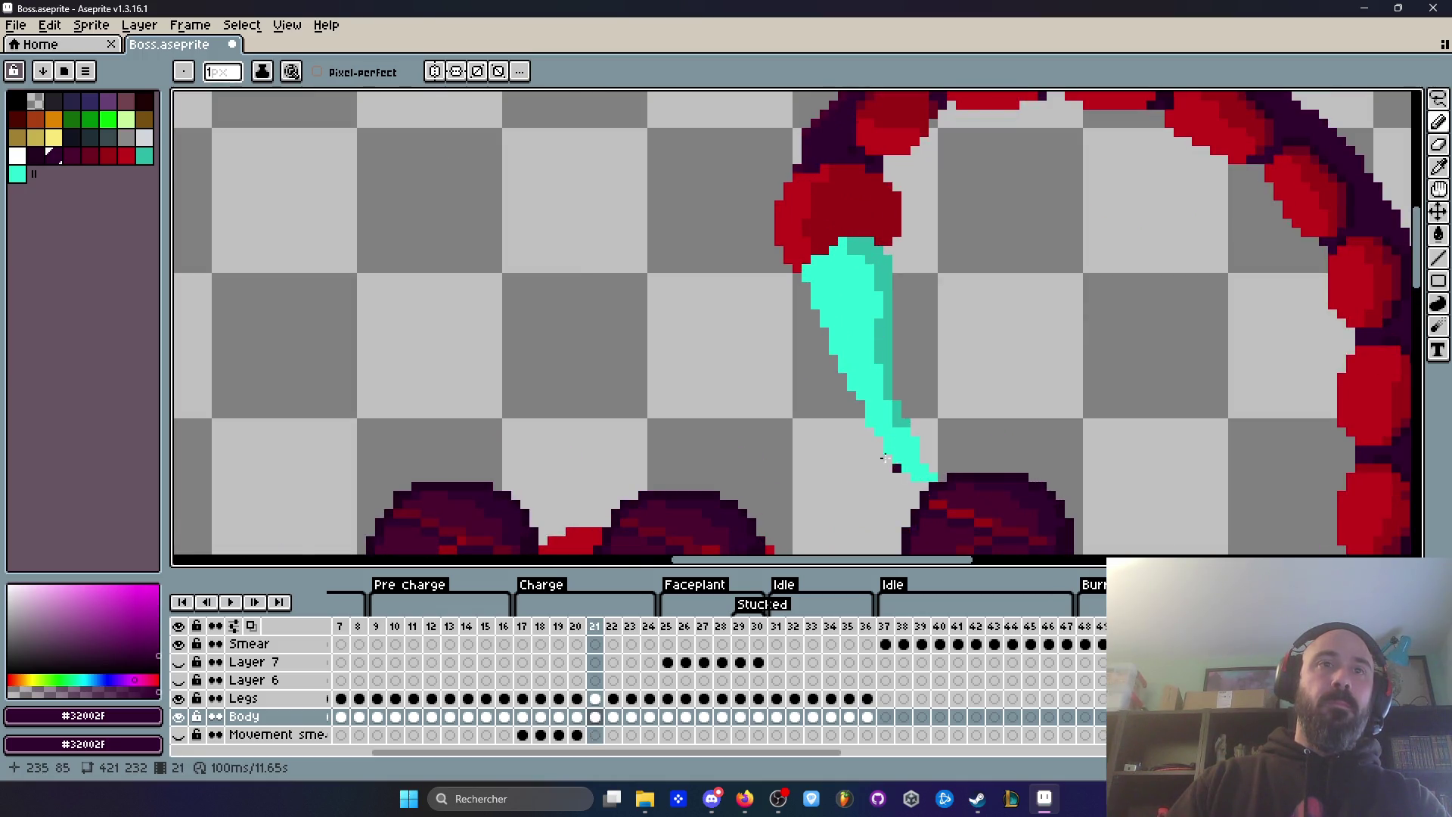
{"action": "scroll", "coordinate": [890, 463], "scroll_direction": "down", "scroll_amount": 2}
Step: Hide the Legs layer, then play and stop the Charge animation from frame 23
{"action": "left_click", "coordinate": [178, 698]}
{"action": "scroll", "coordinate": [1045, 363], "scroll_direction": "down", "scroll_amount": 2}
{"action": "key", "text": "Left"}
{"action": "key", "text": "Right"}
{"action": "scroll", "coordinate": [1038, 484], "scroll_direction": "up", "scroll_amount": 2}
{"action": "key", "text": "Right"}
{"action": "key", "text": "Right"}
{"action": "key", "text": "Right"}
{"action": "key", "text": "Right"}
{"action": "key", "text": "Right"}
{"action": "key", "text": "Return"}
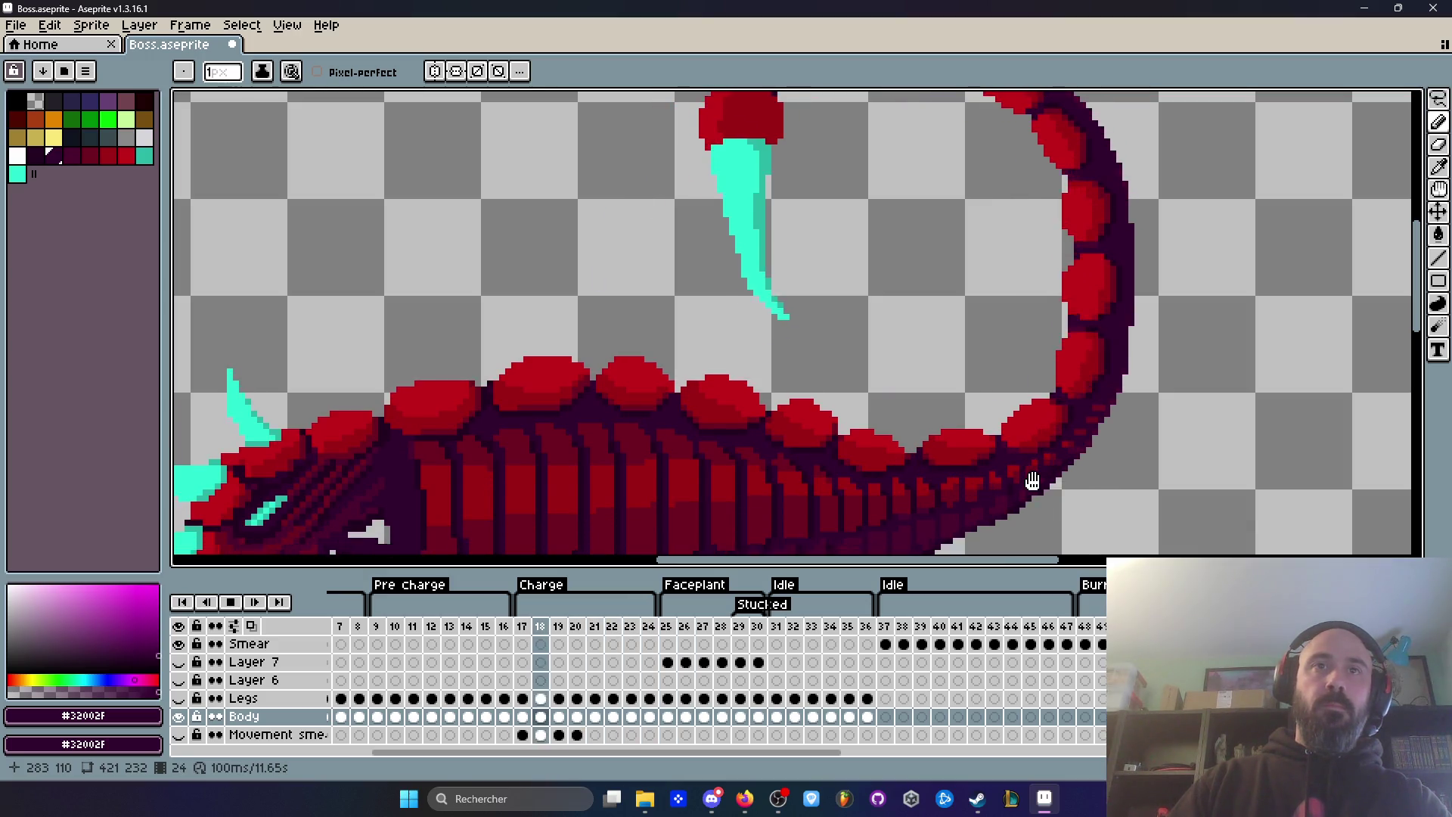
{"action": "key", "text": "Return"}
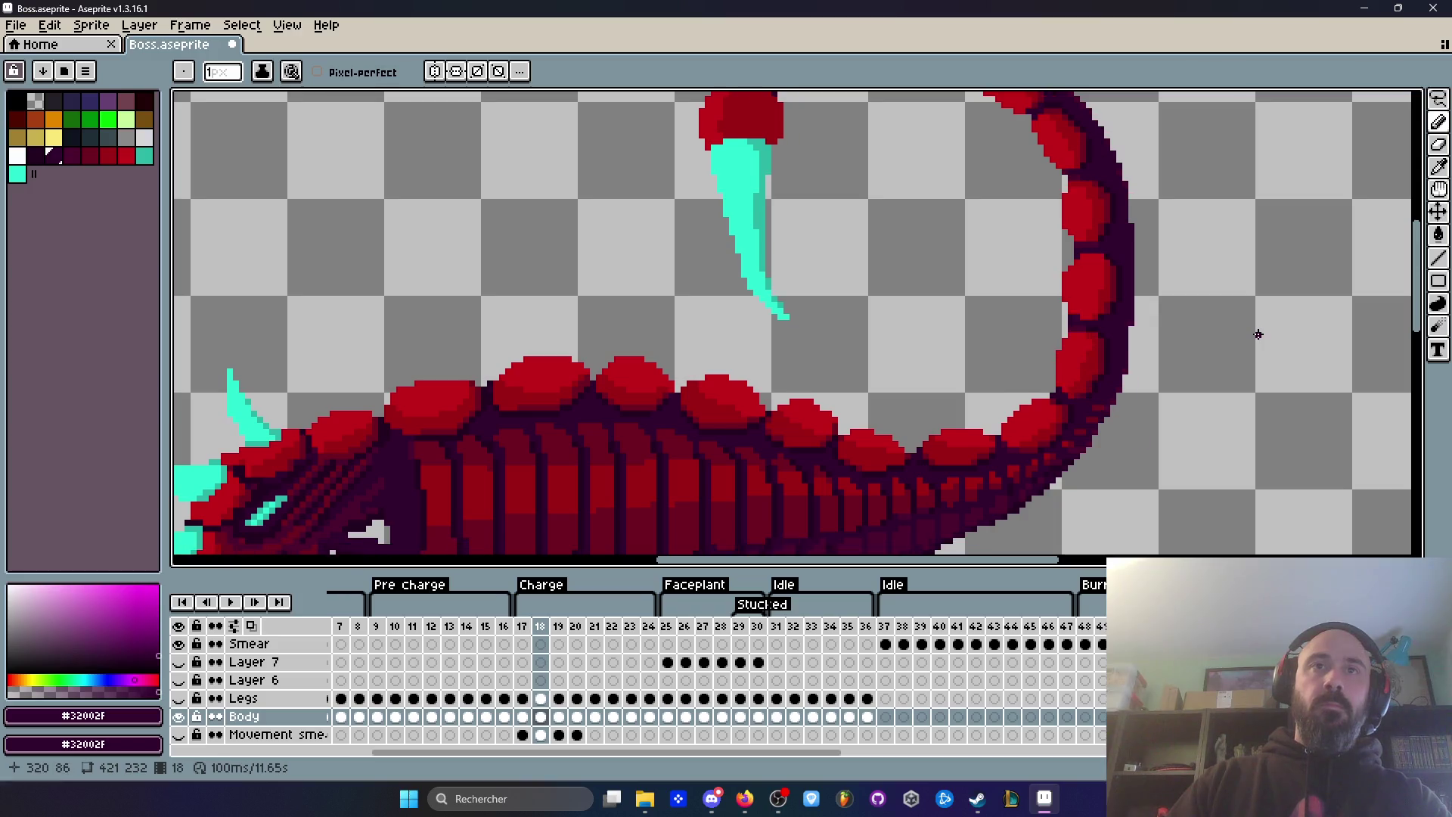
{"action": "key", "text": "Right"}
{"action": "key", "text": "Right"}
{"action": "key", "text": "Right"}
{"action": "key", "text": "Right"}
{"action": "key", "text": "Right"}
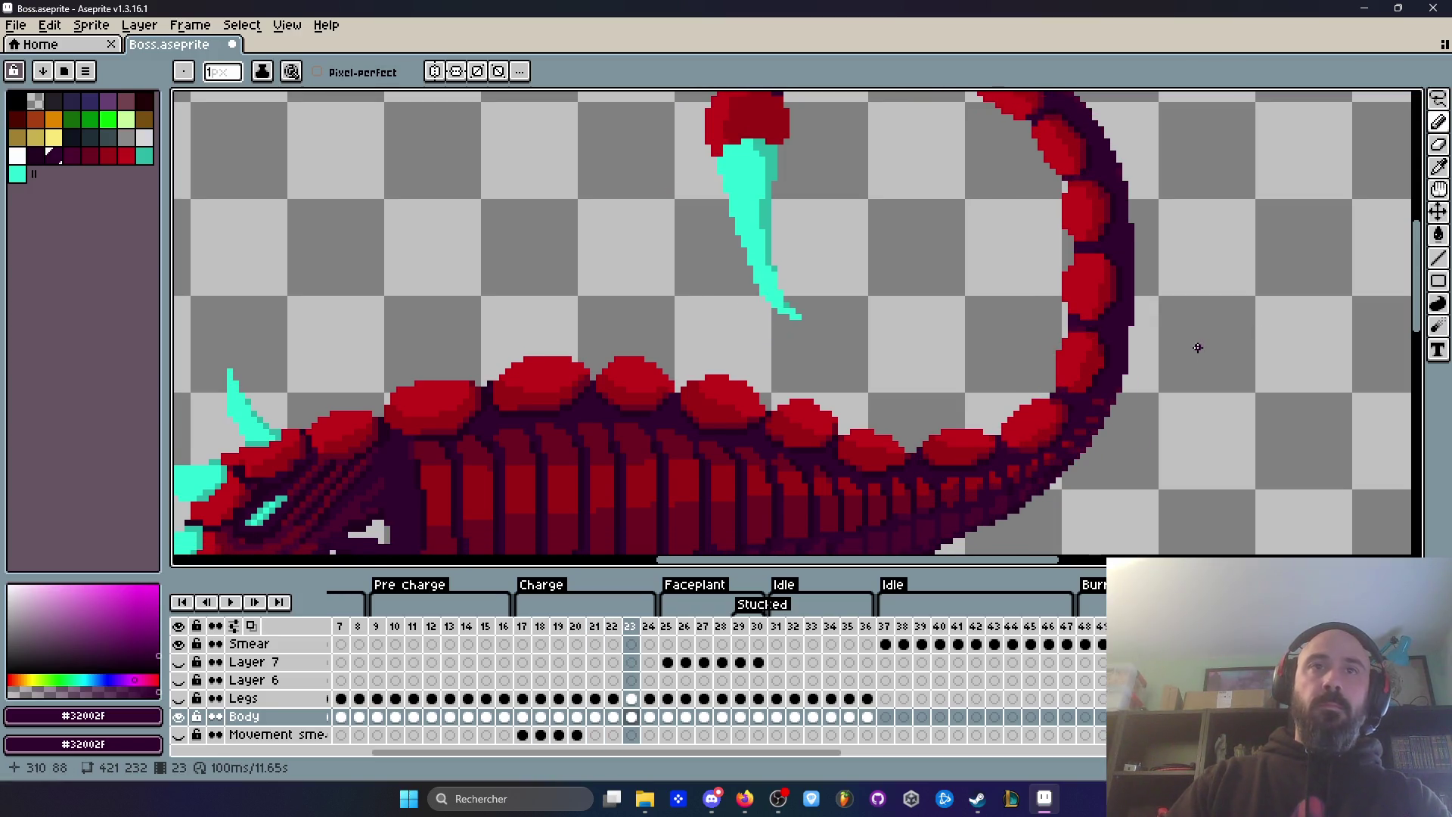
{"action": "scroll", "coordinate": [1101, 335], "scroll_direction": "up", "scroll_amount": 3}
Step: Switch between the eyedropper and Pencil while zooming in on the tail
{"action": "key", "text": "i"}
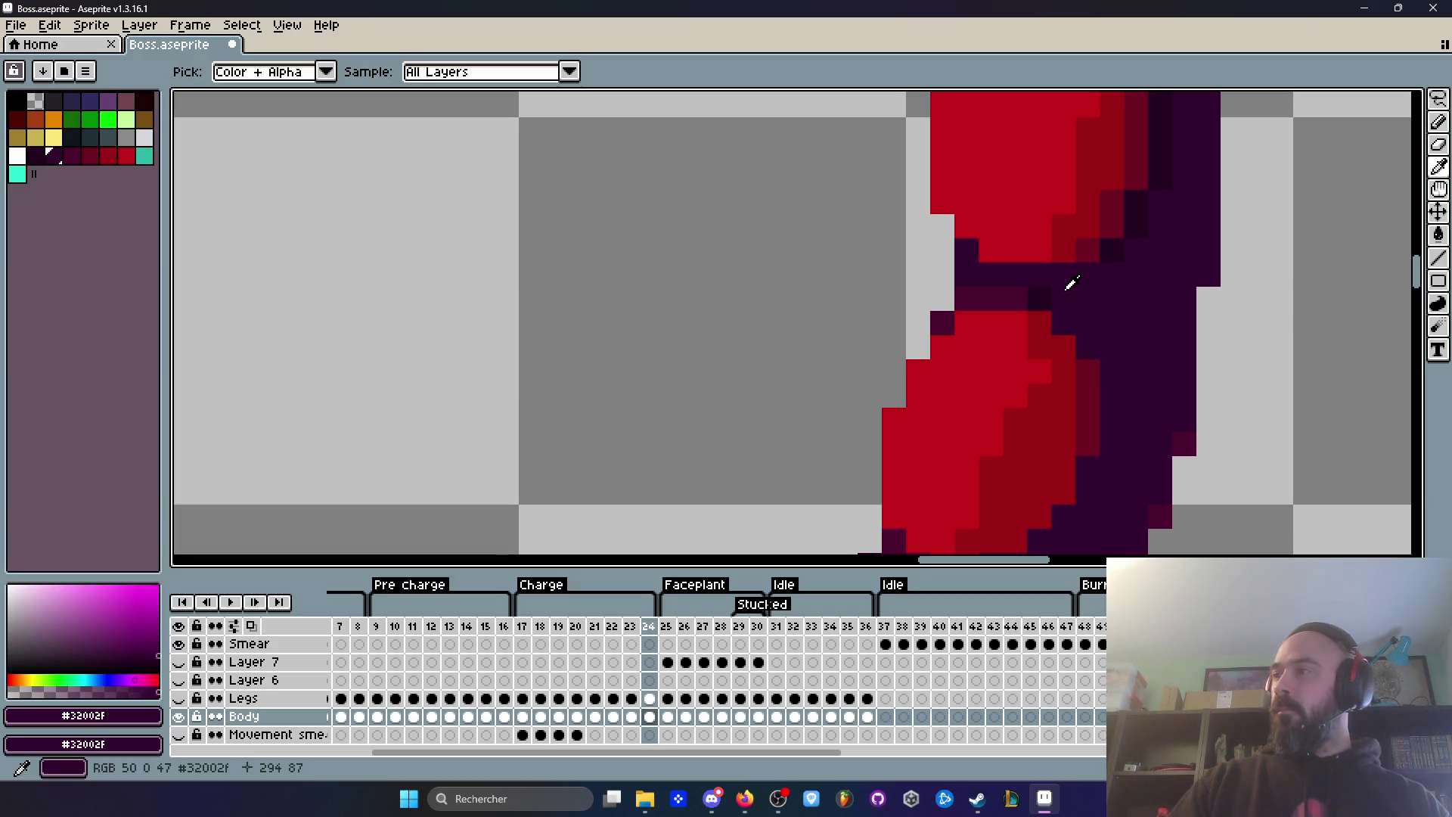
{"action": "scroll", "coordinate": [1070, 283], "scroll_direction": "down", "scroll_amount": 2}
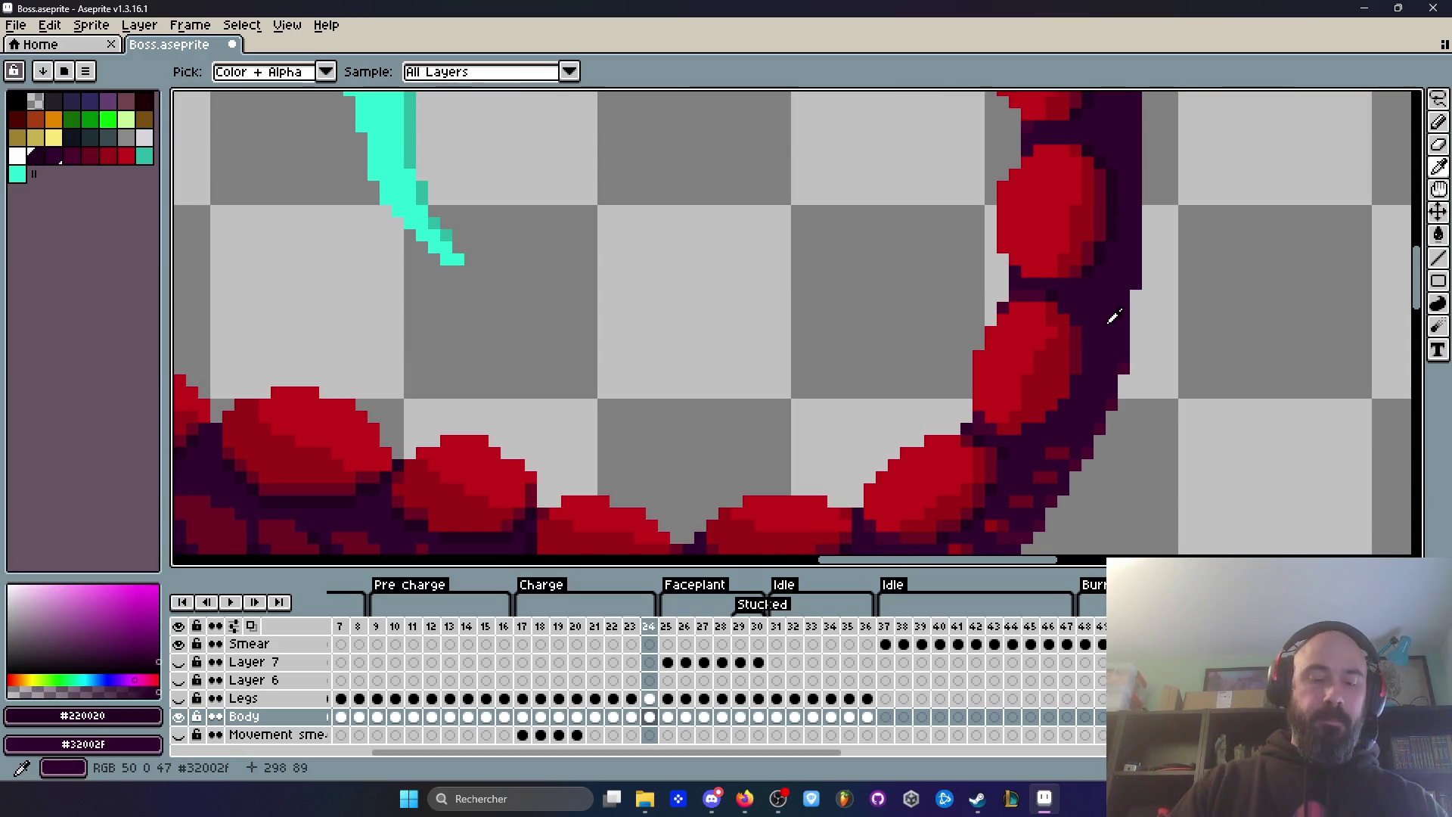
{"action": "key", "text": "b"}
{"action": "scroll", "coordinate": [1059, 409], "scroll_direction": "up", "scroll_amount": 2}
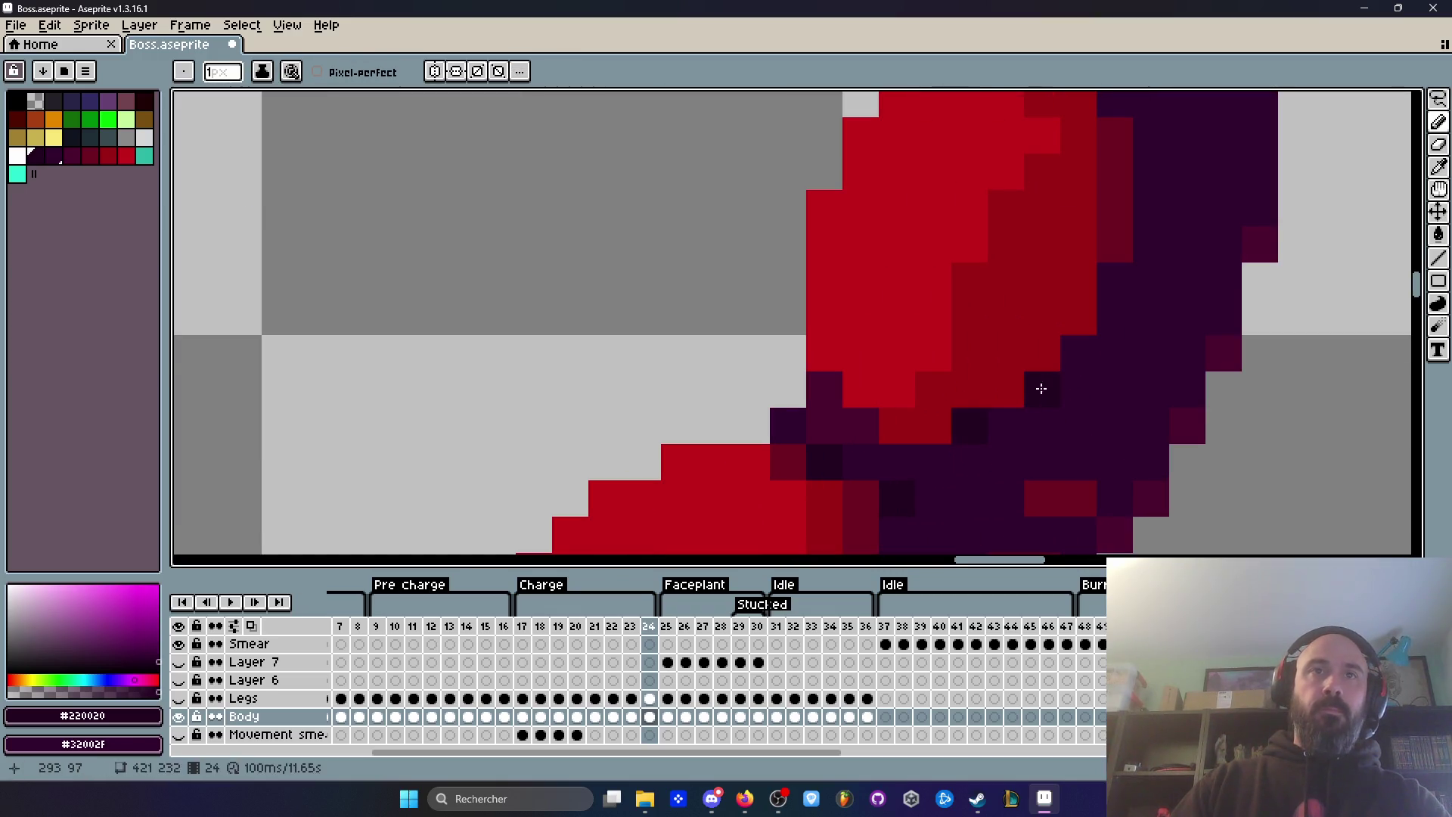
{"action": "scroll", "coordinate": [1108, 302], "scroll_direction": "down", "scroll_amount": 3}
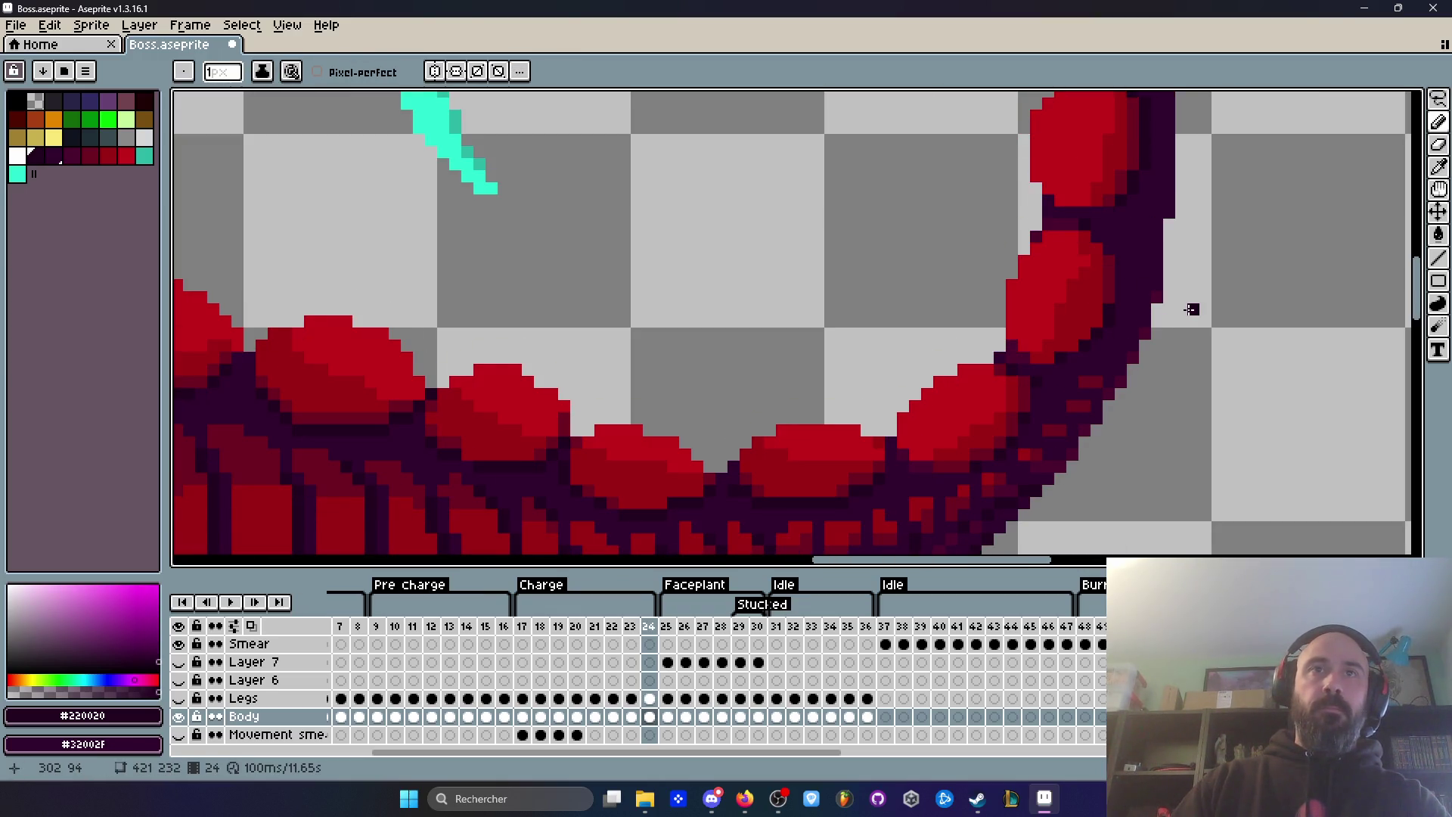
{"action": "scroll", "coordinate": [1130, 267], "scroll_direction": "up", "scroll_amount": 2}
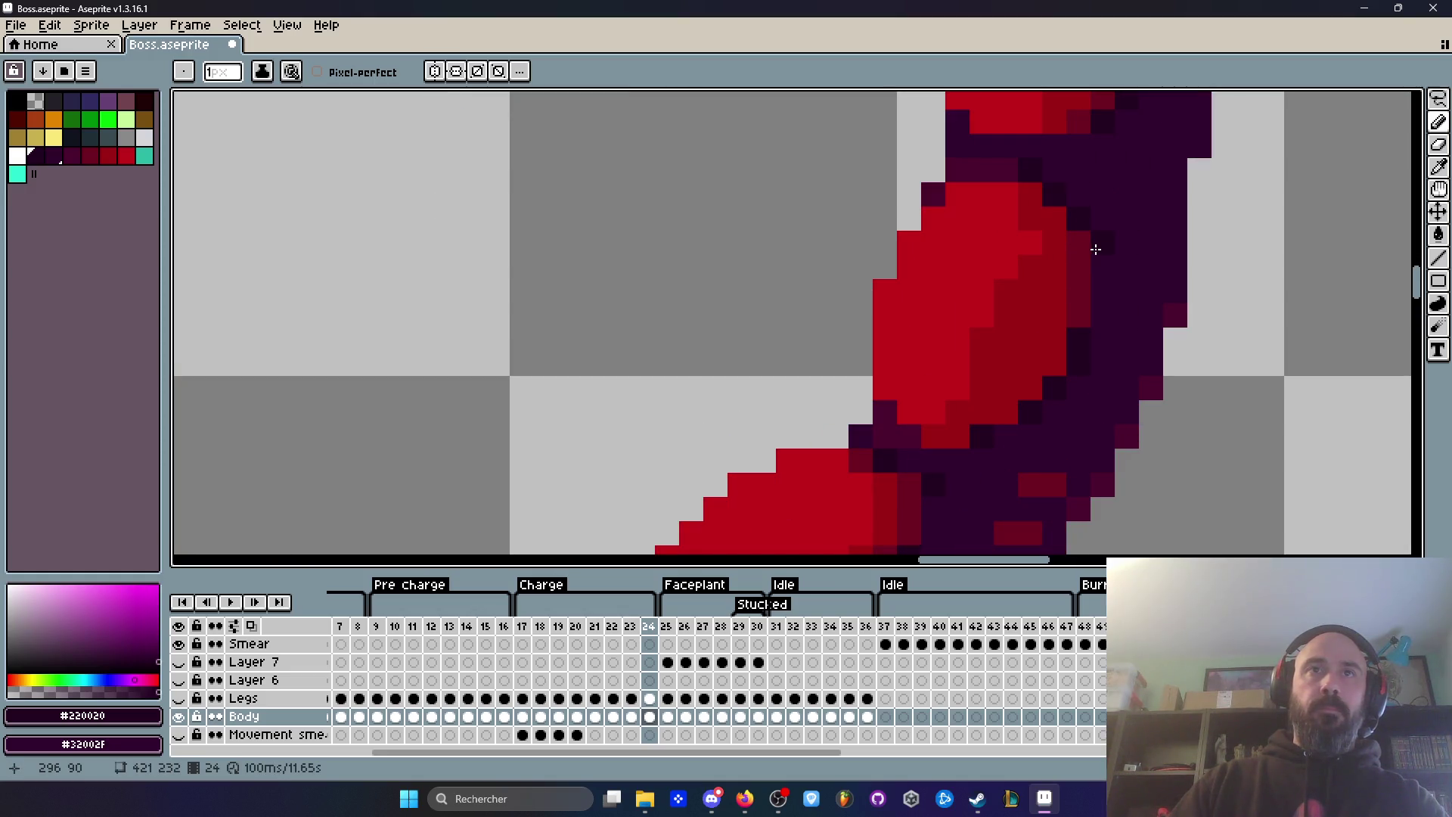
{"action": "scroll", "coordinate": [1088, 323], "scroll_direction": "down", "scroll_amount": 3}
{"action": "scroll", "coordinate": [1108, 336], "scroll_direction": "up", "scroll_amount": 3}
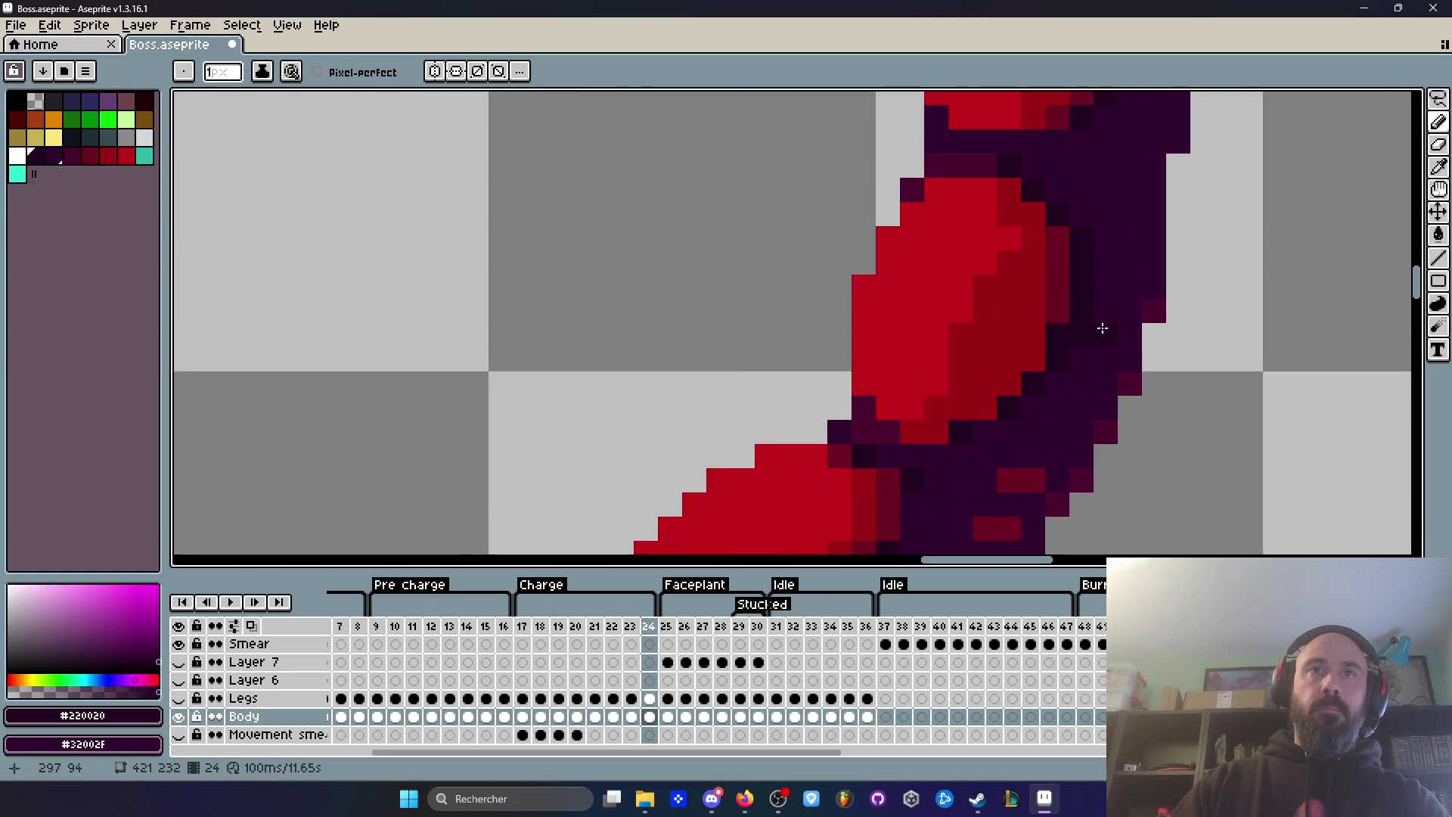
{"action": "scroll", "coordinate": [1173, 352], "scroll_direction": "down", "scroll_amount": 3}
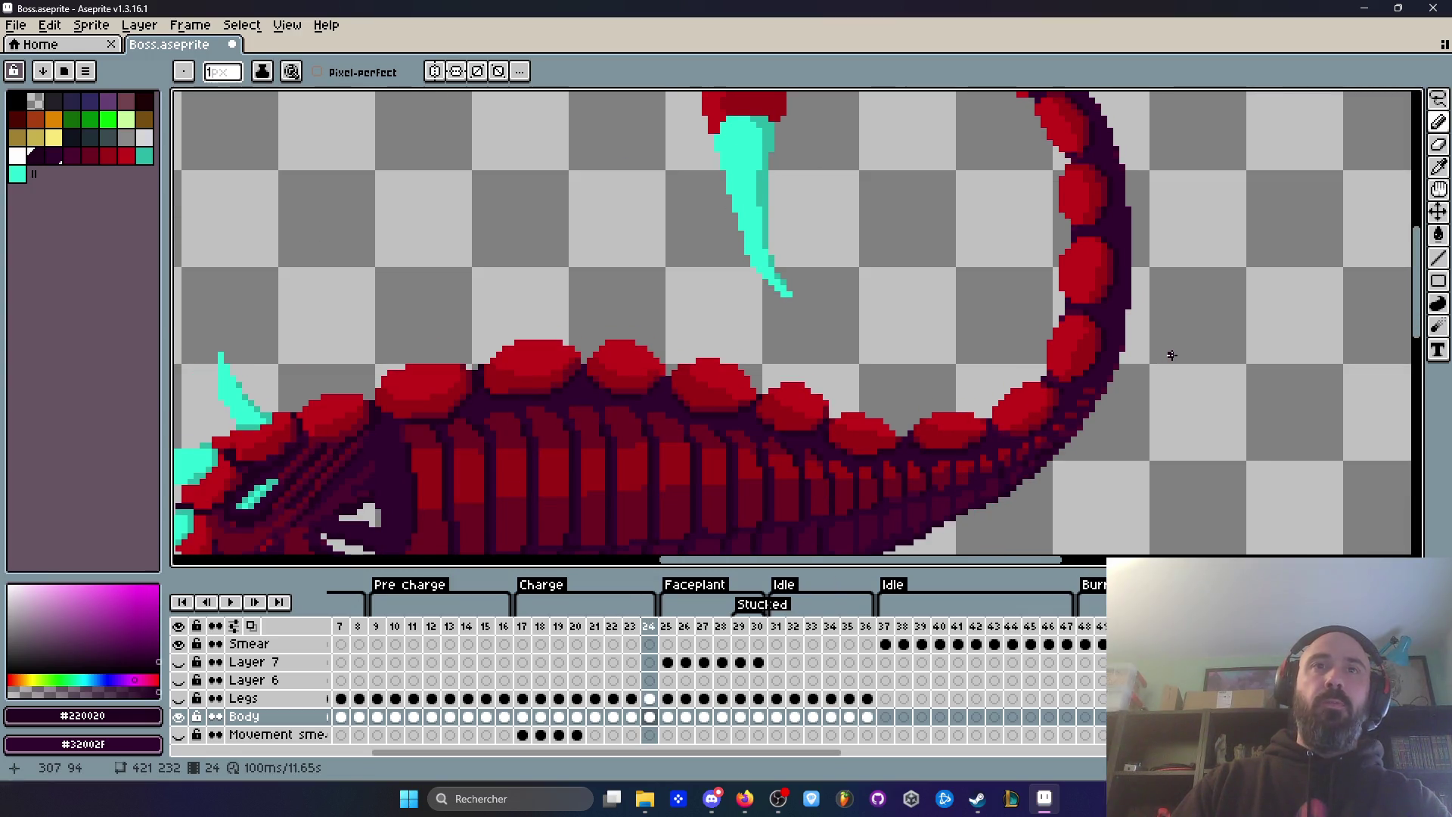
{"action": "scroll", "coordinate": [1171, 355], "scroll_direction": "up", "scroll_amount": 3}
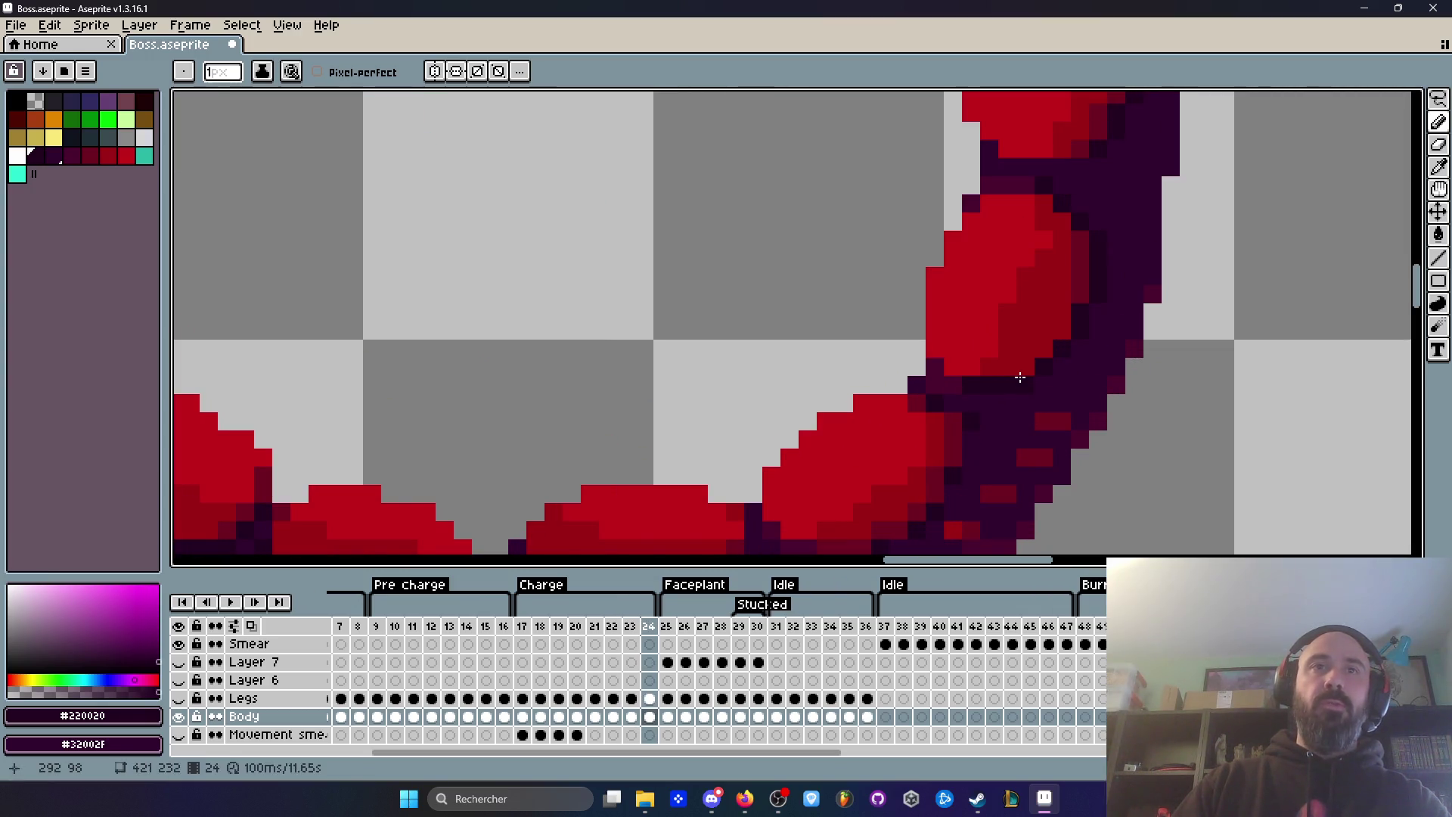
{"action": "scroll", "coordinate": [1088, 374], "scroll_direction": "down", "scroll_amount": 2}
Step: Flip between frames 22 and 23 to compare the tail, returning to frame 23
{"action": "key", "text": "Left"}
{"action": "scroll", "coordinate": [1062, 368], "scroll_direction": "up", "scroll_amount": 3}
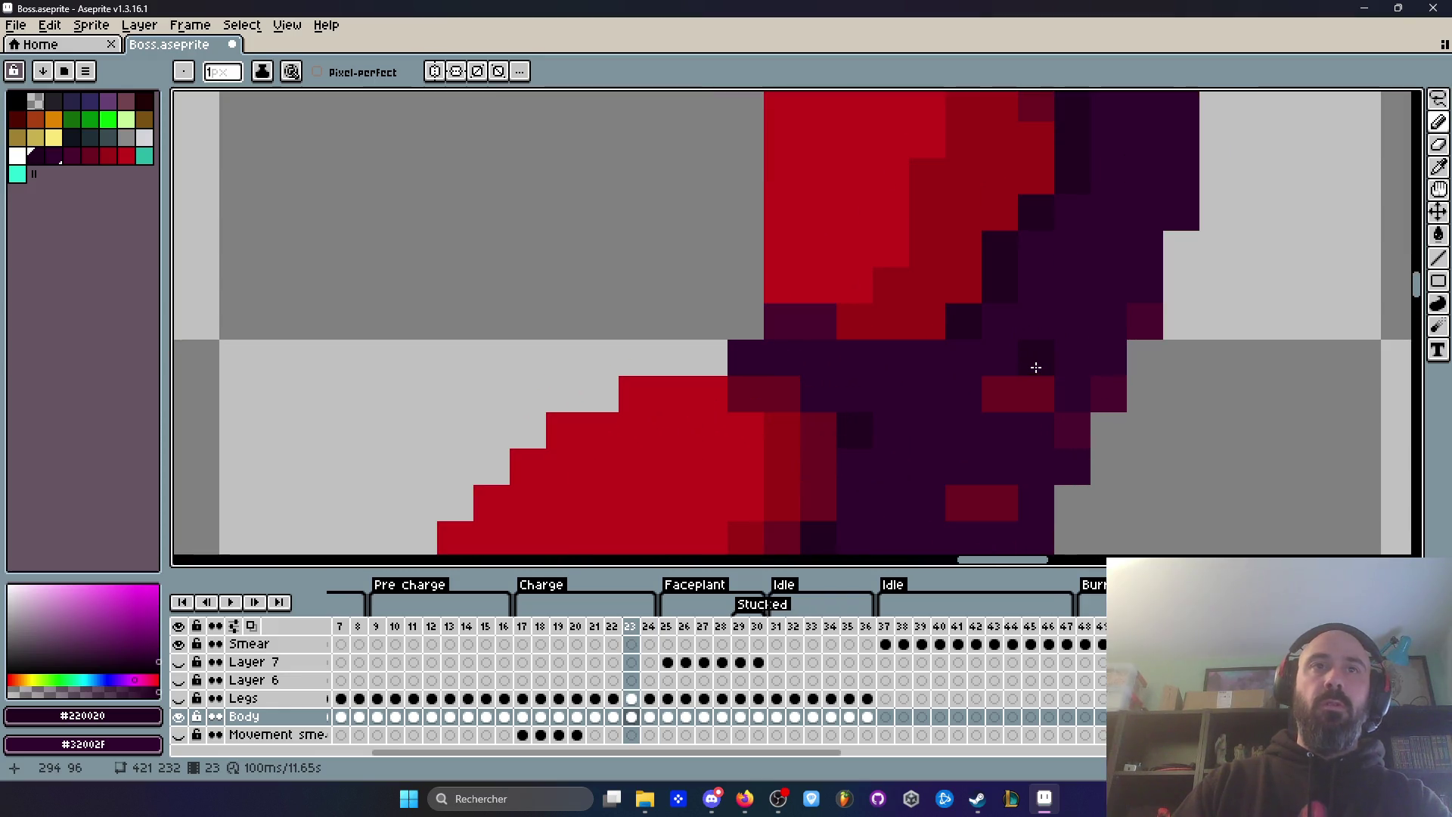
{"action": "scroll", "coordinate": [914, 370], "scroll_direction": "down", "scroll_amount": 3}
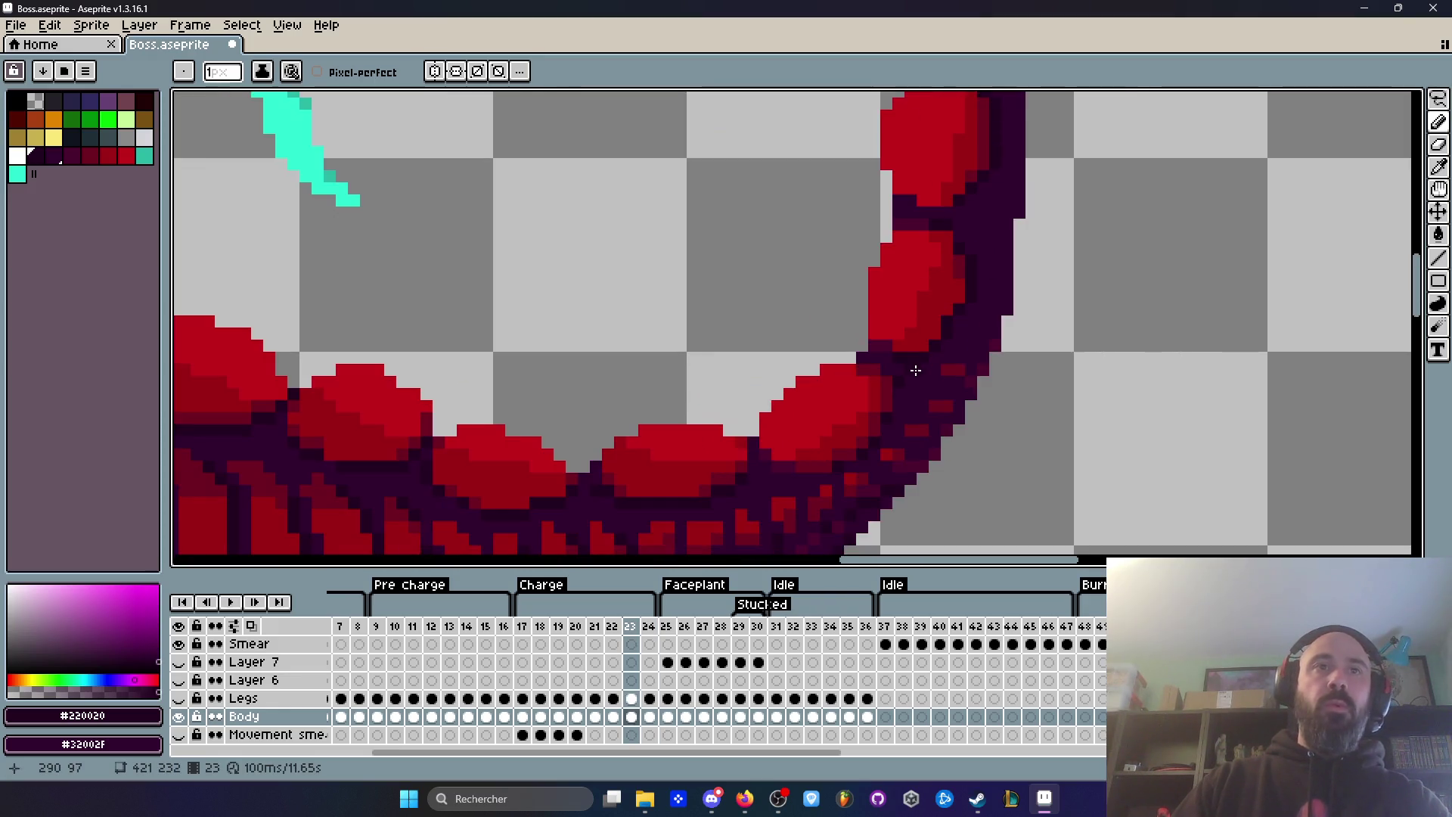
{"action": "scroll", "coordinate": [901, 389], "scroll_direction": "up", "scroll_amount": 3}
{"action": "scroll", "coordinate": [886, 424], "scroll_direction": "down", "scroll_amount": 2}
{"action": "key", "text": "Left"}
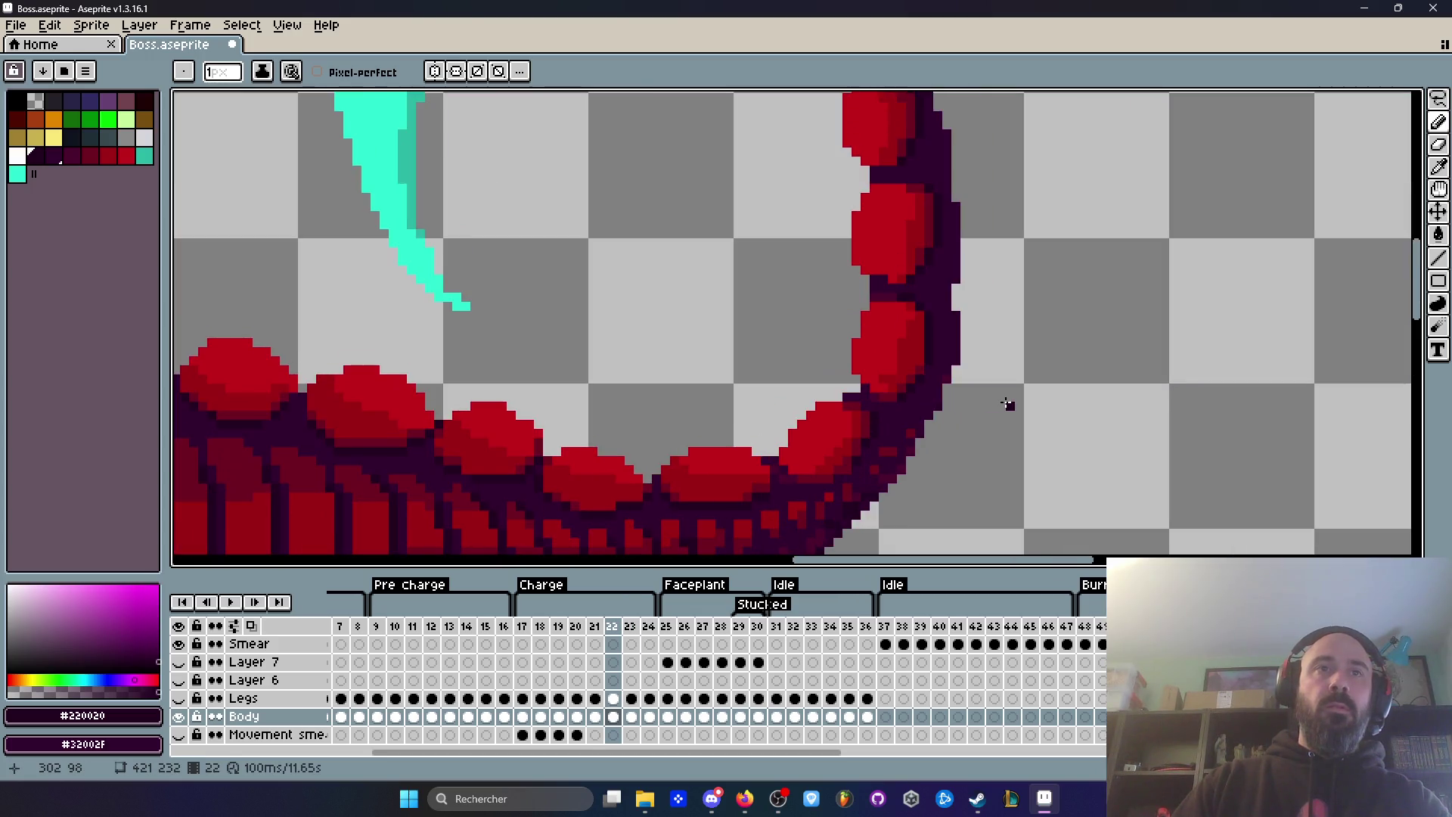
{"action": "key", "text": "Right"}
{"action": "key", "text": "Left"}
{"action": "key", "text": "Right"}
{"action": "key", "text": "Left"}
{"action": "scroll", "coordinate": [952, 389], "scroll_direction": "up", "scroll_amount": 2}
{"action": "key", "text": "Right"}
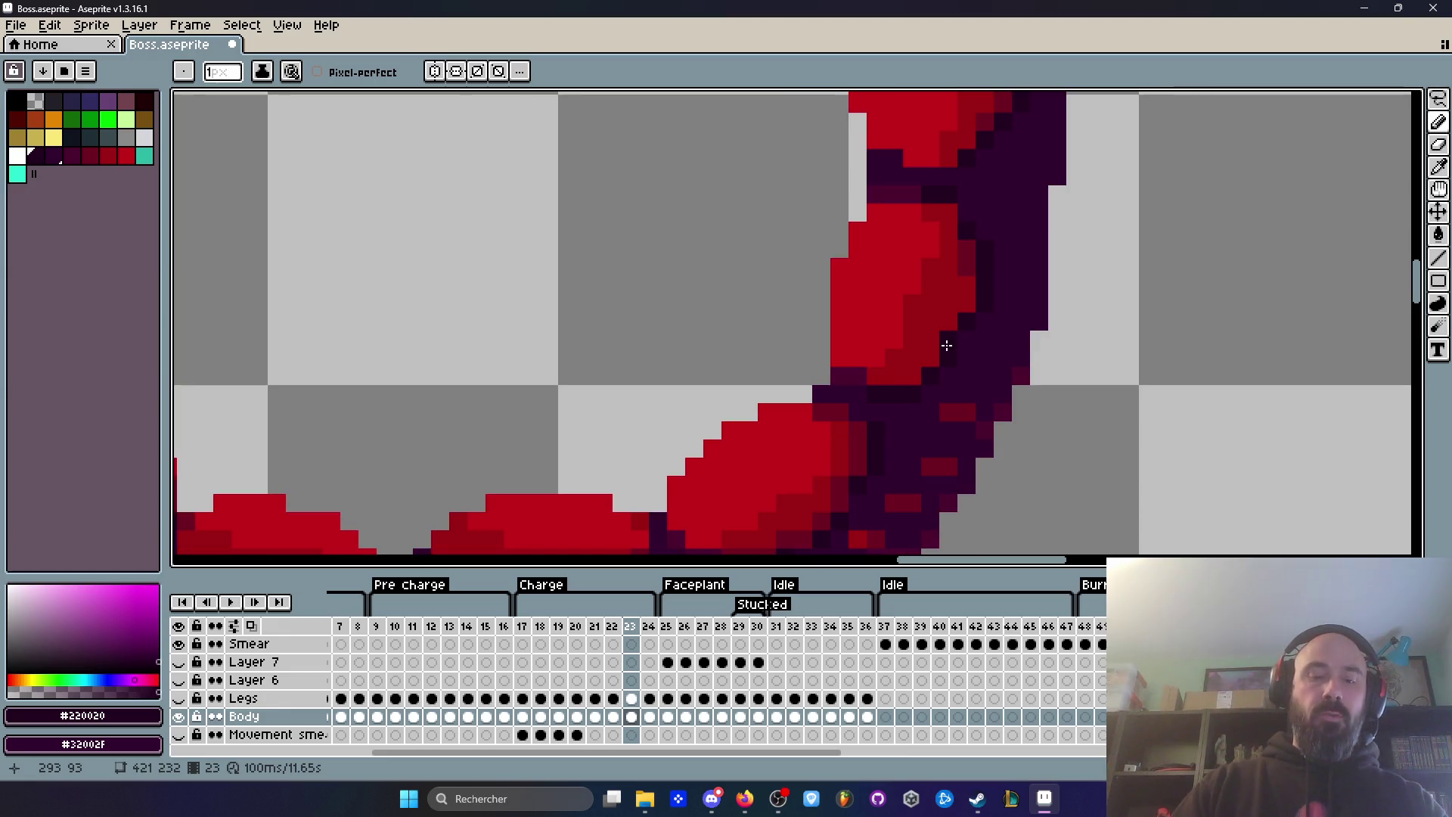
Step: Sample the tail's dark red, repaint three tail pixels on frame 23, then pick the dark purple outline
{"action": "left_click", "coordinate": [971, 260], "text": "alt"}
{"action": "left_click", "coordinate": [950, 325]}
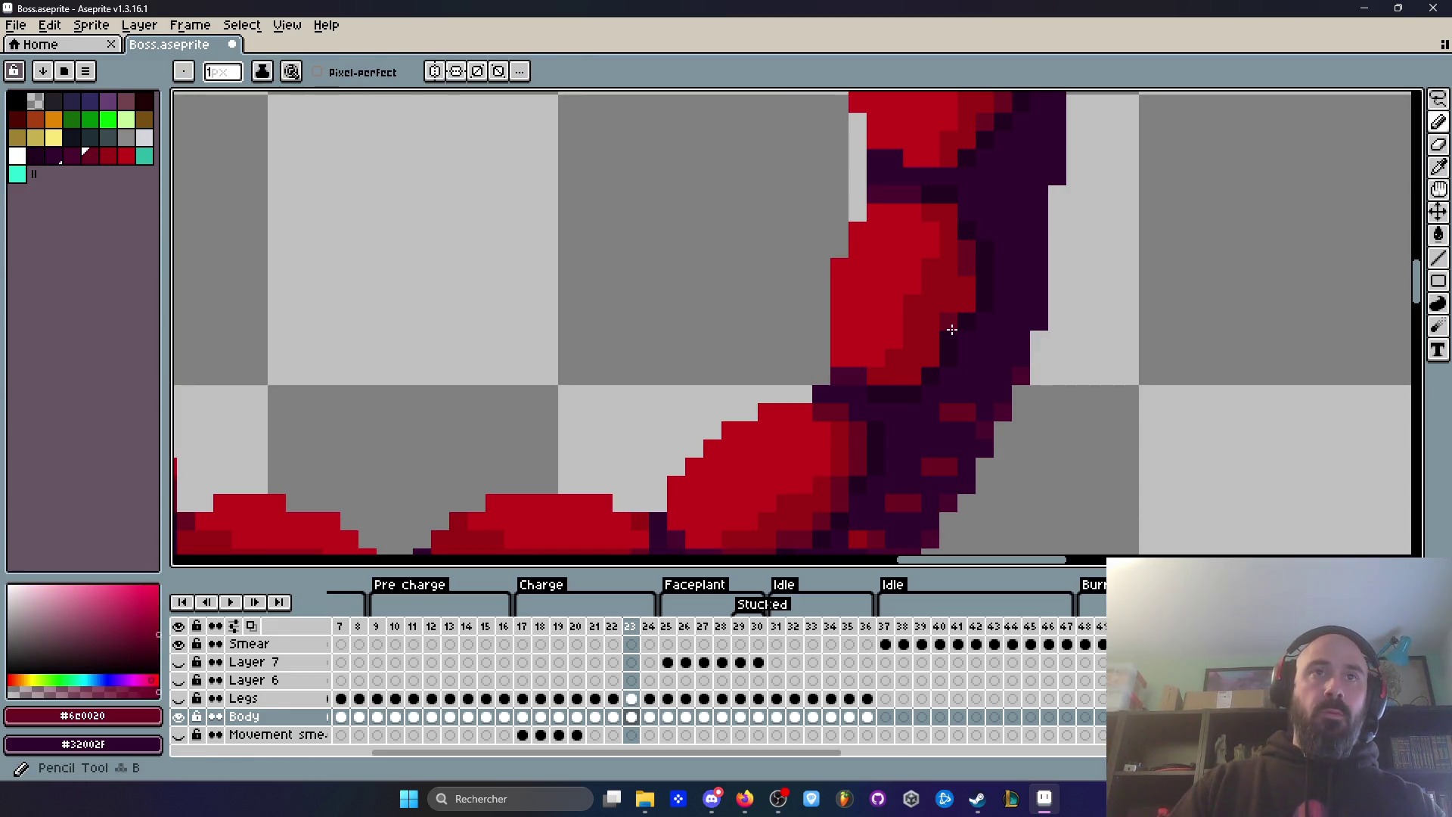
{"action": "left_click", "coordinate": [930, 359]}
{"action": "left_click", "coordinate": [949, 358]}
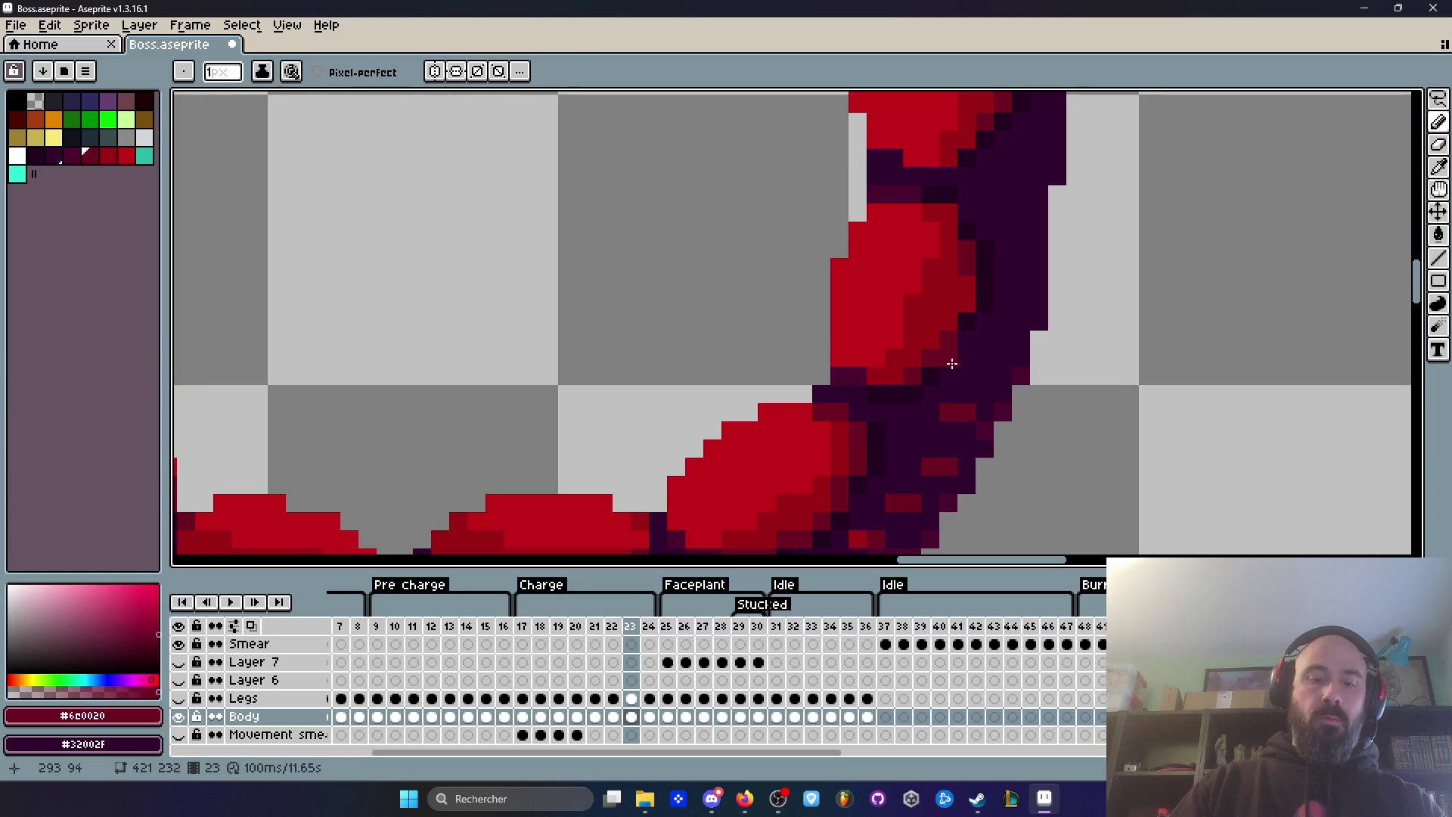
{"action": "left_click", "coordinate": [965, 311], "text": "alt"}
Step: Flip between frames 22 and 23 again to compare the repainted tail
{"action": "scroll", "coordinate": [984, 334], "scroll_direction": "down", "scroll_amount": 2}
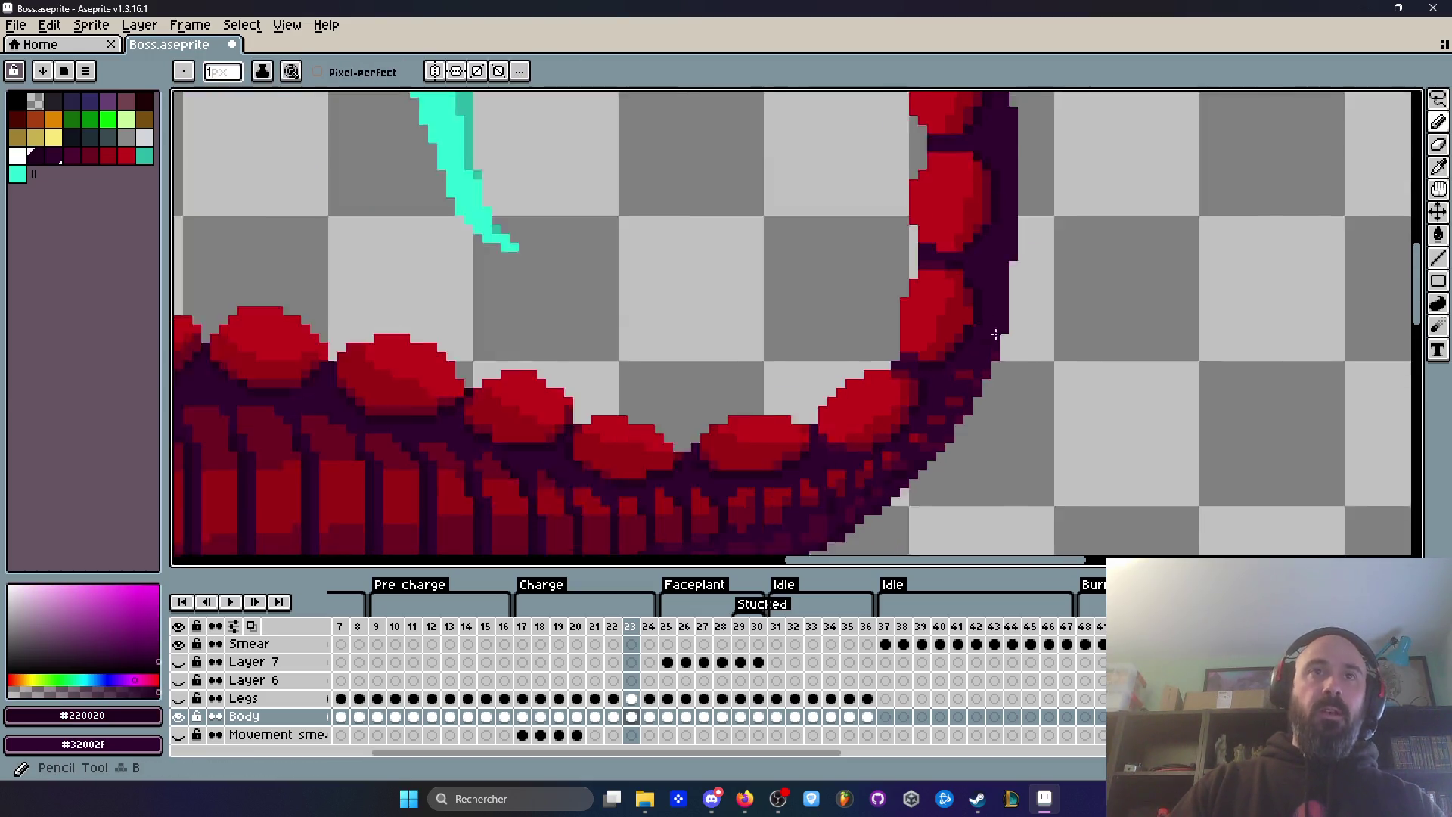
{"action": "scroll", "coordinate": [984, 333], "scroll_direction": "down", "scroll_amount": 1}
{"action": "key", "text": "Left"}
{"action": "key", "text": "Right"}
{"action": "scroll", "coordinate": [1014, 302], "scroll_direction": "down", "scroll_amount": 1}
{"action": "key", "text": "Left"}
{"action": "key", "text": "Right"}
{"action": "key", "text": "Left"}
{"action": "key", "text": "Right"}
{"action": "scroll", "coordinate": [1015, 245], "scroll_direction": "up", "scroll_amount": 2}
{"action": "key", "text": "Left"}
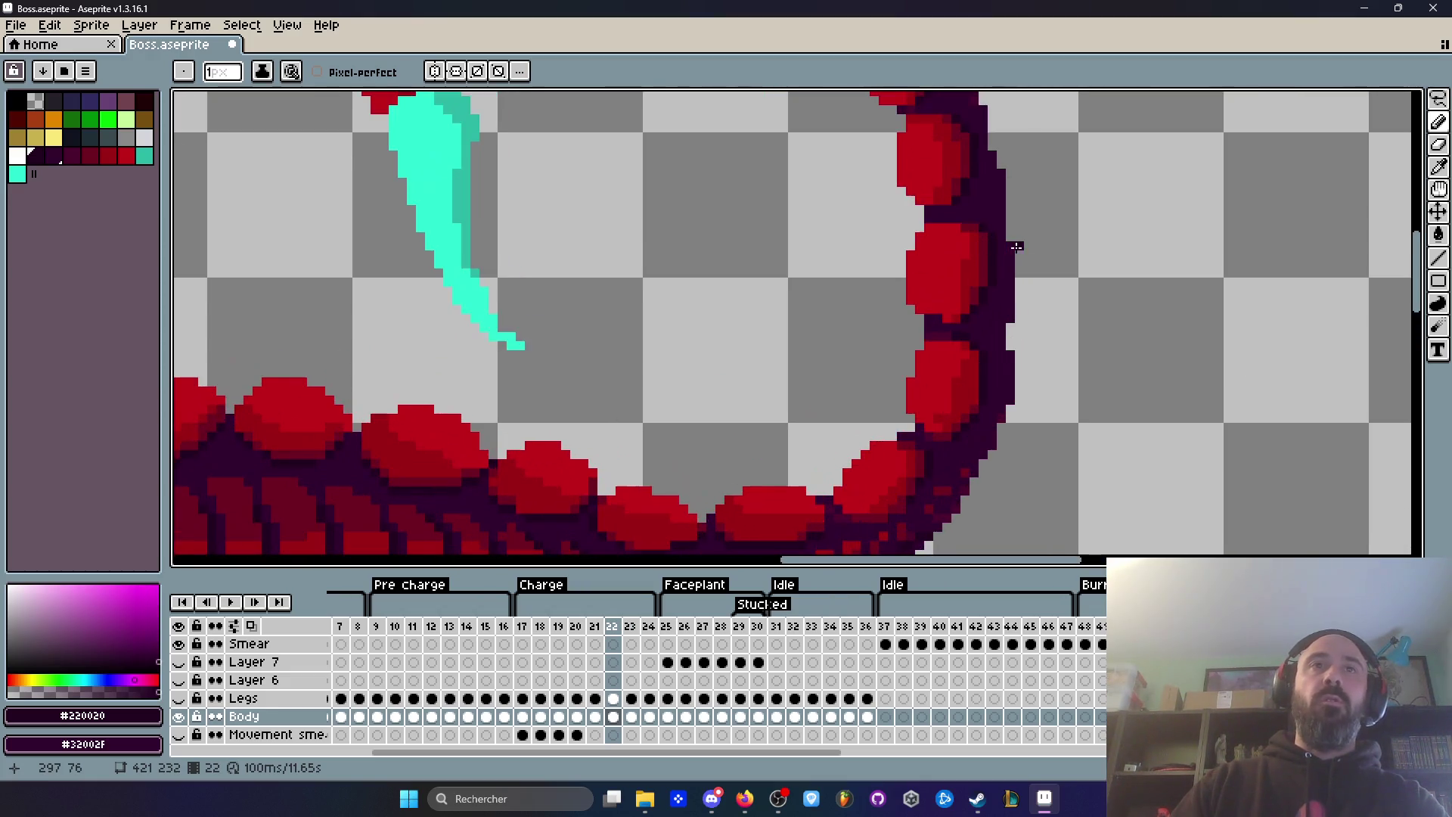
{"action": "key", "text": "Right"}
{"action": "scroll", "coordinate": [912, 270], "scroll_direction": "up", "scroll_amount": 2}
{"action": "scroll", "coordinate": [911, 227], "scroll_direction": "down", "scroll_amount": 1}
{"action": "scroll", "coordinate": [915, 235], "scroll_direction": "up", "scroll_amount": 1}
{"action": "scroll", "coordinate": [957, 259], "scroll_direction": "up", "scroll_amount": 1}
Step: Sample the tail segment's bright red, then compare frames 22 and 23, settling on 23
{"action": "left_click", "coordinate": [1025, 285], "text": "alt"}
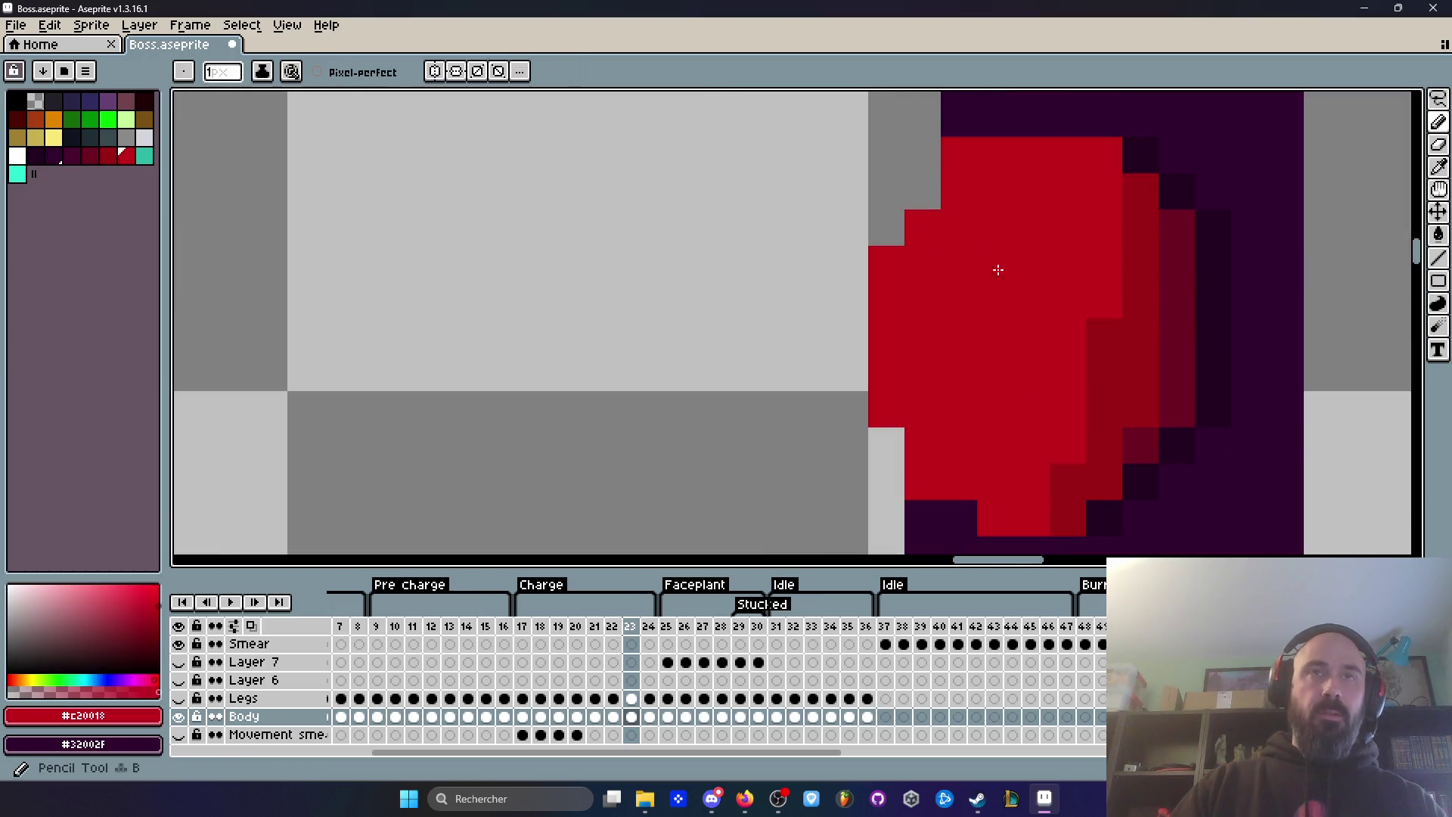
{"action": "scroll", "coordinate": [937, 201], "scroll_direction": "down", "scroll_amount": 3}
{"action": "key", "text": "Left"}
{"action": "key", "text": "Right"}
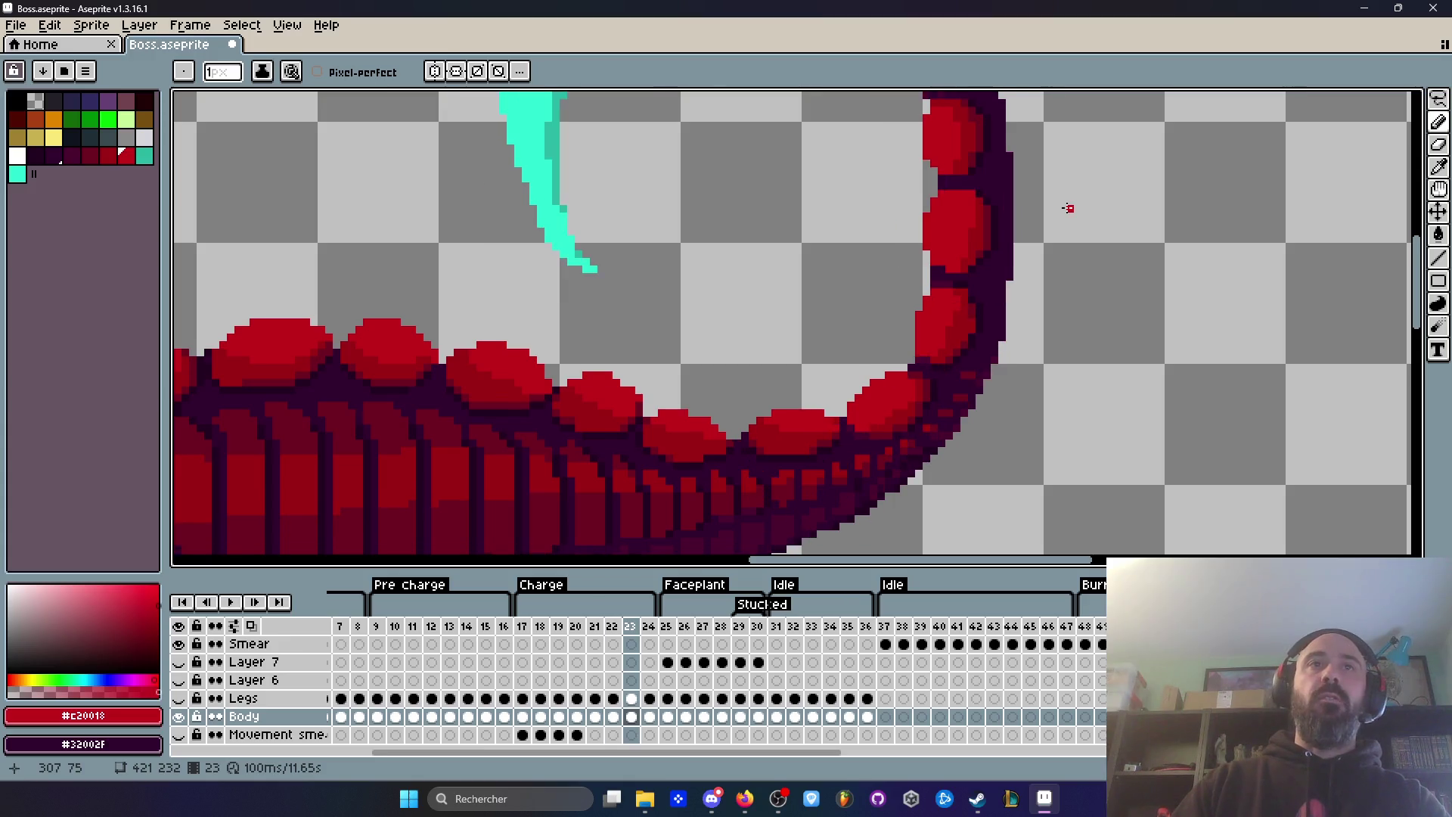
{"action": "key", "text": "Left"}
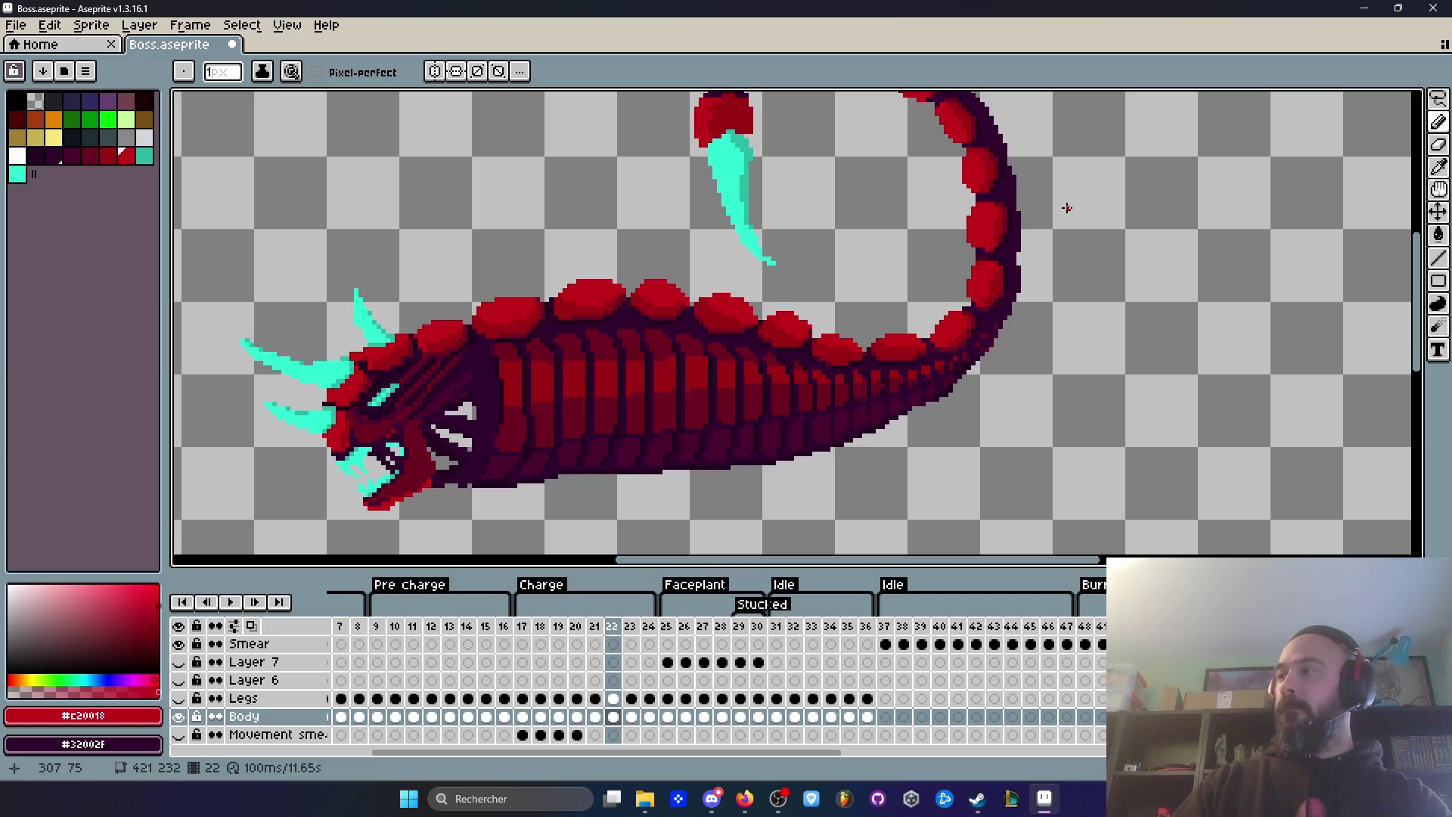
{"action": "scroll", "coordinate": [1066, 208], "scroll_direction": "down", "scroll_amount": 2}
{"action": "scroll", "coordinate": [1070, 227], "scroll_direction": "up", "scroll_amount": 2}
{"action": "key", "text": "Right"}
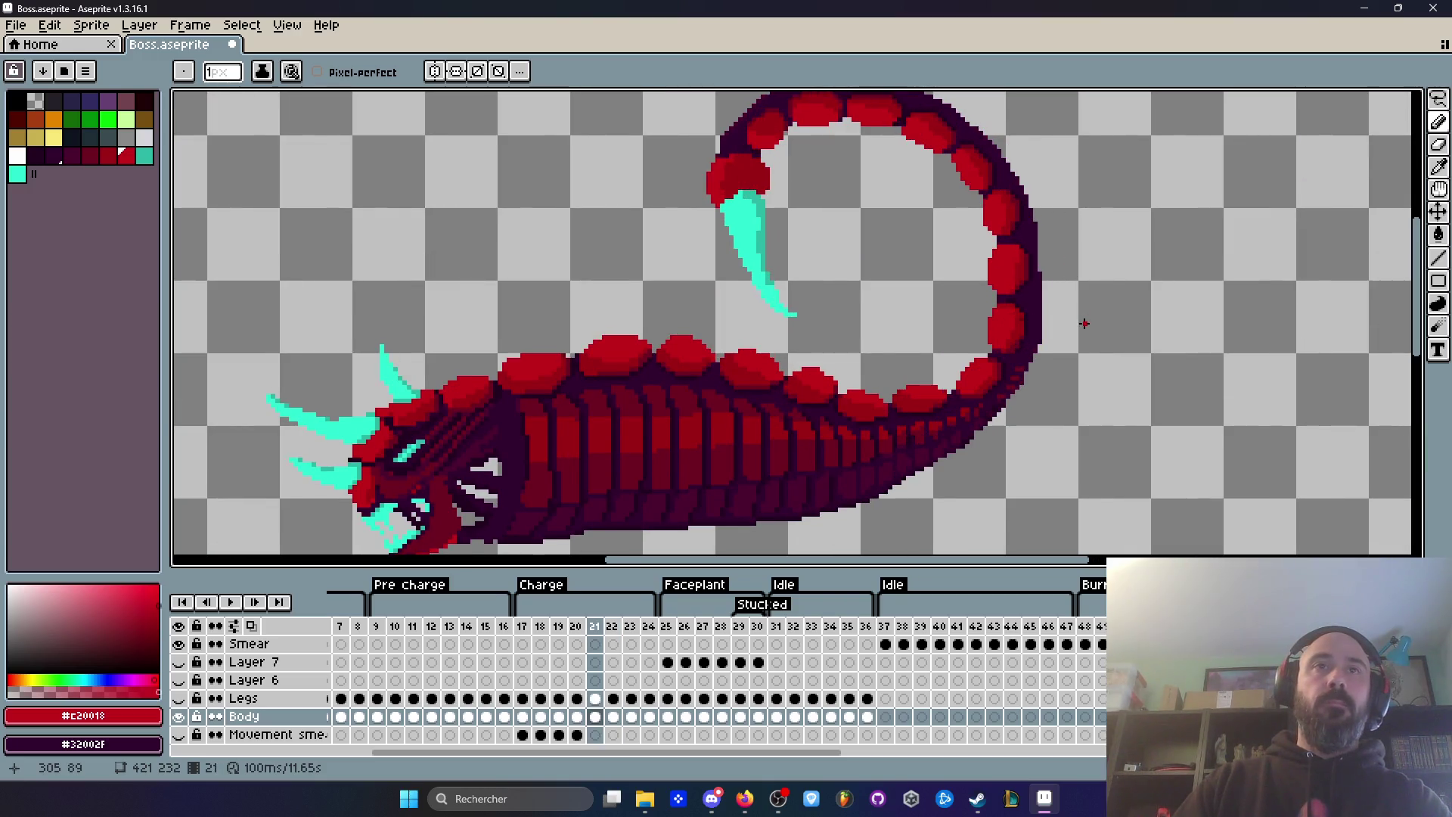
{"action": "key", "text": "Left"}
{"action": "key", "text": "Right"}
{"action": "scroll", "coordinate": [1084, 324], "scroll_direction": "up", "scroll_amount": 1}
Step: Preview the animation from frame 24, then jump between frames 24 and 17
{"action": "key", "text": "Right"}
{"action": "key", "text": "Return"}
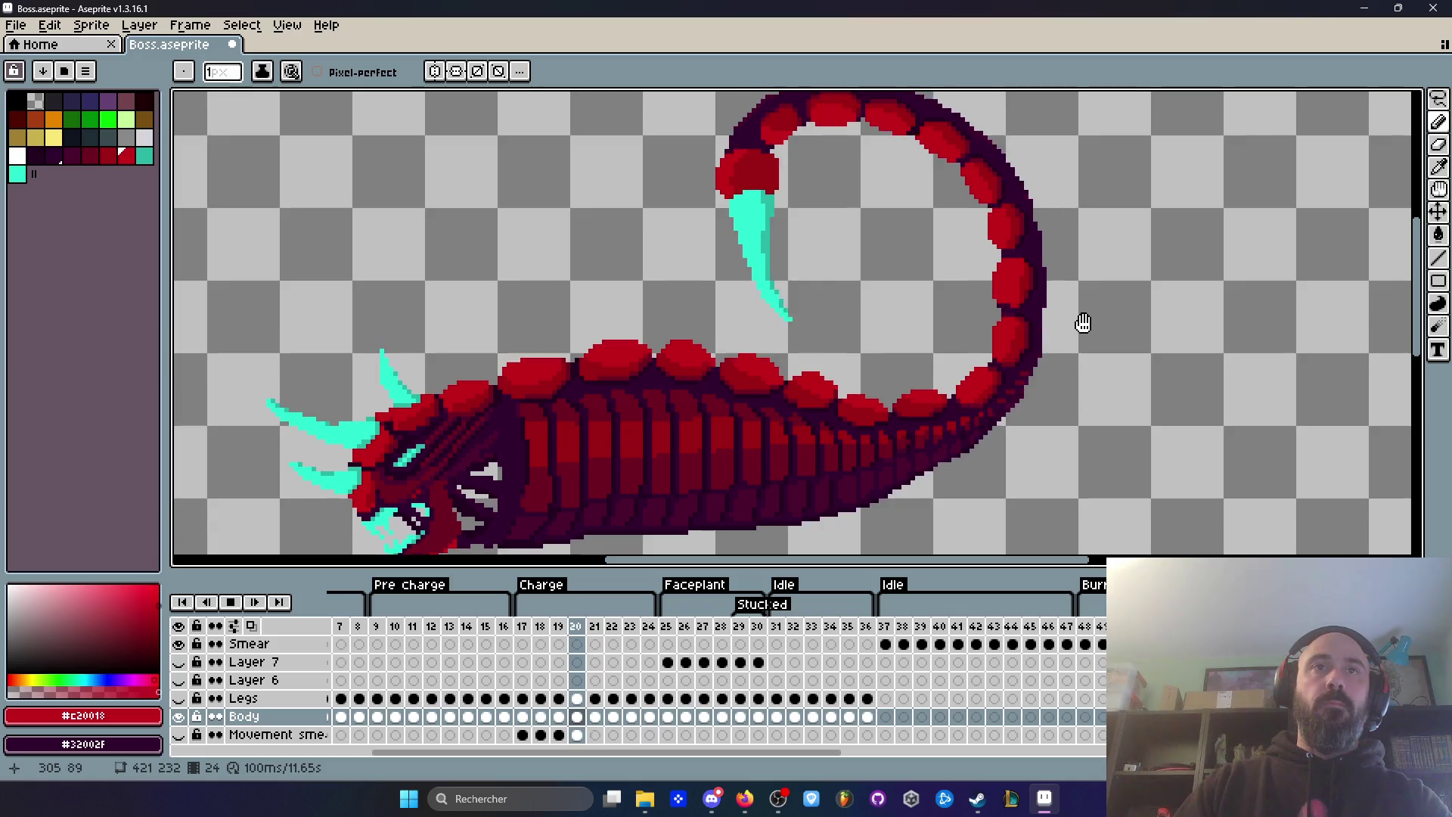
{"action": "key", "text": "Return"}
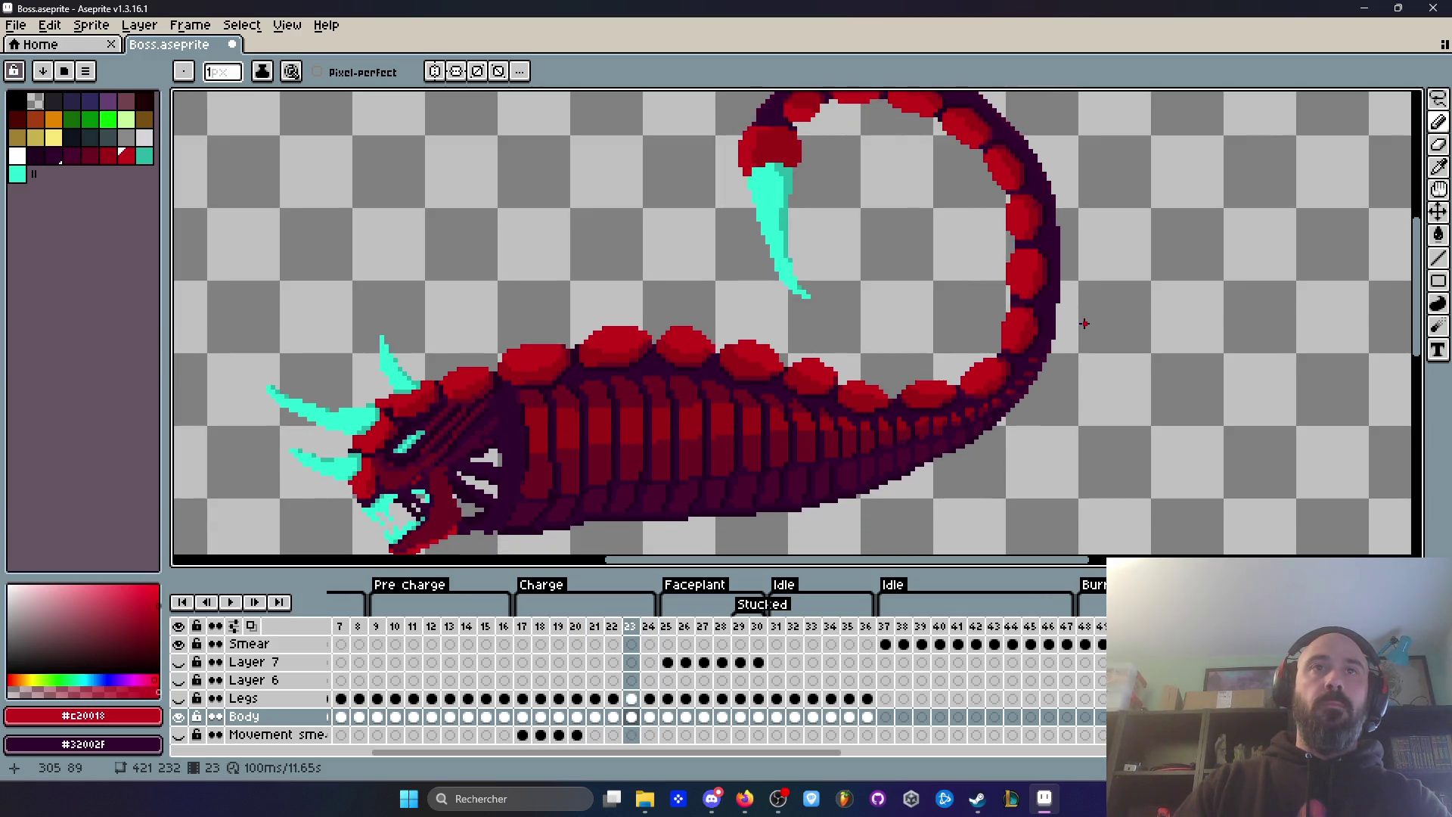
{"action": "left_click", "coordinate": [652, 627]}
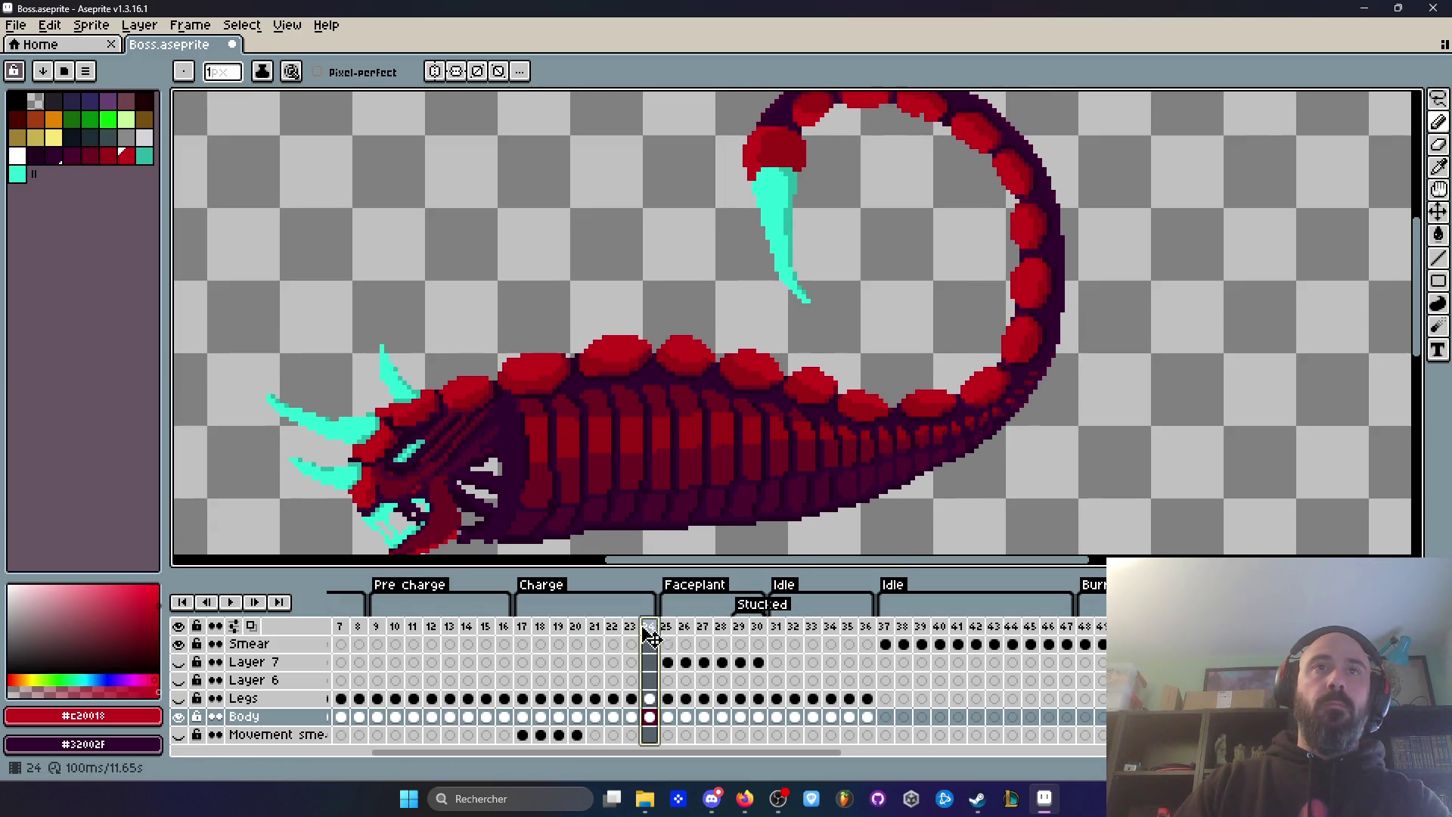
{"action": "left_click", "coordinate": [529, 628]}
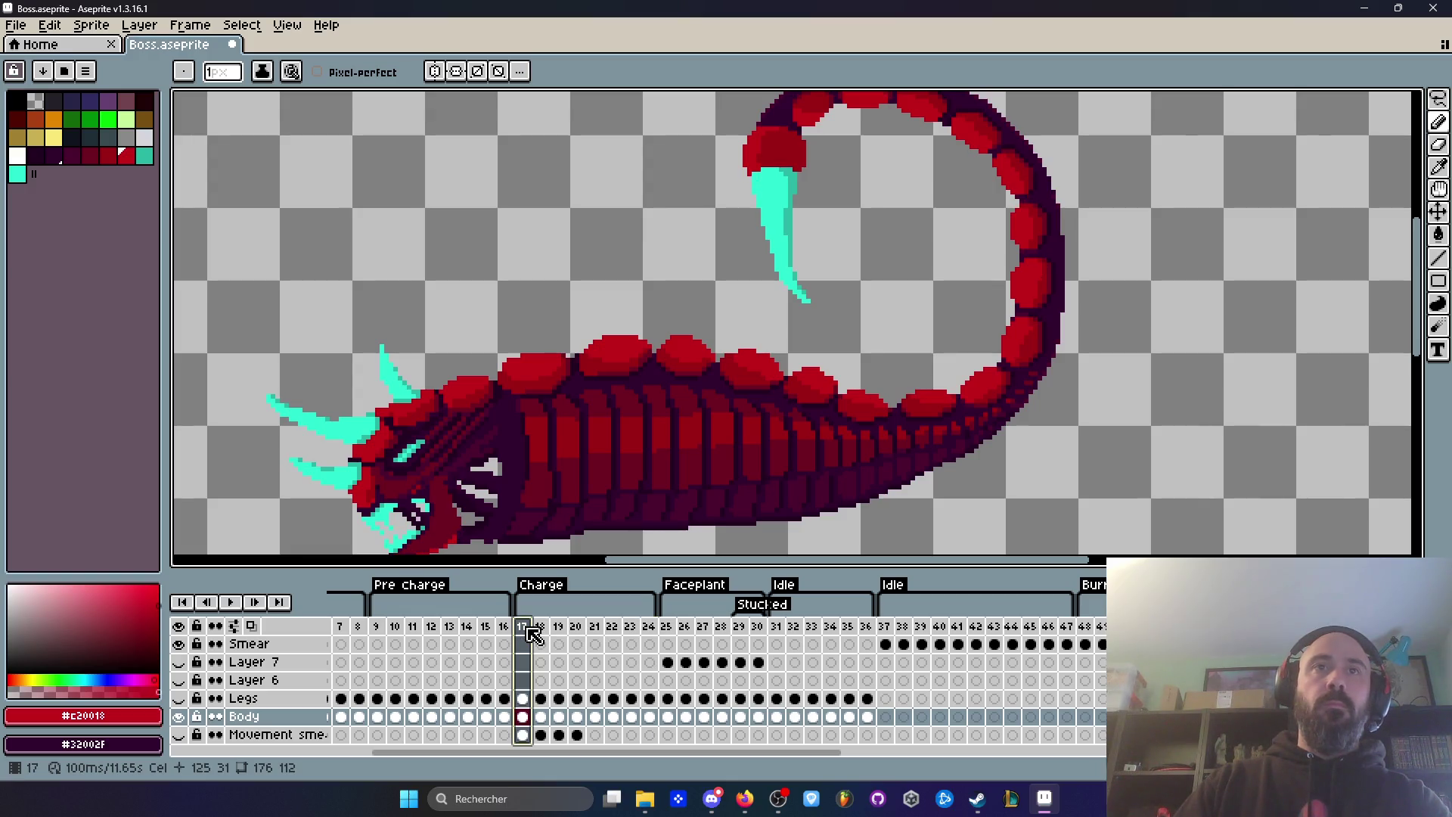
Step: Compare the tail poses on frames 17, 18, 23 and 24
{"action": "left_click", "coordinate": [657, 629]}
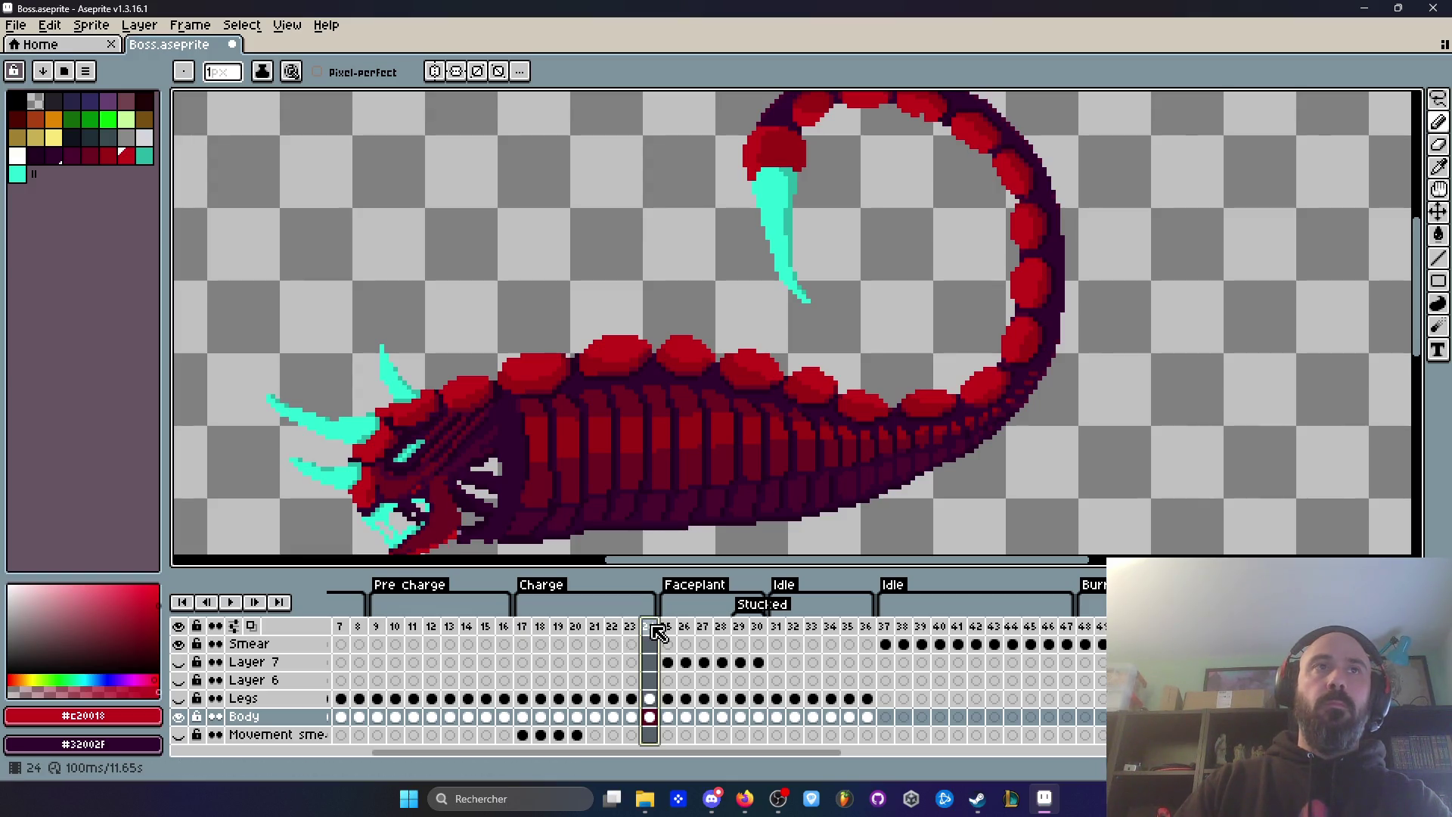
{"action": "left_click", "coordinate": [531, 635]}
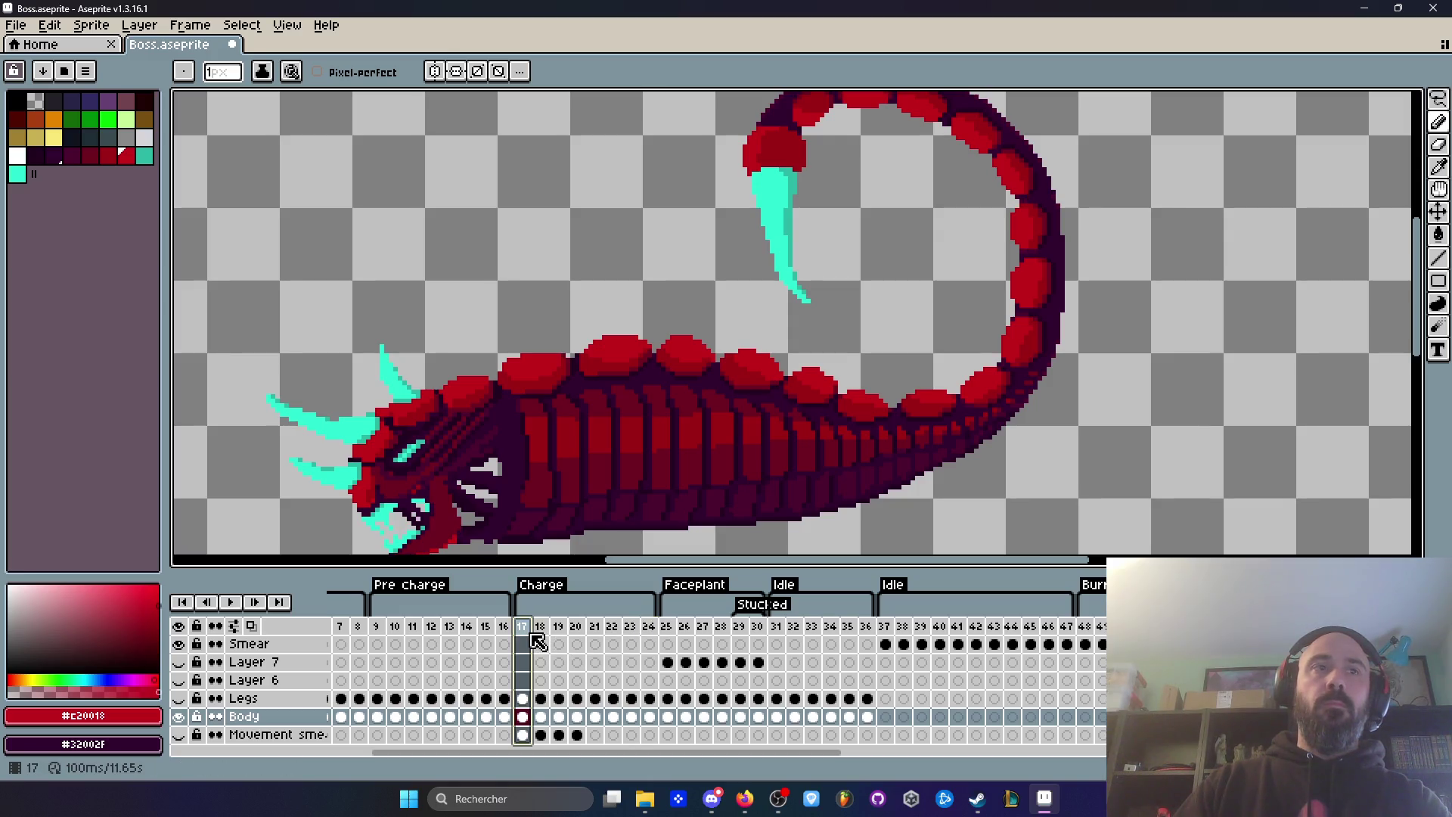
{"action": "left_click", "coordinate": [540, 630]}
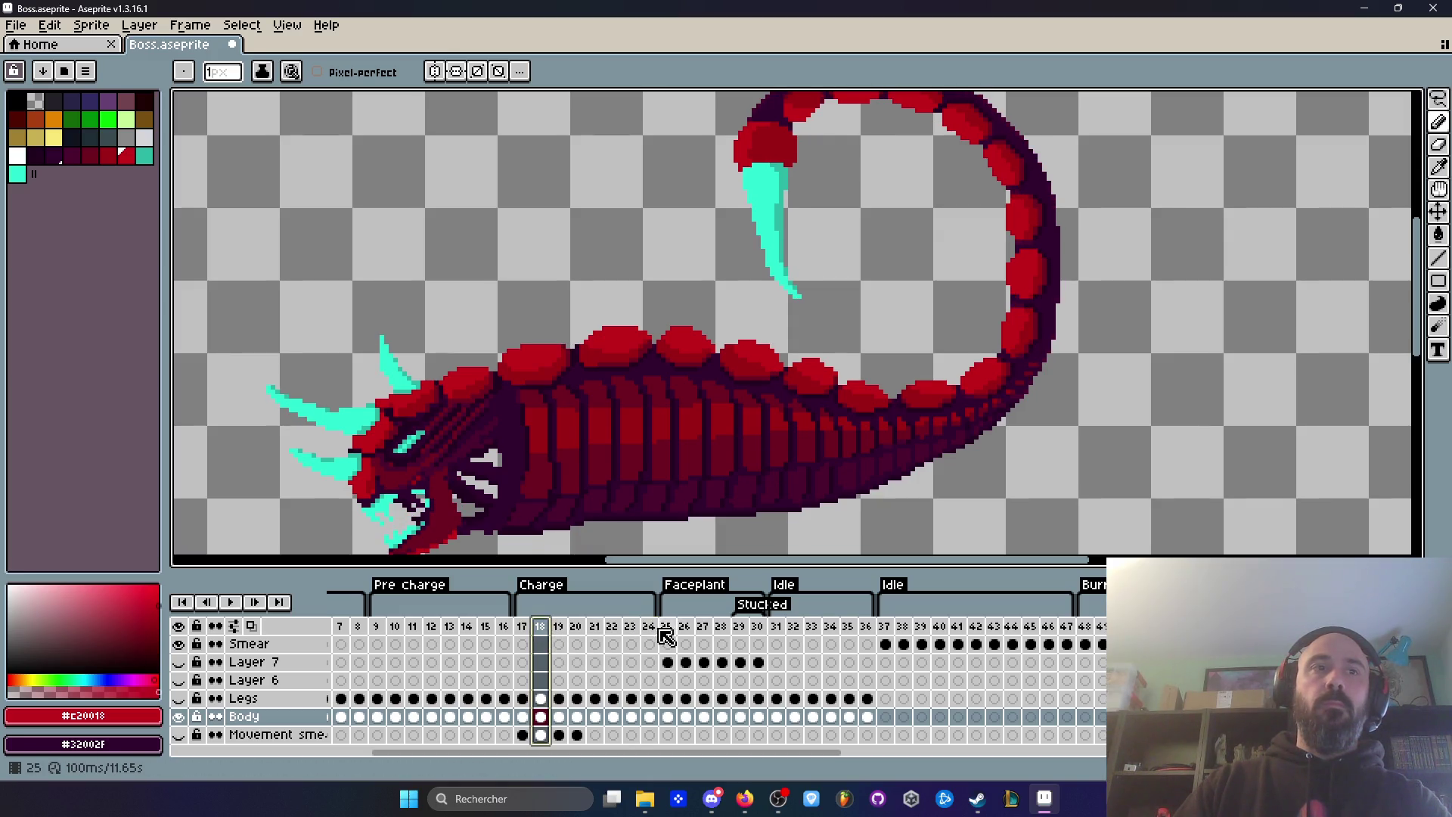
{"action": "left_click", "coordinate": [630, 629]}
{"action": "left_click", "coordinate": [531, 632]}
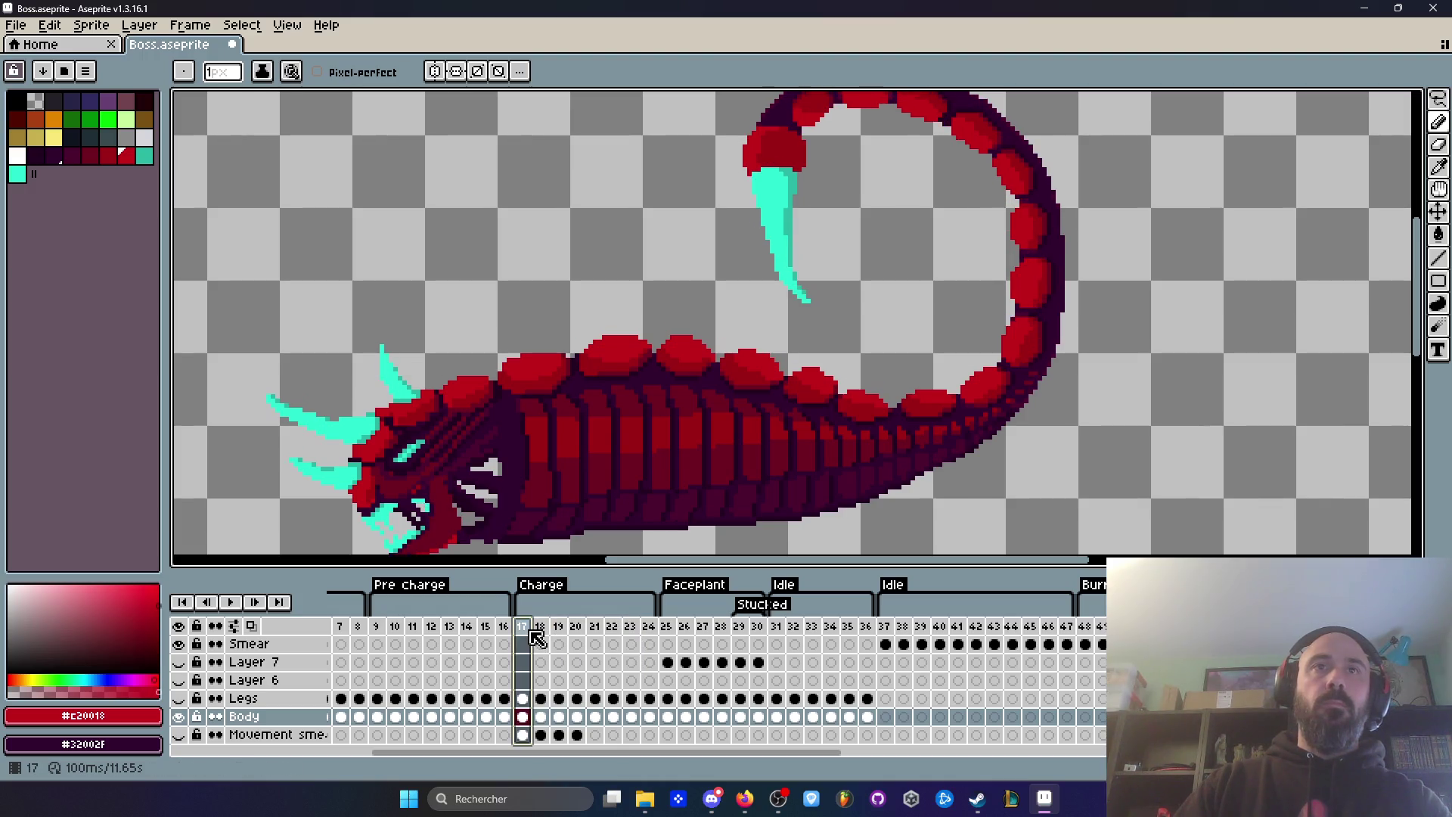
{"action": "left_click", "coordinate": [651, 631]}
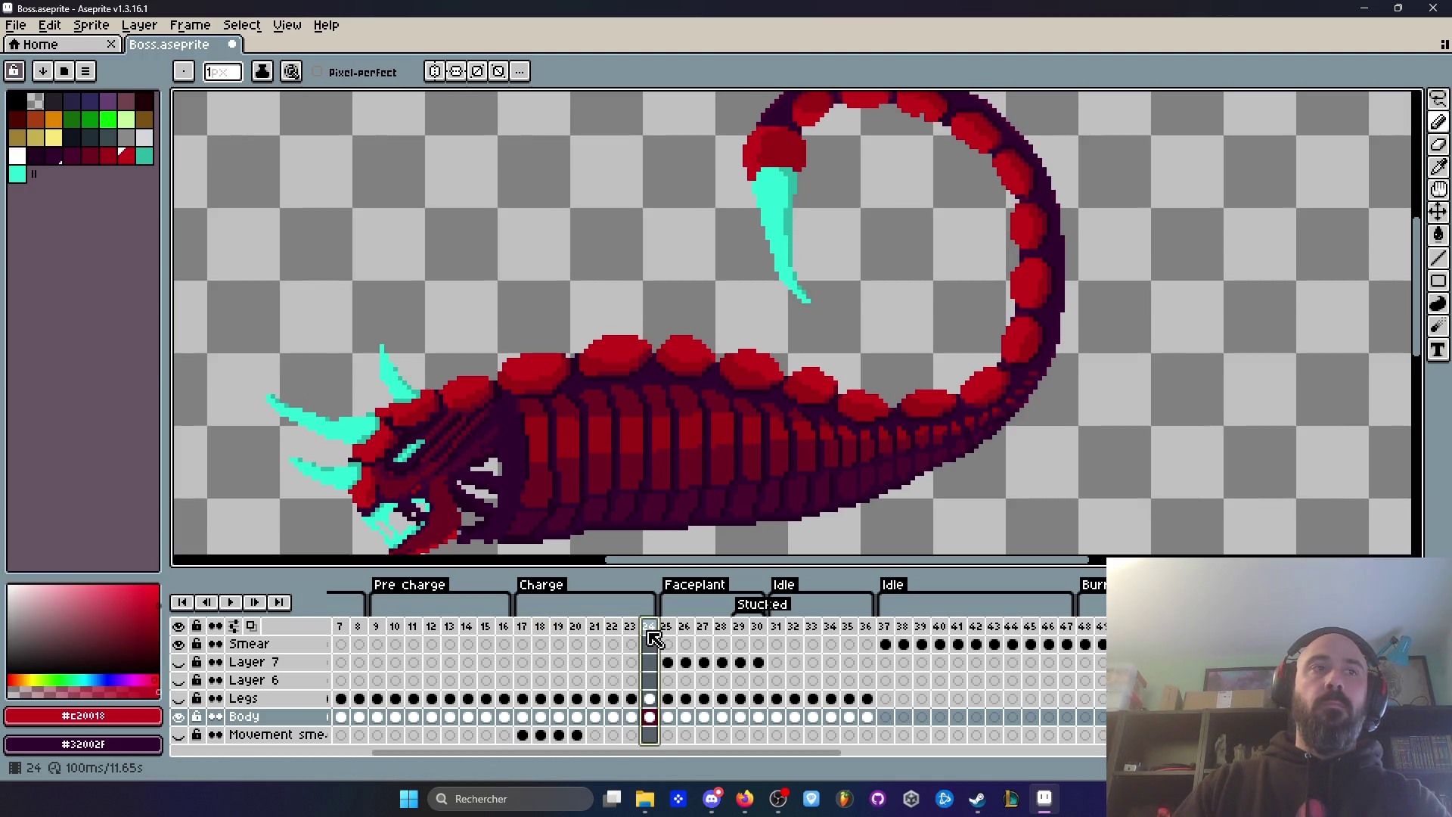
{"action": "scroll", "coordinate": [841, 408], "scroll_direction": "down", "scroll_amount": 1}
{"action": "scroll", "coordinate": [926, 408], "scroll_direction": "up", "scroll_amount": 1}
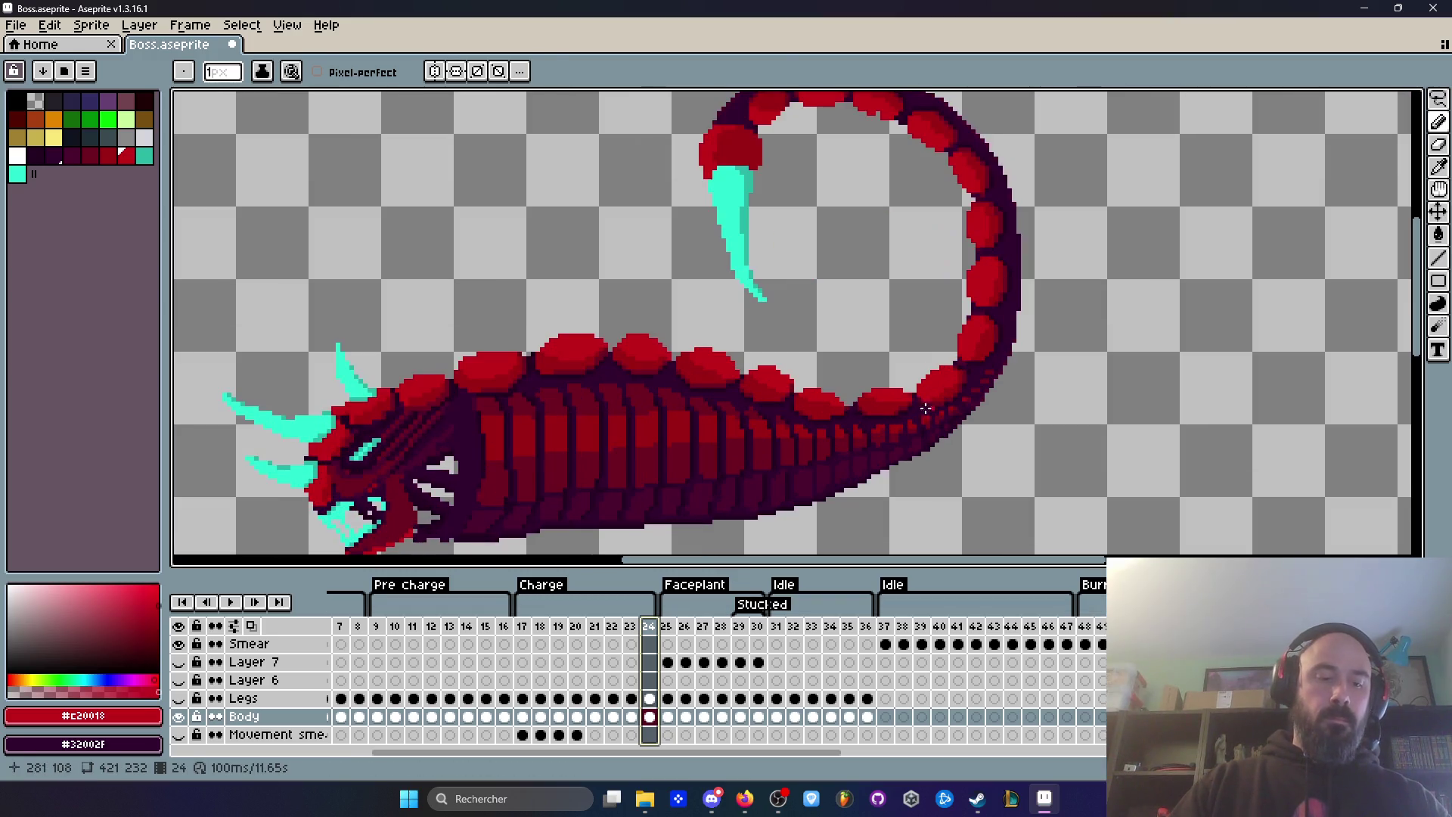
Step: Lasso the whole tail on frame 24 and delete it
{"action": "key", "text": "q"}
{"action": "mouse_move", "coordinate": [875, 389]}
{"action": "left_mouse_down"}
{"action": "mouse_move", "coordinate": [923, 492]}
{"action": "mouse_move", "coordinate": [896, 111]}
{"action": "mouse_move", "coordinate": [655, 362]}
{"action": "left_mouse_up"}
{"action": "scroll", "coordinate": [897, 111], "scroll_direction": "up", "scroll_amount": 1}
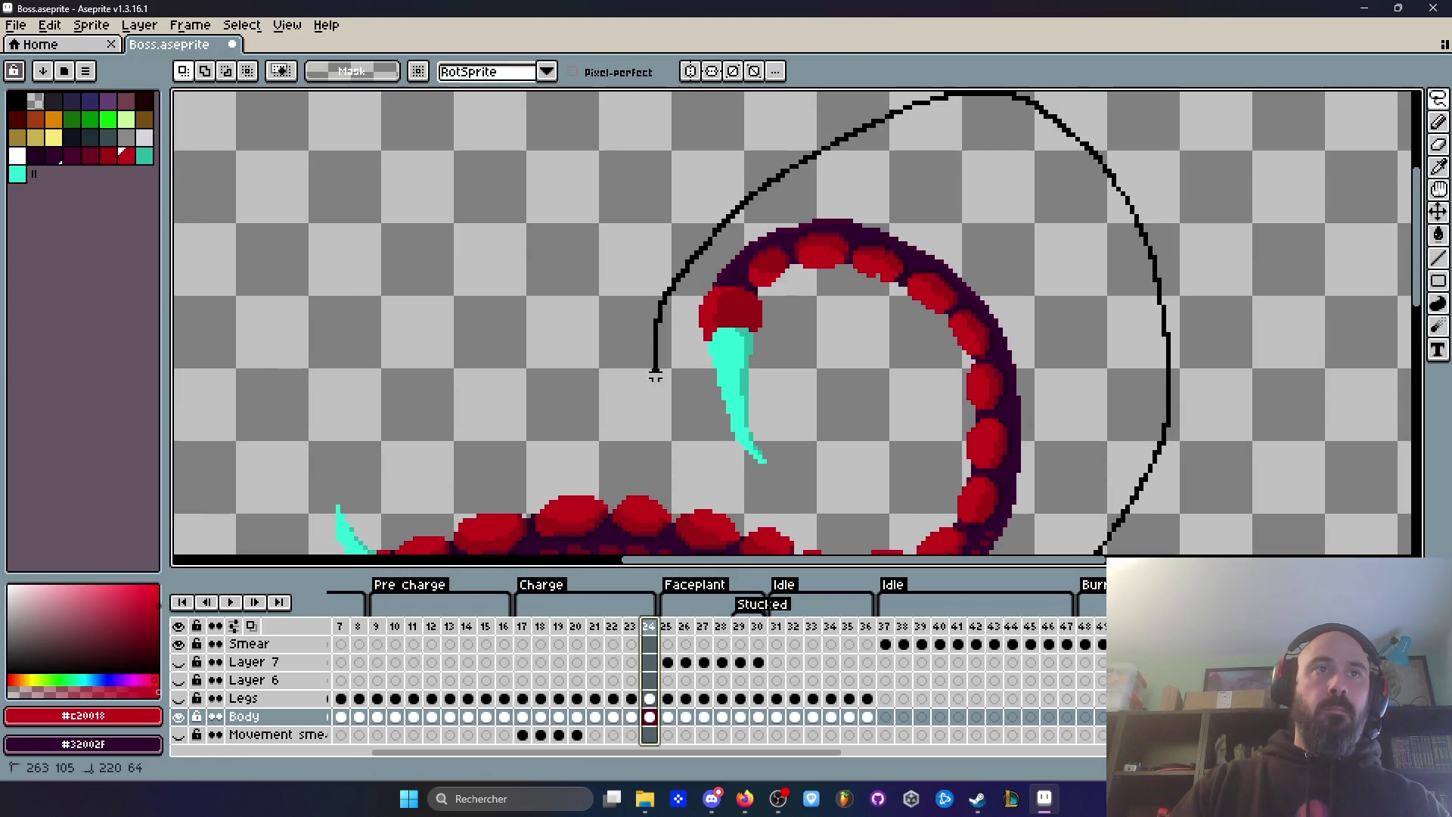
{"action": "scroll", "coordinate": [828, 484], "scroll_direction": "down", "scroll_amount": 1}
{"action": "mouse_move", "coordinate": [828, 484]}
{"action": "left_mouse_down"}
{"action": "mouse_move", "coordinate": [840, 537]}
{"action": "mouse_move", "coordinate": [827, 340]}
{"action": "left_mouse_up"}
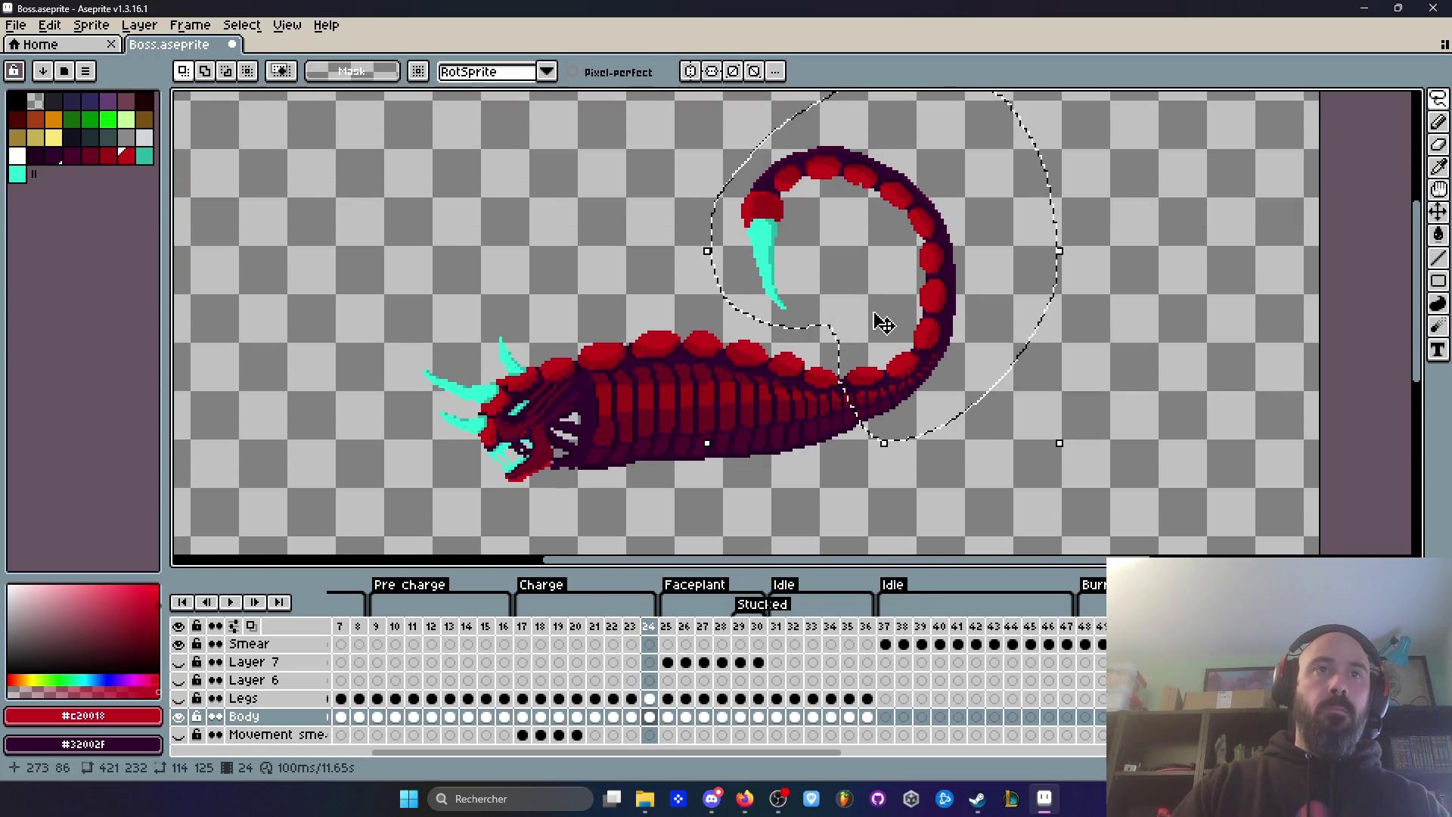
{"action": "key", "text": "Delete"}
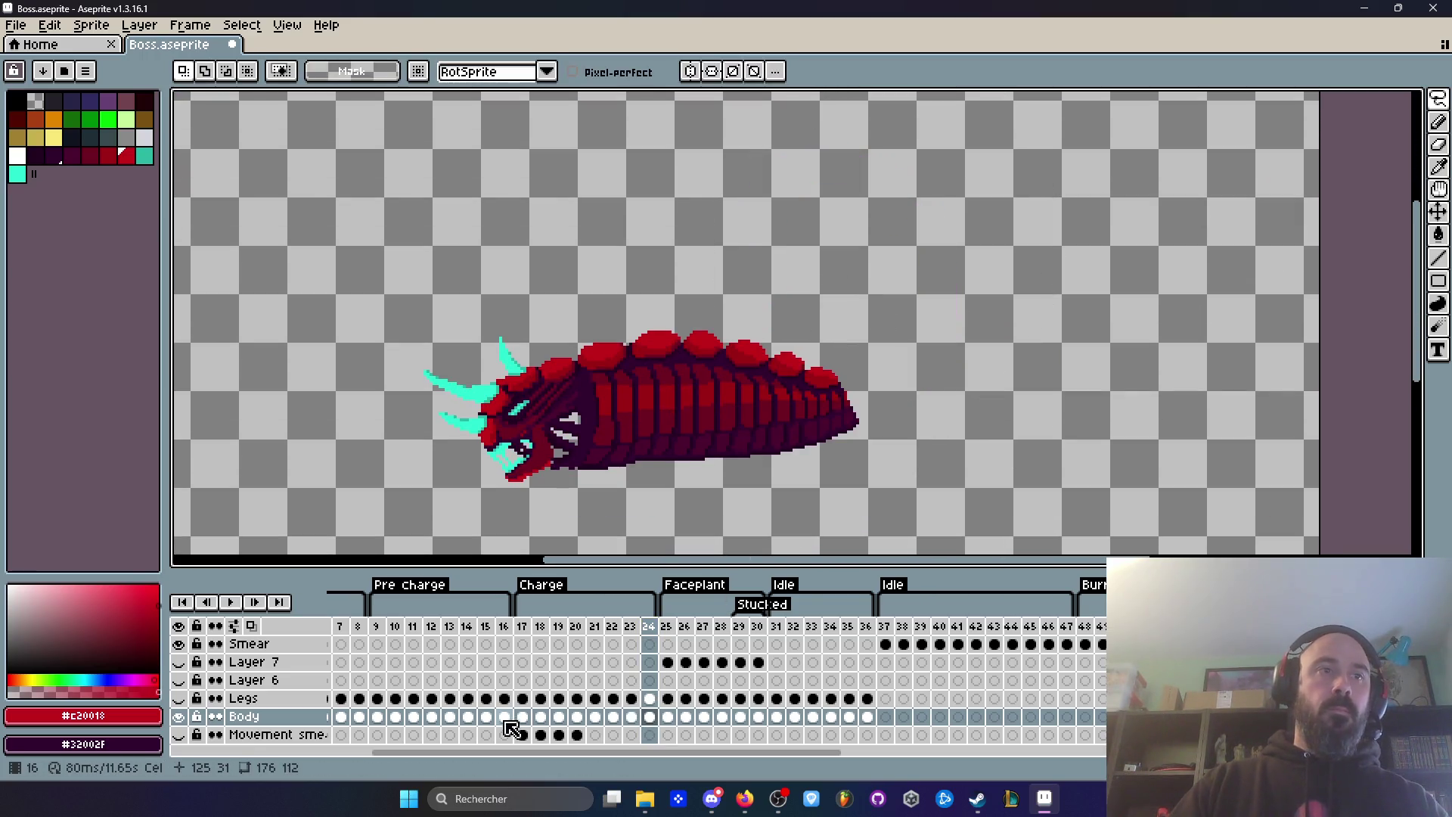
Step: Copy the curled tail from frame 17's Body cel and paste it in place on frame 24
{"action": "left_click", "coordinate": [527, 720]}
{"action": "mouse_move", "coordinate": [825, 359]}
{"action": "left_mouse_down"}
{"action": "mouse_move", "coordinate": [1062, 234]}
{"action": "mouse_move", "coordinate": [712, 184]}
{"action": "left_mouse_up"}
{"action": "left_click_drag", "start_coordinate": [781, 323], "coordinate": [828, 363]}
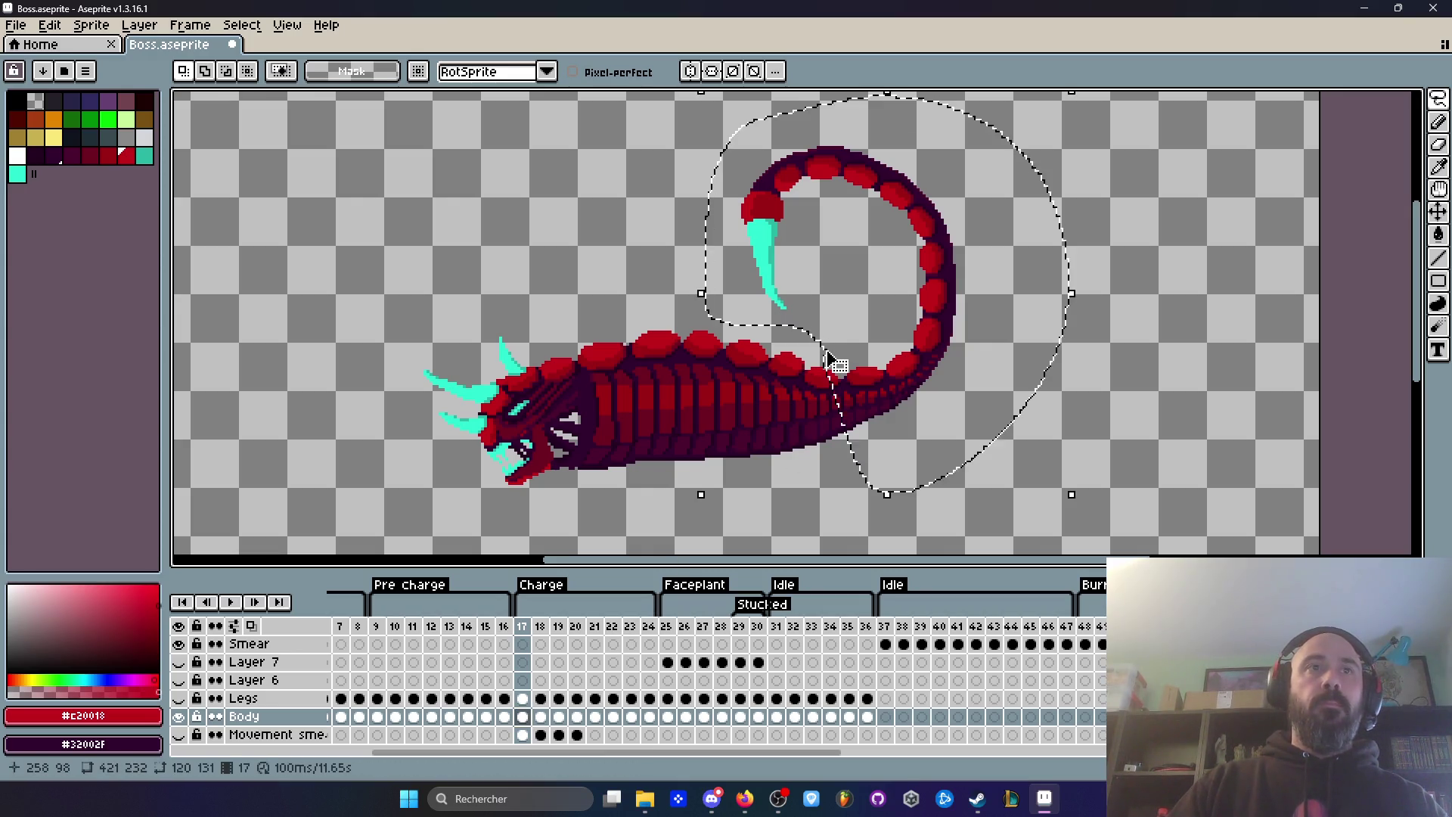
{"action": "left_click", "coordinate": [656, 718]}
{"action": "left_click", "coordinate": [652, 715]}
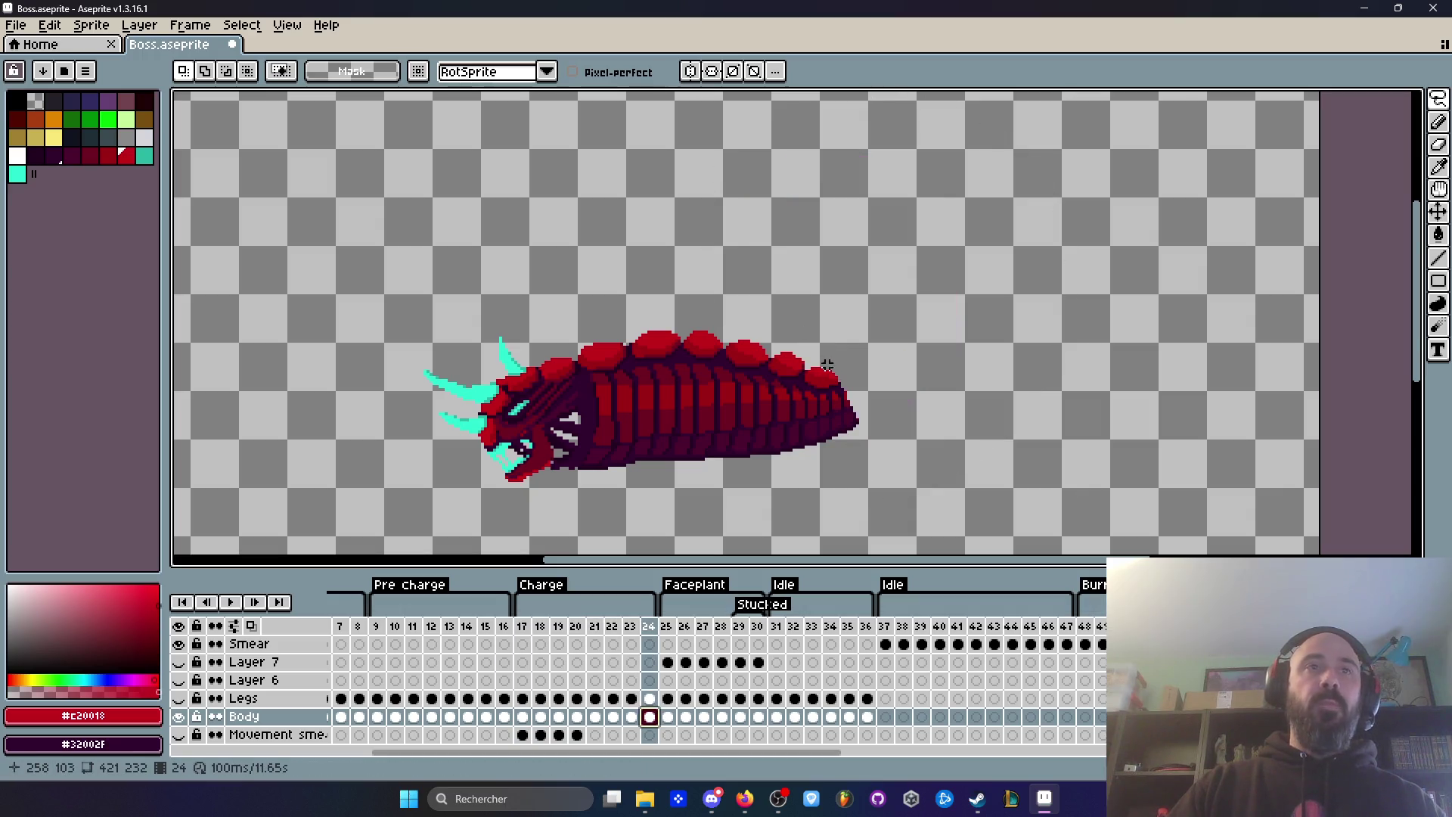
{"action": "key", "text": "ctrl+v"}
{"action": "scroll", "coordinate": [868, 389], "scroll_direction": "up", "scroll_amount": 1}
{"action": "key", "text": "Return"}
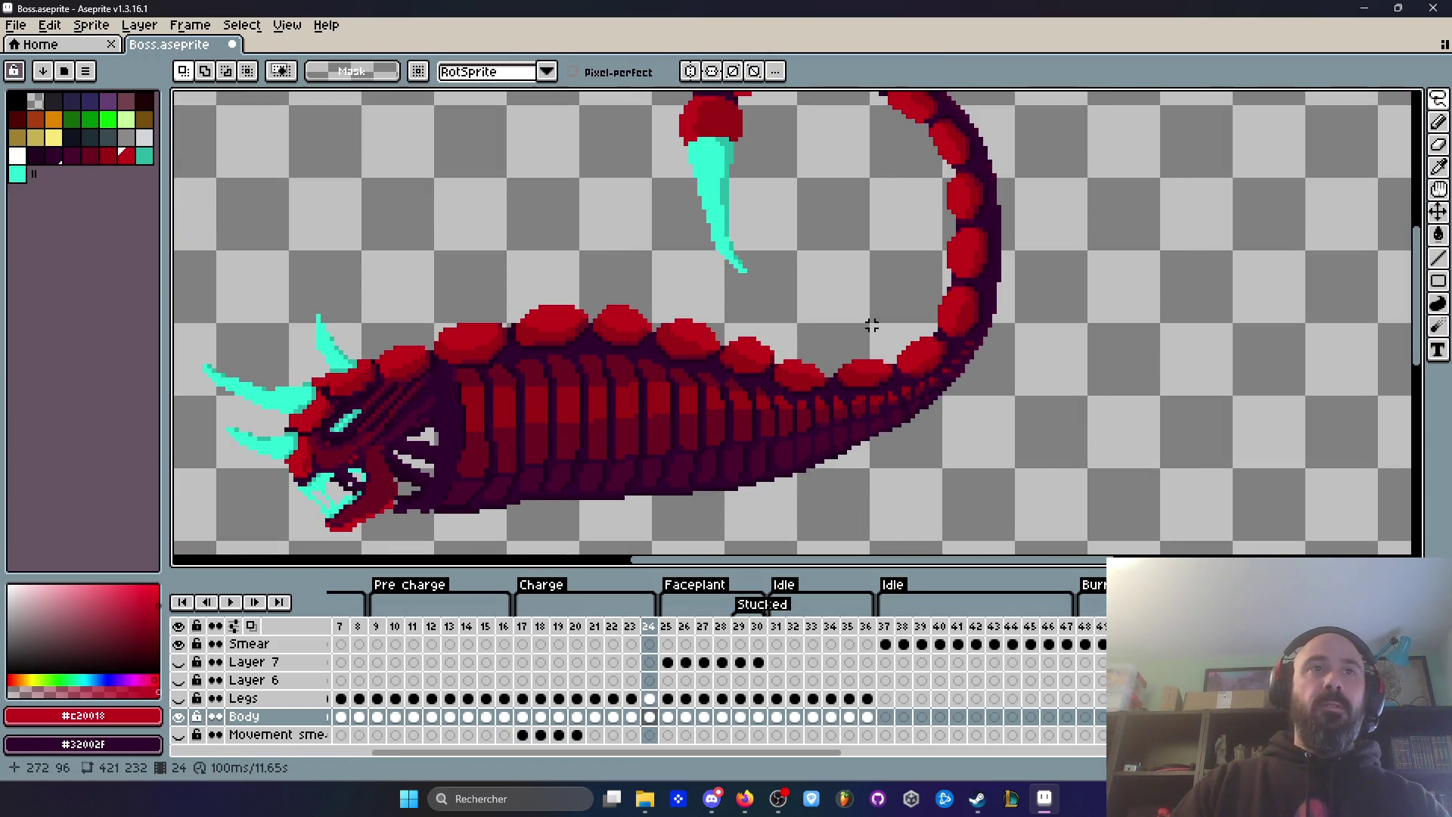
{"action": "left_click", "coordinate": [527, 629]}
{"action": "key", "text": "Return"}
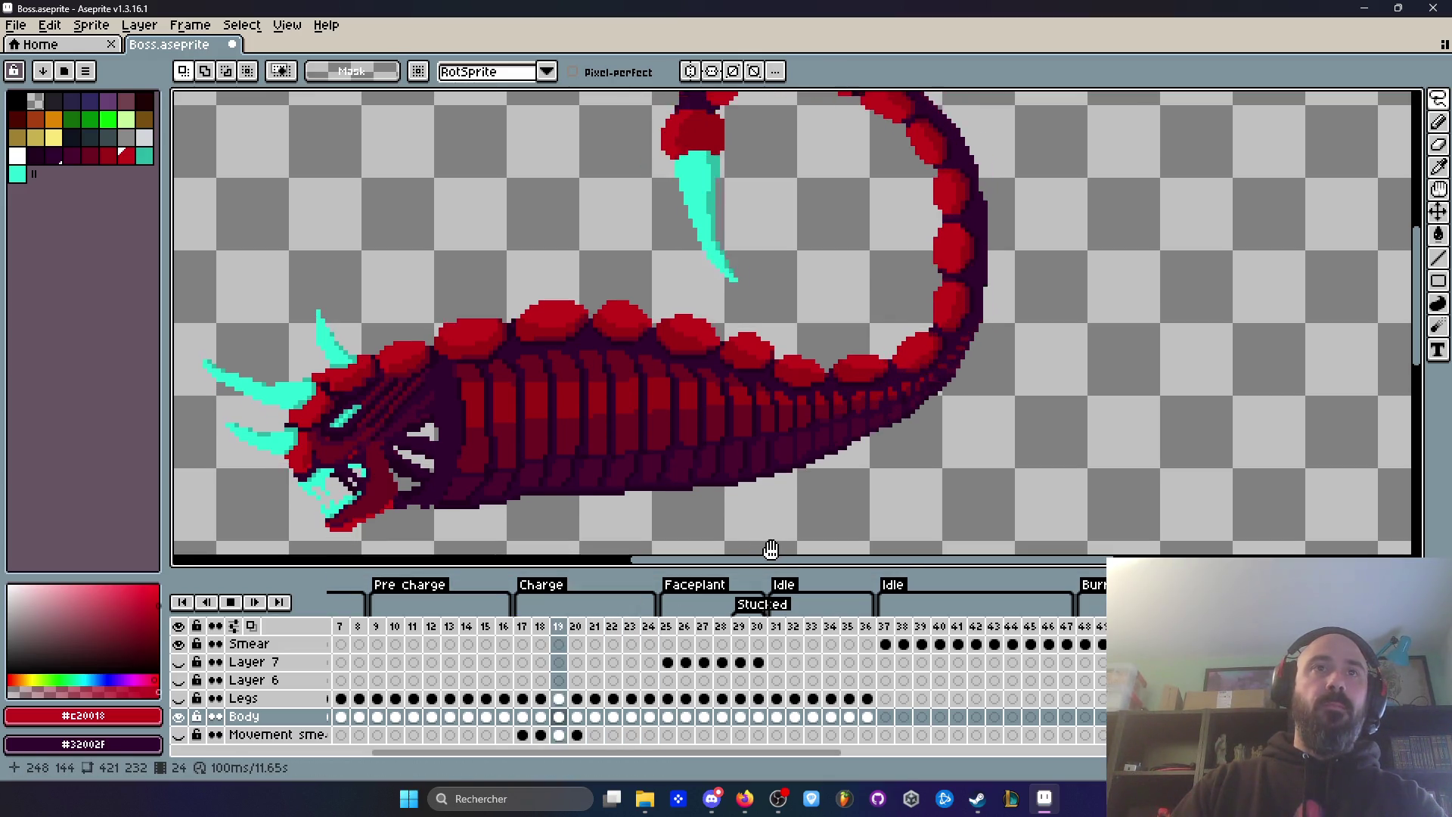
{"action": "scroll", "coordinate": [1002, 217], "scroll_direction": "down", "scroll_amount": 1}
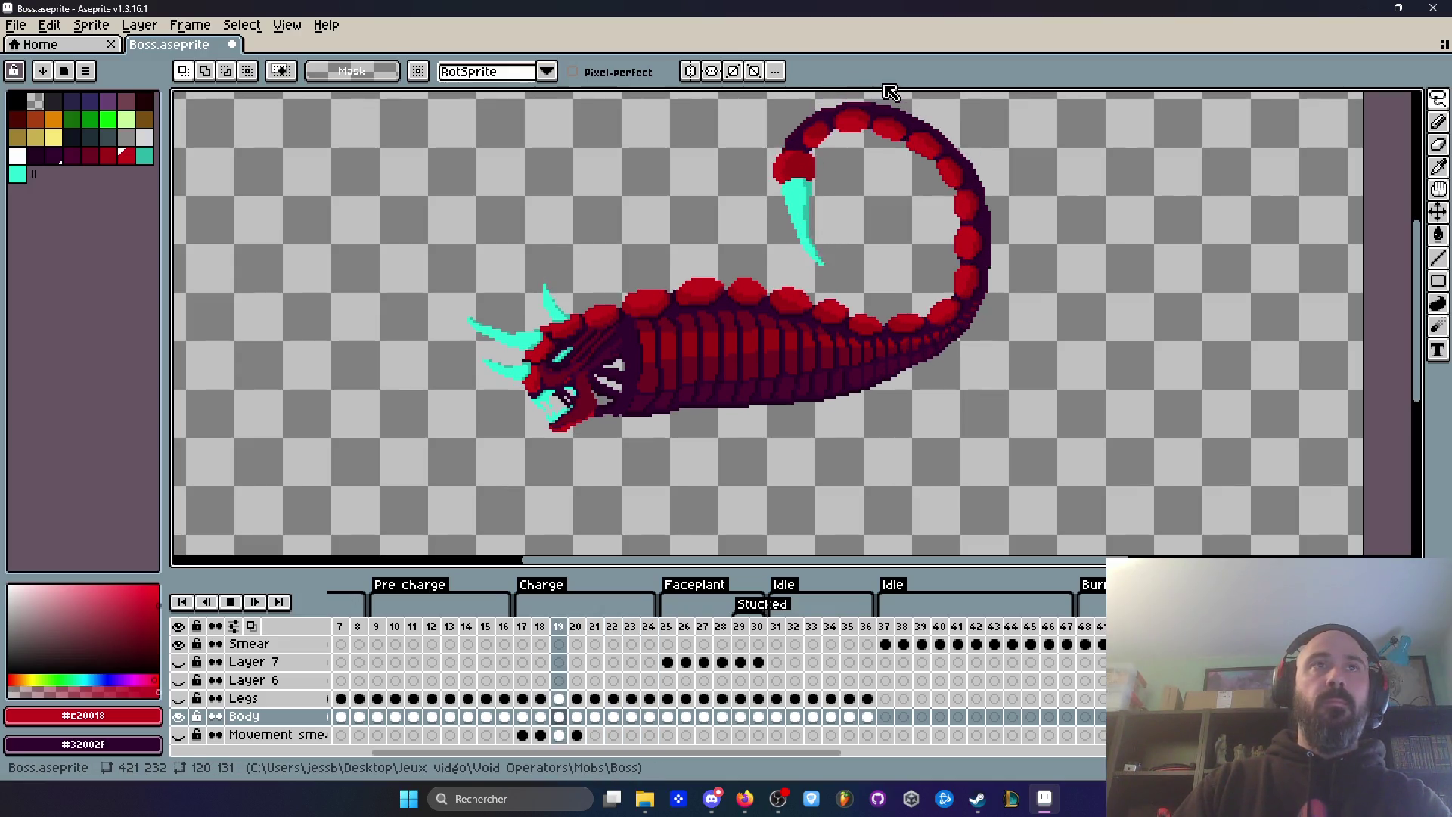
{"action": "key", "text": "Return"}
{"action": "key", "text": "Left"}
{"action": "key", "text": "Right"}
{"action": "key", "text": "Left"}
{"action": "key", "text": "Right"}
{"action": "key", "text": "Left"}
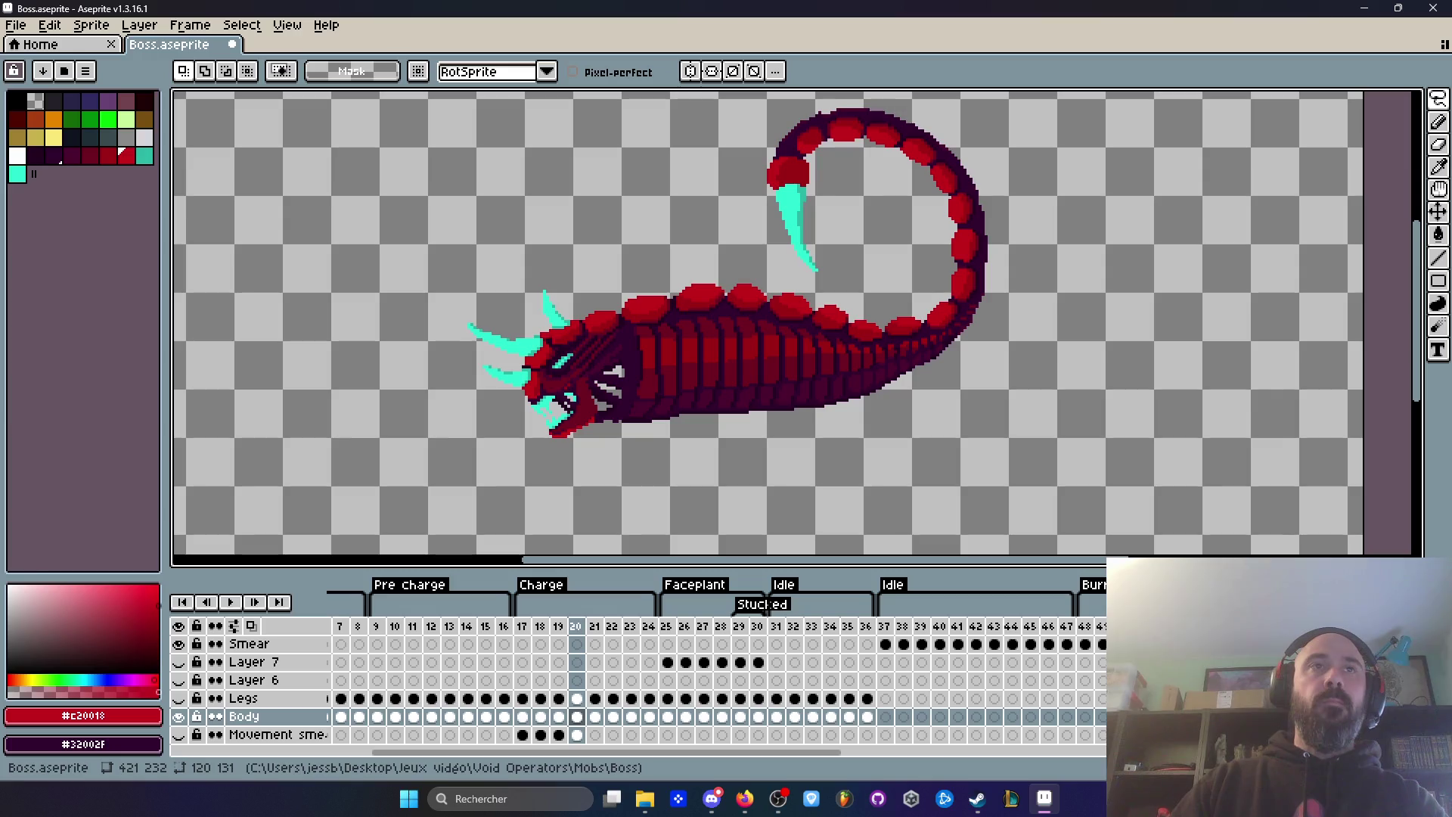
{"action": "key", "text": "ctrl+Tab"}
{"action": "key", "text": "ctrl+Tab"}
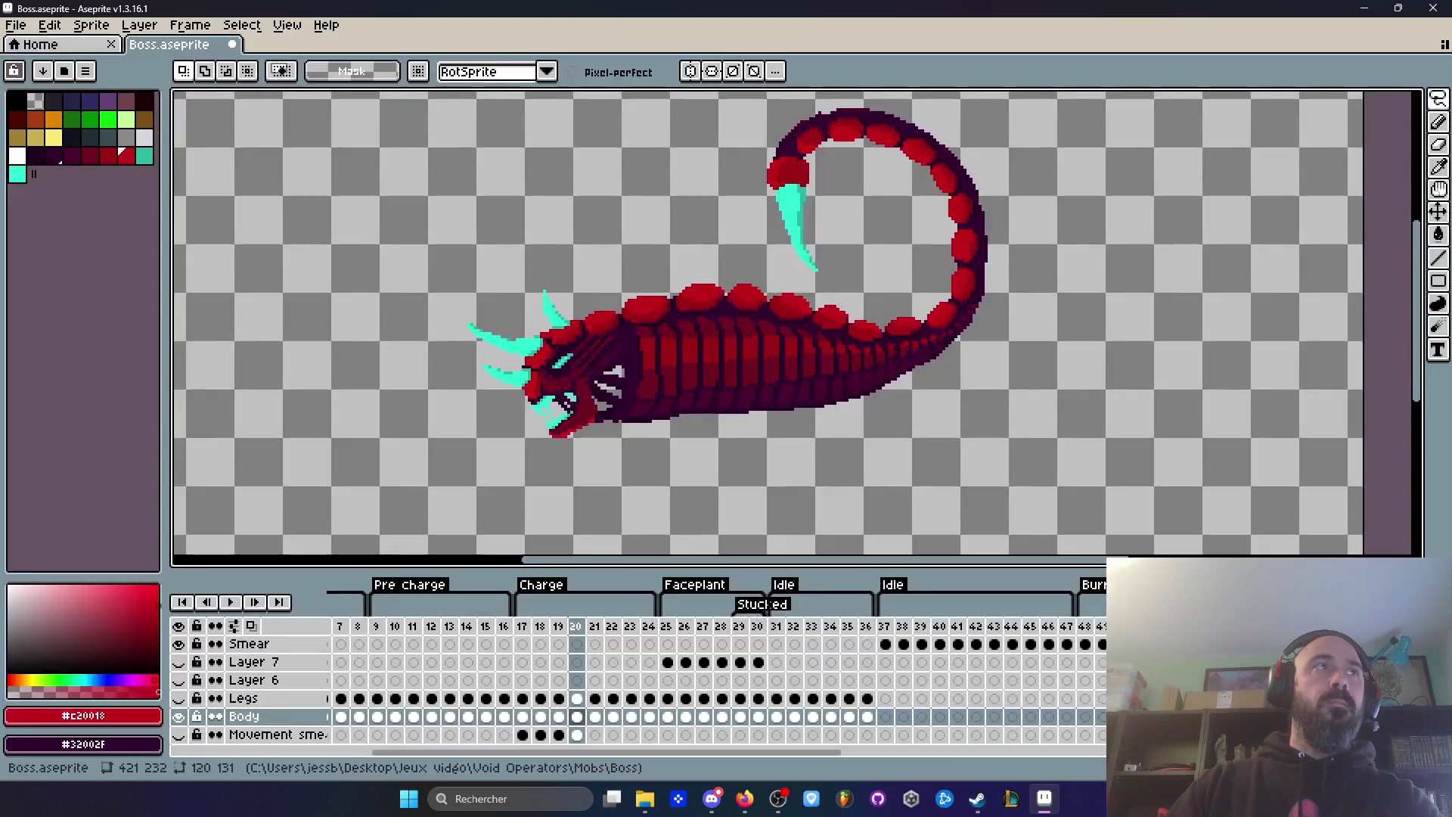
{"action": "scroll", "coordinate": [813, 162], "scroll_direction": "up", "scroll_amount": 4}
{"action": "key", "text": "b"}
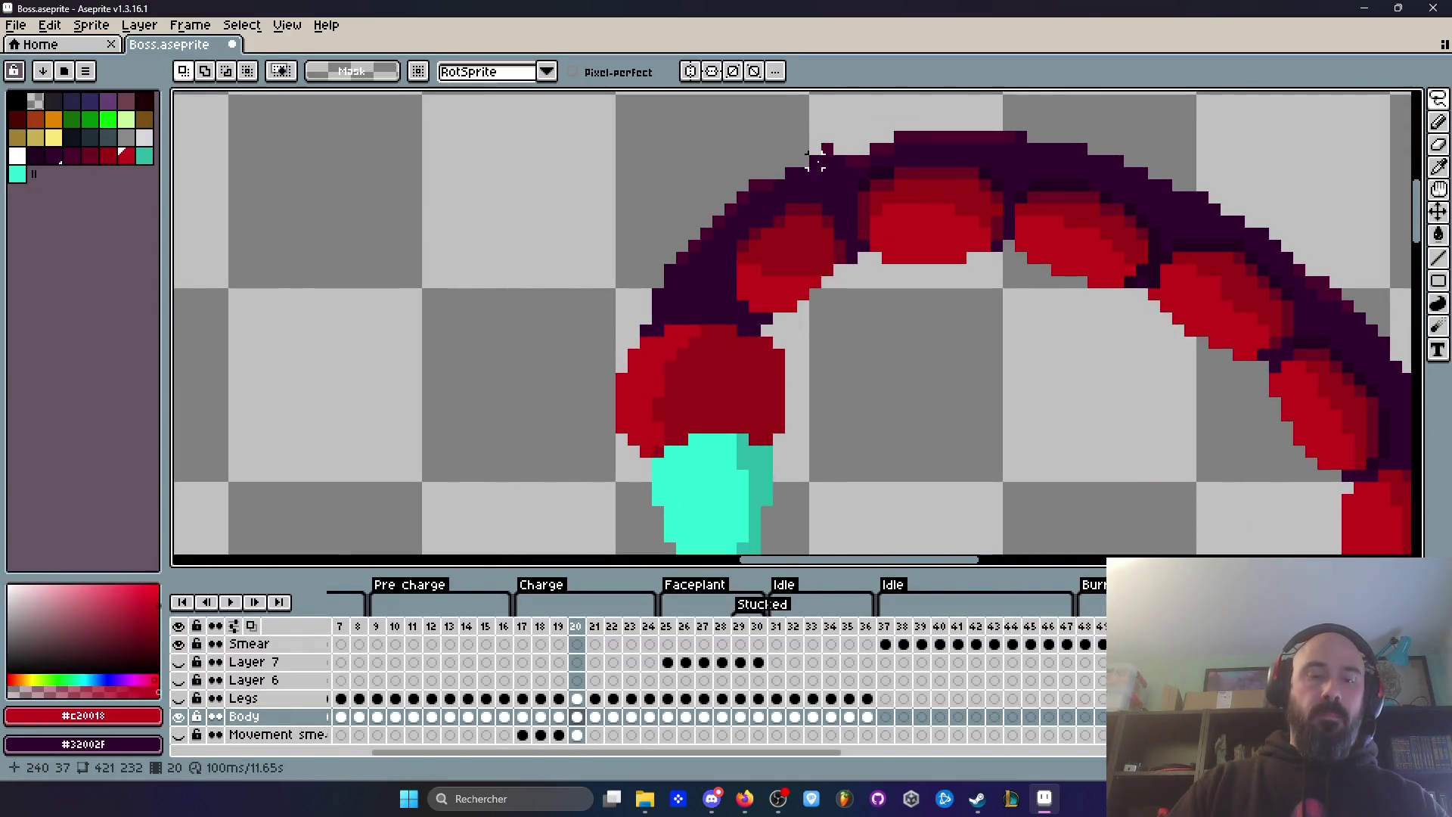
Step: Sample the dark outline colour and fill the gaps along the tail's top outline on frame 20
{"action": "left_click", "coordinate": [826, 147], "text": "alt"}
{"action": "scroll", "coordinate": [824, 134], "scroll_direction": "up", "scroll_amount": 2}
{"action": "left_click", "coordinate": [886, 144]}
{"action": "left_click_drag", "start_coordinate": [927, 140], "coordinate": [855, 170]}
{"action": "scroll", "coordinate": [892, 143], "scroll_direction": "down", "scroll_amount": 3}
{"action": "scroll", "coordinate": [908, 154], "scroll_direction": "down", "scroll_amount": 1}
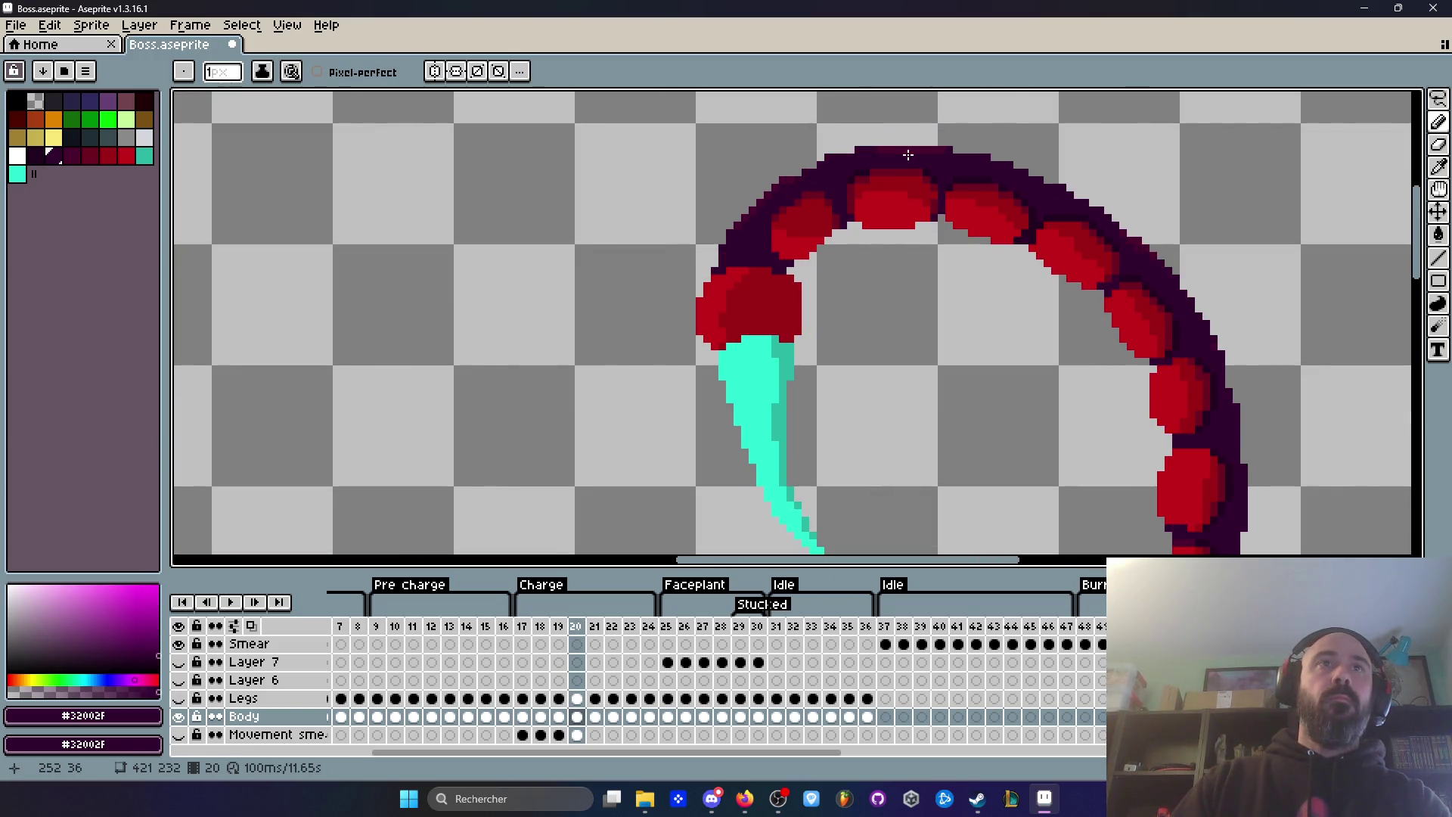
{"action": "scroll", "coordinate": [841, 133], "scroll_direction": "up", "scroll_amount": 2}
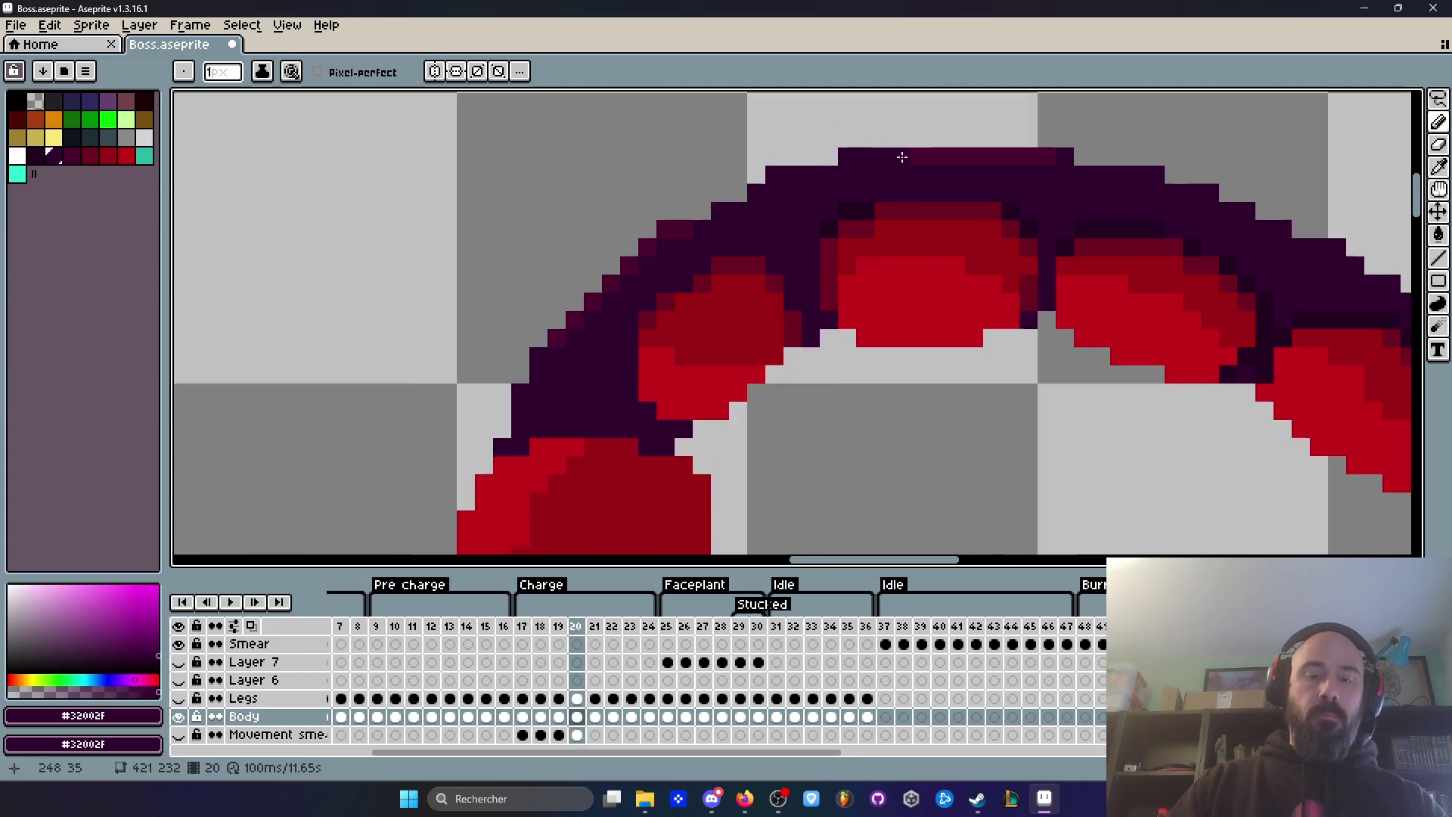
{"action": "scroll", "coordinate": [900, 151], "scroll_direction": "up", "scroll_amount": 2}
Step: Pick a lighter outline shade, erase a stray dark pixel, then play the animation
{"action": "key", "text": "alt"}
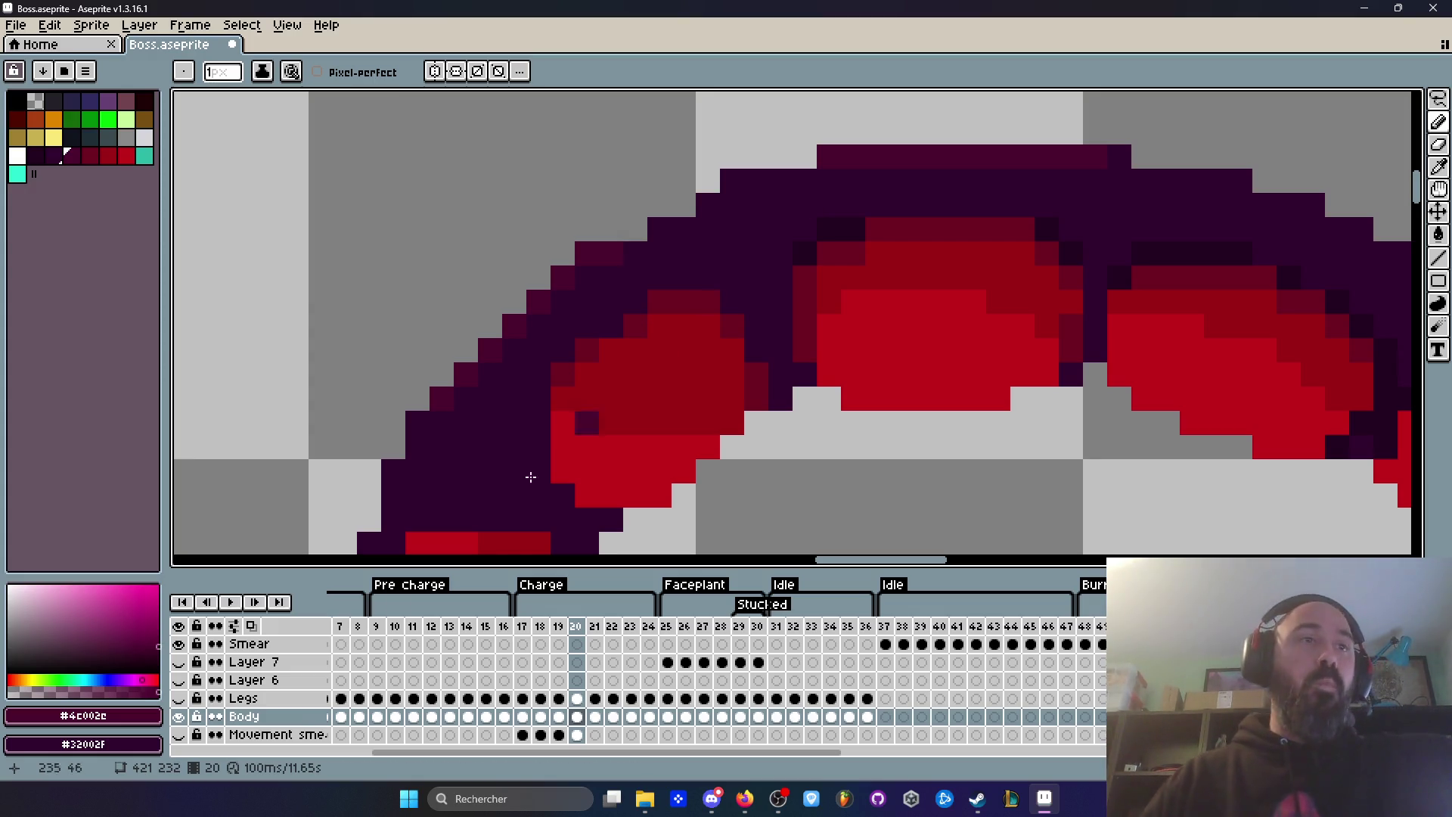
{"action": "right_click", "coordinate": [27, 103]}
{"action": "left_click", "coordinate": [247, 156]}
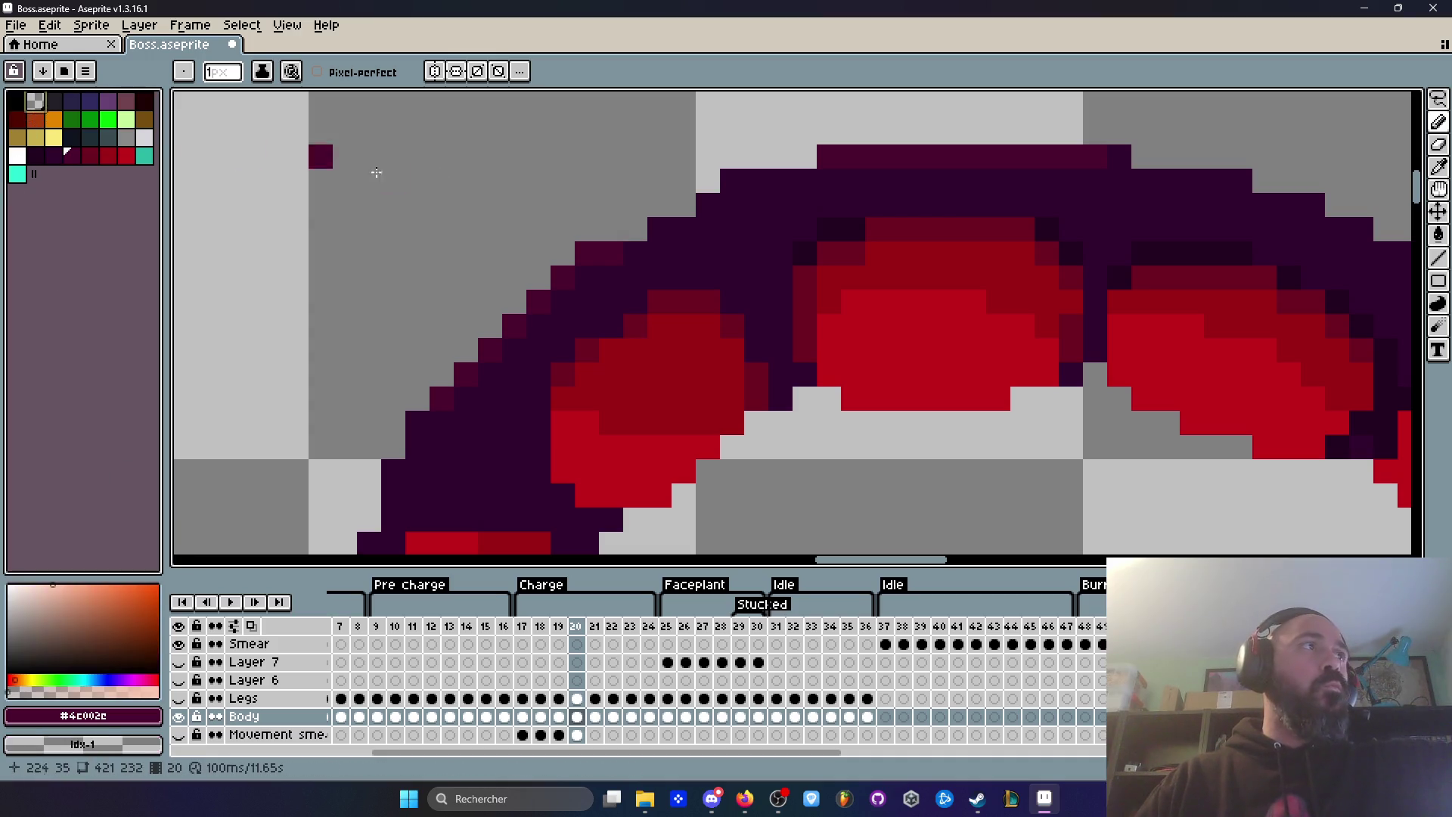
{"action": "right_click", "coordinate": [734, 183]}
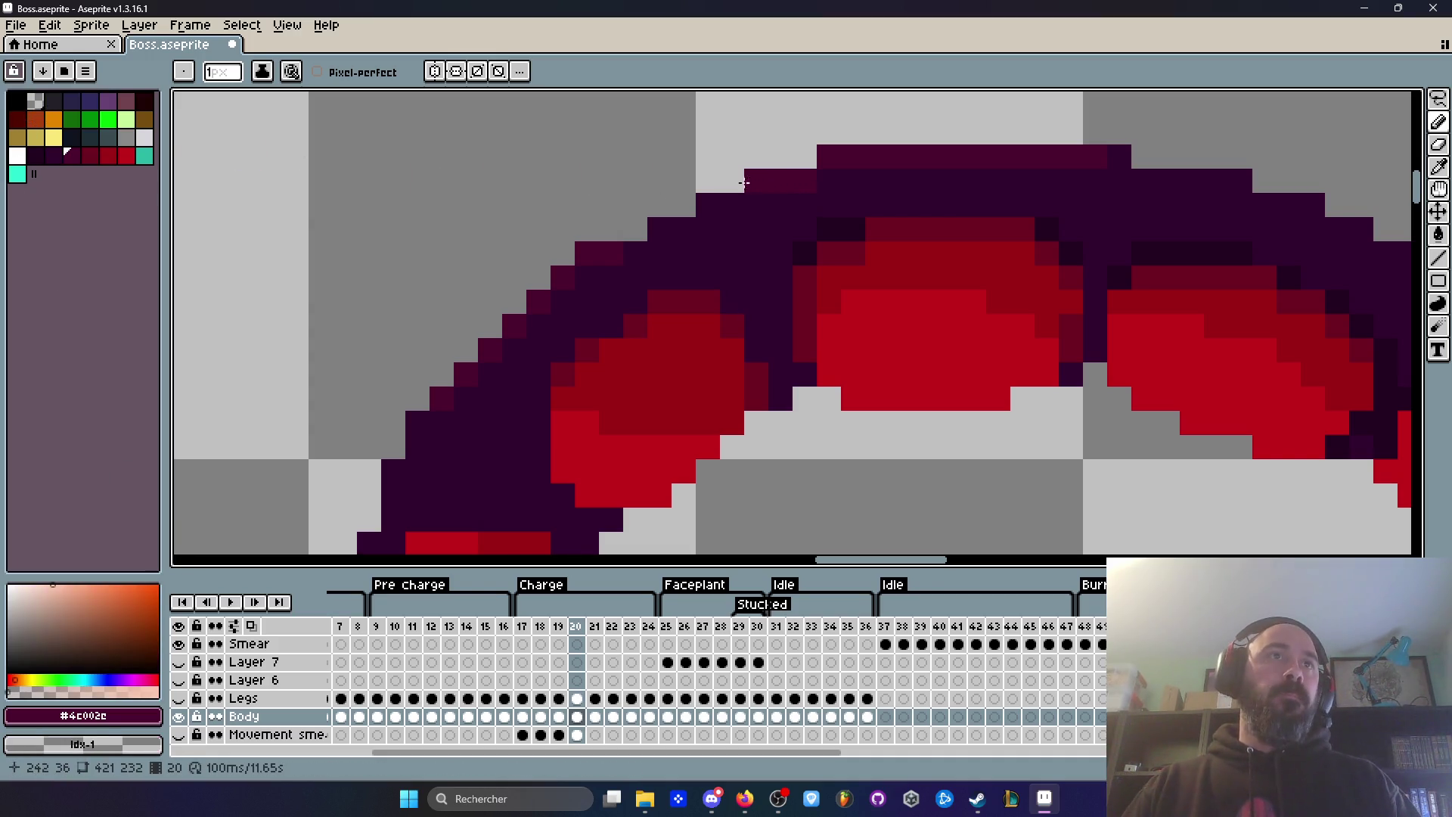
{"action": "scroll", "coordinate": [744, 323], "scroll_direction": "down", "scroll_amount": 2}
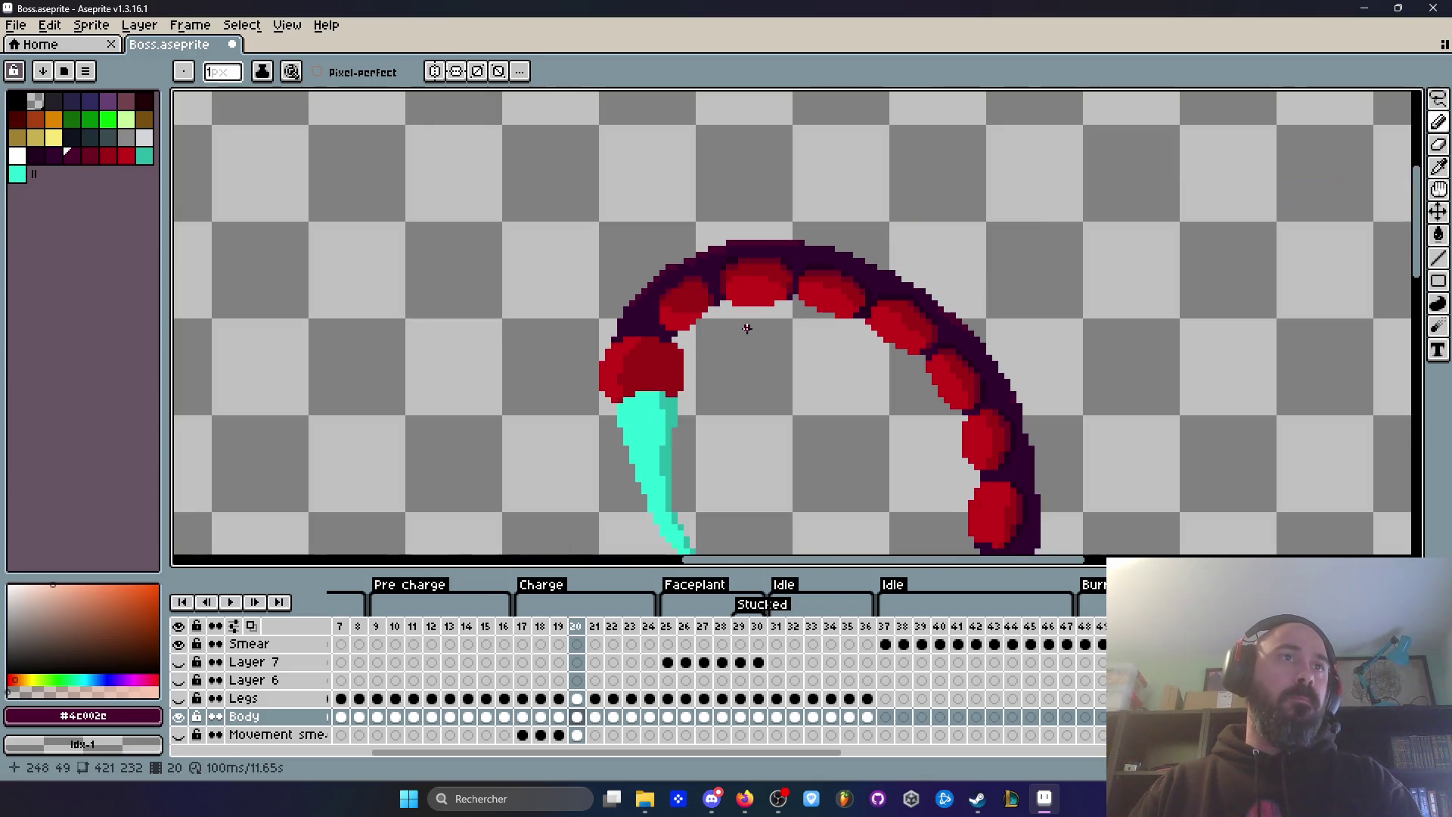
{"action": "key", "text": "Left"}
{"action": "key", "text": "Return"}
Step: Stop the Charge animation playback and zoom in on the scorpion's tail
{"action": "scroll", "coordinate": [781, 379], "scroll_direction": "down", "scroll_amount": 4}
{"action": "scroll", "coordinate": [779, 385], "scroll_direction": "up", "scroll_amount": 3}
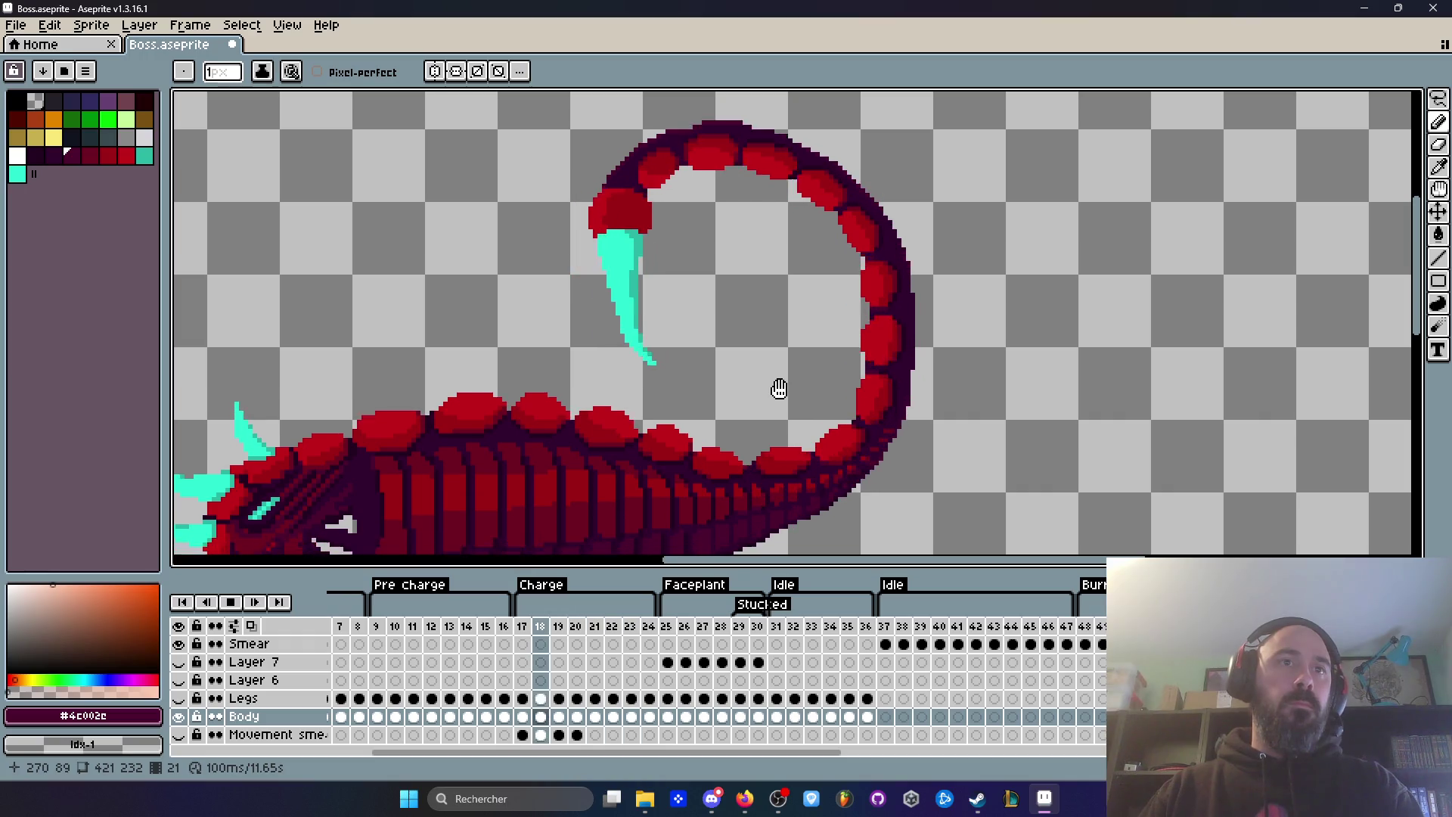
{"action": "key", "text": "Return"}
{"action": "scroll", "coordinate": [888, 502], "scroll_direction": "up", "scroll_amount": 2}
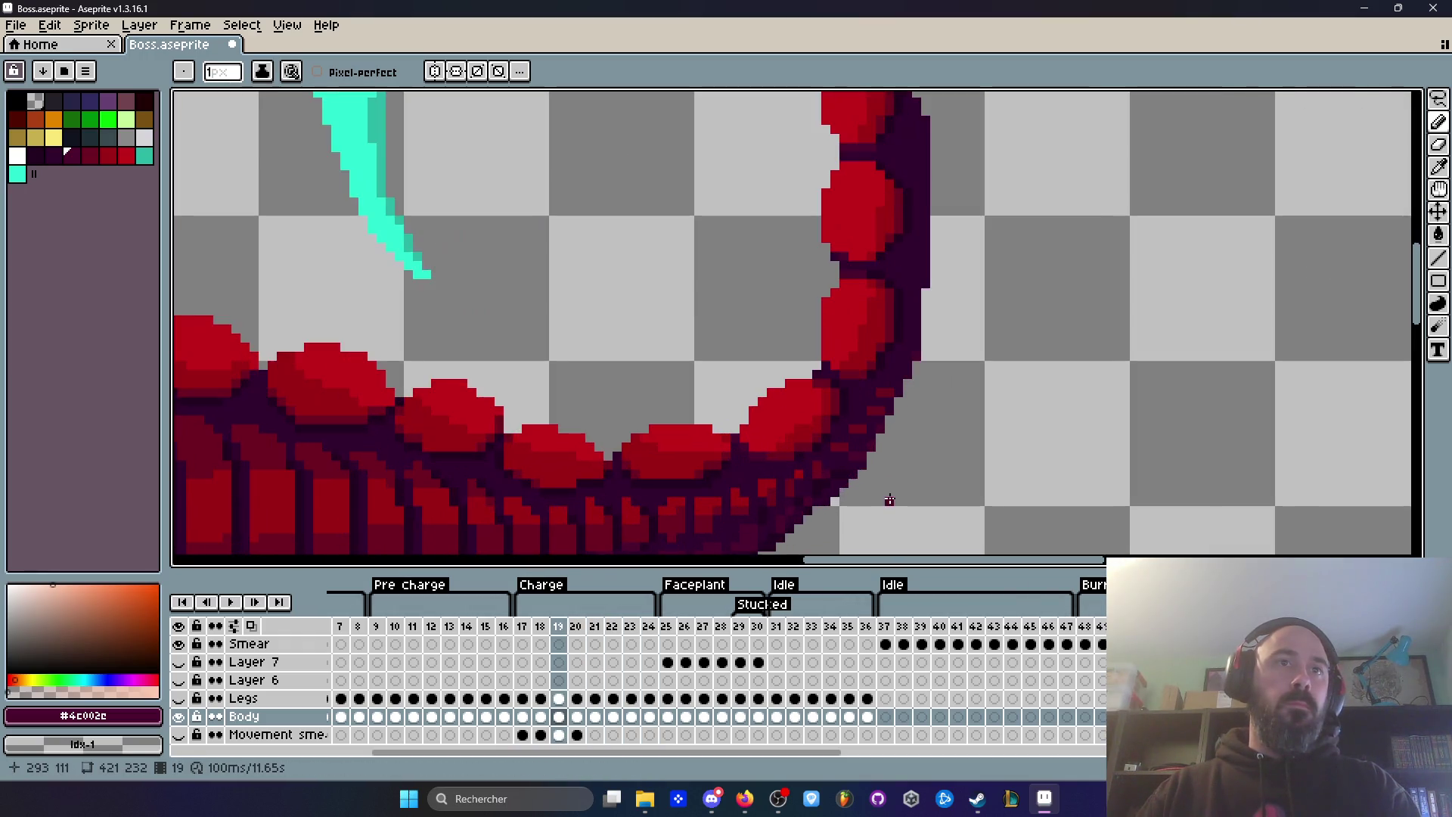
{"action": "scroll", "coordinate": [850, 340], "scroll_direction": "up", "scroll_amount": 2}
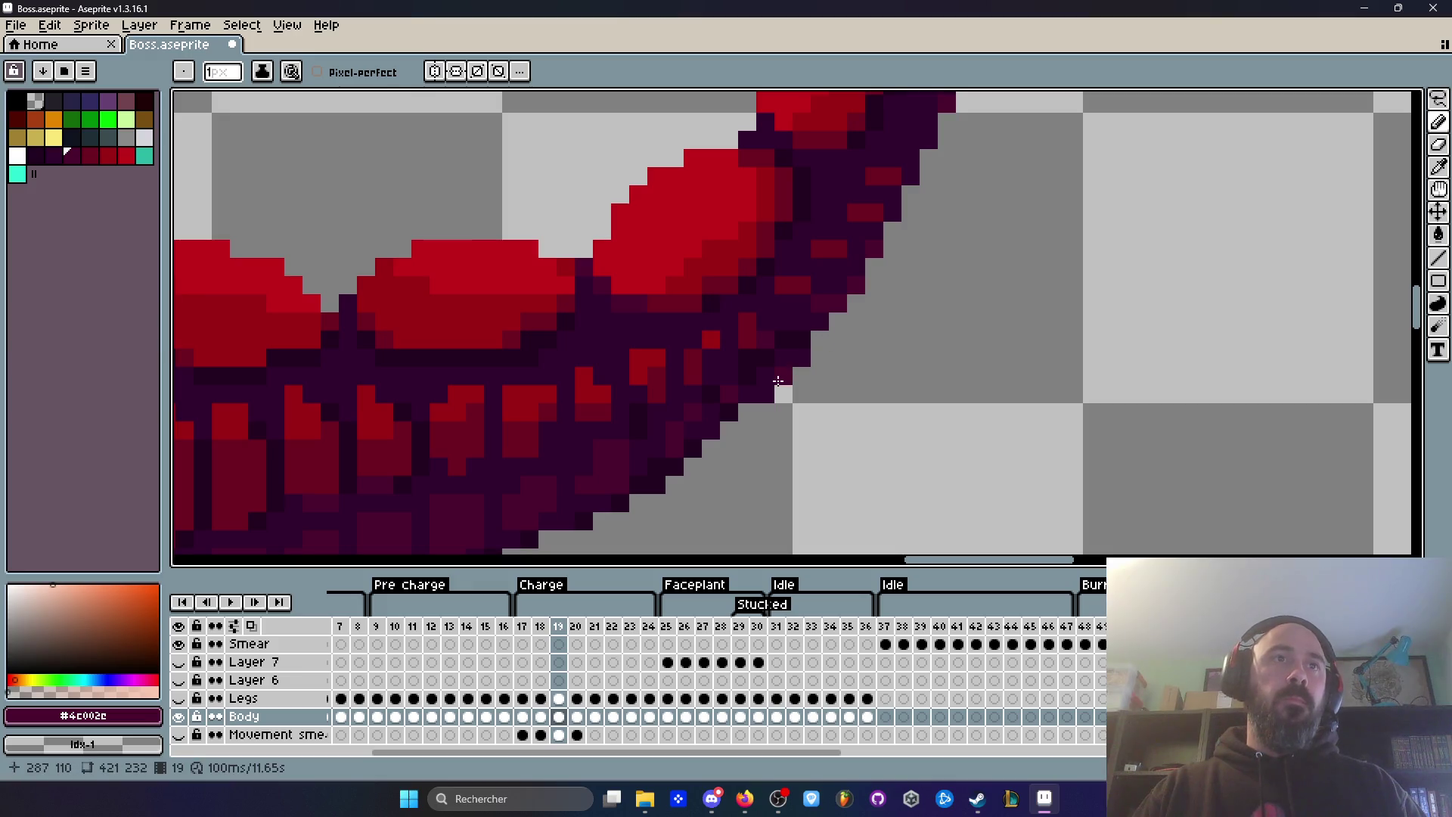
{"action": "scroll", "coordinate": [772, 394], "scroll_direction": "down", "scroll_amount": 3}
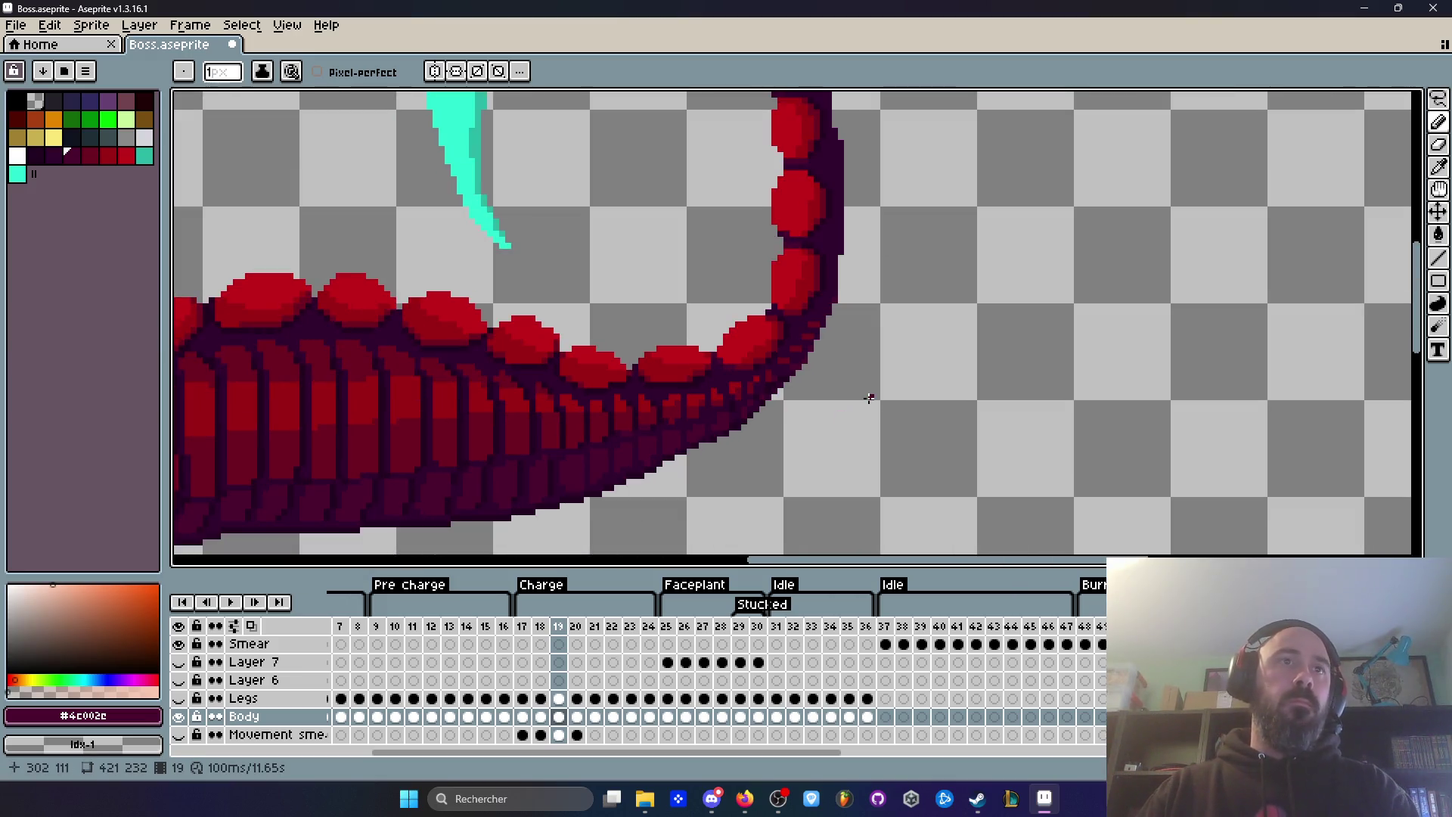
Step: Undo the accidental clearing of the Body artwork on frame 19 and resume playback
{"action": "key", "text": "Delete"}
{"action": "key", "text": "ctrl+z"}
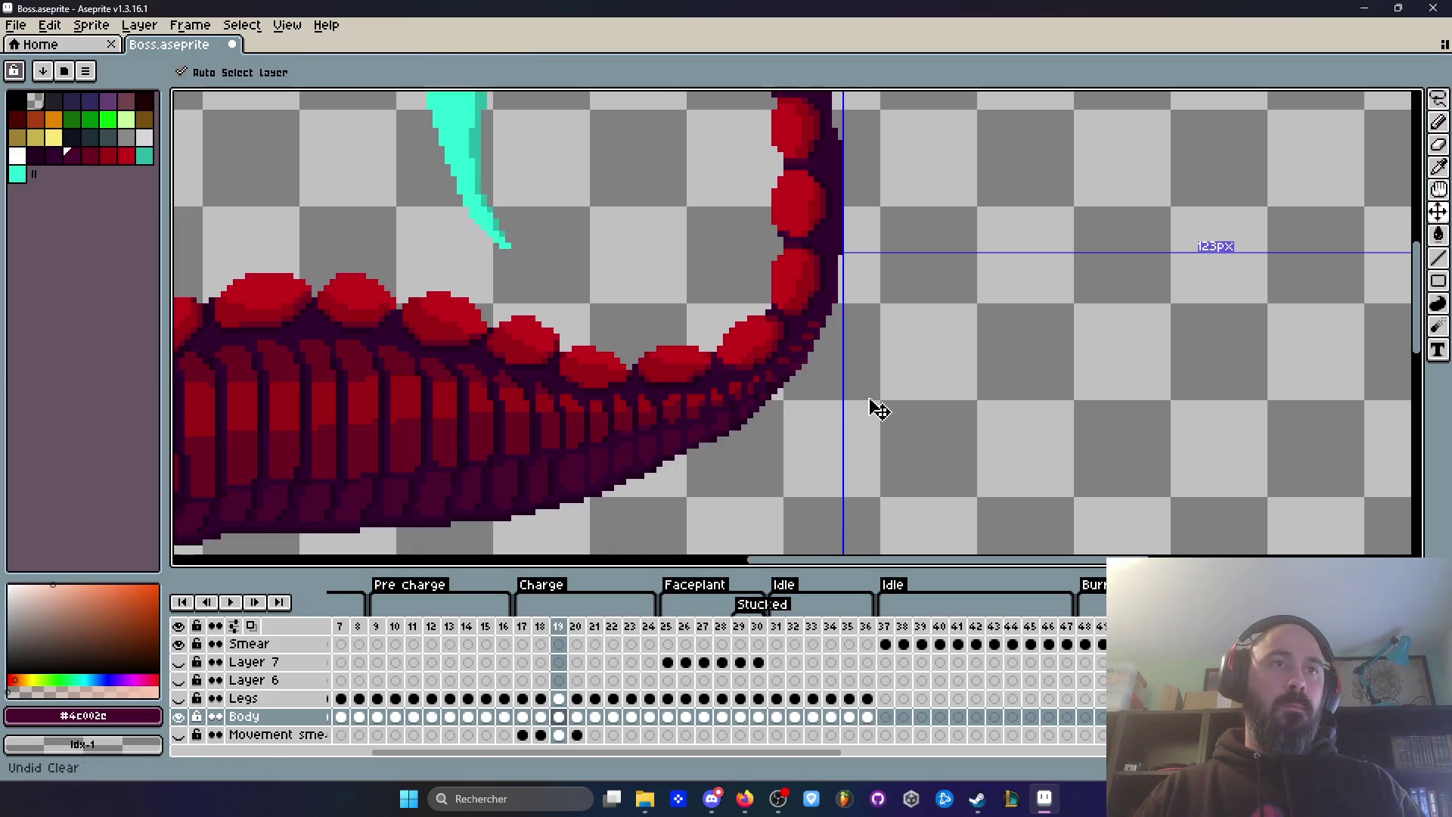
{"action": "key", "text": "Return"}
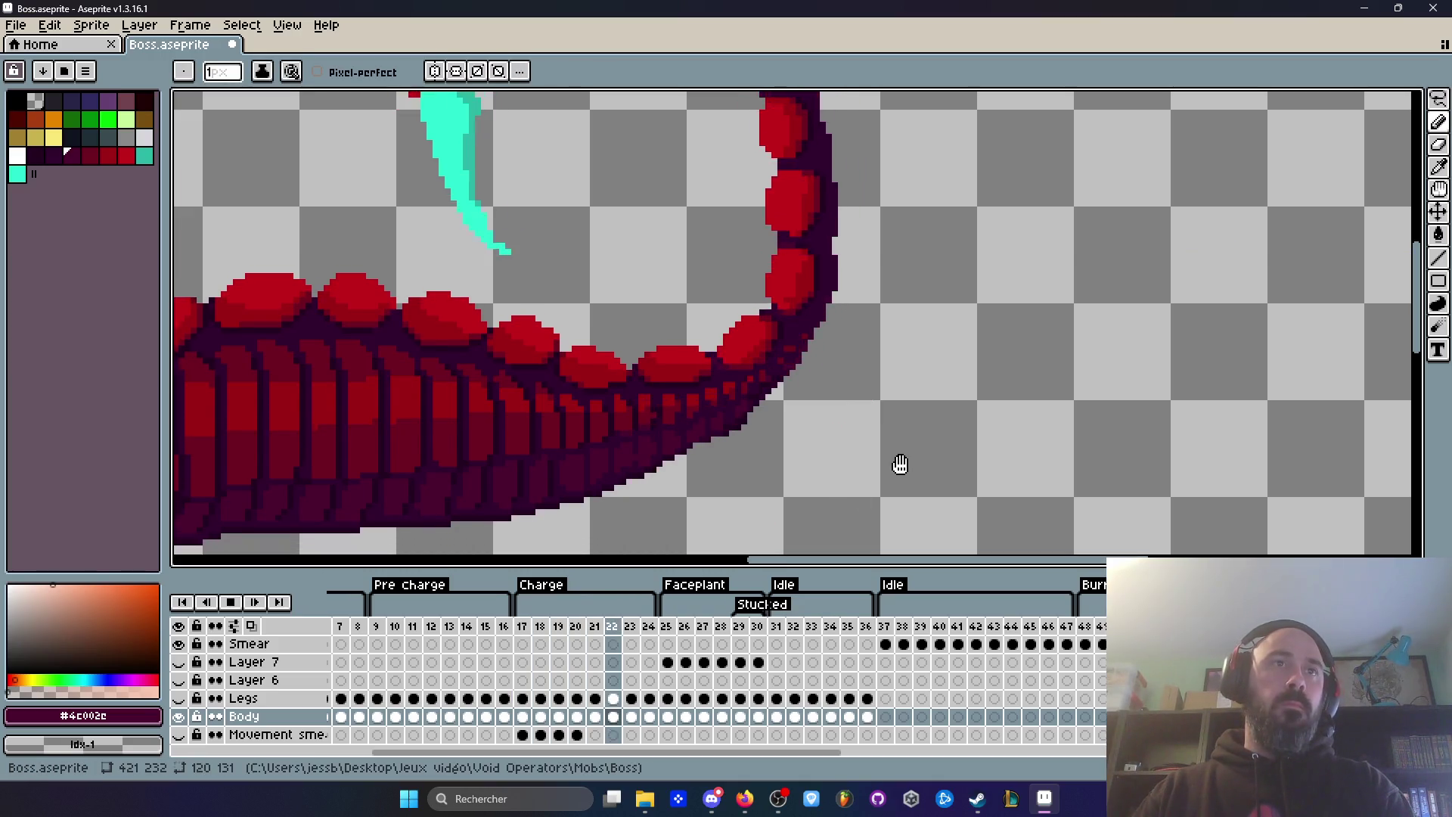
{"action": "scroll", "coordinate": [849, 409], "scroll_direction": "up", "scroll_amount": 2}
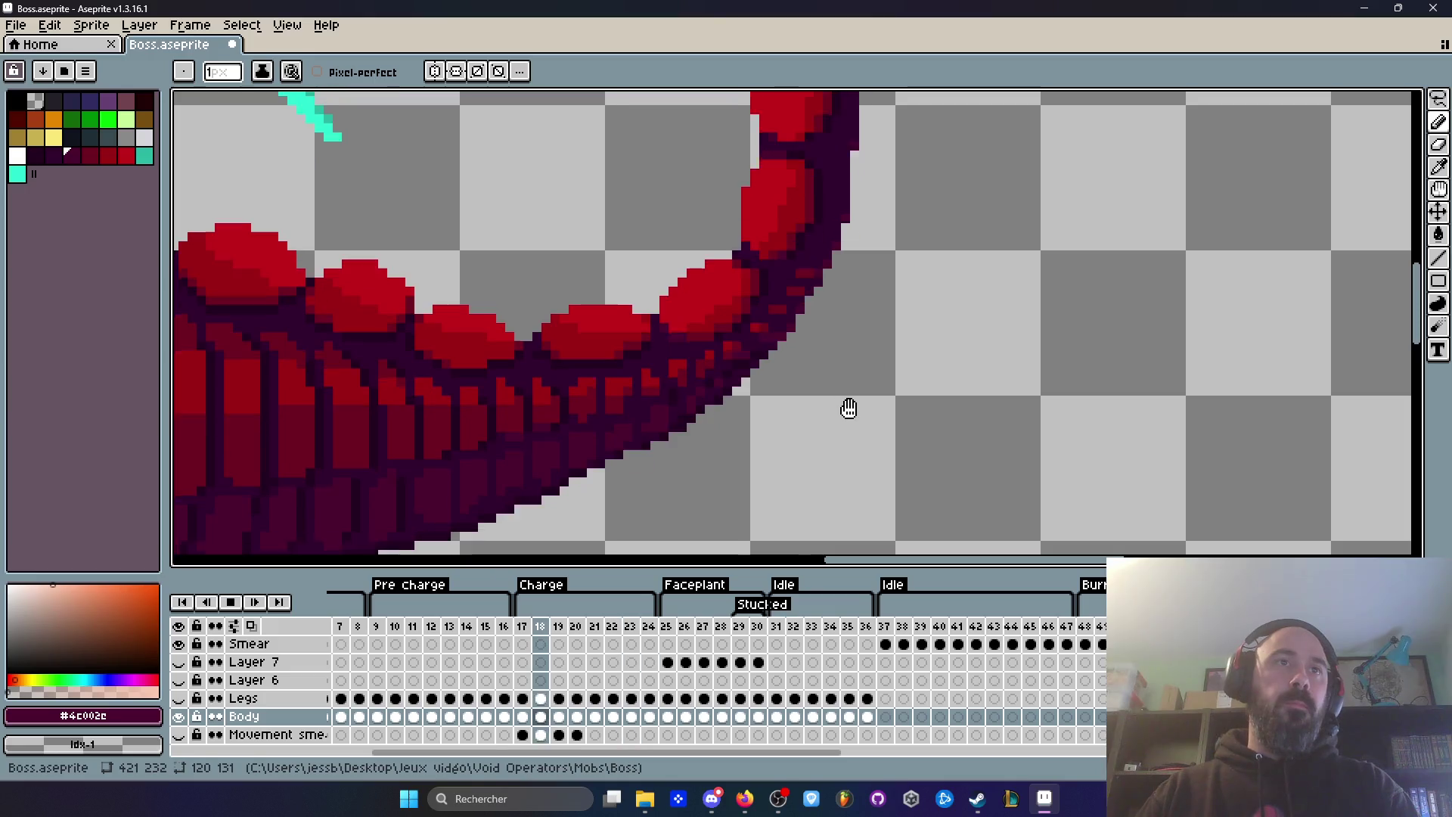
Step: Pause playback and step through the frames up to frame 22 to inspect the tail
{"action": "key", "text": "Return"}
{"action": "key", "text": "Right"}
{"action": "key", "text": "Left"}
{"action": "key", "text": "Right"}
{"action": "key", "text": "Right"}
{"action": "scroll", "coordinate": [827, 393], "scroll_direction": "up", "scroll_amount": 2}
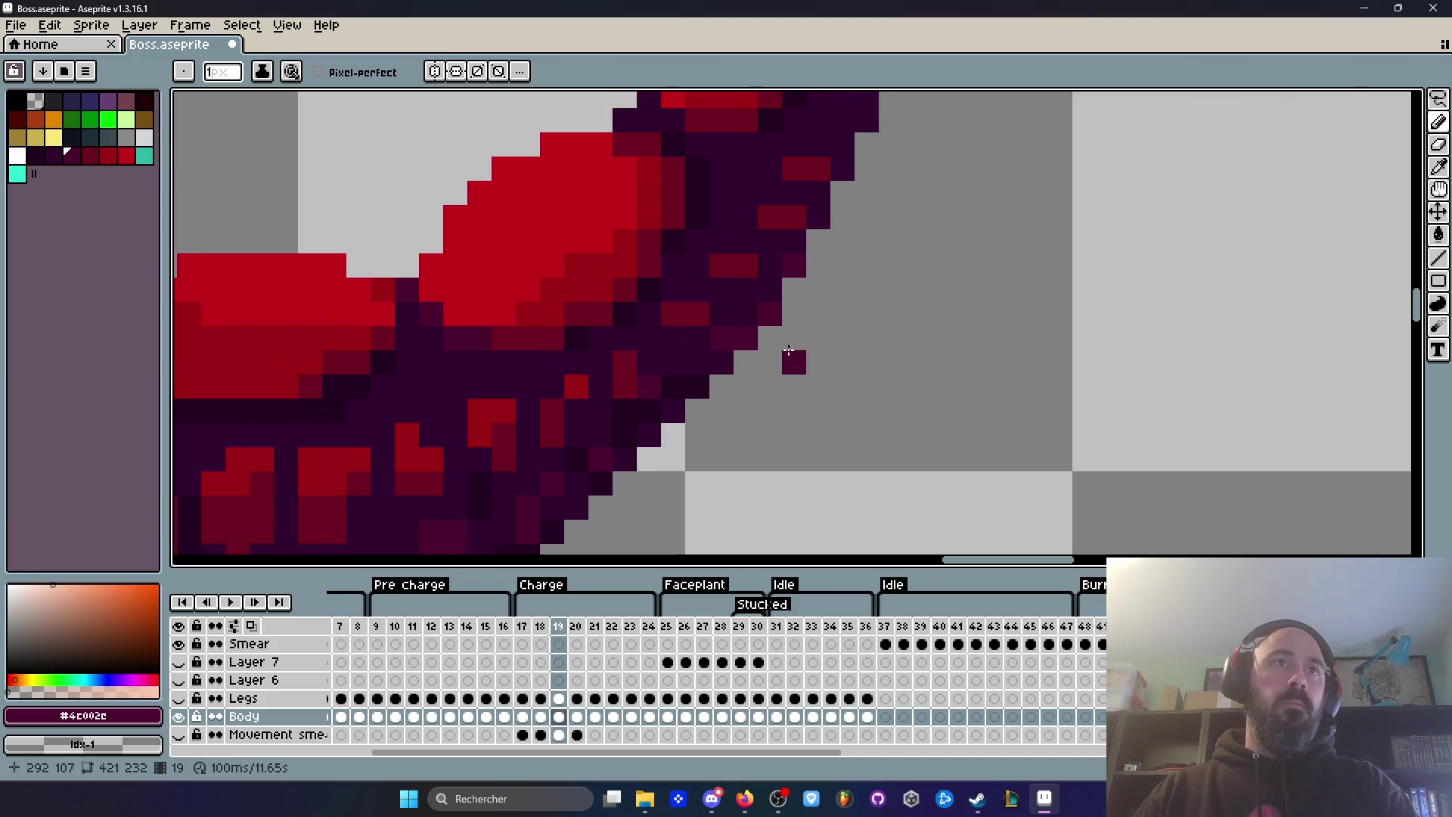
{"action": "scroll", "coordinate": [896, 356], "scroll_direction": "down", "scroll_amount": 2}
{"action": "key", "text": "Right"}
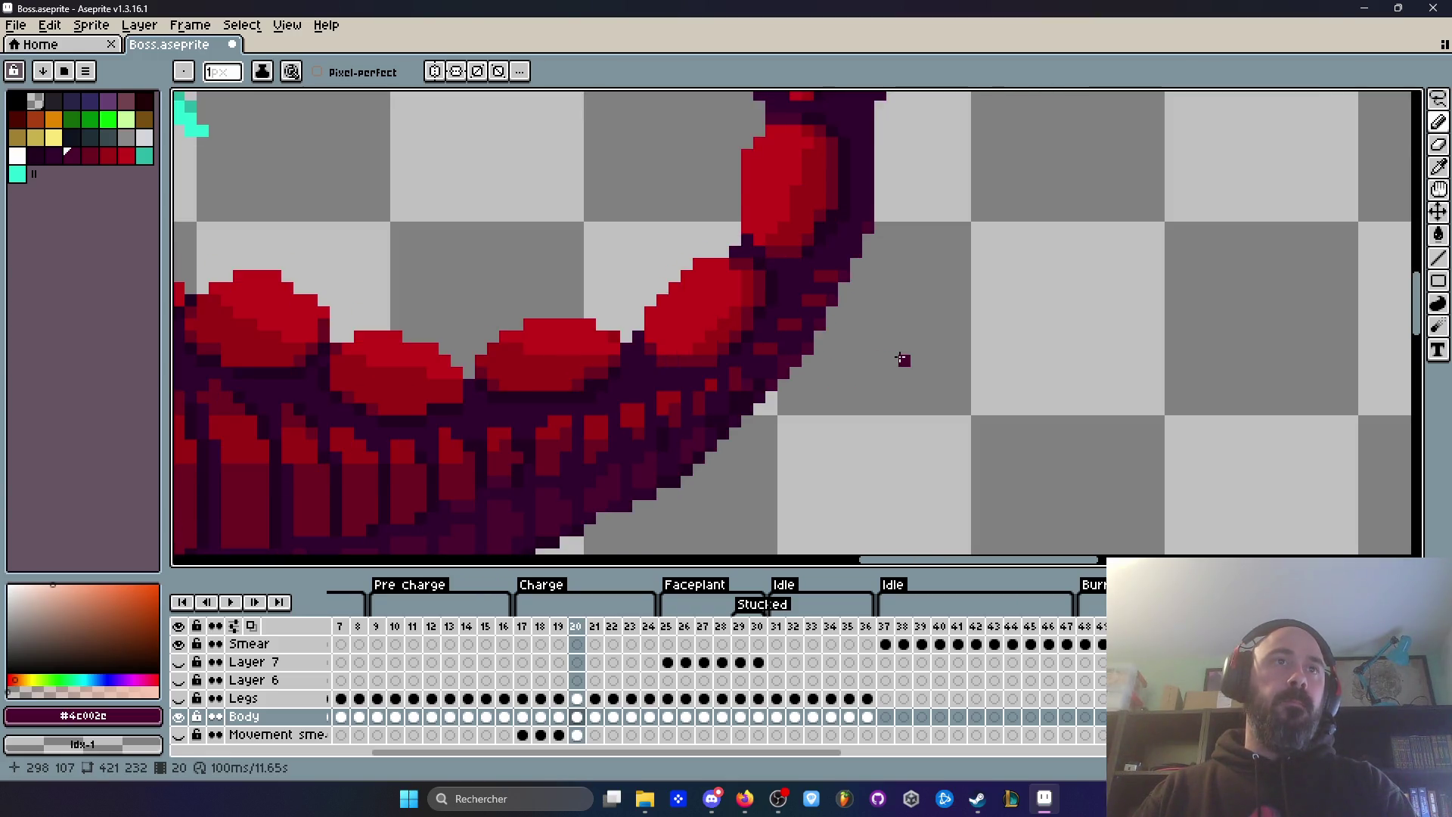
{"action": "key", "text": "Right"}
Step: Play the Charge loop and watch the tail animate at different zoom levels
{"action": "key", "text": "Return"}
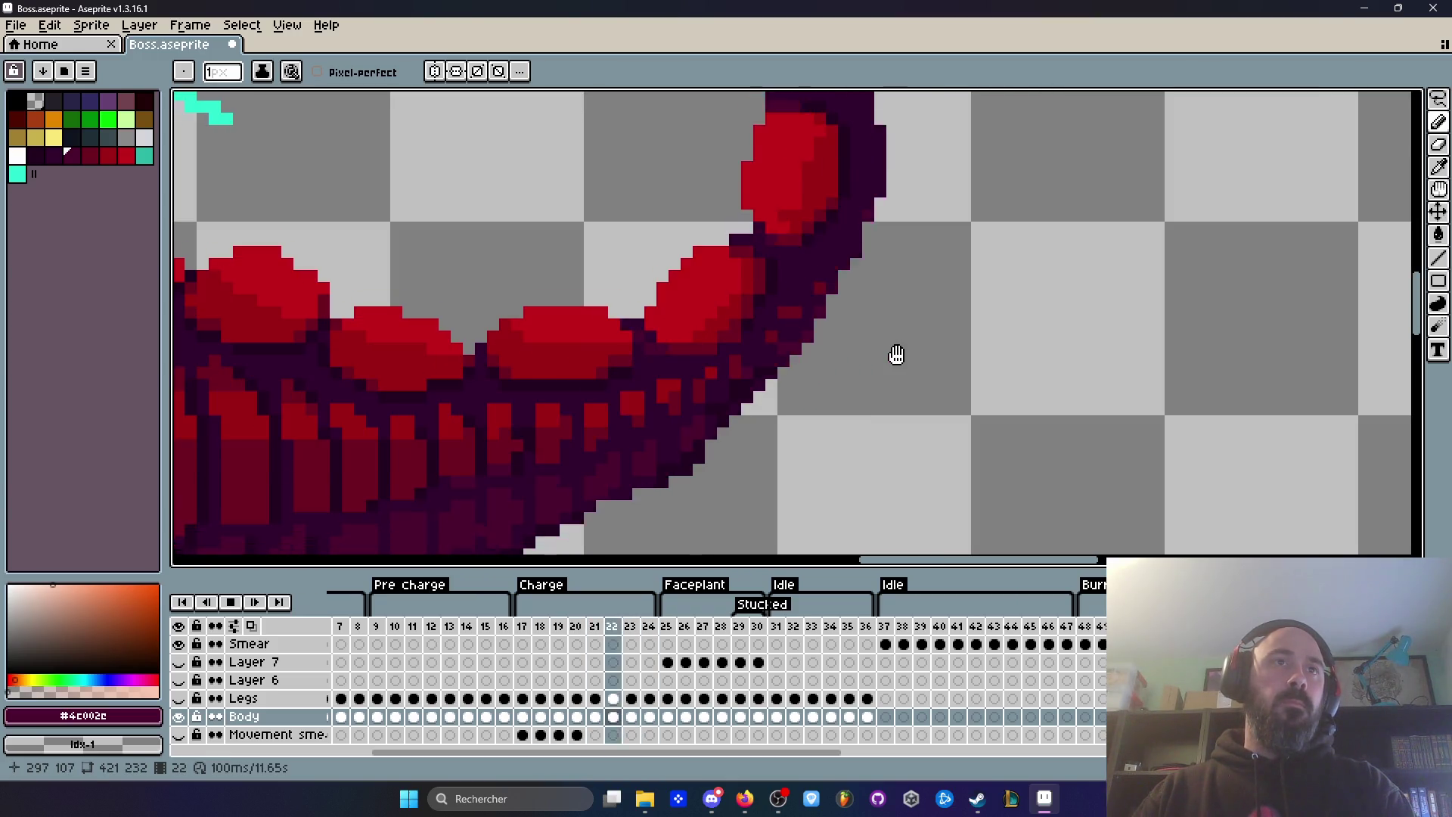
{"action": "scroll", "coordinate": [918, 367], "scroll_direction": "down", "scroll_amount": 2}
{"action": "scroll", "coordinate": [949, 364], "scroll_direction": "down", "scroll_amount": 3}
{"action": "scroll", "coordinate": [950, 364], "scroll_direction": "up", "scroll_amount": 3}
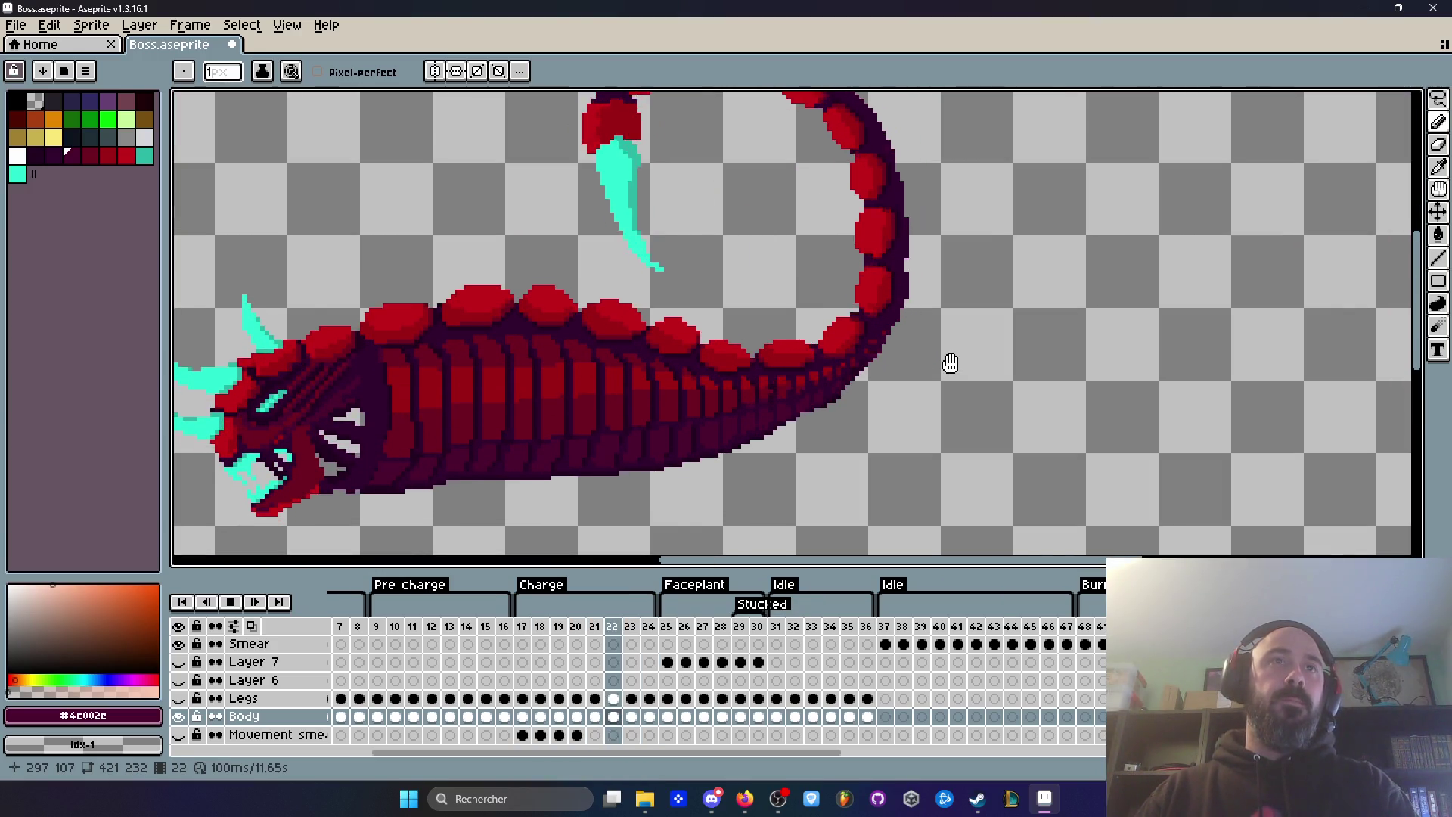
{"action": "scroll", "coordinate": [950, 363], "scroll_direction": "up", "scroll_amount": 2}
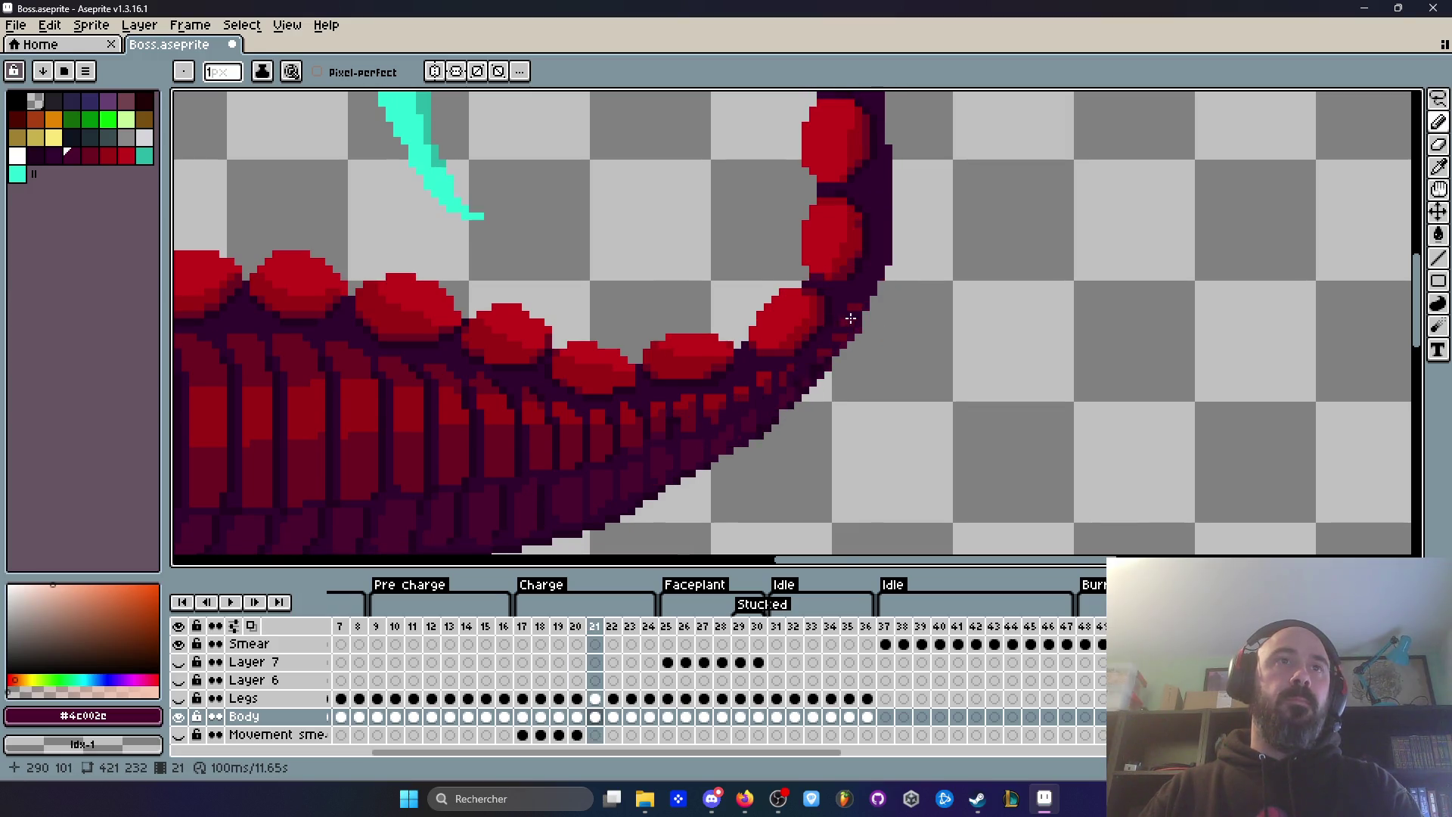
{"action": "scroll", "coordinate": [892, 335], "scroll_direction": "up", "scroll_amount": 4}
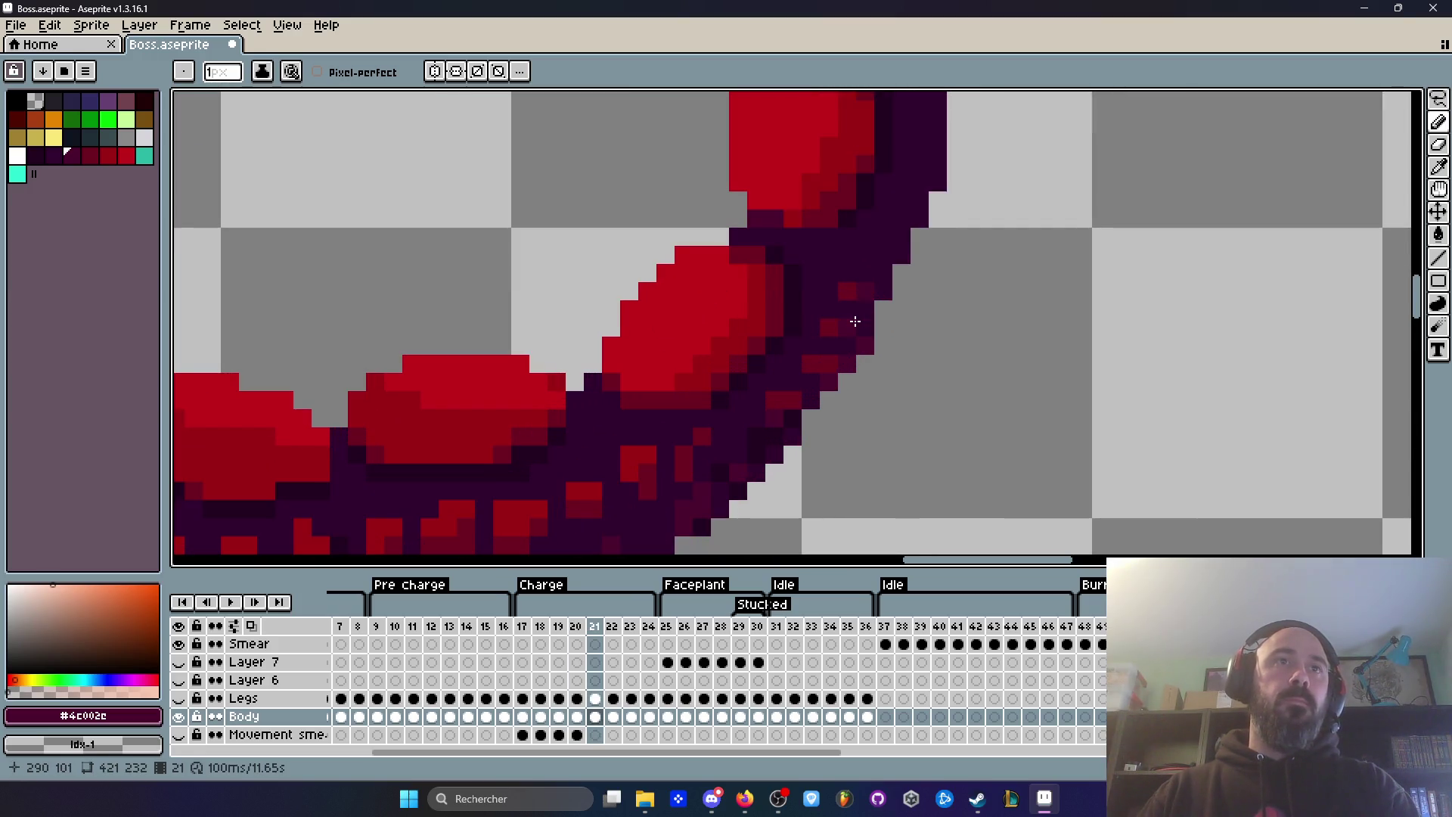
{"action": "scroll", "coordinate": [789, 396], "scroll_direction": "down", "scroll_amount": 4}
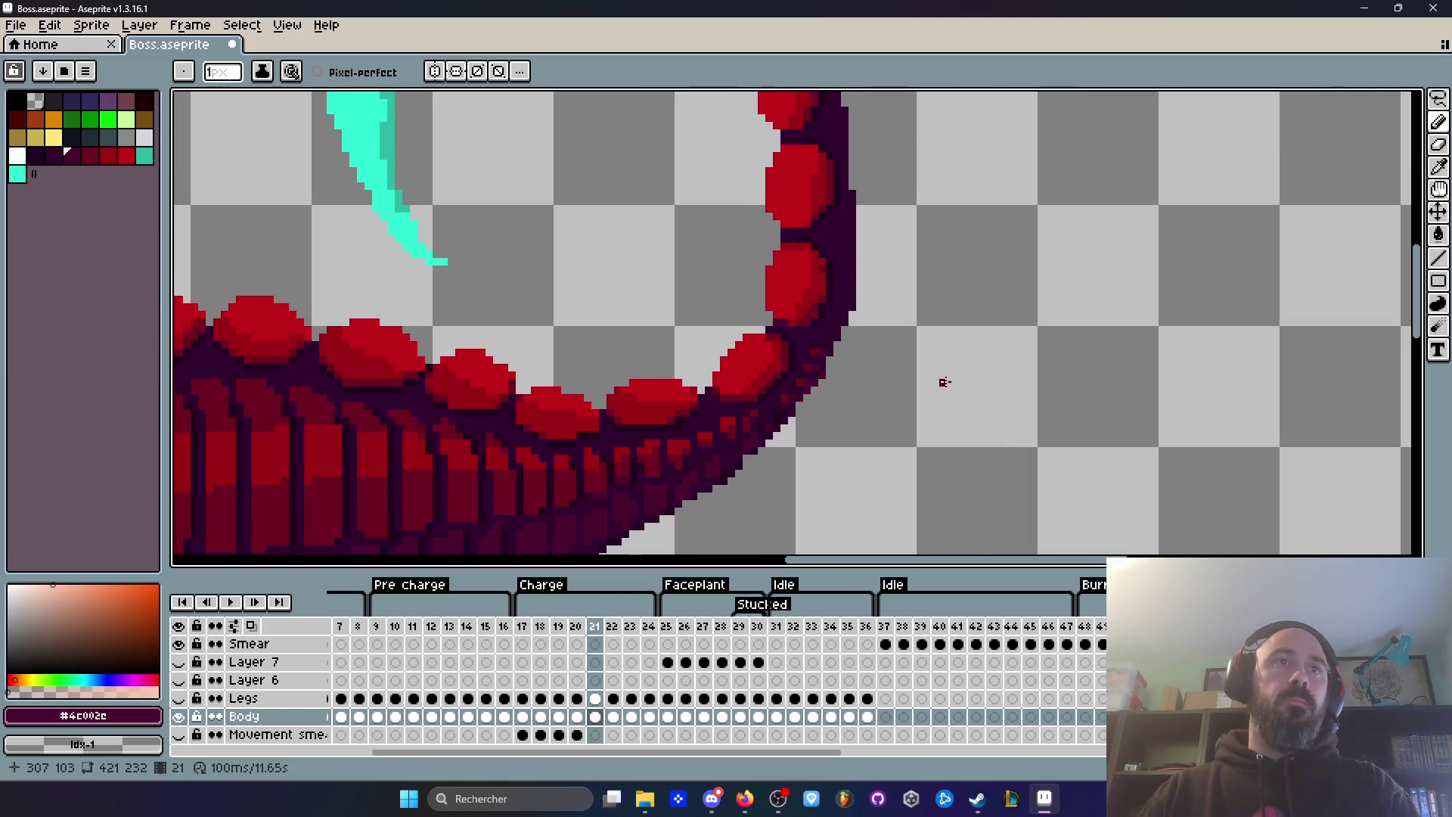
Step: Flick back and forth between frames 21 and 22 to compare the tail outlines
{"action": "key", "text": "Right"}
{"action": "scroll", "coordinate": [805, 382], "scroll_direction": "up", "scroll_amount": 2}
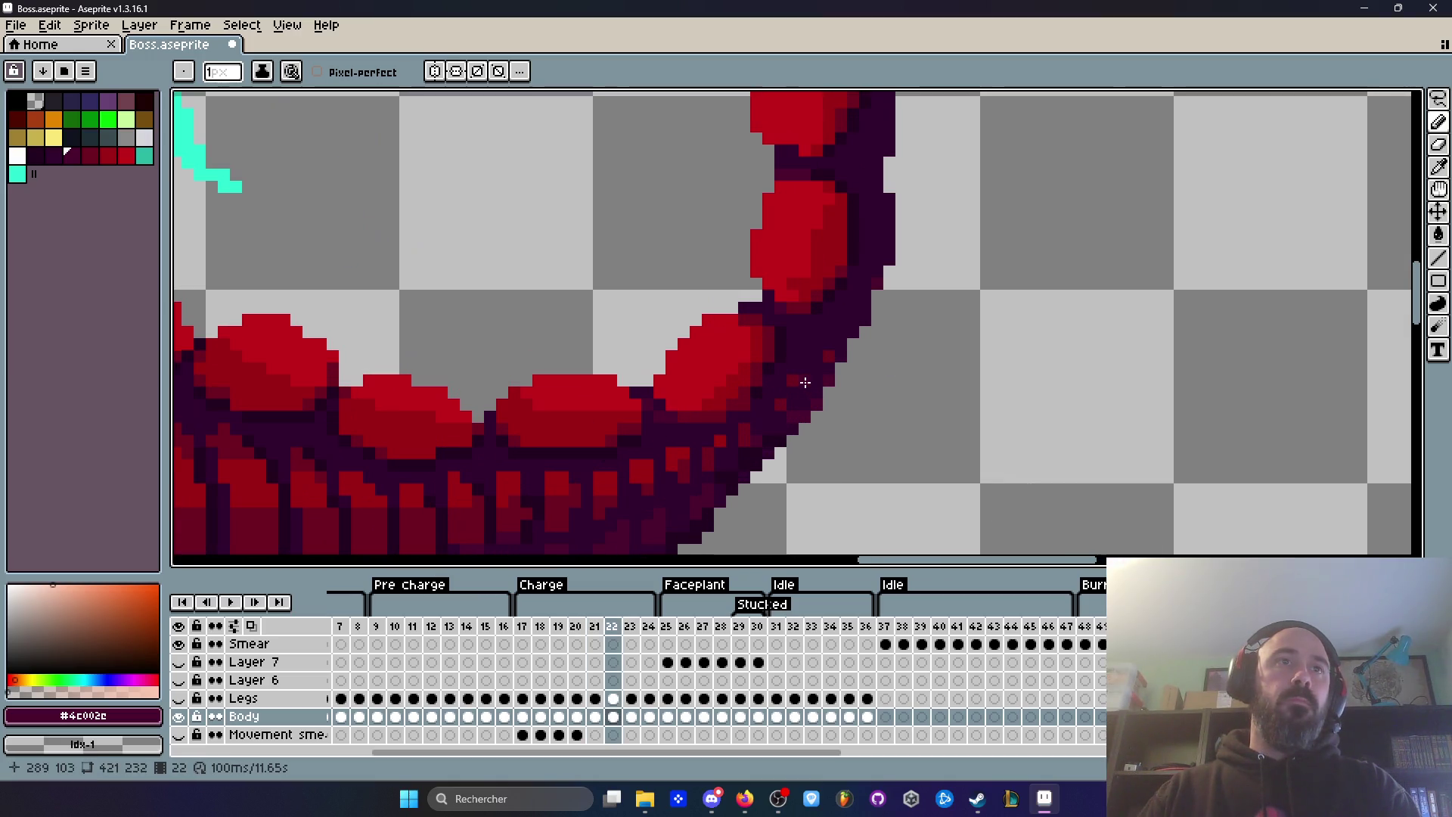
{"action": "key", "text": "Left"}
{"action": "key", "text": "Right"}
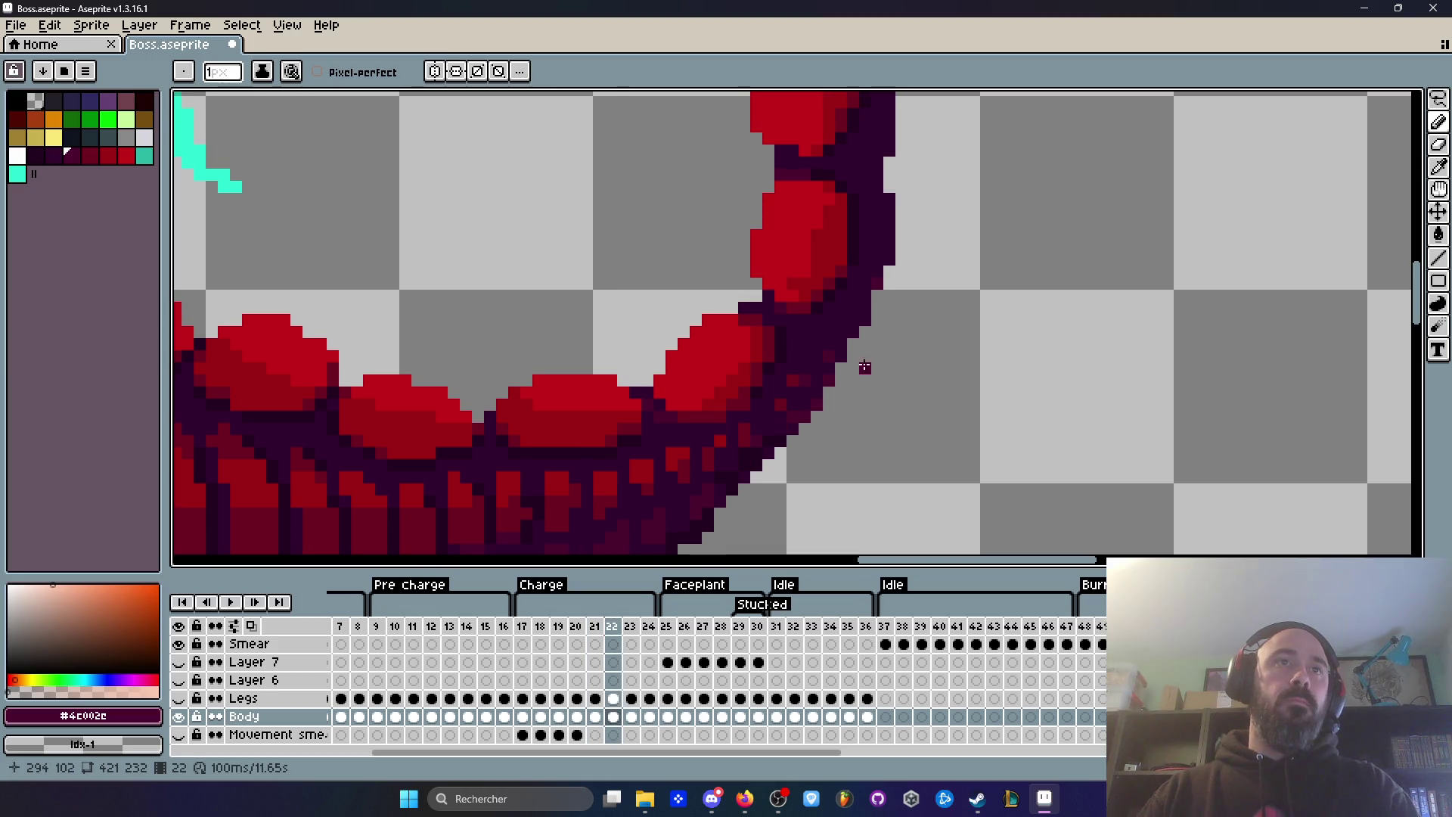
{"action": "scroll", "coordinate": [817, 350], "scroll_direction": "down", "scroll_amount": 2}
{"action": "key", "text": "Left"}
{"action": "key", "text": "Right"}
Step: Compare frame 23 with frame 22, then leave the Charge animation looping
{"action": "key", "text": "Right"}
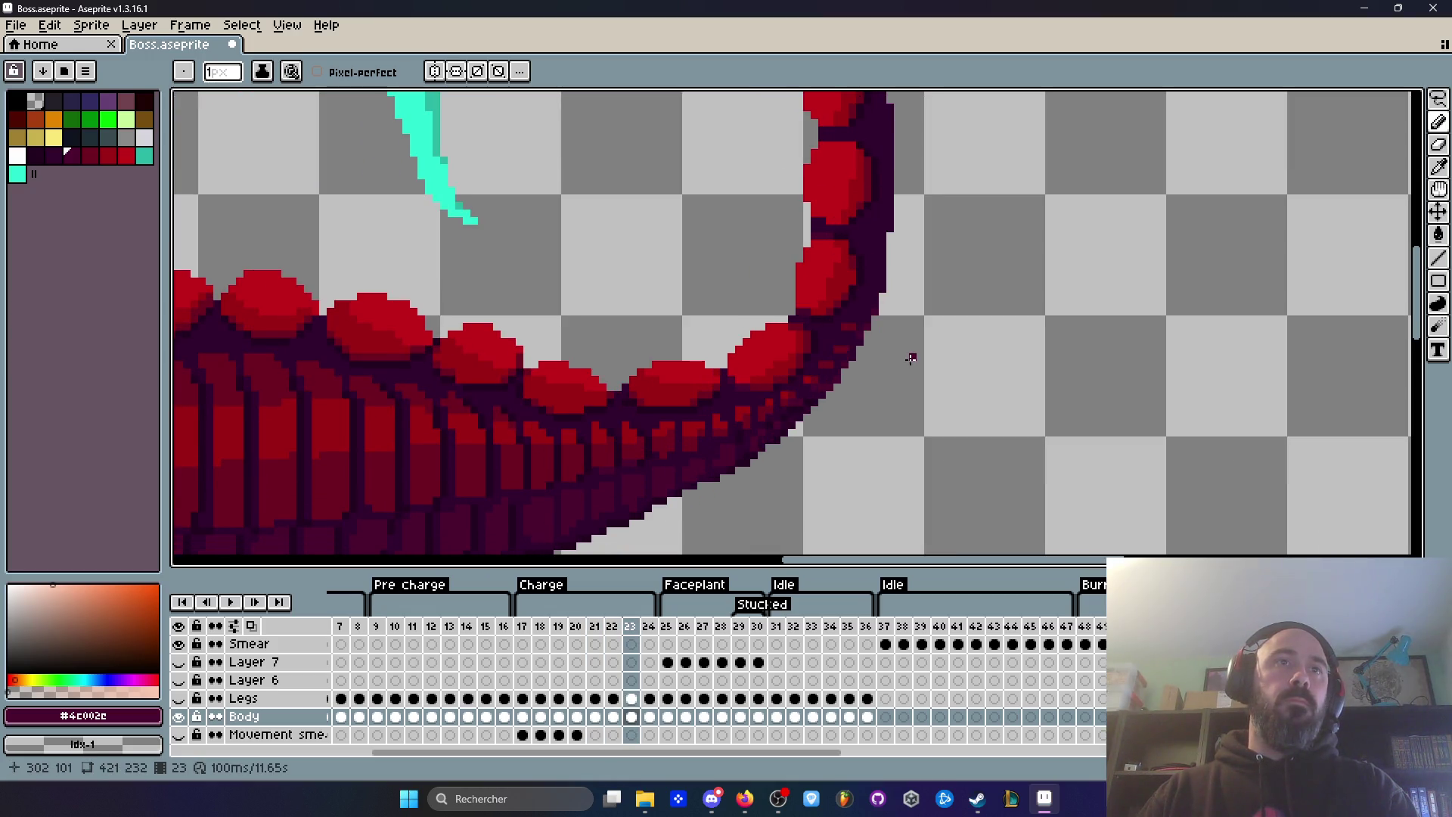
{"action": "key", "text": "Left"}
{"action": "key", "text": "Right"}
{"action": "key", "text": "Left"}
{"action": "key", "text": "Right"}
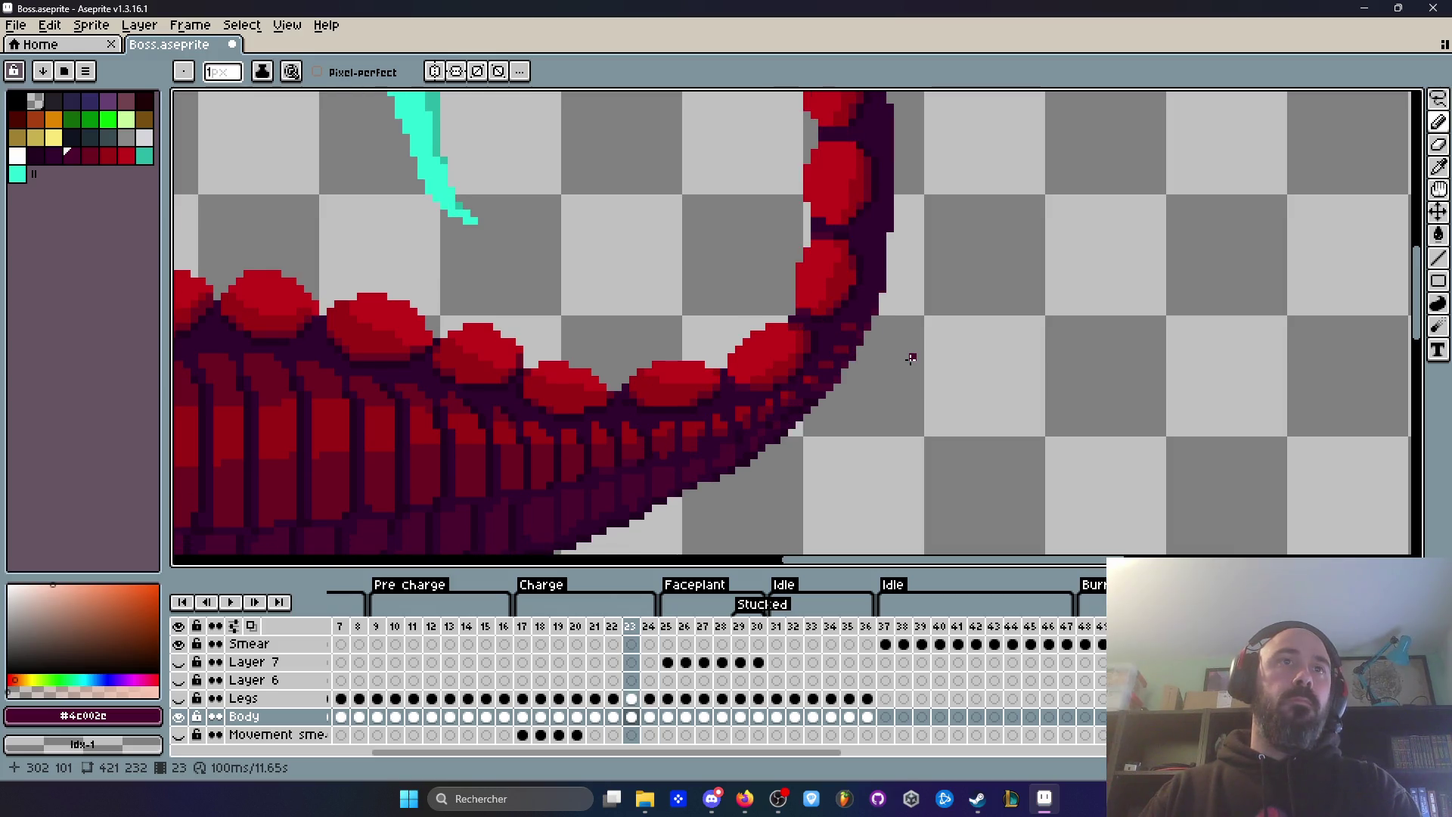
{"action": "scroll", "coordinate": [837, 343], "scroll_direction": "up", "scroll_amount": 2}
{"action": "key", "text": "Return"}
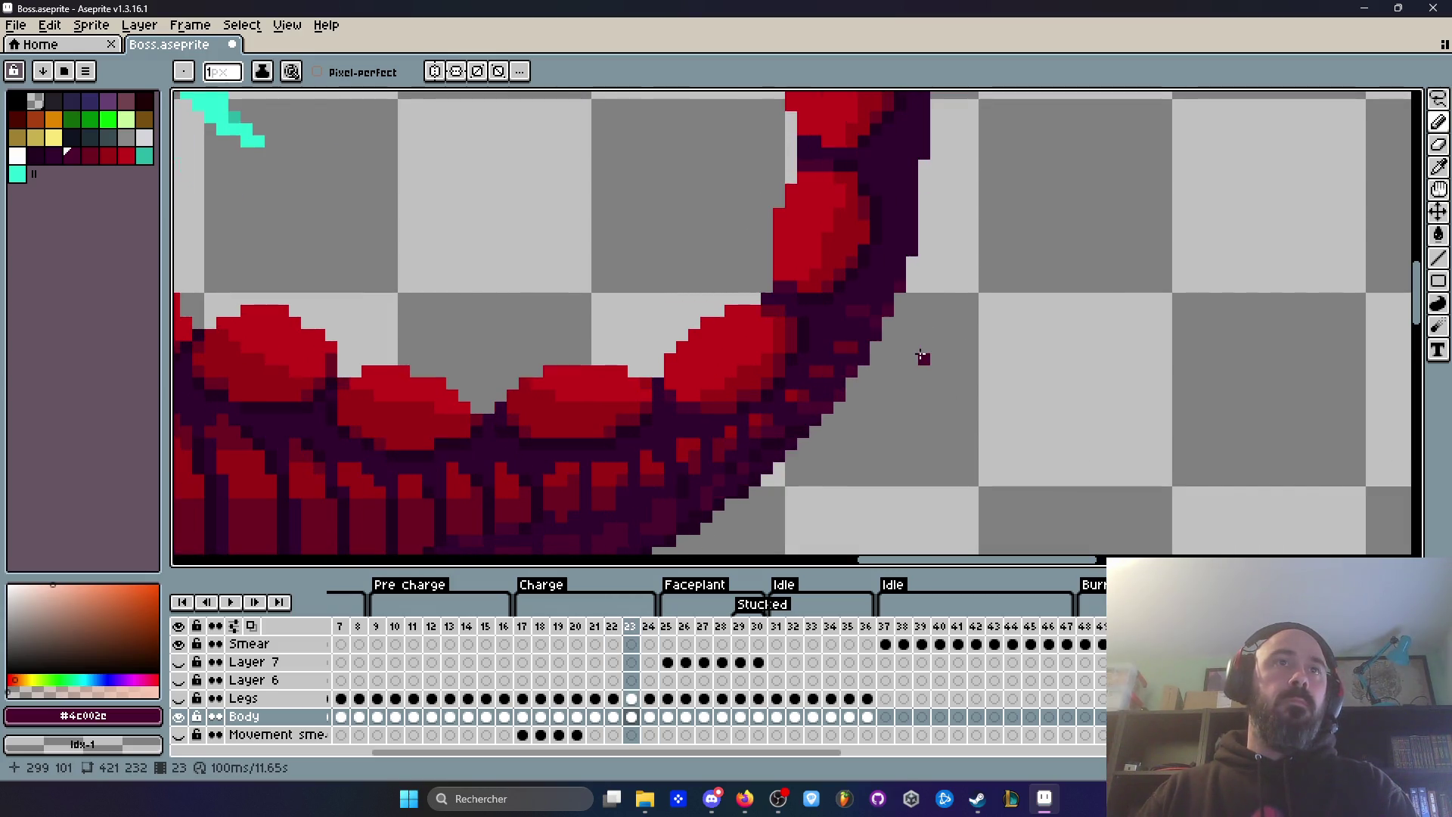
{"action": "scroll", "coordinate": [946, 350], "scroll_direction": "down", "scroll_amount": 3}
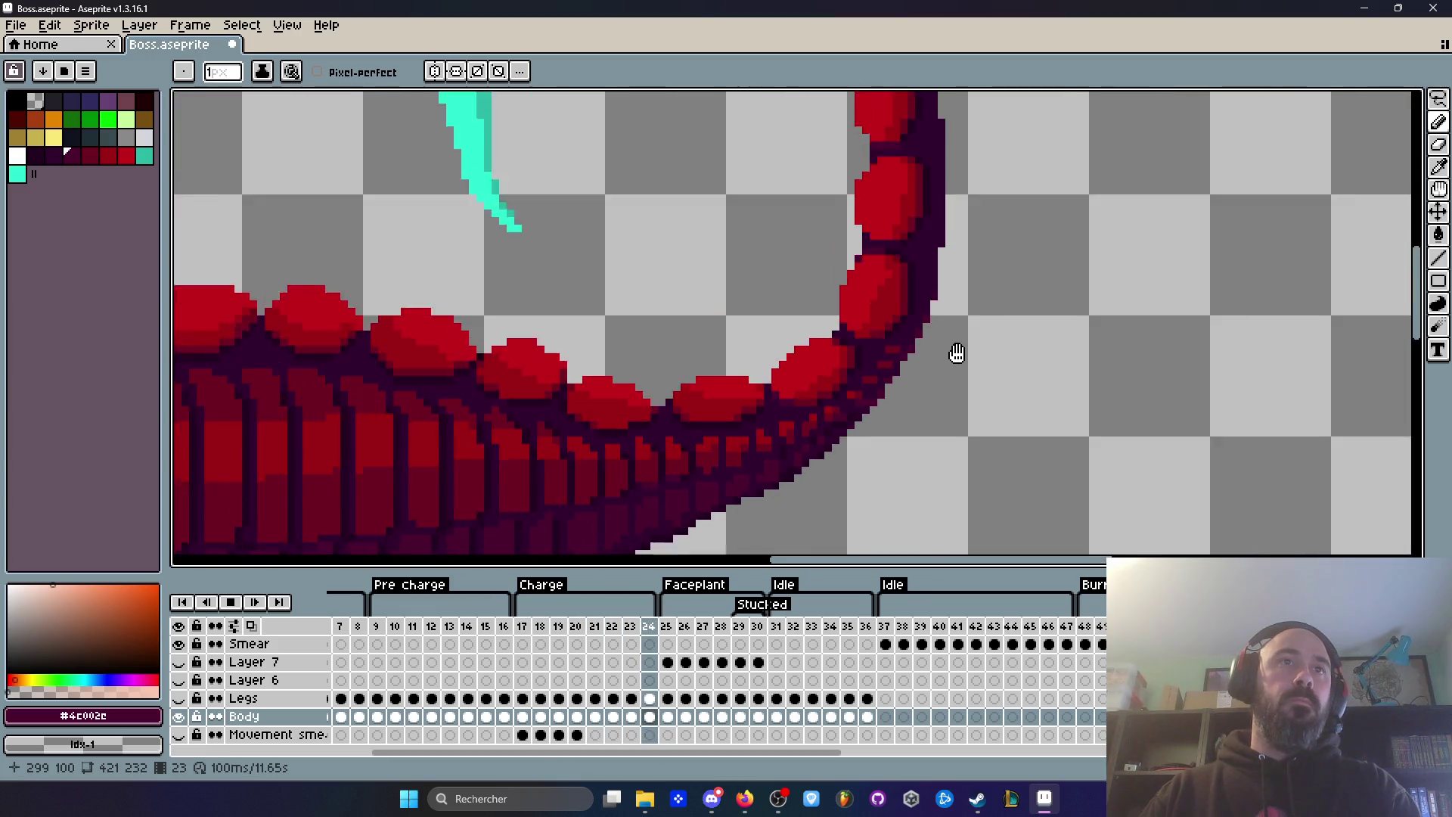
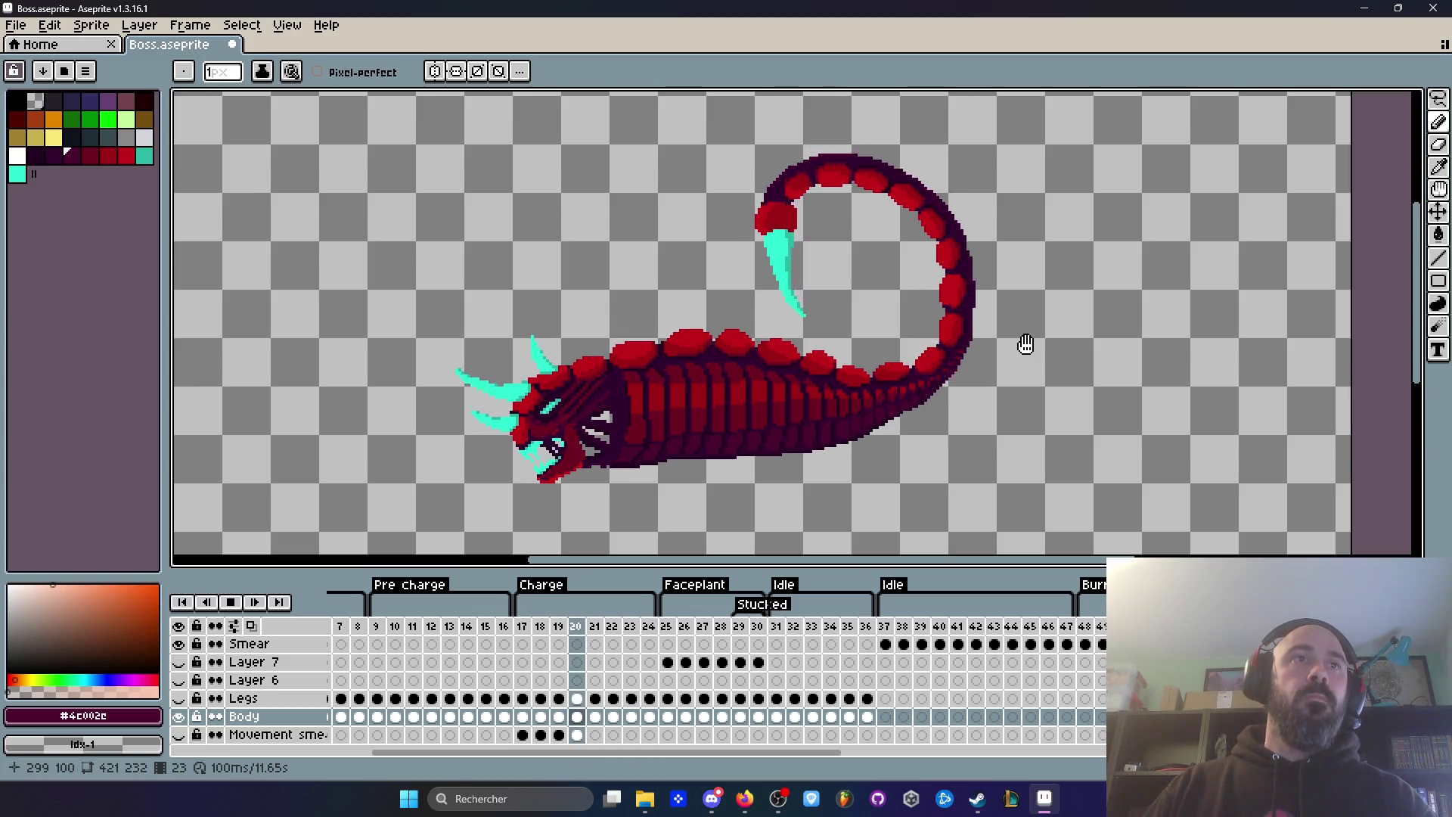
Step: Show the Legs layer, stop playback, and sample the tail's dark outline colour
{"action": "left_click", "coordinate": [179, 699]}
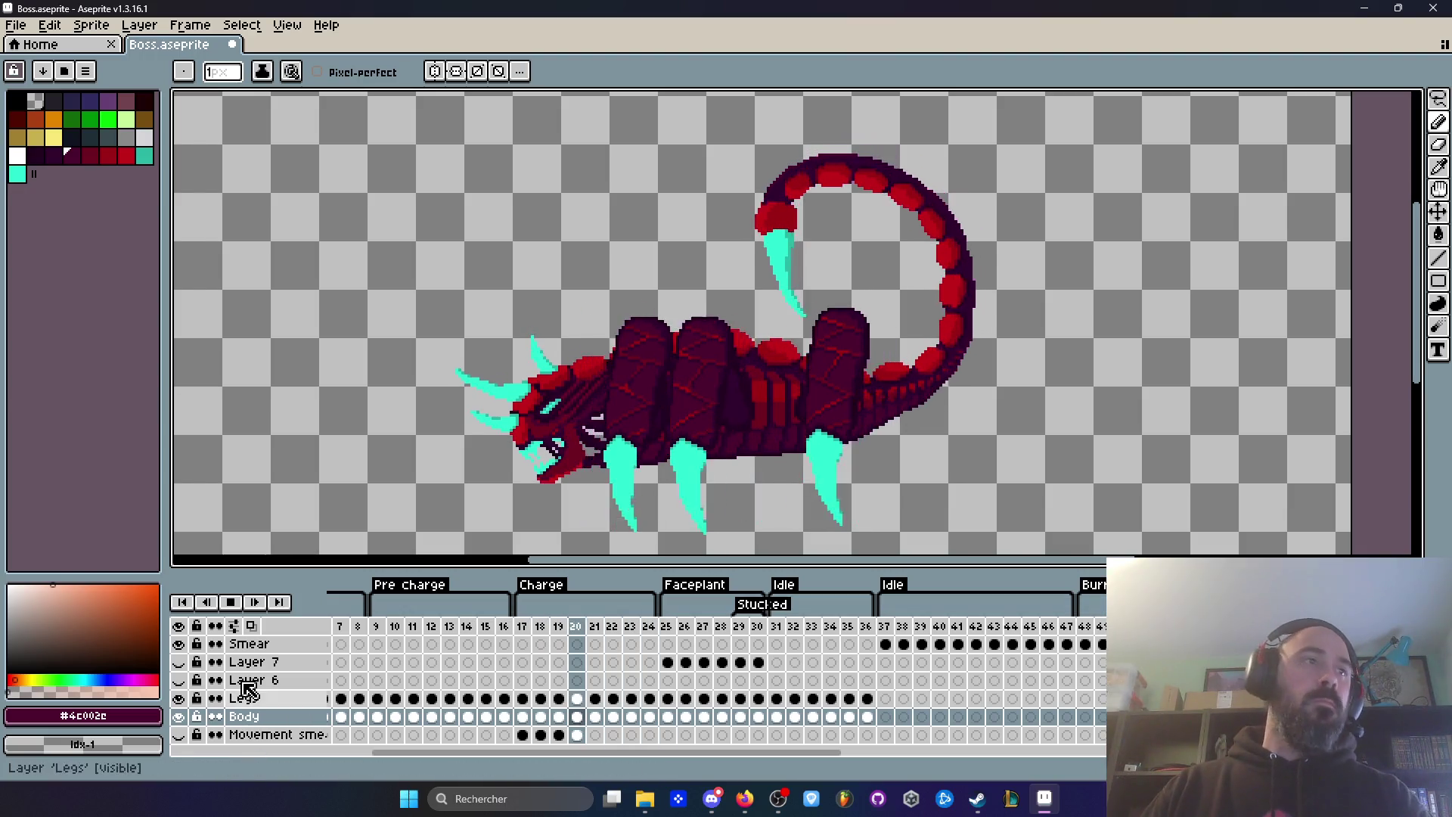
{"action": "left_click", "coordinate": [246, 610]}
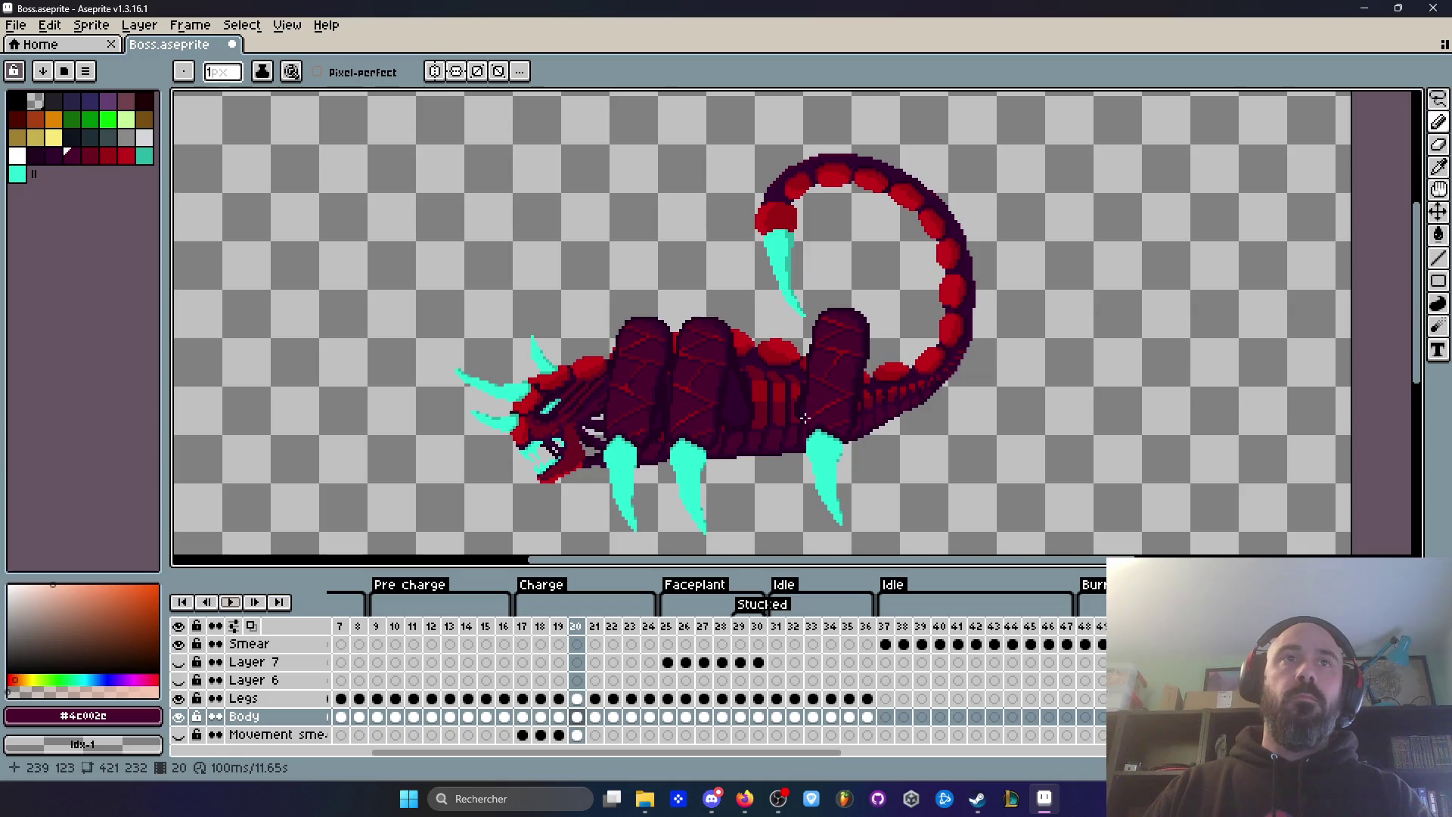
{"action": "scroll", "coordinate": [1048, 313], "scroll_direction": "up", "scroll_amount": 2}
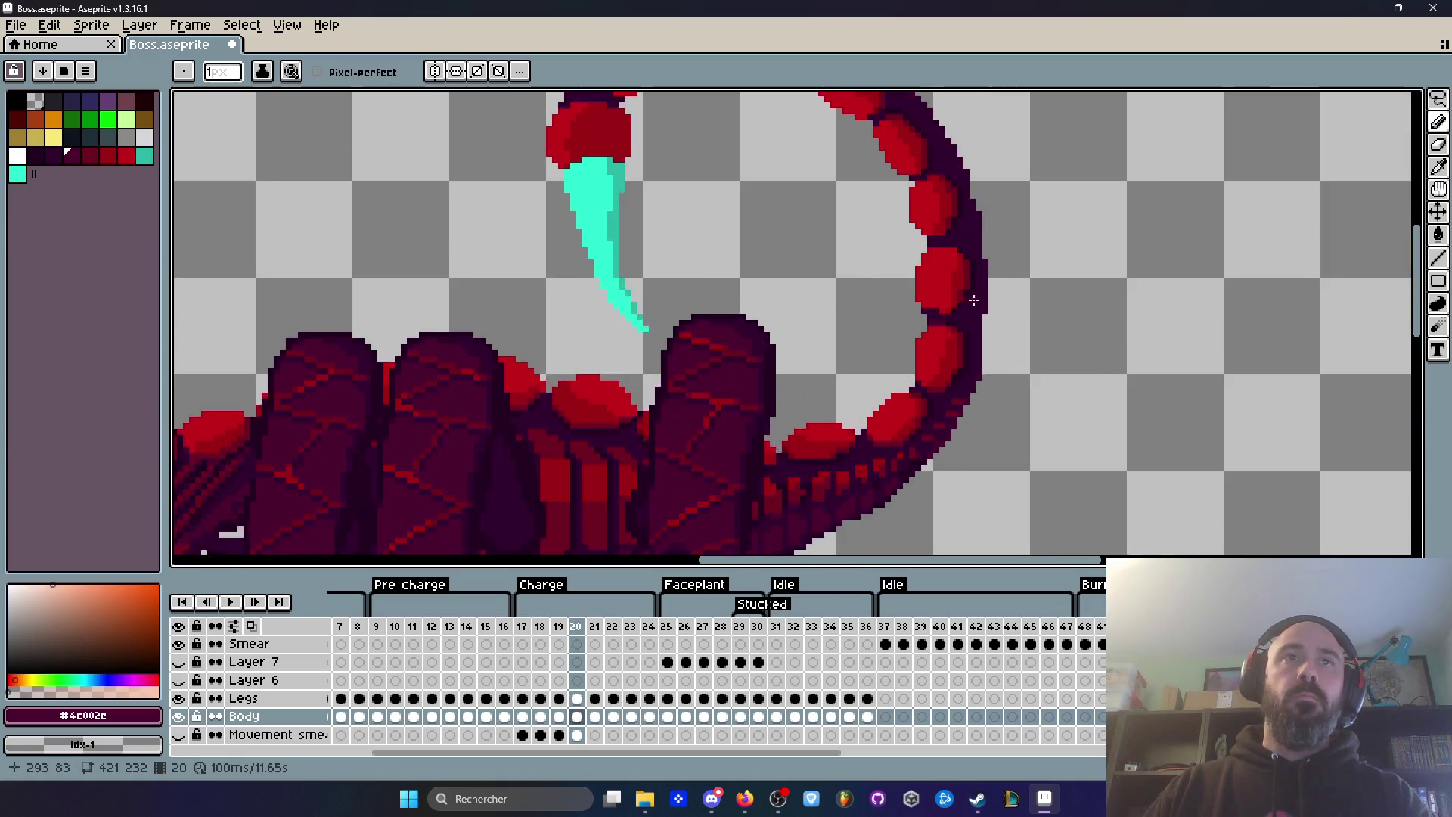
{"action": "scroll", "coordinate": [1046, 300], "scroll_direction": "up", "scroll_amount": 1}
{"action": "scroll", "coordinate": [1011, 292], "scroll_direction": "up", "scroll_amount": 1}
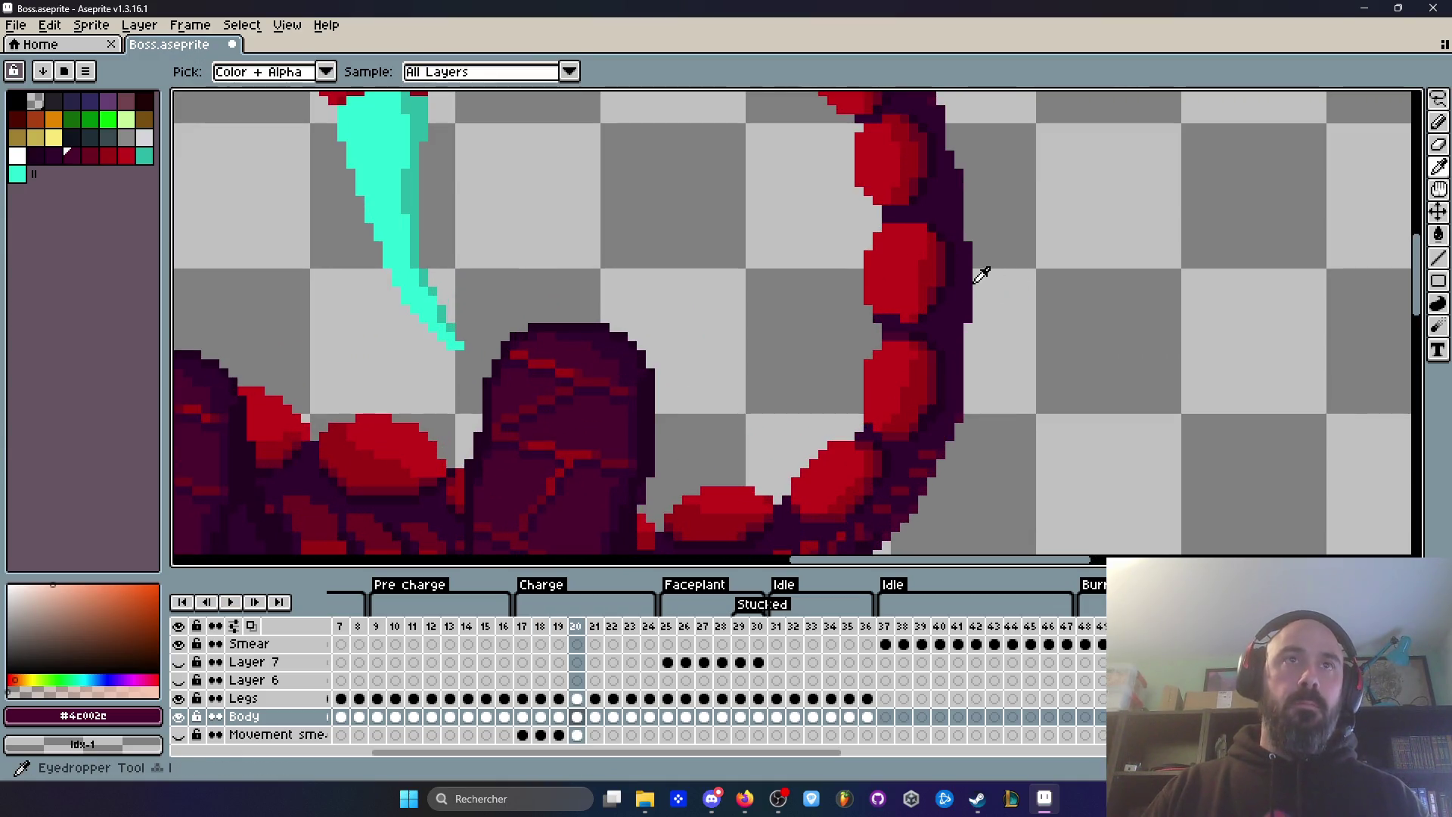
{"action": "left_click", "coordinate": [966, 275], "text": "alt"}
{"action": "scroll", "coordinate": [979, 273], "scroll_direction": "up", "scroll_amount": 1}
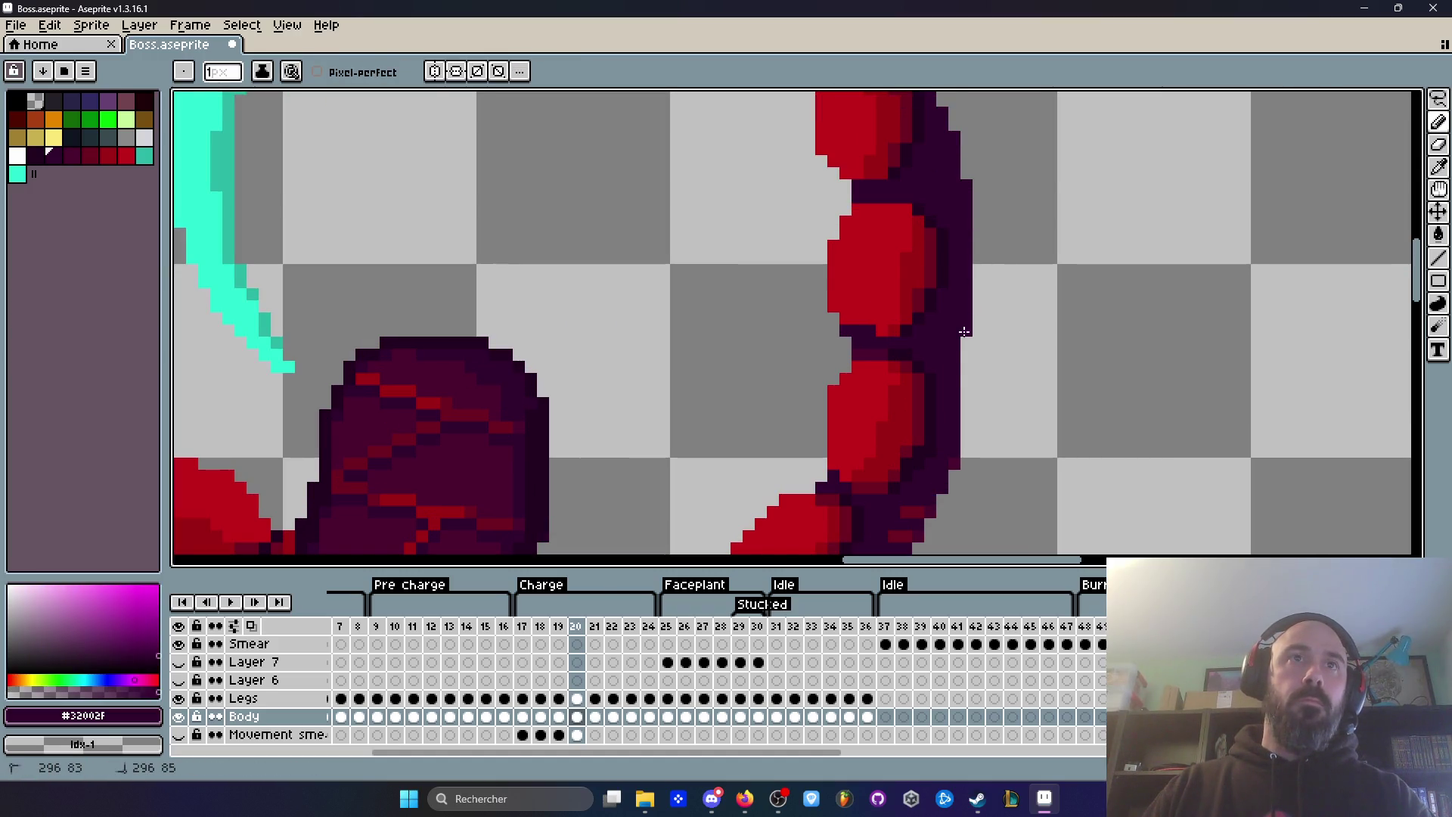
Step: Step through charge frames 20 to 23 to review the tail
{"action": "key", "text": "Right"}
{"action": "key", "text": "Left"}
{"action": "key", "text": "Right"}
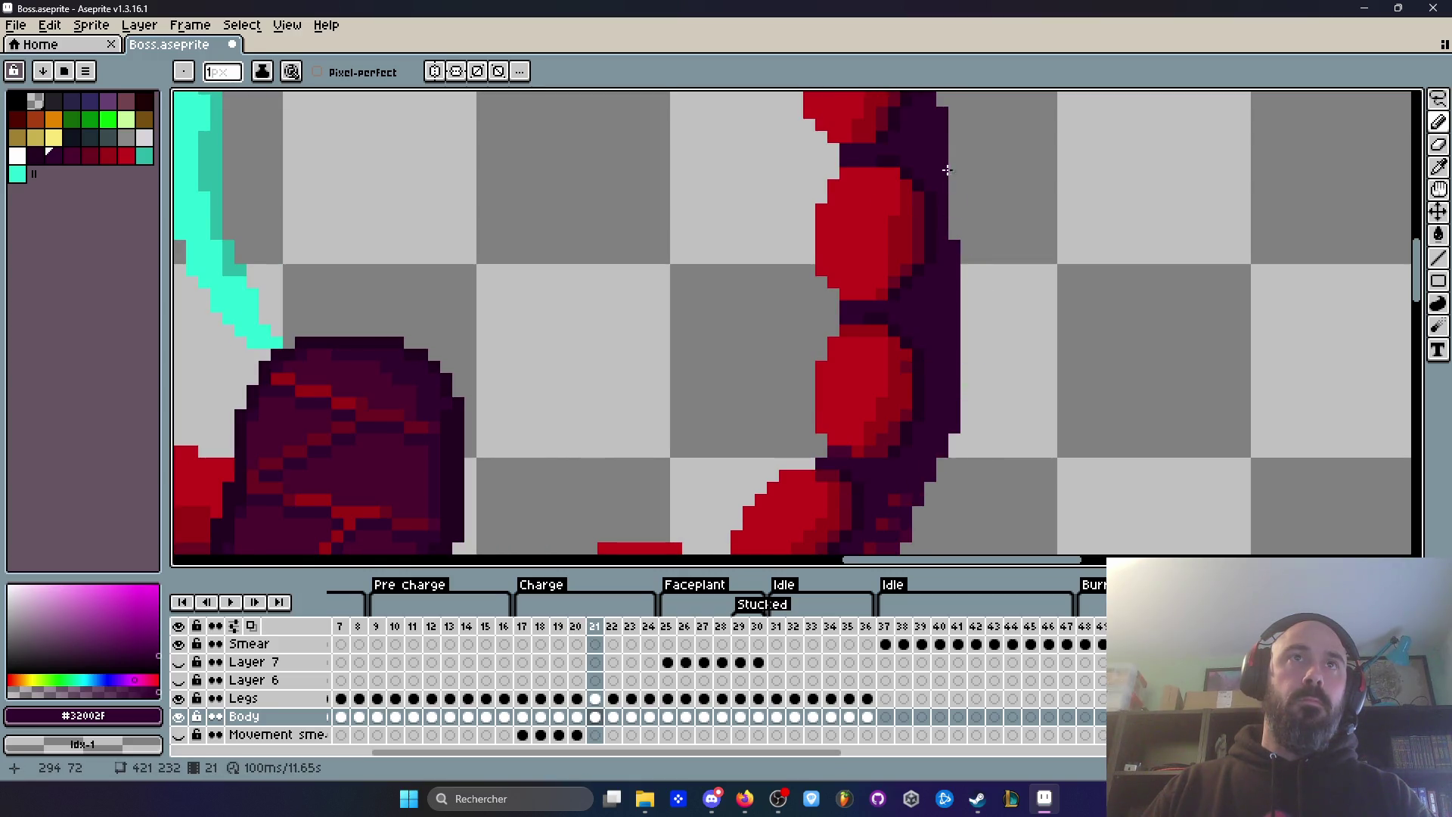
{"action": "scroll", "coordinate": [955, 257], "scroll_direction": "down", "scroll_amount": 6}
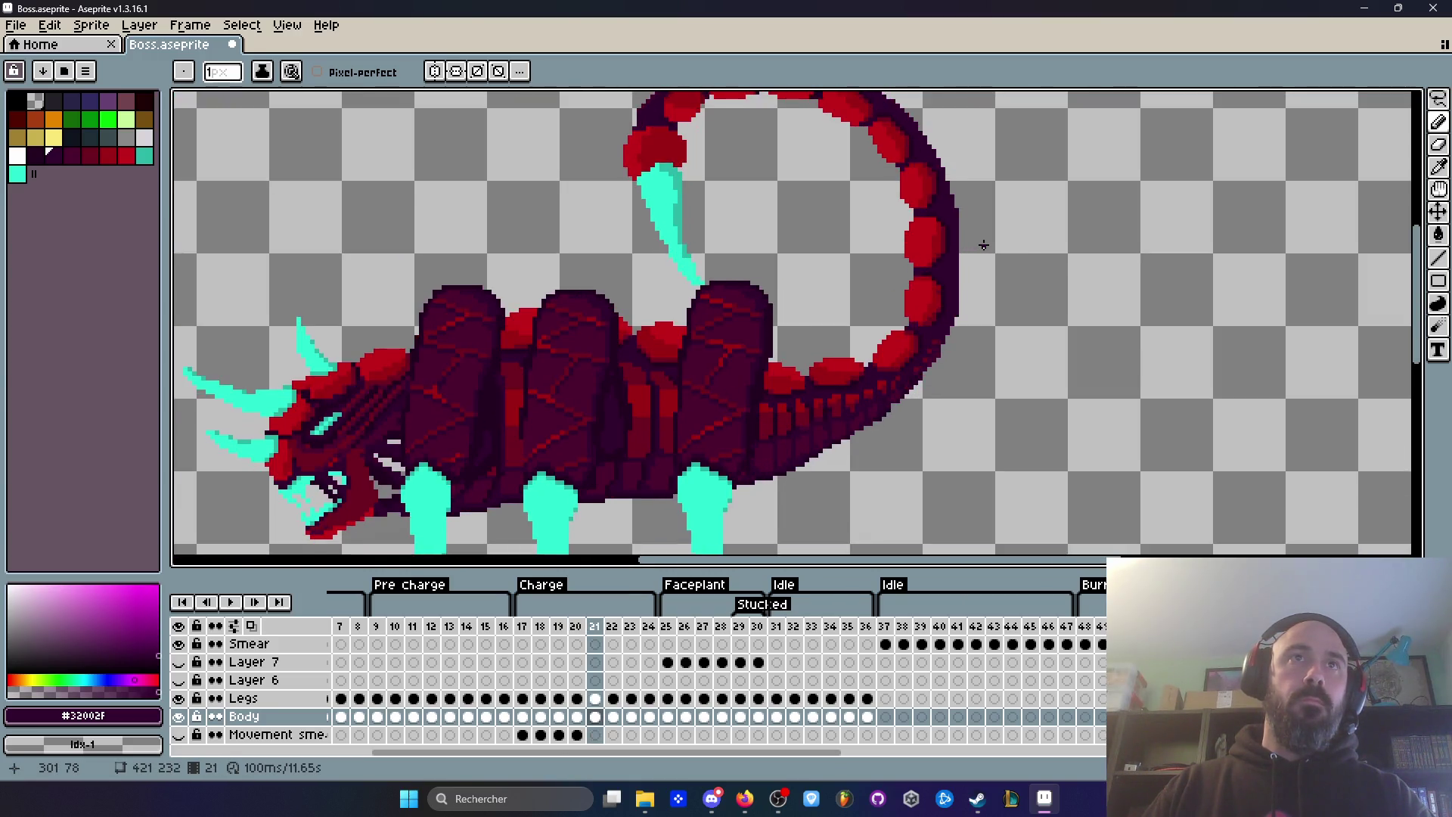
{"action": "scroll", "coordinate": [982, 234], "scroll_direction": "up", "scroll_amount": 5}
{"action": "scroll", "coordinate": [939, 172], "scroll_direction": "down", "scroll_amount": 2}
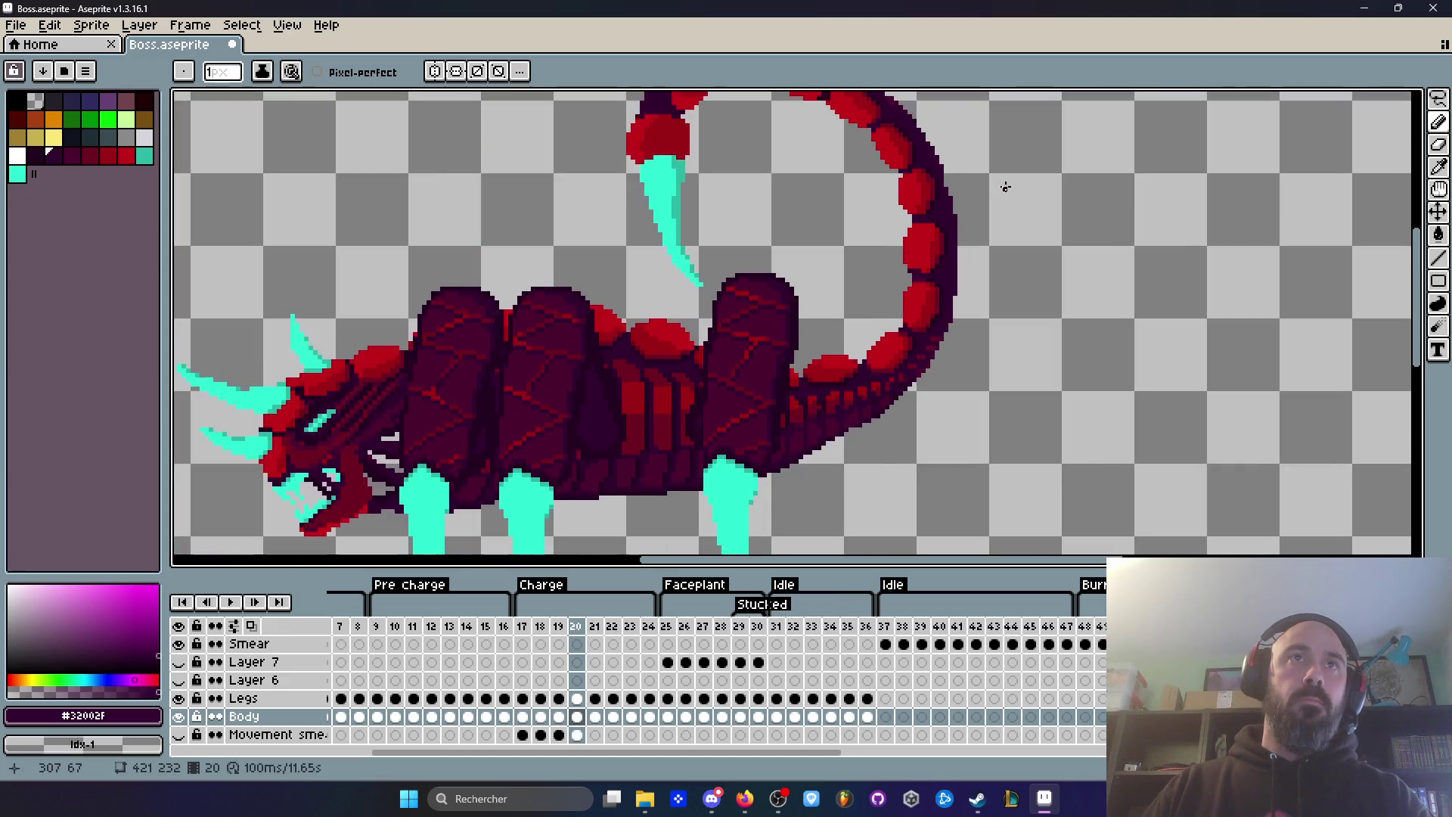
{"action": "key", "text": "Right"}
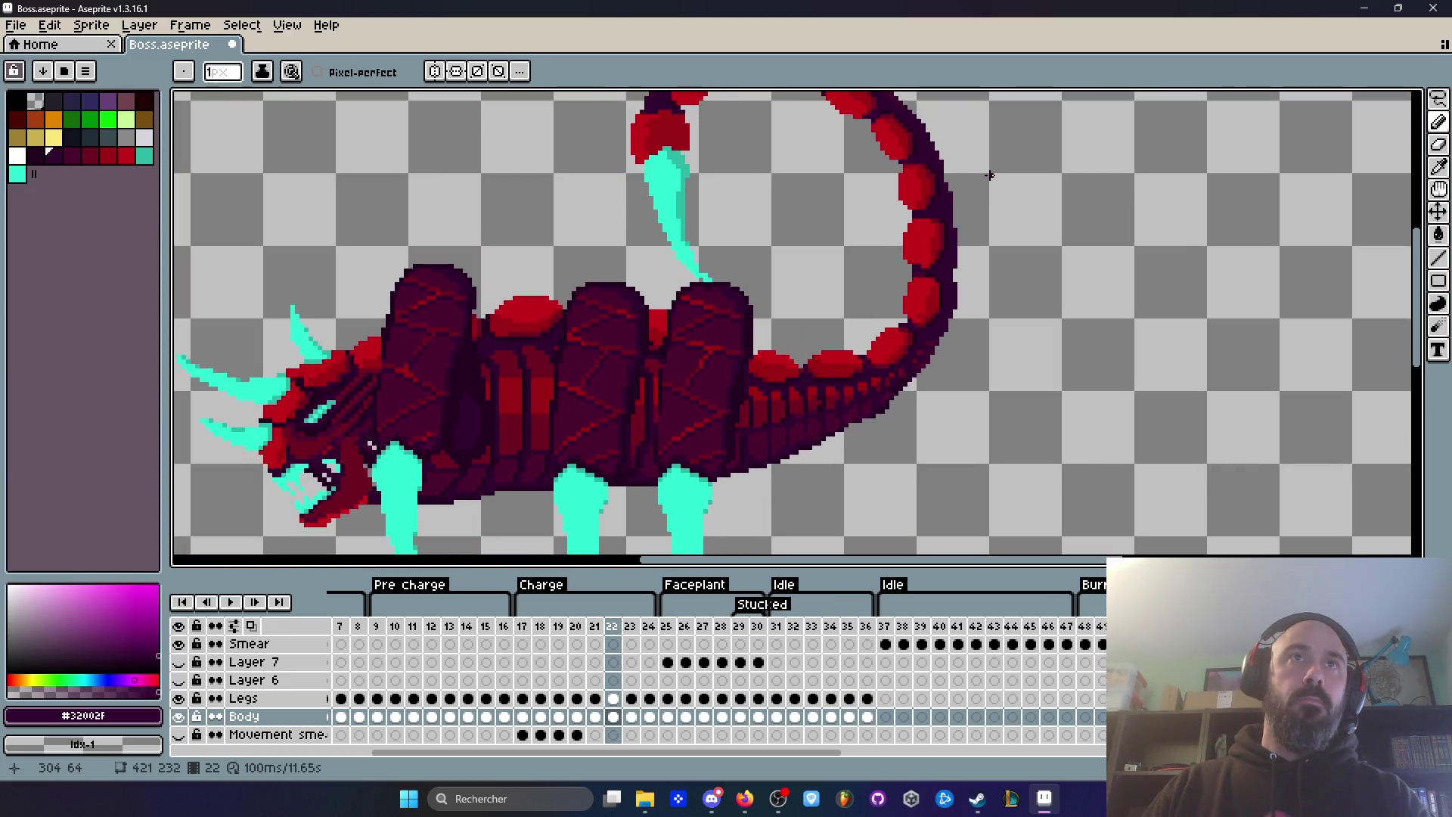
{"action": "scroll", "coordinate": [991, 215], "scroll_direction": "up", "scroll_amount": 2}
{"action": "scroll", "coordinate": [945, 277], "scroll_direction": "down", "scroll_amount": 3}
{"action": "key", "text": "Right"}
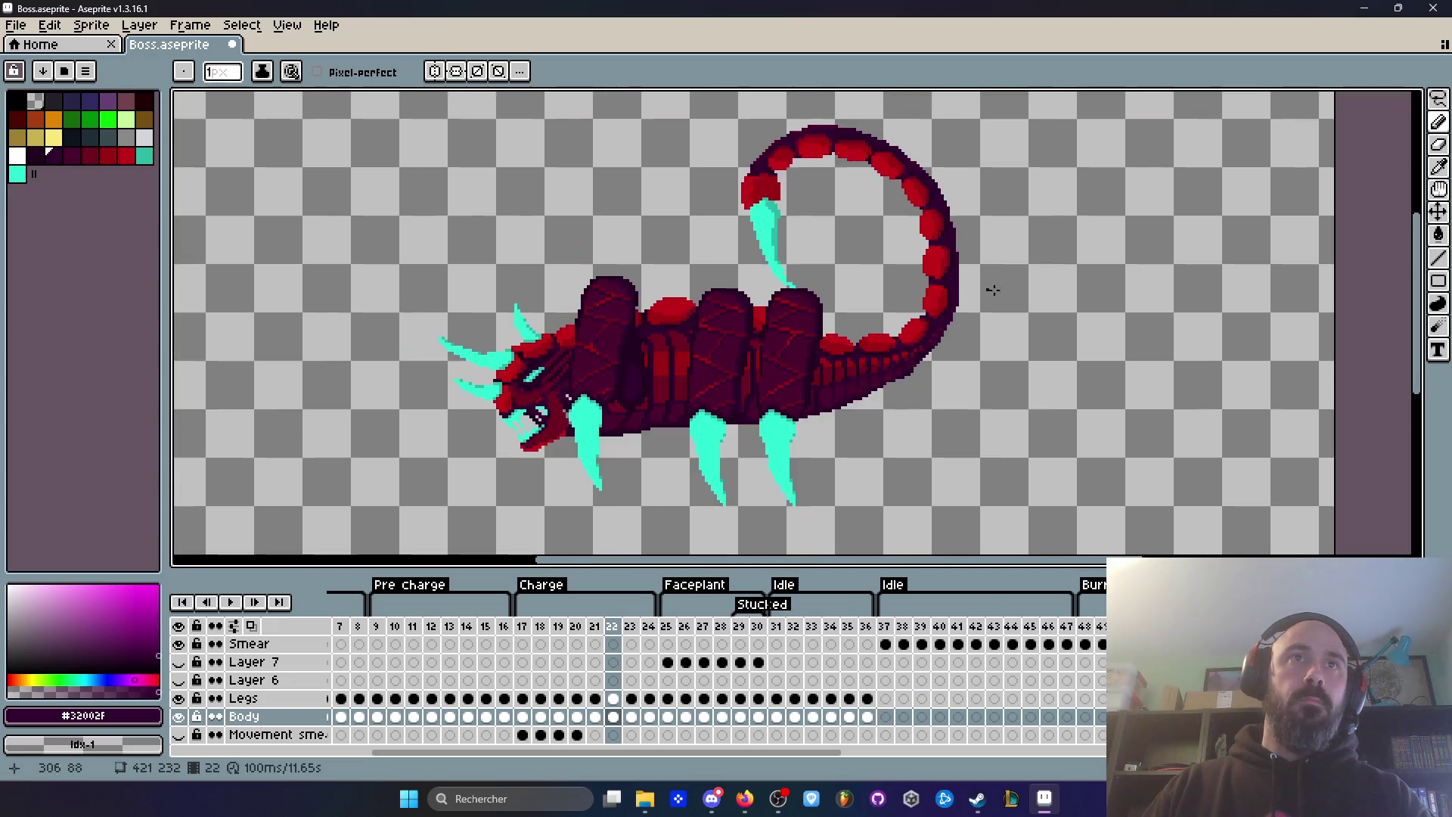
Step: Preview the animation around frame 24, stopping on frame 20 and replaying
{"action": "key", "text": "Return"}
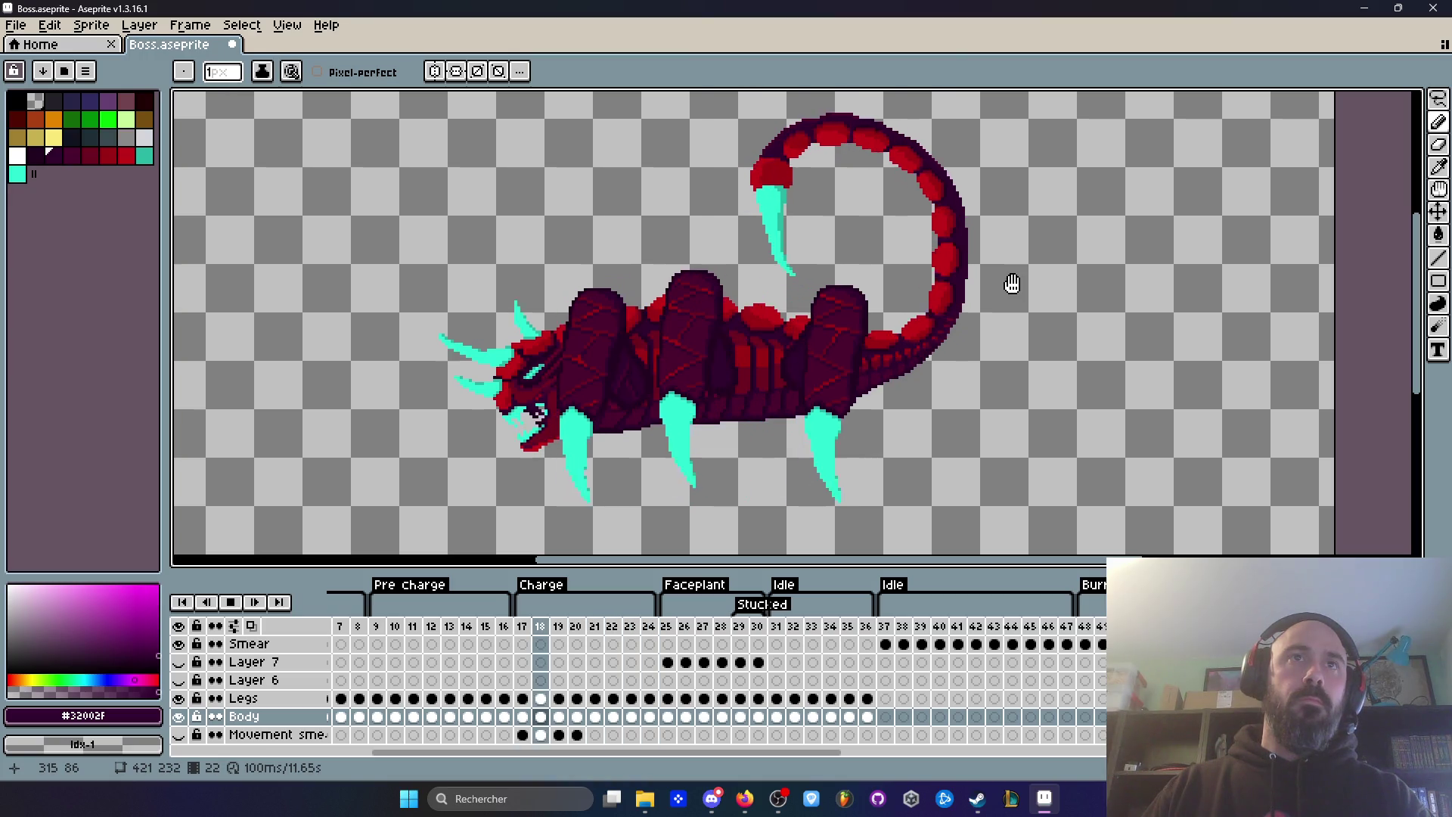
{"action": "key", "text": "Return"}
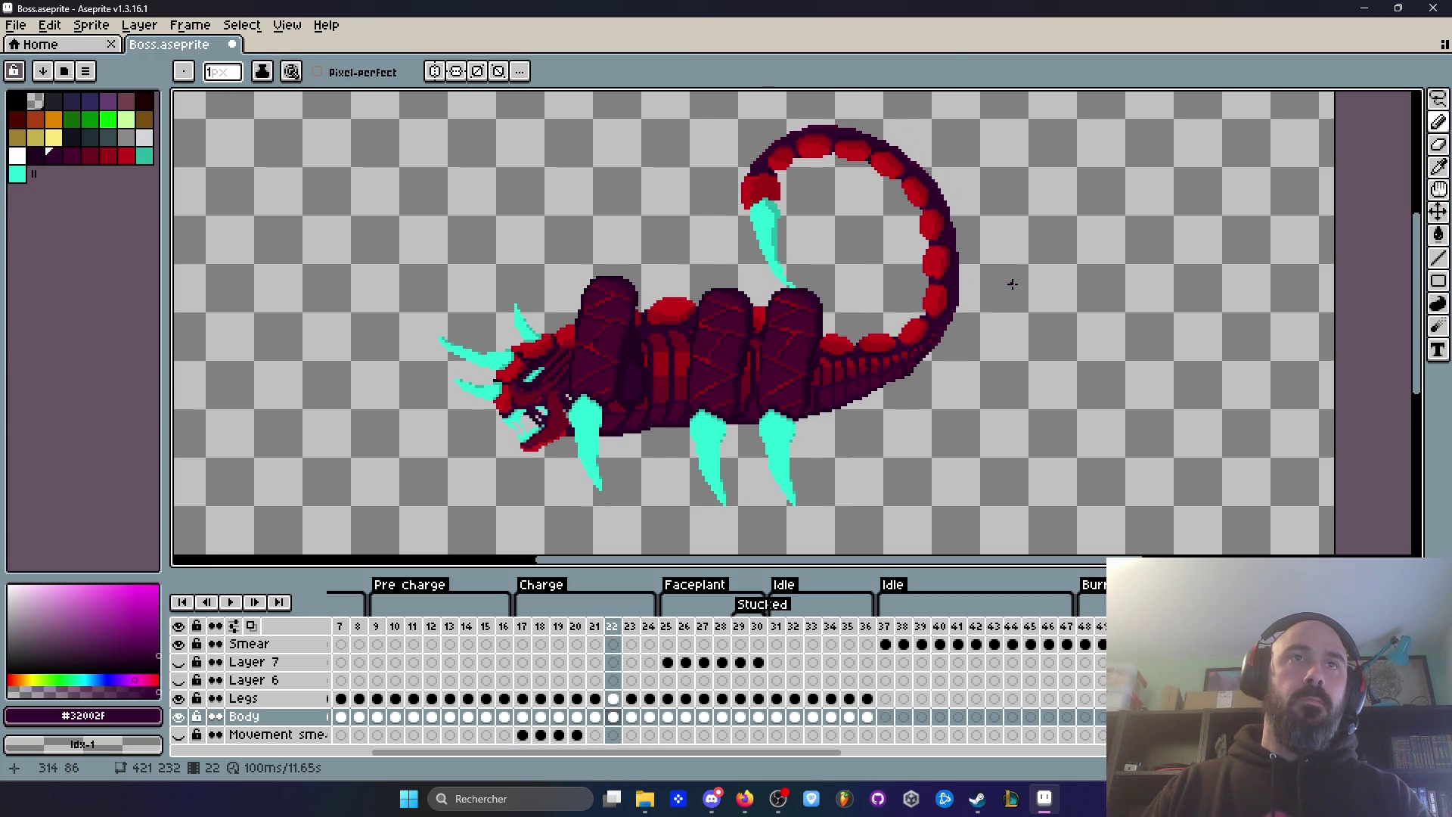
{"action": "key", "text": "Right"}
{"action": "key", "text": "Right"}
{"action": "key", "text": "Return"}
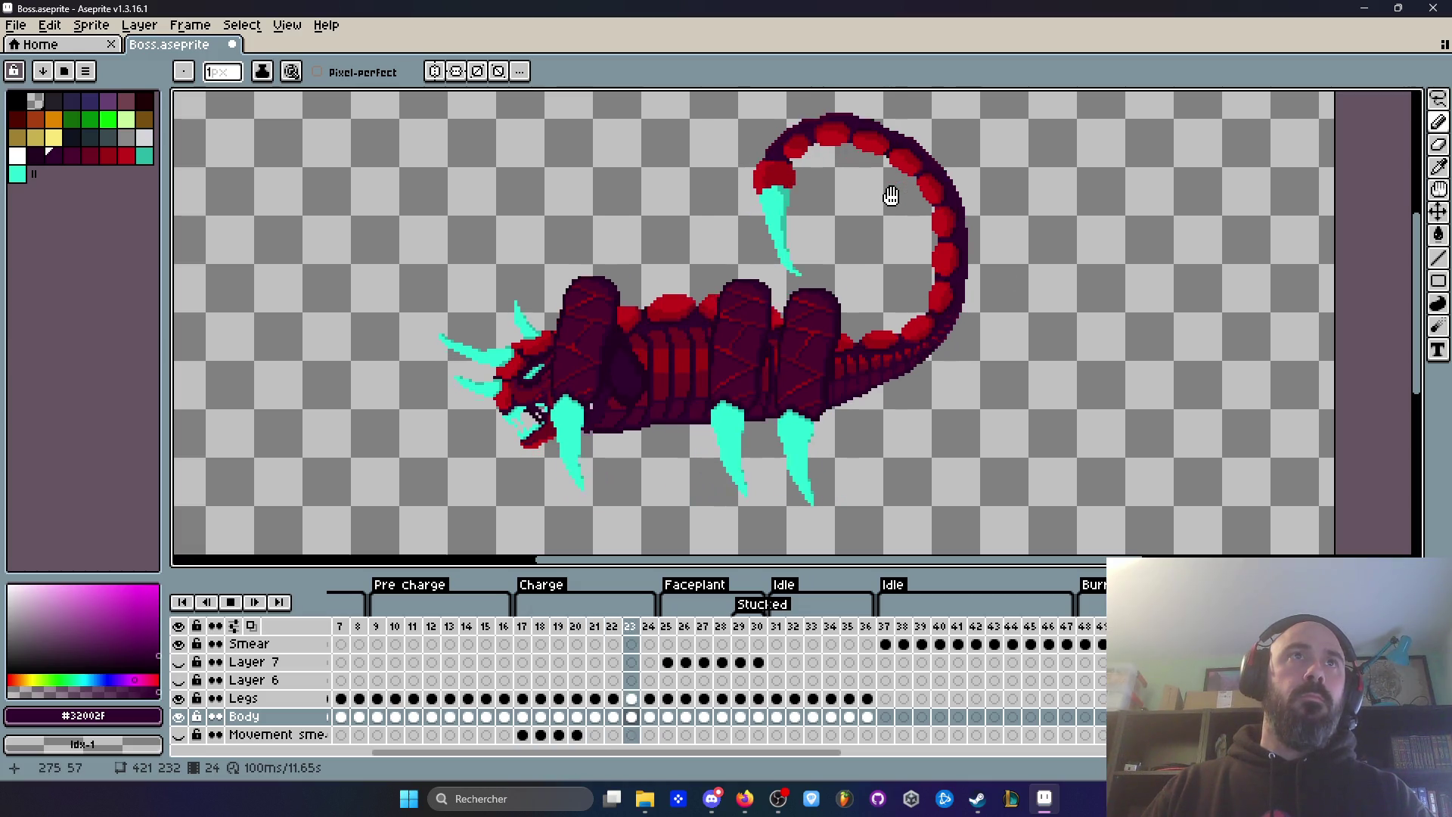
{"action": "key", "text": "Return"}
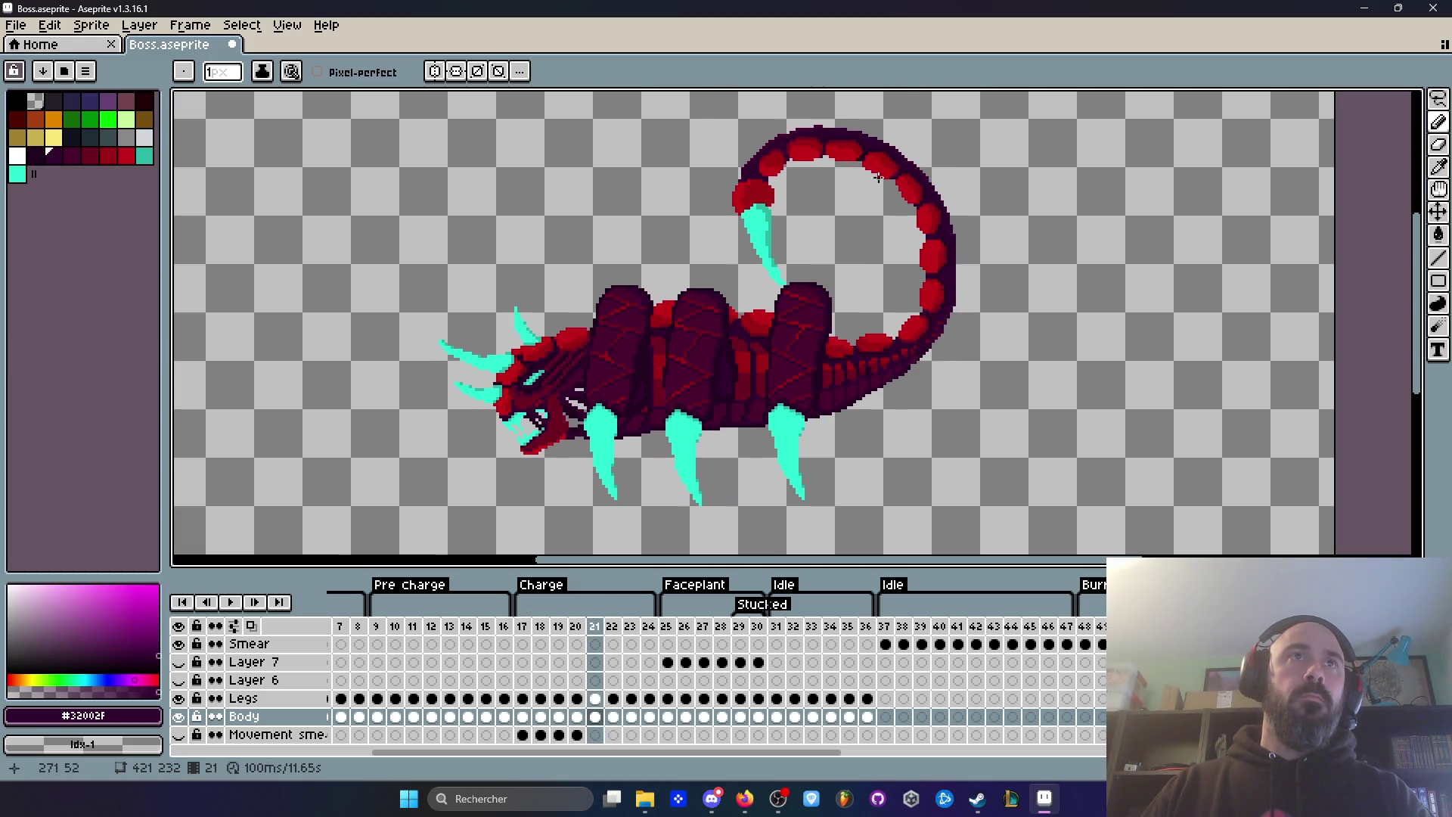
{"action": "scroll", "coordinate": [822, 130], "scroll_direction": "up", "scroll_amount": 3}
{"action": "key", "text": "Return"}
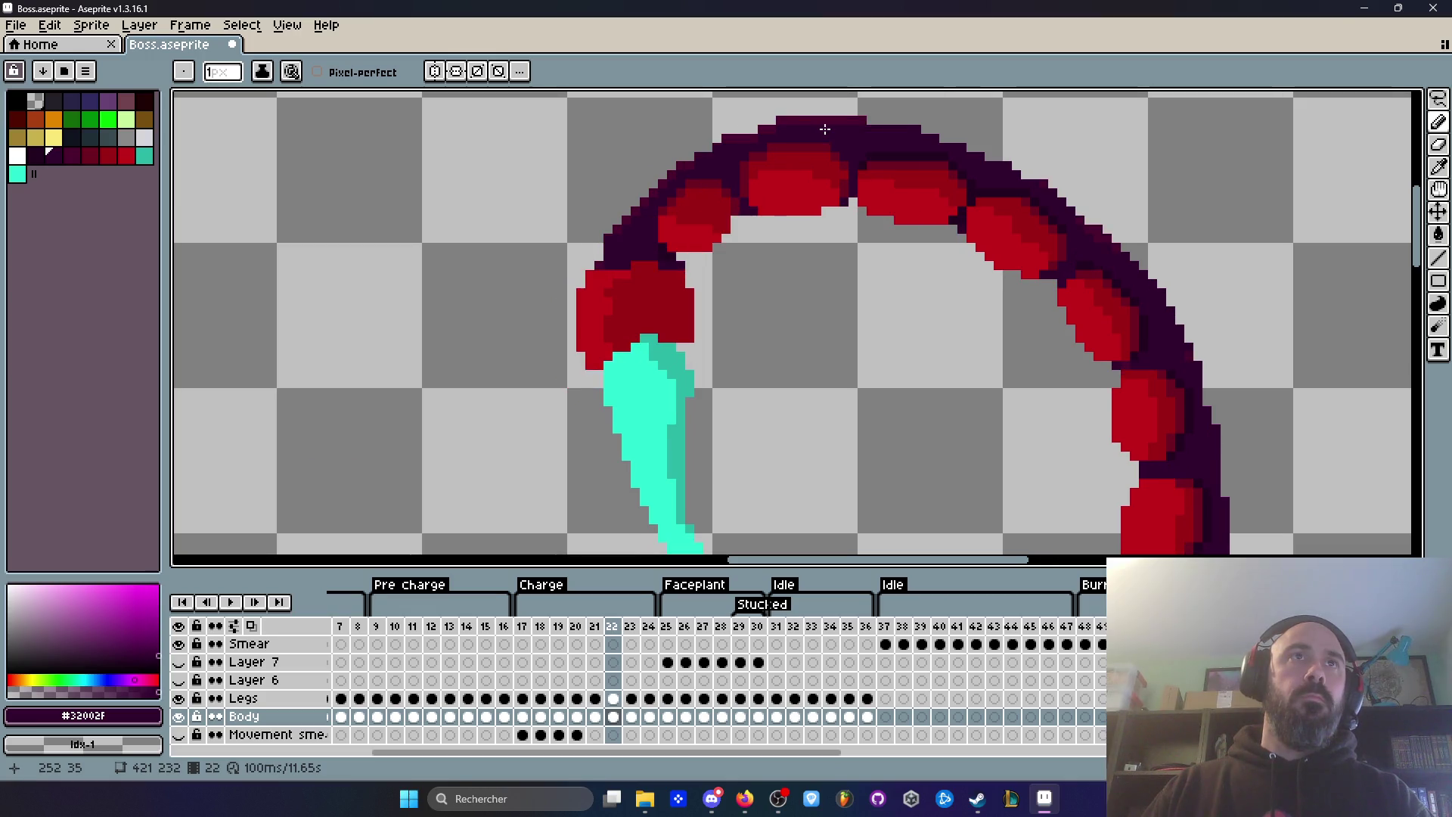
Step: Stop the animation preview and save Boss.aseprite
{"action": "scroll", "coordinate": [969, 331], "scroll_direction": "down", "scroll_amount": 3}
{"action": "scroll", "coordinate": [976, 344], "scroll_direction": "down", "scroll_amount": 4}
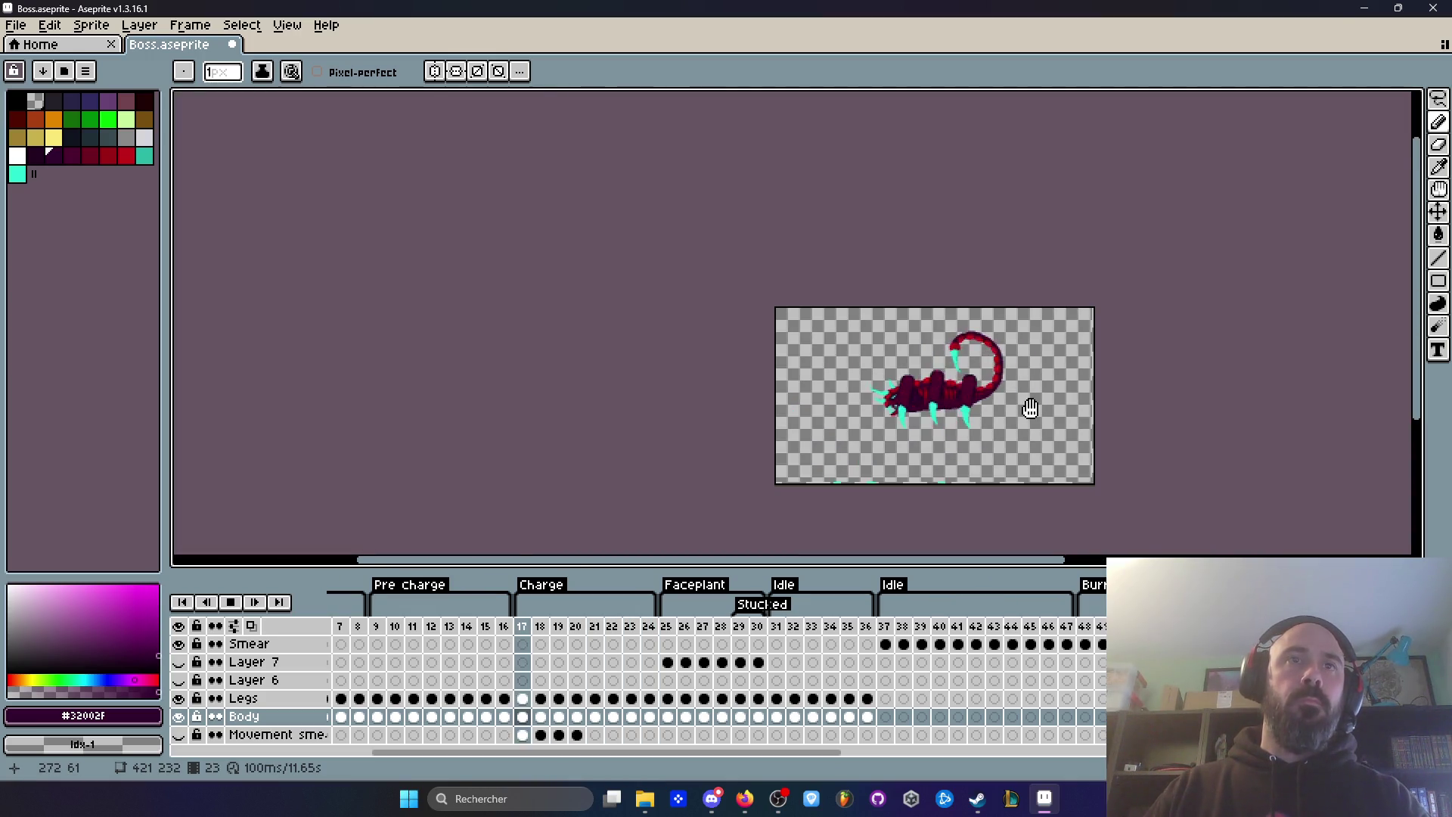
{"action": "scroll", "coordinate": [1030, 409], "scroll_direction": "up", "scroll_amount": 2}
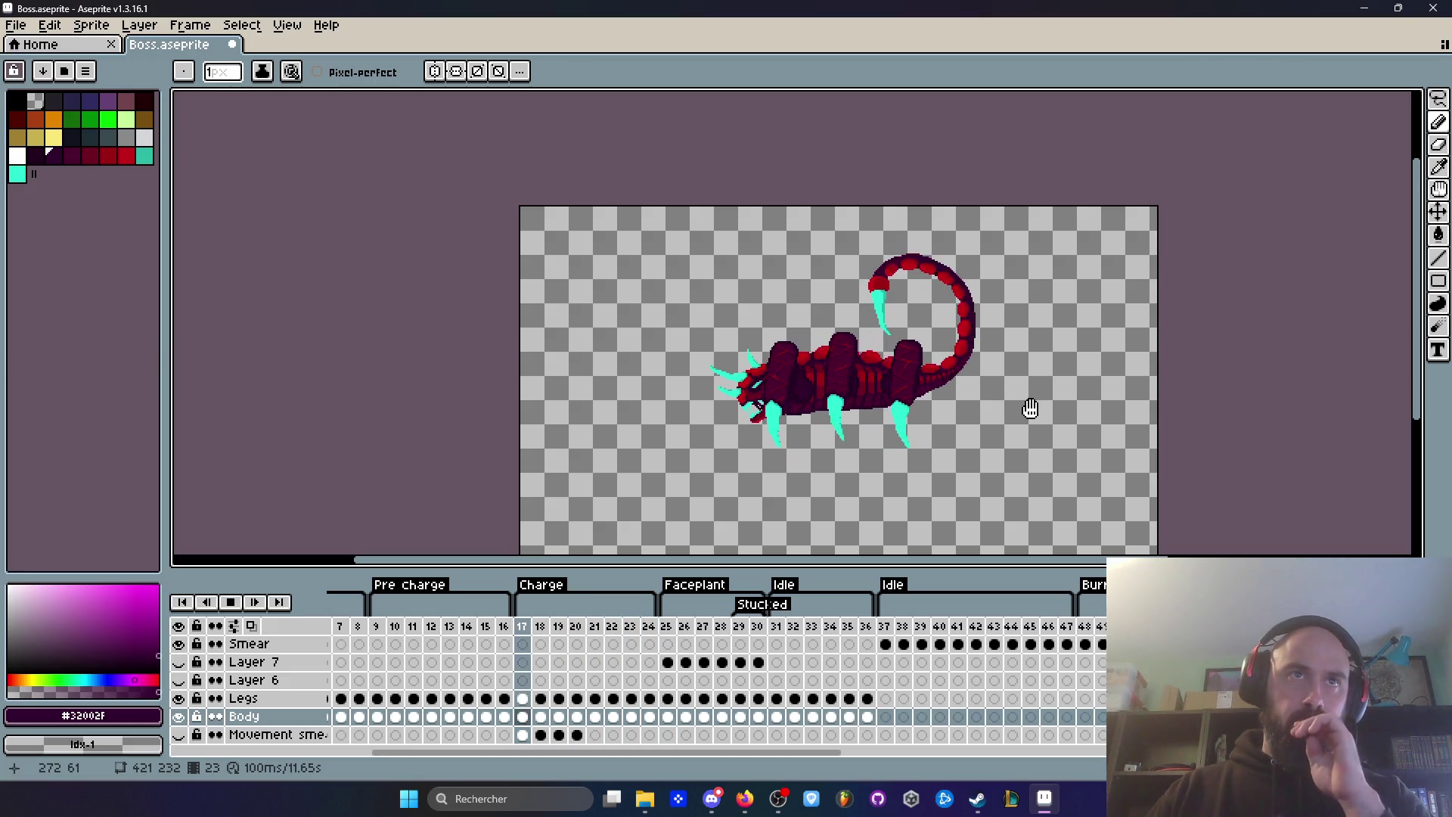
{"action": "scroll", "coordinate": [891, 324], "scroll_direction": "up", "scroll_amount": 4}
{"action": "left_click", "coordinate": [232, 602]}
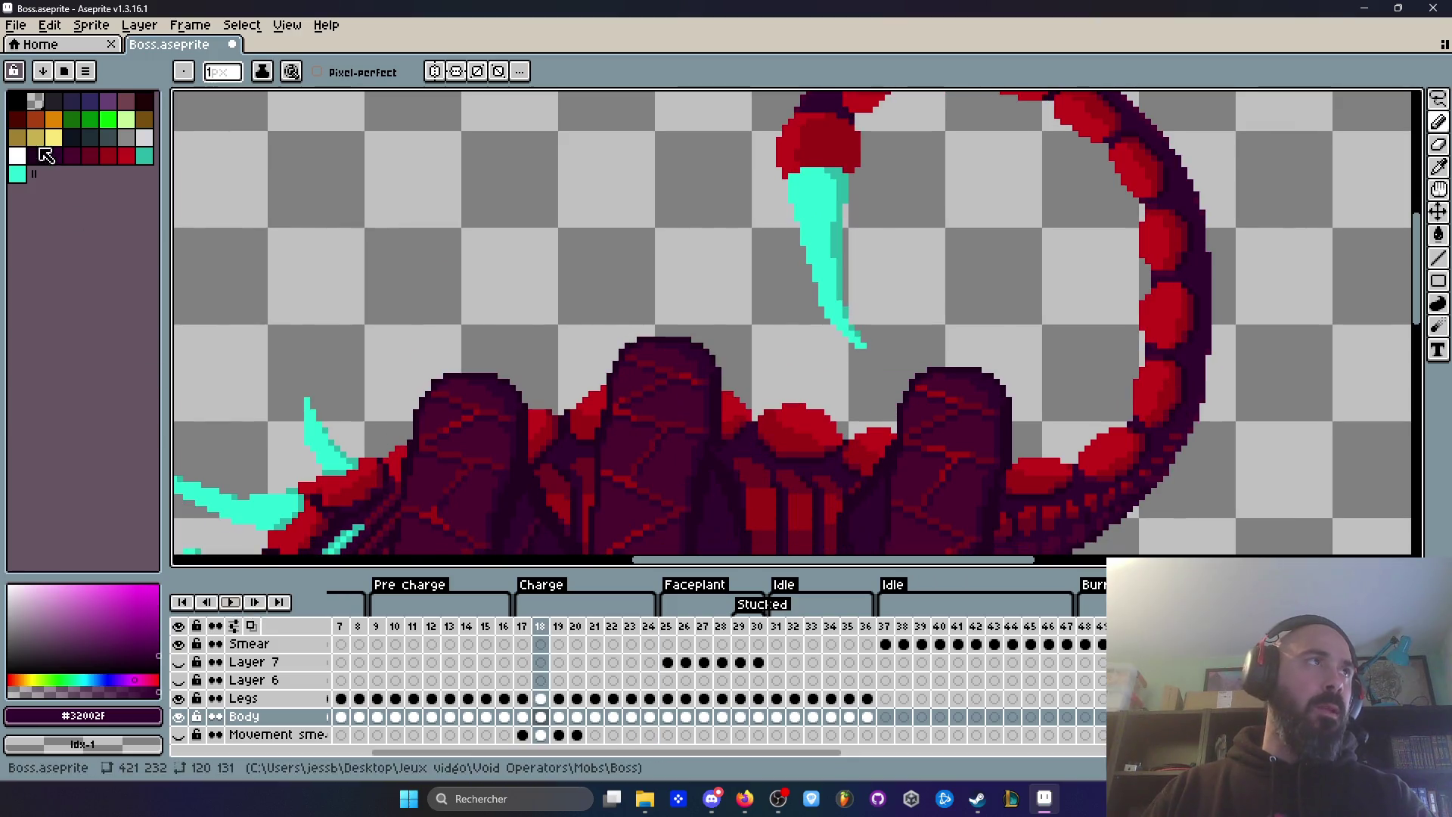
{"action": "left_click", "coordinate": [15, 25]}
{"action": "left_click", "coordinate": [46, 76]}
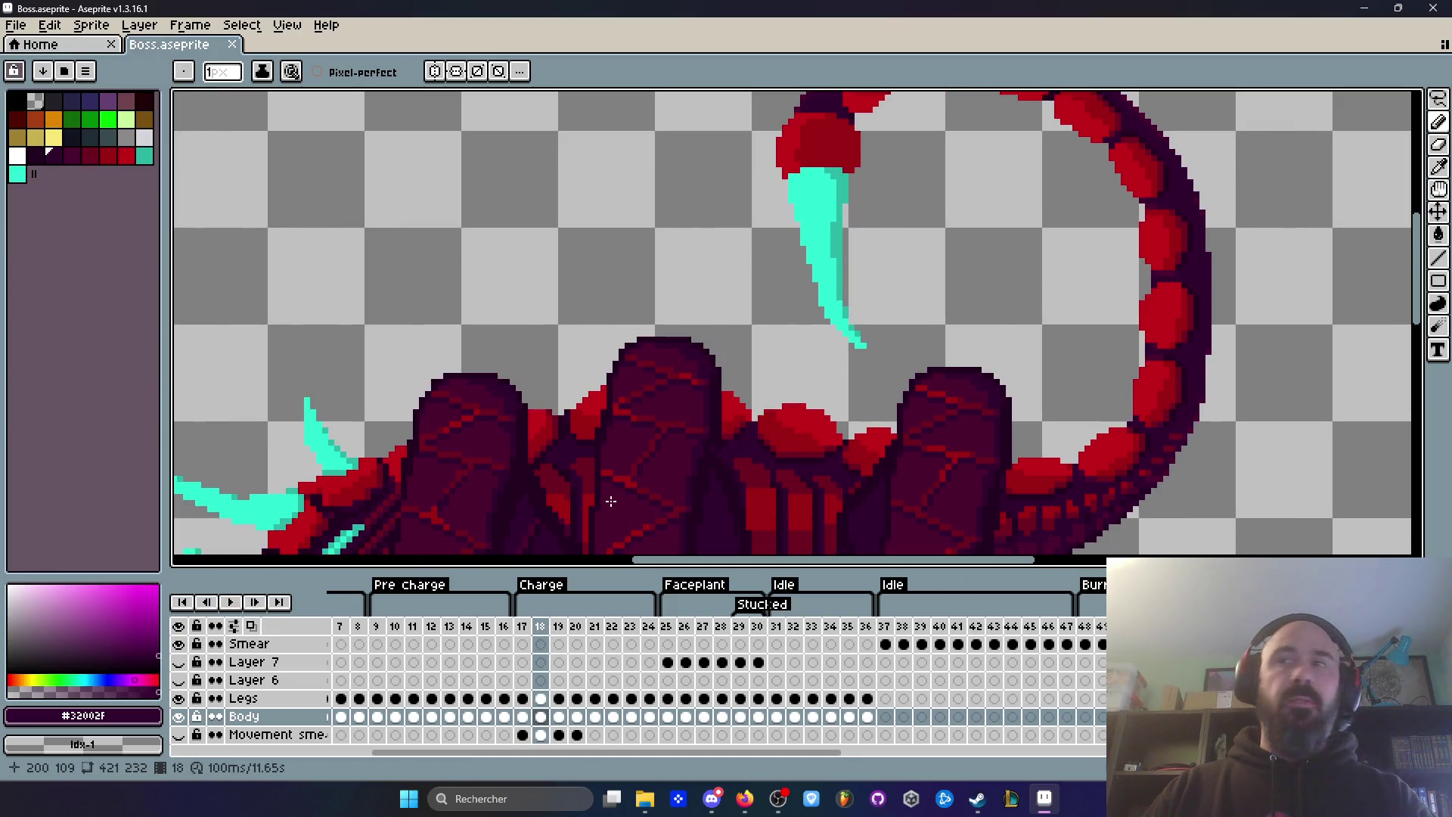
Step: Go to charge frame 17 and step forward to frame 21
{"action": "left_click", "coordinate": [523, 626]}
{"action": "scroll", "coordinate": [787, 417], "scroll_direction": "down", "scroll_amount": 3}
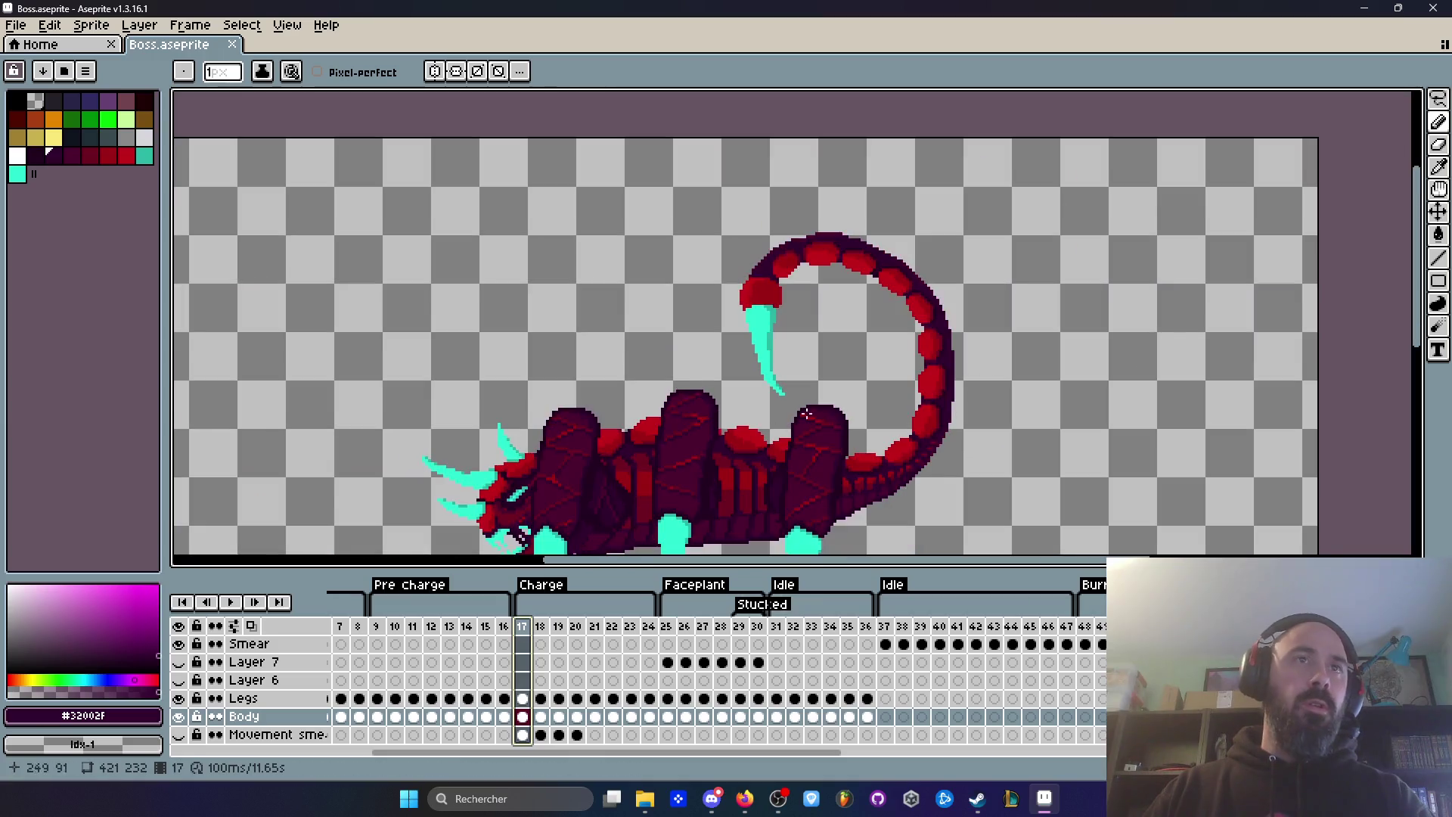
{"action": "key", "text": "Right"}
{"action": "key", "text": "Right"}
{"action": "key", "text": "Right"}
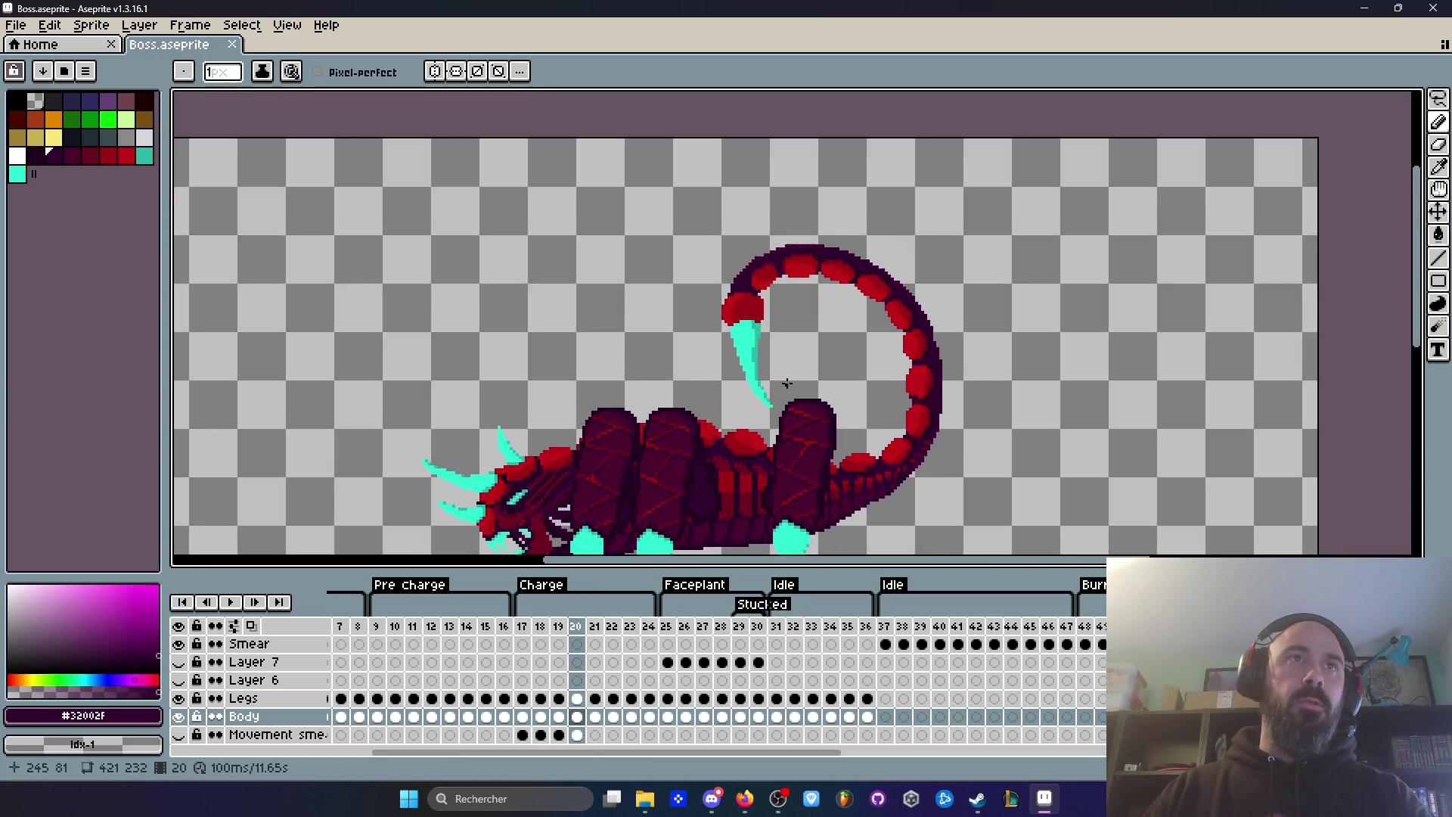
{"action": "key", "text": "Left"}
{"action": "key", "text": "Right"}
{"action": "key", "text": "Right"}
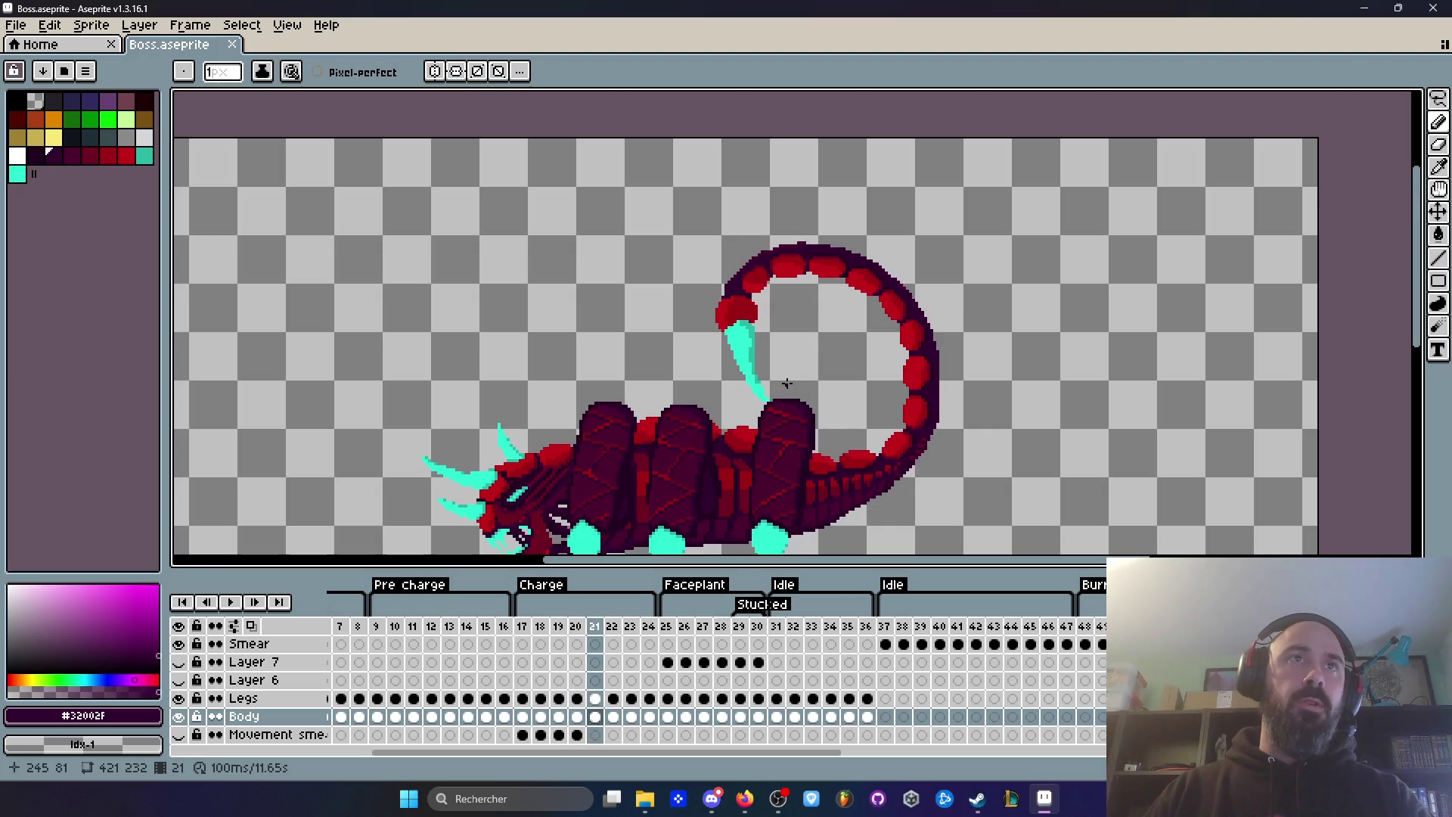
{"action": "scroll", "coordinate": [817, 248], "scroll_direction": "up", "scroll_amount": 4}
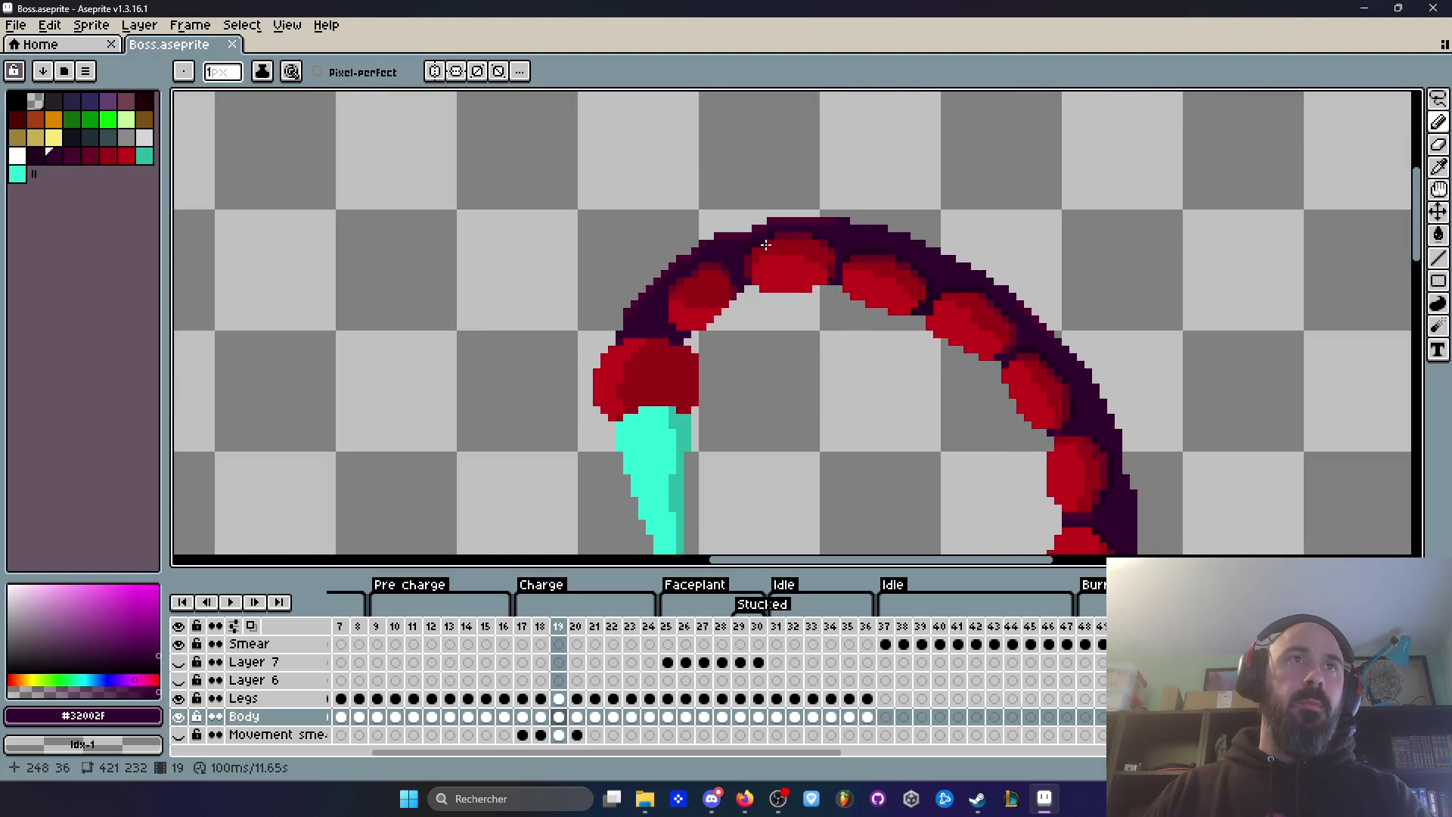
{"action": "scroll", "coordinate": [804, 242], "scroll_direction": "up", "scroll_amount": 3}
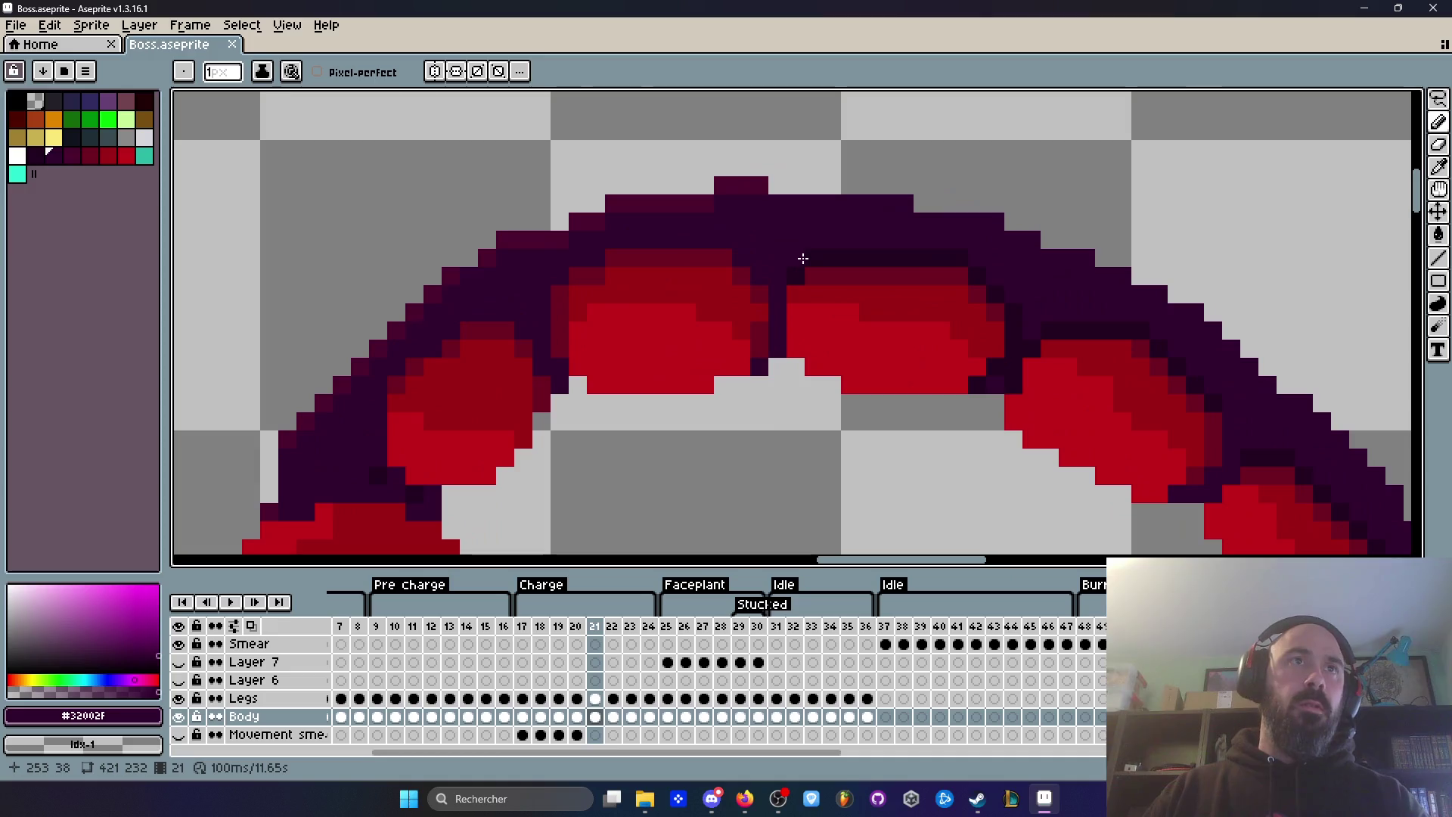
Step: Sample the outline colour and redraw the tail's top outline on frame 21
{"action": "key", "text": "i"}
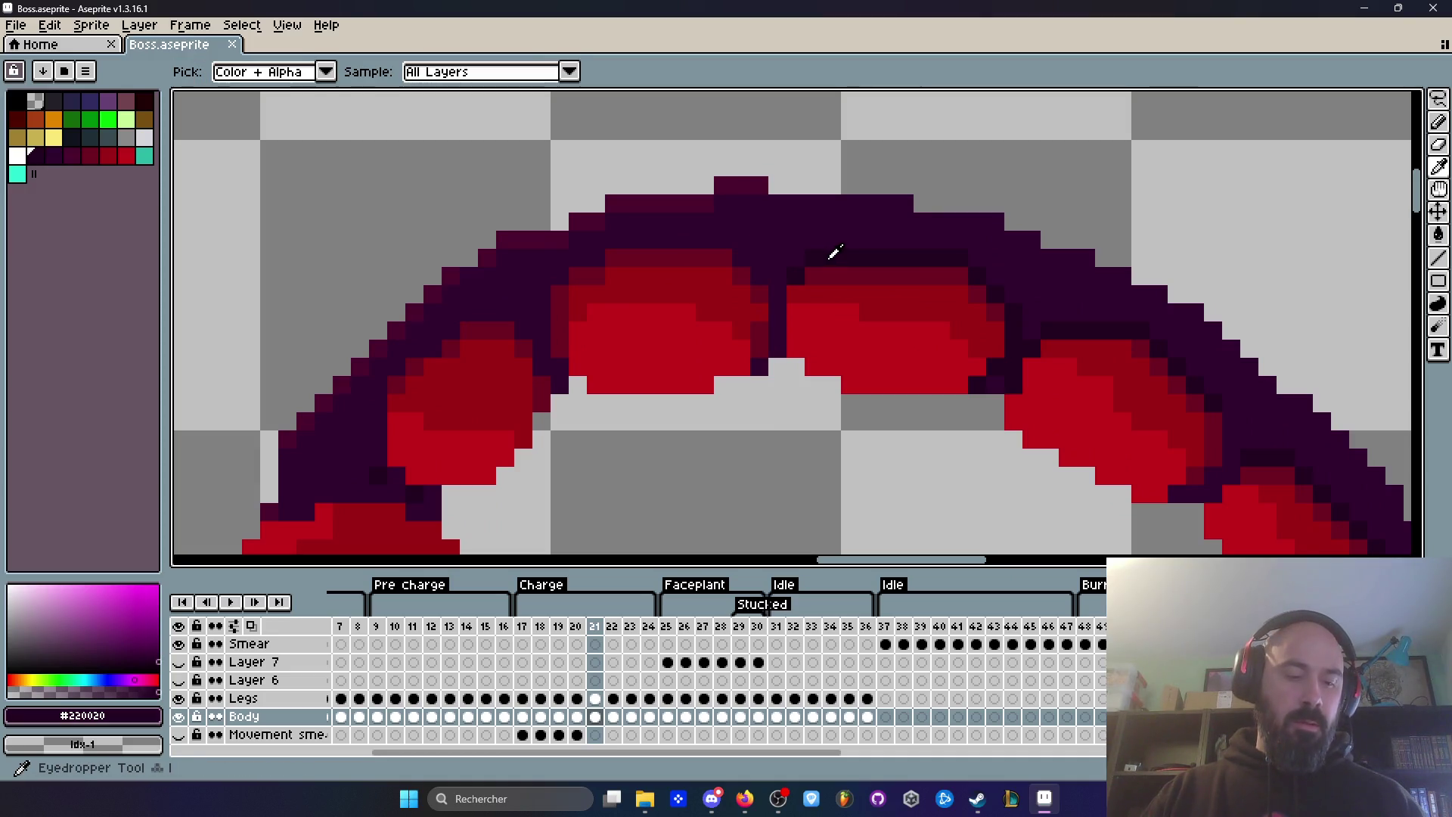
{"action": "key", "text": "b"}
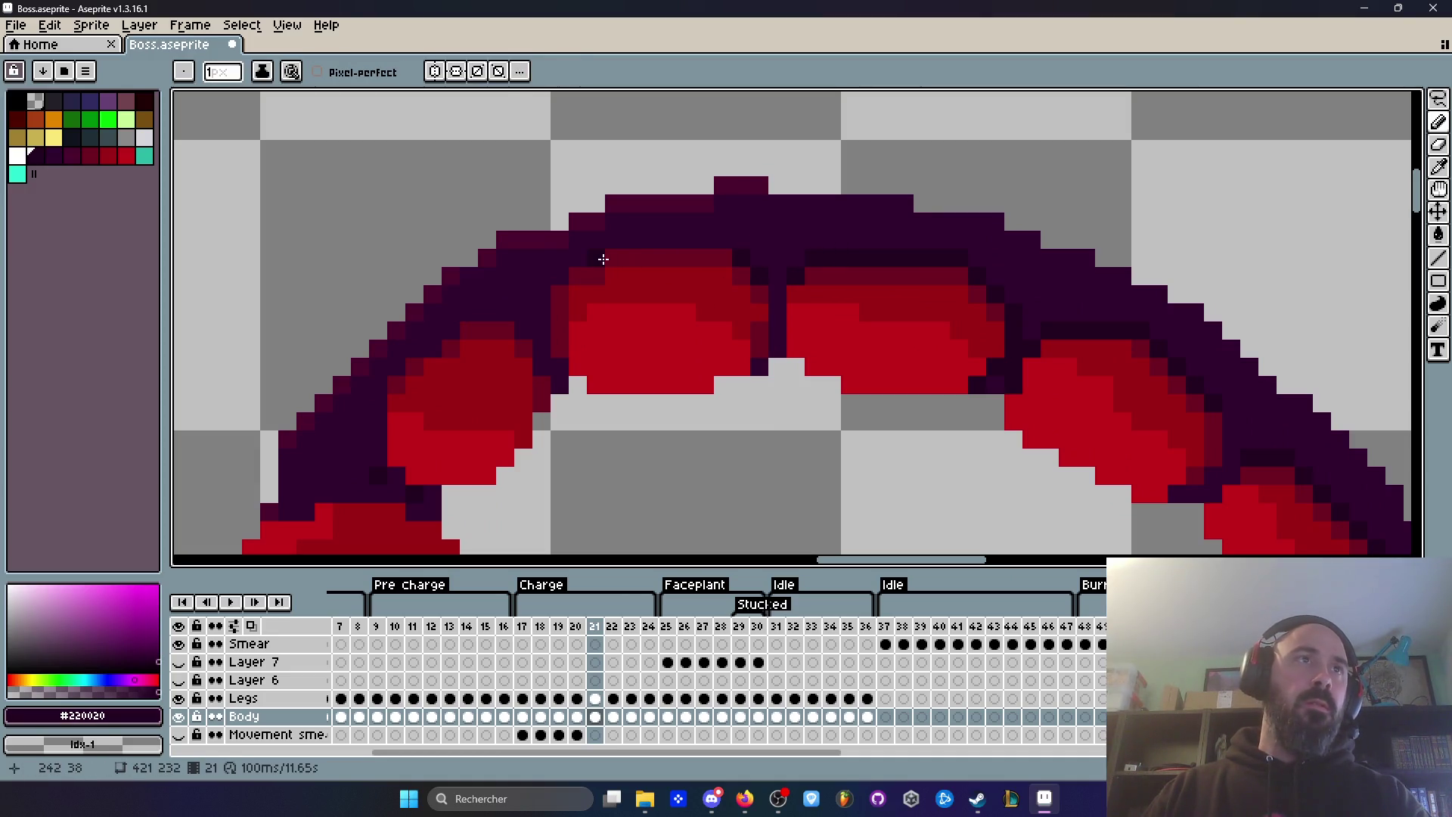
{"action": "scroll", "coordinate": [576, 261], "scroll_direction": "down", "scroll_amount": 2}
{"action": "key", "text": "Left"}
{"action": "key", "text": "Right"}
{"action": "key", "text": "Right"}
{"action": "key", "text": "Left"}
{"action": "key", "text": "Right"}
{"action": "scroll", "coordinate": [620, 253], "scroll_direction": "up", "scroll_amount": 2}
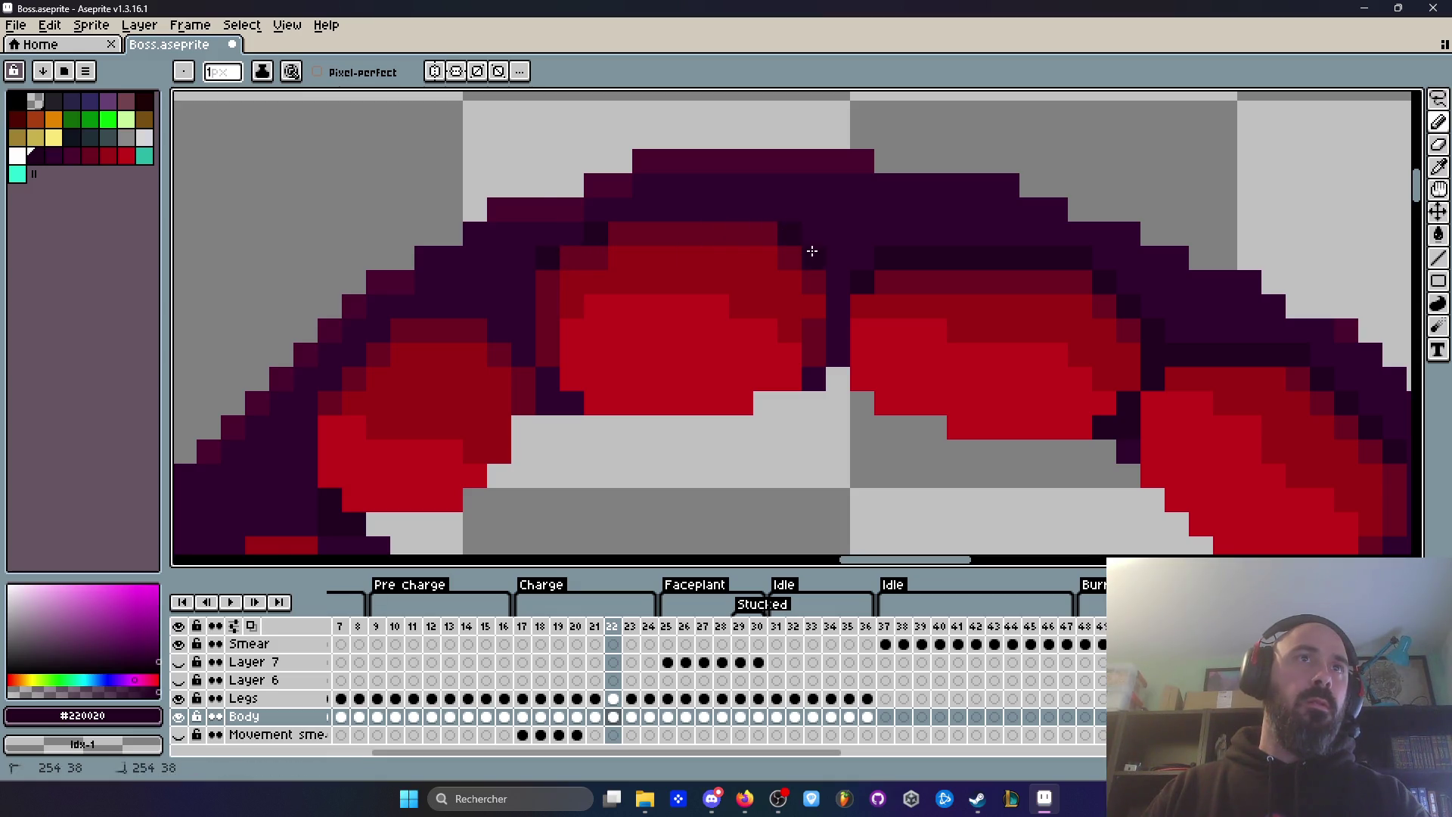
{"action": "scroll", "coordinate": [811, 251], "scroll_direction": "down", "scroll_amount": 2}
Step: Retouch the tail outline on frames 23 and 24, comparing neighbours, then return to frame 17
{"action": "key", "text": "Left"}
{"action": "key", "text": "Right"}
{"action": "key", "text": "Right"}
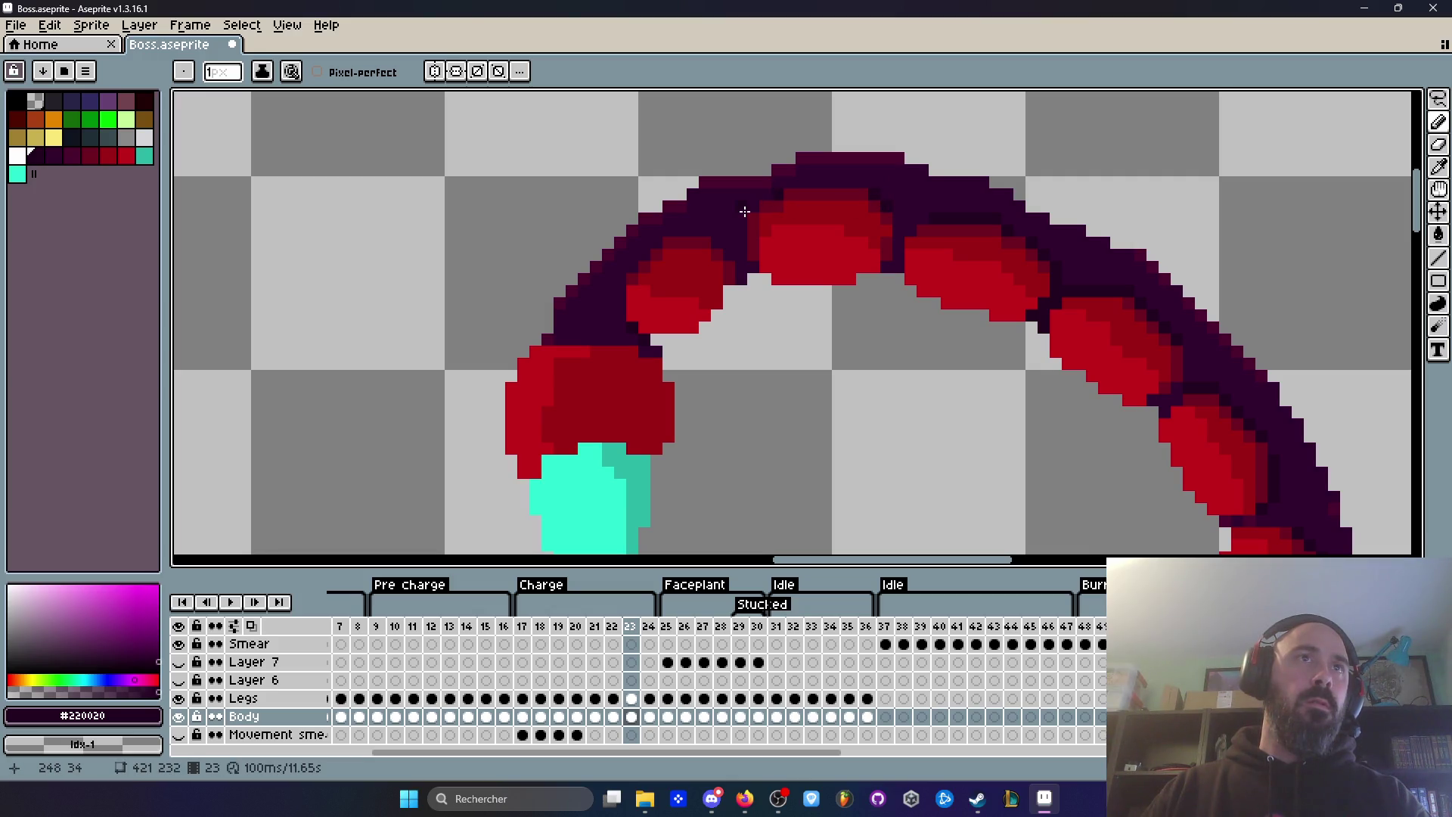
{"action": "scroll", "coordinate": [764, 234], "scroll_direction": "down", "scroll_amount": 2}
{"action": "key", "text": "Left"}
{"action": "key", "text": "Right"}
{"action": "key", "text": "Right"}
{"action": "key", "text": "Left"}
{"action": "scroll", "coordinate": [782, 297], "scroll_direction": "down", "scroll_amount": 1}
{"action": "key", "text": "Right"}
{"action": "key", "text": "Right"}
{"action": "scroll", "coordinate": [820, 406], "scroll_direction": "down", "scroll_amount": 1}
{"action": "key", "text": "Left"}
{"action": "scroll", "coordinate": [832, 419], "scroll_direction": "down", "scroll_amount": 3}
{"action": "left_click", "coordinate": [522, 628]}
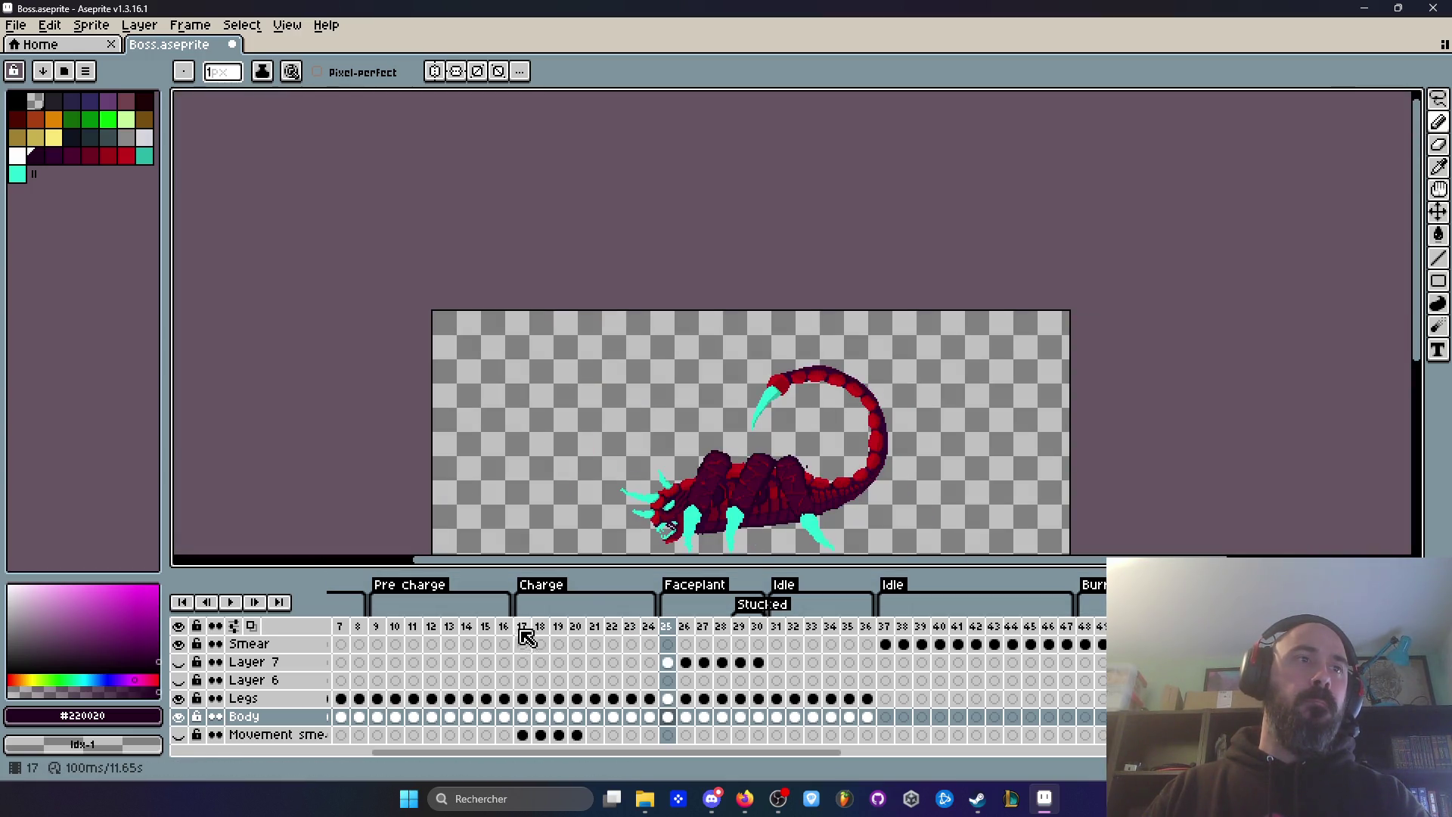
Step: Play the animation with the whole tail arc in view, then stop it
{"action": "scroll", "coordinate": [806, 486], "scroll_direction": "up", "scroll_amount": 3}
{"action": "key", "text": "Return"}
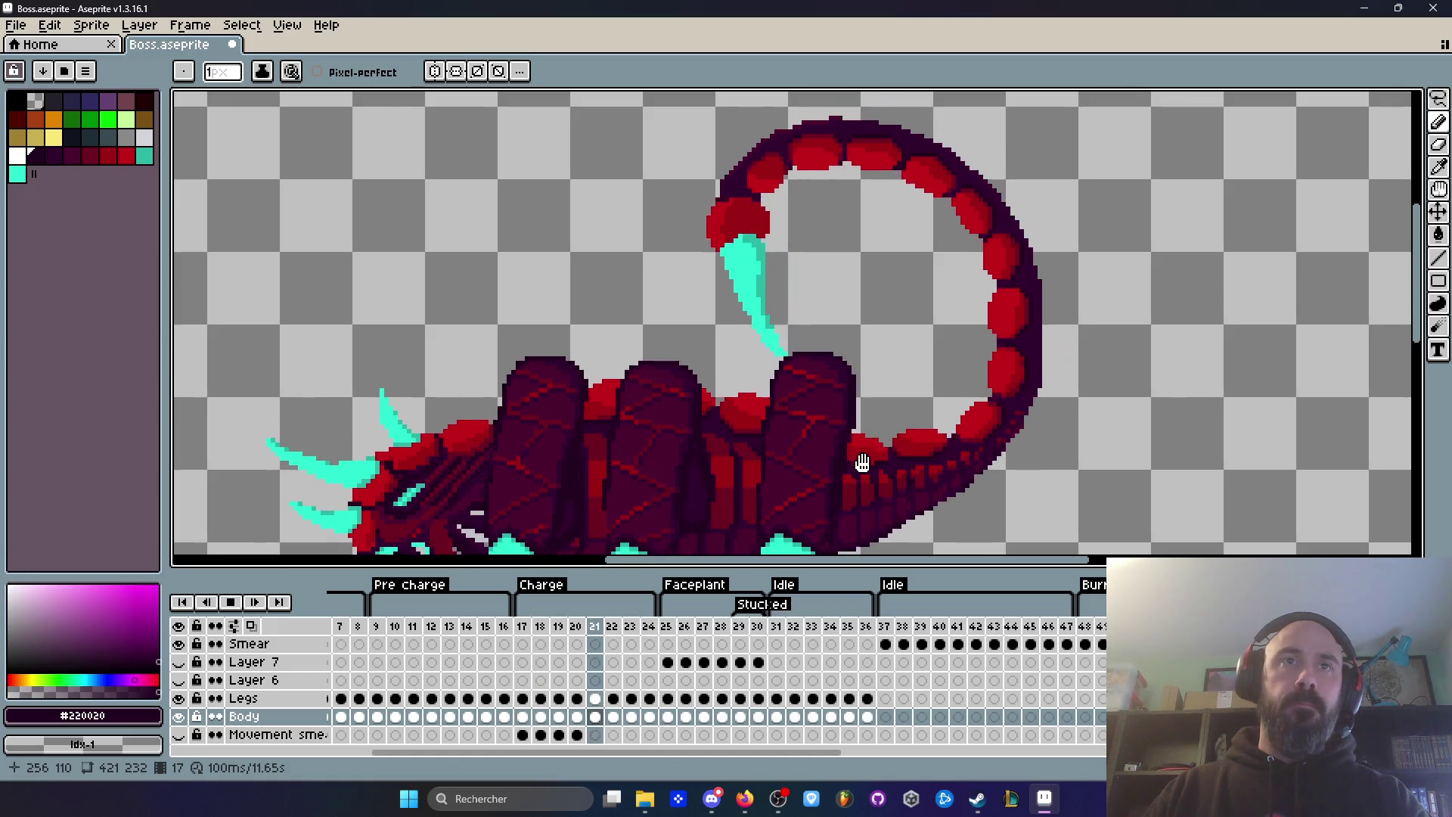
{"action": "scroll", "coordinate": [933, 201], "scroll_direction": "up", "scroll_amount": 2}
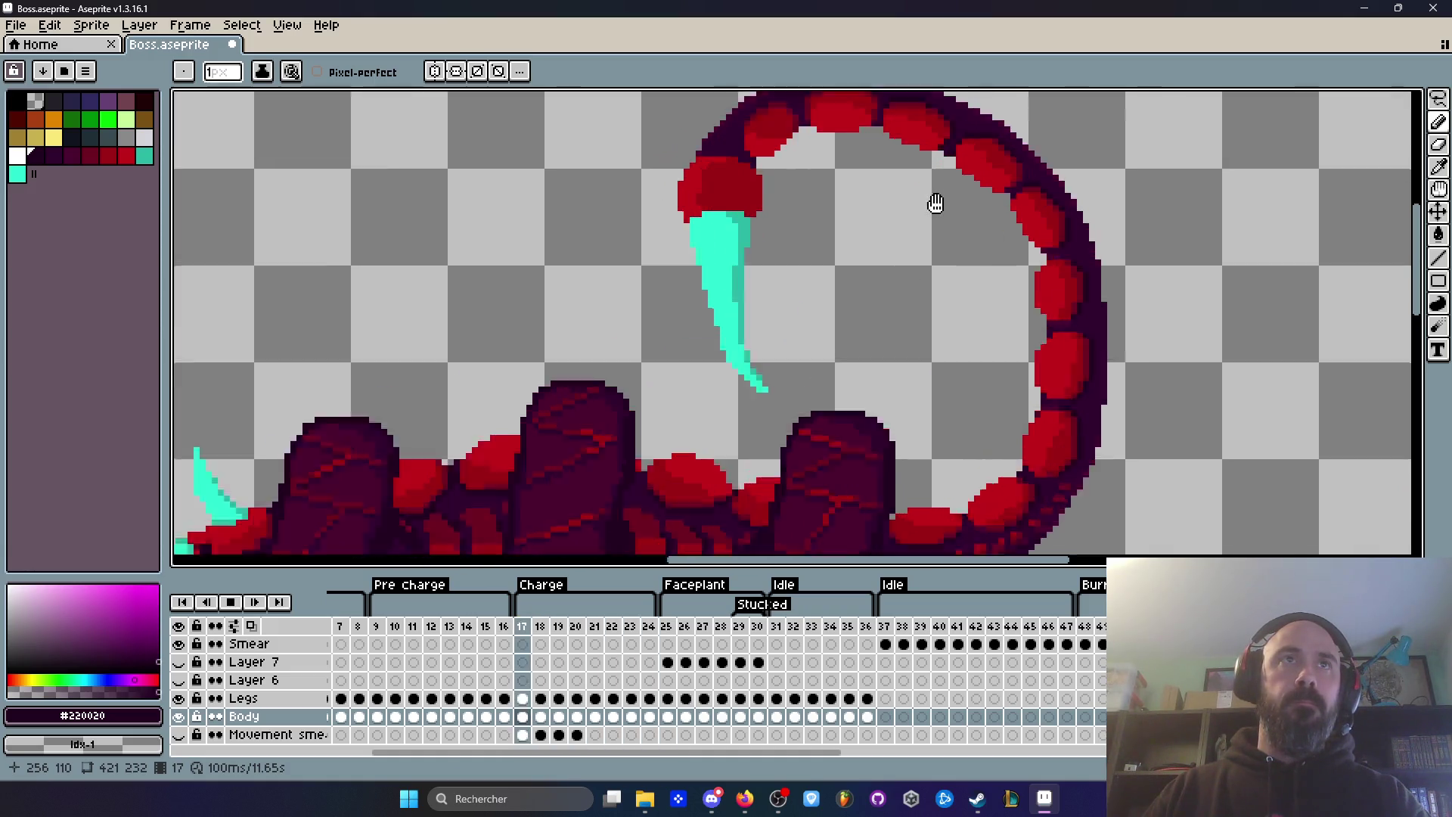
{"action": "left_click_drag", "start_coordinate": [887, 275], "coordinate": [836, 363]}
{"action": "mouse_move", "coordinate": [739, 408]}
{"action": "left_mouse_down"}
{"action": "mouse_move", "coordinate": [795, 400]}
{"action": "mouse_move", "coordinate": [778, 368]}
{"action": "left_mouse_up"}
{"action": "scroll", "coordinate": [777, 367], "scroll_direction": "down", "scroll_amount": 2}
{"action": "left_click_drag", "start_coordinate": [810, 431], "coordinate": [788, 337]}
{"action": "key", "text": "Return"}
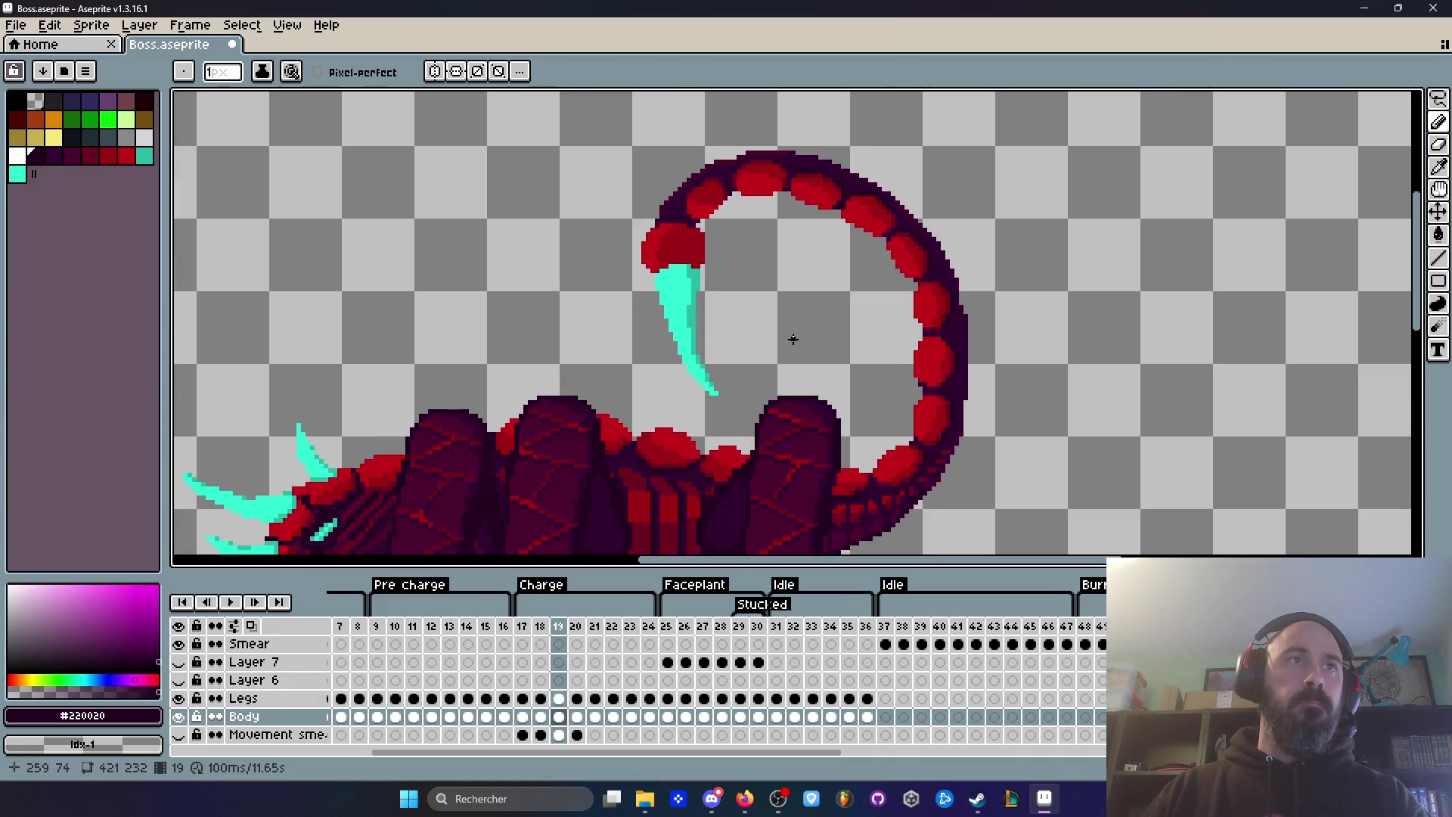
Step: Compare the stinger pose on frame 17 against frame 10 and frames 18–20
{"action": "key", "text": "Left"}
{"action": "key", "text": "Left"}
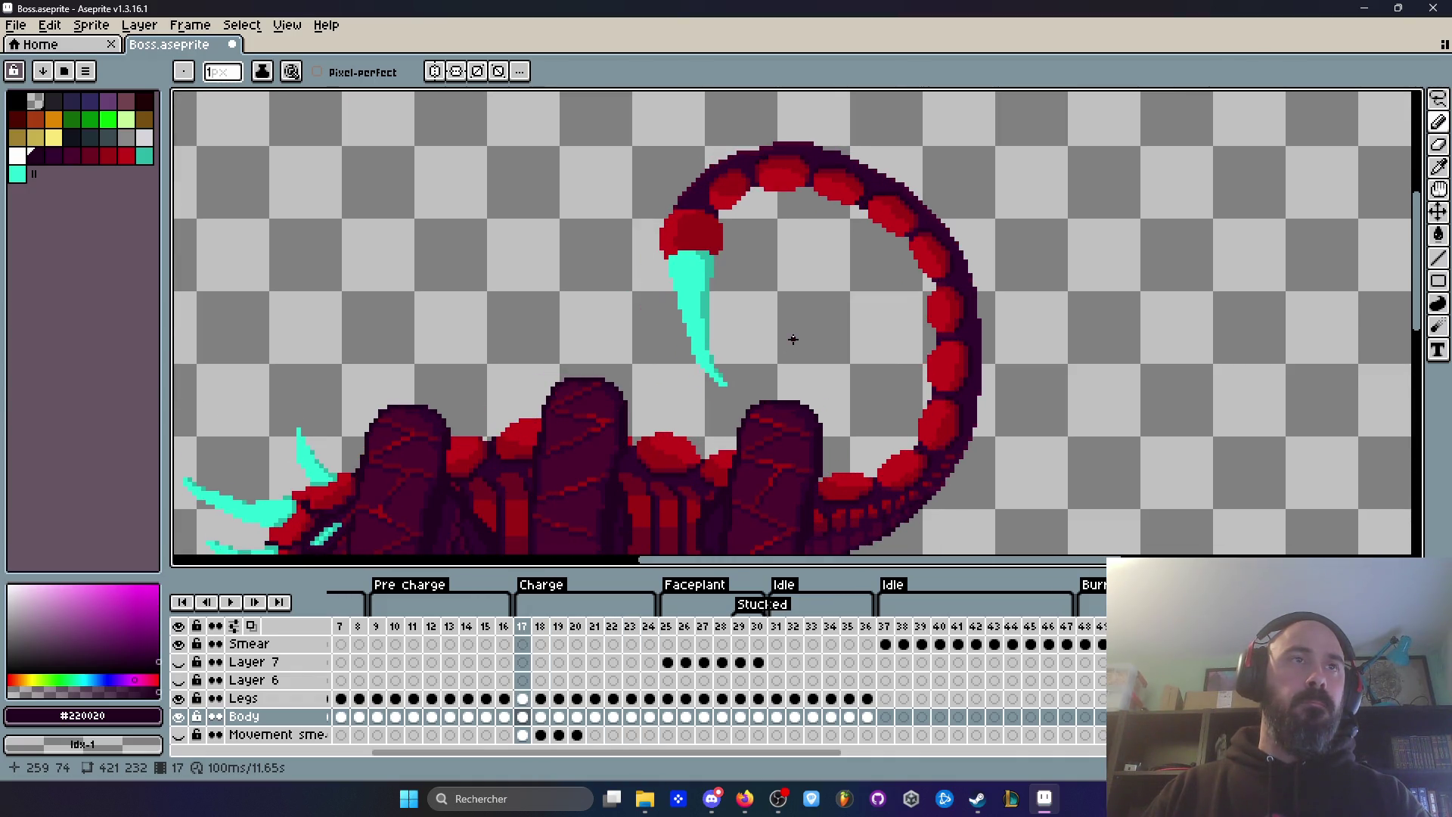
{"action": "left_click", "coordinate": [395, 626]}
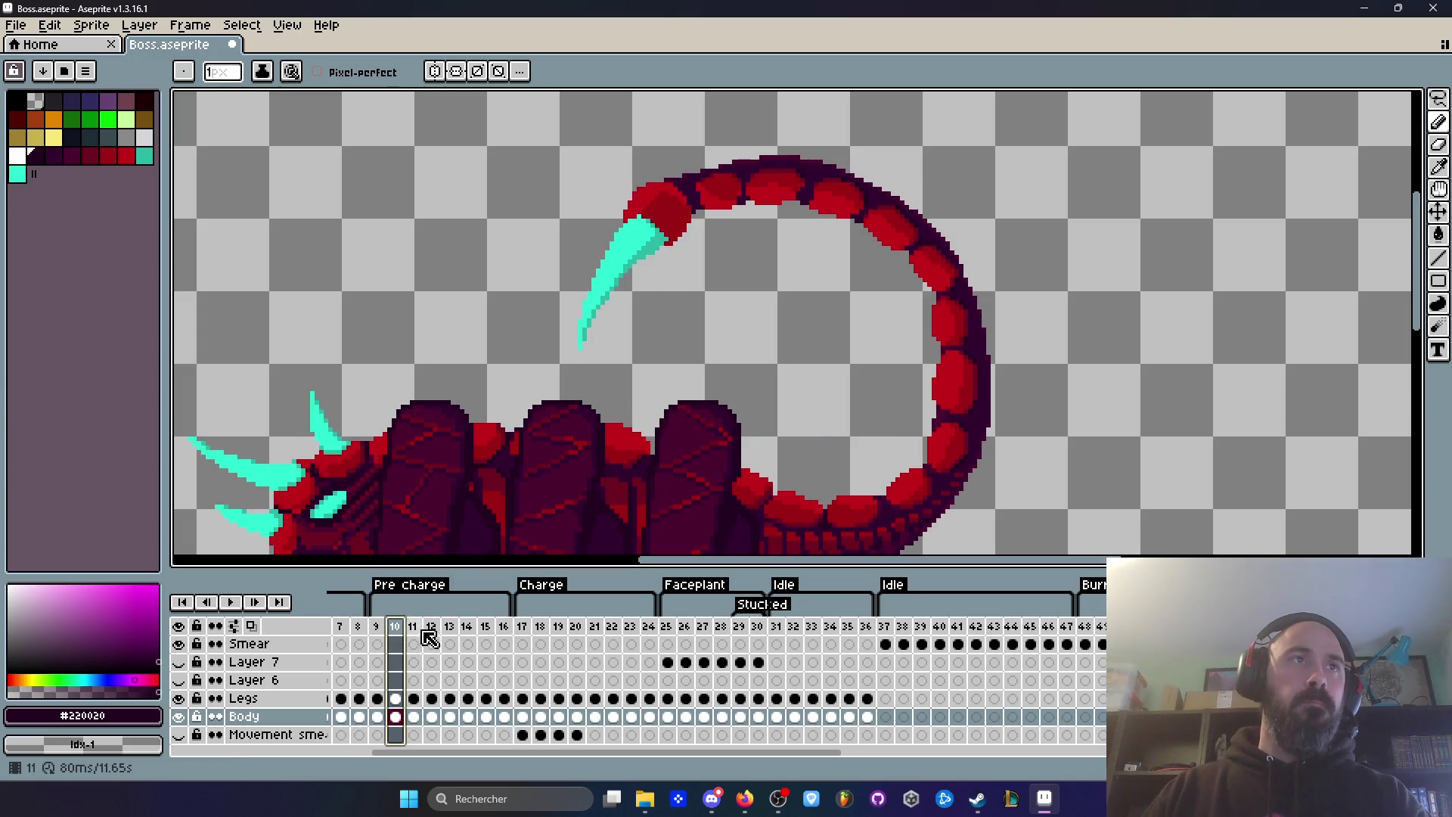
{"action": "left_click", "coordinate": [522, 629]}
{"action": "scroll", "coordinate": [688, 306], "scroll_direction": "up", "scroll_amount": 1}
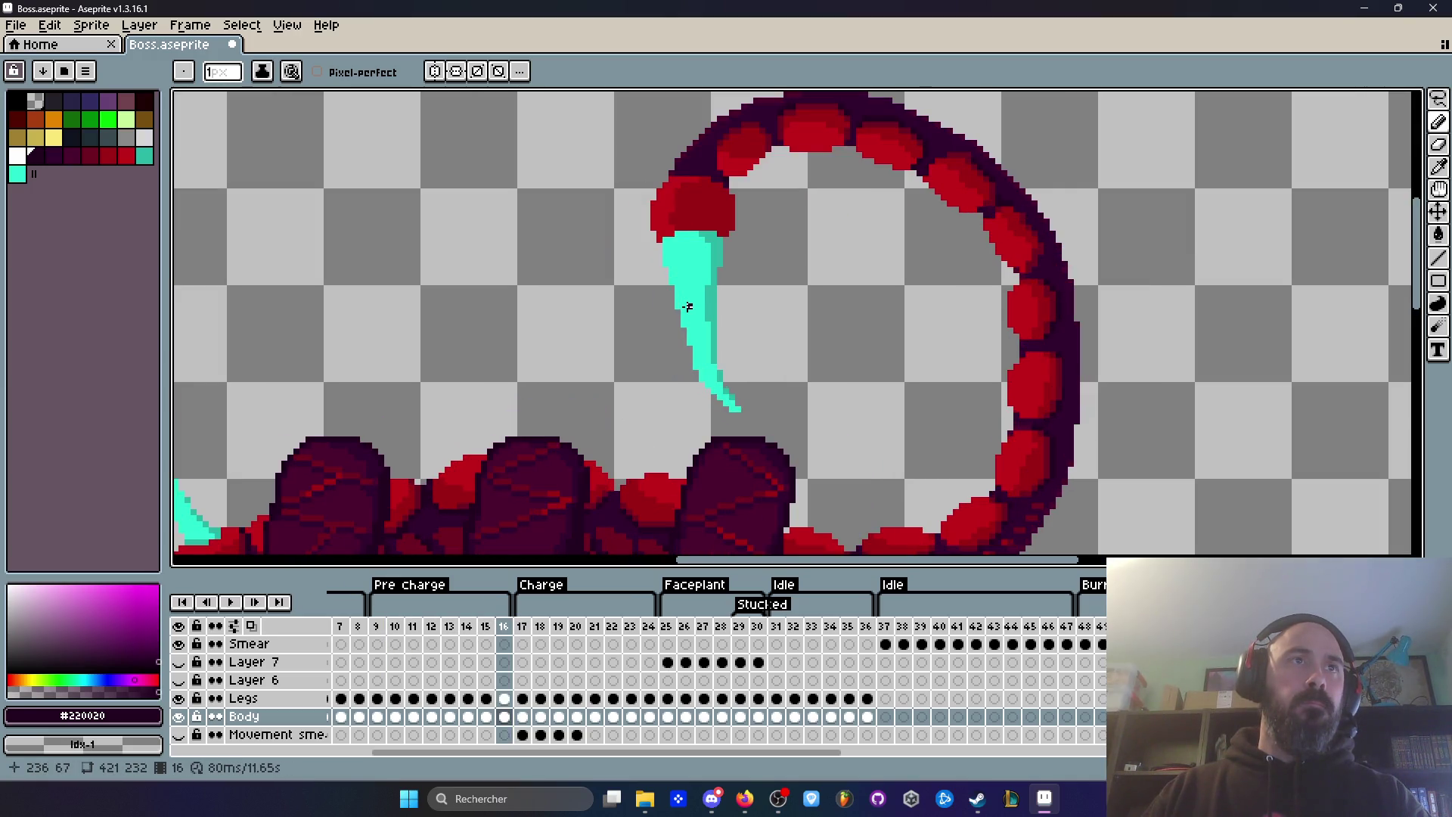
{"action": "key", "text": "Right"}
{"action": "key", "text": "Left"}
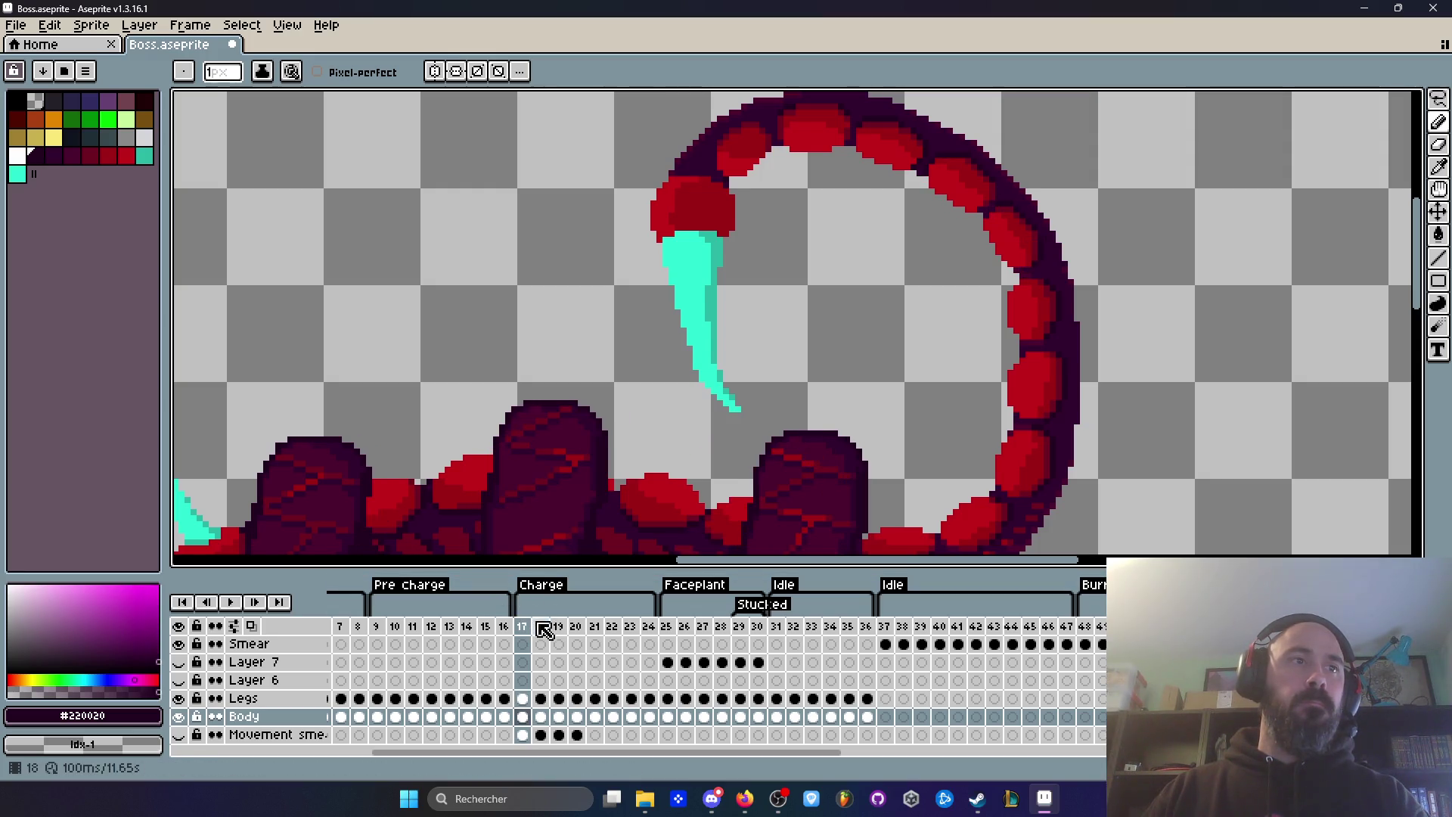
{"action": "left_click", "coordinate": [540, 629]}
{"action": "key", "text": "Right"}
{"action": "key", "text": "Right"}
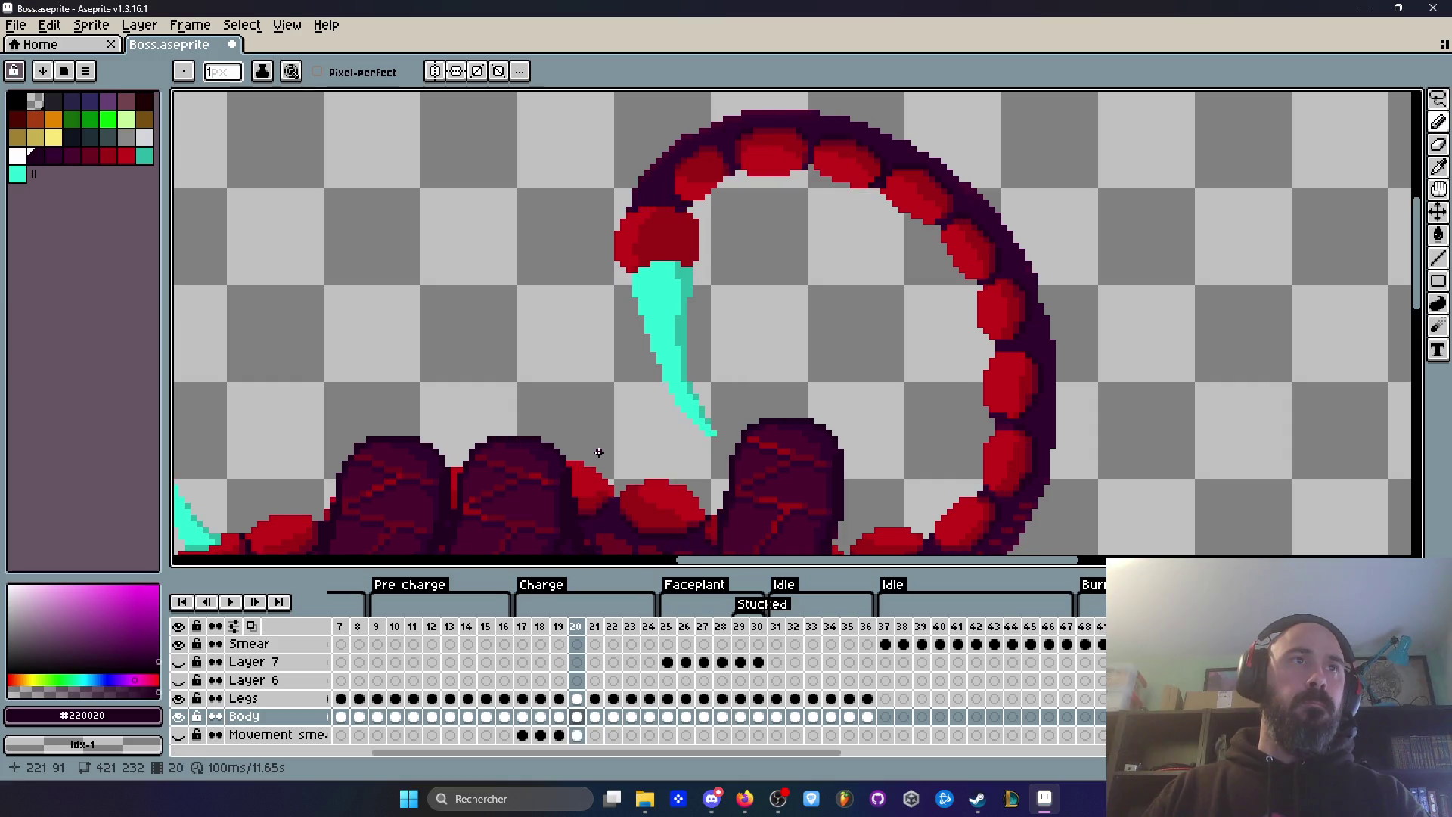
{"action": "key", "text": "Left"}
{"action": "key", "text": "Left"}
{"action": "key", "text": "Left"}
{"action": "scroll", "coordinate": [650, 389], "scroll_direction": "down", "scroll_amount": 5}
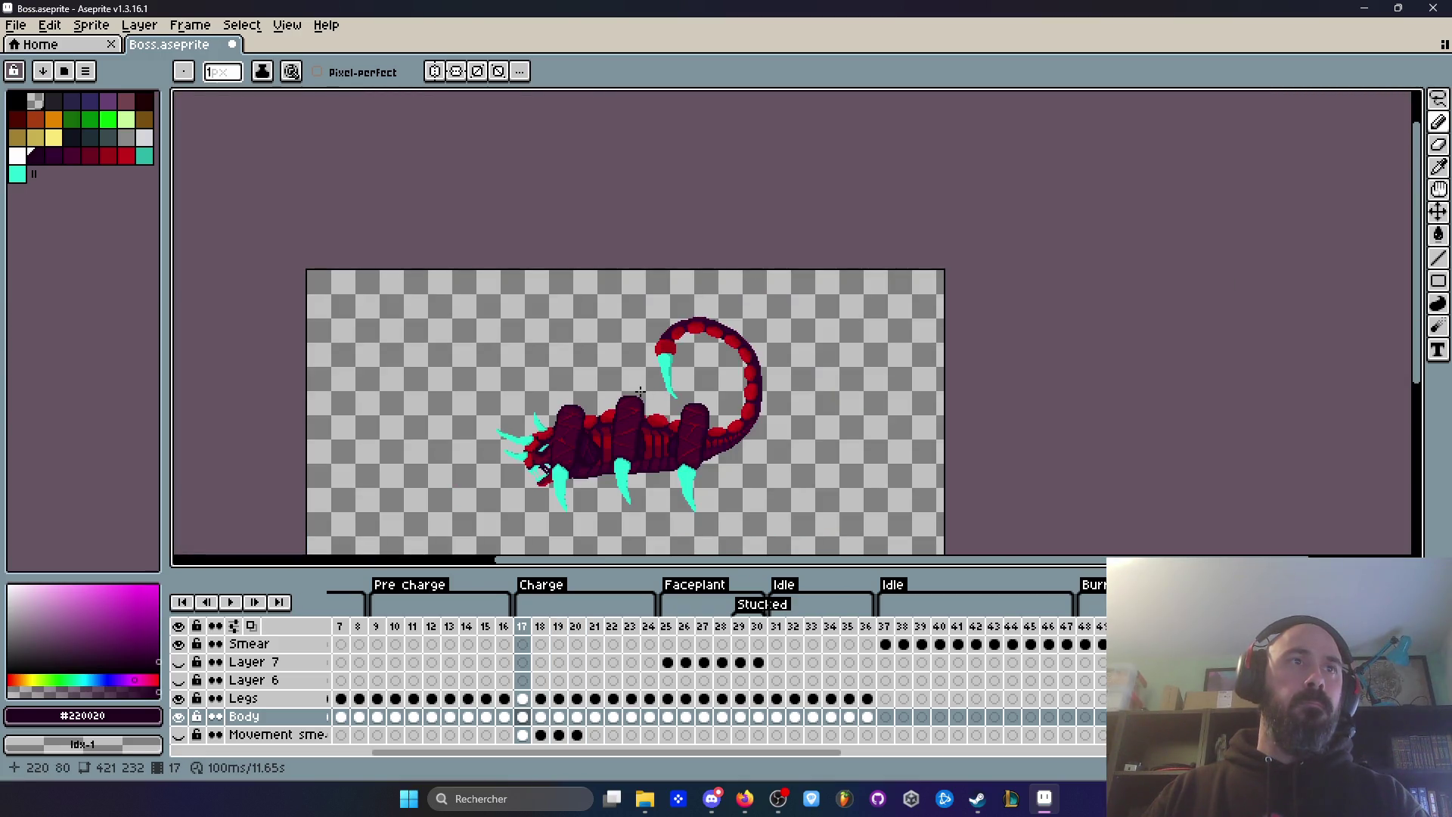
{"action": "scroll", "coordinate": [640, 392], "scroll_direction": "up", "scroll_amount": 3}
{"action": "scroll", "coordinate": [640, 391], "scroll_direction": "up", "scroll_amount": 2}
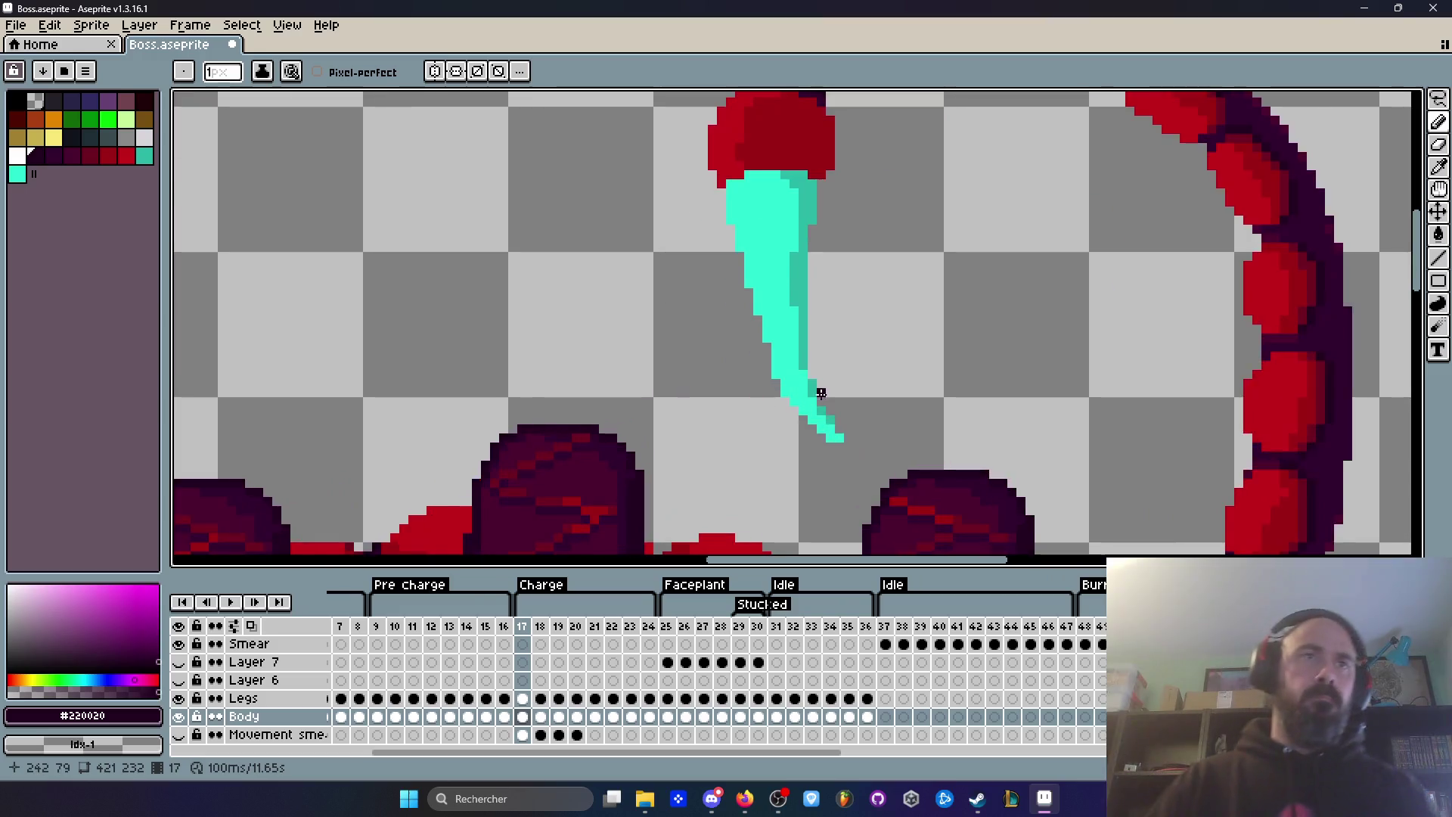
{"action": "scroll", "coordinate": [820, 400], "scroll_direction": "up", "scroll_amount": 1}
Step: Select the stinger tip on frame 17 with the rectangular marquee
{"action": "key", "text": "m"}
{"action": "scroll", "coordinate": [819, 389], "scroll_direction": "up", "scroll_amount": 1}
{"action": "mouse_move", "coordinate": [734, 338]}
{"action": "left_mouse_down"}
{"action": "mouse_move", "coordinate": [847, 446]}
{"action": "mouse_move", "coordinate": [869, 510]}
{"action": "left_mouse_up"}
Step: Try transforming the selected stinger tip, then drop the selection
{"action": "left_click", "coordinate": [829, 412]}
{"action": "scroll", "coordinate": [921, 371], "scroll_direction": "down", "scroll_amount": 2}
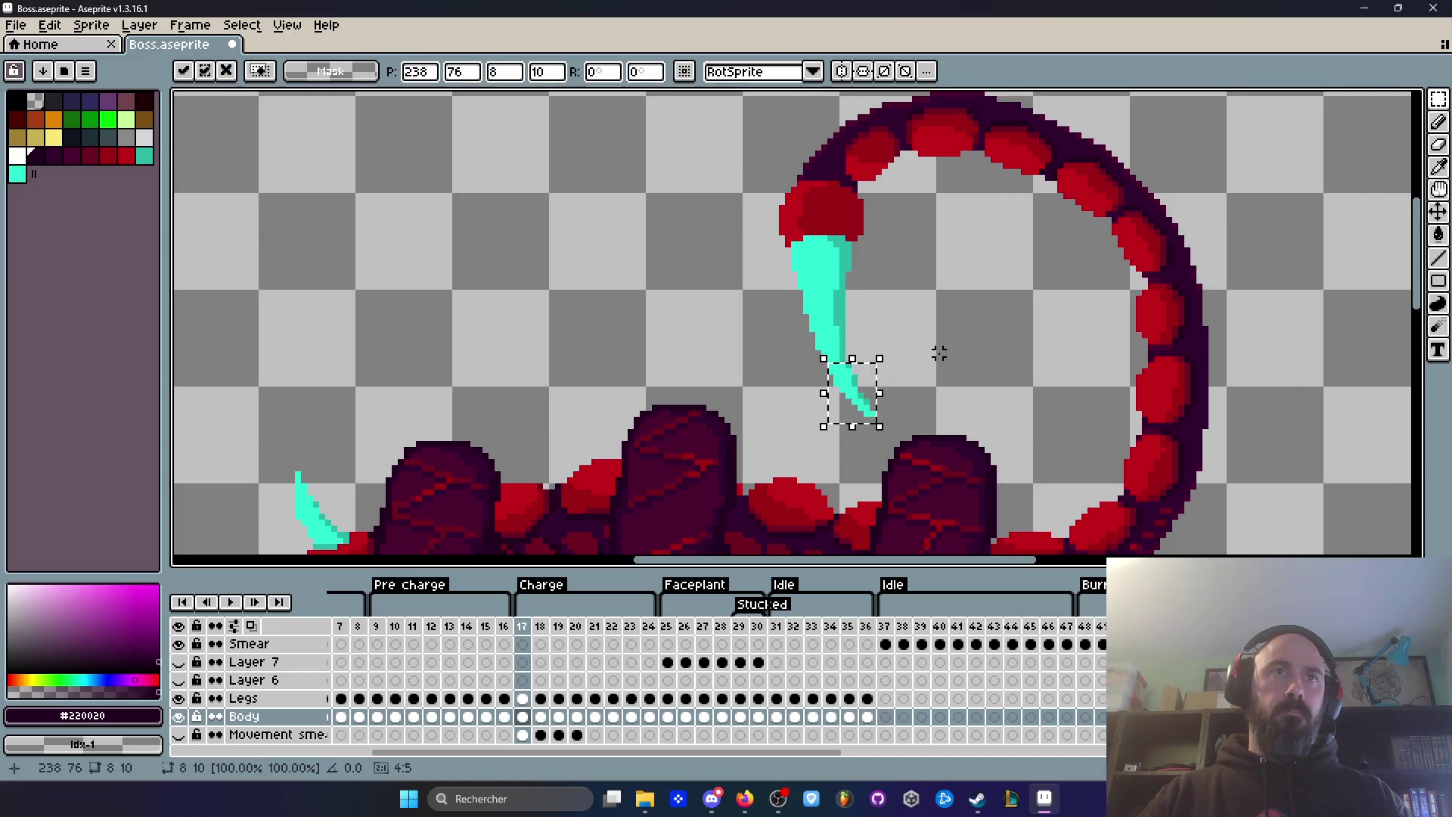
{"action": "left_click", "coordinate": [938, 353]}
{"action": "scroll", "coordinate": [991, 330], "scroll_direction": "down", "scroll_amount": 5}
{"action": "scroll", "coordinate": [932, 349], "scroll_direction": "up", "scroll_amount": 3}
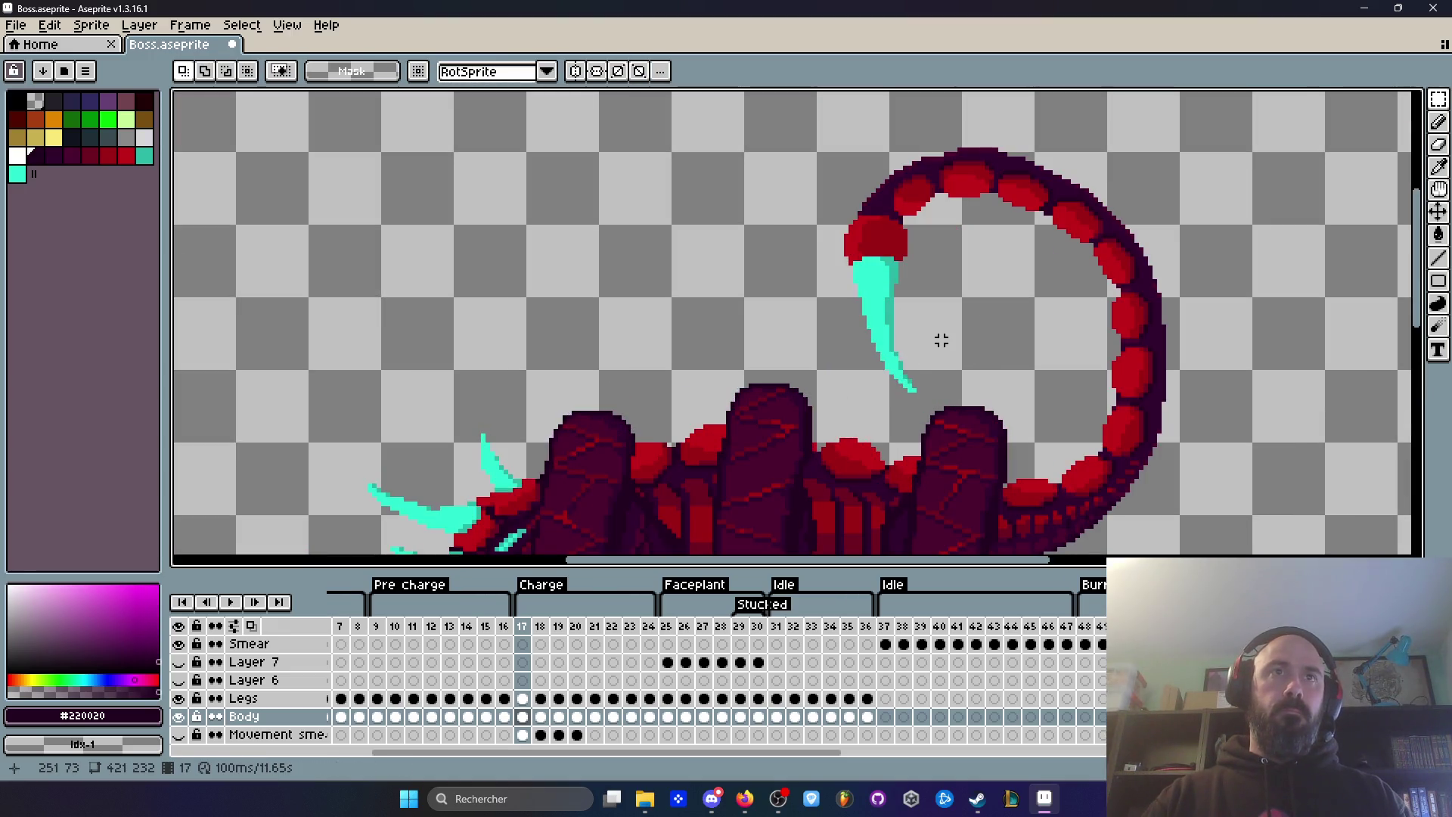
{"action": "scroll", "coordinate": [910, 331], "scroll_direction": "up", "scroll_amount": 2}
Step: Make three trial selections around the stinger tip, deselecting each with Ctrl+D
{"action": "left_click_drag", "start_coordinate": [879, 385], "coordinate": [916, 450]}
{"action": "key", "text": "ctrl+d"}
{"action": "scroll", "coordinate": [990, 327], "scroll_direction": "down", "scroll_amount": 2}
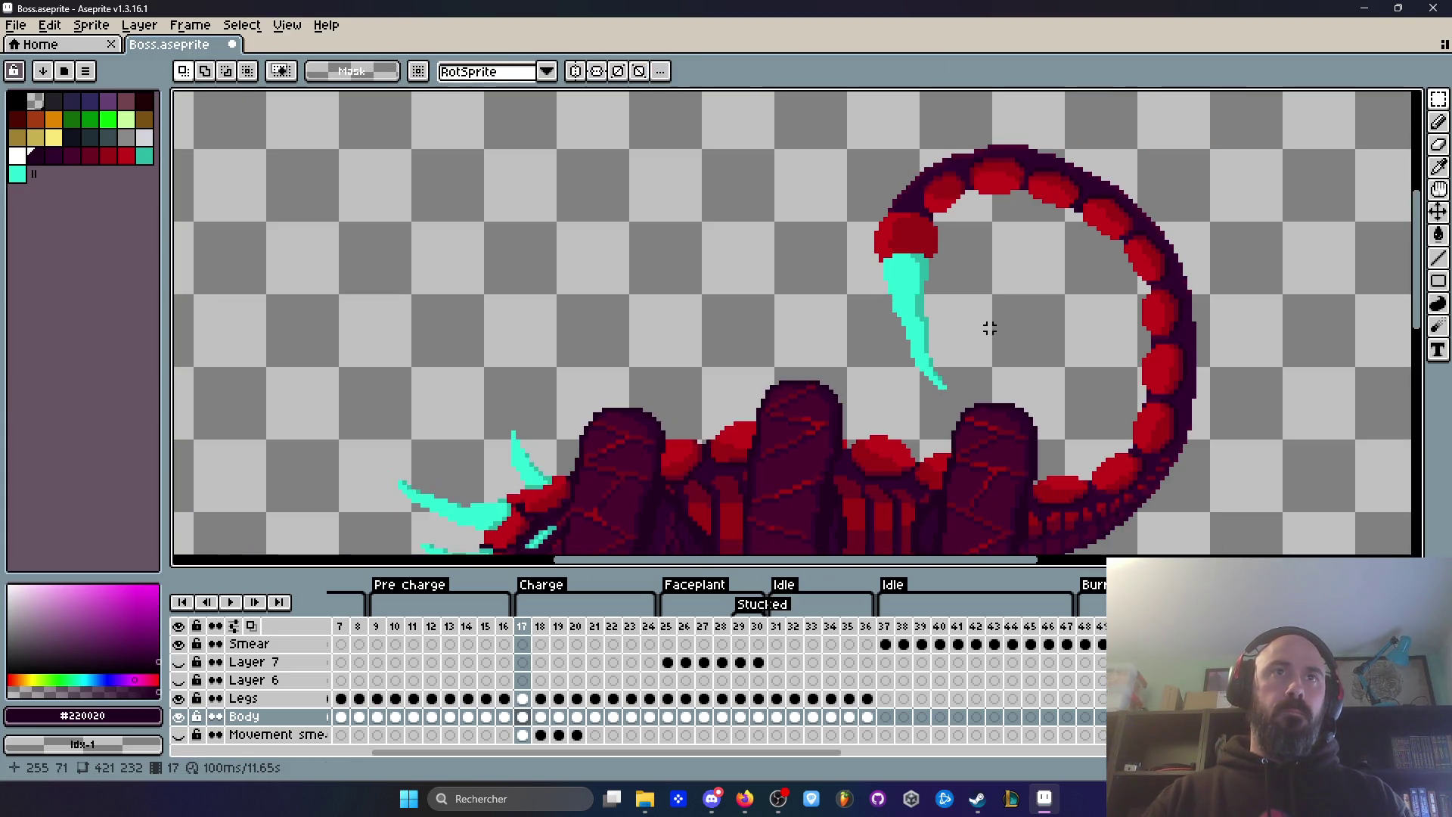
{"action": "scroll", "coordinate": [896, 384], "scroll_direction": "up", "scroll_amount": 2}
{"action": "left_click_drag", "start_coordinate": [911, 321], "coordinate": [1009, 411]}
{"action": "key", "text": "ctrl+d"}
{"action": "scroll", "coordinate": [1021, 332], "scroll_direction": "down", "scroll_amount": 2}
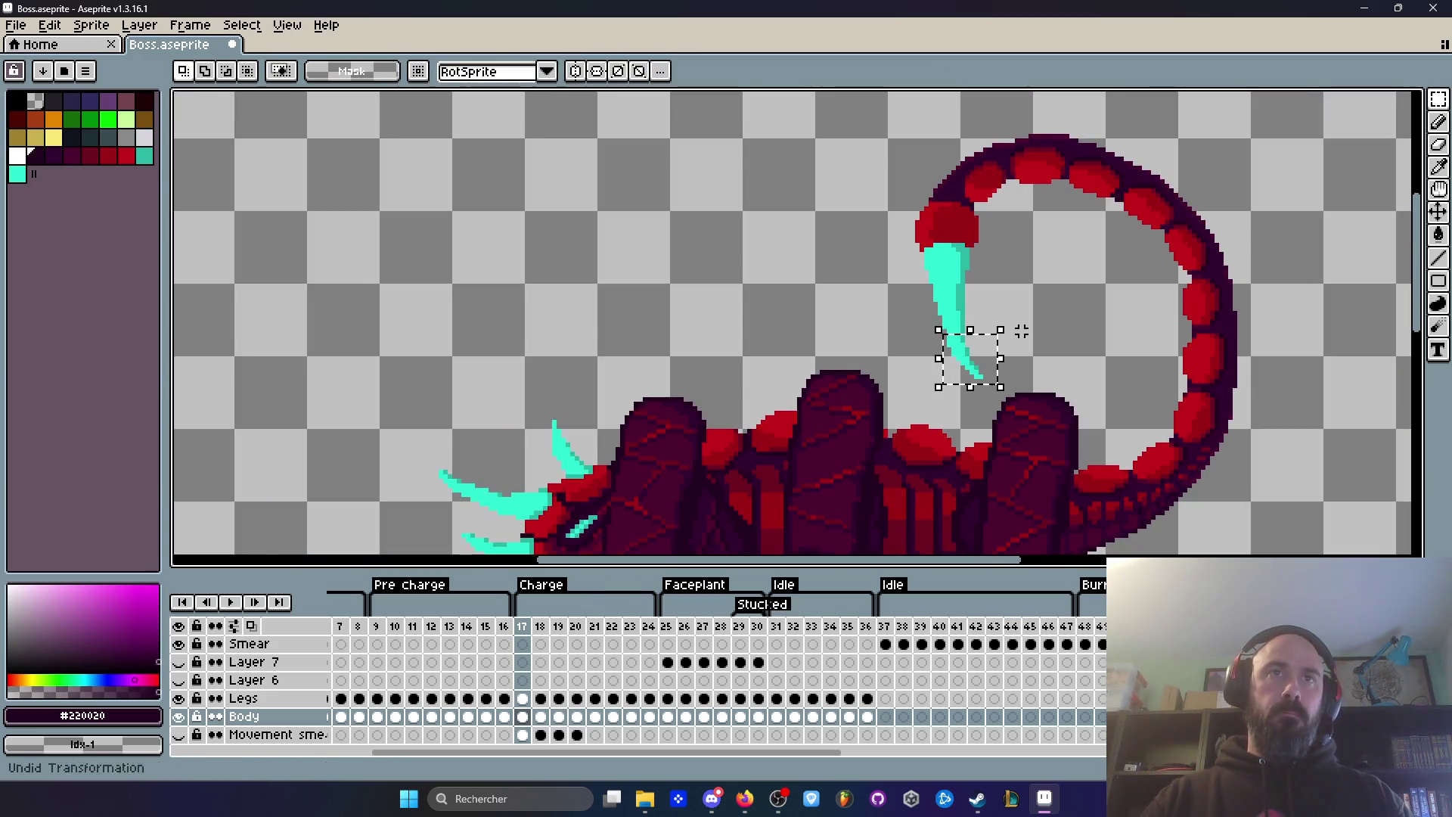
{"action": "scroll", "coordinate": [968, 355], "scroll_direction": "up", "scroll_amount": 2}
{"action": "left_click_drag", "start_coordinate": [933, 332], "coordinate": [1049, 419]}
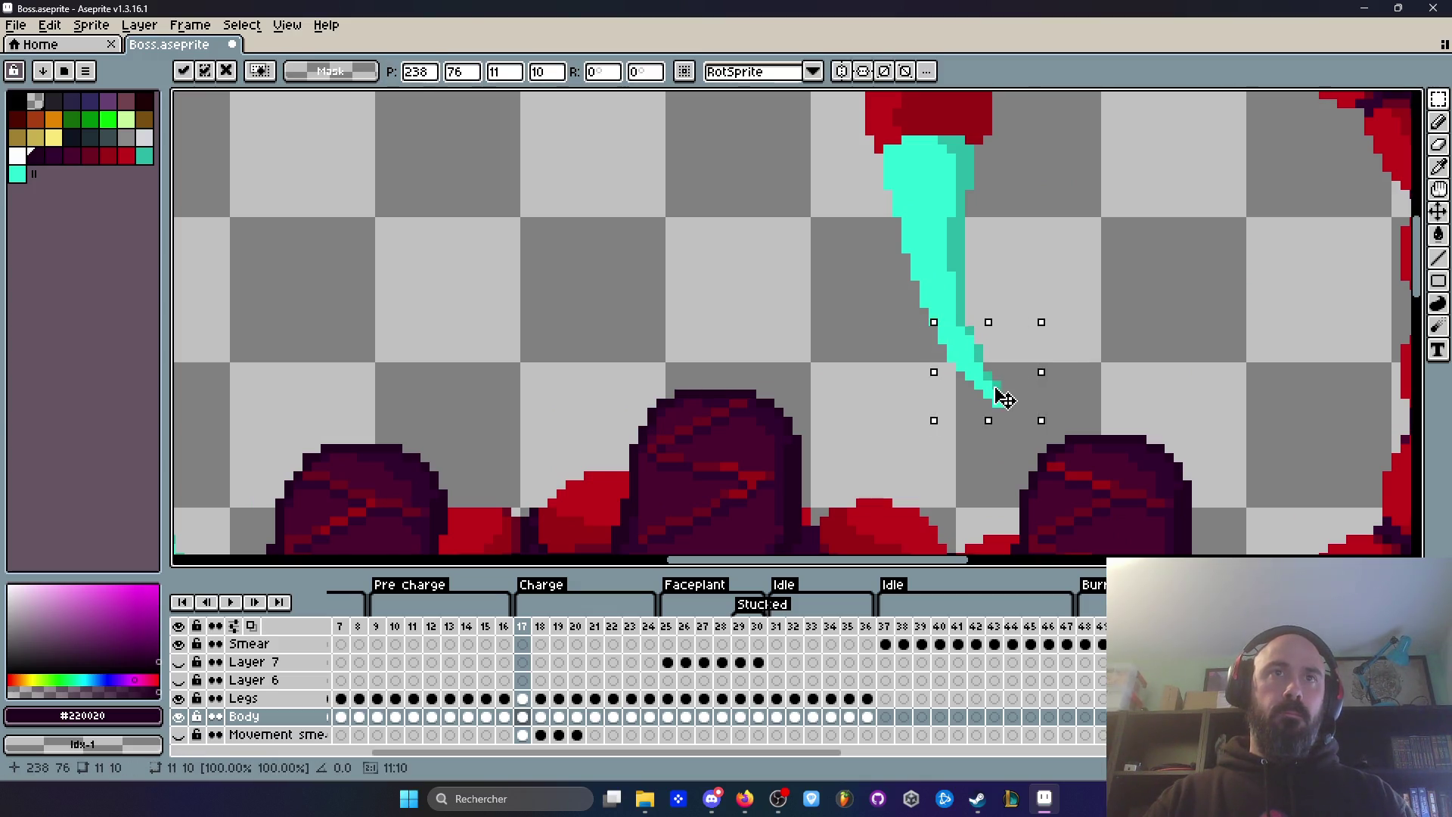
{"action": "key", "text": "ctrl+d"}
{"action": "scroll", "coordinate": [1043, 324], "scroll_direction": "down", "scroll_amount": 2}
Step: Compare frames 15 to 17 and end on pre-charge frame 16
{"action": "key", "text": "Left"}
{"action": "key", "text": "Right"}
{"action": "scroll", "coordinate": [1044, 324], "scroll_direction": "down", "scroll_amount": 1}
{"action": "key", "text": "Left"}
{"action": "key", "text": "Left"}
{"action": "key", "text": "Right"}
{"action": "key", "text": "Right"}
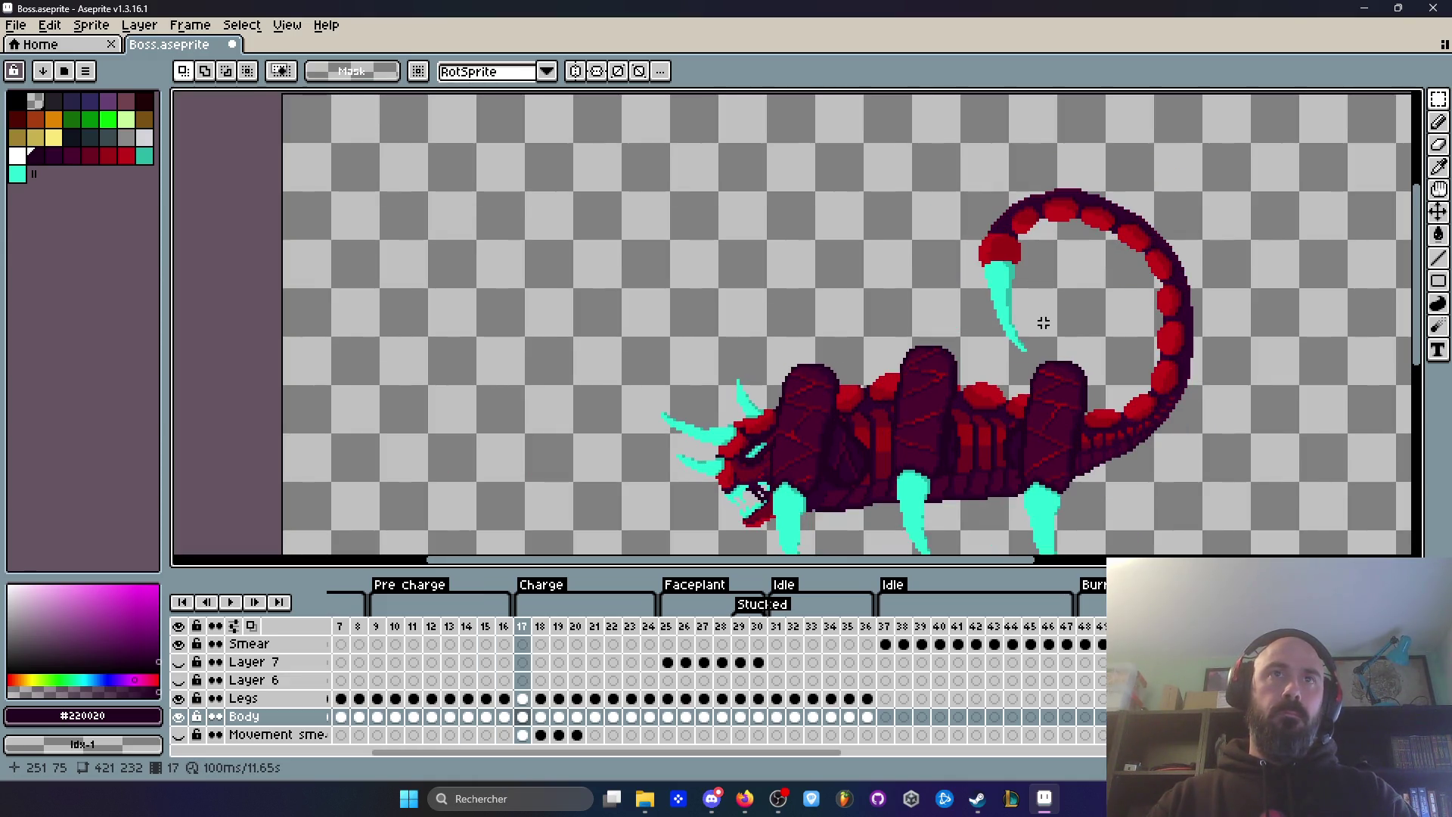
{"action": "key", "text": "Left"}
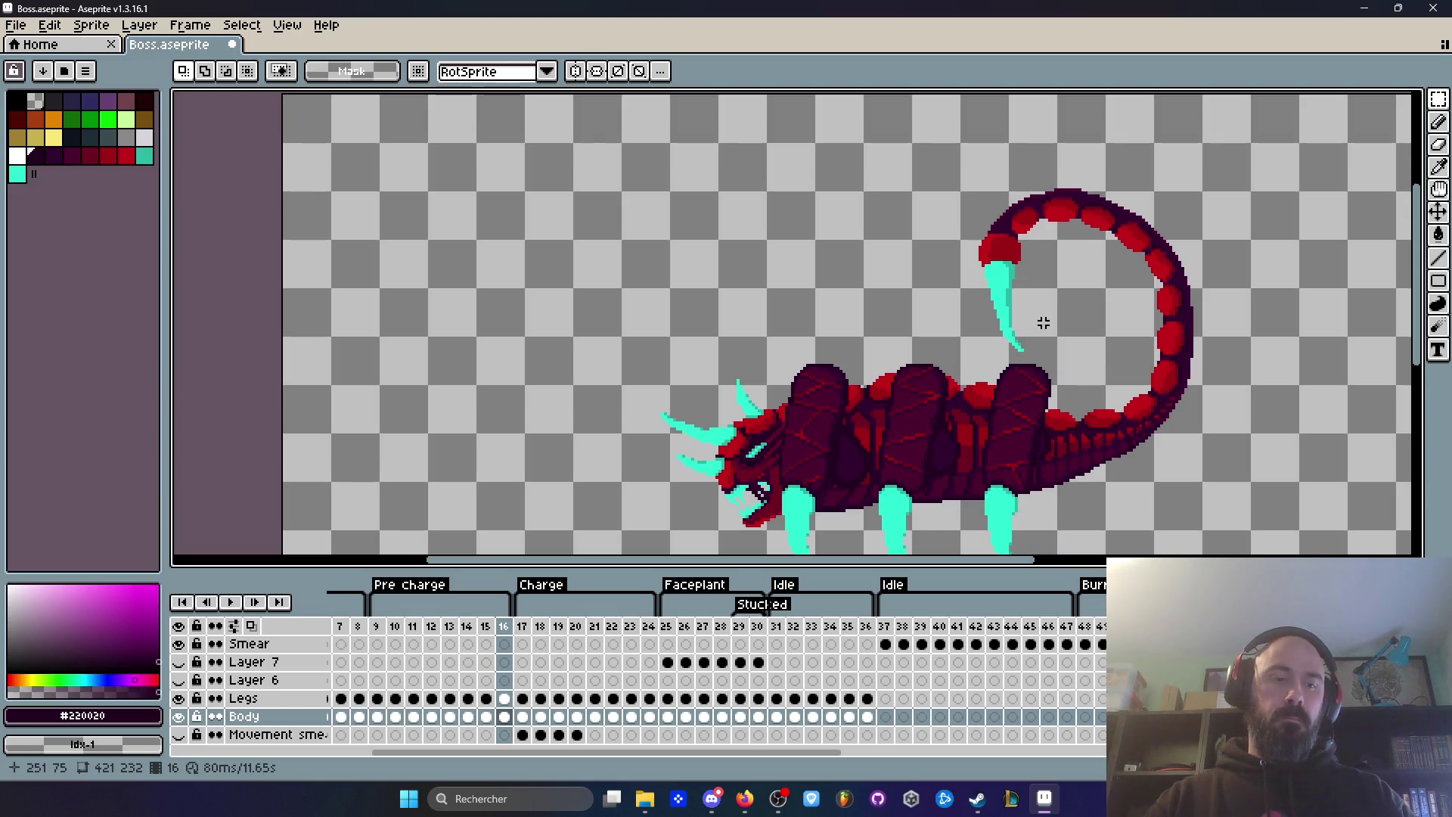
Step: Open the Export Sprite Sheet dialog and close it without exporting
{"action": "key", "text": "ctrl+e"}
{"action": "left_click", "coordinate": [1083, 491]}
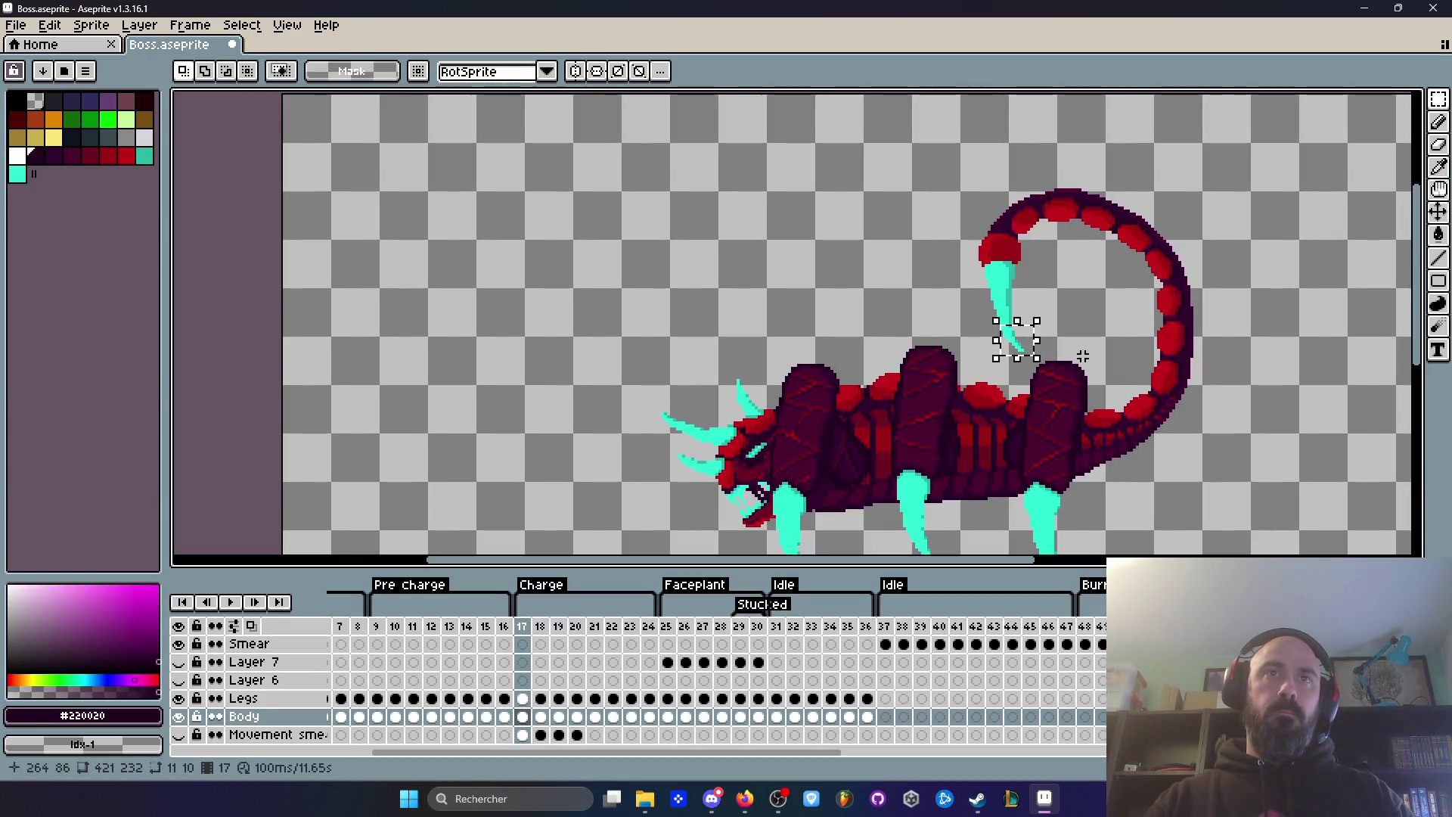
{"action": "scroll", "coordinate": [1083, 356], "scroll_direction": "down", "scroll_amount": 2}
{"action": "scroll", "coordinate": [1082, 326], "scroll_direction": "up", "scroll_amount": 4}
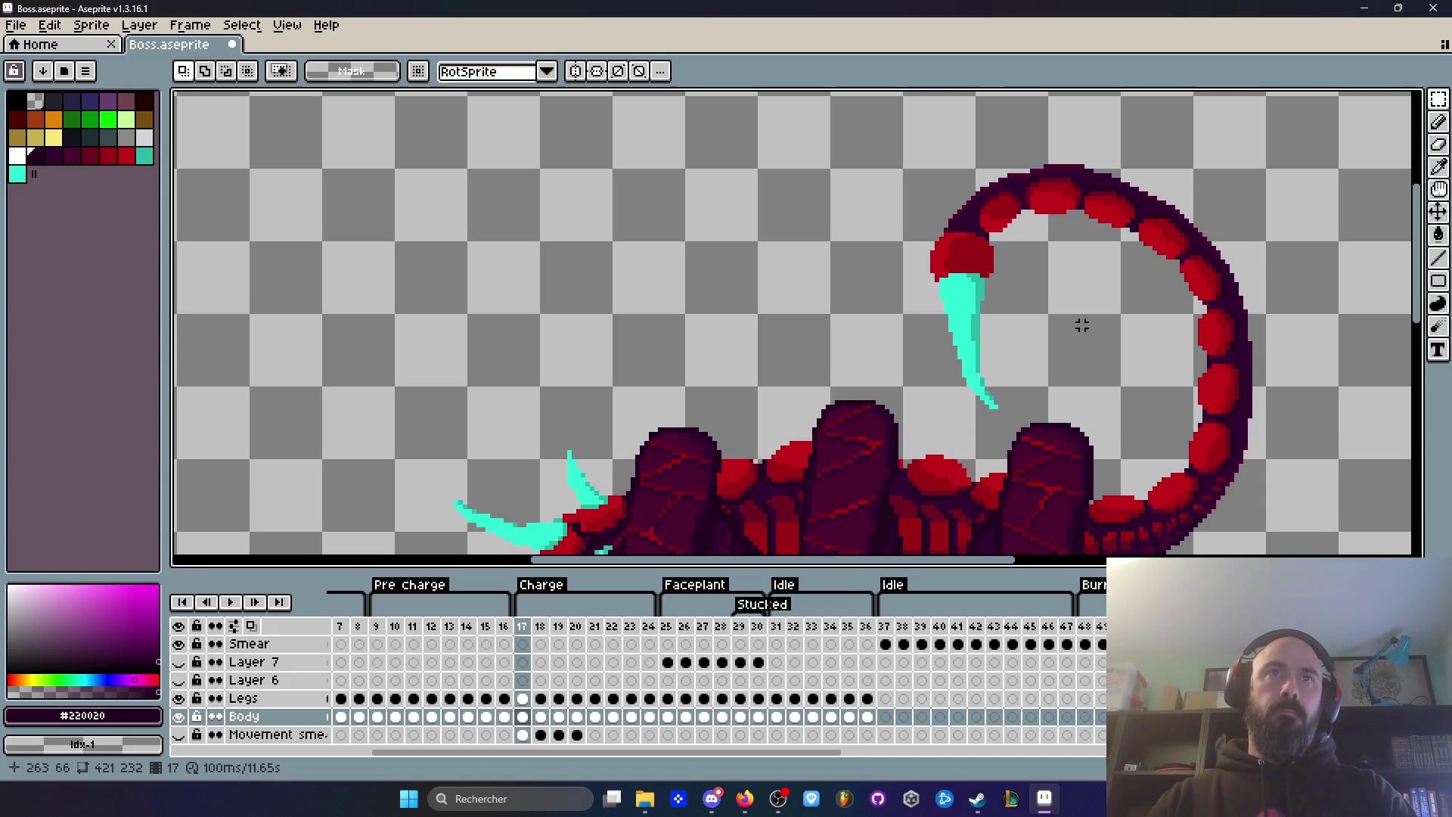
{"action": "scroll", "coordinate": [1051, 317], "scroll_direction": "up", "scroll_amount": 1}
Step: Flip through frames 18 to 21 to check the tail motion
{"action": "key", "text": "Right"}
{"action": "key", "text": "Left"}
{"action": "key", "text": "Right"}
{"action": "key", "text": "Right"}
{"action": "key", "text": "Left"}
{"action": "key", "text": "Right"}
{"action": "key", "text": "Left"}
{"action": "key", "text": "Right"}
{"action": "key", "text": "Right"}
{"action": "key", "text": "Left"}
{"action": "key", "text": "Right"}
{"action": "key", "text": "Left"}
Step: Hide the Legs layer and compare frames 20 and 21
{"action": "key", "text": "Right"}
{"action": "key", "text": "Left"}
{"action": "key", "text": "Right"}
{"action": "left_click", "coordinate": [177, 700]}
{"action": "scroll", "coordinate": [972, 363], "scroll_direction": "down", "scroll_amount": 1}
{"action": "key", "text": "Left"}
{"action": "key", "text": "Right"}
{"action": "key", "text": "Left"}
{"action": "key", "text": "Right"}
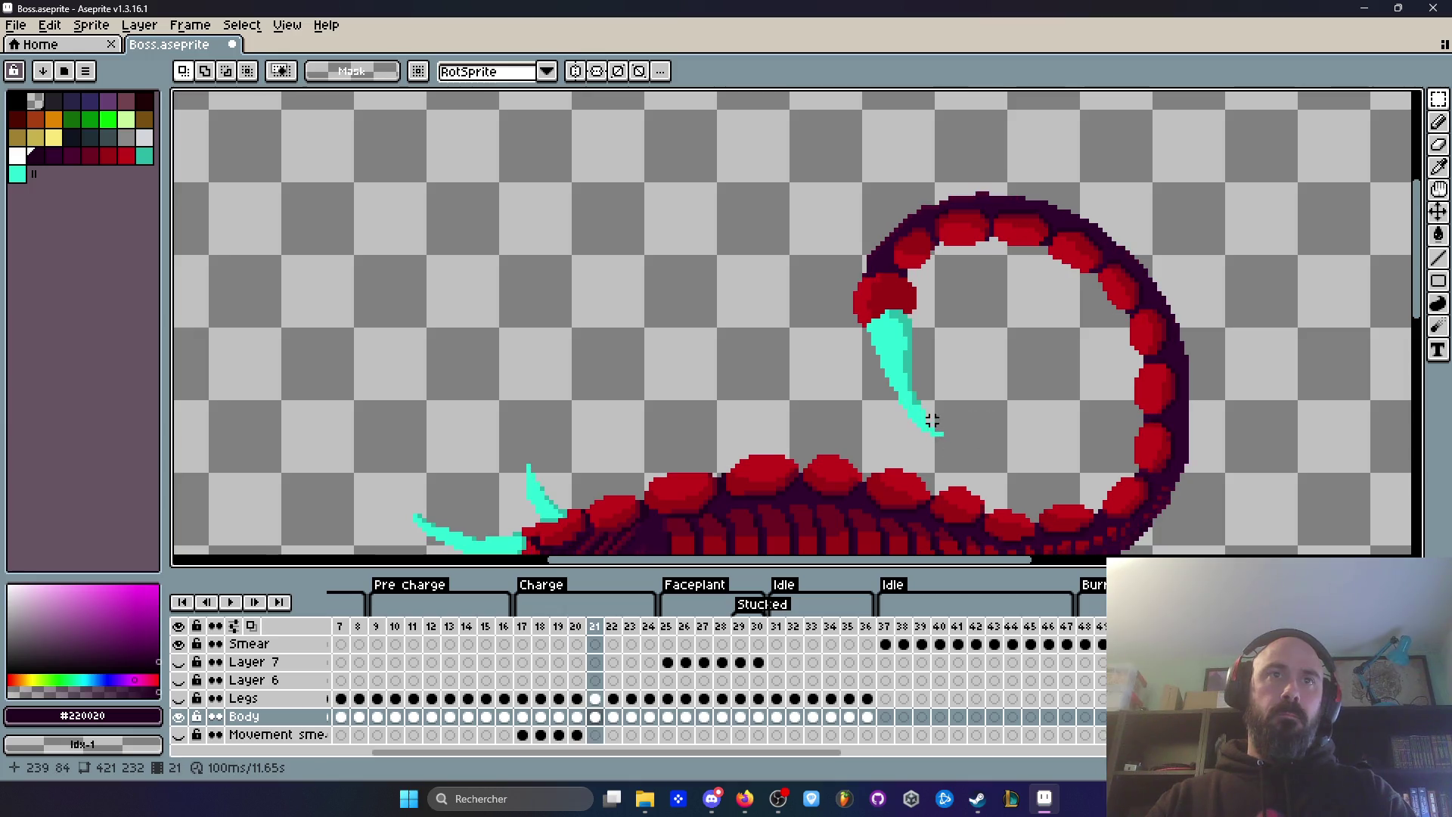
{"action": "scroll", "coordinate": [932, 421], "scroll_direction": "up", "scroll_amount": 2}
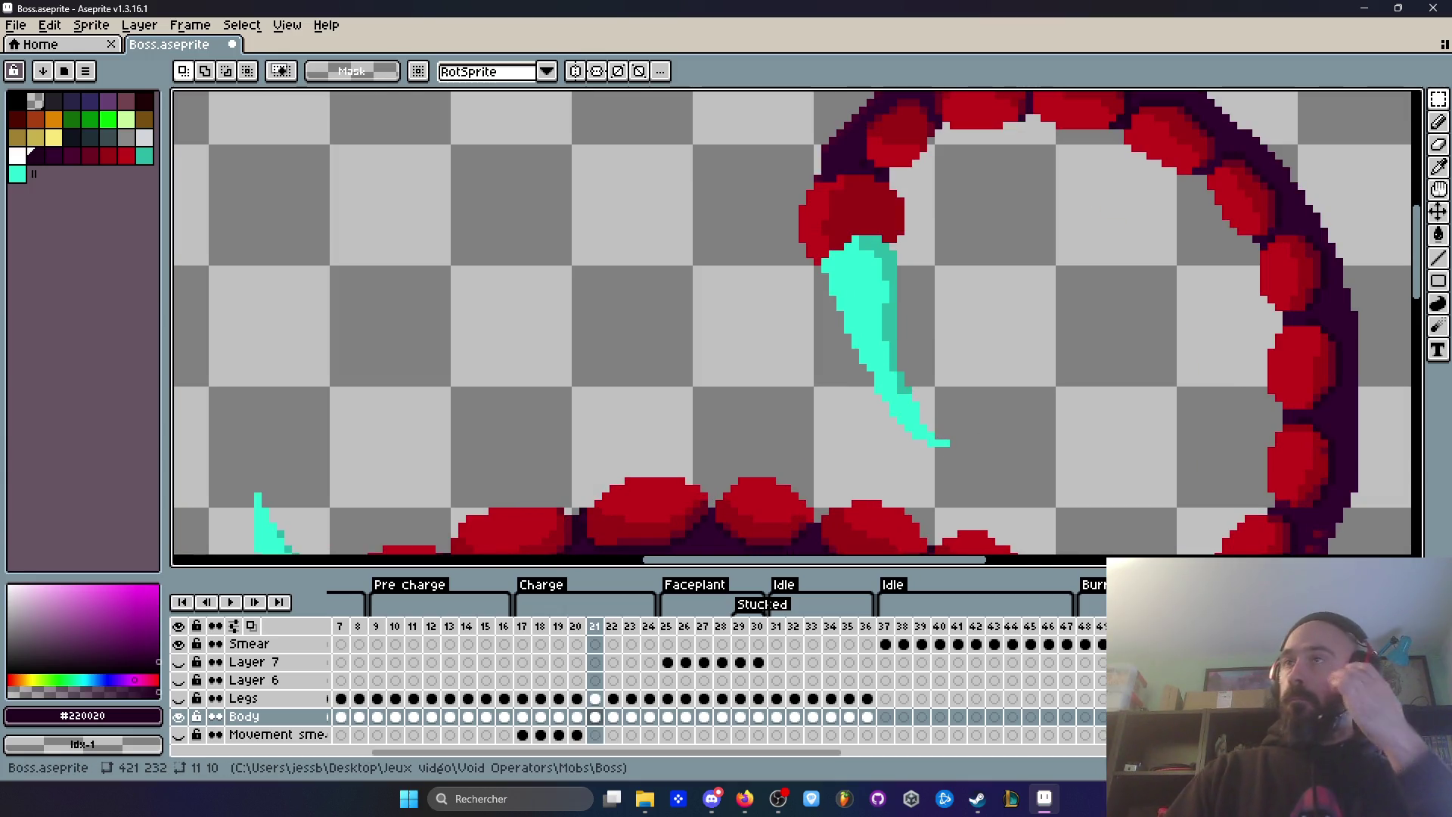
Step: Return to frame 21 and eyedrop the stinger's dark teal #2ab6a3
{"action": "key", "text": "alt+Tab"}
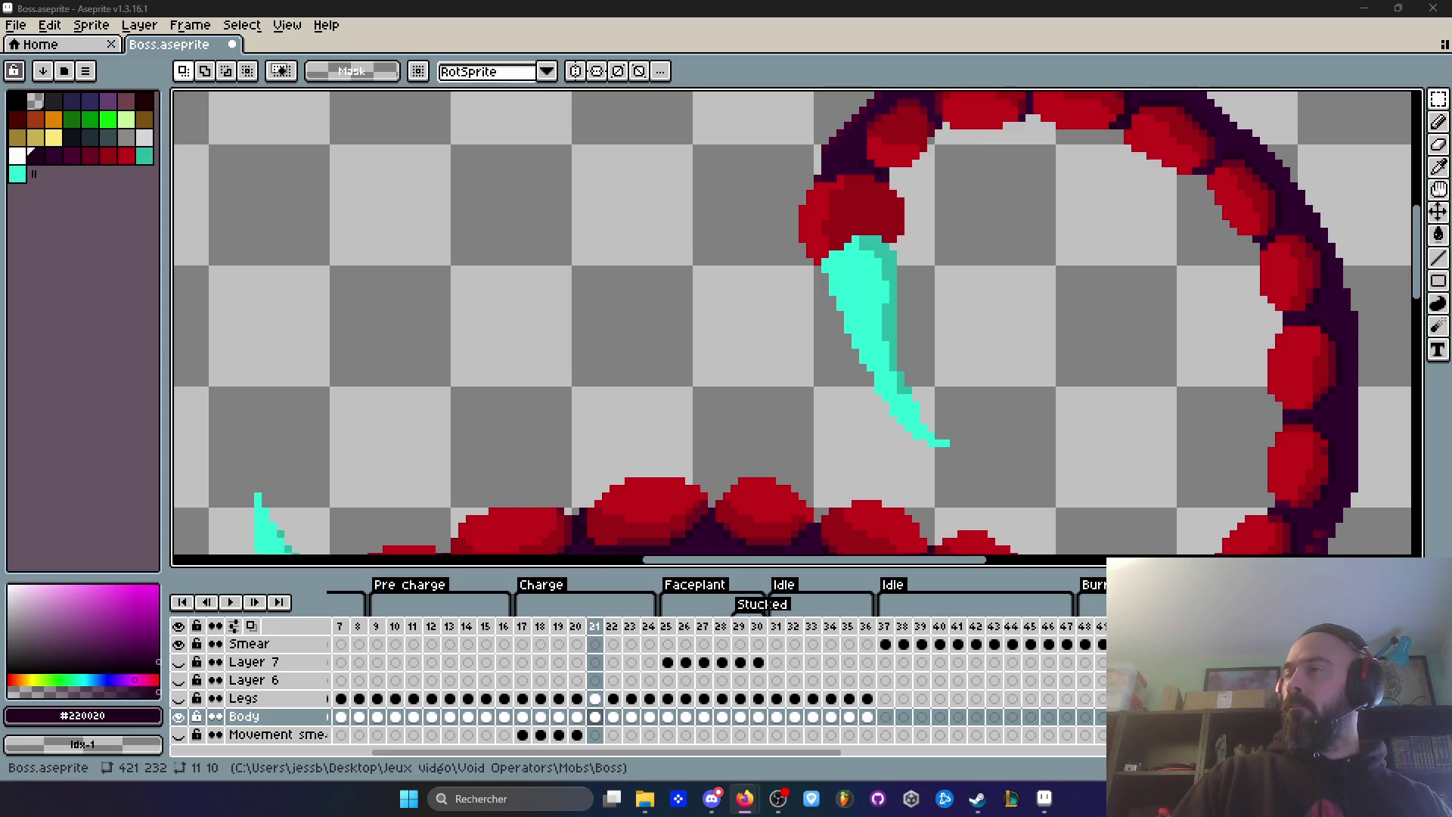
{"action": "scroll", "coordinate": [923, 270], "scroll_direction": "down", "scroll_amount": 3}
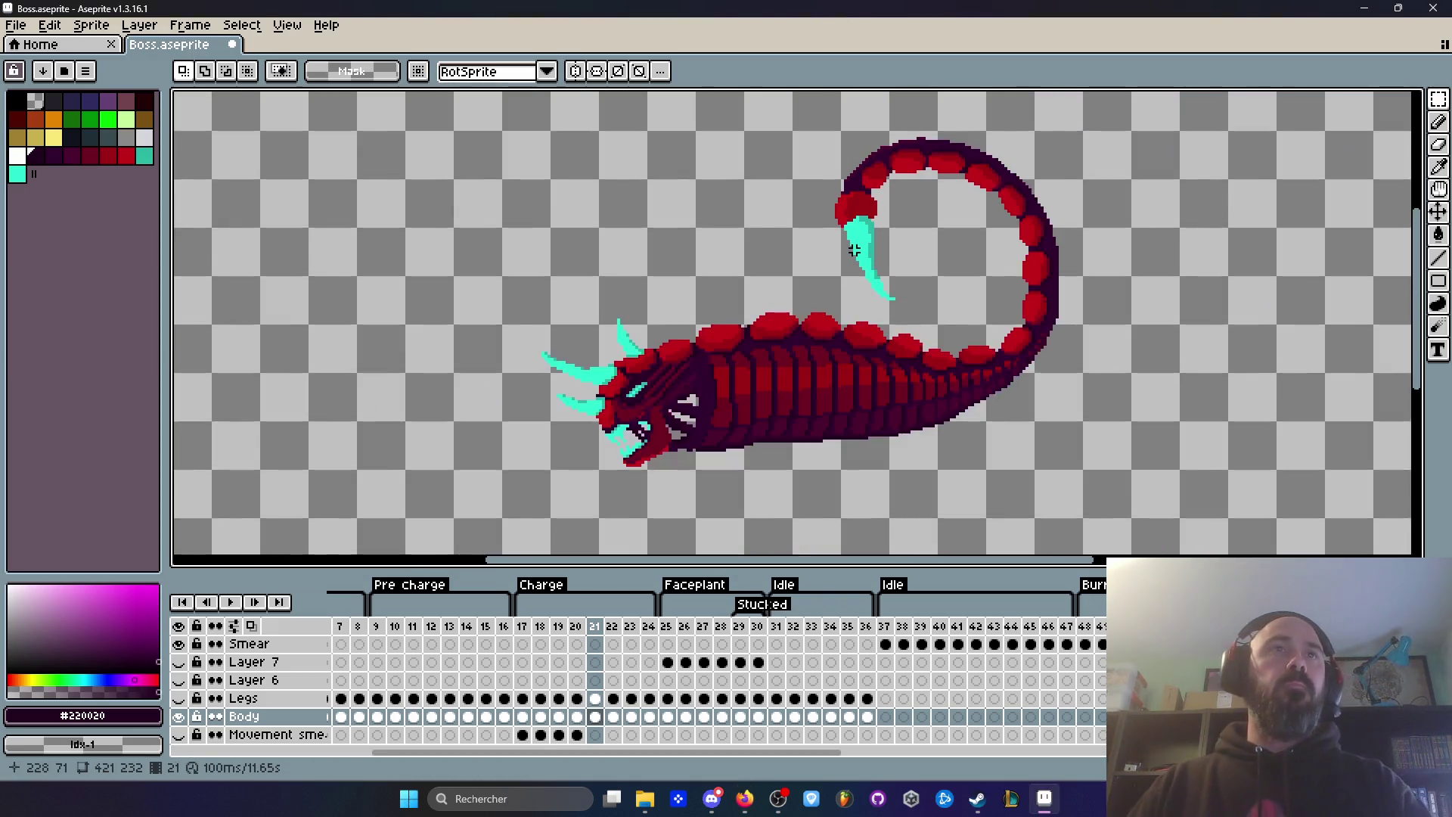
{"action": "scroll", "coordinate": [923, 270], "scroll_direction": "up", "scroll_amount": 3}
{"action": "key", "text": "Left"}
{"action": "key", "text": "Left"}
{"action": "key", "text": "Right"}
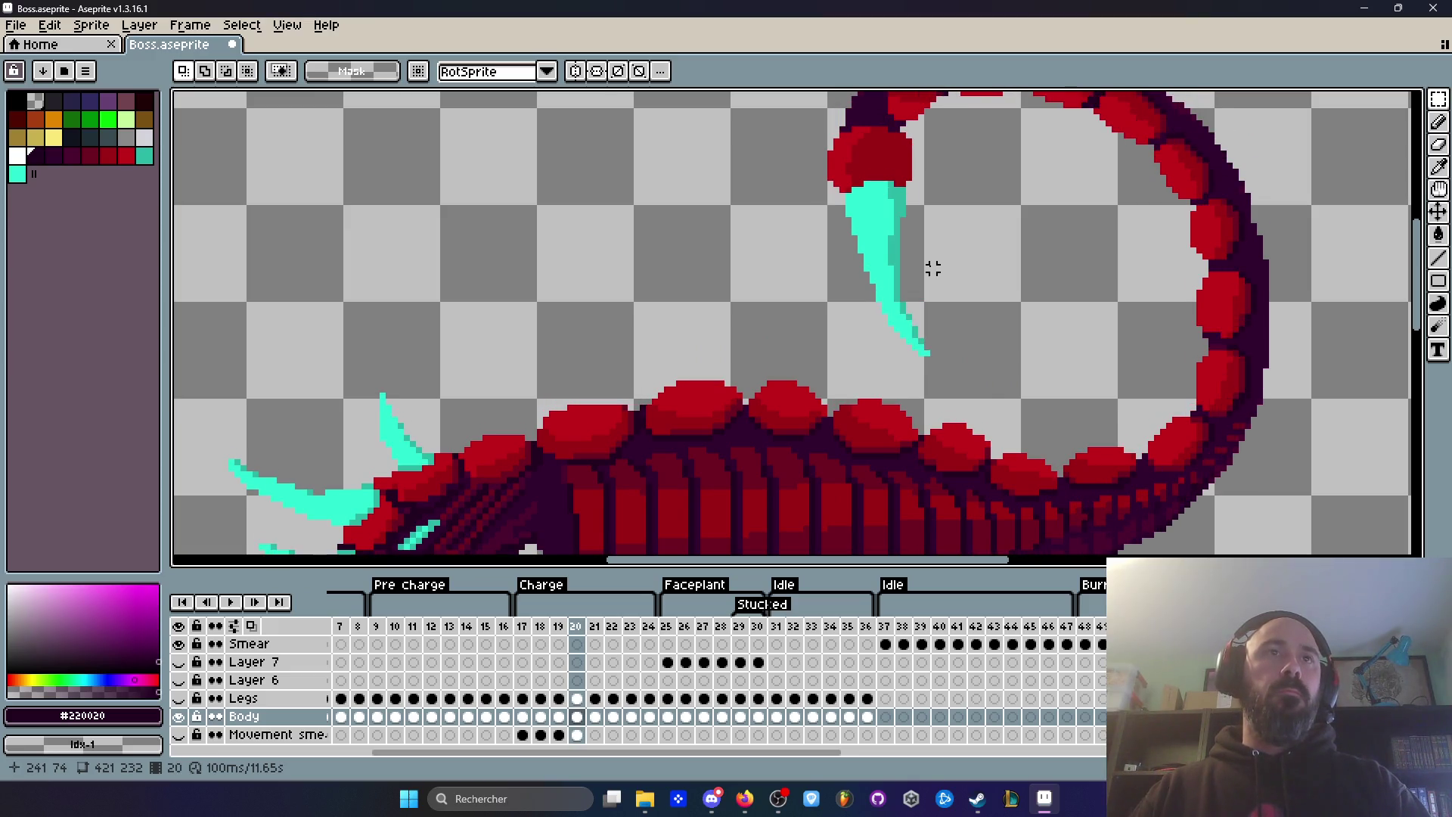
{"action": "key", "text": "Right"}
{"action": "scroll", "coordinate": [932, 269], "scroll_direction": "up", "scroll_amount": 1}
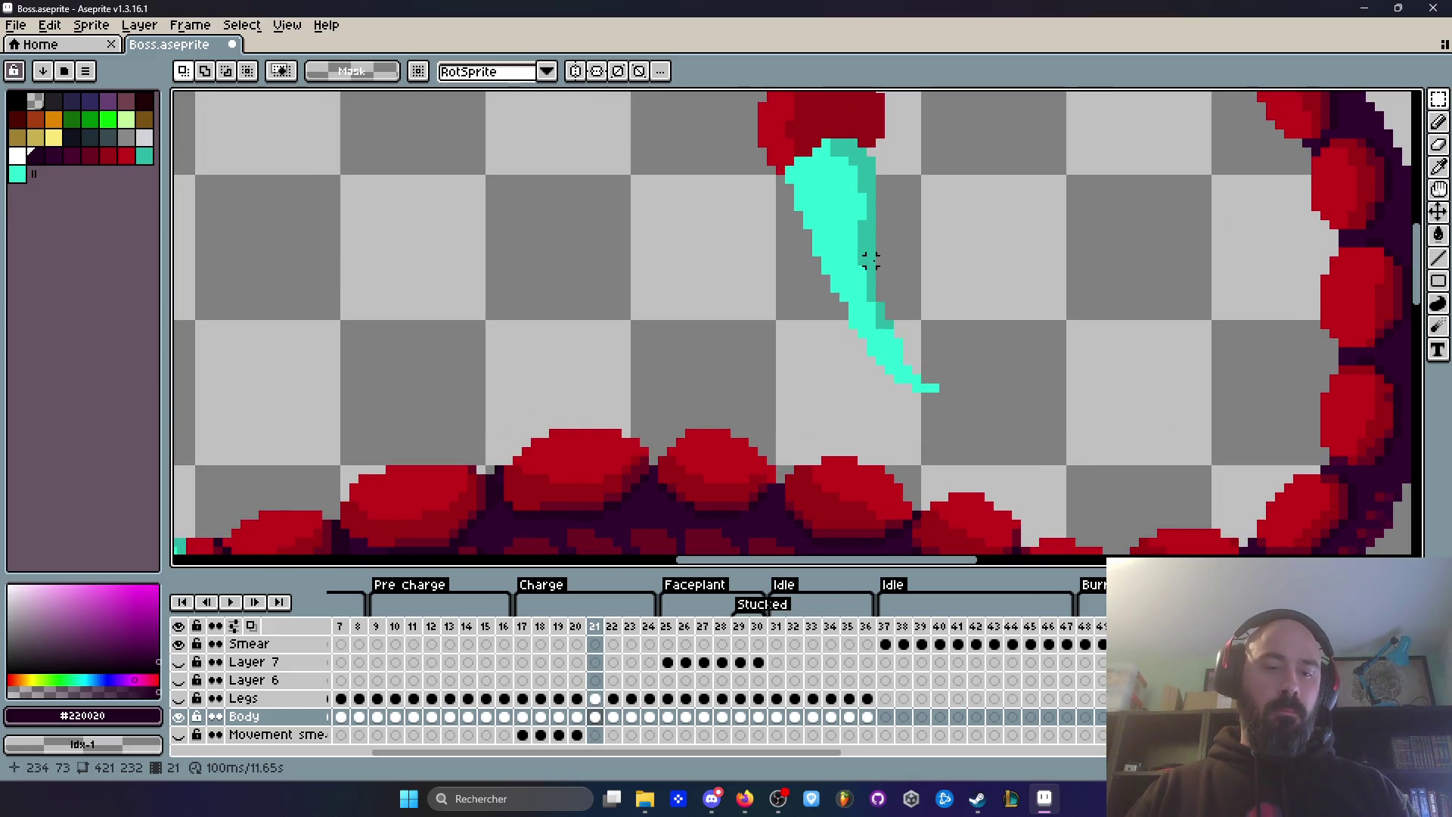
{"action": "key", "text": "i"}
{"action": "left_click", "coordinate": [886, 317]}
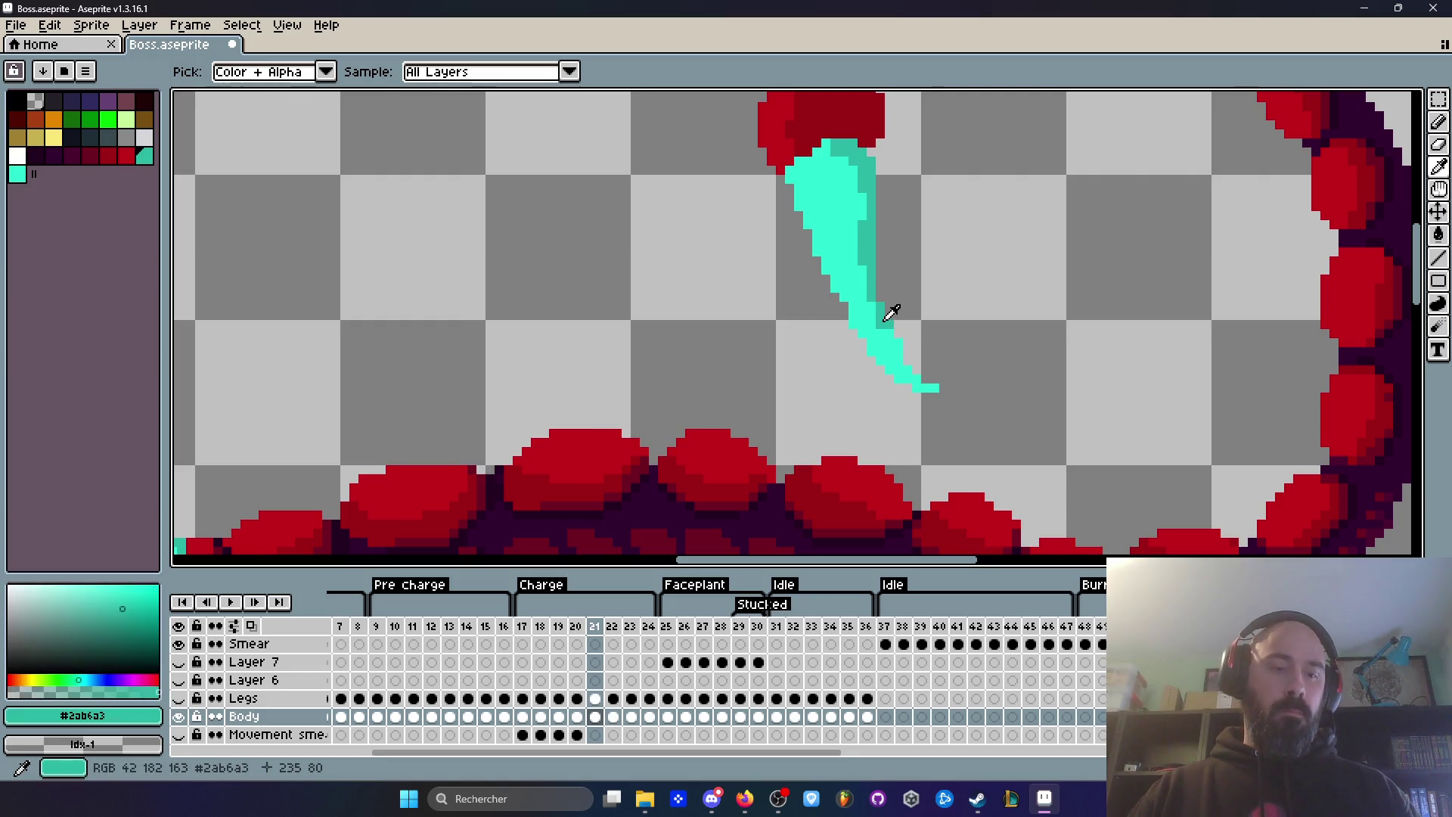
Step: Erase the light-cyan pixels at the stinger tip and draw darker teal along its underside
{"action": "key", "text": "b"}
{"action": "scroll", "coordinate": [893, 317], "scroll_direction": "up", "scroll_amount": 1}
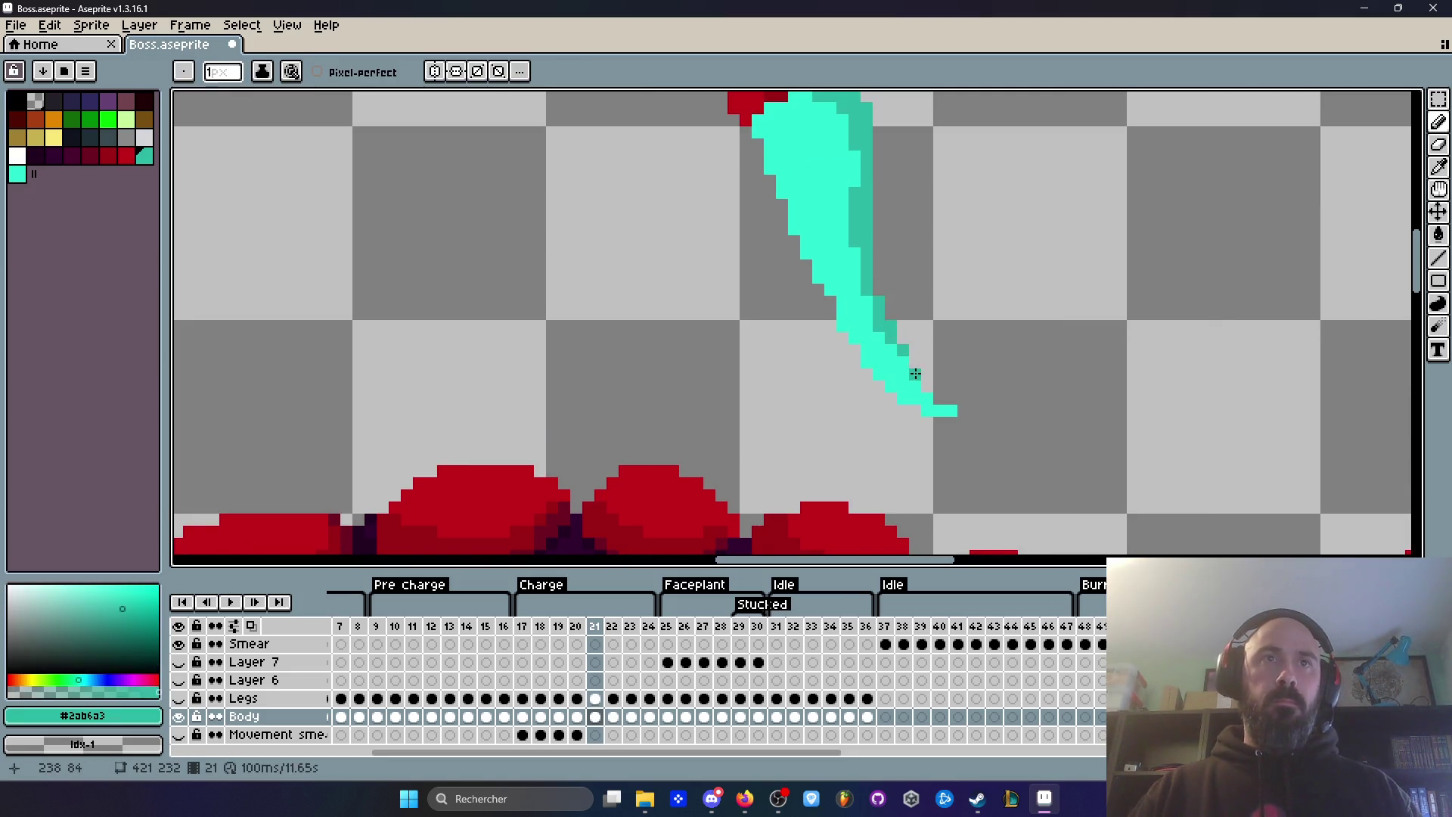
{"action": "right_click", "coordinate": [951, 410]}
{"action": "right_click", "coordinate": [939, 409]}
{"action": "left_click_drag", "start_coordinate": [897, 346], "coordinate": [917, 384]}
{"action": "scroll", "coordinate": [918, 385], "scroll_direction": "down", "scroll_amount": 2}
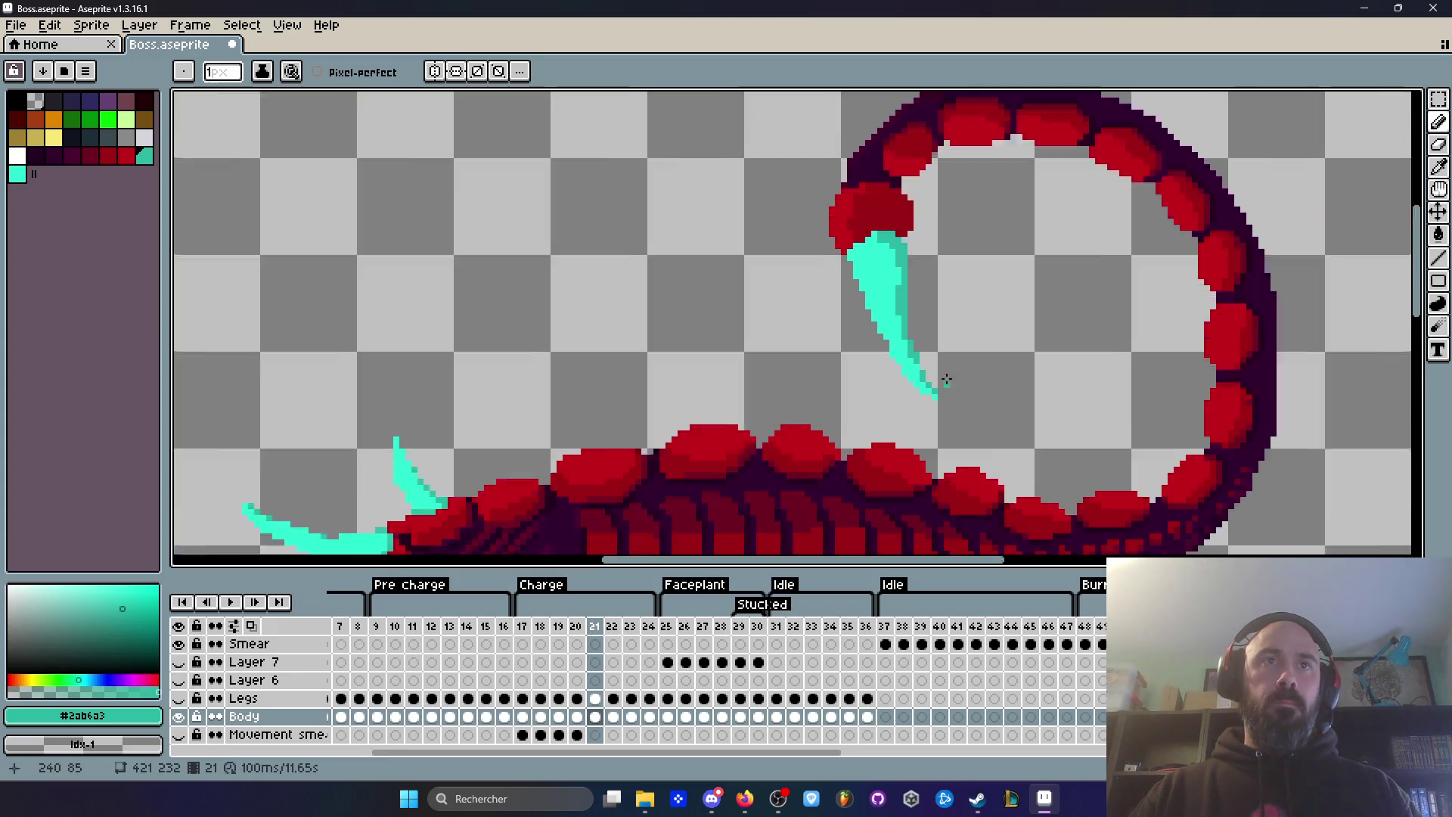
Step: Flip between frames 20 and 21 to compare the stinger, ending on frame 21
{"action": "key", "text": "Left"}
{"action": "key", "text": "Right"}
{"action": "scroll", "coordinate": [1028, 389], "scroll_direction": "up", "scroll_amount": 2}
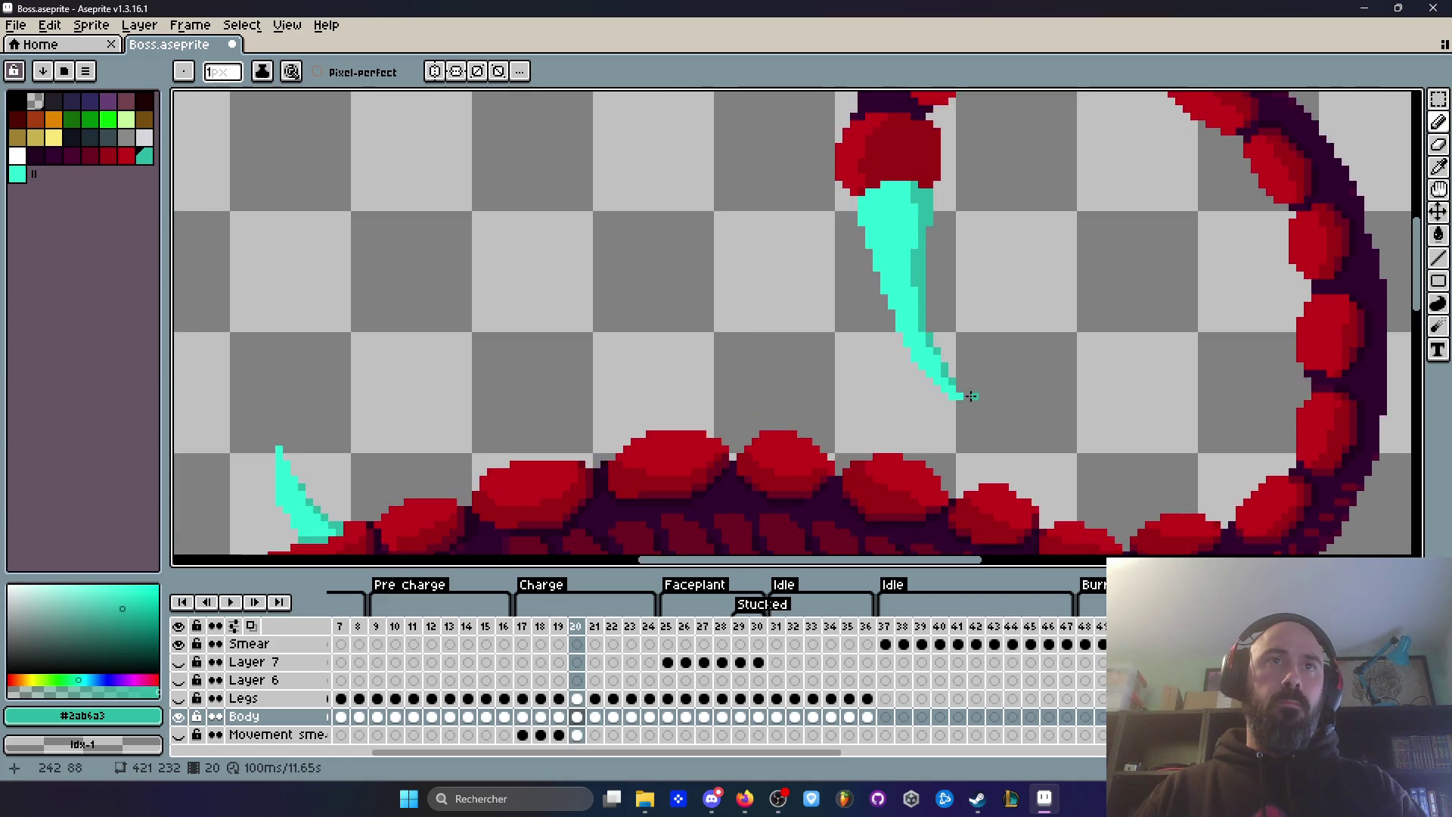
{"action": "key", "text": "Left"}
{"action": "key", "text": "Right"}
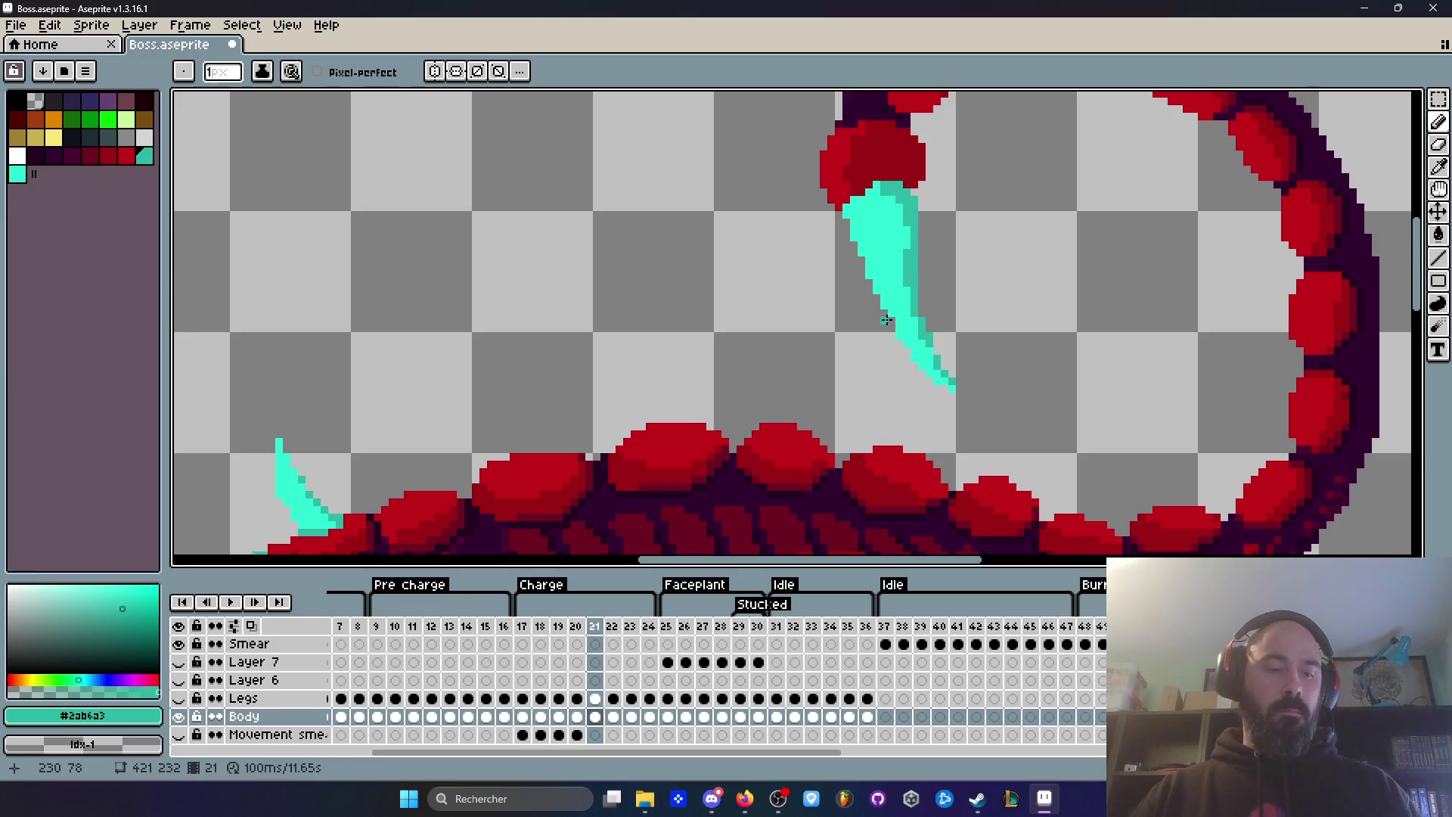
{"action": "scroll", "coordinate": [956, 403], "scroll_direction": "down", "scroll_amount": 2}
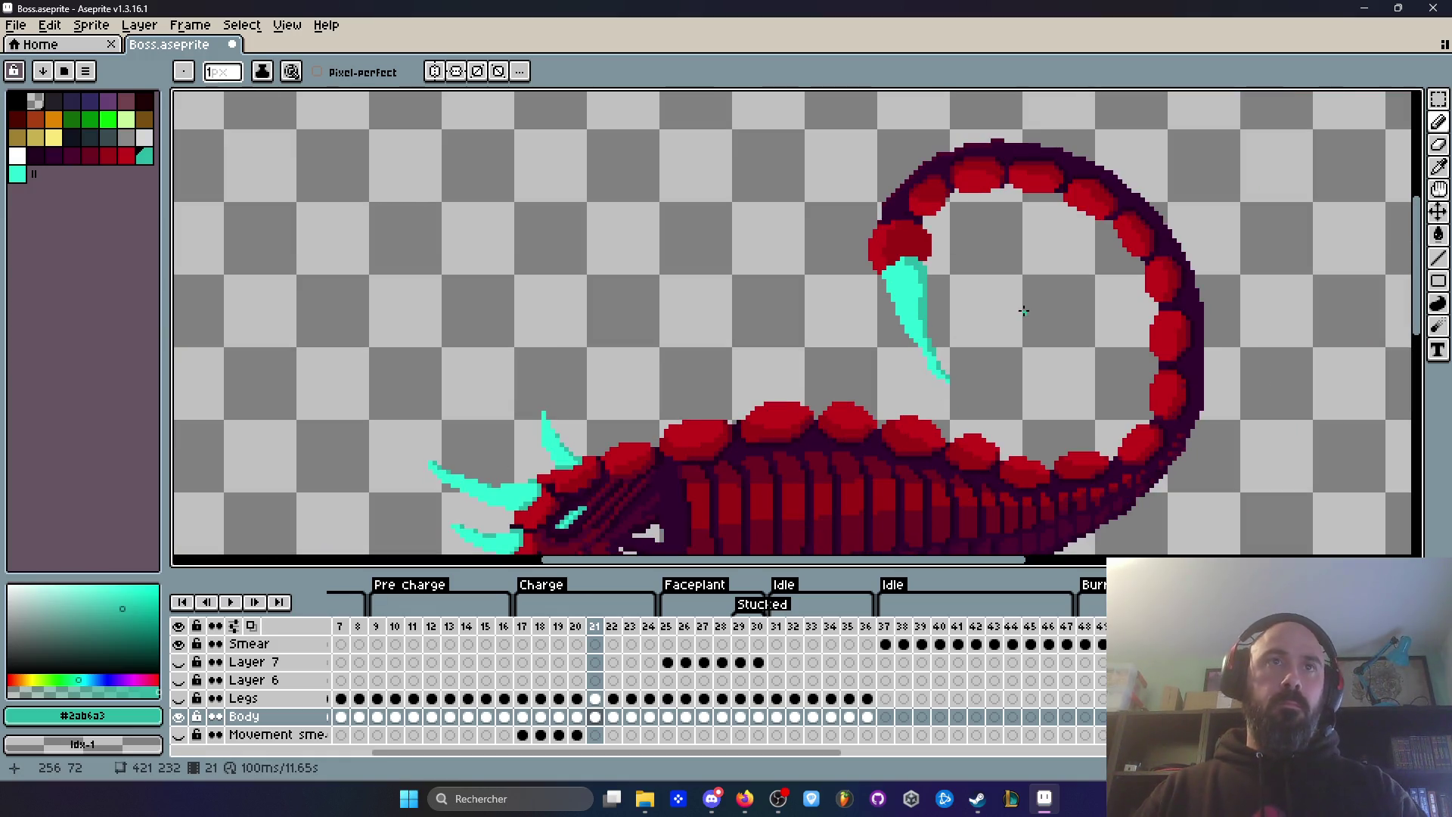
{"action": "key", "text": "Left"}
{"action": "key", "text": "Right"}
{"action": "key", "text": "Left"}
{"action": "key", "text": "Right"}
{"action": "key", "text": "Left"}
{"action": "key", "text": "Right"}
{"action": "scroll", "coordinate": [938, 345], "scroll_direction": "up", "scroll_amount": 3}
Step: Pick the bright teal #2cedd3 from the stinger and paint it along the stinger tip
{"action": "key", "text": "i"}
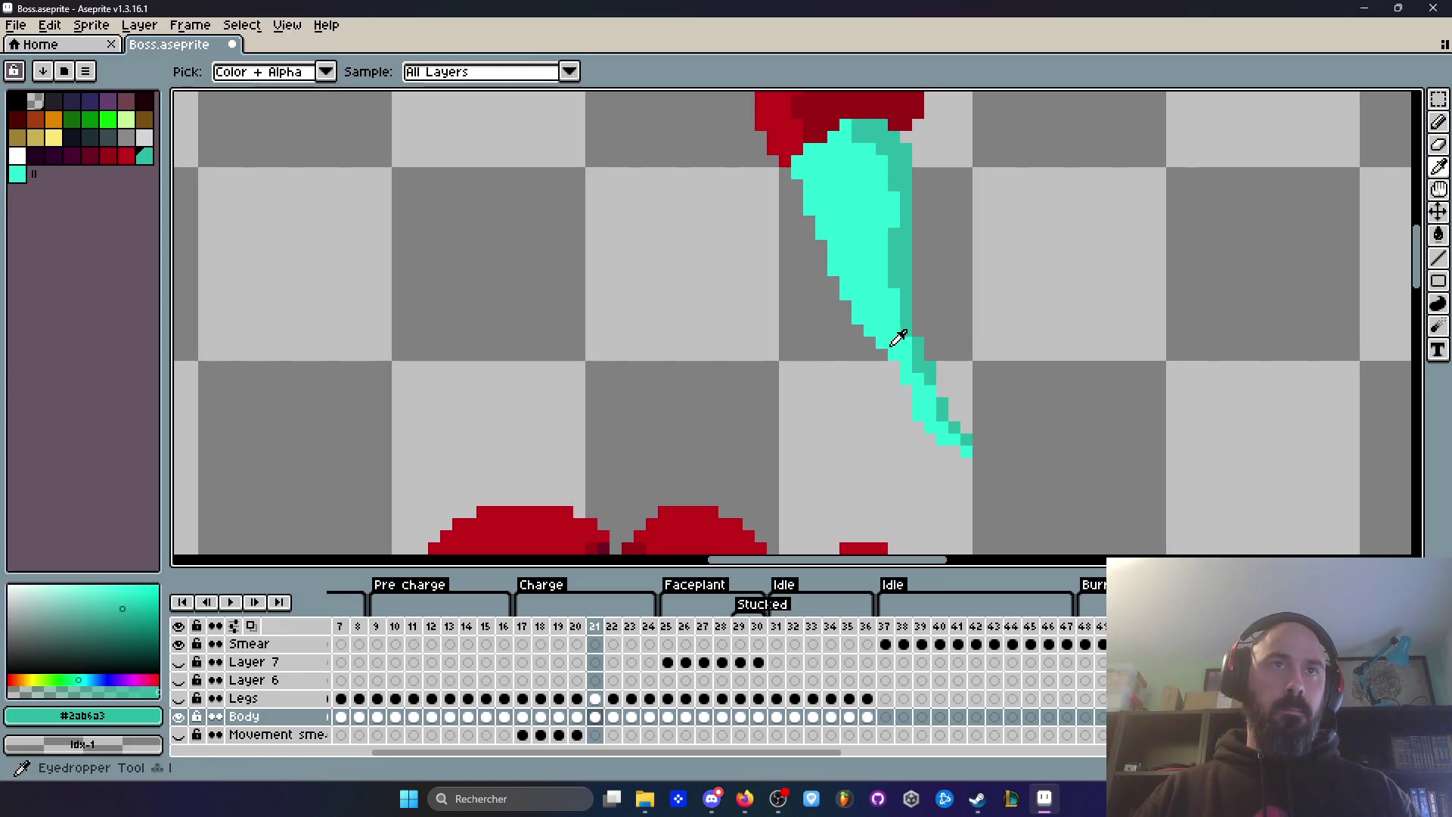
{"action": "left_click", "coordinate": [895, 335]}
{"action": "key", "text": "b"}
{"action": "scroll", "coordinate": [894, 335], "scroll_direction": "up", "scroll_amount": 1}
{"action": "left_click", "coordinate": [866, 348]}
{"action": "left_click_drag", "start_coordinate": [983, 518], "coordinate": [1114, 521]}
{"action": "left_click_drag", "start_coordinate": [884, 467], "coordinate": [869, 285]}
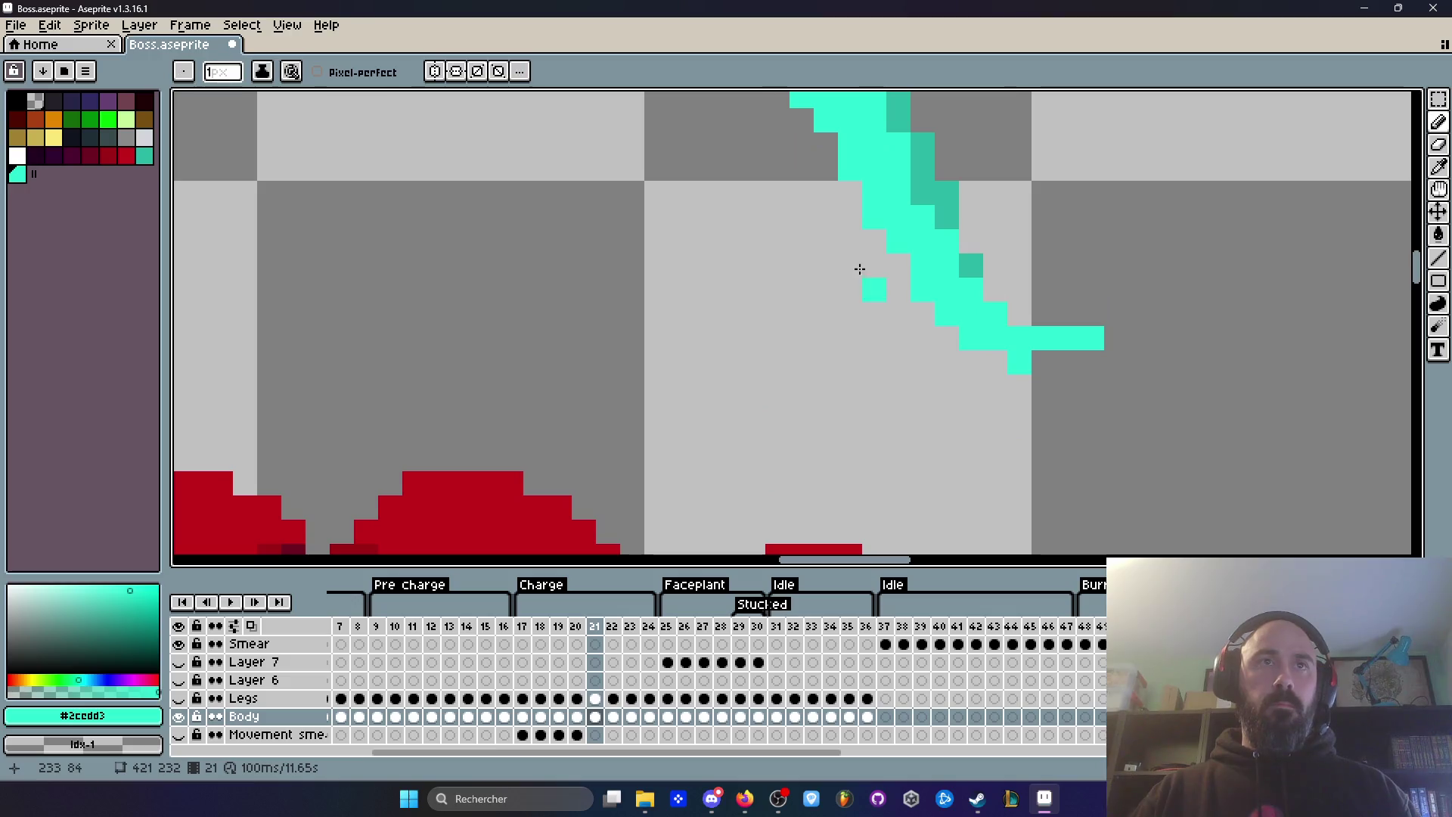
{"action": "scroll", "coordinate": [1036, 385], "scroll_direction": "down", "scroll_amount": 5}
{"action": "scroll", "coordinate": [999, 399], "scroll_direction": "up", "scroll_amount": 4}
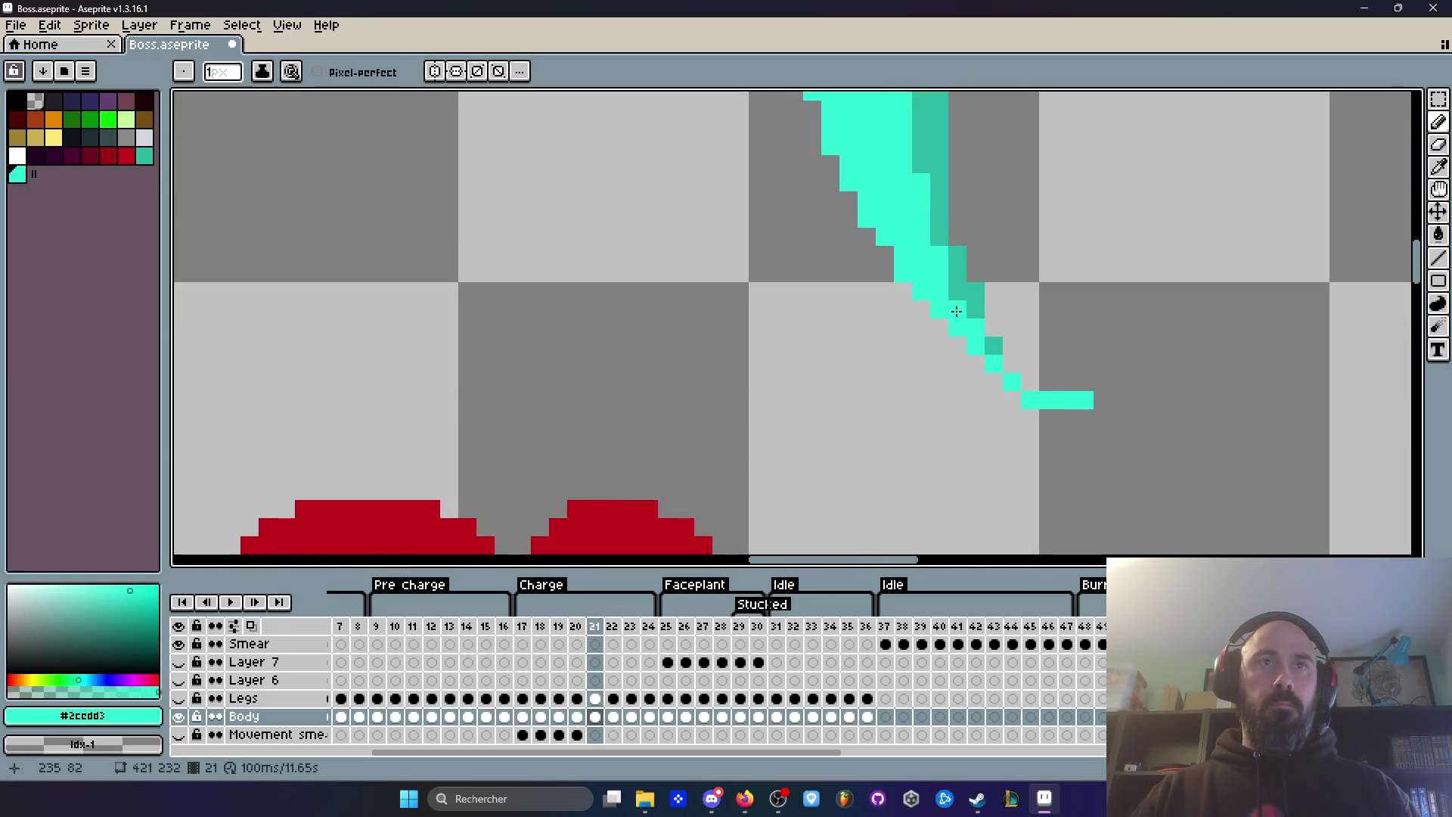
Step: Undo the last tip stroke, then redo the stinger edge and extend the tip in cyan
{"action": "key", "text": "ctrl+z"}
{"action": "left_click_drag", "start_coordinate": [958, 272], "coordinate": [956, 292]}
{"action": "left_click_drag", "start_coordinate": [1057, 392], "coordinate": [1066, 378]}
{"action": "scroll", "coordinate": [1053, 375], "scroll_direction": "down", "scroll_amount": 3}
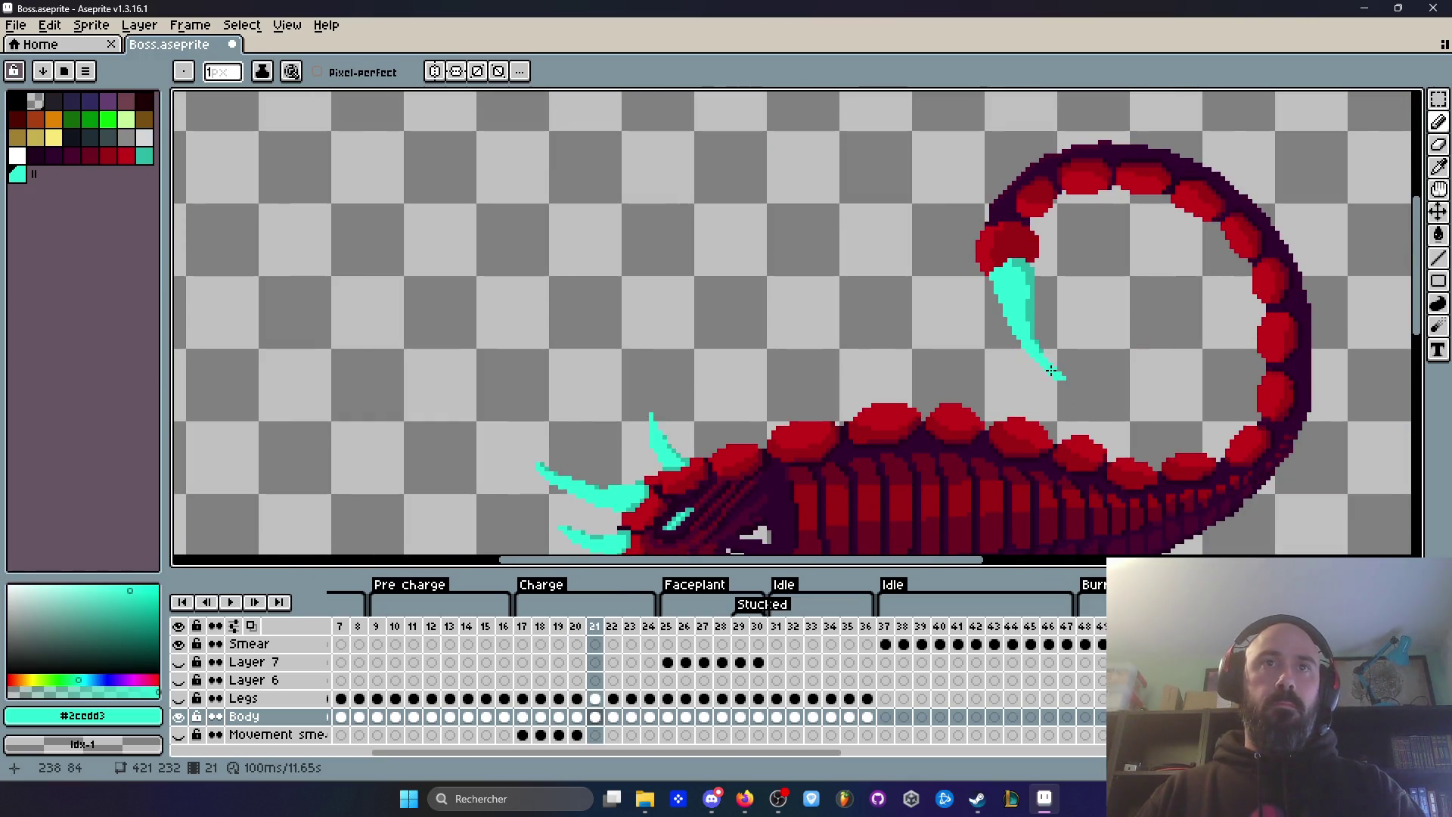
{"action": "scroll", "coordinate": [1052, 370], "scroll_direction": "up", "scroll_amount": 3}
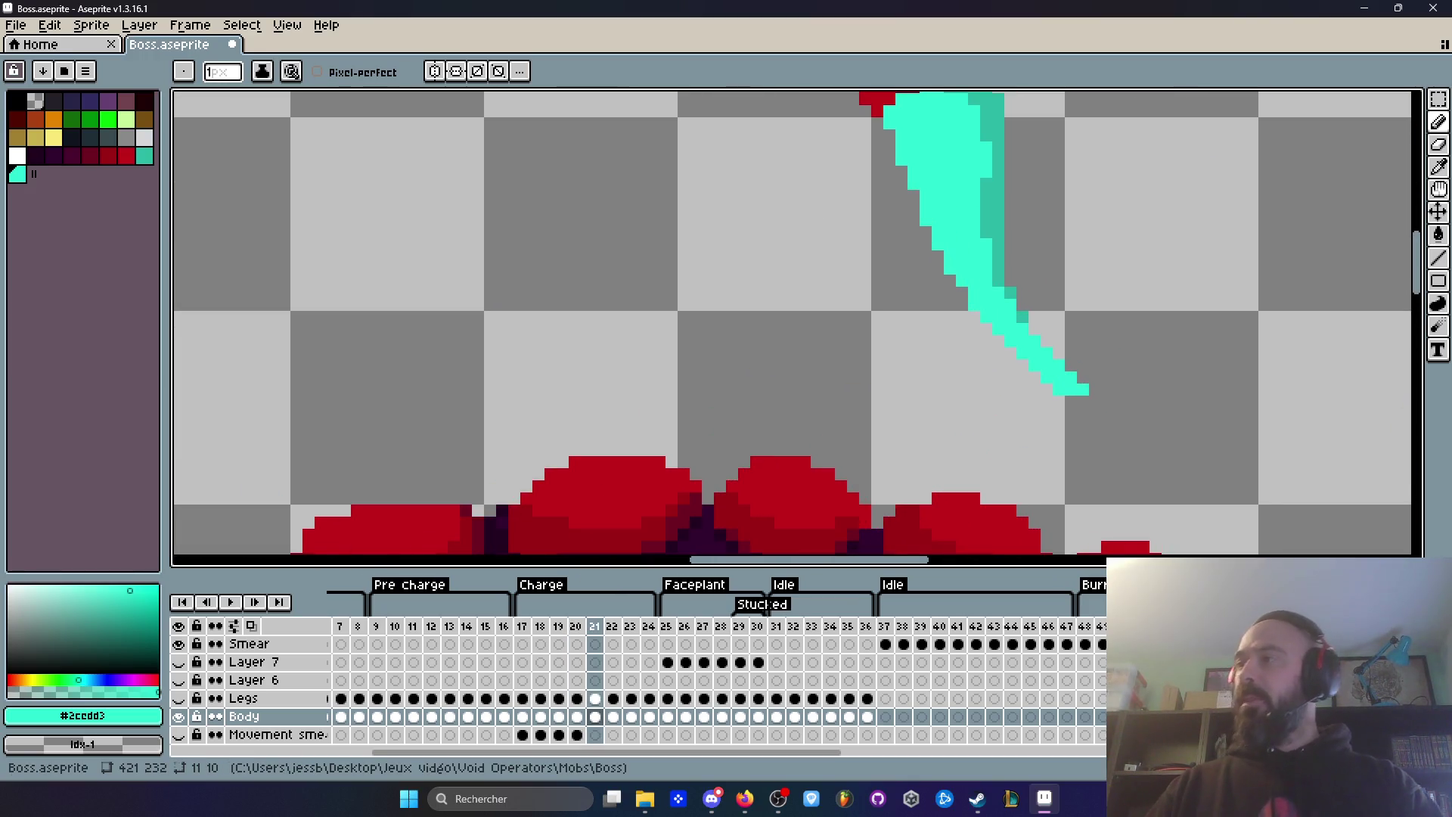
{"action": "scroll", "coordinate": [1104, 298], "scroll_direction": "up", "scroll_amount": 2}
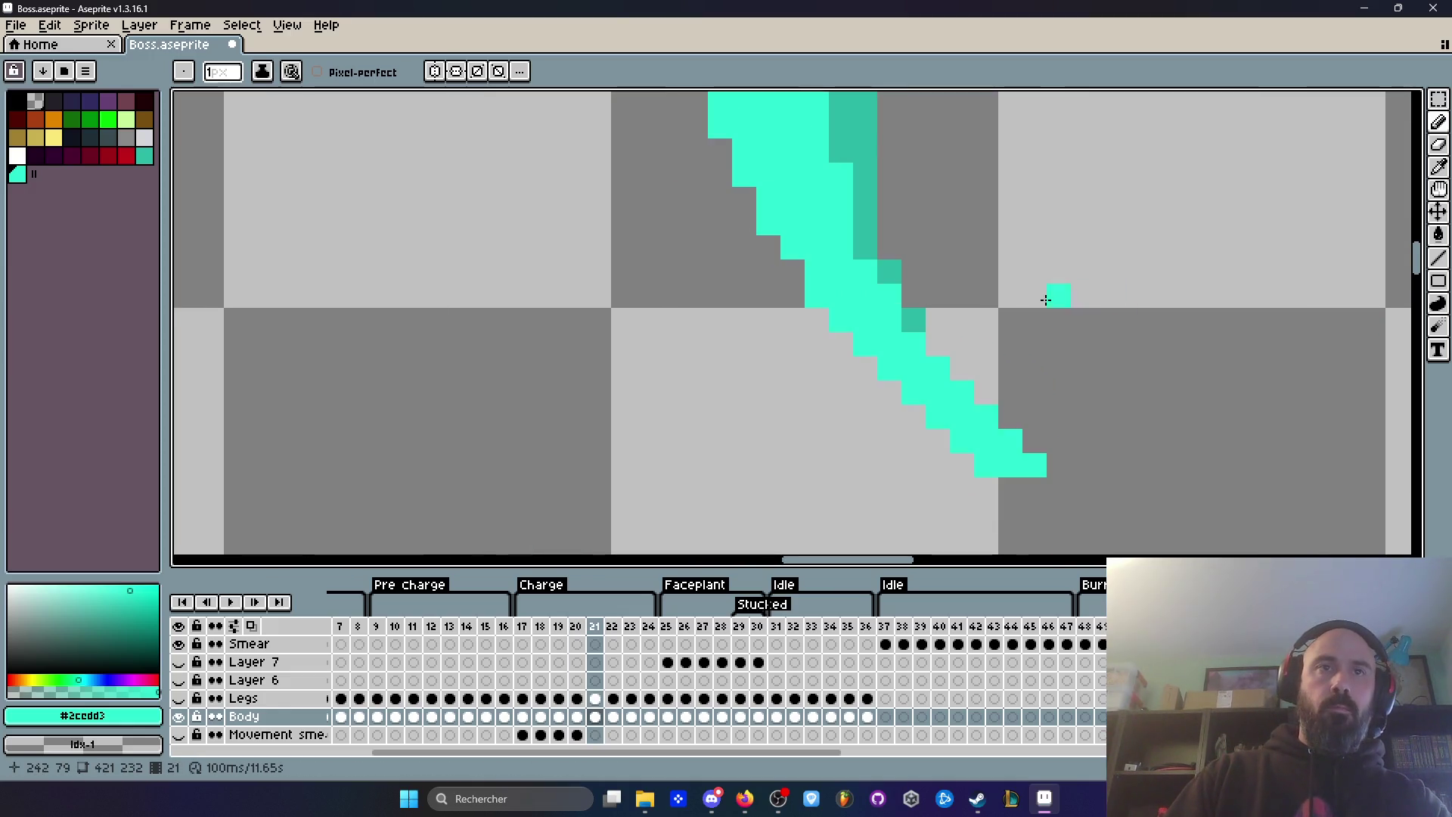
{"action": "scroll", "coordinate": [1059, 301], "scroll_direction": "down", "scroll_amount": 3}
Step: Compare the revised stinger on frame 21 against frame 20 several times
{"action": "key", "text": "Left"}
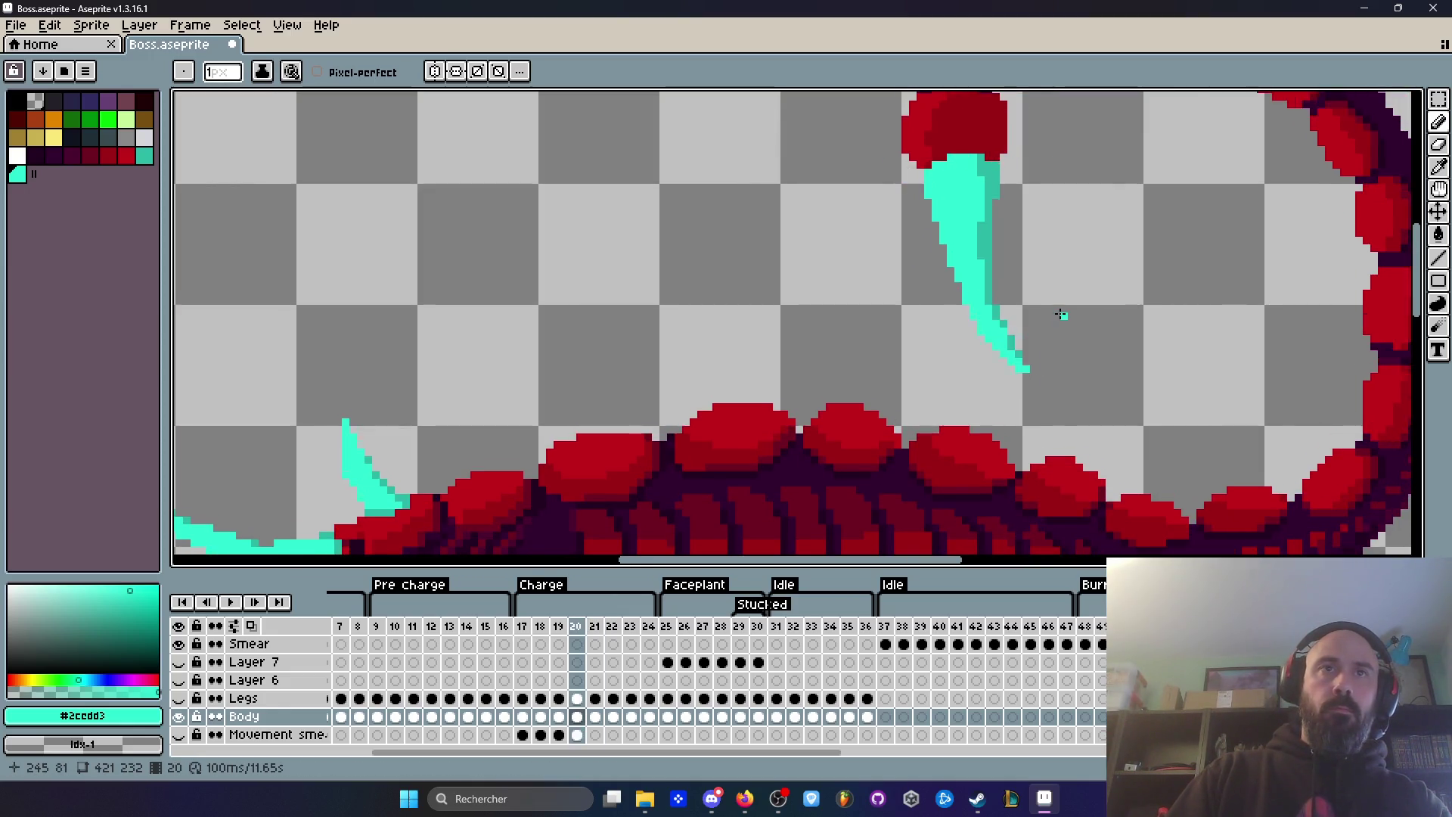
{"action": "scroll", "coordinate": [1061, 315], "scroll_direction": "up", "scroll_amount": 2}
{"action": "key", "text": "Right"}
{"action": "scroll", "coordinate": [1105, 370], "scroll_direction": "down", "scroll_amount": 2}
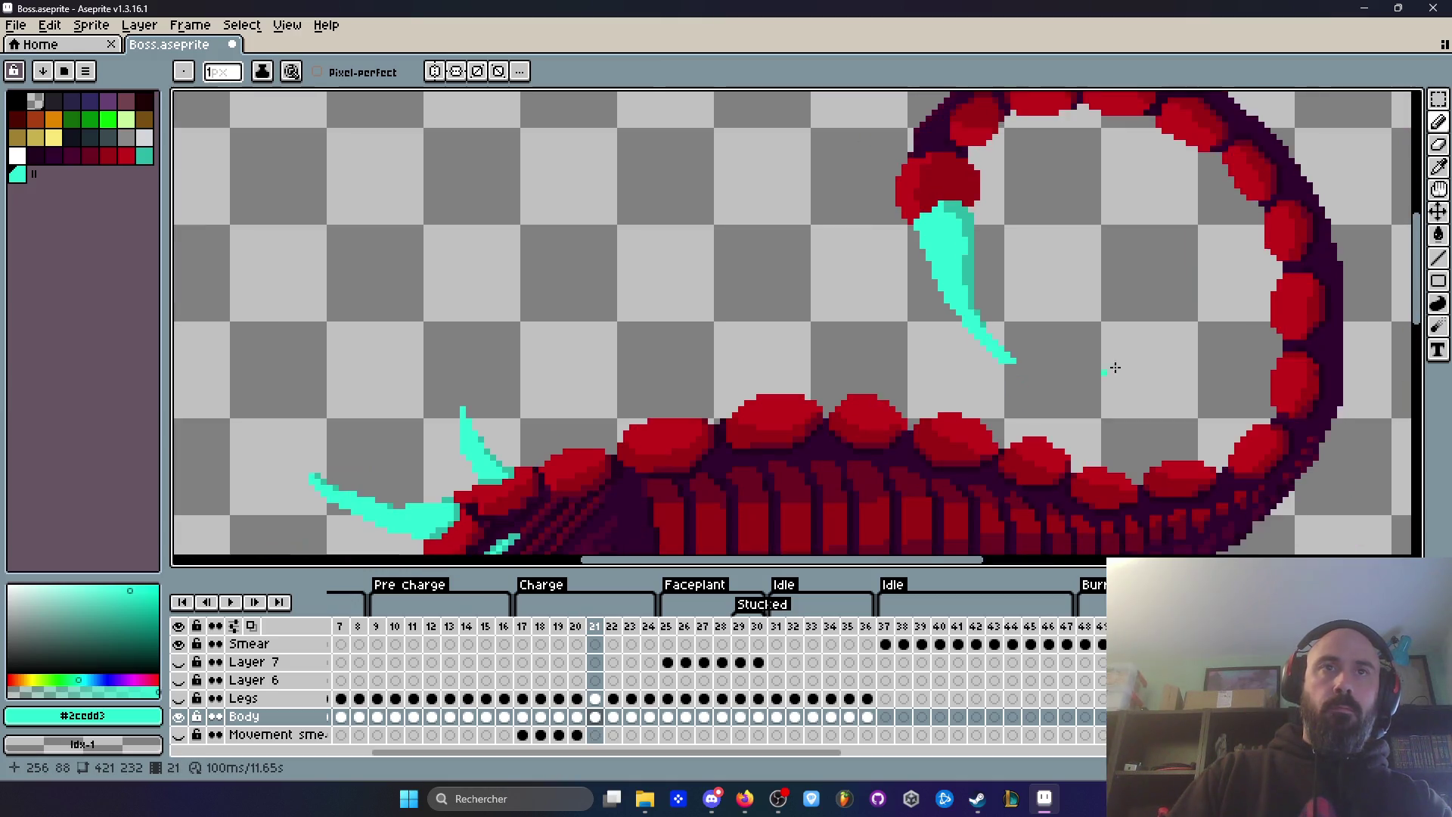
{"action": "scroll", "coordinate": [1109, 360], "scroll_direction": "up", "scroll_amount": 2}
{"action": "key", "text": "Left"}
{"action": "key", "text": "Right"}
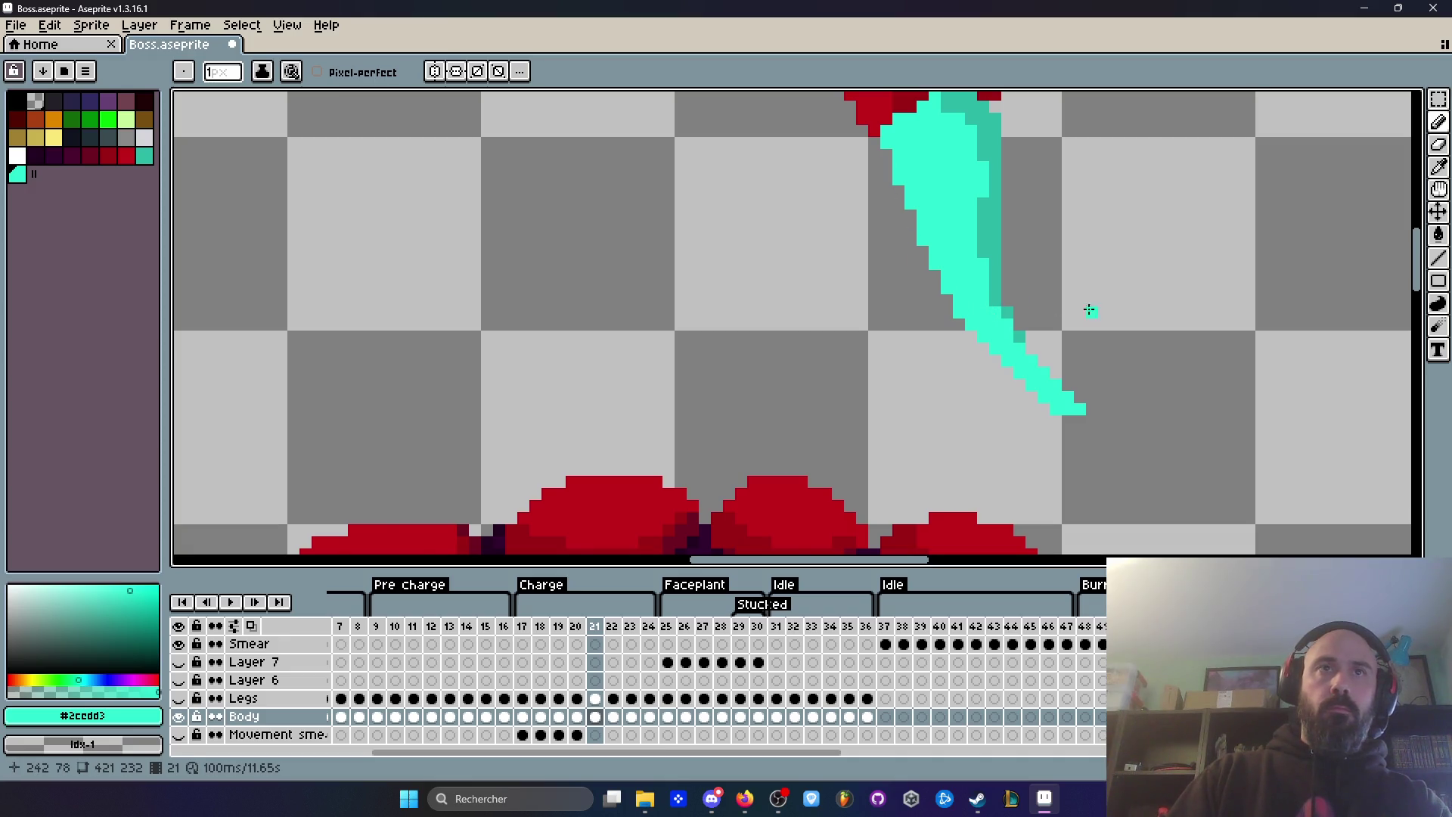
{"action": "scroll", "coordinate": [1089, 309], "scroll_direction": "down", "scroll_amount": 2}
{"action": "key", "text": "Left"}
{"action": "key", "text": "Right"}
{"action": "key", "text": "Left"}
{"action": "key", "text": "Right"}
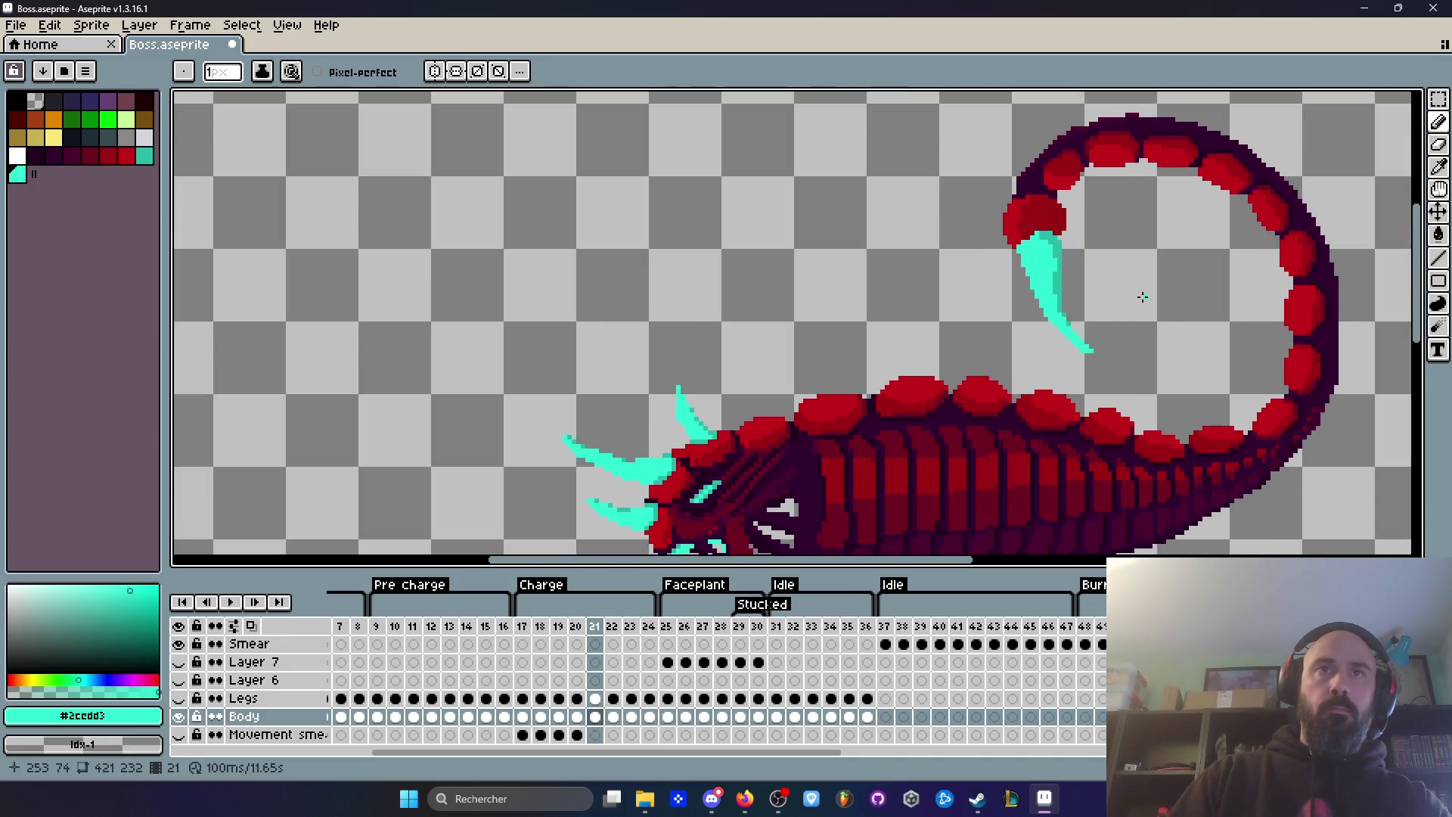
{"action": "scroll", "coordinate": [1067, 325], "scroll_direction": "up", "scroll_amount": 1}
{"action": "key", "text": "Left"}
{"action": "key", "text": "Right"}
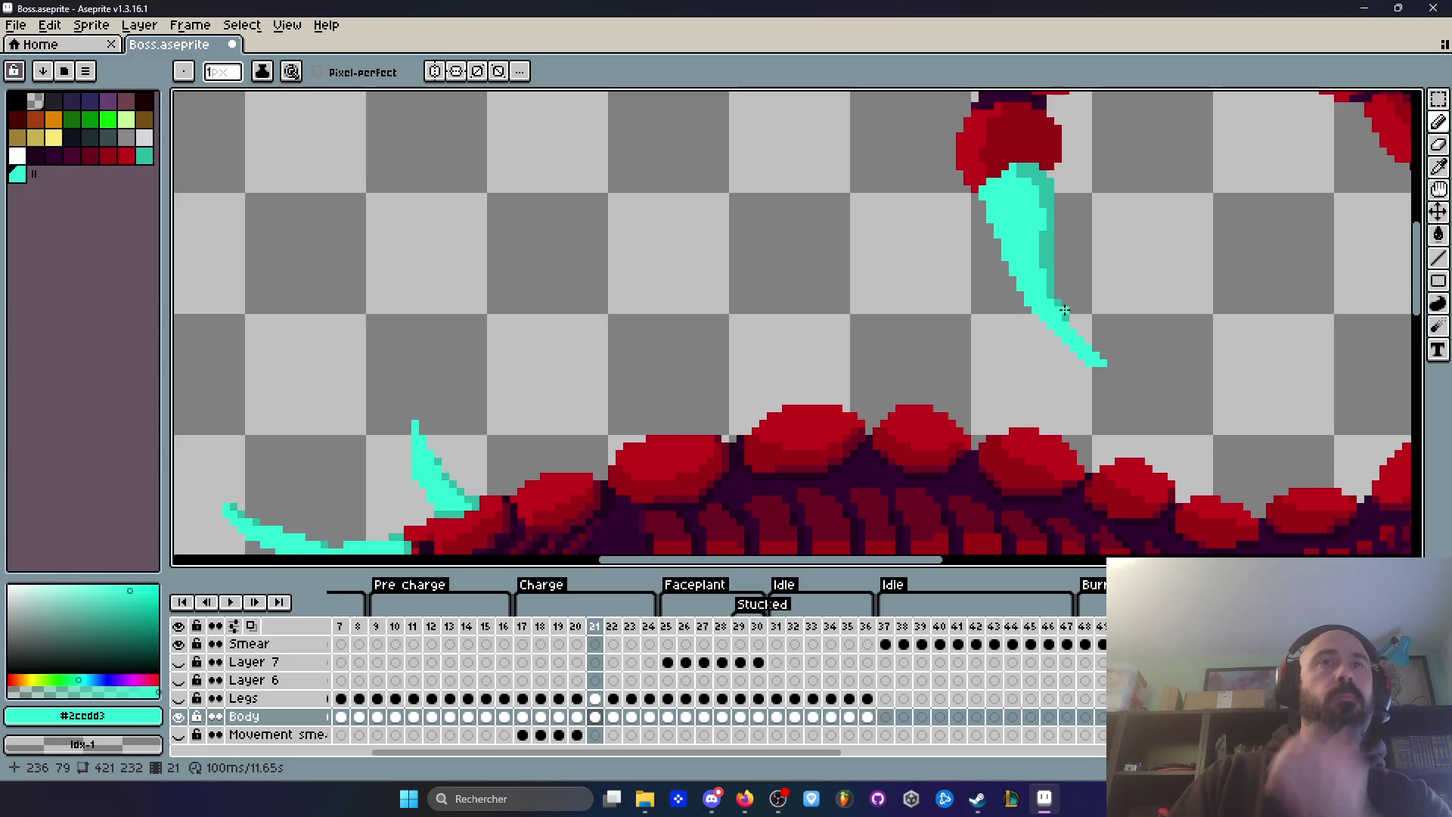
{"action": "scroll", "coordinate": [1066, 318], "scroll_direction": "up", "scroll_amount": 1}
{"action": "scroll", "coordinate": [1067, 356], "scroll_direction": "up", "scroll_amount": 1}
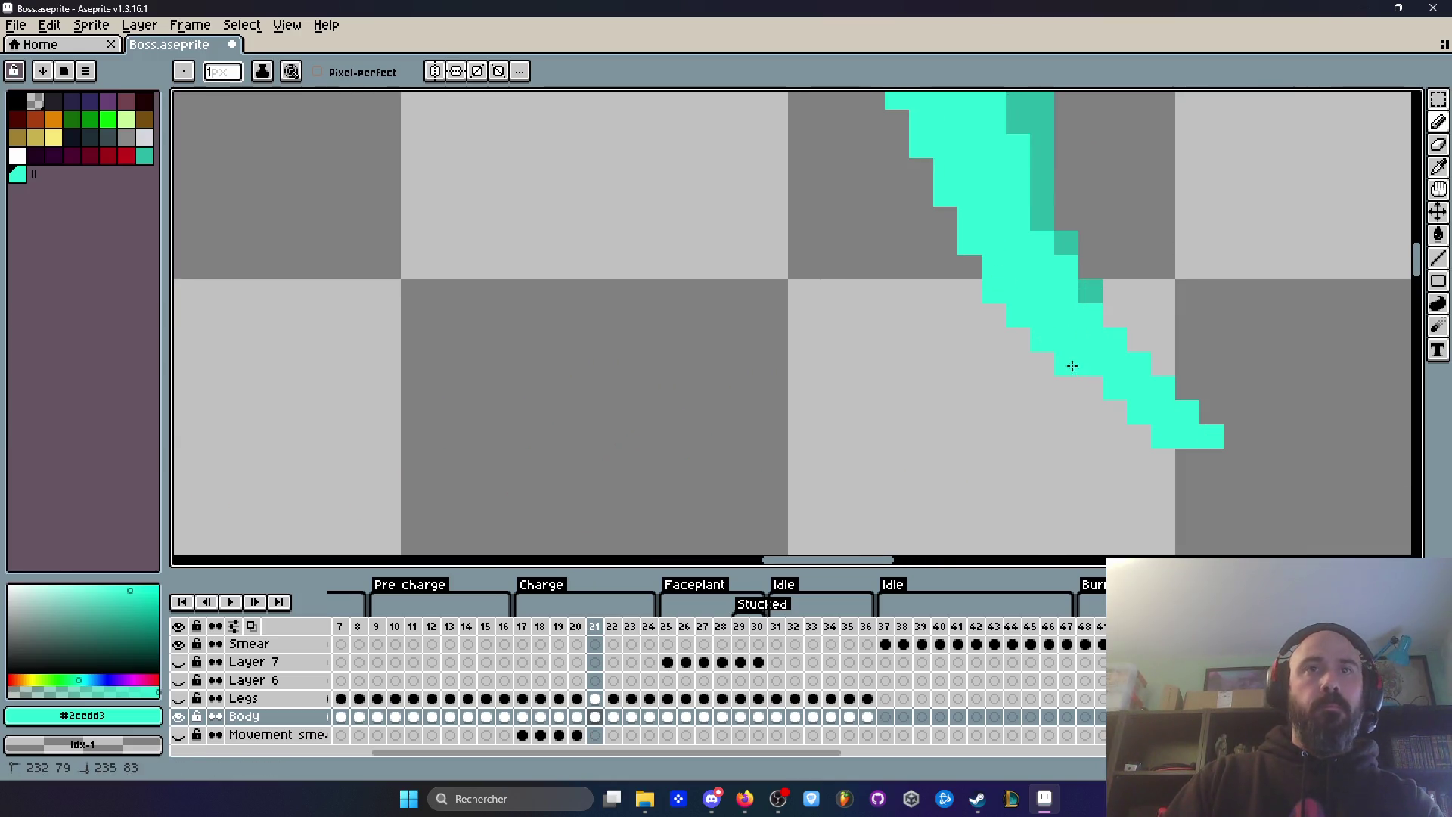
Step: Revert the last touch-up, repaint the stinger edge in teal and cyan, and erase a stray pixel
{"action": "key", "text": "ctrl+z"}
{"action": "scroll", "coordinate": [1171, 389], "scroll_direction": "down", "scroll_amount": 3}
{"action": "key", "text": "Left"}
{"action": "key", "text": "Right"}
{"action": "scroll", "coordinate": [1210, 327], "scroll_direction": "up", "scroll_amount": 2}
{"action": "mouse_move", "coordinate": [1139, 320]}
{"action": "left_mouse_down"}
{"action": "mouse_move", "coordinate": [1142, 332]}
{"action": "mouse_move", "coordinate": [1139, 294]}
{"action": "left_mouse_up"}
{"action": "right_click", "coordinate": [1157, 342]}
Step: Check the stinger edit by toggling between frames 20 and 21
{"action": "scroll", "coordinate": [1237, 438], "scroll_direction": "down", "scroll_amount": 5}
{"action": "key", "text": "Left"}
{"action": "key", "text": "Right"}
{"action": "scroll", "coordinate": [1263, 387], "scroll_direction": "up", "scroll_amount": 1}
{"action": "key", "text": "Left"}
{"action": "key", "text": "Right"}
{"action": "key", "text": "Left"}
{"action": "key", "text": "Right"}
{"action": "scroll", "coordinate": [1223, 378], "scroll_direction": "up", "scroll_amount": 2}
{"action": "scroll", "coordinate": [1224, 378], "scroll_direction": "up", "scroll_amount": 2}
Step: Add one more cyan pixel to the stinger edge and compare it with frame 20
{"action": "left_click", "coordinate": [1191, 329]}
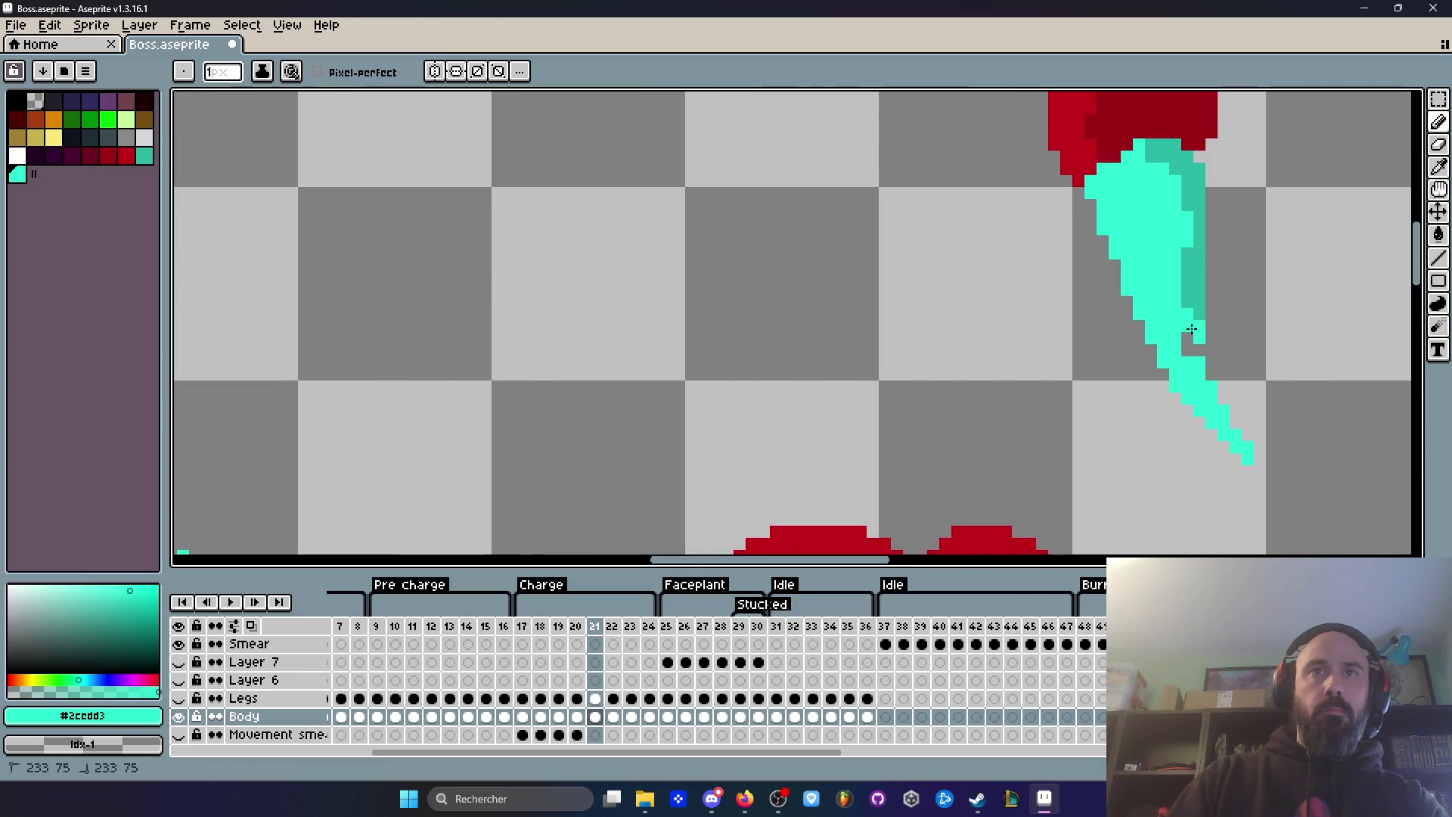
{"action": "scroll", "coordinate": [1278, 462], "scroll_direction": "down", "scroll_amount": 4}
{"action": "key", "text": "Left"}
{"action": "key", "text": "Right"}
{"action": "scroll", "coordinate": [1221, 339], "scroll_direction": "up", "scroll_amount": 3}
{"action": "key", "text": "Left"}
{"action": "key", "text": "Right"}
Step: Center the stinger, compare frames 20 and 21, then lasso-select the cyan stinger on frame 20
{"action": "scroll", "coordinate": [1220, 369], "scroll_direction": "down", "scroll_amount": 2}
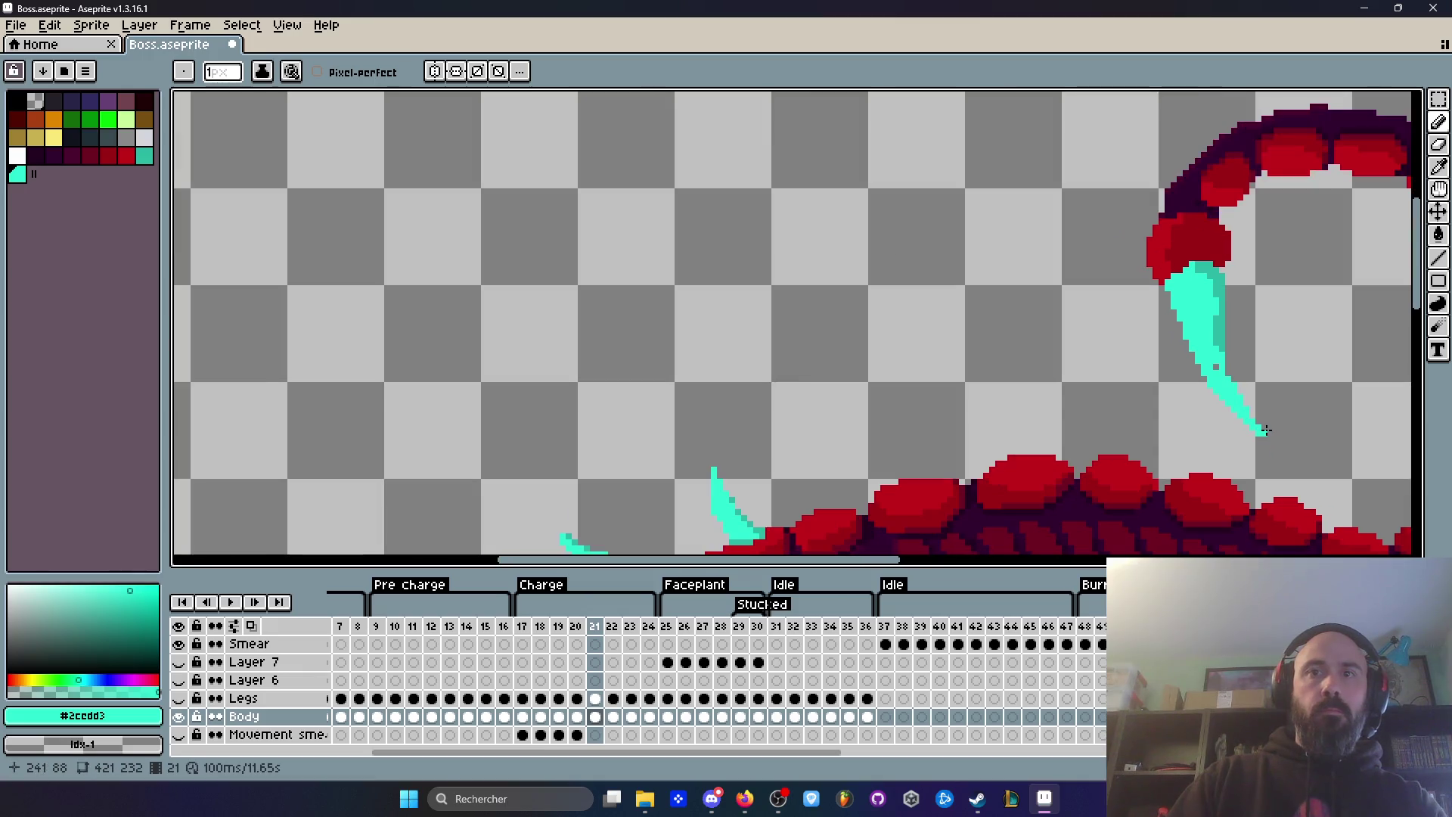
{"action": "left_click_drag", "start_coordinate": [1238, 383], "coordinate": [1000, 358]}
{"action": "scroll", "coordinate": [1000, 358], "scroll_direction": "up", "scroll_amount": 2}
{"action": "scroll", "coordinate": [1102, 292], "scroll_direction": "down", "scroll_amount": 2}
{"action": "key", "text": "Left"}
{"action": "key", "text": "Right"}
{"action": "key", "text": "Left"}
{"action": "key", "text": "Right"}
{"action": "scroll", "coordinate": [959, 363], "scroll_direction": "up", "scroll_amount": 1}
{"action": "key", "text": "Left"}
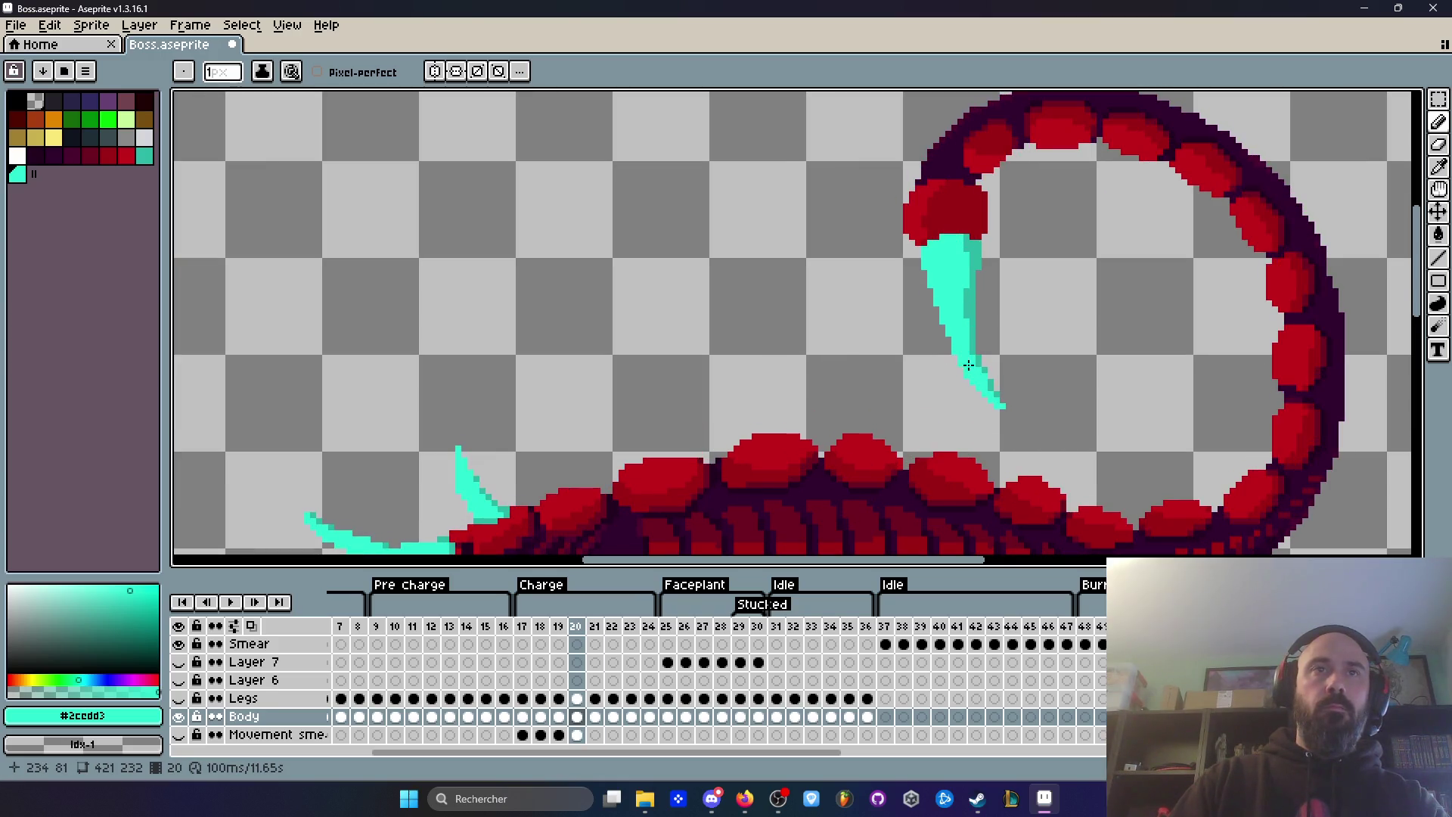
{"action": "key", "text": "Right"}
{"action": "scroll", "coordinate": [983, 378], "scroll_direction": "up", "scroll_amount": 2}
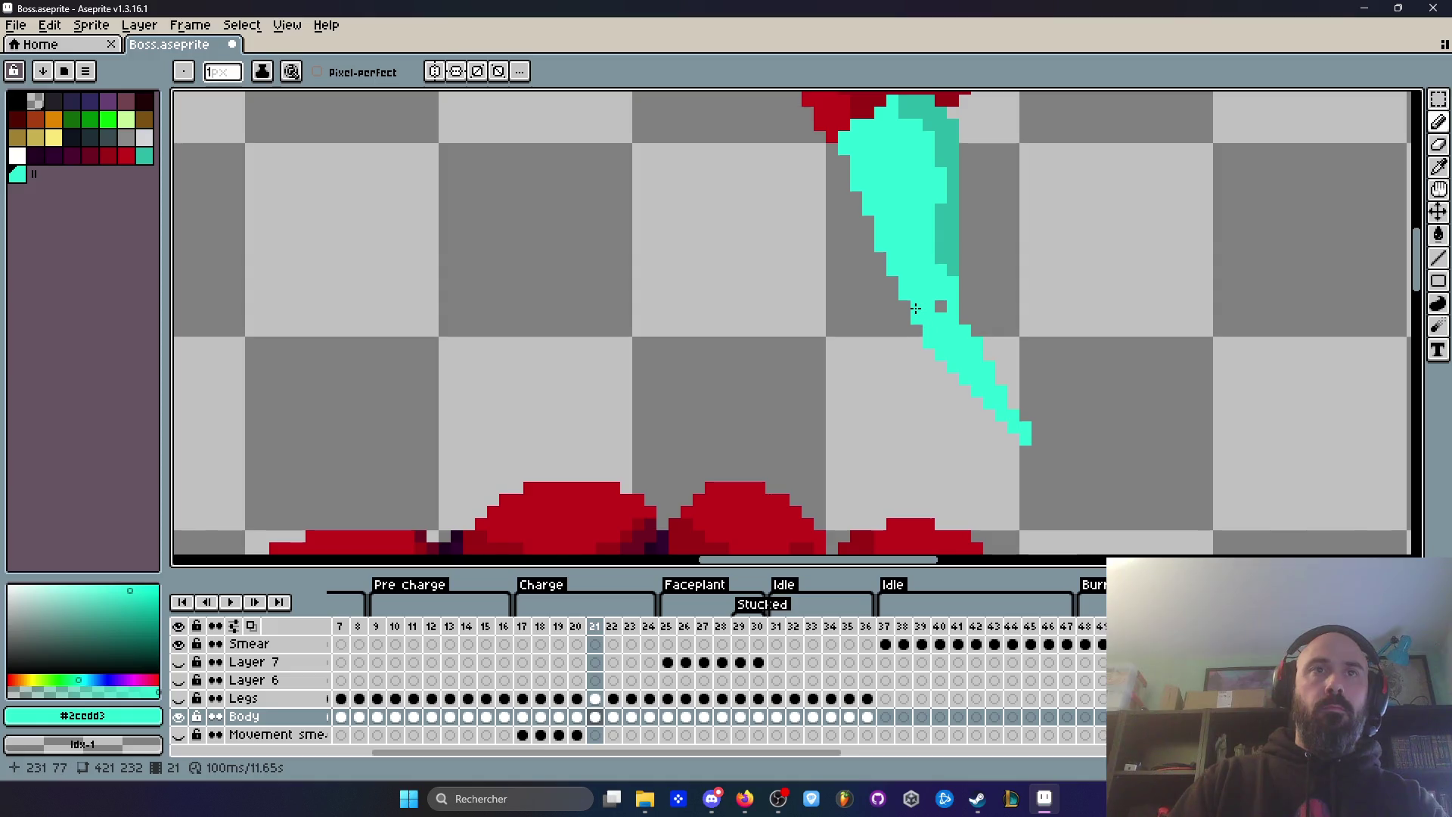
{"action": "key", "text": "Left"}
{"action": "scroll", "coordinate": [945, 287], "scroll_direction": "down", "scroll_amount": 2}
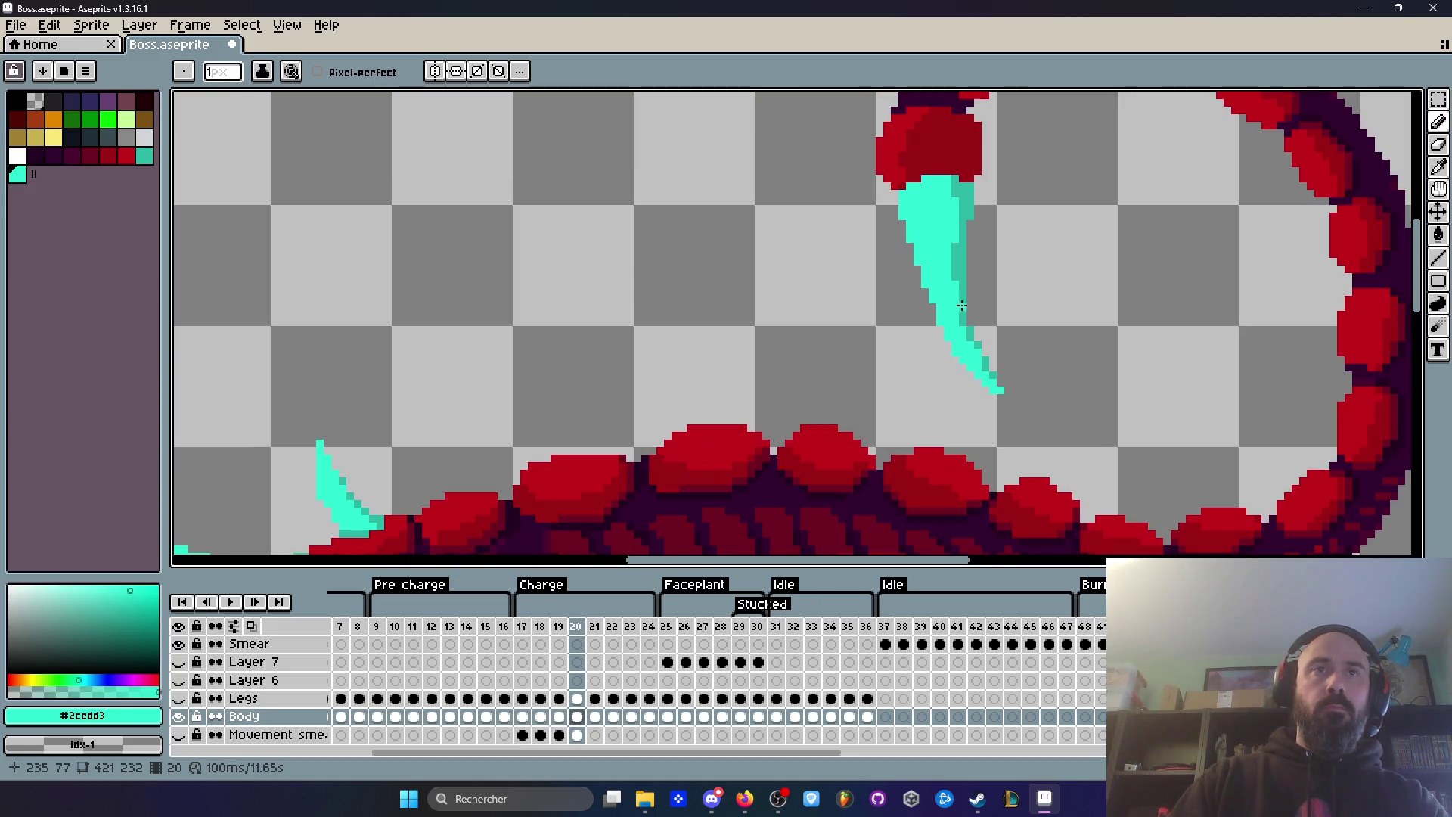
{"action": "scroll", "coordinate": [953, 212], "scroll_direction": "up", "scroll_amount": 1}
{"action": "key", "text": "q"}
{"action": "mouse_move", "coordinate": [967, 155]}
{"action": "left_mouse_down"}
{"action": "mouse_move", "coordinate": [870, 189]}
{"action": "mouse_move", "coordinate": [1006, 435]}
{"action": "mouse_move", "coordinate": [1018, 193]}
{"action": "mouse_move", "coordinate": [1002, 177]}
{"action": "left_mouse_up"}
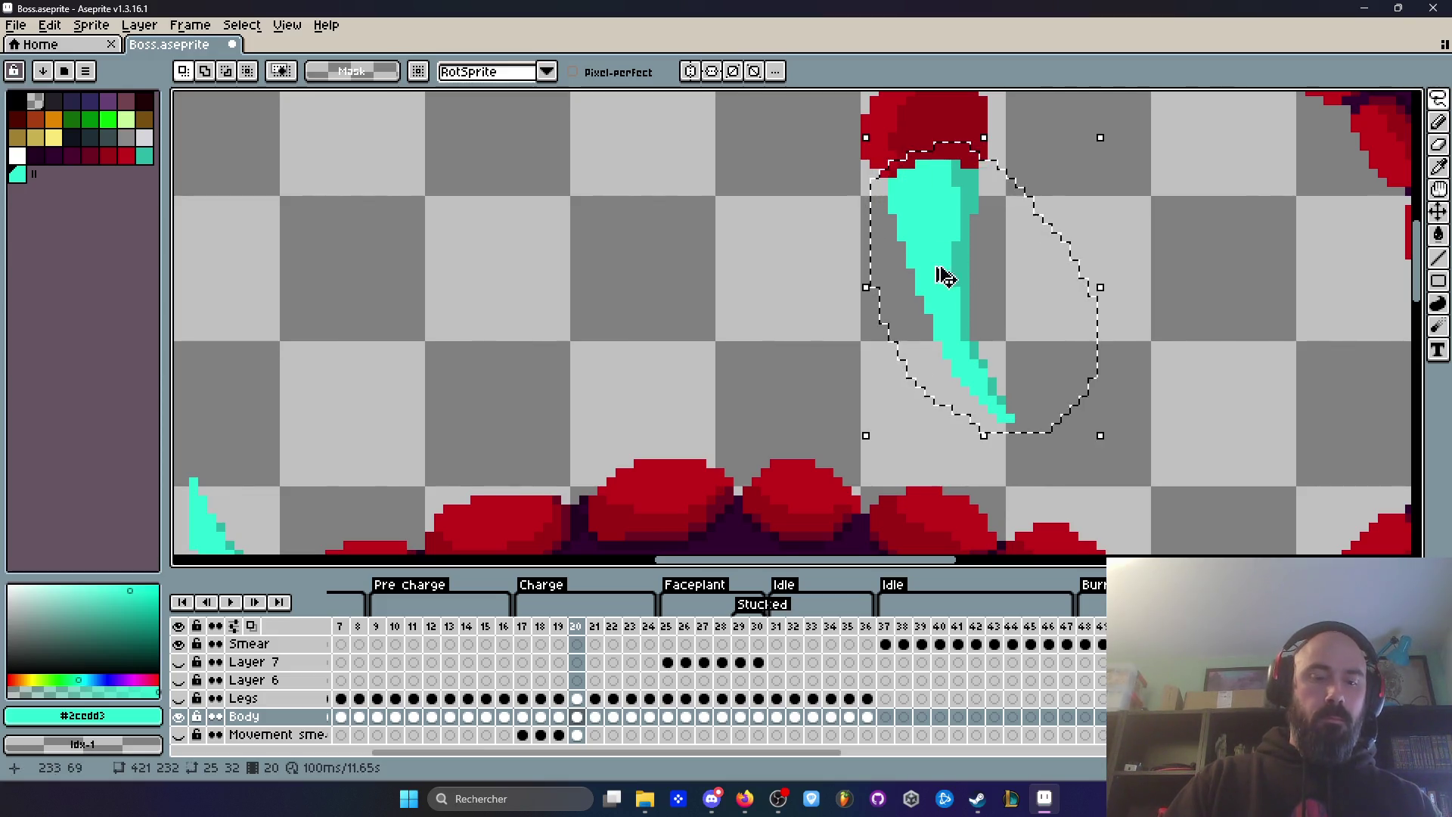
Step: On frame 21's Body cel, drop a copy of frame 20's stinger, tilted about 12.8° and repositioned
{"action": "left_click", "coordinate": [595, 716]}
{"action": "mouse_move", "coordinate": [968, 378]}
{"action": "left_mouse_down"}
{"action": "mouse_move", "coordinate": [963, 346]}
{"action": "mouse_move", "coordinate": [1047, 308]}
{"action": "mouse_move", "coordinate": [1187, 371]}
{"action": "left_mouse_up"}
{"action": "mouse_move", "coordinate": [1283, 445]}
{"action": "left_mouse_down"}
{"action": "mouse_move", "coordinate": [1274, 431]}
{"action": "mouse_move", "coordinate": [1316, 412]}
{"action": "left_mouse_up"}
{"action": "left_click_drag", "start_coordinate": [1108, 317], "coordinate": [943, 298]}
{"action": "key", "text": "ctrl+z"}
{"action": "key", "text": "ctrl+d"}
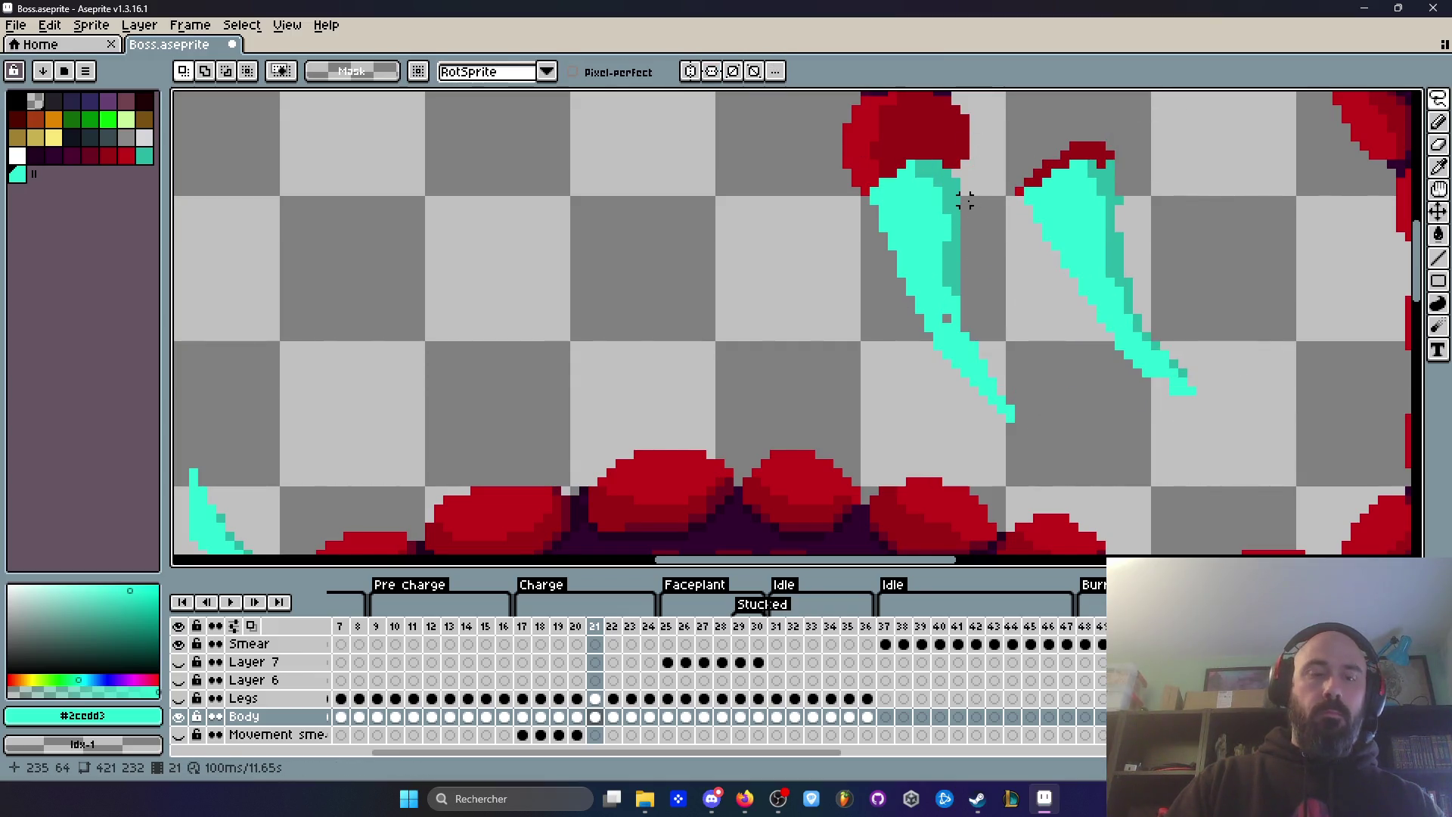
Step: Erase the old stinger and its leftover cyan dots
{"action": "key", "text": "e"}
{"action": "mouse_move", "coordinate": [1018, 434]}
{"action": "left_mouse_down"}
{"action": "mouse_move", "coordinate": [945, 325]}
{"action": "mouse_move", "coordinate": [964, 303]}
{"action": "mouse_move", "coordinate": [935, 180]}
{"action": "left_mouse_up"}
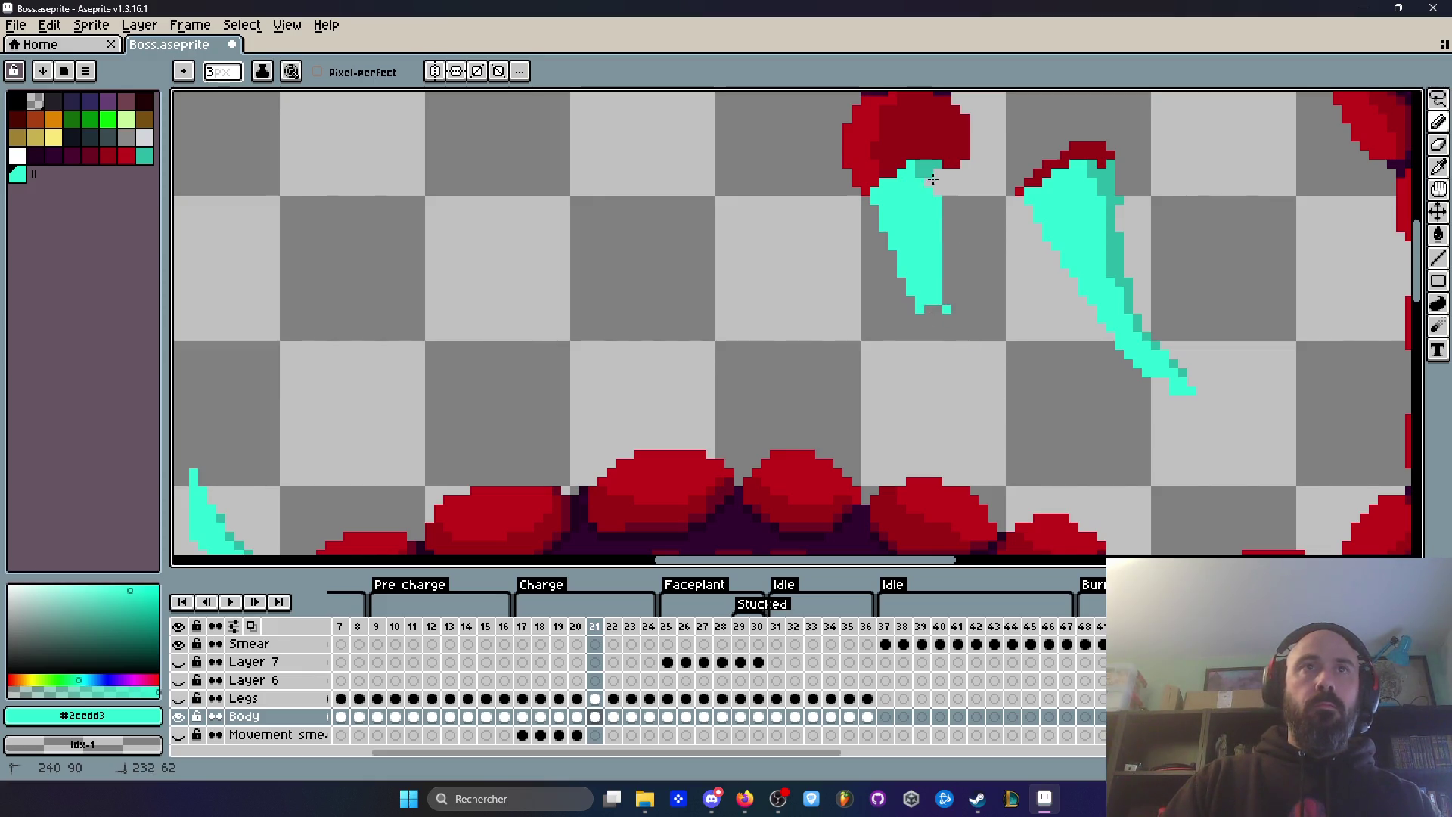
{"action": "left_click_drag", "start_coordinate": [875, 230], "coordinate": [929, 216]}
{"action": "left_click_drag", "start_coordinate": [941, 273], "coordinate": [936, 298]}
Step: Move the new rotated stinger onto the tail tip and commit it
{"action": "key", "text": "q"}
{"action": "mouse_move", "coordinate": [1082, 106]}
{"action": "left_mouse_down"}
{"action": "mouse_move", "coordinate": [1130, 437]}
{"action": "mouse_move", "coordinate": [1142, 125]}
{"action": "left_mouse_up"}
{"action": "left_click_drag", "start_coordinate": [1098, 257], "coordinate": [949, 249]}
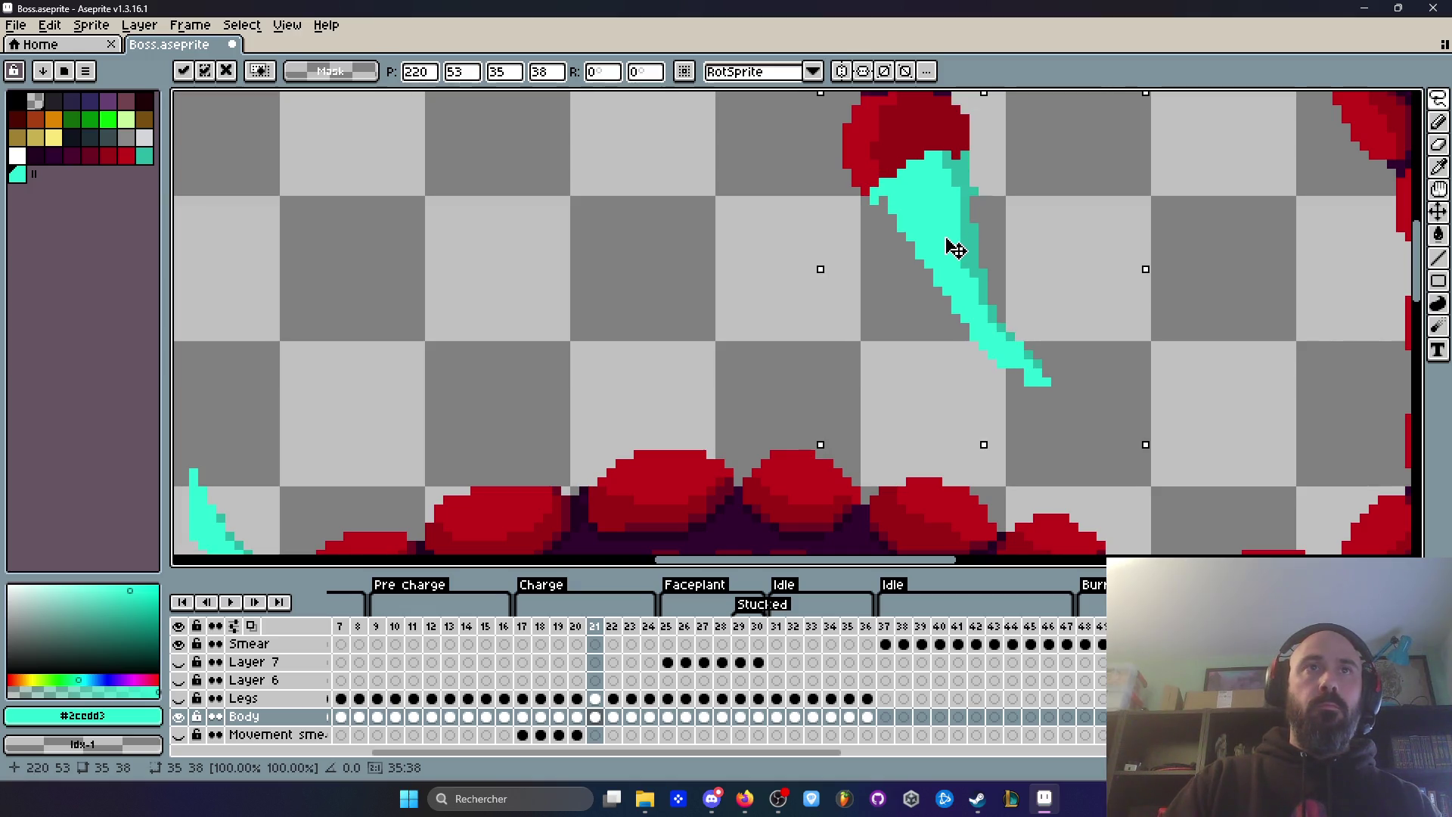
{"action": "scroll", "coordinate": [944, 247], "scroll_direction": "down", "scroll_amount": 3}
{"action": "key", "text": "Return"}
{"action": "scroll", "coordinate": [1085, 233], "scroll_direction": "down", "scroll_amount": 1}
Step: Compare with frame 20, then nudge frame 21's stinger slightly down-right
{"action": "key", "text": "Left"}
{"action": "key", "text": "Right"}
{"action": "scroll", "coordinate": [1083, 233], "scroll_direction": "up", "scroll_amount": 1}
{"action": "scroll", "coordinate": [1081, 232], "scroll_direction": "up", "scroll_amount": 1}
{"action": "key", "text": "Left"}
{"action": "key", "text": "Right"}
{"action": "key", "text": "Left"}
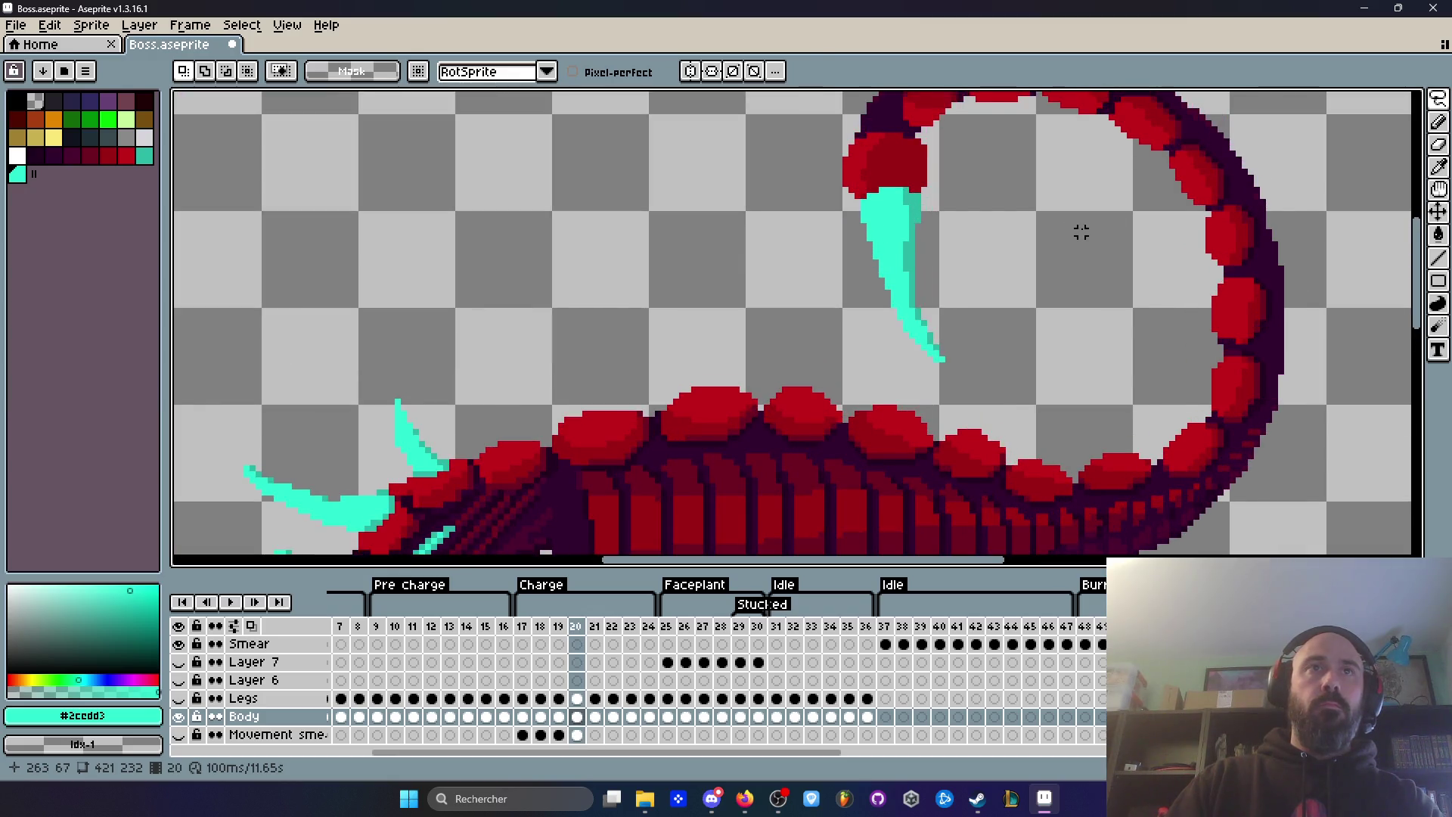
{"action": "key", "text": "Right"}
{"action": "left_click_drag", "start_coordinate": [1081, 232], "coordinate": [1059, 234]}
{"action": "left_click_drag", "start_coordinate": [939, 231], "coordinate": [946, 243]}
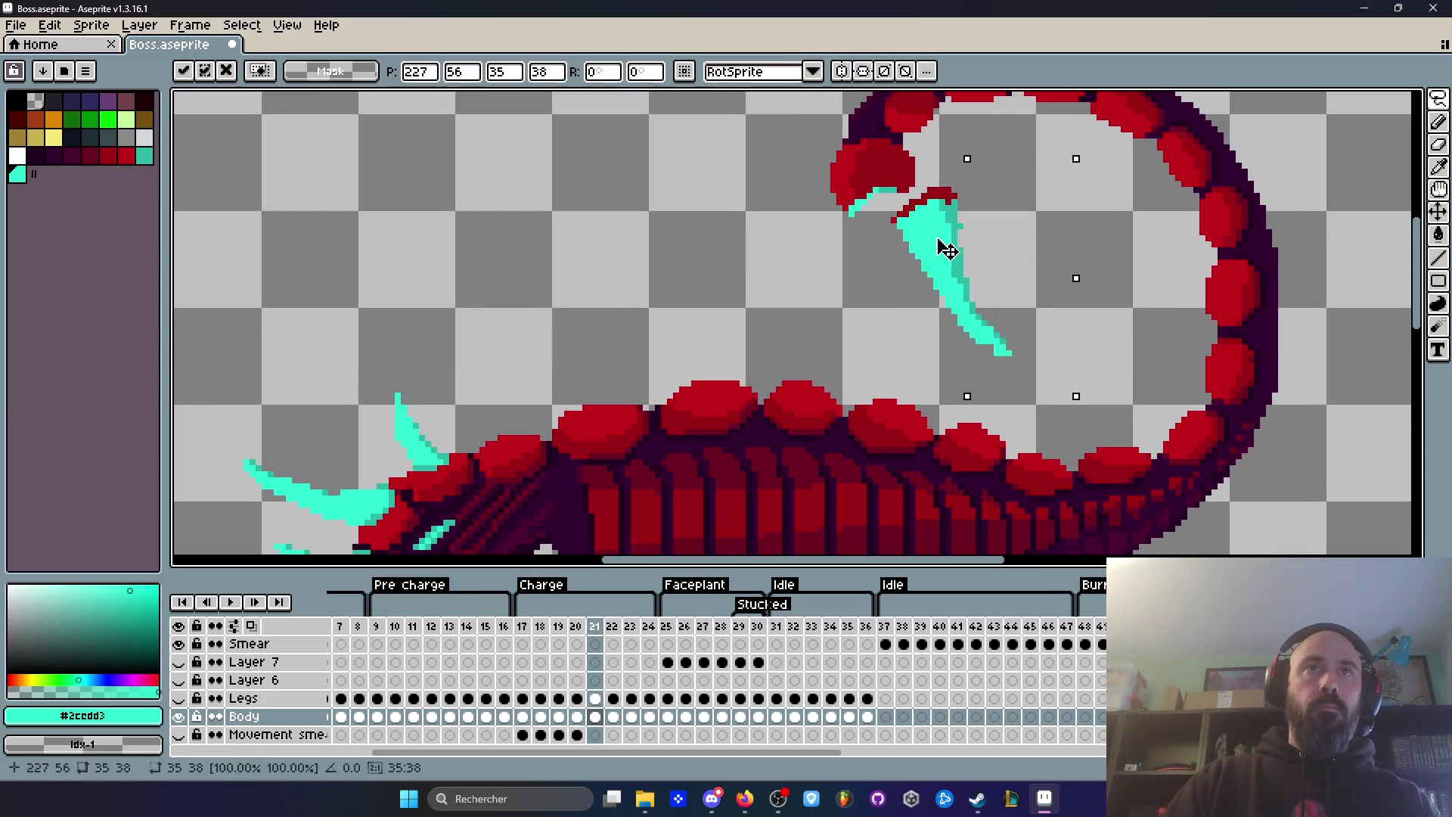
{"action": "key", "text": "ctrl+d"}
Step: Rotate frame 21's stinger about -3.9°, turning it further and shifting it left
{"action": "scroll", "coordinate": [1104, 208], "scroll_direction": "down", "scroll_amount": 1}
{"action": "key", "text": "Left"}
{"action": "key", "text": "Right"}
{"action": "scroll", "coordinate": [909, 225], "scroll_direction": "up", "scroll_amount": 2}
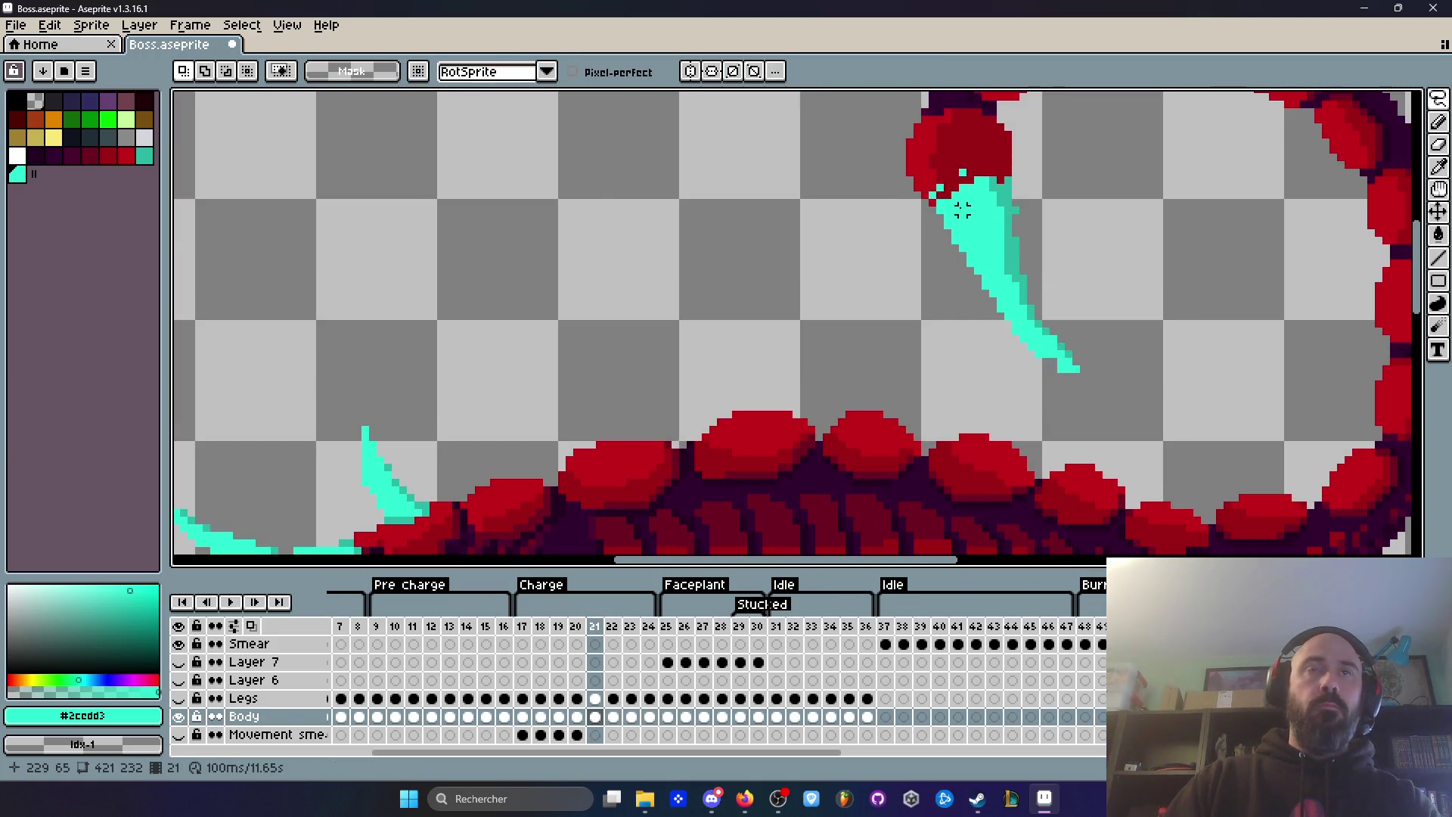
{"action": "mouse_move", "coordinate": [940, 195]}
{"action": "left_mouse_down"}
{"action": "mouse_move", "coordinate": [1033, 374]}
{"action": "mouse_move", "coordinate": [1049, 204]}
{"action": "left_mouse_up"}
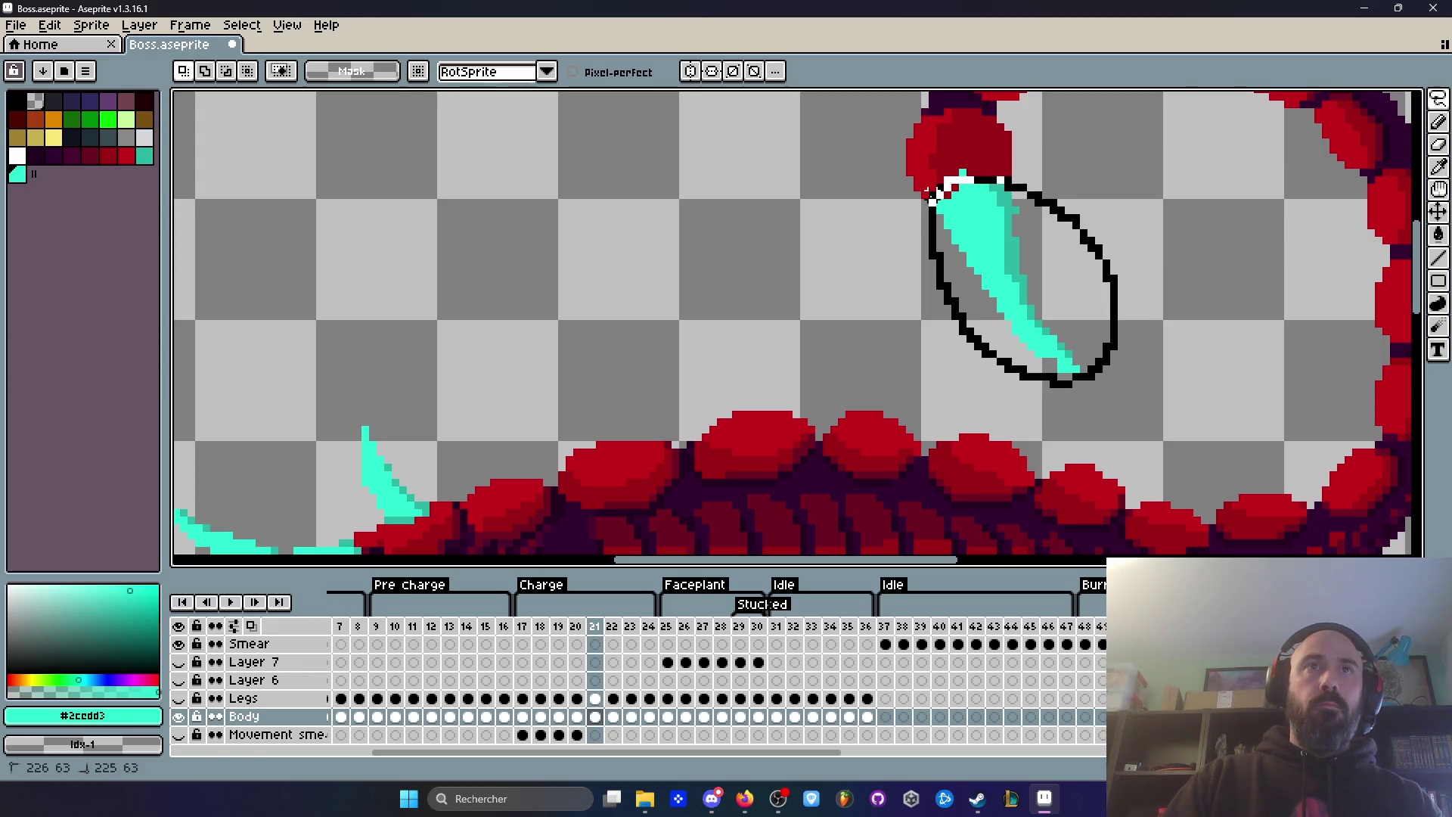
{"action": "left_click_drag", "start_coordinate": [928, 193], "coordinate": [933, 196]}
{"action": "left_click_drag", "start_coordinate": [1127, 406], "coordinate": [1127, 435]}
{"action": "left_click_drag", "start_coordinate": [1017, 272], "coordinate": [988, 266]}
{"action": "left_click", "coordinate": [1196, 261]}
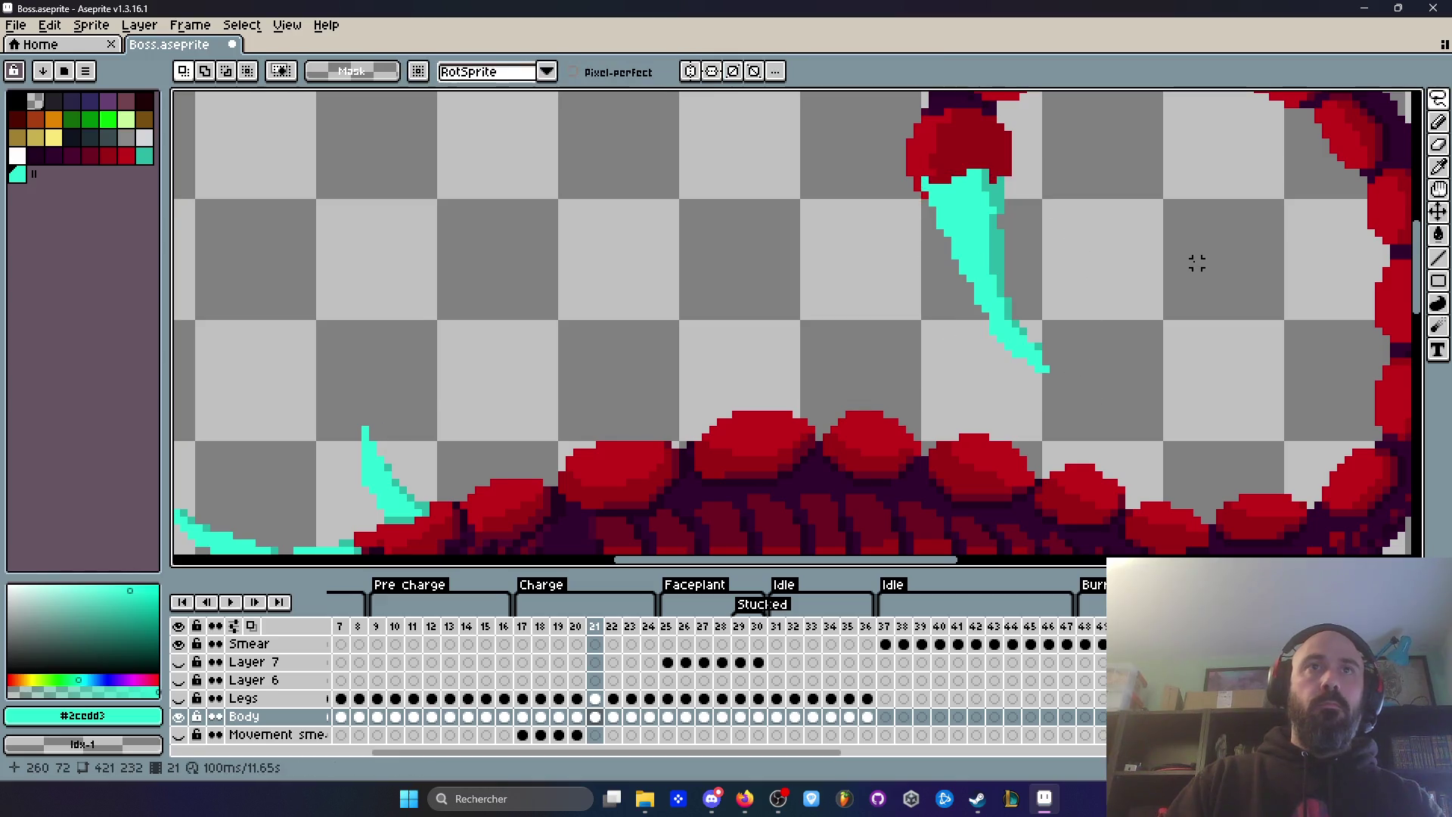
Step: Preview frames 20–22 and briefly select, then deselect, the stinger on frame 20
{"action": "scroll", "coordinate": [1196, 261], "scroll_direction": "down", "scroll_amount": 1}
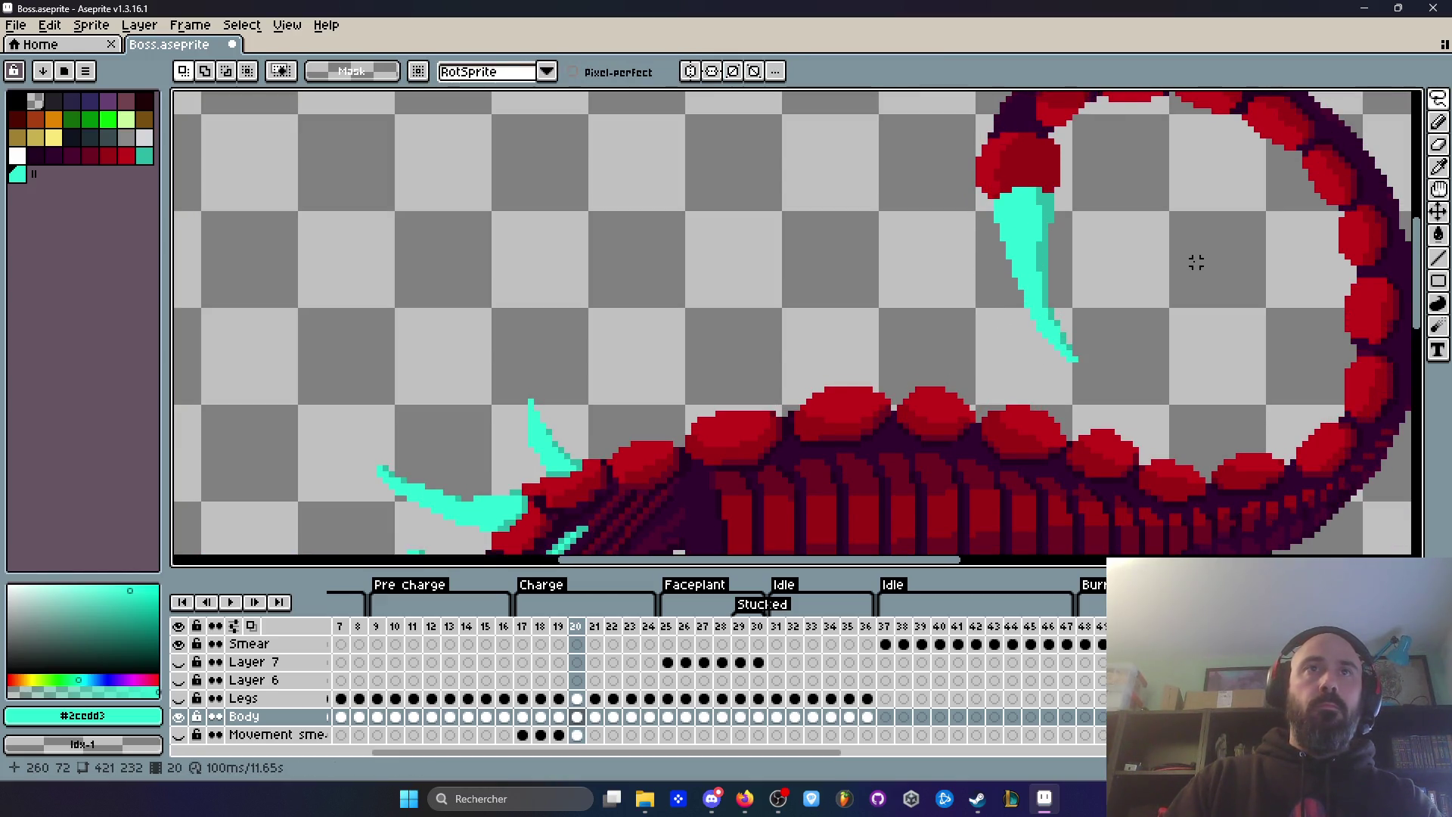
{"action": "scroll", "coordinate": [1143, 274], "scroll_direction": "down", "scroll_amount": 2}
{"action": "key", "text": "Left"}
{"action": "key", "text": "Right"}
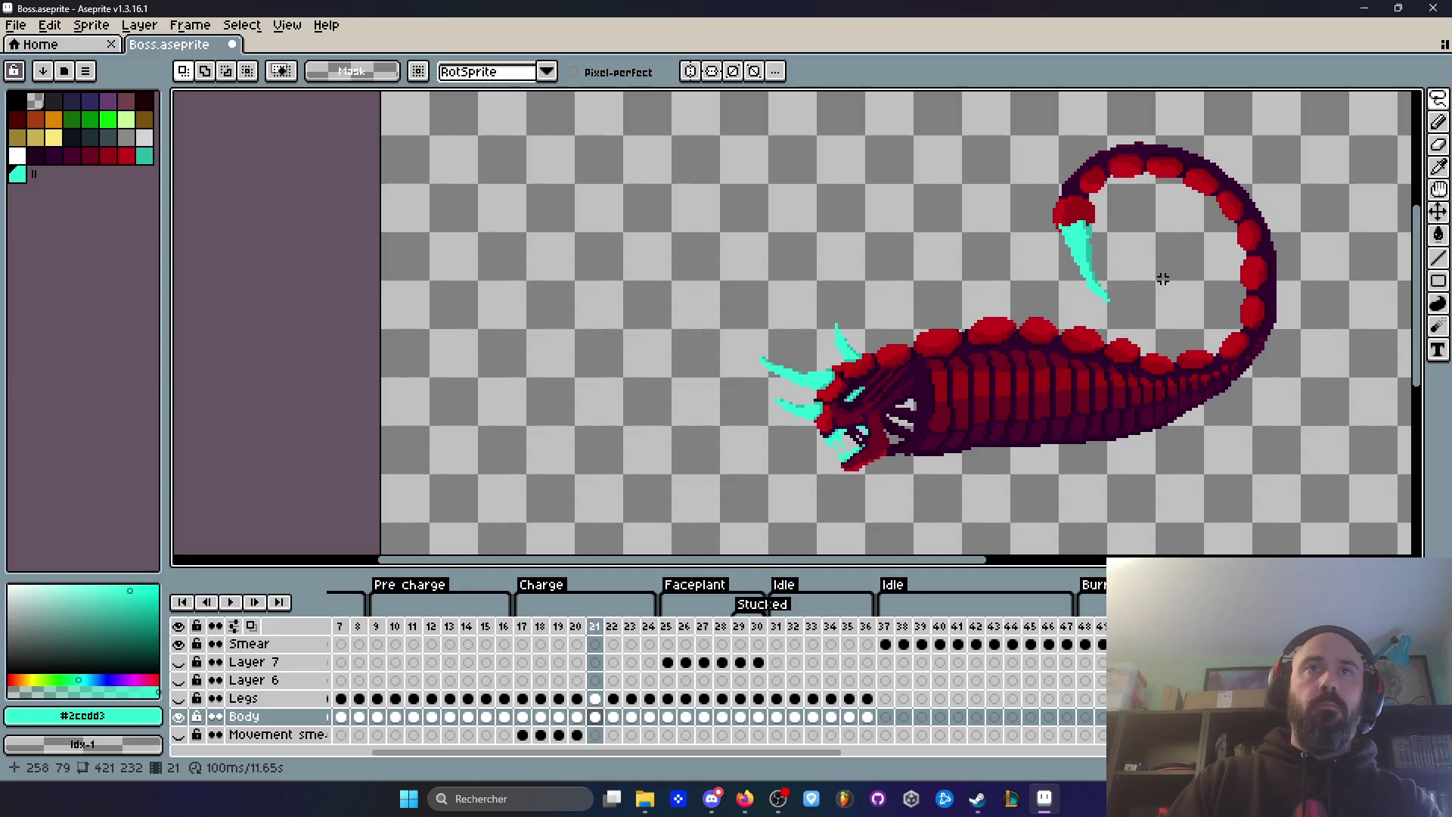
{"action": "key", "text": "Right"}
{"action": "key", "text": "Left"}
{"action": "key", "text": "Left"}
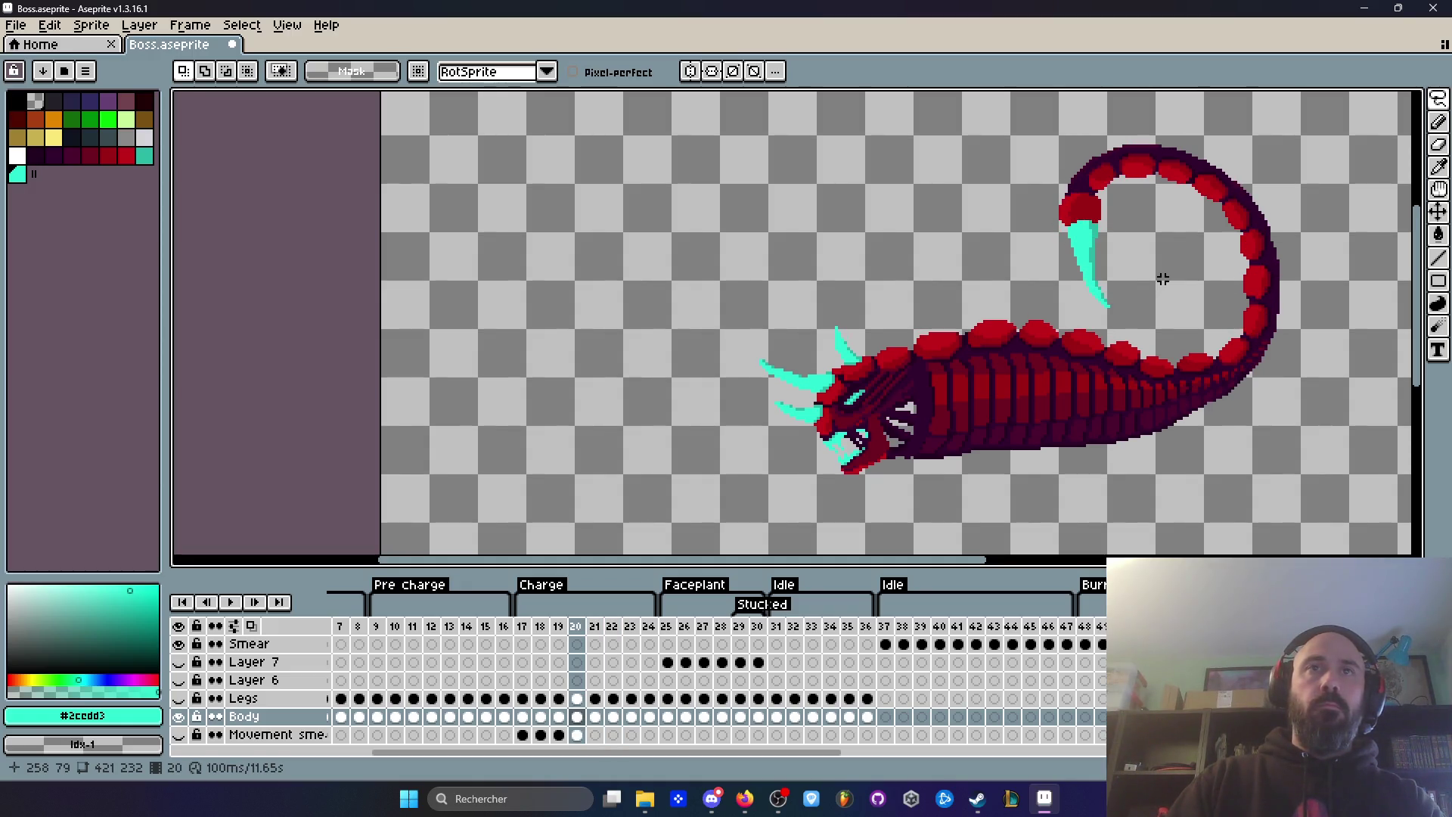
{"action": "scroll", "coordinate": [1111, 245], "scroll_direction": "up", "scroll_amount": 2}
{"action": "mouse_move", "coordinate": [1071, 140]}
{"action": "left_mouse_down"}
{"action": "mouse_move", "coordinate": [975, 163]}
{"action": "mouse_move", "coordinate": [1134, 363]}
{"action": "mouse_move", "coordinate": [1107, 168]}
{"action": "mouse_move", "coordinate": [1070, 141]}
{"action": "left_mouse_up"}
{"action": "key", "text": "ctrl+d"}
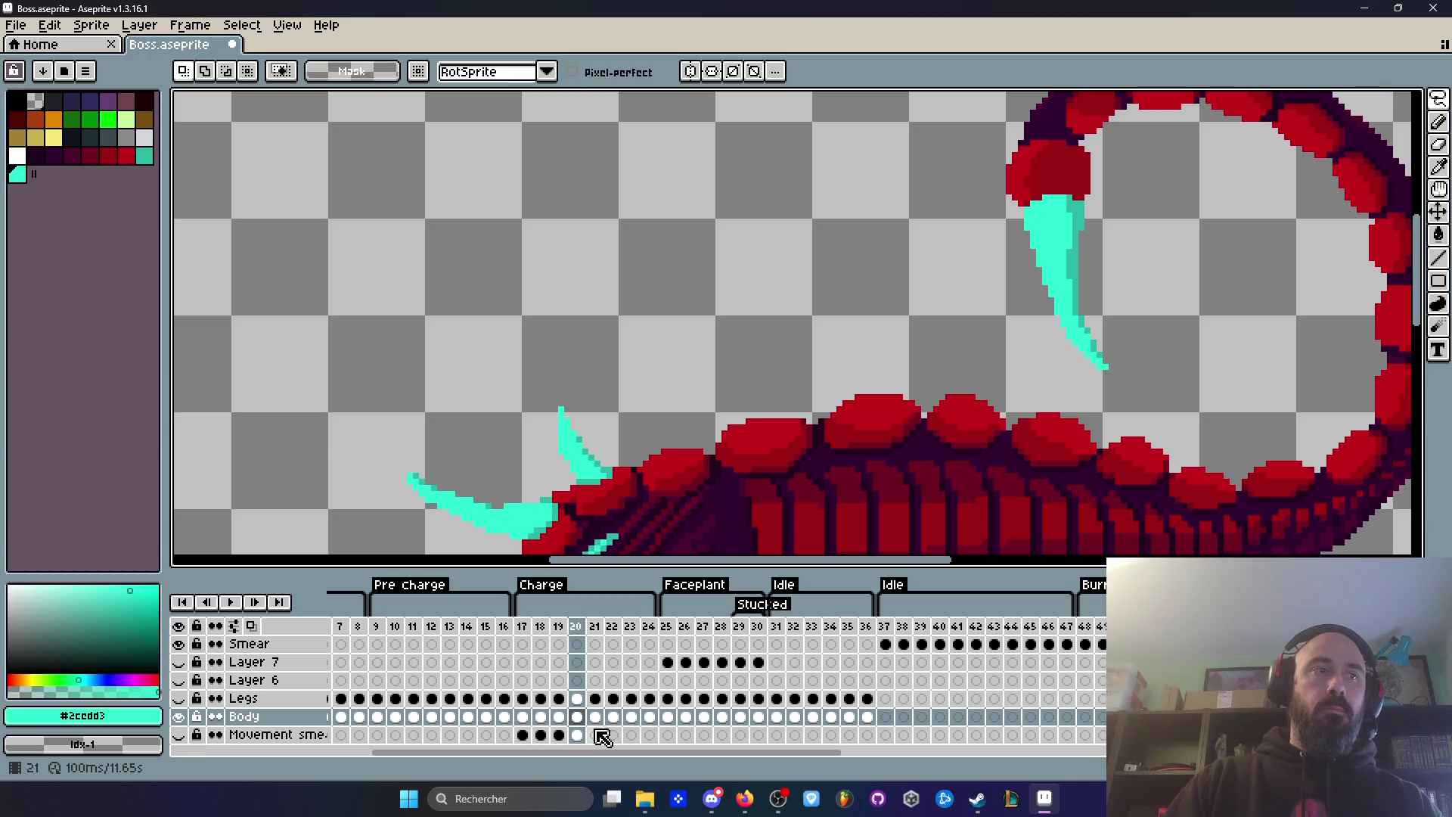
Step: Cut frame 21's stinger into the Body layer and place it at the tail tip
{"action": "left_click", "coordinate": [596, 733]}
{"action": "mouse_move", "coordinate": [1062, 149]}
{"action": "left_mouse_down"}
{"action": "mouse_move", "coordinate": [1021, 145]}
{"action": "mouse_move", "coordinate": [1035, 347]}
{"action": "mouse_move", "coordinate": [1134, 210]}
{"action": "left_mouse_up"}
{"action": "left_click_drag", "start_coordinate": [1061, 149], "coordinate": [1062, 149]}
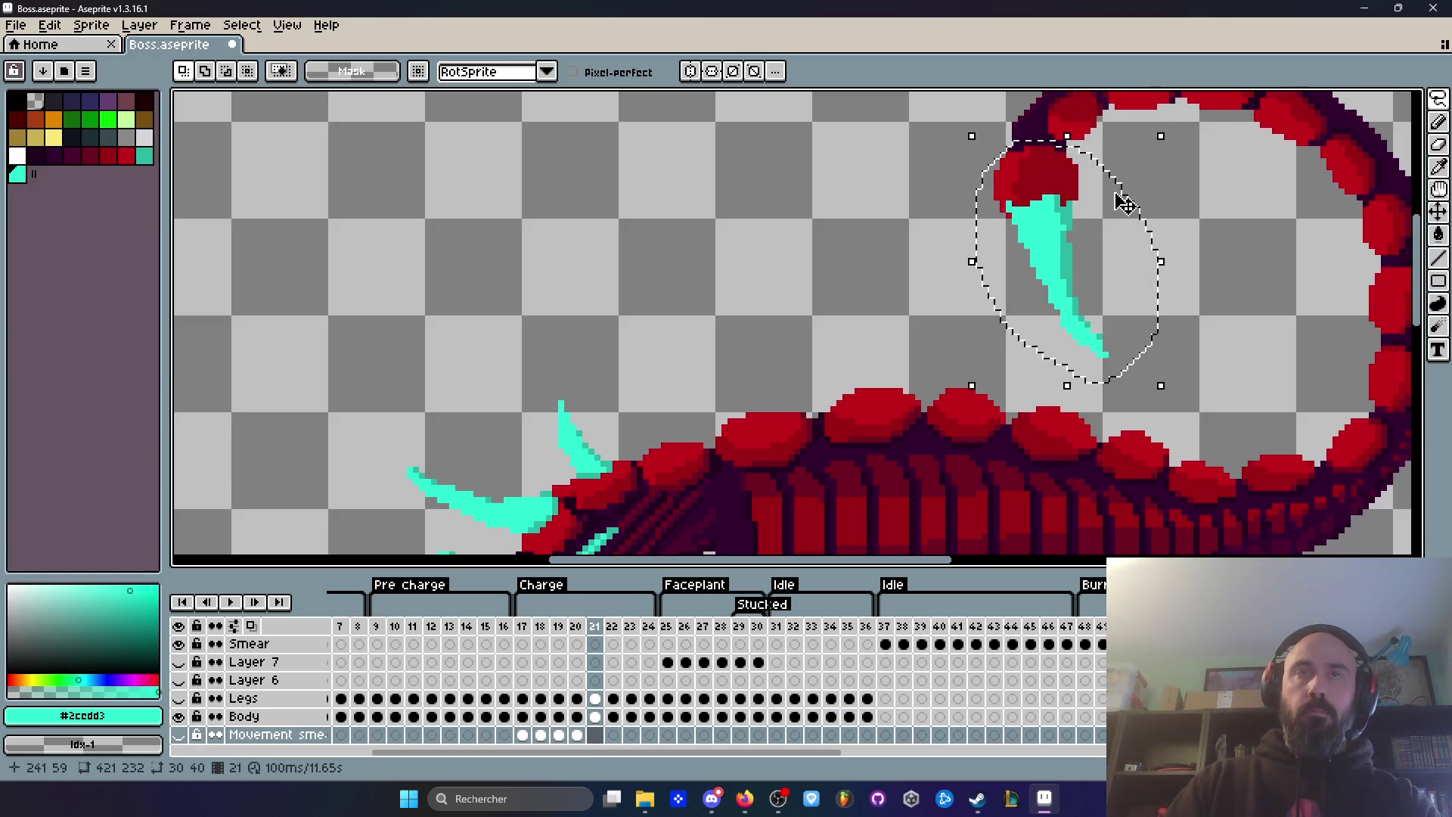
{"action": "left_click", "coordinate": [598, 717]}
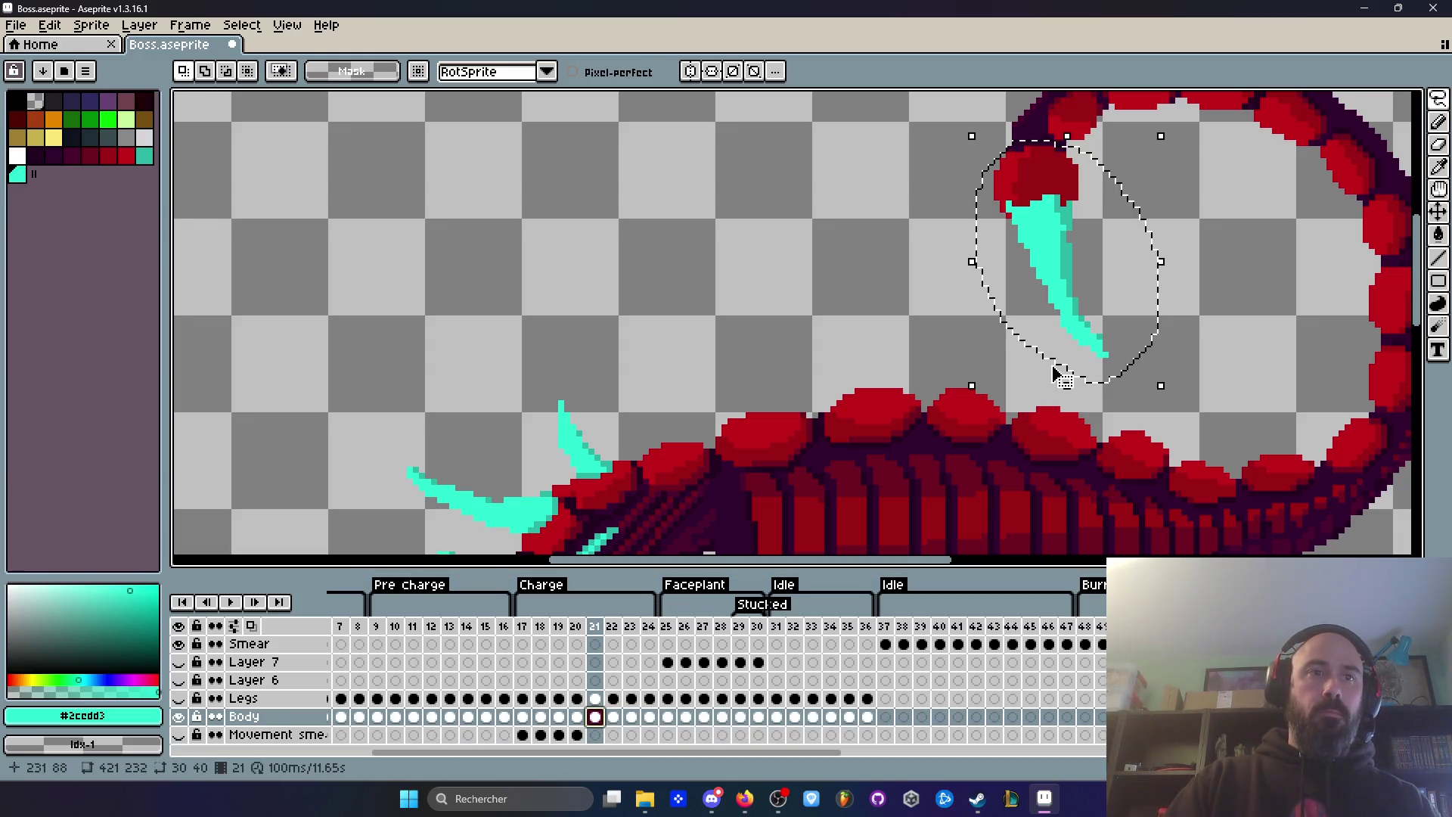
{"action": "key", "text": "ctrl+x"}
{"action": "key", "text": "ctrl+v"}
{"action": "left_click_drag", "start_coordinate": [1147, 276], "coordinate": [1130, 227]}
{"action": "scroll", "coordinate": [1126, 192], "scroll_direction": "down", "scroll_amount": 3}
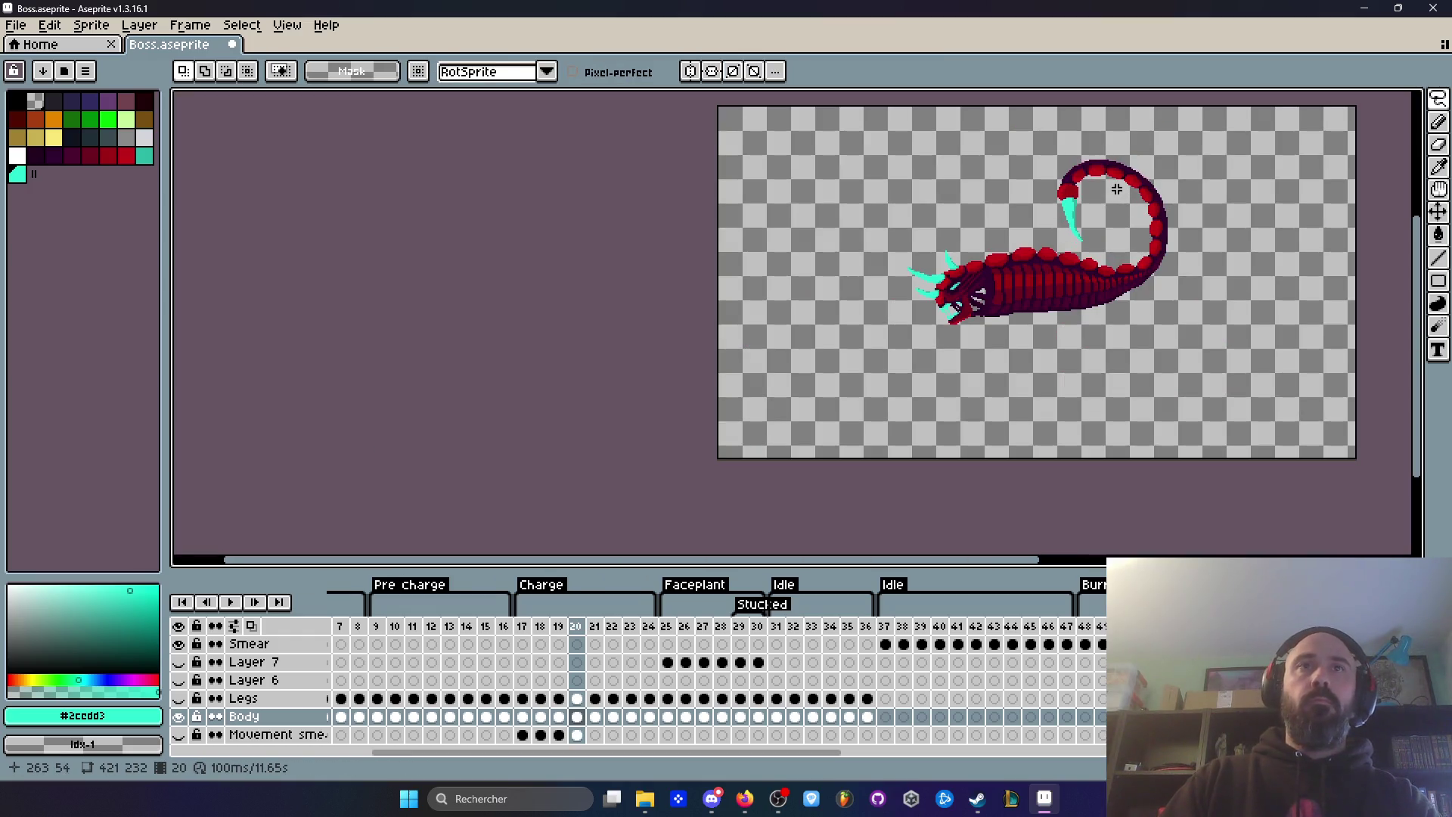
{"action": "scroll", "coordinate": [1117, 190], "scroll_direction": "up", "scroll_amount": 3}
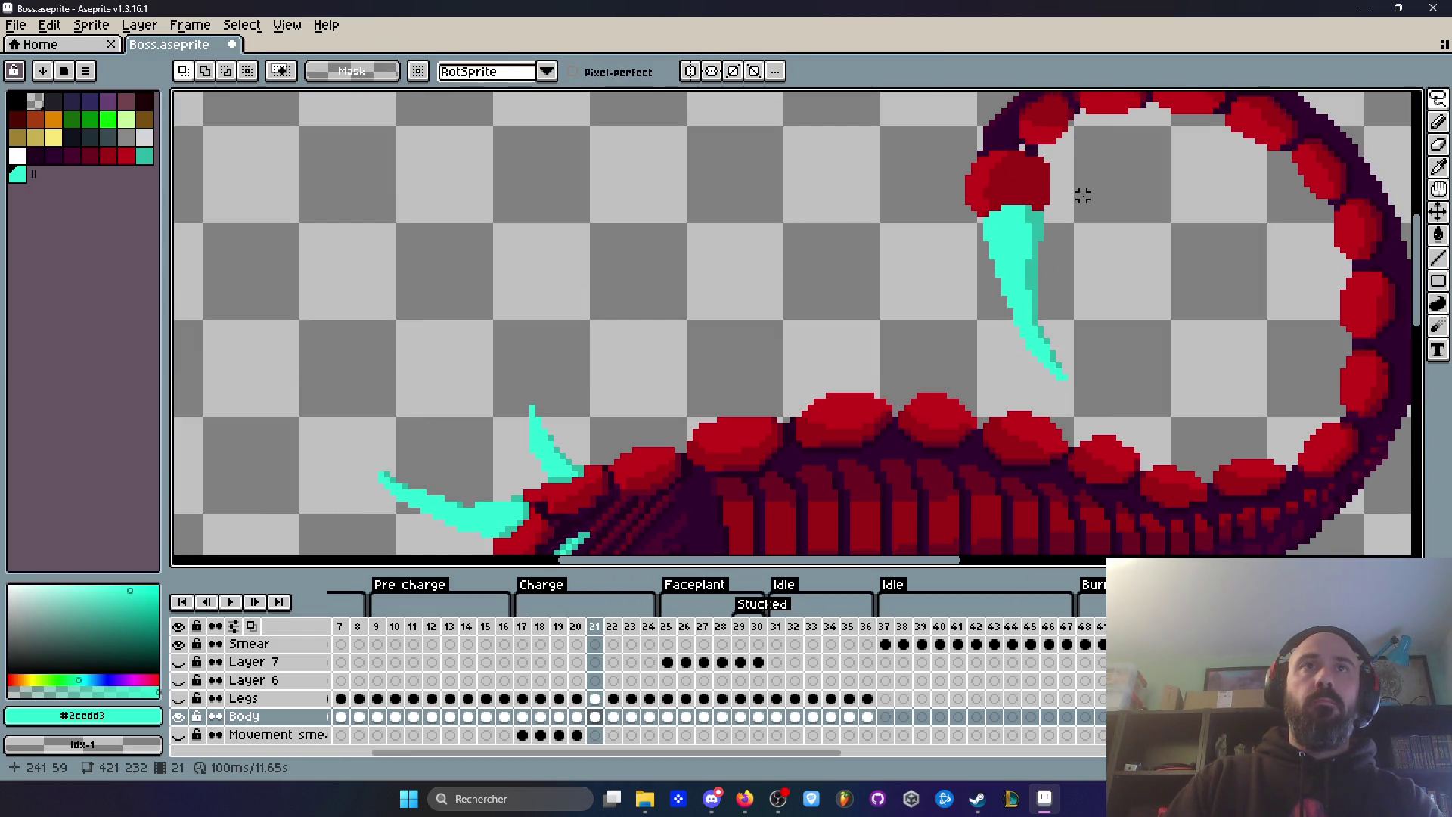
Step: Select and cut the cyan stinger on frame 22, previewing the animation
{"action": "key", "text": "Right"}
{"action": "mouse_move", "coordinate": [1047, 147]}
{"action": "left_mouse_down"}
{"action": "mouse_move", "coordinate": [1021, 142]}
{"action": "mouse_move", "coordinate": [957, 314]}
{"action": "mouse_move", "coordinate": [1119, 246]}
{"action": "left_mouse_up"}
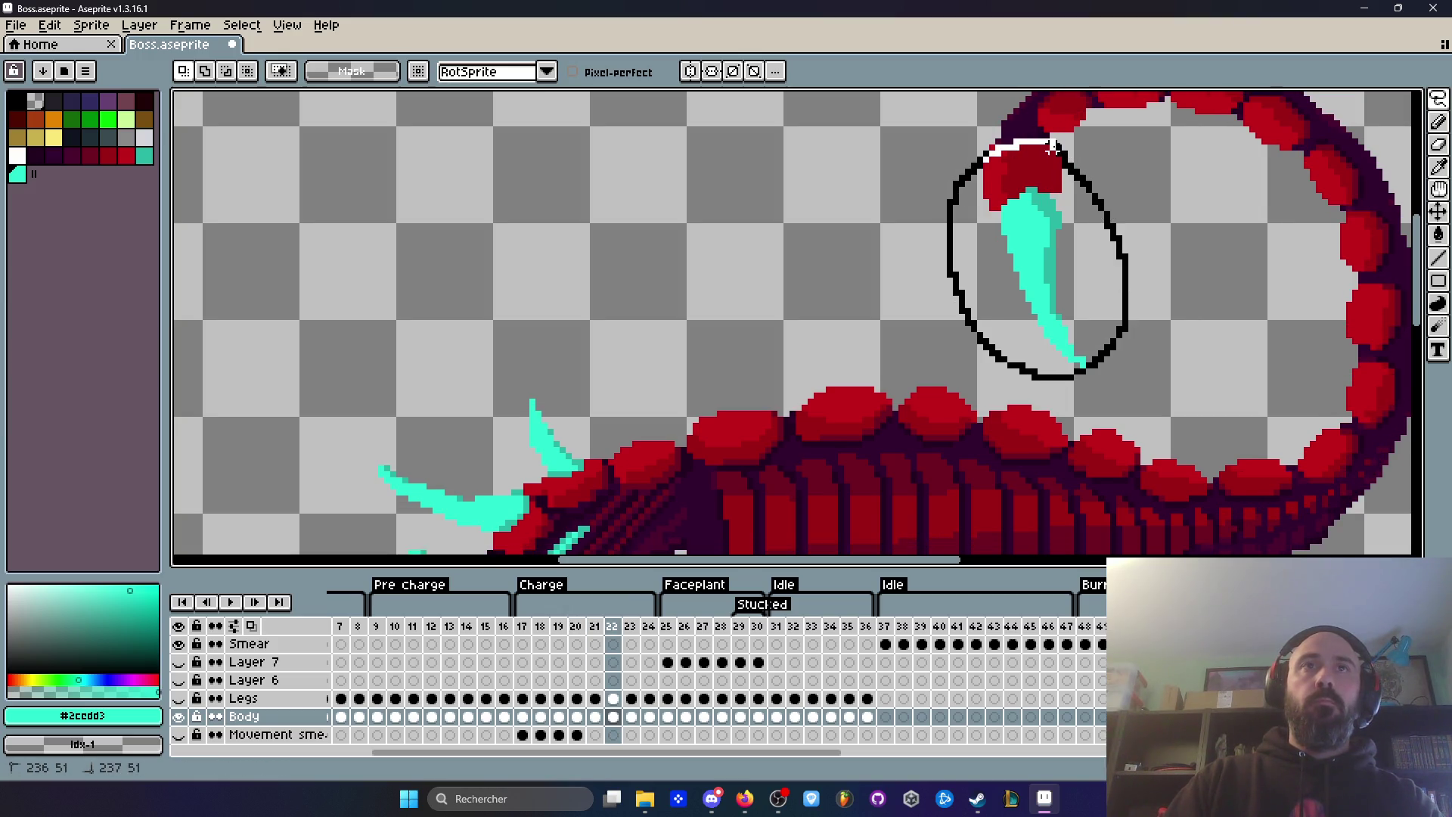
{"action": "left_click_drag", "start_coordinate": [1057, 146], "coordinate": [1059, 146]}
{"action": "key", "text": "Return"}
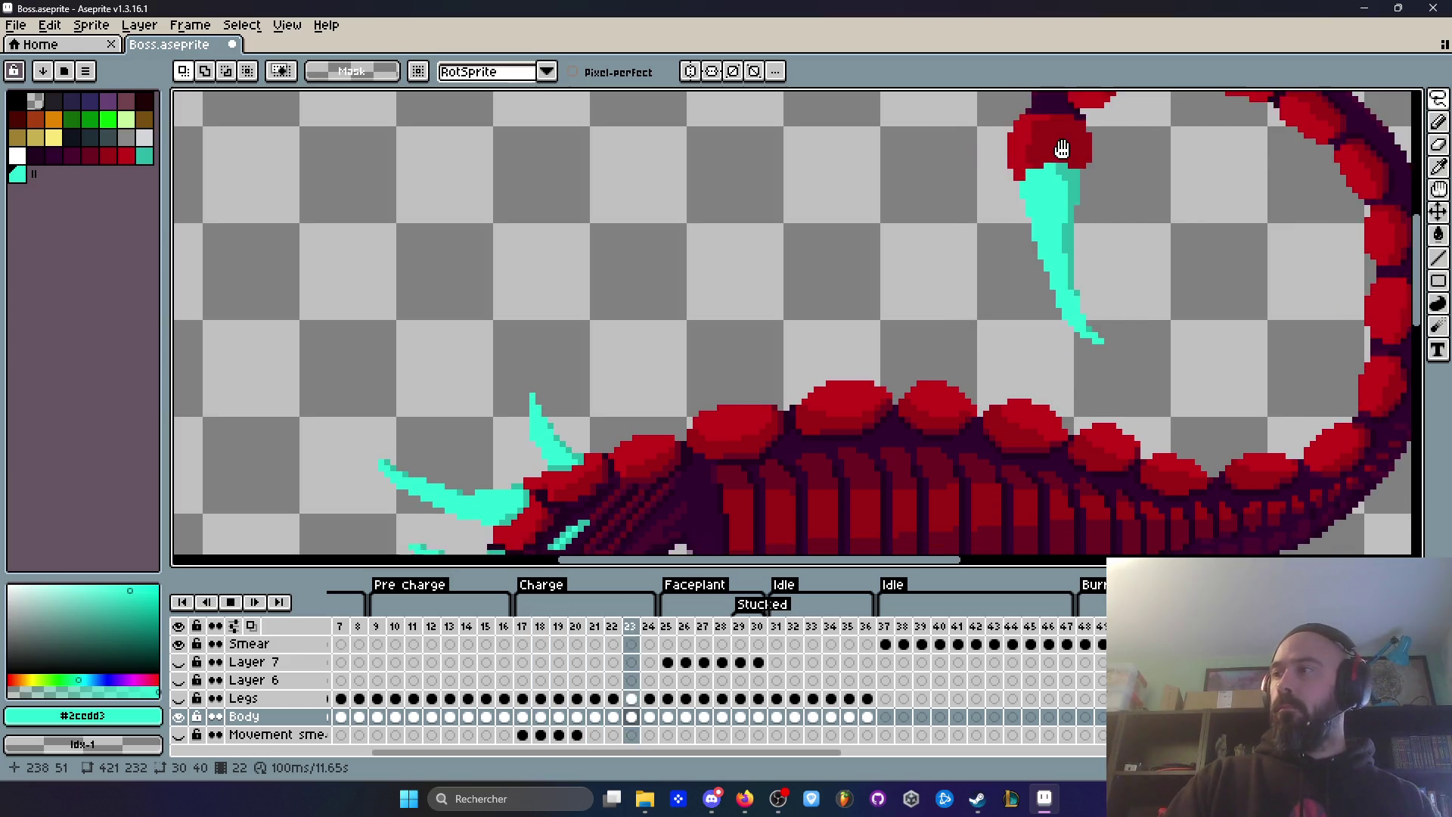
{"action": "left_click", "coordinate": [609, 641]}
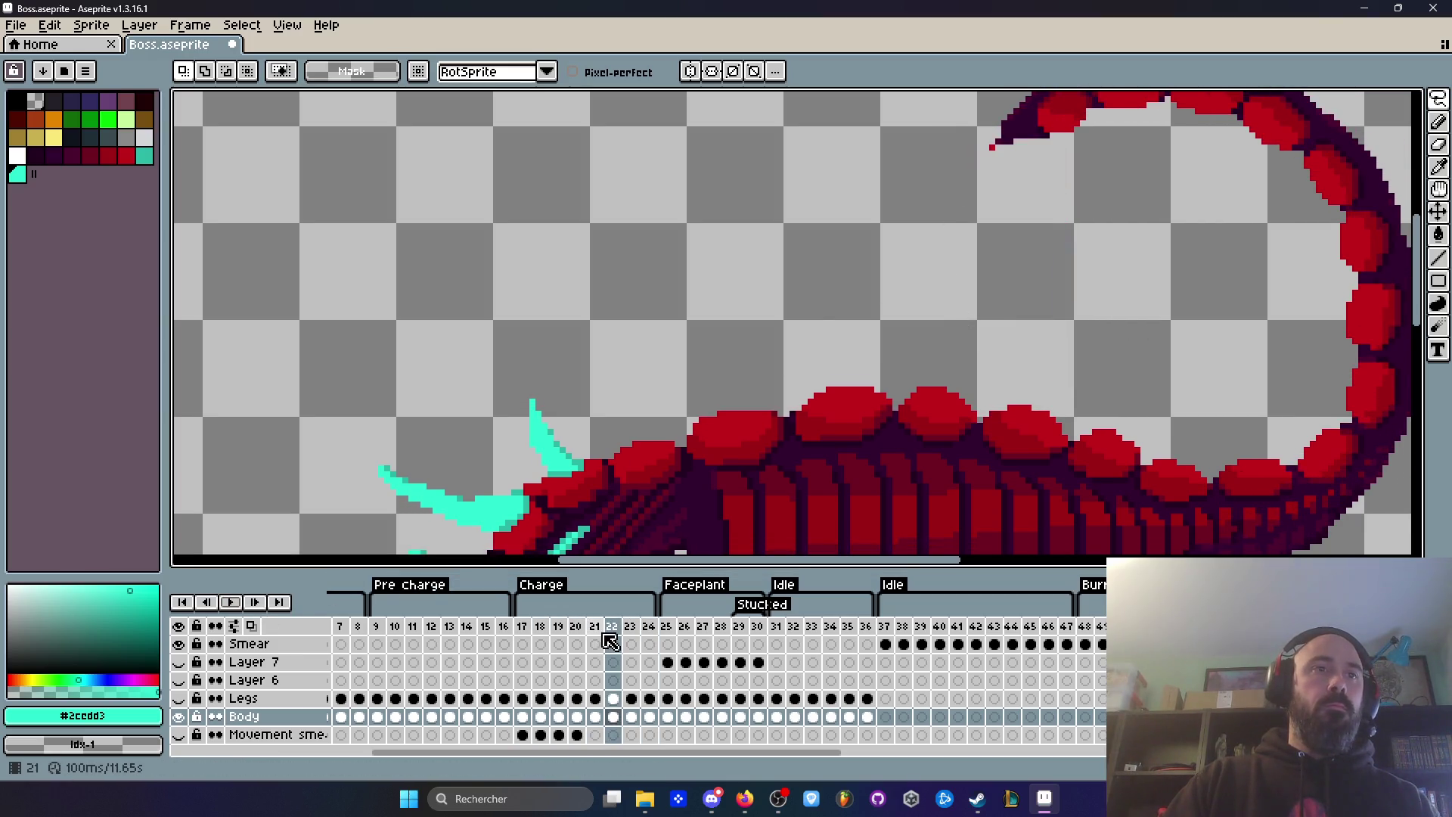
Step: Paste the stinger into frame 22's Body cel, nudge it into place and commit
{"action": "left_click", "coordinate": [612, 716]}
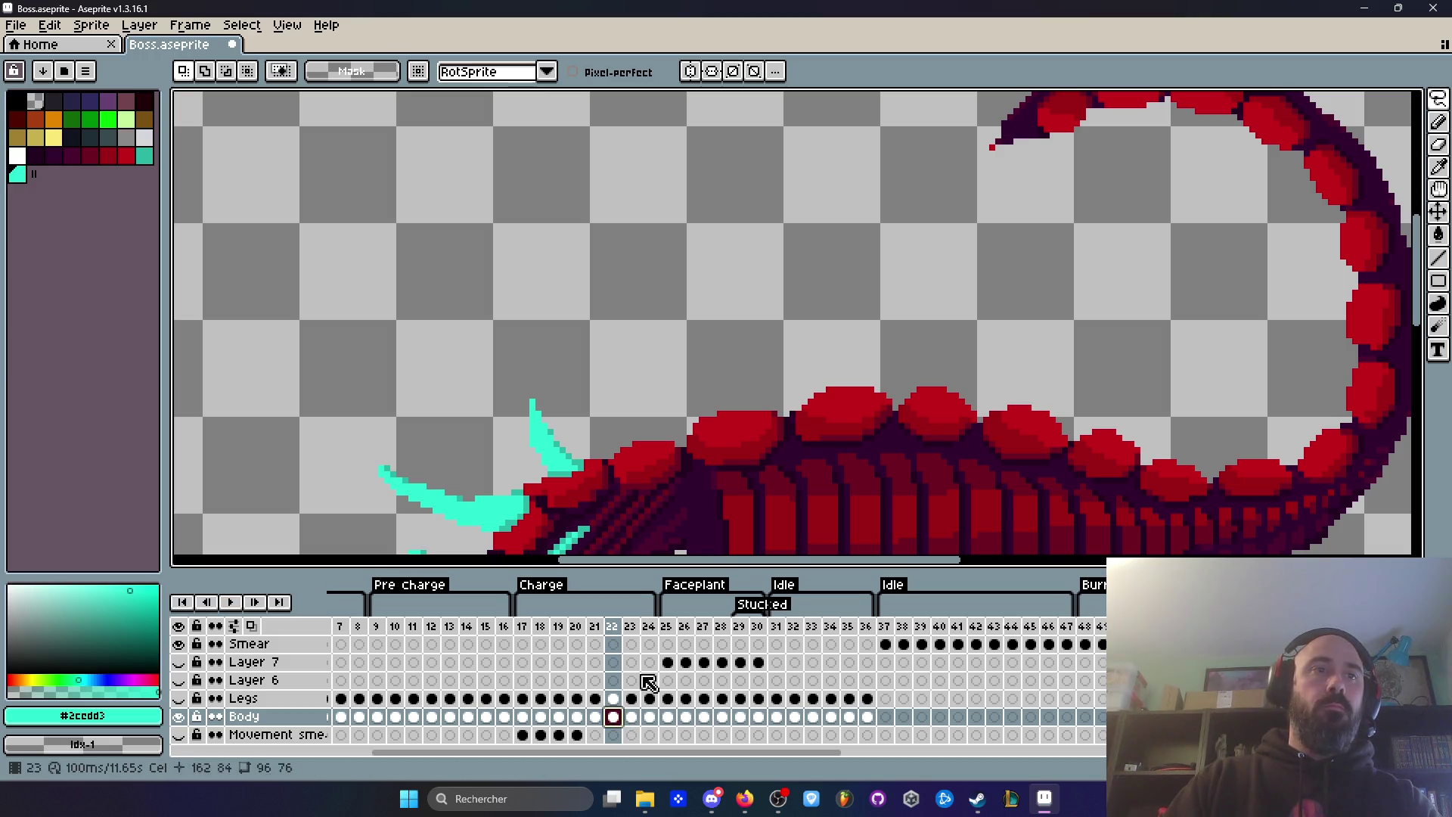
{"action": "key", "text": "ctrl+v"}
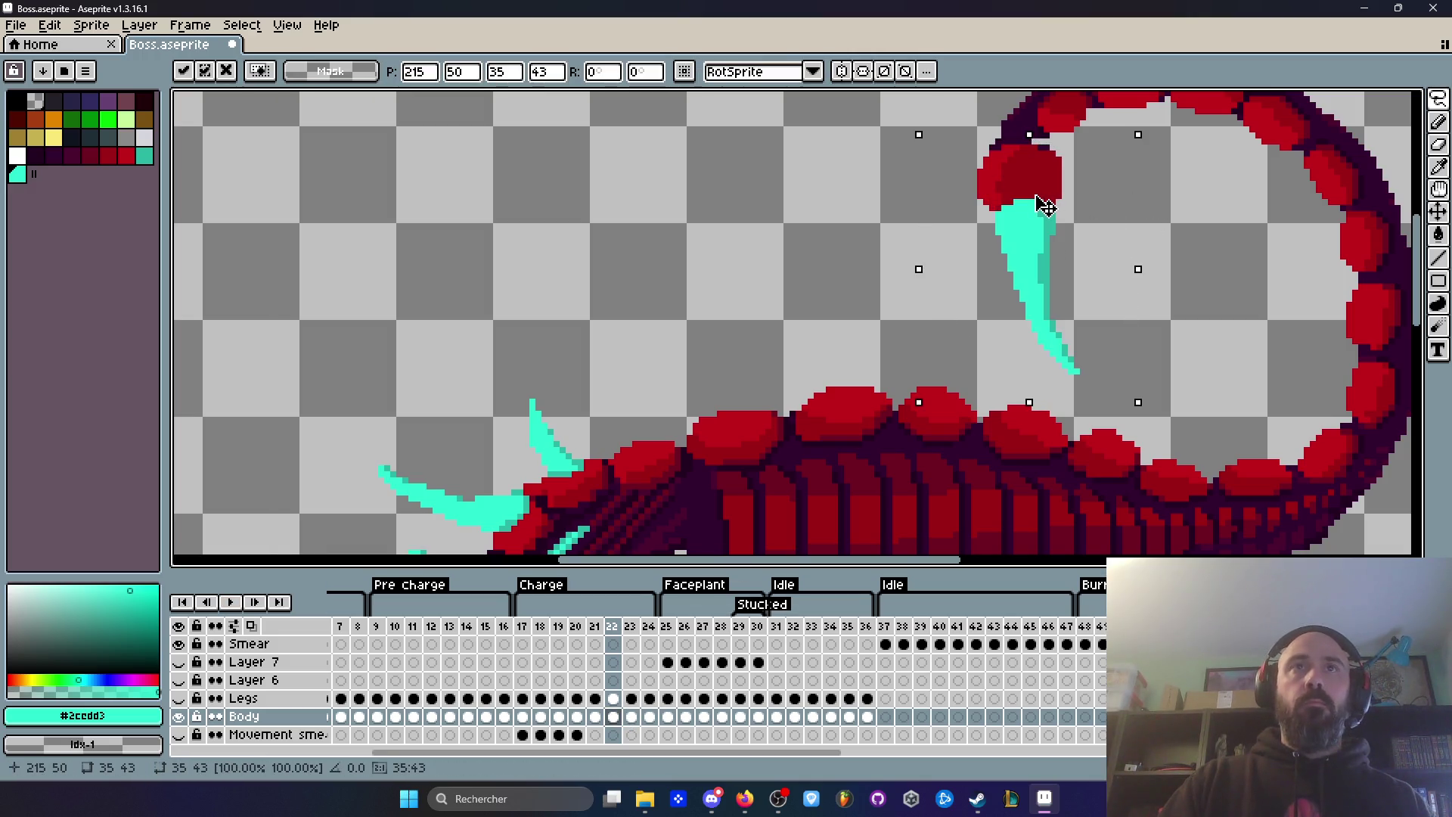
{"action": "left_click_drag", "start_coordinate": [1048, 208], "coordinate": [1047, 204]}
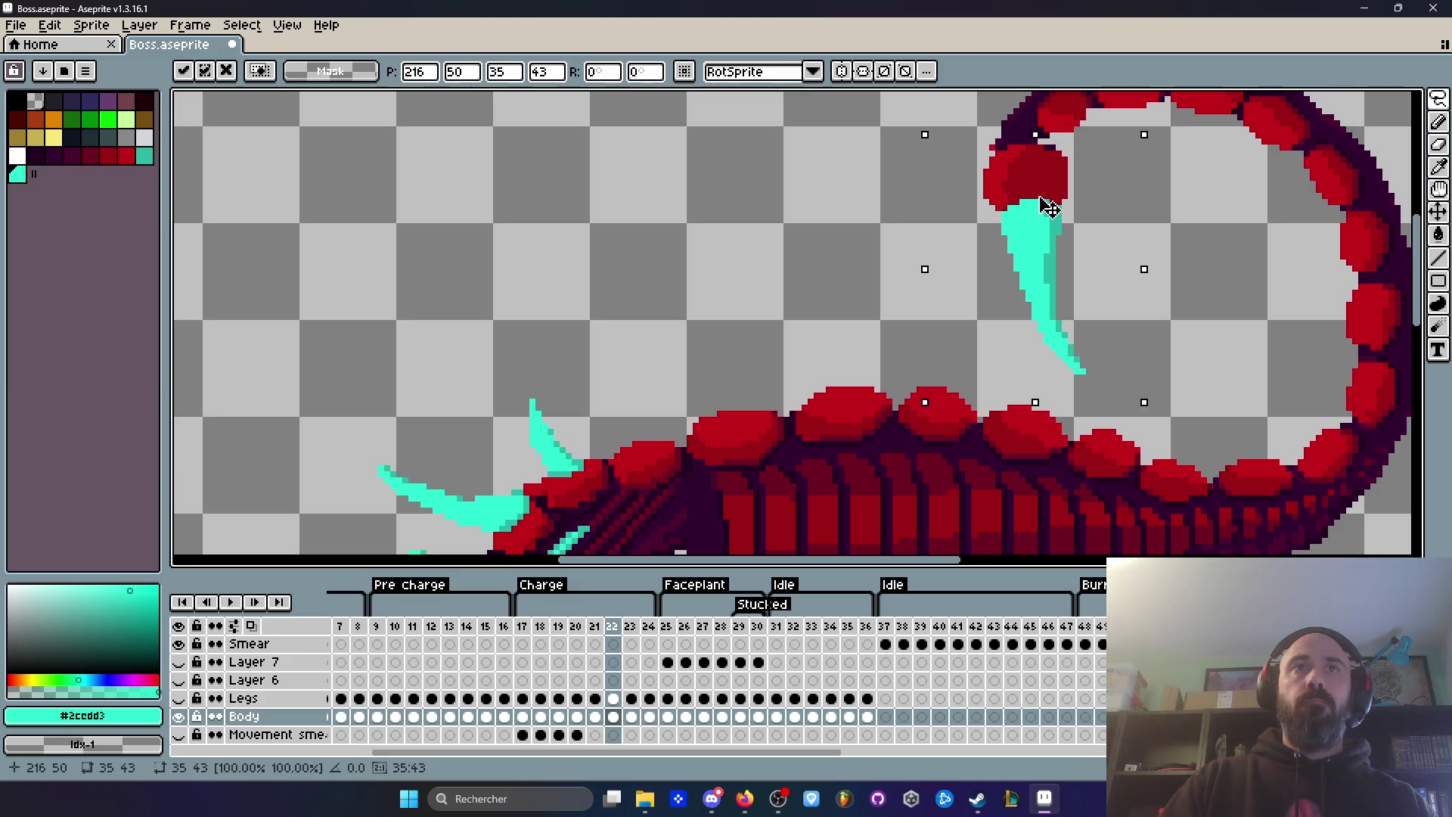
{"action": "key", "text": "Return"}
{"action": "scroll", "coordinate": [1047, 204], "scroll_direction": "down", "scroll_amount": 1}
{"action": "scroll", "coordinate": [1117, 181], "scroll_direction": "up", "scroll_amount": 1}
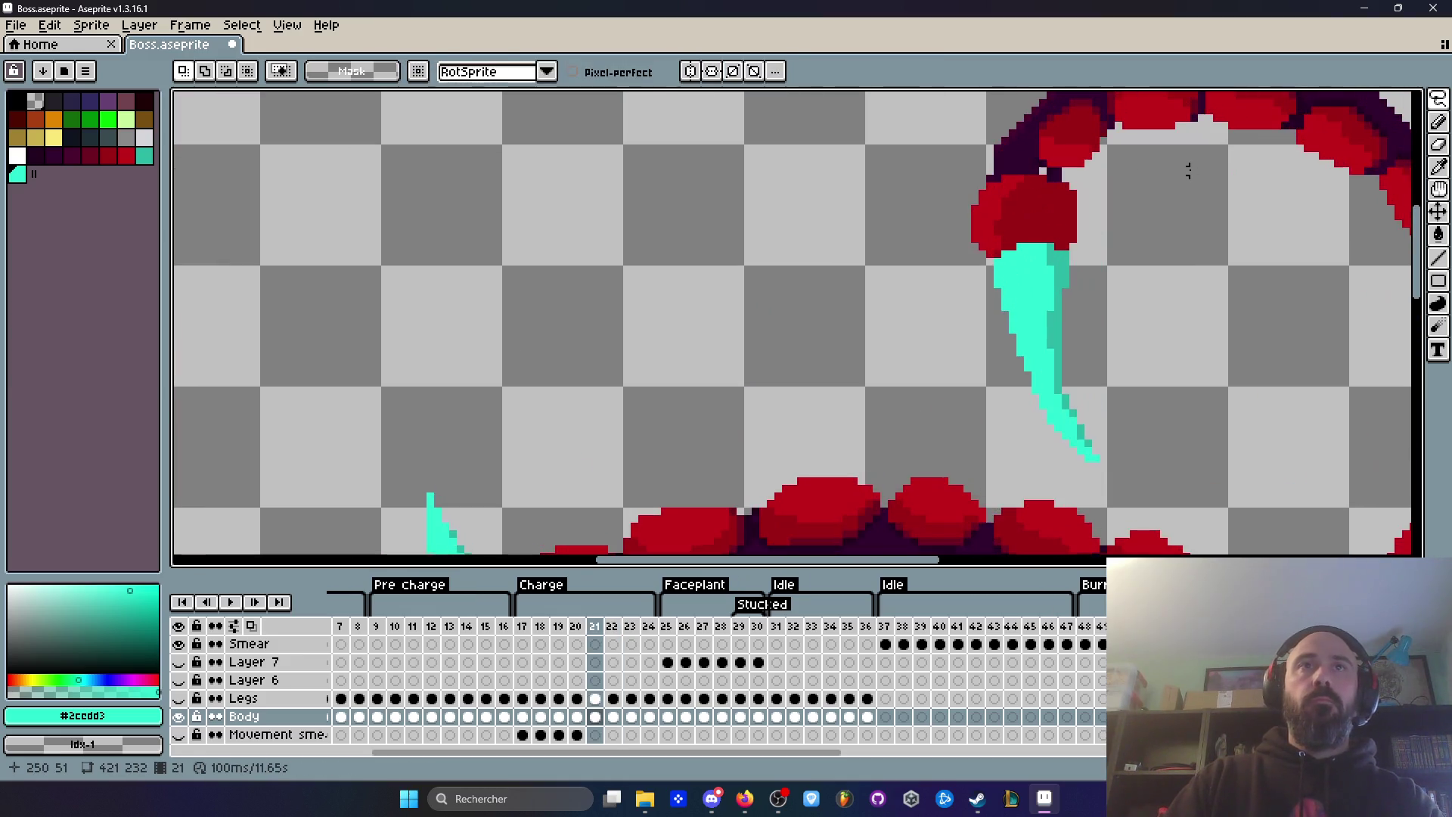
{"action": "scroll", "coordinate": [1017, 174], "scroll_direction": "up", "scroll_amount": 1}
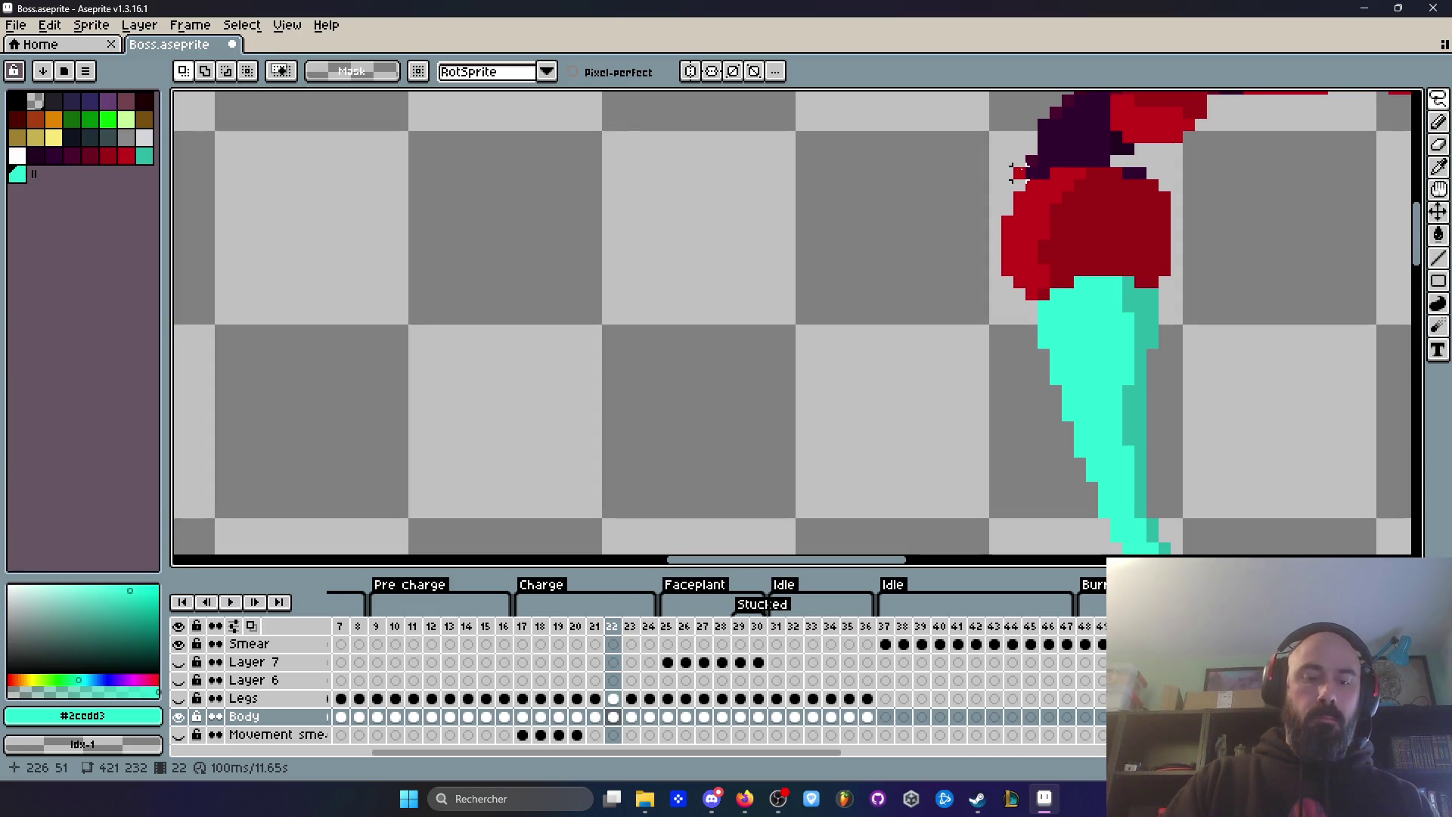
Step: Pick the dark purple outline colour #32002f from the sprite
{"action": "key", "text": "v"}
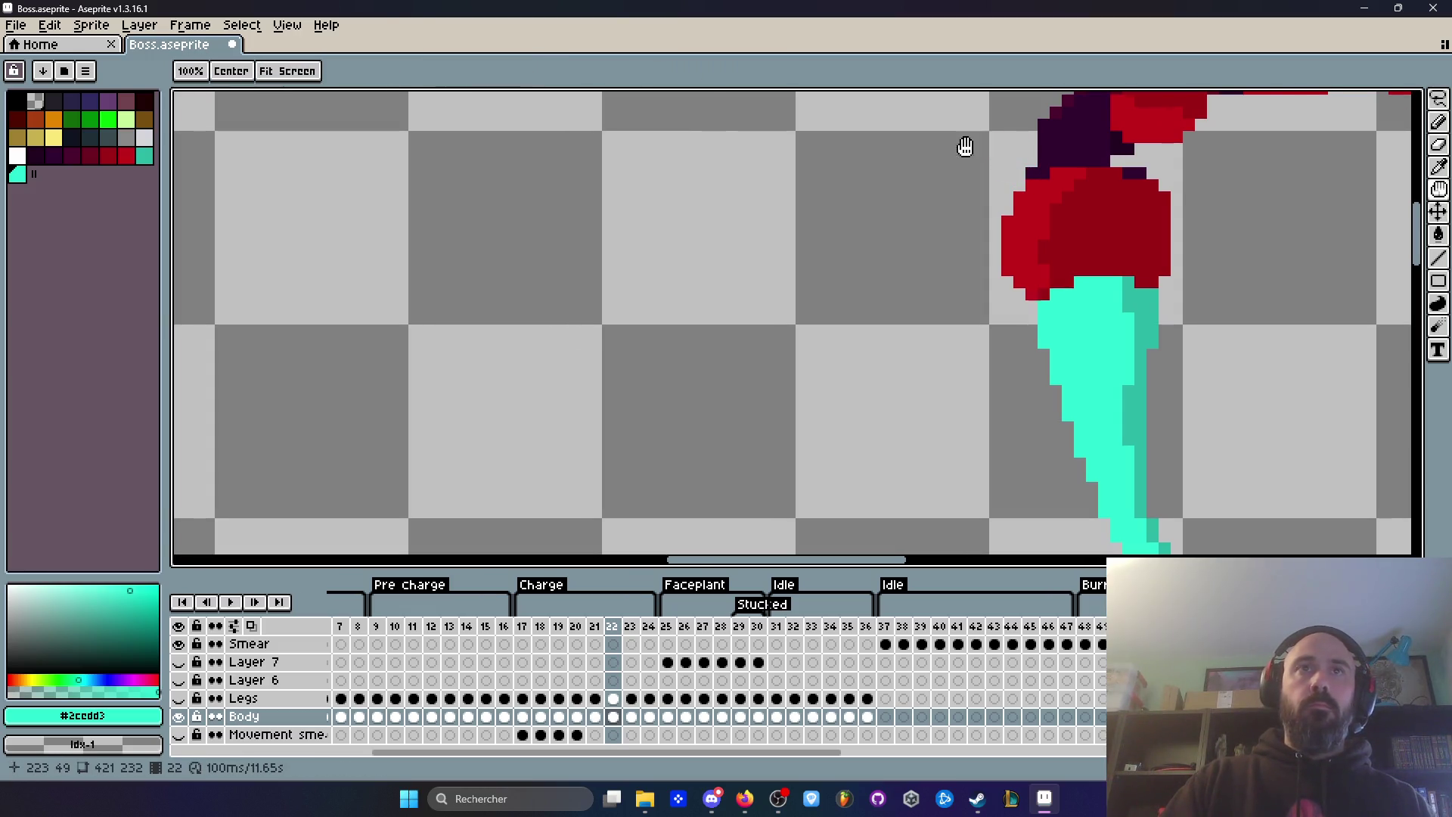
{"action": "scroll", "coordinate": [900, 243], "scroll_direction": "down", "scroll_amount": 2}
{"action": "scroll", "coordinate": [918, 234], "scroll_direction": "up", "scroll_amount": 4}
{"action": "left_click", "coordinate": [876, 219], "text": "alt"}
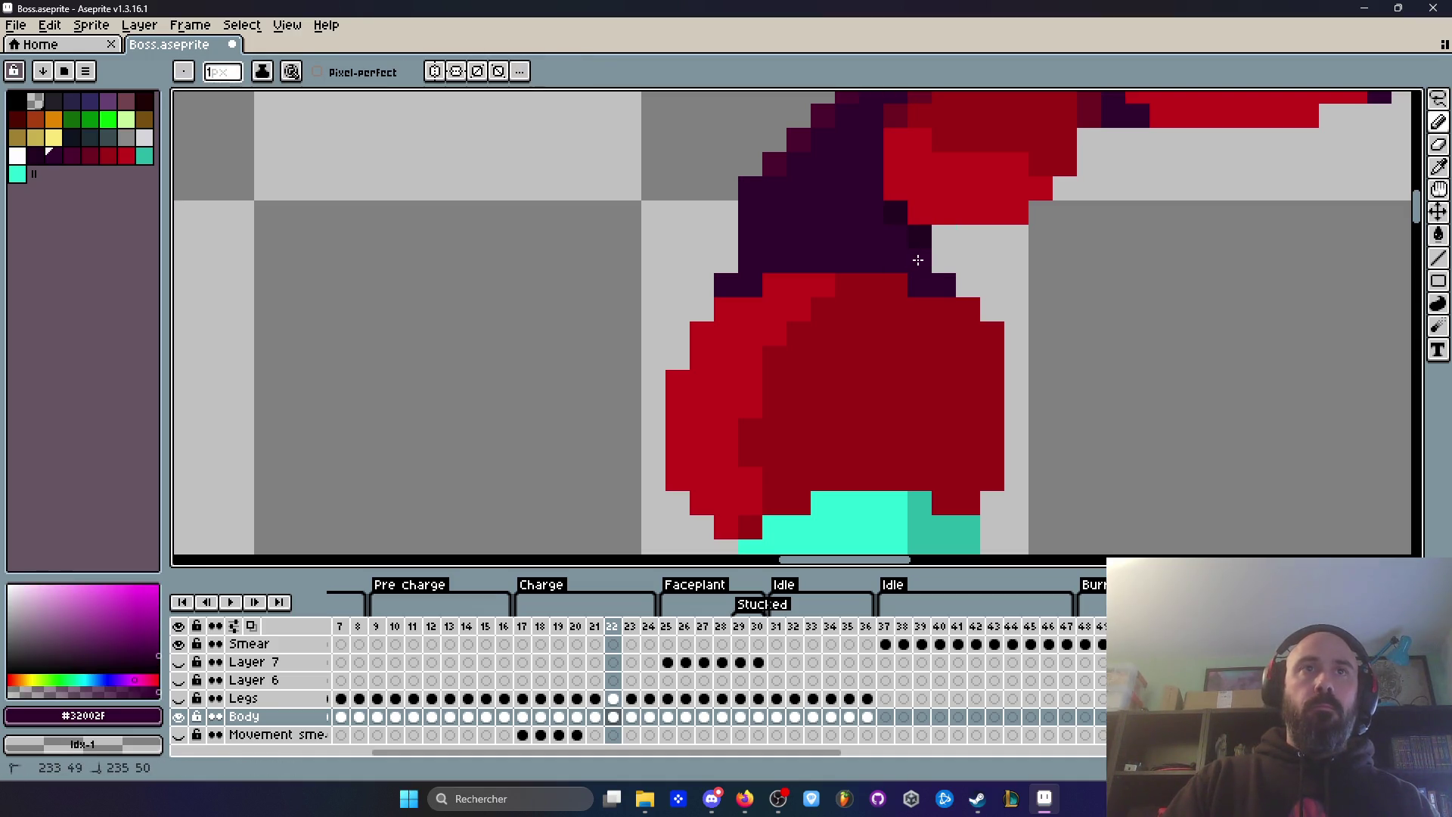
Step: Flip back and forth between frames 20 and 21 to compare tail poses
{"action": "scroll", "coordinate": [917, 260], "scroll_direction": "down", "scroll_amount": 3}
{"action": "key", "text": "Left"}
{"action": "scroll", "coordinate": [923, 266], "scroll_direction": "up", "scroll_amount": 2}
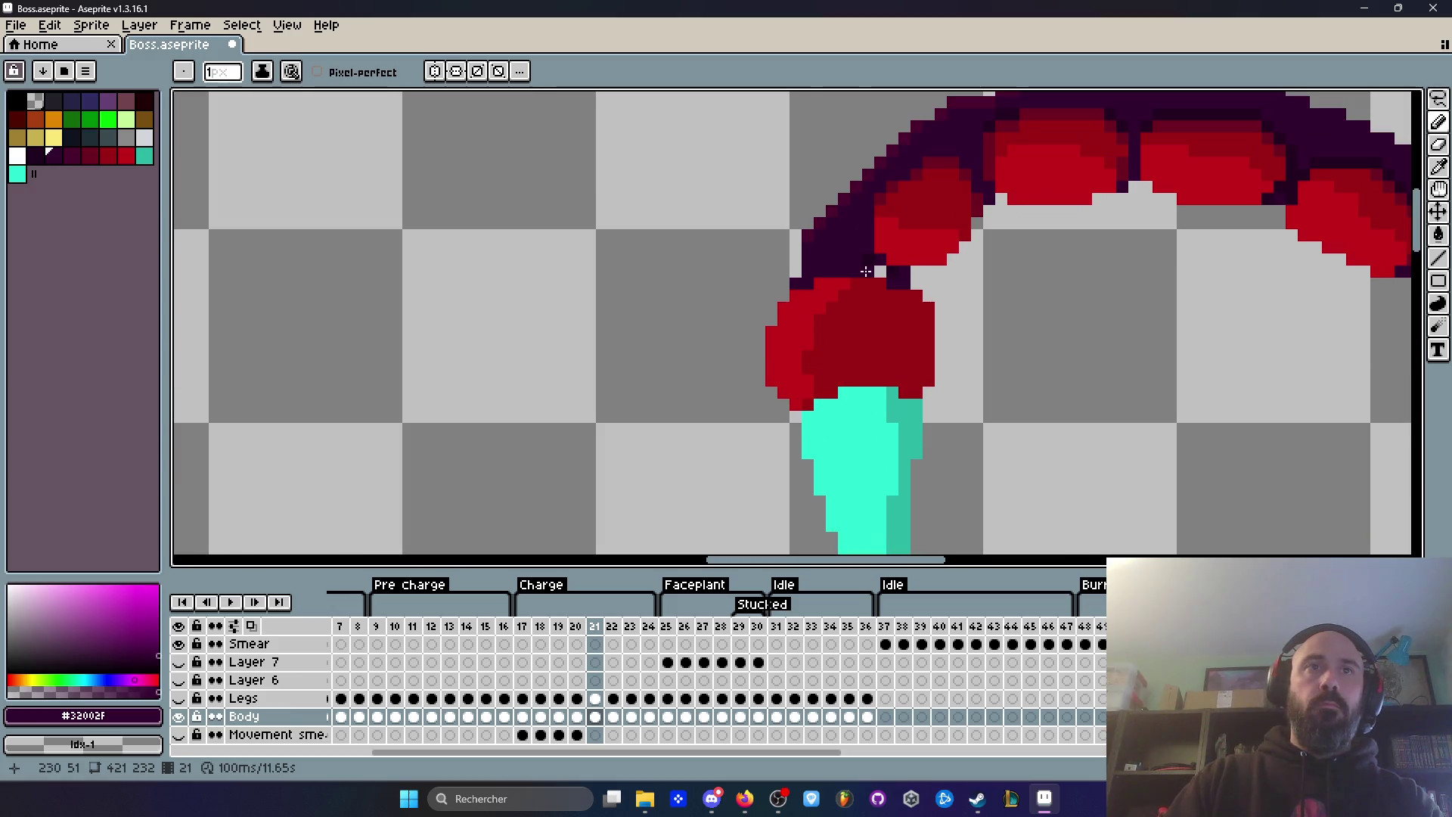
{"action": "scroll", "coordinate": [870, 258], "scroll_direction": "down", "scroll_amount": 1}
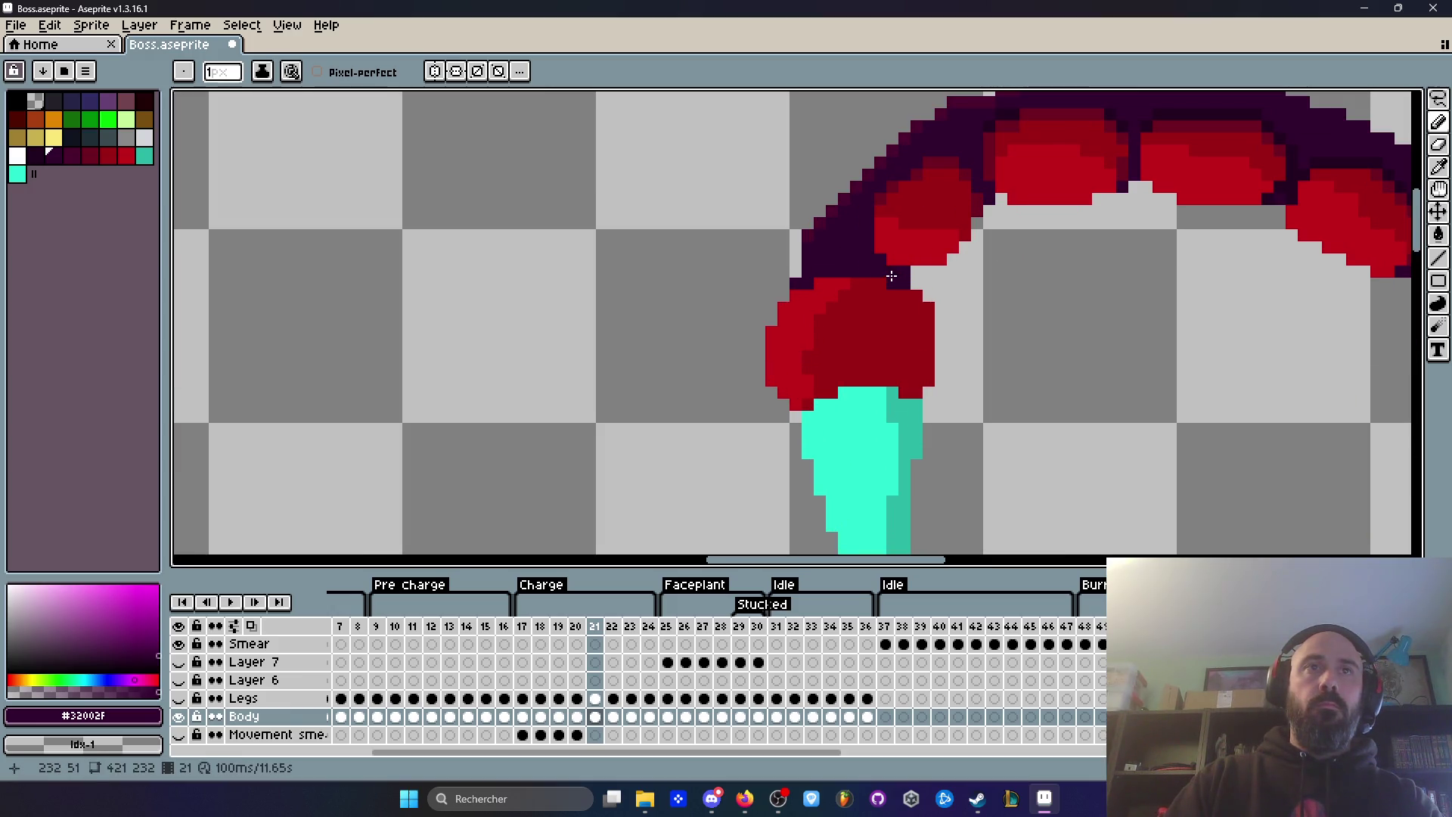
{"action": "key", "text": "Left"}
{"action": "scroll", "coordinate": [898, 310], "scroll_direction": "down", "scroll_amount": 1}
{"action": "key", "text": "Left"}
{"action": "key", "text": "Left"}
{"action": "key", "text": "Right"}
{"action": "key", "text": "Right"}
{"action": "key", "text": "Right"}
{"action": "key", "text": "Left"}
Step: Step through frames 20–23 and play the animation to preview the tail motion
{"action": "key", "text": "Right"}
{"action": "scroll", "coordinate": [946, 412], "scroll_direction": "up", "scroll_amount": 1}
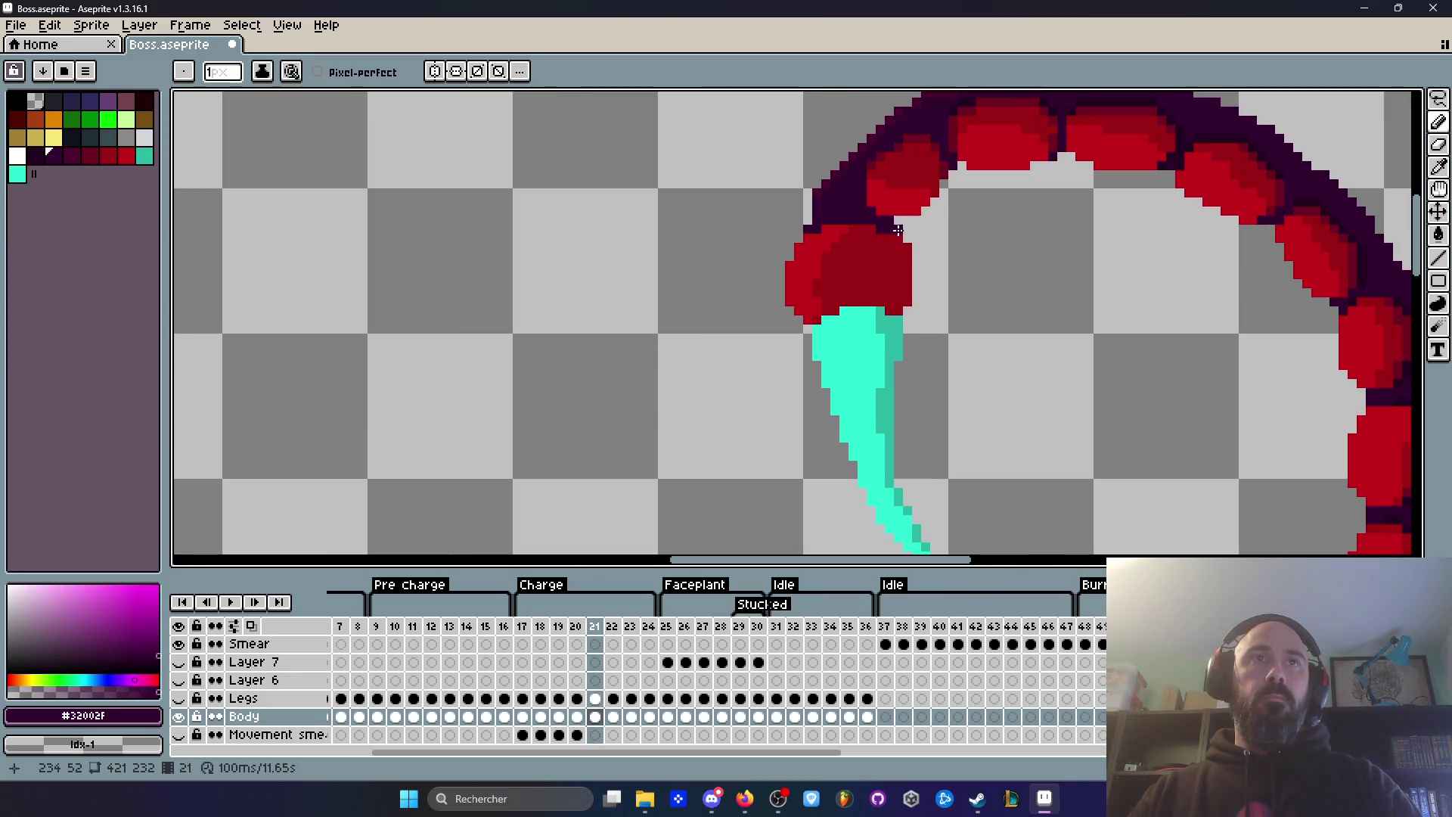
{"action": "scroll", "coordinate": [897, 217], "scroll_direction": "down", "scroll_amount": 1}
{"action": "key", "text": "Left"}
{"action": "key", "text": "Right"}
{"action": "key", "text": "Right"}
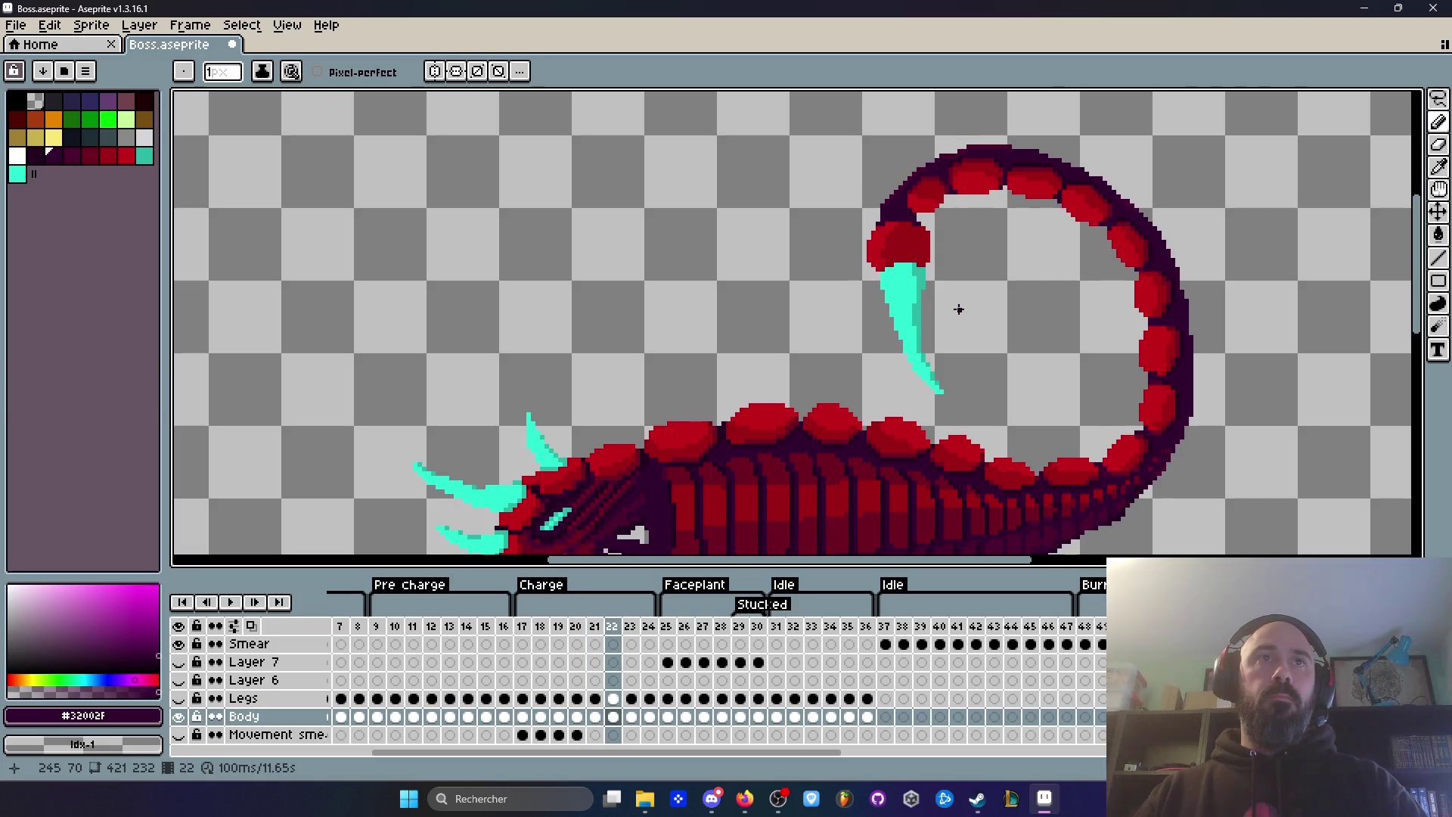
{"action": "key", "text": "Right"}
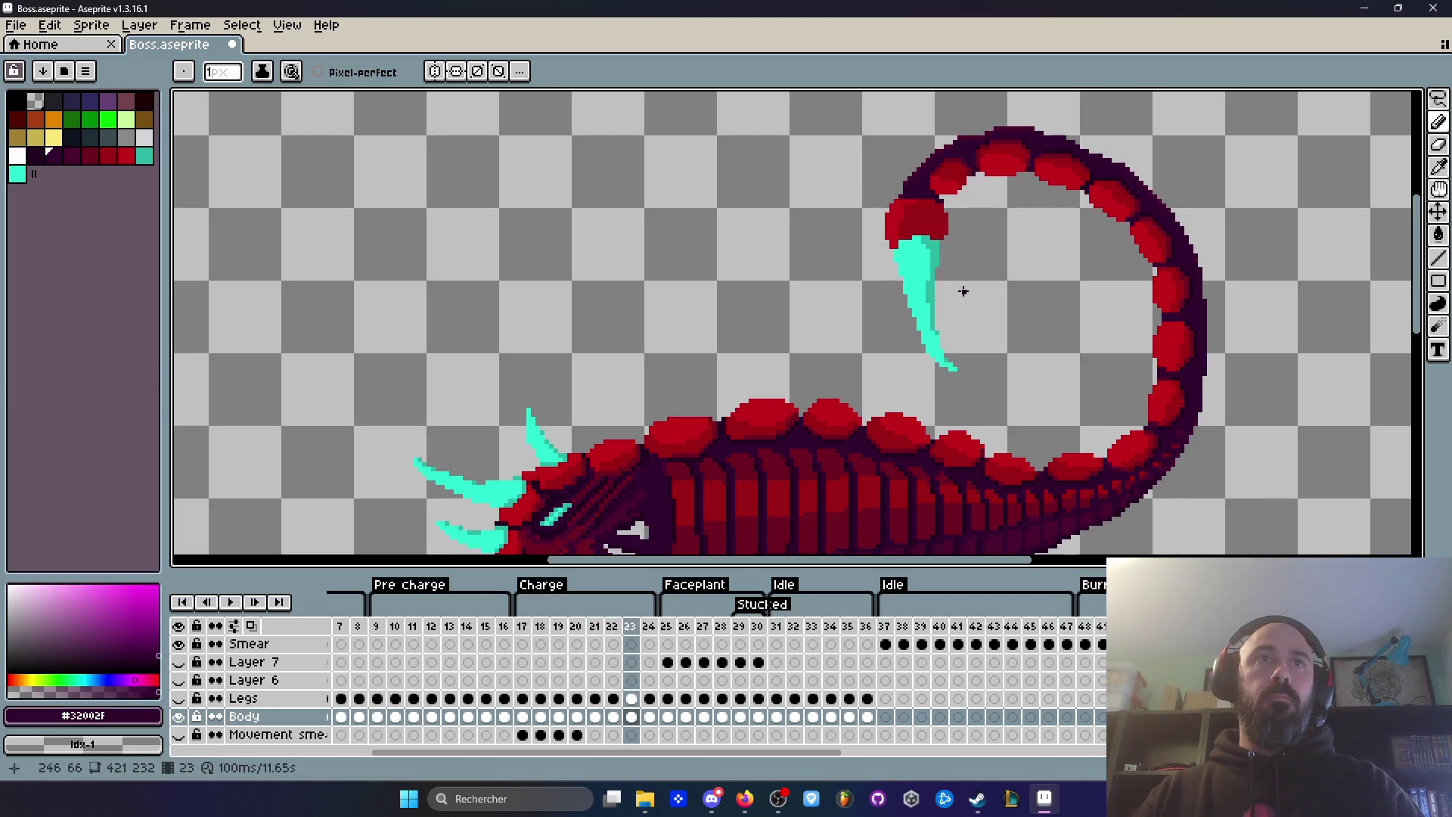
{"action": "key", "text": "Left"}
{"action": "key", "text": "Left"}
{"action": "key", "text": "Left"}
{"action": "key", "text": "Right"}
{"action": "key", "text": "Right"}
{"action": "key", "text": "Right"}
{"action": "key", "text": "Return"}
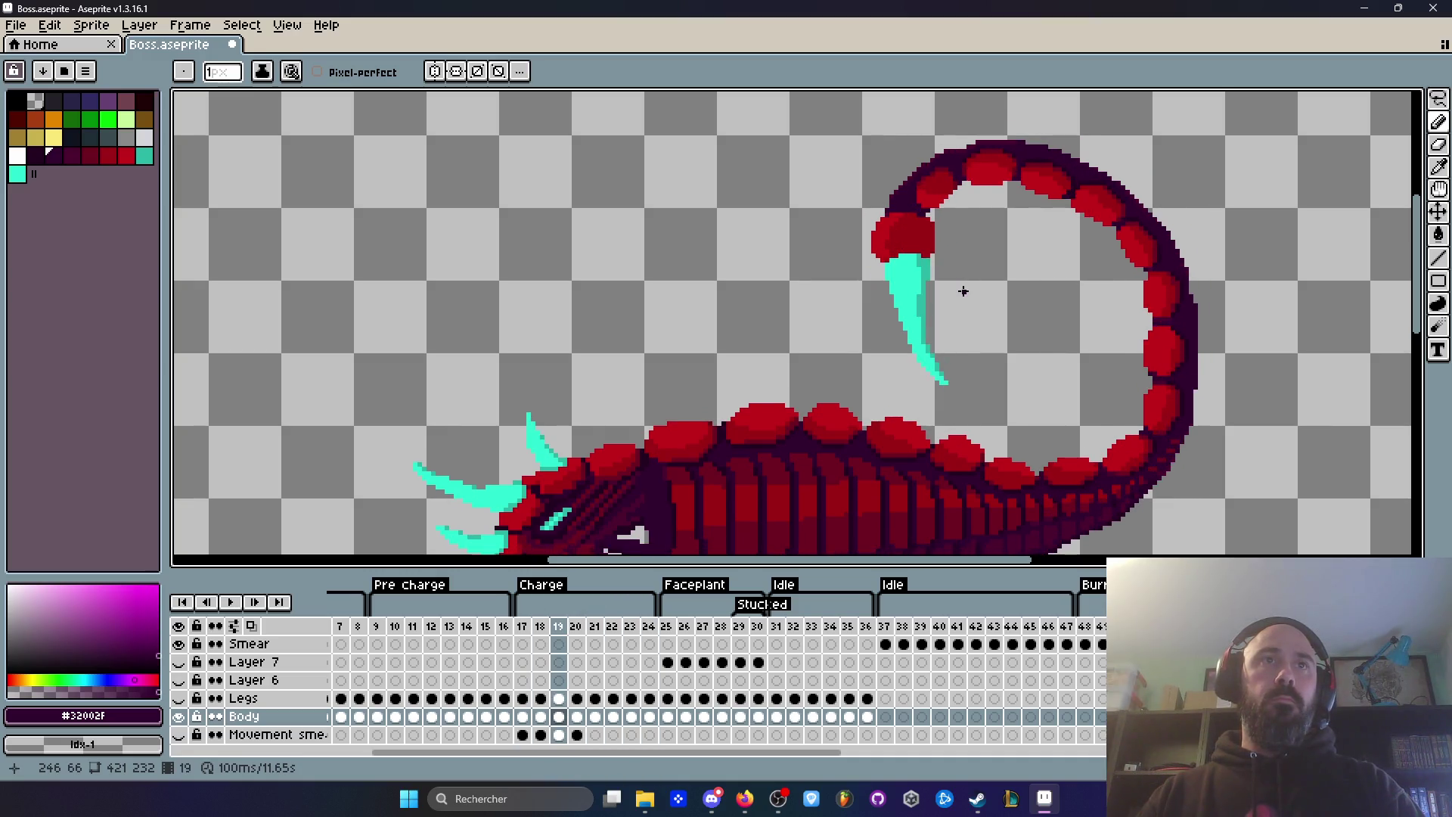
{"action": "key", "text": "Return"}
Step: On frame 19, sample the tail-tip red #c20018 and return to the Pencil
{"action": "key", "text": "Right"}
{"action": "key", "text": "Right"}
{"action": "key", "text": "Left"}
{"action": "key", "text": "Left"}
{"action": "key", "text": "Left"}
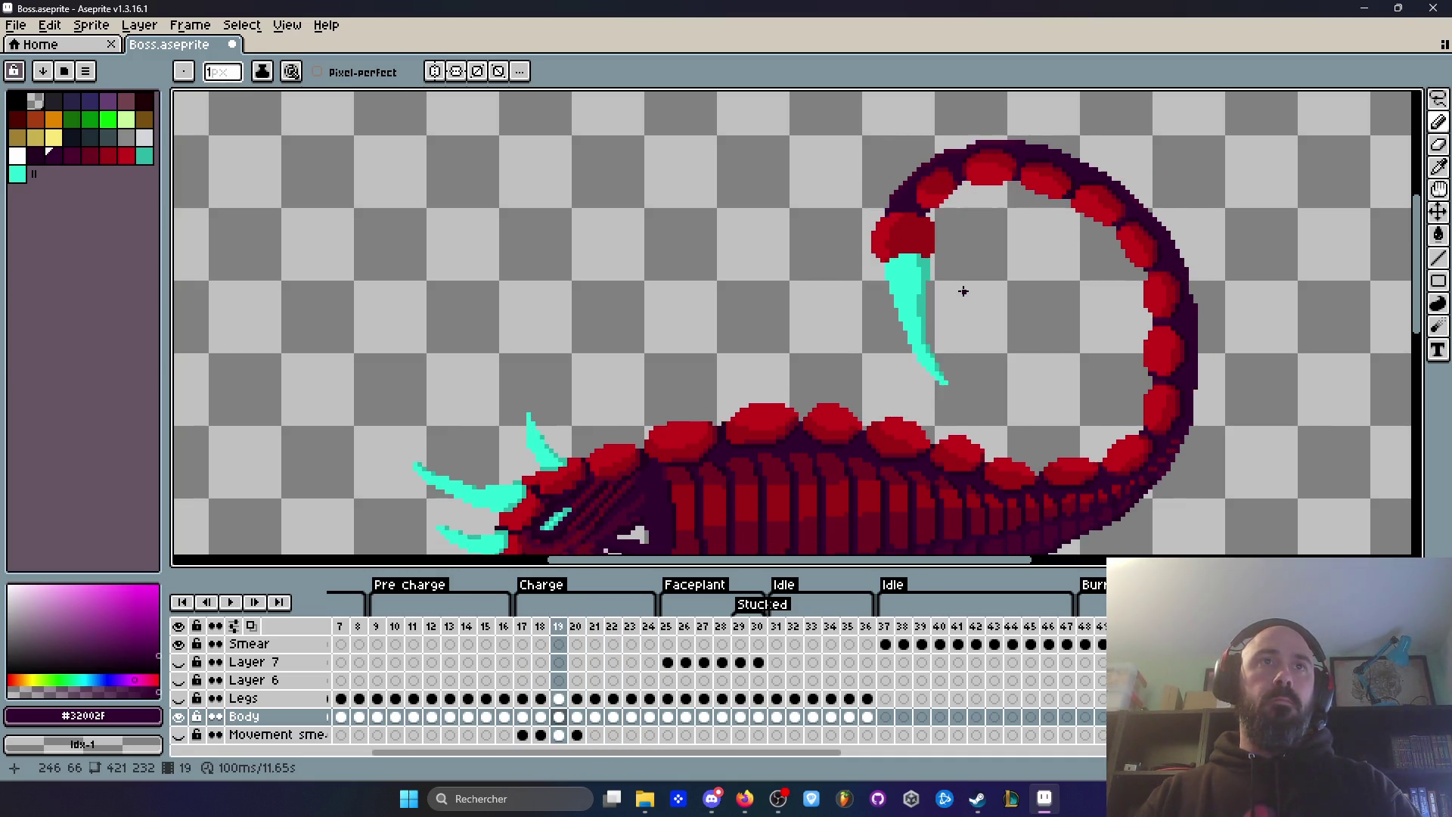
{"action": "key", "text": "Left"}
{"action": "key", "text": "Right"}
{"action": "key", "text": "Right"}
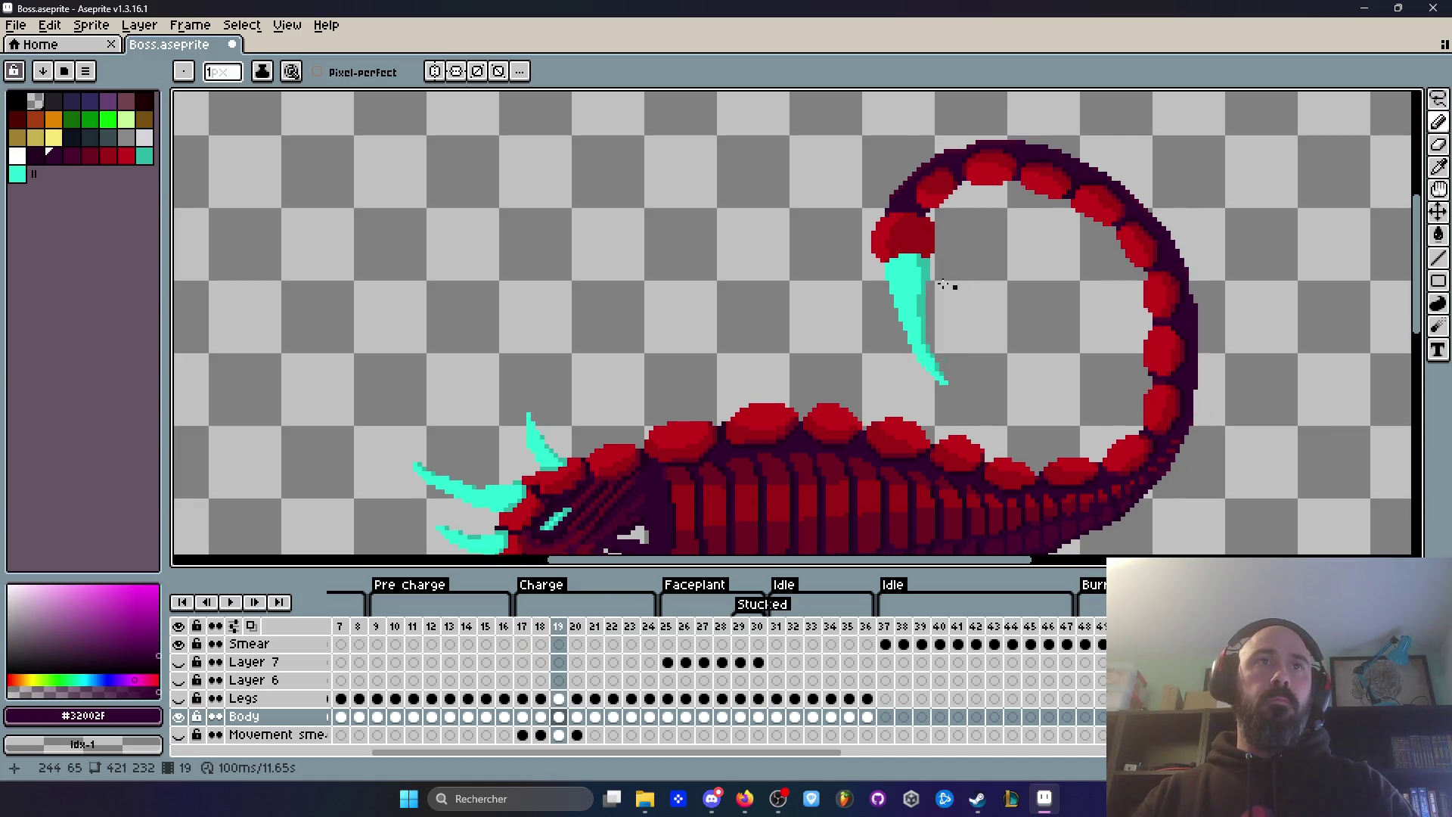
{"action": "scroll", "coordinate": [880, 258], "scroll_direction": "up", "scroll_amount": 4}
{"action": "scroll", "coordinate": [877, 257], "scroll_direction": "up", "scroll_amount": 2}
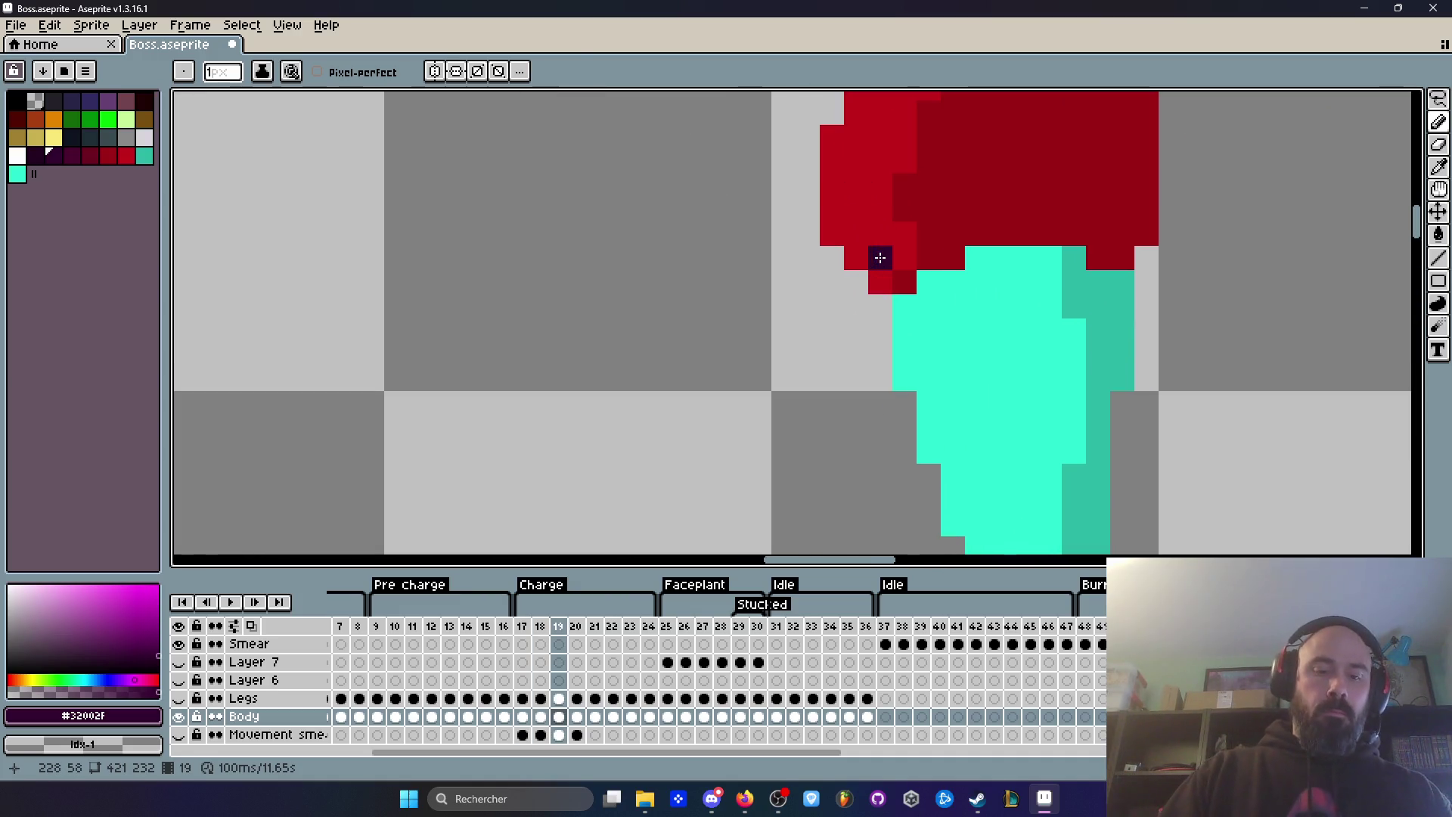
{"action": "key", "text": "i"}
{"action": "left_click", "coordinate": [891, 221]}
{"action": "key", "text": "b"}
{"action": "scroll", "coordinate": [917, 274], "scroll_direction": "down", "scroll_amount": 2}
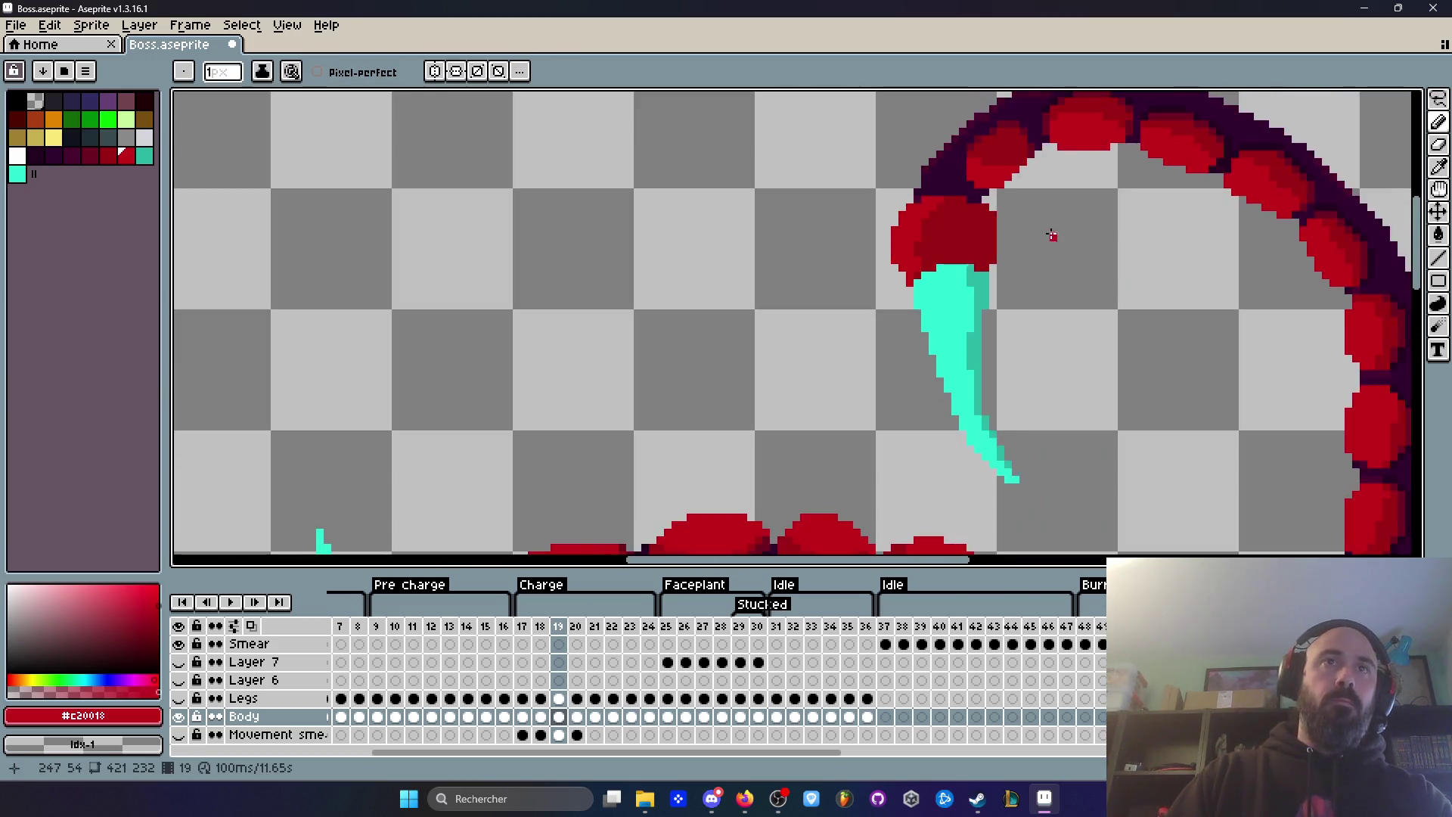
Step: Step through frames 20 to 23 checking the tail-tip underside where it meets the stinger
{"action": "key", "text": "Right"}
{"action": "scroll", "coordinate": [917, 275], "scroll_direction": "up", "scroll_amount": 2}
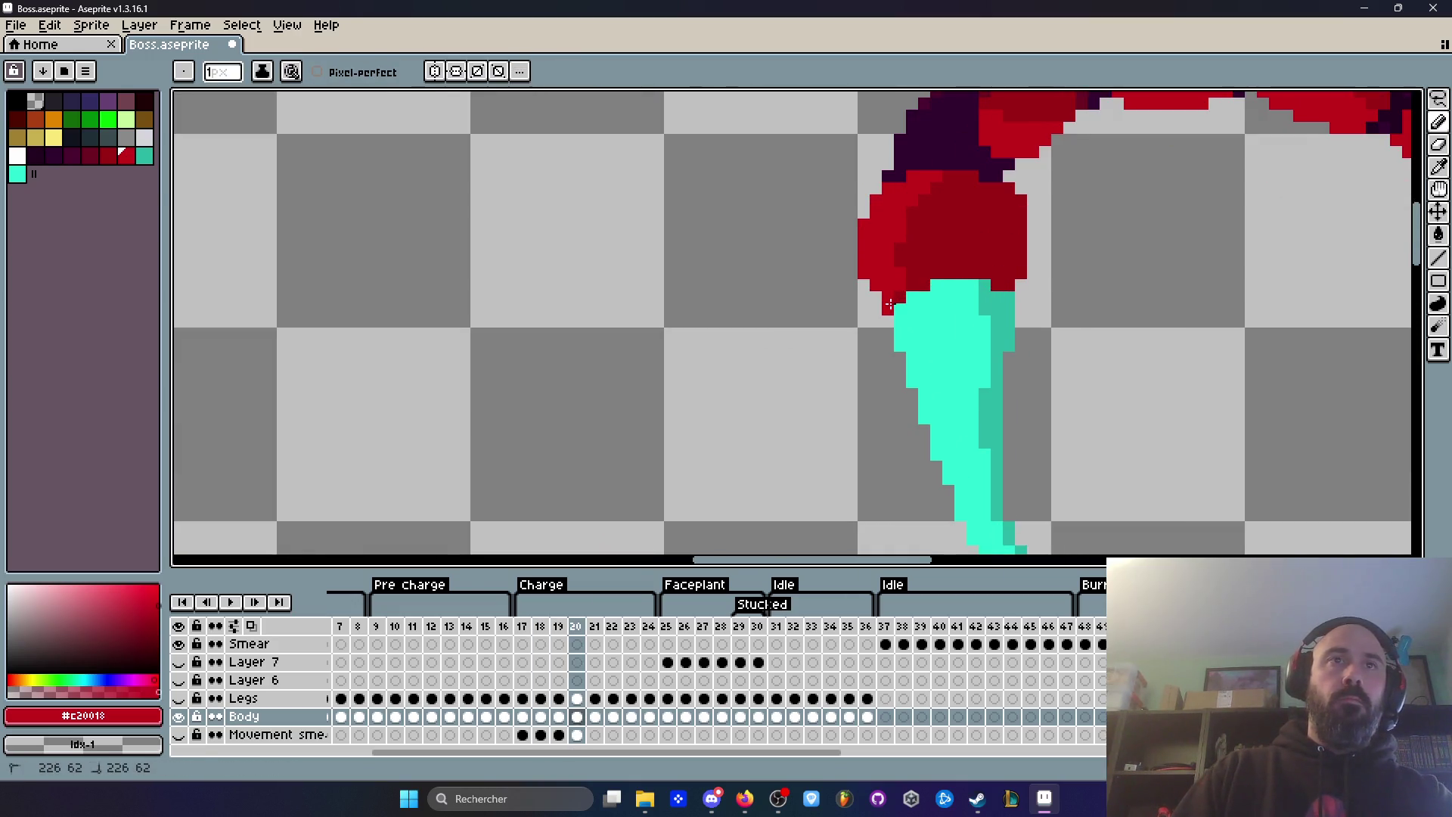
{"action": "key", "text": "Right"}
{"action": "key", "text": "Right"}
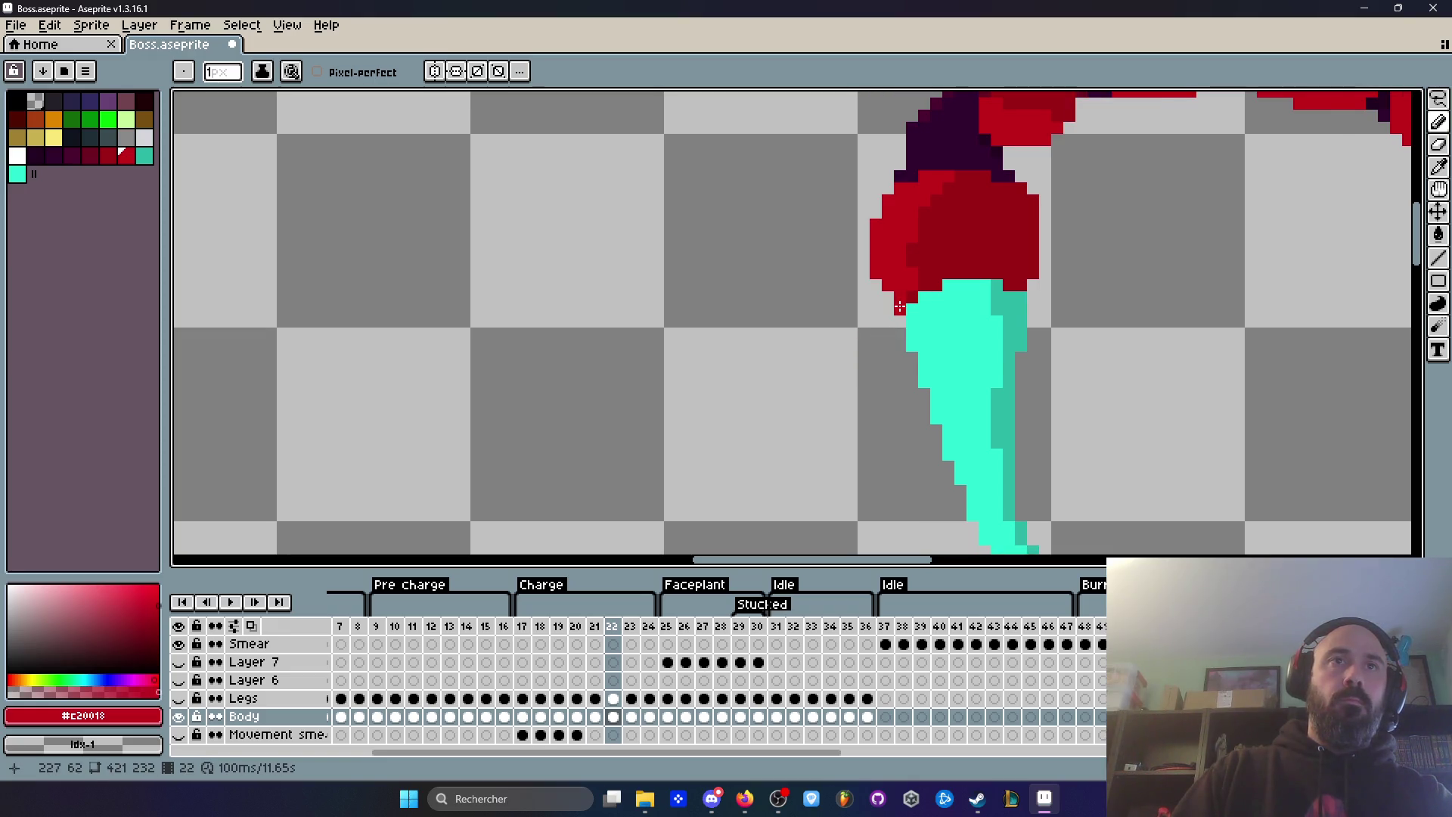
{"action": "key", "text": "Right"}
{"action": "key", "text": "Left"}
{"action": "key", "text": "Right"}
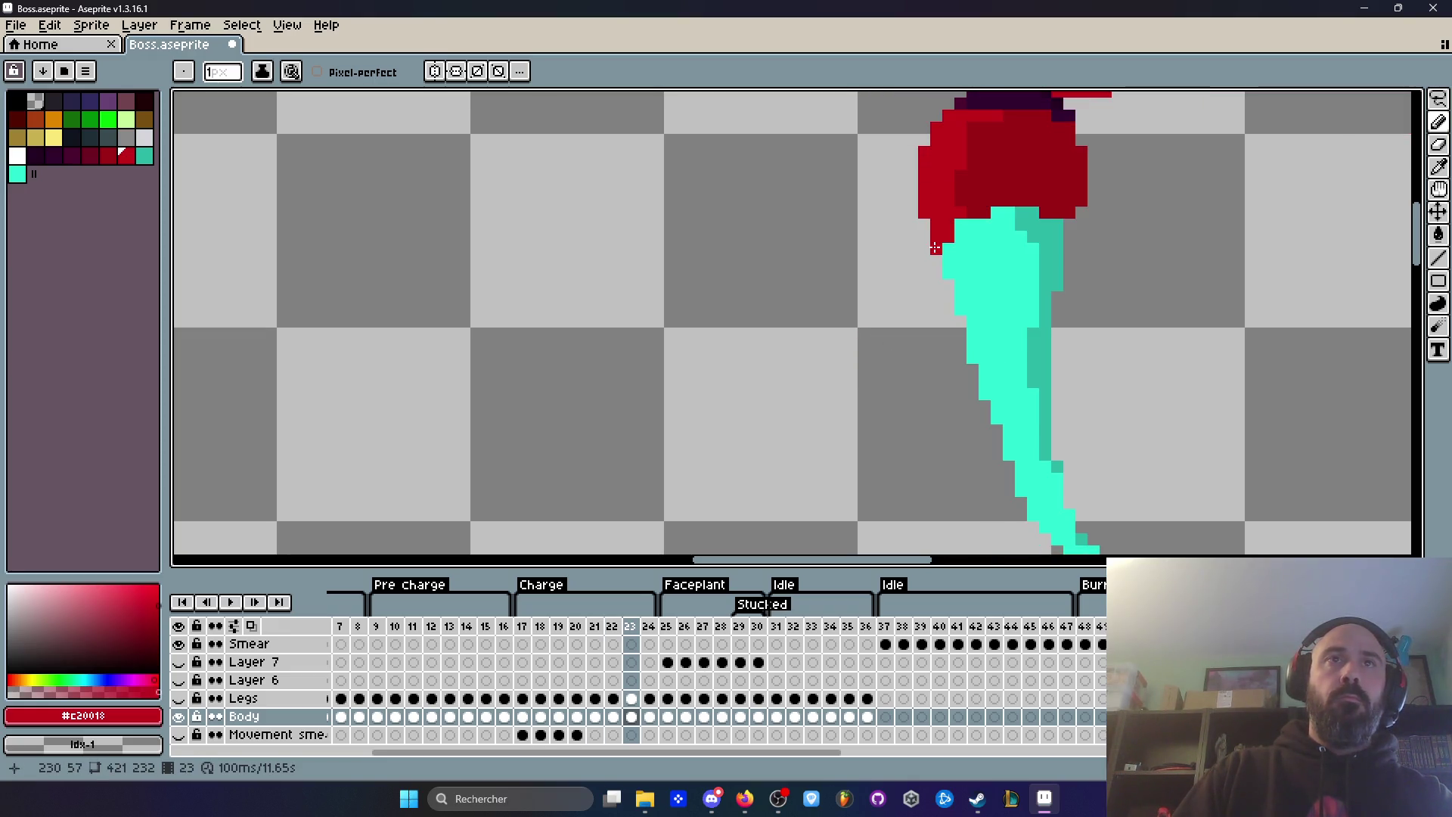
{"action": "scroll", "coordinate": [1042, 227], "scroll_direction": "down", "scroll_amount": 2}
{"action": "key", "text": "q"}
{"action": "scroll", "coordinate": [1042, 227], "scroll_direction": "up", "scroll_amount": 1}
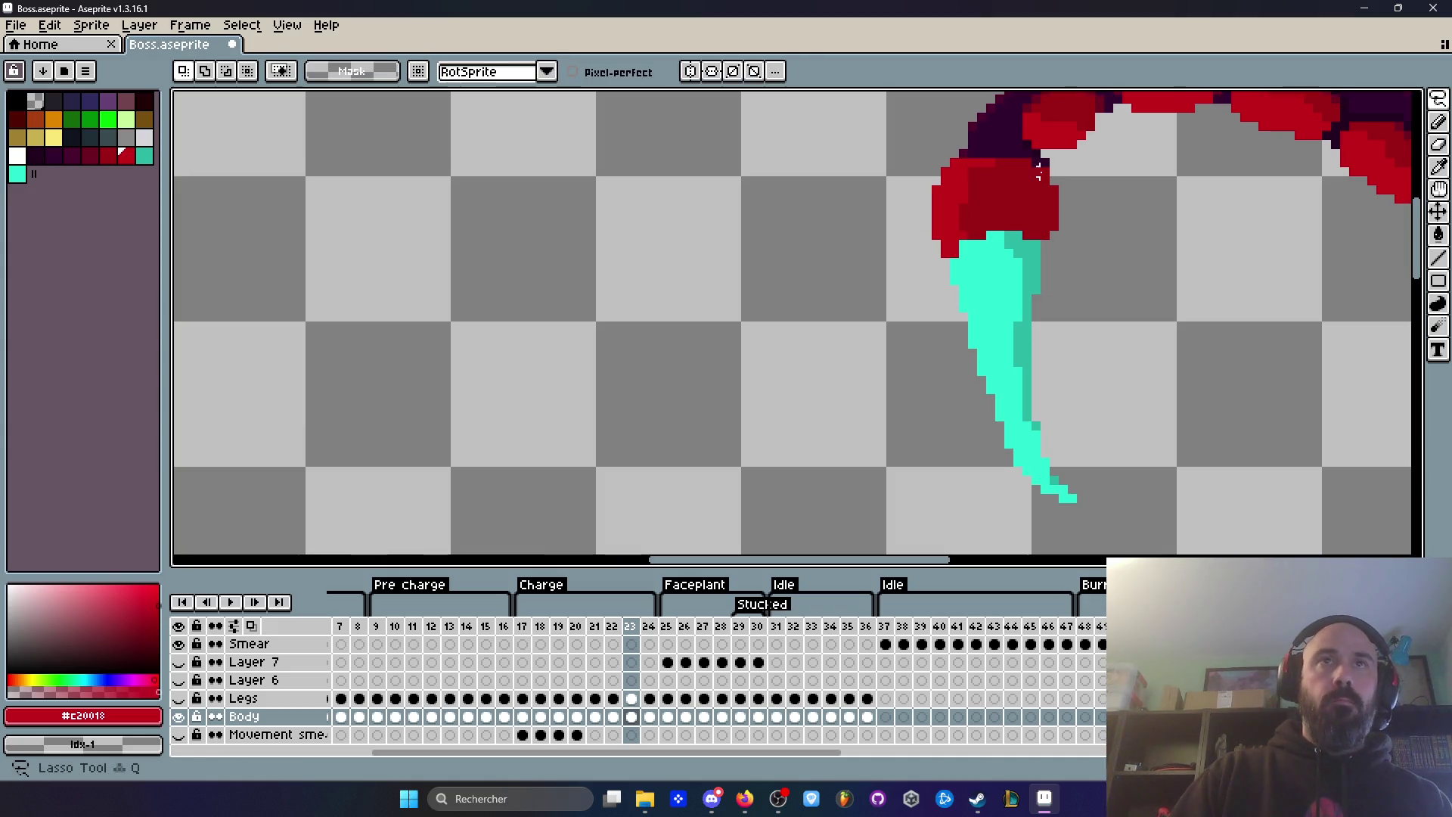
{"action": "mouse_move", "coordinate": [1048, 162]}
{"action": "left_mouse_down"}
{"action": "mouse_move", "coordinate": [883, 208]}
{"action": "mouse_move", "coordinate": [1069, 499]}
{"action": "mouse_move", "coordinate": [1089, 211]}
{"action": "mouse_move", "coordinate": [1052, 171]}
{"action": "left_mouse_up"}
{"action": "key", "text": "Delete"}
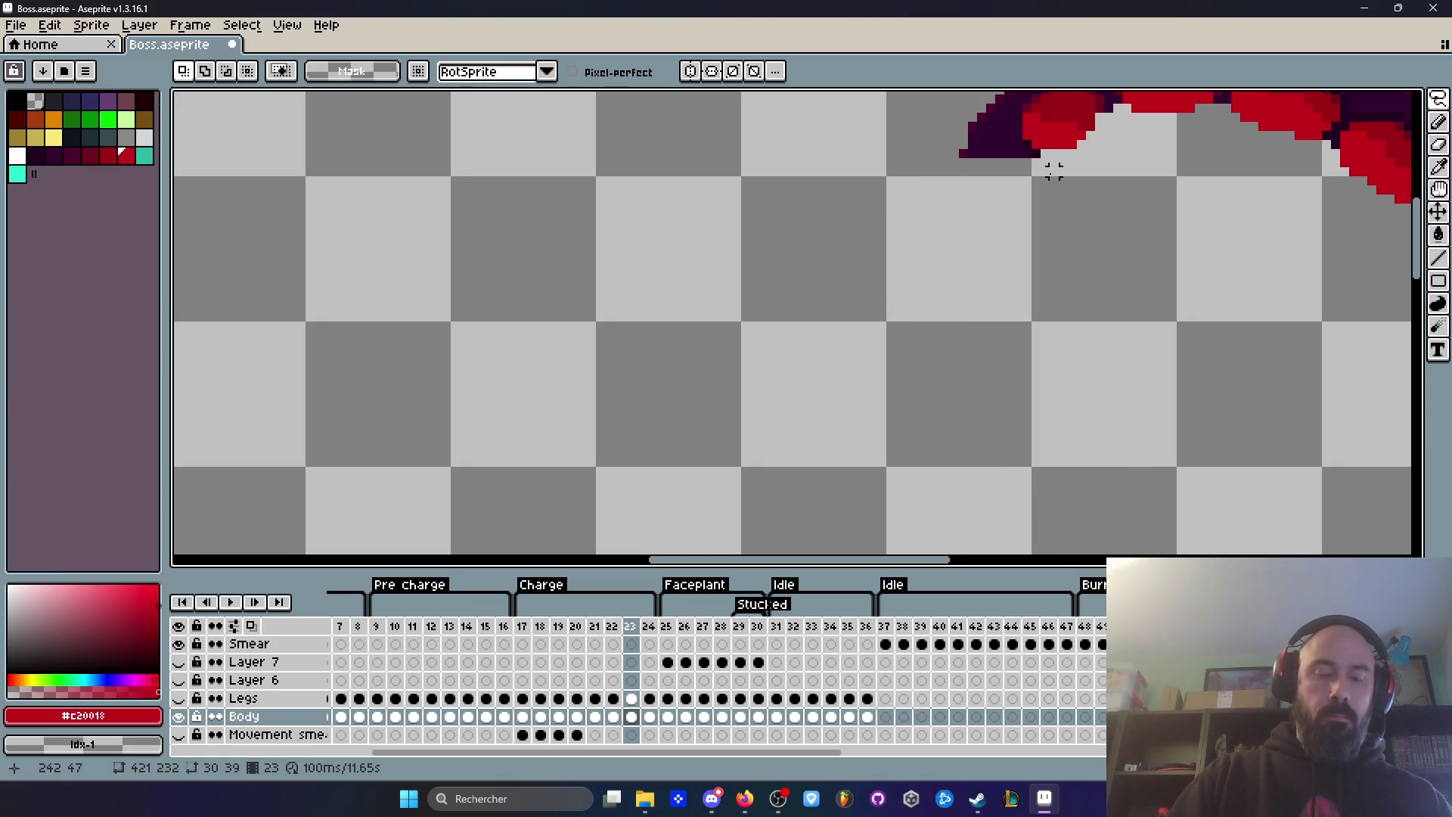
{"action": "key", "text": "ctrl+v"}
{"action": "left_click_drag", "start_coordinate": [976, 253], "coordinate": [1004, 219]}
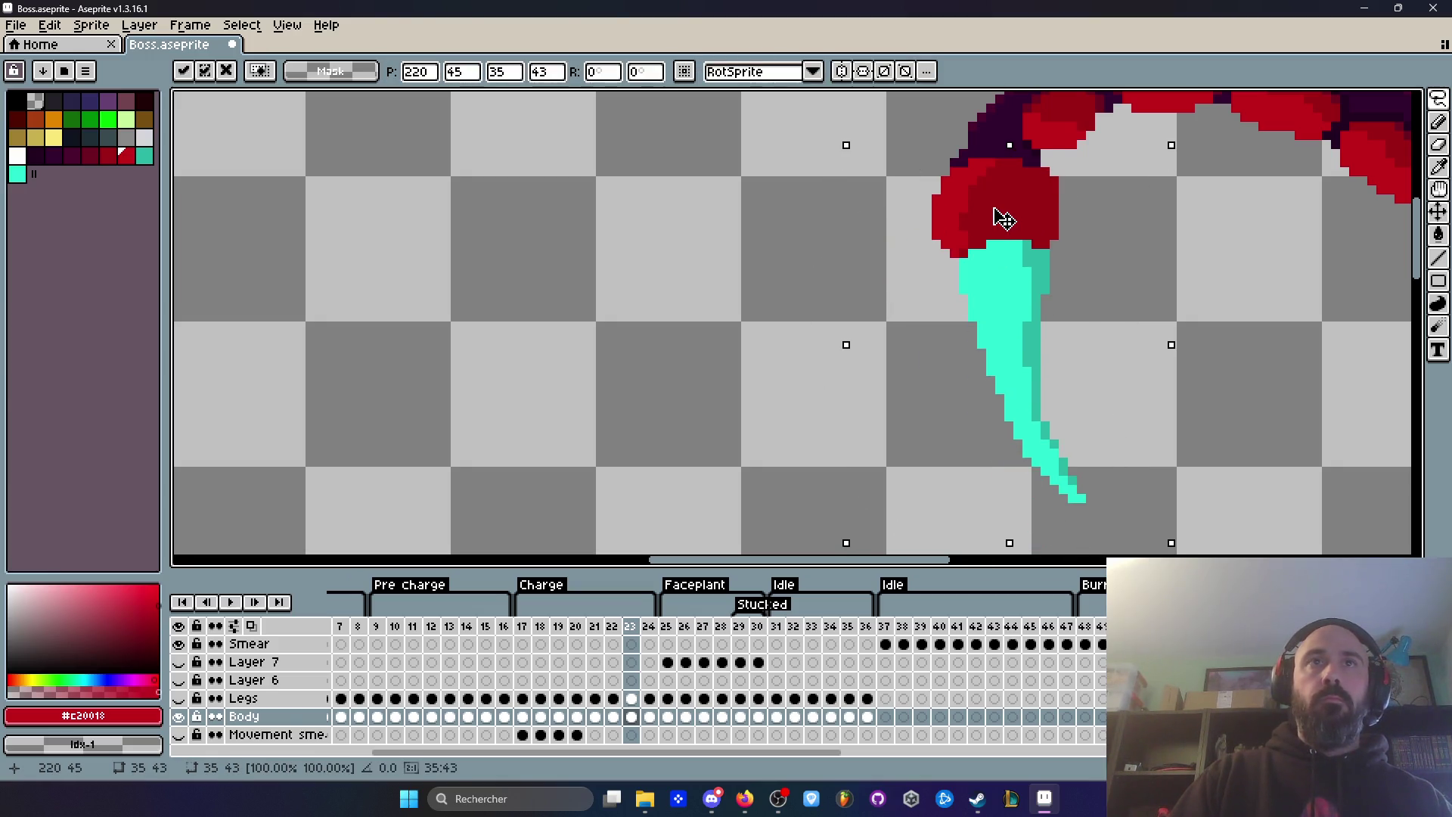
{"action": "key", "text": "Return"}
{"action": "scroll", "coordinate": [1115, 220], "scroll_direction": "down", "scroll_amount": 1}
{"action": "key", "text": "comma"}
{"action": "key", "text": "period"}
{"action": "key", "text": "period"}
{"action": "key", "text": "comma"}
{"action": "key", "text": "period"}
{"action": "key", "text": "Return"}
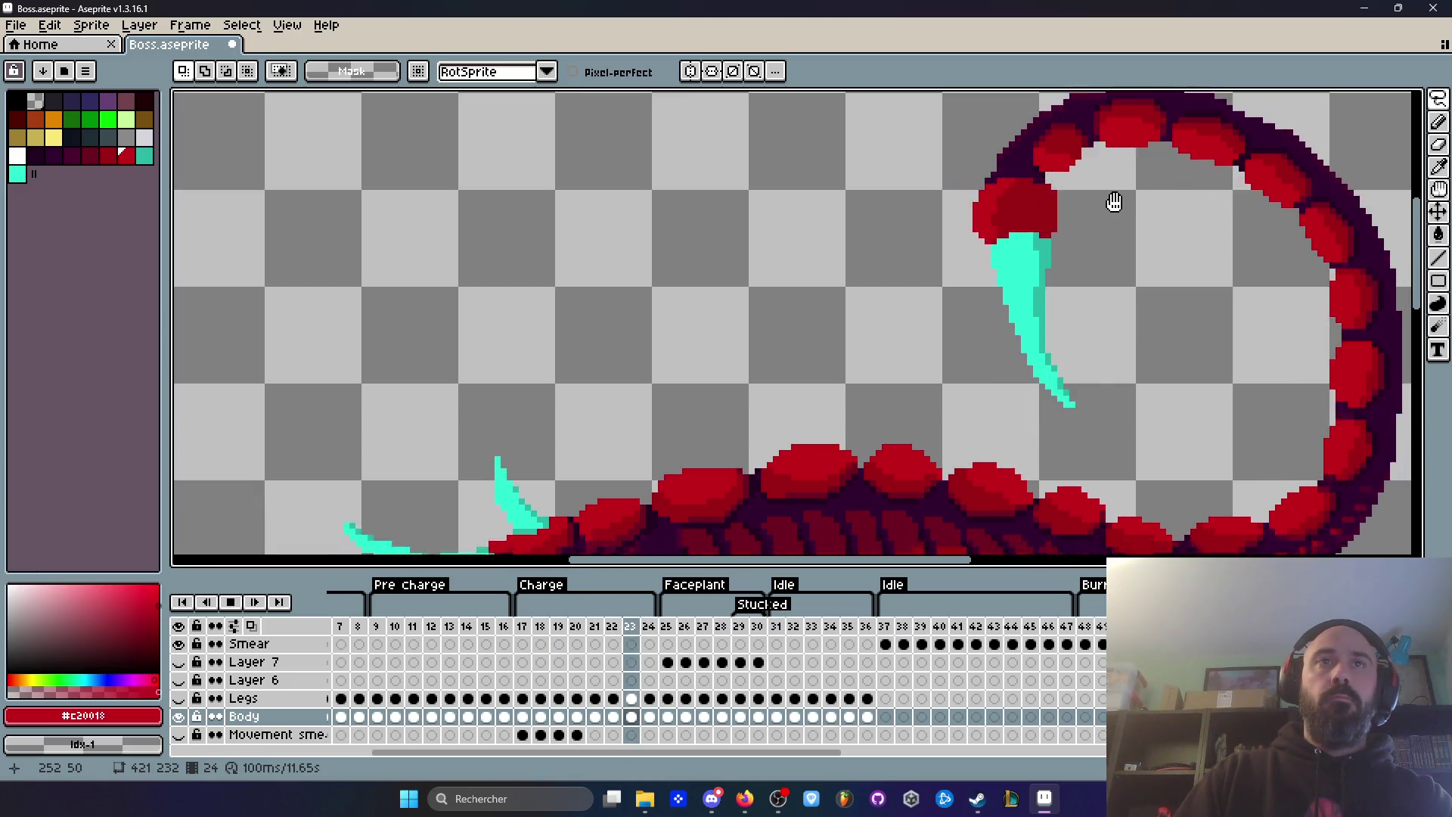
{"action": "scroll", "coordinate": [1114, 202], "scroll_direction": "down", "scroll_amount": 3}
{"action": "left_click_drag", "start_coordinate": [1109, 219], "coordinate": [1043, 197]}
{"action": "key", "text": "Return"}
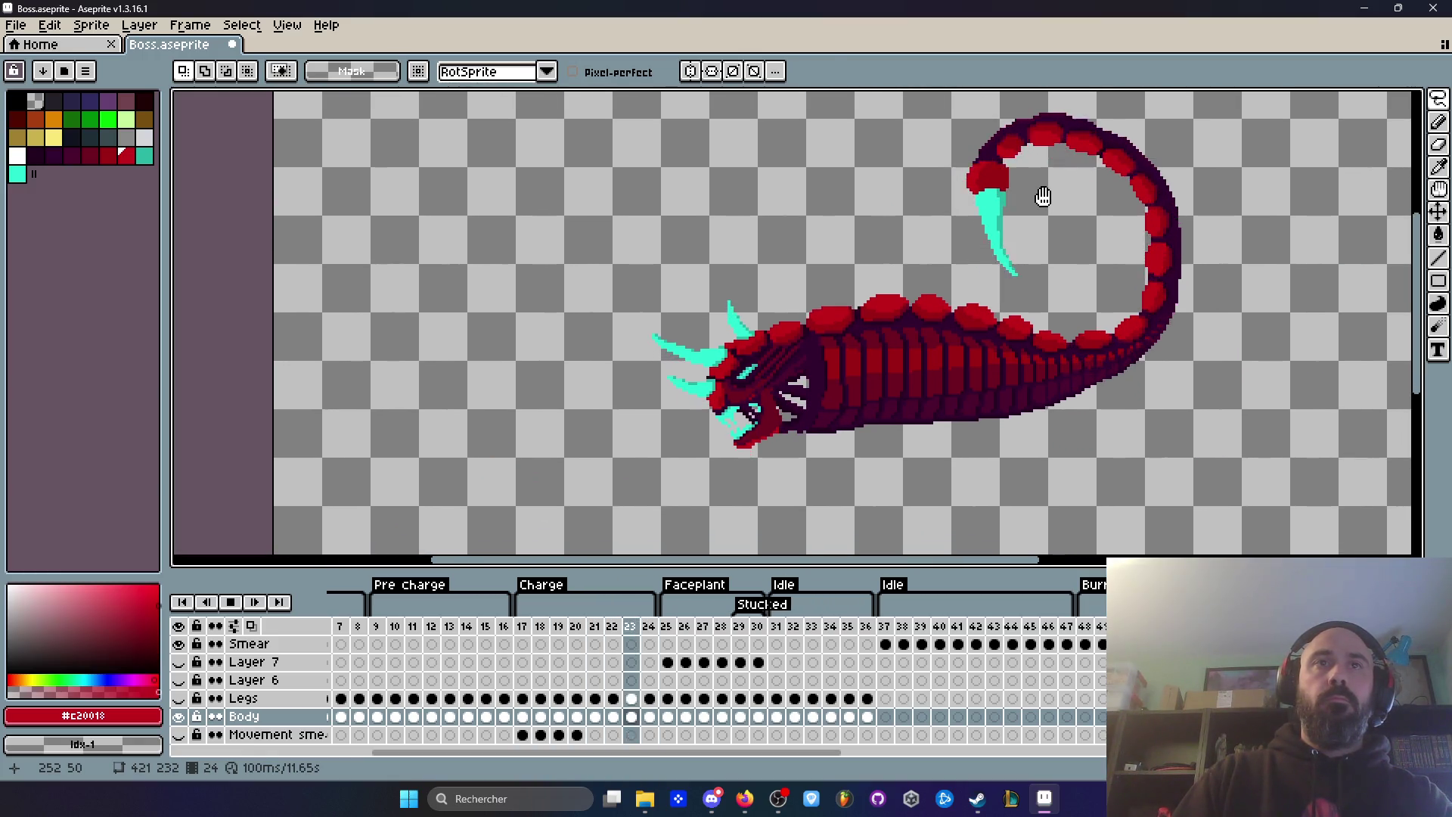
{"action": "key", "text": "Right"}
{"action": "key", "text": "Right"}
{"action": "key", "text": "Right"}
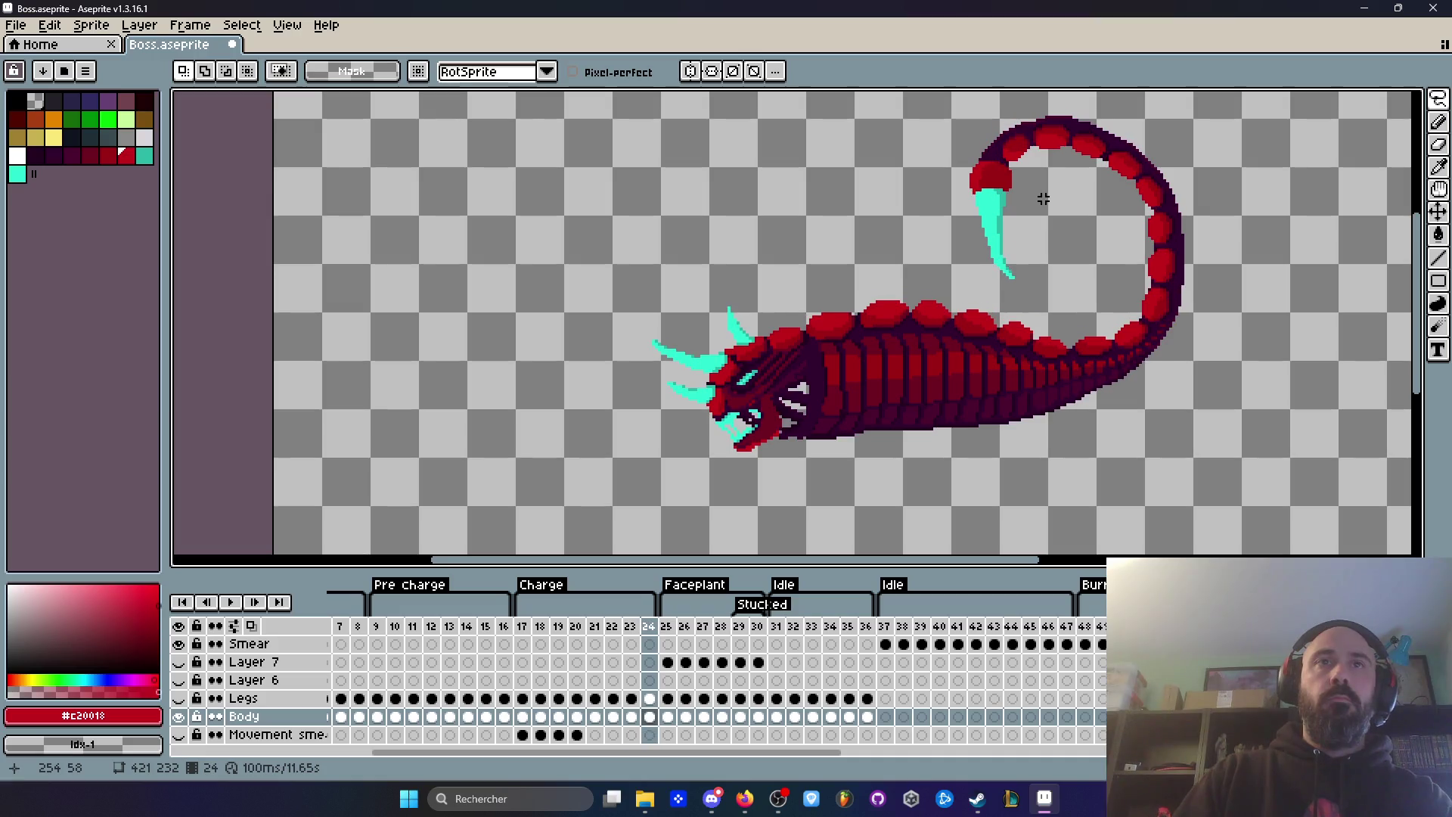
{"action": "key", "text": "Right"}
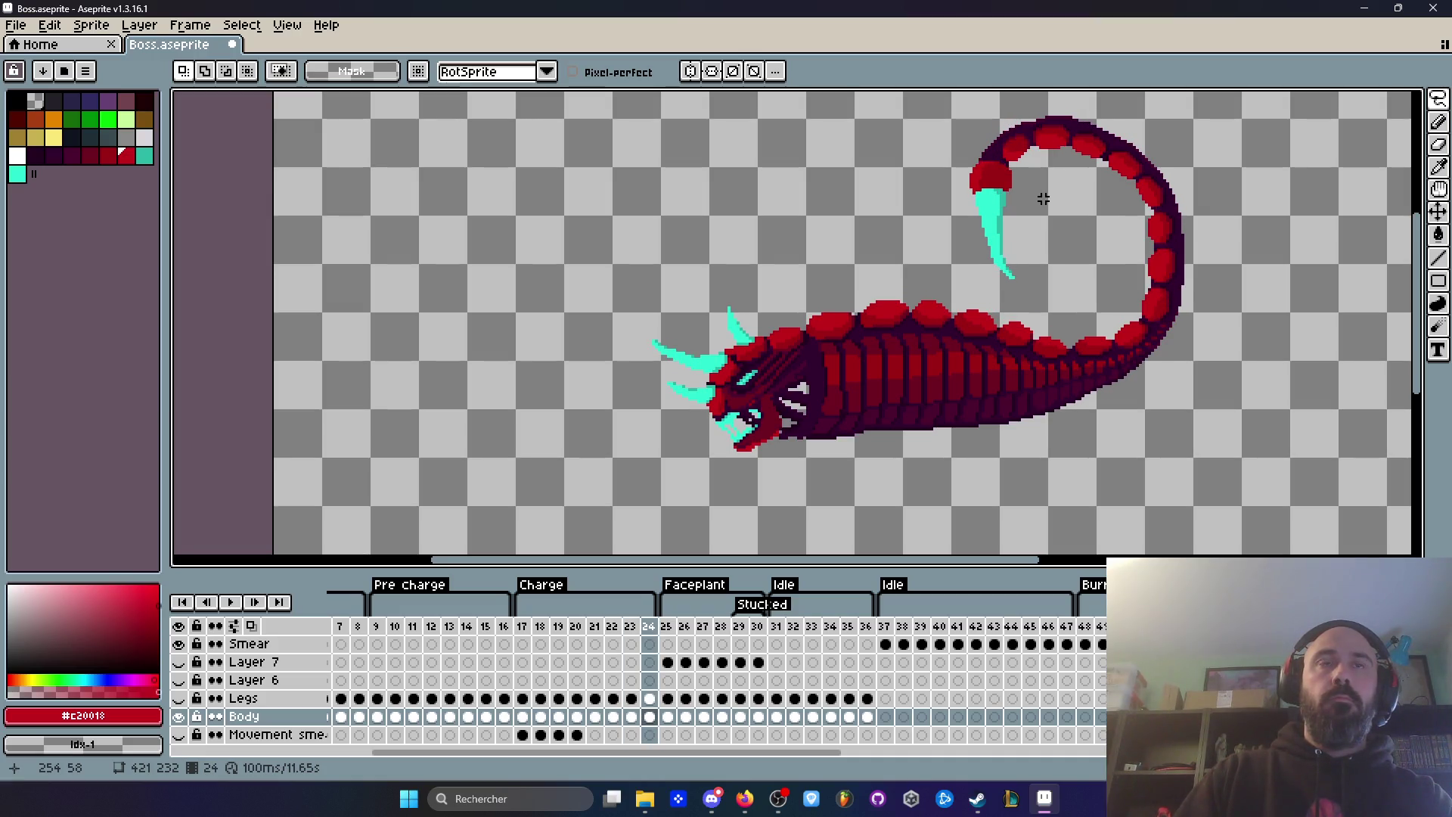
{"action": "scroll", "coordinate": [1041, 196], "scroll_direction": "down", "scroll_amount": 2}
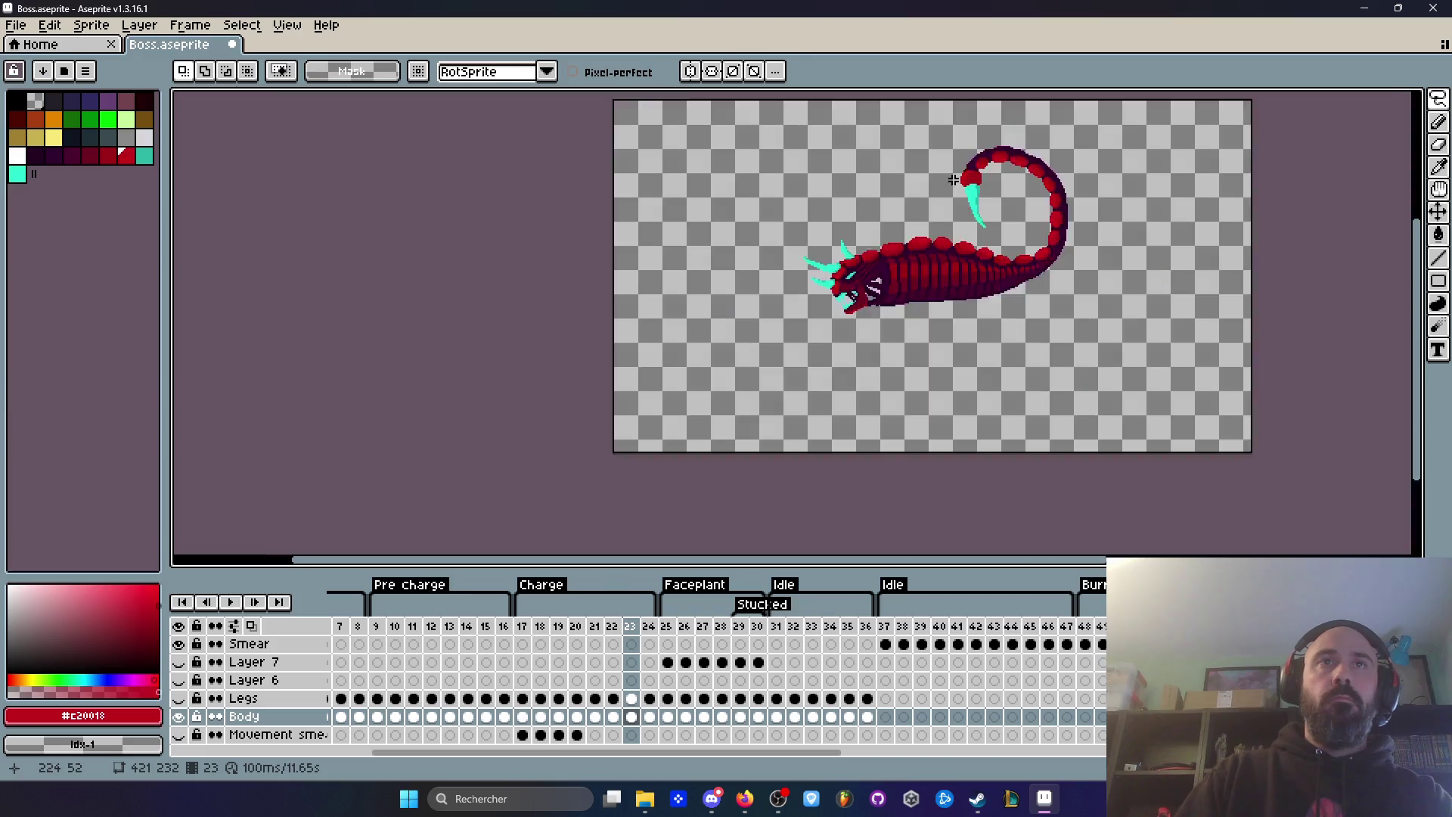
Step: Review charge frames 17–23, stepping between neighbouring frames to compare tail poses
{"action": "scroll", "coordinate": [1013, 177], "scroll_direction": "up", "scroll_amount": 3}
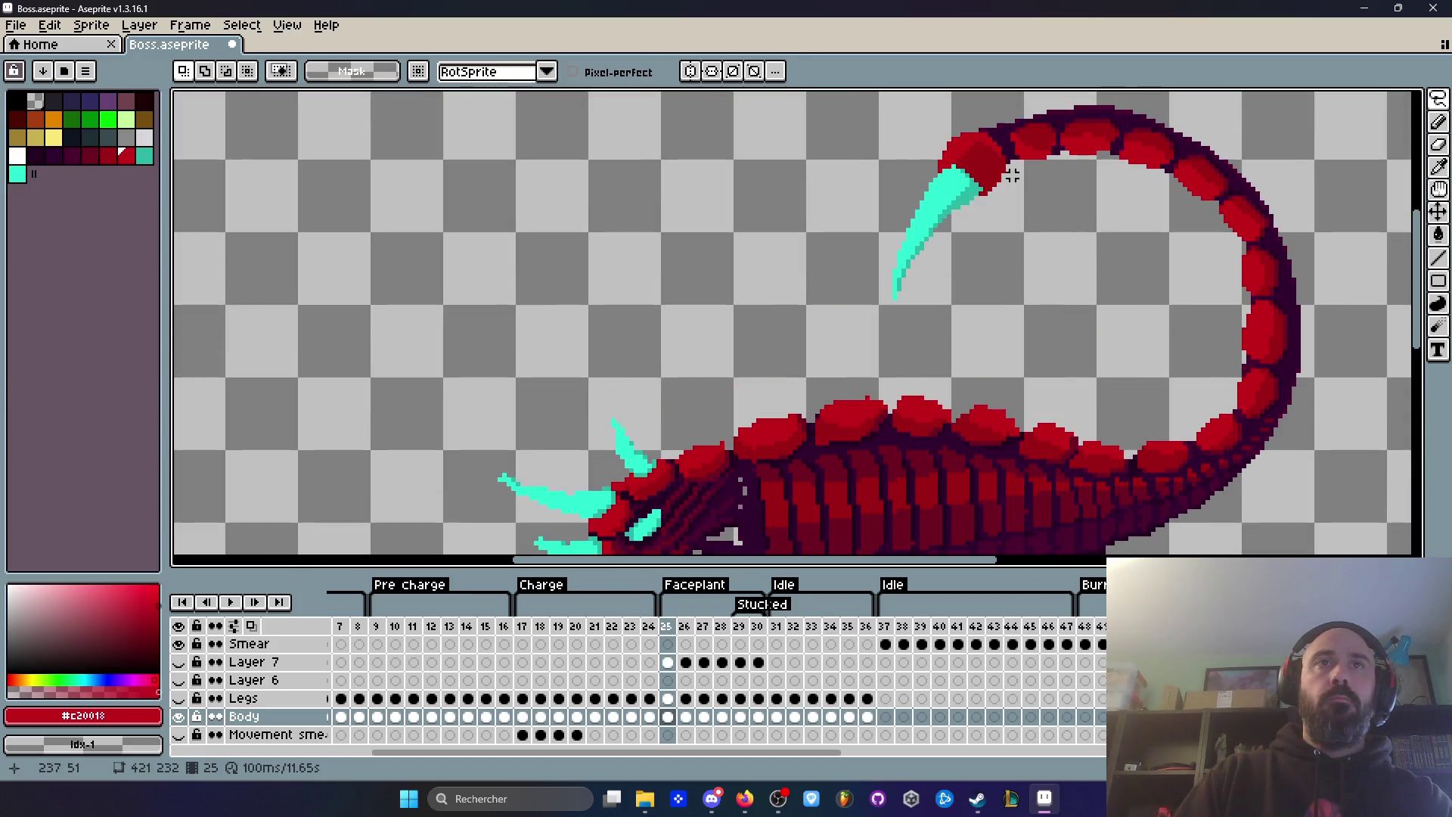
{"action": "left_click", "coordinate": [527, 626]}
{"action": "left_click_drag", "start_coordinate": [542, 627], "coordinate": [635, 632]}
{"action": "left_click", "coordinate": [633, 627]}
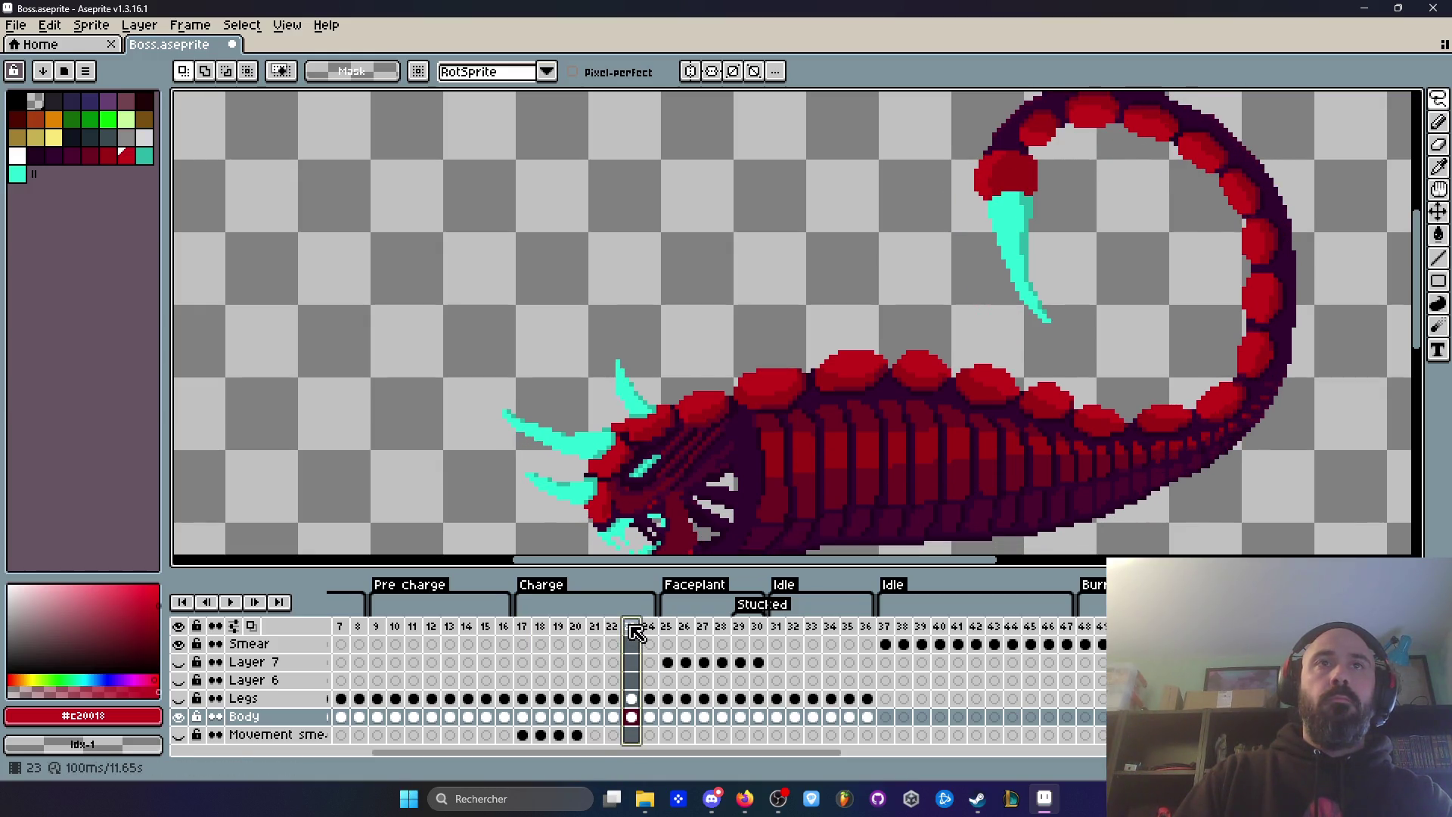
{"action": "key", "text": "Left"}
{"action": "key", "text": "Right"}
{"action": "key", "text": "Right"}
{"action": "key", "text": "Left"}
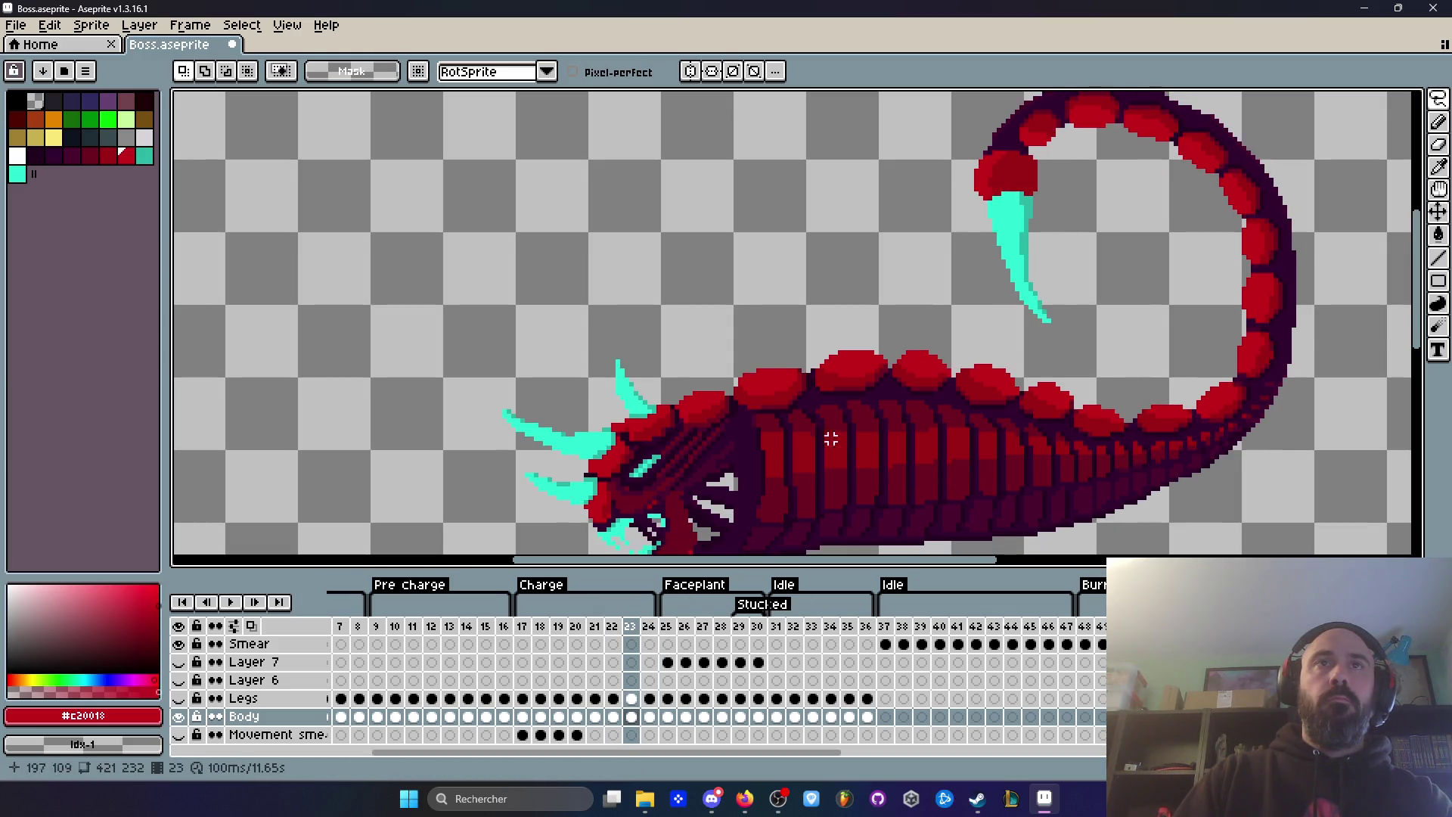
{"action": "scroll", "coordinate": [1031, 157], "scroll_direction": "up", "scroll_amount": 1}
{"action": "scroll", "coordinate": [1031, 157], "scroll_direction": "up", "scroll_amount": 2}
Step: Nudge the lassoed stinger one pixel left and down, then preview the animation
{"action": "mouse_move", "coordinate": [943, 142]}
{"action": "left_mouse_down"}
{"action": "mouse_move", "coordinate": [956, 539]}
{"action": "mouse_move", "coordinate": [1127, 223]}
{"action": "mouse_move", "coordinate": [1017, 141]}
{"action": "left_mouse_up"}
{"action": "key", "text": "Left"}
{"action": "key", "text": "Down"}
{"action": "scroll", "coordinate": [991, 202], "scroll_direction": "down", "scroll_amount": 3}
{"action": "key", "text": "ctrl+d"}
{"action": "key", "text": "Return"}
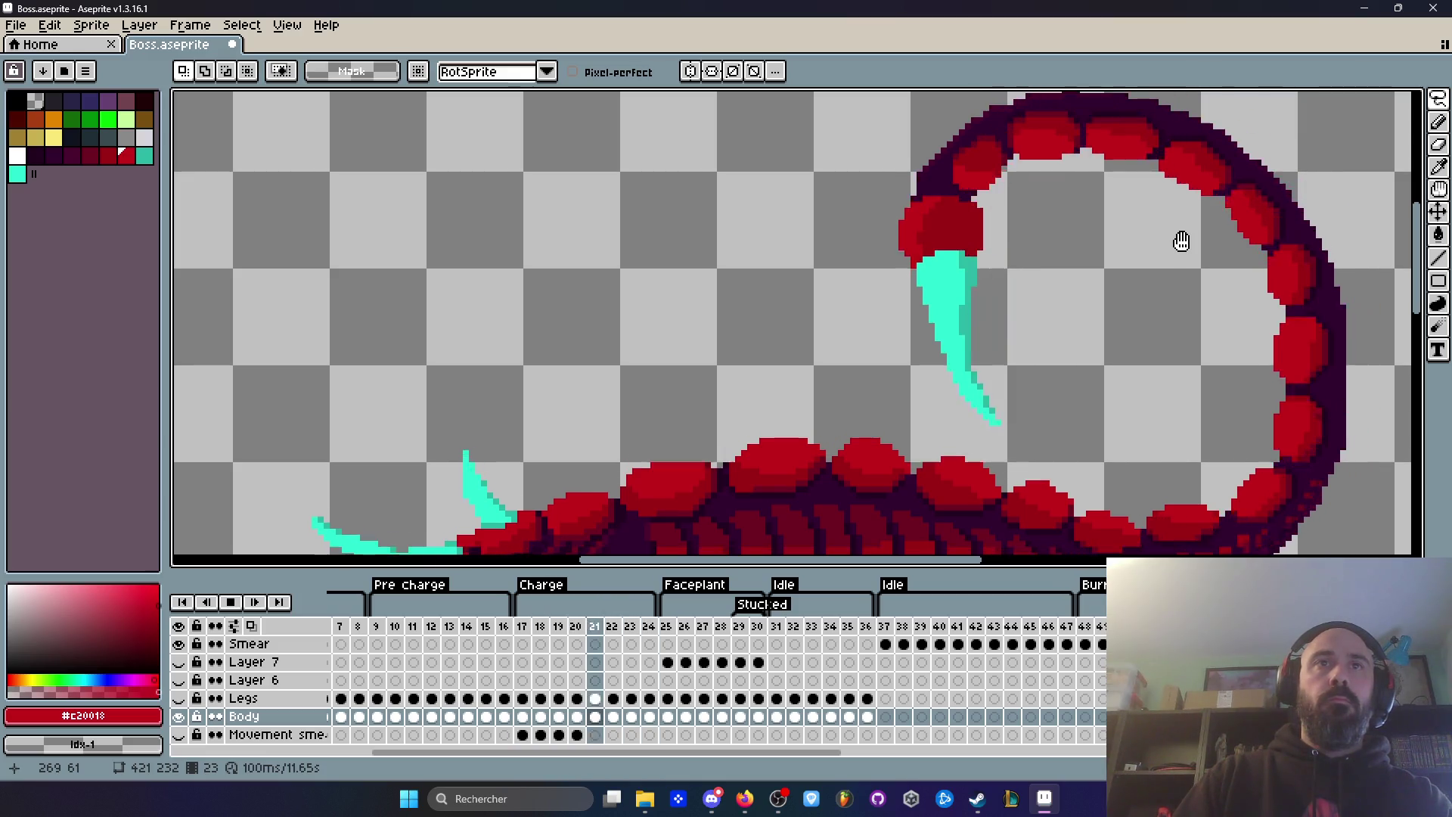
{"action": "key", "text": "Return"}
{"action": "key", "text": "ctrl+z"}
{"action": "key", "text": "ctrl+d"}
Step: Replay the animation from frame 24 and lasso its cyan stinger to copy
{"action": "left_click", "coordinate": [655, 627]}
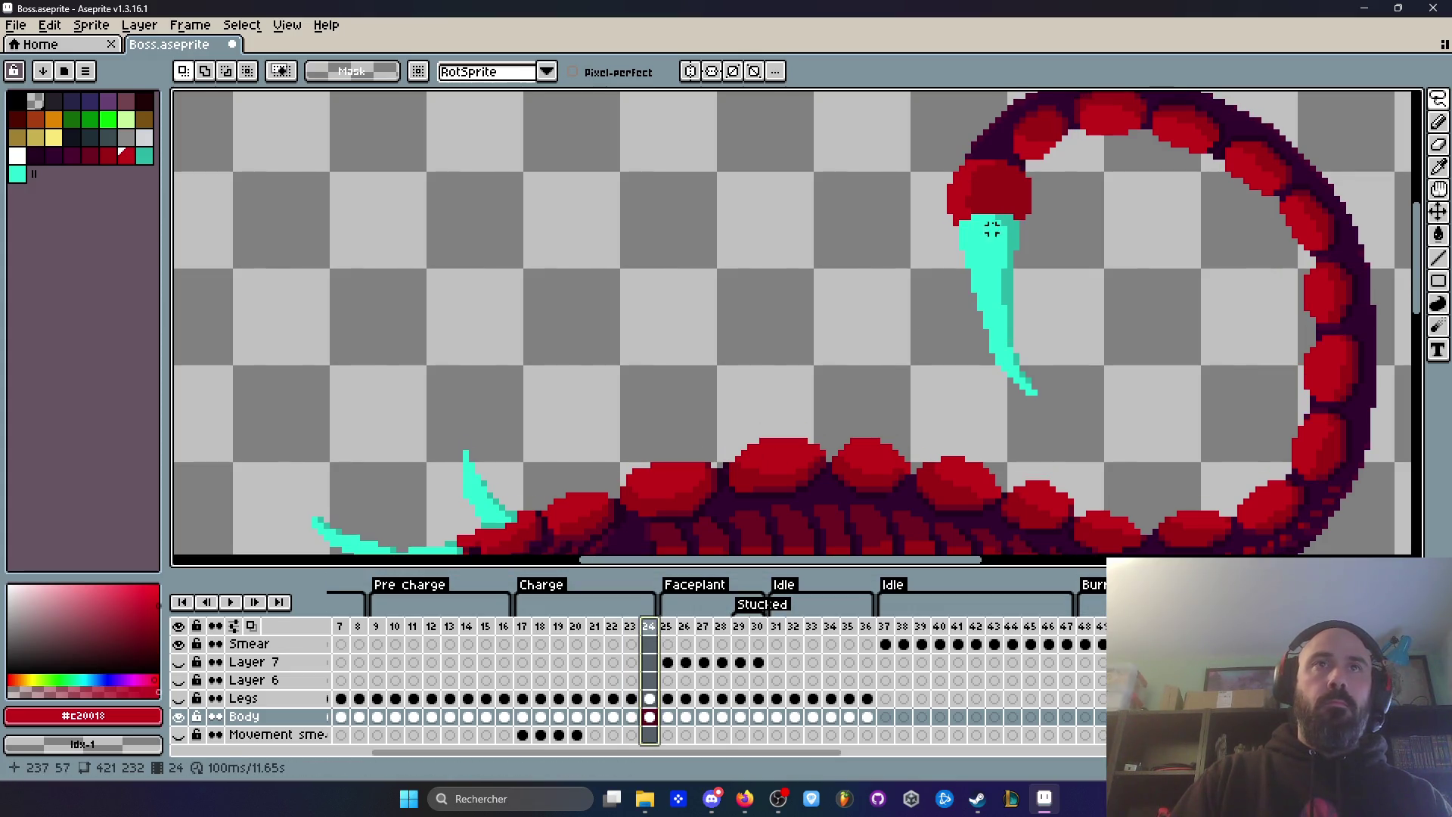
{"action": "key", "text": "Return"}
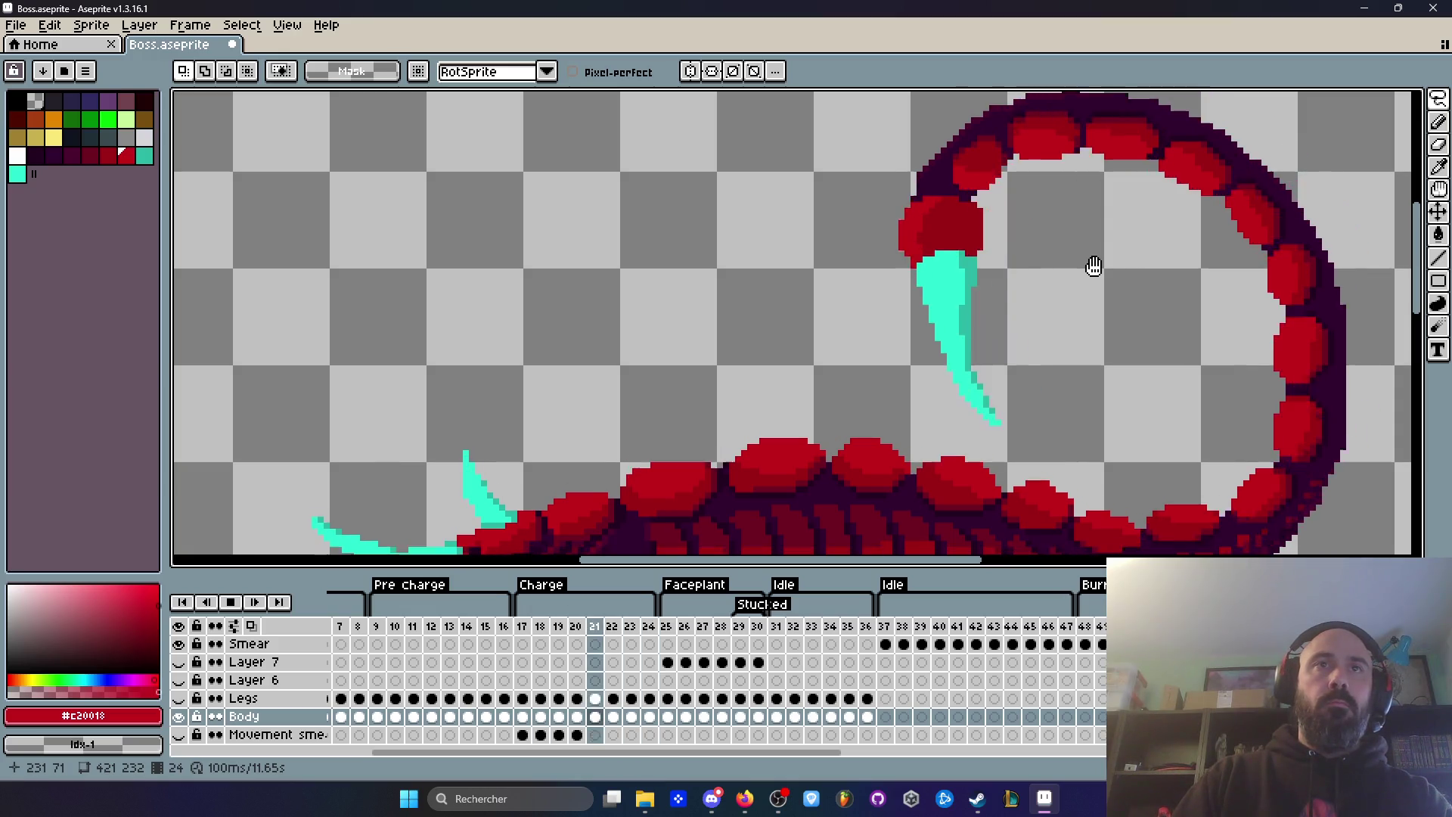
{"action": "key", "text": "Return"}
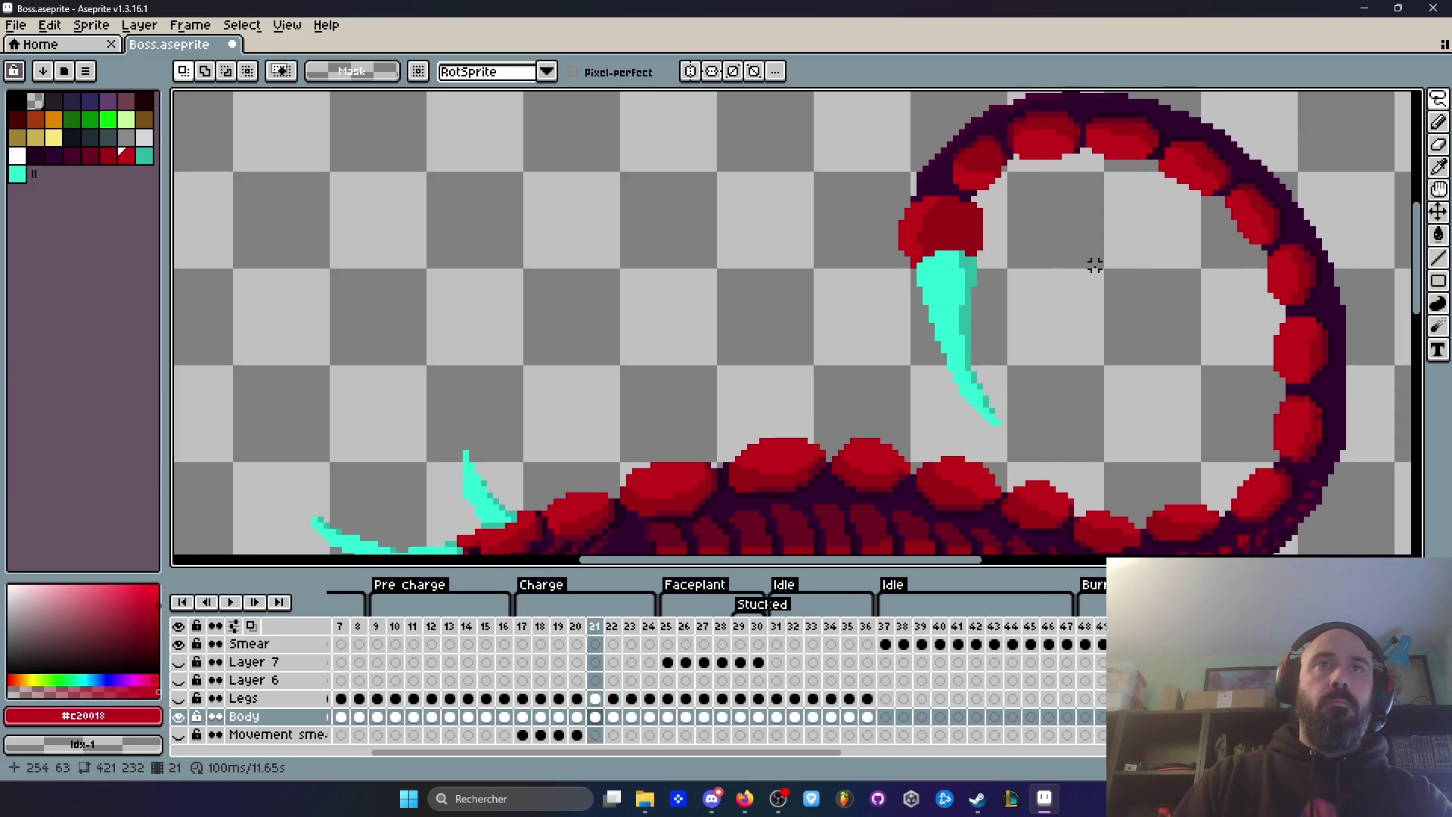
{"action": "key", "text": "Right"}
{"action": "key", "text": "Right"}
{"action": "key", "text": "Right"}
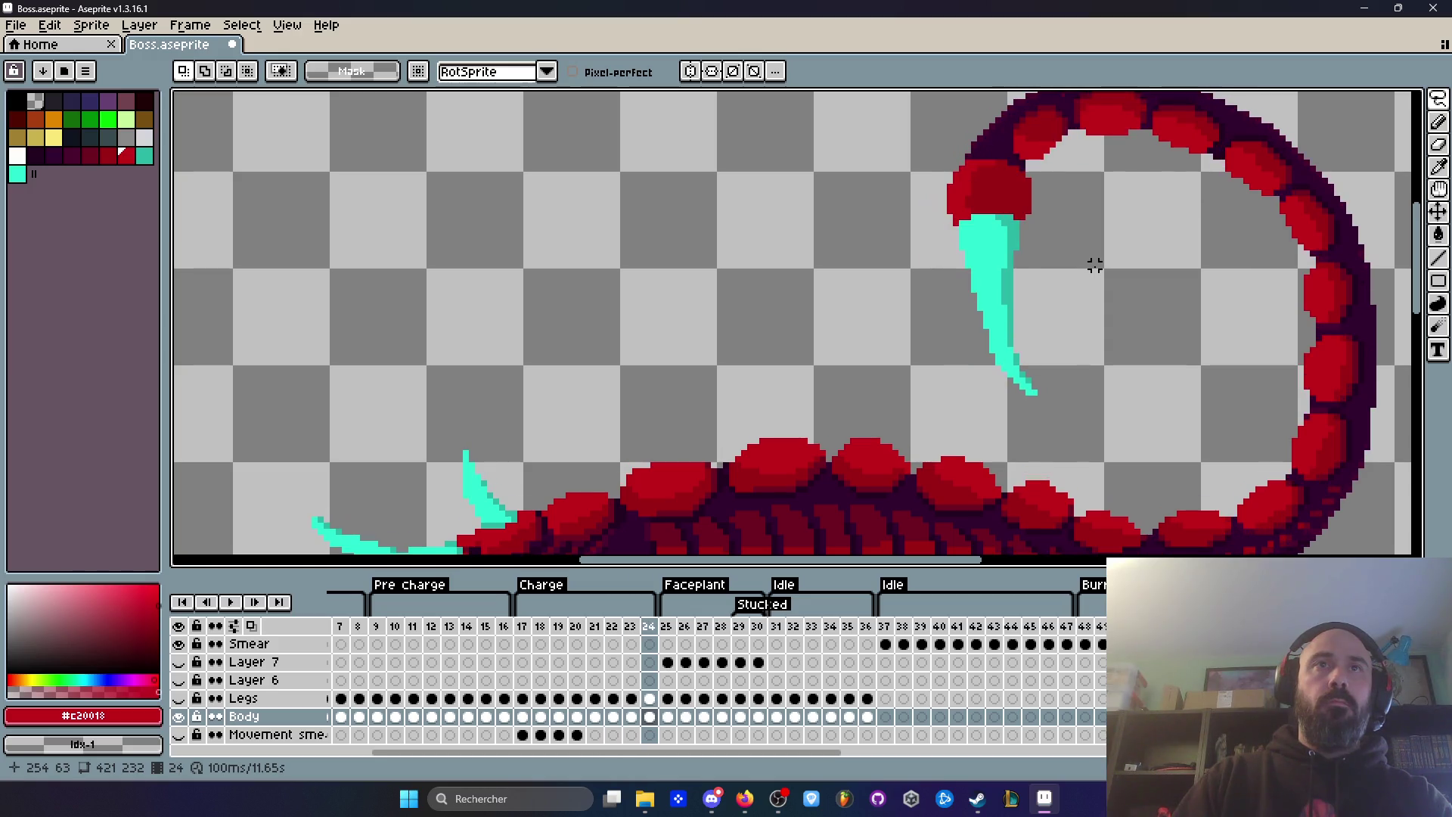
{"action": "left_click_drag", "start_coordinate": [943, 336], "coordinate": [1082, 256]}
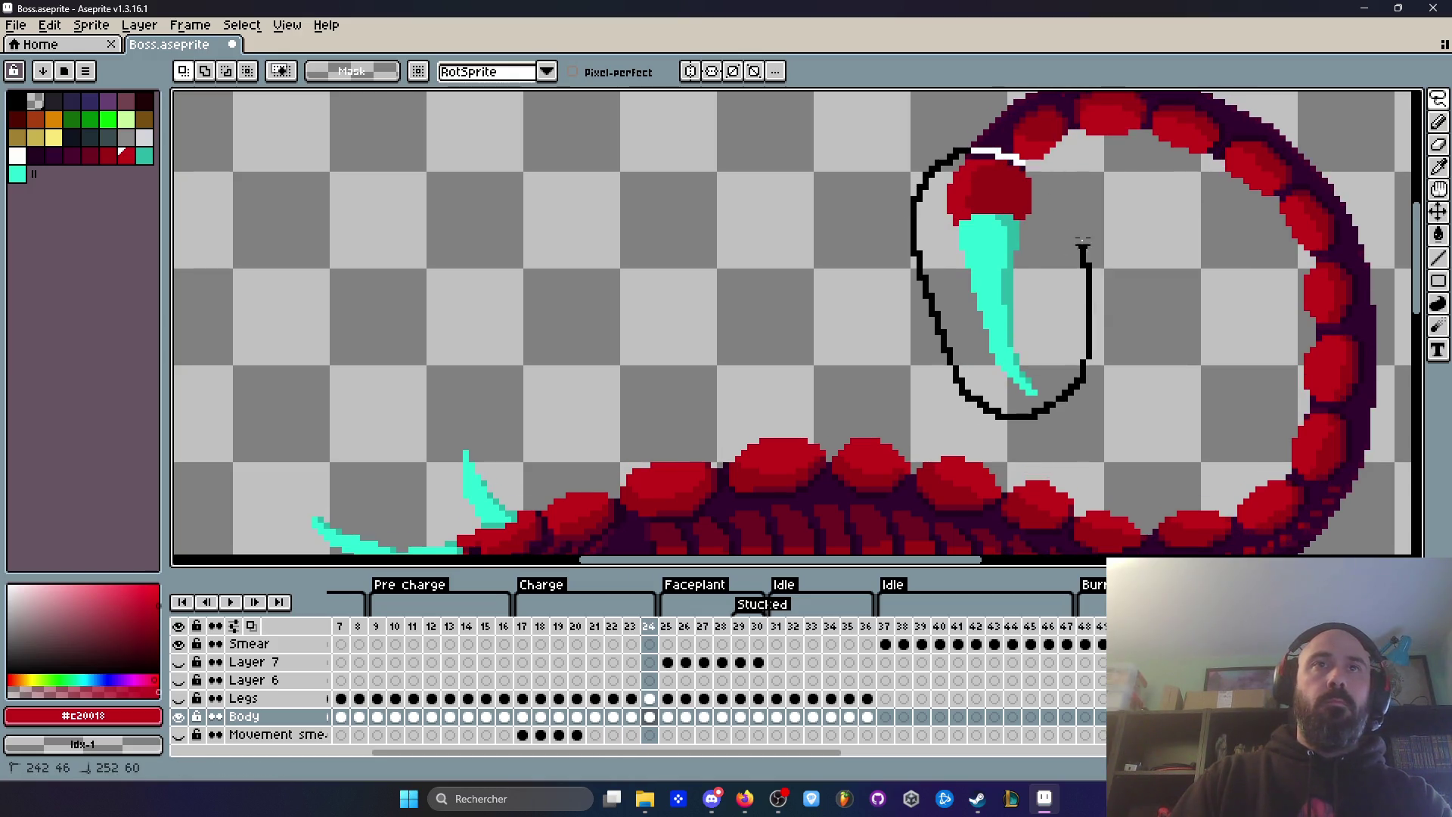
{"action": "left_click_drag", "start_coordinate": [1035, 167], "coordinate": [1036, 168]}
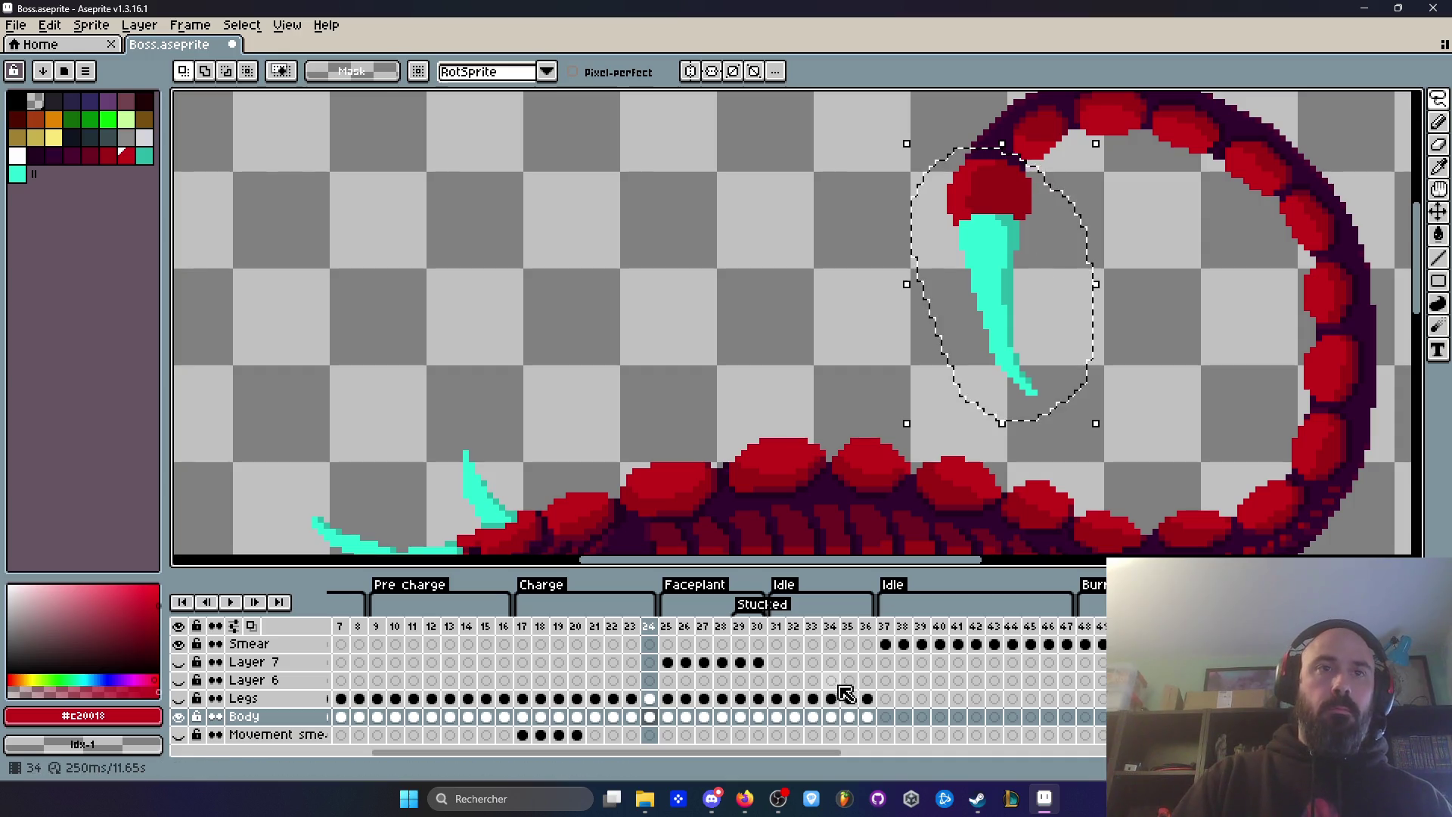
Step: Replace frame 23's stinger and red tip with the pasted copy, shifted slightly right and down
{"action": "left_click", "coordinate": [631, 717]}
{"action": "left_click", "coordinate": [1010, 180]}
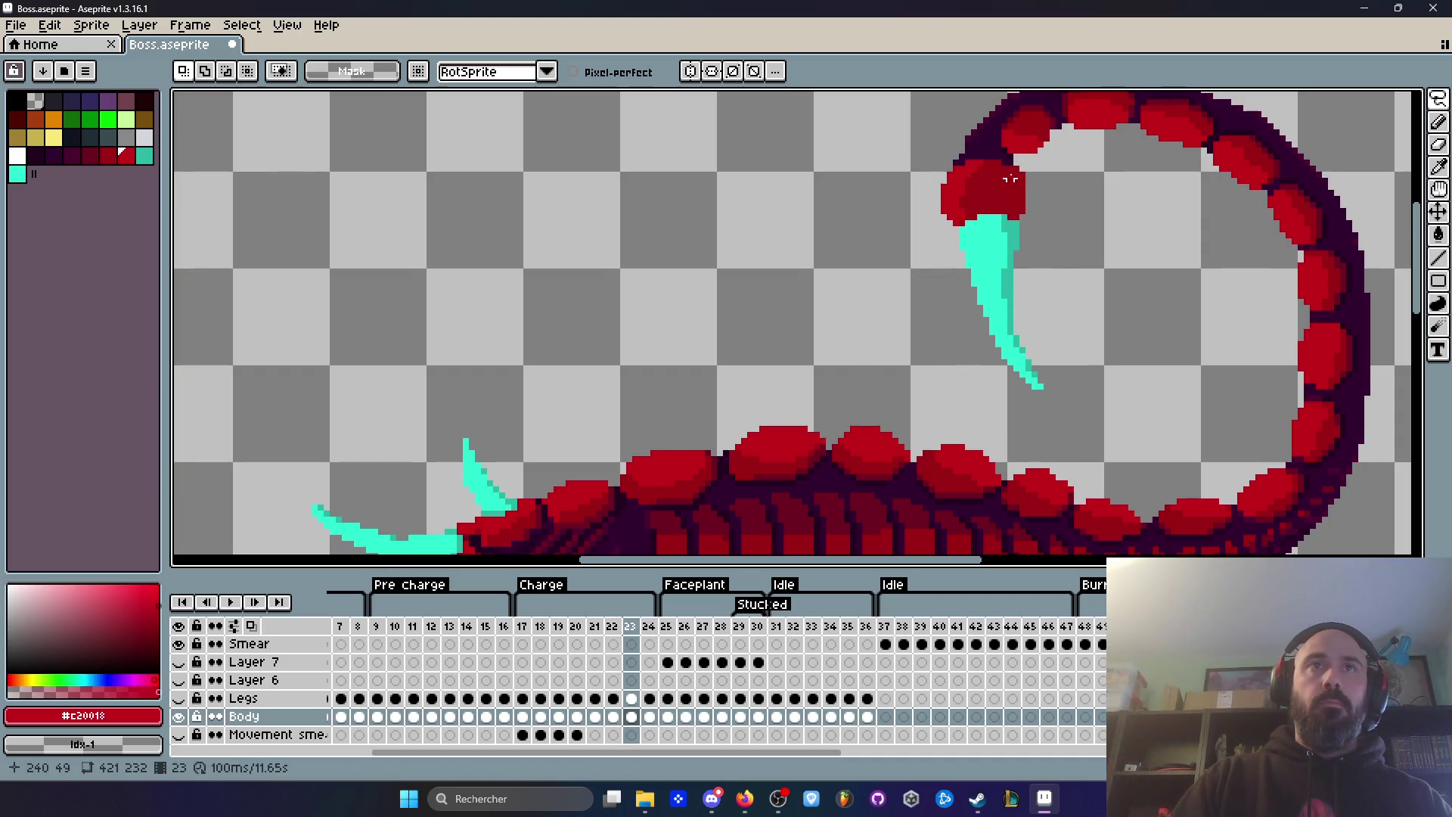
{"action": "mouse_move", "coordinate": [1008, 365]}
{"action": "left_mouse_down"}
{"action": "mouse_move", "coordinate": [1062, 215]}
{"action": "mouse_move", "coordinate": [1017, 175]}
{"action": "left_mouse_up"}
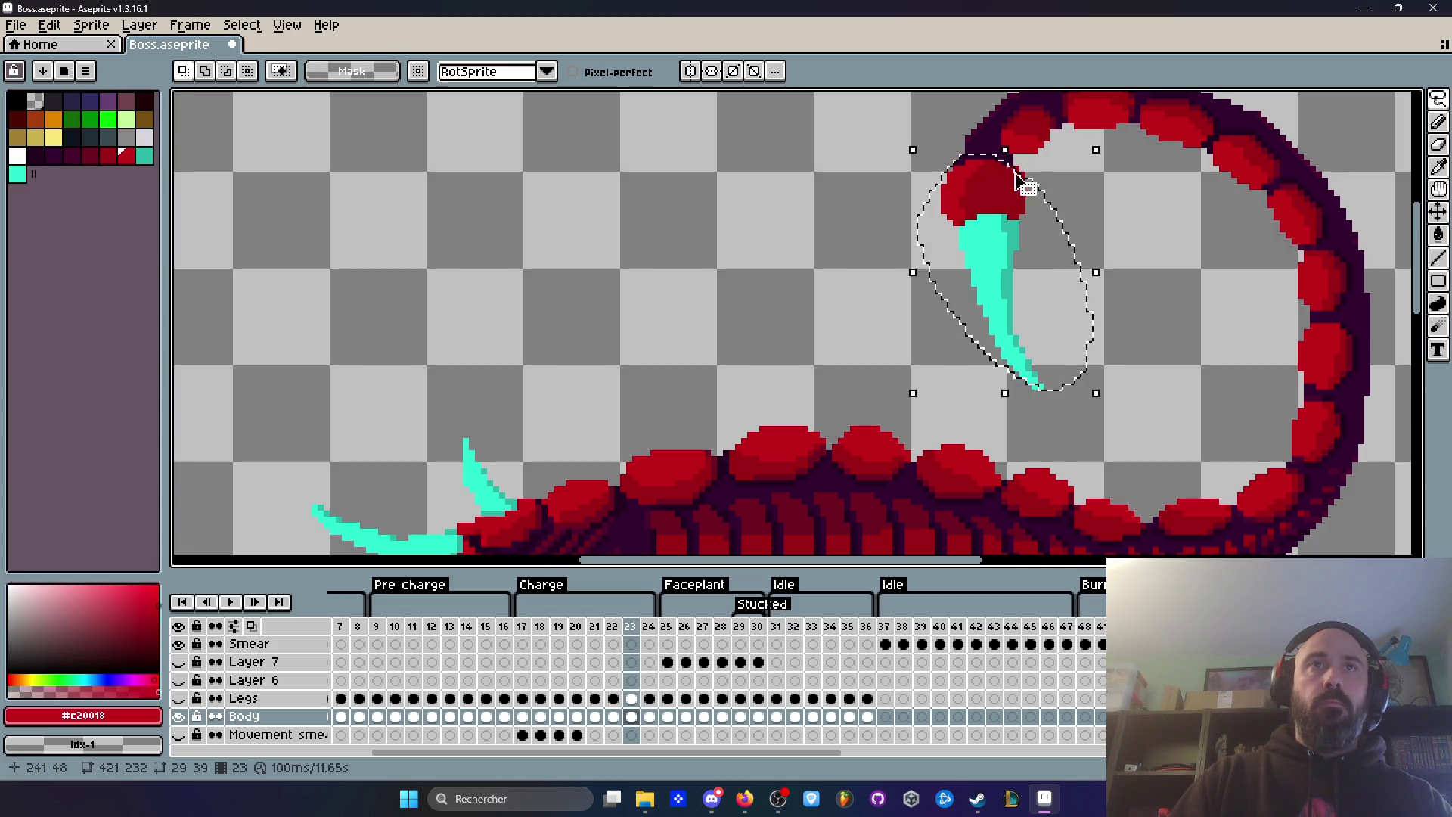
{"action": "key", "text": "Delete"}
{"action": "mouse_move", "coordinate": [1013, 325]}
{"action": "left_mouse_down"}
{"action": "mouse_move", "coordinate": [1089, 344]}
{"action": "mouse_move", "coordinate": [1017, 327]}
{"action": "left_mouse_up"}
{"action": "key", "text": "Delete"}
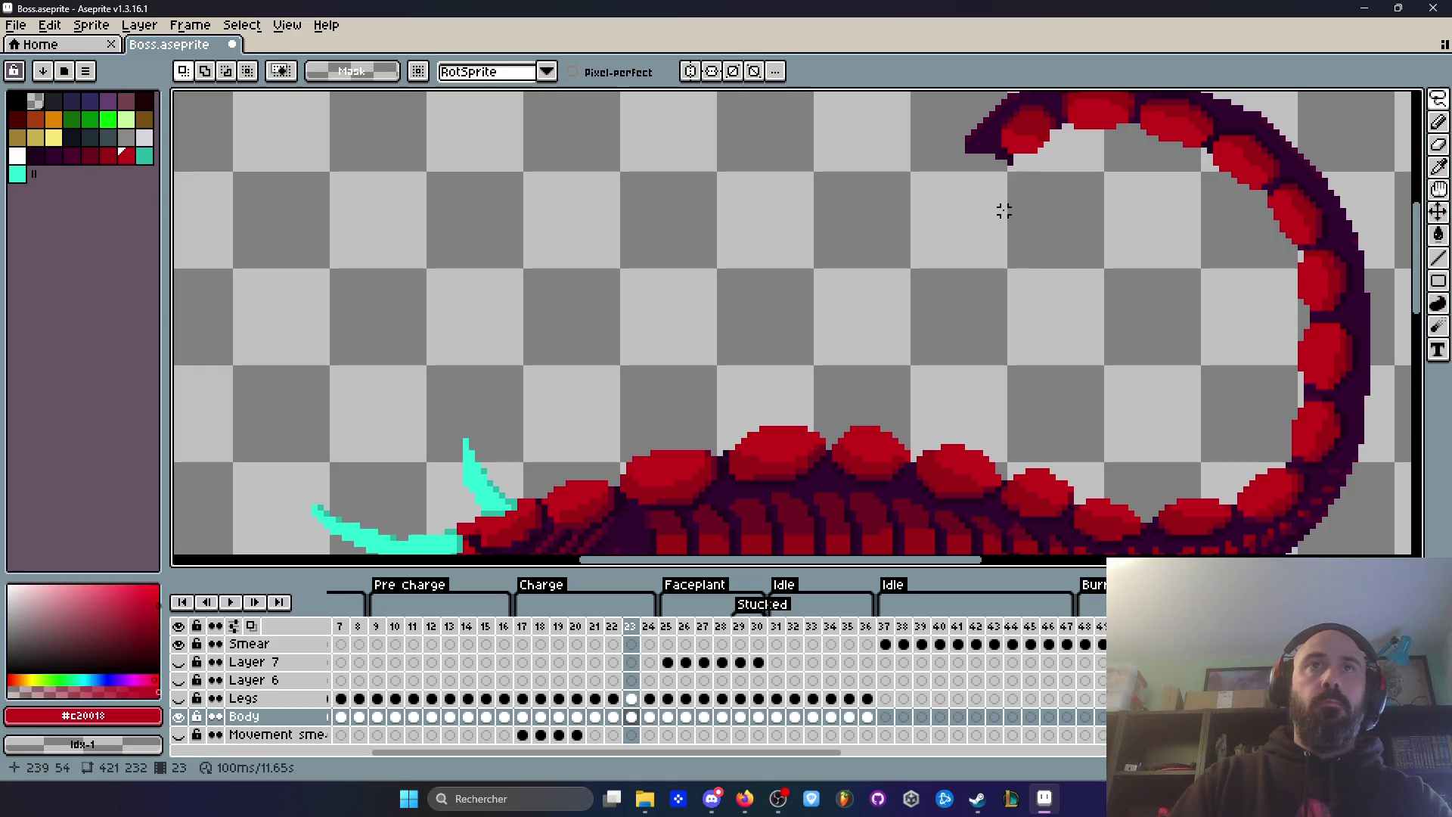
{"action": "key", "text": "ctrl+v"}
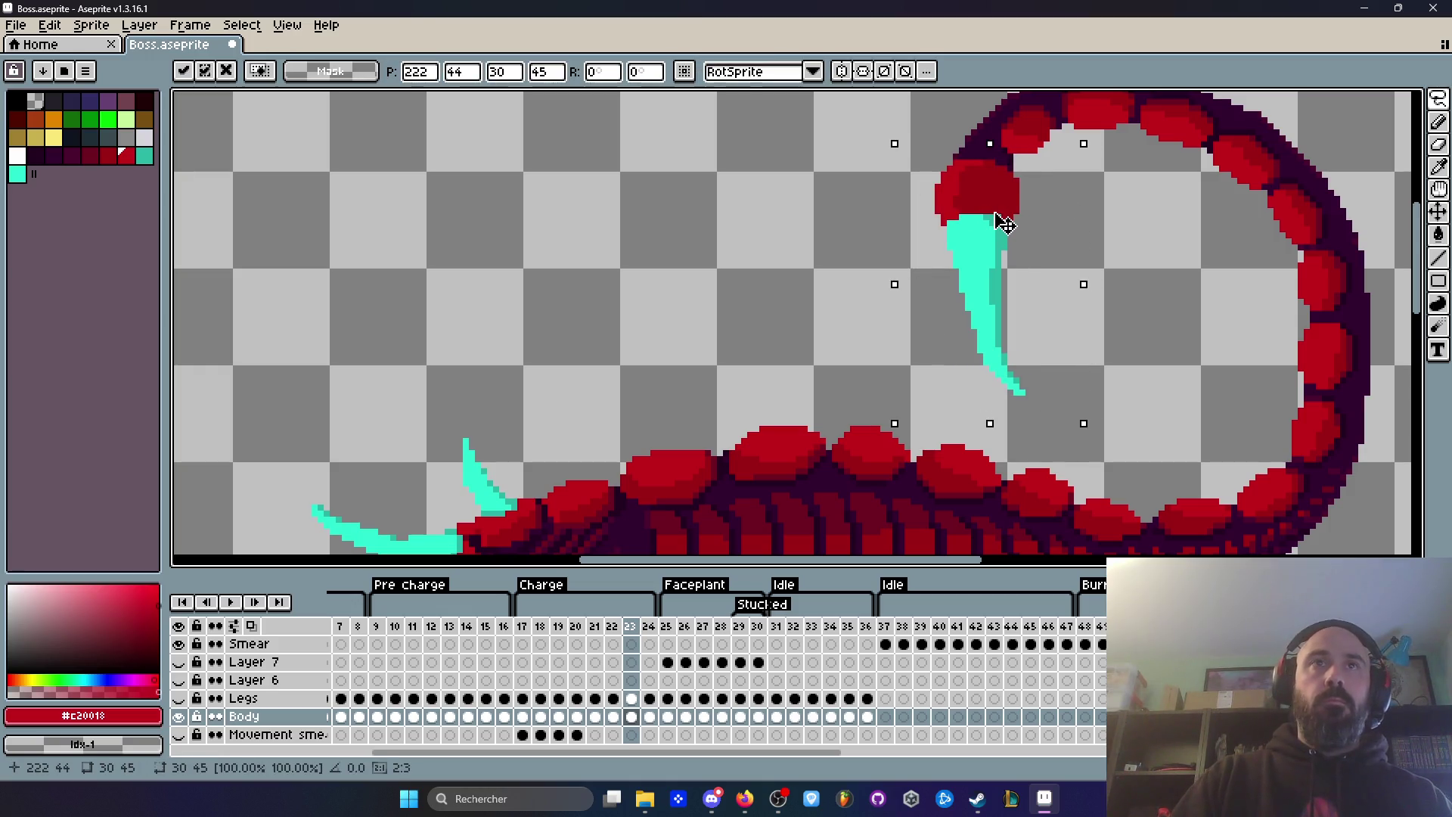
{"action": "left_click_drag", "start_coordinate": [1005, 223], "coordinate": [1010, 229]}
{"action": "left_click", "coordinate": [1083, 235]}
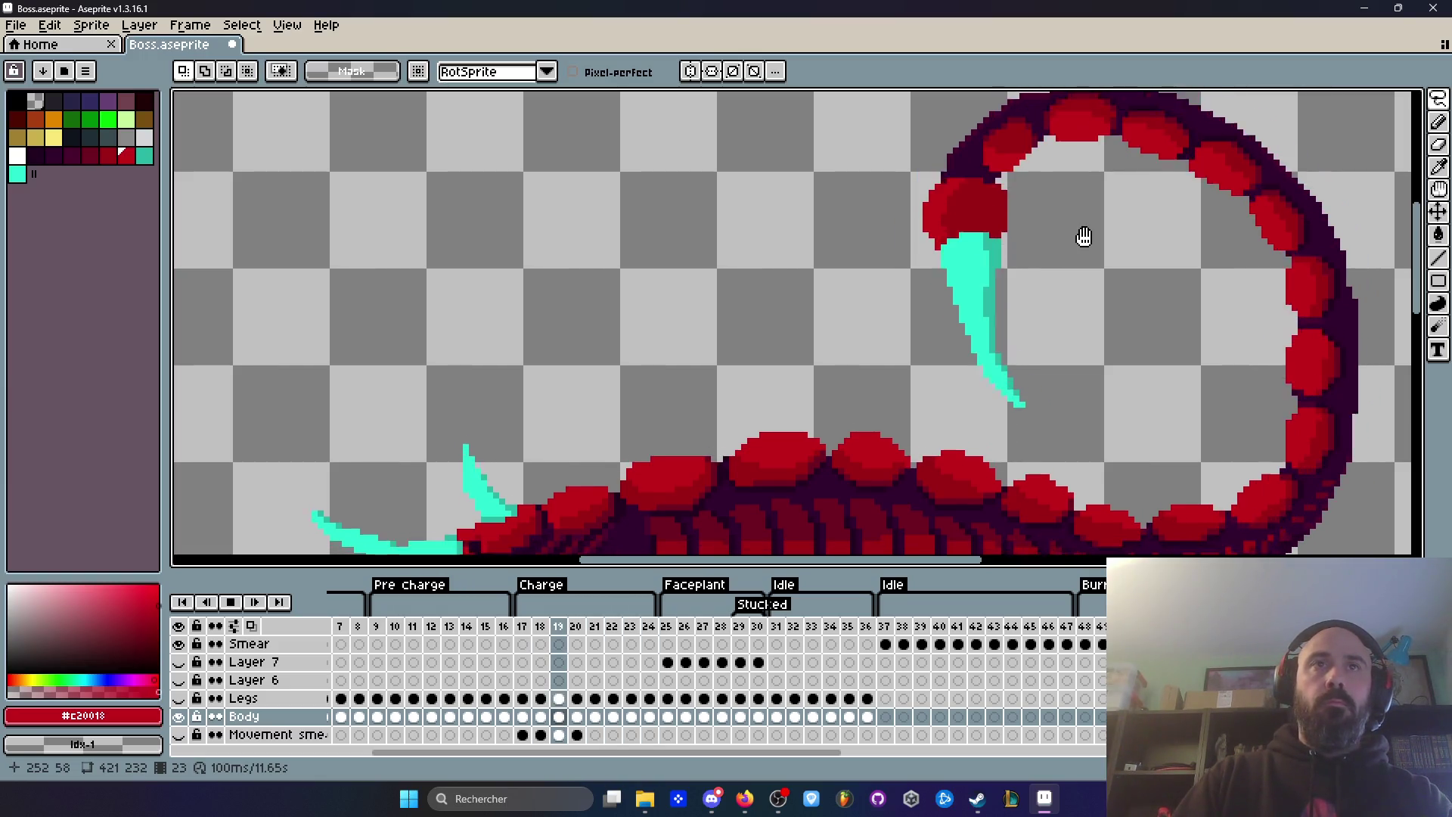
Step: Check the repositioned stinger on frame 23 and replay the animation
{"action": "key", "text": "Return"}
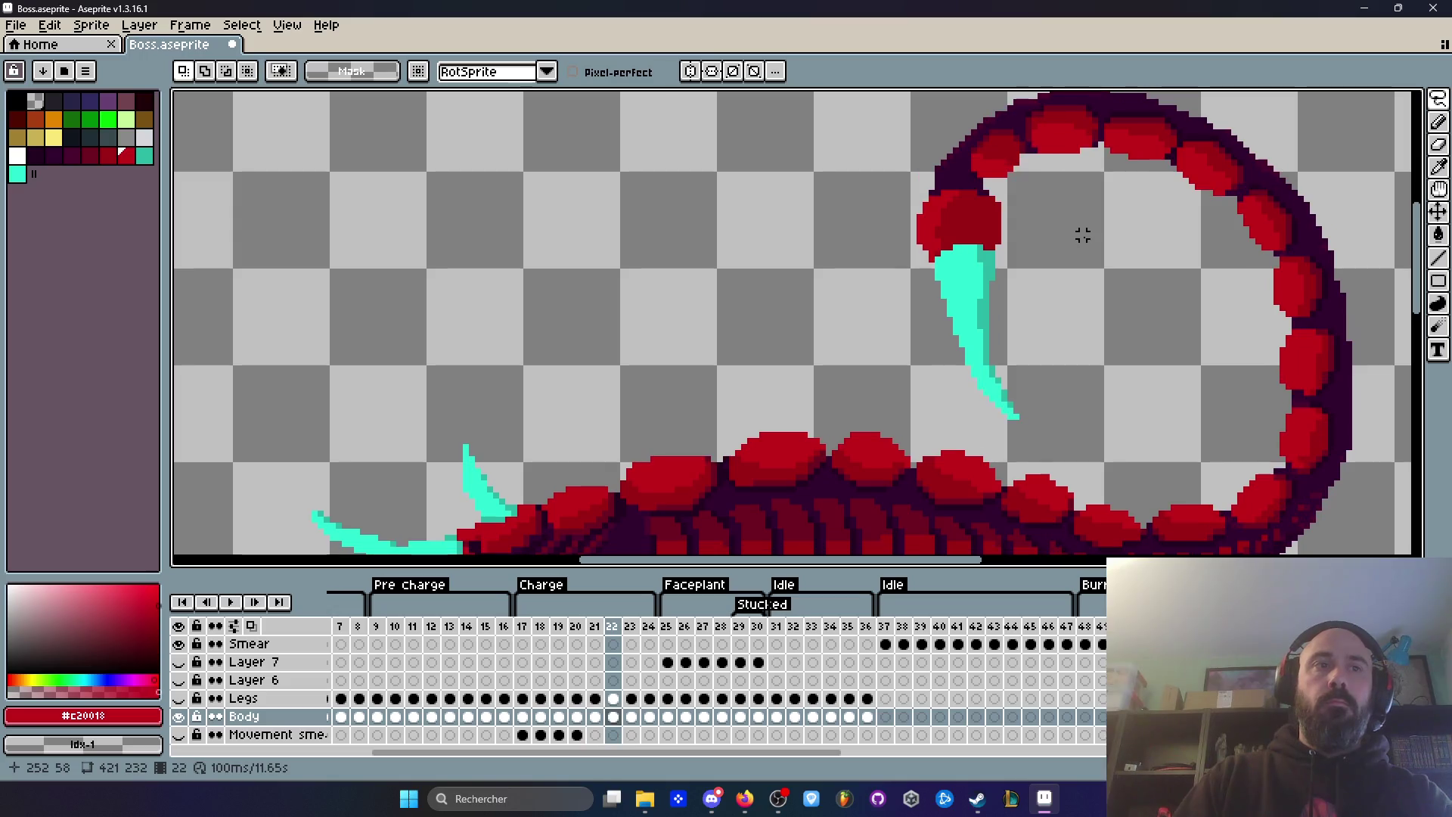
{"action": "key", "text": "Right"}
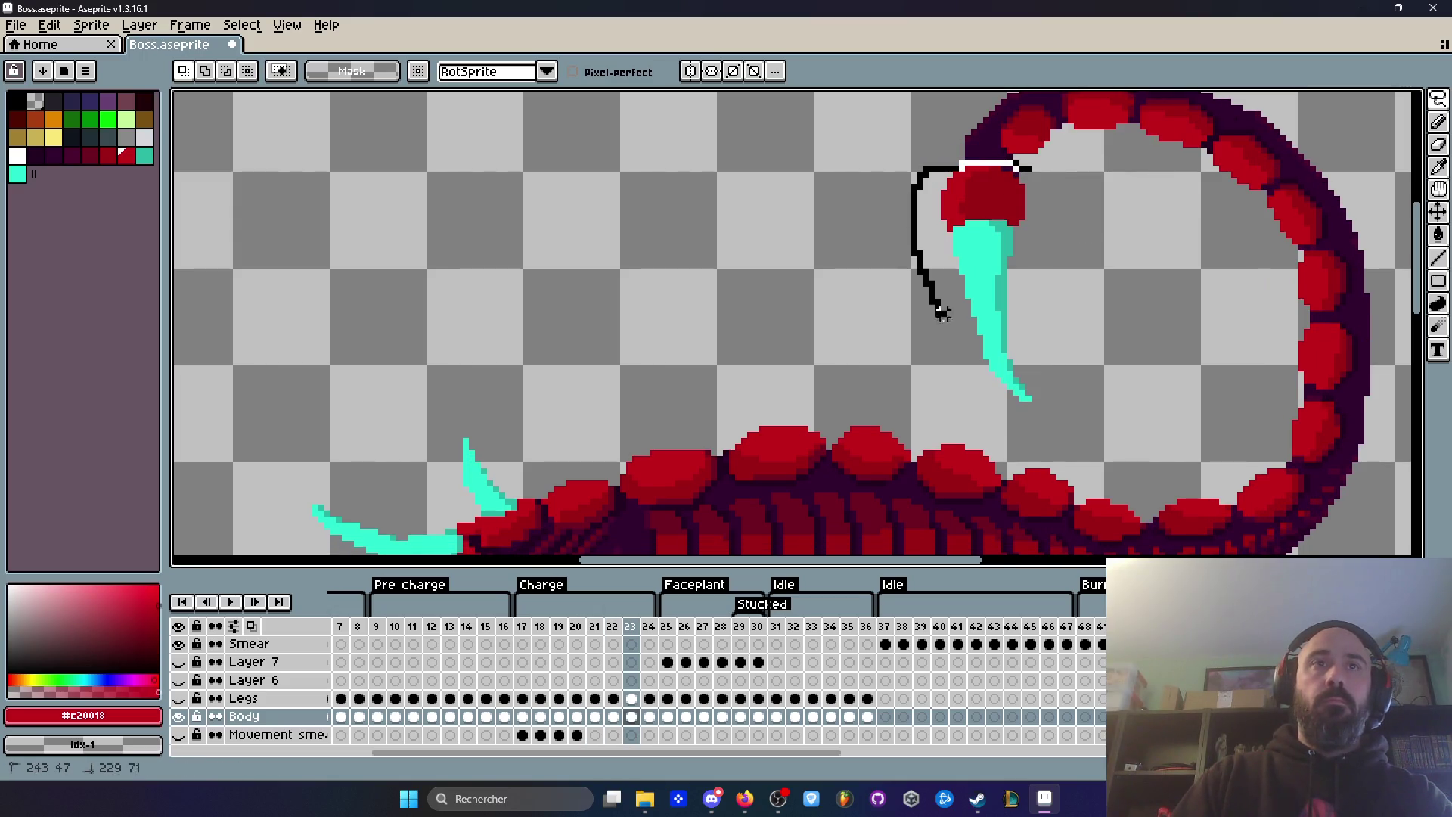
{"action": "left_click_drag", "start_coordinate": [1015, 193], "coordinate": [1014, 195]}
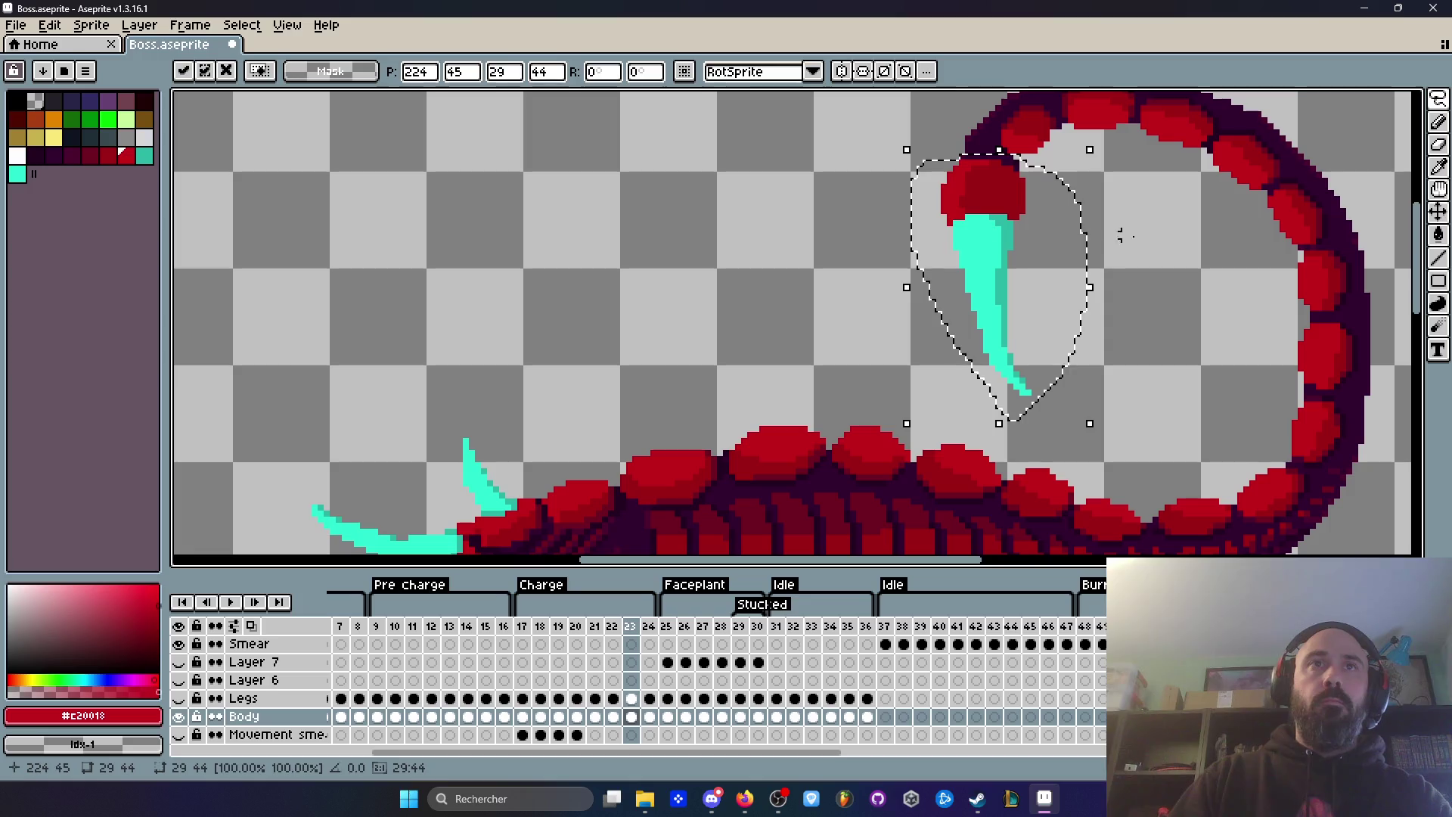
{"action": "key", "text": "Return"}
{"action": "key", "text": "Return"}
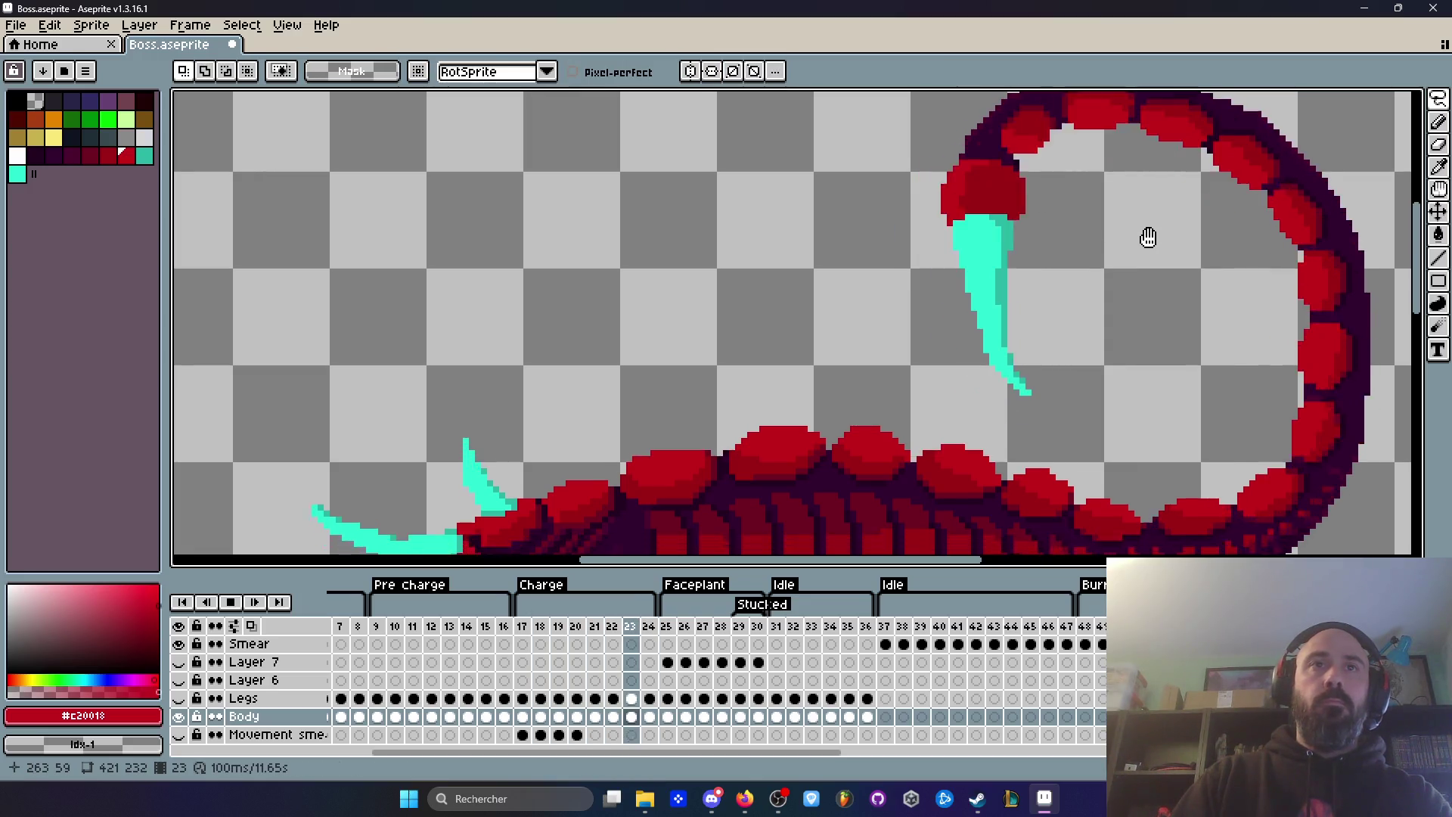
{"action": "scroll", "coordinate": [1148, 237], "scroll_direction": "down", "scroll_amount": 3}
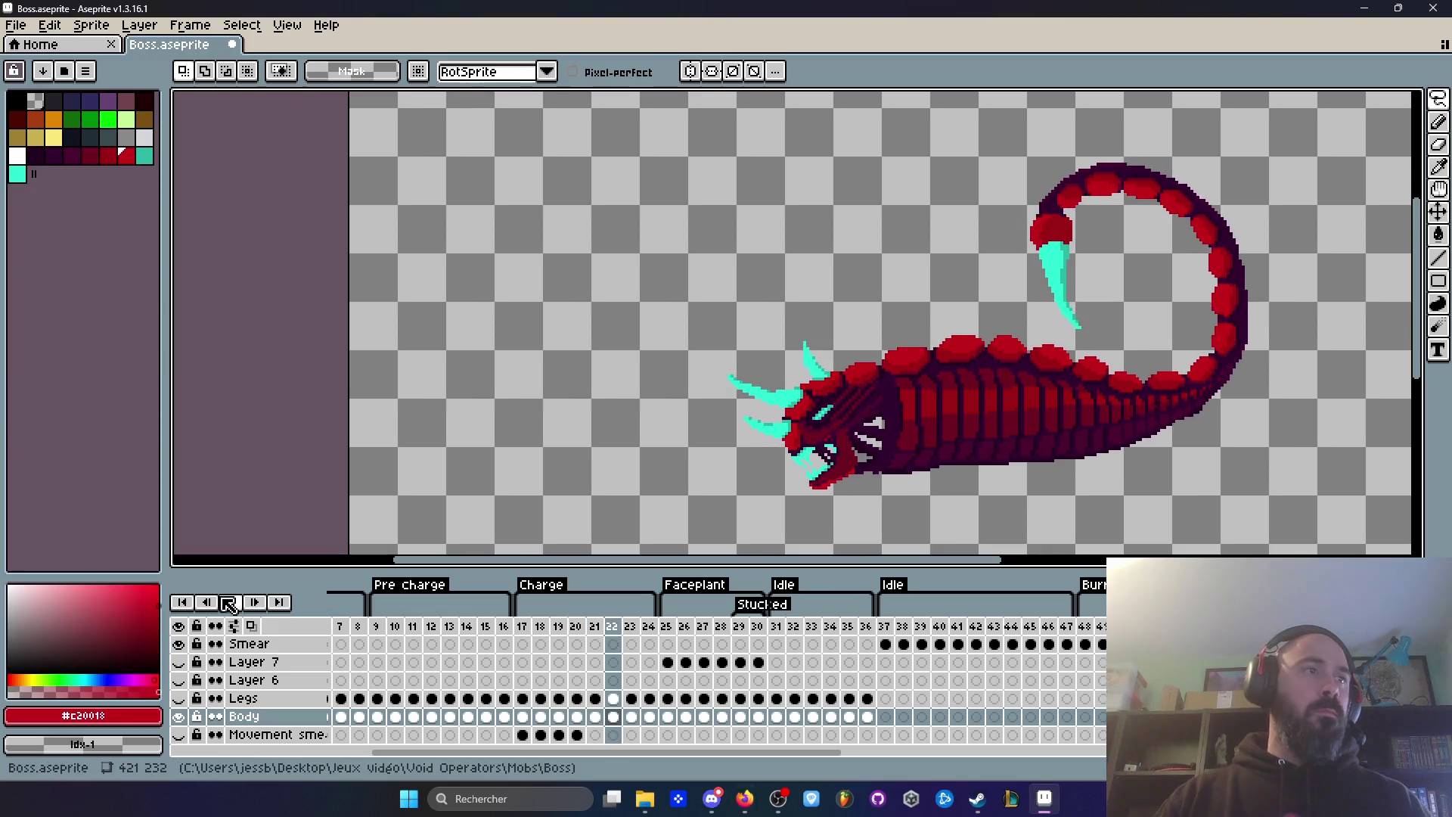
Step: Save the boss sprite file and make the Legs layer visible
{"action": "left_click", "coordinate": [230, 603]}
{"action": "left_click", "coordinate": [25, 28]}
{"action": "left_click", "coordinate": [38, 105]}
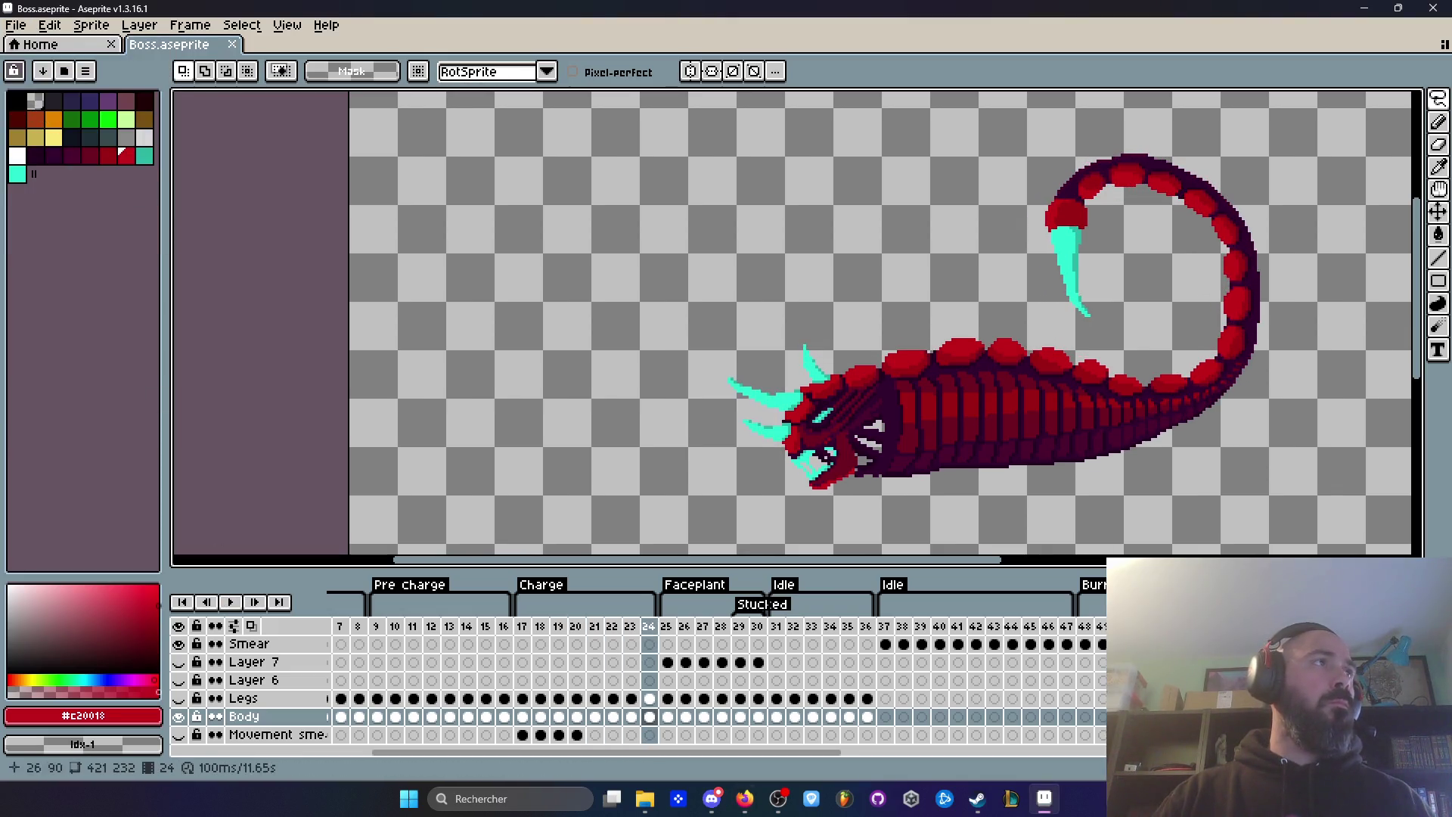
{"action": "left_click", "coordinate": [178, 698]}
Step: Select the Pre charge frames 9–16 in the timeline
{"action": "scroll", "coordinate": [696, 422], "scroll_direction": "right", "scroll_amount": 1}
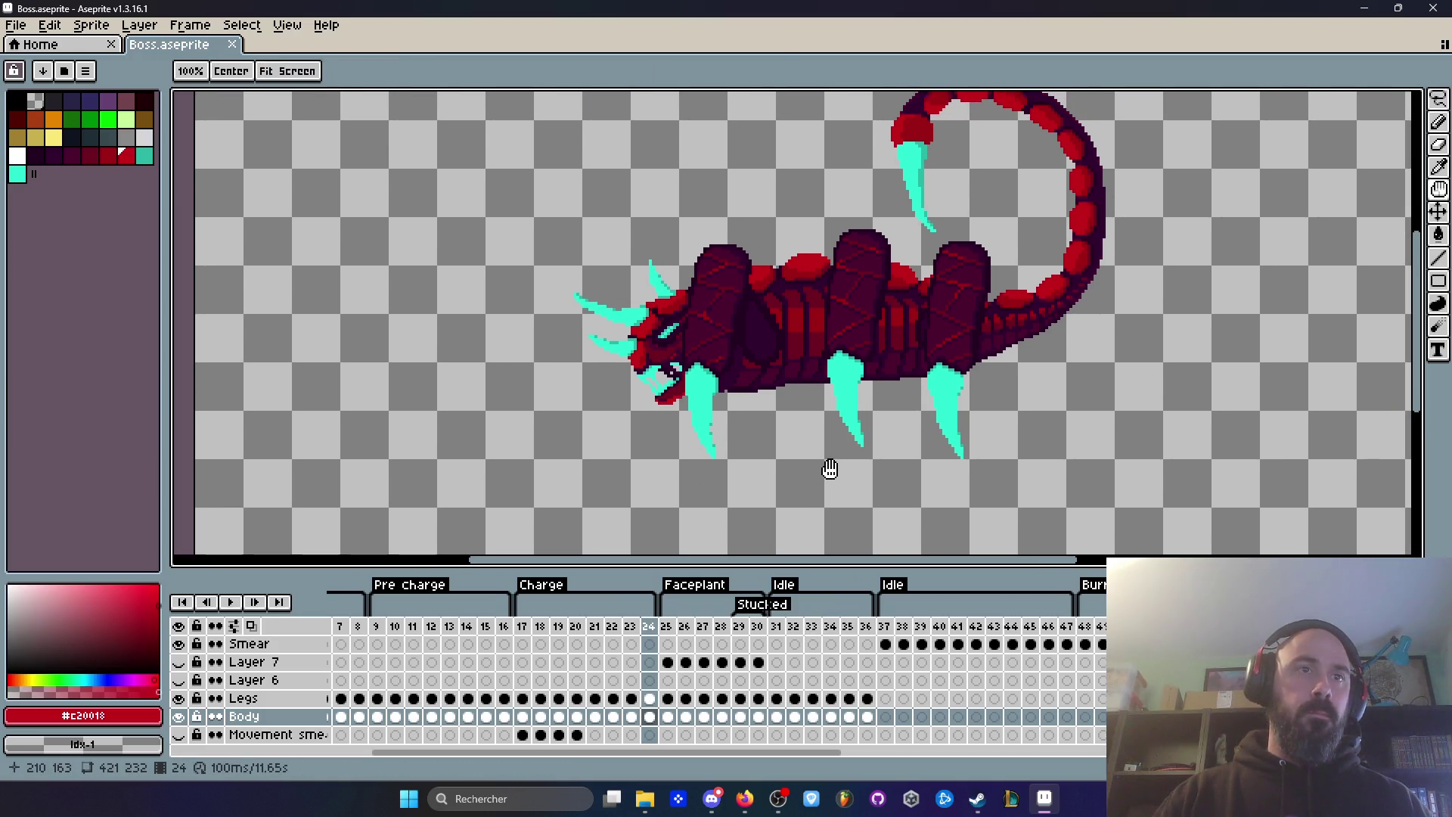
{"action": "left_click", "coordinate": [523, 627]}
{"action": "mouse_move", "coordinate": [376, 629]}
{"action": "left_mouse_down"}
{"action": "mouse_move", "coordinate": [688, 639]}
{"action": "mouse_move", "coordinate": [627, 646]}
{"action": "left_mouse_up"}
{"action": "left_click", "coordinate": [529, 630]}
{"action": "left_click", "coordinate": [529, 630]}
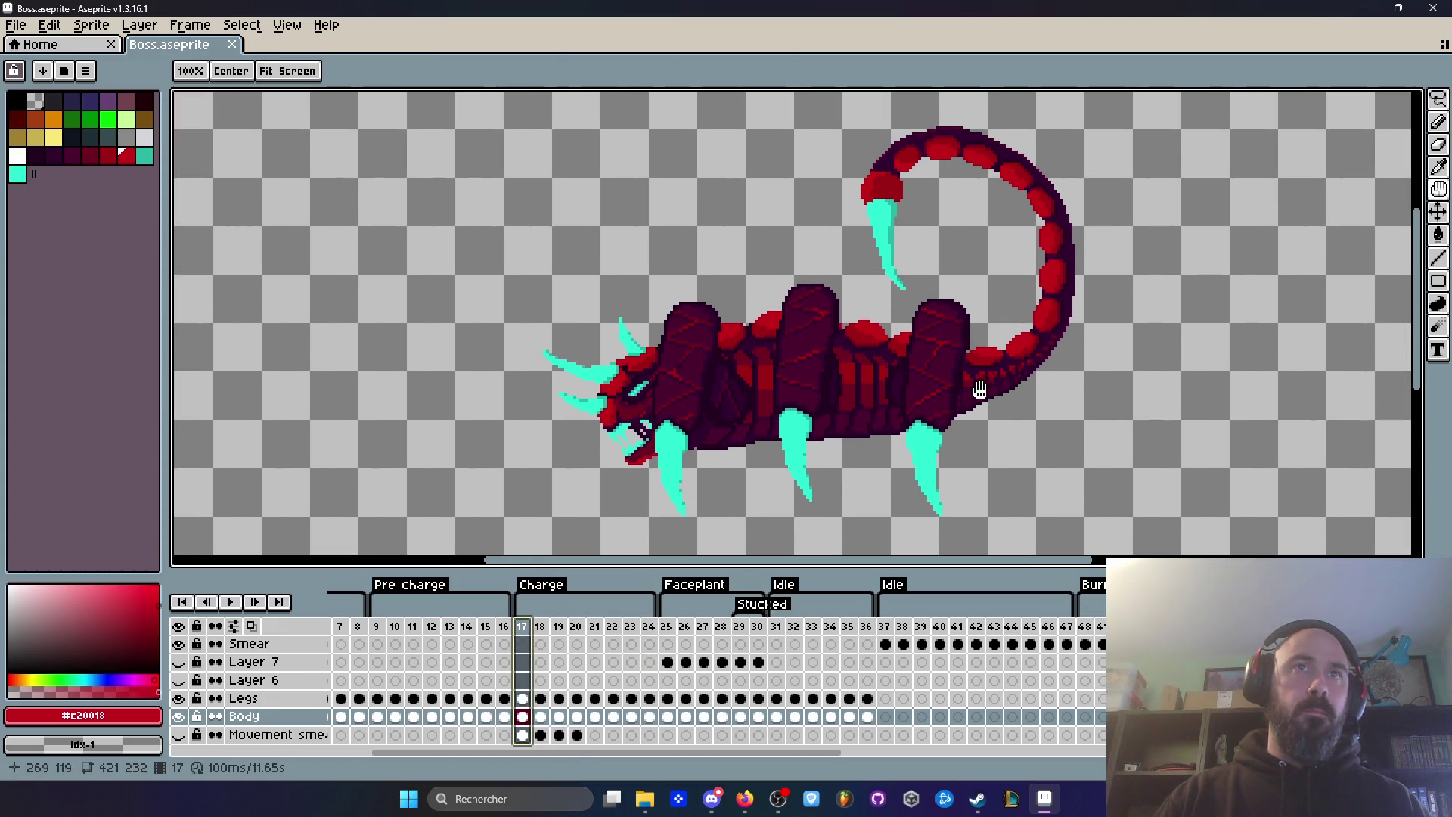
{"action": "left_click_drag", "start_coordinate": [523, 631], "coordinate": [576, 632]}
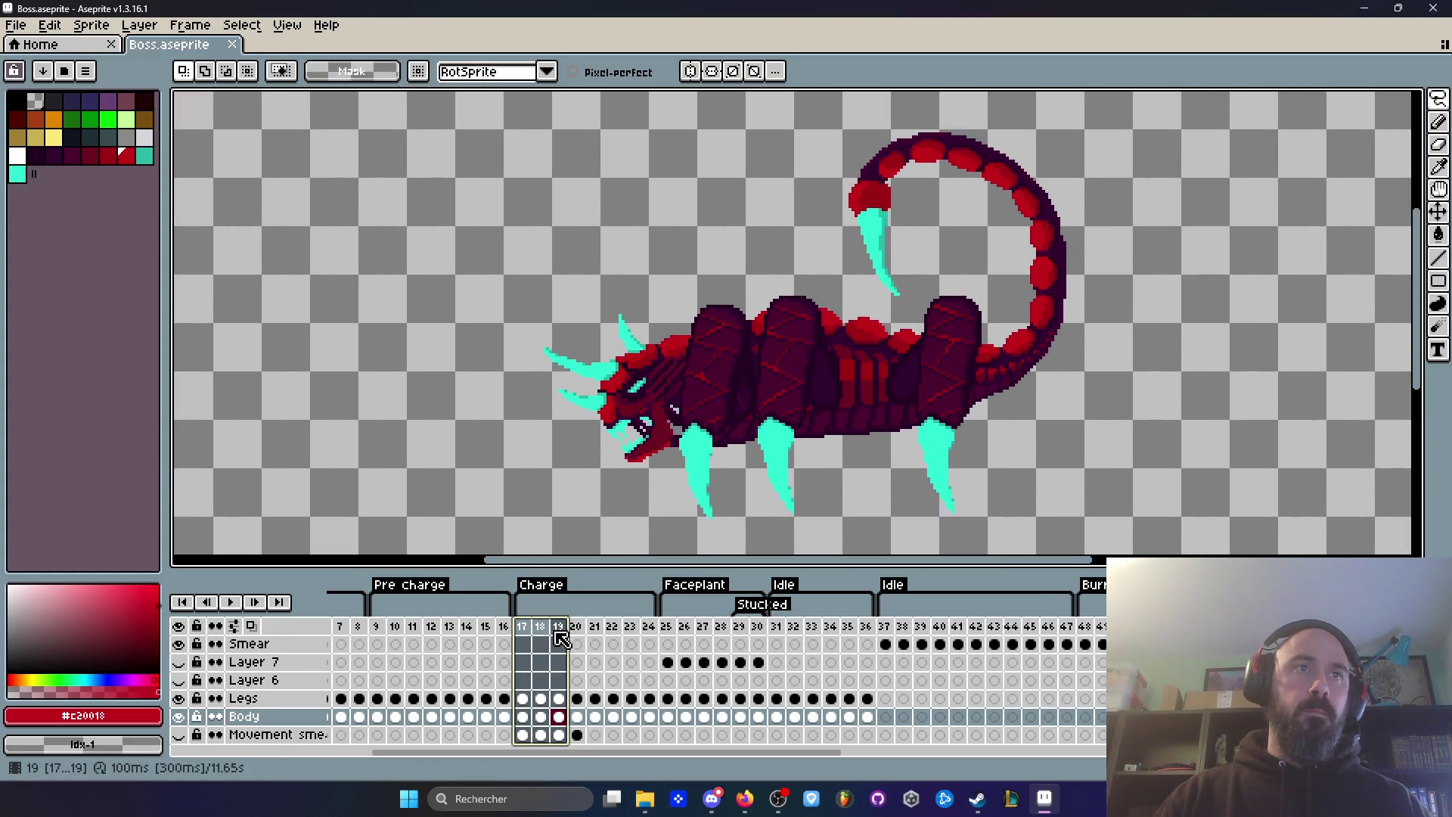
{"action": "mouse_move", "coordinate": [378, 631]}
{"action": "left_mouse_down"}
{"action": "mouse_move", "coordinate": [508, 625]}
{"action": "mouse_move", "coordinate": [412, 634]}
{"action": "mouse_move", "coordinate": [506, 643]}
{"action": "mouse_move", "coordinate": [518, 626]}
{"action": "mouse_move", "coordinate": [528, 648]}
{"action": "left_mouse_up"}
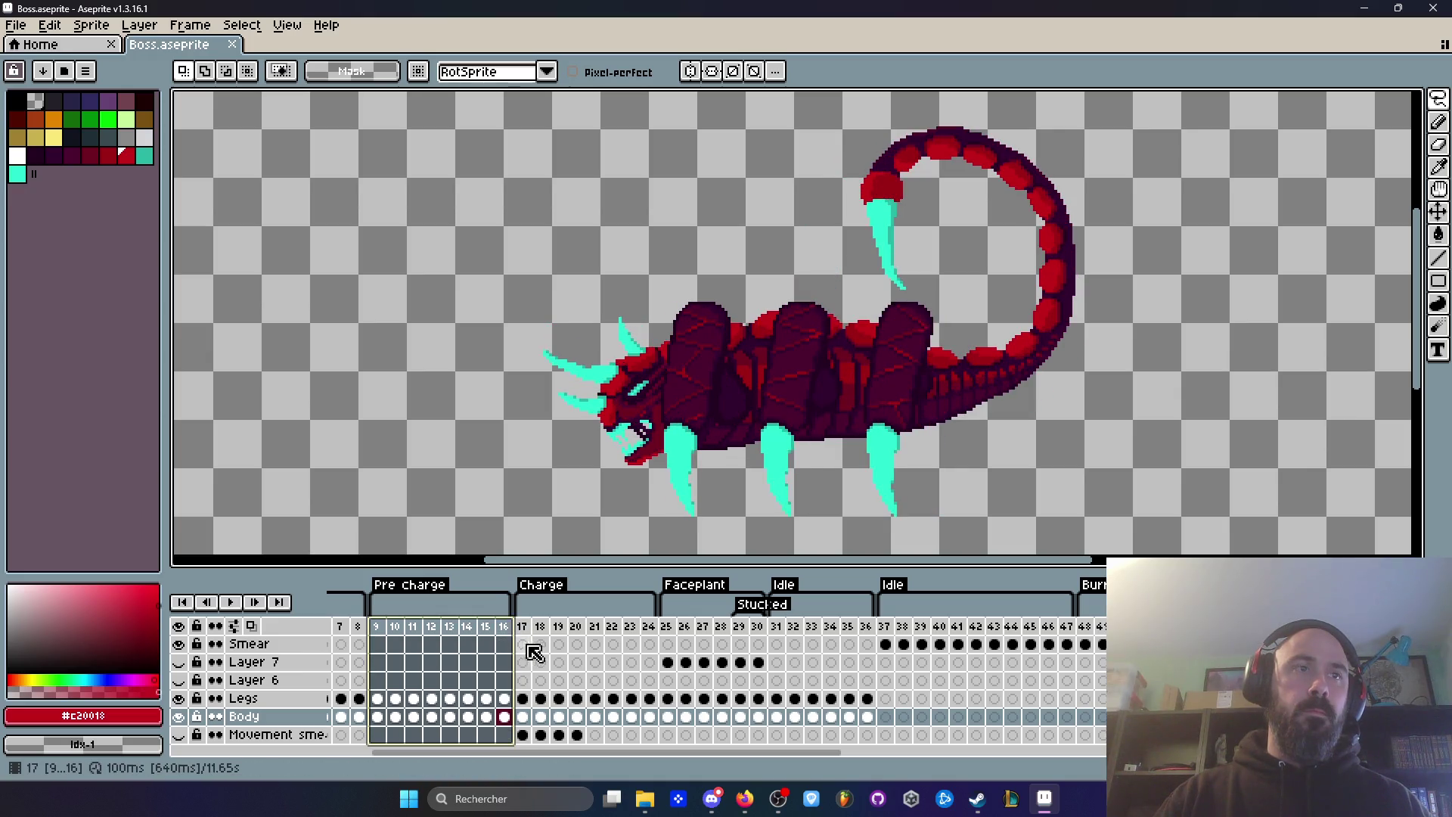
{"action": "left_click", "coordinate": [525, 633]}
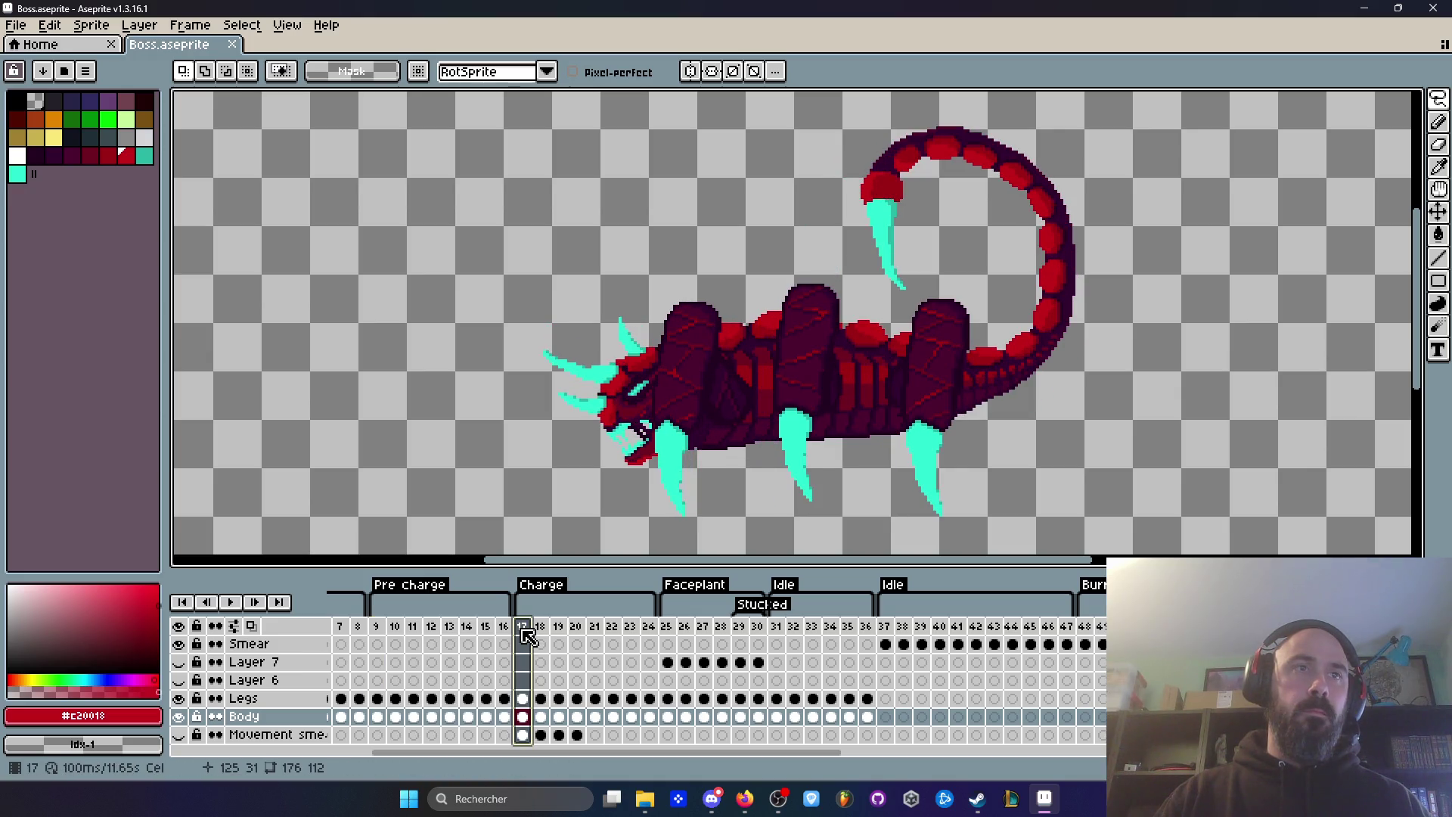
{"action": "left_click", "coordinate": [505, 697]}
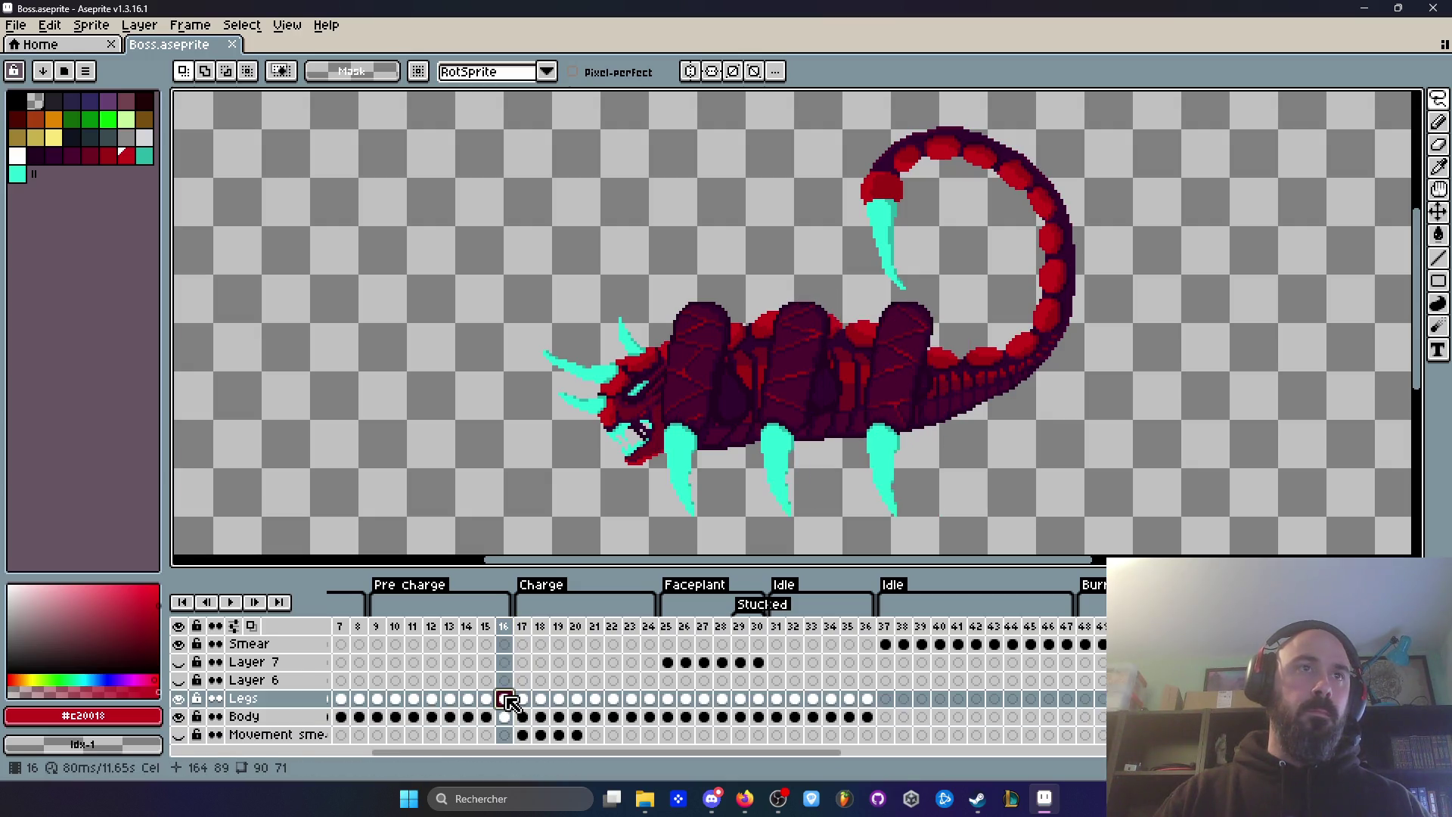
{"action": "left_click", "coordinate": [487, 699]}
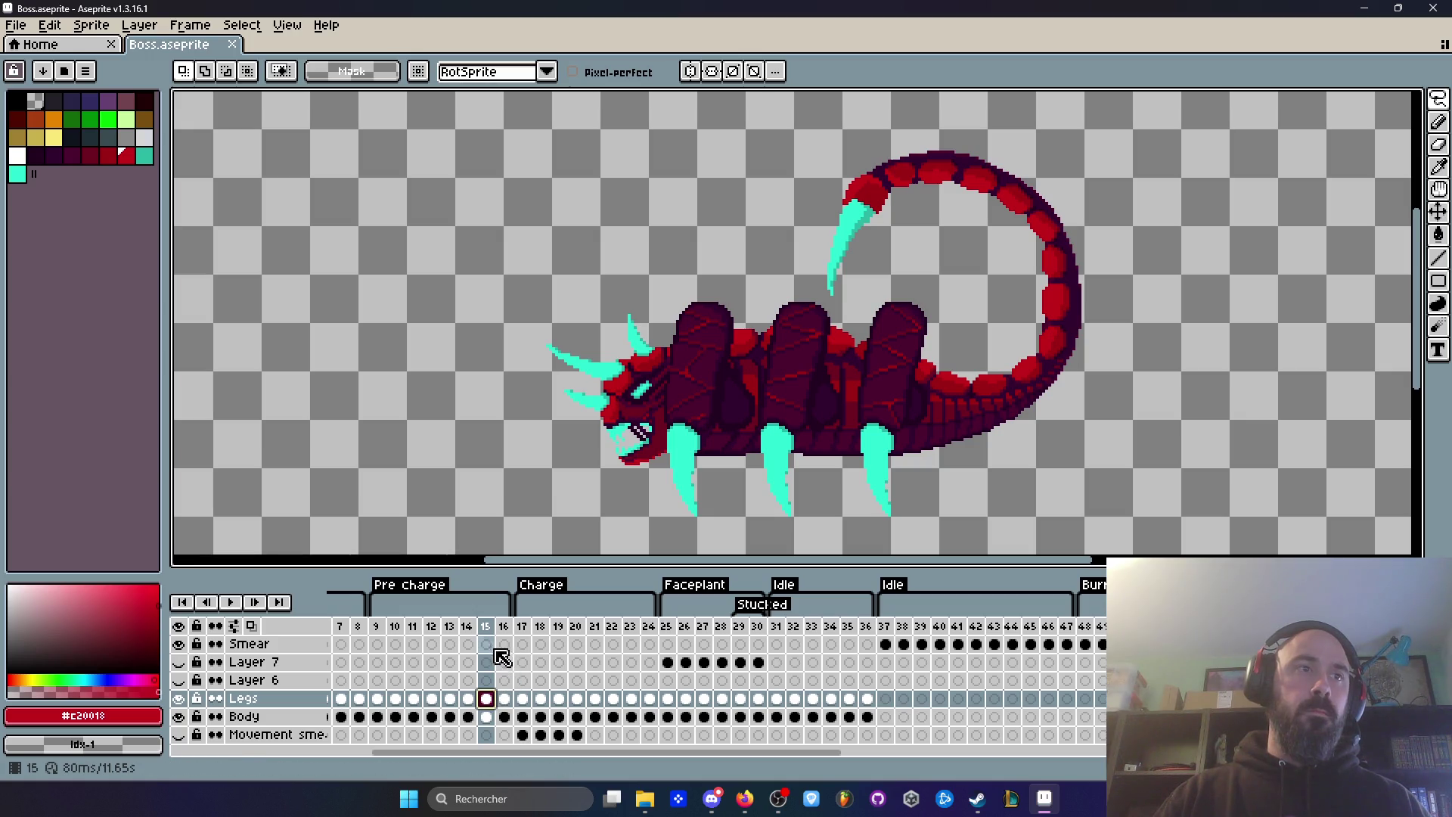
{"action": "left_click", "coordinate": [506, 627]}
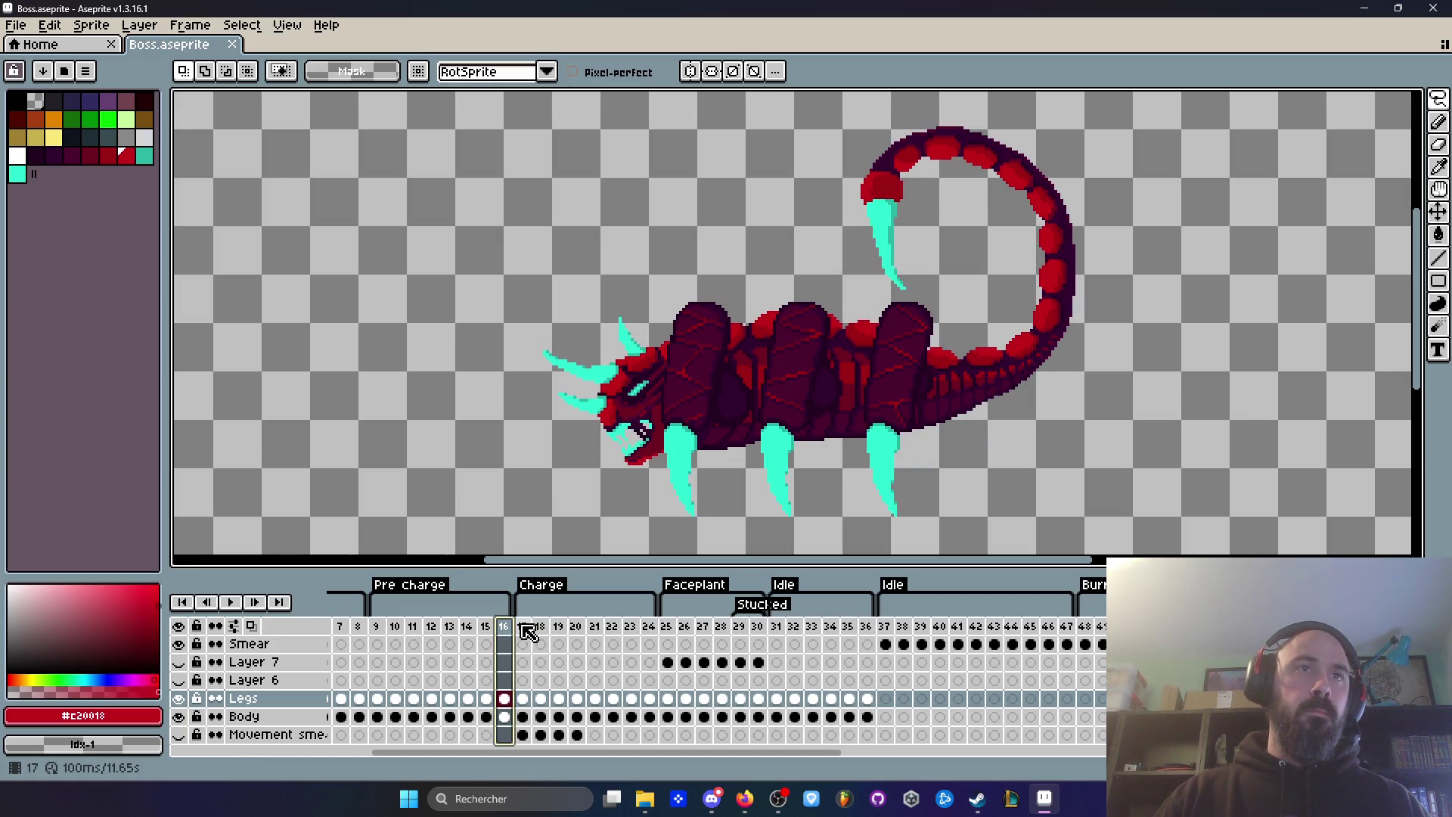
{"action": "left_click", "coordinate": [523, 627]}
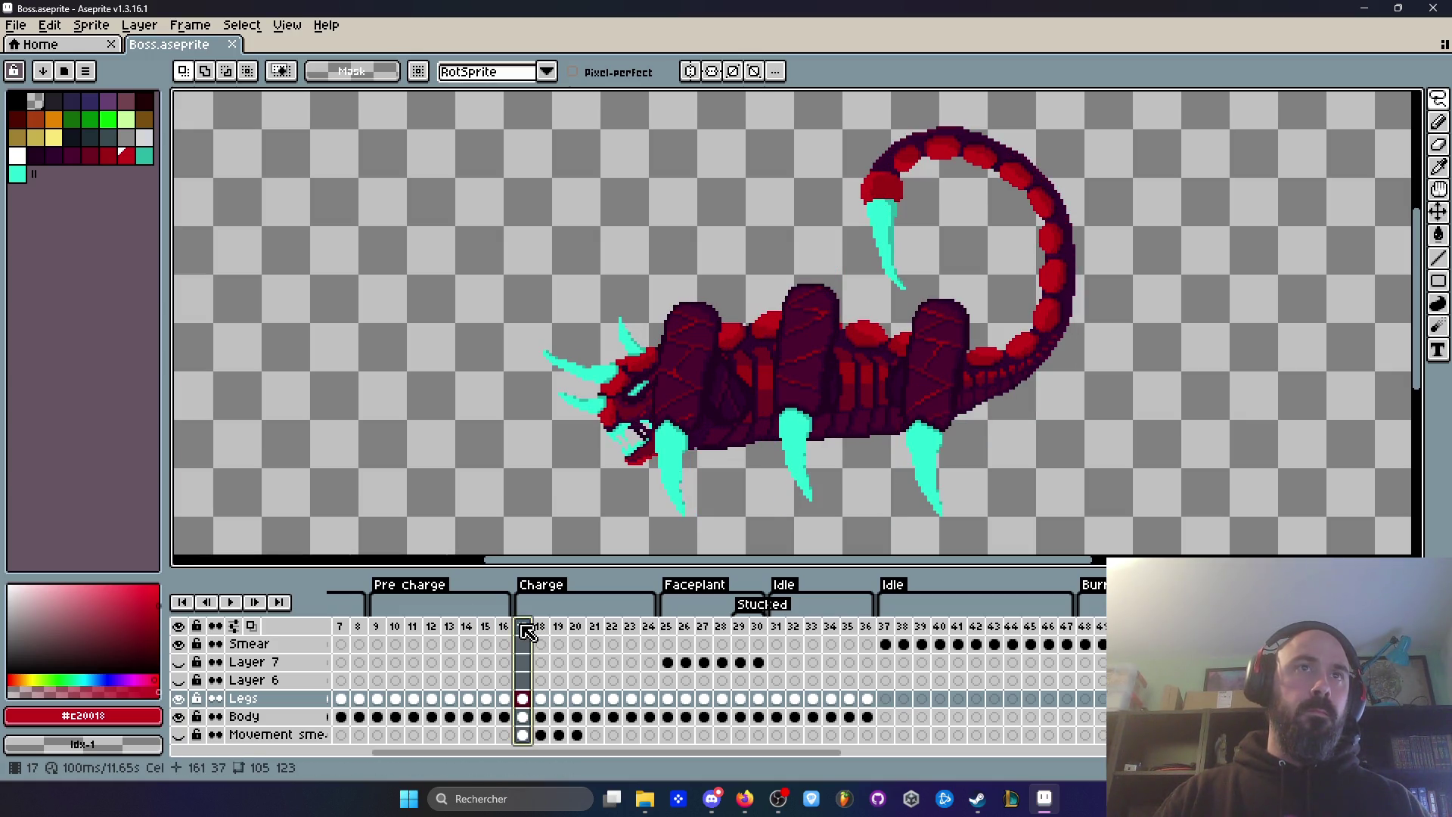
{"action": "left_click", "coordinate": [524, 717]}
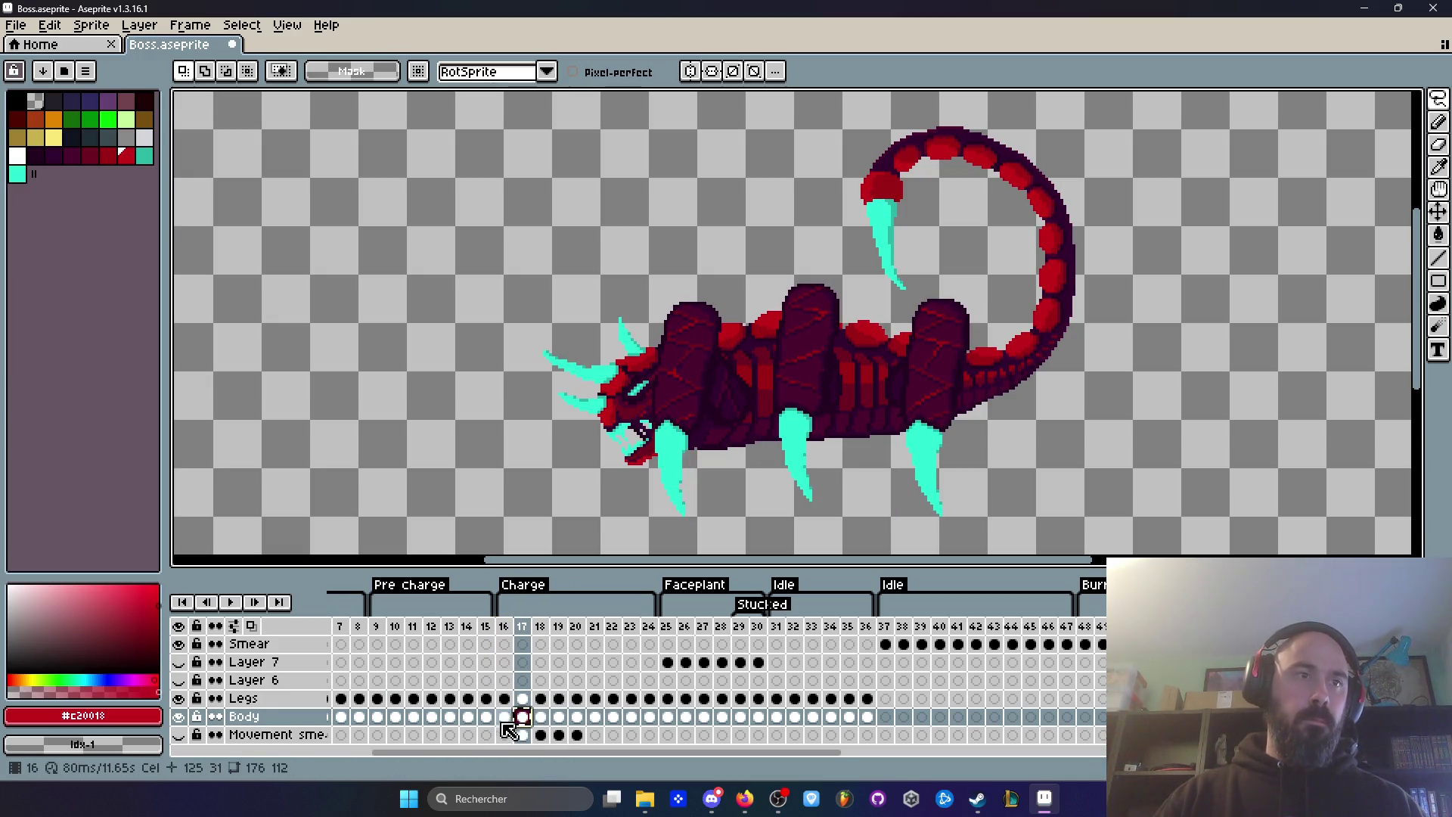
{"action": "left_click_drag", "start_coordinate": [522, 718], "coordinate": [504, 716]}
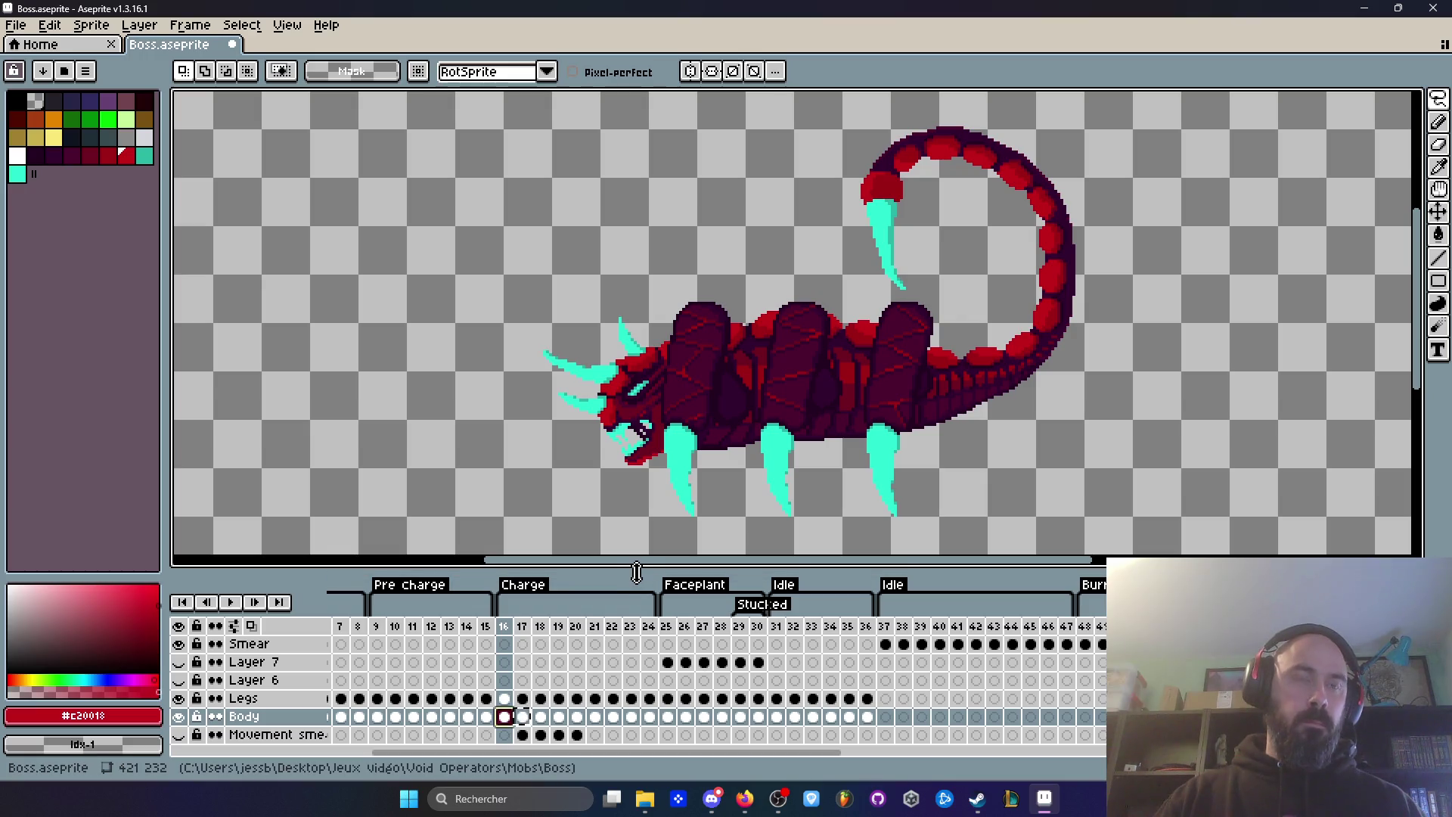
{"action": "left_click", "coordinate": [485, 628]}
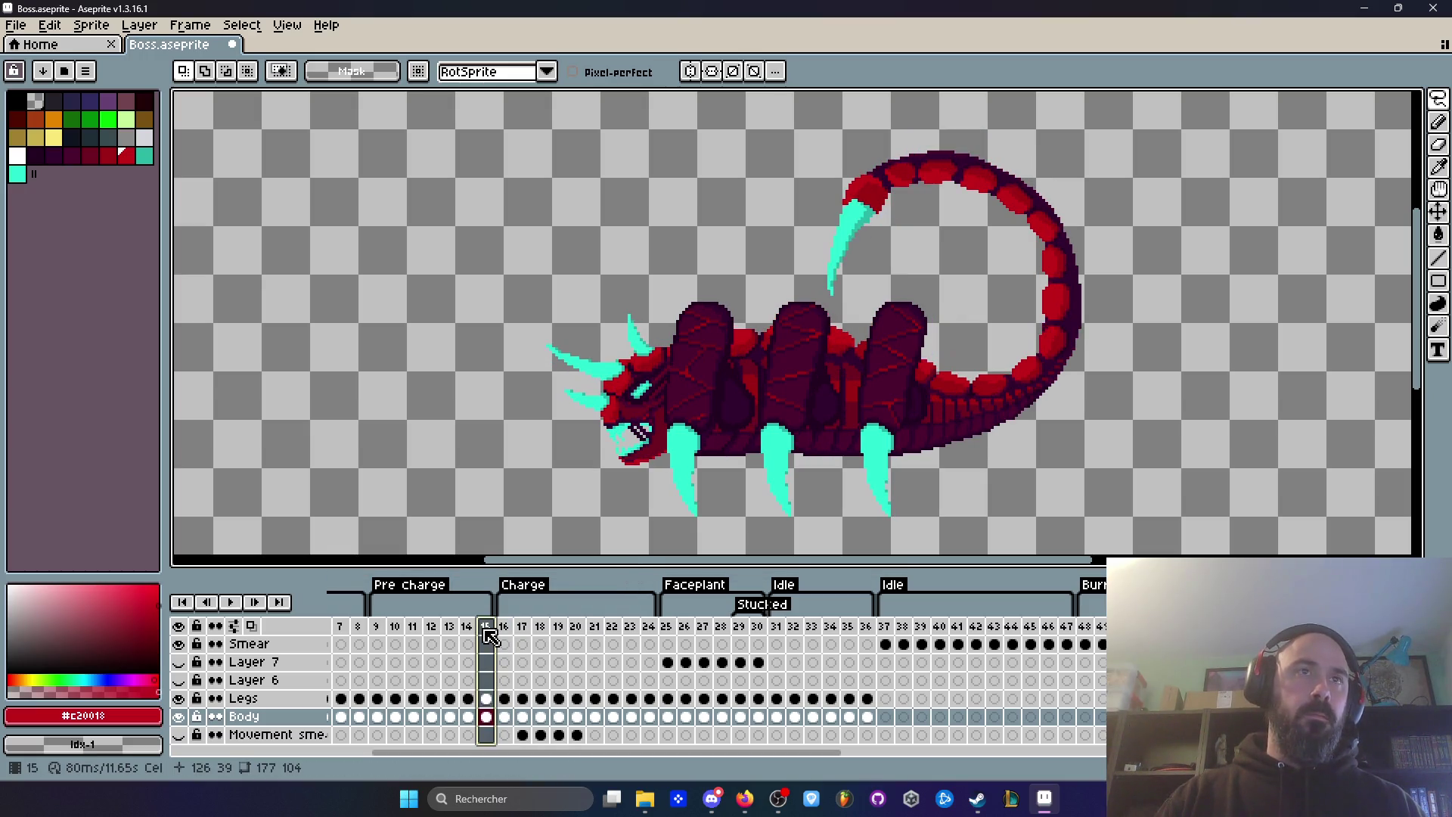
{"action": "left_click", "coordinate": [503, 627]}
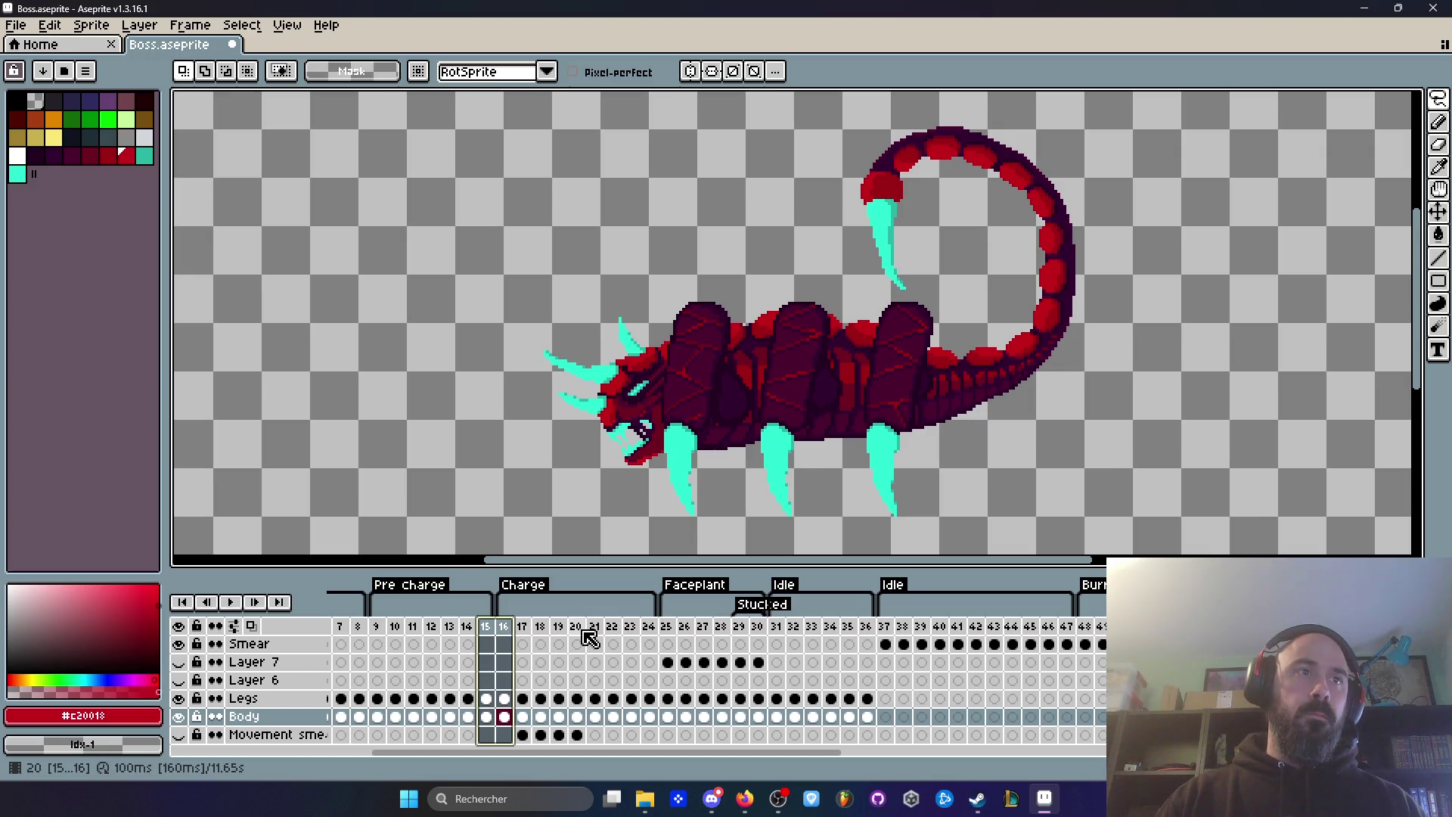
{"action": "key", "text": "ctrl+z"}
{"action": "left_click", "coordinate": [486, 627]}
{"action": "left_click", "coordinate": [508, 631]}
{"action": "left_click", "coordinate": [529, 629]}
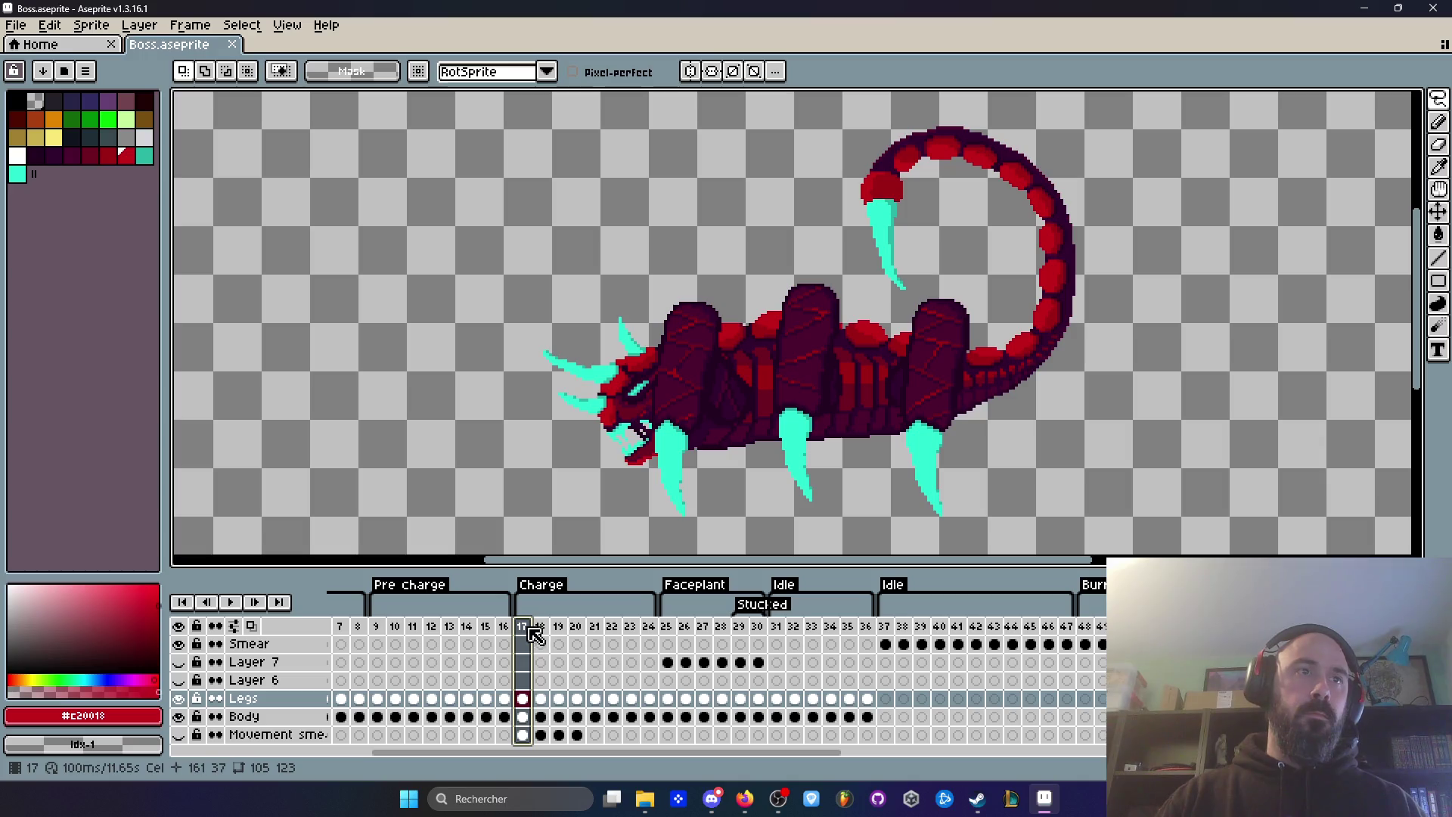
{"action": "key", "text": "Left"}
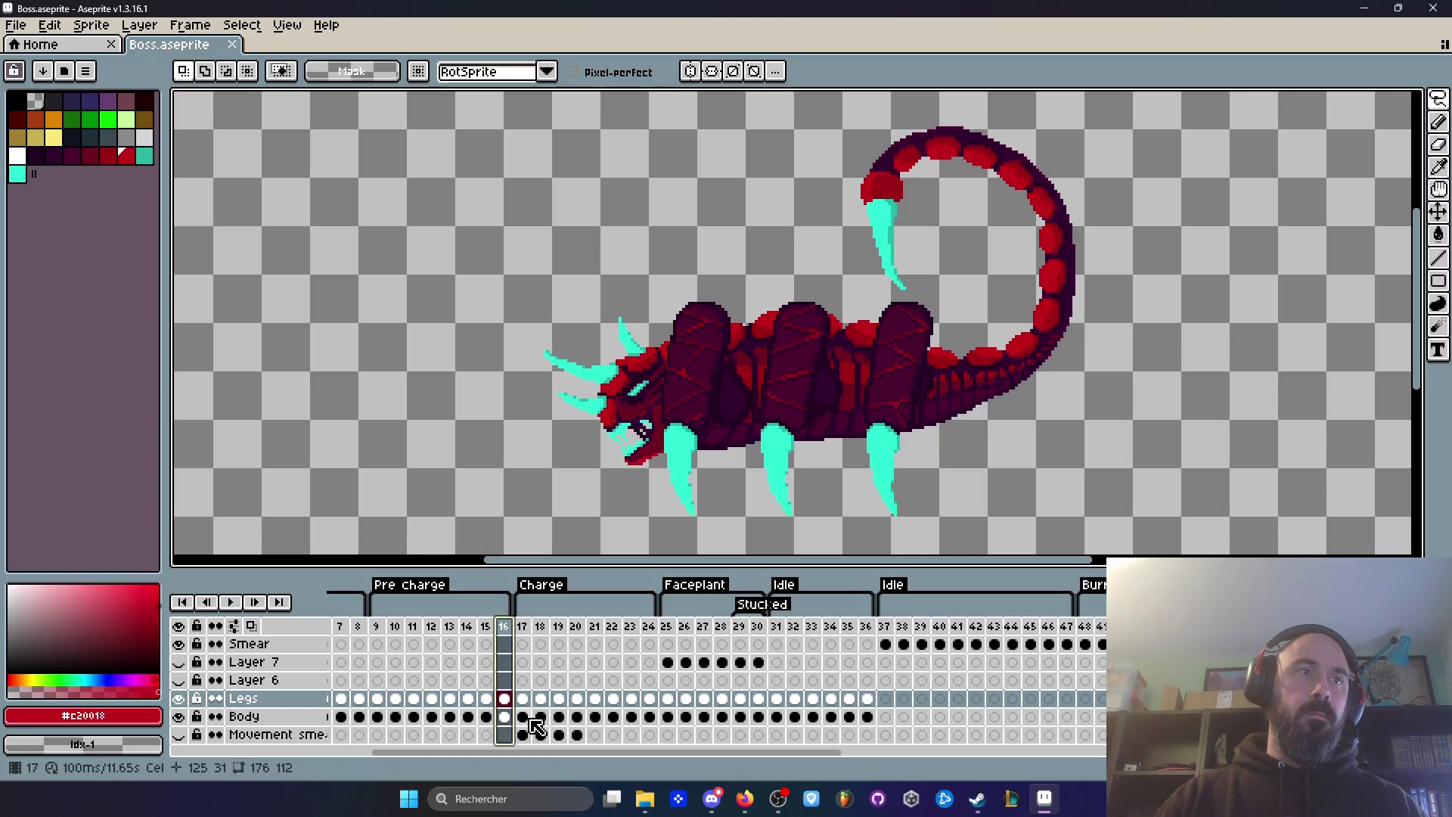
{"action": "left_click", "coordinate": [530, 722]}
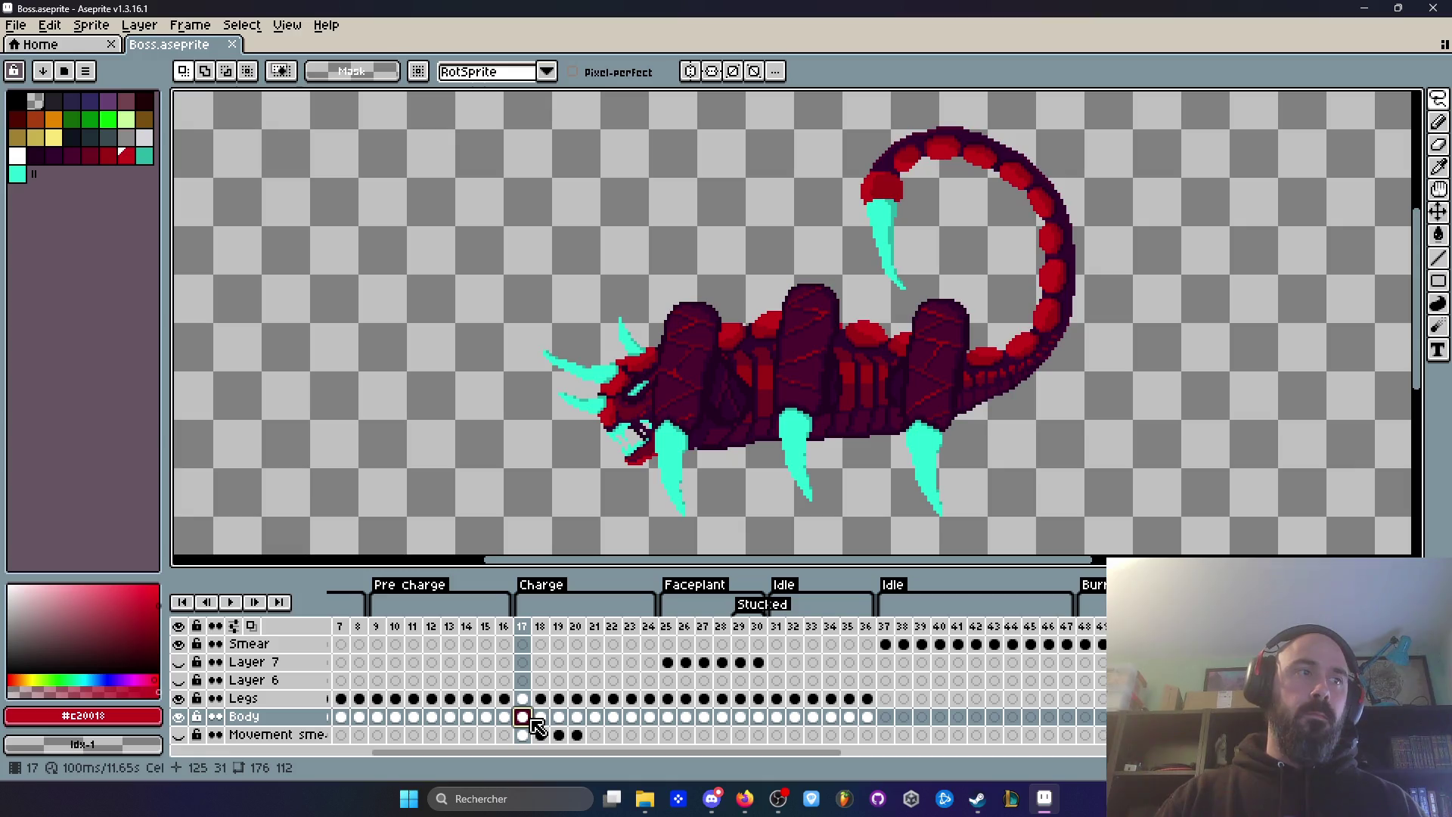
{"action": "left_click", "coordinate": [507, 716]}
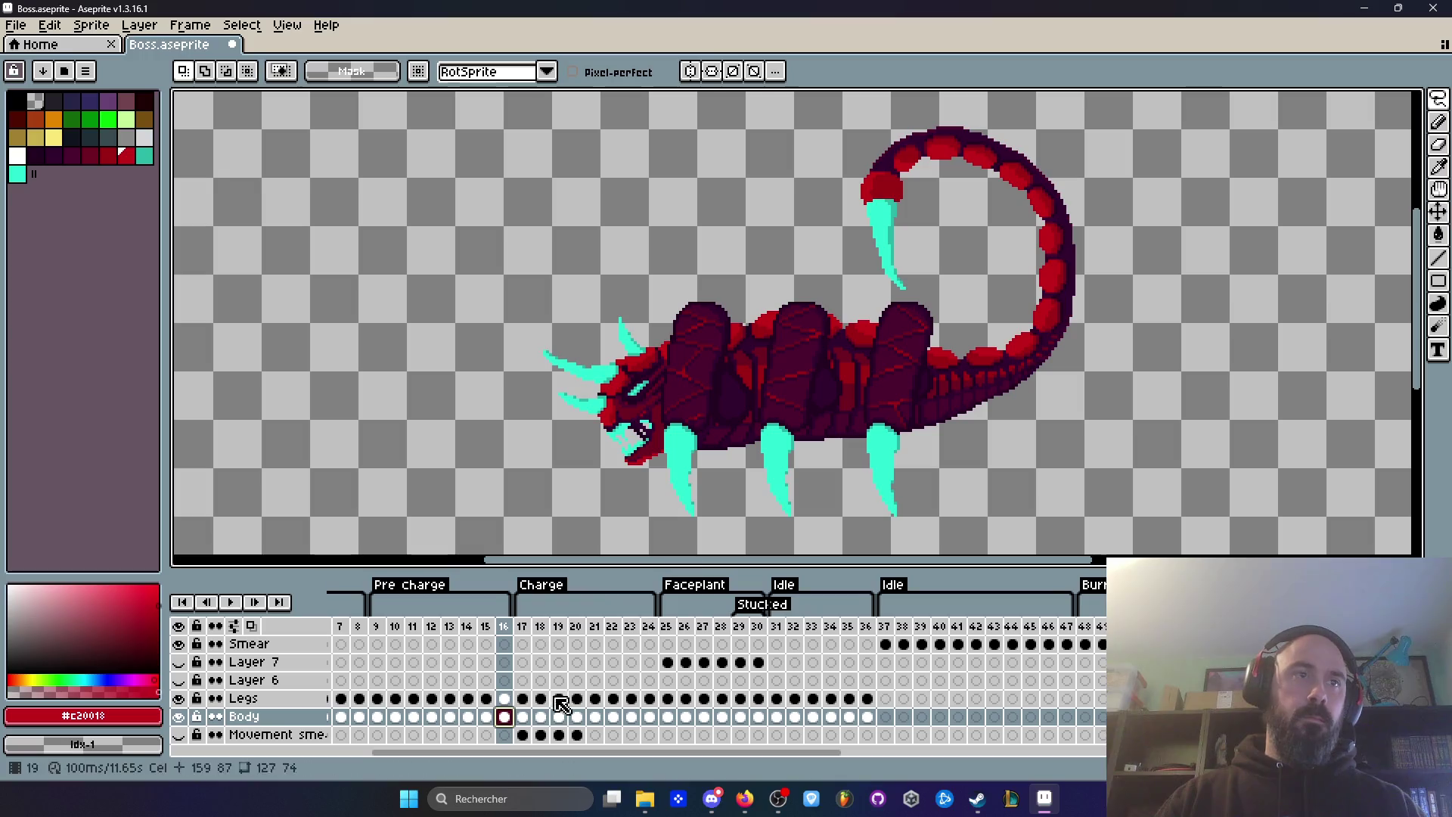
{"action": "left_click", "coordinate": [492, 628]}
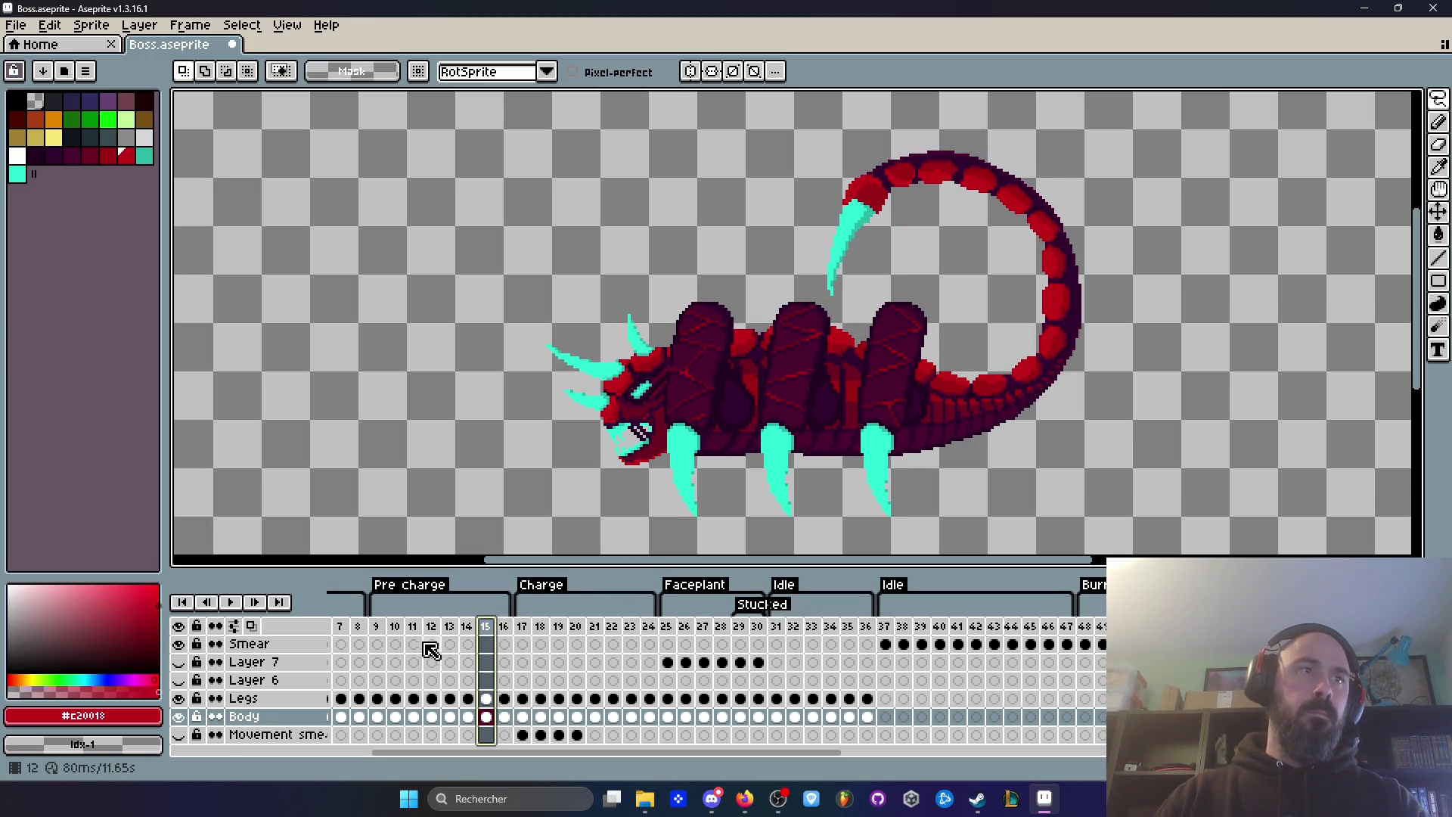
{"action": "left_click", "coordinate": [377, 627]}
{"action": "key", "text": "Return"}
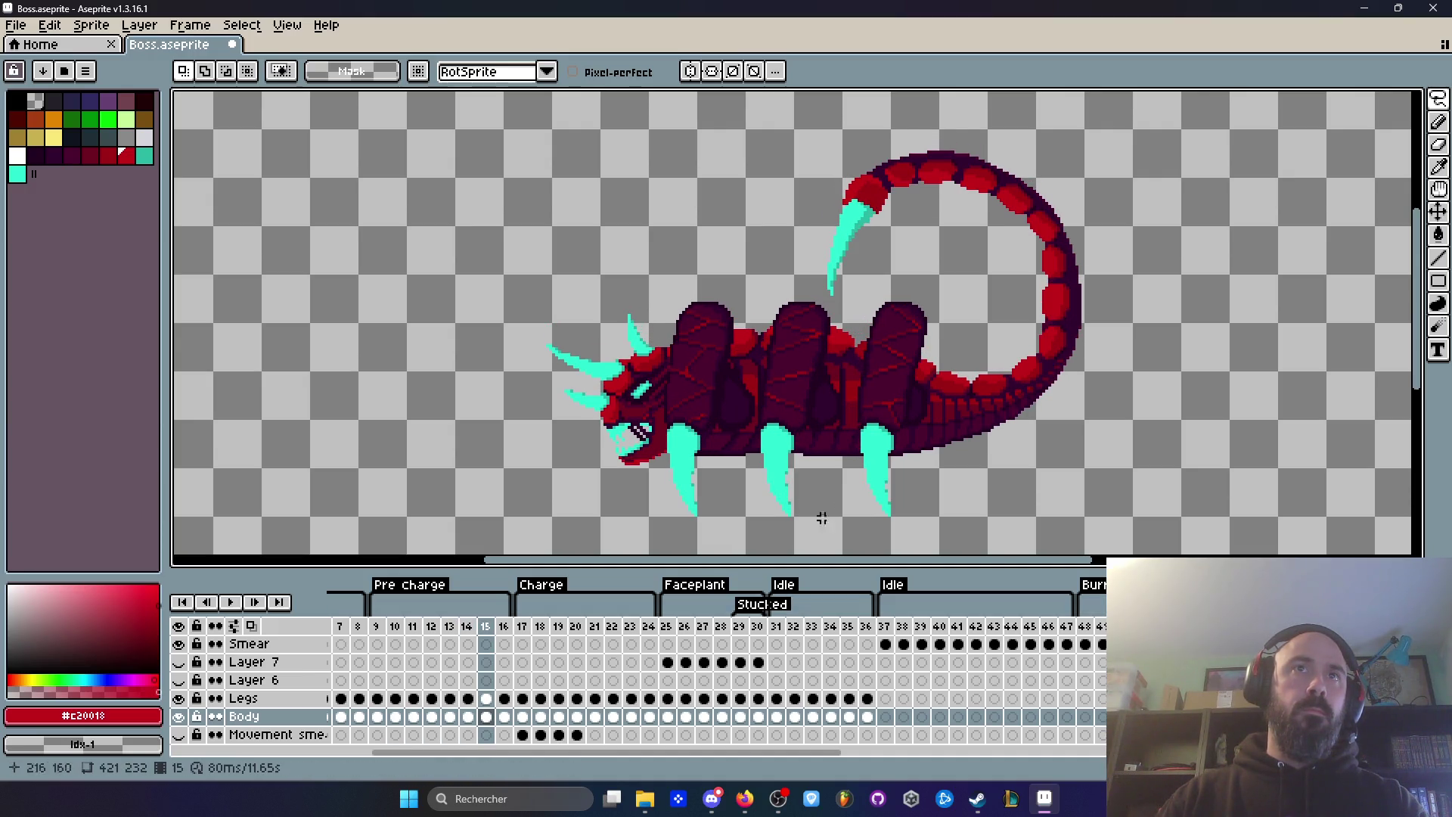
Step: Zoom into the tail and sample its dark outline colour #220020
{"action": "scroll", "coordinate": [1032, 335], "scroll_direction": "up", "scroll_amount": 2}
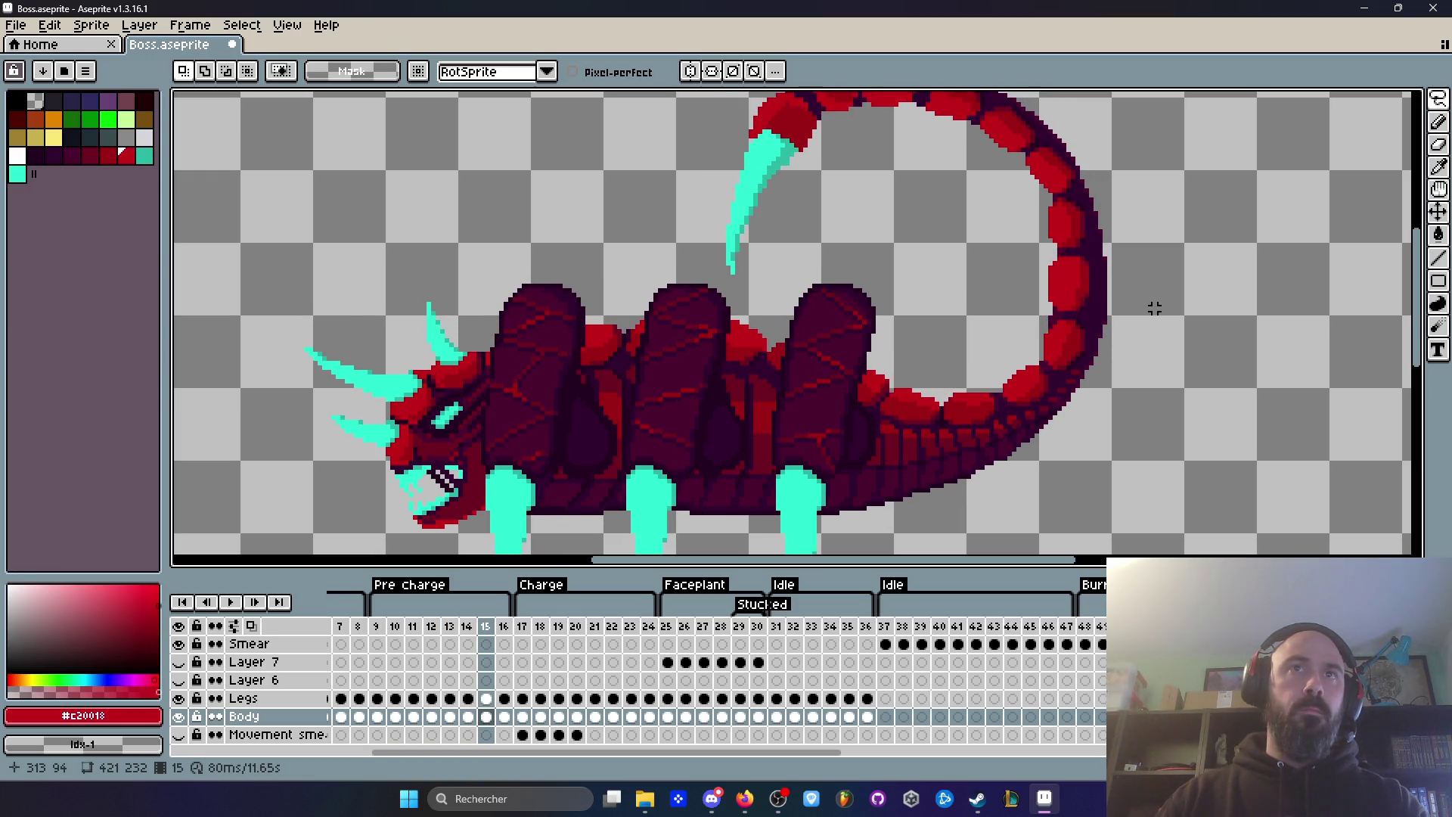
{"action": "scroll", "coordinate": [1145, 303], "scroll_direction": "down", "scroll_amount": 2}
{"action": "scroll", "coordinate": [1094, 313], "scroll_direction": "up", "scroll_amount": 4}
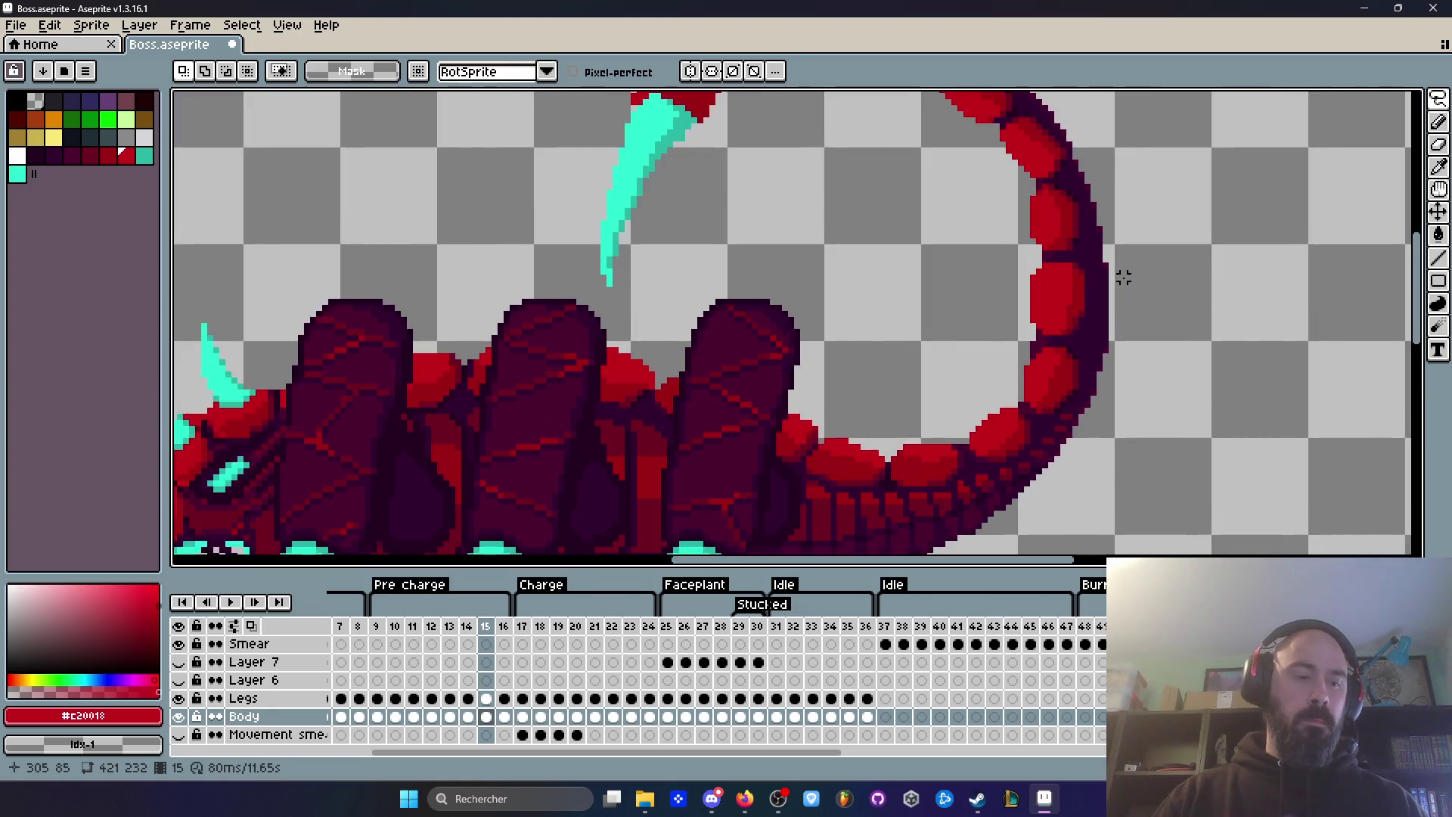
{"action": "scroll", "coordinate": [1093, 313], "scroll_direction": "up", "scroll_amount": 1}
{"action": "left_click", "coordinate": [1070, 371], "text": "alt"}
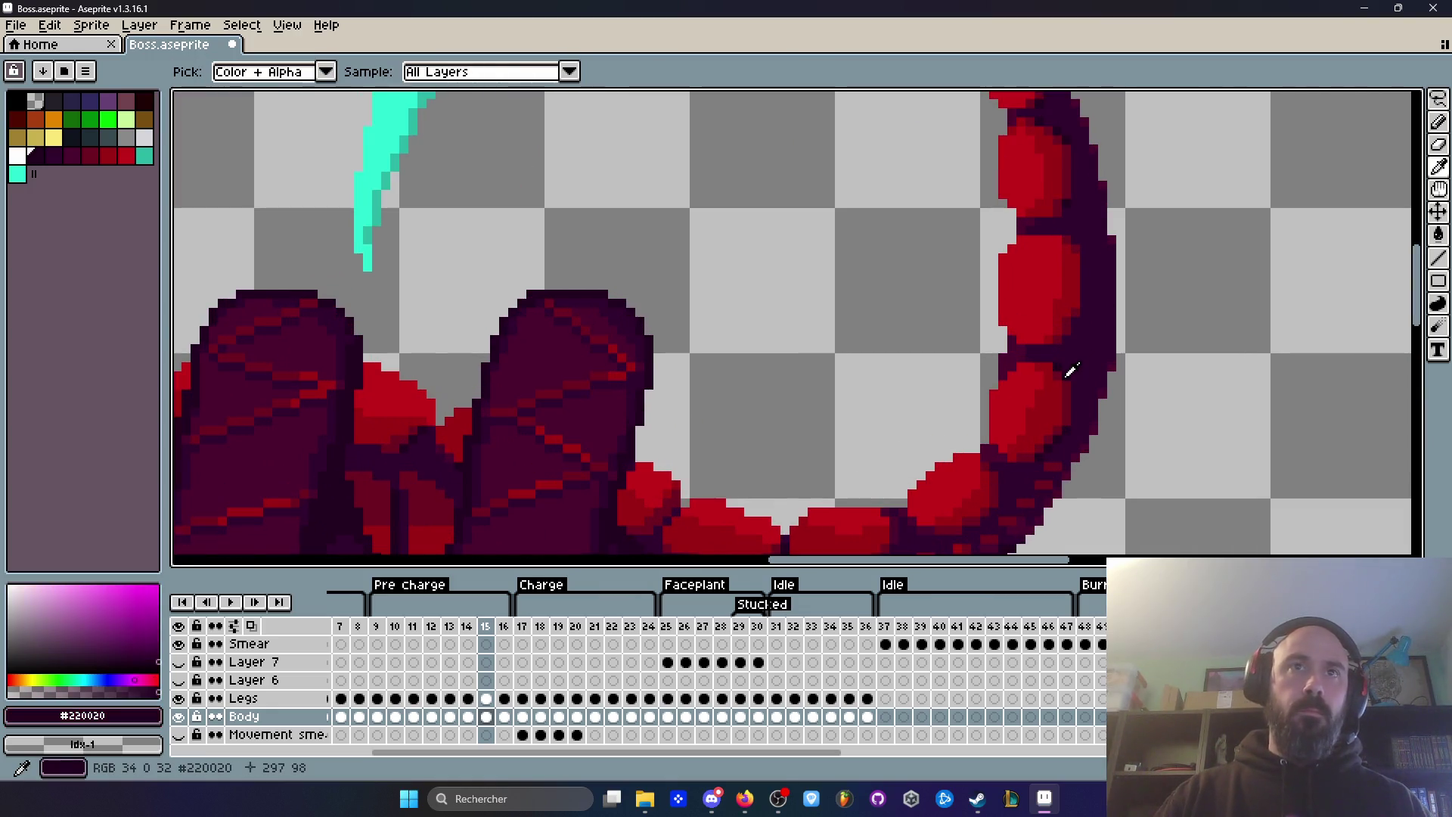
Step: Frame the whole curled tail on frame 15, ready for a freehand Lasso selection
{"action": "scroll", "coordinate": [1090, 335], "scroll_direction": "up", "scroll_amount": 4}
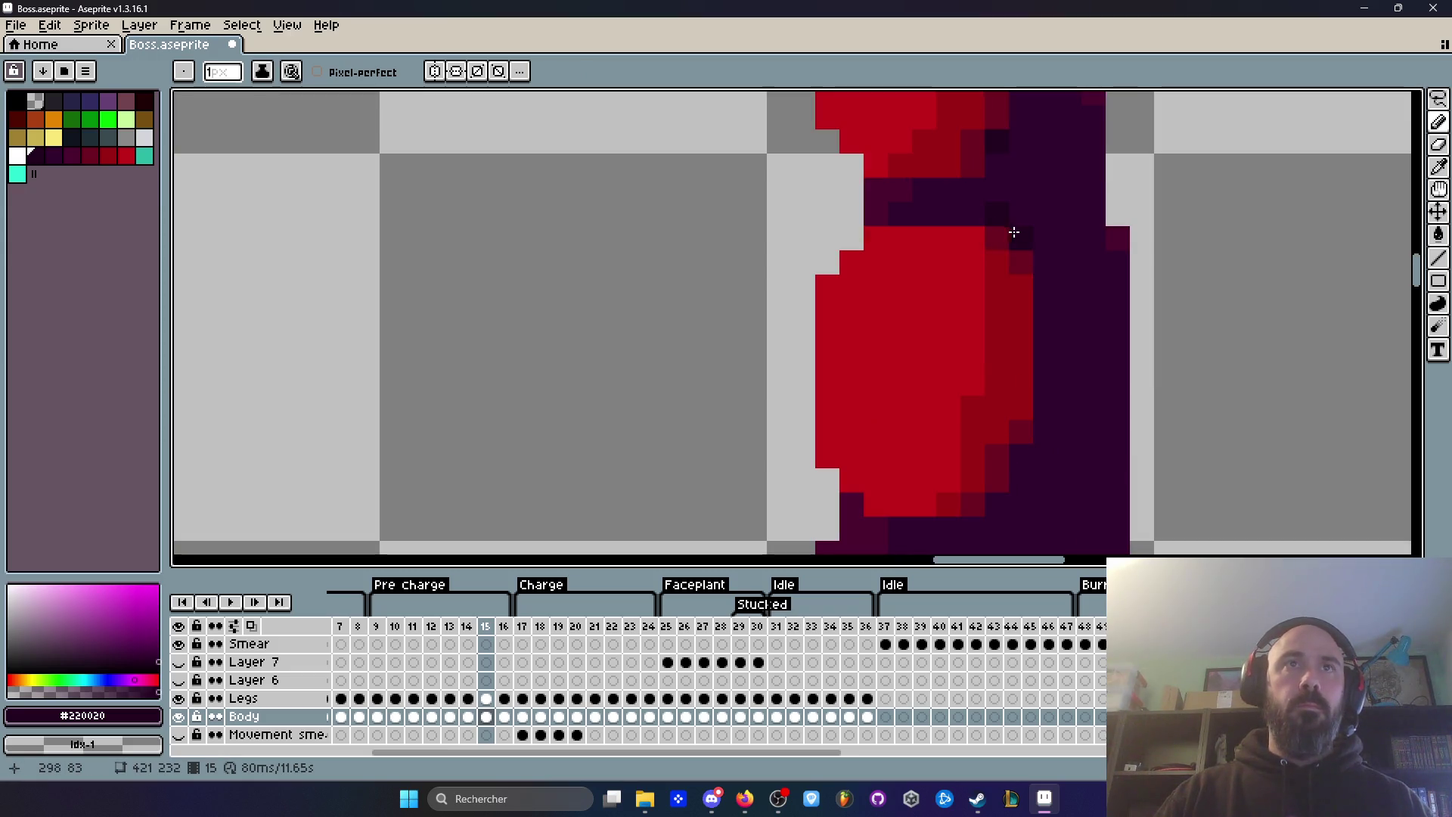
{"action": "left_click_drag", "start_coordinate": [1024, 474], "coordinate": [1046, 428]}
{"action": "scroll", "coordinate": [1150, 338], "scroll_direction": "down", "scroll_amount": 5}
{"action": "key", "text": "Left"}
{"action": "key", "text": "Right"}
{"action": "key", "text": "Right"}
{"action": "key", "text": "Left"}
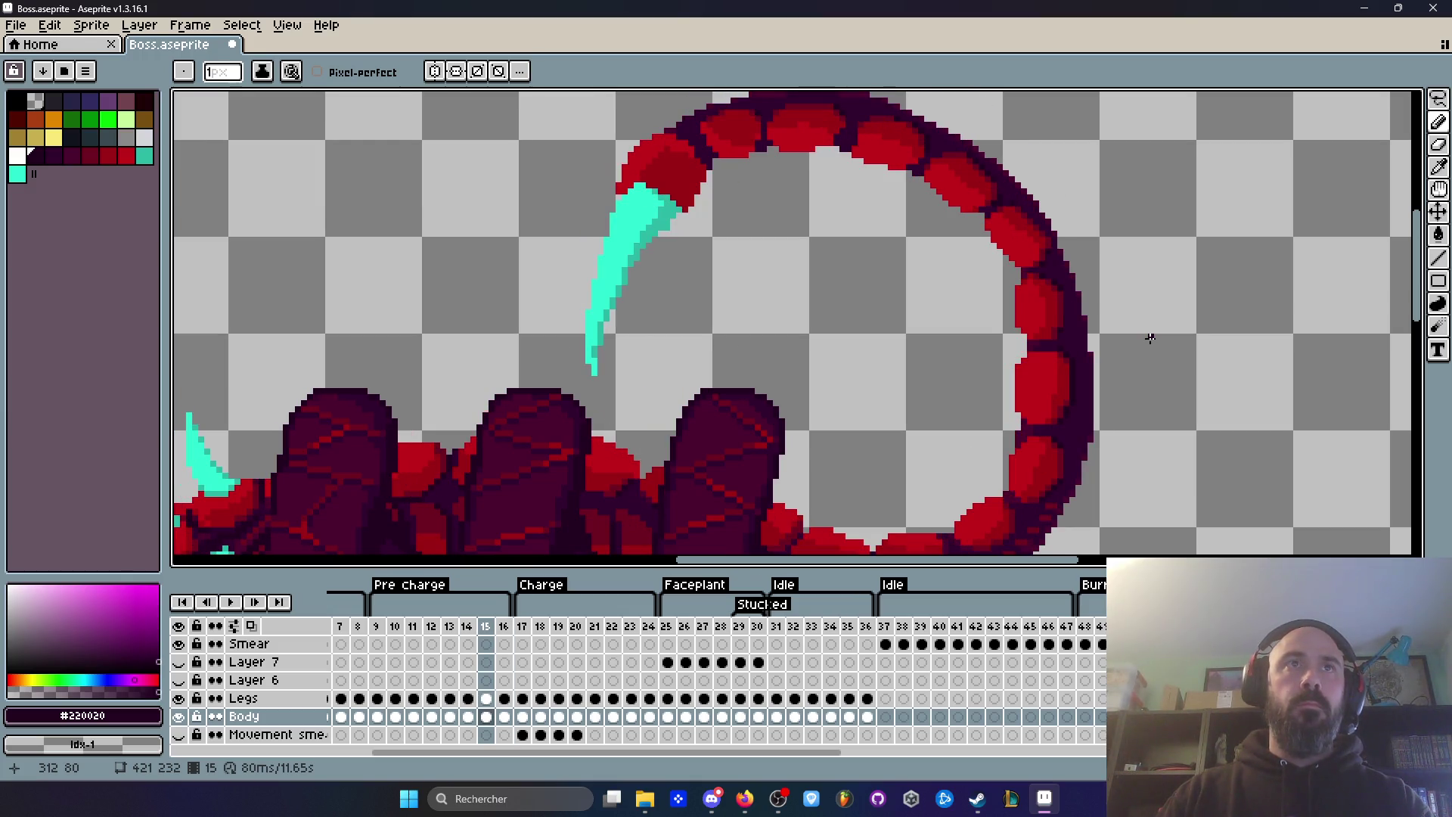
{"action": "scroll", "coordinate": [1121, 325], "scroll_direction": "down", "scroll_amount": 1}
{"action": "scroll", "coordinate": [975, 454], "scroll_direction": "down", "scroll_amount": 1}
{"action": "mouse_move", "coordinate": [965, 438]}
{"action": "left_mouse_down"}
{"action": "mouse_move", "coordinate": [956, 408]}
{"action": "mouse_move", "coordinate": [919, 473]}
{"action": "mouse_move", "coordinate": [1142, 234]}
{"action": "mouse_move", "coordinate": [836, 95]}
{"action": "mouse_move", "coordinate": [669, 288]}
{"action": "left_mouse_up"}
{"action": "key", "text": "q"}
{"action": "scroll", "coordinate": [960, 408], "scroll_direction": "up", "scroll_amount": 1}
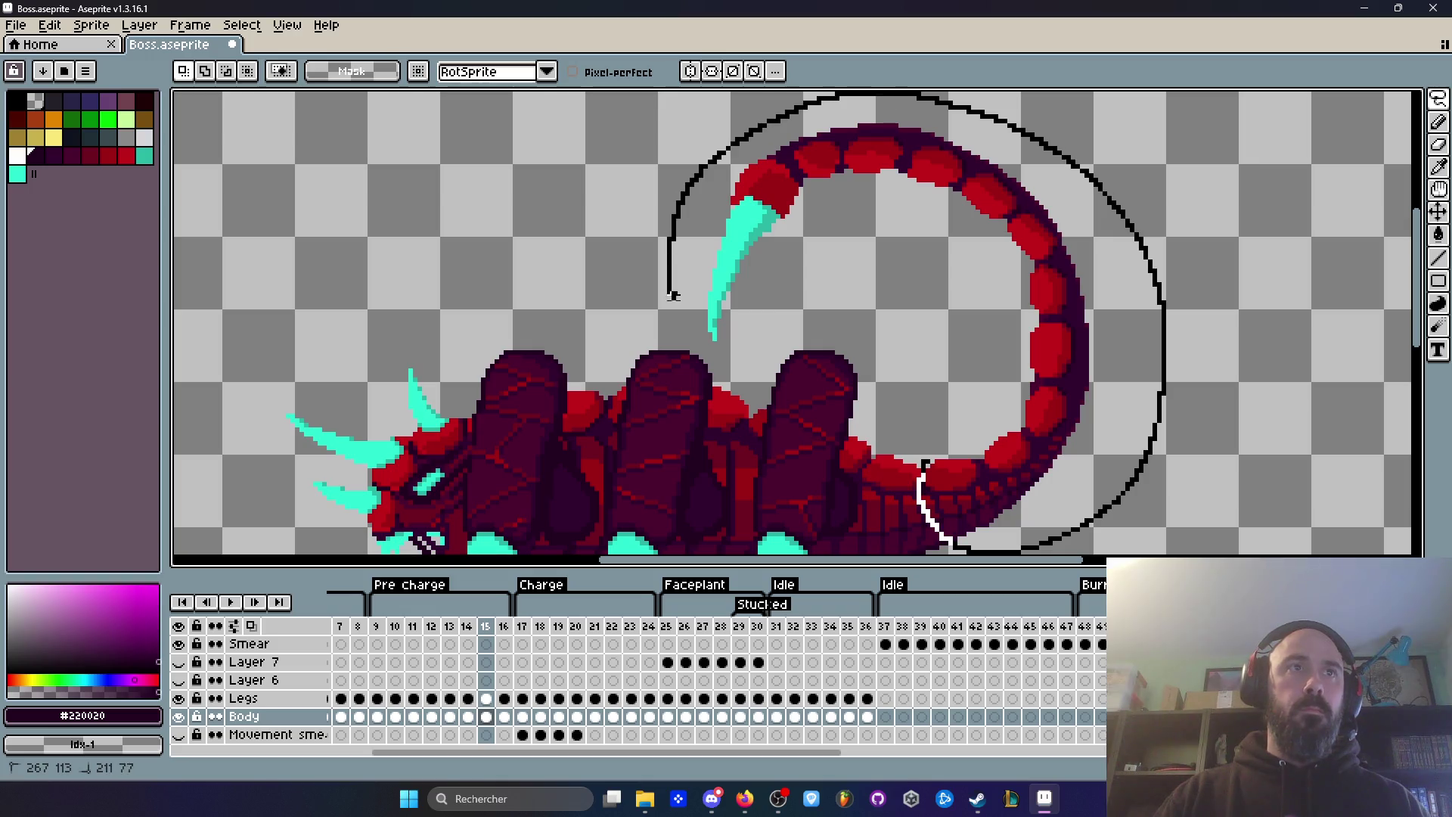
Step: Copy the curled tail from frame 15 and paste it onto the body in frame 14
{"action": "left_click_drag", "start_coordinate": [921, 438], "coordinate": [924, 448]}
{"action": "key", "text": "ctrl+c"}
{"action": "key", "text": "minus"}
{"action": "key", "text": "comma"}
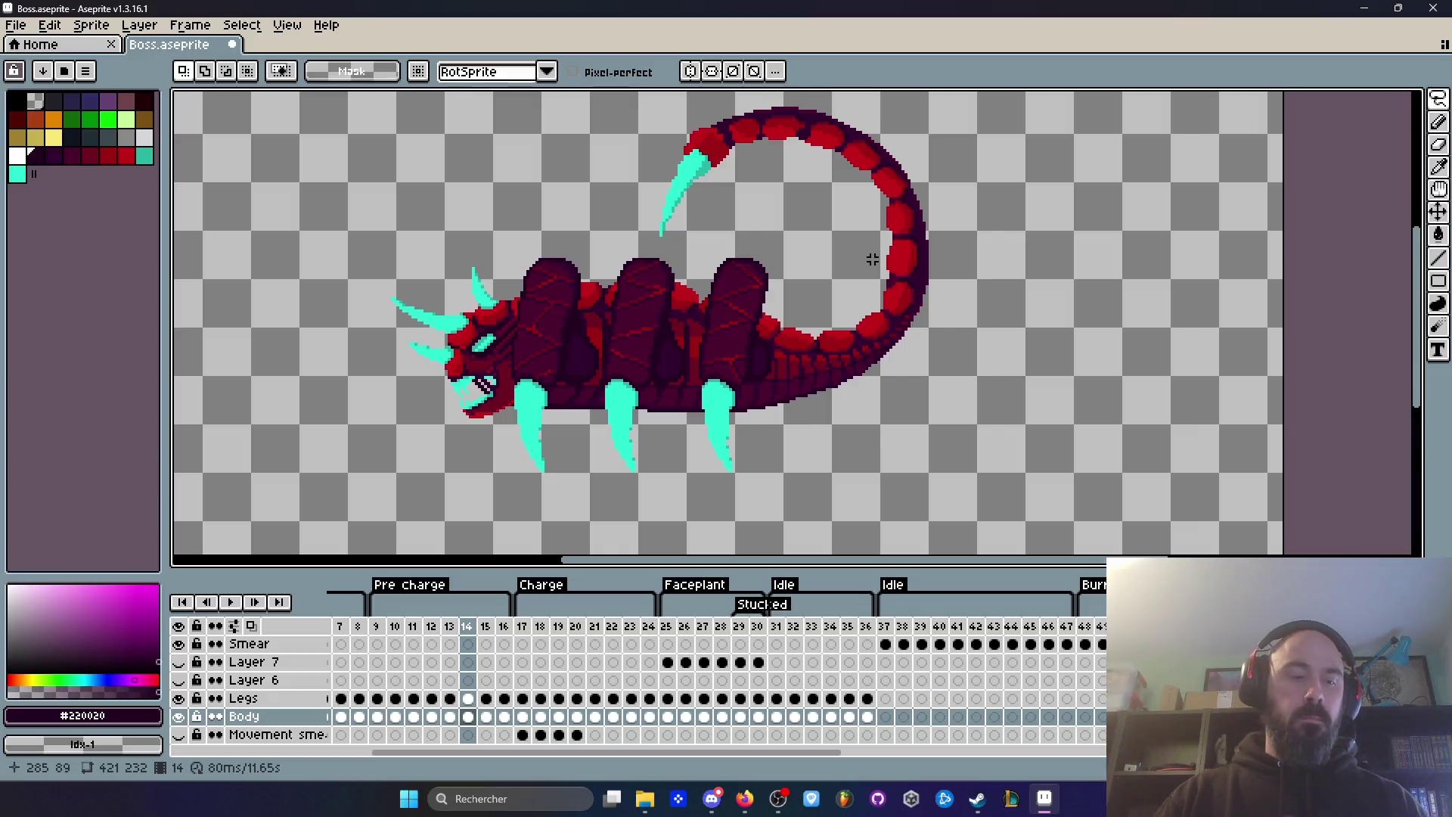
{"action": "key", "text": "ctrl+v"}
{"action": "mouse_move", "coordinate": [1175, 326]}
{"action": "left_mouse_down"}
{"action": "mouse_move", "coordinate": [891, 323]}
{"action": "mouse_move", "coordinate": [875, 308]}
{"action": "mouse_move", "coordinate": [859, 356]}
{"action": "mouse_move", "coordinate": [851, 342]}
{"action": "left_mouse_up"}
{"action": "scroll", "coordinate": [875, 308], "scroll_direction": "up", "scroll_amount": 2}
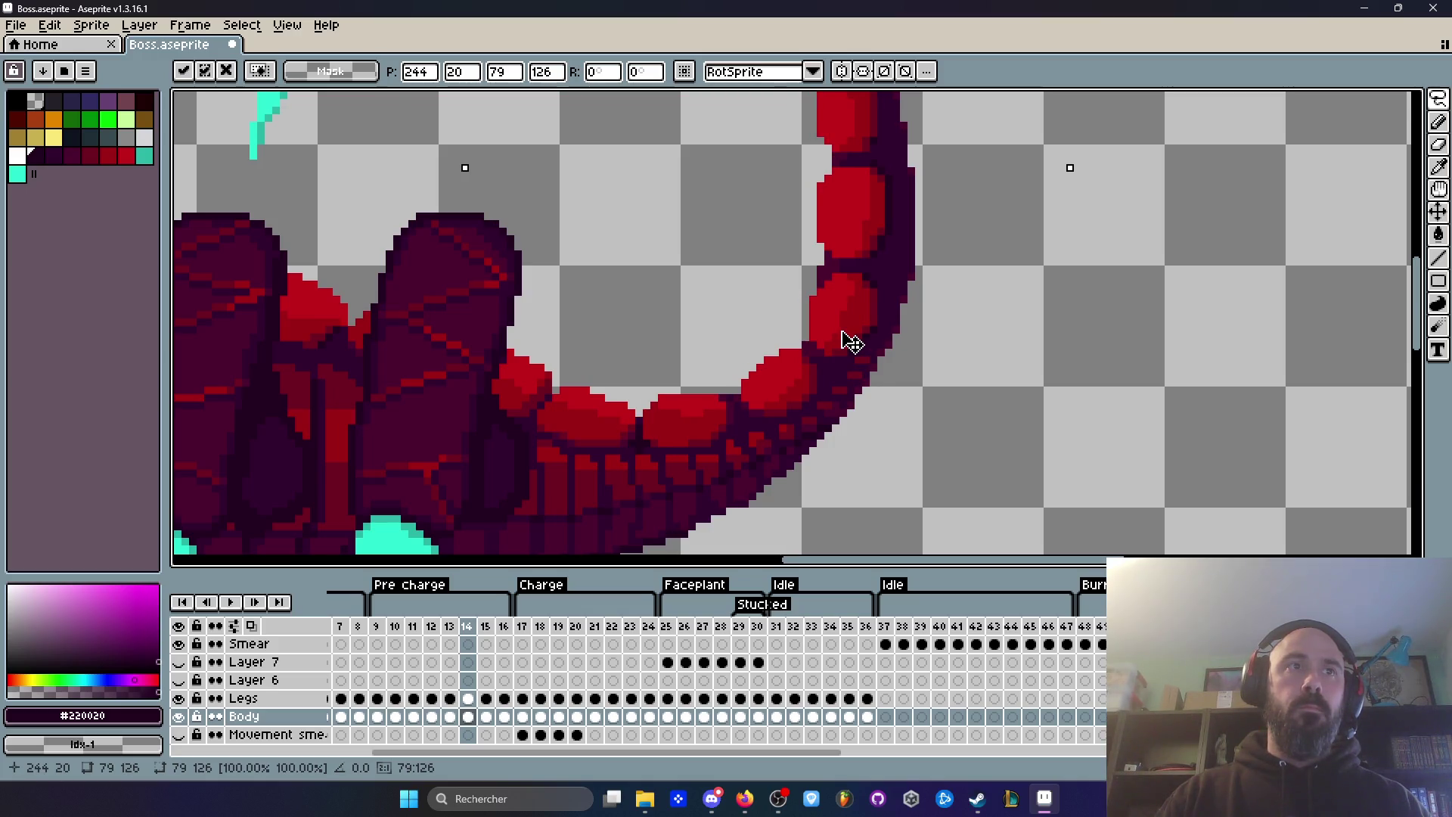
{"action": "left_click", "coordinate": [1108, 284]}
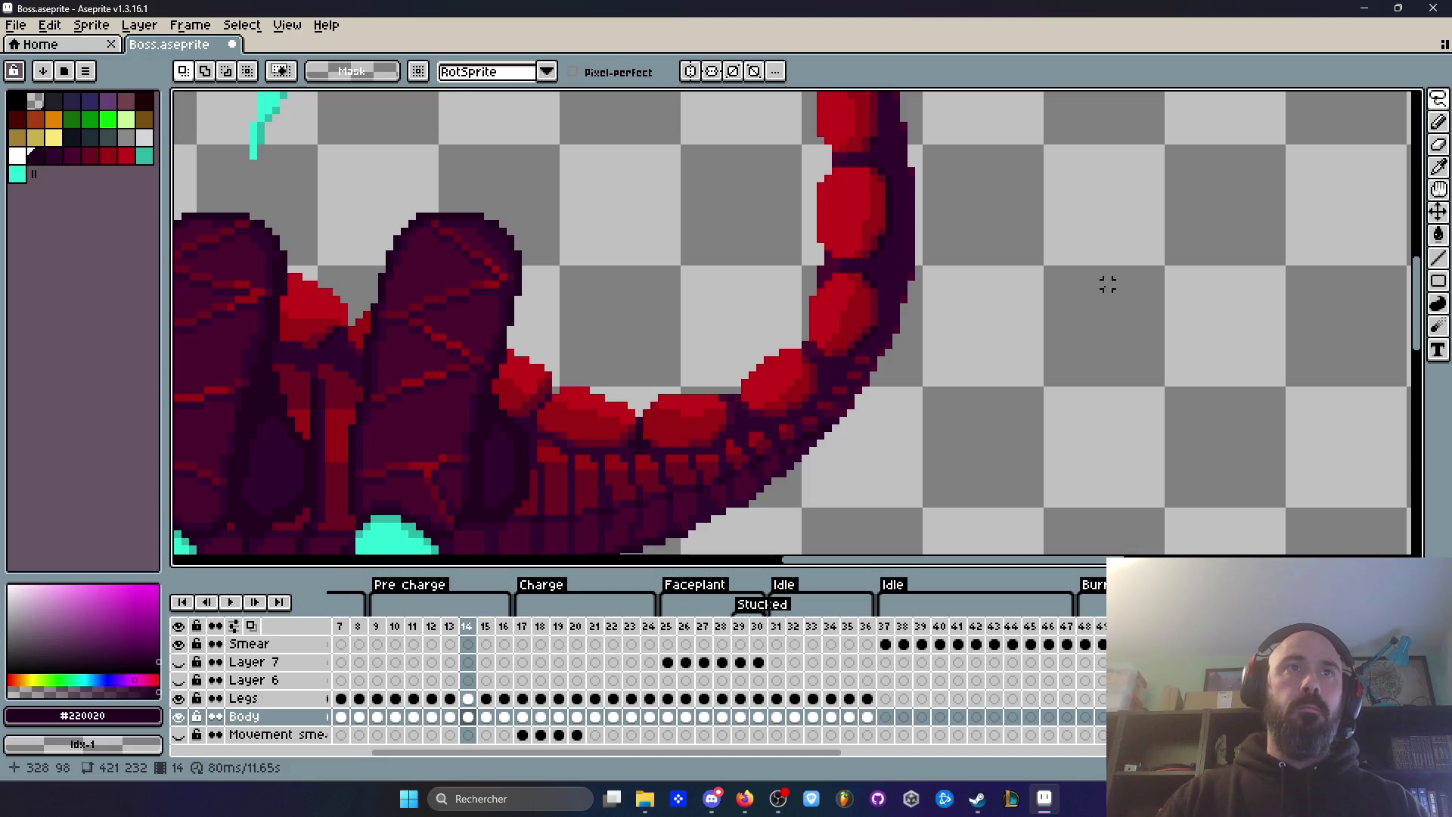
Step: Flip between frames 13, 14 and 15 to compare the tails
{"action": "scroll", "coordinate": [1108, 284], "scroll_direction": "down", "scroll_amount": 2}
{"action": "key", "text": "Left"}
{"action": "key", "text": "Right"}
{"action": "key", "text": "Left"}
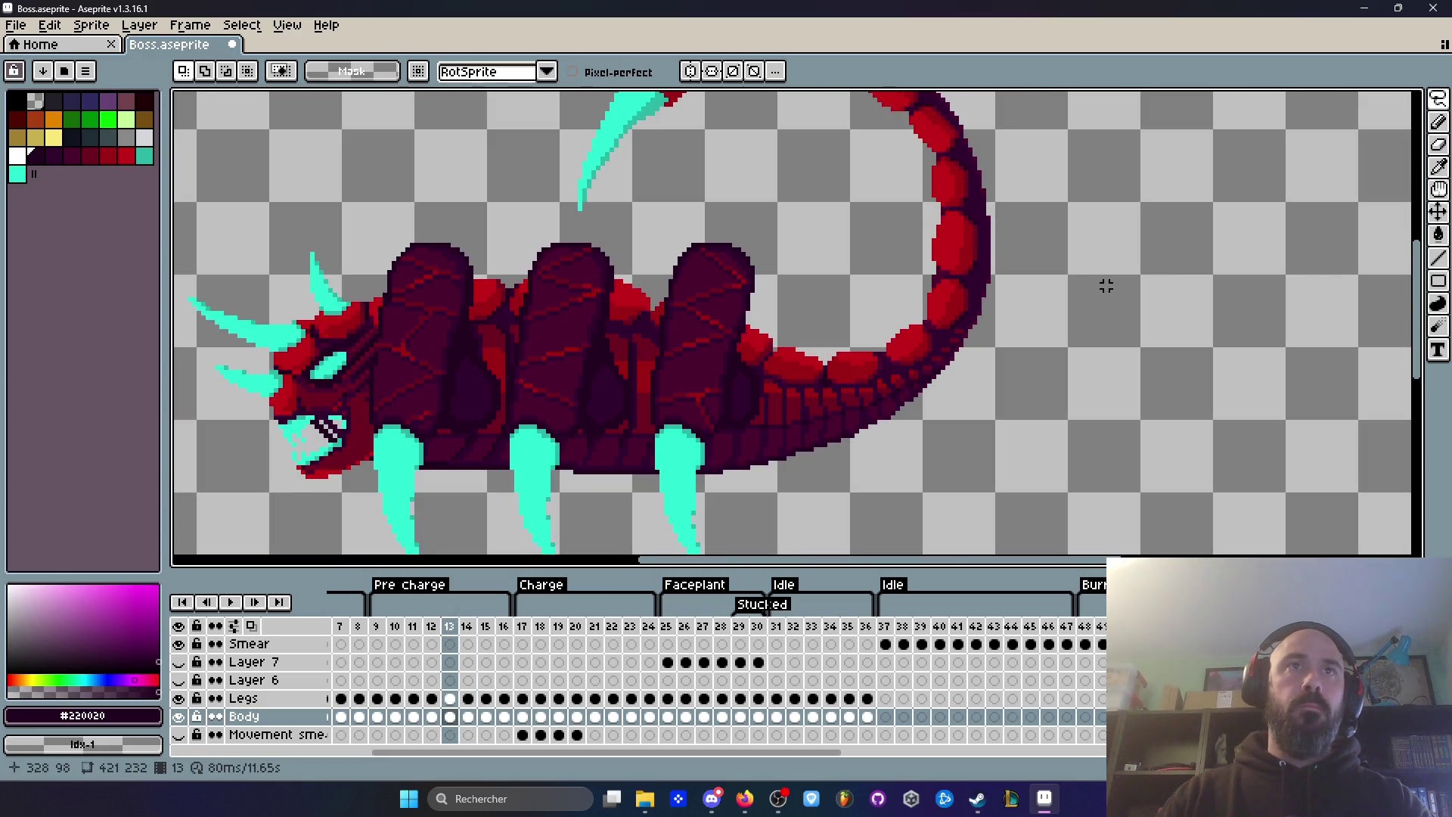
{"action": "scroll", "coordinate": [1106, 286], "scroll_direction": "down", "scroll_amount": 1}
{"action": "key", "text": "Right"}
{"action": "key", "text": "Left"}
{"action": "key", "text": "Right"}
{"action": "key", "text": "Right"}
{"action": "key", "text": "Left"}
{"action": "key", "text": "Left"}
{"action": "key", "text": "Right"}
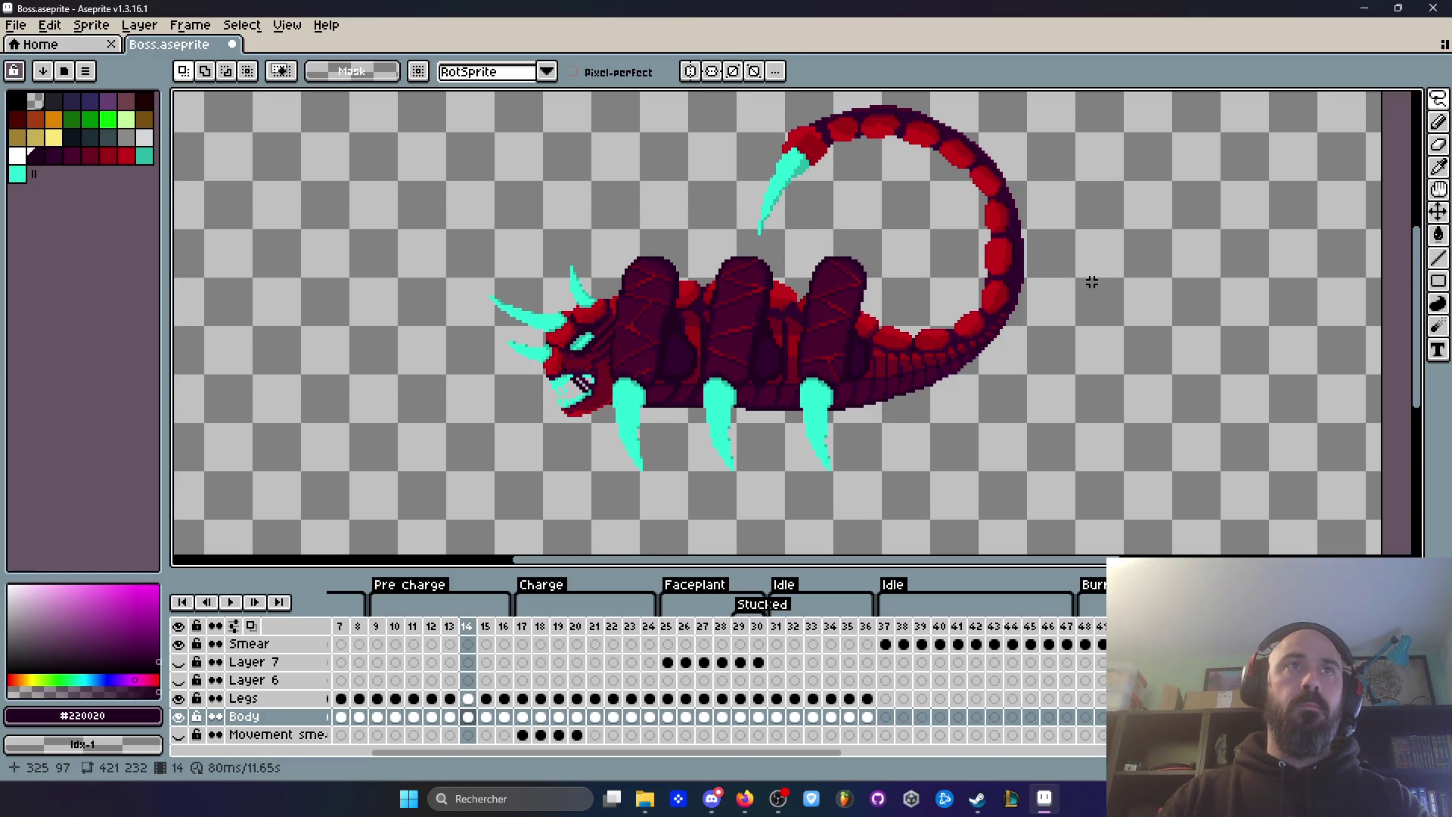
{"action": "scroll", "coordinate": [998, 258], "scroll_direction": "up", "scroll_amount": 2}
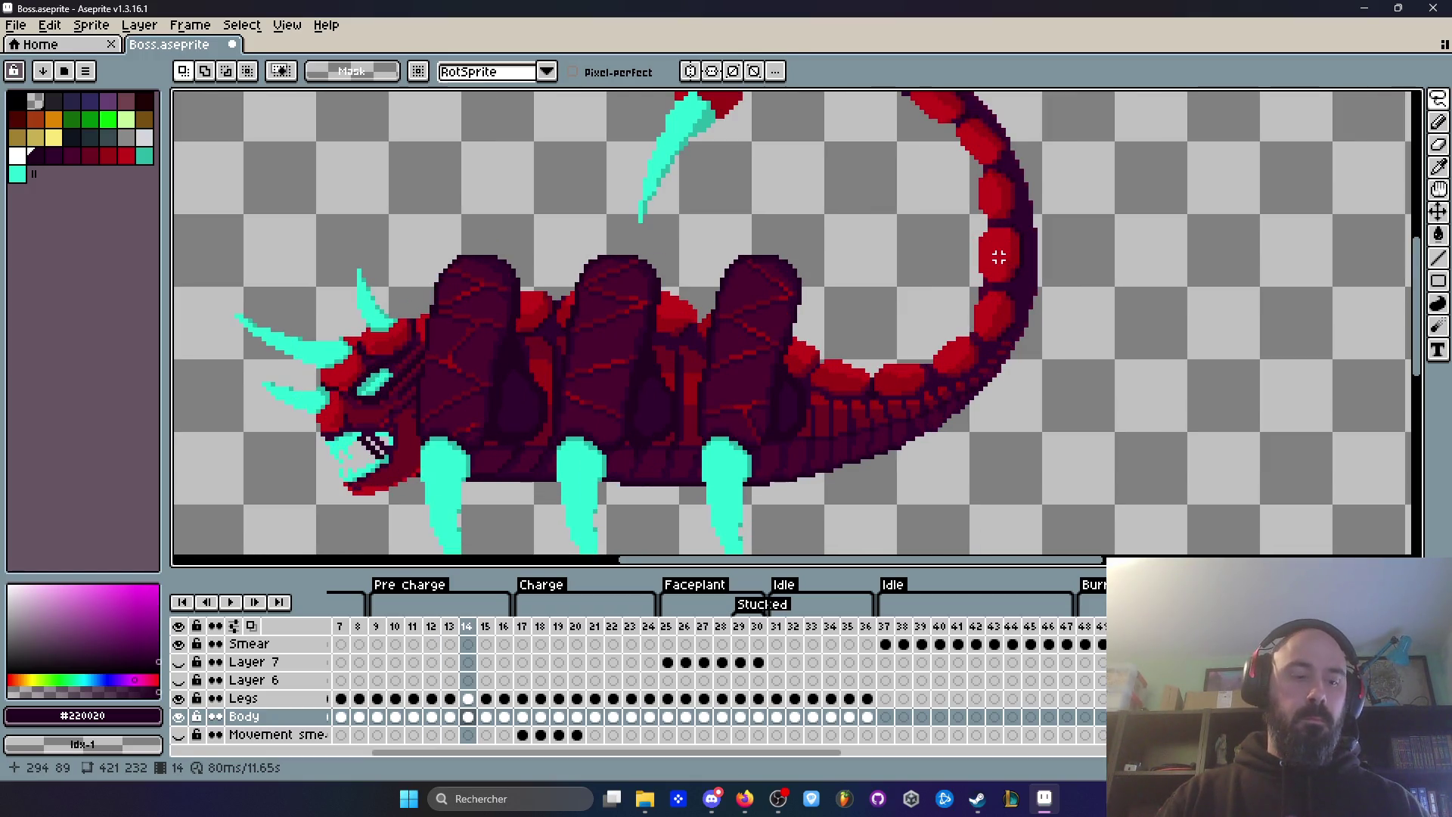
Step: Duplicate the tail to the right of the sprite and erase the copy's stinger
{"action": "mouse_move", "coordinate": [998, 257]}
{"action": "left_mouse_down"}
{"action": "mouse_move", "coordinate": [1248, 334]}
{"action": "mouse_move", "coordinate": [1364, 285]}
{"action": "mouse_move", "coordinate": [1339, 269]}
{"action": "mouse_move", "coordinate": [1184, 283]}
{"action": "left_mouse_up"}
{"action": "scroll", "coordinate": [1248, 324], "scroll_direction": "down", "scroll_amount": 1}
{"action": "key", "text": "e"}
{"action": "scroll", "coordinate": [1144, 234], "scroll_direction": "up", "scroll_amount": 3}
{"action": "scroll", "coordinate": [1145, 234], "scroll_direction": "down", "scroll_amount": 3}
{"action": "left_click_drag", "start_coordinate": [1131, 168], "coordinate": [1060, 132]}
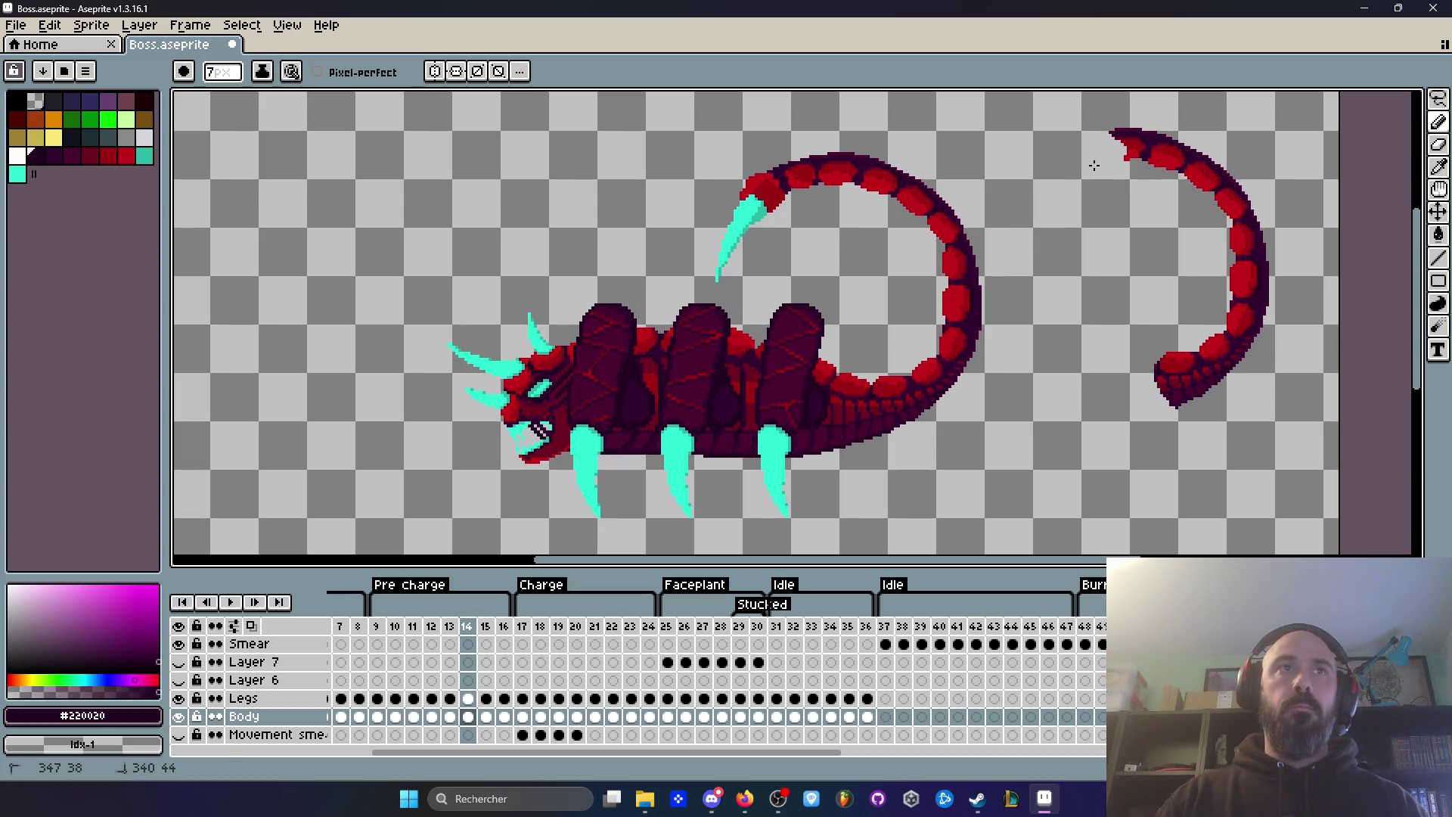
Step: Box-select the tail and move it left to join the body, then commit
{"action": "key", "text": "m"}
{"action": "mouse_move", "coordinate": [1051, 109]}
{"action": "left_mouse_down"}
{"action": "mouse_move", "coordinate": [1225, 227]}
{"action": "mouse_move", "coordinate": [1290, 437]}
{"action": "left_mouse_up"}
{"action": "mouse_move", "coordinate": [1233, 372]}
{"action": "left_mouse_down"}
{"action": "mouse_move", "coordinate": [974, 397]}
{"action": "mouse_move", "coordinate": [898, 343]}
{"action": "mouse_move", "coordinate": [884, 360]}
{"action": "mouse_move", "coordinate": [877, 342]}
{"action": "left_mouse_up"}
{"action": "scroll", "coordinate": [927, 356], "scroll_direction": "up", "scroll_amount": 3}
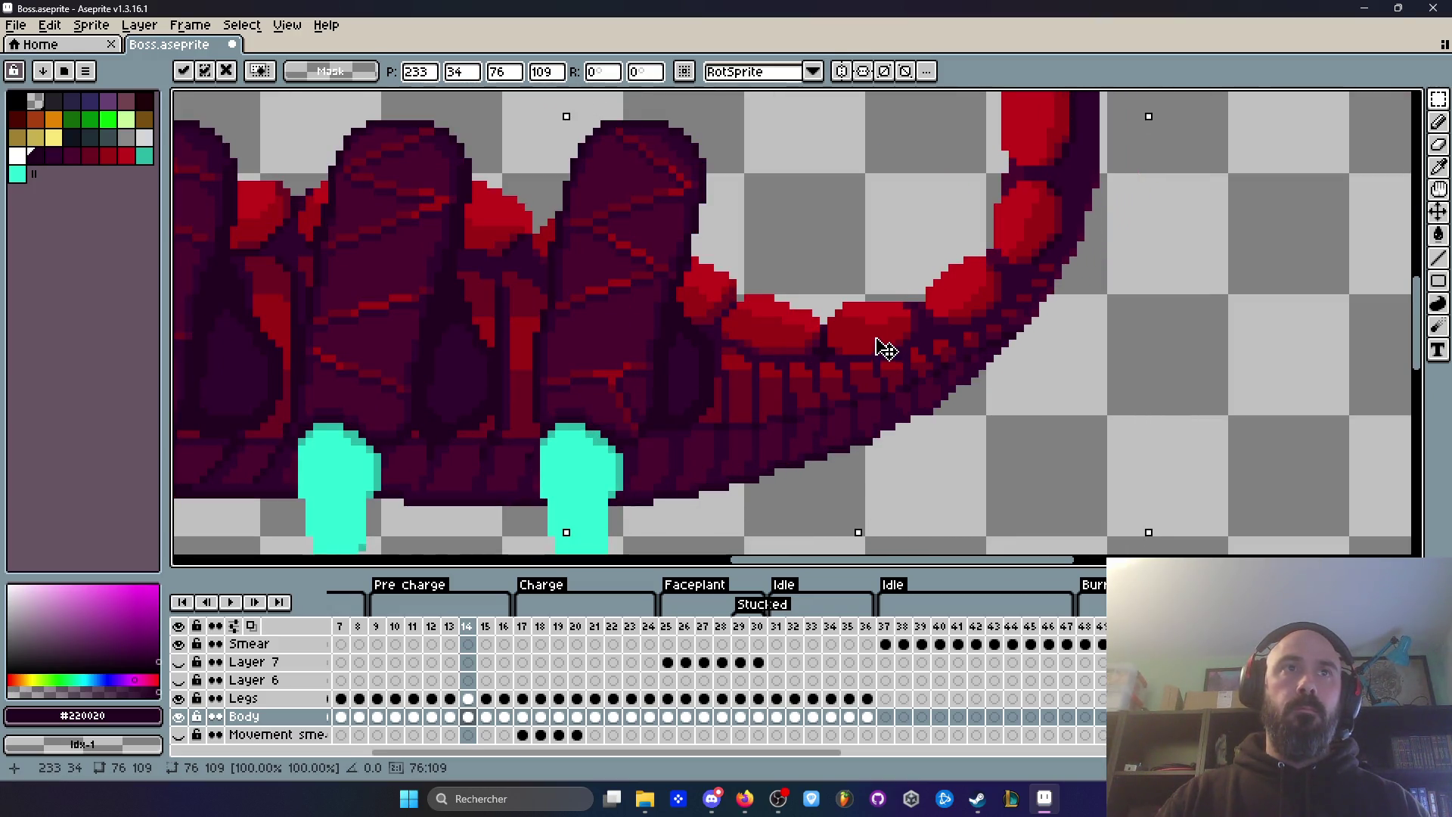
{"action": "scroll", "coordinate": [898, 265], "scroll_direction": "down", "scroll_amount": 4}
{"action": "key", "text": "Return"}
{"action": "scroll", "coordinate": [1021, 179], "scroll_direction": "up", "scroll_amount": 2}
Step: Compare tails across frames 12–14, then paste a tail copy right of the sprite on frame 13
{"action": "key", "text": "Right"}
{"action": "key", "text": "Left"}
{"action": "key", "text": "Left"}
{"action": "key", "text": "Left"}
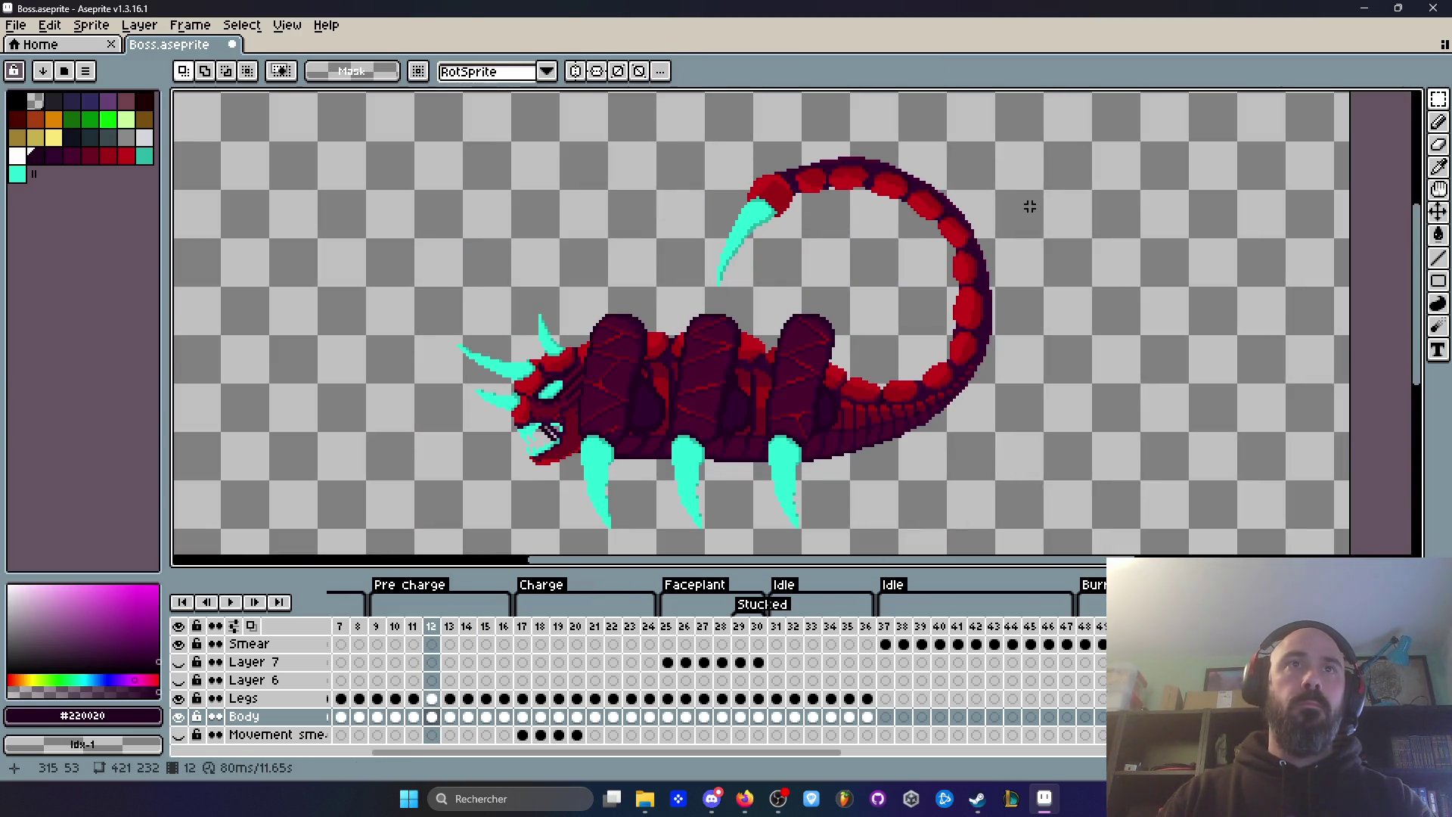
{"action": "key", "text": "Right"}
{"action": "key", "text": "Right"}
{"action": "key", "text": "Right"}
{"action": "key", "text": "Left"}
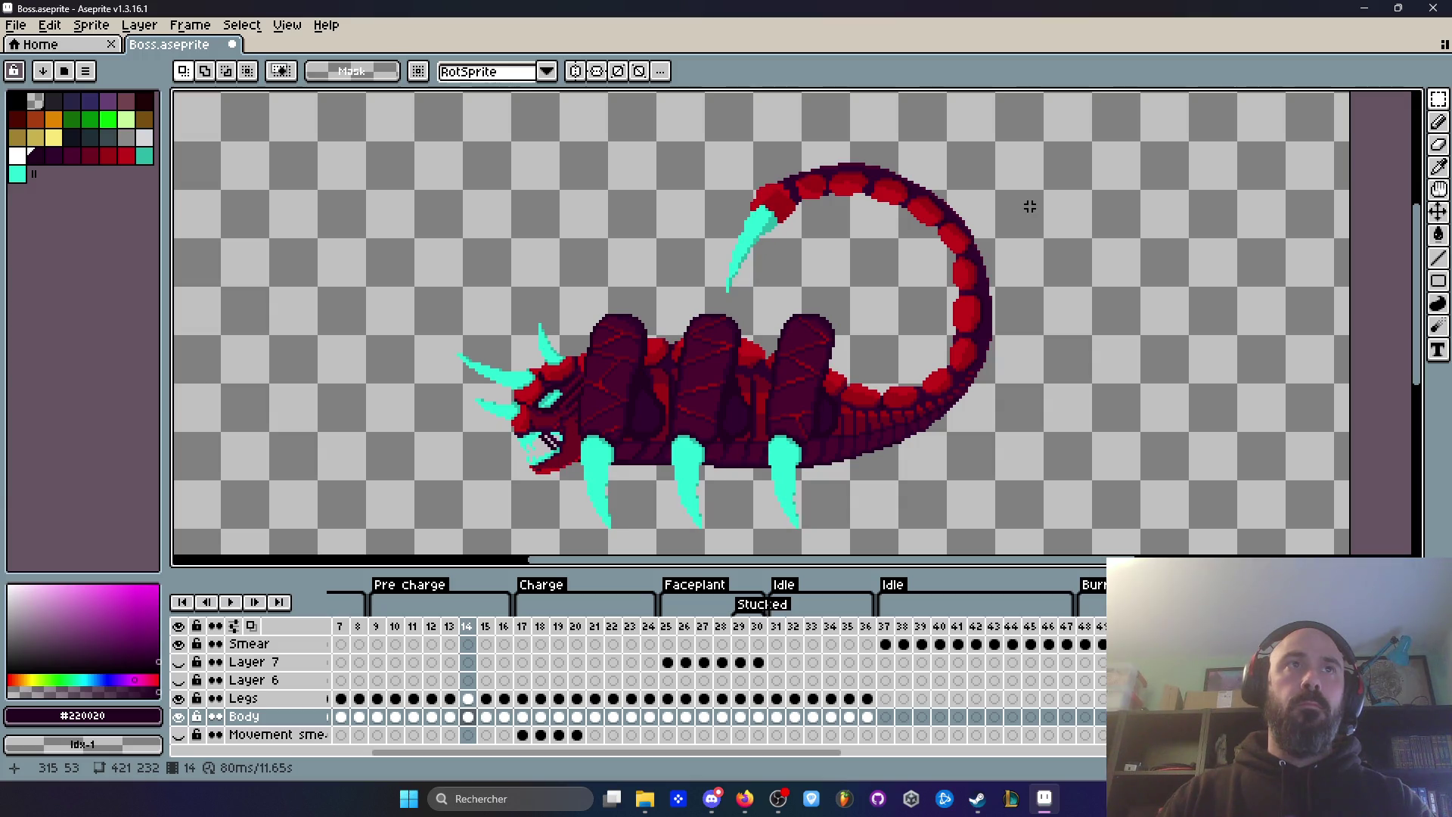
{"action": "key", "text": "Left"}
{"action": "key", "text": "Right"}
{"action": "key", "text": "Left"}
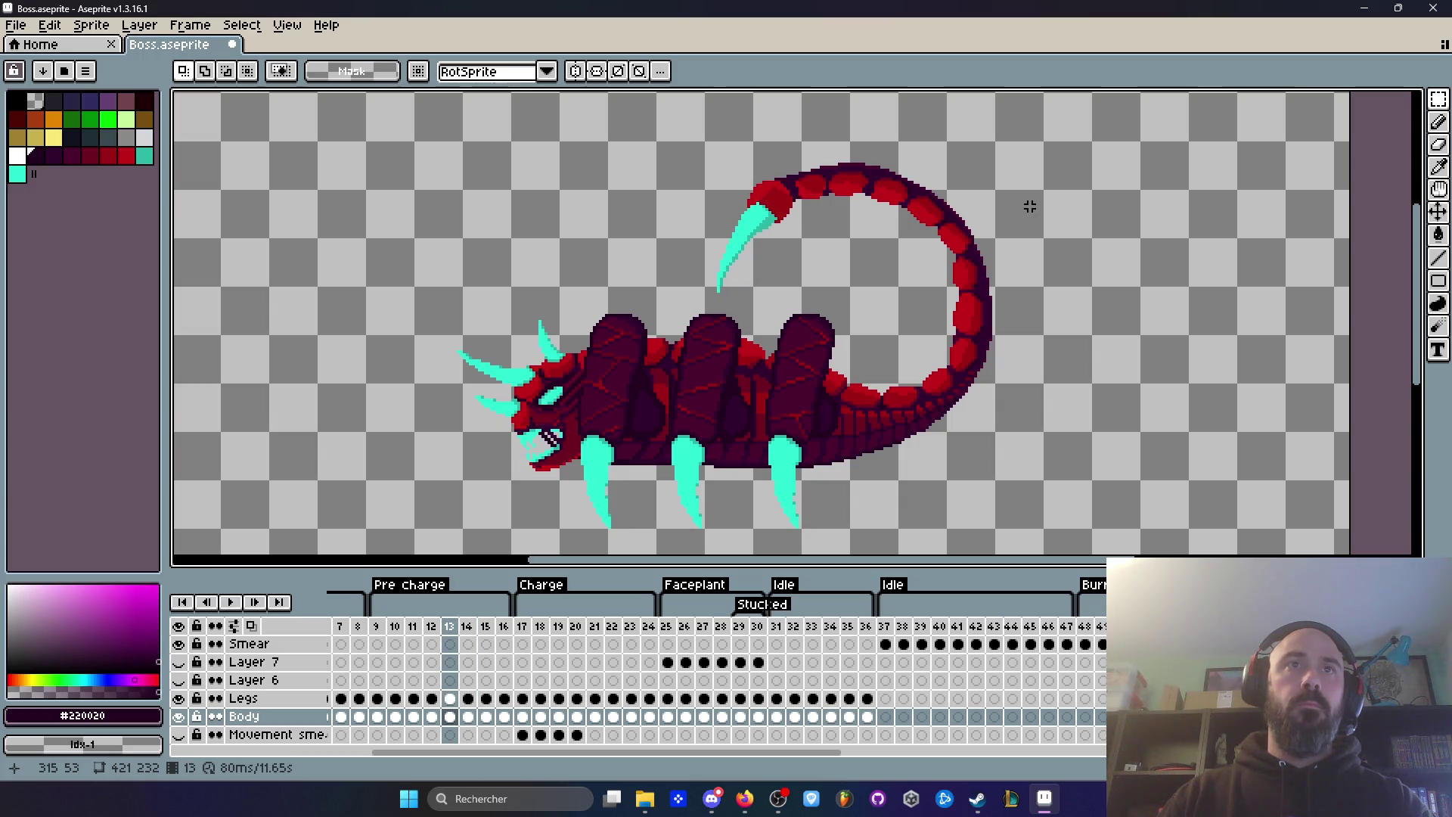
{"action": "key", "text": "ctrl+v"}
{"action": "mouse_move", "coordinate": [988, 363]}
{"action": "left_mouse_down"}
{"action": "mouse_move", "coordinate": [1247, 363]}
{"action": "mouse_move", "coordinate": [1280, 324]}
{"action": "left_mouse_up"}
{"action": "key", "text": "Return"}
Step: Erase the top of the copied tail and move it over frame 13's original tail
{"action": "key", "text": "e"}
{"action": "mouse_move", "coordinate": [1101, 193]}
{"action": "left_mouse_down"}
{"action": "mouse_move", "coordinate": [1127, 148]}
{"action": "mouse_move", "coordinate": [1067, 172]}
{"action": "left_mouse_up"}
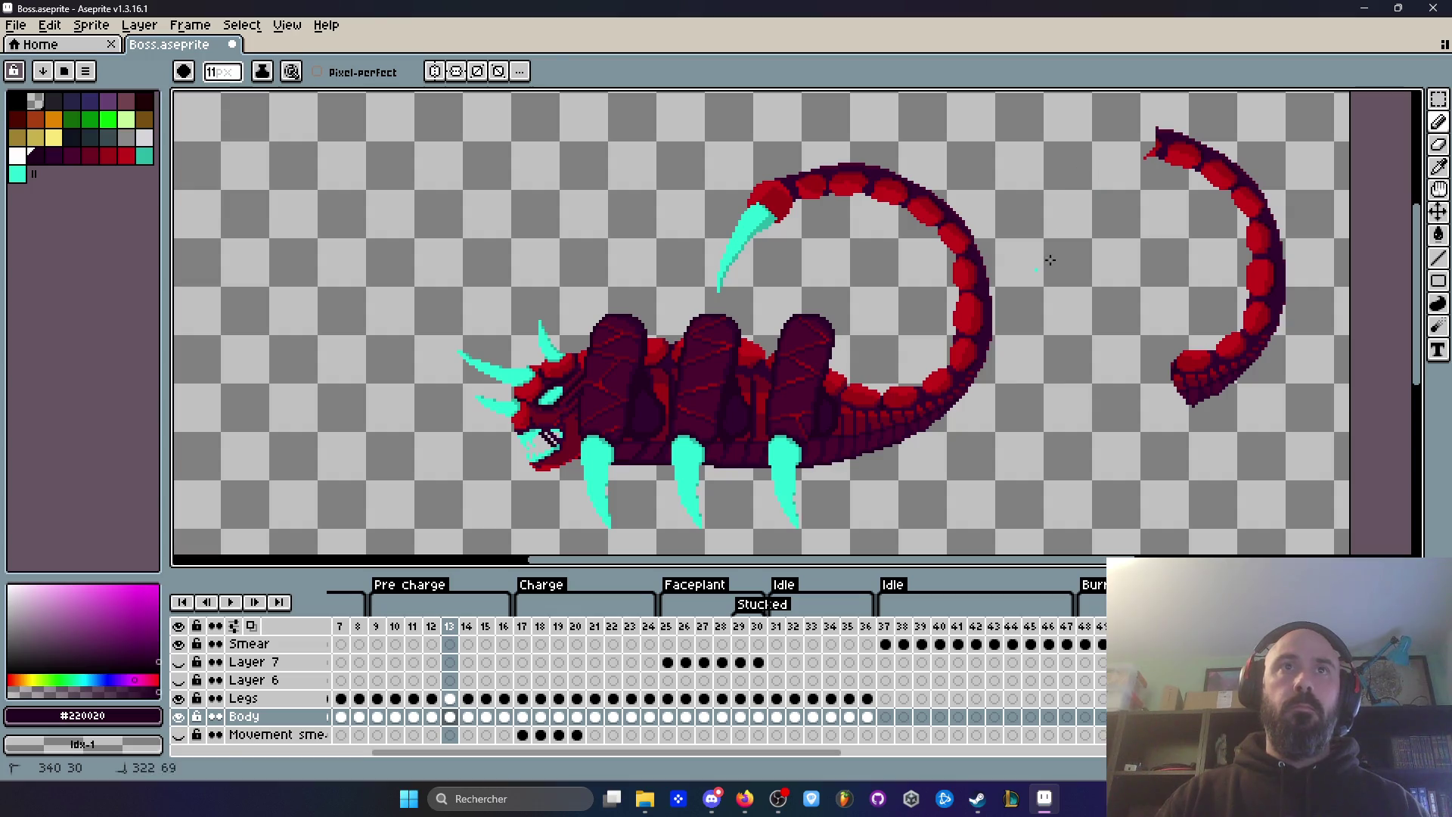
{"action": "key", "text": "q"}
{"action": "mouse_move", "coordinate": [1232, 123]}
{"action": "left_mouse_down"}
{"action": "mouse_move", "coordinate": [1361, 287]}
{"action": "mouse_move", "coordinate": [1345, 378]}
{"action": "left_mouse_up"}
{"action": "scroll", "coordinate": [928, 437], "scroll_direction": "up", "scroll_amount": 1}
{"action": "mouse_move", "coordinate": [1192, 382]}
{"action": "left_mouse_down"}
{"action": "mouse_move", "coordinate": [936, 409]}
{"action": "mouse_move", "coordinate": [875, 363]}
{"action": "left_mouse_up"}
{"action": "scroll", "coordinate": [928, 437], "scroll_direction": "up", "scroll_amount": 1}
{"action": "scroll", "coordinate": [899, 379], "scroll_direction": "up", "scroll_amount": 1}
{"action": "scroll", "coordinate": [875, 363], "scroll_direction": "down", "scroll_amount": 6}
{"action": "key", "text": "Return"}
Step: Flip between frames 12 and 13 to compare their tails, settling on frame 13
{"action": "key", "text": "Left"}
{"action": "key", "text": "Right"}
{"action": "scroll", "coordinate": [1017, 241], "scroll_direction": "up", "scroll_amount": 3}
{"action": "key", "text": "Left"}
{"action": "scroll", "coordinate": [1018, 242], "scroll_direction": "down", "scroll_amount": 1}
{"action": "key", "text": "Right"}
{"action": "key", "text": "Left"}
{"action": "key", "text": "Left"}
{"action": "key", "text": "Right"}
{"action": "key", "text": "Right"}
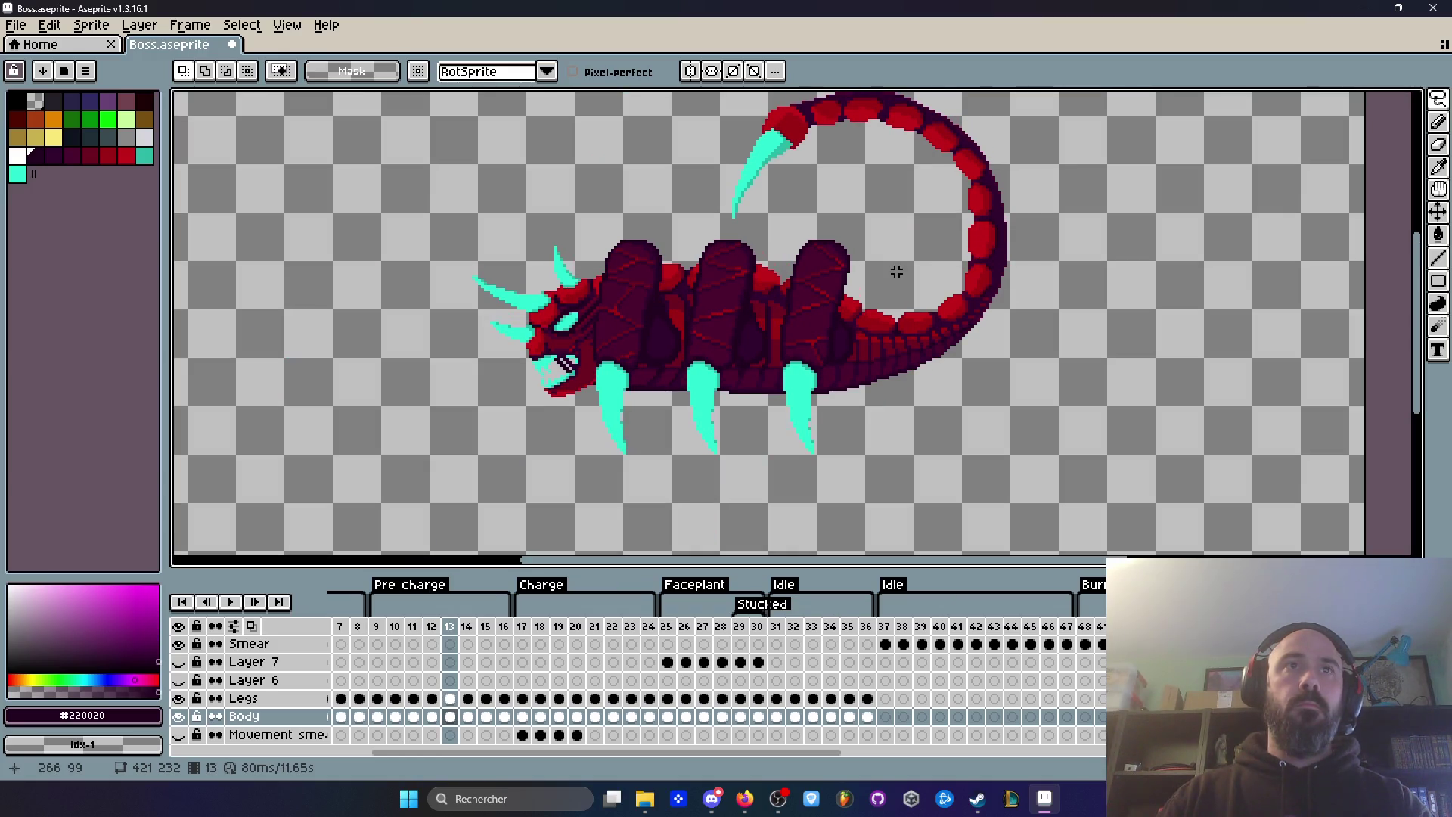
{"action": "key", "text": "Right"}
{"action": "key", "text": "Left"}
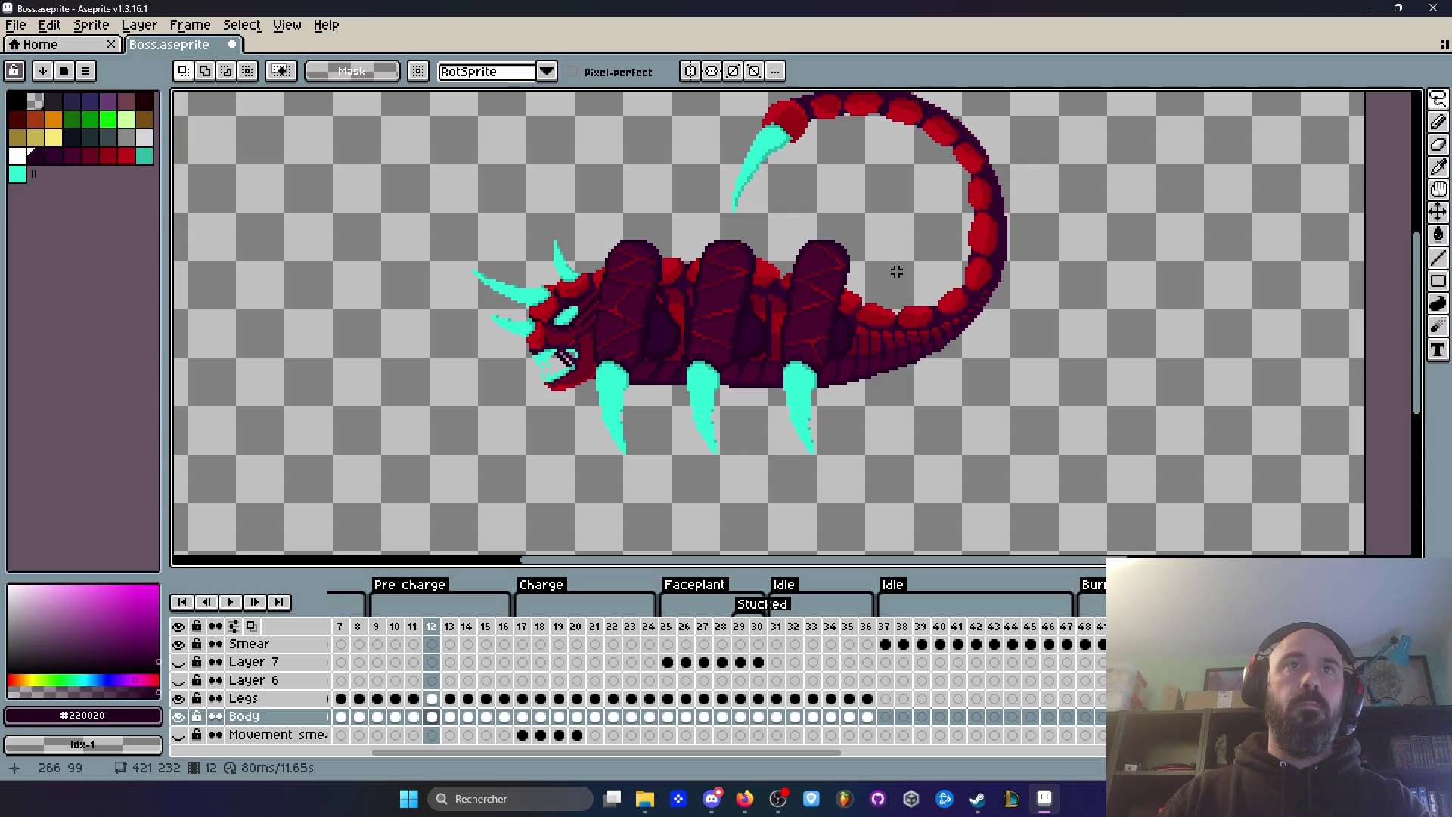
Step: Lasso the curled tail on frame 13
{"action": "left_click_drag", "start_coordinate": [700, 182], "coordinate": [720, 225]}
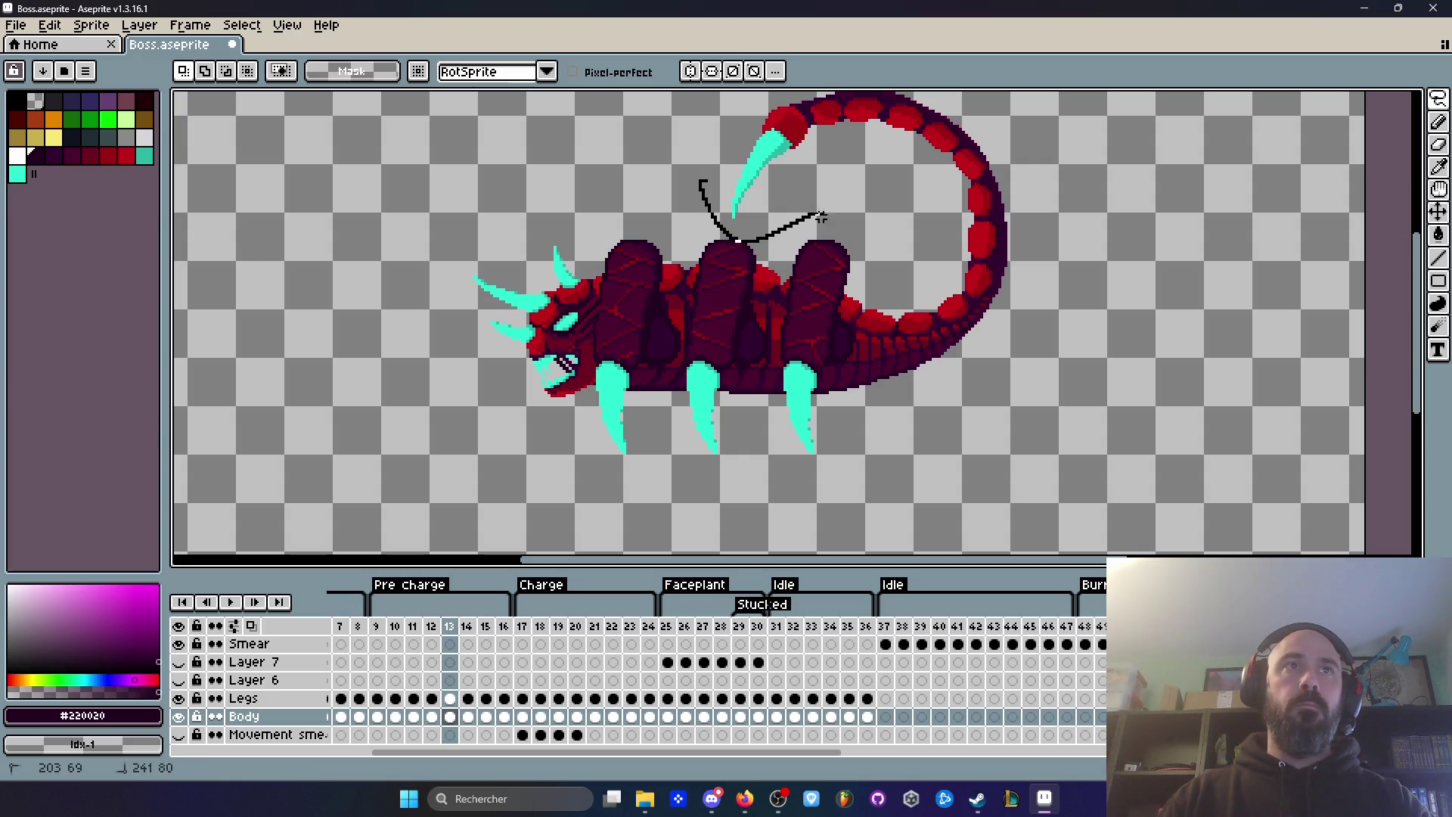
{"action": "left_click_drag", "start_coordinate": [877, 299], "coordinate": [878, 299]}
{"action": "scroll", "coordinate": [763, 200], "scroll_direction": "up", "scroll_amount": 1}
{"action": "mouse_move", "coordinate": [674, 192]}
{"action": "left_mouse_down"}
{"action": "mouse_move", "coordinate": [760, 241]}
{"action": "mouse_move", "coordinate": [673, 210]}
{"action": "mouse_move", "coordinate": [873, 228]}
{"action": "left_mouse_up"}
{"action": "scroll", "coordinate": [968, 390], "scroll_direction": "down", "scroll_amount": 1}
{"action": "mouse_move", "coordinate": [968, 389]}
{"action": "left_mouse_down"}
{"action": "mouse_move", "coordinate": [1161, 329]}
{"action": "mouse_move", "coordinate": [772, 185]}
{"action": "mouse_move", "coordinate": [764, 265]}
{"action": "left_mouse_up"}
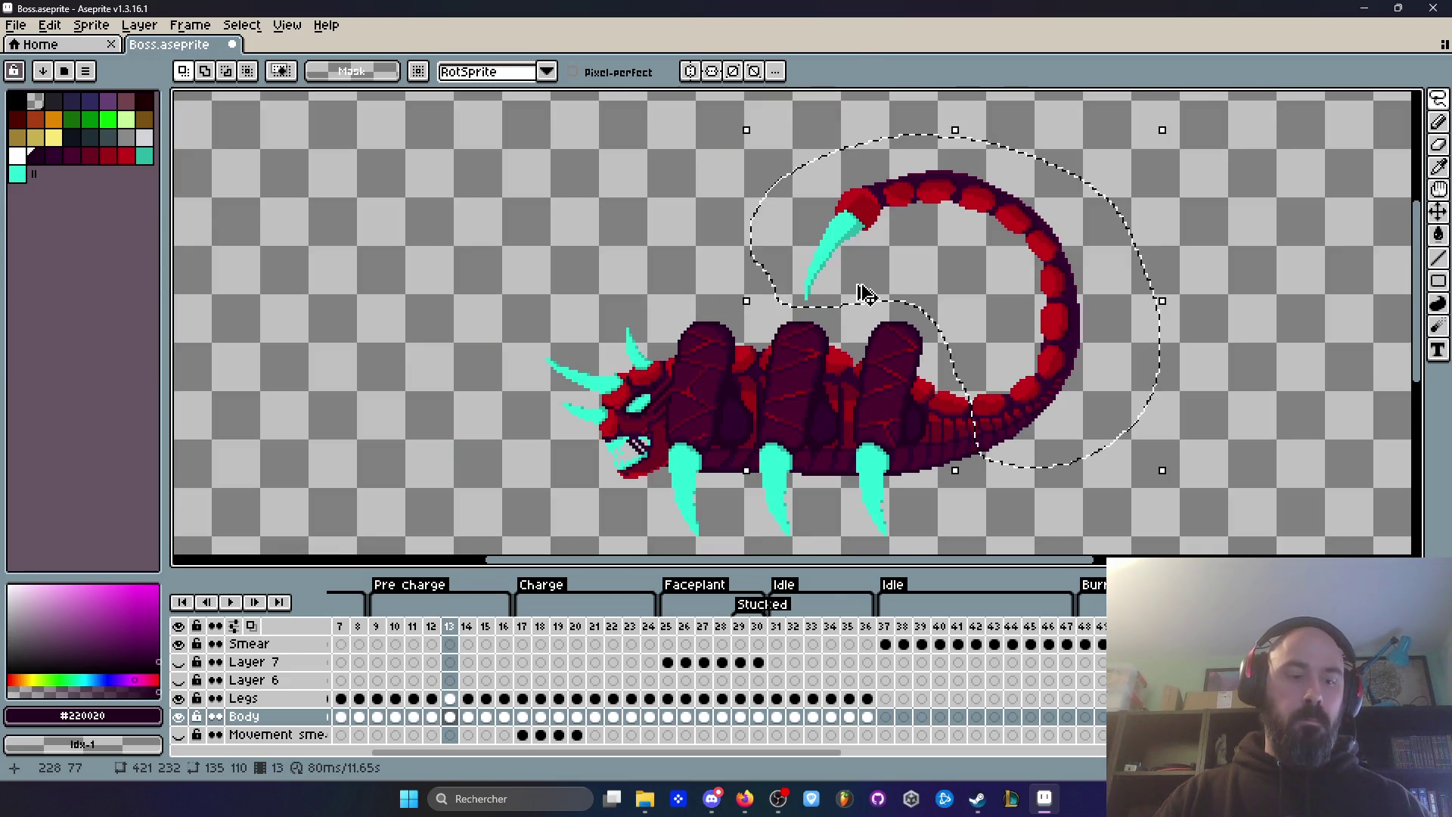
Step: Replace frame 12's old tail with the pasted curled tail
{"action": "left_click", "coordinate": [431, 716]}
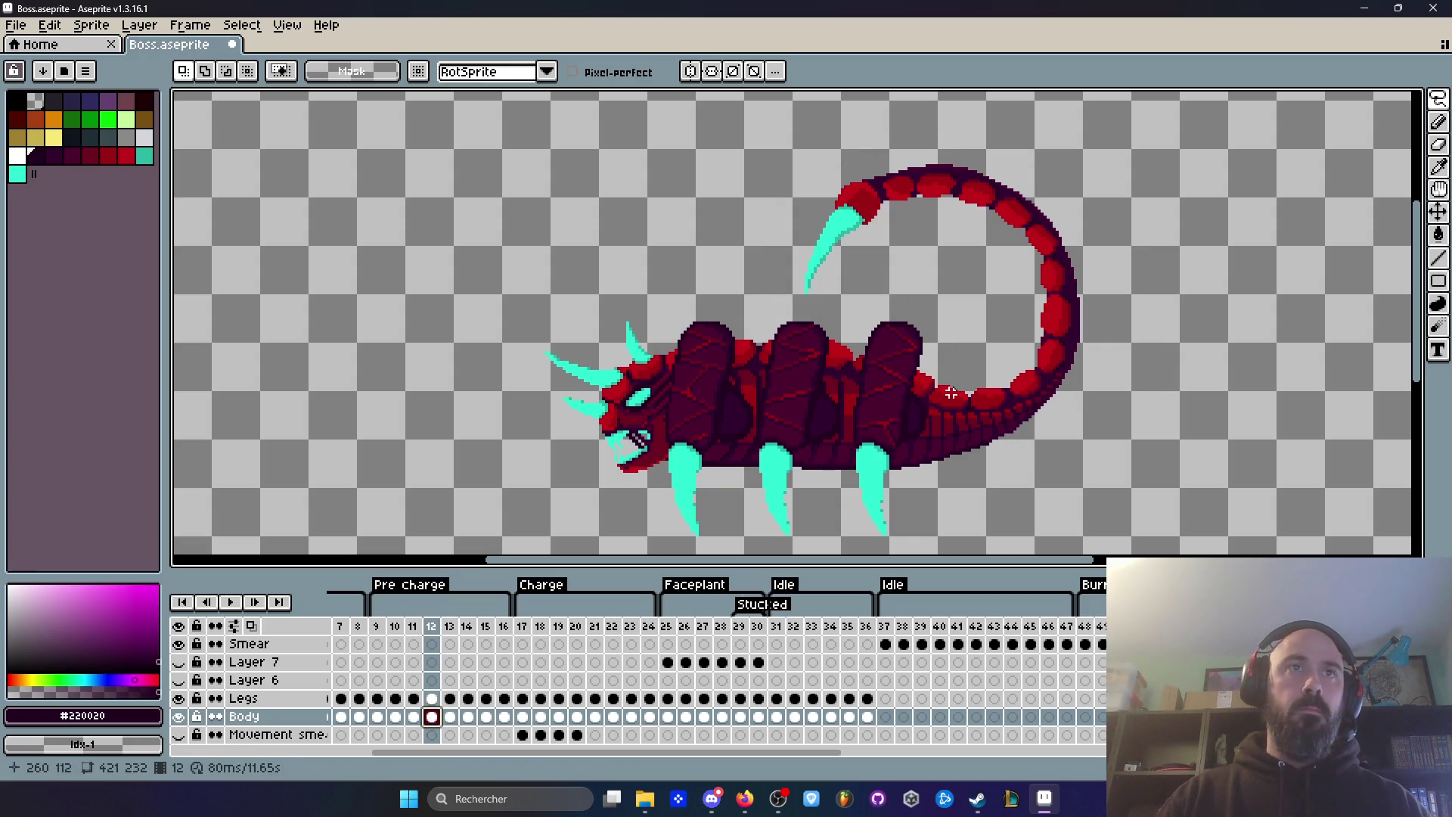
{"action": "mouse_move", "coordinate": [981, 321]}
{"action": "left_mouse_down"}
{"action": "mouse_move", "coordinate": [1007, 368]}
{"action": "mouse_move", "coordinate": [1024, 133]}
{"action": "mouse_move", "coordinate": [759, 282]}
{"action": "mouse_move", "coordinate": [972, 298]}
{"action": "left_mouse_up"}
{"action": "key", "text": "Delete"}
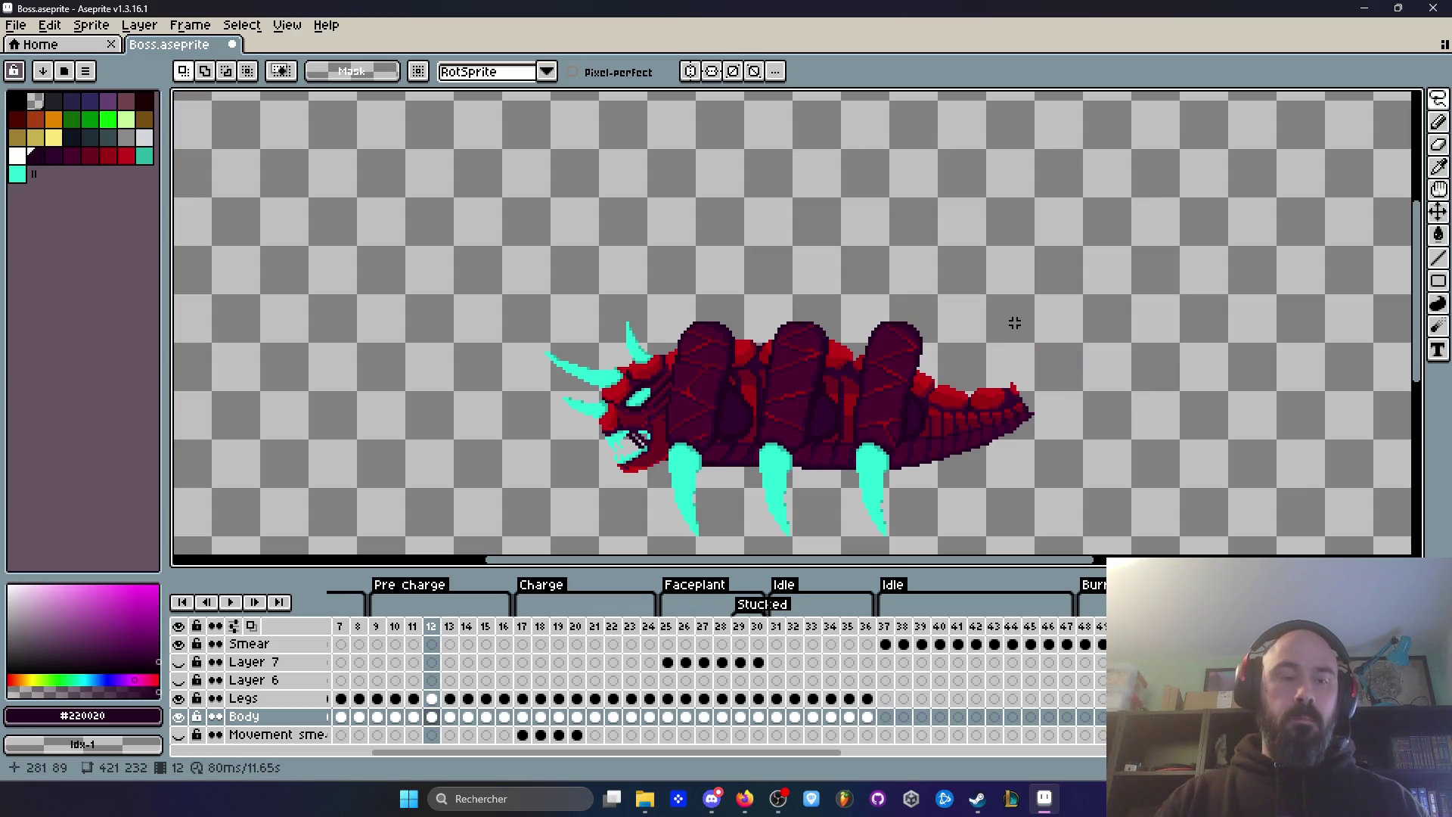
{"action": "key", "text": "ctrl+v"}
{"action": "scroll", "coordinate": [1006, 412], "scroll_direction": "up", "scroll_amount": 2}
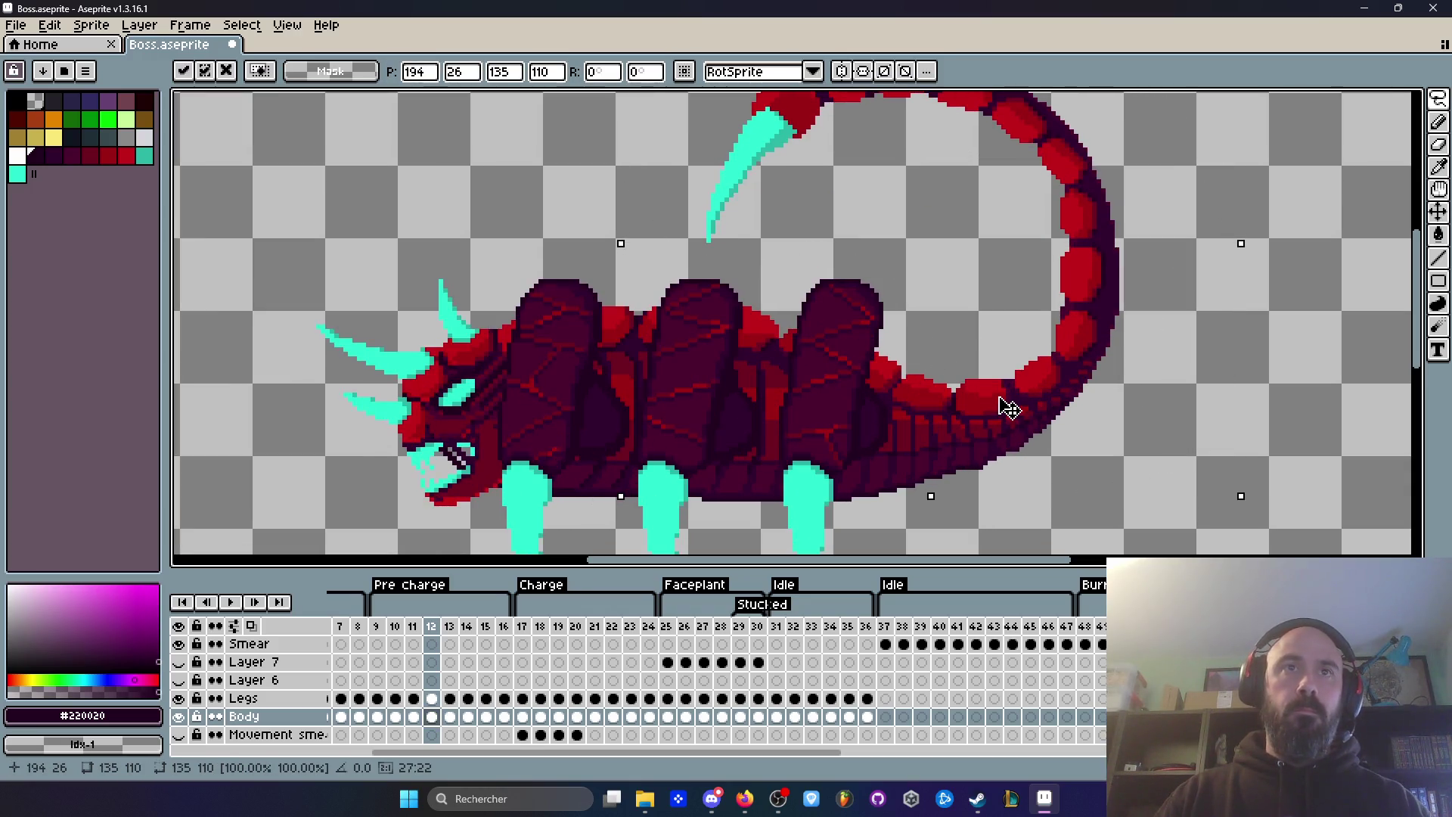
{"action": "key", "text": "Return"}
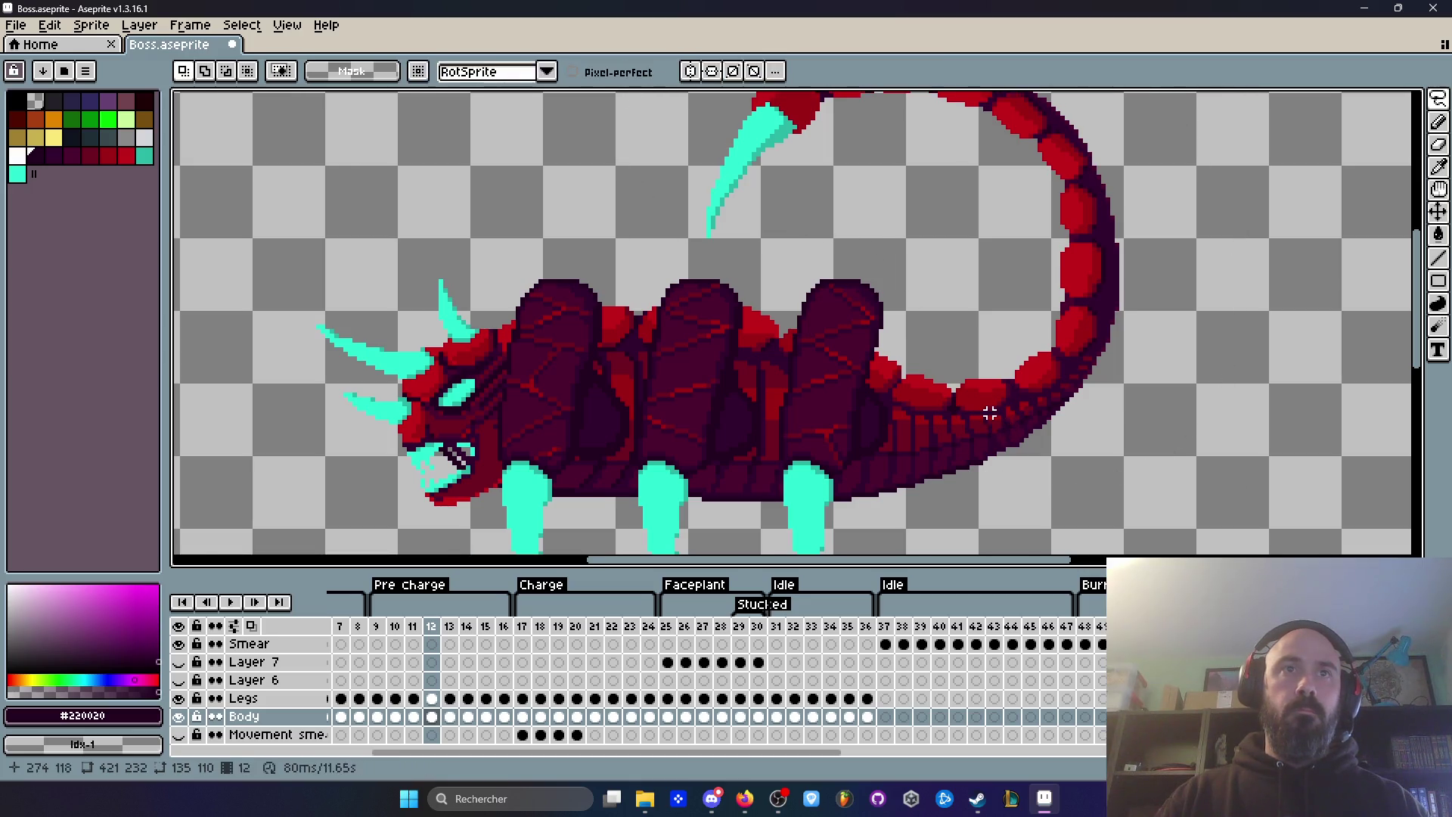
{"action": "scroll", "coordinate": [986, 404], "scroll_direction": "down", "scroll_amount": 3}
Step: Select and cut the tail out of frame 11
{"action": "key", "text": "Left"}
{"action": "scroll", "coordinate": [969, 341], "scroll_direction": "up", "scroll_amount": 3}
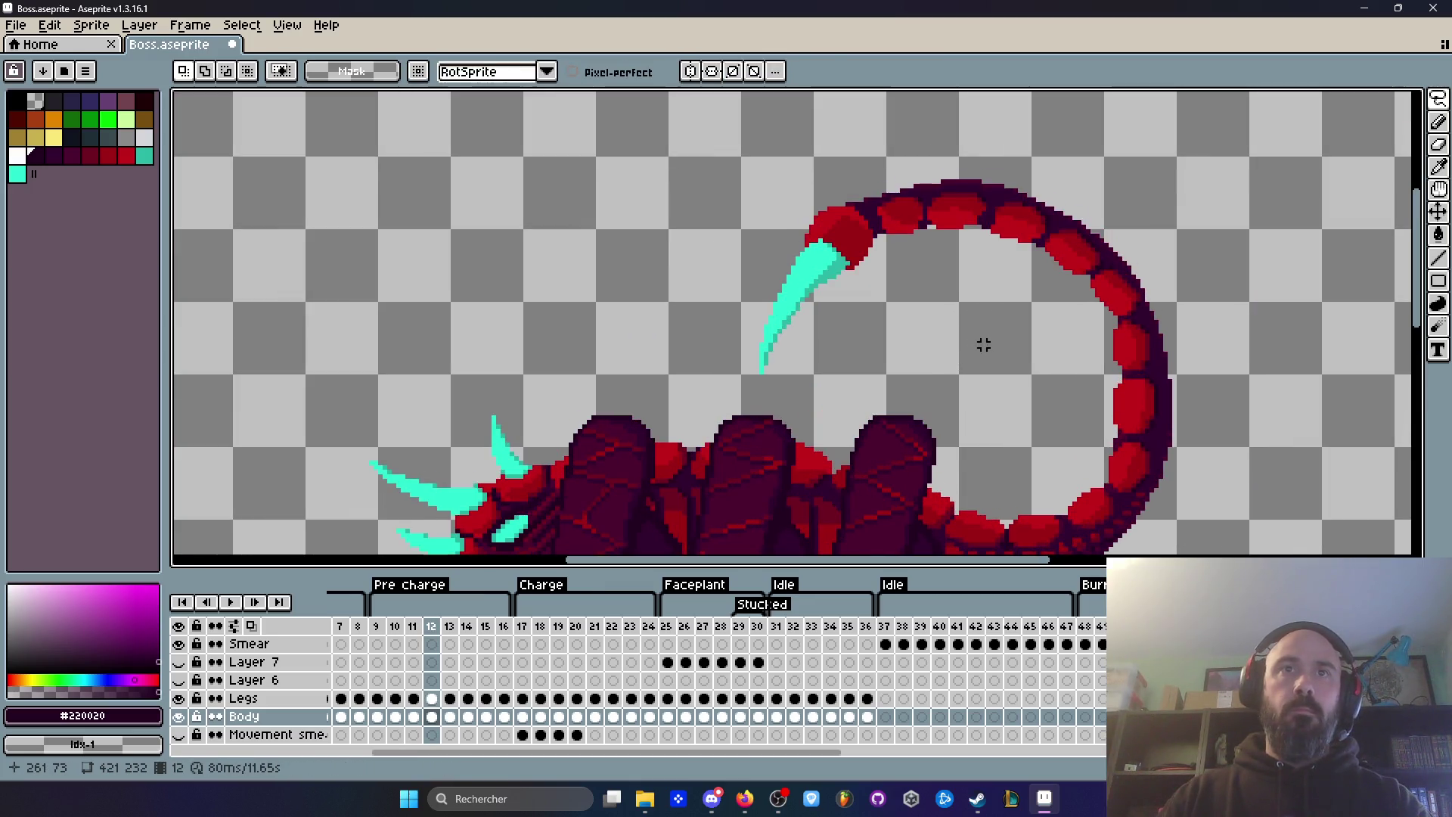
{"action": "mouse_move", "coordinate": [1019, 462]}
{"action": "left_mouse_down"}
{"action": "mouse_move", "coordinate": [1244, 453]}
{"action": "mouse_move", "coordinate": [719, 246]}
{"action": "mouse_move", "coordinate": [855, 371]}
{"action": "mouse_move", "coordinate": [998, 429]}
{"action": "left_mouse_up"}
{"action": "key", "text": "ctrl+x"}
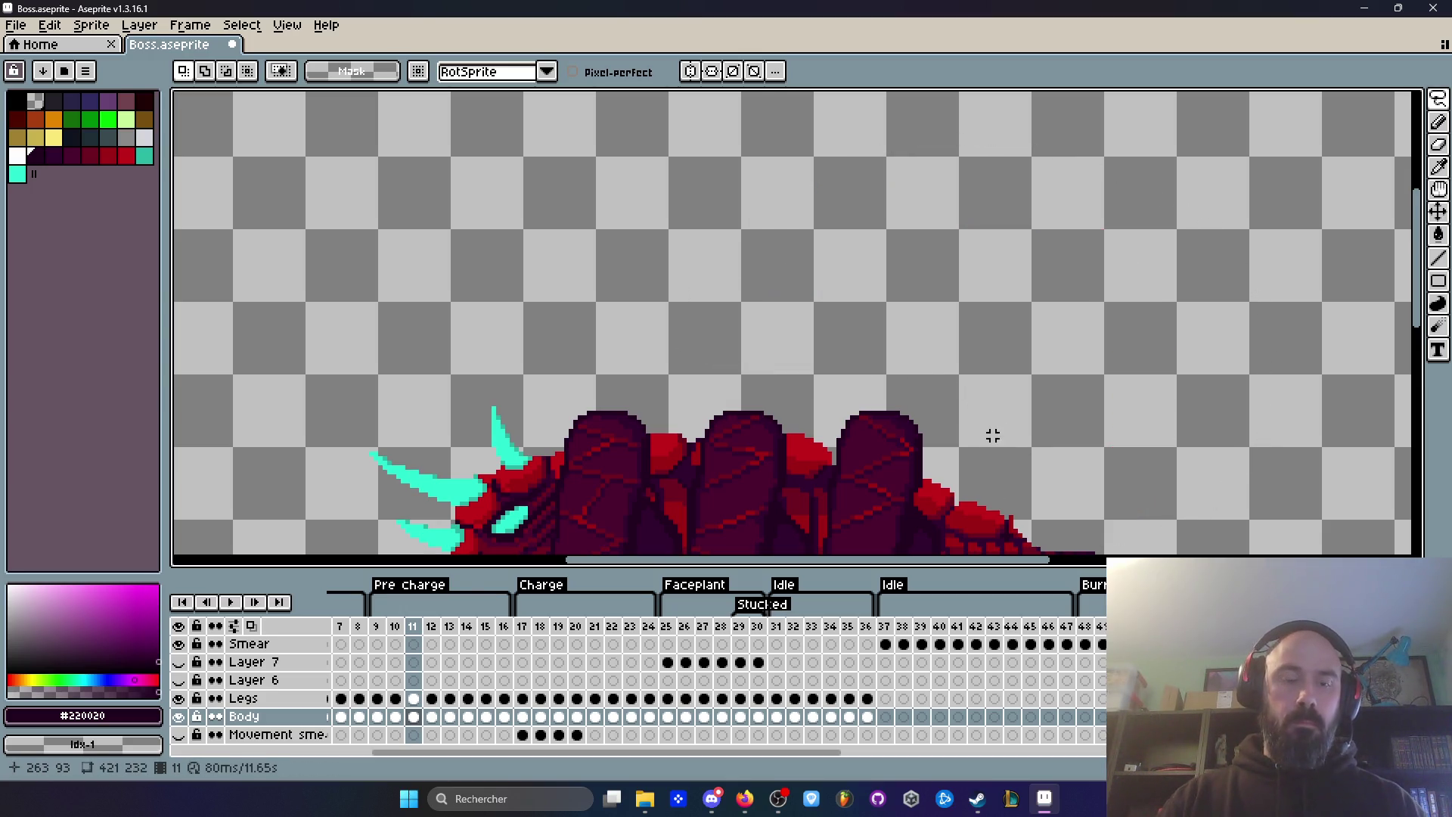
Step: Paste the curled tail into frame 11 raised two pixels, then compare with frame 10
{"action": "key", "text": "ctrl+v"}
{"action": "key", "text": "ctrl+z"}
{"action": "key", "text": "ctrl+v"}
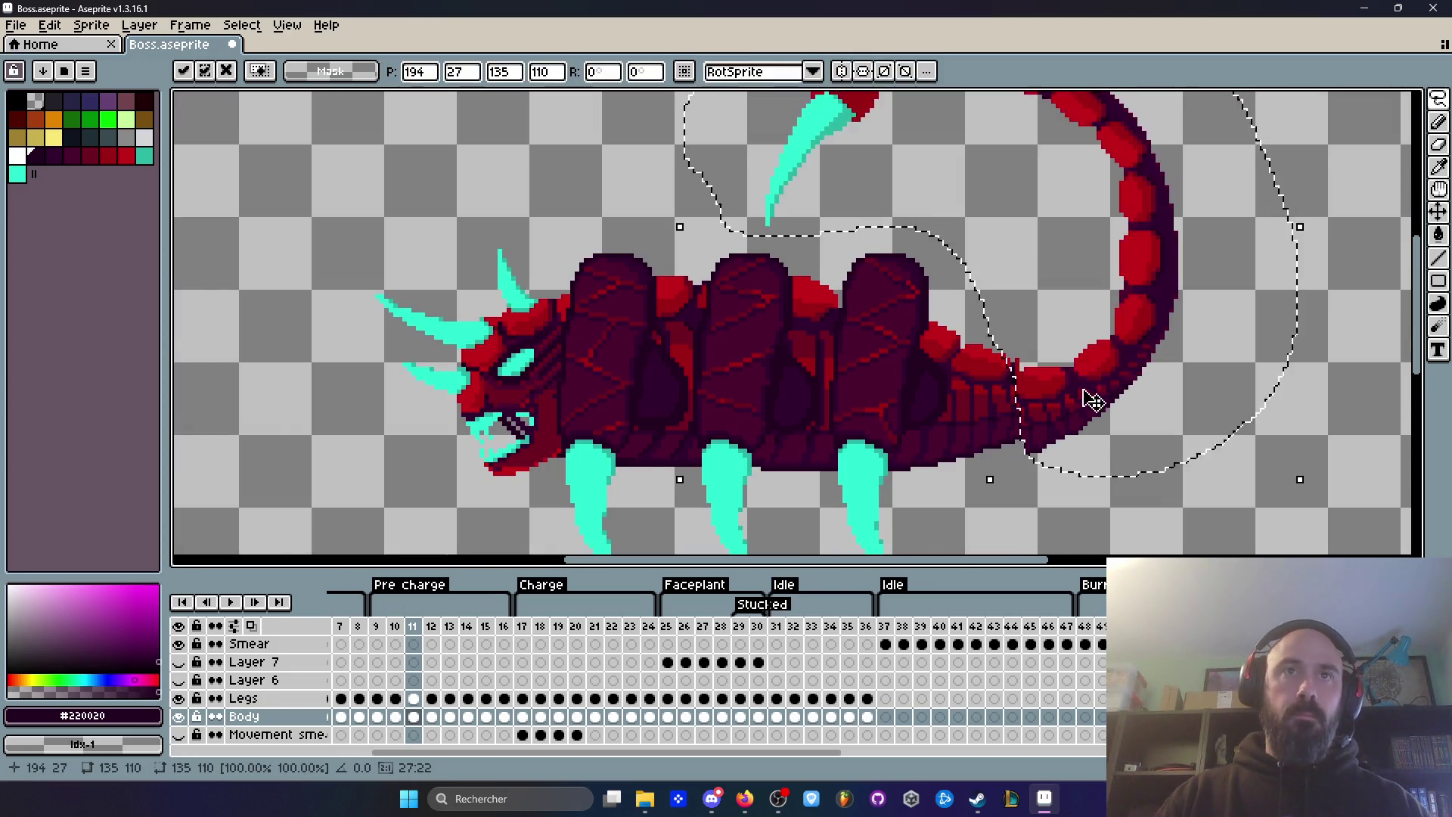
{"action": "scroll", "coordinate": [1095, 396], "scroll_direction": "up", "scroll_amount": 1}
{"action": "left_click_drag", "start_coordinate": [1062, 388], "coordinate": [1062, 377]}
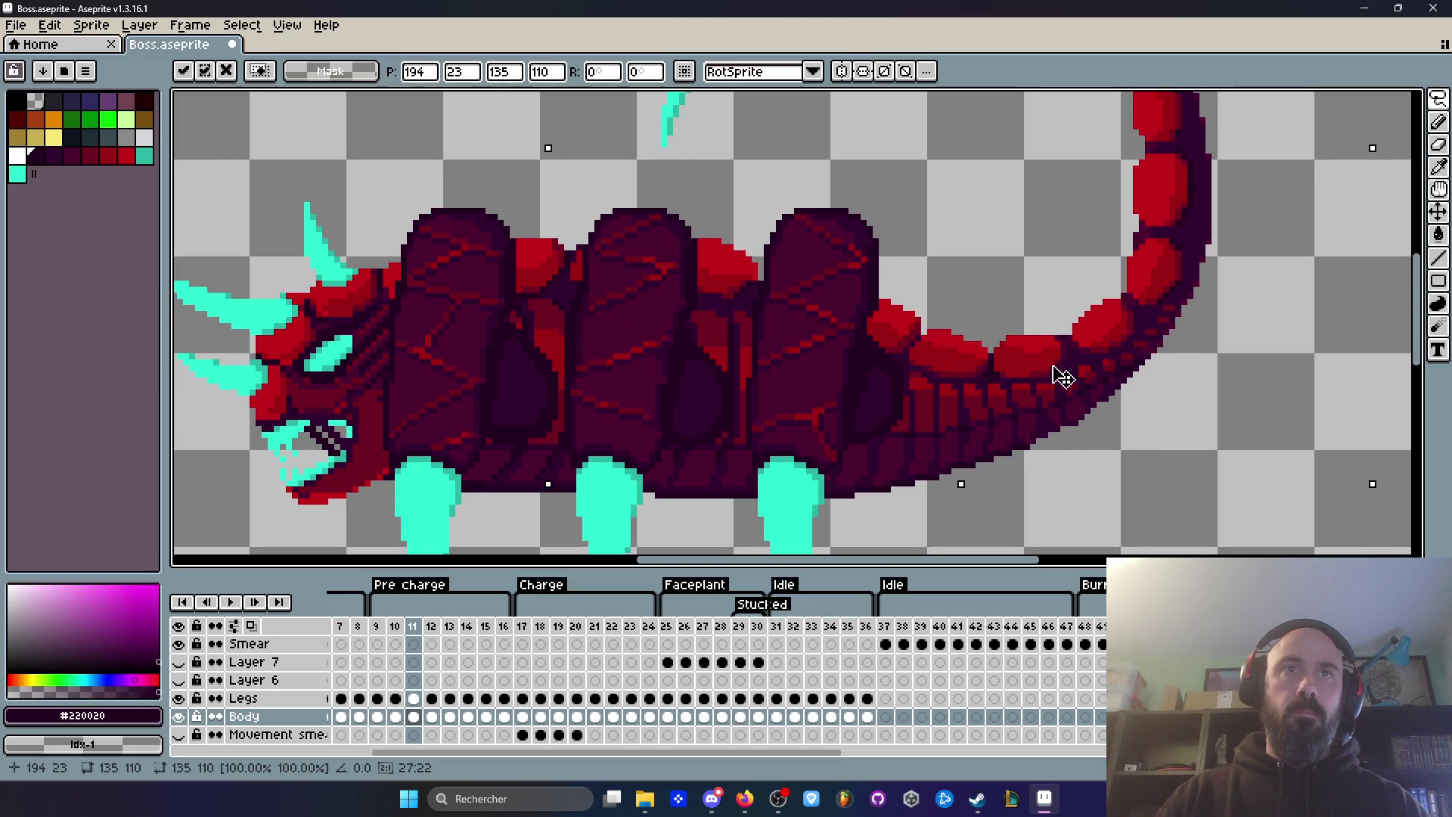
{"action": "key", "text": "Return"}
{"action": "scroll", "coordinate": [1032, 259], "scroll_direction": "down", "scroll_amount": 2}
{"action": "key", "text": "Left"}
{"action": "key", "text": "Right"}
{"action": "key", "text": "Left"}
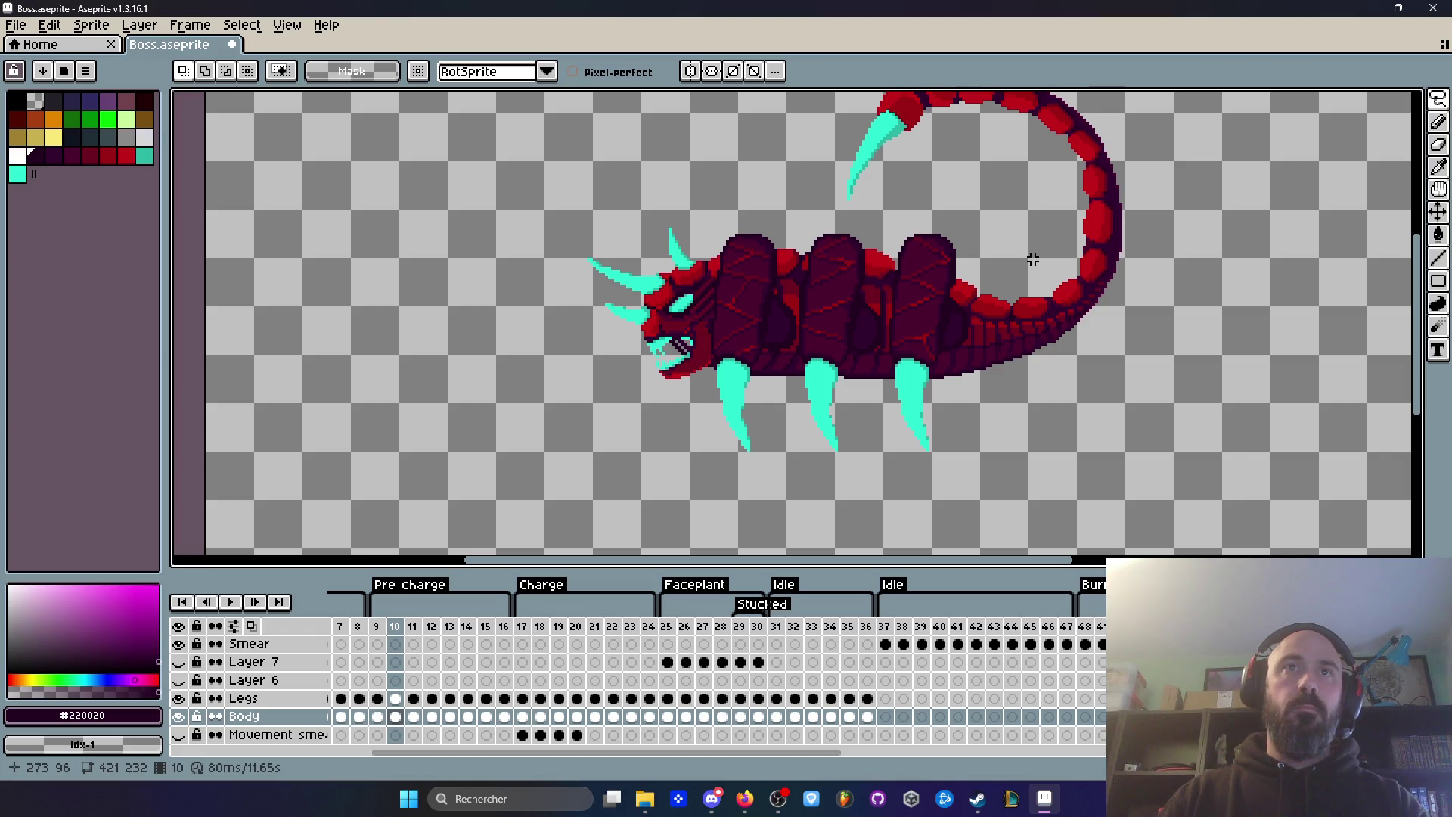
{"action": "key", "text": "Right"}
Step: Undo and re-paste the tail on frame 11, raising it by one pixel instead
{"action": "key", "text": "ctrl+z"}
{"action": "key", "text": "ctrl+z"}
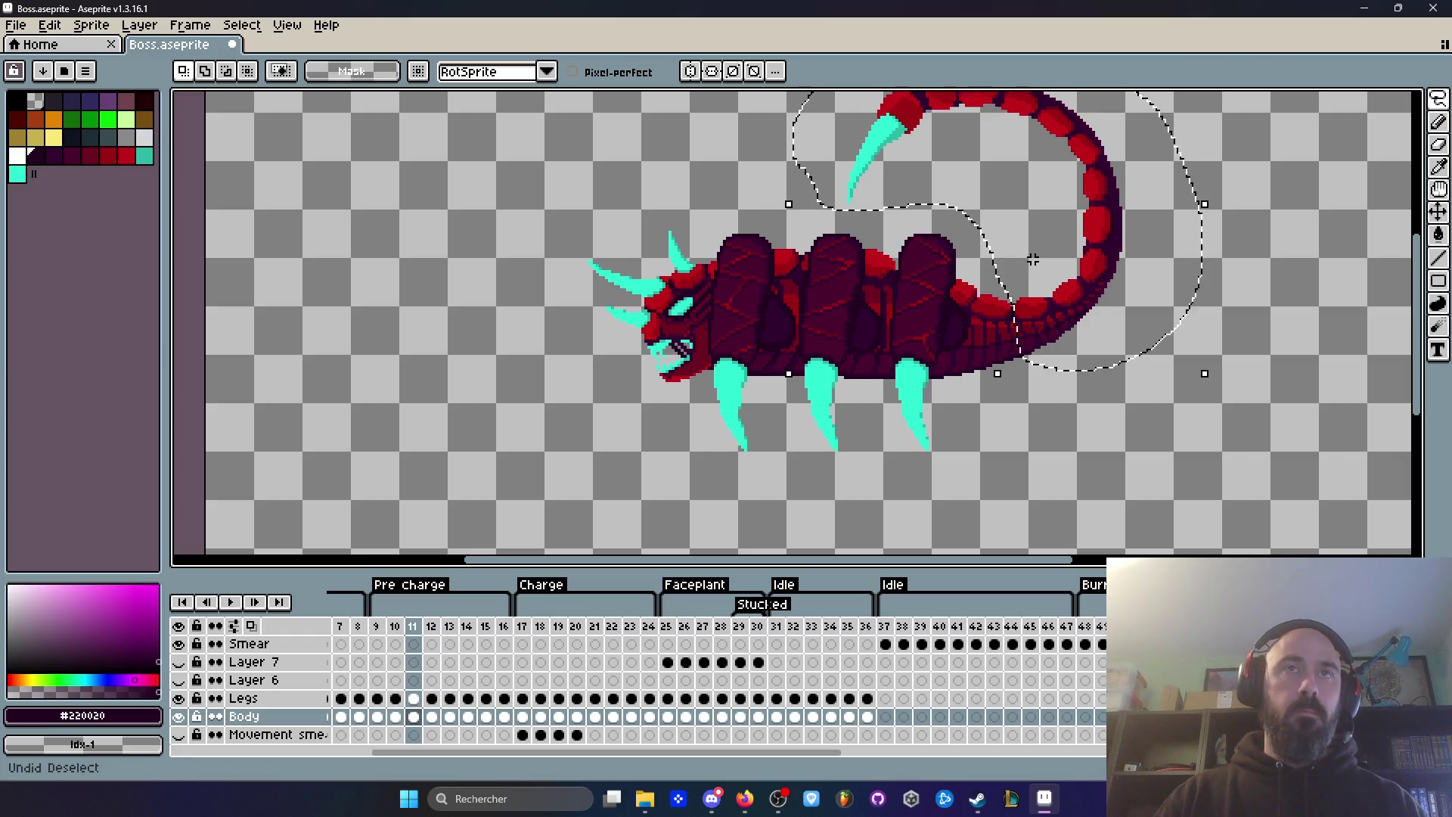
{"action": "key", "text": "ctrl+z"}
{"action": "key", "text": "ctrl+v"}
{"action": "scroll", "coordinate": [1022, 307], "scroll_direction": "up", "scroll_amount": 2}
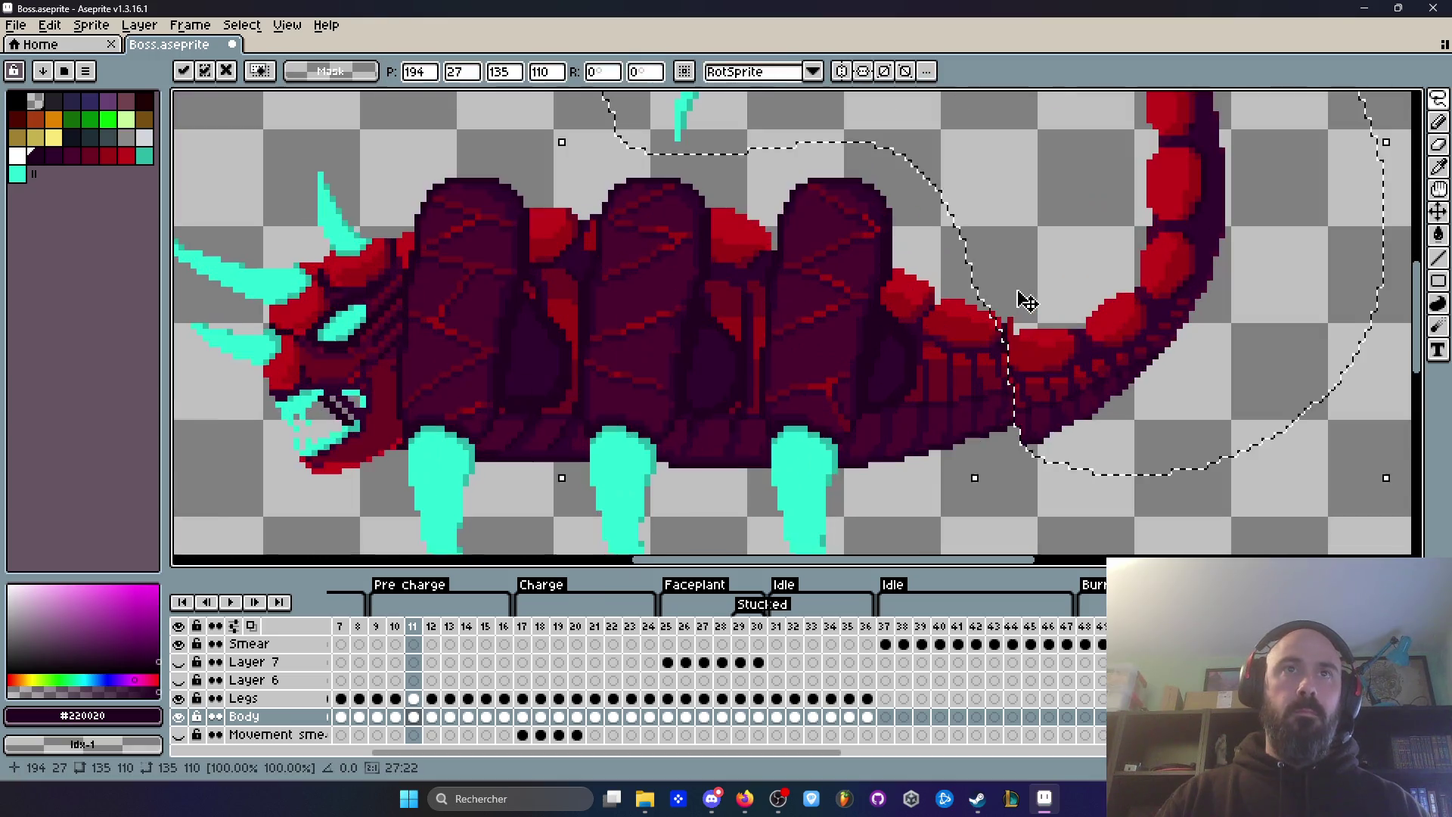
{"action": "mouse_move", "coordinate": [1037, 350]}
{"action": "left_mouse_down"}
{"action": "mouse_move", "coordinate": [1109, 342]}
{"action": "mouse_move", "coordinate": [1120, 321]}
{"action": "mouse_move", "coordinate": [1059, 324]}
{"action": "left_mouse_up"}
{"action": "key", "text": "Return"}
{"action": "scroll", "coordinate": [1060, 323], "scroll_direction": "down", "scroll_amount": 5}
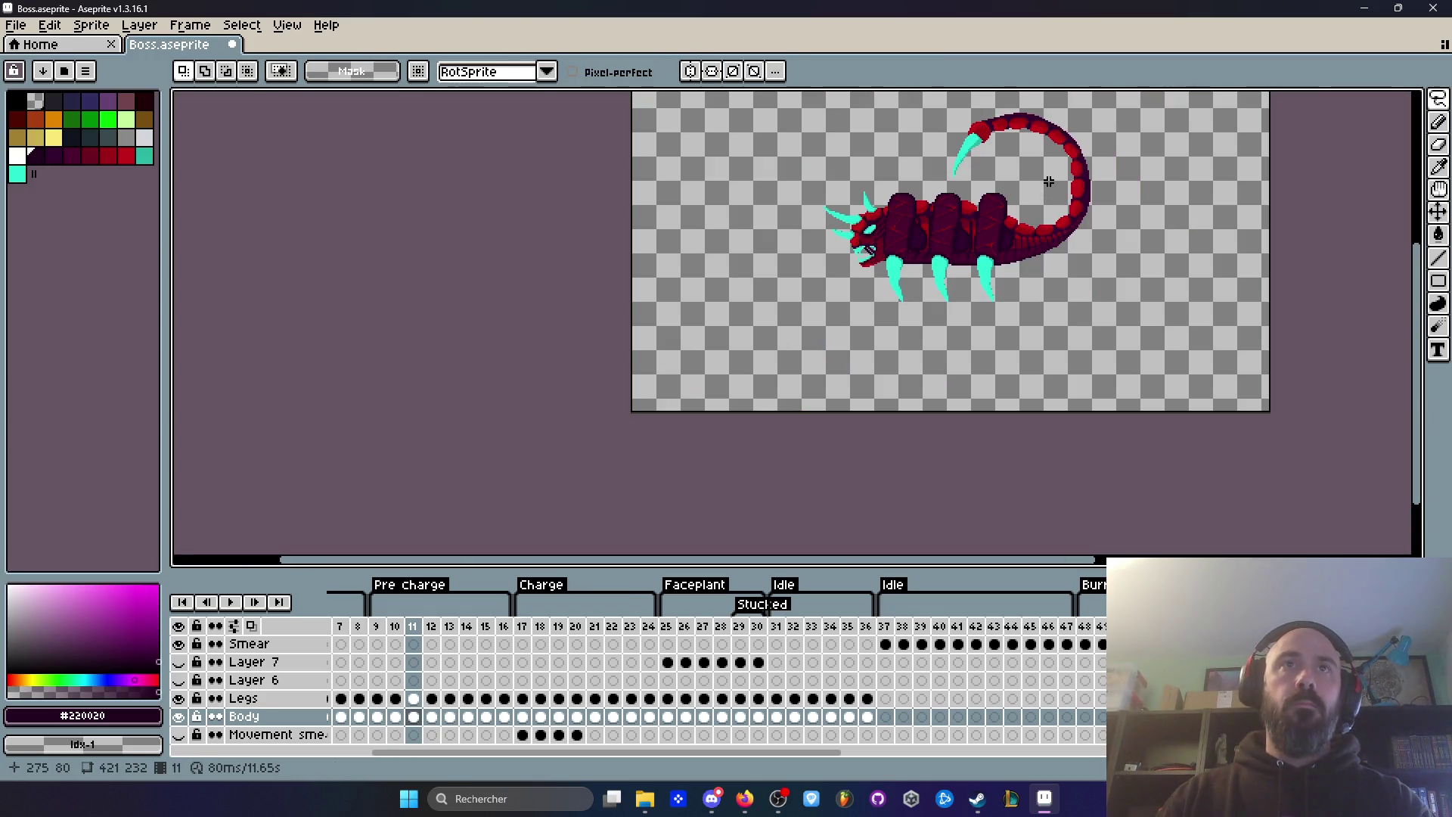
{"action": "key", "text": "Left"}
{"action": "key", "text": "Left"}
{"action": "key", "text": "Right"}
{"action": "key", "text": "Right"}
{"action": "key", "text": "Left"}
{"action": "key", "text": "Right"}
{"action": "key", "text": "Left"}
{"action": "scroll", "coordinate": [1050, 173], "scroll_direction": "up", "scroll_amount": 2}
{"action": "key", "text": "Left"}
{"action": "key", "text": "Right"}
{"action": "key", "text": "Right"}
{"action": "left_click_drag", "start_coordinate": [1050, 173], "coordinate": [1037, 317]}
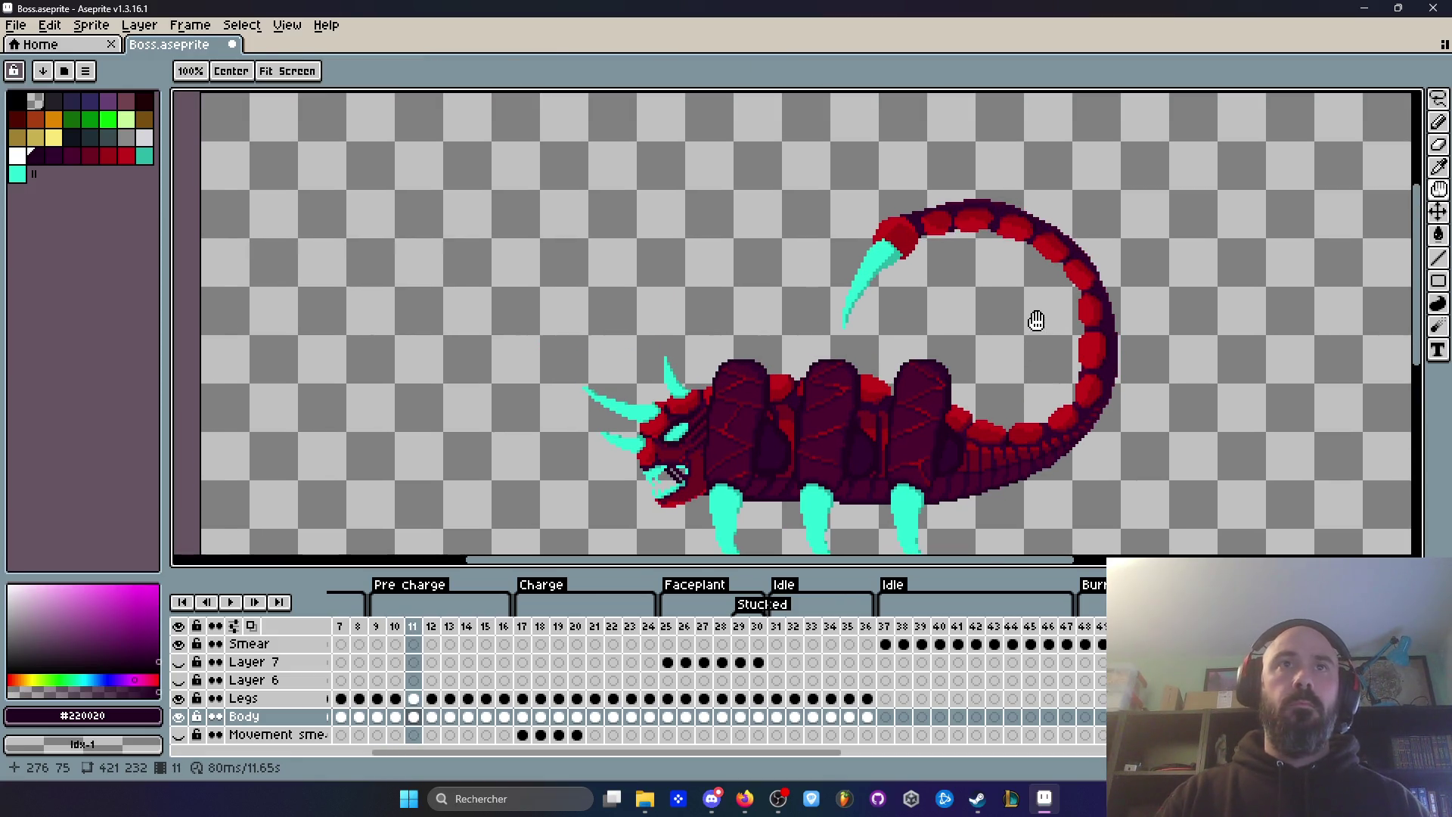
{"action": "key", "text": "Left"}
{"action": "key", "text": "Right"}
{"action": "key", "text": "Left"}
{"action": "key", "text": "Right"}
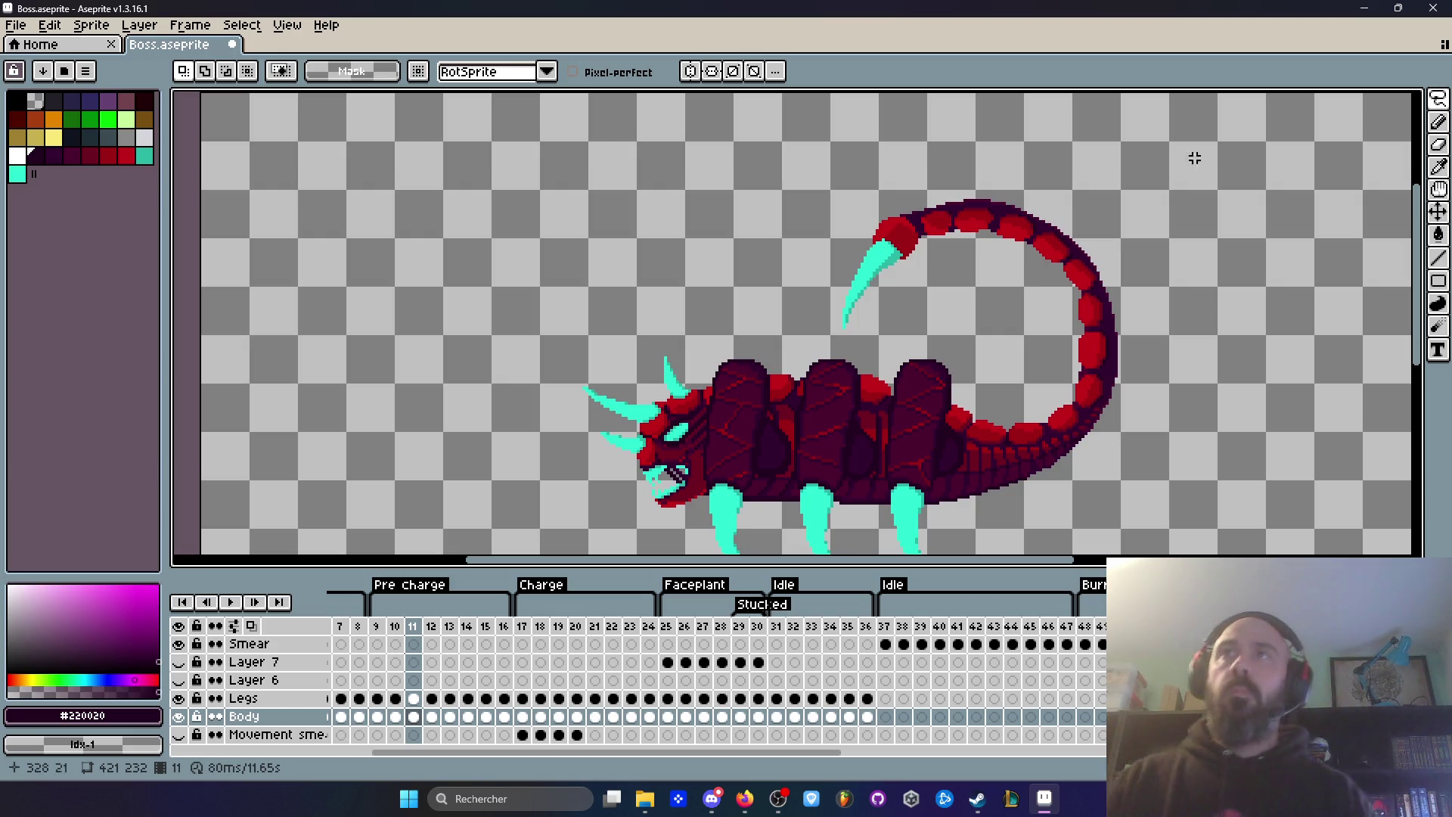
{"action": "key", "text": "alt+Tab"}
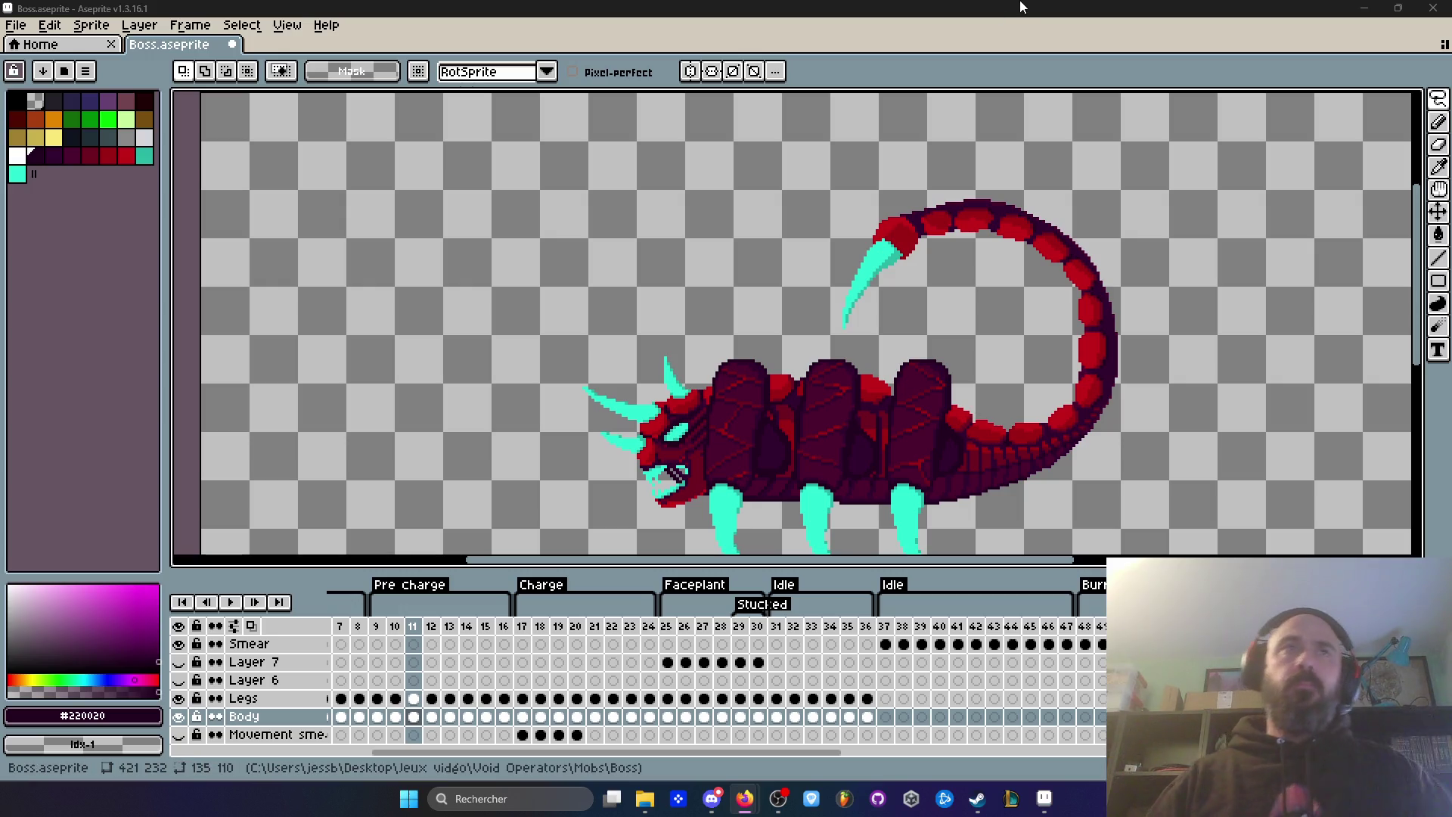
{"action": "scroll", "coordinate": [1012, 270], "scroll_direction": "down", "scroll_amount": 3}
{"action": "scroll", "coordinate": [1012, 271], "scroll_direction": "up", "scroll_amount": 3}
{"action": "key", "text": "Left"}
{"action": "key", "text": "Left"}
Step: Flip between frames 10 and 11 to compare the poses, settling on frame 11
{"action": "key", "text": "Right"}
{"action": "key", "text": "Right"}
{"action": "key", "text": "Right"}
{"action": "key", "text": "Left"}
{"action": "key", "text": "Left"}
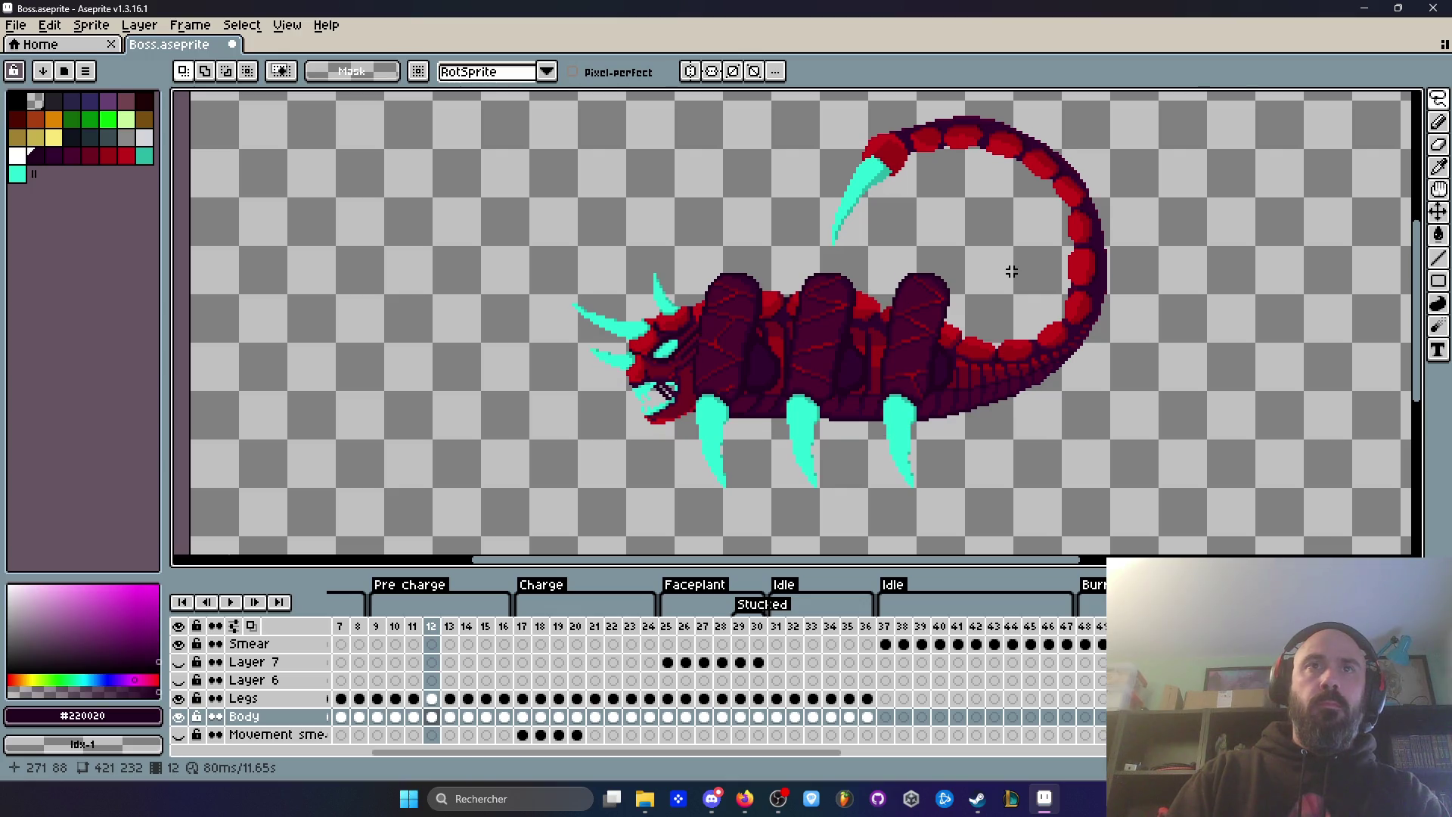
{"action": "key", "text": "Left"}
{"action": "key", "text": "Right"}
{"action": "key", "text": "Left"}
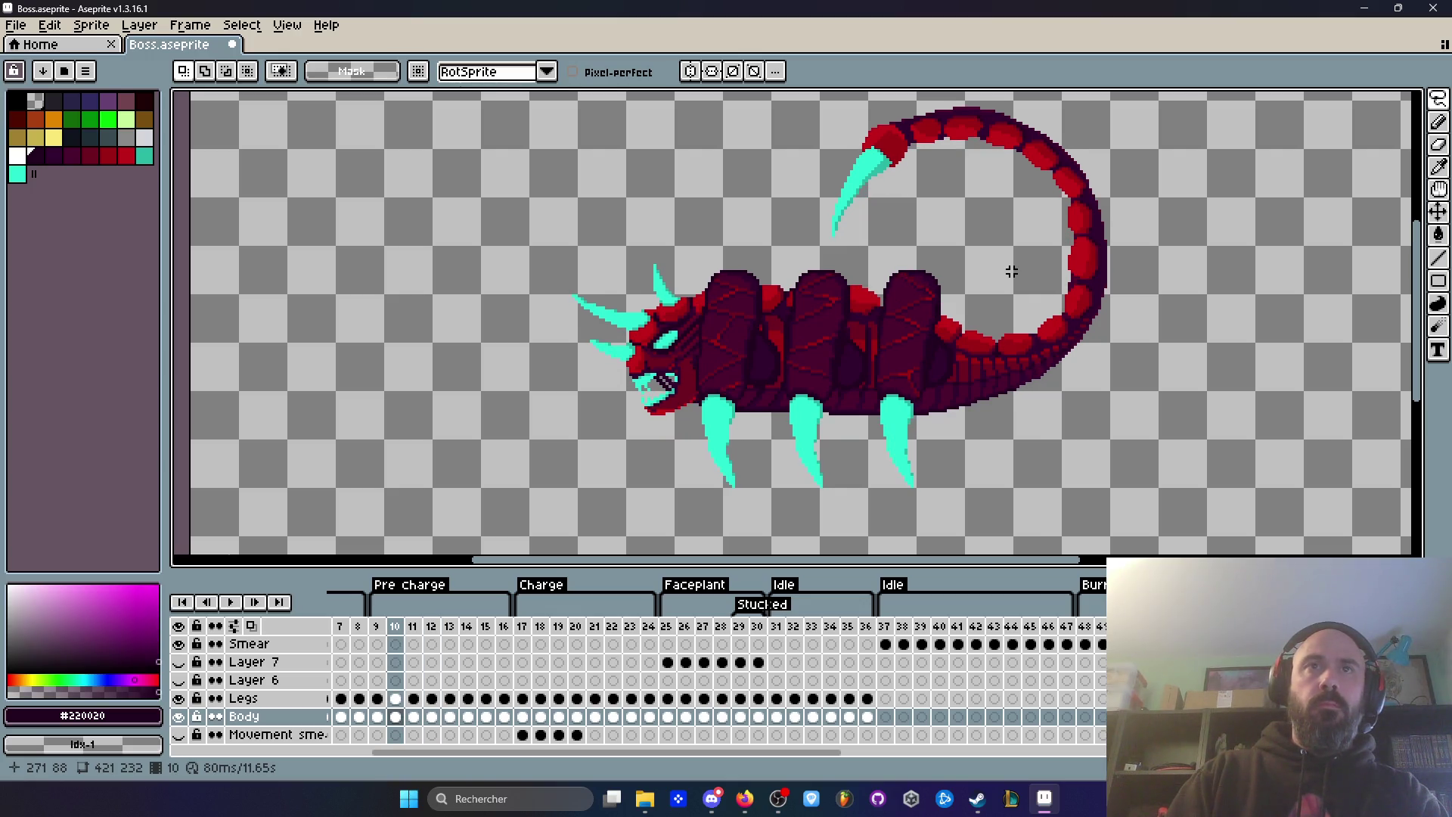
{"action": "key", "text": "Right"}
{"action": "key", "text": "Left"}
{"action": "key", "text": "Right"}
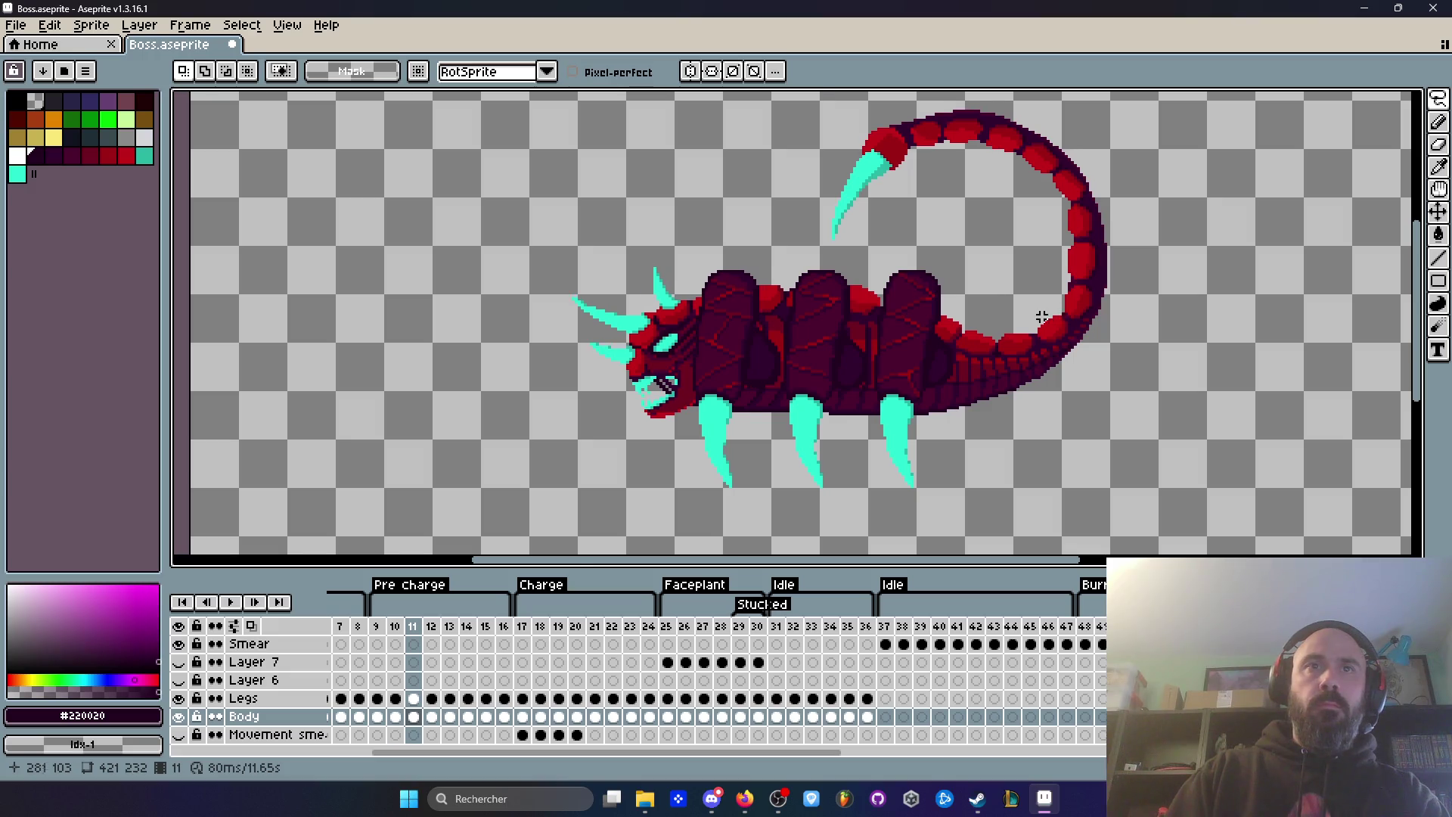
{"action": "scroll", "coordinate": [1047, 316], "scroll_direction": "up", "scroll_amount": 1}
{"action": "key", "text": "Left"}
{"action": "scroll", "coordinate": [1039, 287], "scroll_direction": "down", "scroll_amount": 1}
{"action": "key", "text": "Right"}
{"action": "scroll", "coordinate": [1032, 255], "scroll_direction": "up", "scroll_amount": 1}
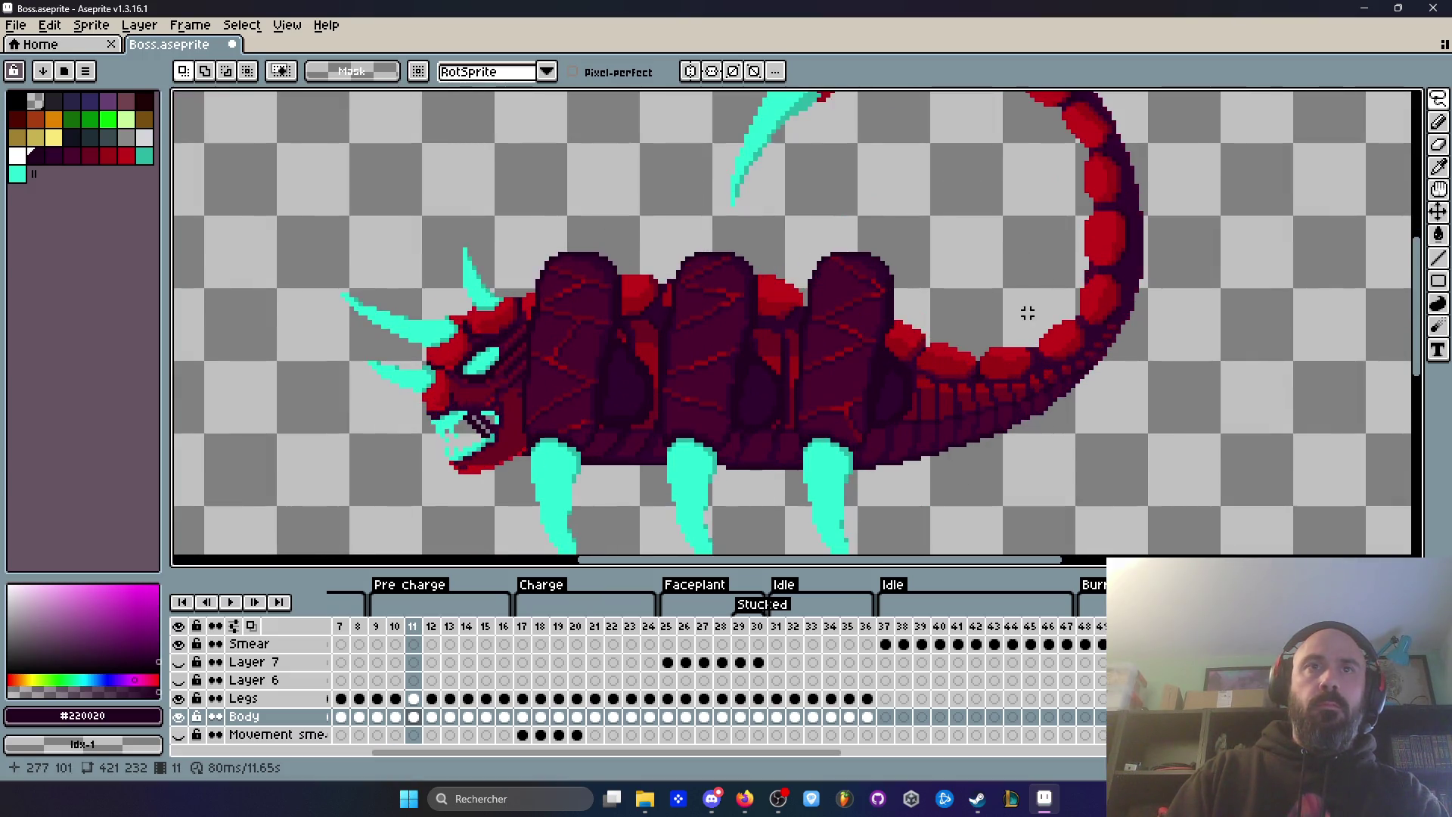
Step: Cut frame 11's tail and re-paste it two pixels higher
{"action": "mouse_move", "coordinate": [1048, 371]}
{"action": "left_mouse_down"}
{"action": "mouse_move", "coordinate": [1031, 420]}
{"action": "mouse_move", "coordinate": [1190, 227]}
{"action": "mouse_move", "coordinate": [816, 234]}
{"action": "left_mouse_up"}
{"action": "scroll", "coordinate": [1031, 420], "scroll_direction": "down", "scroll_amount": 2}
{"action": "scroll", "coordinate": [1190, 227], "scroll_direction": "up", "scroll_amount": 1}
{"action": "left_click_drag", "start_coordinate": [916, 311], "coordinate": [1021, 386]}
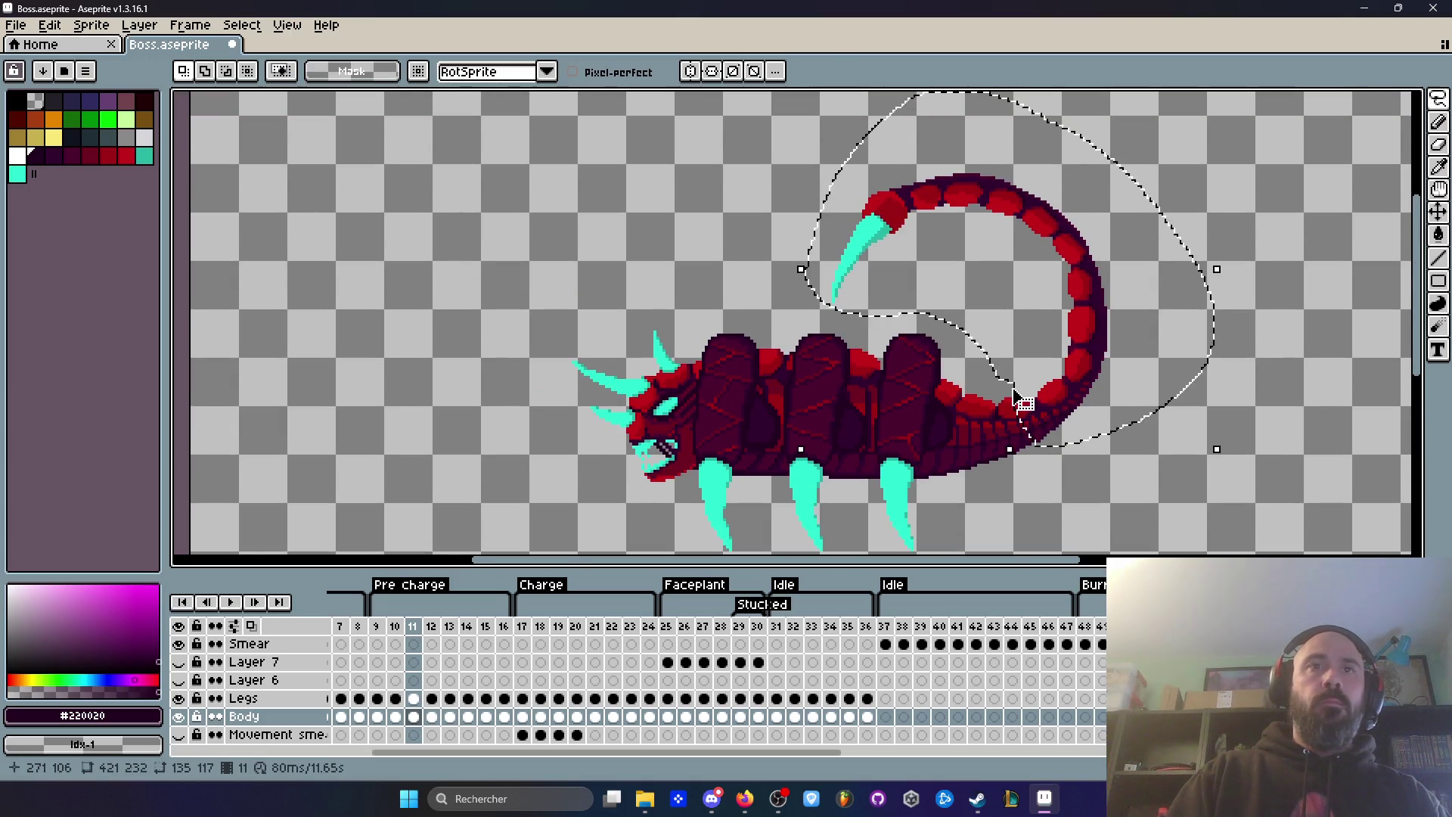
{"action": "key", "text": "Delete"}
{"action": "key", "text": "ctrl+v"}
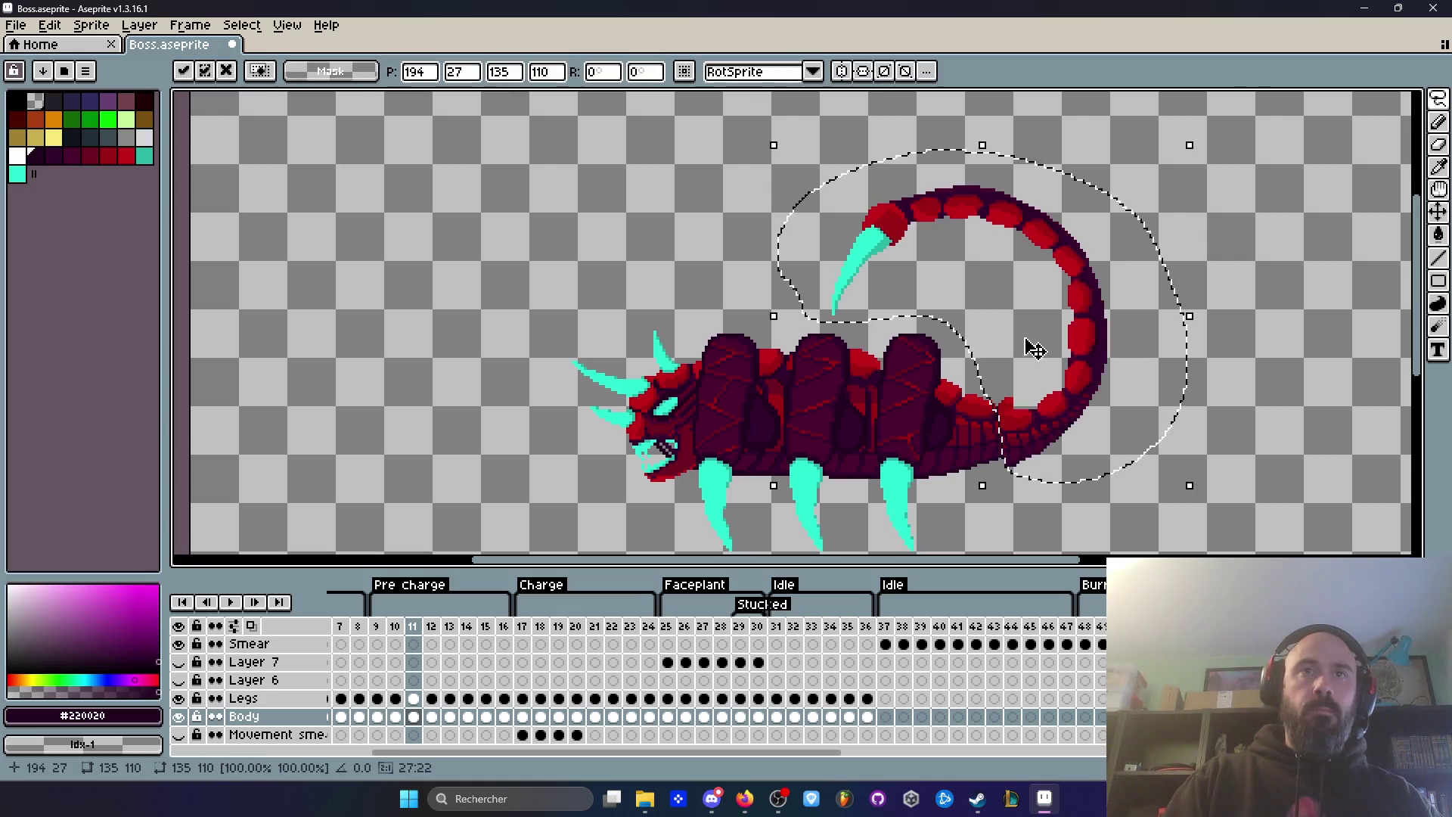
{"action": "scroll", "coordinate": [1031, 424], "scroll_direction": "up", "scroll_amount": 2}
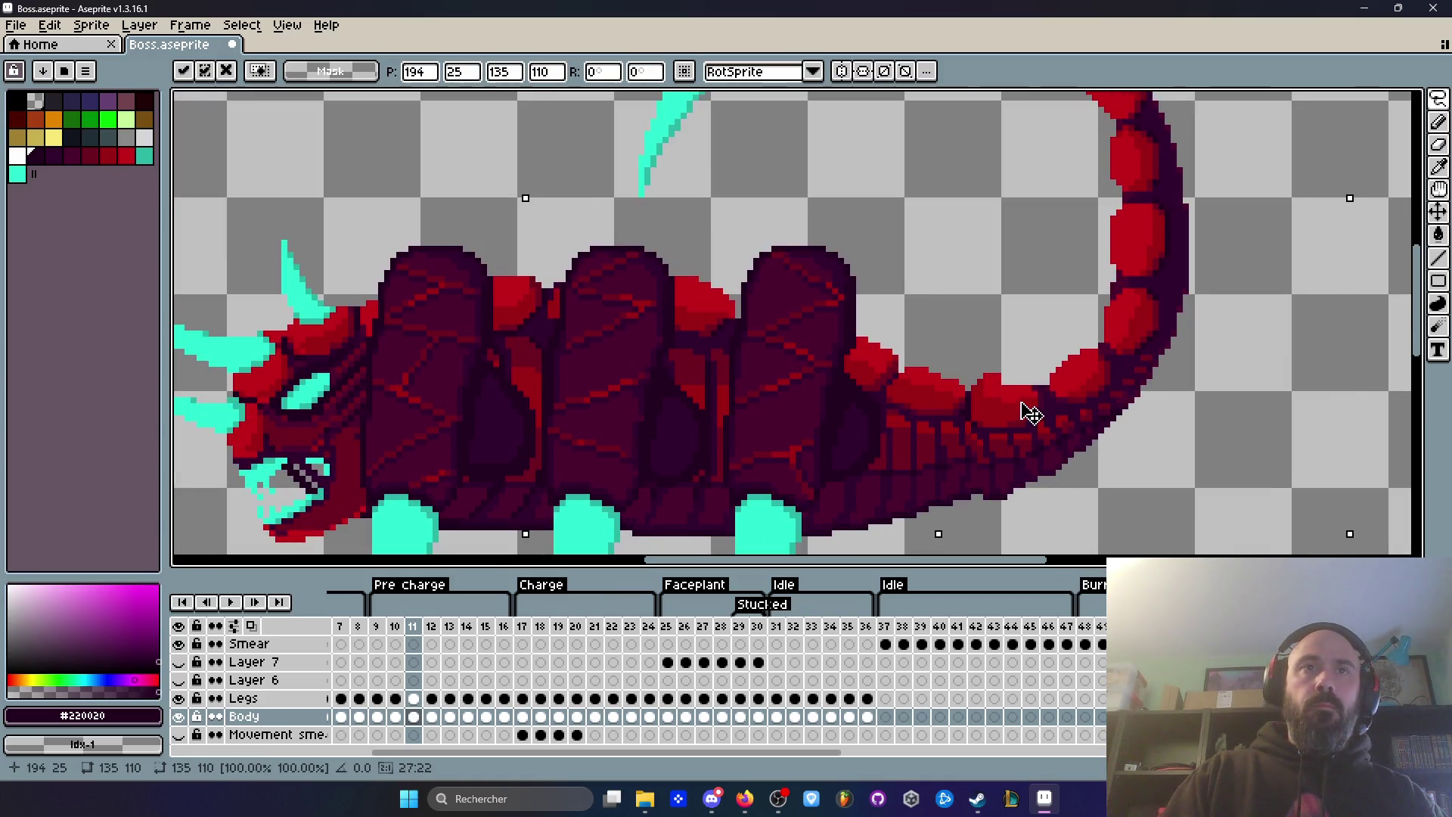
{"action": "left_click_drag", "start_coordinate": [1031, 414], "coordinate": [1031, 405]}
{"action": "key", "text": "Return"}
{"action": "scroll", "coordinate": [1004, 285], "scroll_direction": "down", "scroll_amount": 2}
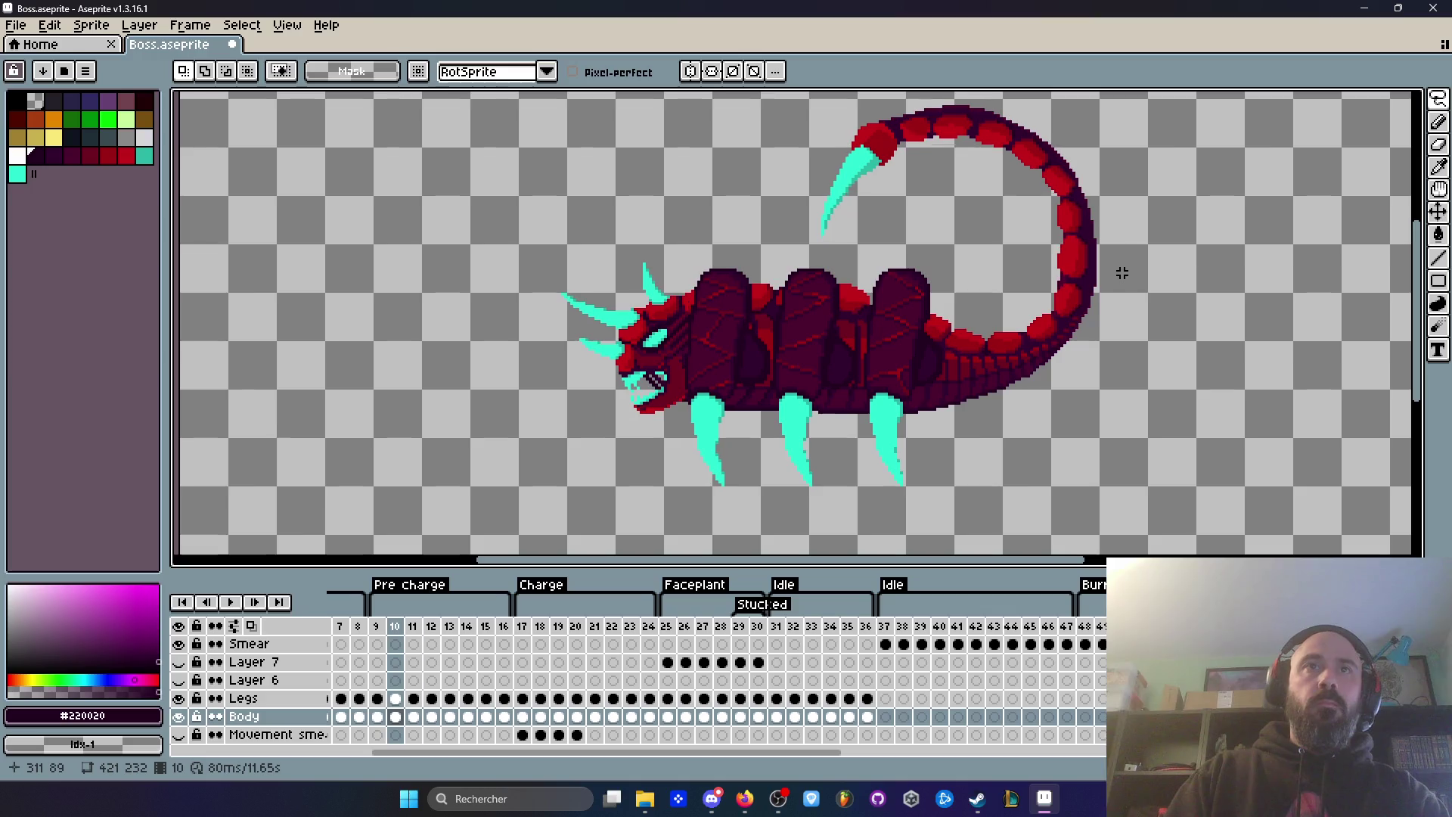
Step: Compare frames 10–12, then start lassoing the curled tail on frame 10
{"action": "key", "text": "Left"}
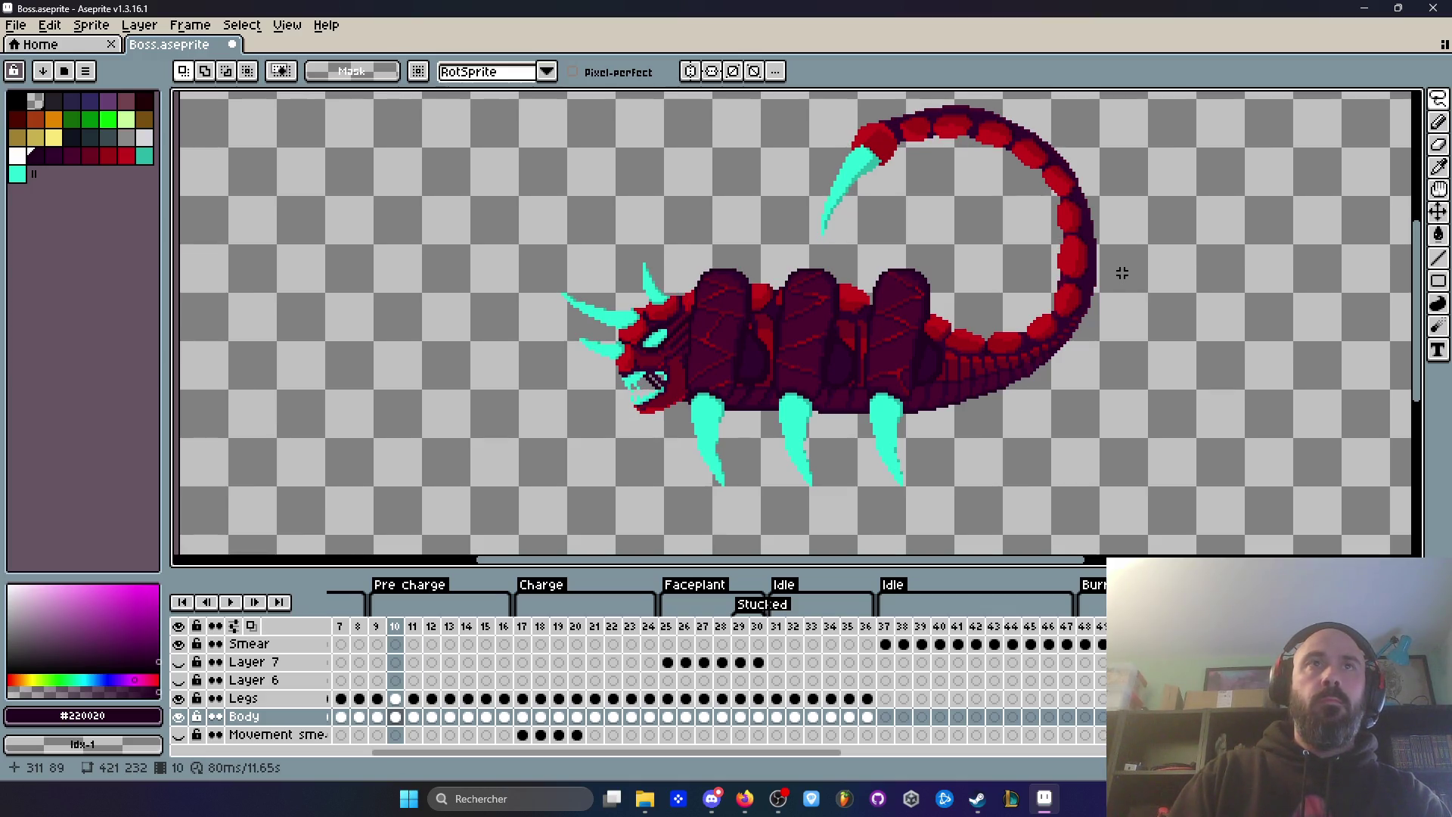
{"action": "key", "text": "Right"}
{"action": "key", "text": "Left"}
{"action": "key", "text": "Right"}
{"action": "key", "text": "Left"}
{"action": "key", "text": "Right"}
{"action": "key", "text": "Left"}
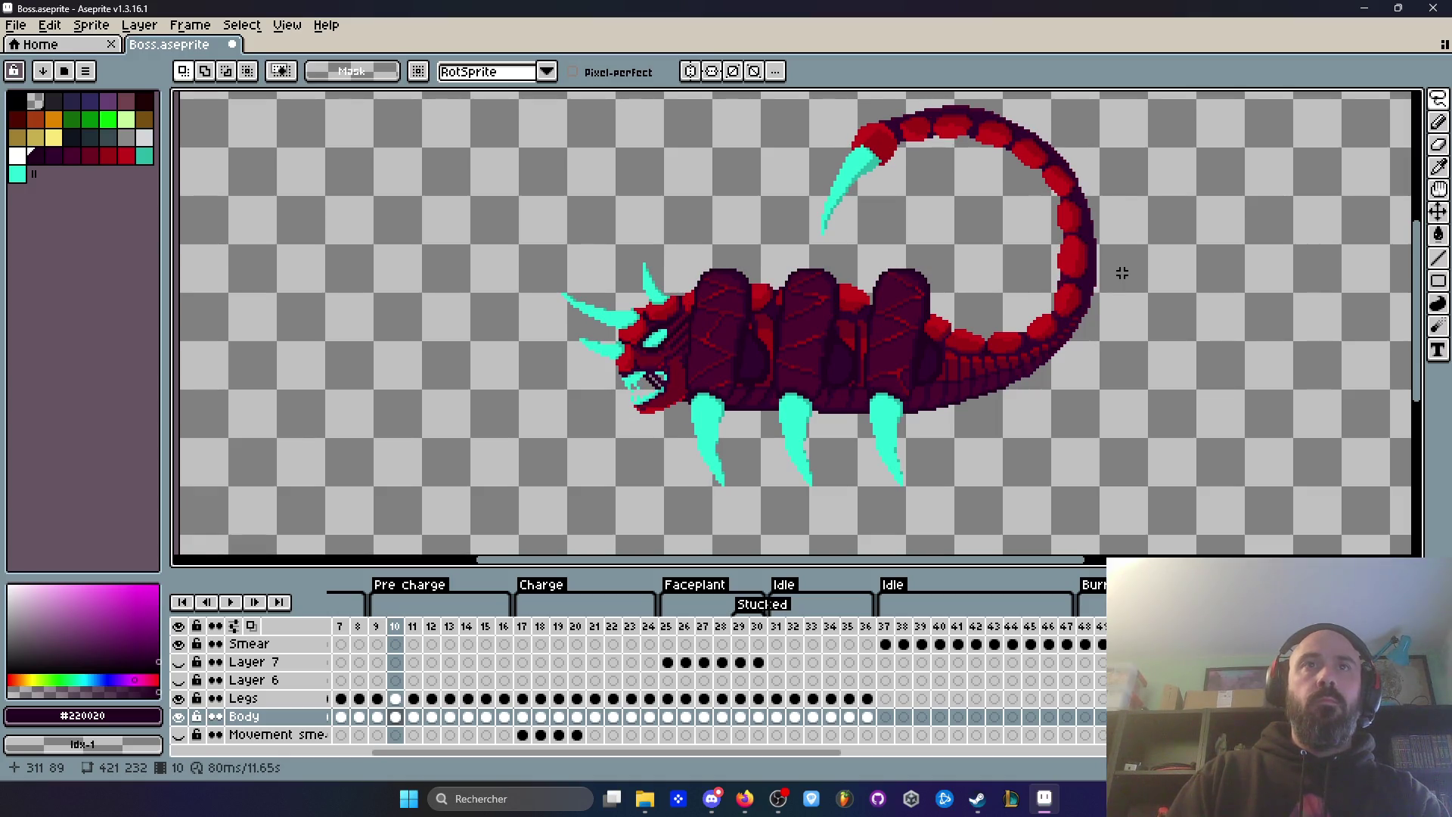
{"action": "key", "text": "Left"}
{"action": "key", "text": "Right"}
{"action": "key", "text": "Right"}
{"action": "key", "text": "Right"}
{"action": "key", "text": "Left"}
{"action": "key", "text": "Left"}
{"action": "scroll", "coordinate": [983, 314], "scroll_direction": "up", "scroll_amount": 1}
{"action": "scroll", "coordinate": [1029, 391], "scroll_direction": "down", "scroll_amount": 1}
{"action": "mouse_move", "coordinate": [1048, 469]}
{"action": "left_mouse_down"}
{"action": "mouse_move", "coordinate": [1127, 133]}
{"action": "mouse_move", "coordinate": [764, 246]}
{"action": "left_mouse_up"}
Step: Cut frame 10's tail, restore it with undo, and nudge it into place
{"action": "left_click_drag", "start_coordinate": [1004, 397], "coordinate": [1017, 408]}
{"action": "key", "text": "Delete"}
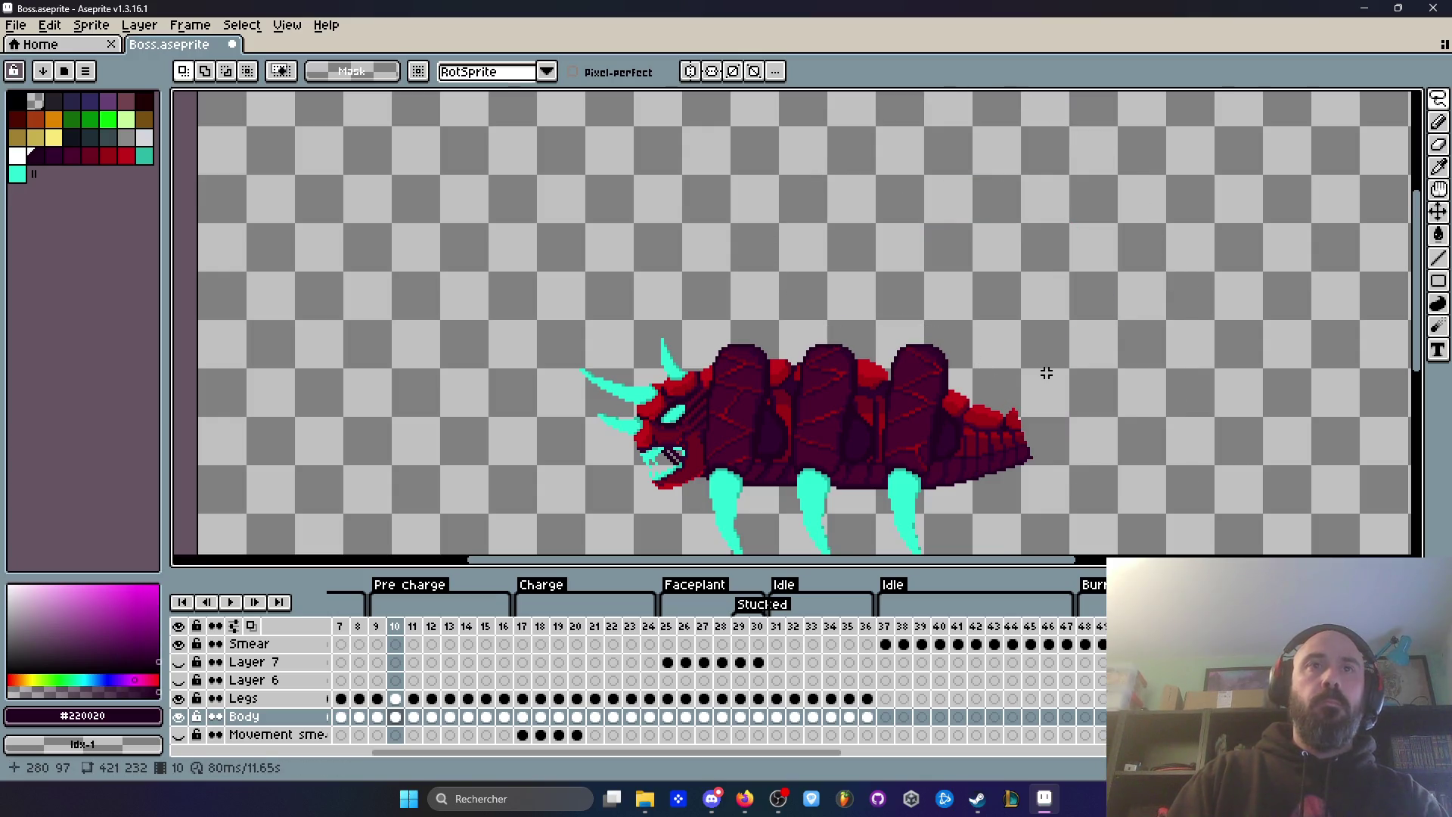
{"action": "key", "text": "ctrl+z"}
{"action": "scroll", "coordinate": [1054, 421], "scroll_direction": "up", "scroll_amount": 1}
{"action": "left_click", "coordinate": [1015, 455]}
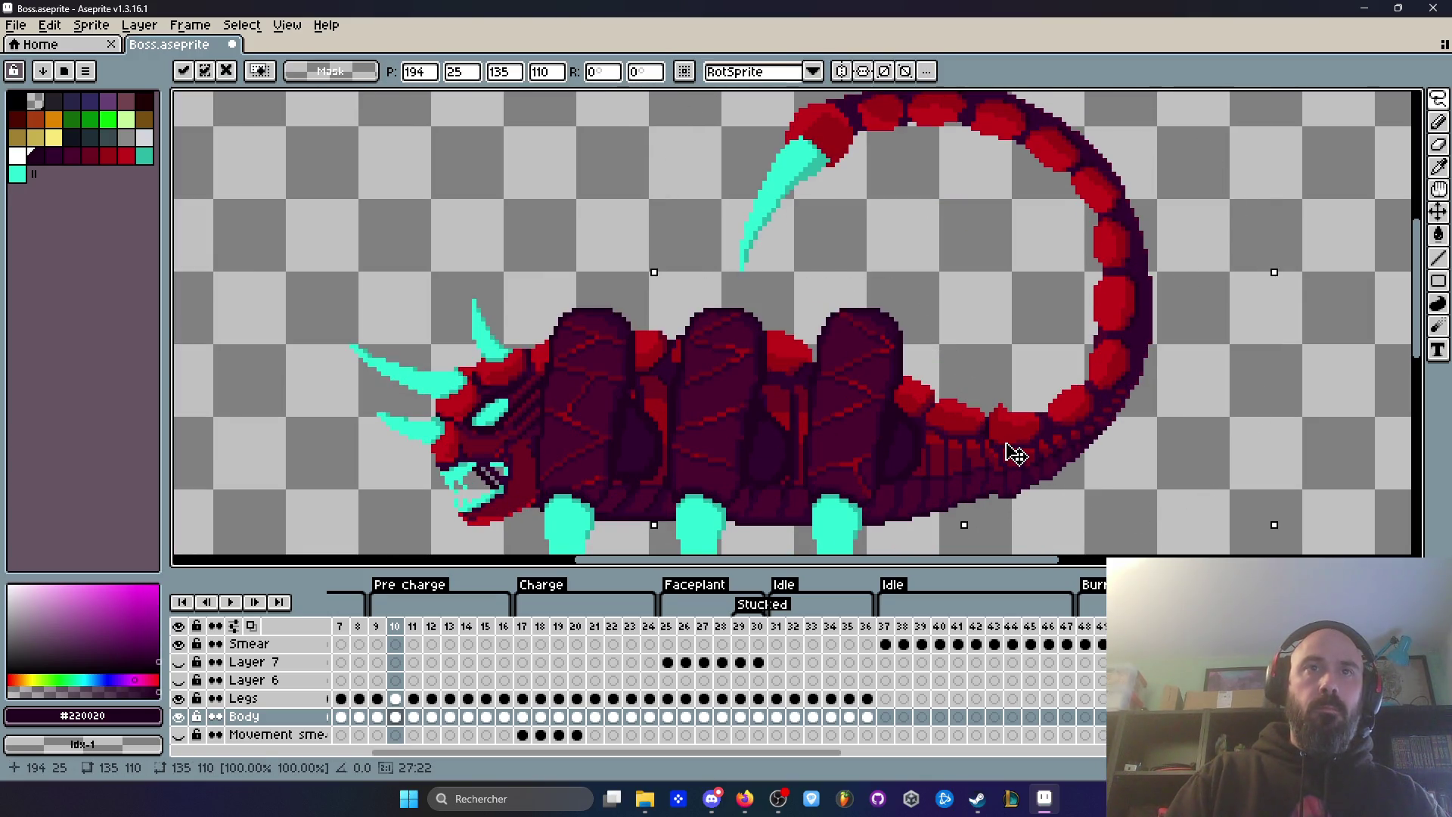
{"action": "left_click", "coordinate": [1052, 314]}
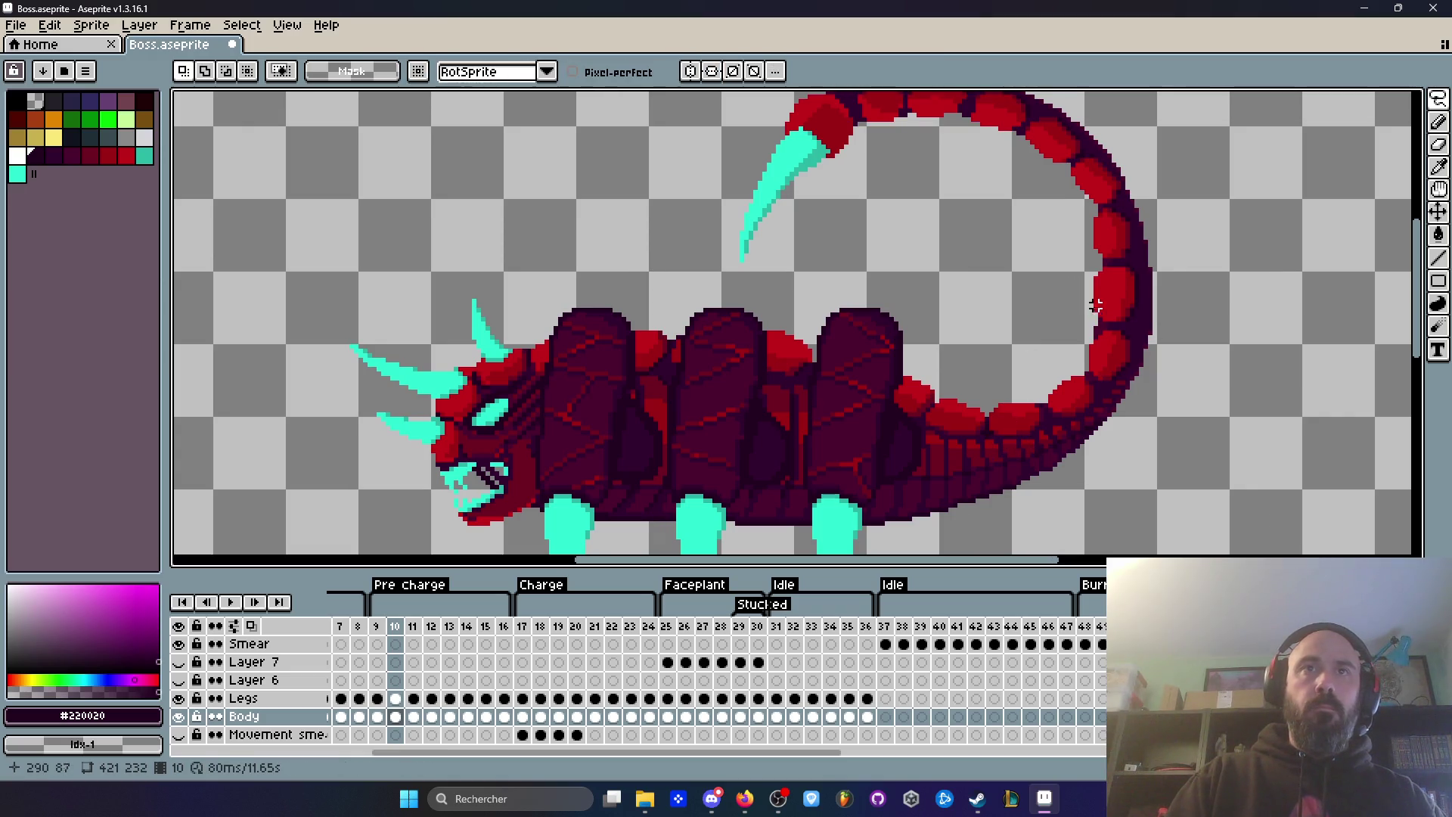
{"action": "scroll", "coordinate": [1095, 264], "scroll_direction": "down", "scroll_amount": 1}
Step: Flip between frames 9 and 10 to check the tail
{"action": "key", "text": "Left"}
{"action": "key", "text": "Right"}
{"action": "key", "text": "Right"}
{"action": "key", "text": "Left"}
{"action": "key", "text": "Left"}
{"action": "key", "text": "Right"}
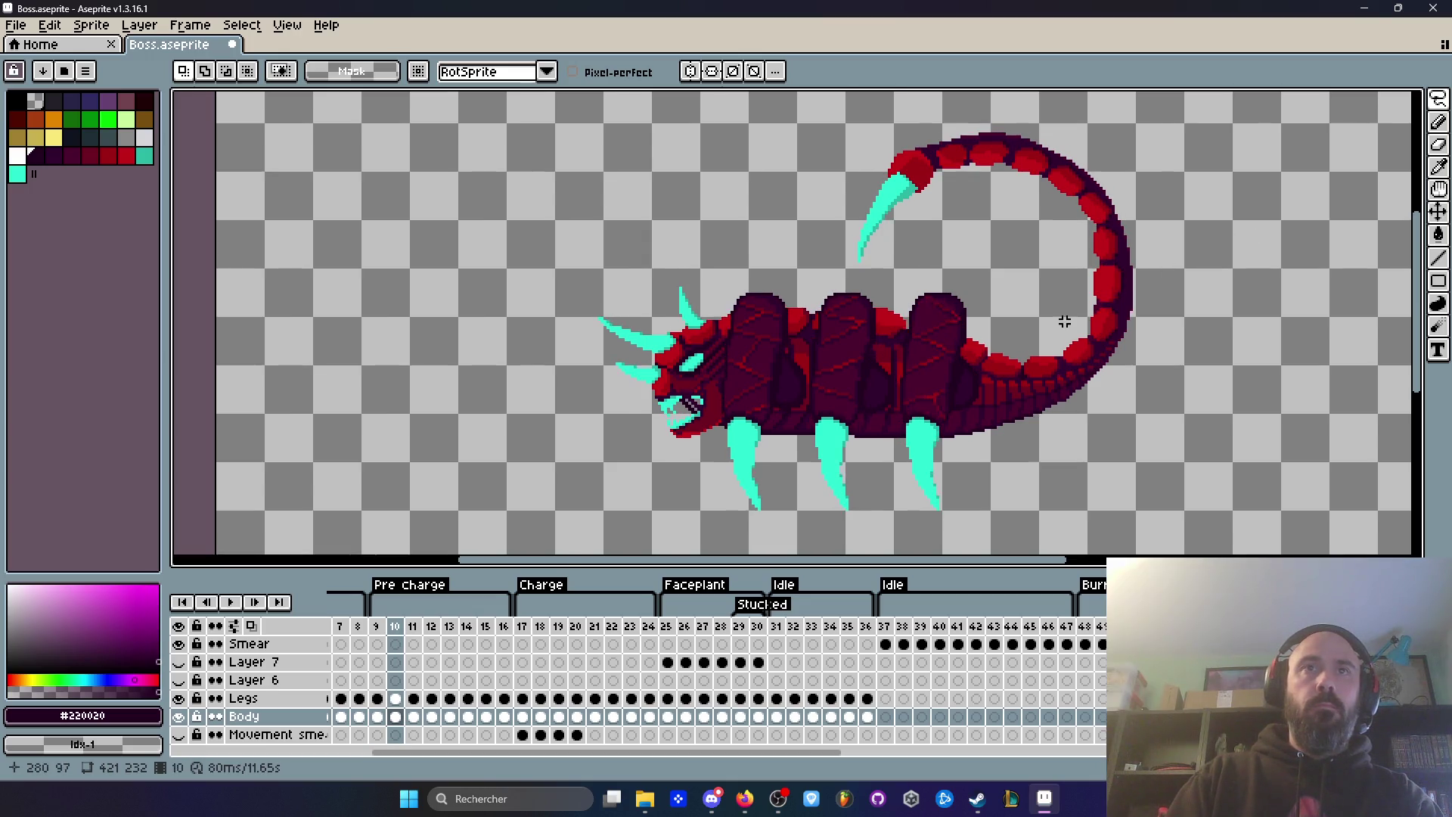
{"action": "scroll", "coordinate": [1062, 320], "scroll_direction": "up", "scroll_amount": 1}
{"action": "key", "text": "Left"}
{"action": "key", "text": "Right"}
{"action": "scroll", "coordinate": [1063, 321], "scroll_direction": "down", "scroll_amount": 1}
{"action": "key", "text": "Left"}
{"action": "key", "text": "Right"}
{"action": "key", "text": "Left"}
{"action": "key", "text": "Right"}
{"action": "key", "text": "Right"}
{"action": "key", "text": "Right"}
{"action": "key", "text": "Right"}
{"action": "key", "text": "Right"}
{"action": "key", "text": "Right"}
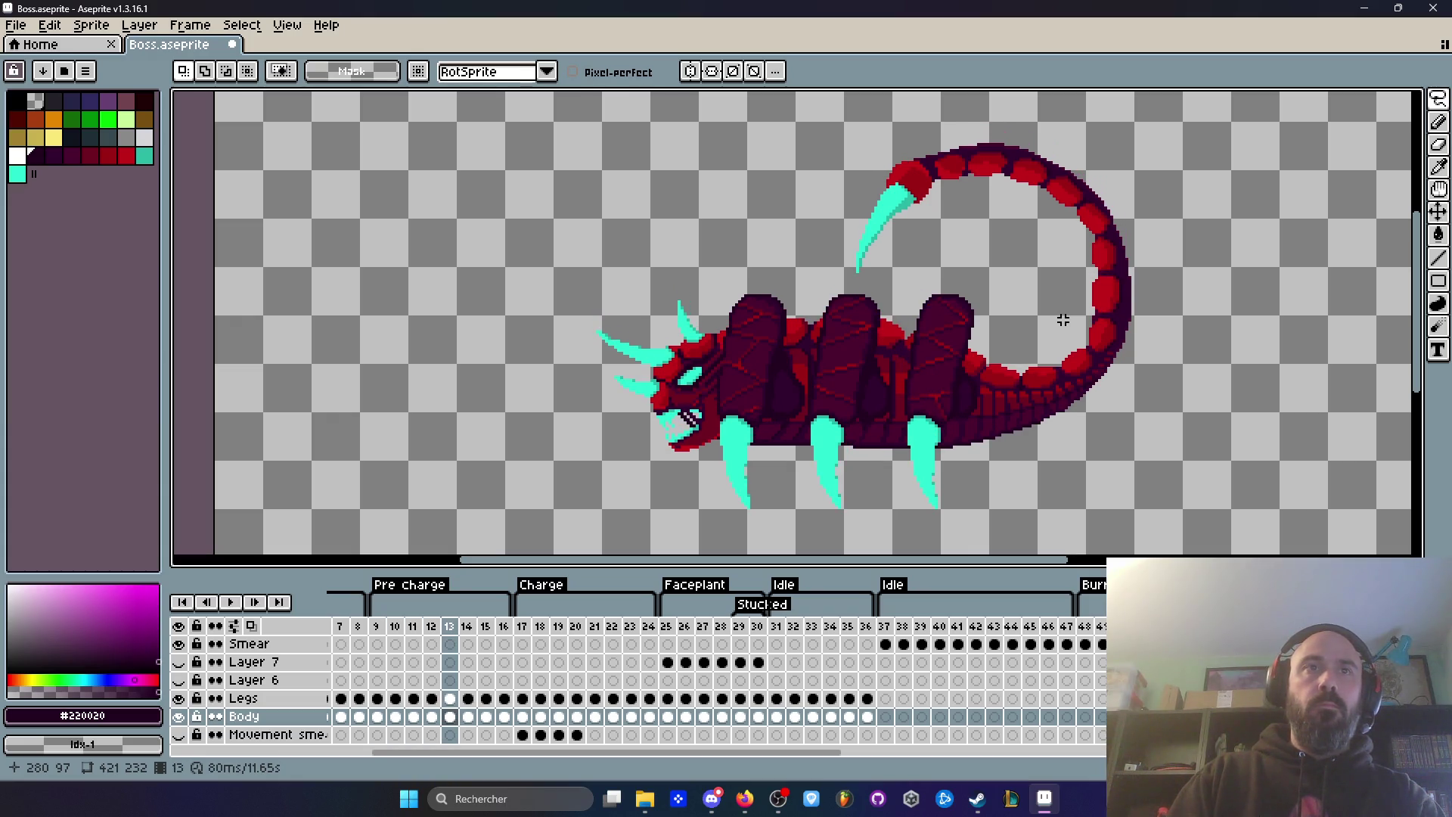
Step: Step through frames 12–14 and back, stopping on frame 9
{"action": "key", "text": "Left"}
{"action": "key", "text": "Left"}
{"action": "key", "text": "Left"}
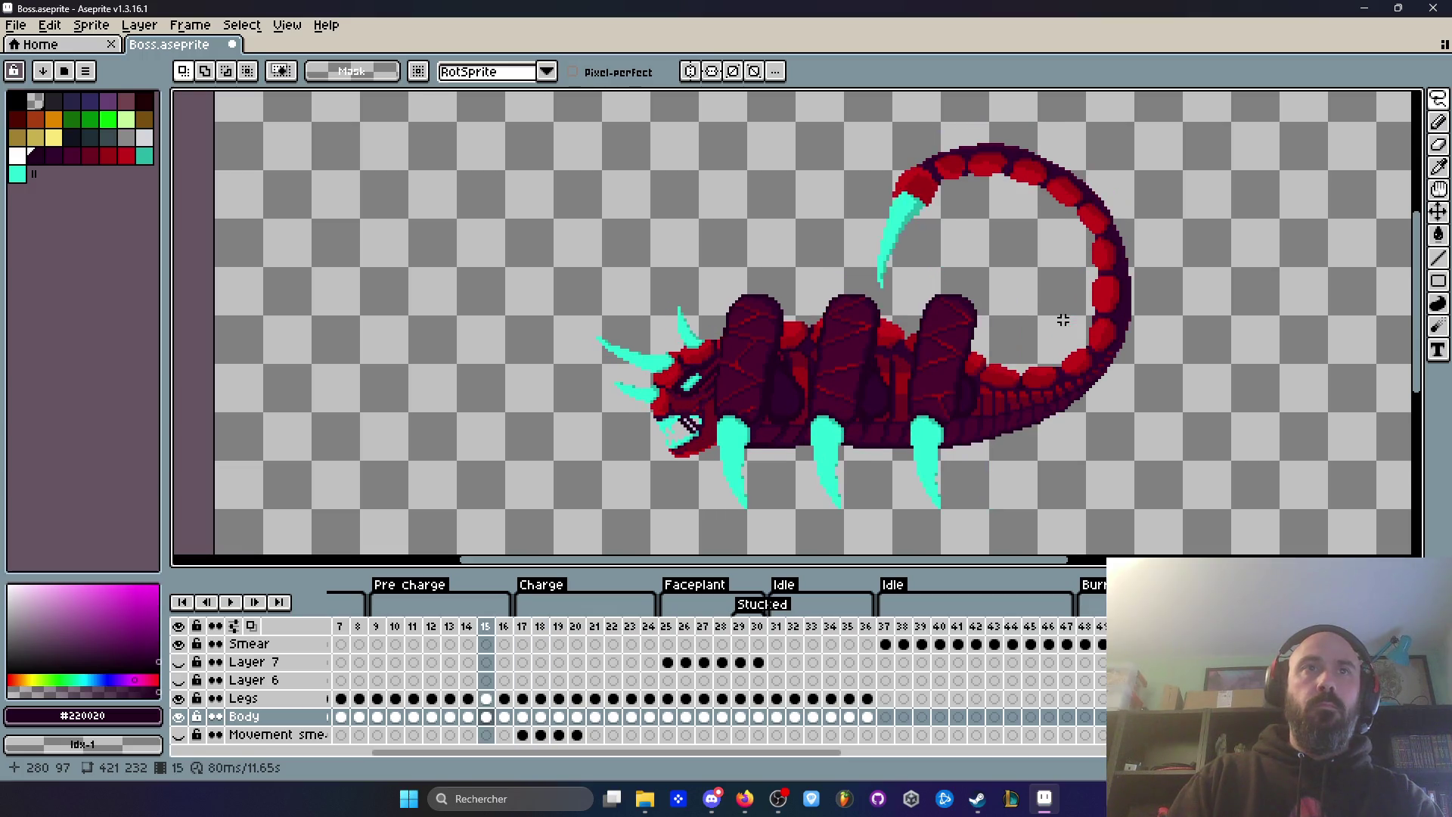
{"action": "key", "text": "Right"}
{"action": "key", "text": "Right"}
{"action": "key", "text": "Right"}
{"action": "key", "text": "Left"}
{"action": "key", "text": "Left"}
{"action": "key", "text": "Left"}
{"action": "key", "text": "Left"}
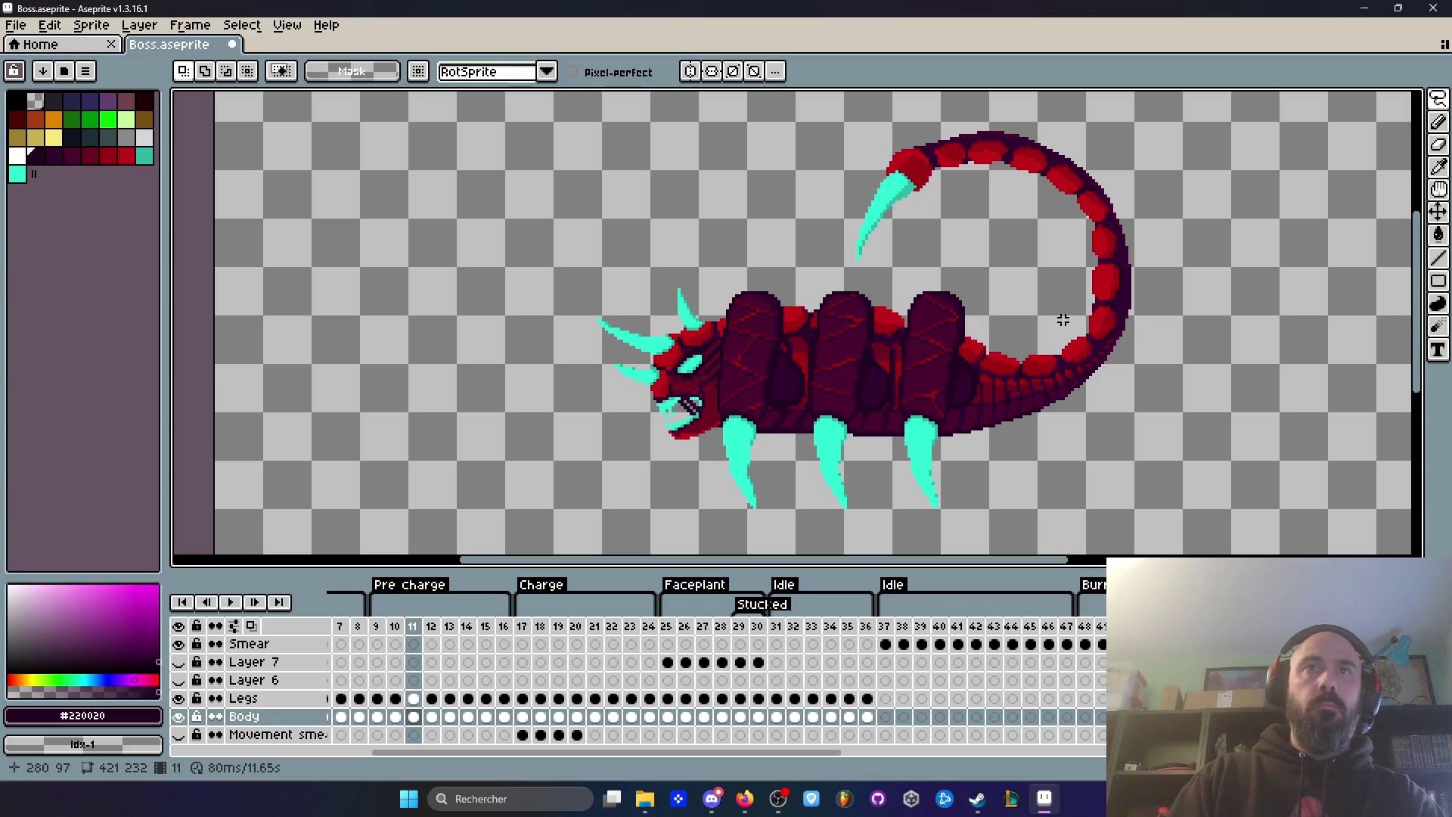
{"action": "key", "text": "Left"}
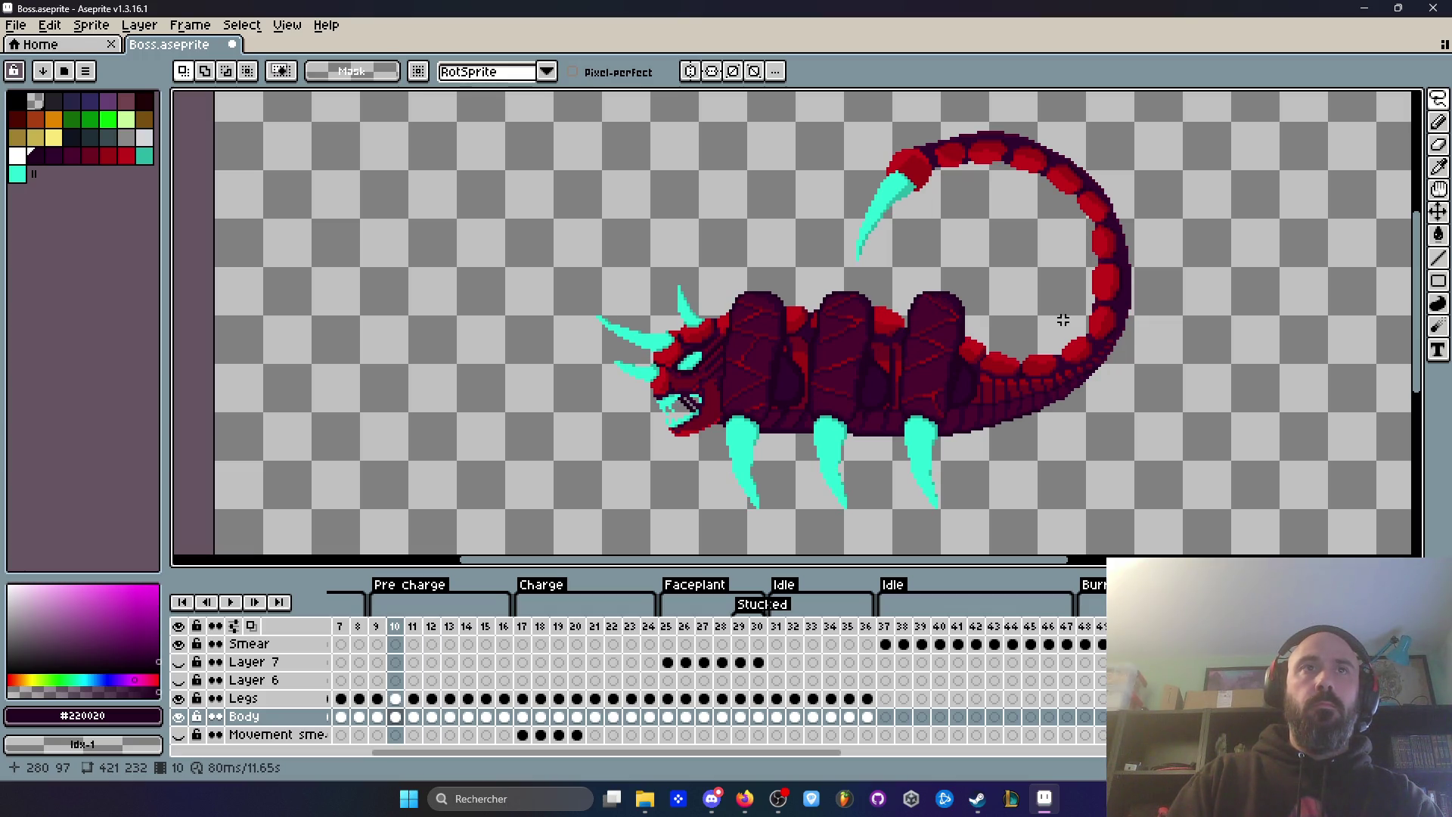
{"action": "key", "text": "Left"}
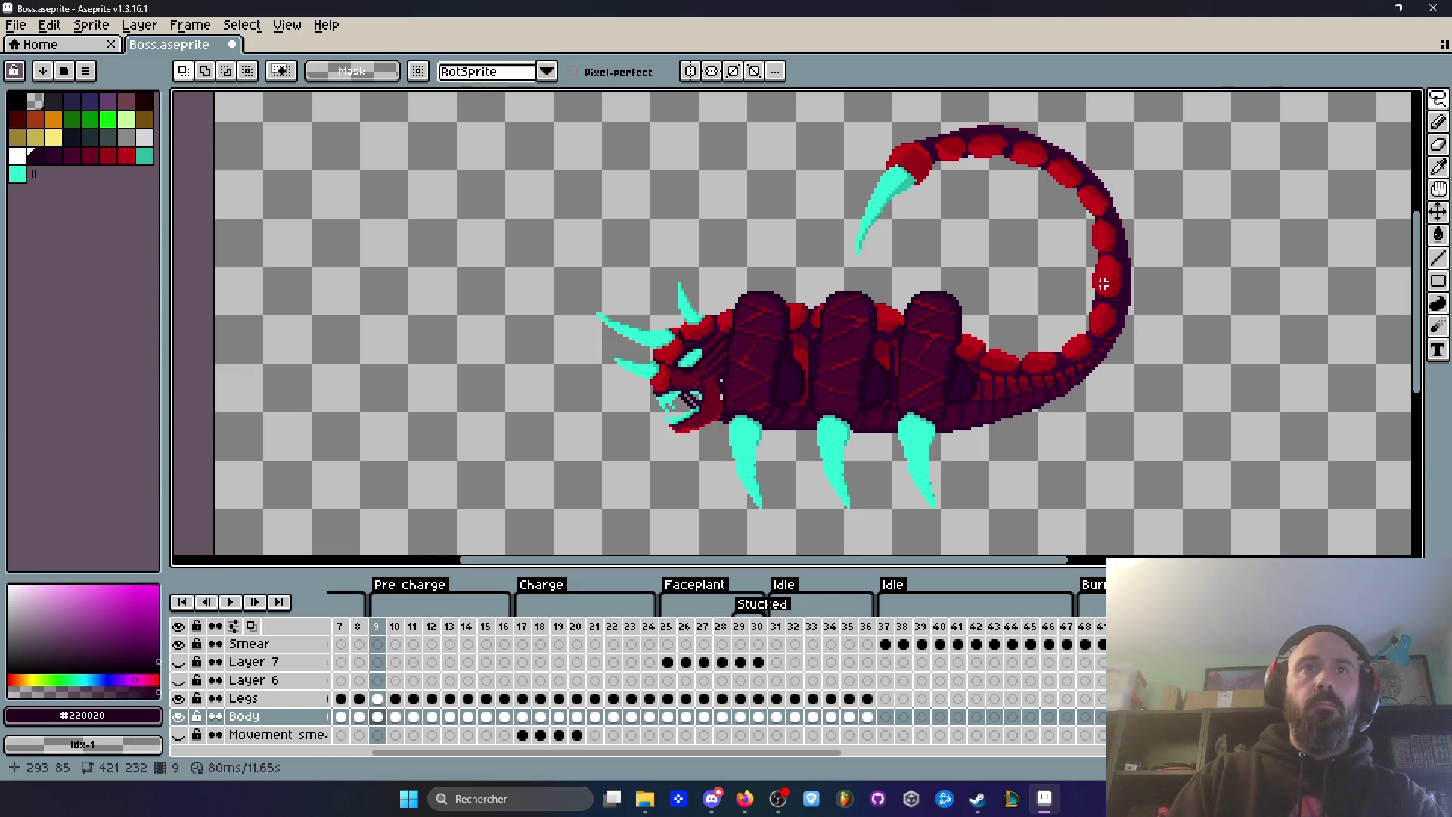
Step: Lasso the curled tail on Pre charge frame 9, then cut, paste and lift it 6 pixels higher
{"action": "scroll", "coordinate": [1093, 311], "scroll_direction": "up", "scroll_amount": 1}
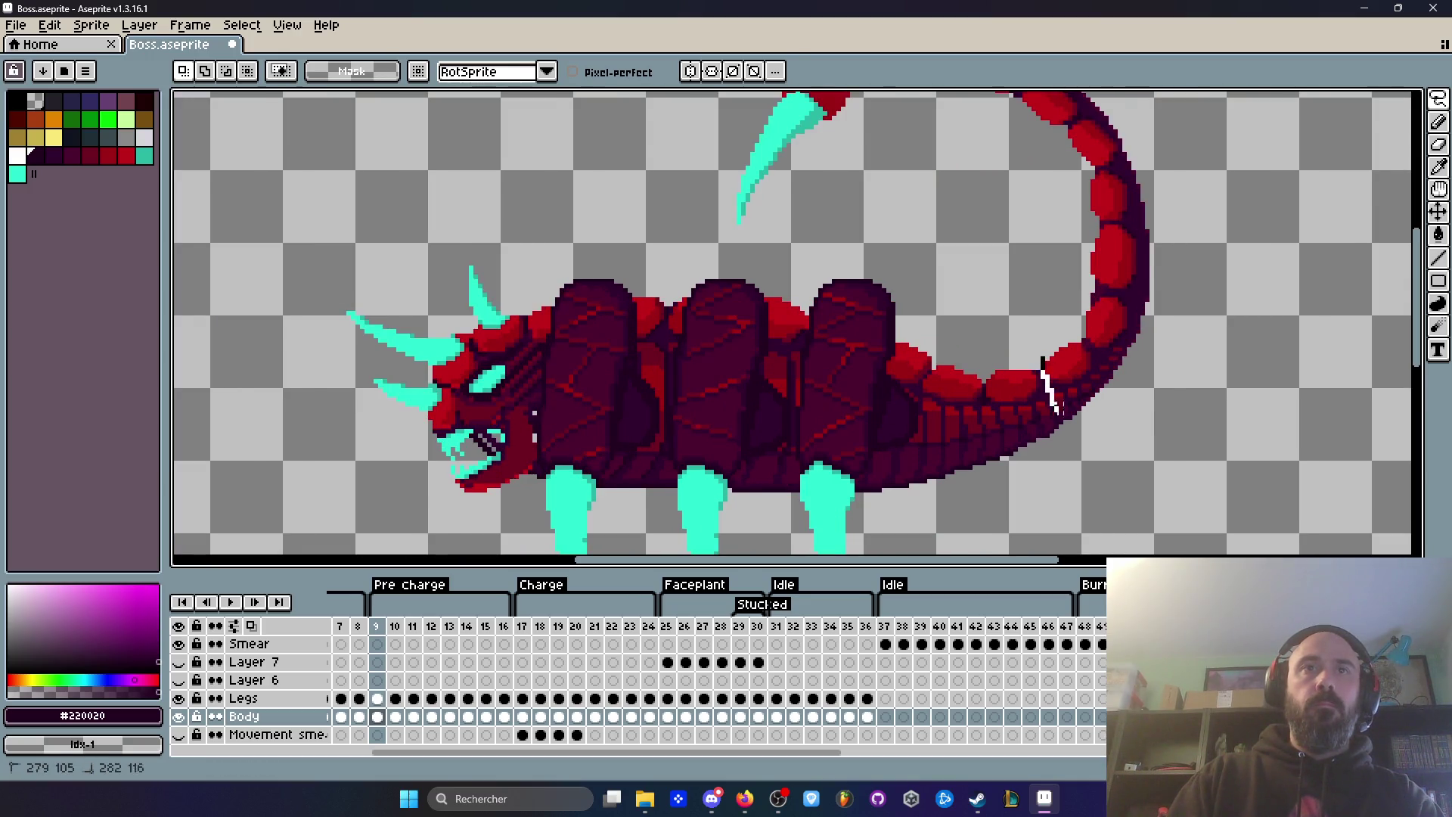
{"action": "scroll", "coordinate": [1051, 393], "scroll_direction": "down", "scroll_amount": 4}
{"action": "left_click_drag", "start_coordinate": [1051, 393], "coordinate": [1158, 275]}
{"action": "left_click_drag", "start_coordinate": [1007, 356], "coordinate": [1009, 355]}
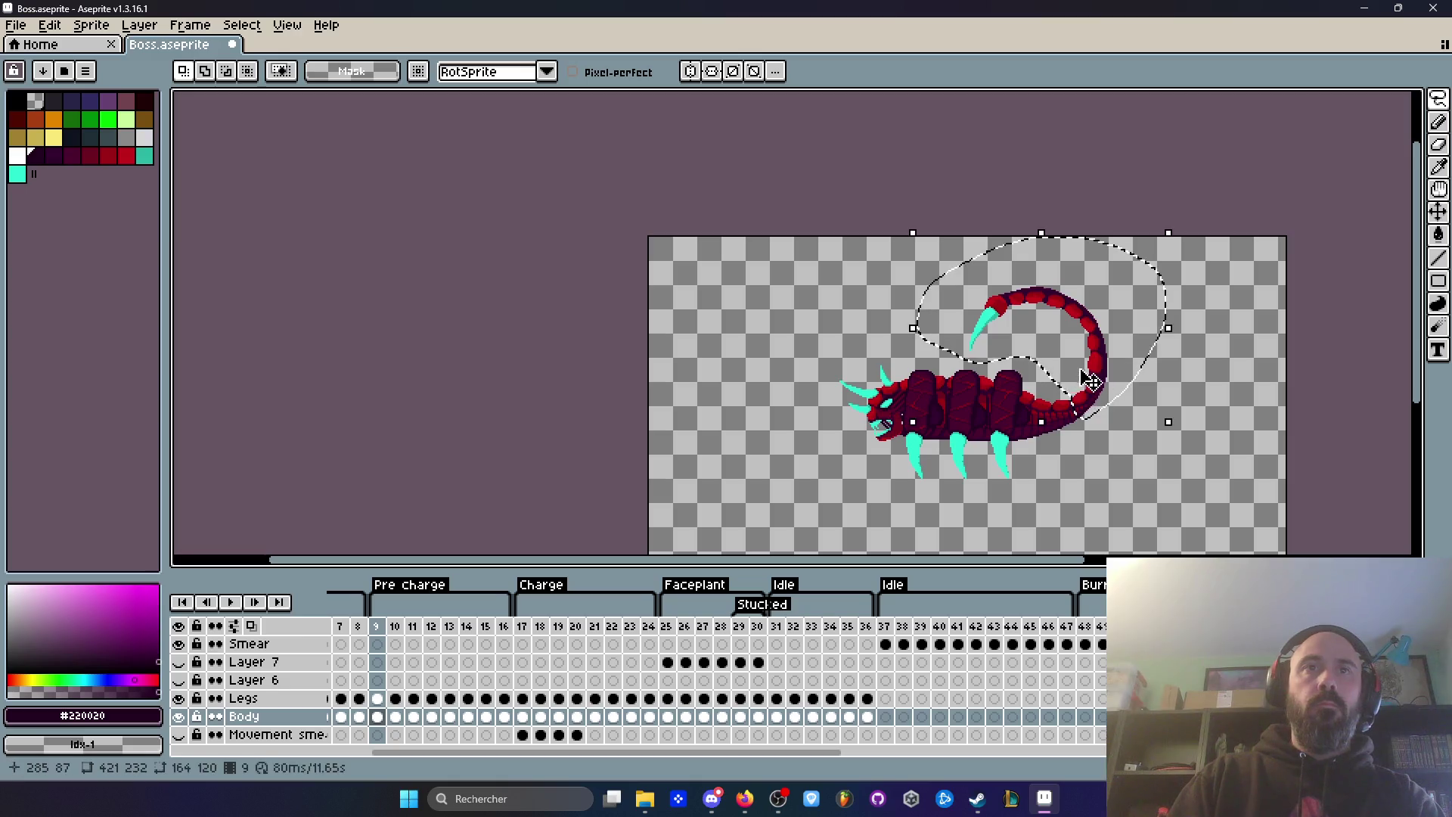
{"action": "key", "text": "ctrl+x"}
{"action": "key", "text": "ctrl+v"}
{"action": "scroll", "coordinate": [1086, 421], "scroll_direction": "up", "scroll_amount": 3}
{"action": "left_click_drag", "start_coordinate": [1087, 421], "coordinate": [1070, 392]}
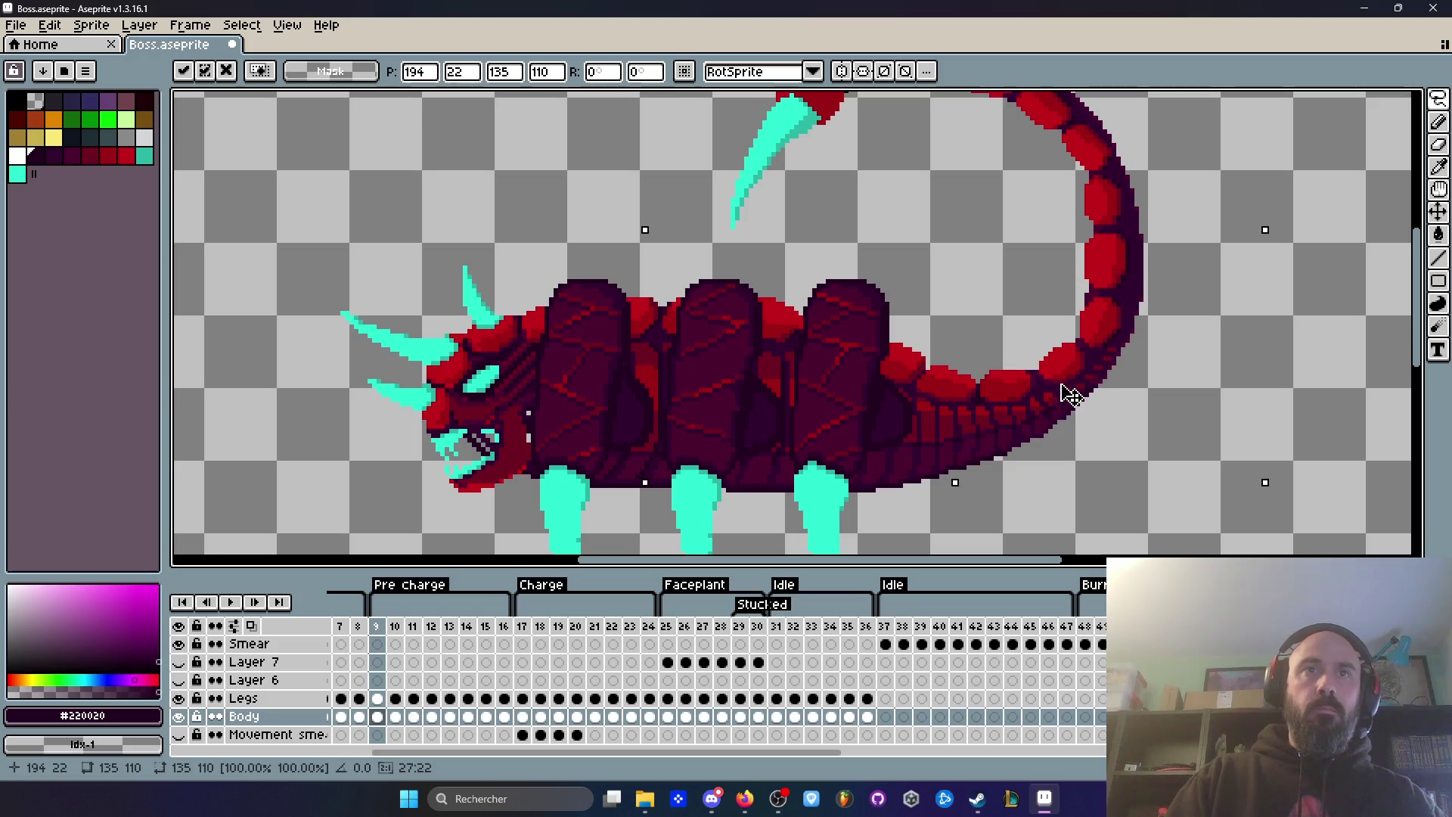
{"action": "key", "text": "Return"}
Step: Play the animation through the Charge frames, then flip between frames 9 and 10 to compare
{"action": "scroll", "coordinate": [1008, 259], "scroll_direction": "down", "scroll_amount": 2}
{"action": "key", "text": "Return"}
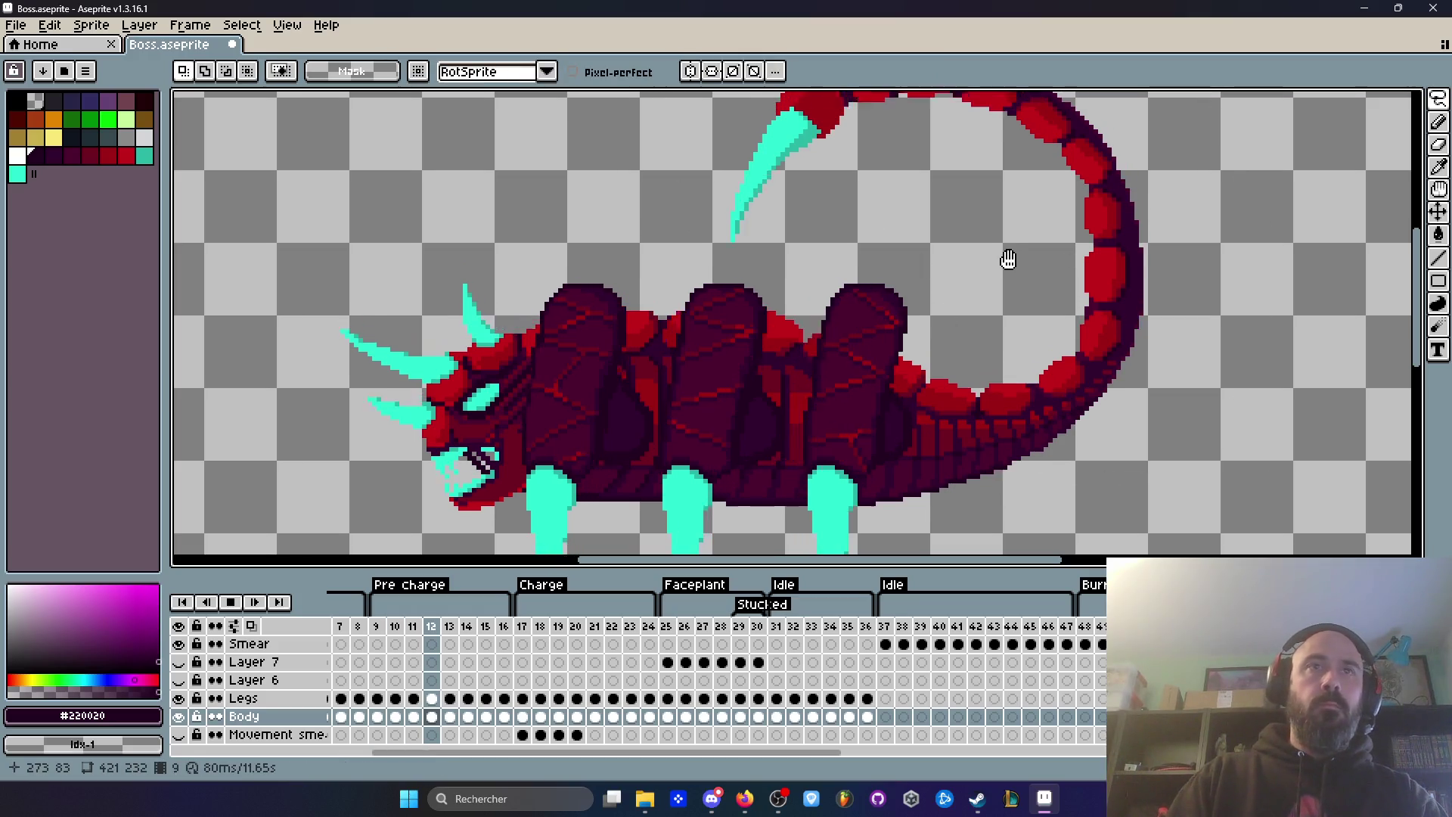
{"action": "scroll", "coordinate": [1008, 259], "scroll_direction": "down", "scroll_amount": 1}
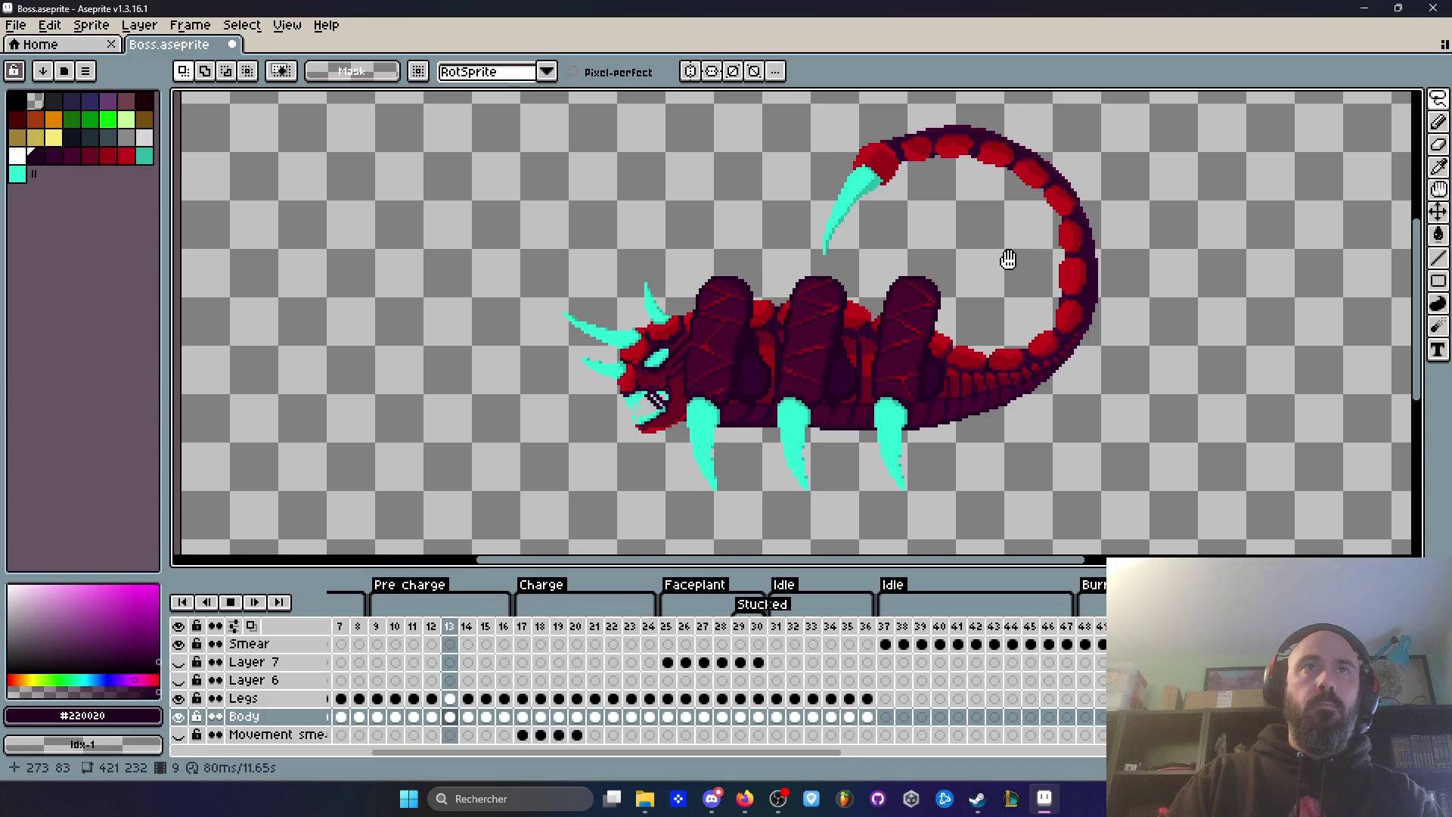
{"action": "left_click", "coordinate": [531, 627]}
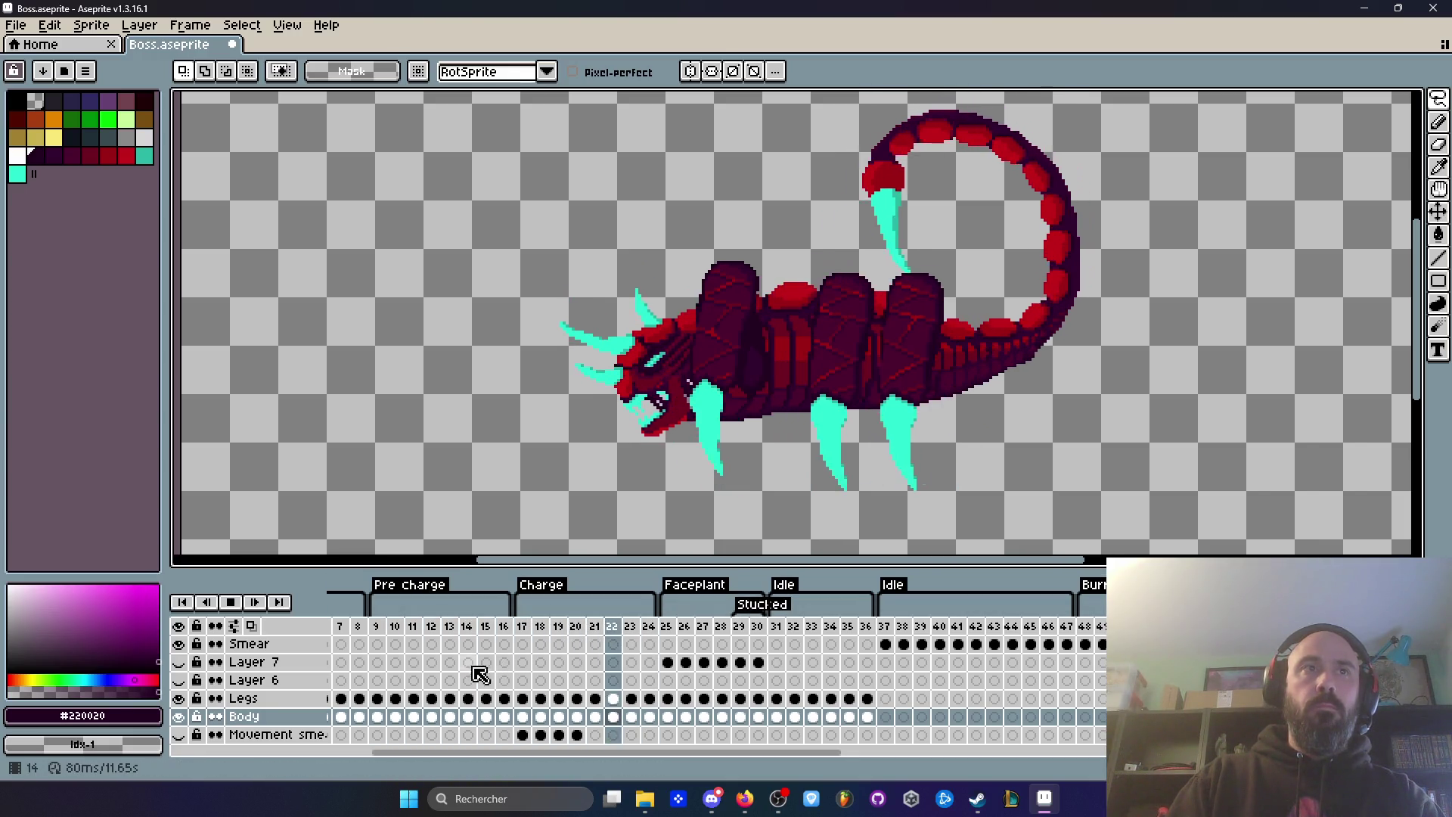
{"action": "left_click", "coordinate": [377, 627]}
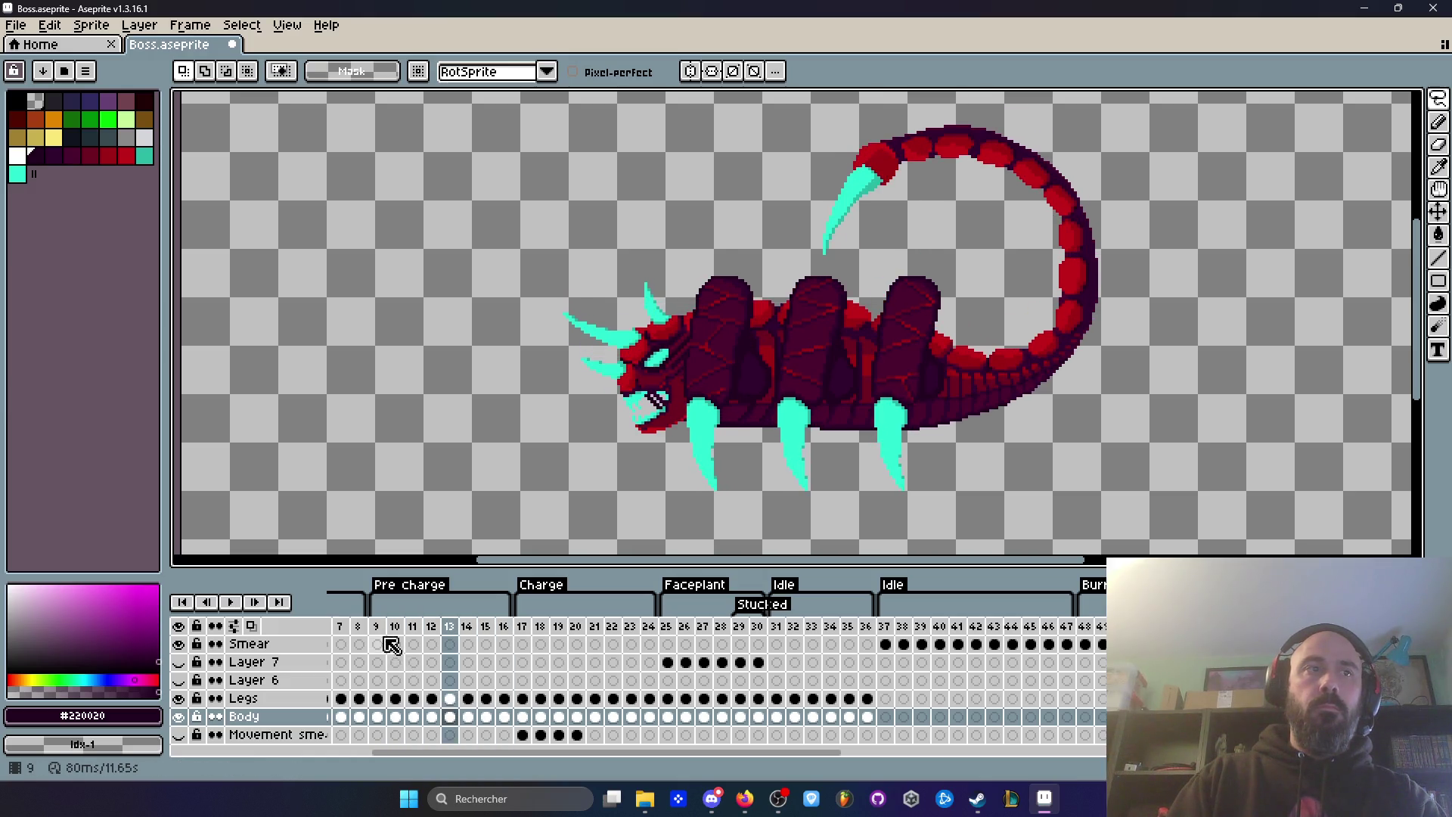
{"action": "key", "text": "Return"}
{"action": "key", "text": "Left"}
{"action": "key", "text": "Left"}
{"action": "key", "text": "Left"}
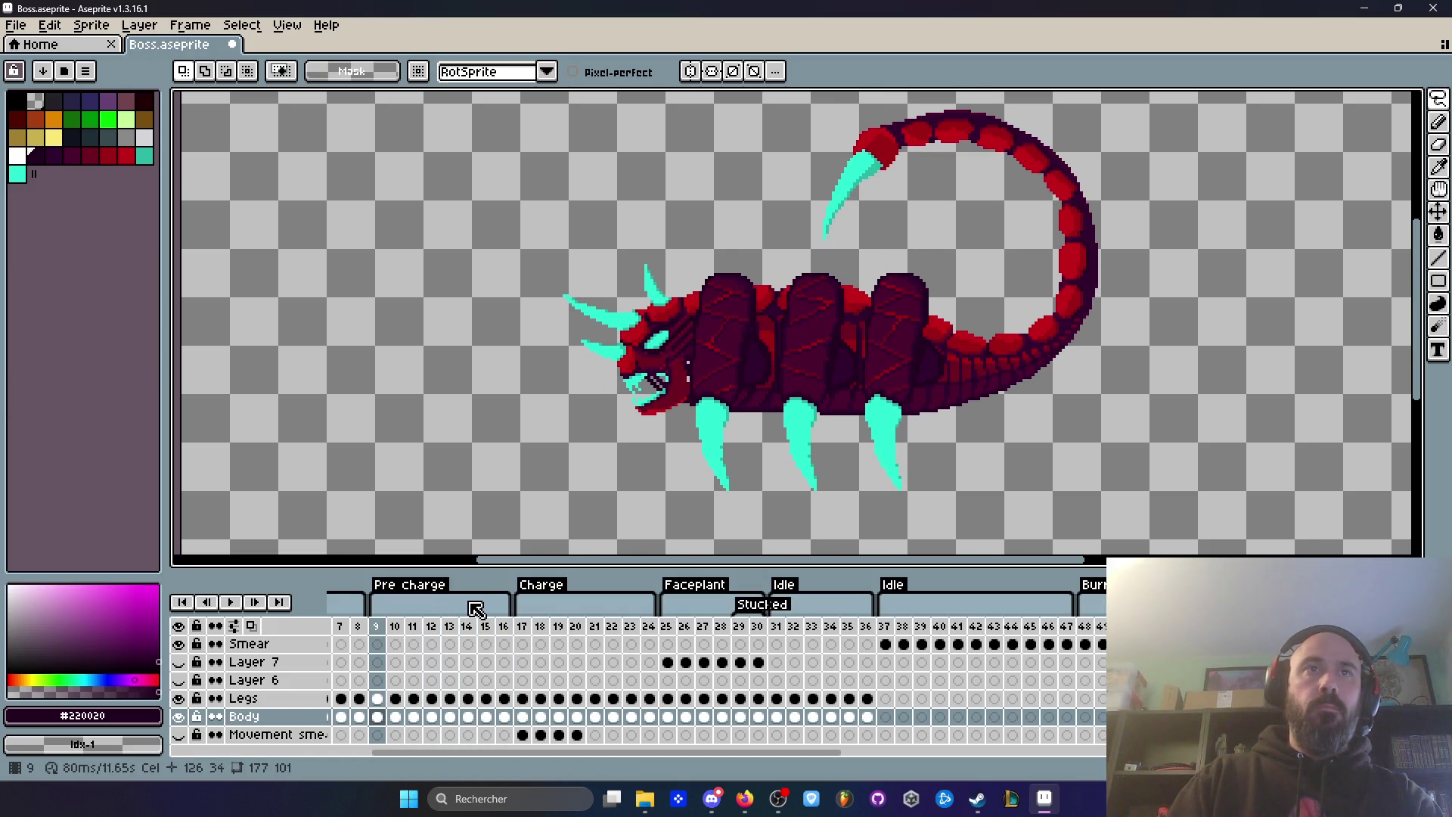
{"action": "key", "text": "Right"}
{"action": "key", "text": "Left"}
Step: Step back and forth through the Pre charge frames to compare the body
{"action": "key", "text": "Right"}
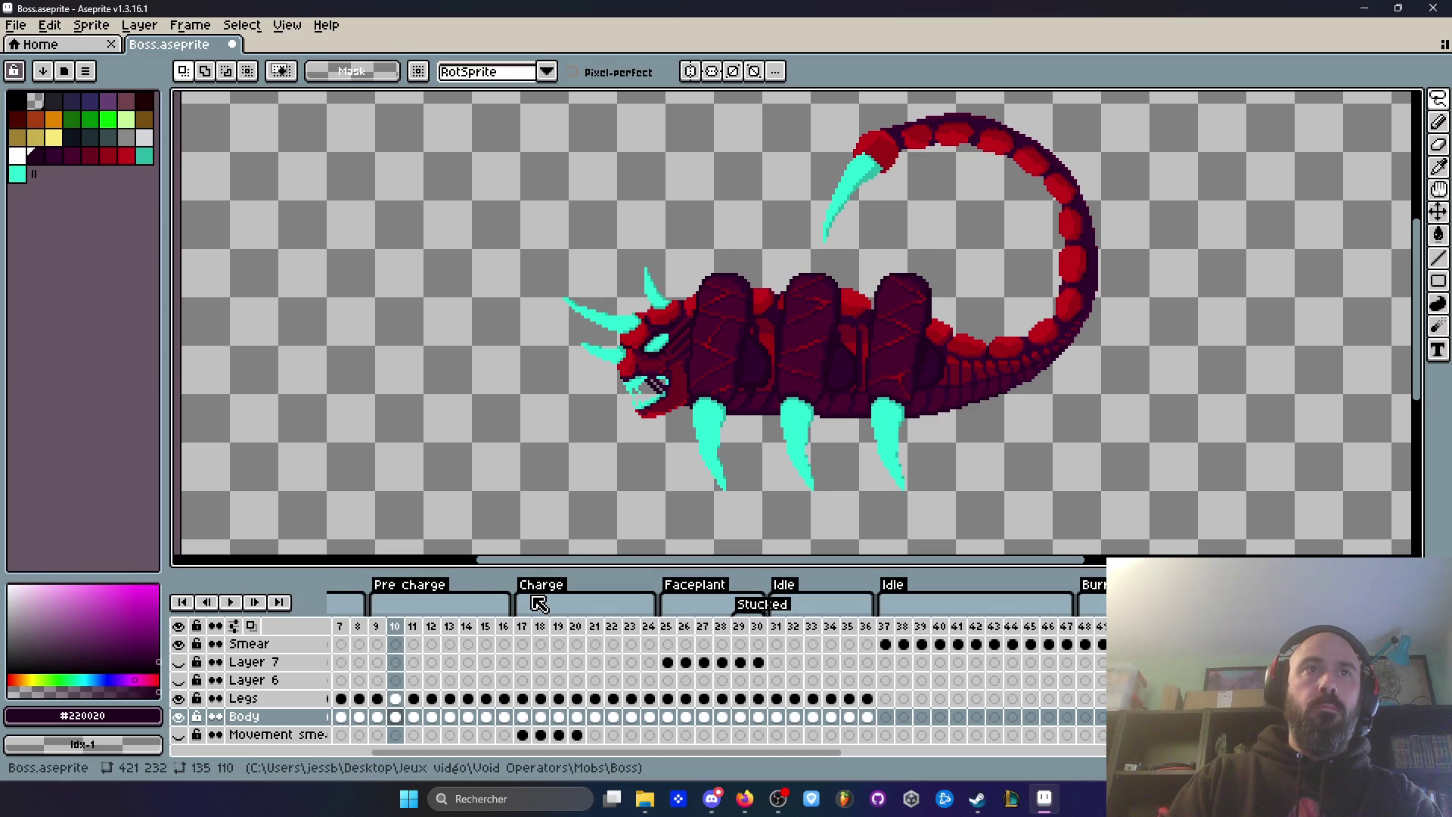
{"action": "key", "text": "Right"}
{"action": "key", "text": "Right"}
{"action": "key", "text": "Right"}
{"action": "key", "text": "Left"}
{"action": "key", "text": "Left"}
{"action": "key", "text": "Left"}
{"action": "key", "text": "Left"}
{"action": "key", "text": "Right"}
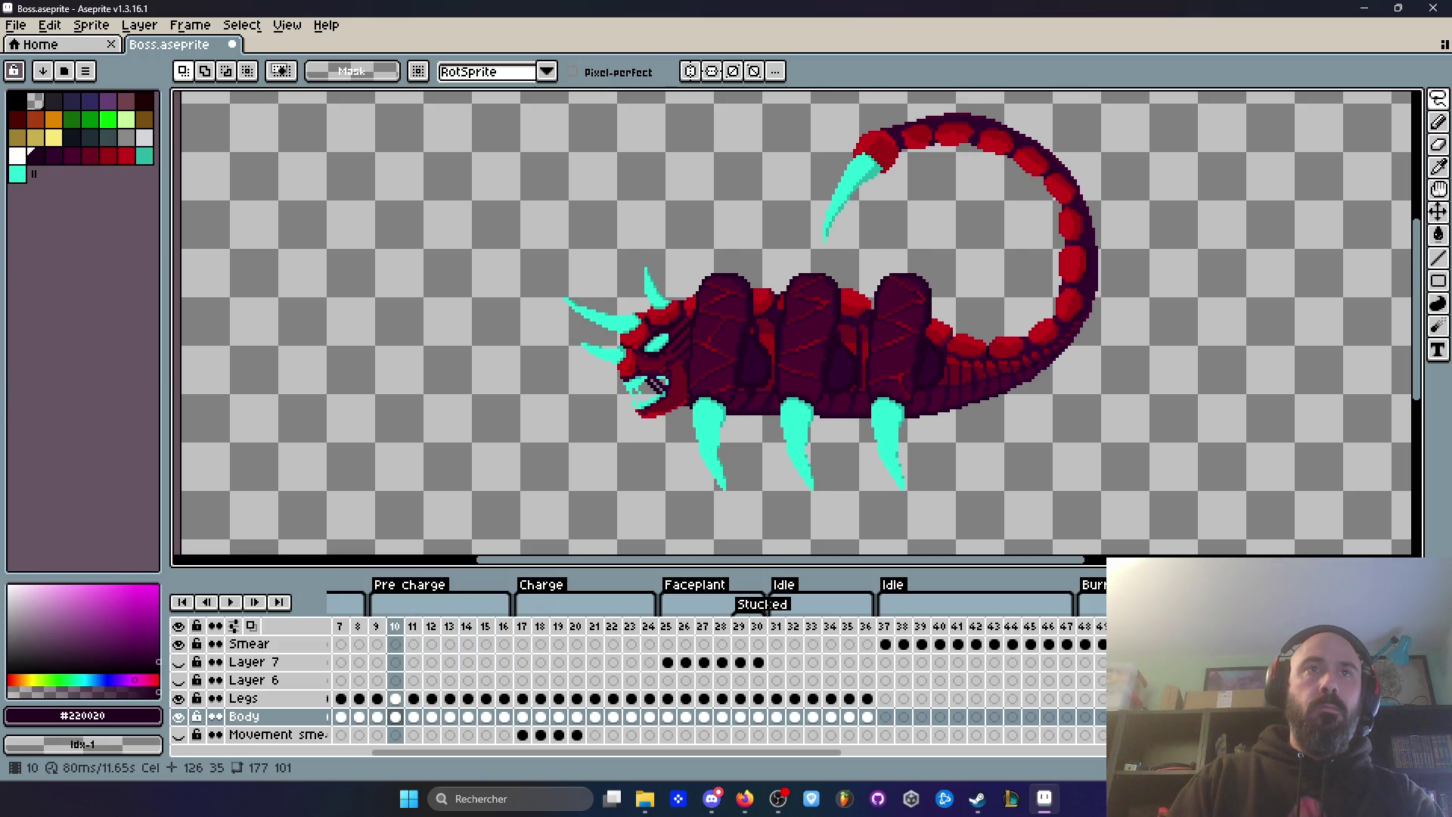
Step: Select and copy the rear armoured body segment on the Legs layer at frame 11
{"action": "left_click", "coordinate": [415, 699]}
{"action": "scroll", "coordinate": [958, 285], "scroll_direction": "up", "scroll_amount": 2}
{"action": "scroll", "coordinate": [862, 295], "scroll_direction": "up", "scroll_amount": 1}
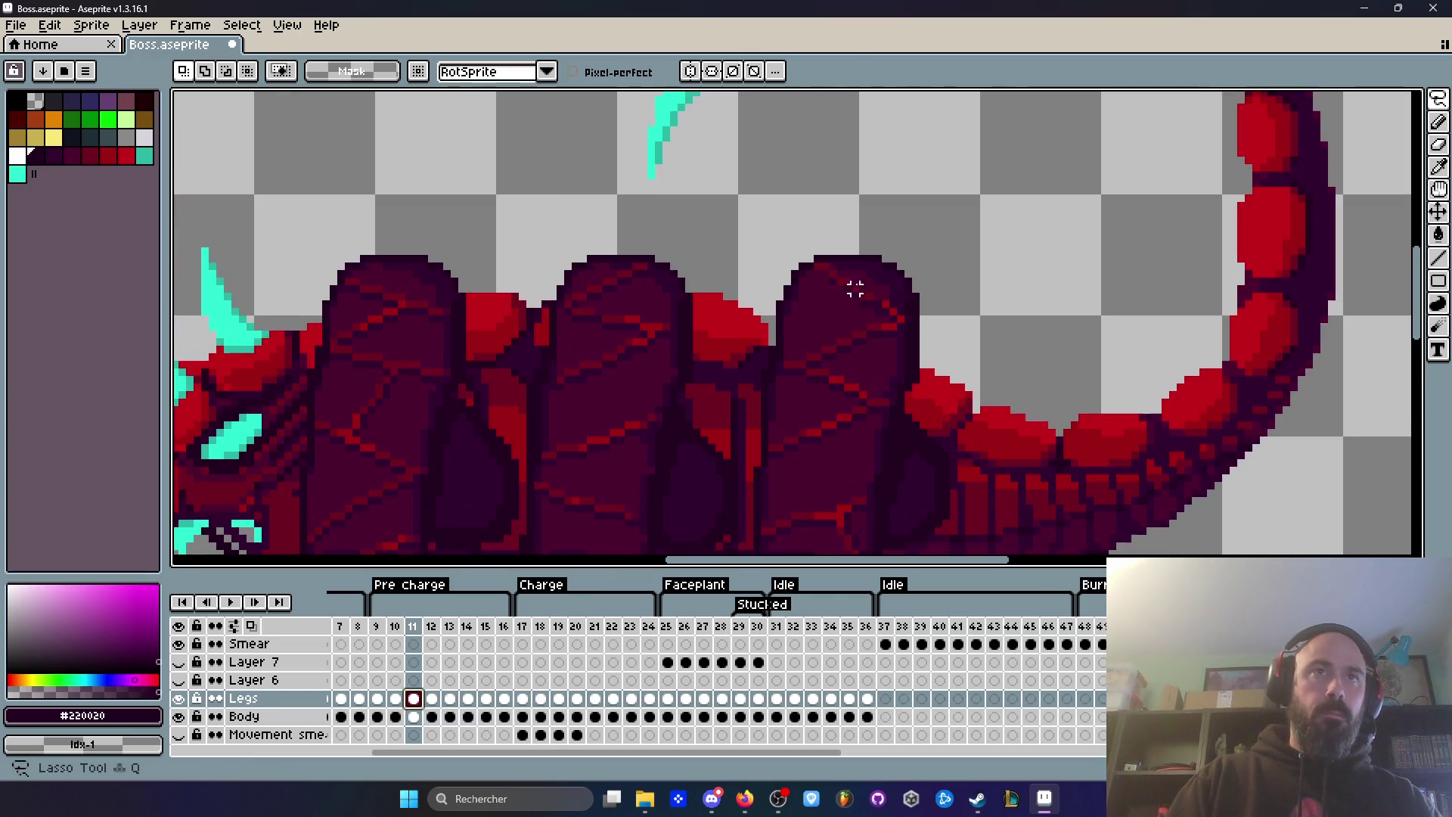
{"action": "scroll", "coordinate": [838, 243], "scroll_direction": "down", "scroll_amount": 2}
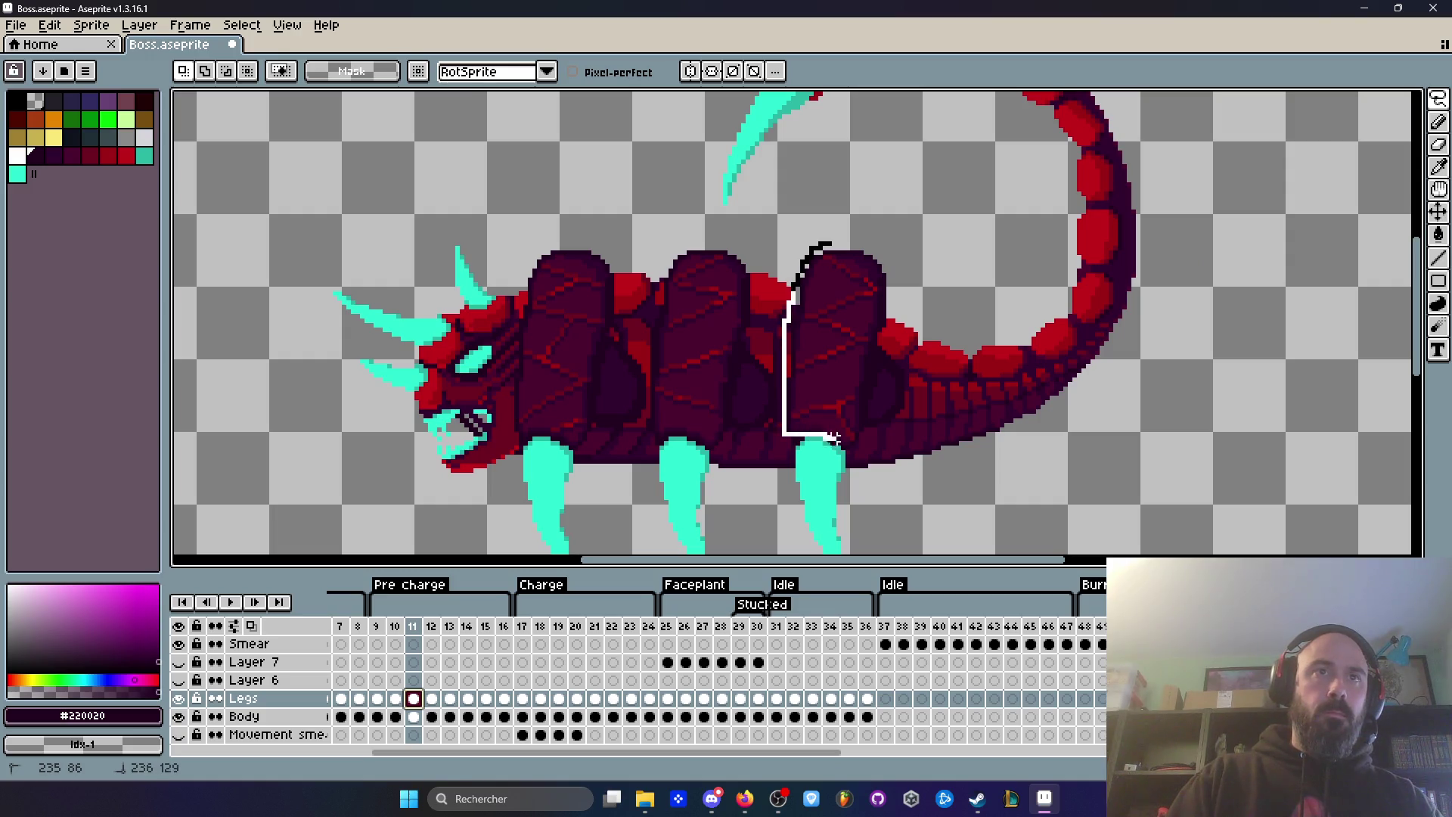
{"action": "left_click_drag", "start_coordinate": [888, 267], "coordinate": [846, 302]}
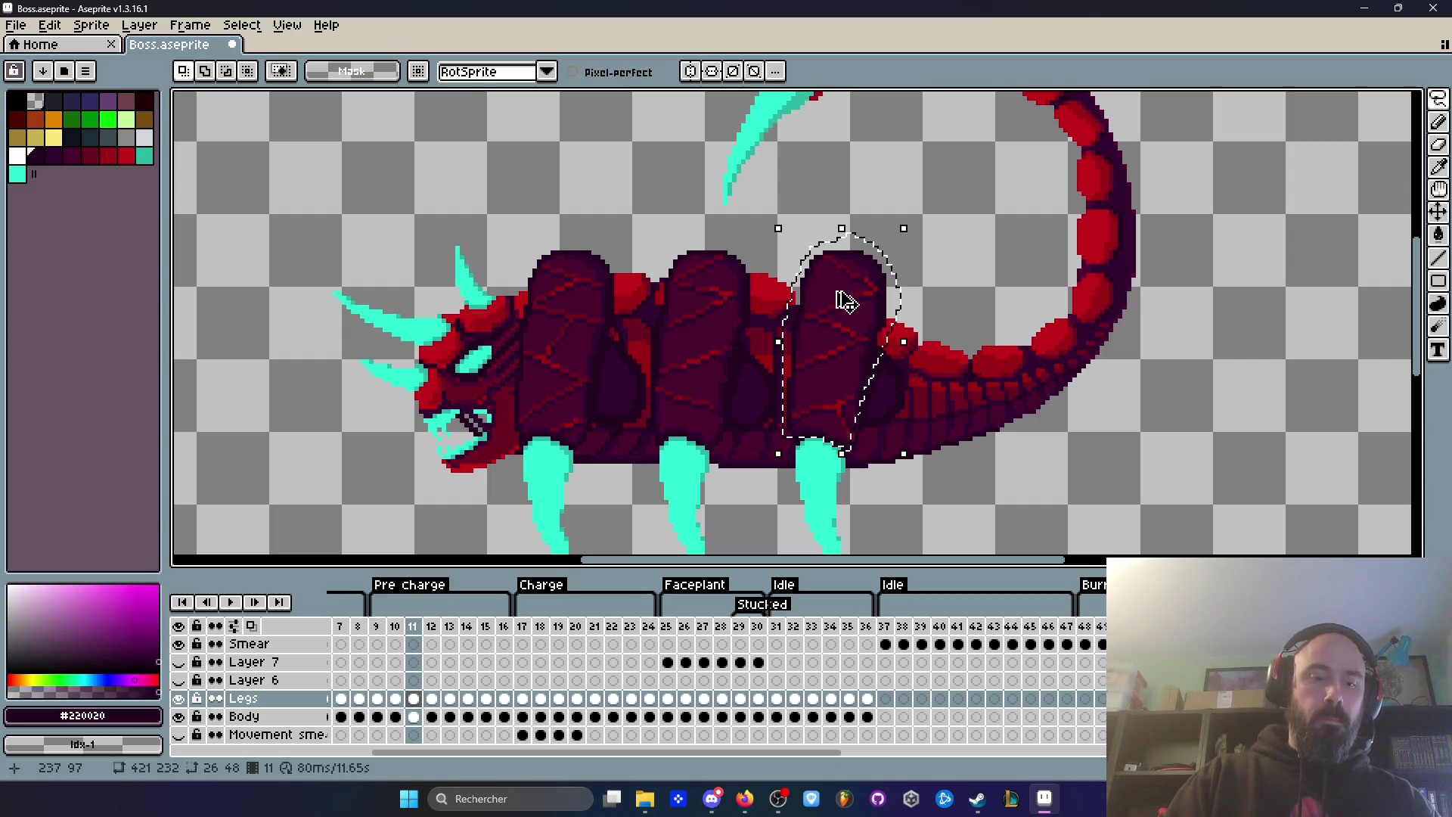
{"action": "key", "text": "ctrl+d"}
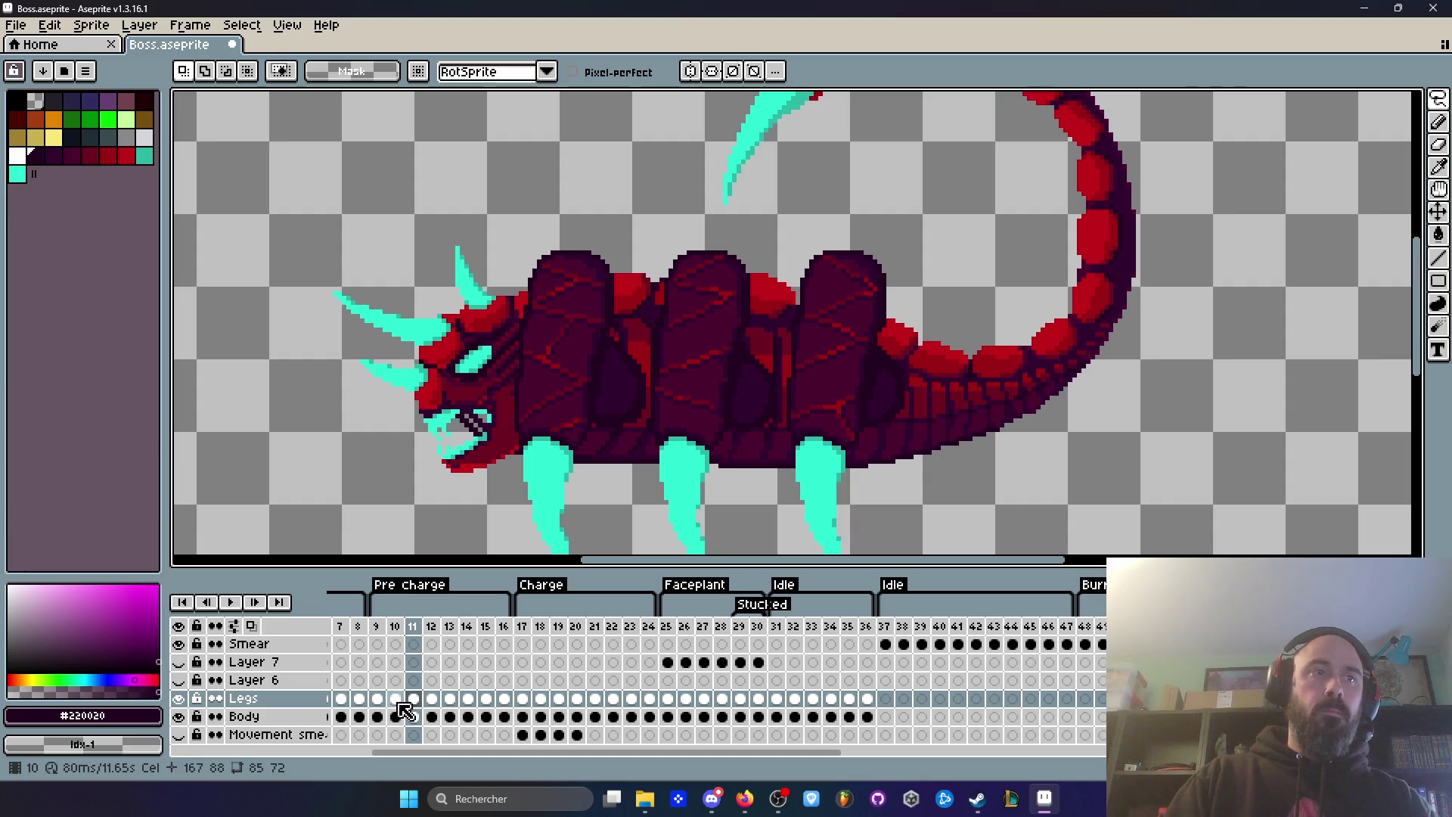
Step: Paste the rear segment onto frame 9 and drag it into line with the body
{"action": "left_click", "coordinate": [397, 702]}
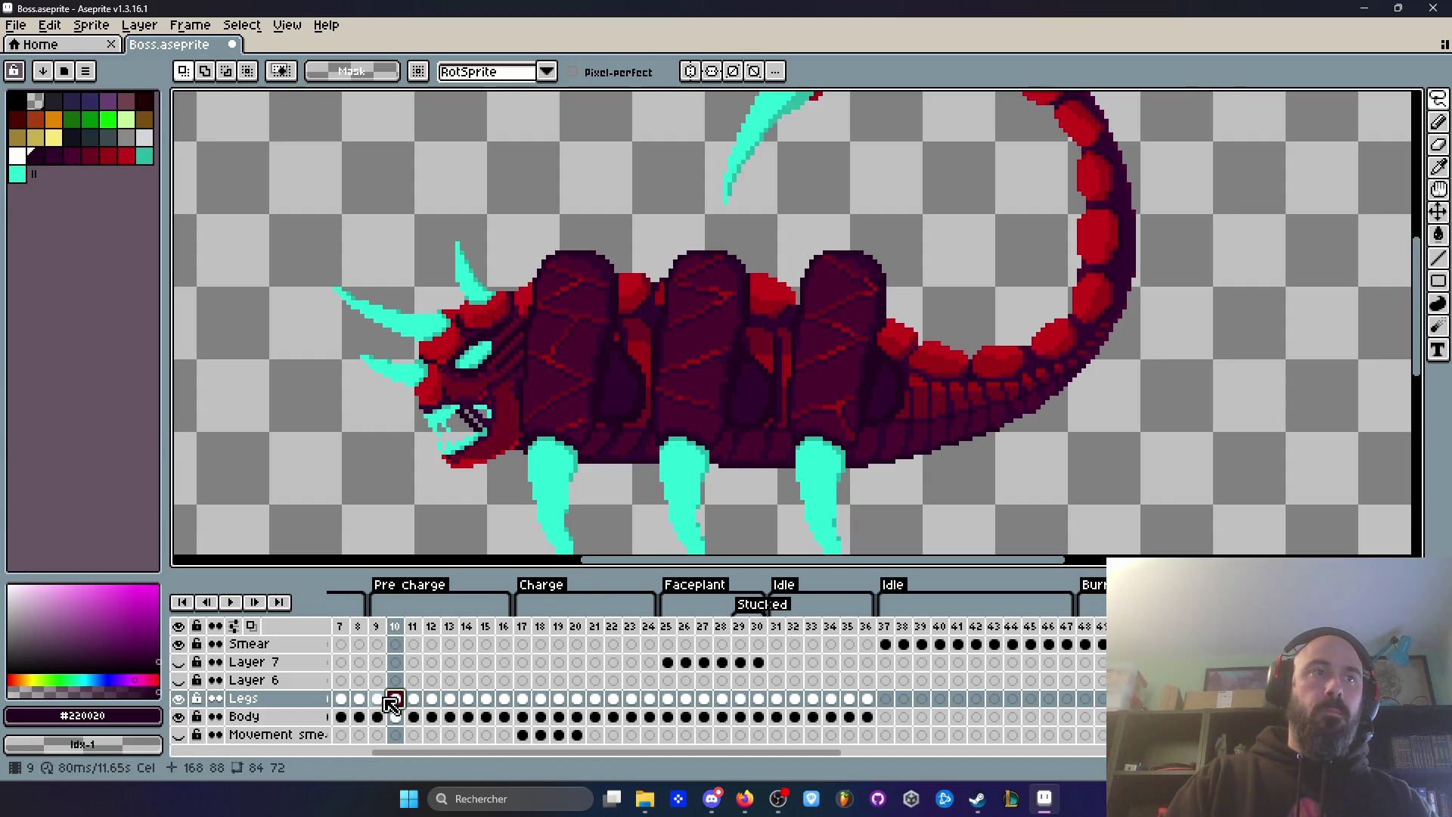
{"action": "key", "text": "Left"}
{"action": "key", "text": "ctrl+shift+d"}
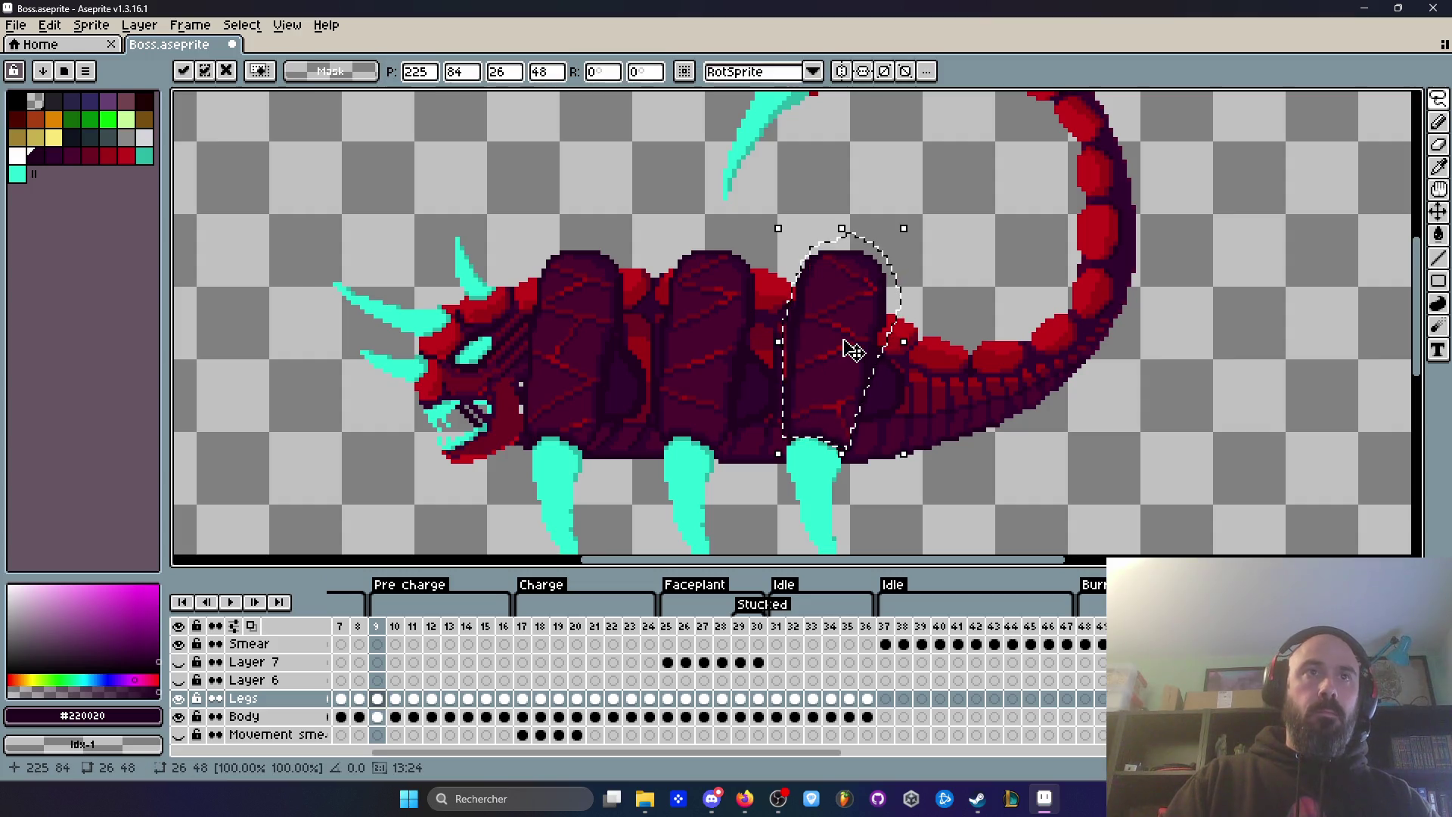
{"action": "scroll", "coordinate": [851, 350], "scroll_direction": "up", "scroll_amount": 1}
{"action": "mouse_move", "coordinate": [847, 389]}
{"action": "left_mouse_down"}
{"action": "mouse_move", "coordinate": [839, 376]}
{"action": "mouse_move", "coordinate": [791, 474]}
{"action": "left_mouse_up"}
{"action": "scroll", "coordinate": [813, 423], "scroll_direction": "up", "scroll_amount": 2}
{"action": "scroll", "coordinate": [840, 418], "scroll_direction": "down", "scroll_amount": 3}
{"action": "scroll", "coordinate": [856, 214], "scroll_direction": "up", "scroll_amount": 3}
{"action": "left_click_drag", "start_coordinate": [846, 350], "coordinate": [870, 330]}
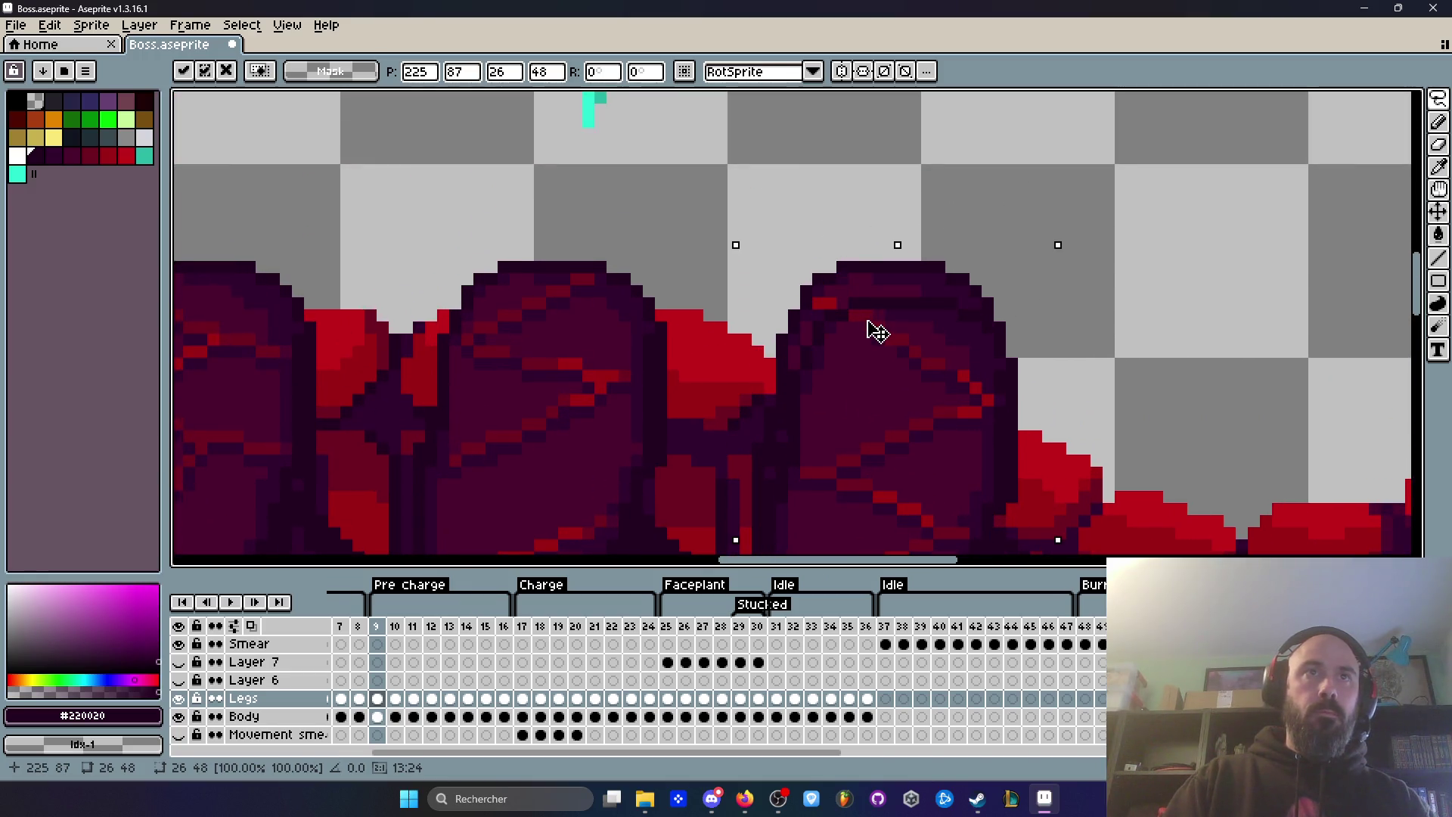
{"action": "scroll", "coordinate": [850, 292], "scroll_direction": "down", "scroll_amount": 1}
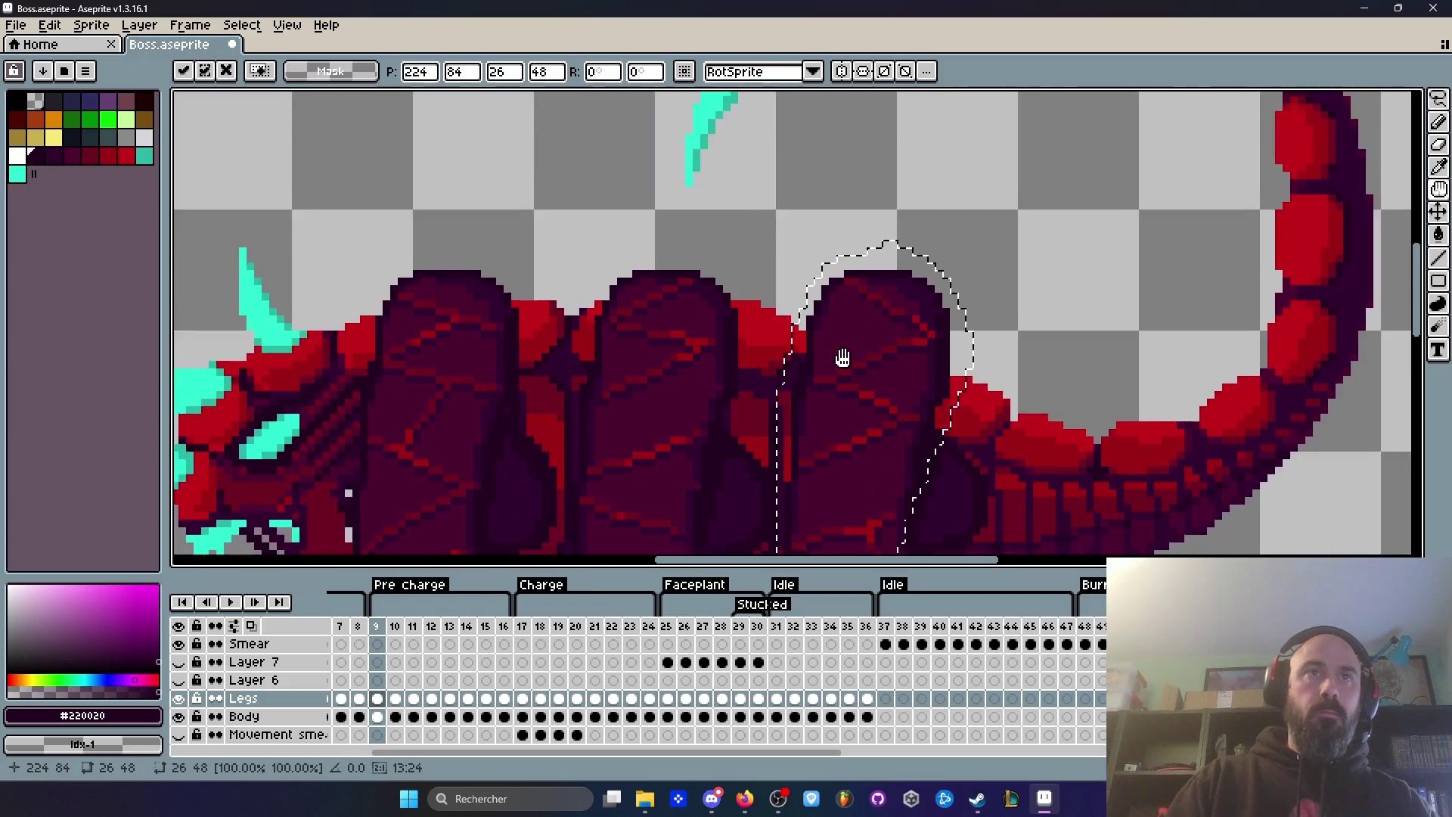
{"action": "key", "text": "Return"}
{"action": "key", "text": "Return"}
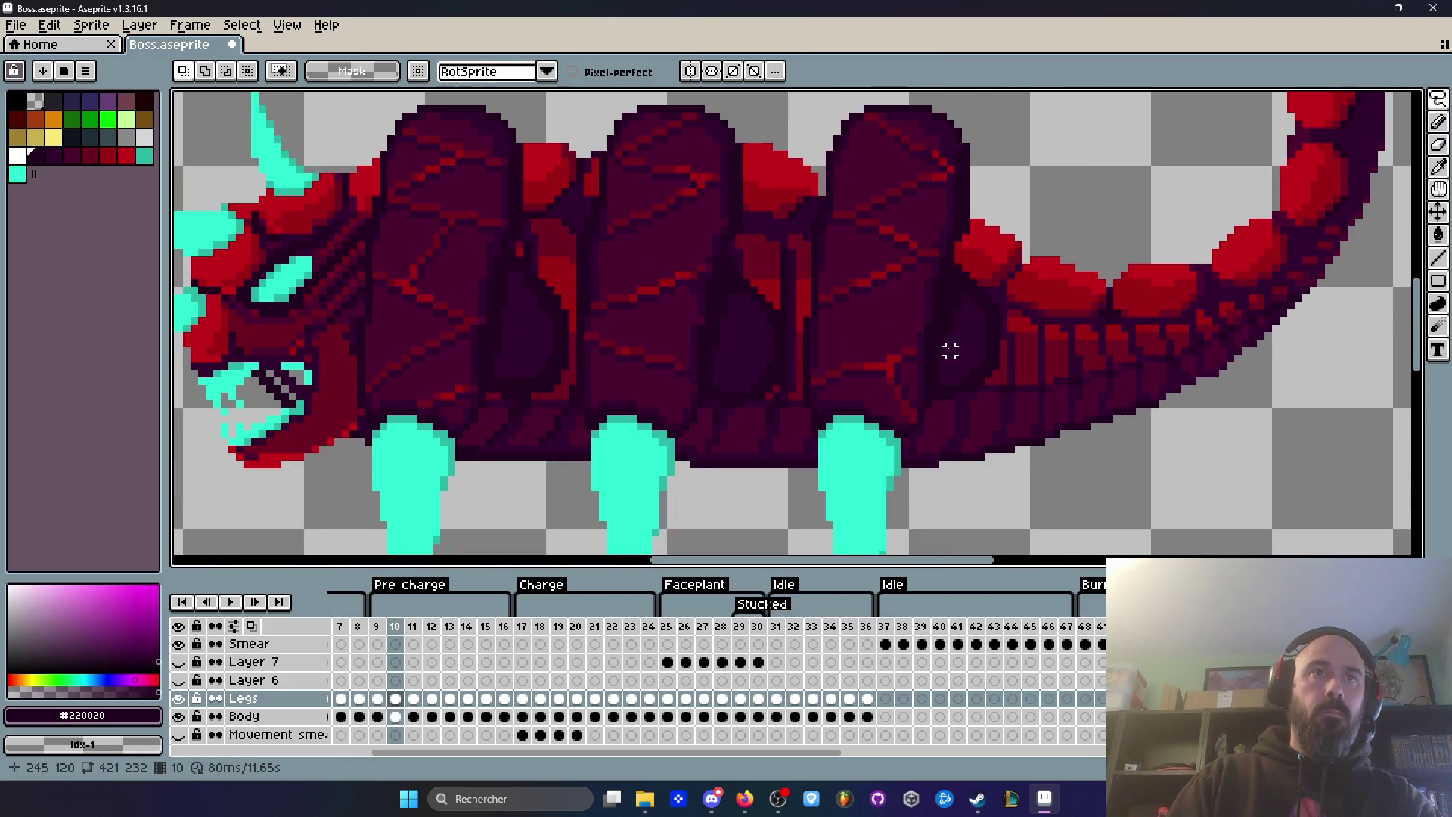
Step: Replay the animation from the Pre charge frames, stopping on frame 19
{"action": "scroll", "coordinate": [949, 350], "scroll_direction": "down", "scroll_amount": 3}
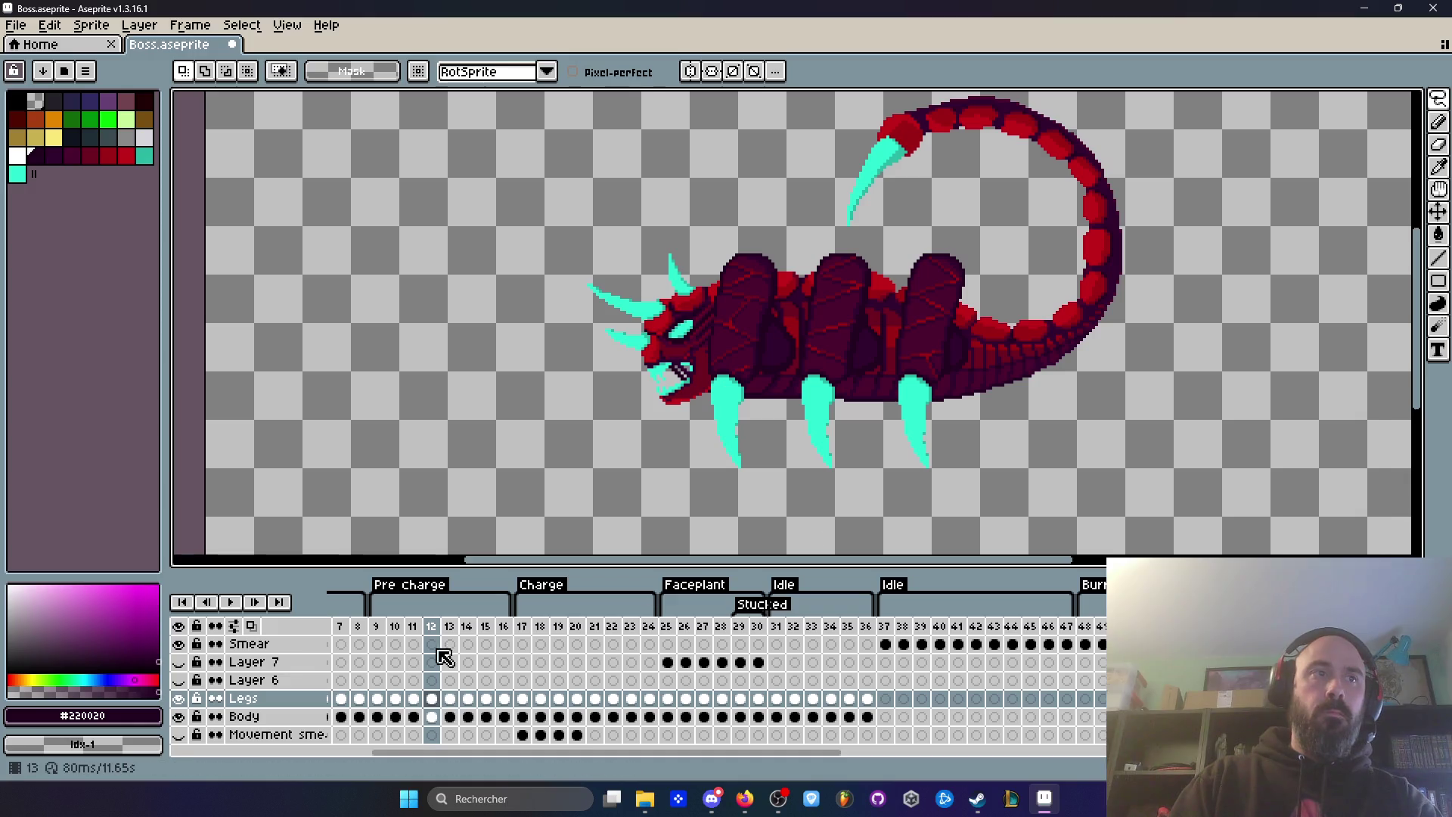
{"action": "left_click", "coordinate": [372, 636]}
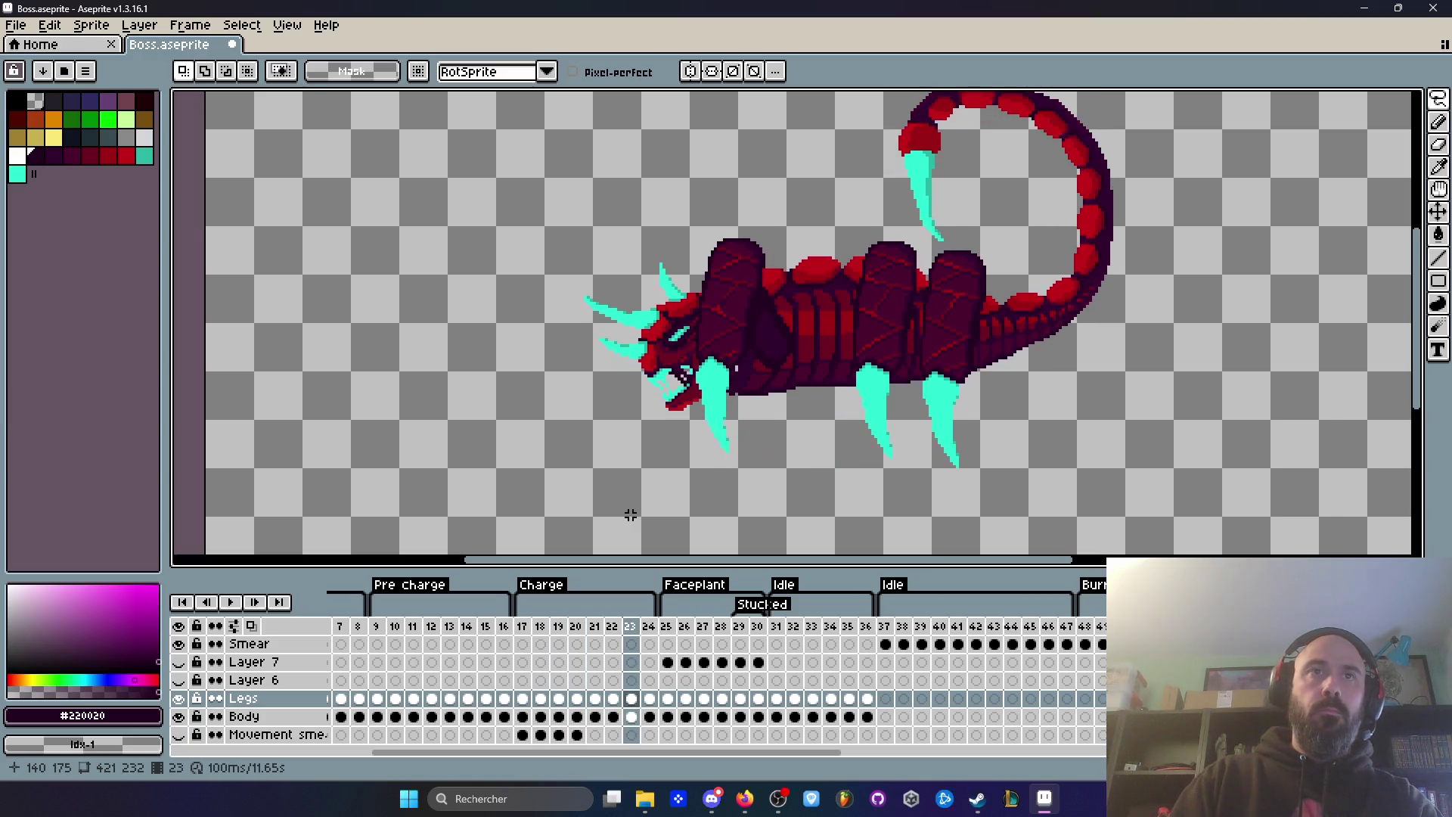
{"action": "key", "text": "Return"}
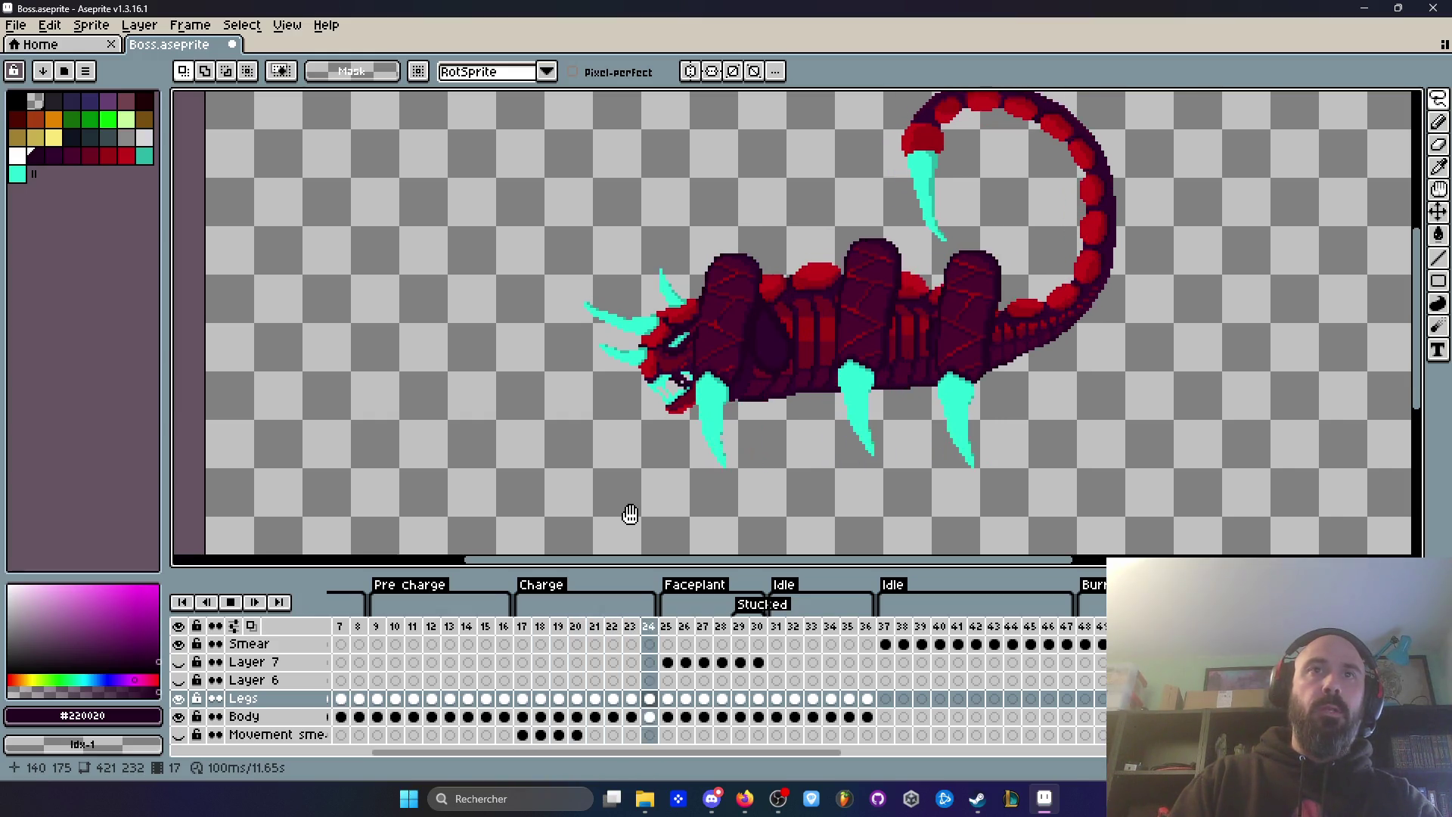
{"action": "scroll", "coordinate": [990, 454], "scroll_direction": "up", "scroll_amount": 3}
{"action": "key", "text": "Return"}
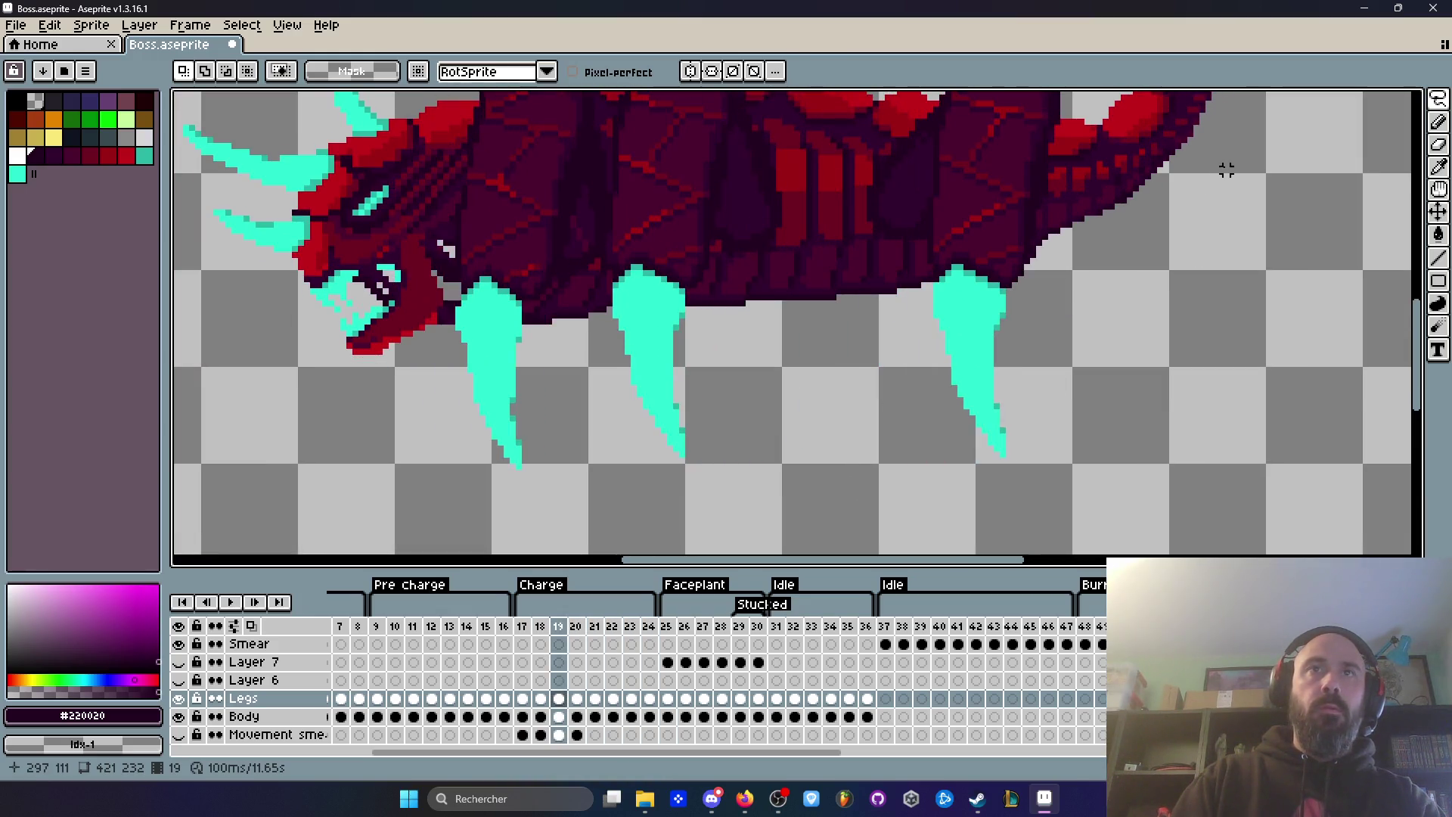
Step: Zoom in on the tail base and compare the tail pose across frames 16 to 21
{"action": "left_click_drag", "start_coordinate": [1225, 170], "coordinate": [921, 360]}
{"action": "key", "text": "Left"}
{"action": "key", "text": "Left"}
{"action": "key", "text": "Left"}
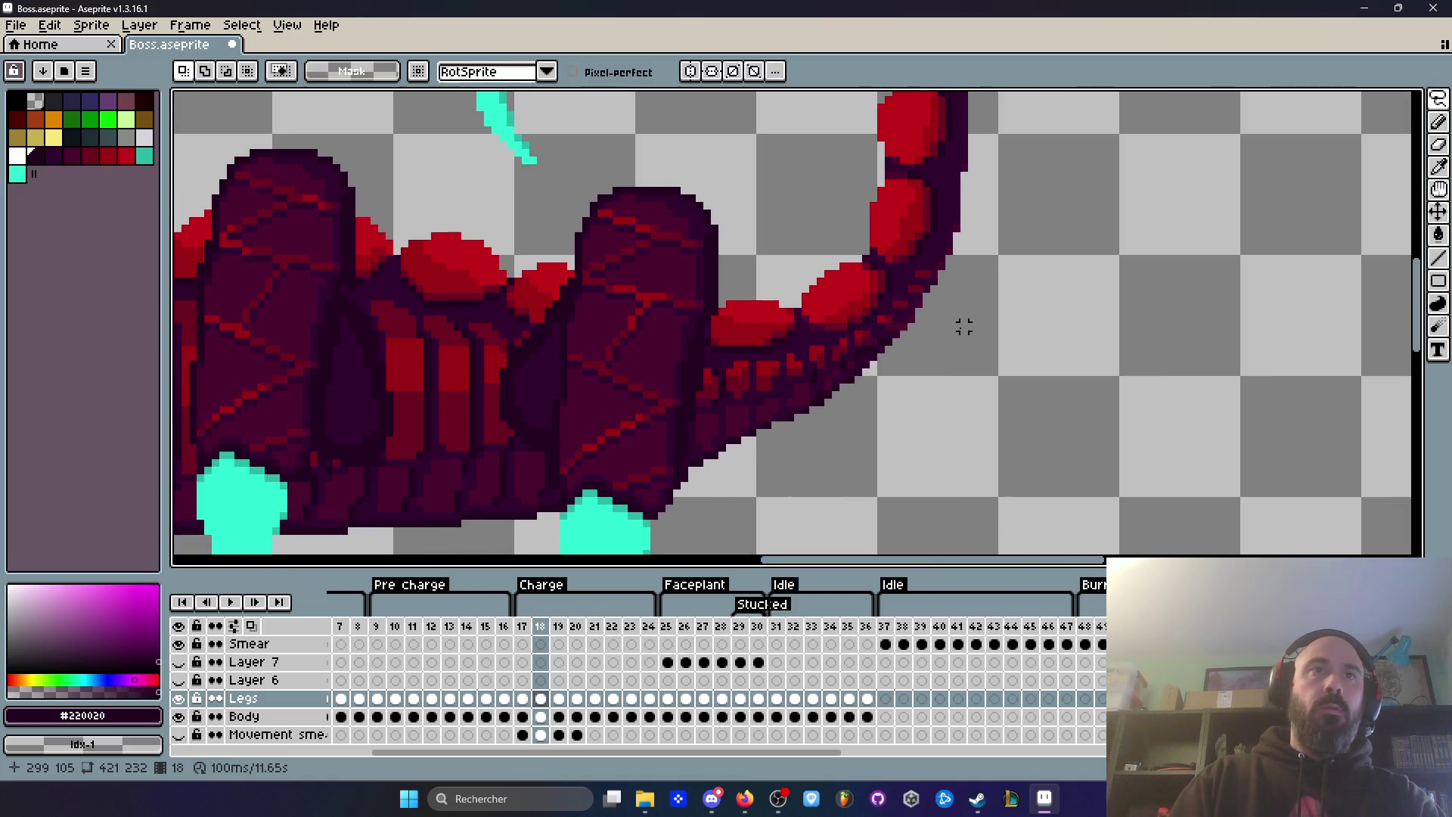
{"action": "key", "text": "Right"}
{"action": "key", "text": "Right"}
{"action": "key", "text": "Right"}
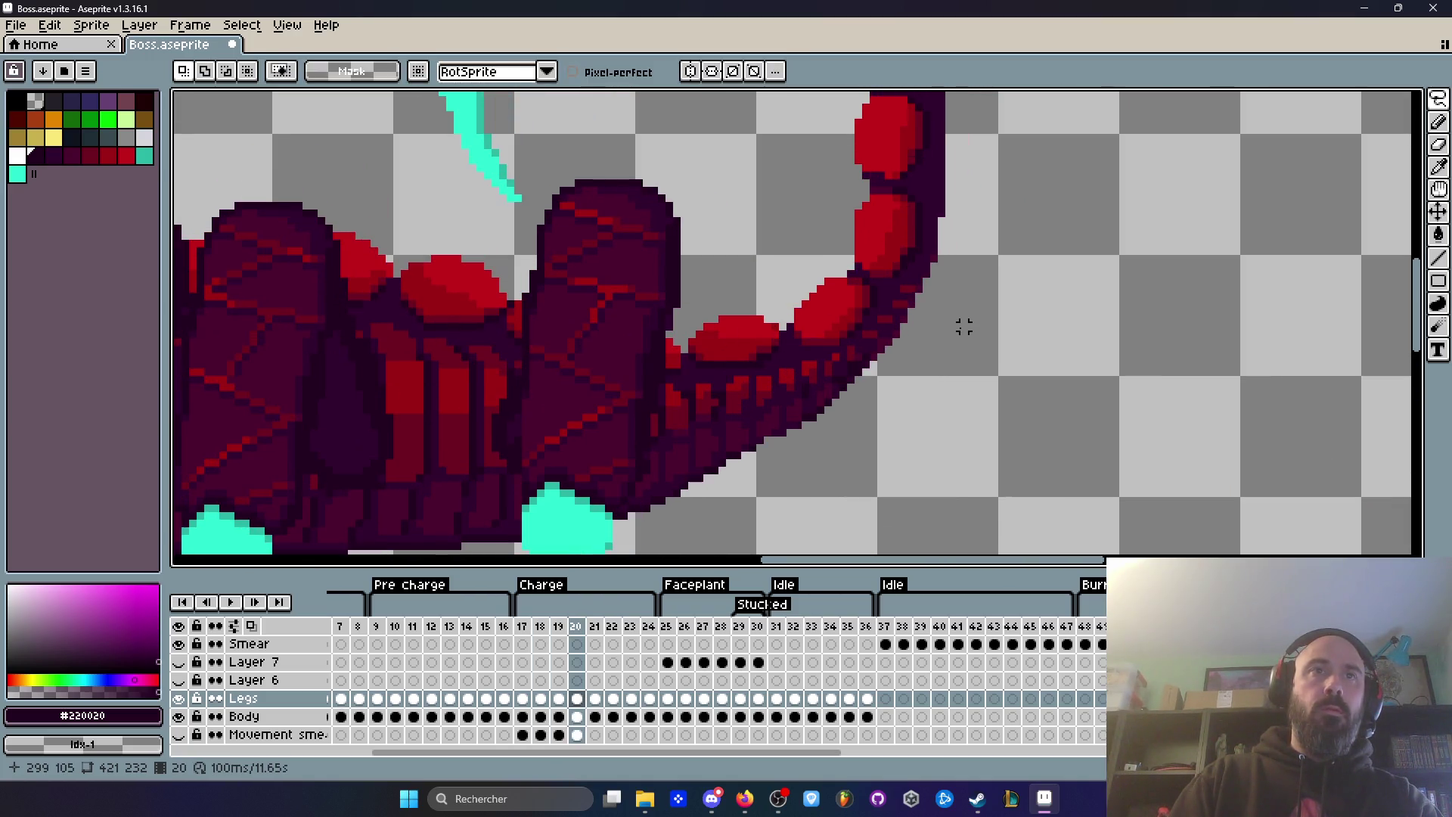
{"action": "key", "text": "Right"}
{"action": "key", "text": "Left"}
{"action": "key", "text": "Right"}
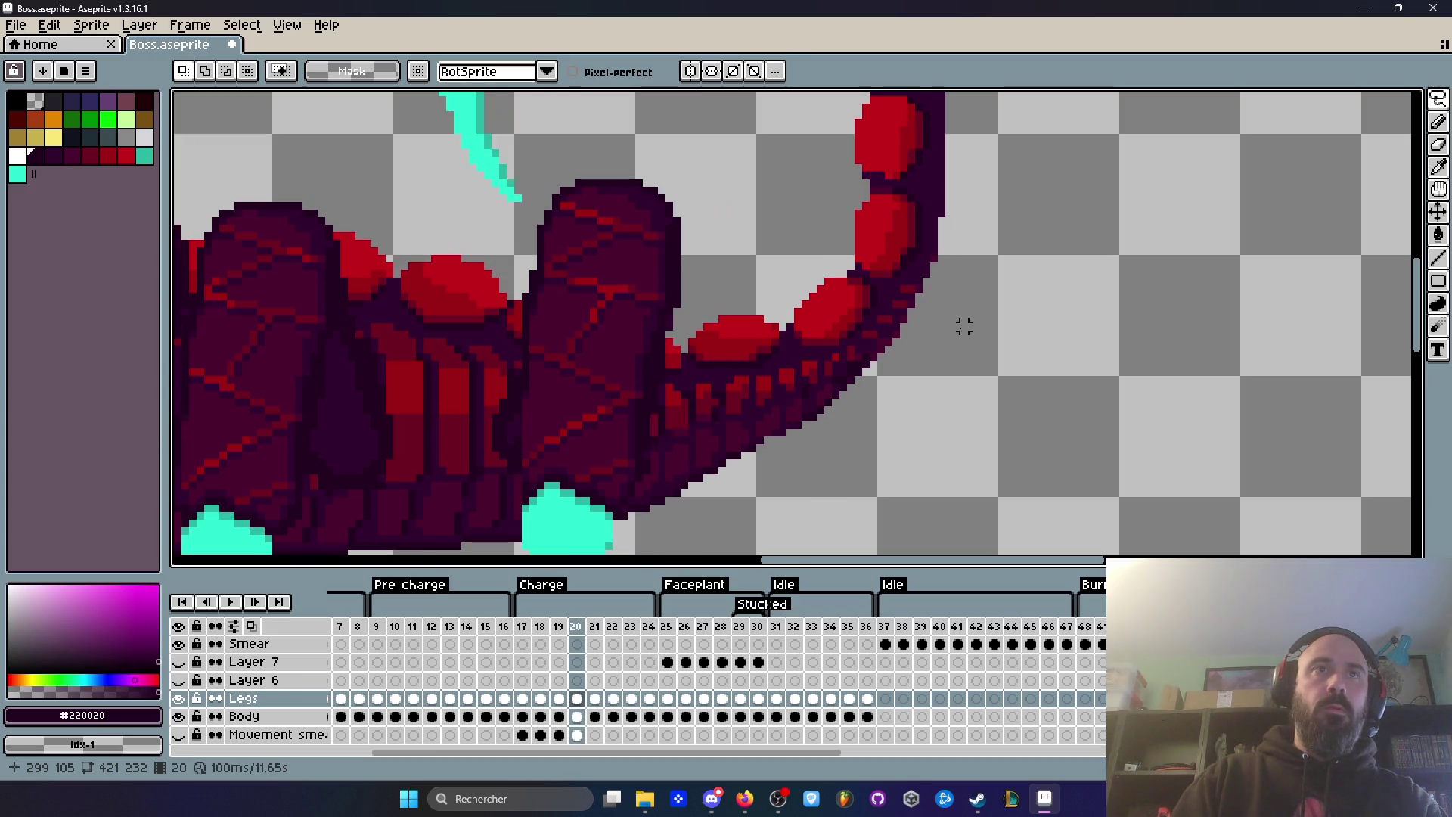
{"action": "key", "text": "Right"}
{"action": "key", "text": "Left"}
{"action": "key", "text": "Right"}
Step: Sample the dark maroon #4c002e outline colour from the tail base on frame 21
{"action": "scroll", "coordinate": [840, 347], "scroll_direction": "up", "scroll_amount": 1}
{"action": "key", "text": "i"}
{"action": "scroll", "coordinate": [862, 346], "scroll_direction": "up", "scroll_amount": 1}
{"action": "left_click", "coordinate": [919, 277]}
Step: Paint a dark pixel on the tail underside with the Pencil, then undo the stray blob
{"action": "scroll", "coordinate": [919, 276], "scroll_direction": "down", "scroll_amount": 1}
{"action": "key", "text": "b"}
{"action": "left_click", "coordinate": [901, 330]}
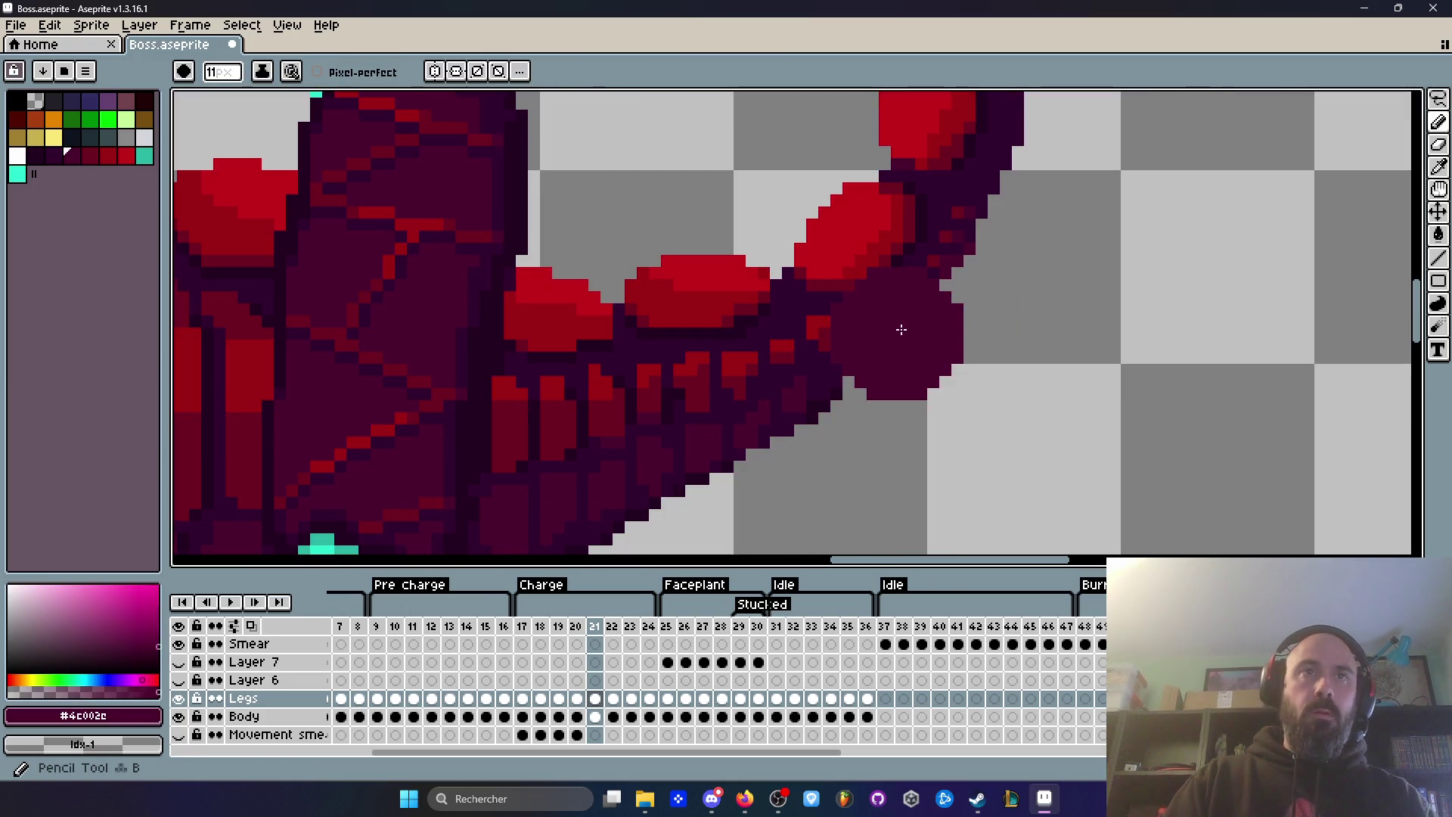
{"action": "key", "text": "ctrl+z"}
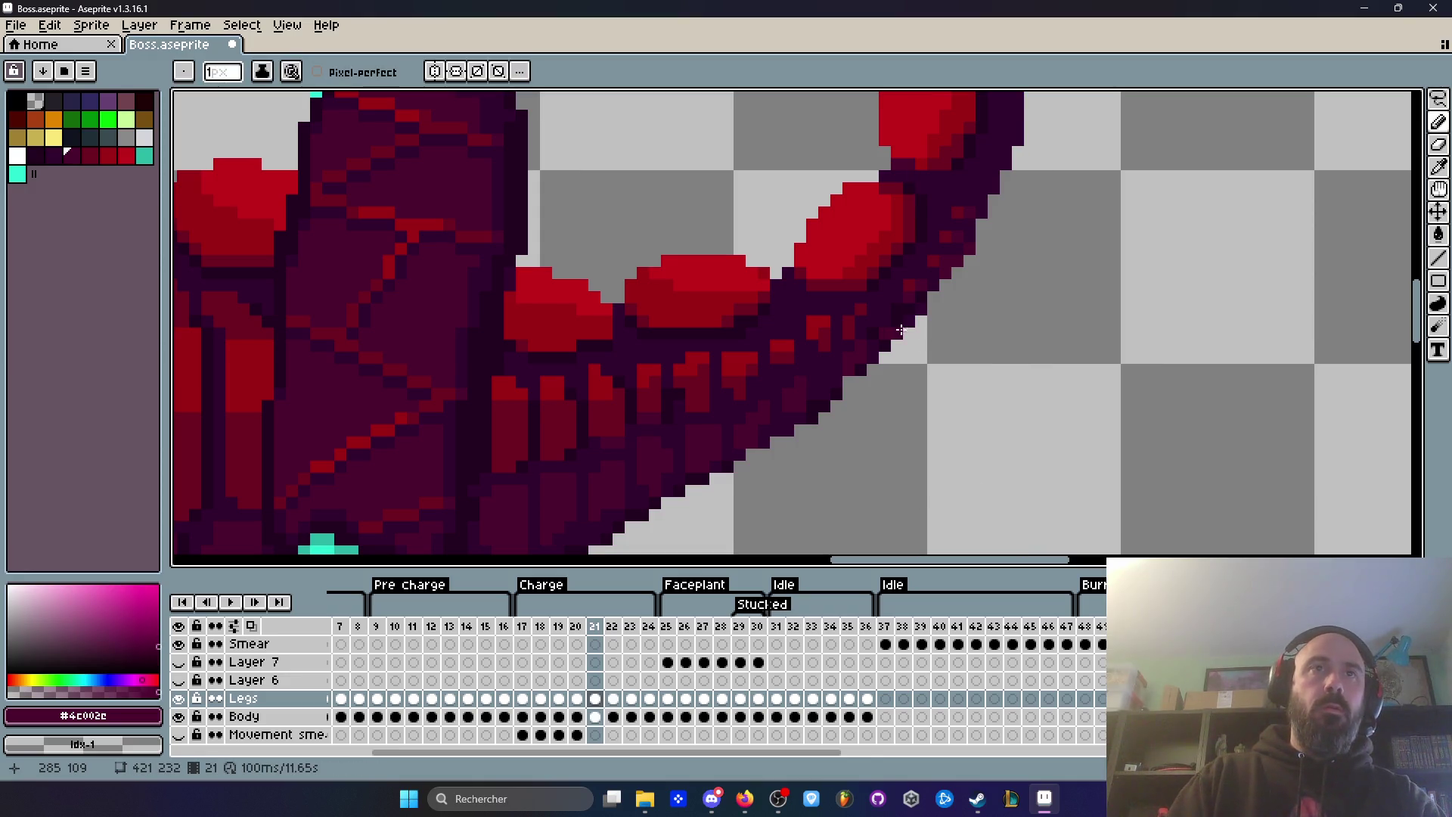
Step: Step back and forth around frame 21 to check the tail
{"action": "scroll", "coordinate": [907, 341], "scroll_direction": "up", "scroll_amount": 2}
{"action": "scroll", "coordinate": [935, 306], "scroll_direction": "down", "scroll_amount": 3}
{"action": "key", "text": "Left"}
{"action": "key", "text": "Left"}
{"action": "key", "text": "Right"}
{"action": "key", "text": "Right"}
{"action": "key", "text": "Left"}
{"action": "key", "text": "Right"}
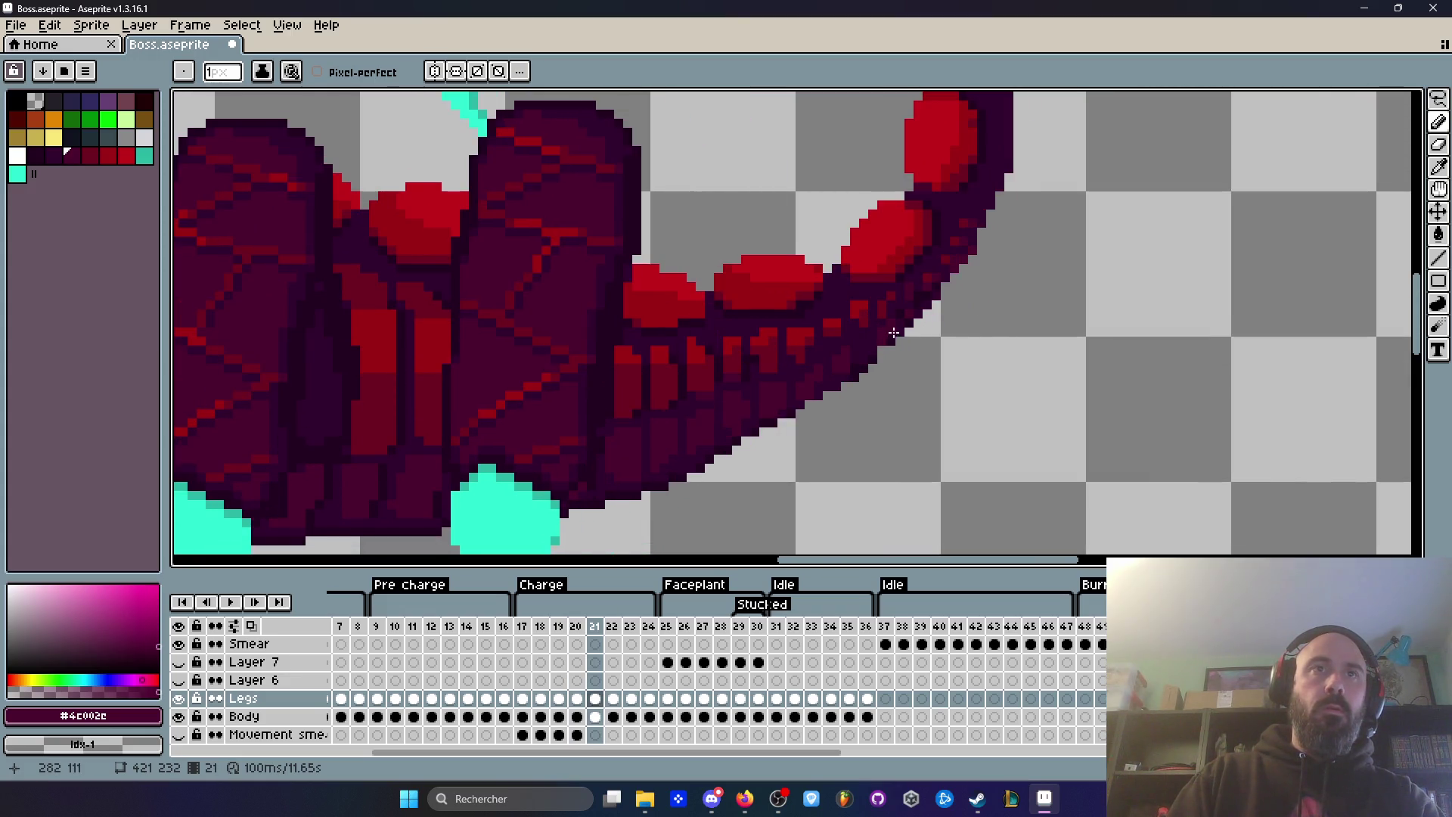
{"action": "scroll", "coordinate": [894, 333], "scroll_direction": "up", "scroll_amount": 2}
{"action": "scroll", "coordinate": [868, 338], "scroll_direction": "down", "scroll_amount": 3}
{"action": "scroll", "coordinate": [960, 348], "scroll_direction": "up", "scroll_amount": 2}
Step: Advance from frame 20 to frame 24, flicking between neighbouring frames to compare the tail
{"action": "key", "text": "Left"}
{"action": "scroll", "coordinate": [869, 363], "scroll_direction": "up", "scroll_amount": 2}
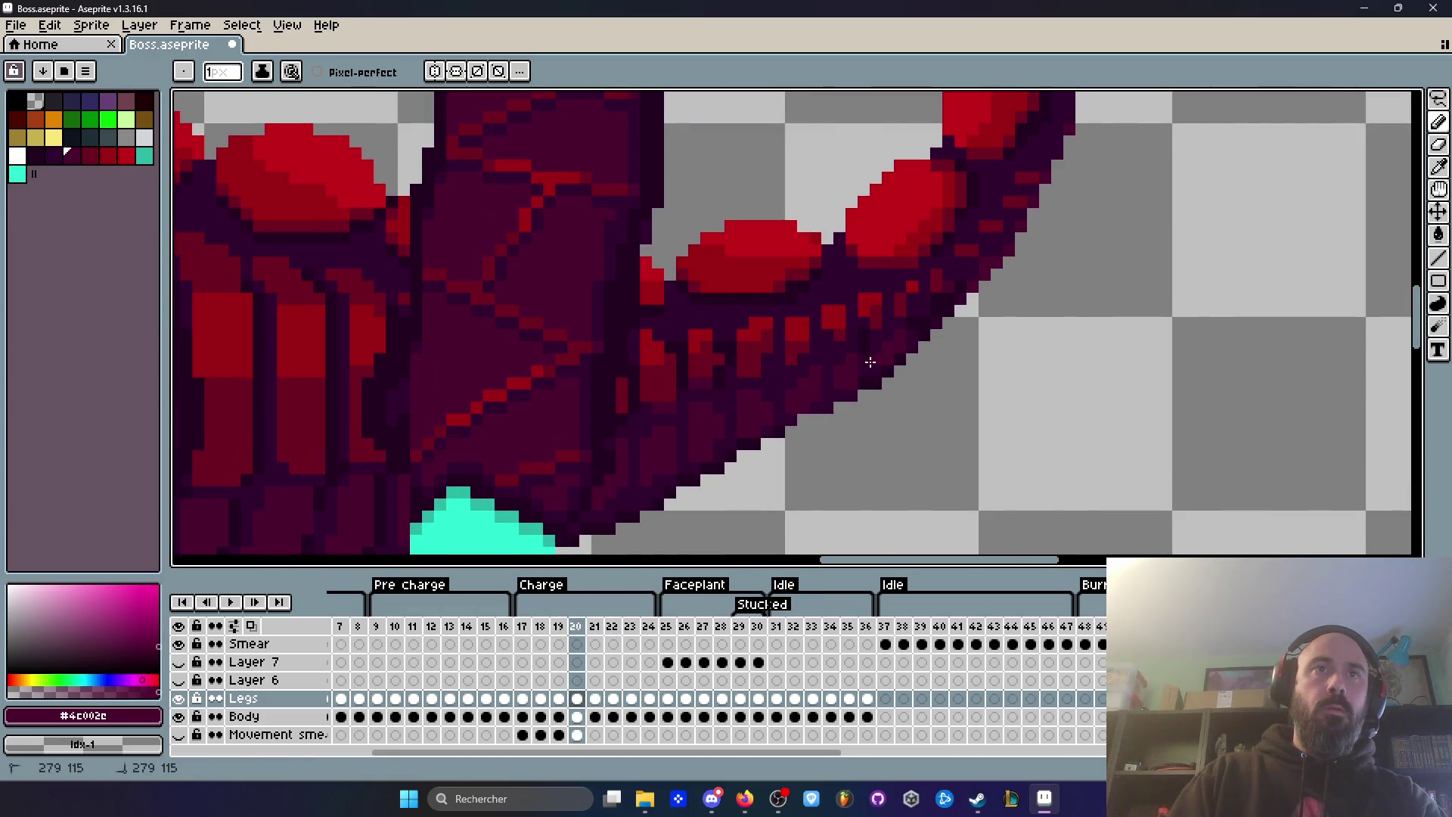
{"action": "key", "text": "Right"}
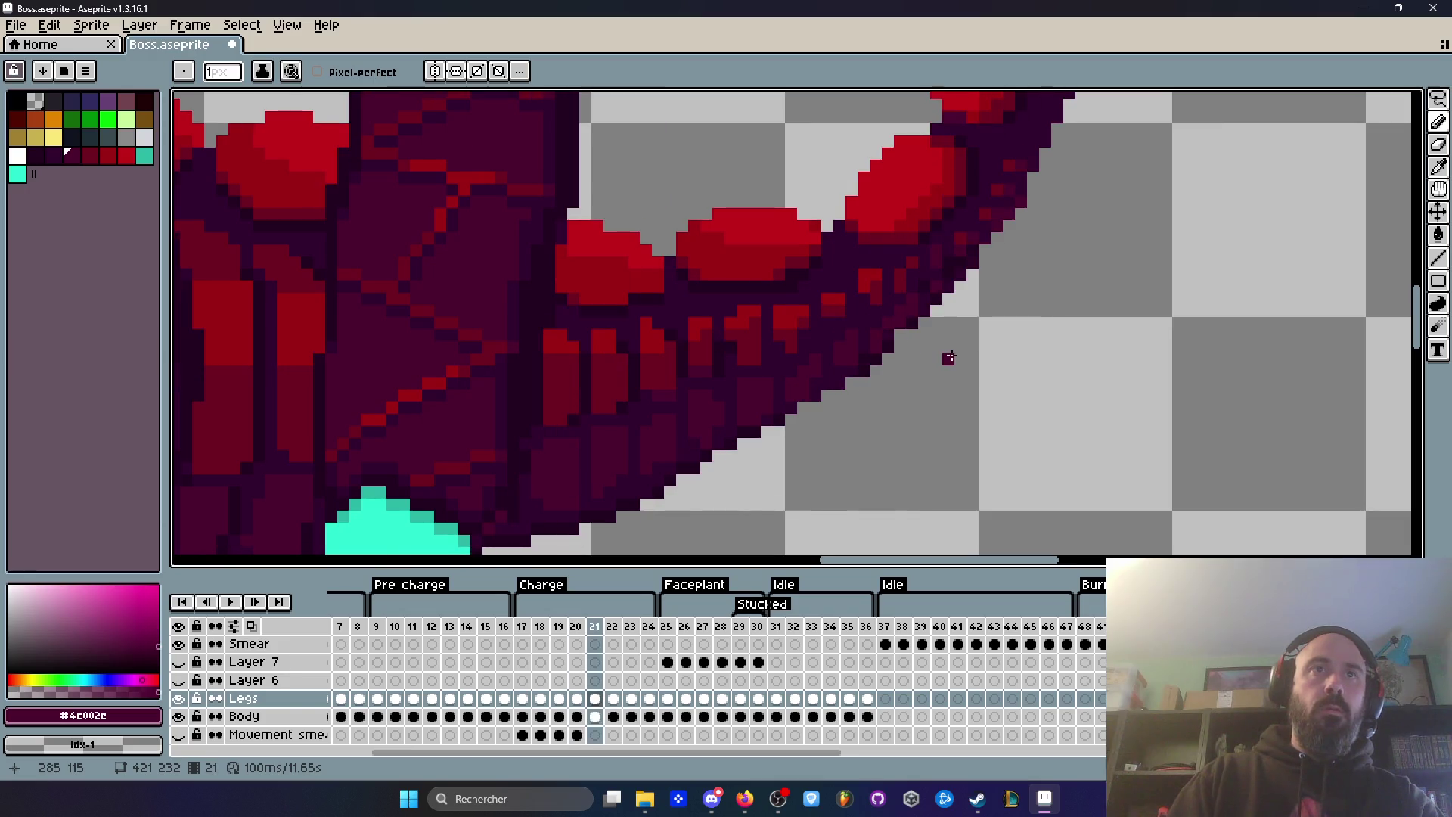
{"action": "key", "text": "Right"}
{"action": "key", "text": "Left"}
{"action": "key", "text": "Right"}
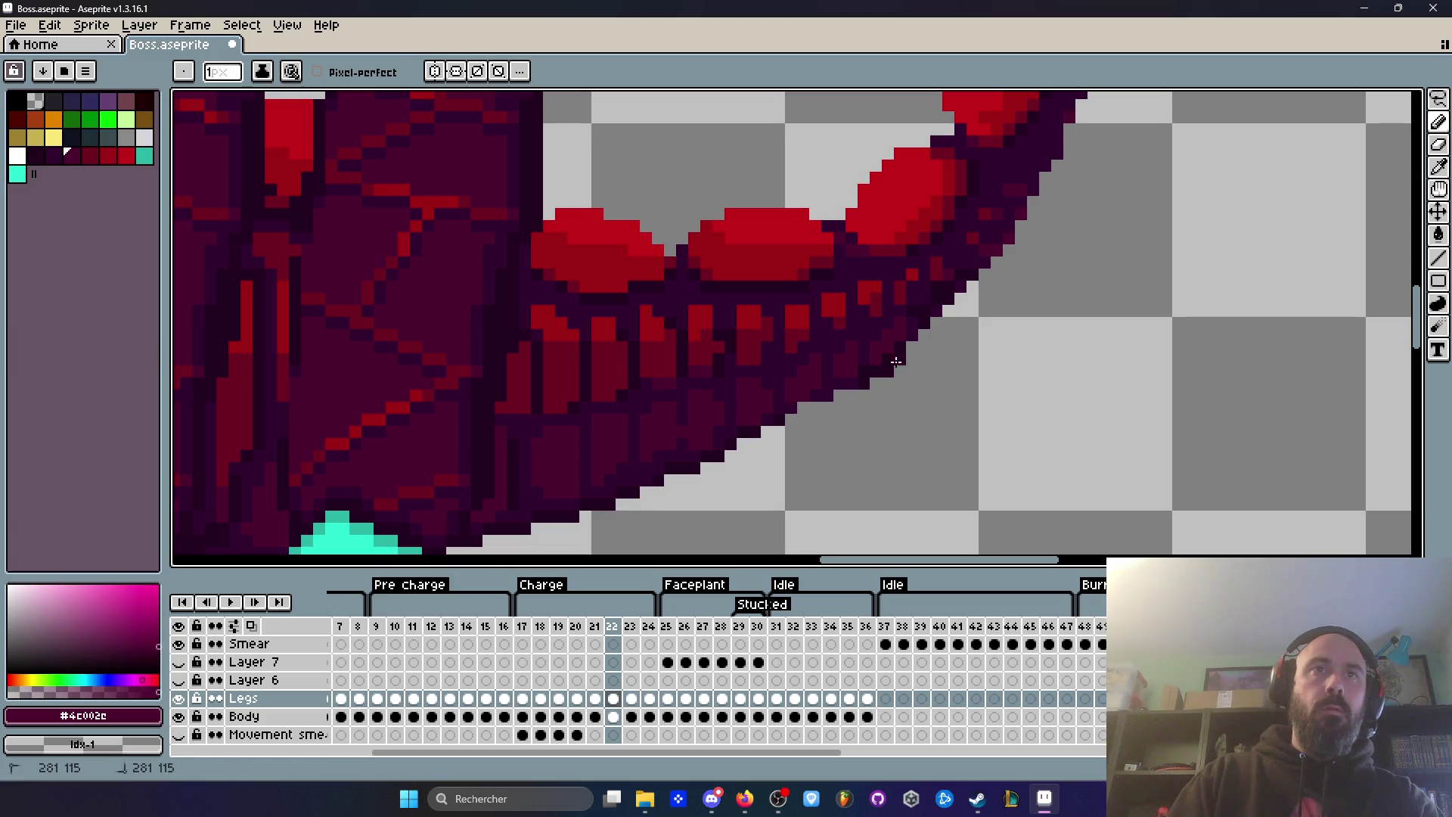
{"action": "scroll", "coordinate": [953, 357], "scroll_direction": "down", "scroll_amount": 1}
{"action": "key", "text": "Right"}
{"action": "key", "text": "Right"}
{"action": "key", "text": "Left"}
{"action": "key", "text": "Right"}
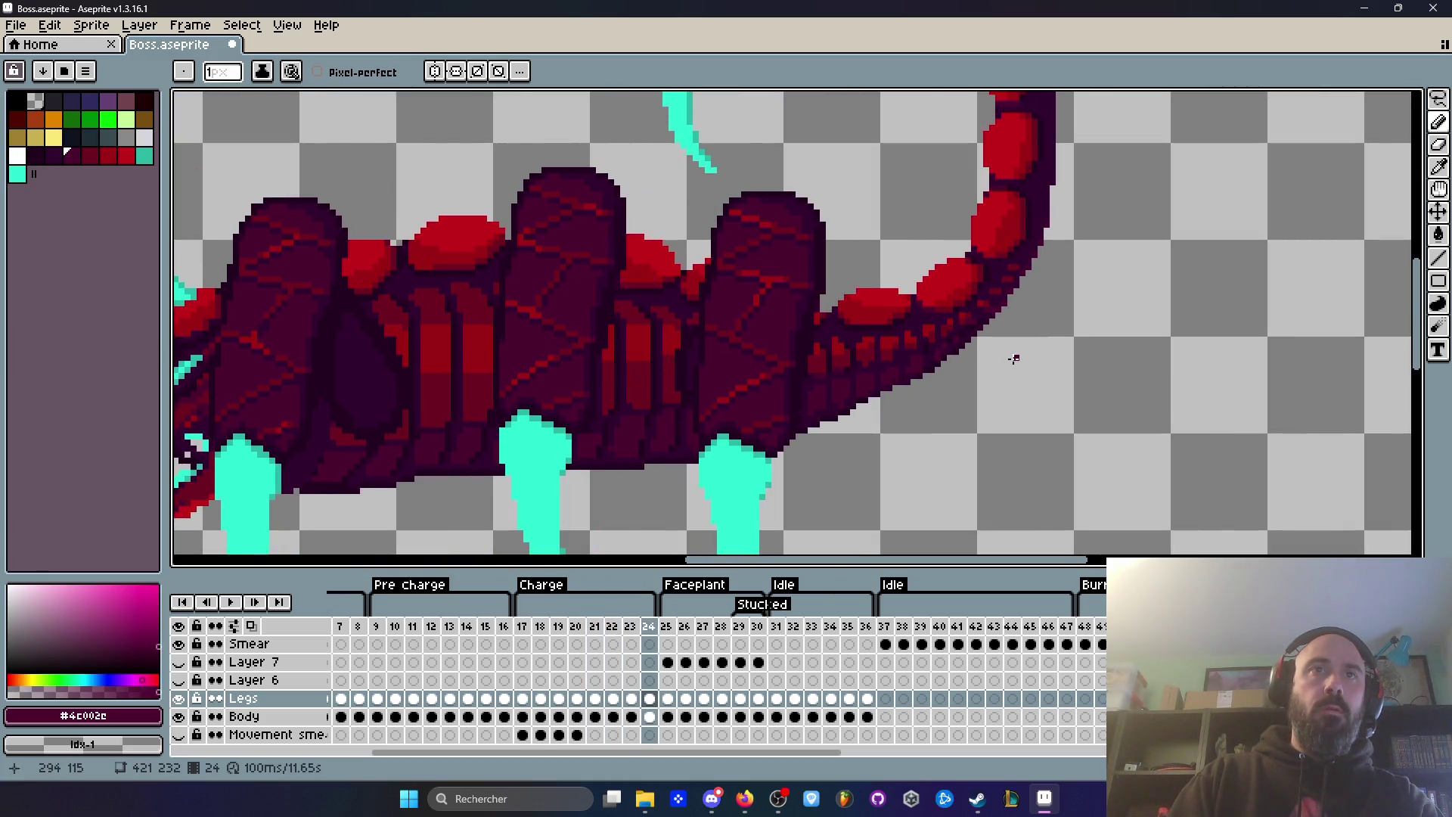
{"action": "key", "text": "Right"}
Step: Play the animation, then bring up frame 16 zoomed in on the tail underside
{"action": "key", "text": "Return"}
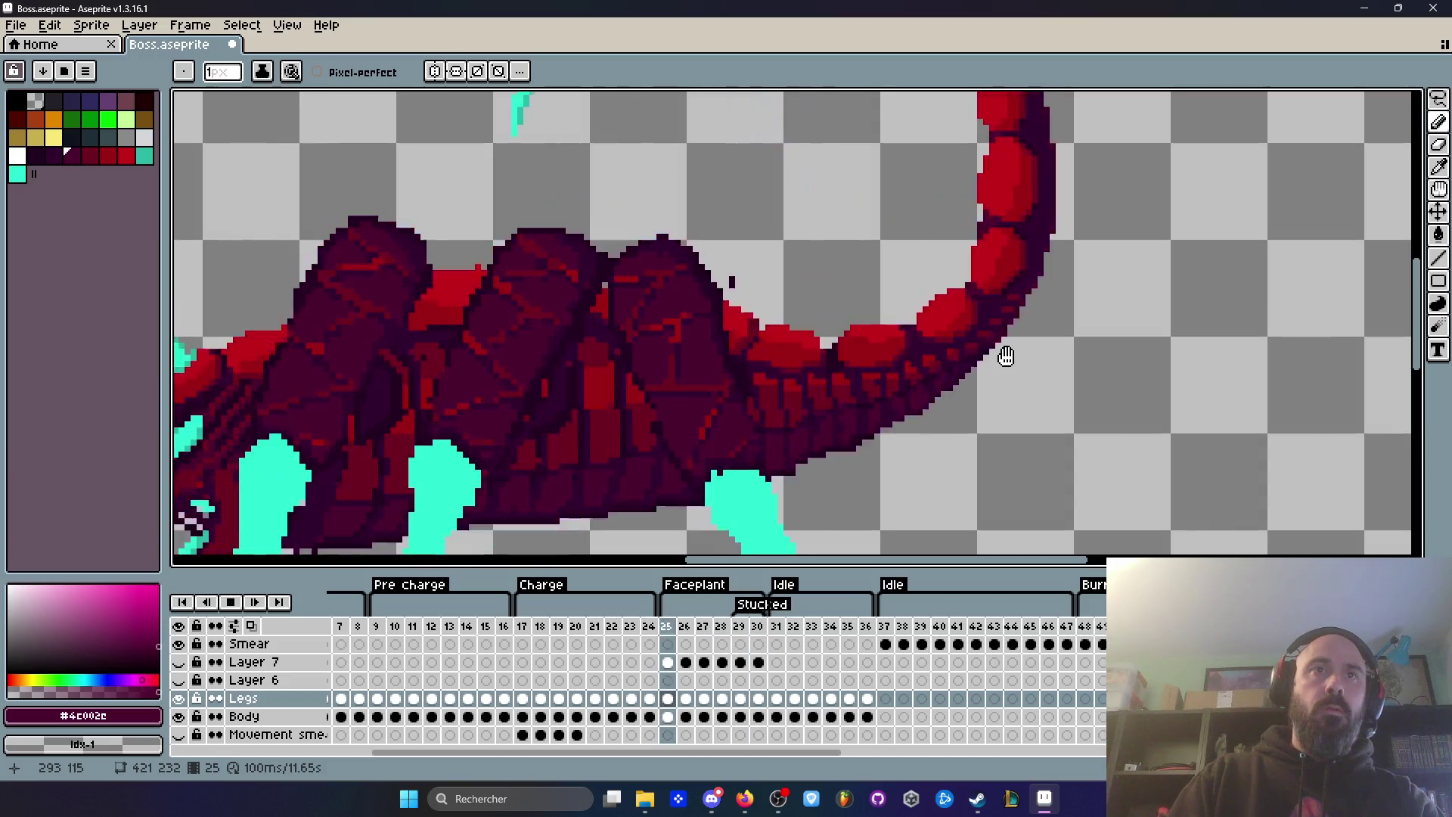
{"action": "left_click", "coordinate": [575, 626]}
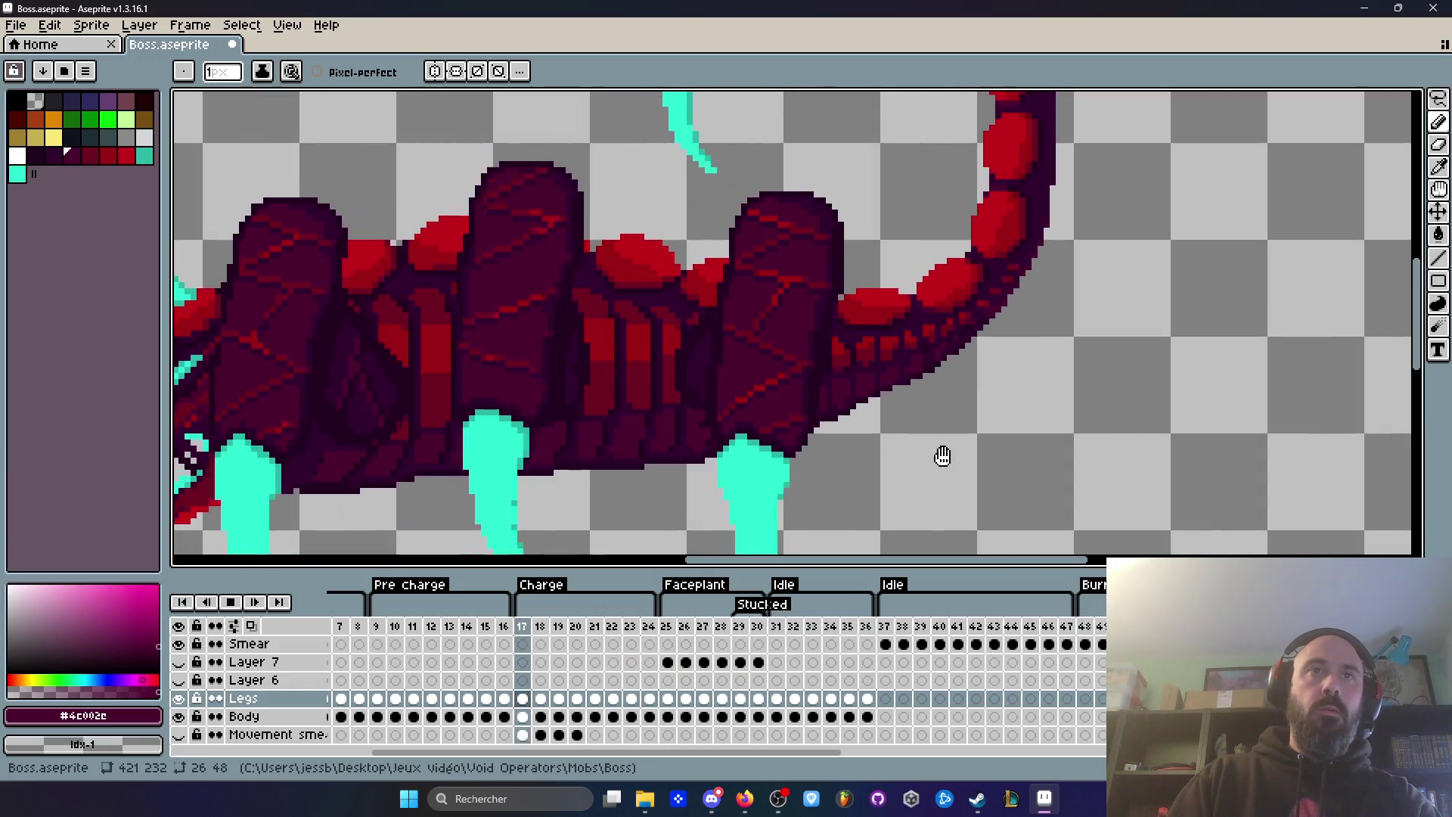
{"action": "scroll", "coordinate": [1047, 342], "scroll_direction": "down", "scroll_amount": 2}
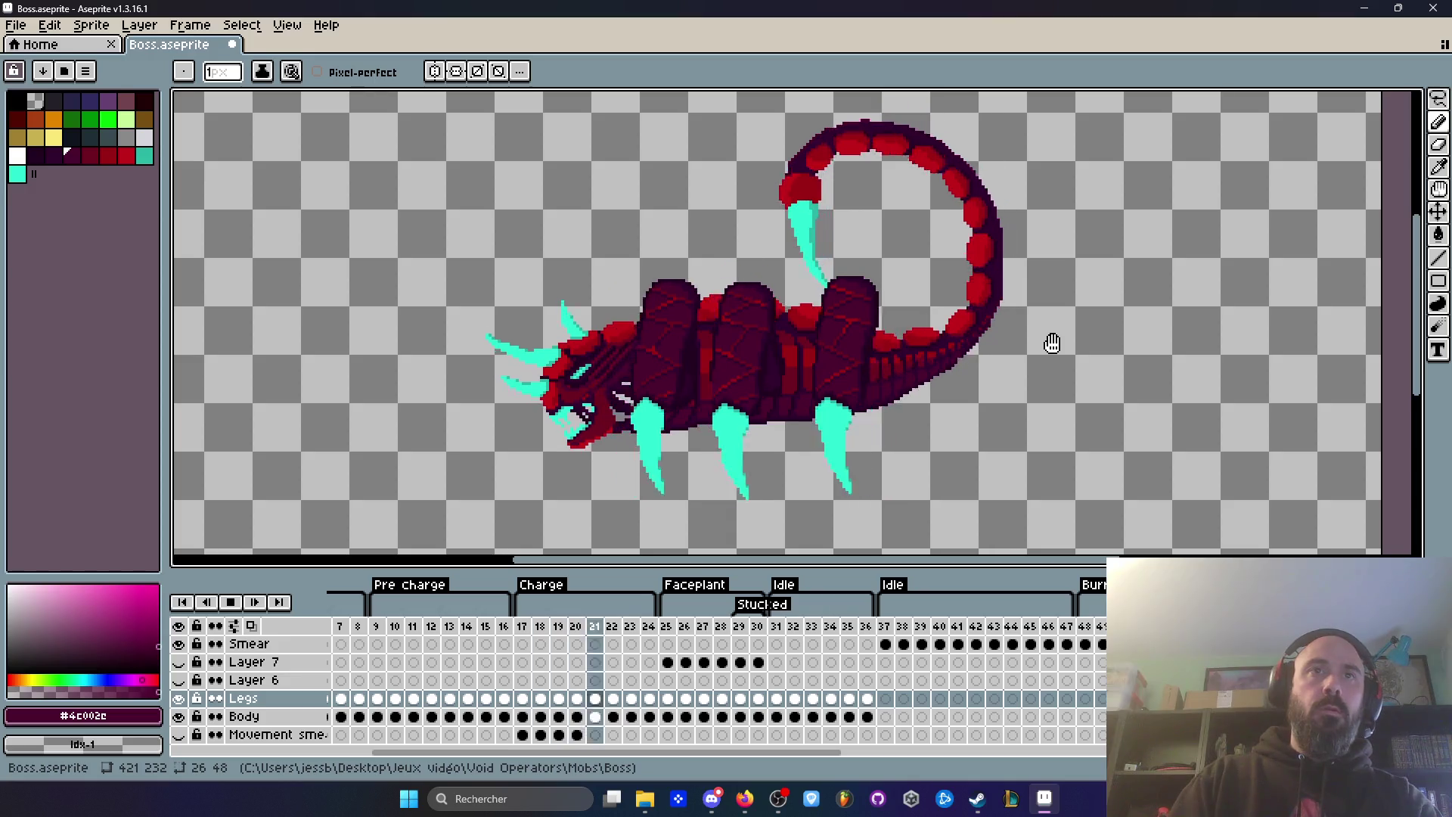
{"action": "scroll", "coordinate": [980, 342], "scroll_direction": "up", "scroll_amount": 2}
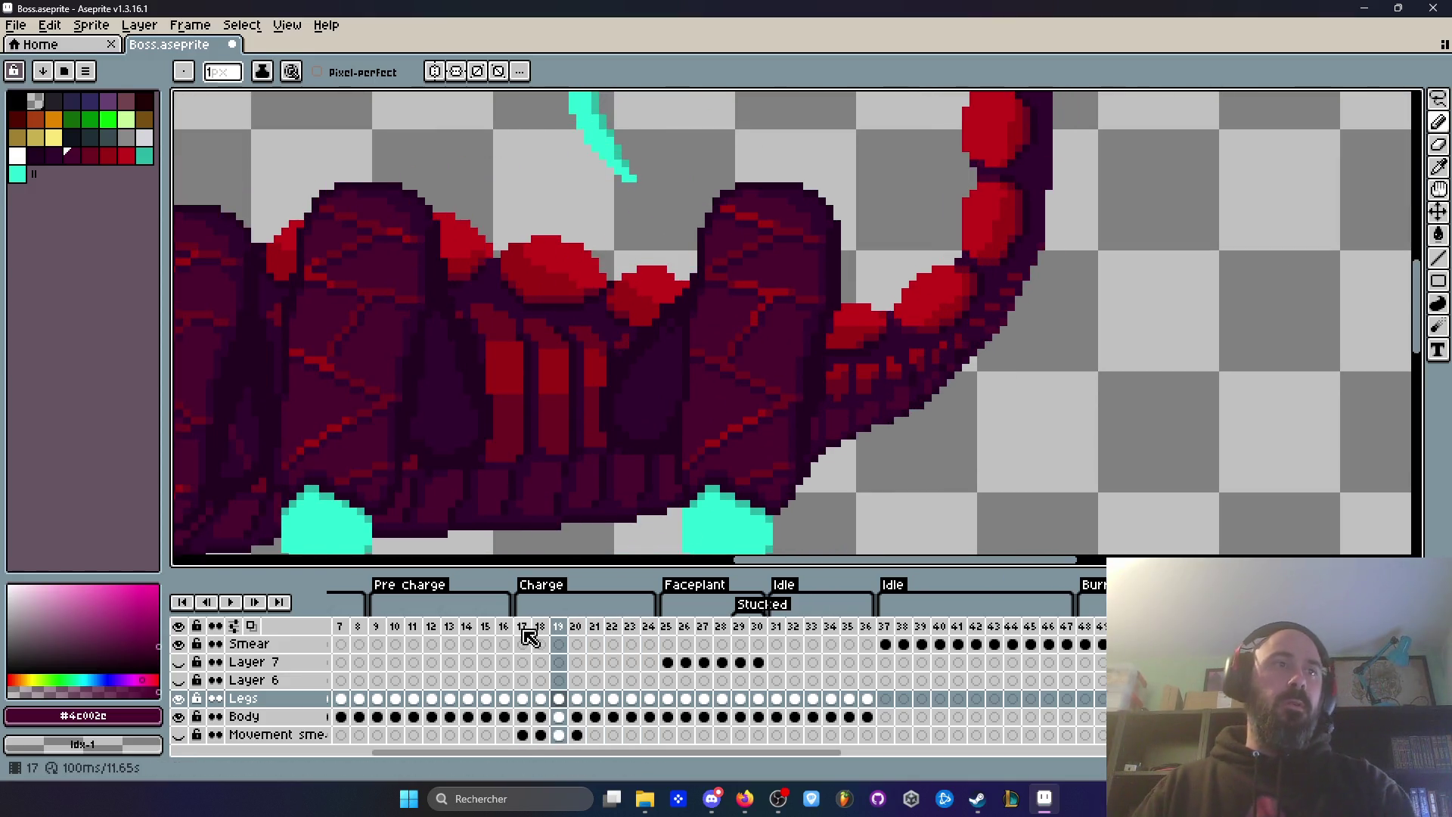
{"action": "left_click", "coordinate": [522, 626]}
{"action": "key", "text": "Left"}
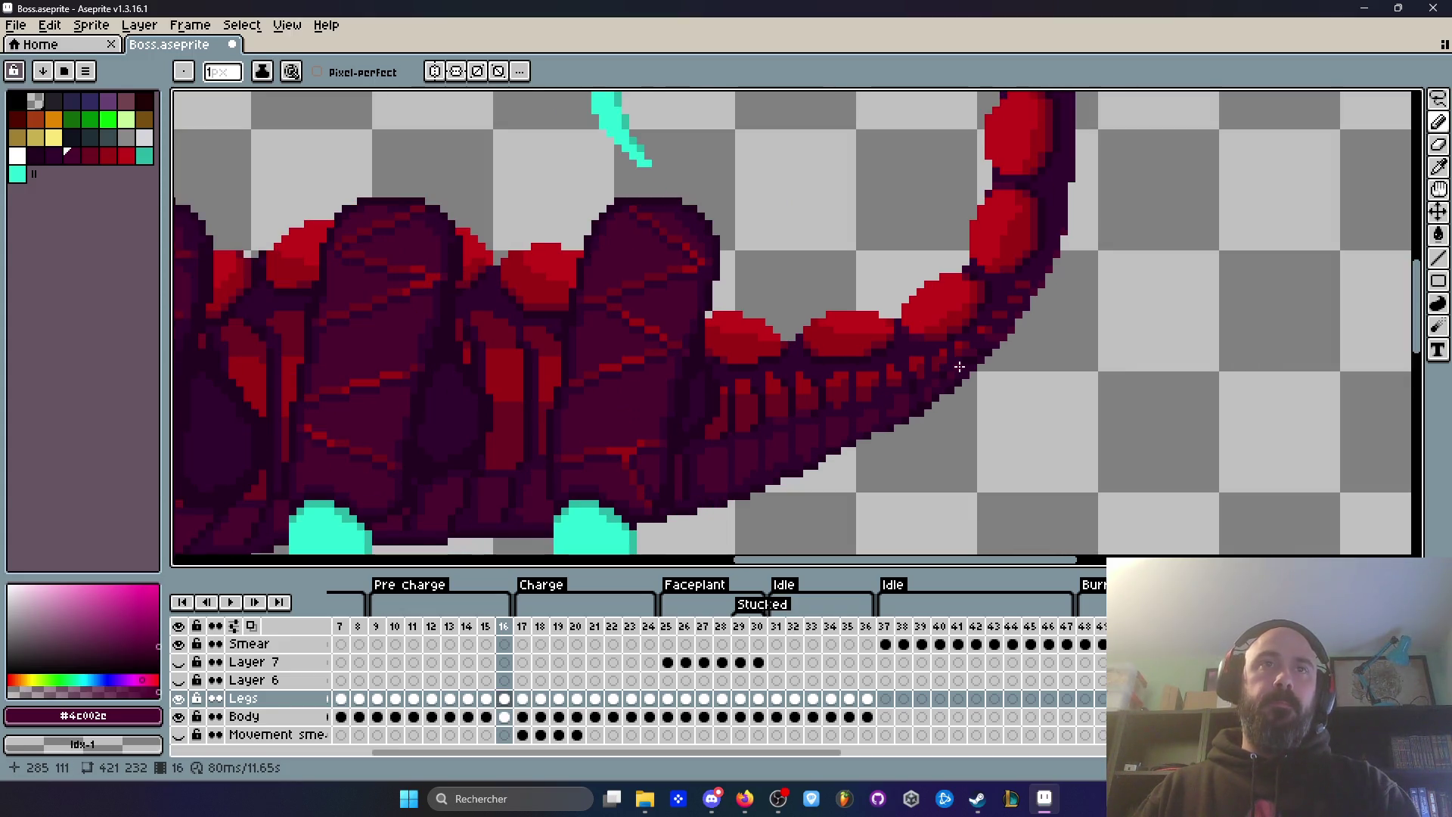
{"action": "scroll", "coordinate": [959, 367], "scroll_direction": "up", "scroll_amount": 2}
{"action": "scroll", "coordinate": [959, 367], "scroll_direction": "up", "scroll_amount": 3}
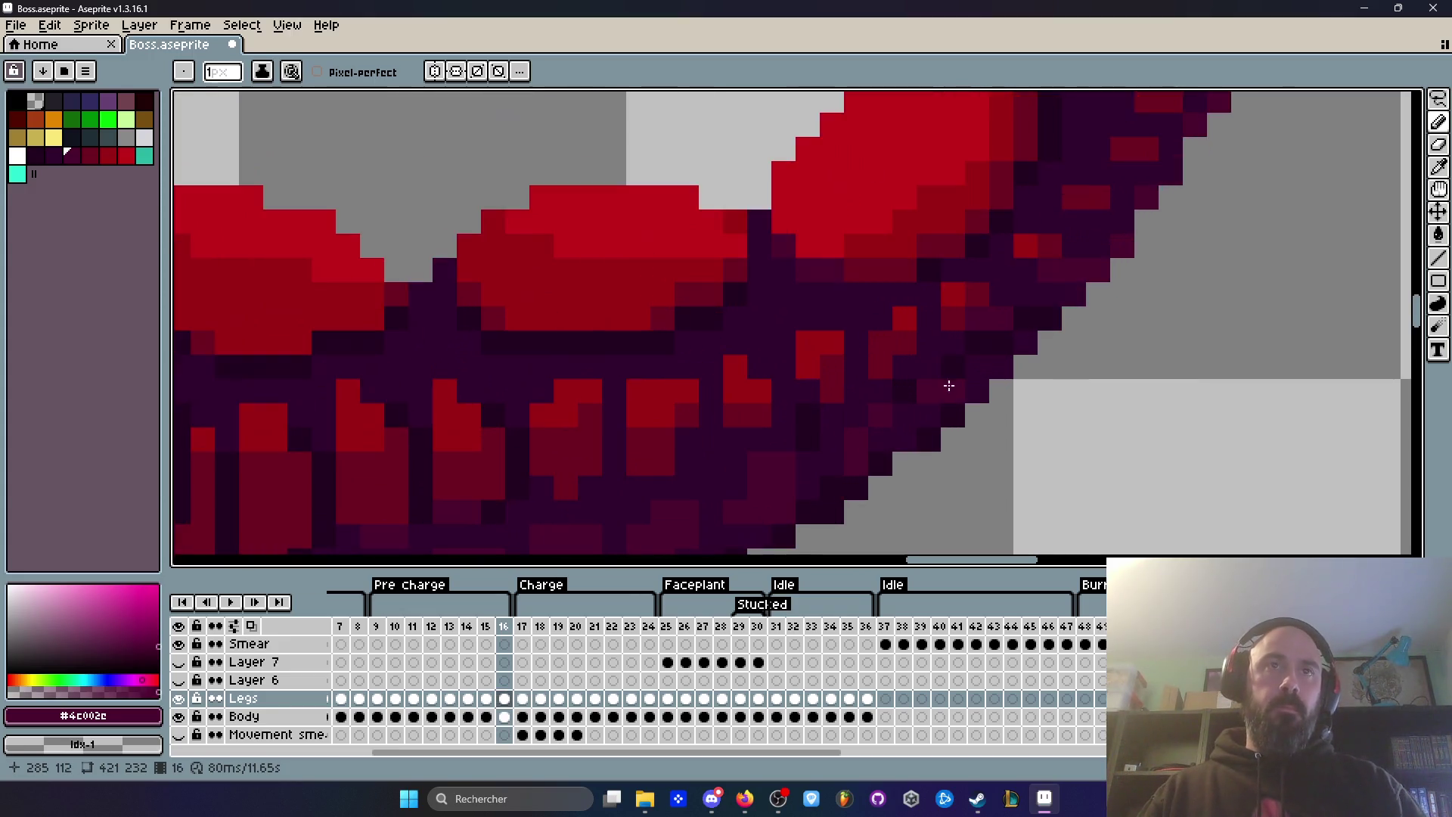
Step: Sample the tail's dark outline colour #32002f and return to the Pencil
{"action": "left_click", "coordinate": [915, 418], "text": "alt"}
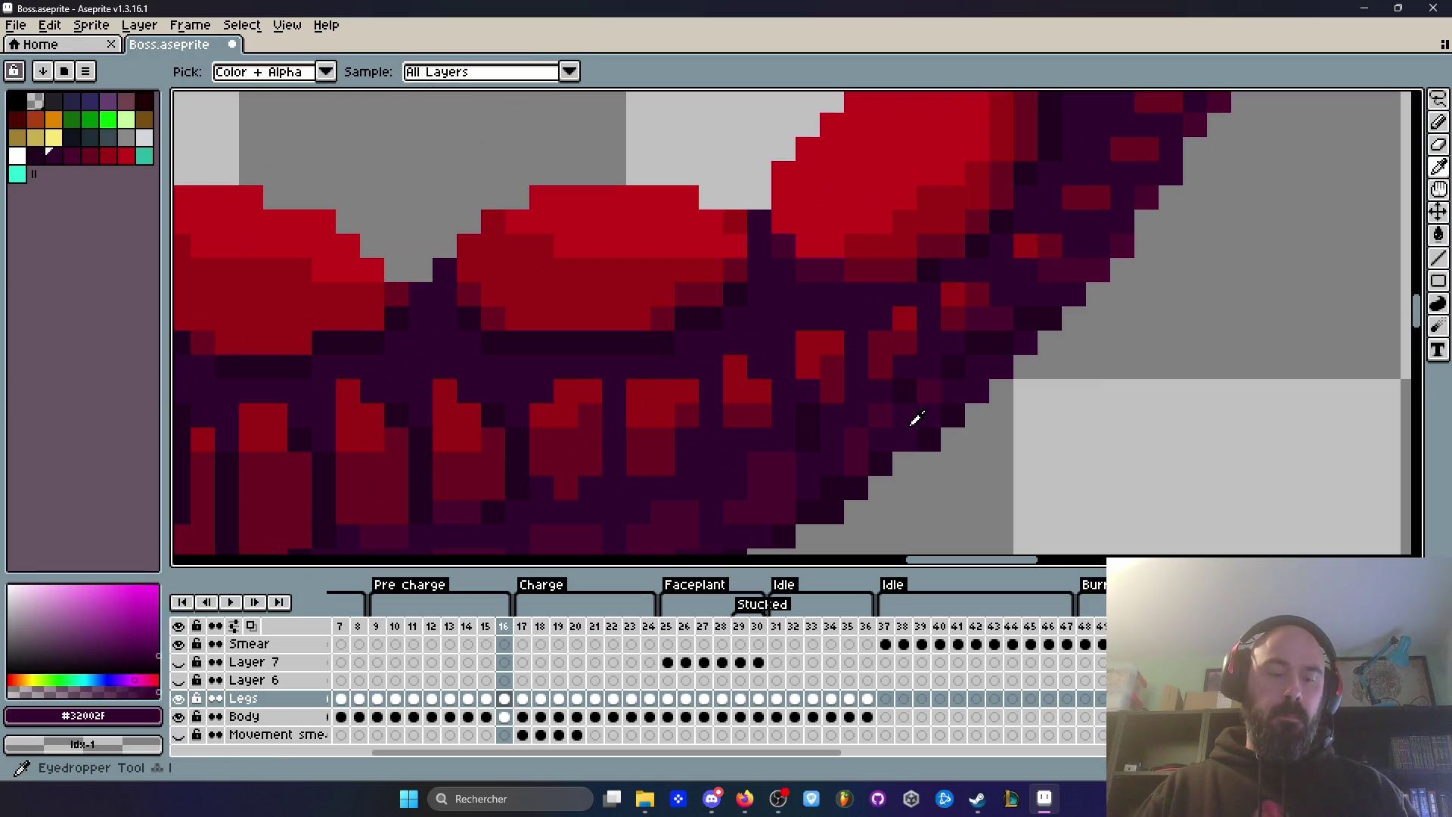
{"action": "key", "text": "b"}
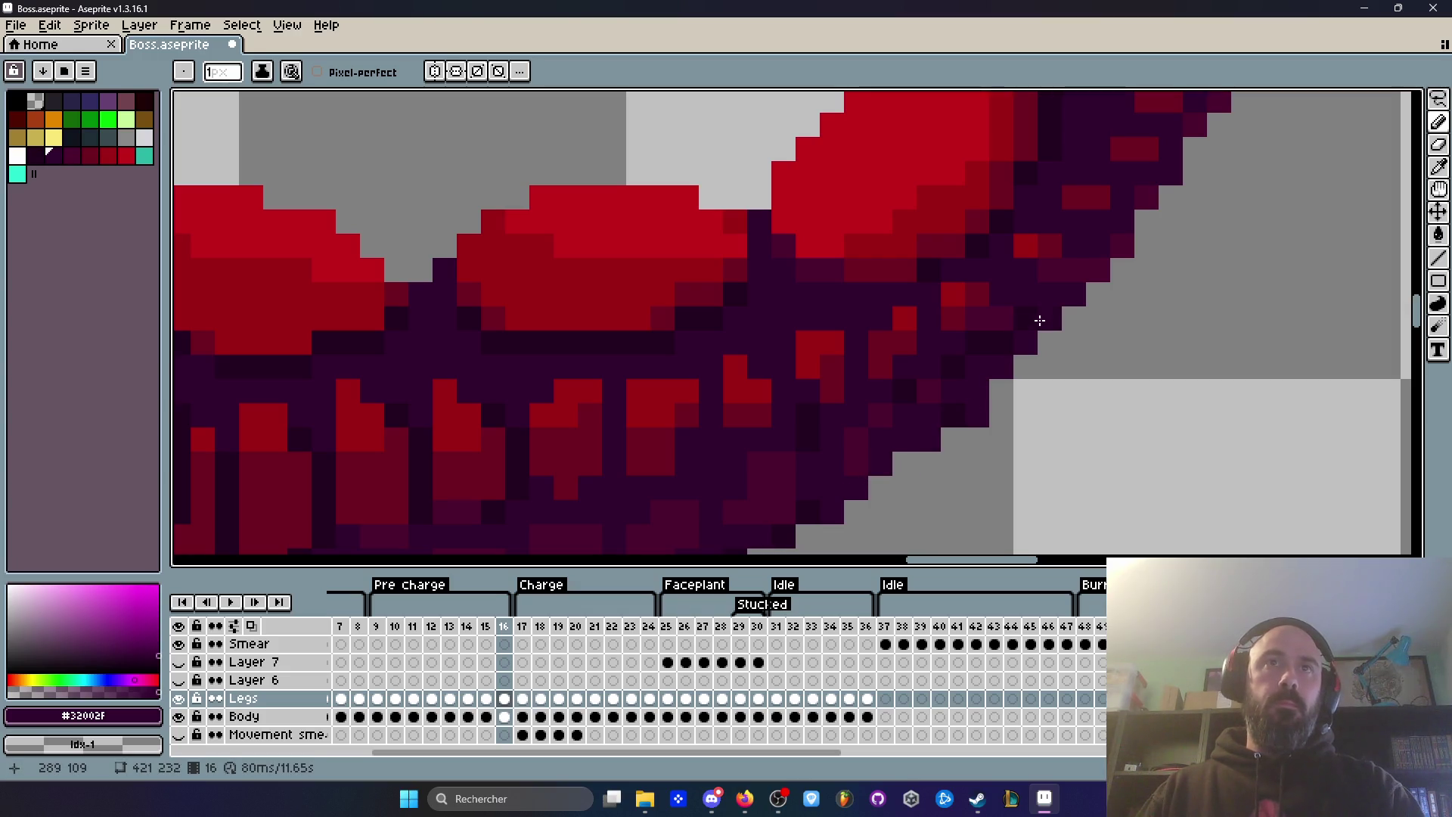
{"action": "scroll", "coordinate": [203, 187], "scroll_direction": "down", "scroll_amount": 2}
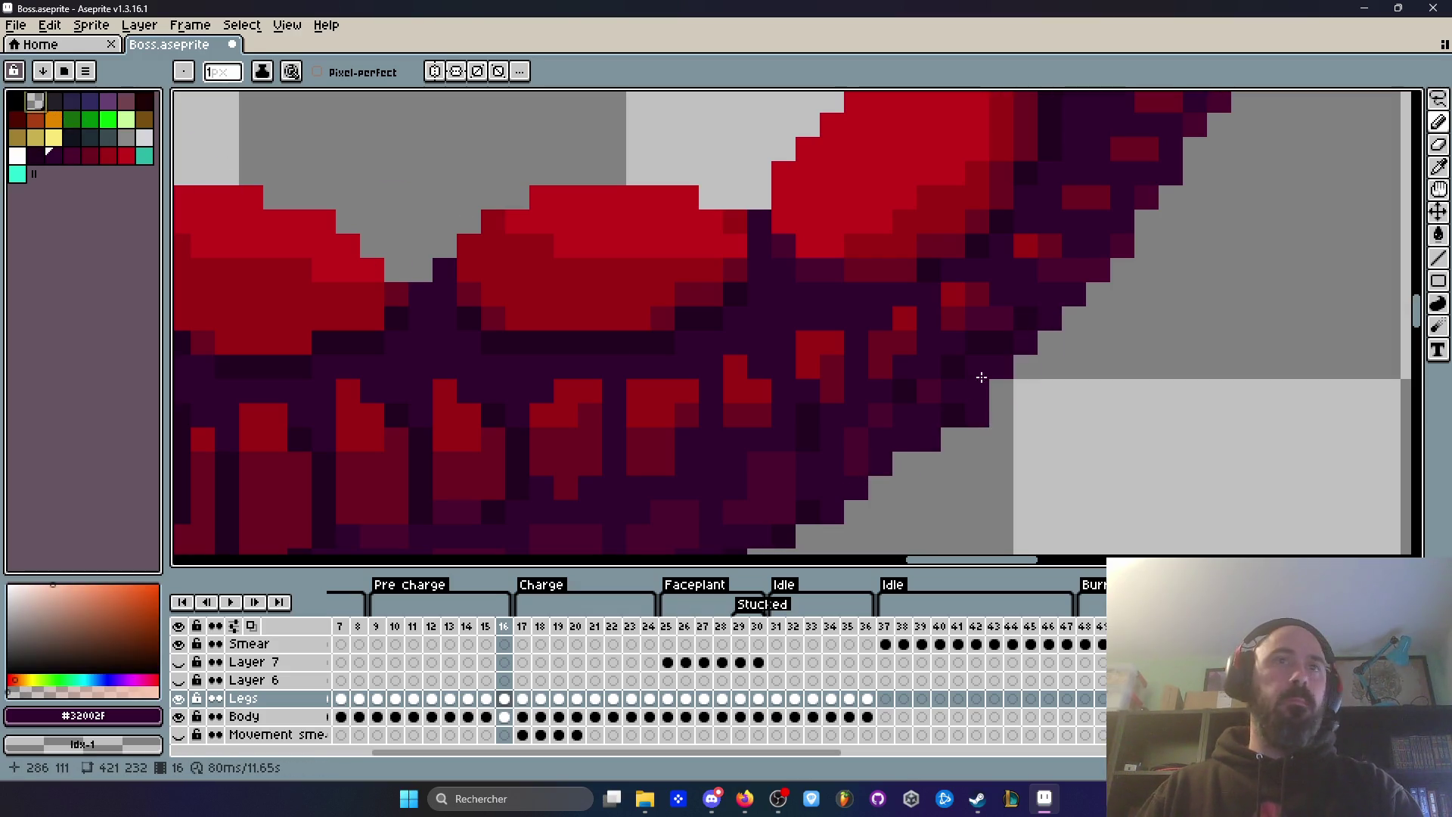
{"action": "scroll", "coordinate": [1069, 456], "scroll_direction": "down", "scroll_amount": 1}
Step: Flip back and forth across Charge frames 16, 17 and 18 to compare the tail
{"action": "key", "text": "Left"}
{"action": "key", "text": "Left"}
{"action": "key", "text": "Right"}
{"action": "key", "text": "Right"}
{"action": "key", "text": "Right"}
{"action": "key", "text": "Left"}
{"action": "key", "text": "Right"}
{"action": "key", "text": "Right"}
{"action": "key", "text": "Left"}
{"action": "key", "text": "Right"}
{"action": "scroll", "coordinate": [948, 428], "scroll_direction": "up", "scroll_amount": 3}
{"action": "key", "text": "Left"}
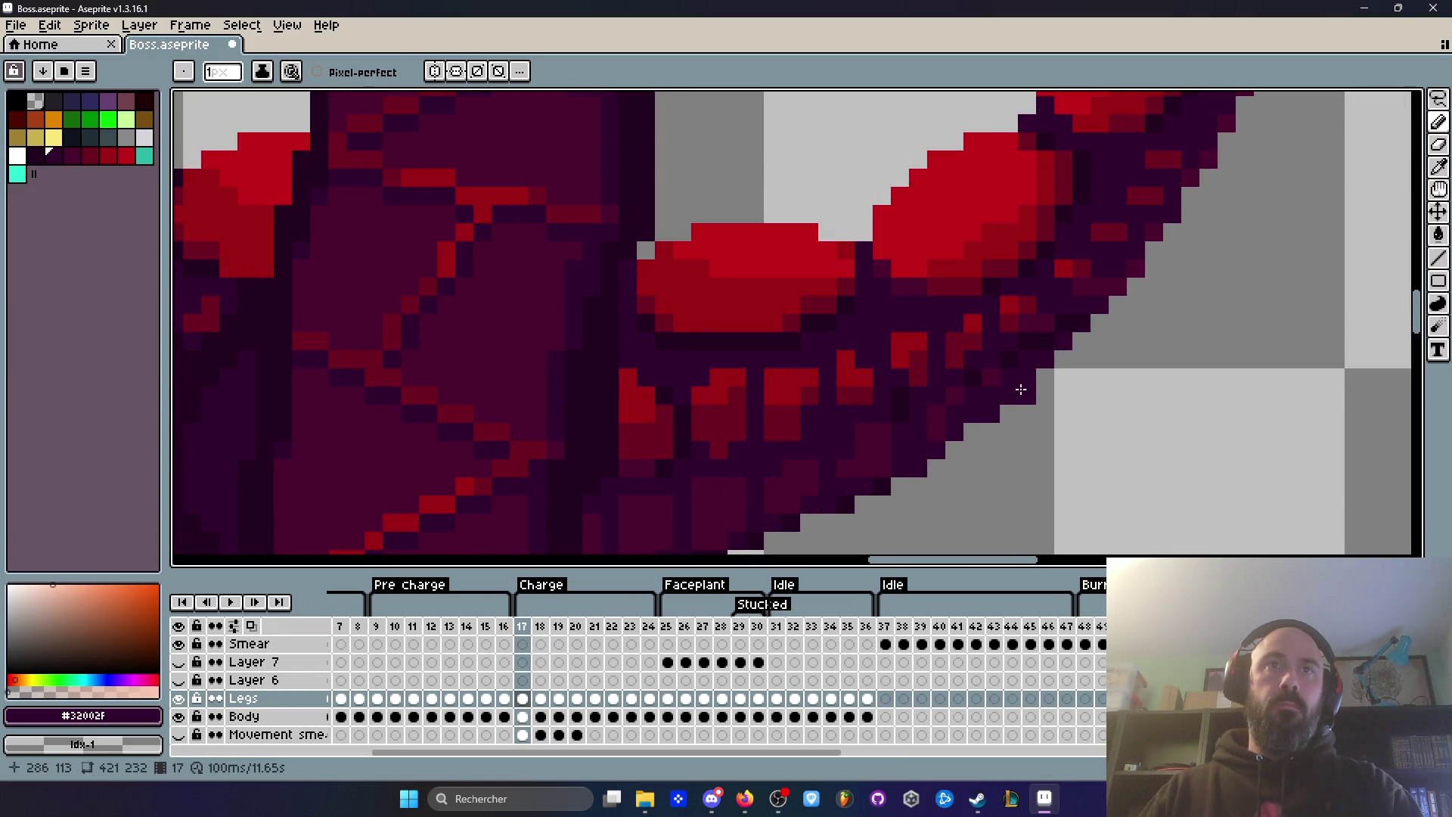
{"action": "scroll", "coordinate": [1019, 390], "scroll_direction": "down", "scroll_amount": 1}
{"action": "key", "text": "Left"}
{"action": "key", "text": "Right"}
{"action": "scroll", "coordinate": [1117, 391], "scroll_direction": "down", "scroll_amount": 1}
{"action": "key", "text": "Left"}
{"action": "key", "text": "Right"}
{"action": "key", "text": "Left"}
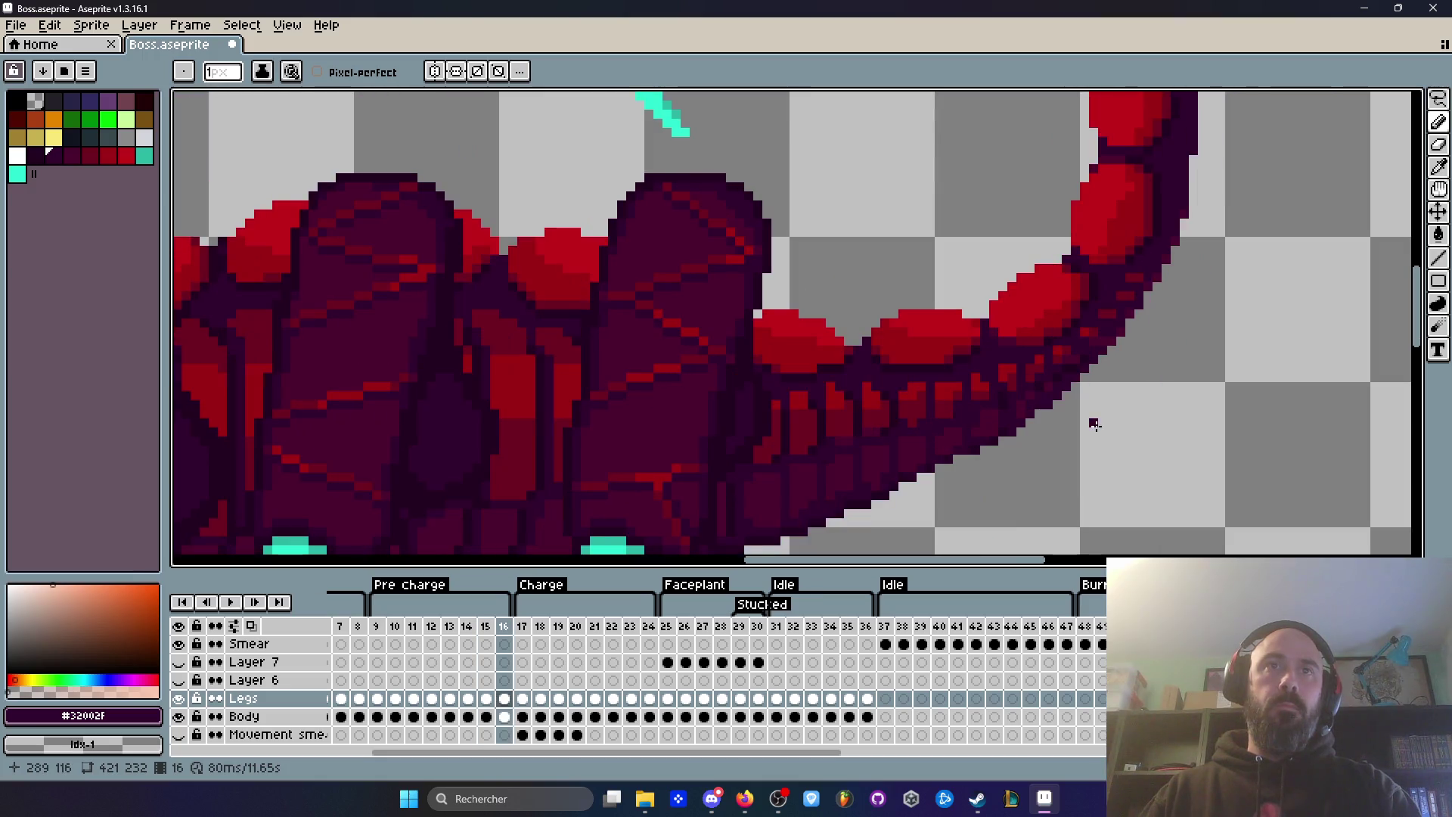
{"action": "key", "text": "Right"}
{"action": "key", "text": "Right"}
{"action": "key", "text": "Left"}
{"action": "key", "text": "Right"}
Step: Compare frame 18's tail against its neighbouring frame, ending on frame 18
{"action": "scroll", "coordinate": [1053, 396], "scroll_direction": "up", "scroll_amount": 1}
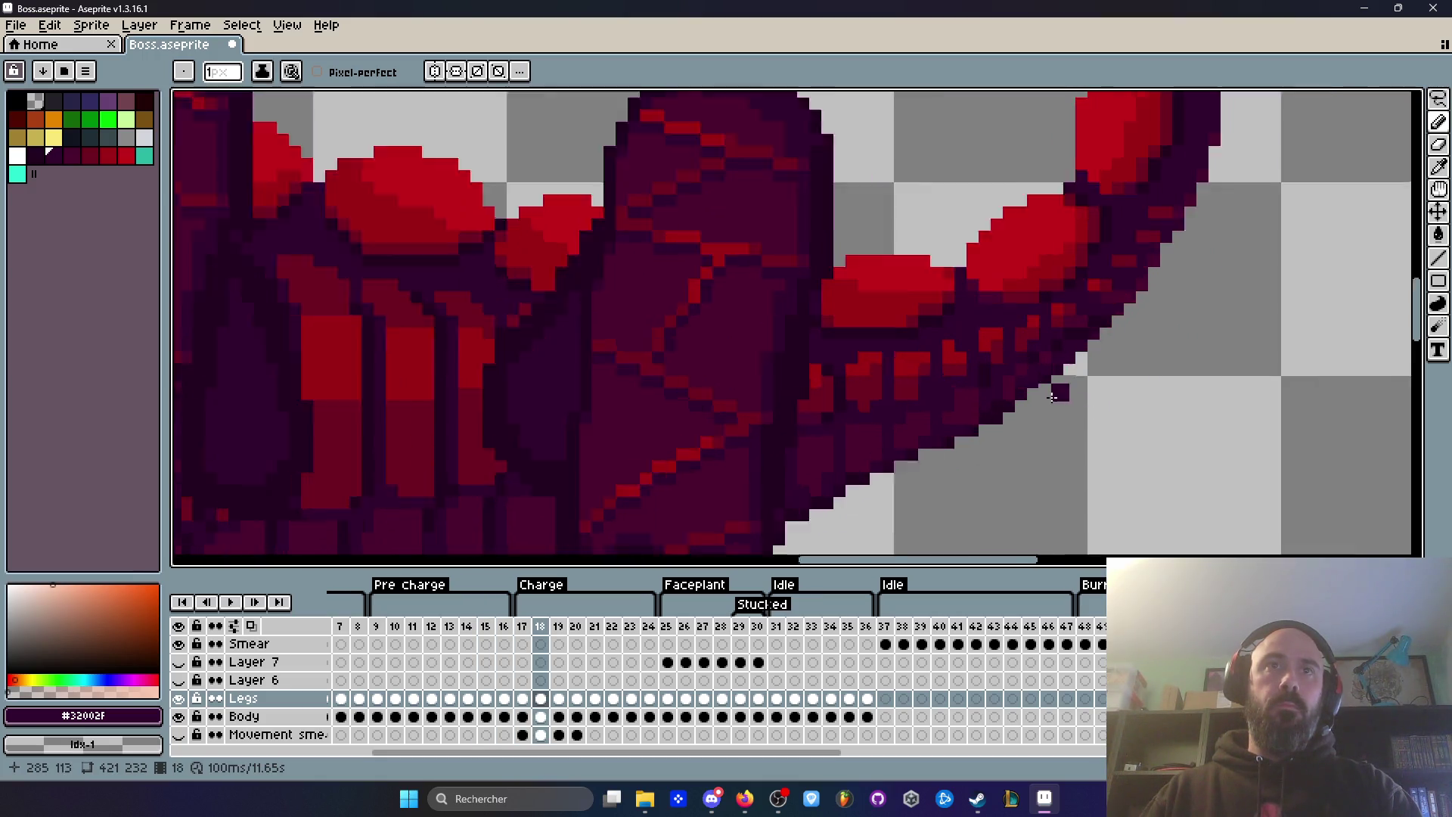
{"action": "scroll", "coordinate": [1053, 395], "scroll_direction": "up", "scroll_amount": 1}
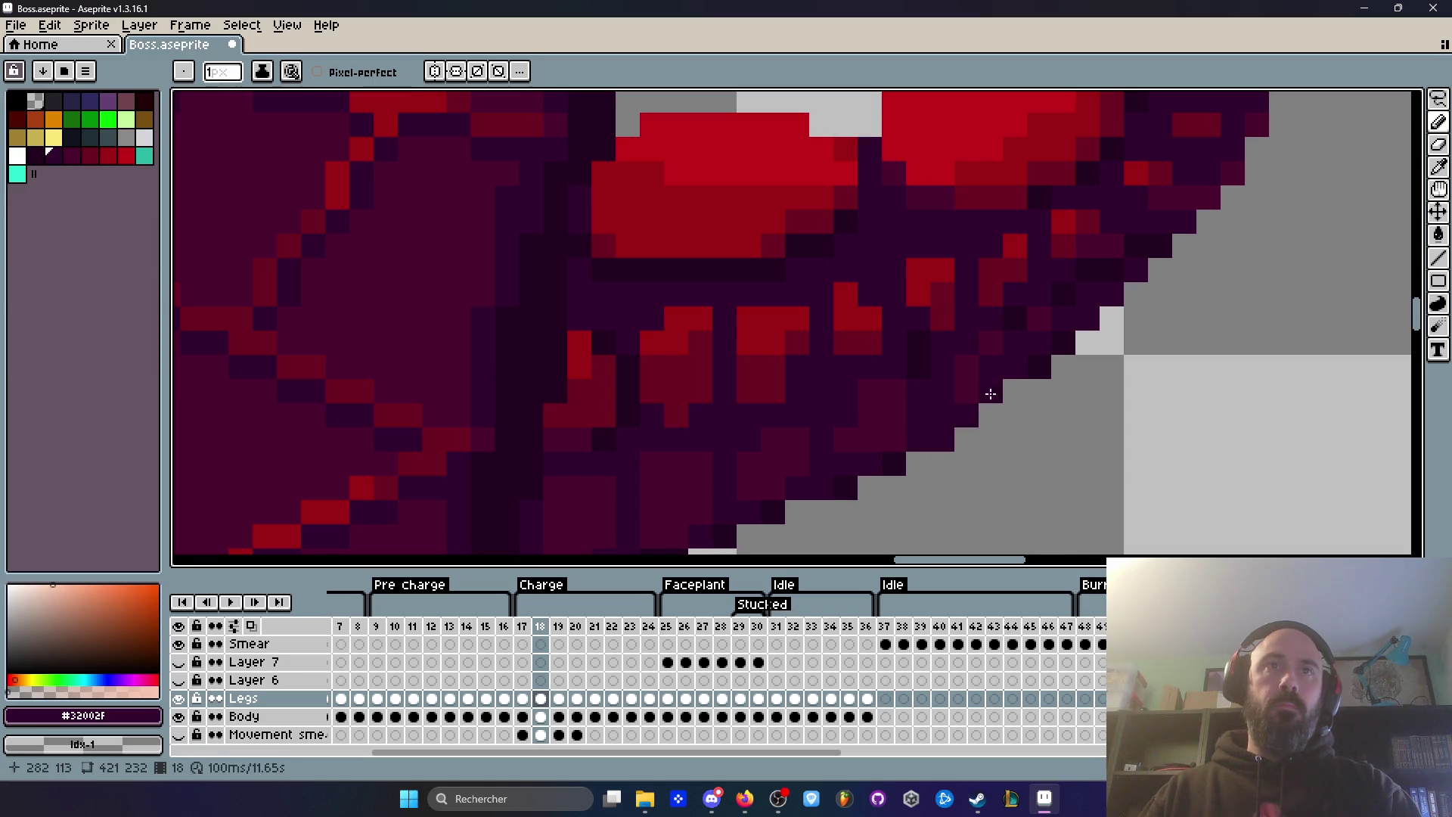
{"action": "scroll", "coordinate": [1238, 325], "scroll_direction": "down", "scroll_amount": 2}
{"action": "key", "text": "Left"}
{"action": "key", "text": "Right"}
{"action": "key", "text": "Left"}
{"action": "key", "text": "Right"}
{"action": "key", "text": "Left"}
{"action": "key", "text": "Right"}
{"action": "key", "text": "Left"}
{"action": "key", "text": "Right"}
{"action": "key", "text": "Right"}
{"action": "scroll", "coordinate": [1074, 340], "scroll_direction": "up", "scroll_amount": 2}
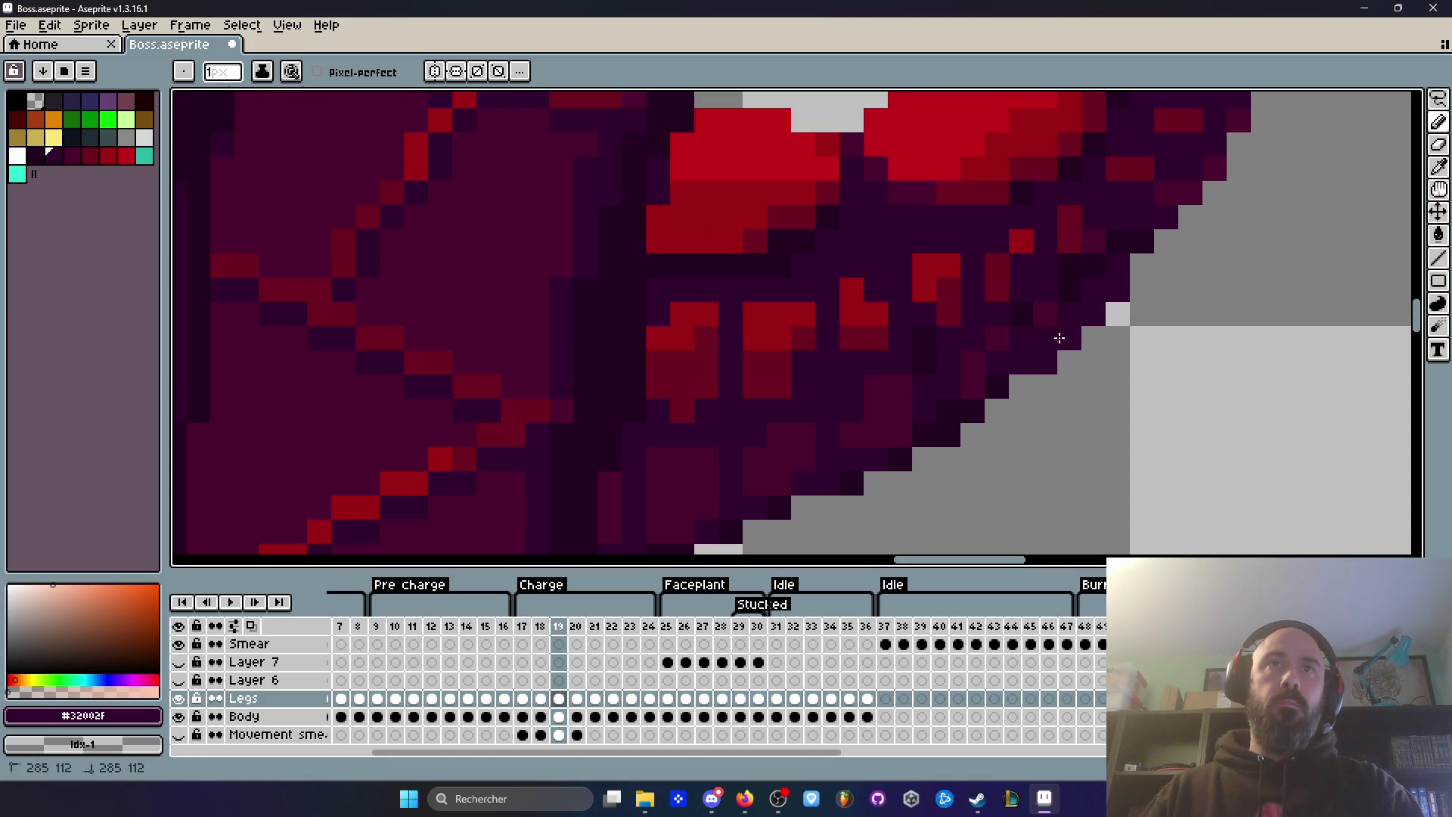
{"action": "scroll", "coordinate": [1135, 248], "scroll_direction": "down", "scroll_amount": 4}
Step: Advance to frame 20, play the animation, then compare frames 19 and 20
{"action": "key", "text": "."}
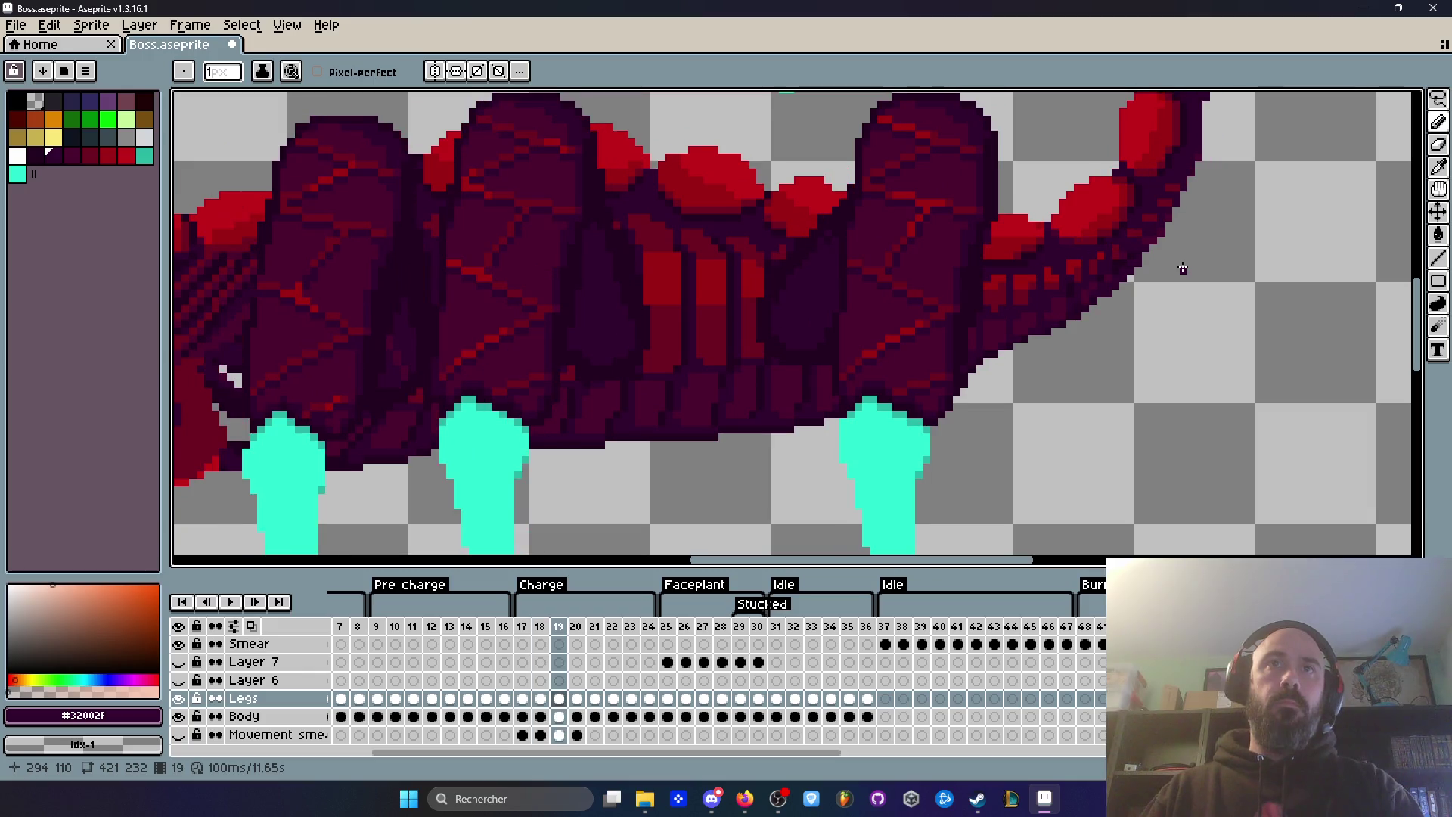
{"action": "key", "text": "Return"}
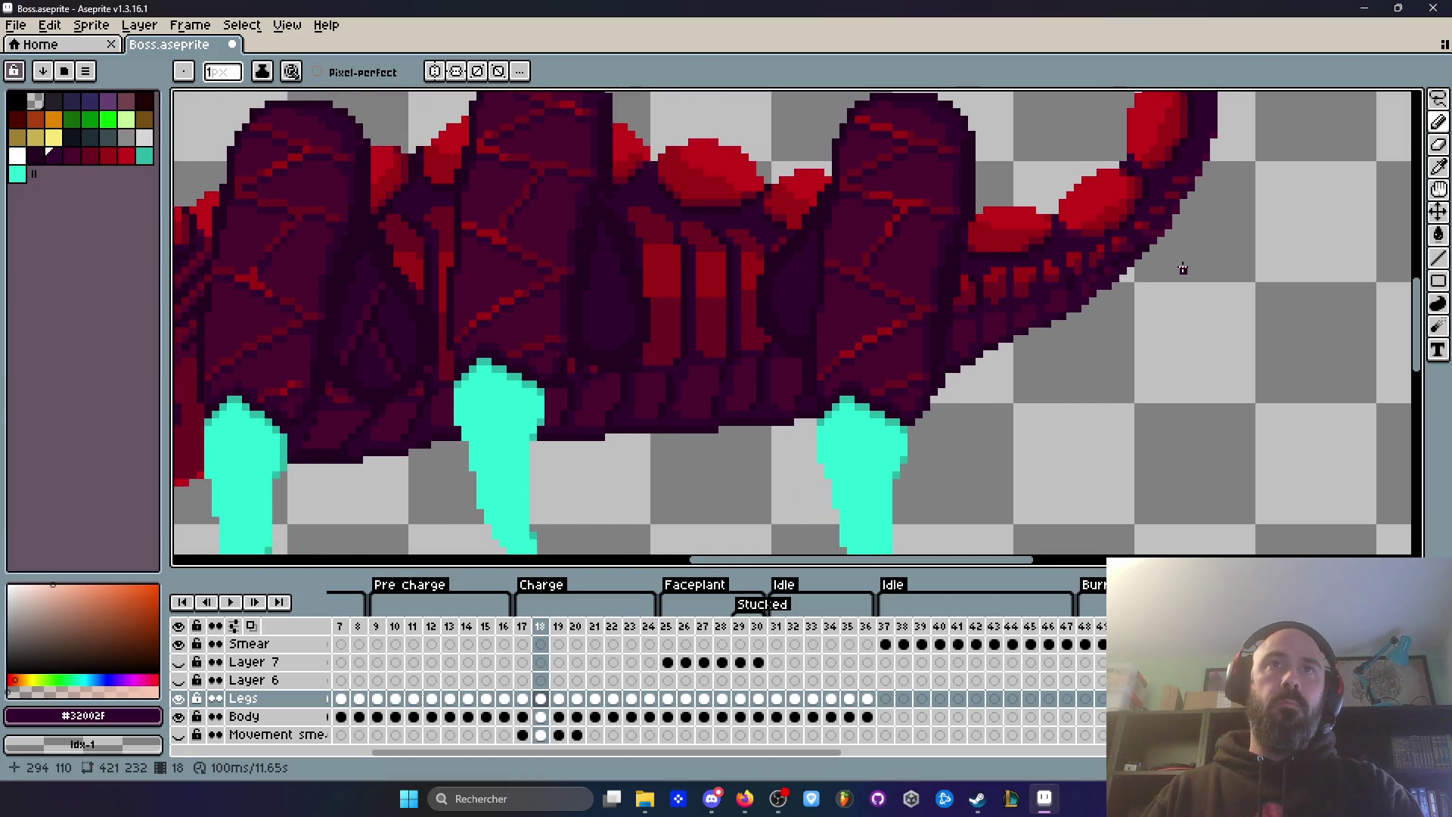
{"action": "key", "text": "Return"}
{"action": "key", "text": "Right"}
{"action": "key", "text": "Left"}
{"action": "scroll", "coordinate": [1141, 260], "scroll_direction": "up", "scroll_amount": 2}
{"action": "key", "text": "Right"}
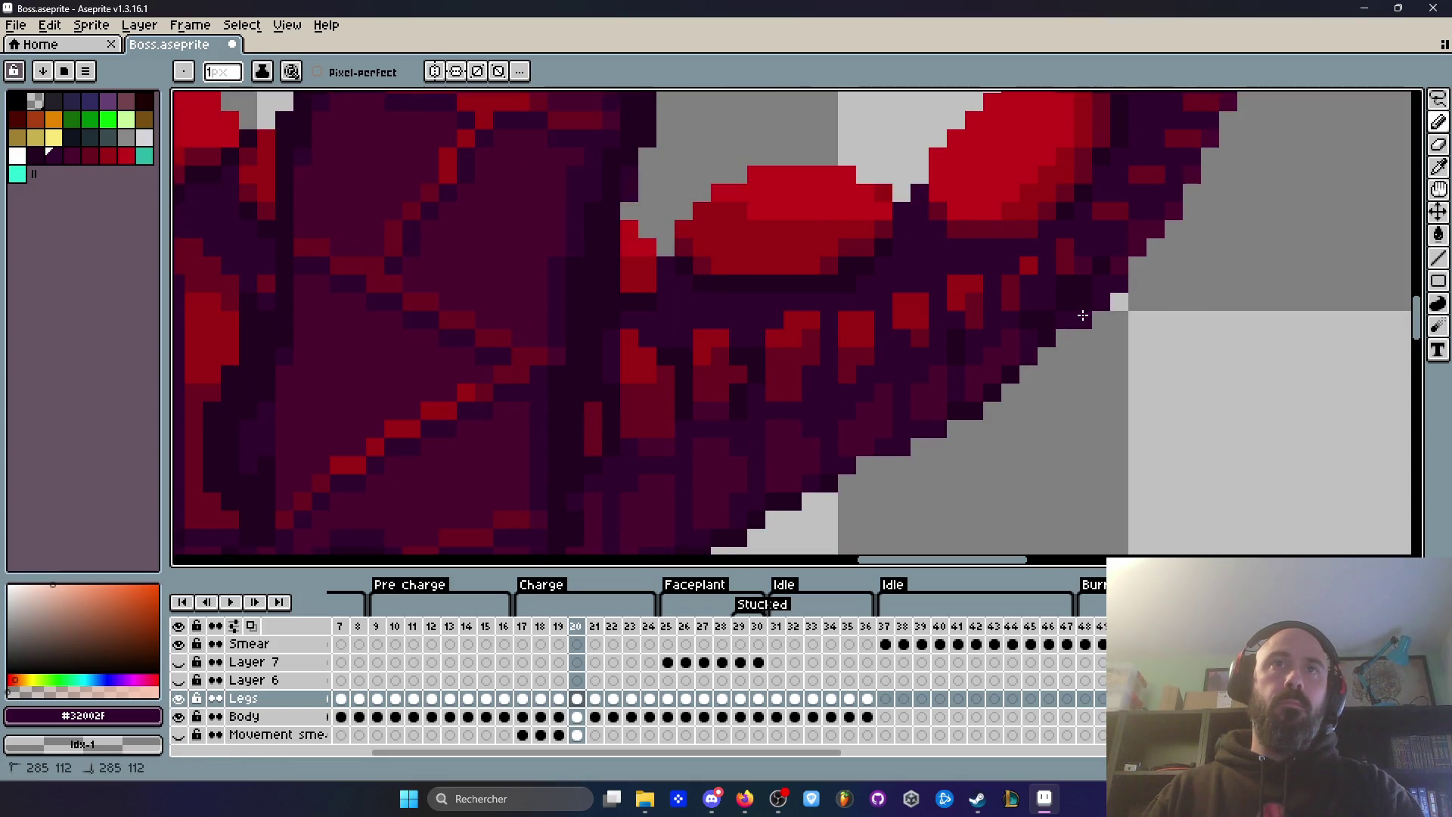
Step: Compare frames 20 and 21, then replay the animation and stop on frame 22
{"action": "scroll", "coordinate": [1028, 368], "scroll_direction": "down", "scroll_amount": 3}
{"action": "key", "text": "Right"}
{"action": "key", "text": "Left"}
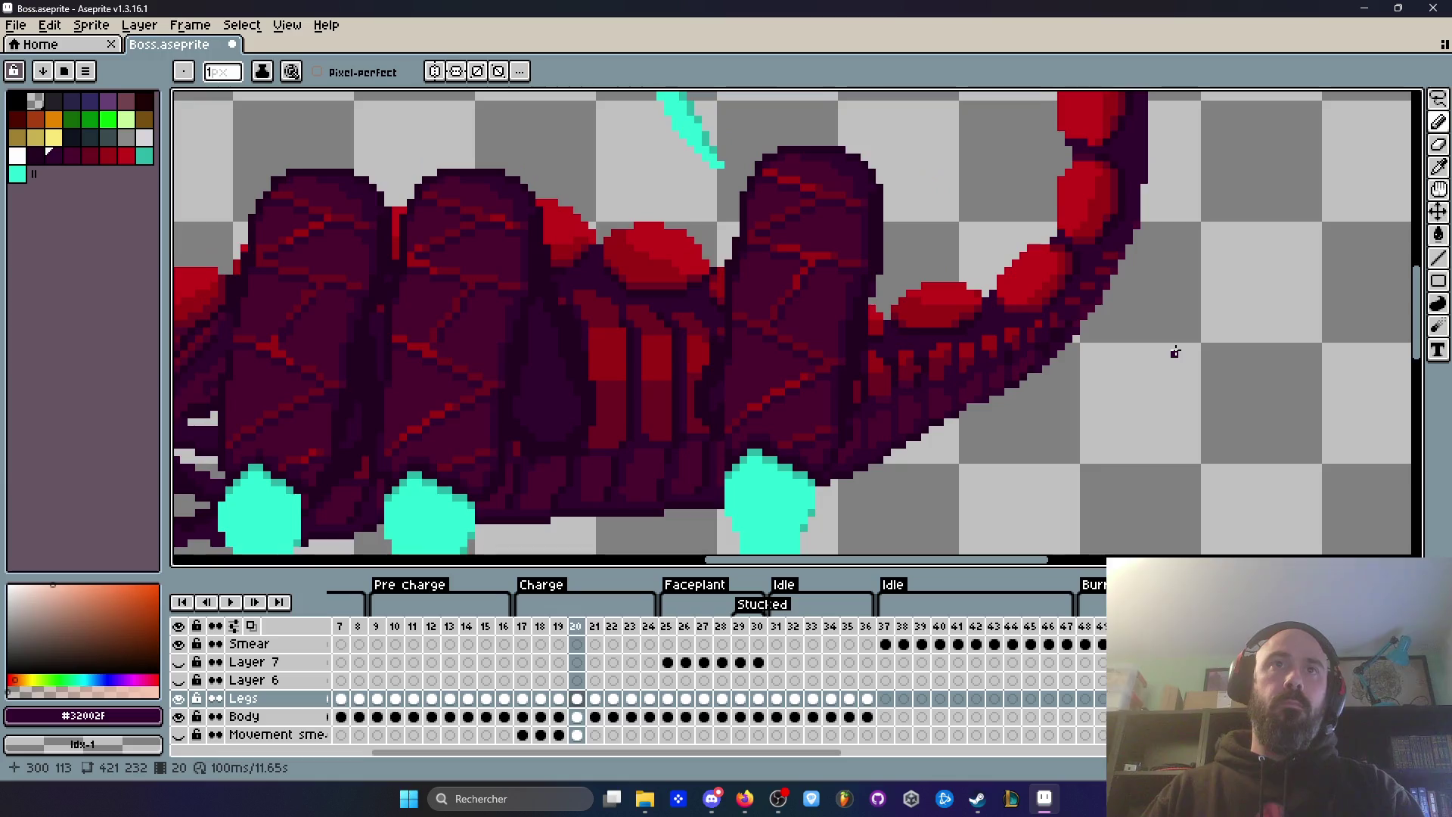
{"action": "key", "text": "Right"}
{"action": "key", "text": "Left"}
{"action": "key", "text": "Right"}
{"action": "scroll", "coordinate": [1033, 358], "scroll_direction": "up", "scroll_amount": 1}
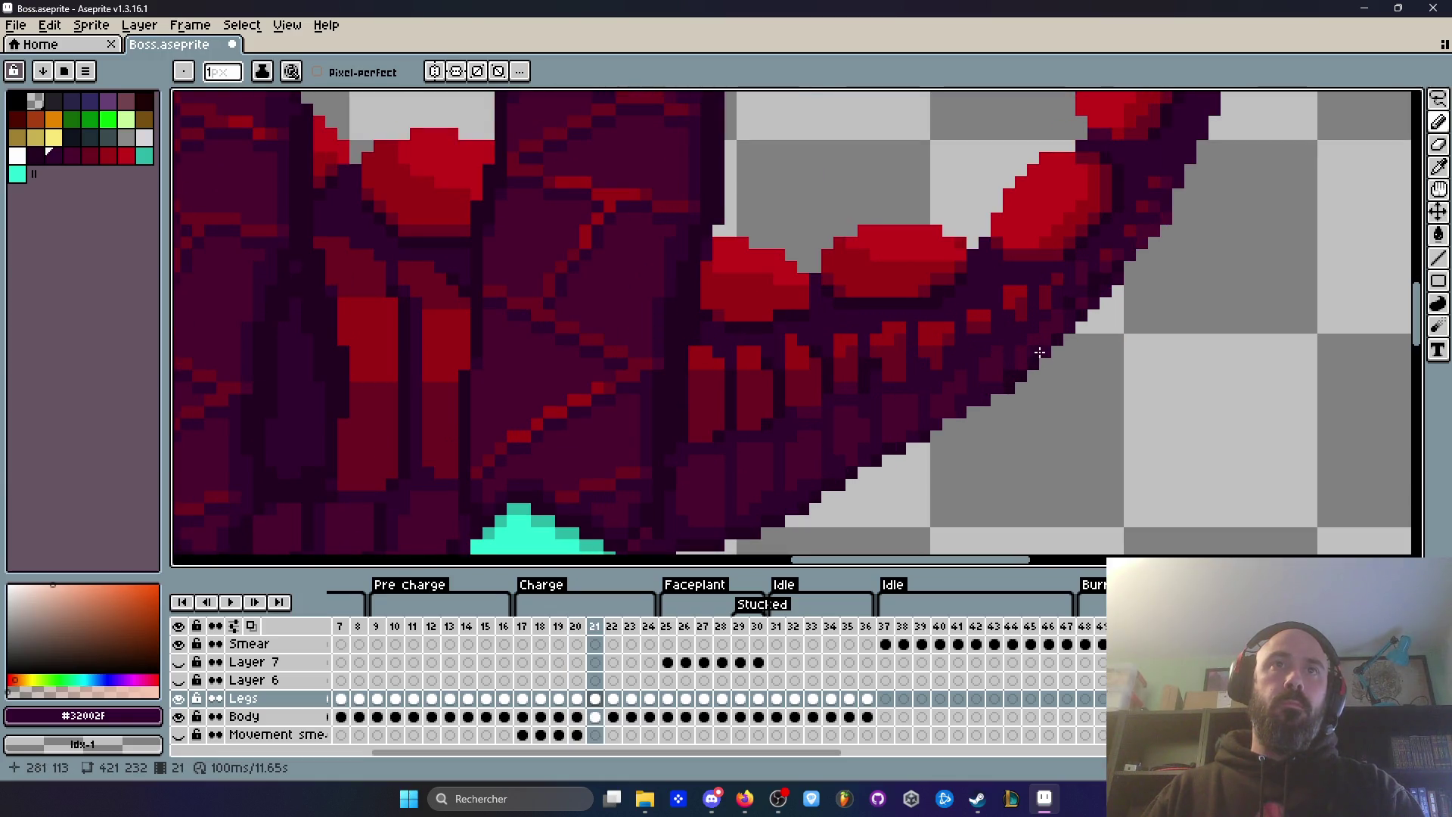
{"action": "scroll", "coordinate": [1040, 353], "scroll_direction": "down", "scroll_amount": 2}
{"action": "key", "text": "Return"}
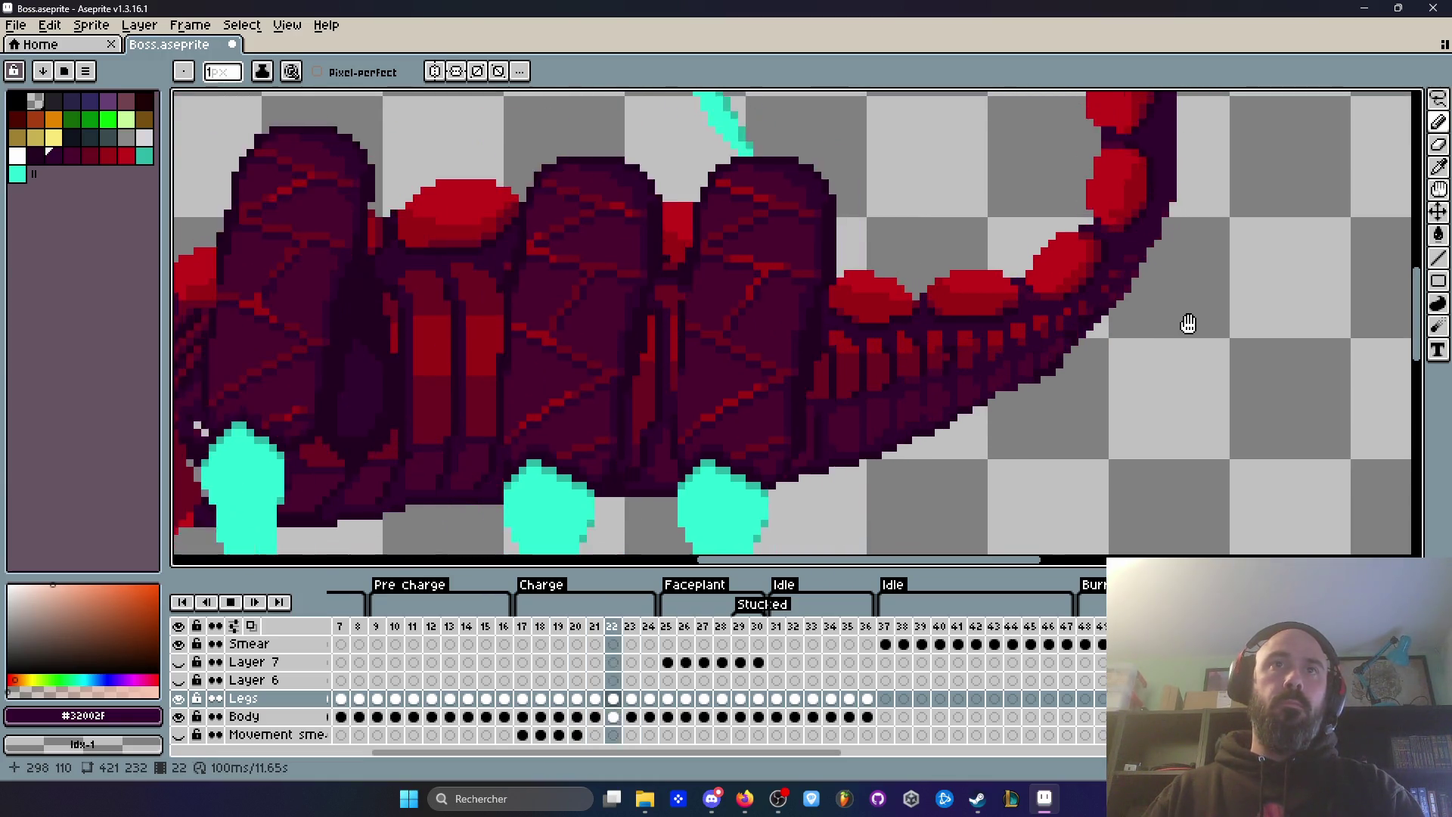
{"action": "key", "text": "Return"}
{"action": "scroll", "coordinate": [1055, 365], "scroll_direction": "up", "scroll_amount": 1}
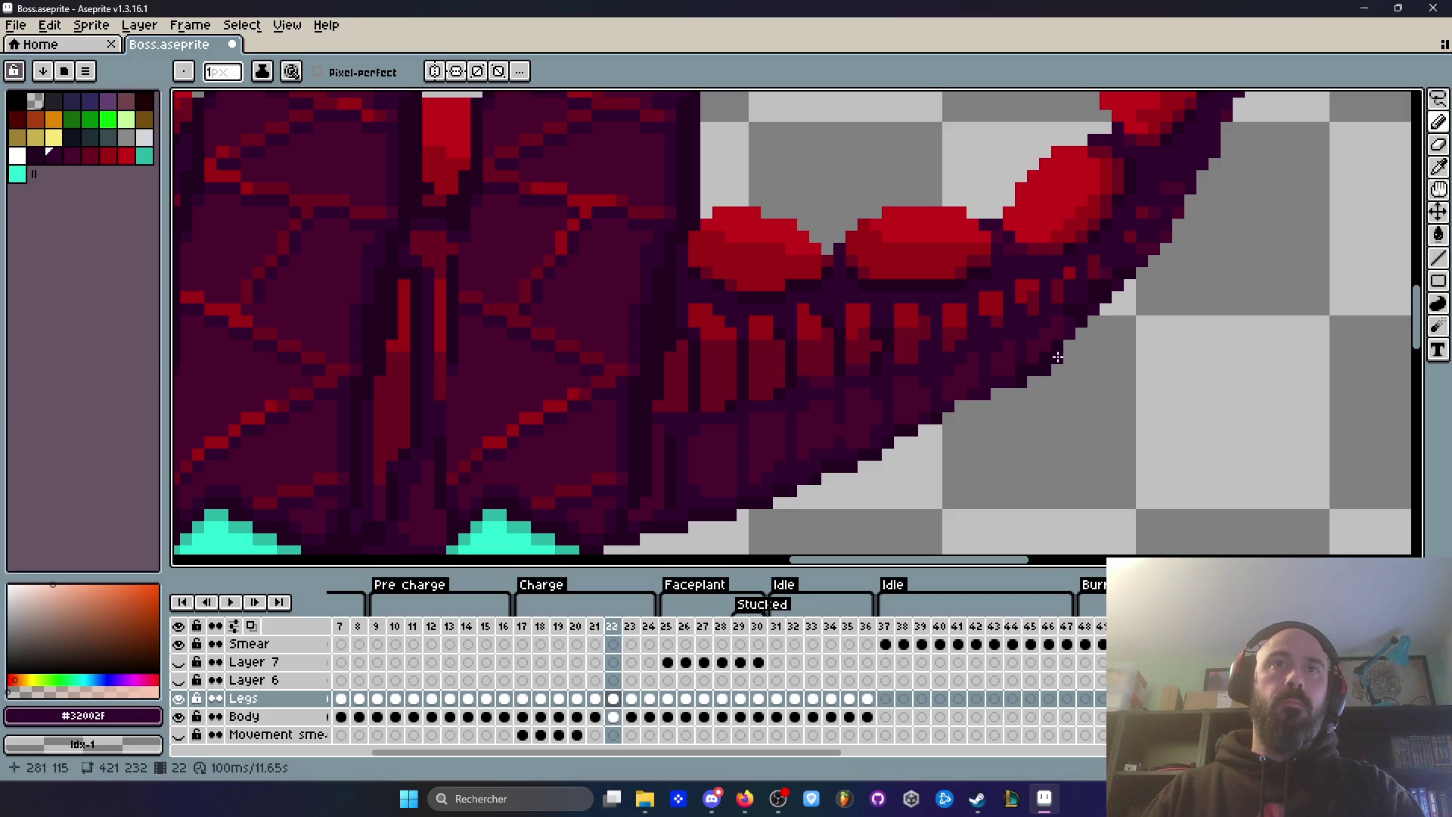
Step: Make the Body layer active and flip back and forth between frames 22, 23 and 24
{"action": "left_click", "coordinate": [622, 717]}
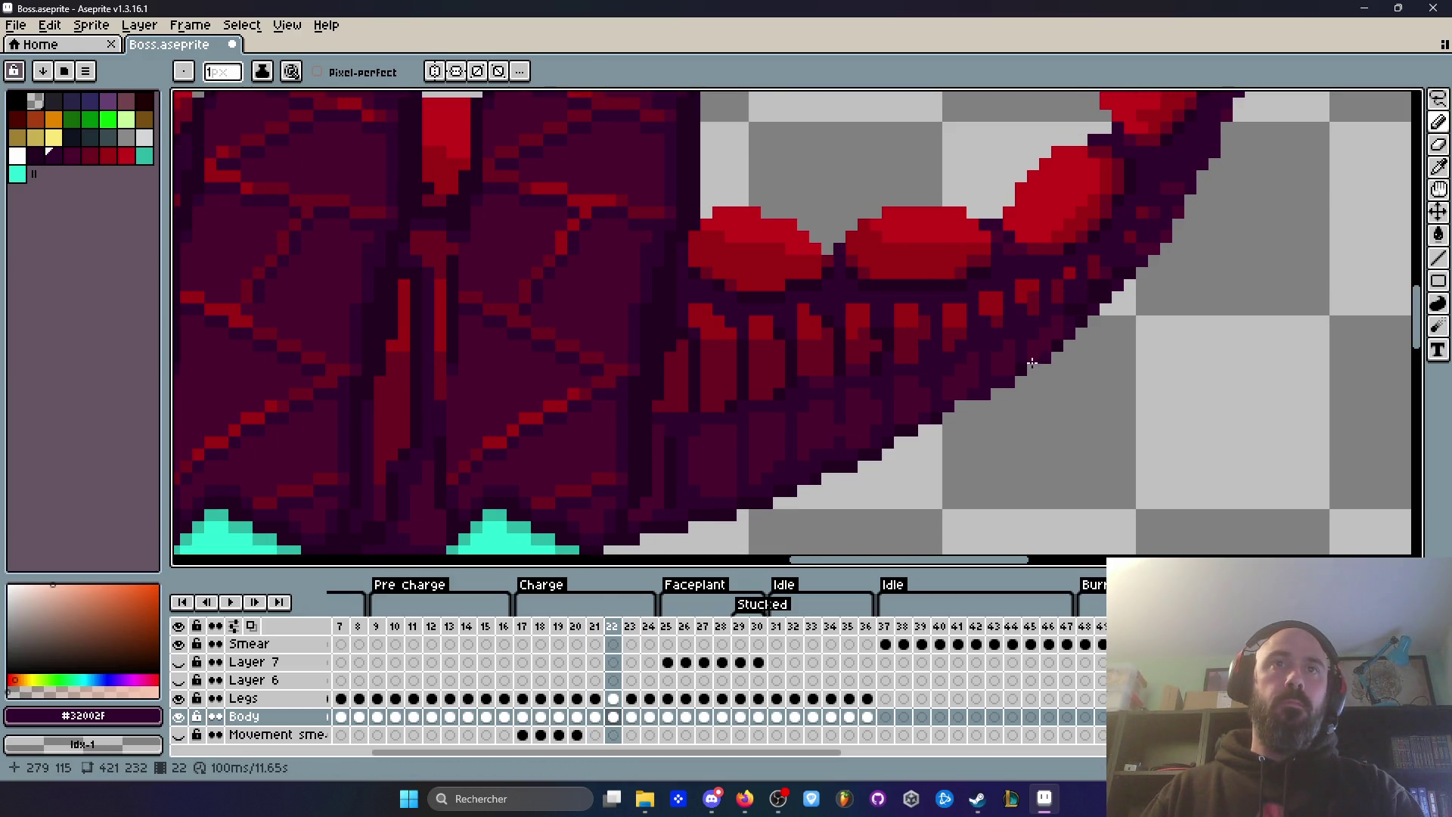
{"action": "scroll", "coordinate": [1040, 367], "scroll_direction": "down", "scroll_amount": 2}
{"action": "key", "text": "Right"}
{"action": "key", "text": "Left"}
{"action": "key", "text": "Right"}
{"action": "scroll", "coordinate": [1036, 357], "scroll_direction": "up", "scroll_amount": 1}
{"action": "key", "text": "Left"}
{"action": "key", "text": "Left"}
{"action": "key", "text": "Right"}
{"action": "key", "text": "Right"}
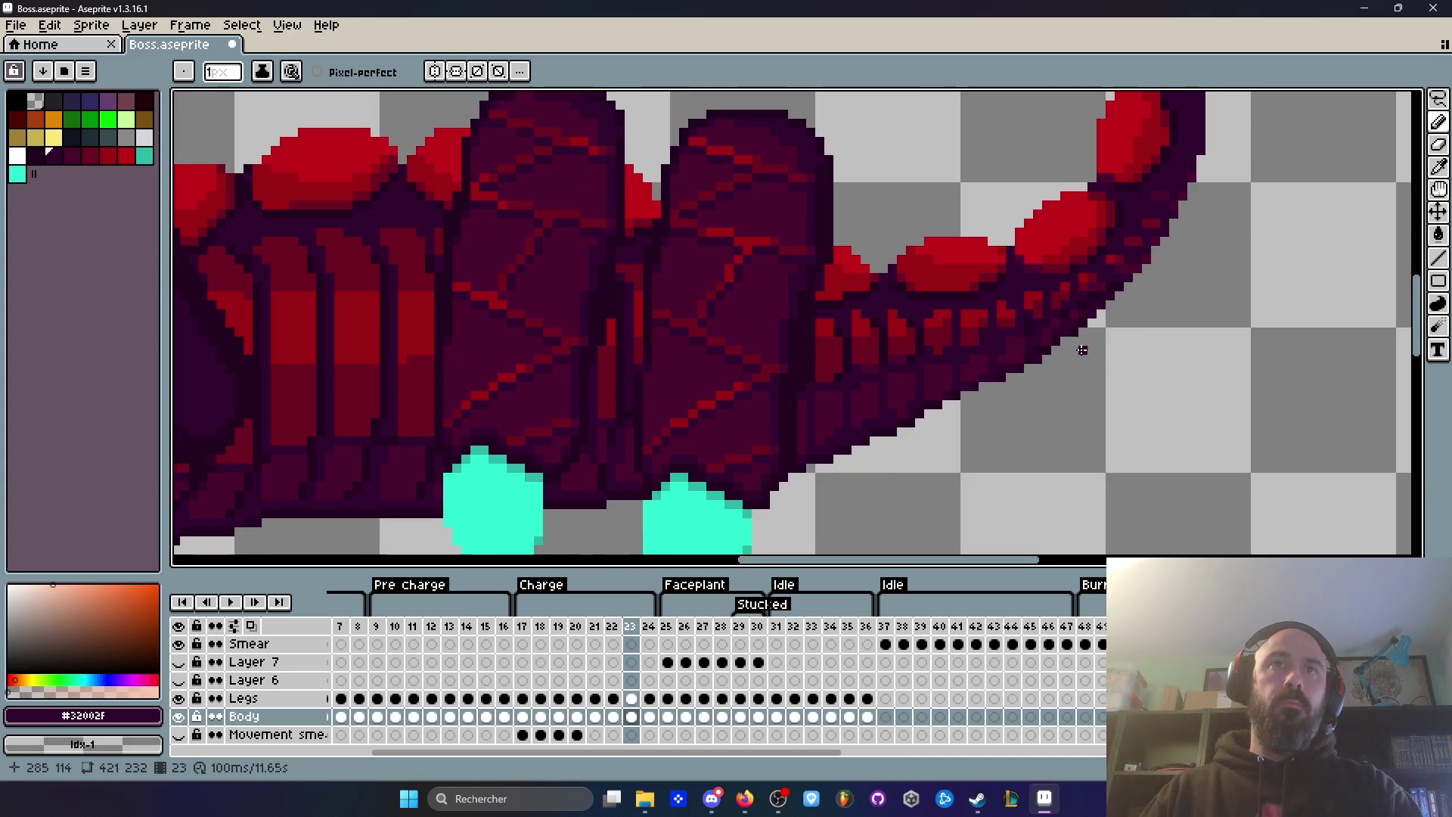
{"action": "key", "text": "Left"}
{"action": "key", "text": "Right"}
{"action": "key", "text": "Right"}
{"action": "key", "text": "Left"}
{"action": "key", "text": "Right"}
{"action": "key", "text": "Left"}
{"action": "key", "text": "Right"}
{"action": "key", "text": "Right"}
{"action": "key", "text": "Left"}
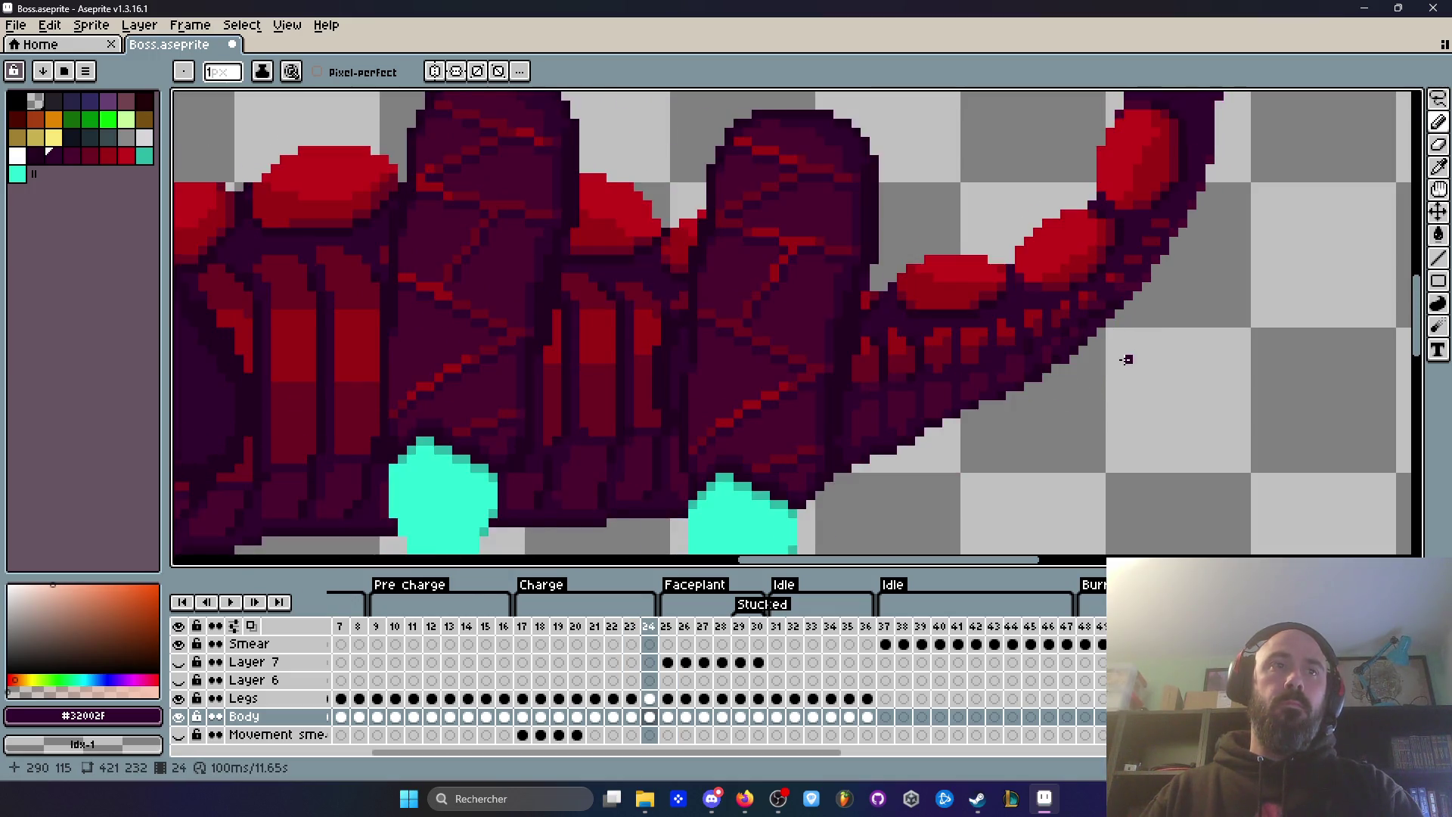
Step: Play the animation, compare frames 17–19 and replay it, stopping on frame 24
{"action": "key", "text": "Return"}
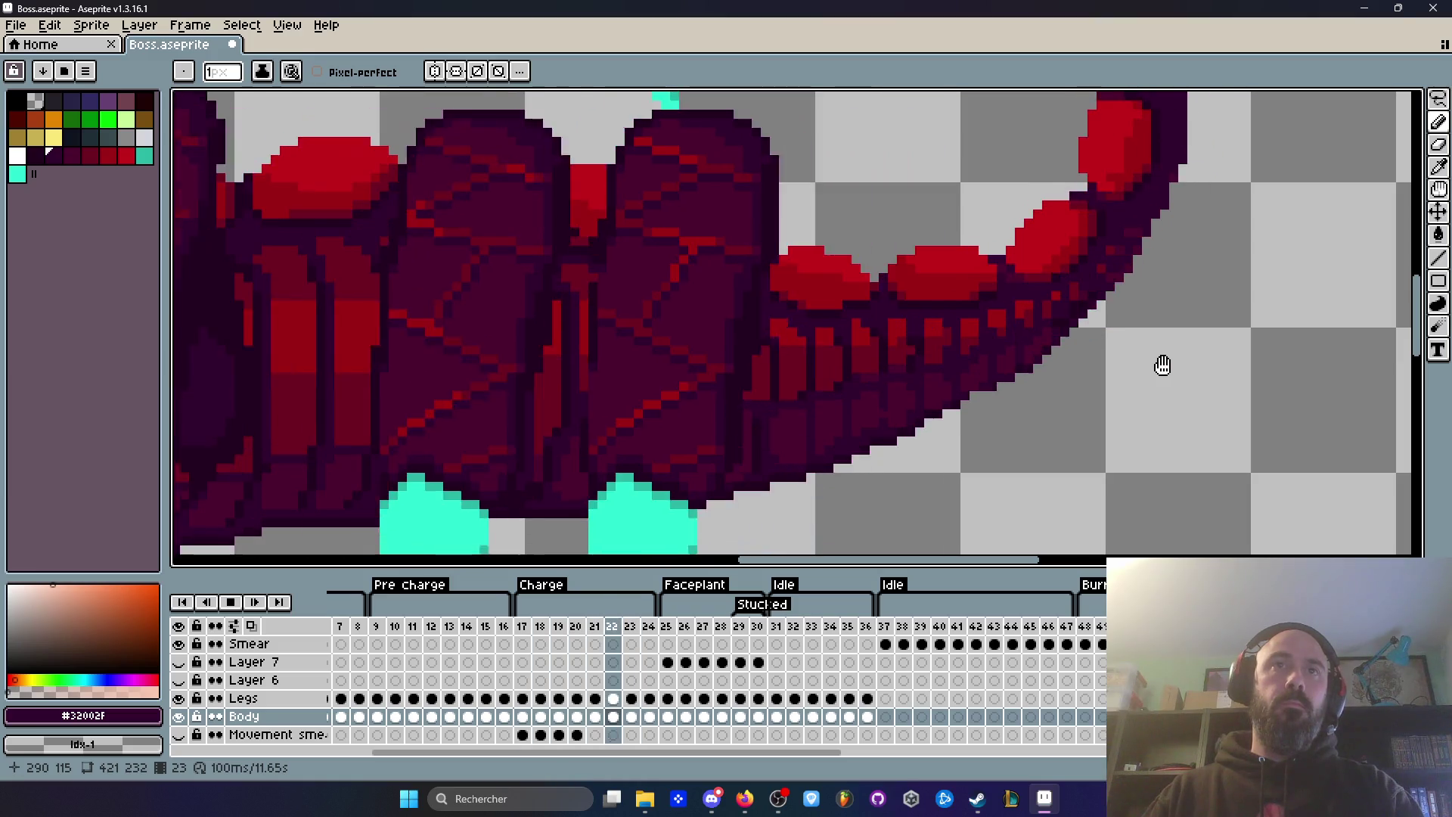
{"action": "key", "text": "Return"}
{"action": "key", "text": "Right"}
{"action": "key", "text": "Right"}
{"action": "key", "text": "Left"}
{"action": "key", "text": "Left"}
{"action": "key", "text": "Left"}
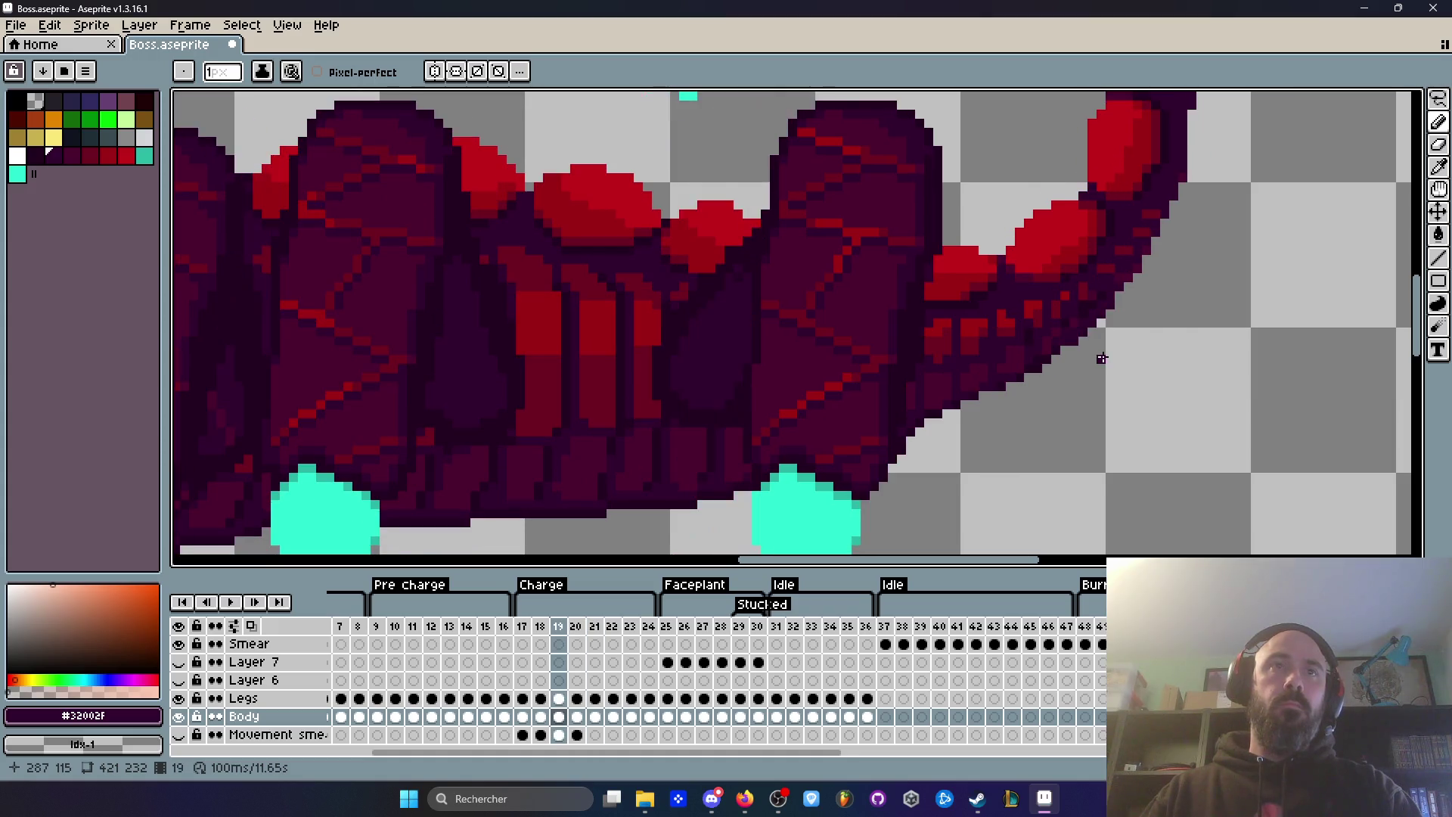
{"action": "key", "text": "Left"}
{"action": "key", "text": "Left"}
{"action": "key", "text": "Right"}
{"action": "key", "text": "Left"}
{"action": "key", "text": "Right"}
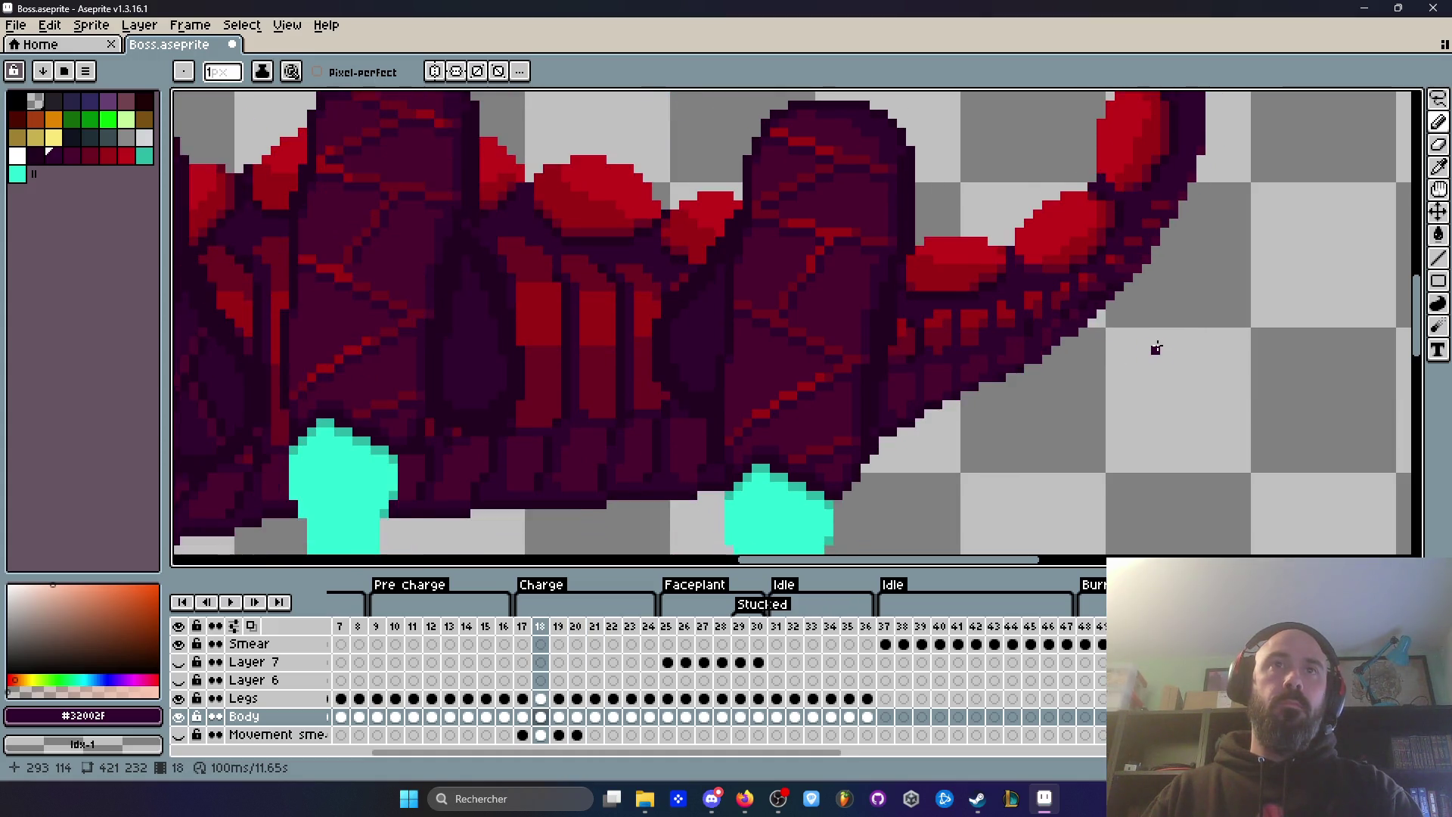
{"action": "key", "text": "Right"}
{"action": "key", "text": "Right"}
{"action": "key", "text": "Left"}
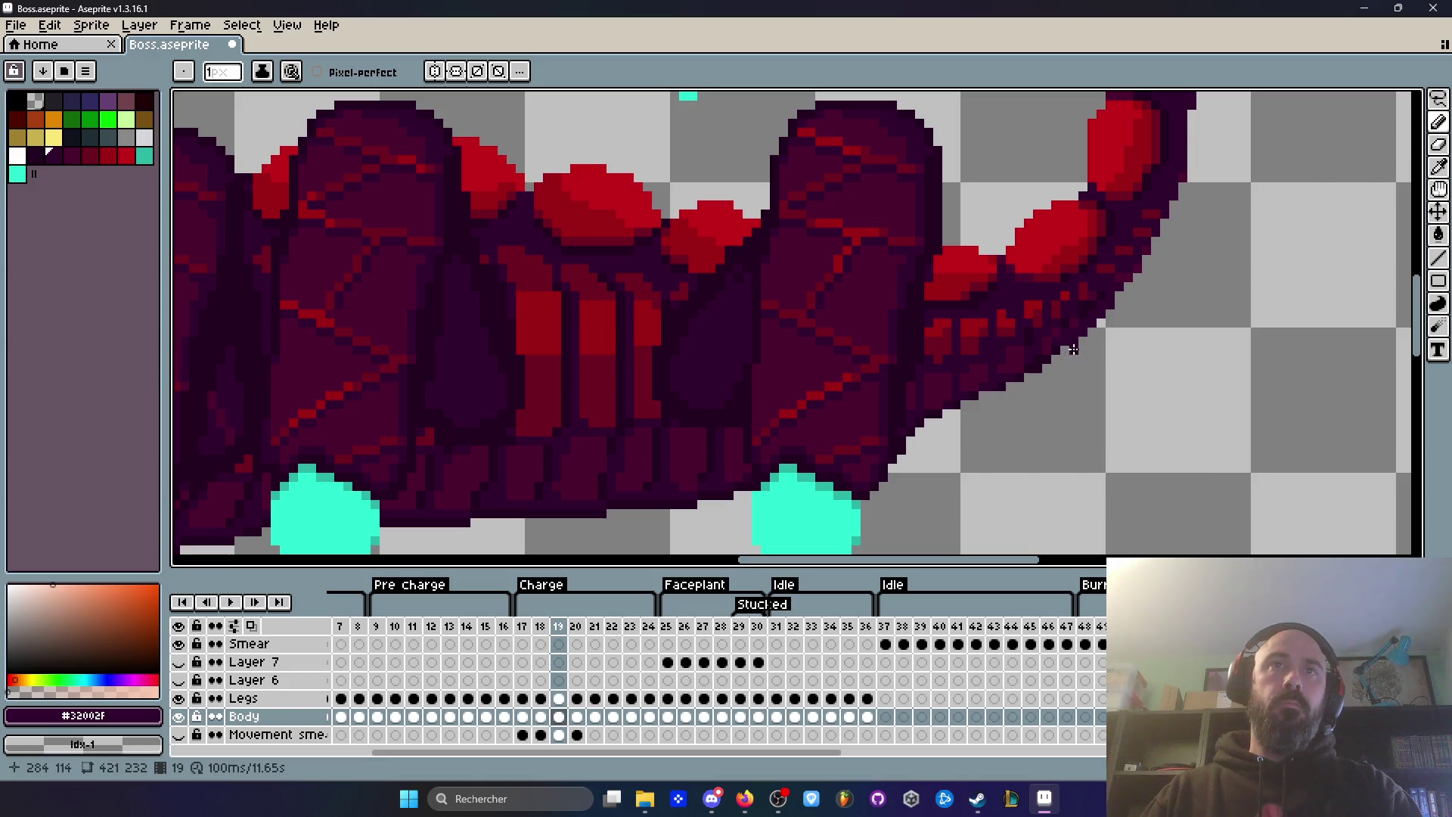
{"action": "key", "text": "Left"}
{"action": "key", "text": "Right"}
{"action": "key", "text": "Right"}
{"action": "key", "text": "Right"}
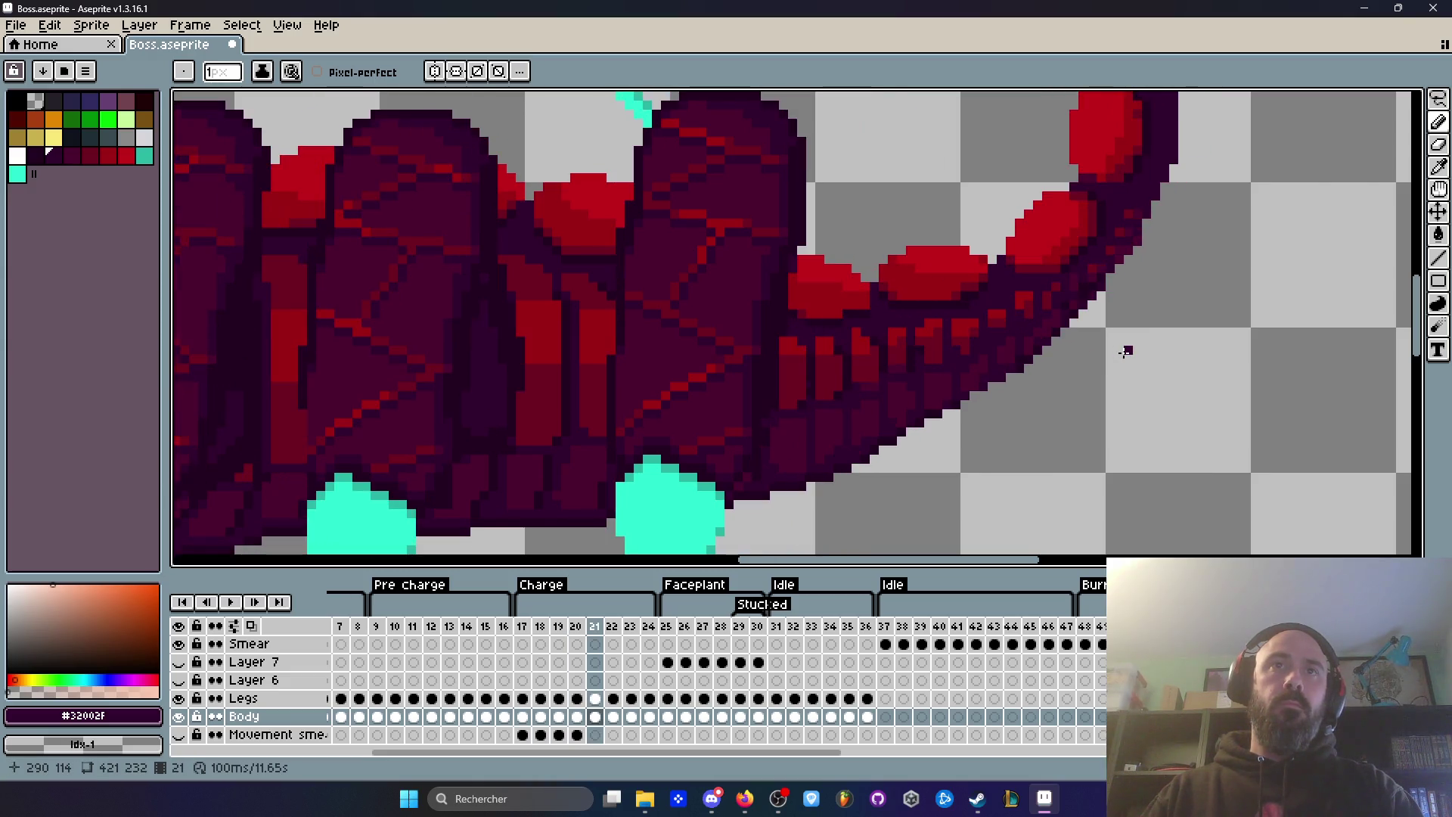
{"action": "key", "text": "Return"}
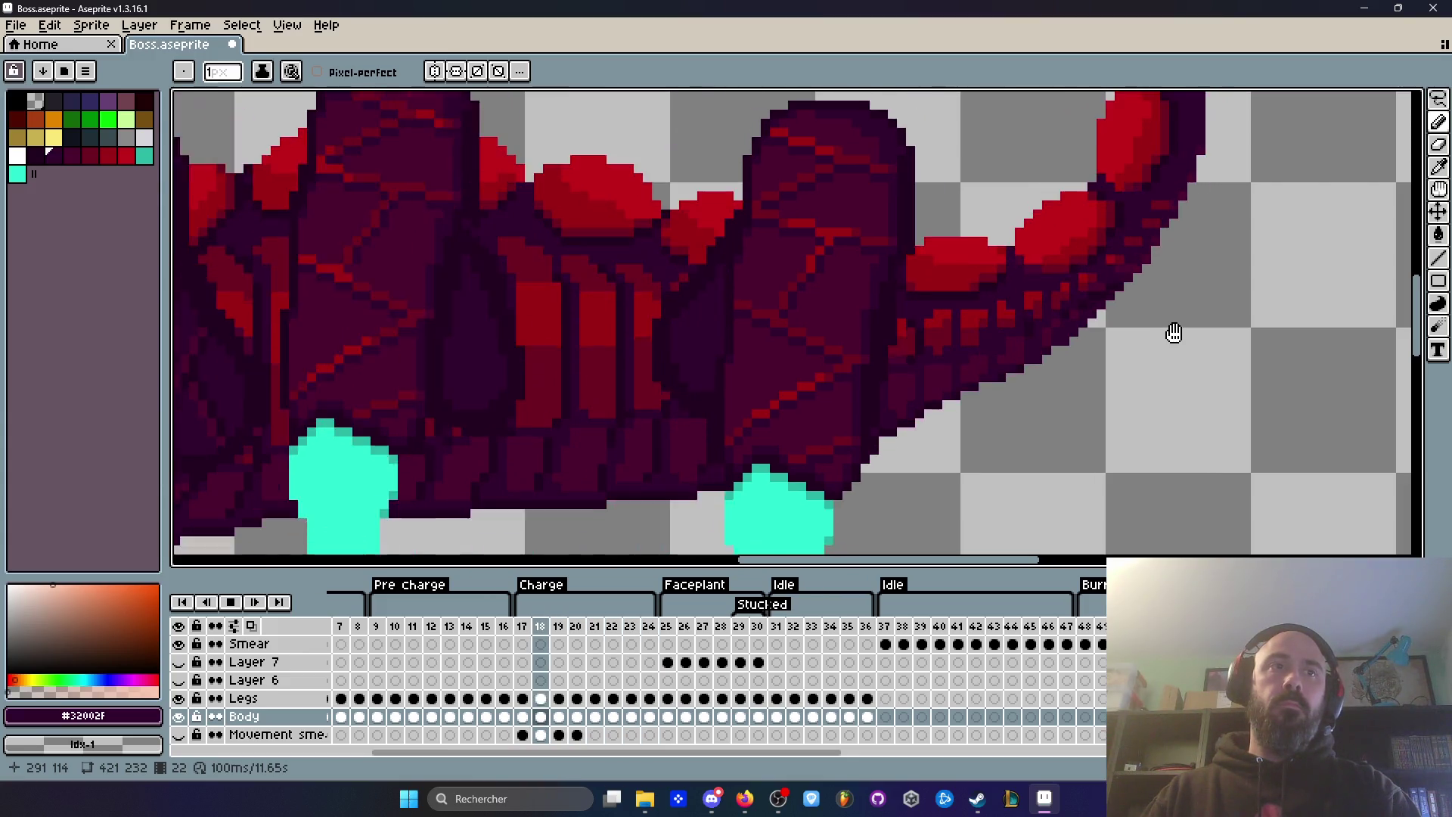
{"action": "key", "text": "Return"}
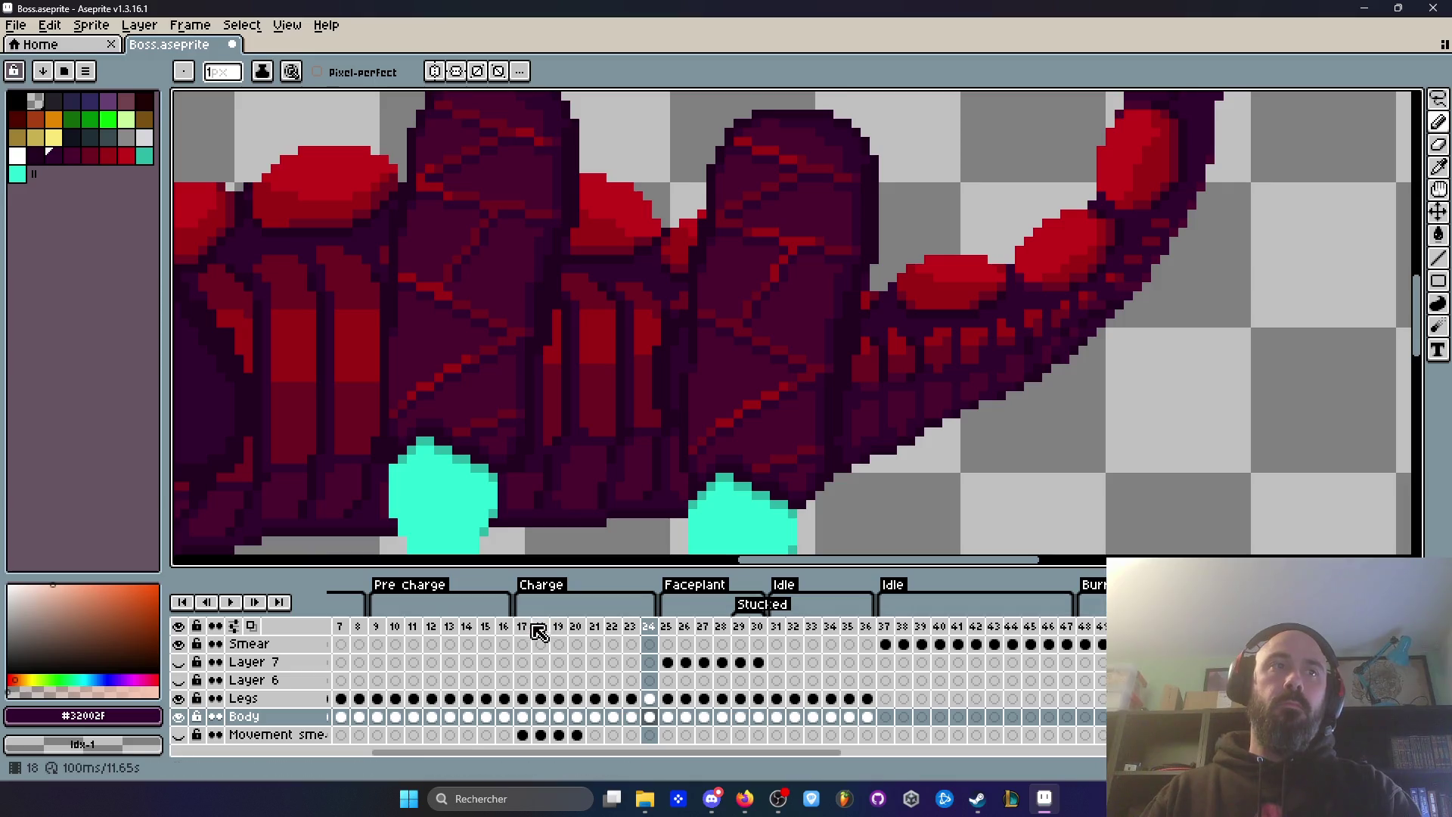
Step: Jump between frame 17, the Charge start, and frame 24, then play and stop the animation
{"action": "left_click", "coordinate": [525, 628]}
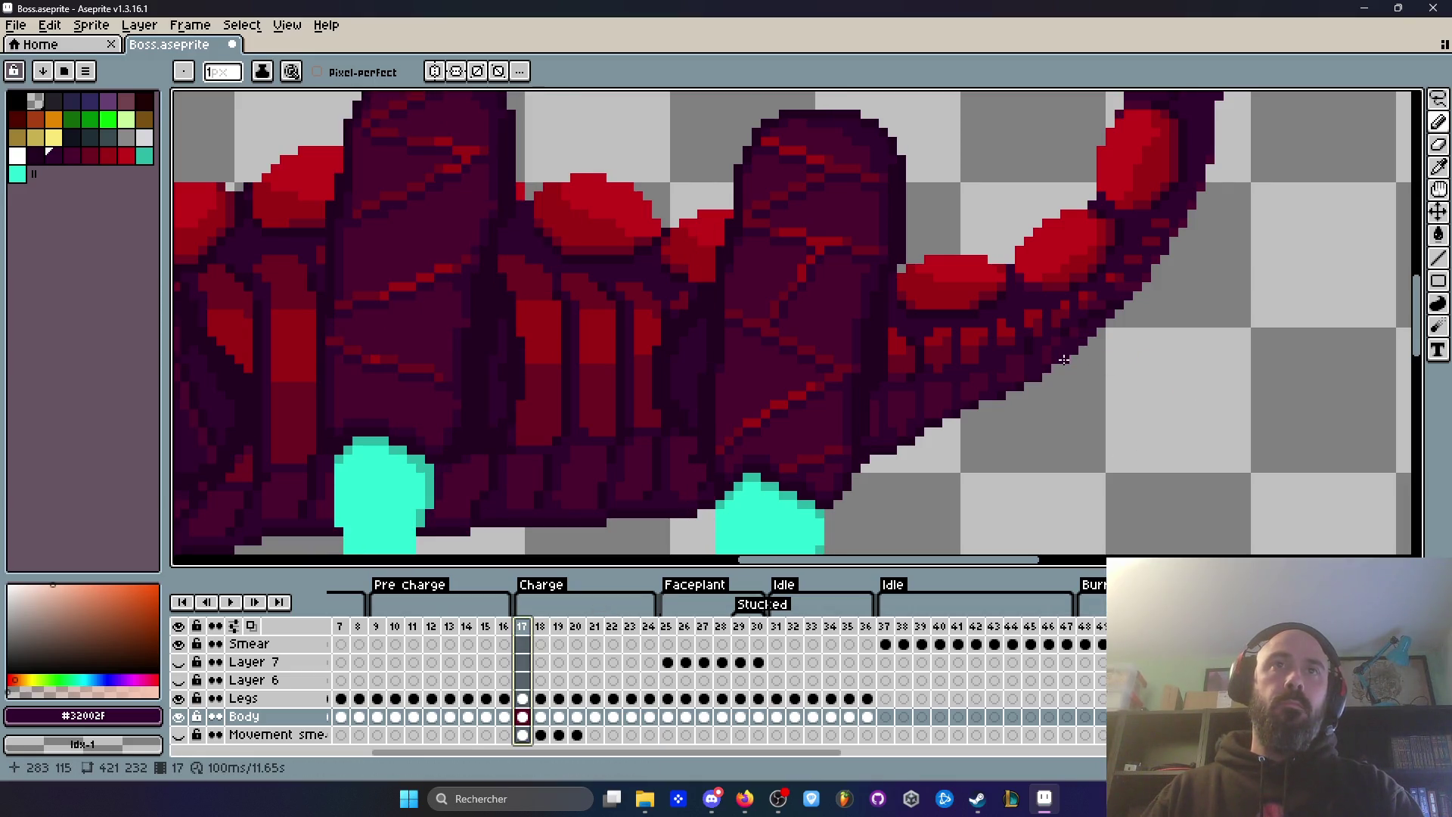
{"action": "key", "text": "Left"}
{"action": "key", "text": "Right"}
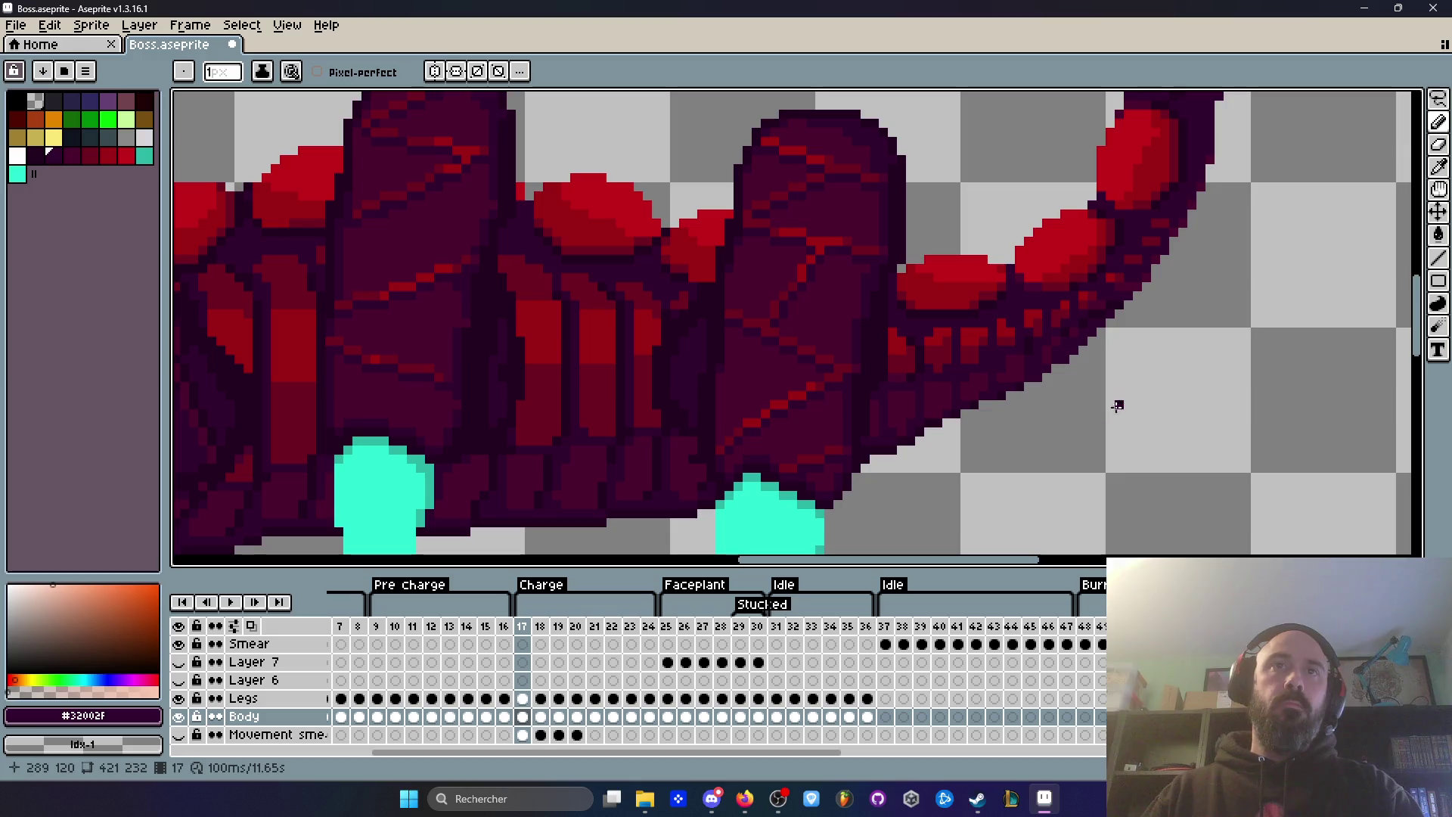
{"action": "left_click", "coordinate": [651, 626]}
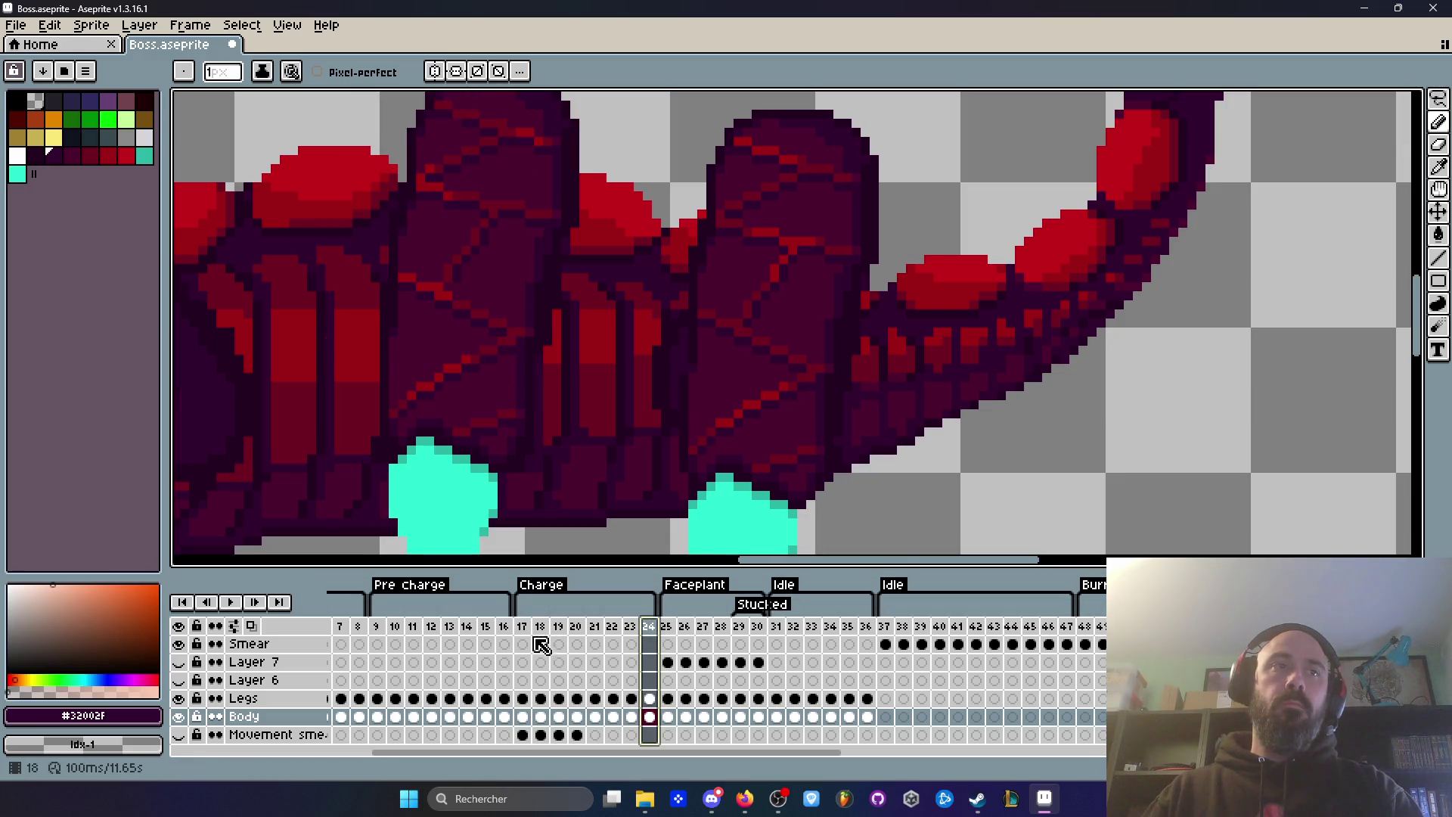
{"action": "key", "text": "Return"}
{"action": "scroll", "coordinate": [1195, 386], "scroll_direction": "down", "scroll_amount": 3}
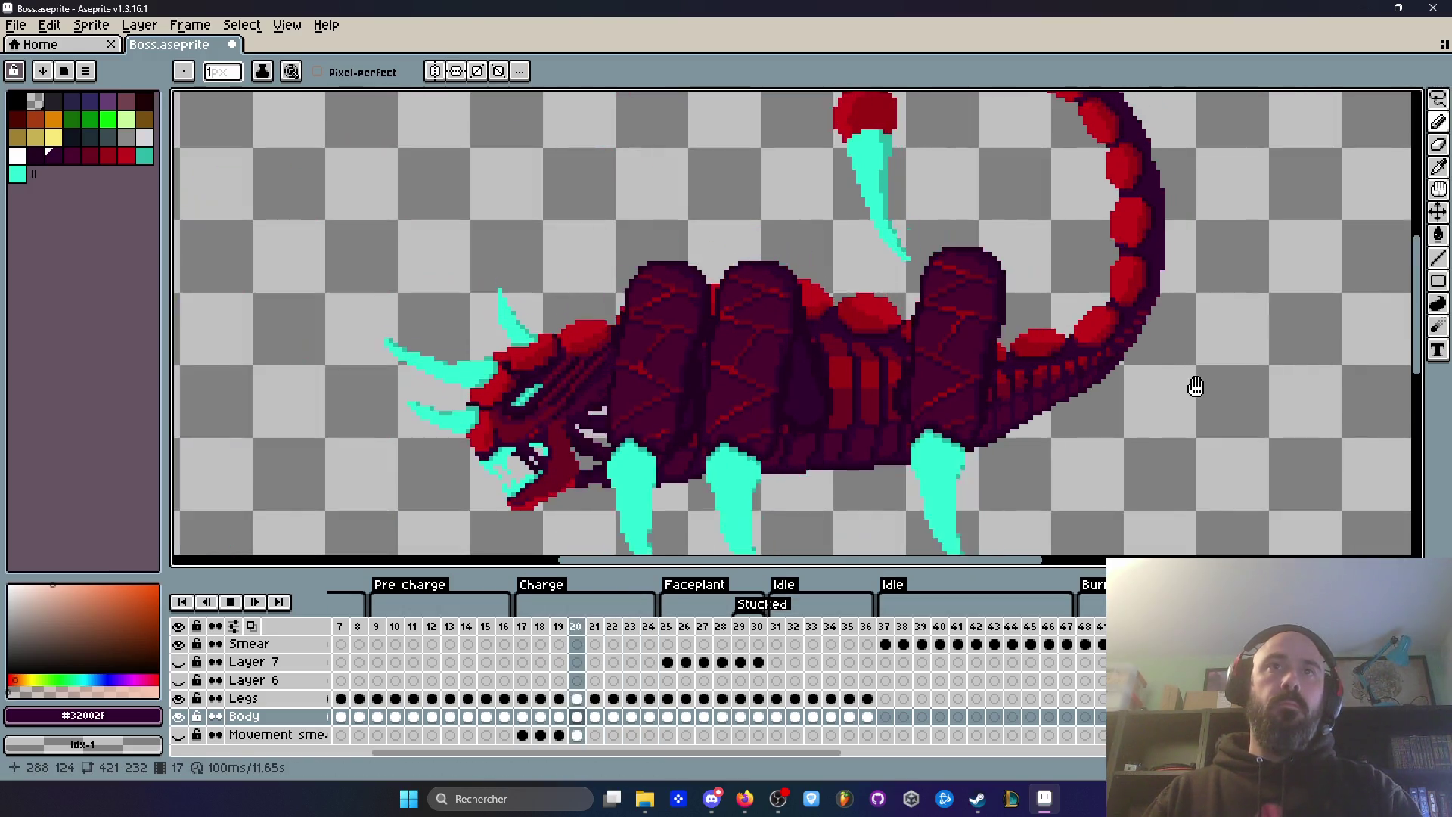
{"action": "scroll", "coordinate": [1195, 384], "scroll_direction": "up", "scroll_amount": 3}
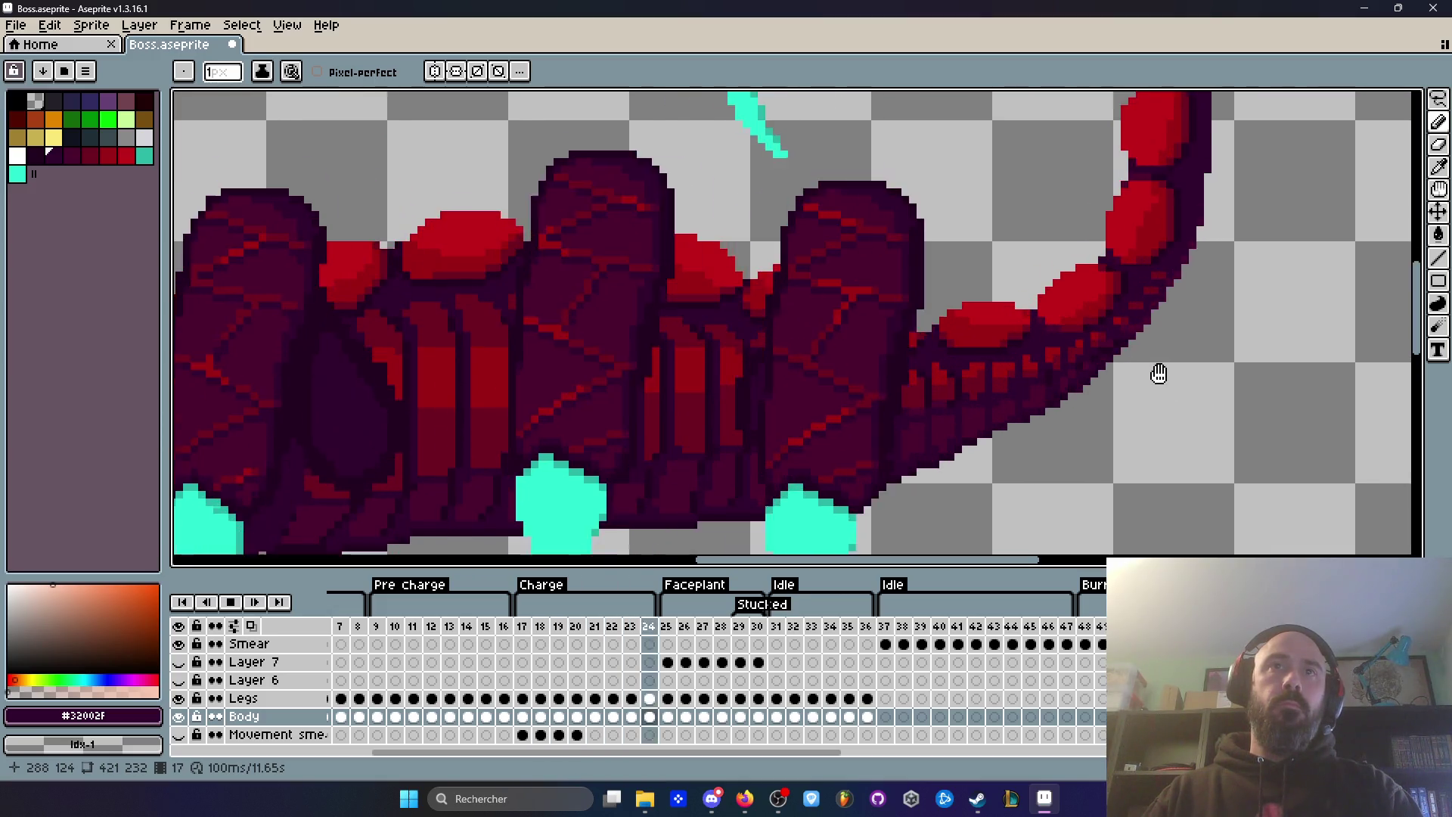
{"action": "key", "text": "Return"}
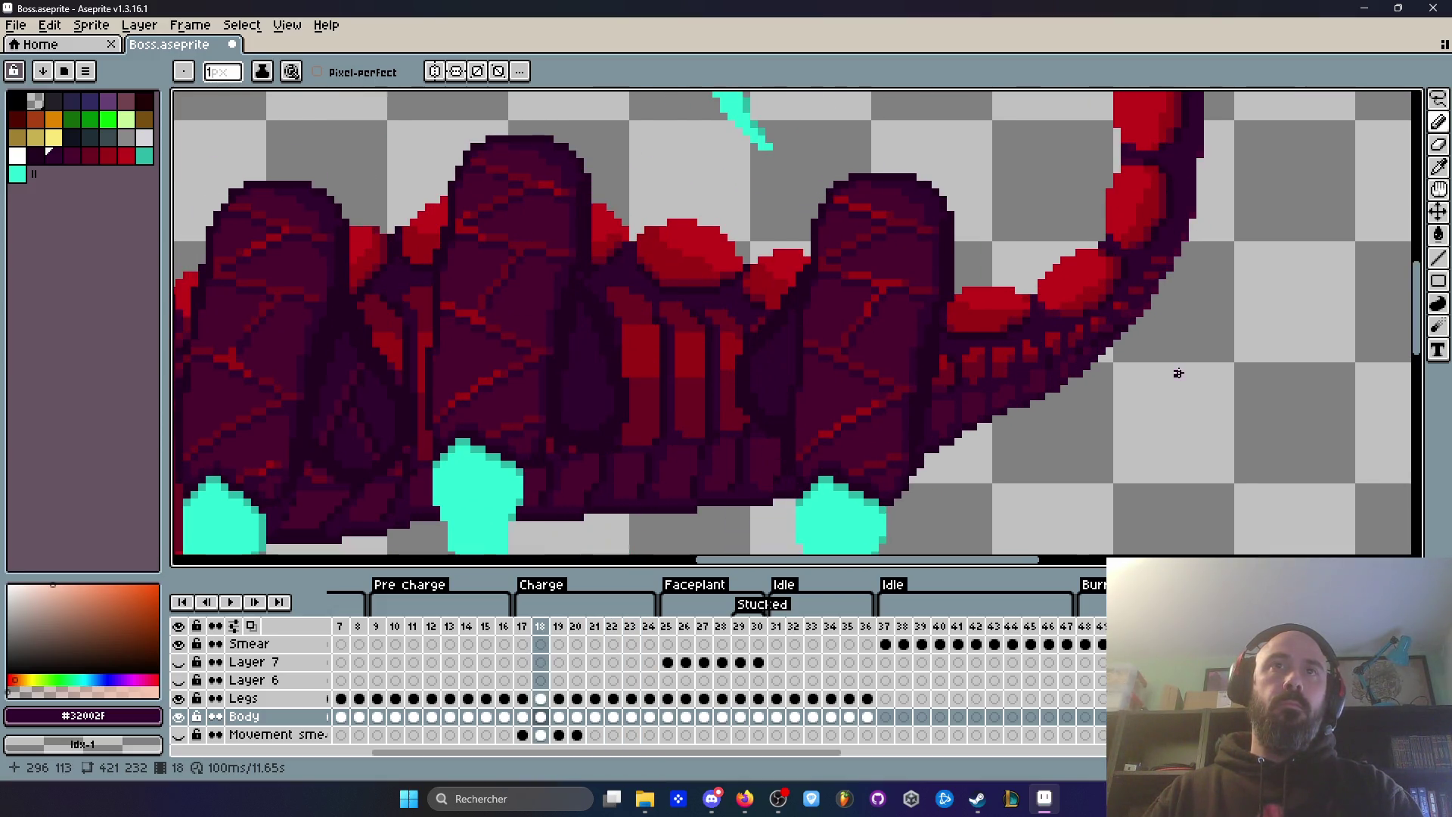
Step: Select frames 17 through past 20, activate the Smear layer, and play the selected range
{"action": "left_click", "coordinate": [528, 630]}
{"action": "left_click_drag", "start_coordinate": [539, 637], "coordinate": [564, 626]}
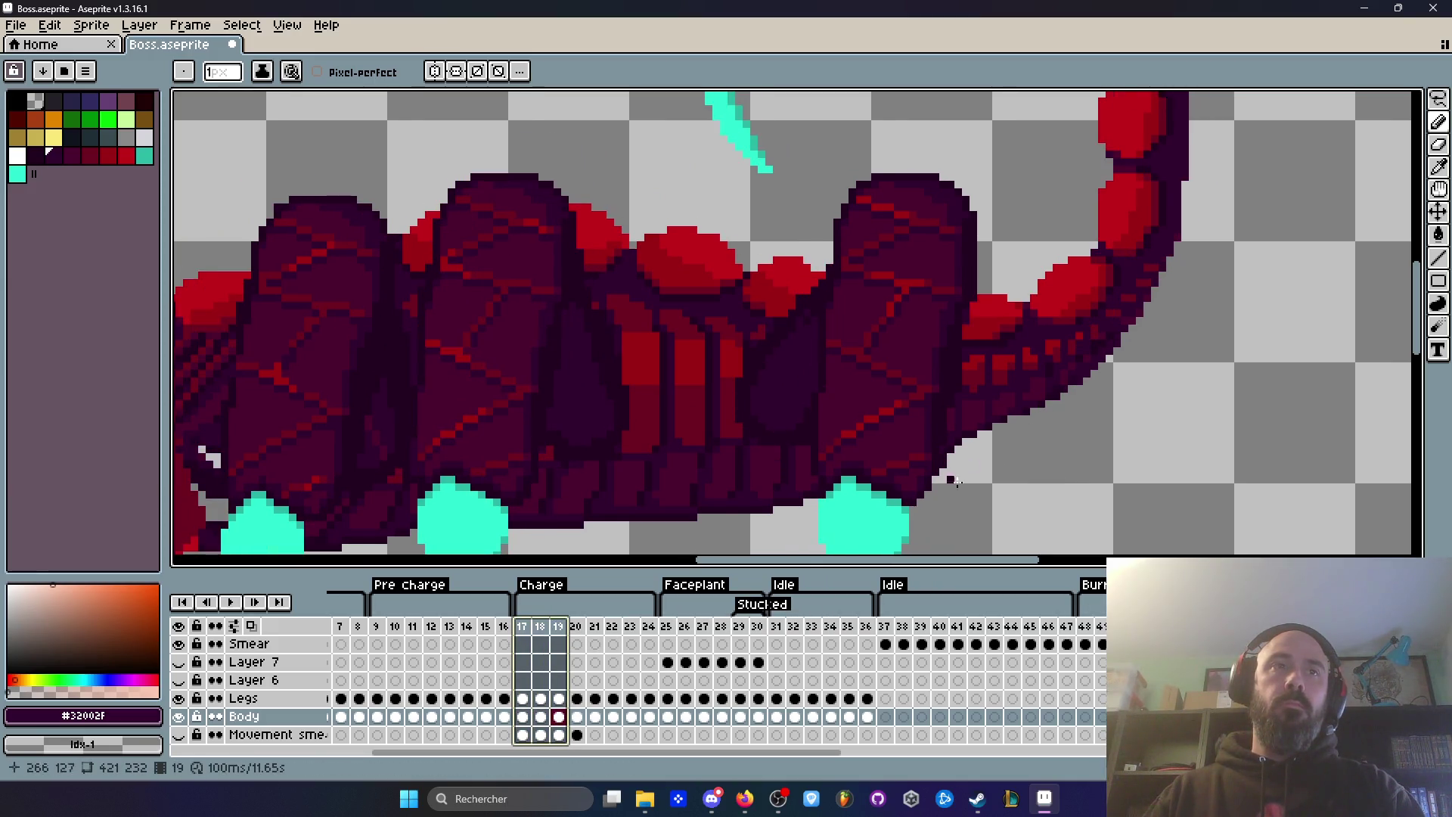
{"action": "scroll", "coordinate": [1202, 279], "scroll_direction": "up", "scroll_amount": 2}
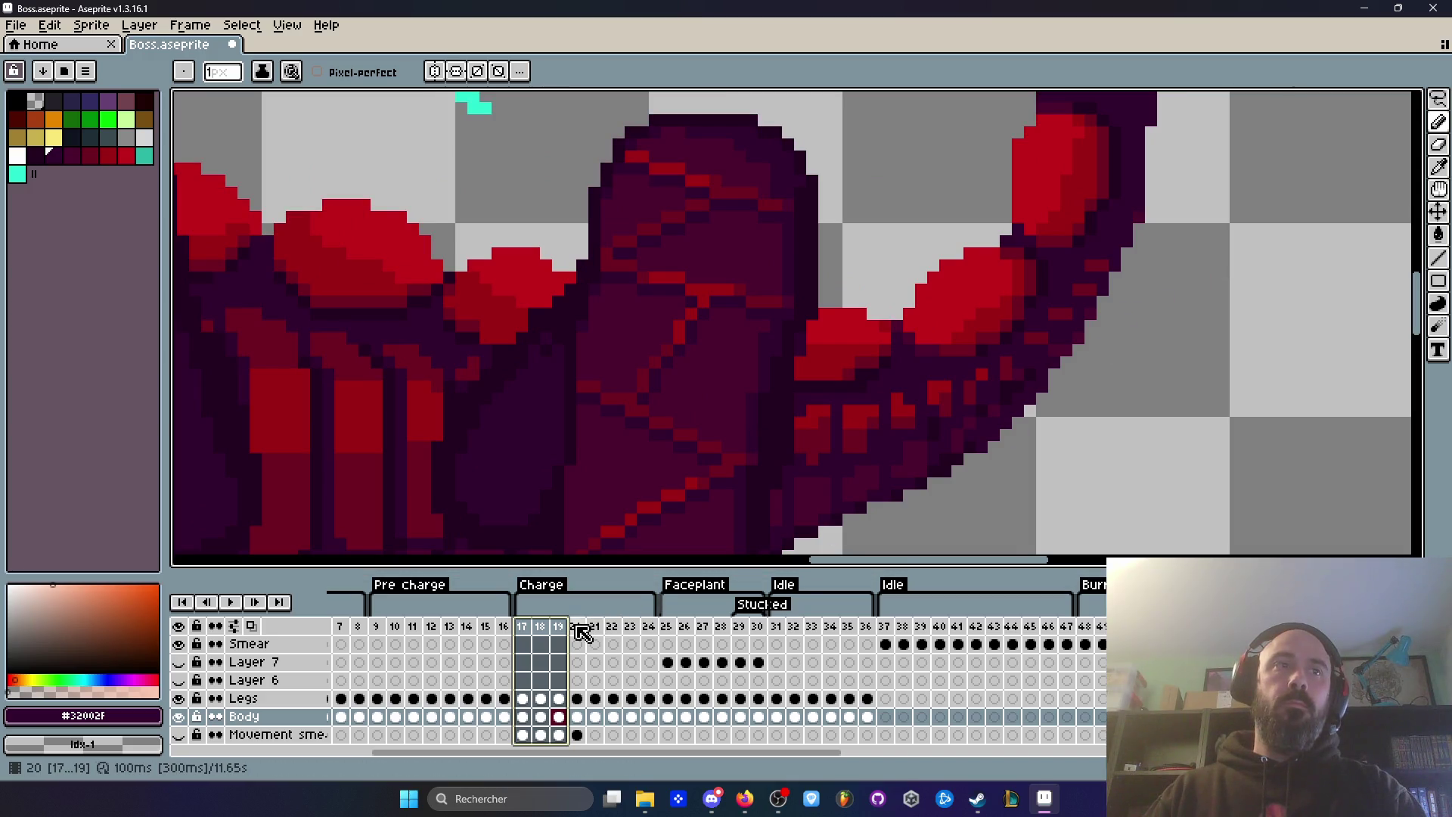
{"action": "left_click", "coordinate": [580, 630]}
{"action": "left_click_drag", "start_coordinate": [580, 630], "coordinate": [628, 628]}
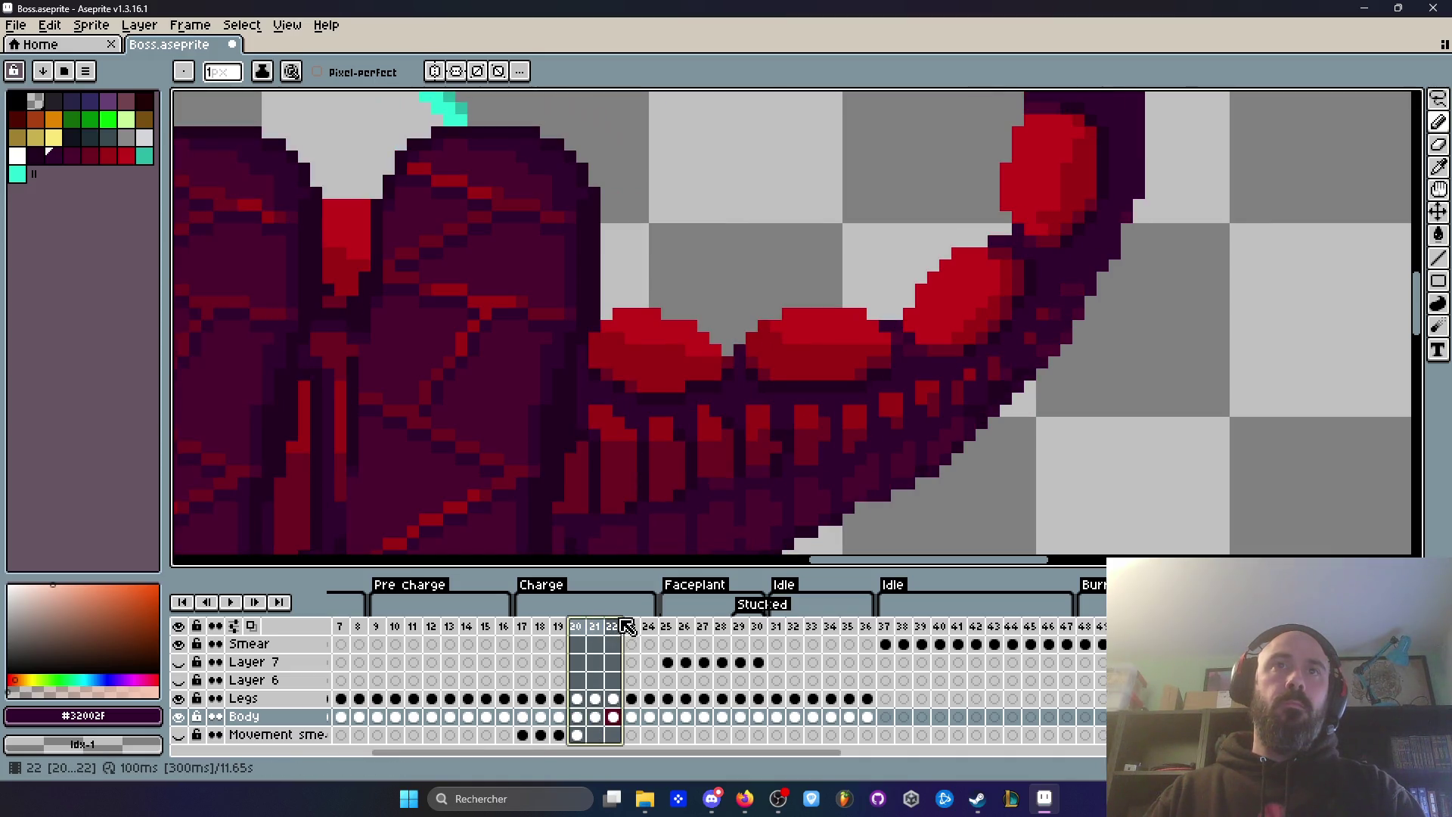
{"action": "left_click", "coordinate": [634, 644]}
{"action": "key", "text": "Return"}
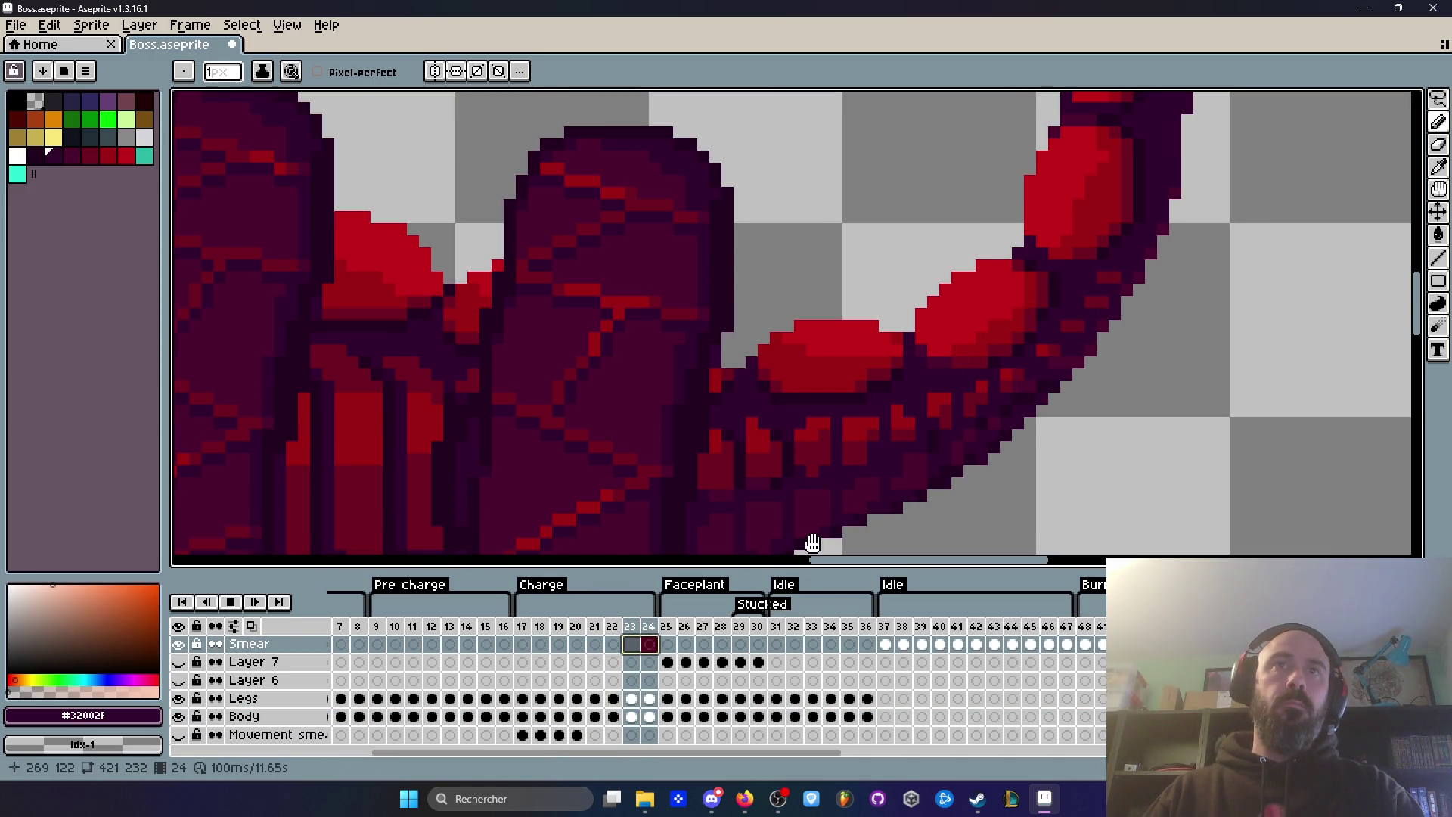
{"action": "scroll", "coordinate": [1222, 363], "scroll_direction": "down", "scroll_amount": 3}
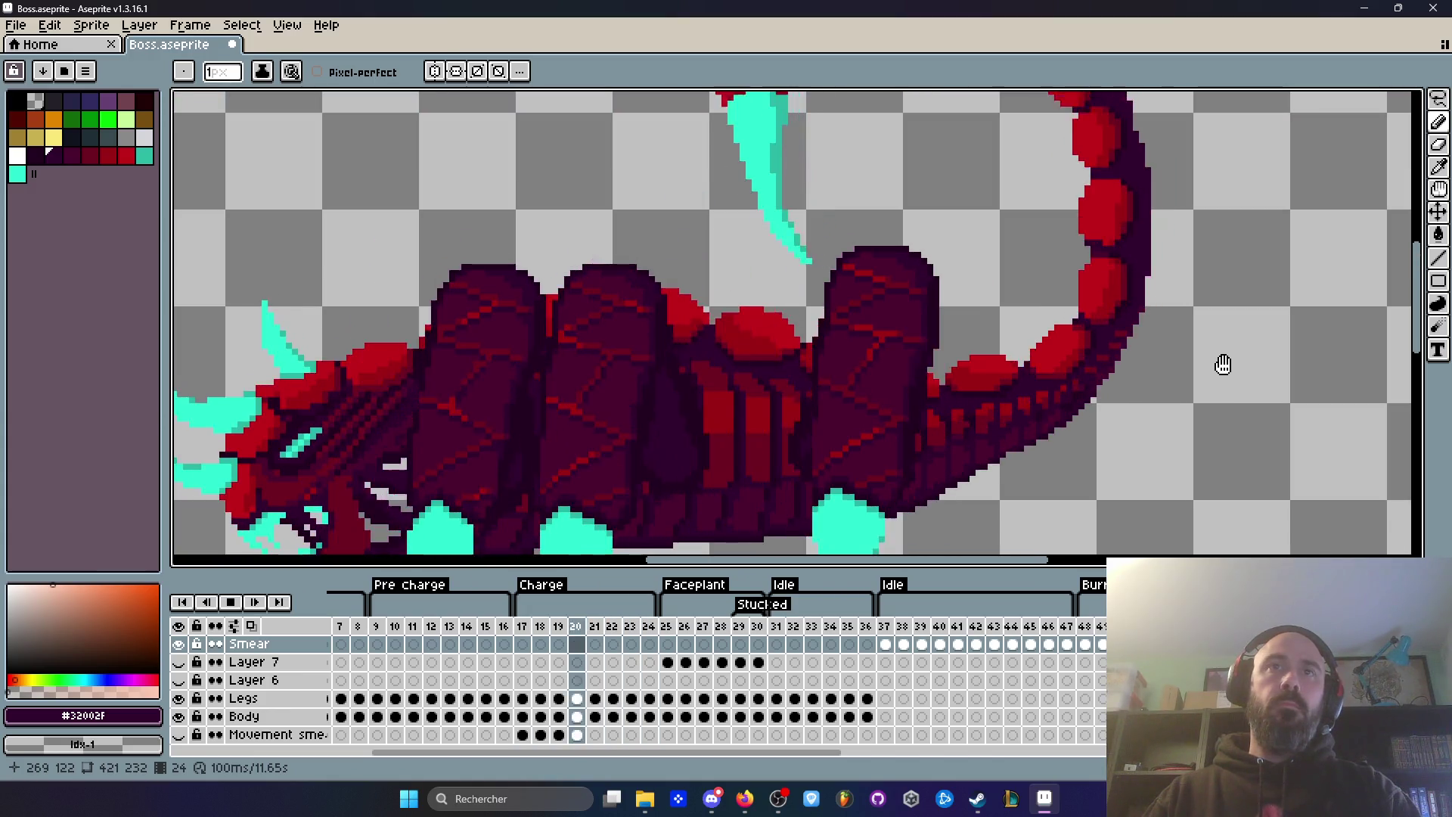
{"action": "scroll", "coordinate": [1136, 317], "scroll_direction": "down", "scroll_amount": 4}
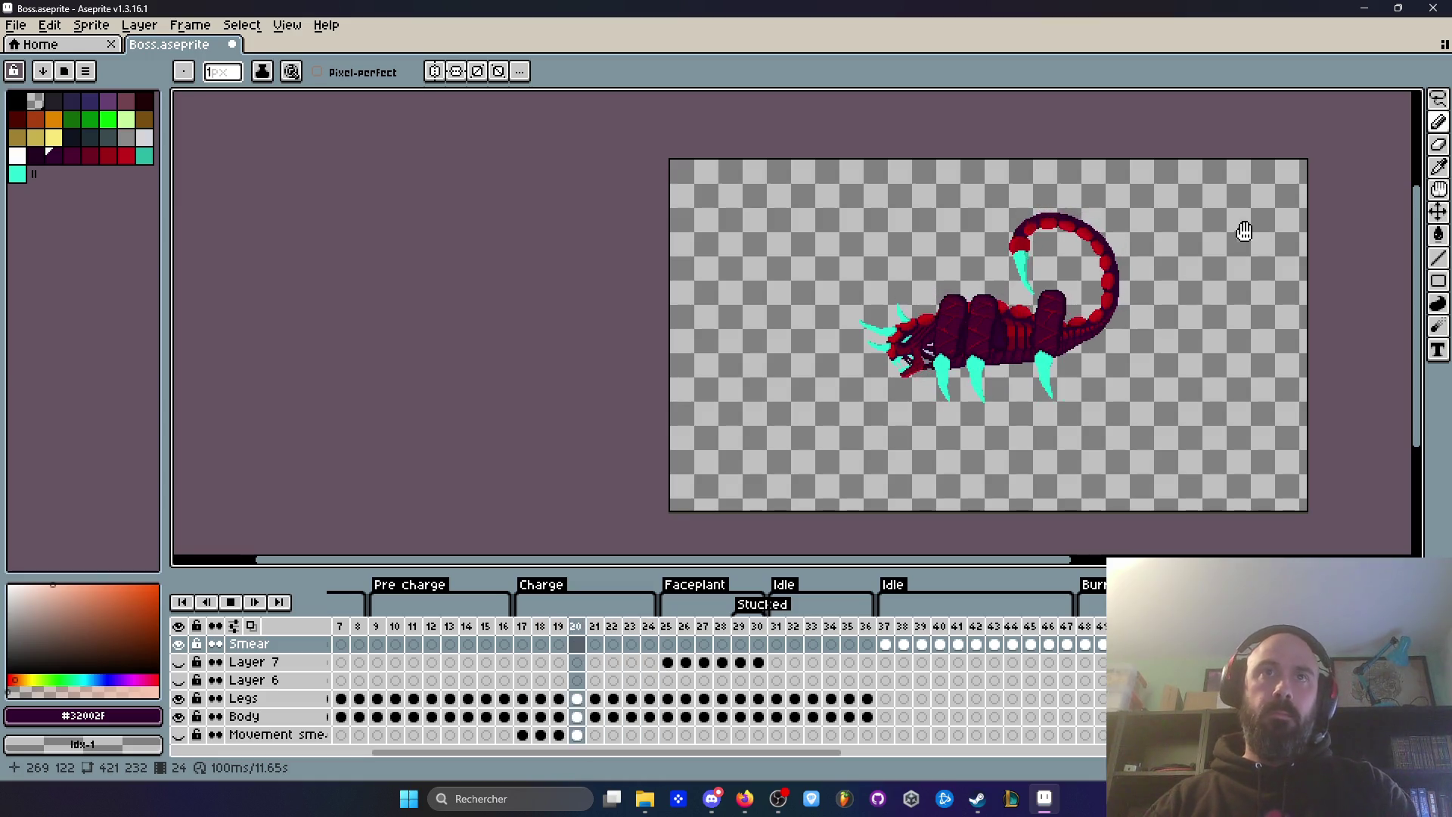
{"action": "scroll", "coordinate": [1124, 318], "scroll_direction": "up", "scroll_amount": 4}
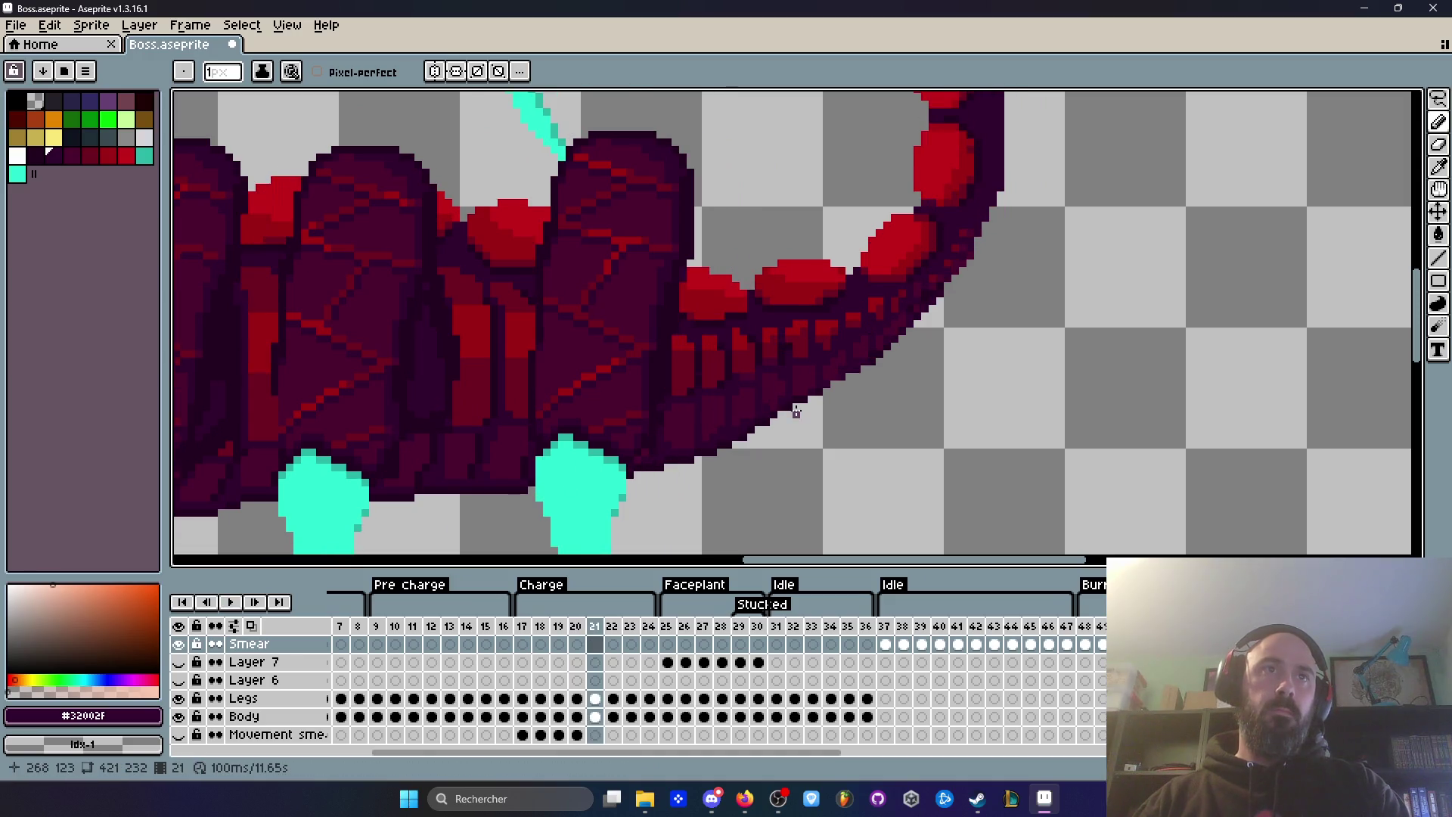
{"action": "key", "text": "Return"}
Step: Go to frame 21 and flick to a neighbouring frame to find the stray red pixel
{"action": "key", "text": "Left"}
{"action": "scroll", "coordinate": [787, 340], "scroll_direction": "up", "scroll_amount": 2}
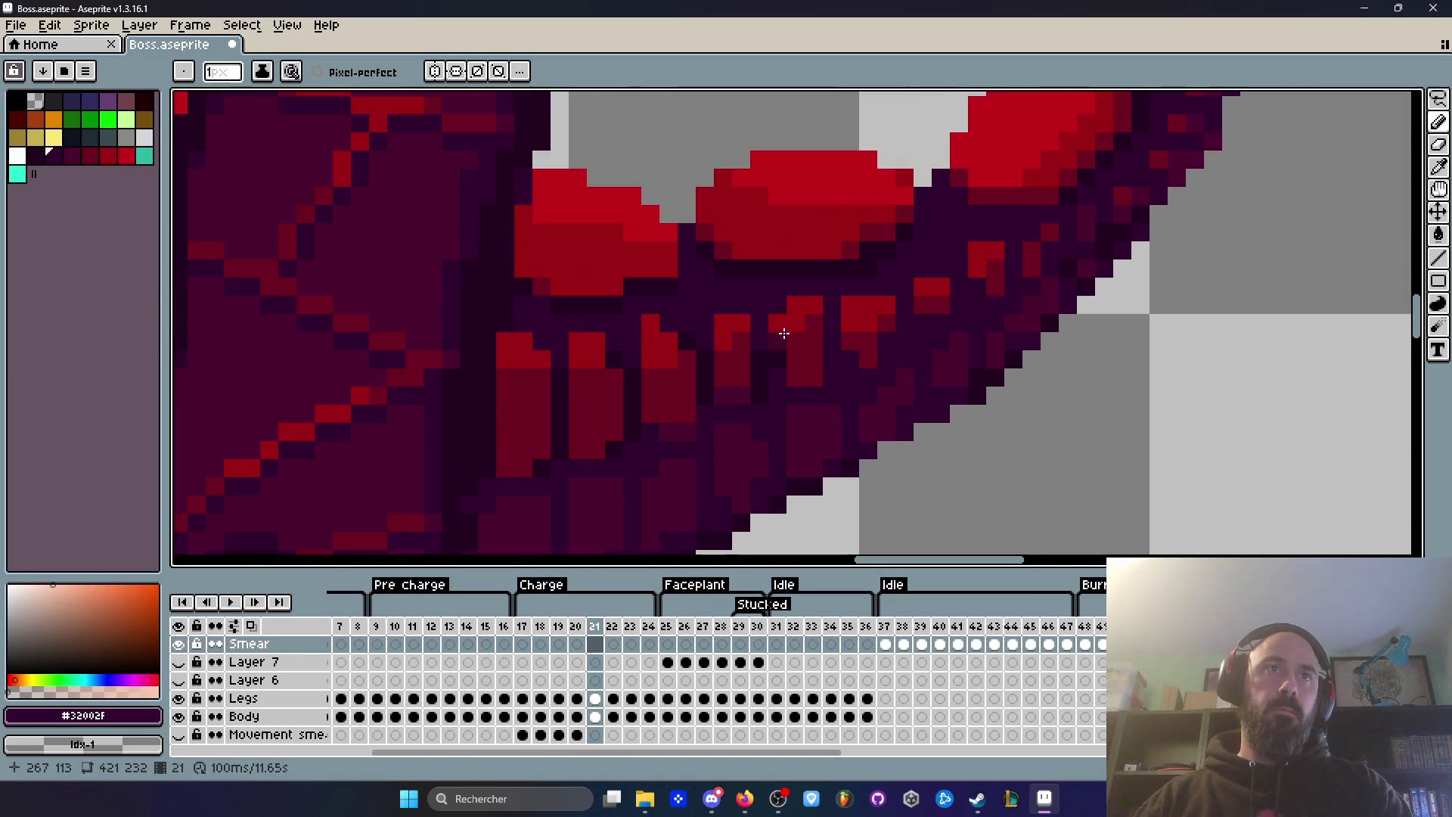
{"action": "key", "text": "Right"}
{"action": "key", "text": "Left"}
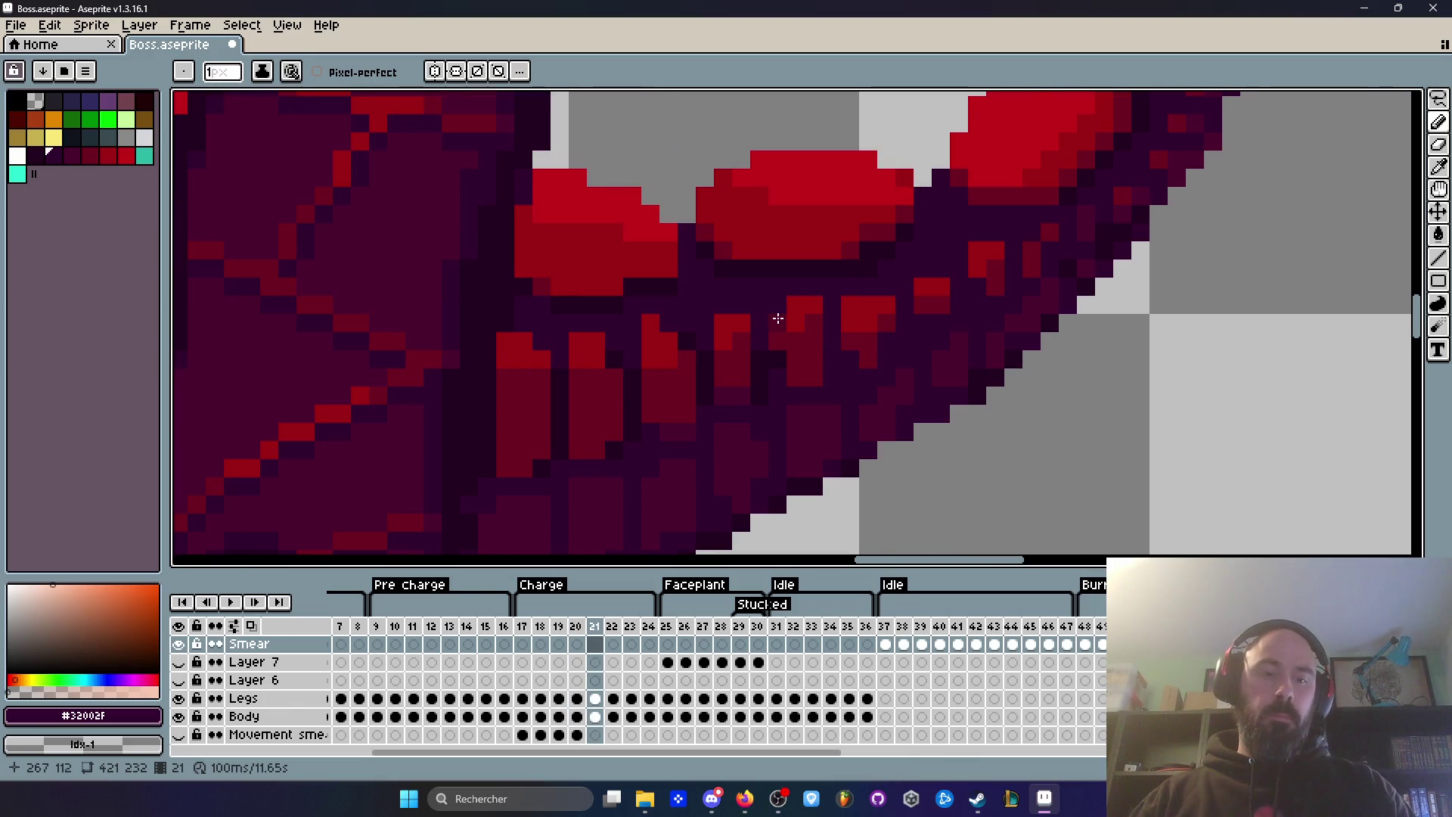
{"action": "scroll", "coordinate": [778, 318], "scroll_direction": "up", "scroll_amount": 1}
Step: Sample the dark purple #32002f and pencil over the red pixel on the Legs layer, frame 21
{"action": "left_click", "coordinate": [813, 297], "text": "alt"}
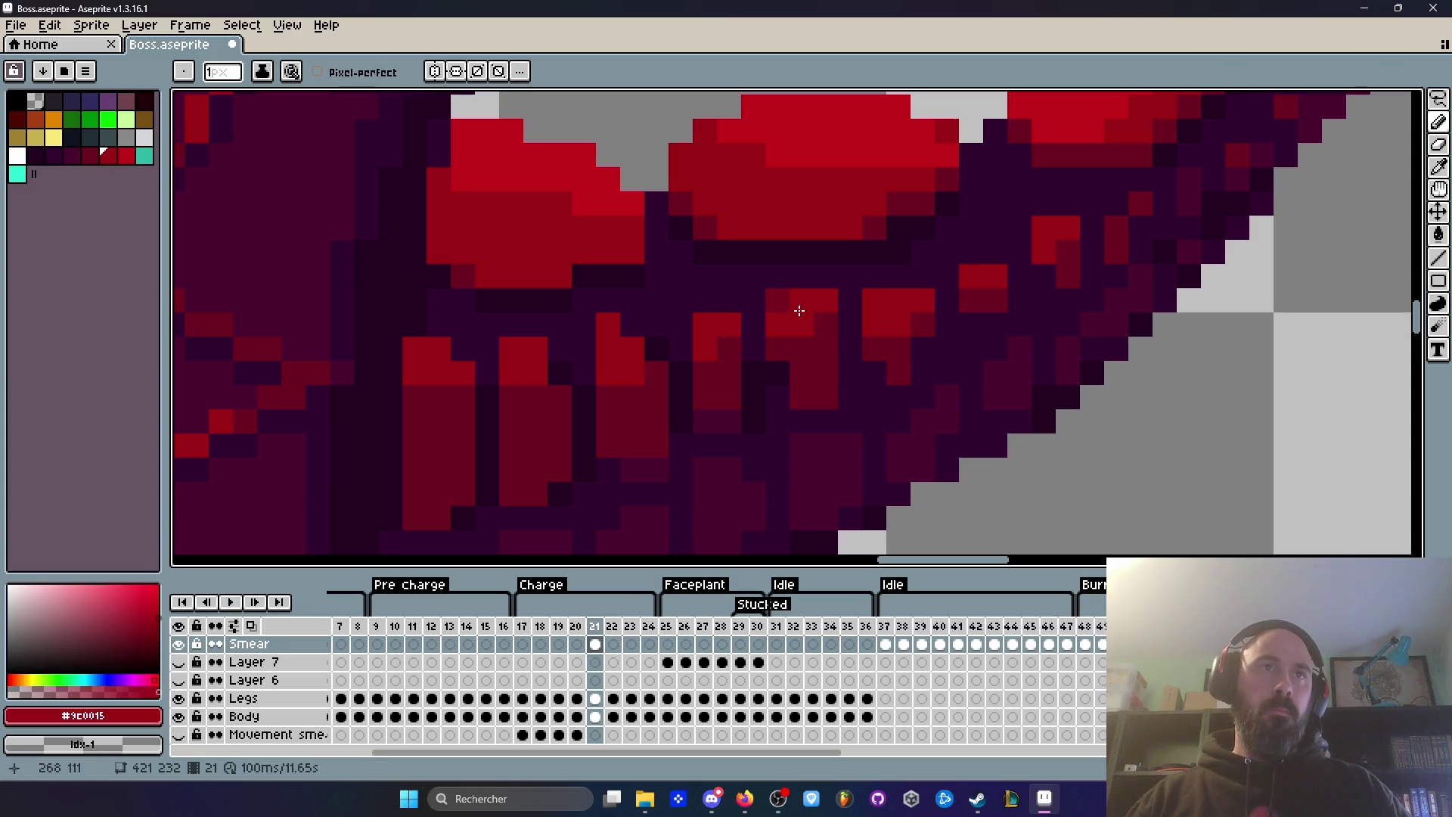
{"action": "key", "text": "alt"}
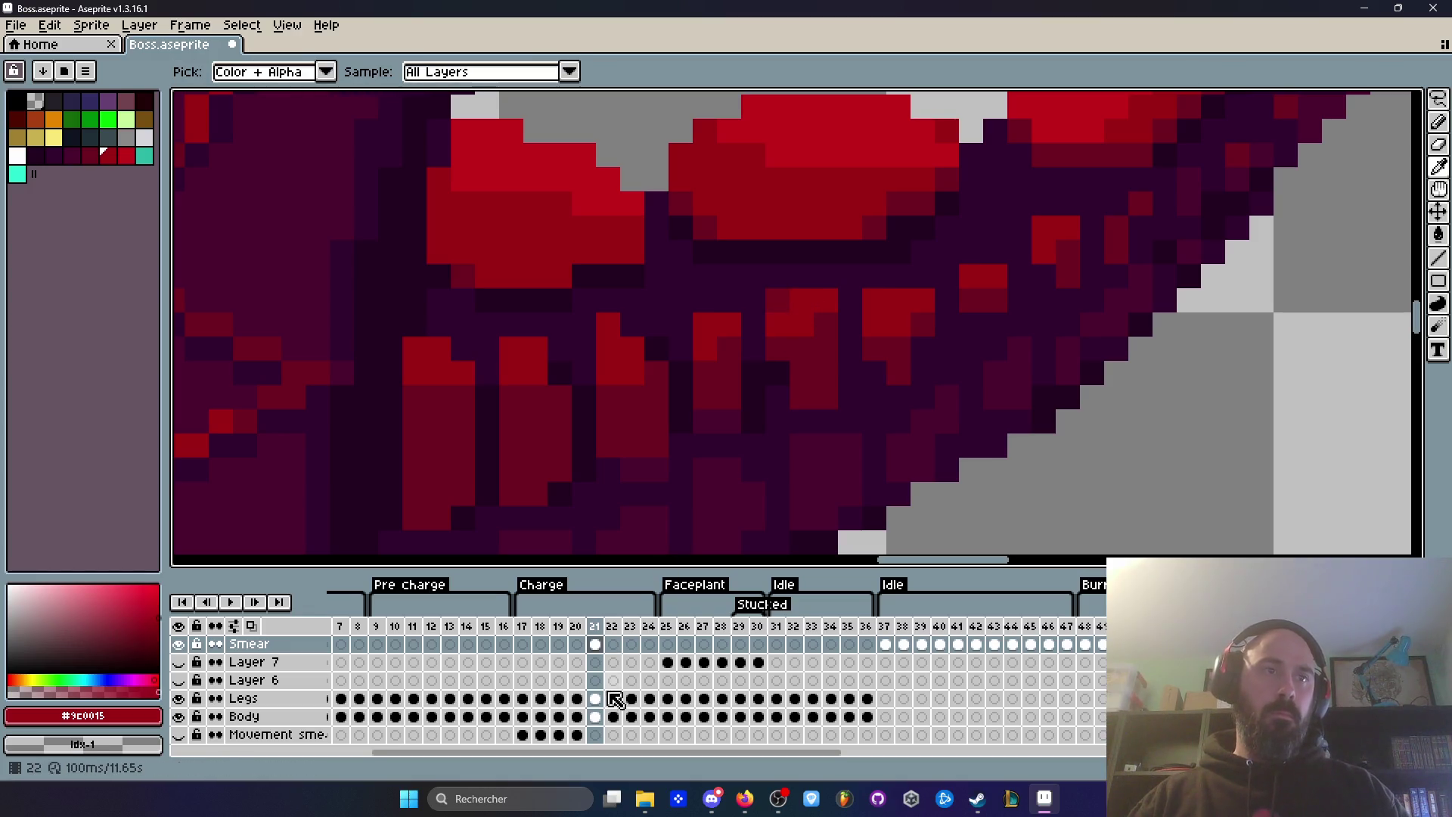
{"action": "left_click", "coordinate": [597, 716]}
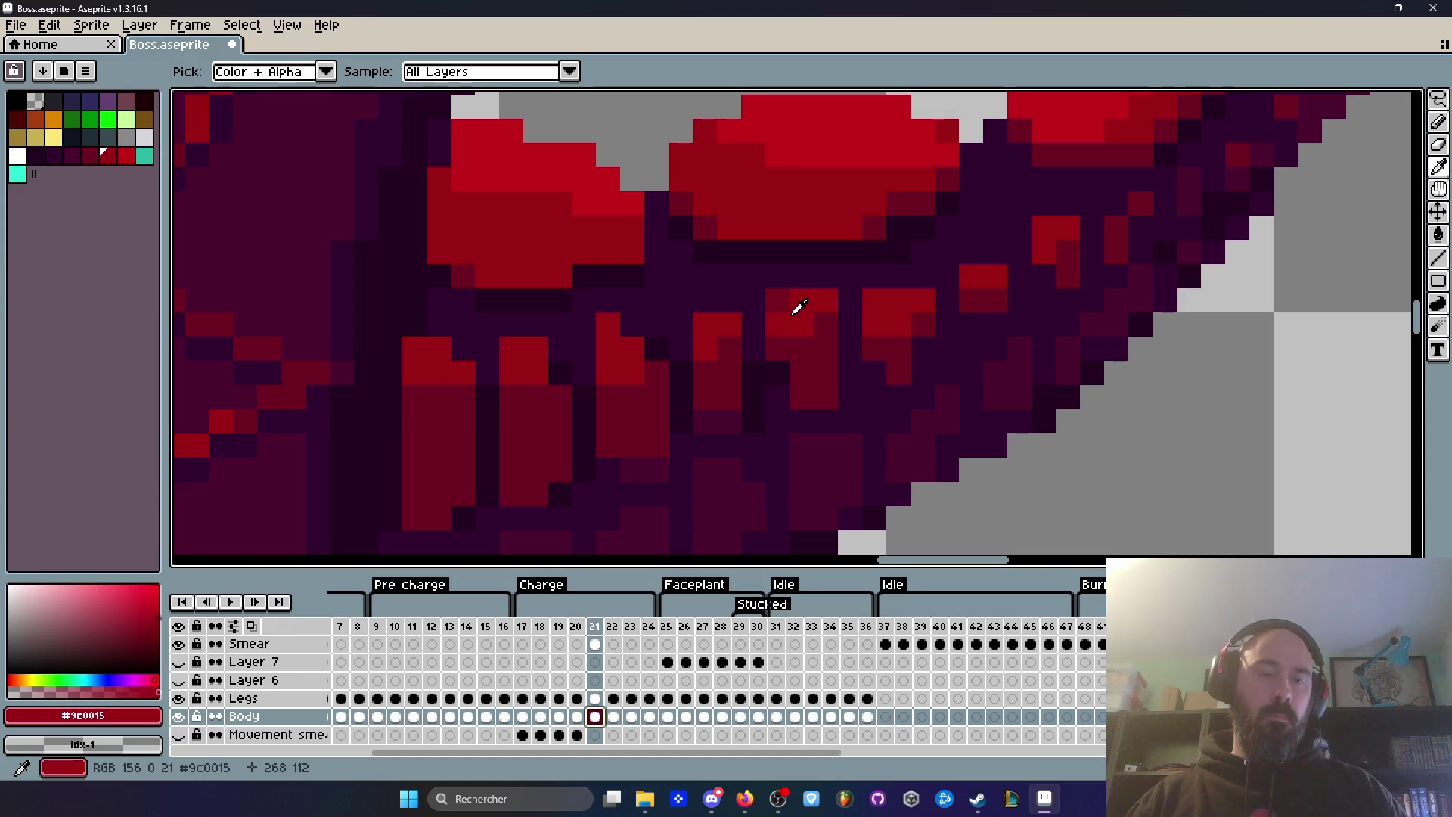
{"action": "key", "text": "b"}
{"action": "key", "text": "alt"}
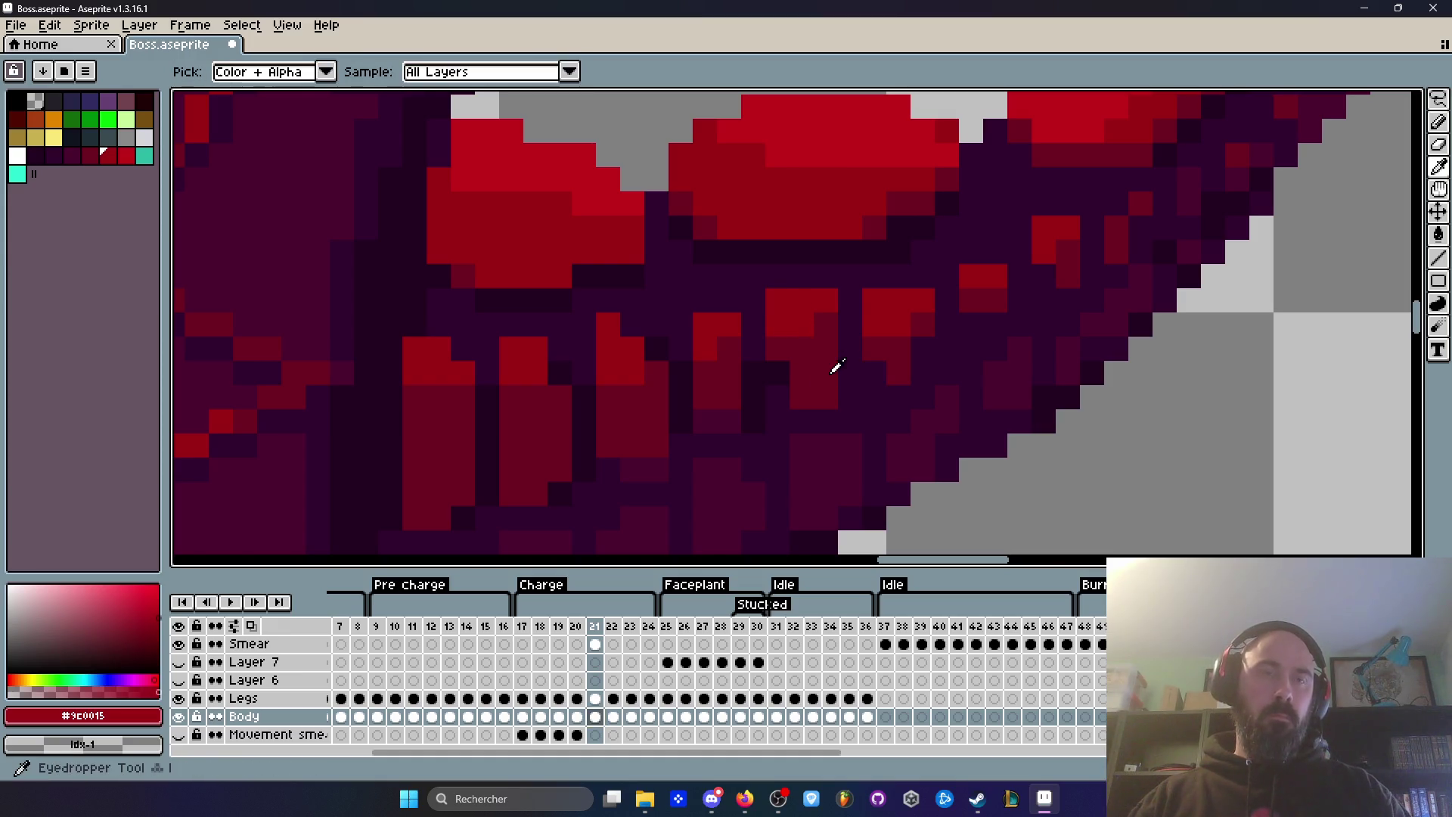
{"action": "left_click", "coordinate": [761, 329]}
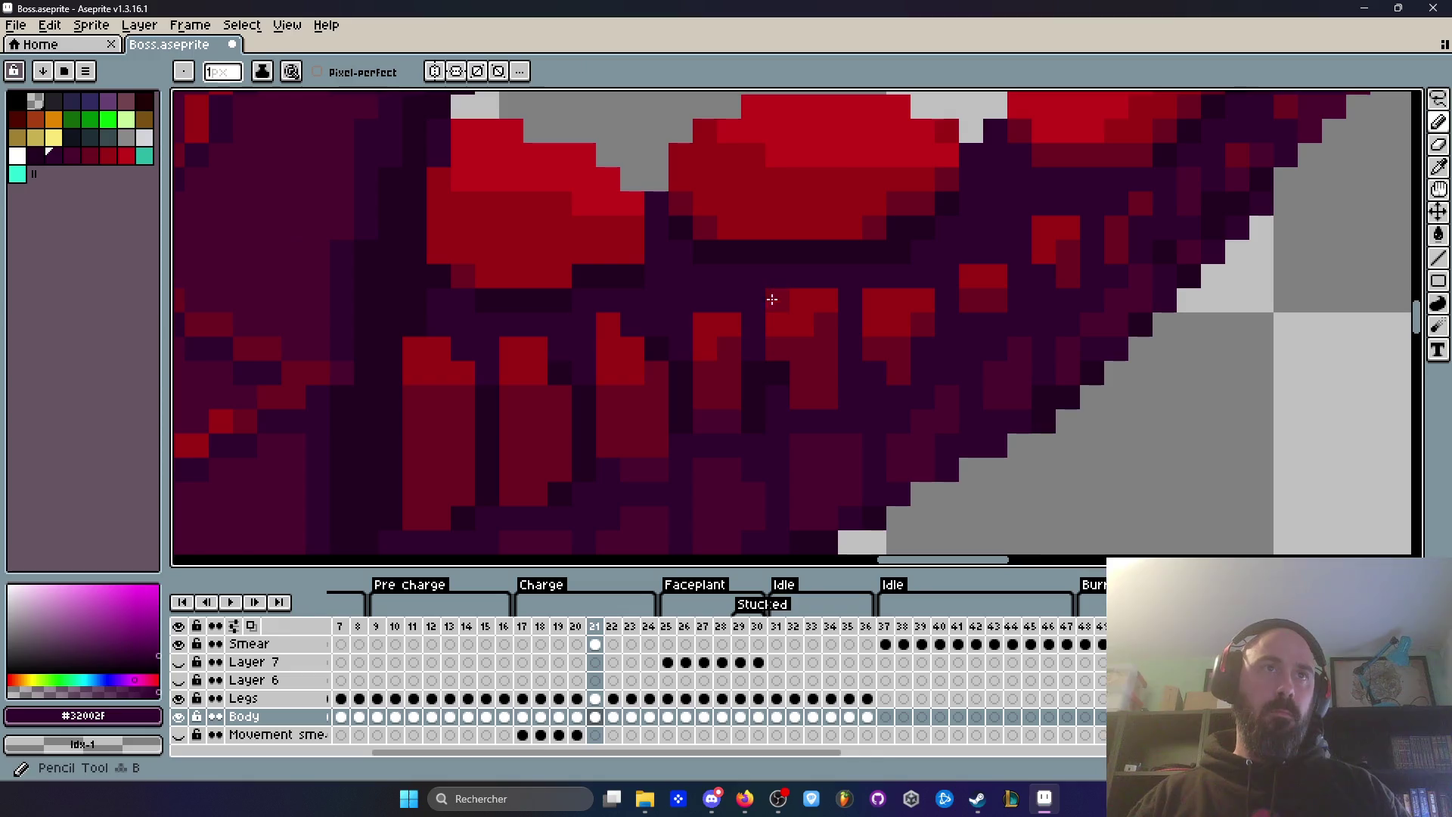
{"action": "left_click", "coordinate": [598, 697]}
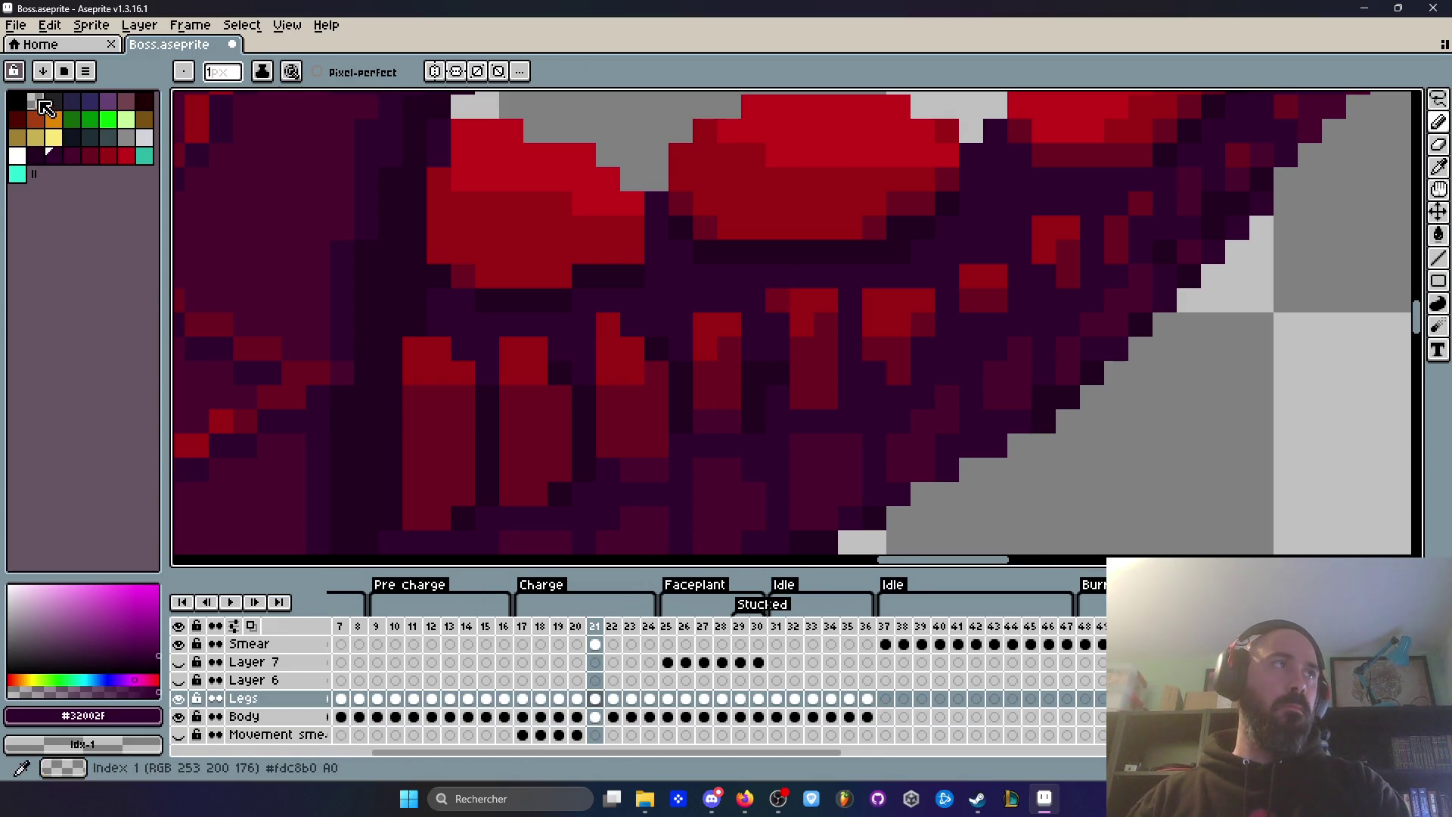
{"action": "left_click", "coordinate": [771, 289]}
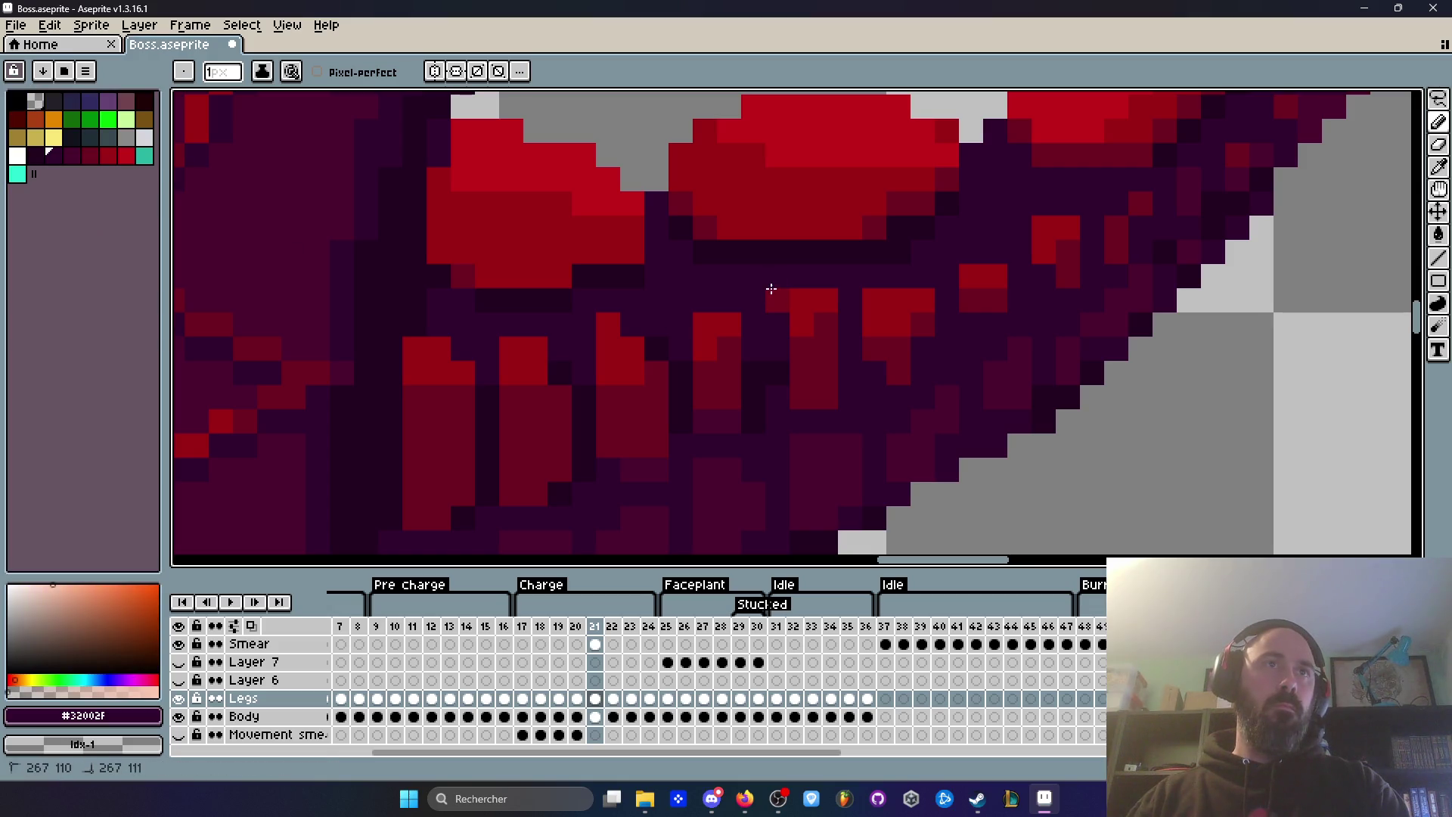
Step: Toggle Body and Legs visibility to check the fix, reselect Smear, and play the animation
{"action": "left_click", "coordinate": [179, 717]}
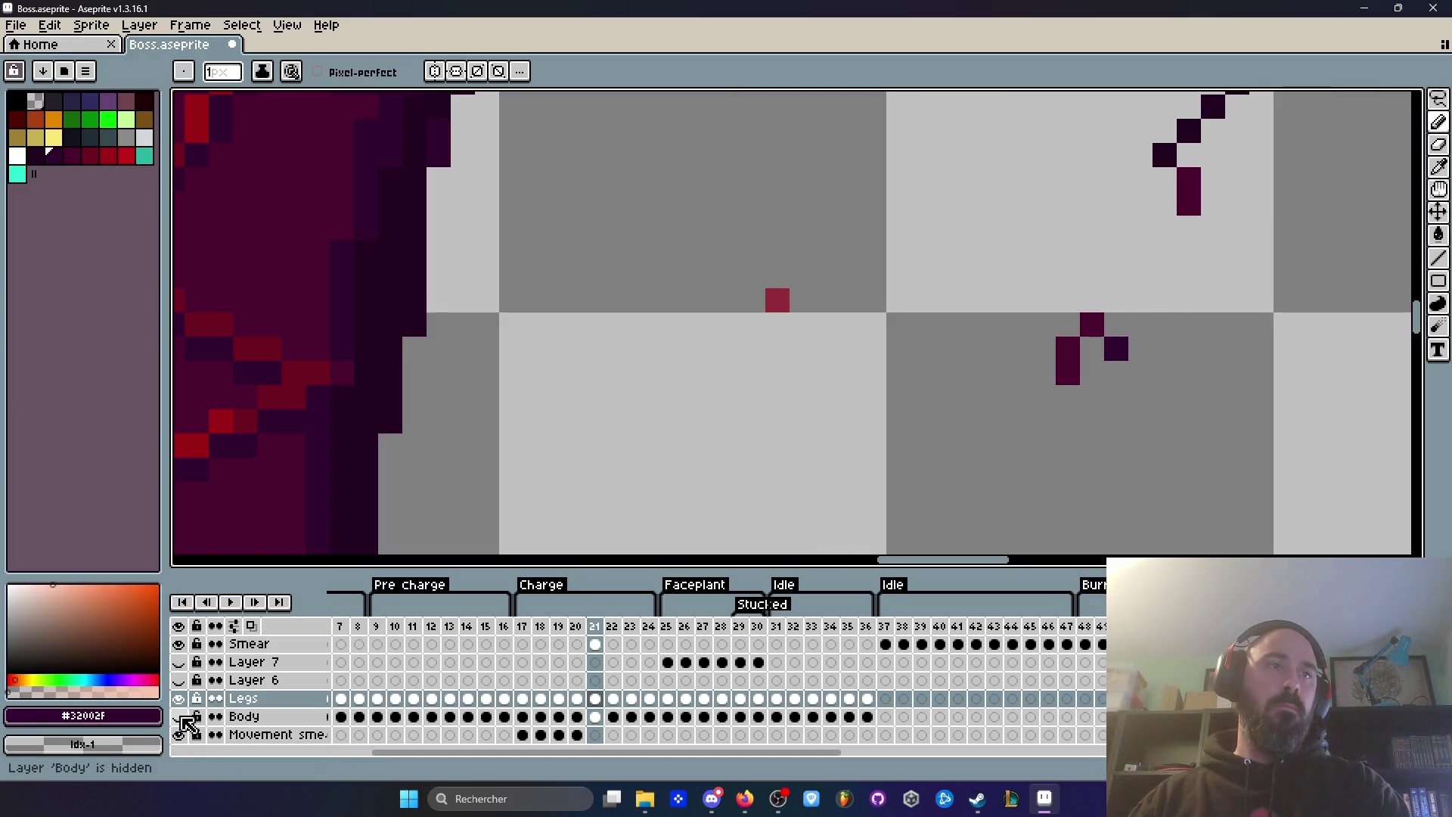
{"action": "left_click", "coordinate": [179, 700]}
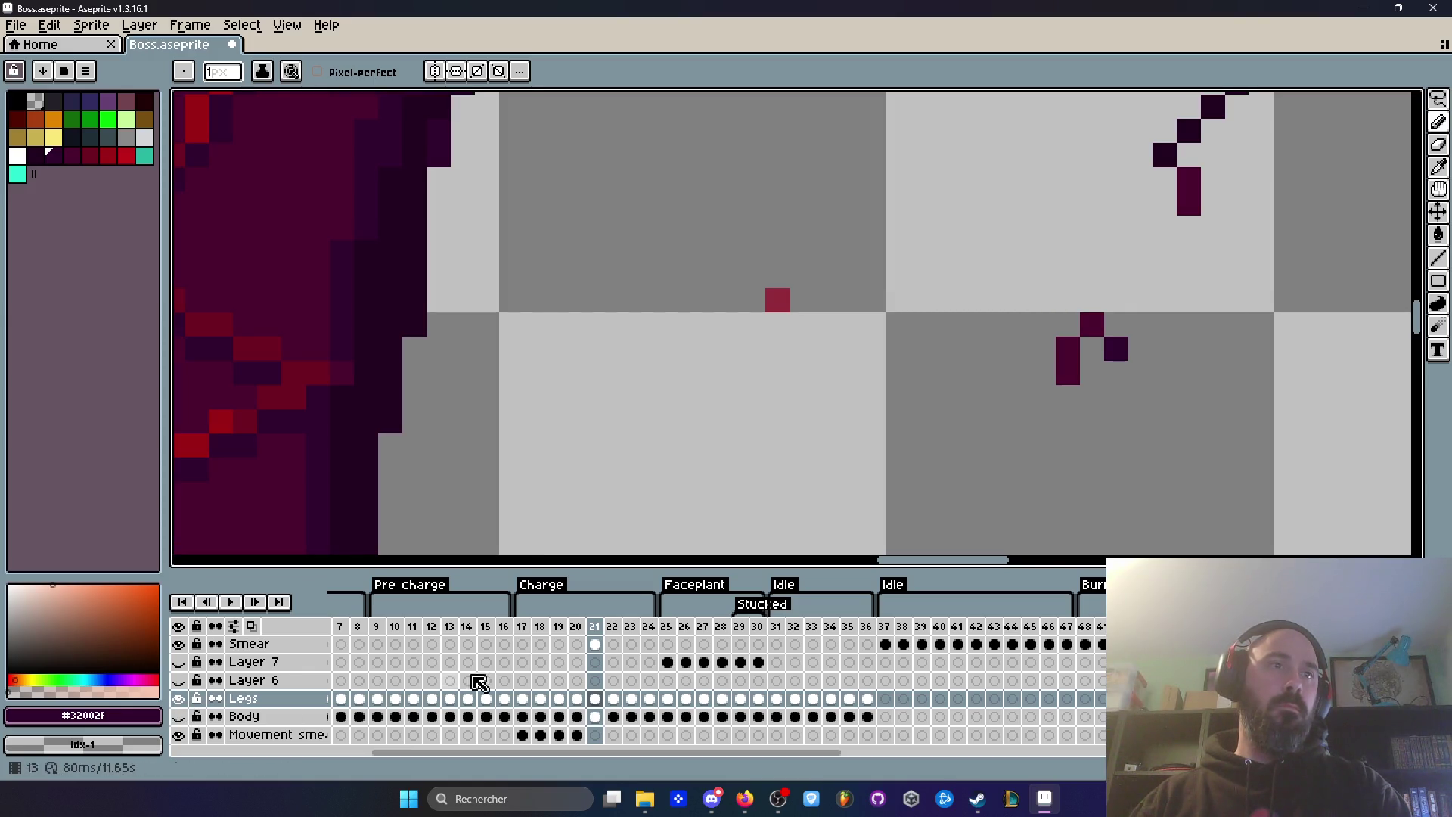
{"action": "left_click", "coordinate": [597, 643]}
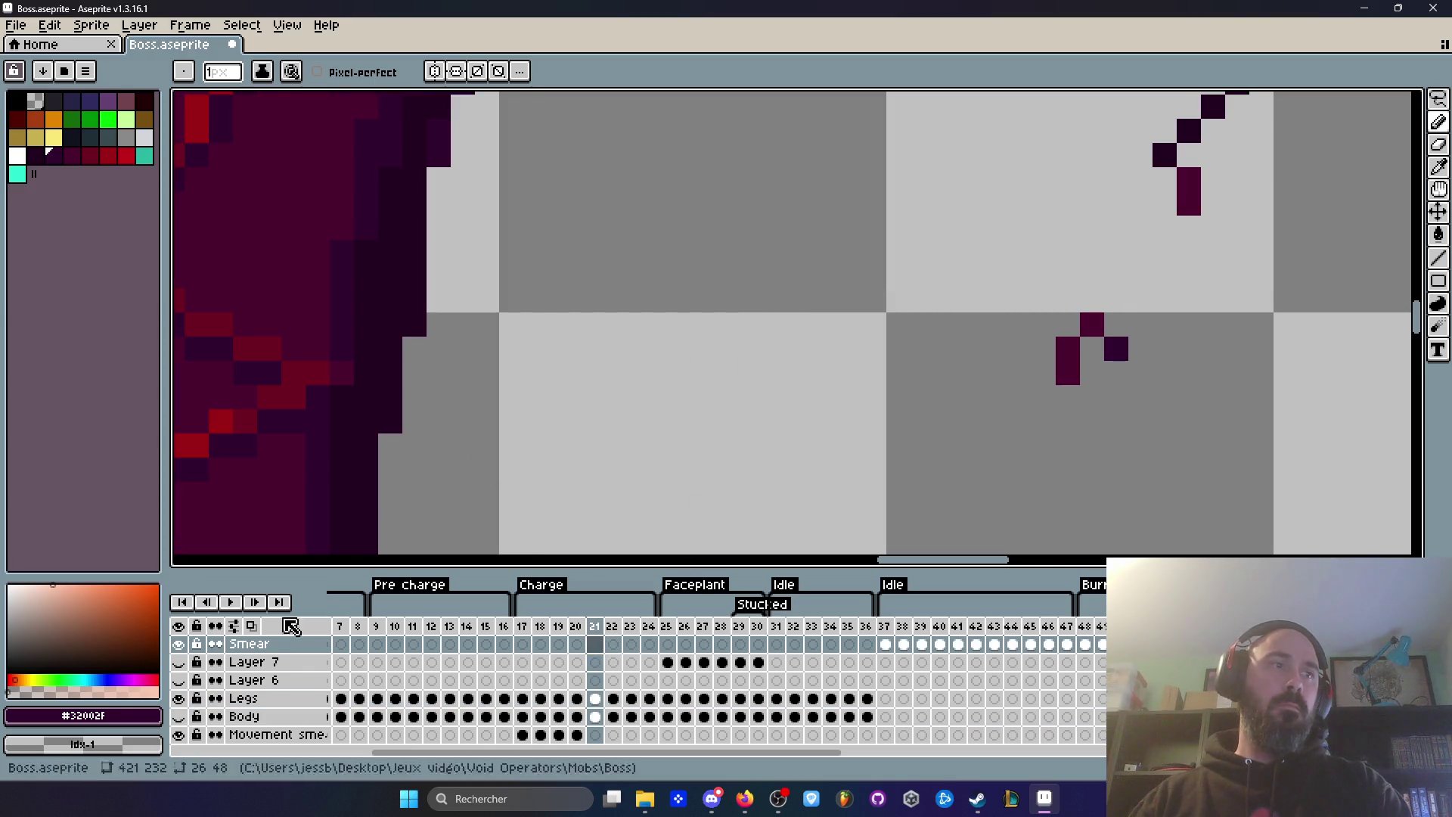
{"action": "left_click", "coordinate": [179, 717]}
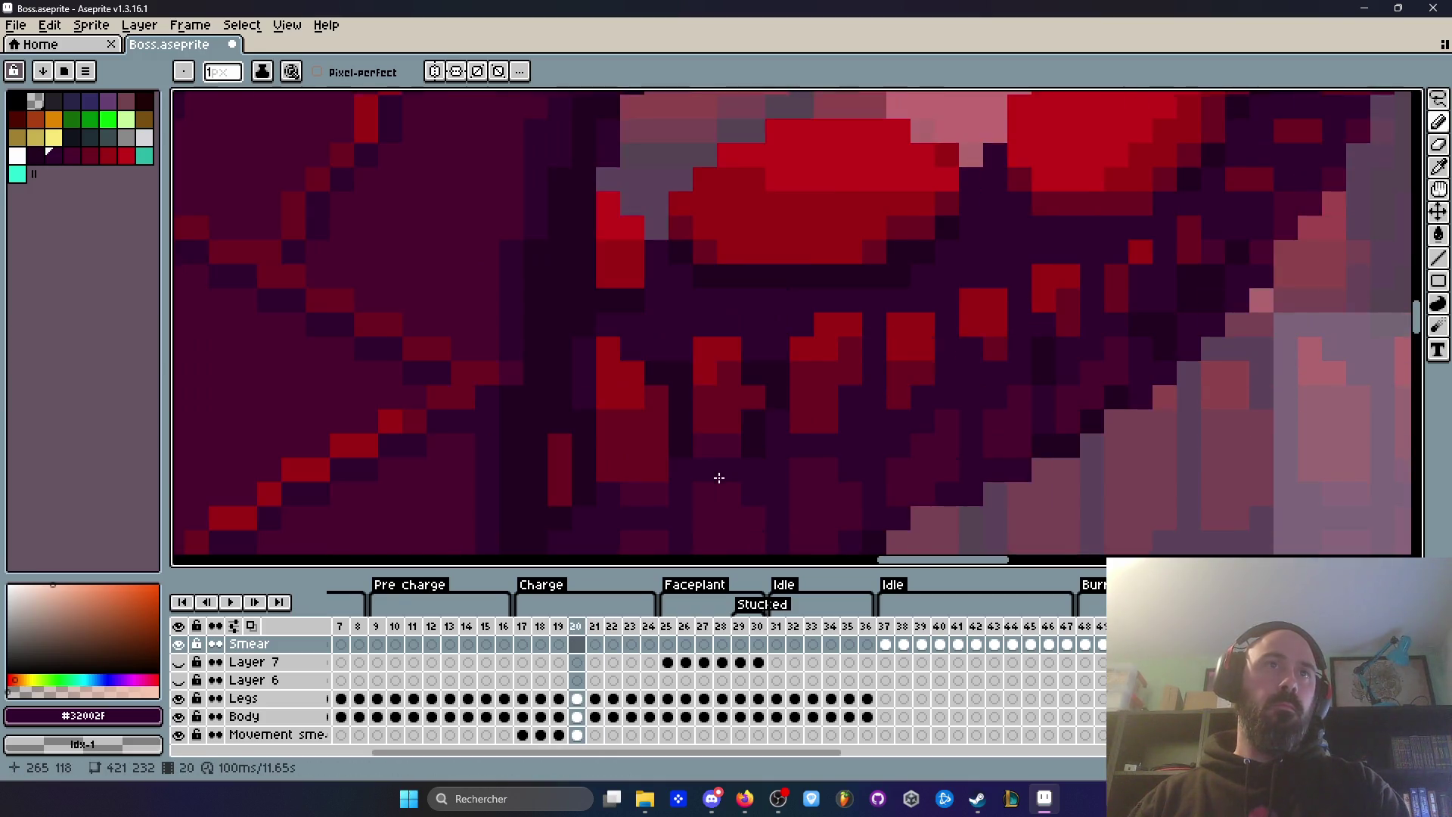
{"action": "key", "text": "Return"}
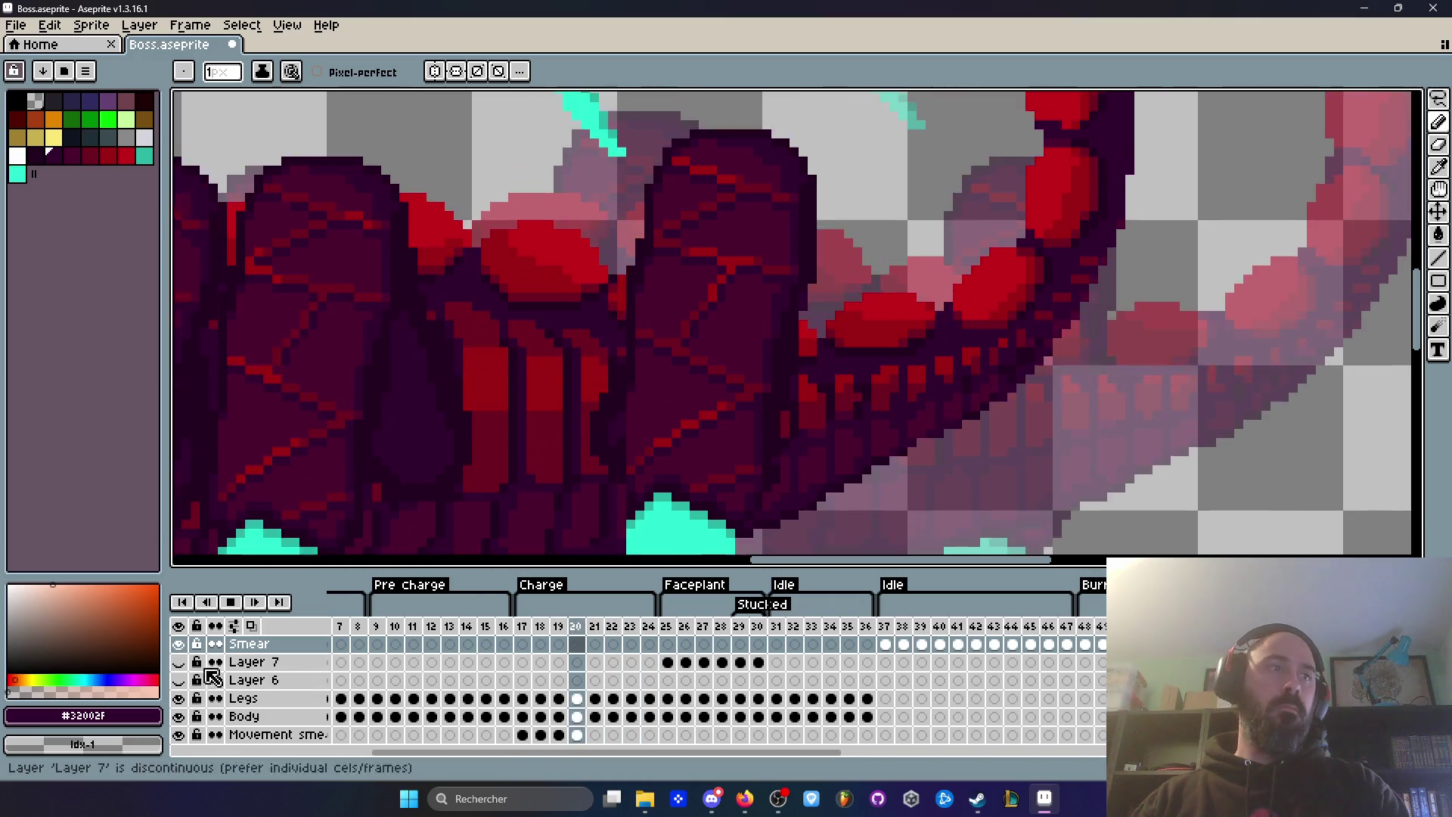
Step: Zoom out to the whole scorpion with onion skin, zoom in on the body-tail junction, and stop on frame 17
{"action": "key", "text": "minus"}
{"action": "left_click", "coordinate": [251, 626]}
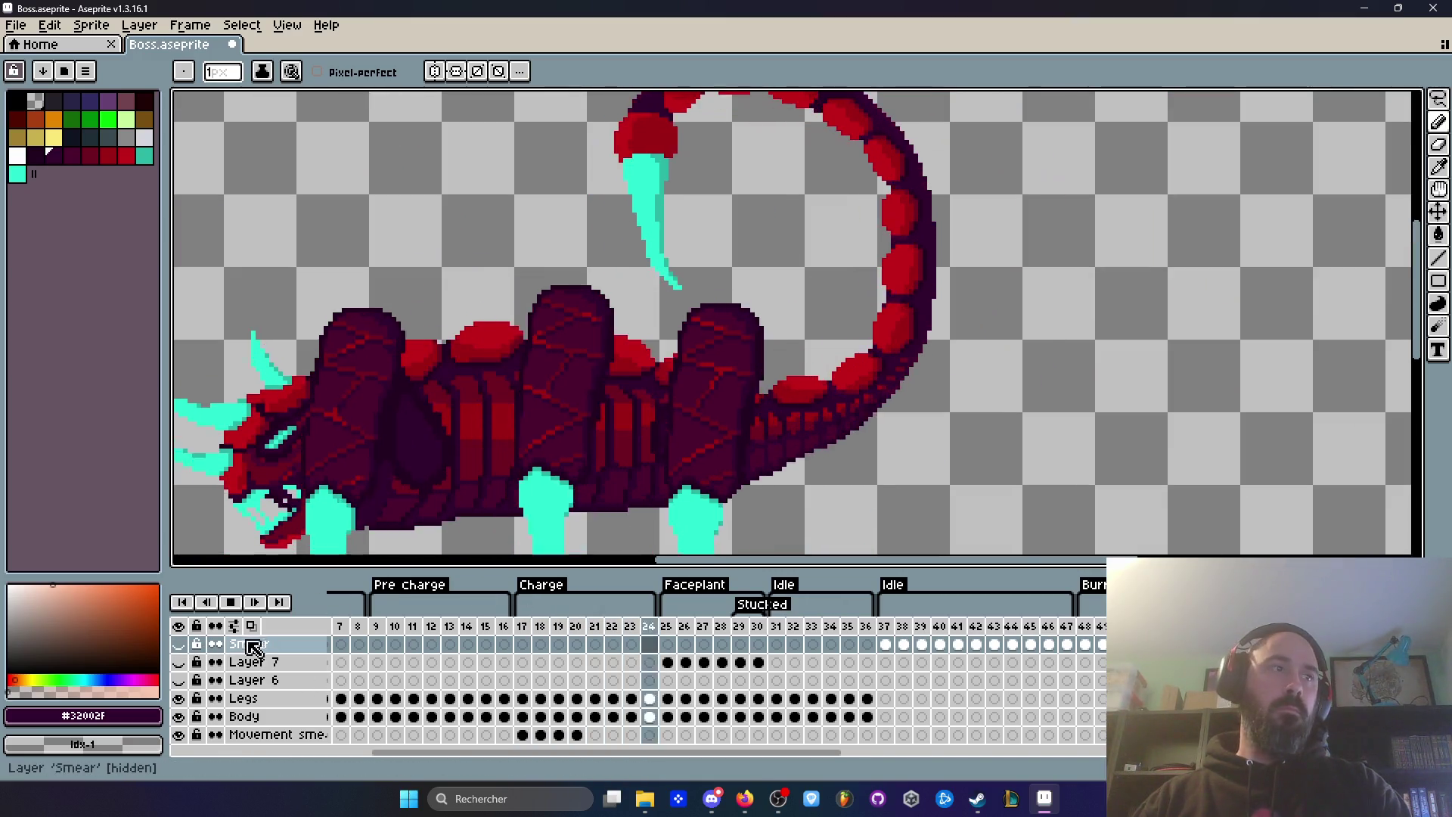
{"action": "key", "text": "minus"}
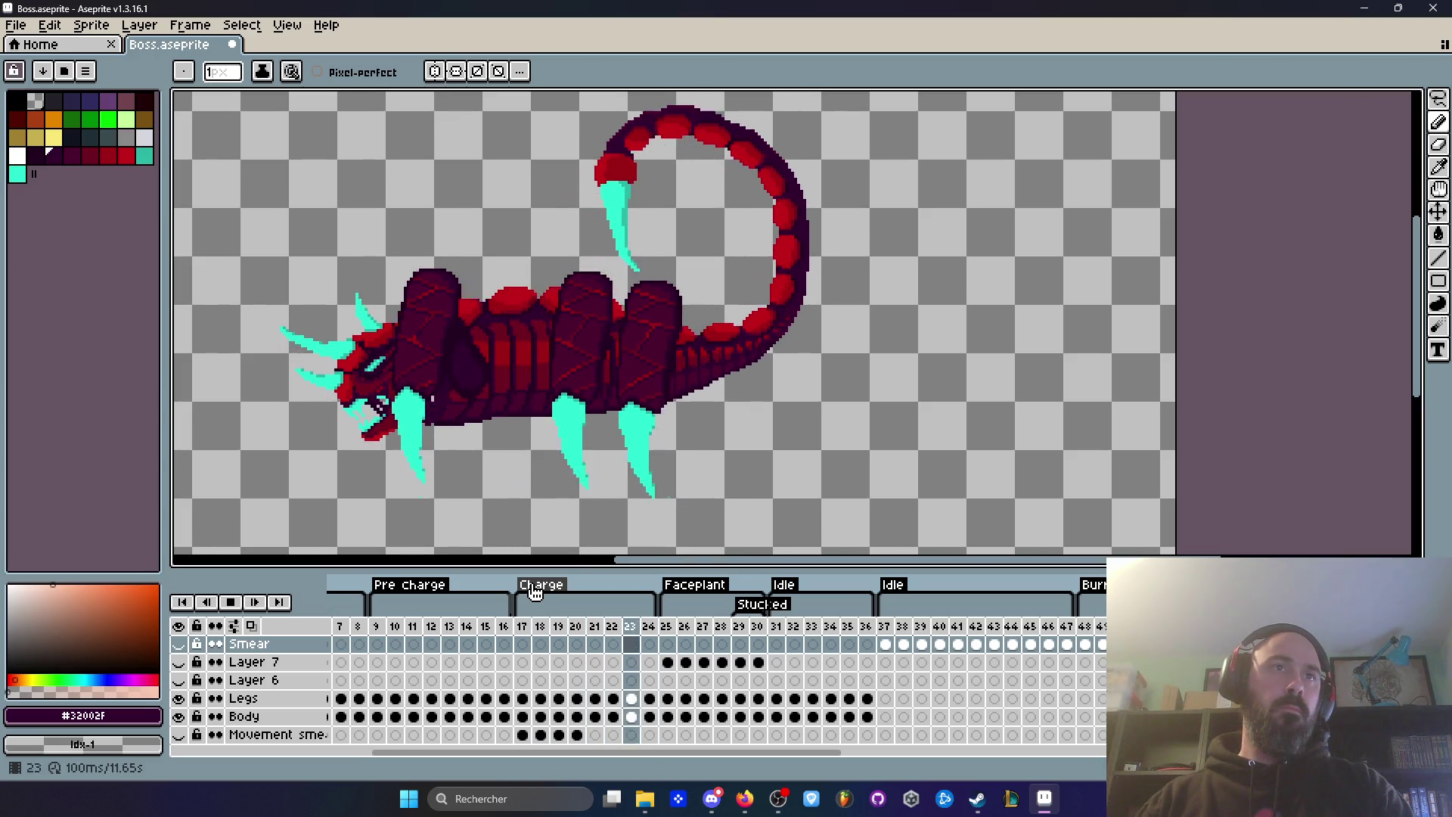
{"action": "scroll", "coordinate": [777, 260], "scroll_direction": "up", "scroll_amount": 3}
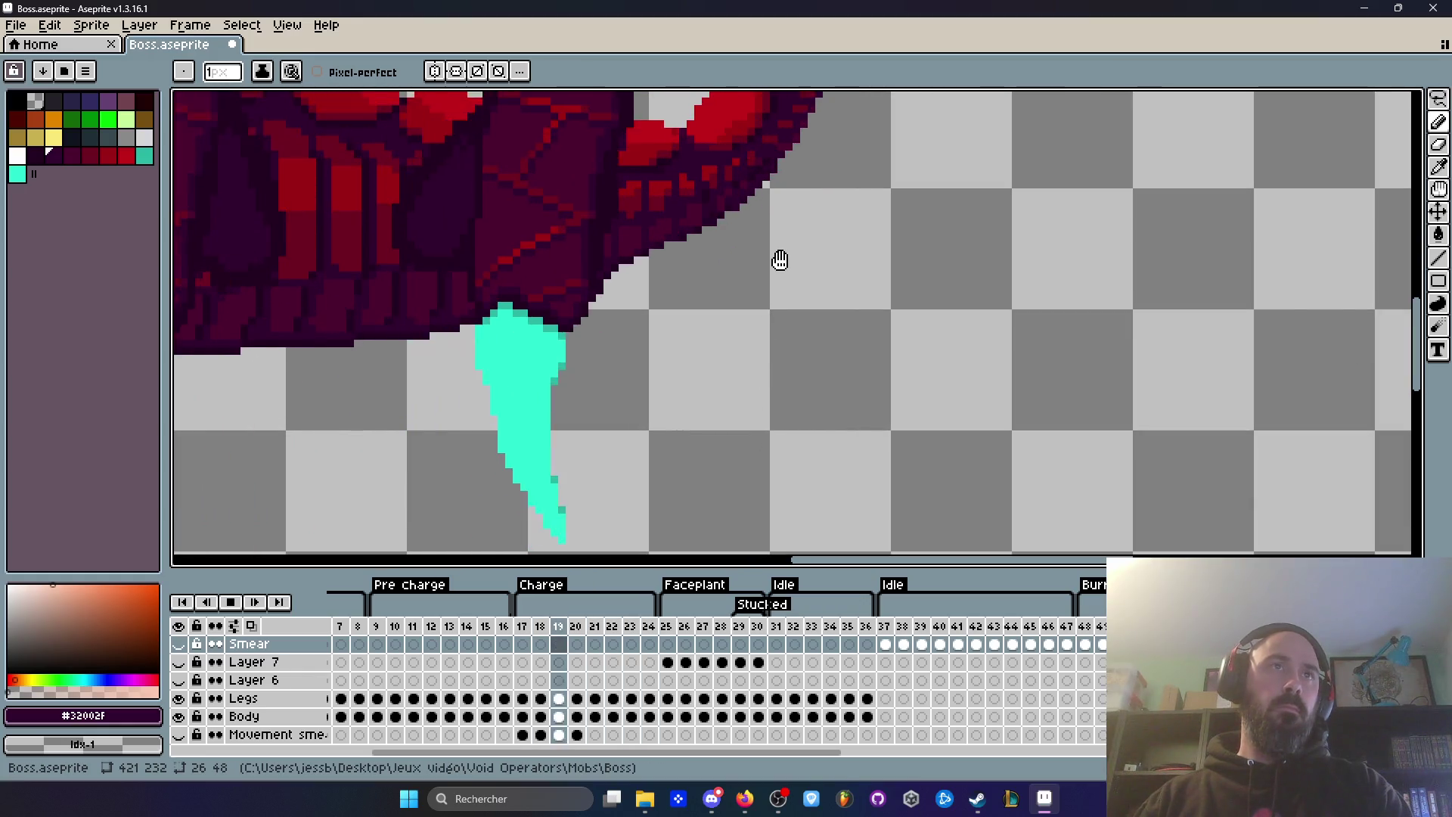
{"action": "left_click_drag", "start_coordinate": [779, 260], "coordinate": [777, 294]}
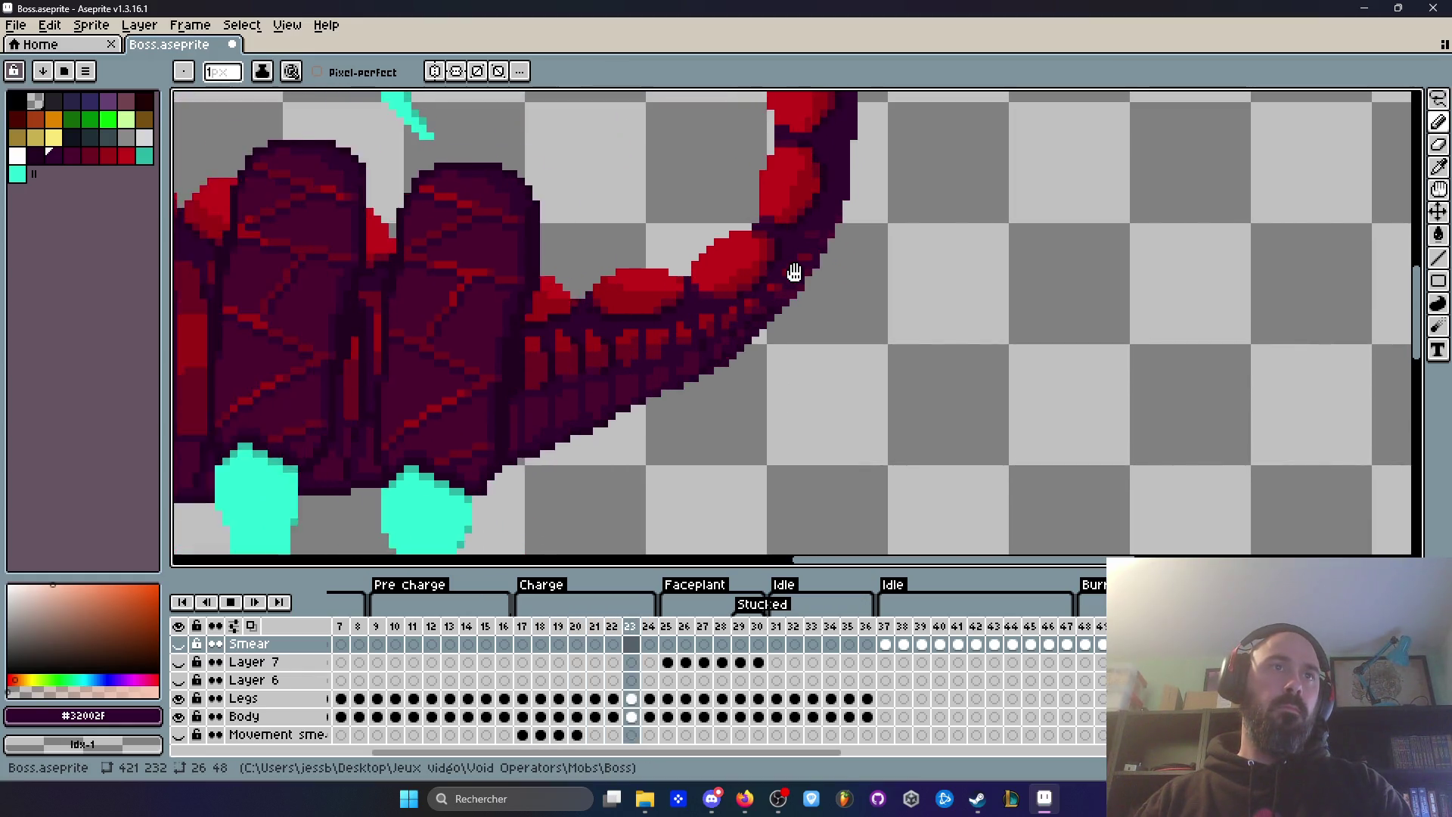
{"action": "key", "text": "Return"}
{"action": "key", "text": "Left"}
{"action": "key", "text": "Left"}
{"action": "key", "text": "Left"}
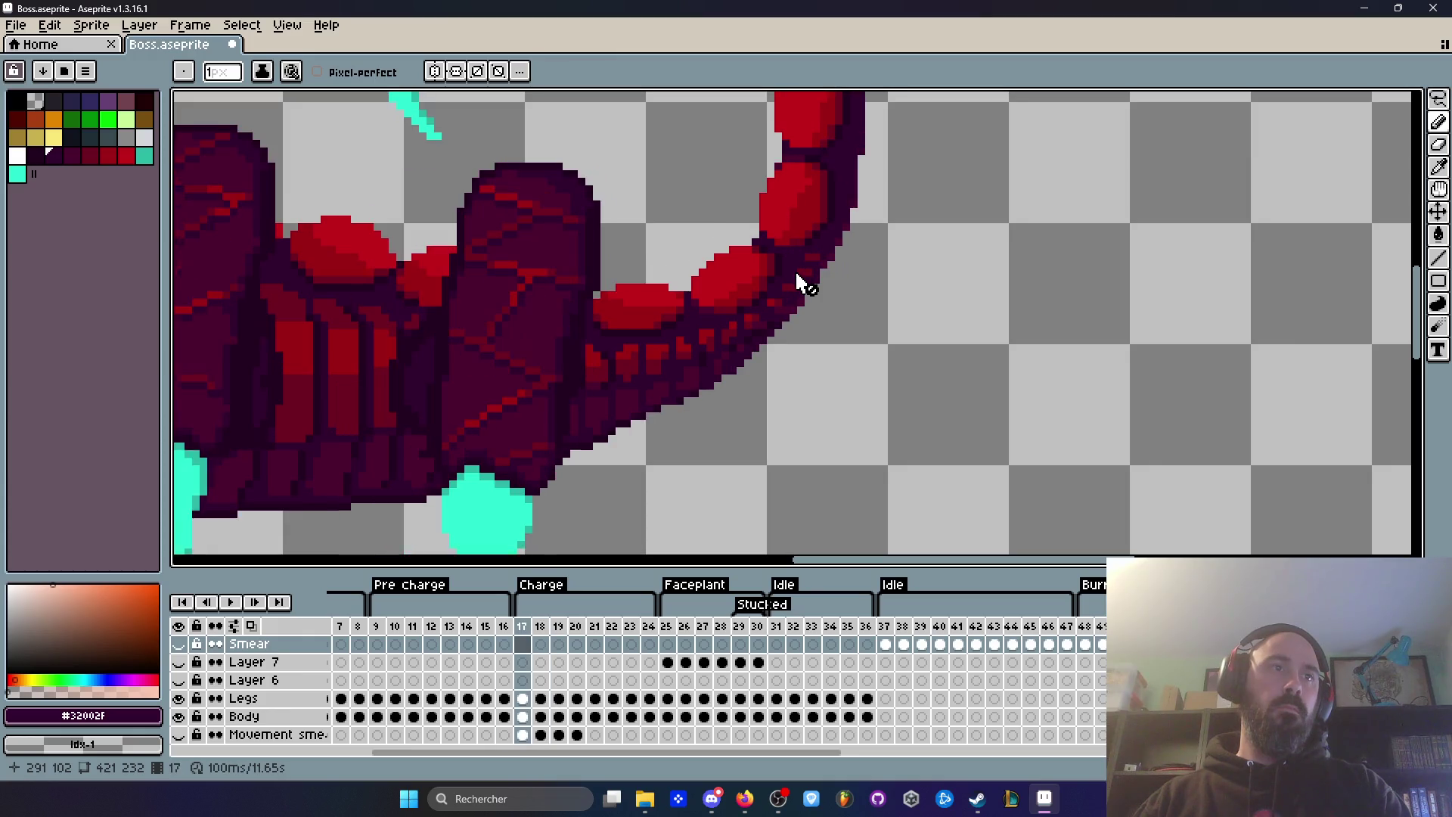
Step: Compare frames 19 and 20, play the animation and stop on frame 19, zoomed in
{"action": "key", "text": "Right"}
{"action": "key", "text": "Right"}
{"action": "key", "text": "Right"}
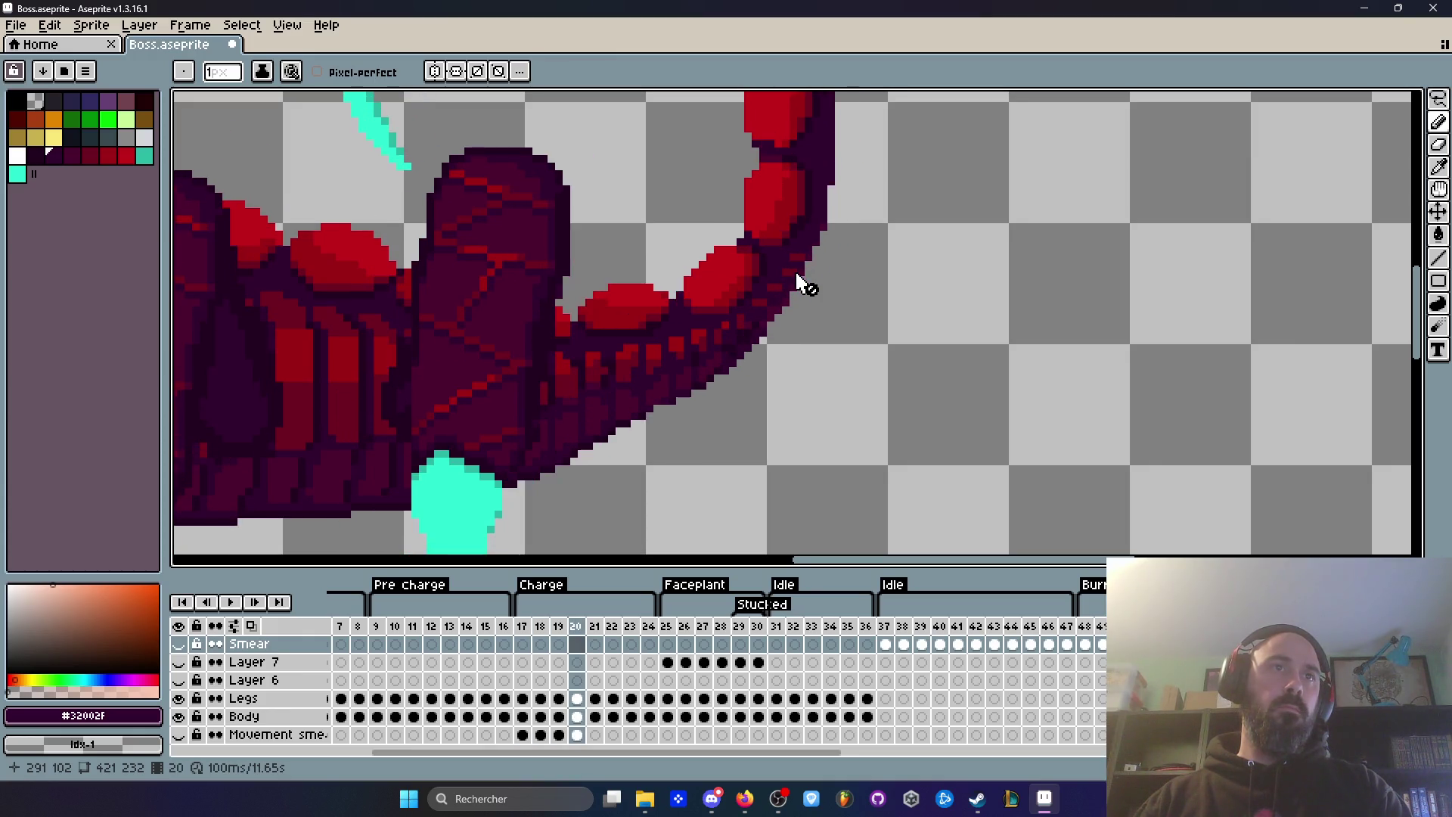
{"action": "key", "text": "Left"}
{"action": "key", "text": "Left"}
{"action": "key", "text": "Left"}
{"action": "key", "text": "Right"}
{"action": "key", "text": "Right"}
{"action": "key", "text": "Right"}
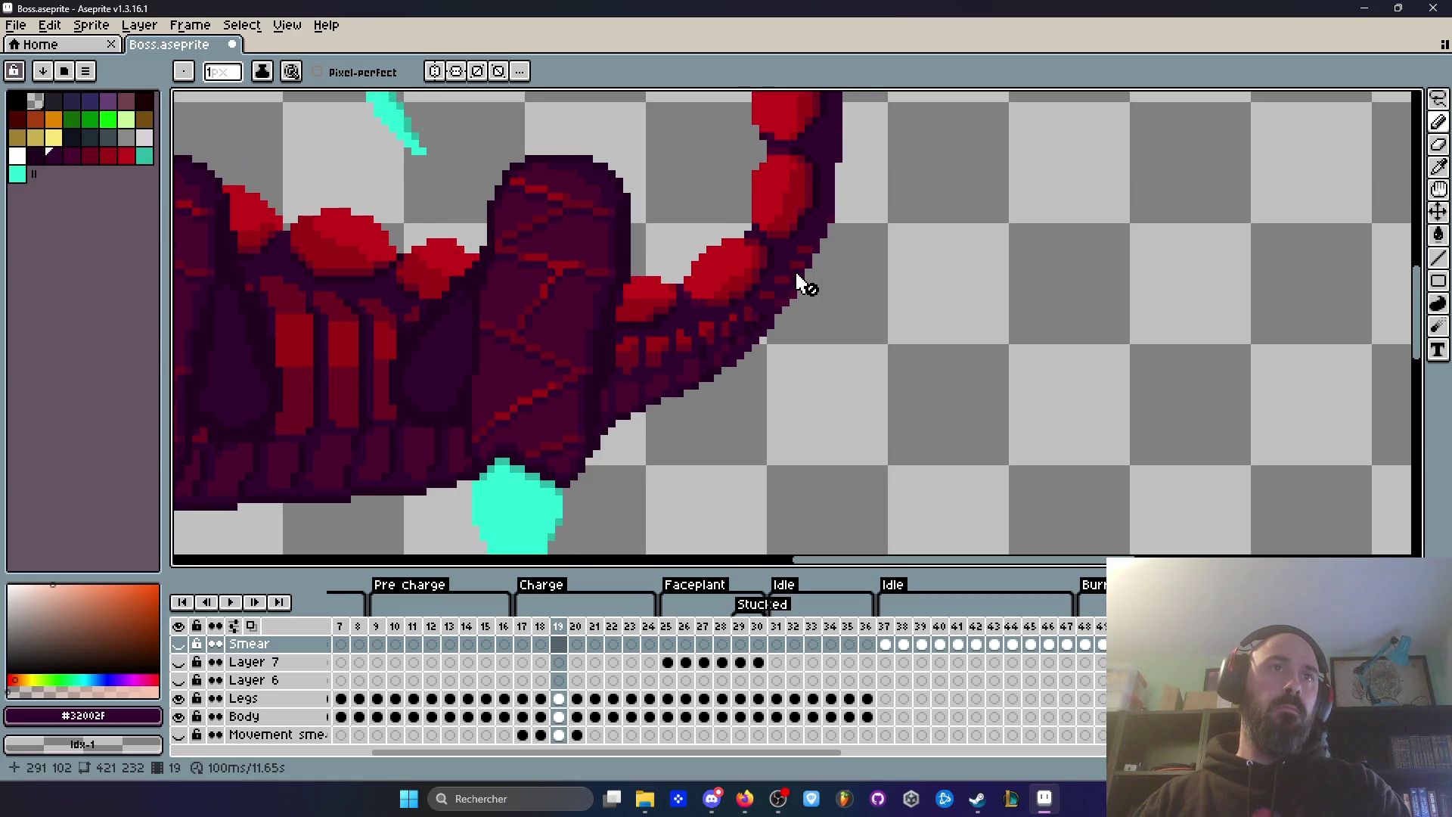
{"action": "key", "text": "Return"}
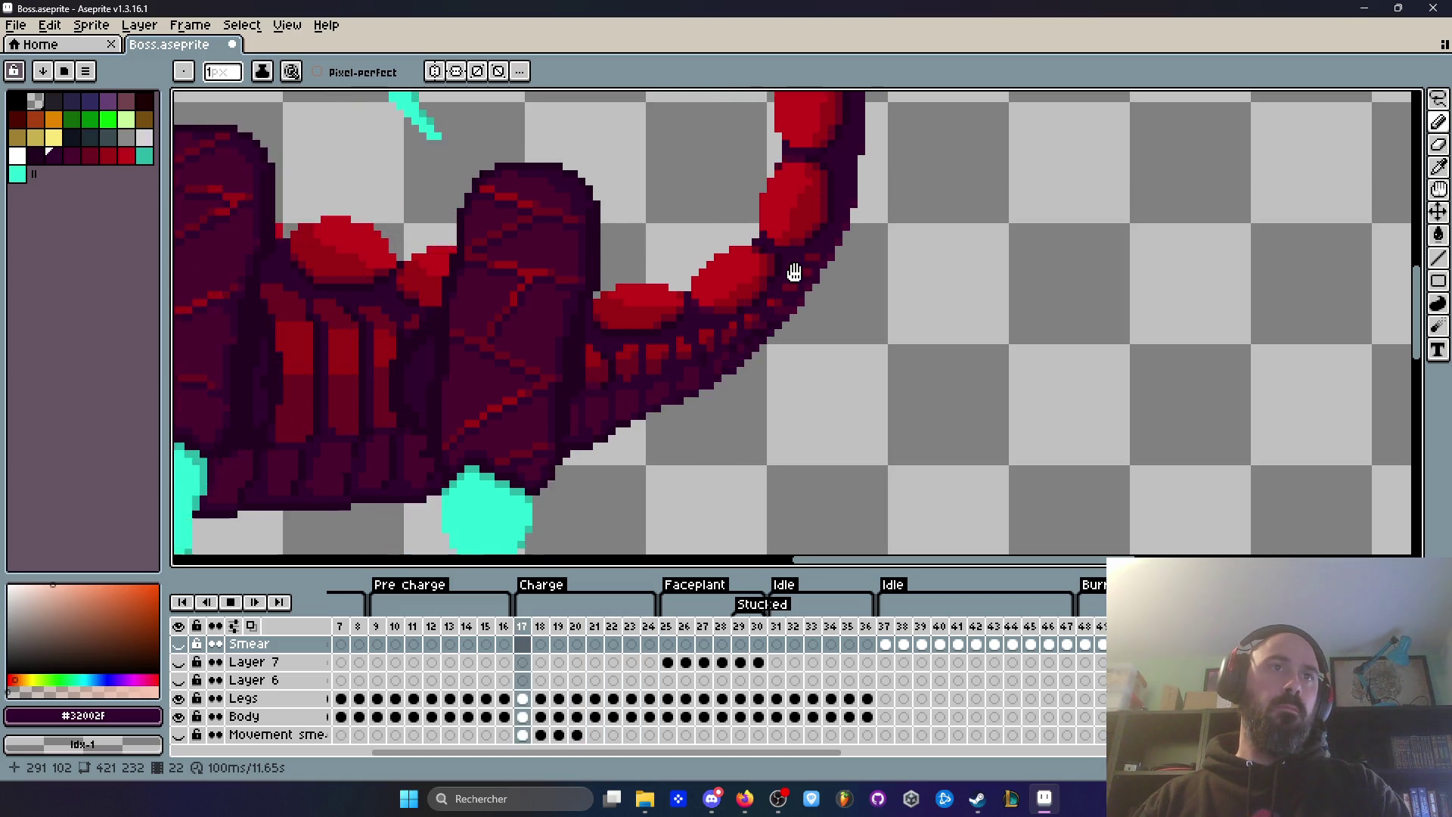
{"action": "key", "text": "Return"}
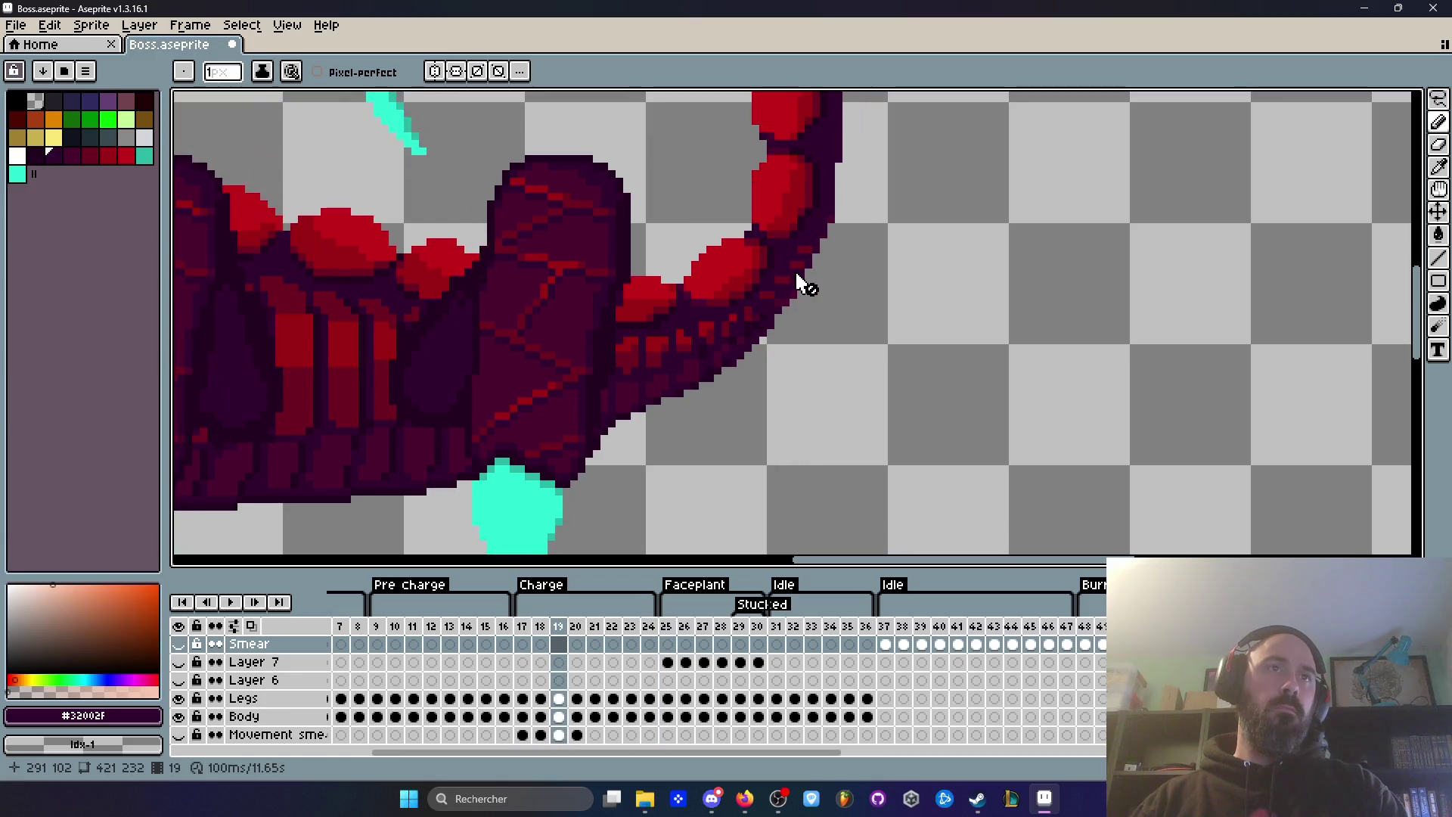
{"action": "scroll", "coordinate": [778, 325], "scroll_direction": "up", "scroll_amount": 2}
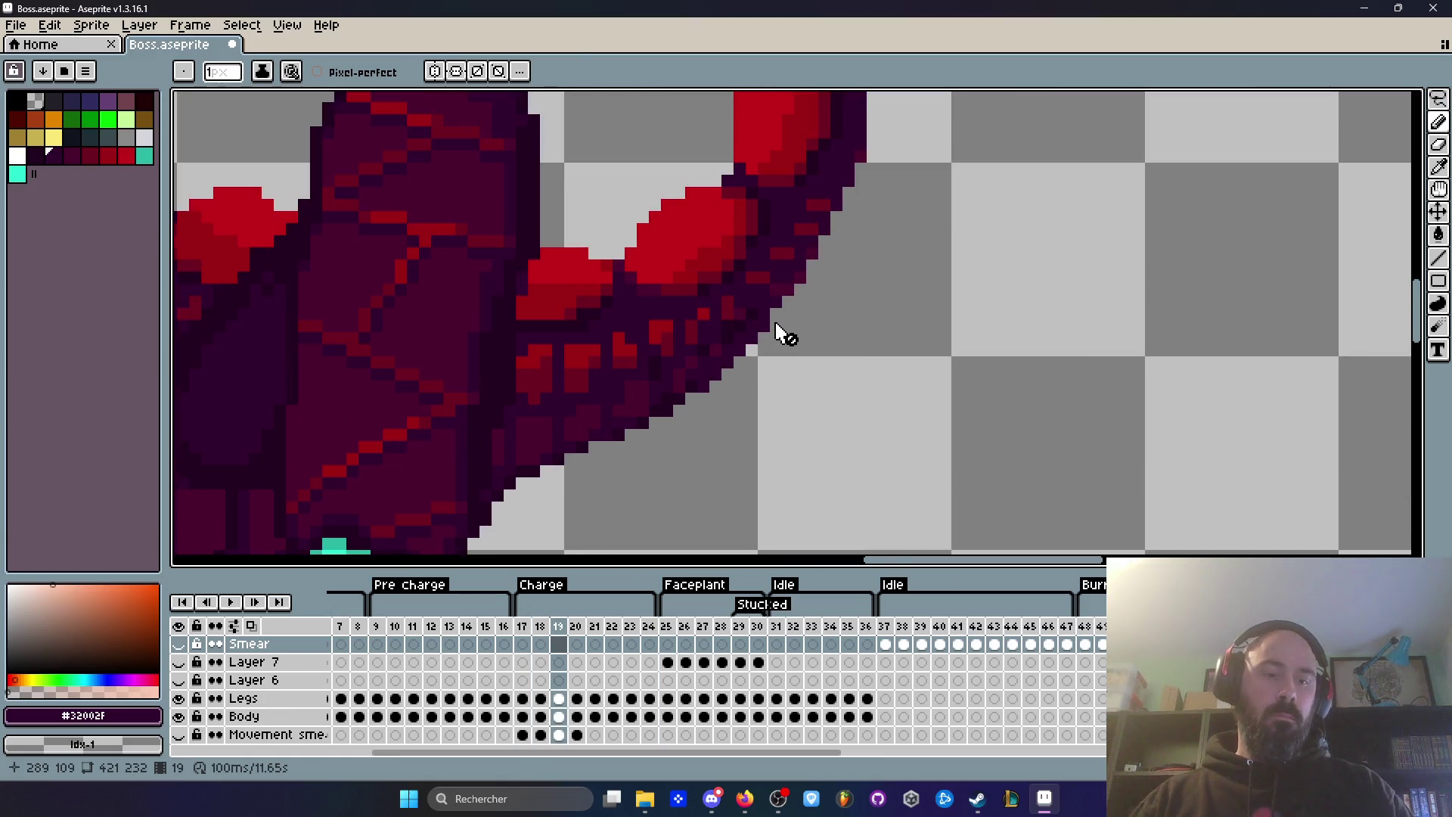
Step: Switch between Eyedropper and Pencil, then make the Body layer active on frame 19
{"action": "key", "text": "i"}
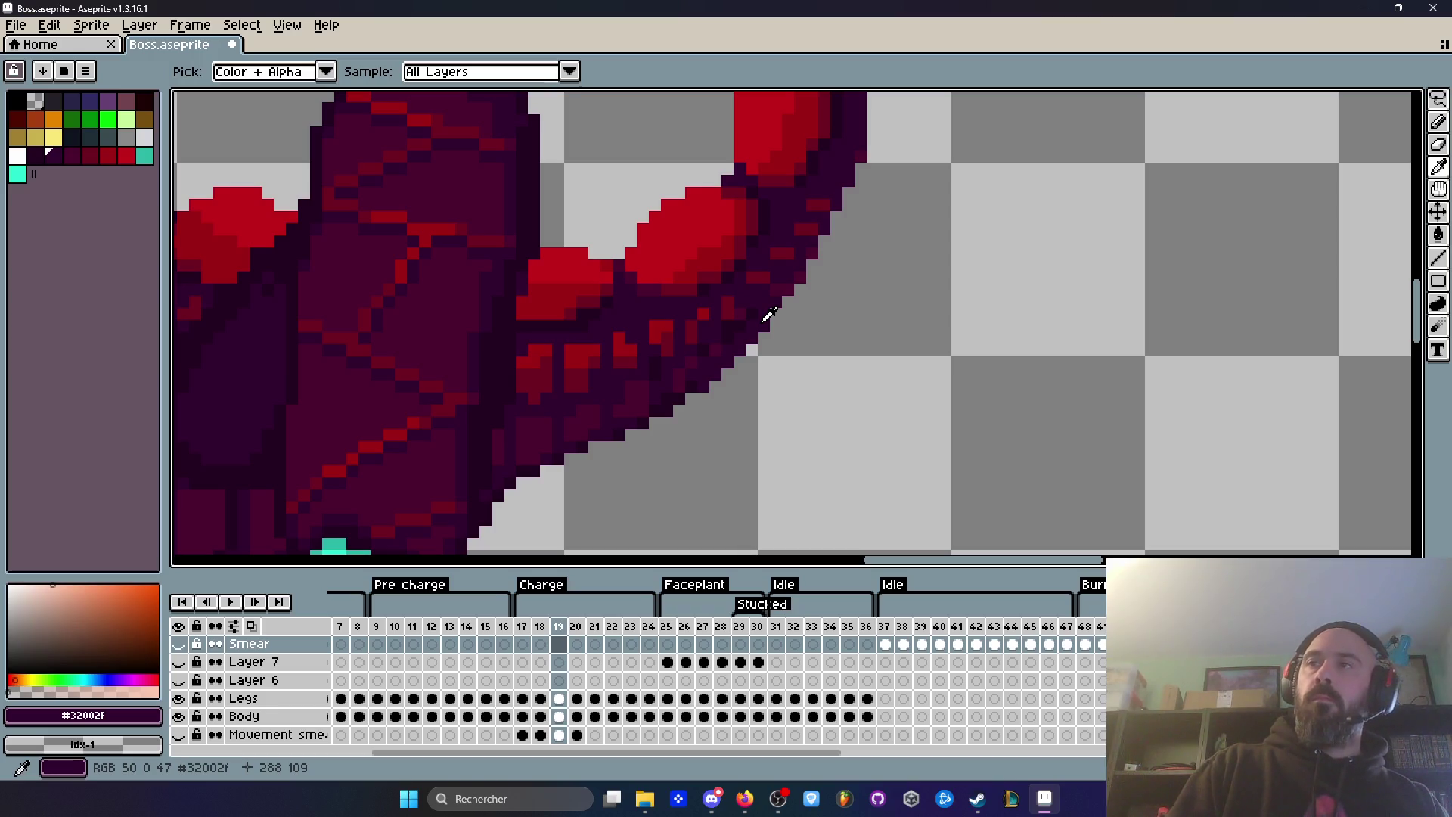
{"action": "key", "text": "b"}
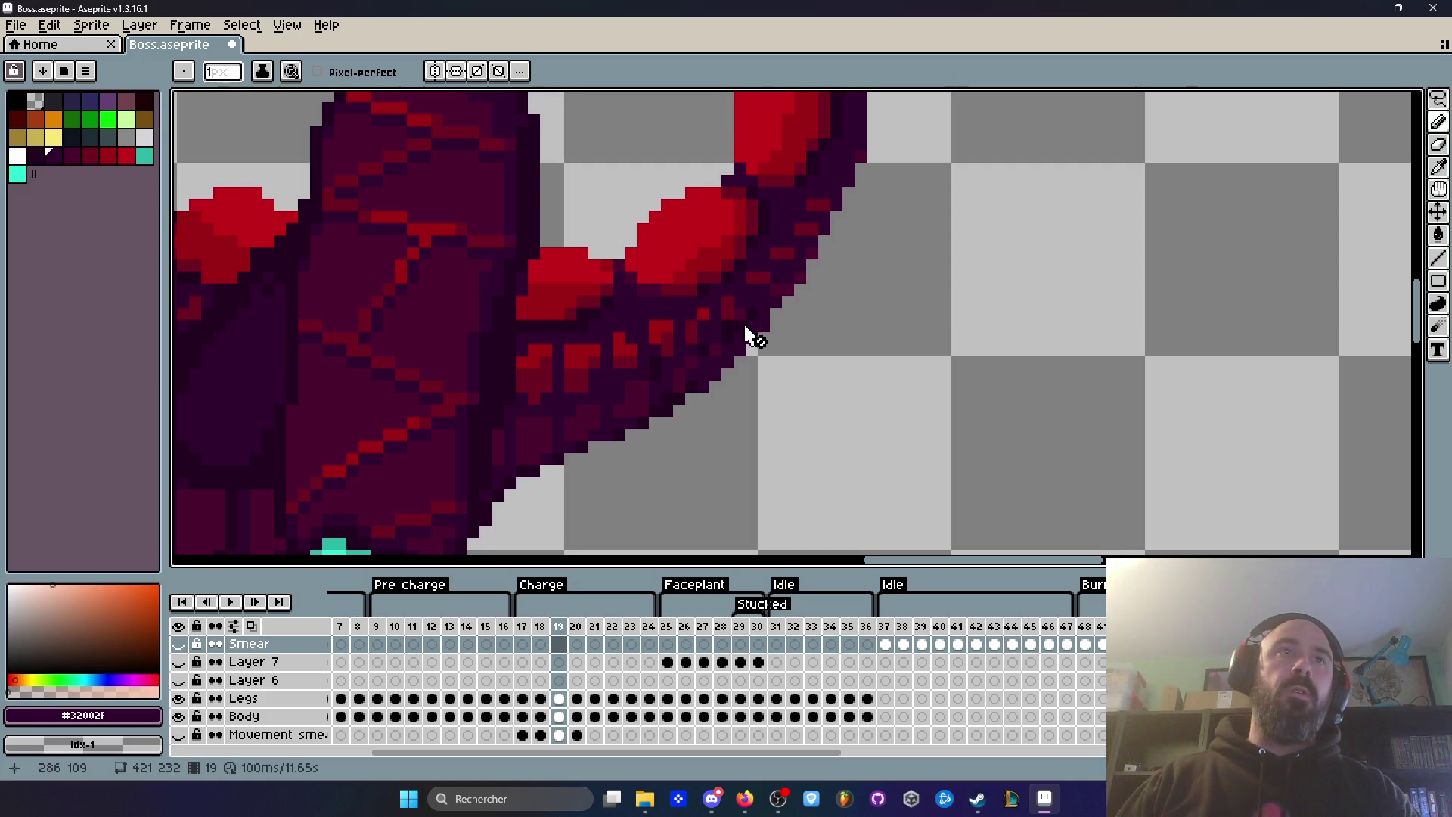
{"action": "scroll", "coordinate": [746, 333], "scroll_direction": "down", "scroll_amount": 1}
{"action": "key", "text": "i"}
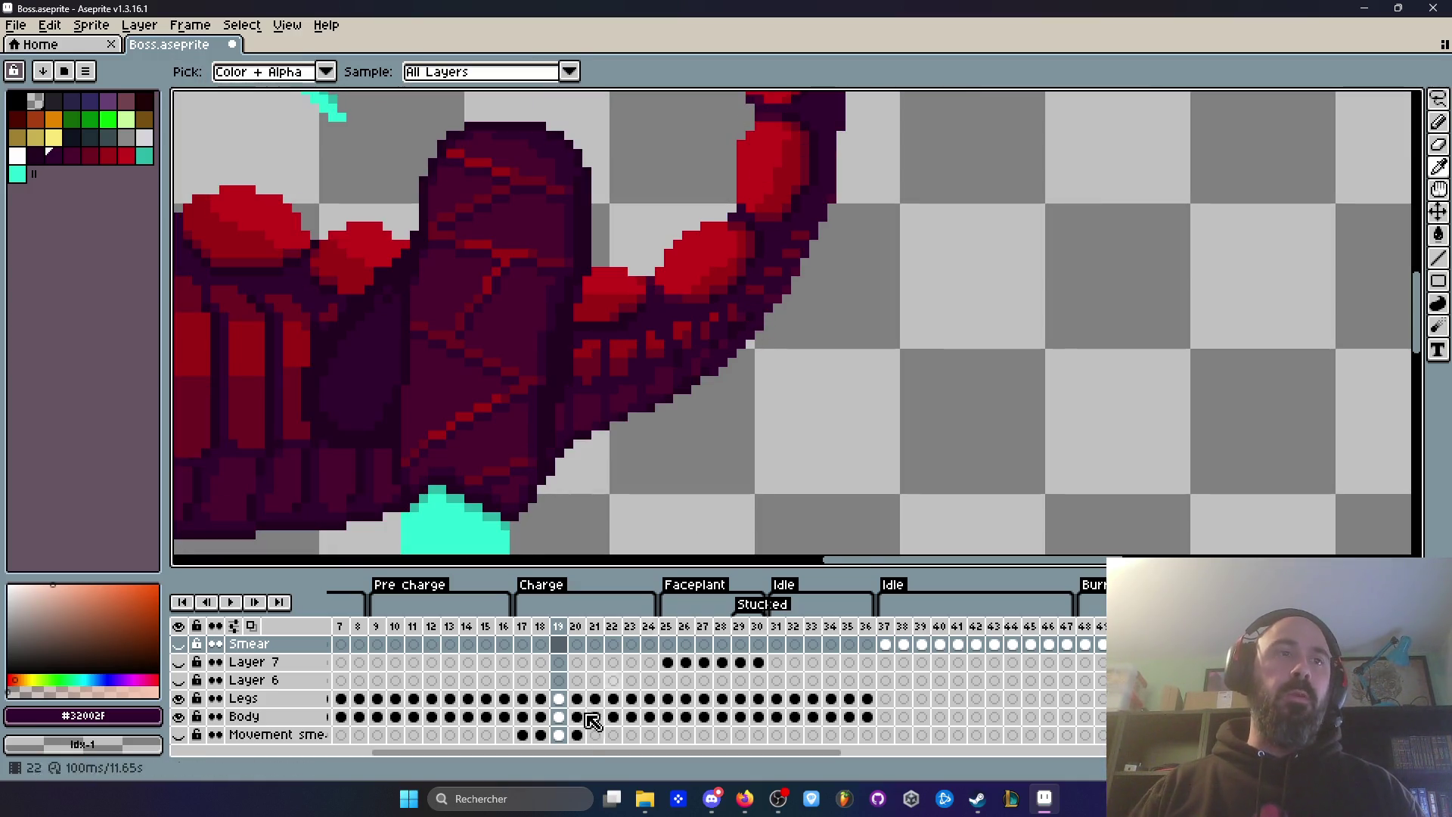
{"action": "left_click", "coordinate": [561, 715]}
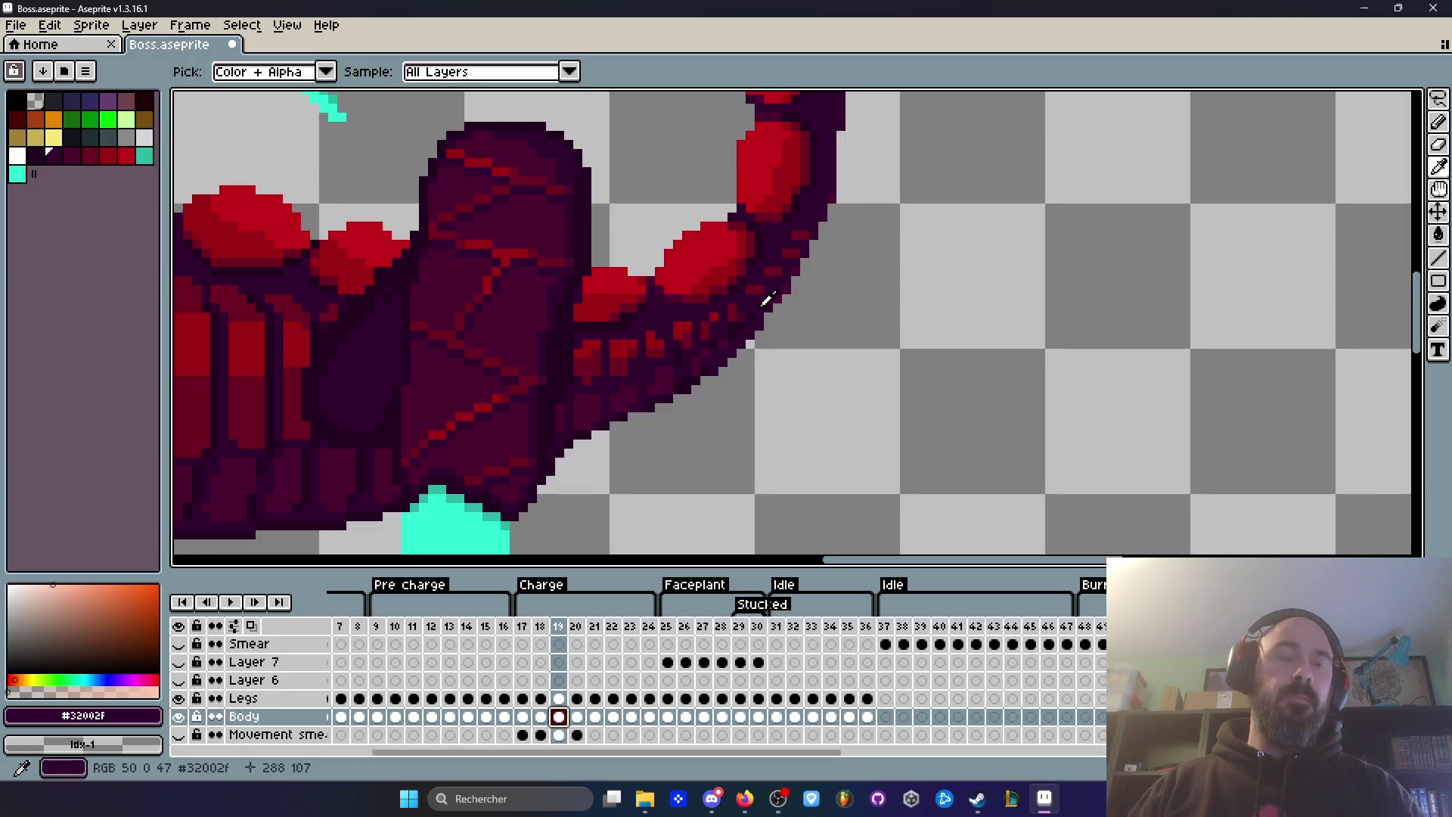
Step: With the Pencil ready, flip through the earlier Charge frames and play back, stopping on frame 20
{"action": "key", "text": "b"}
{"action": "key", "text": "Left"}
{"action": "key", "text": "Left"}
{"action": "key", "text": "Left"}
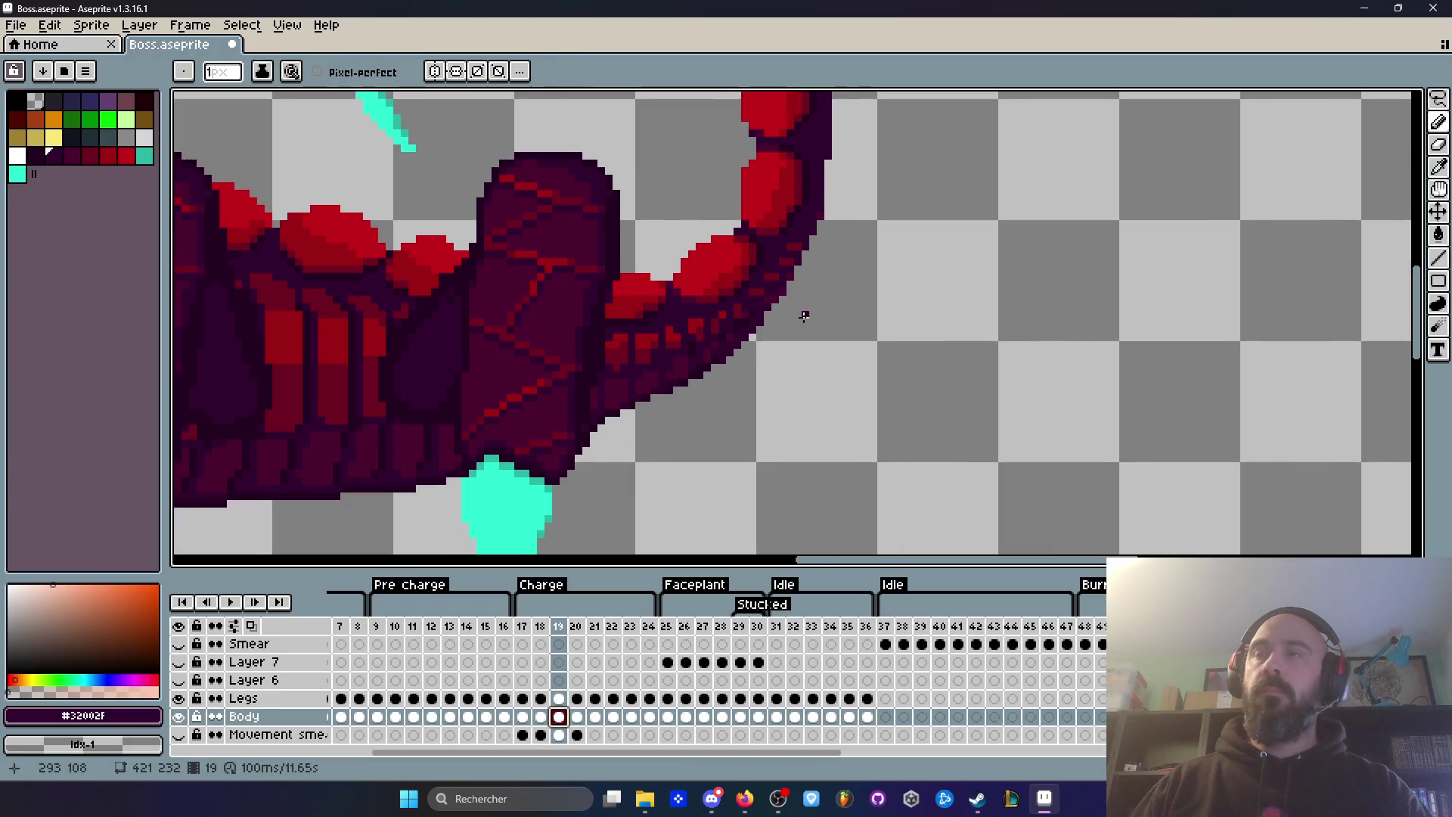
{"action": "key", "text": "Right"}
{"action": "key", "text": "Left"}
{"action": "key", "text": "Right"}
{"action": "key", "text": "Right"}
{"action": "key", "text": "Left"}
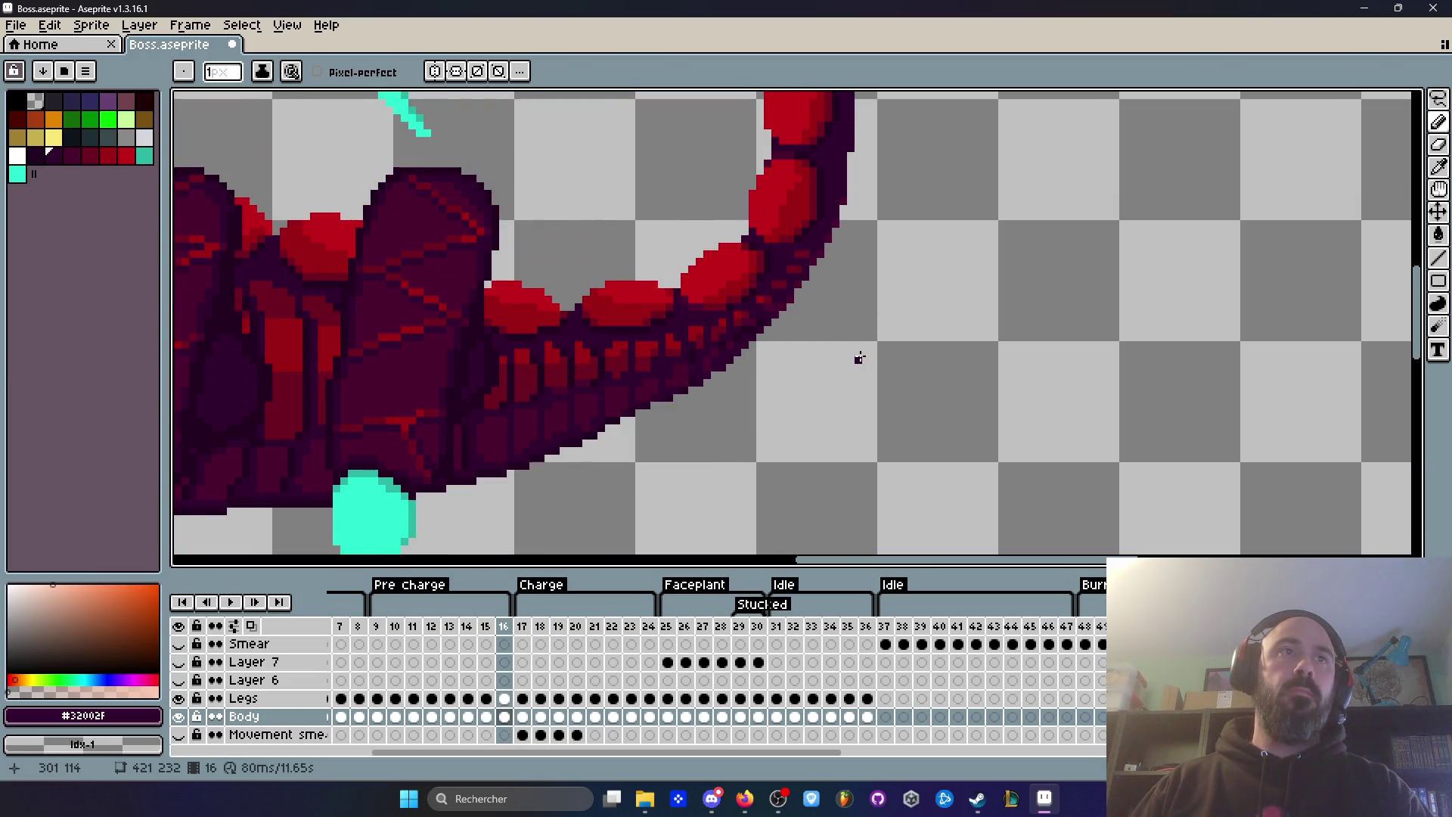
{"action": "key", "text": "Return"}
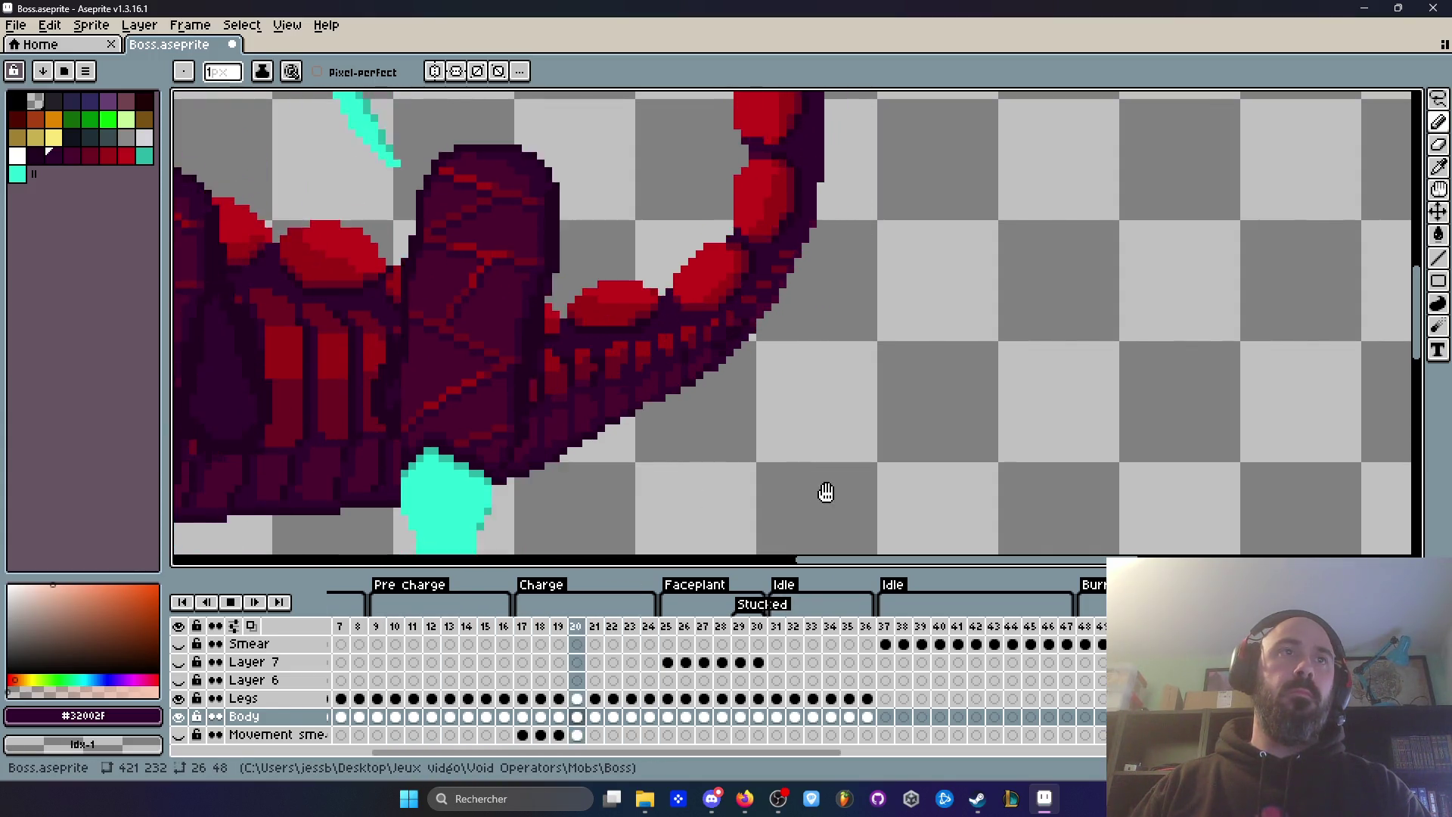
{"action": "scroll", "coordinate": [905, 377], "scroll_direction": "down", "scroll_amount": 2}
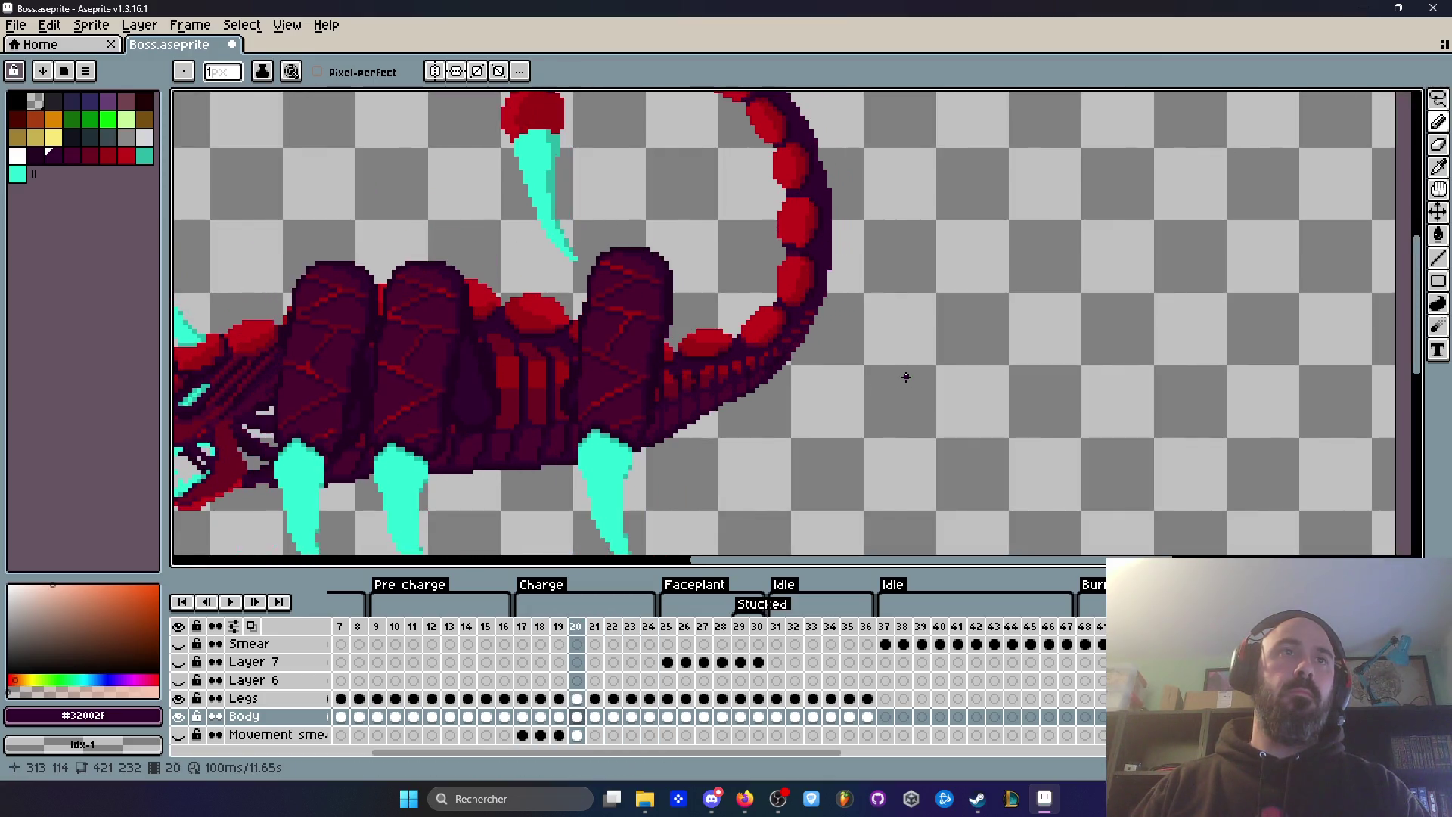
{"action": "key", "text": "Return"}
Step: Compare frames 20–22, replay the animation, then step through frames 18, 19 and 20
{"action": "scroll", "coordinate": [821, 375], "scroll_direction": "up", "scroll_amount": 3}
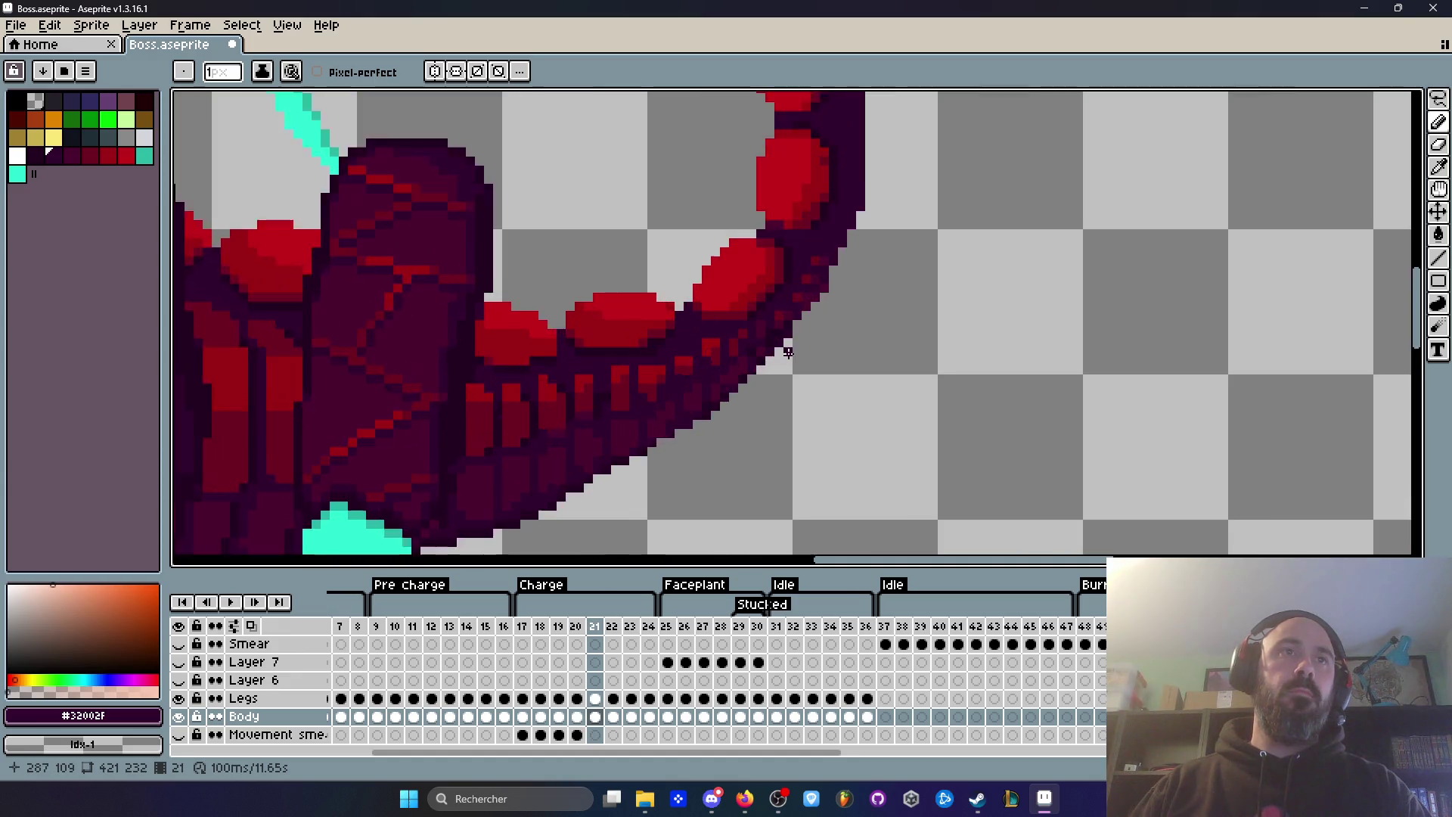
{"action": "key", "text": "Right"}
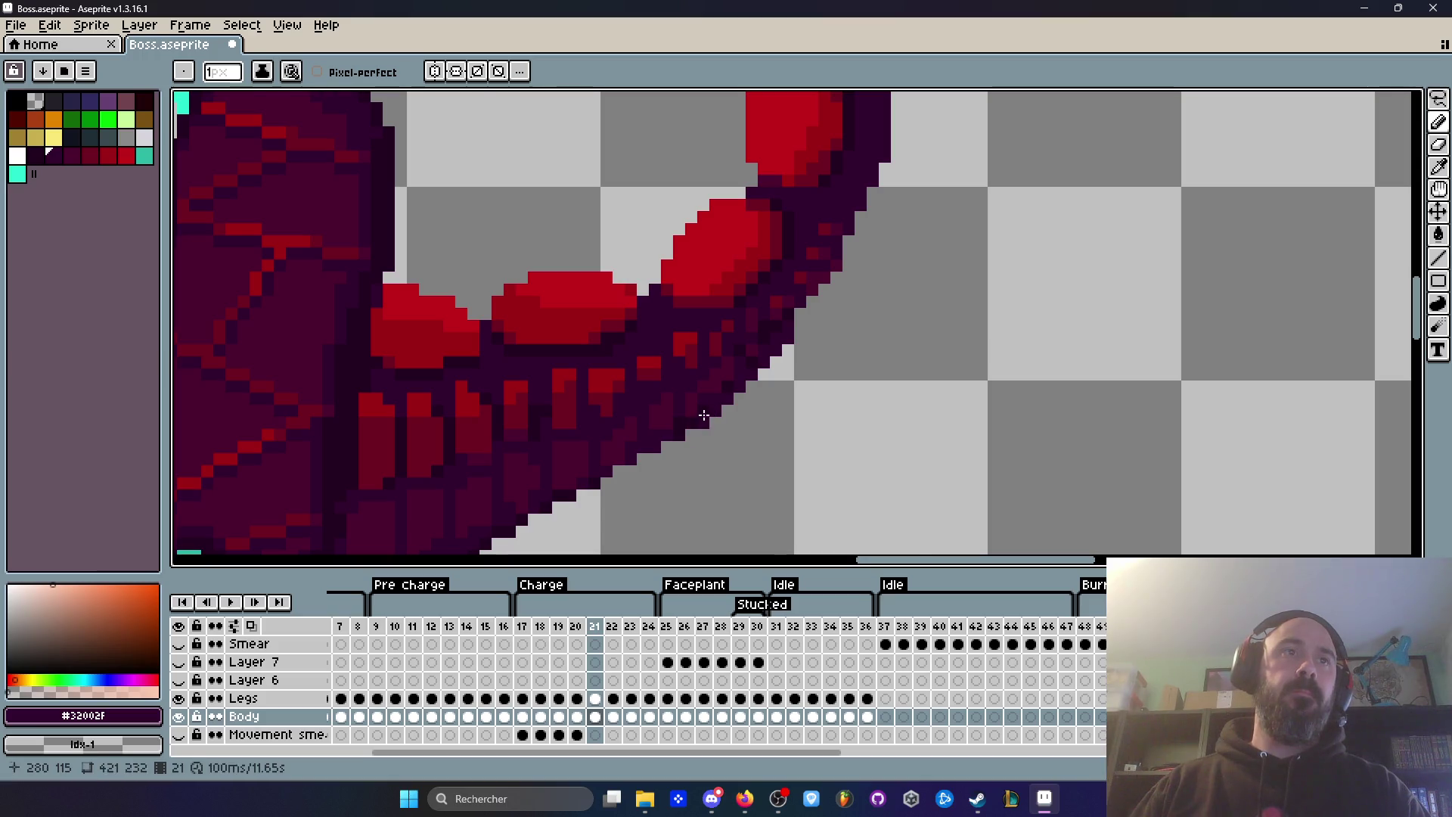
{"action": "scroll", "coordinate": [698, 420], "scroll_direction": "down", "scroll_amount": 2}
{"action": "key", "text": "Left"}
{"action": "key", "text": "Right"}
{"action": "key", "text": "Right"}
{"action": "key", "text": "Left"}
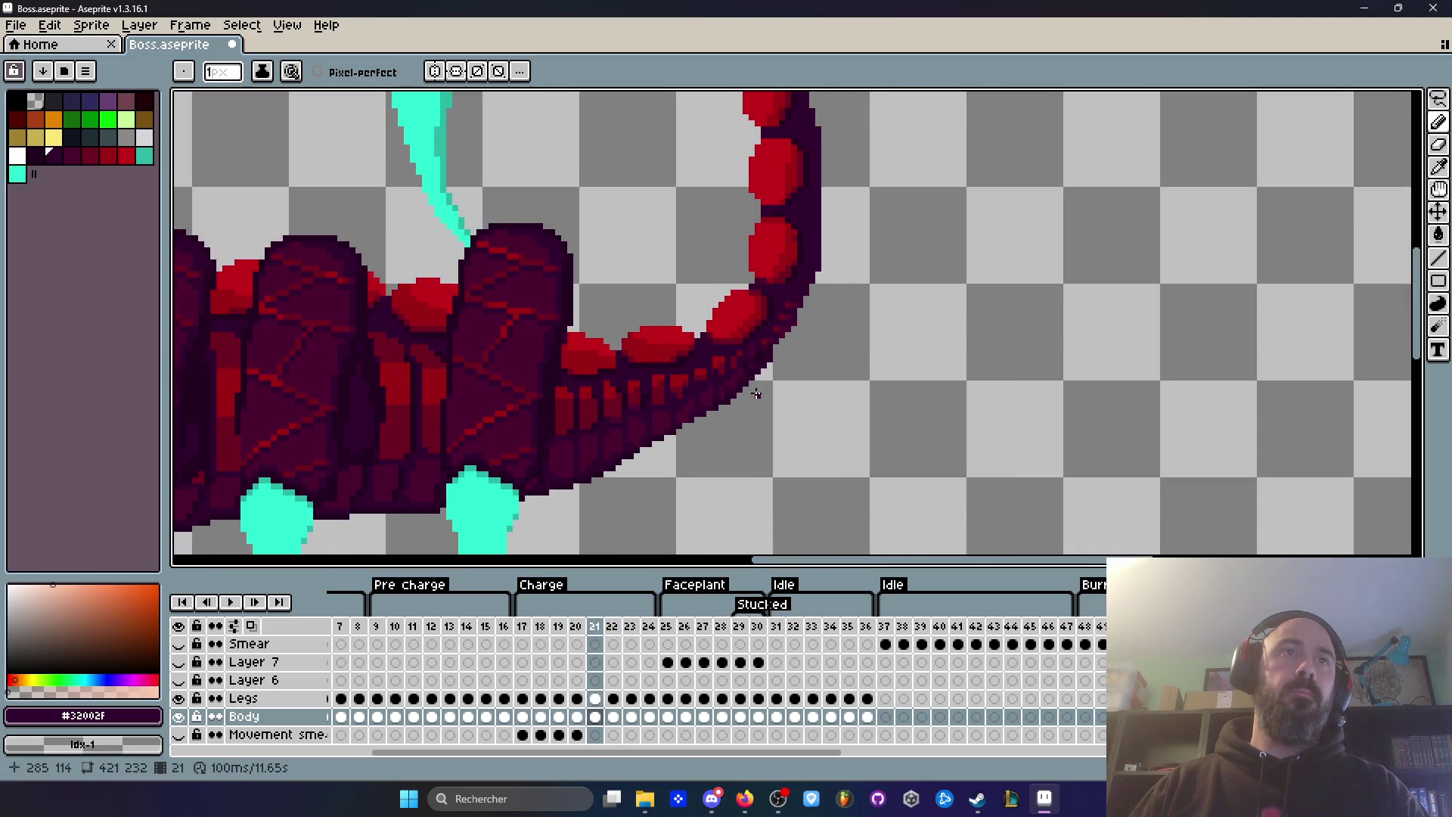
{"action": "scroll", "coordinate": [756, 393], "scroll_direction": "up", "scroll_amount": 1}
{"action": "key", "text": "Right"}
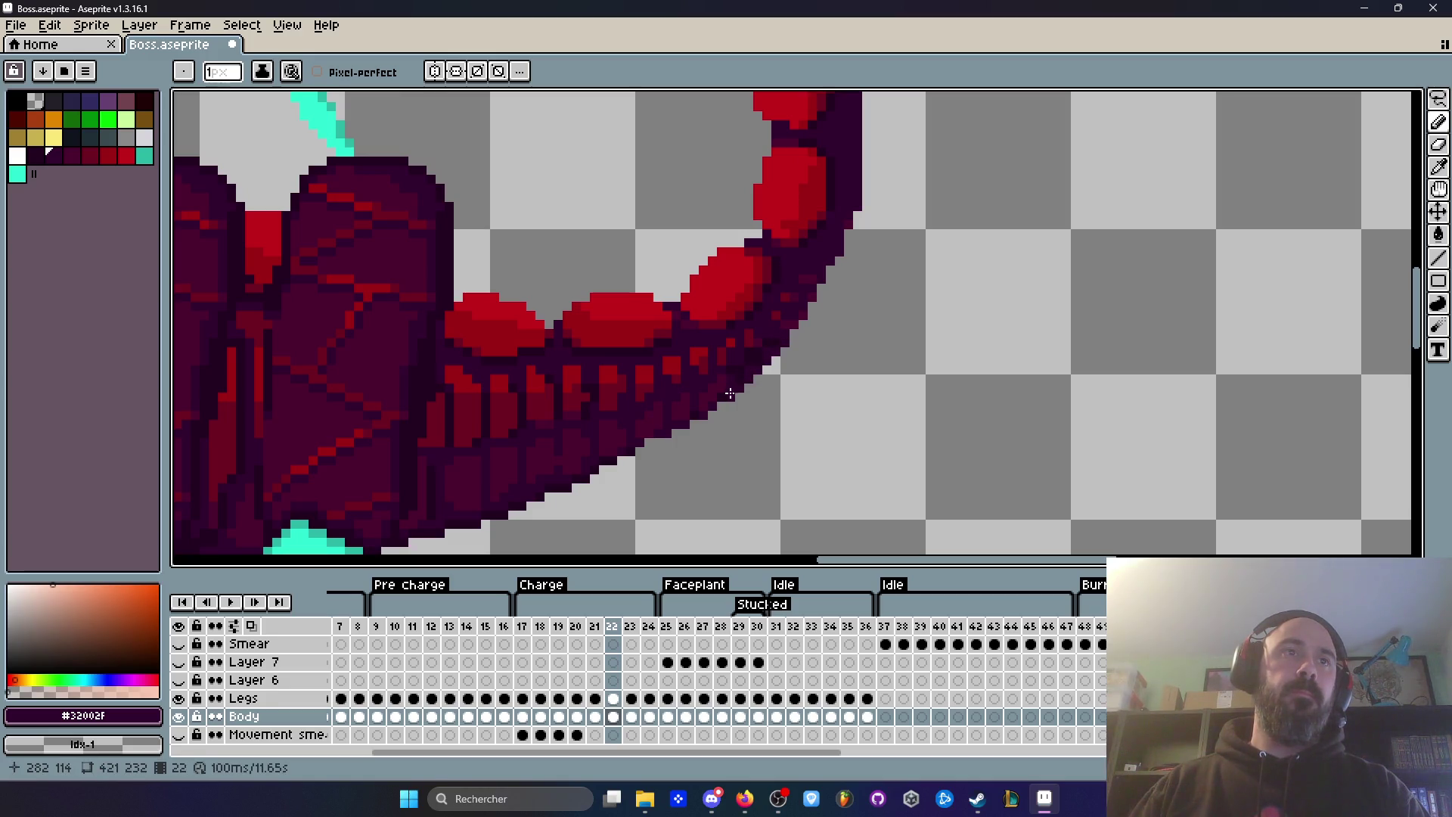
{"action": "scroll", "coordinate": [744, 378], "scroll_direction": "down", "scroll_amount": 1}
{"action": "key", "text": "Return"}
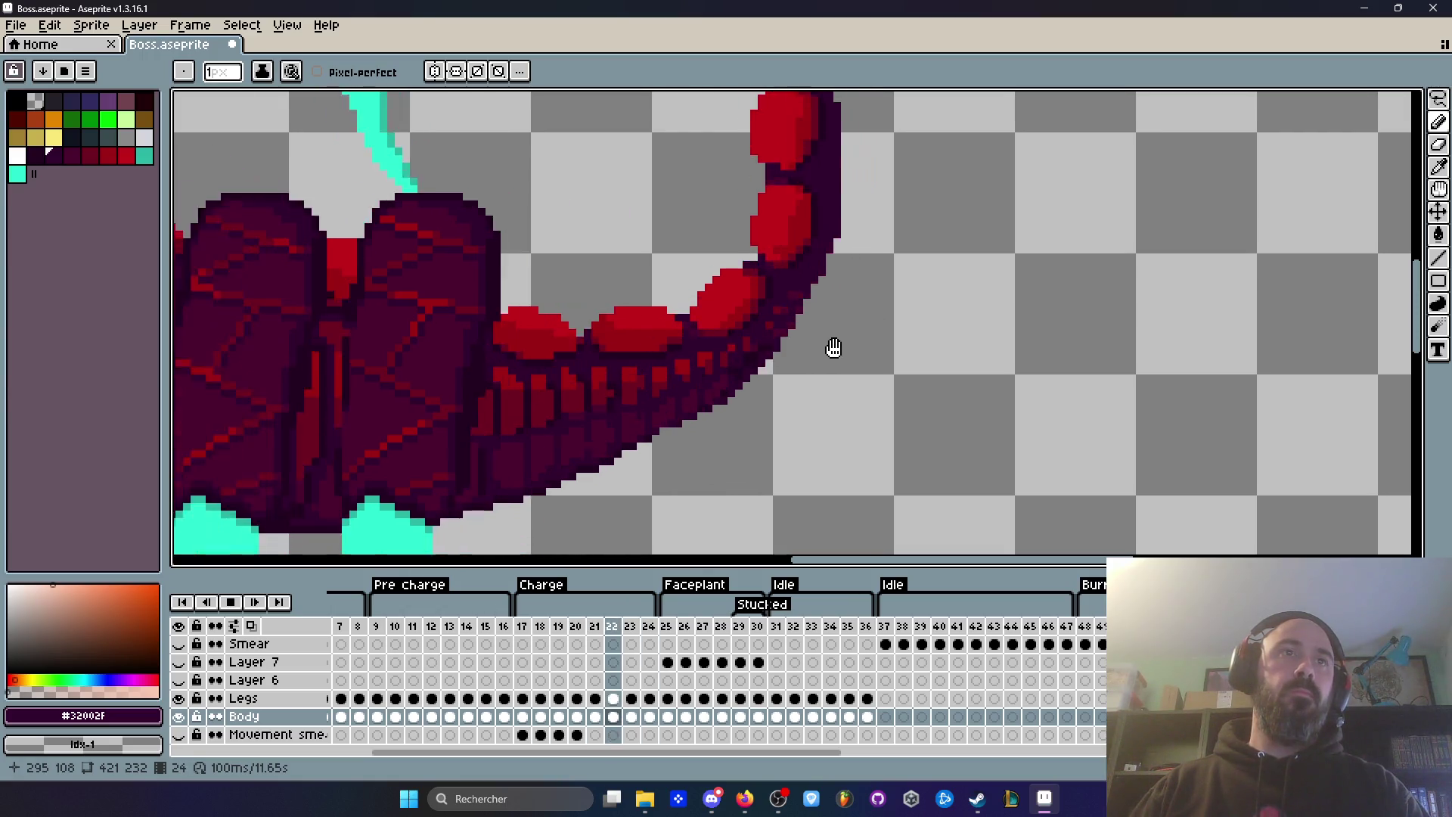
{"action": "scroll", "coordinate": [902, 362], "scroll_direction": "down", "scroll_amount": 2}
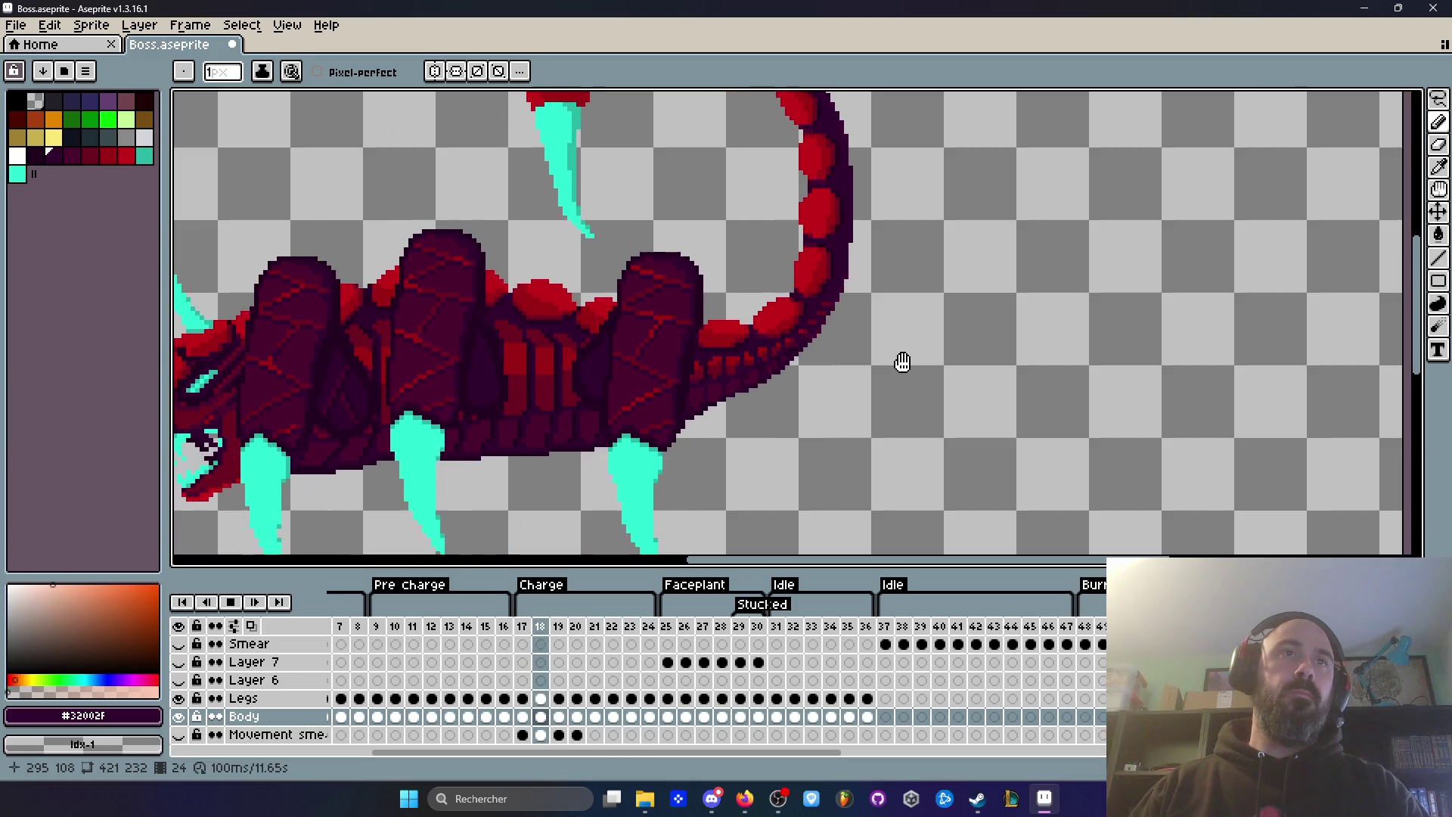
{"action": "key", "text": "Return"}
{"action": "key", "text": "Right"}
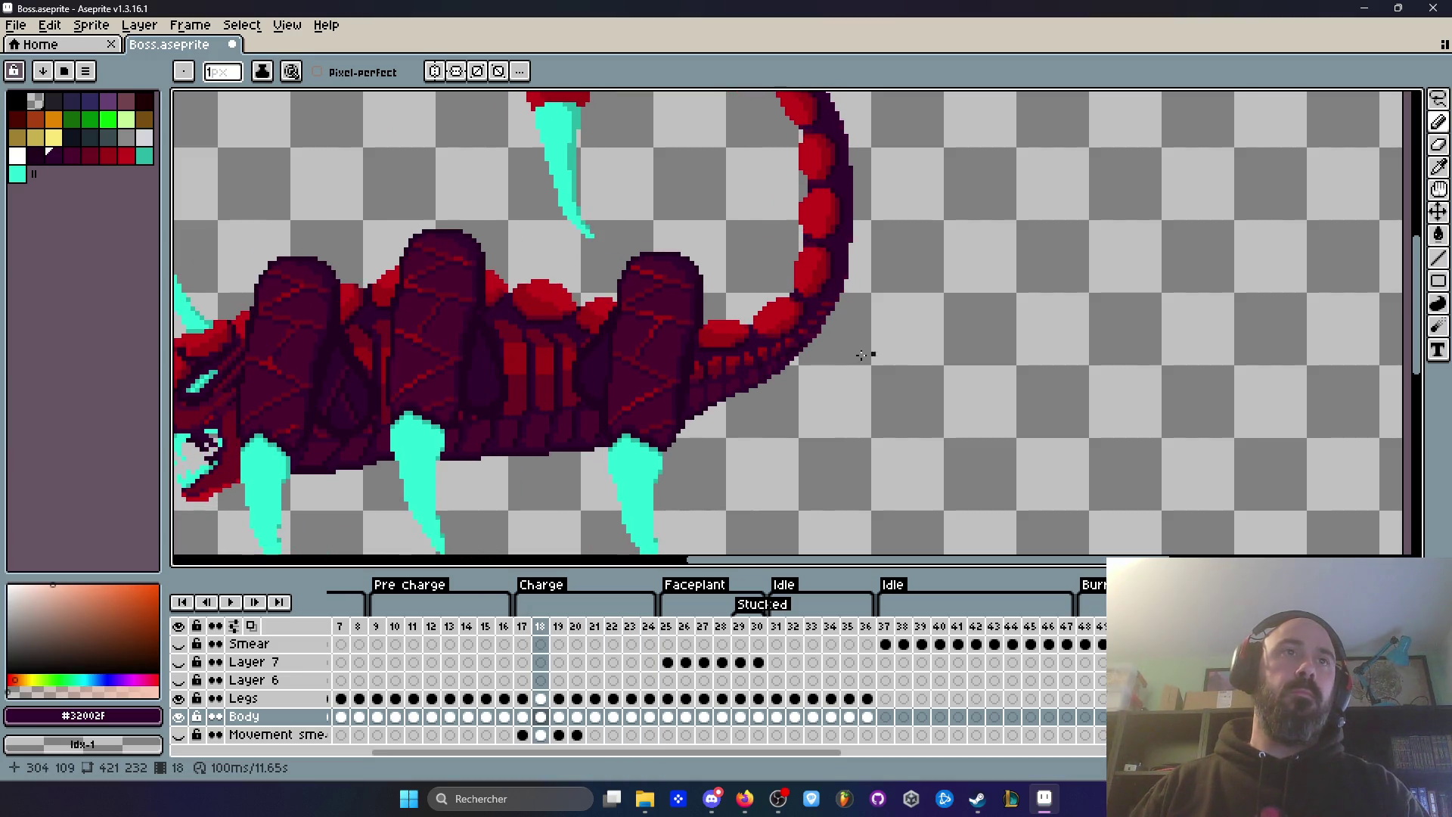
{"action": "key", "text": "Right"}
{"action": "key", "text": "Right"}
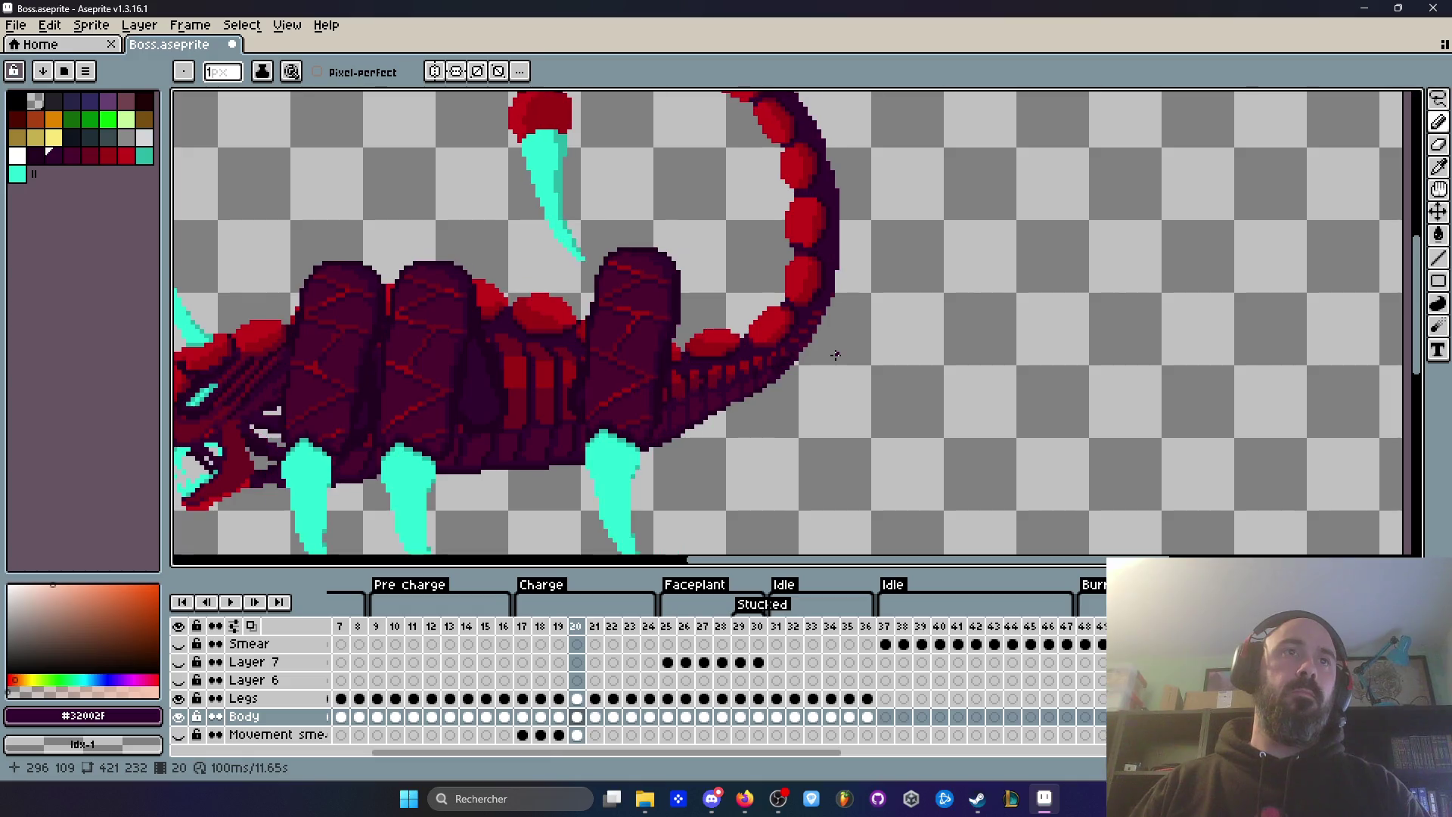
{"action": "key", "text": "Right"}
{"action": "key", "text": "Right"}
{"action": "key", "text": "Right"}
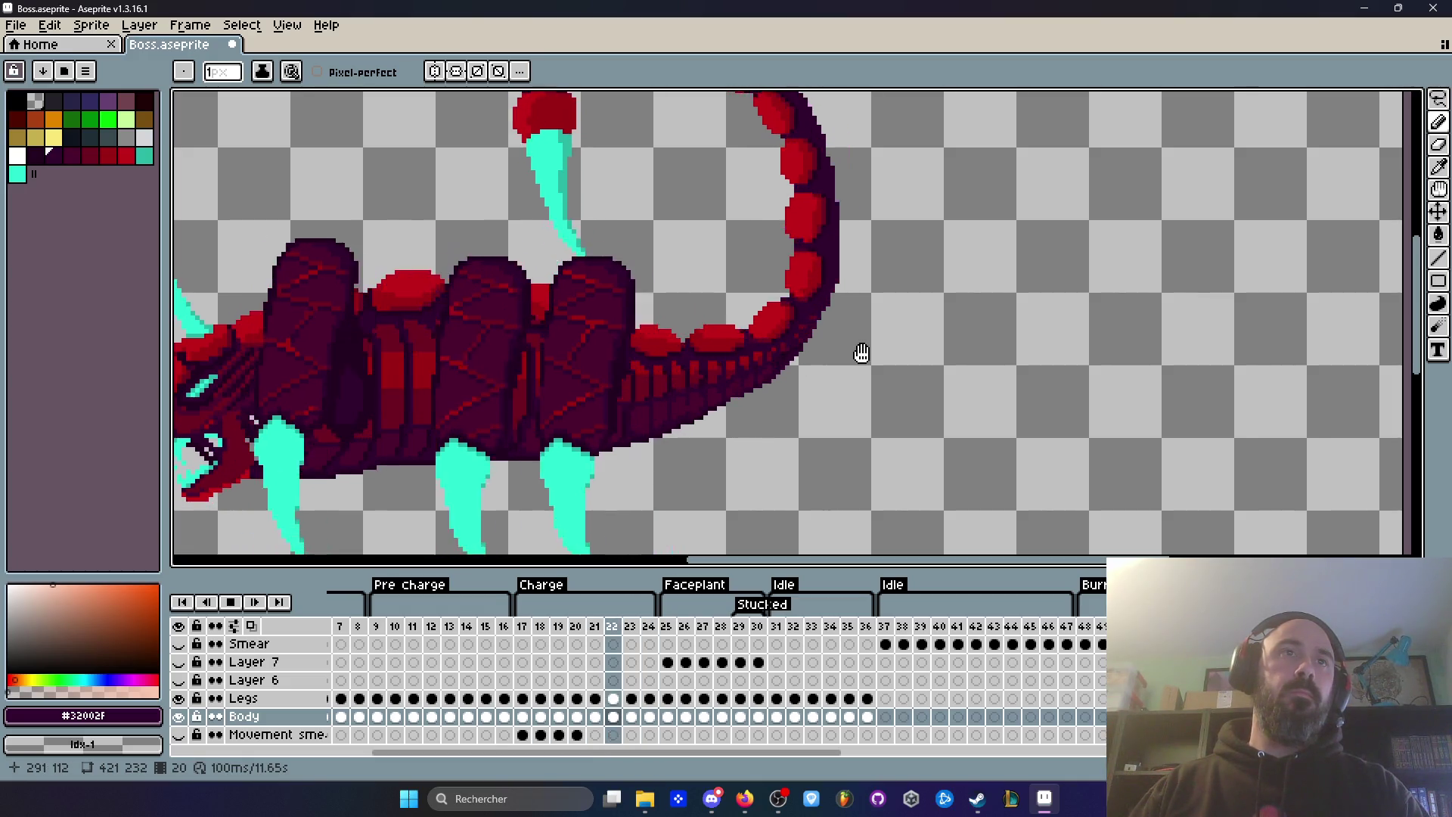
Step: Stop on frame 19, undo the stray stroke, and paint a dark pixel on the tail's lower edge
{"action": "key", "text": "Left"}
{"action": "key", "text": "Left"}
{"action": "key", "text": "Left"}
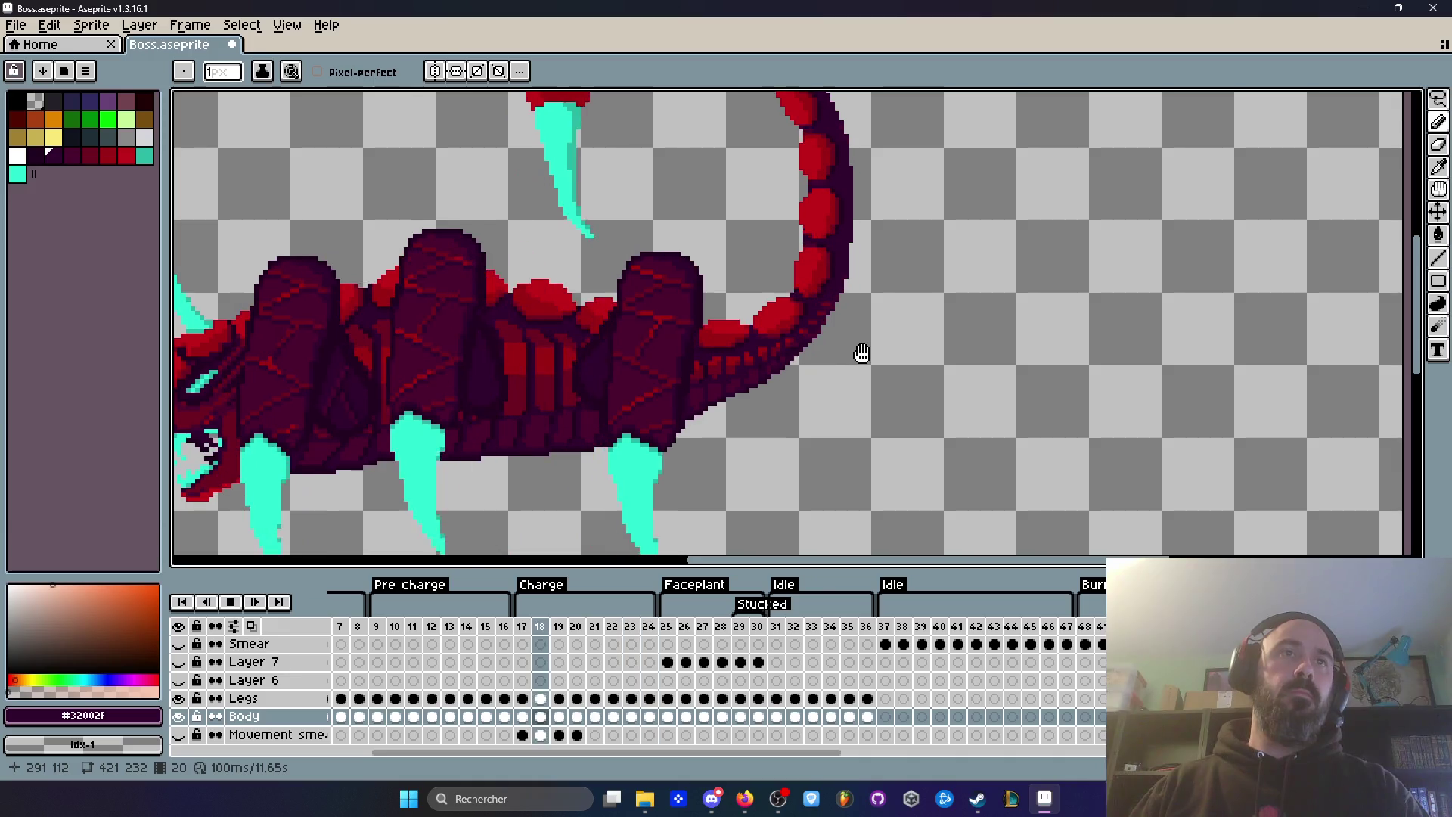
{"action": "scroll", "coordinate": [843, 348], "scroll_direction": "up", "scroll_amount": 1}
{"action": "key", "text": "Return"}
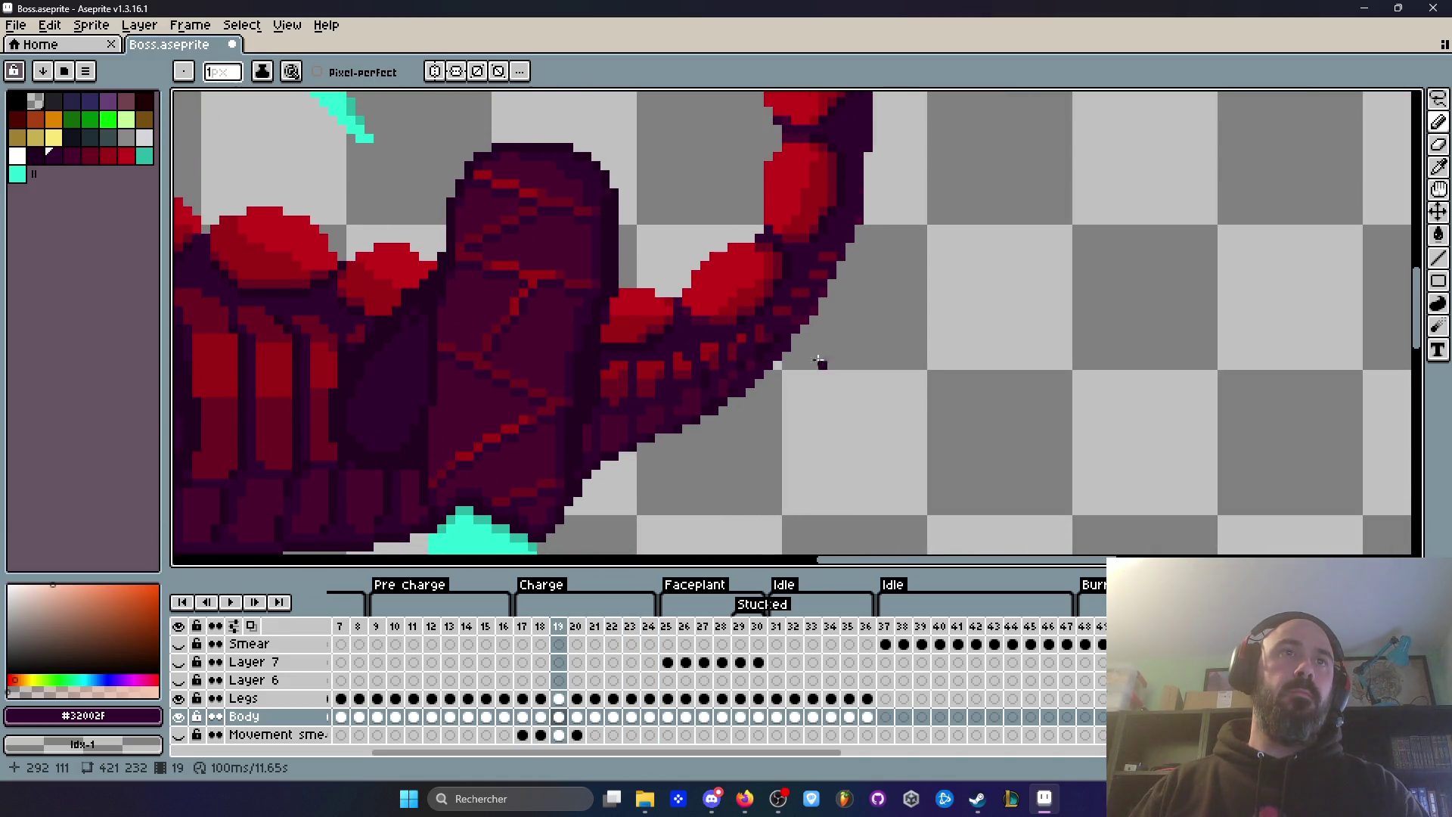
{"action": "scroll", "coordinate": [789, 345], "scroll_direction": "up", "scroll_amount": 1}
{"action": "key", "text": "ctrl+z"}
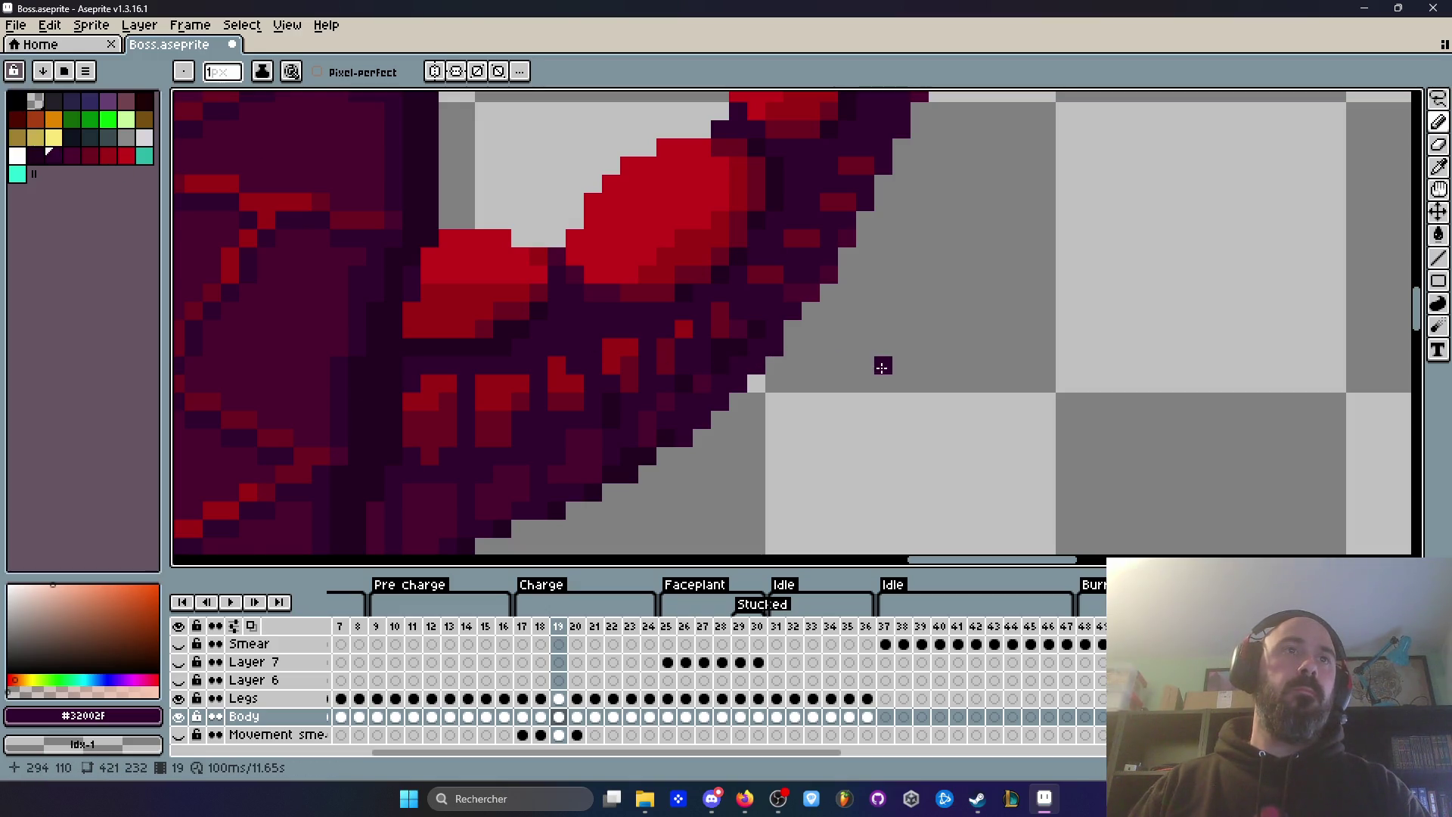
{"action": "left_click", "coordinate": [777, 400]}
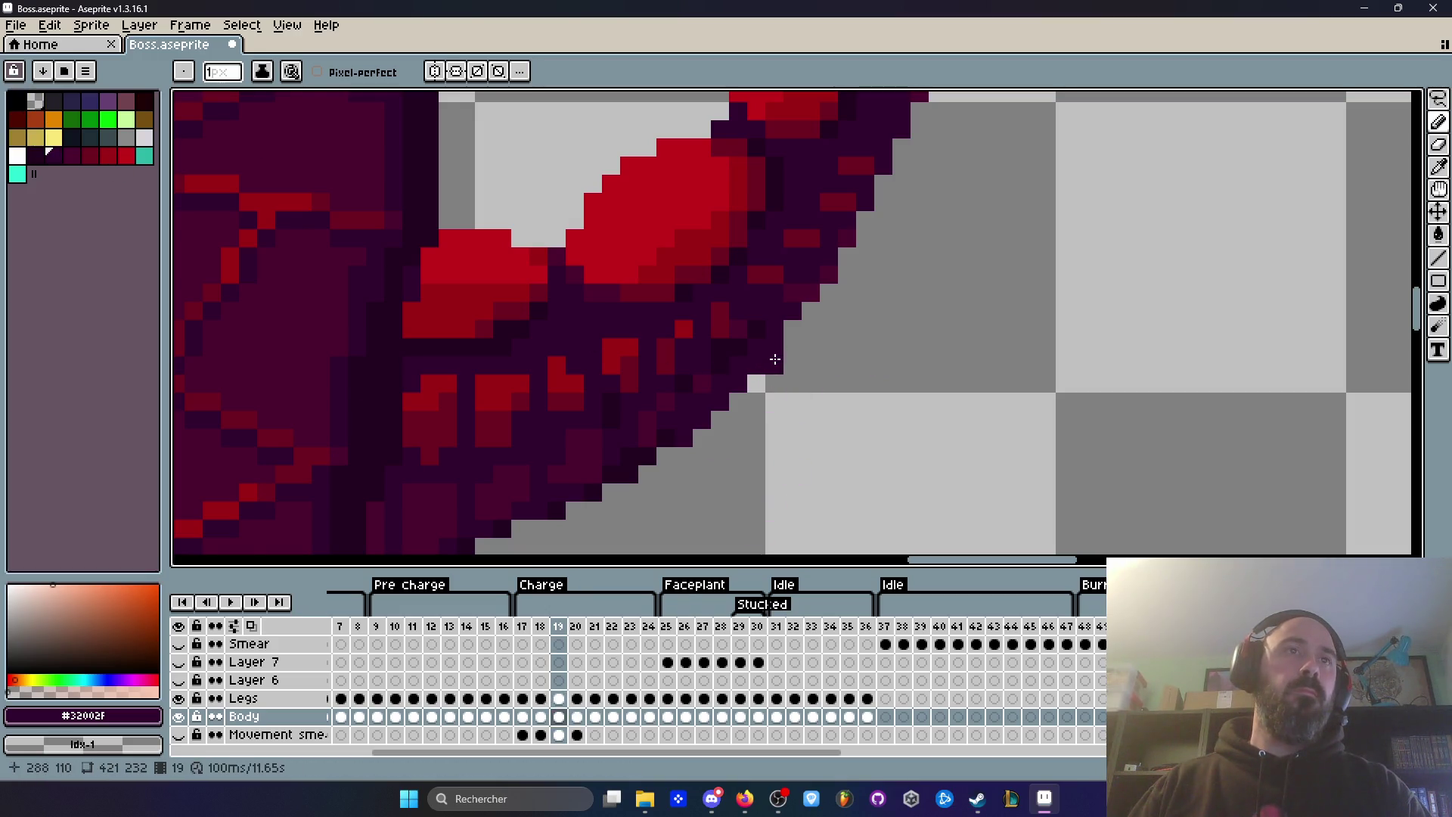
{"action": "key", "text": "Up"}
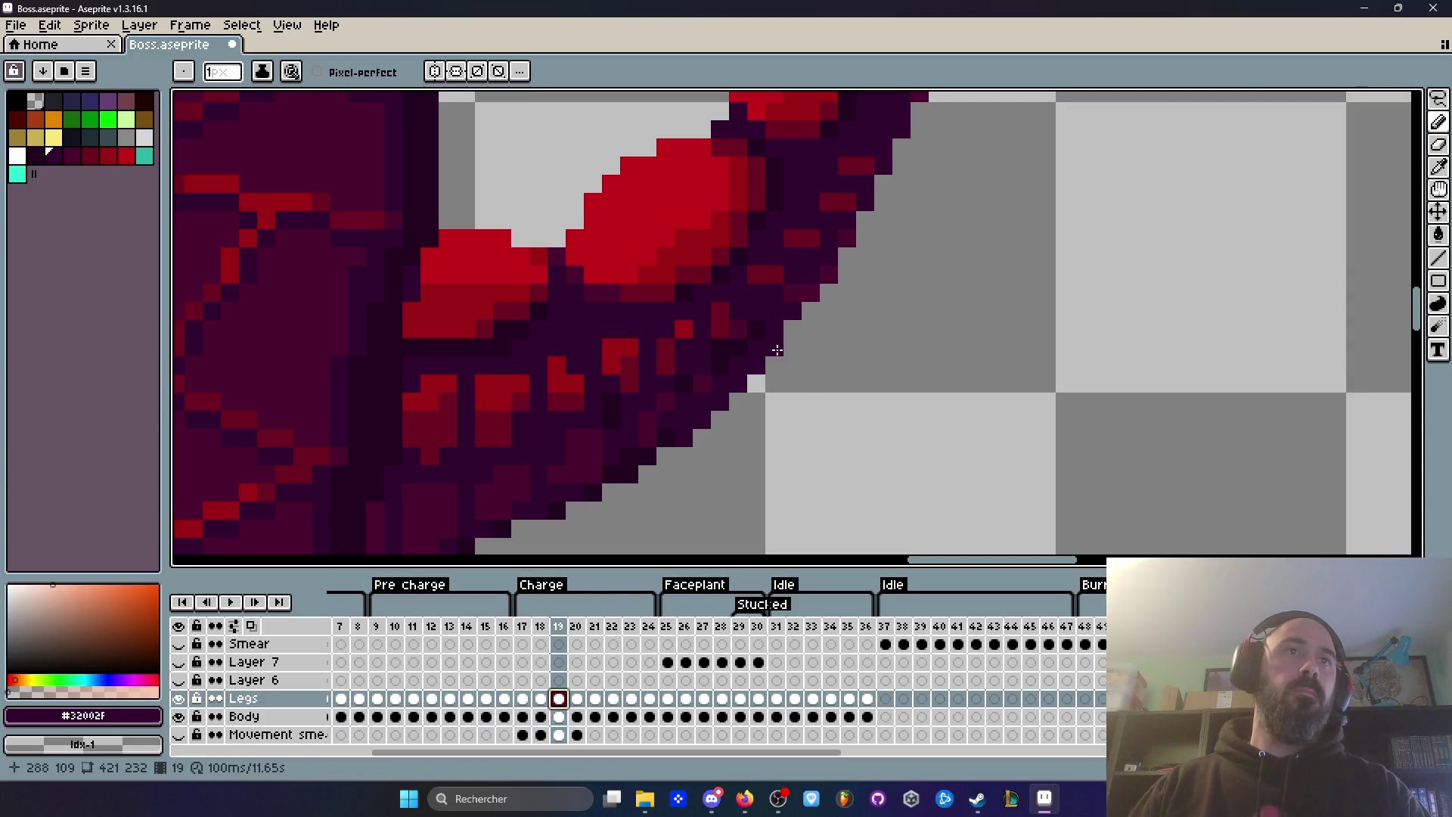
{"action": "scroll", "coordinate": [869, 361], "scroll_direction": "down", "scroll_amount": 3}
{"action": "key", "text": "Right"}
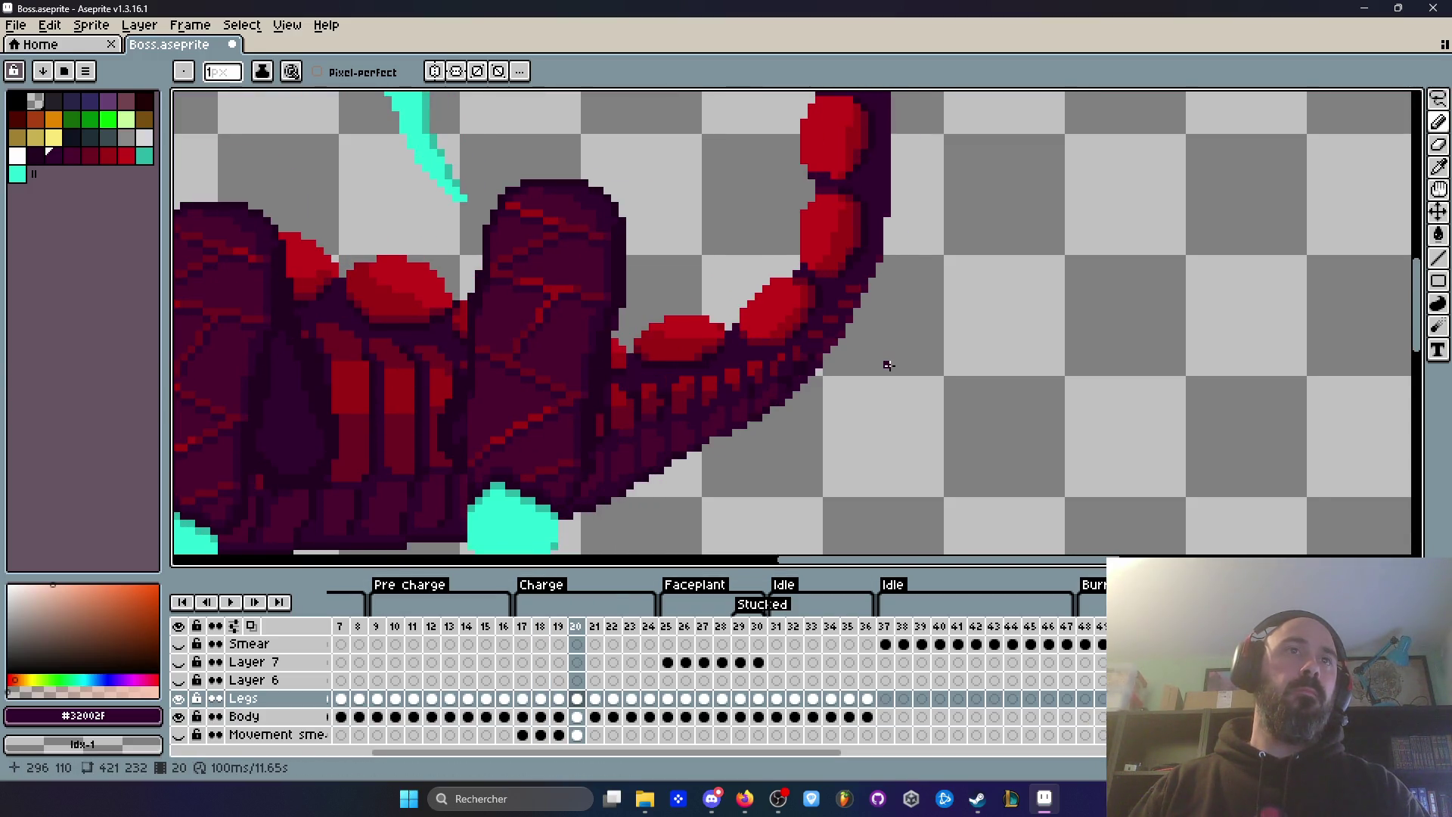
{"action": "scroll", "coordinate": [803, 370], "scroll_direction": "up", "scroll_amount": 2}
{"action": "key", "text": "Return"}
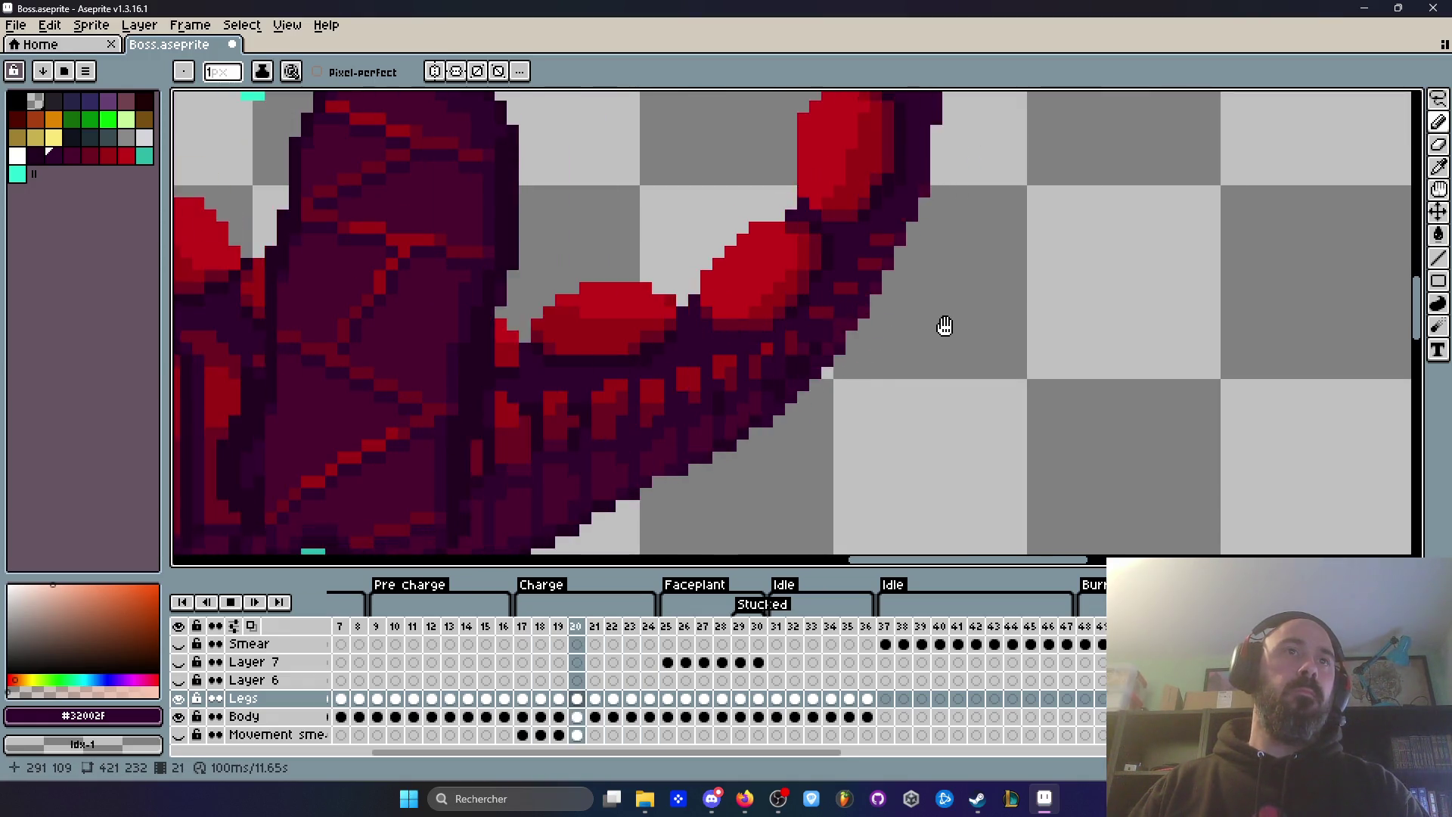
{"action": "scroll", "coordinate": [1030, 327], "scroll_direction": "down", "scroll_amount": 2}
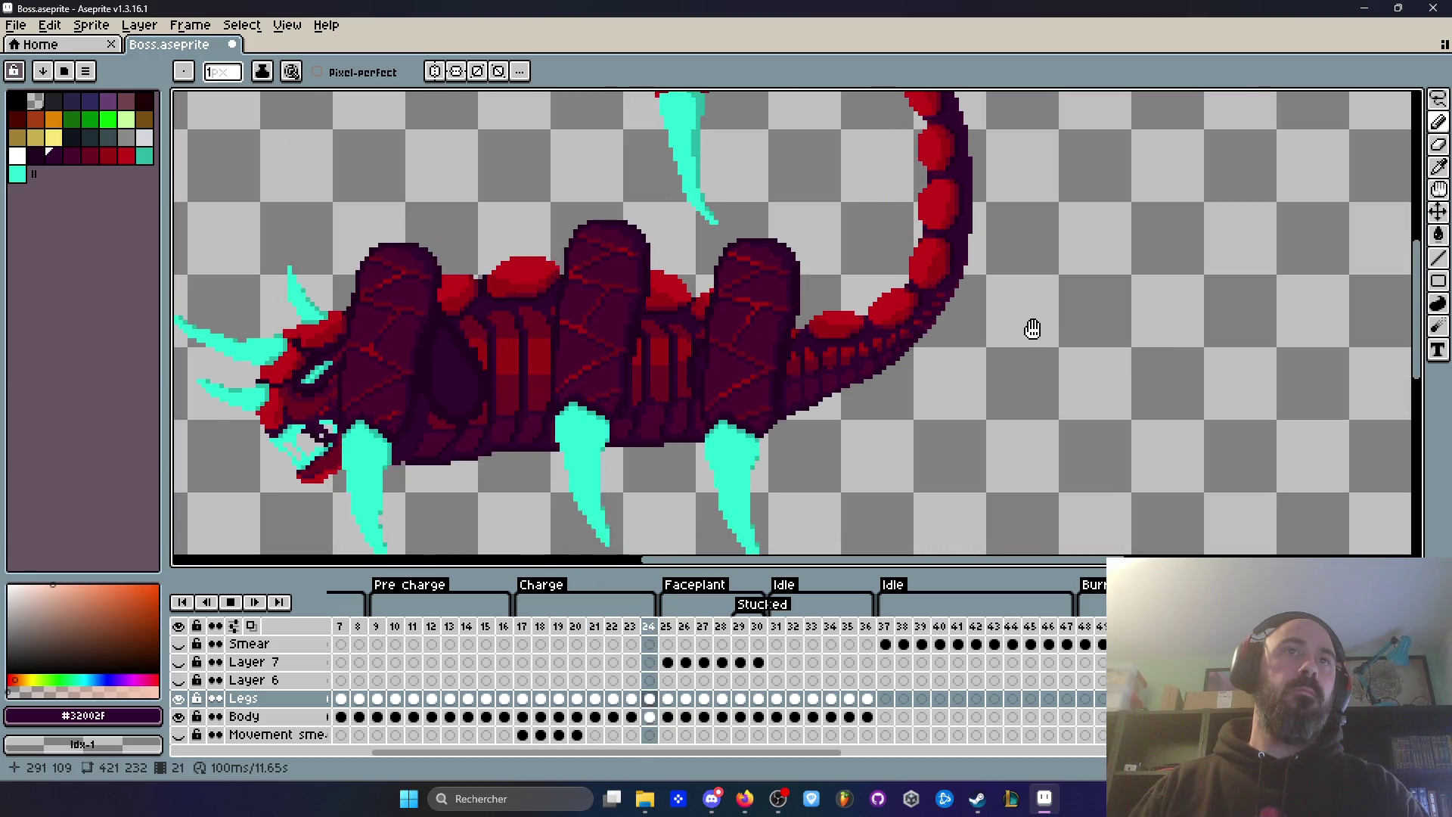
{"action": "key", "text": "Return"}
{"action": "scroll", "coordinate": [922, 337], "scroll_direction": "up", "scroll_amount": 4}
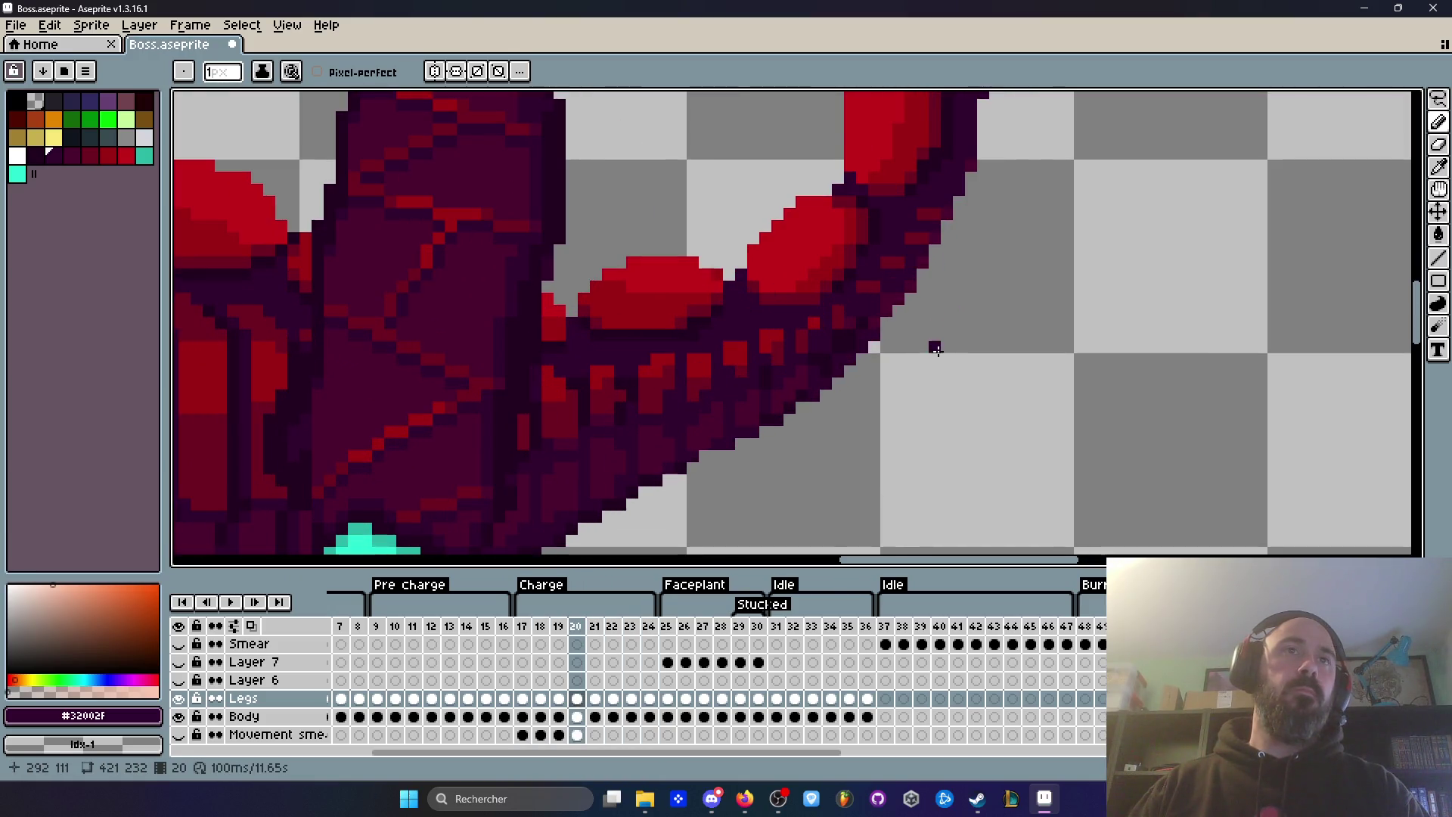
{"action": "key", "text": "Return"}
{"action": "scroll", "coordinate": [1014, 317], "scroll_direction": "down", "scroll_amount": 2}
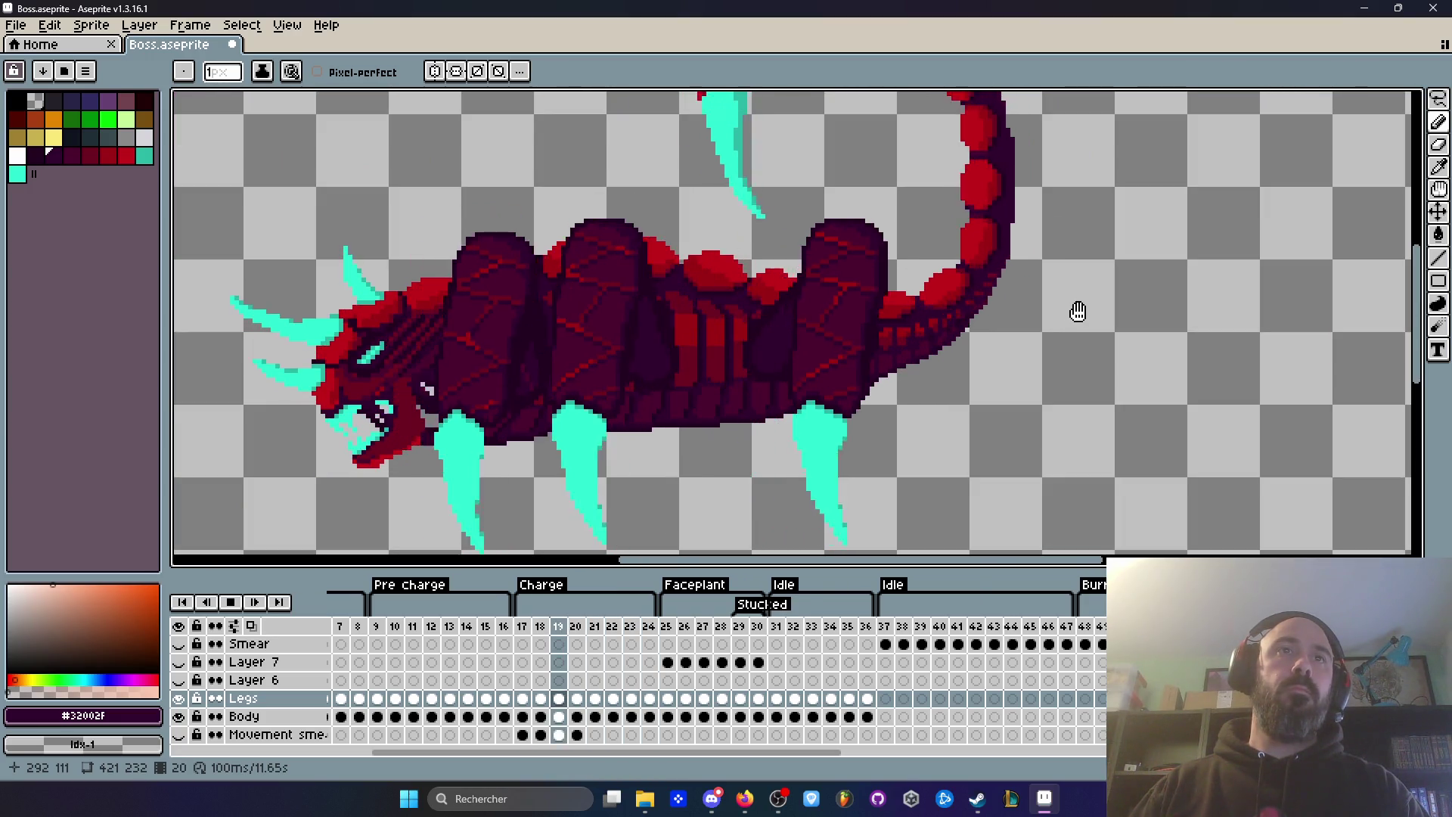
{"action": "key", "text": "Return"}
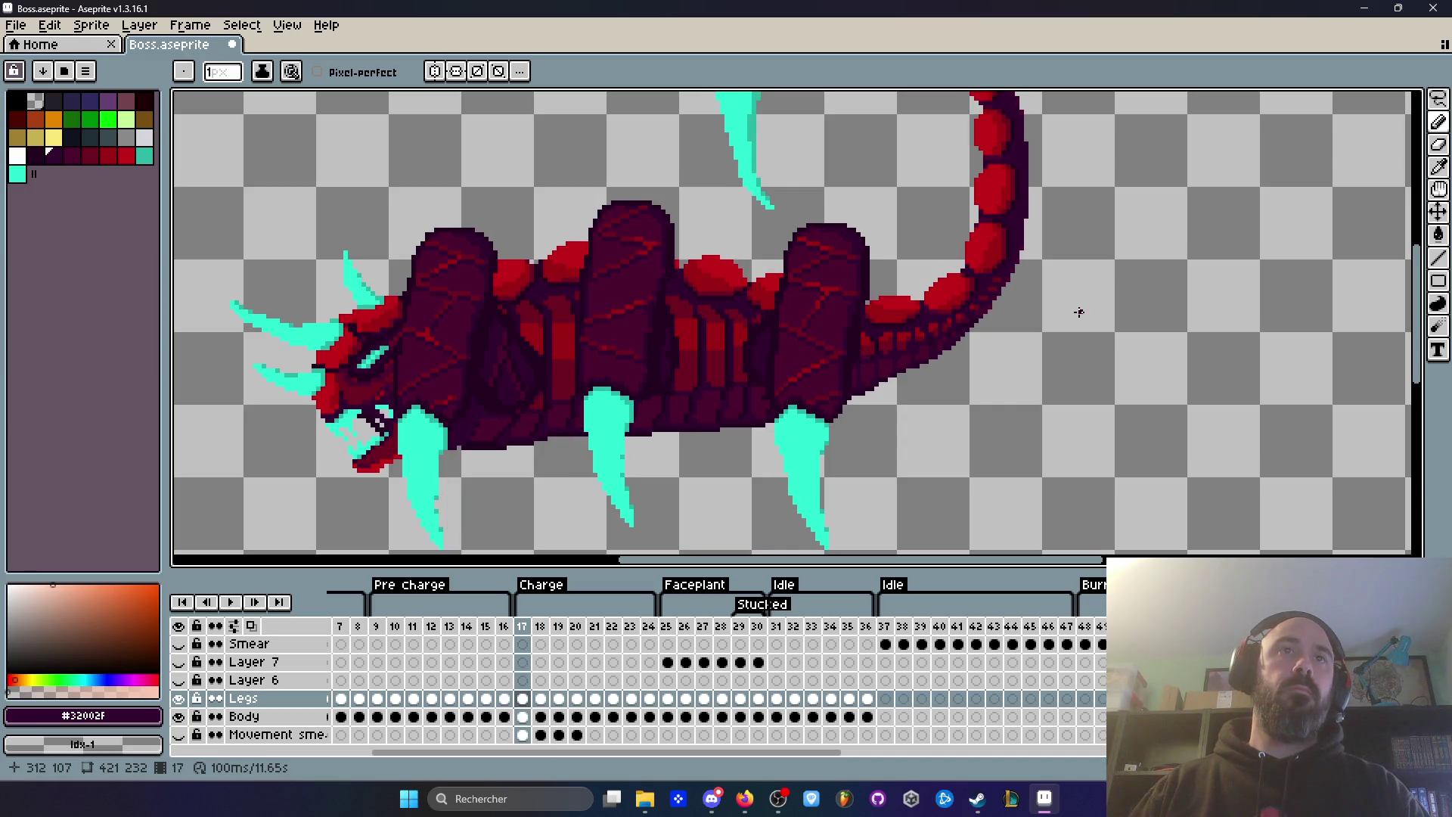
{"action": "key", "text": "Right"}
{"action": "key", "text": "Right"}
{"action": "key", "text": "Left"}
{"action": "key", "text": "Right"}
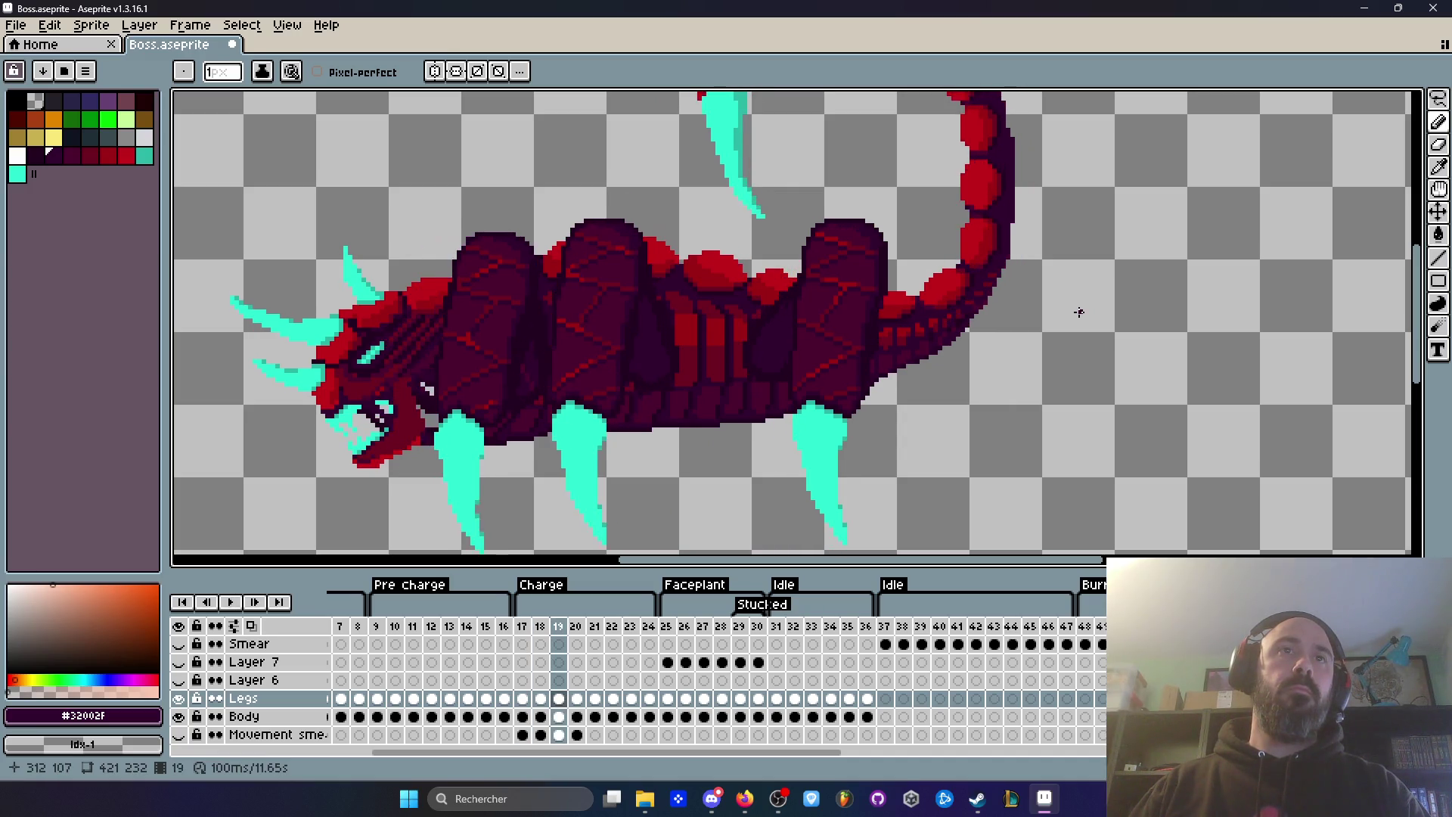
{"action": "key", "text": "Right"}
{"action": "key", "text": "Return"}
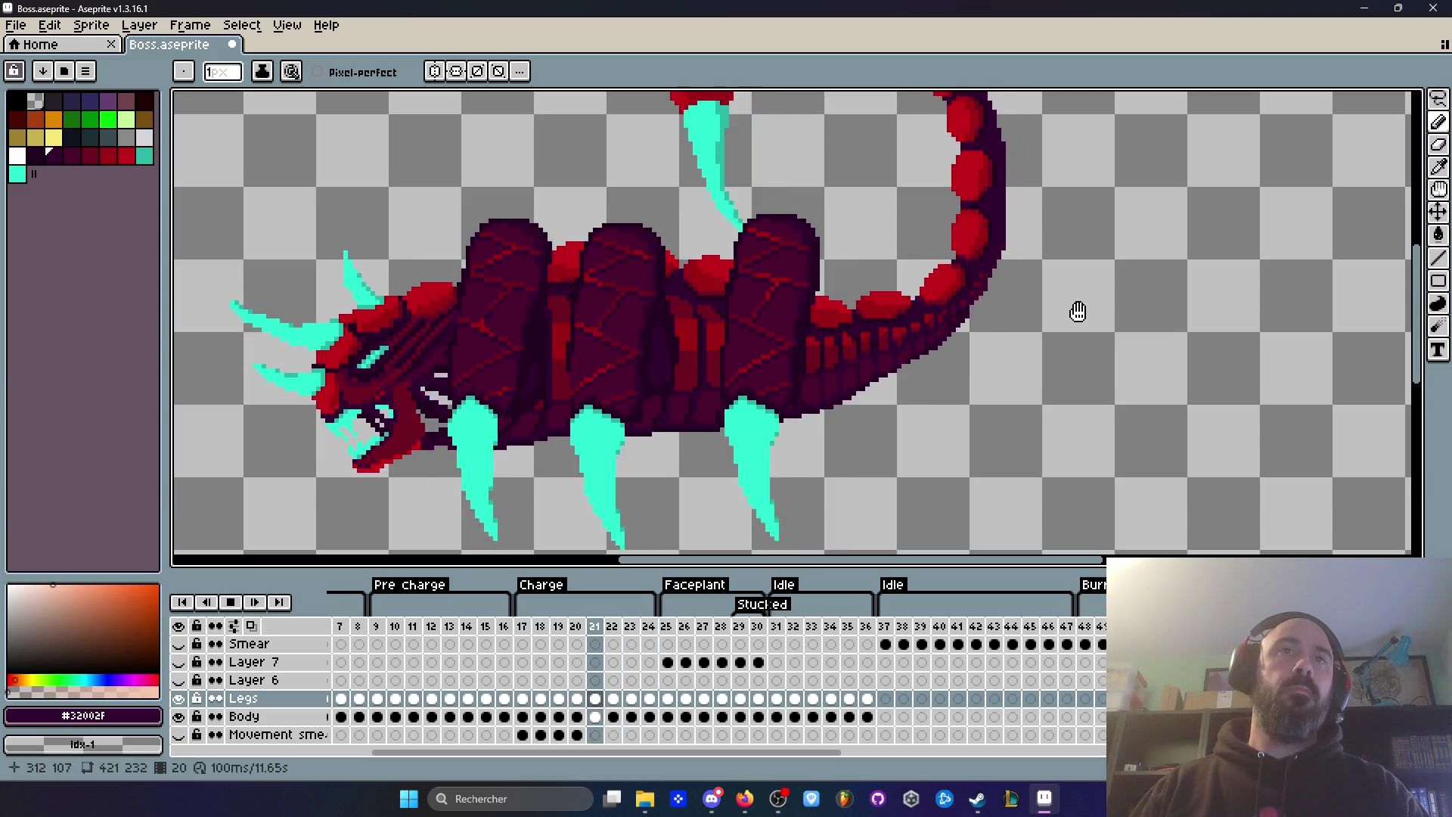
{"action": "scroll", "coordinate": [1079, 312], "scroll_direction": "down", "scroll_amount": 3}
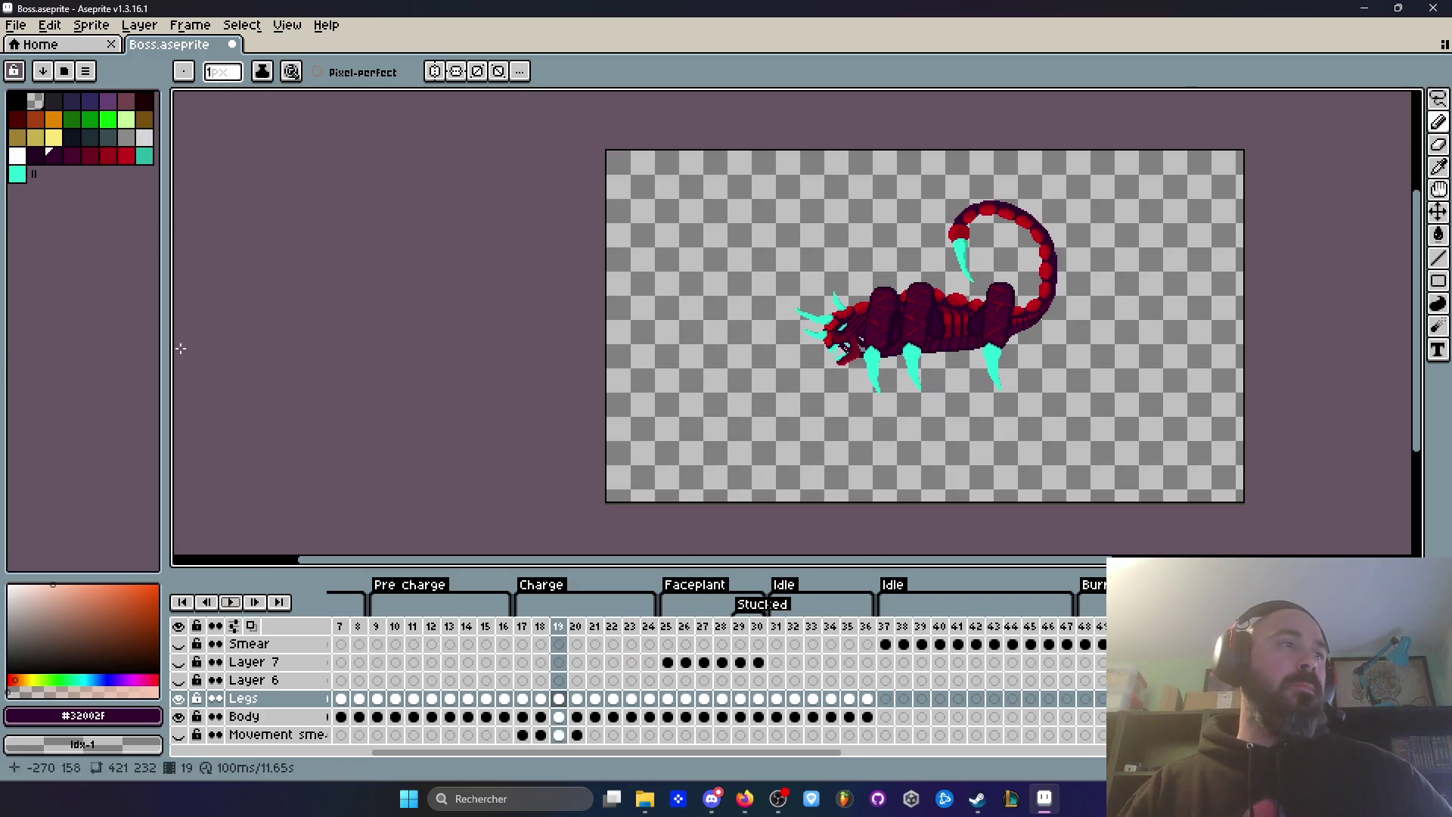
Step: Save Boss.aseprite from the File menu
{"action": "left_click", "coordinate": [23, 26]}
{"action": "left_click", "coordinate": [34, 101]}
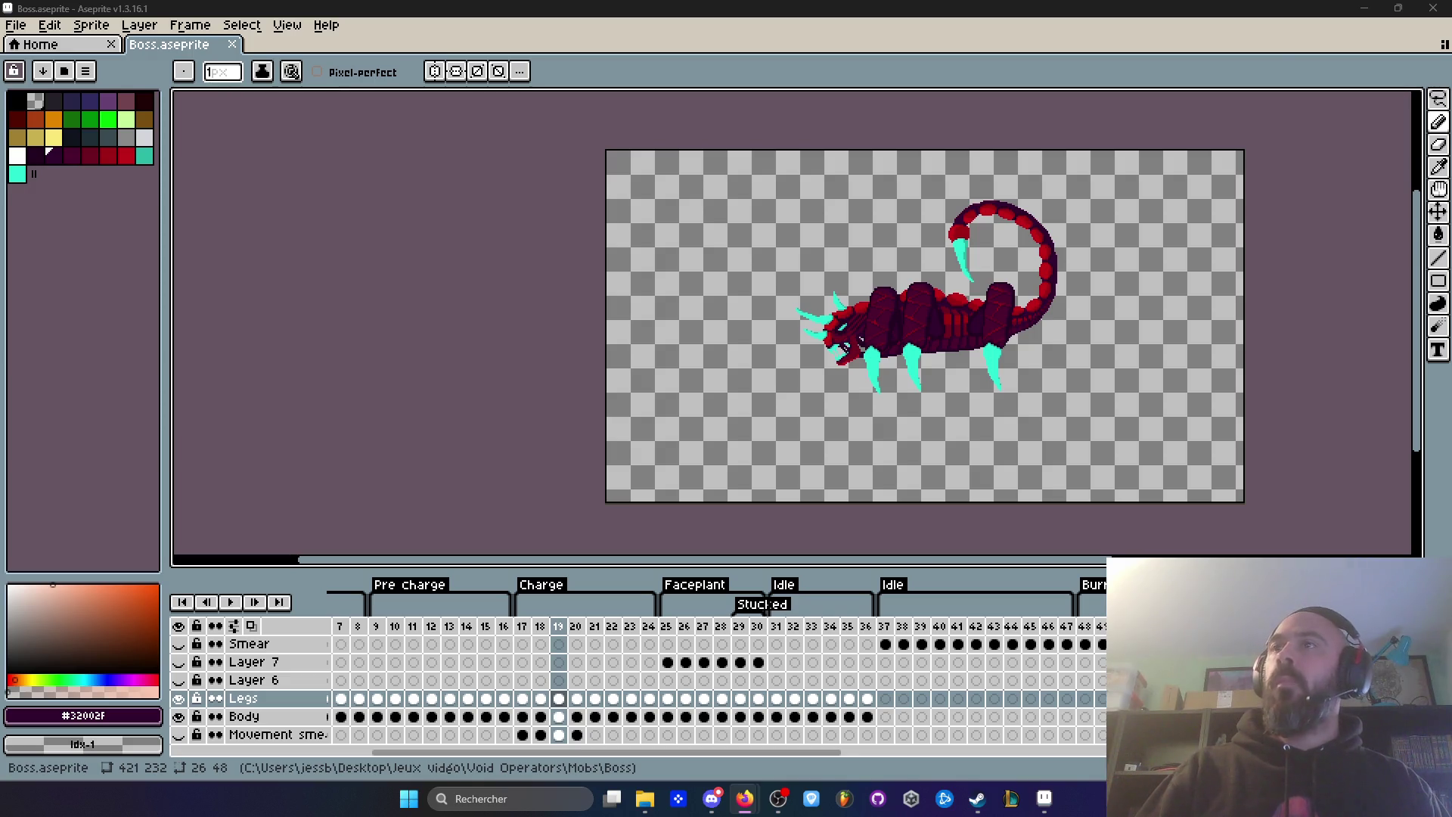
Step: Scrub back to the start of Charge, then play and stop the animation preview
{"action": "key", "text": "alt+Tab"}
{"action": "scroll", "coordinate": [942, 312], "scroll_direction": "down", "scroll_amount": 2}
{"action": "key", "text": "Left"}
{"action": "key", "text": "Left"}
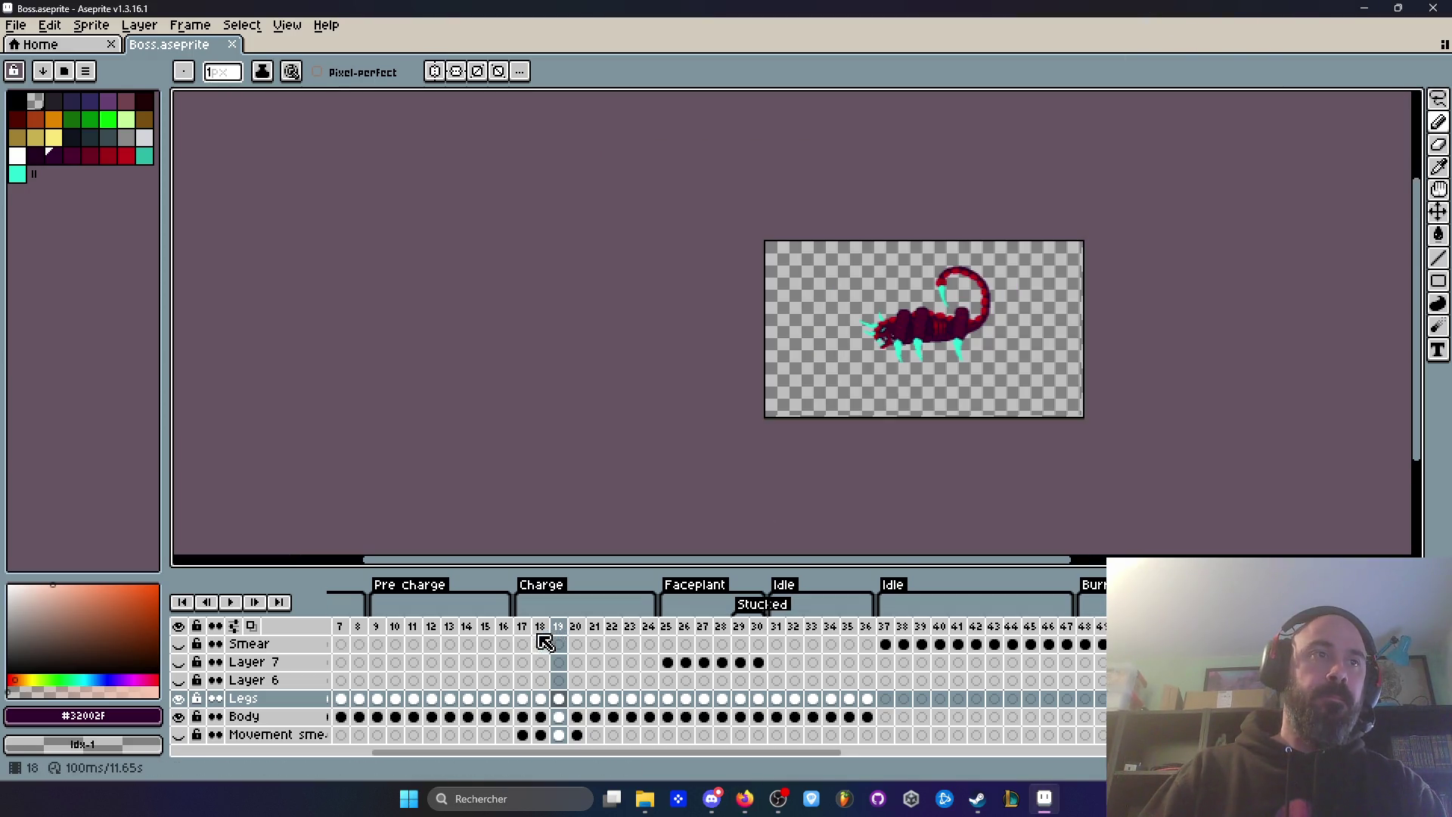
{"action": "scroll", "coordinate": [956, 382], "scroll_direction": "up", "scroll_amount": 2}
{"action": "key", "text": "Right"}
{"action": "key", "text": "Right"}
{"action": "key", "text": "Right"}
{"action": "scroll", "coordinate": [908, 276], "scroll_direction": "up", "scroll_amount": 2}
{"action": "key", "text": "Return"}
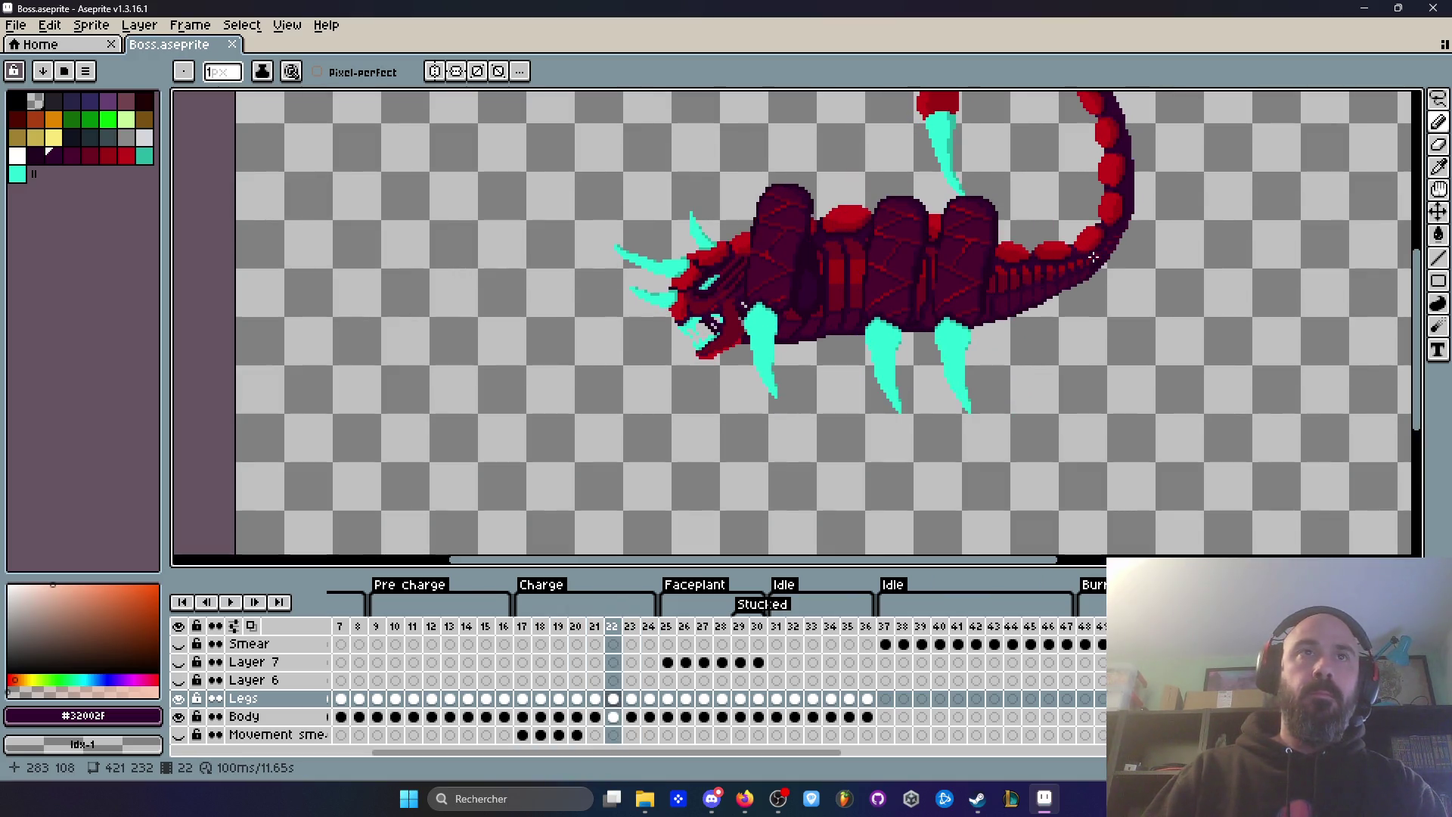
{"action": "key", "text": "Return"}
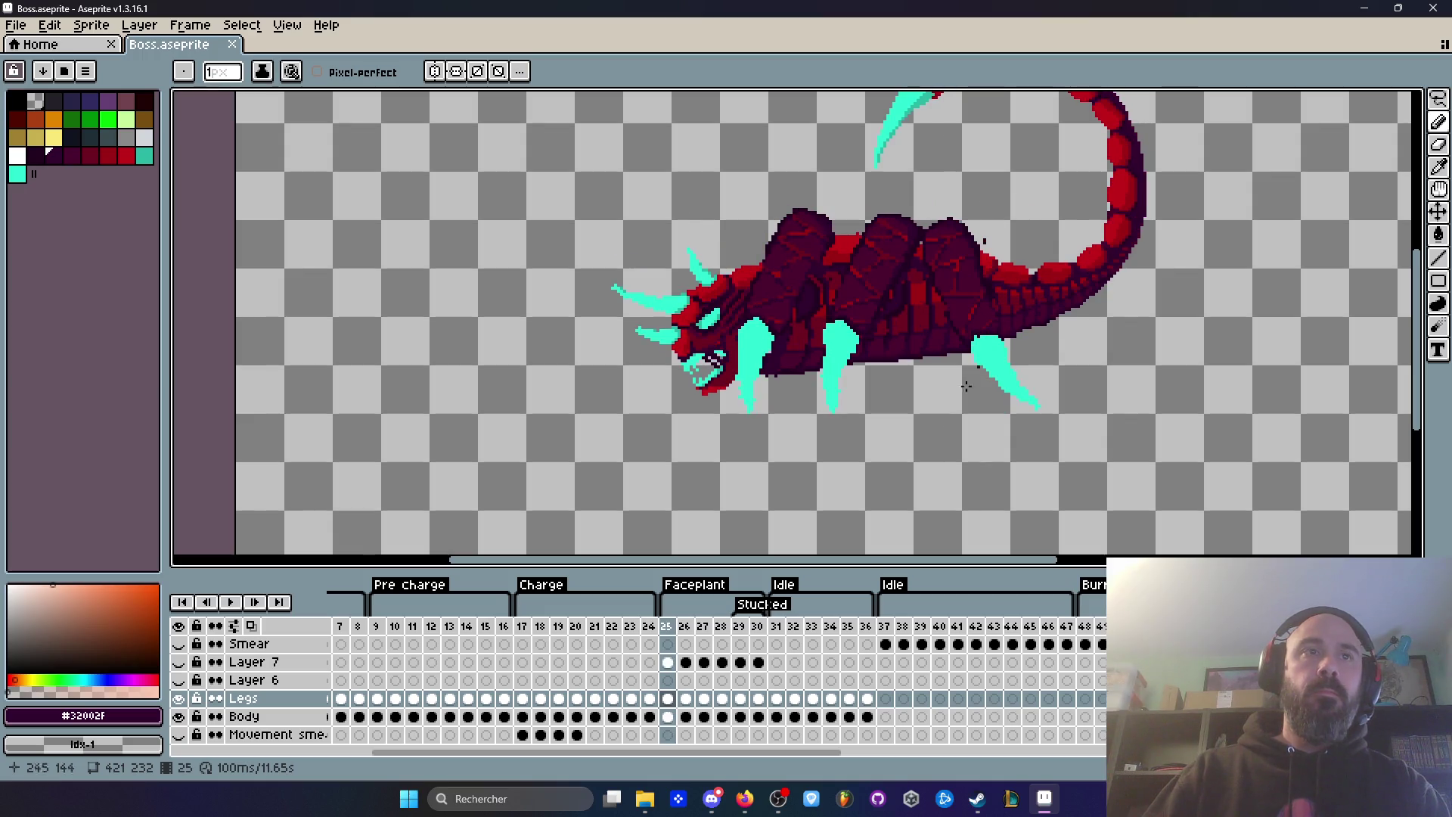
Step: Step from Charge frame 17 through frames 18–21, comparing the poses
{"action": "left_click", "coordinate": [521, 626]}
{"action": "key", "text": "Right"}
{"action": "key", "text": "Right"}
{"action": "key", "text": "Left"}
{"action": "key", "text": "Left"}
{"action": "key", "text": "Left"}
{"action": "key", "text": "Right"}
{"action": "key", "text": "Right"}
{"action": "key", "text": "Right"}
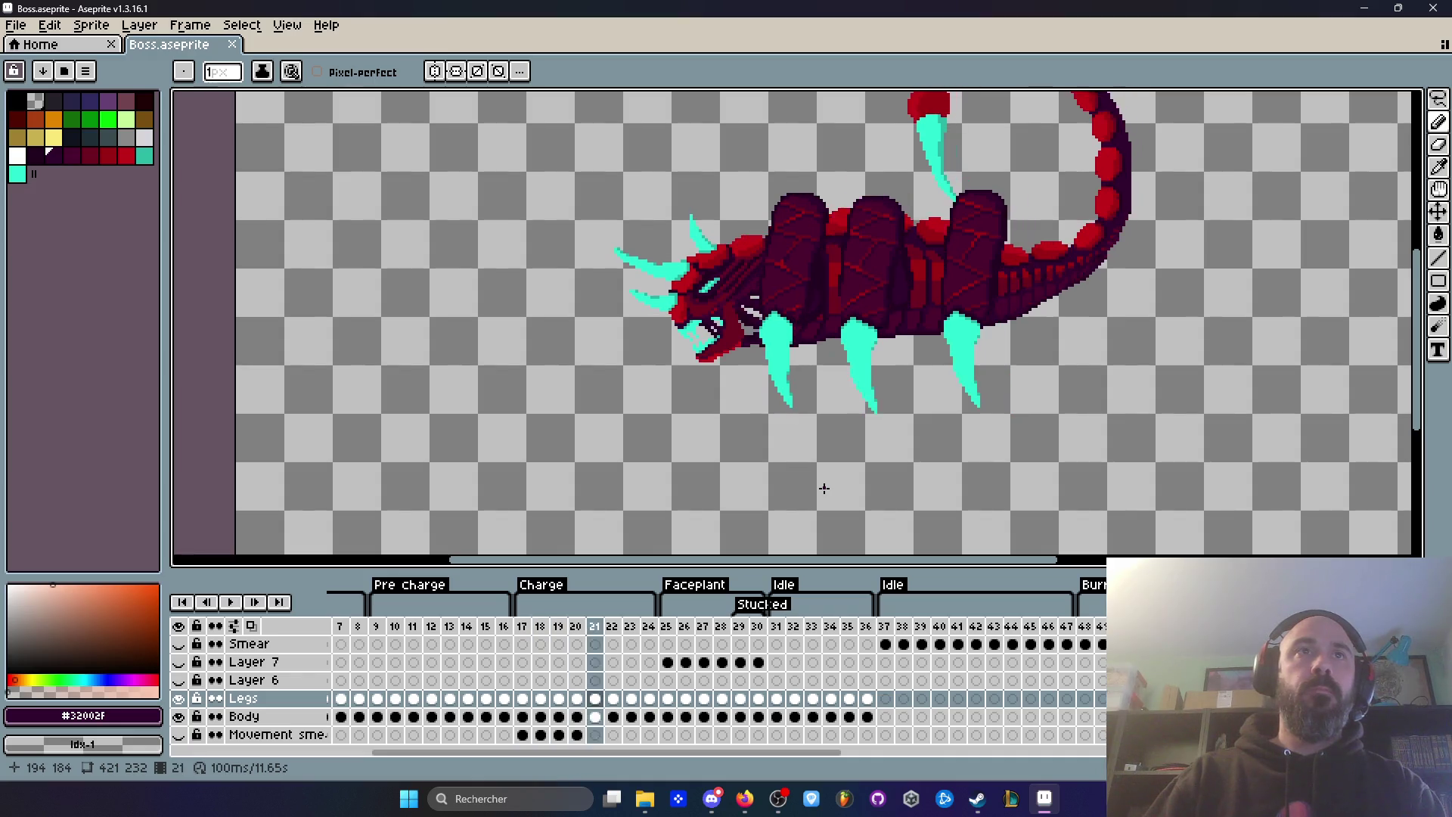
{"action": "key", "text": "Right"}
{"action": "key", "text": "Right"}
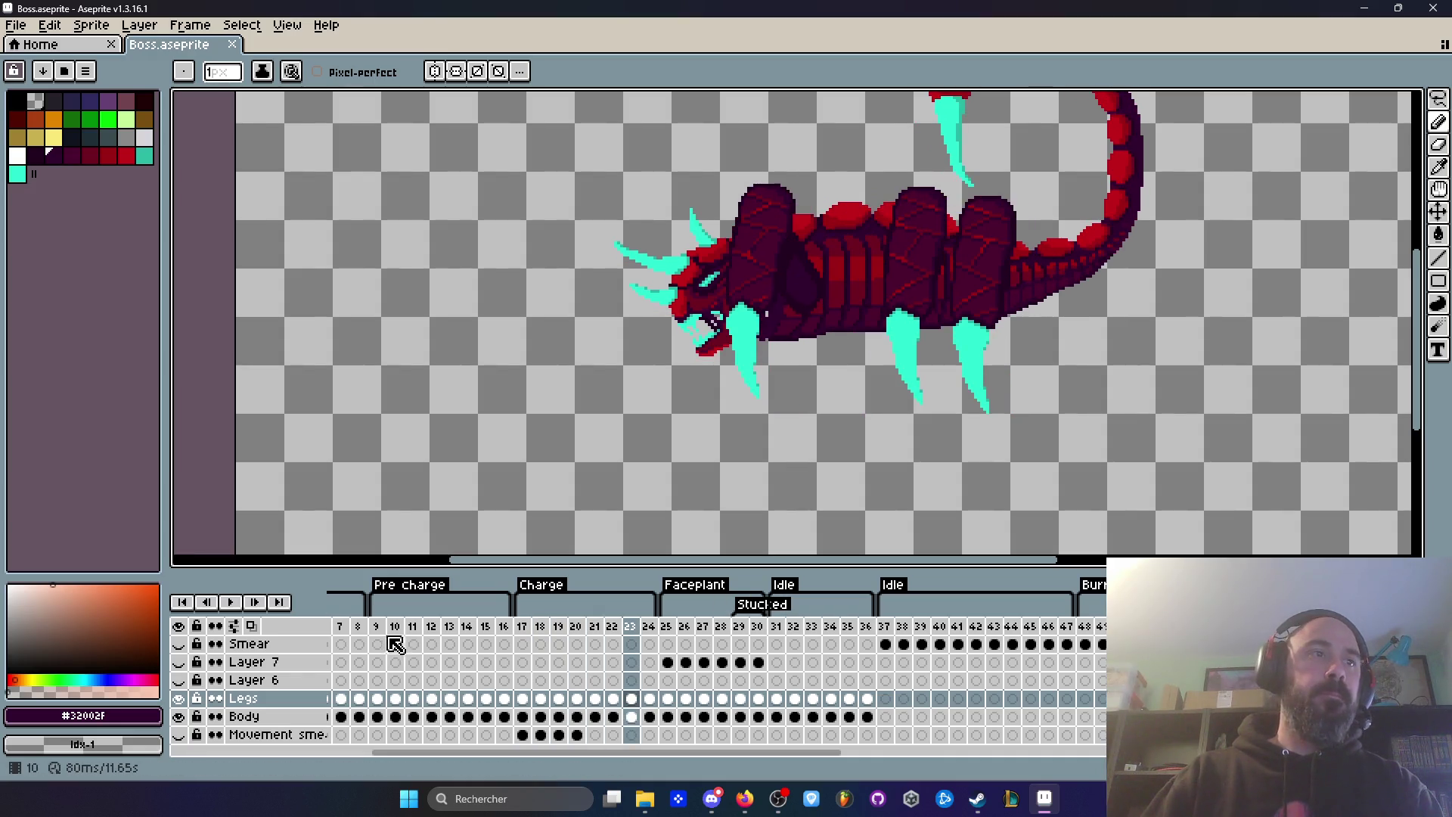
Step: Step through the Pre charge poses from frame 12 to frame 16
{"action": "left_click", "coordinate": [394, 626]}
{"action": "key", "text": "Right"}
{"action": "key", "text": "Right"}
{"action": "key", "text": "Right"}
{"action": "key", "text": "Right"}
{"action": "key", "text": "Right"}
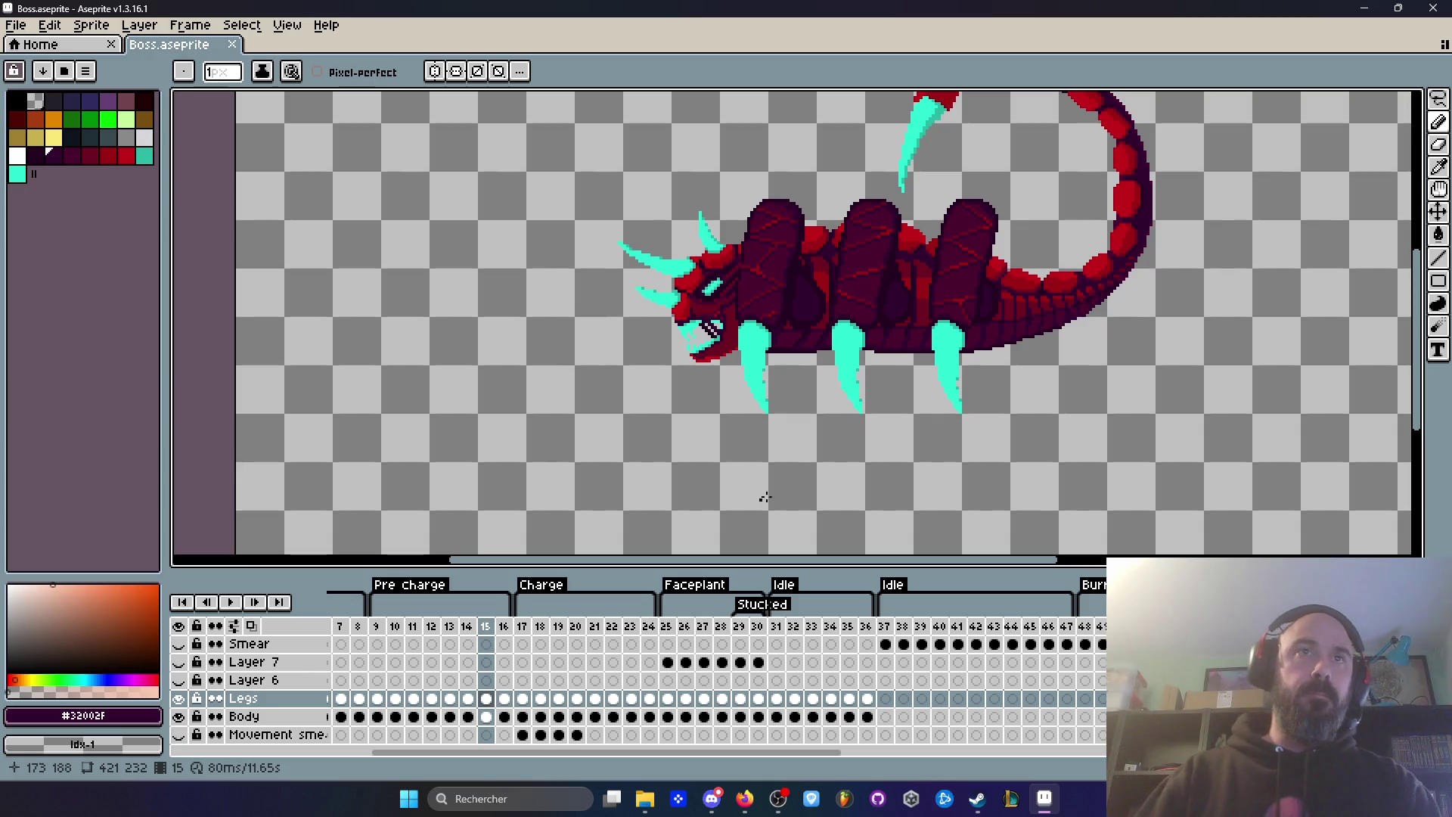
{"action": "scroll", "coordinate": [754, 501], "scroll_direction": "down", "scroll_amount": 2}
{"action": "scroll", "coordinate": [882, 297], "scroll_direction": "up", "scroll_amount": 2}
{"action": "key", "text": "Right"}
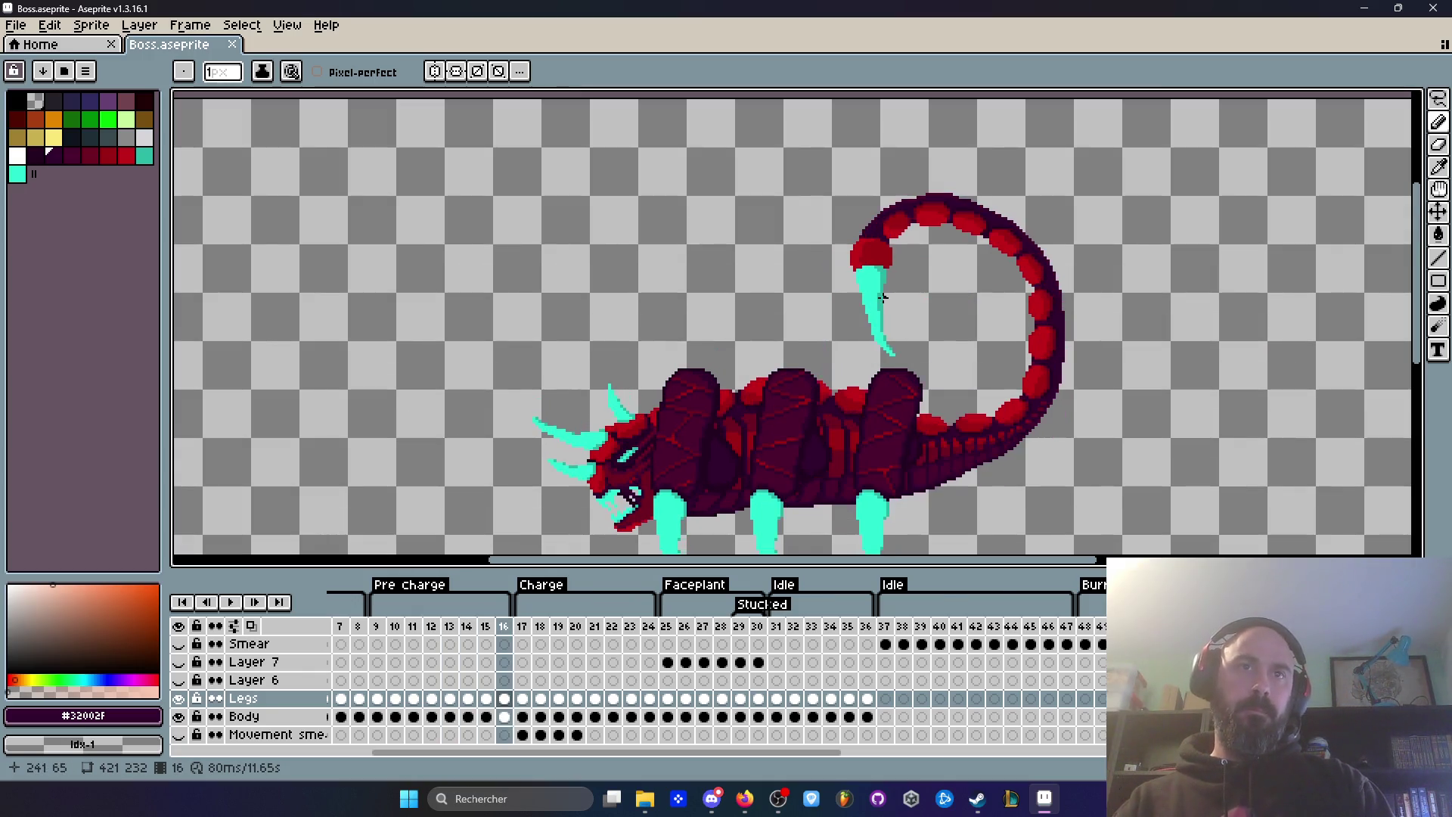
{"action": "key", "text": "Right"}
{"action": "key", "text": "Right"}
{"action": "key", "text": "Right"}
Step: Revisit the Pre charge frames and finish zoomed in on Charge frame 17
{"action": "key", "text": "Left"}
{"action": "key", "text": "Left"}
{"action": "scroll", "coordinate": [688, 447], "scroll_direction": "down", "scroll_amount": 2}
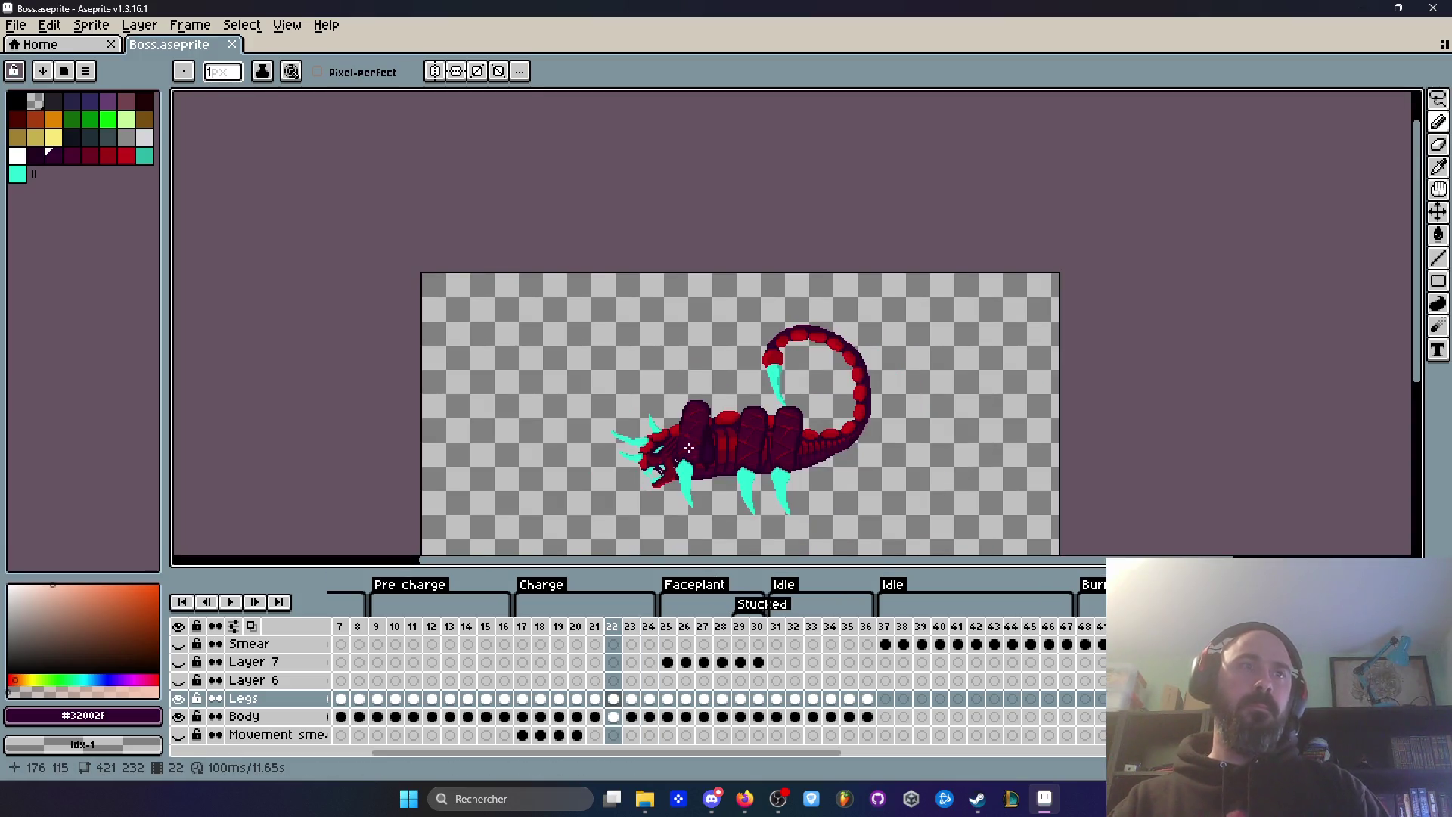
{"action": "scroll", "coordinate": [789, 302], "scroll_direction": "up", "scroll_amount": 2}
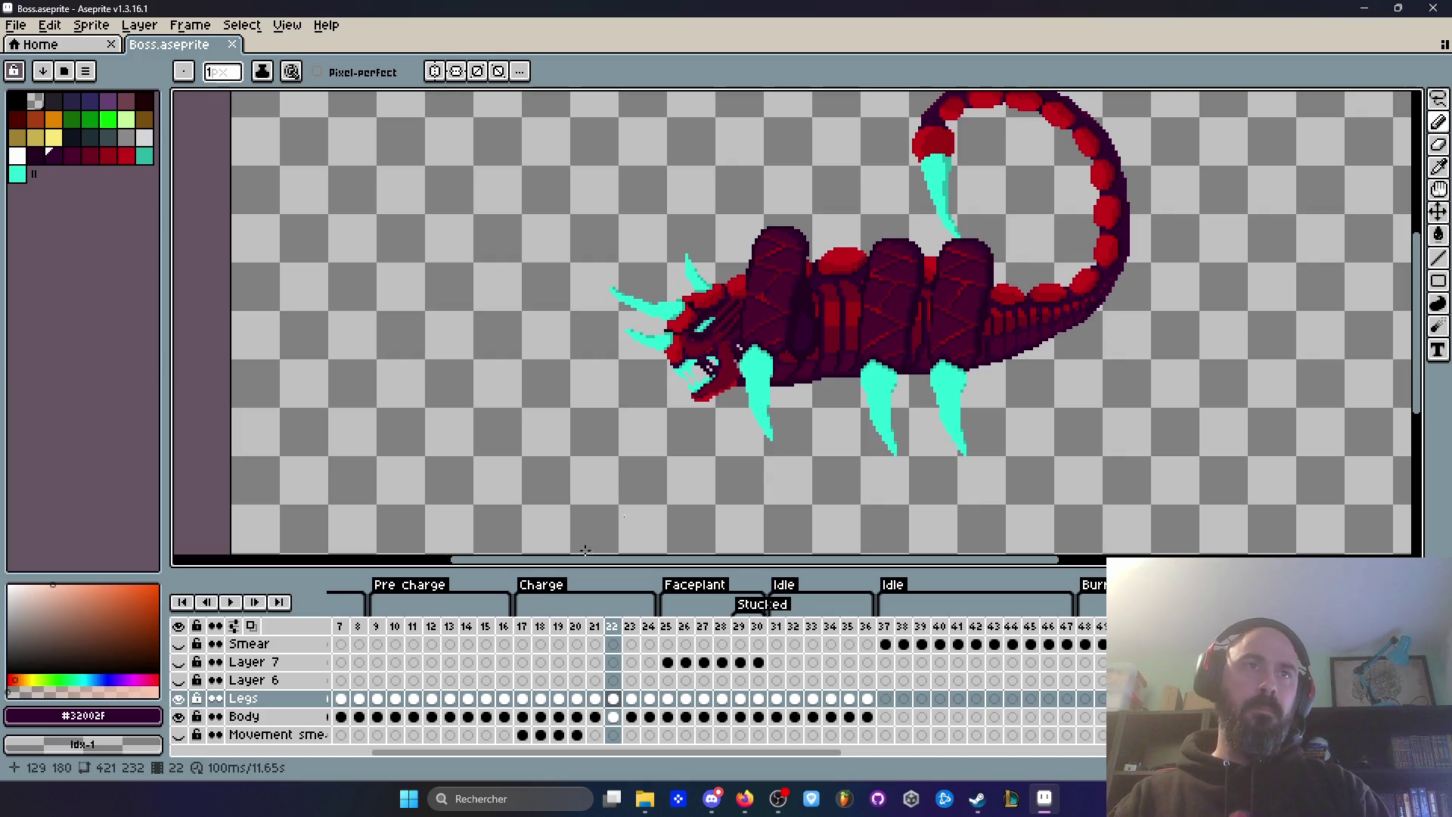
{"action": "left_click", "coordinate": [395, 626]}
{"action": "key", "text": "Right"}
{"action": "key", "text": "Right"}
{"action": "key", "text": "Right"}
{"action": "key", "text": "Right"}
{"action": "key", "text": "Right"}
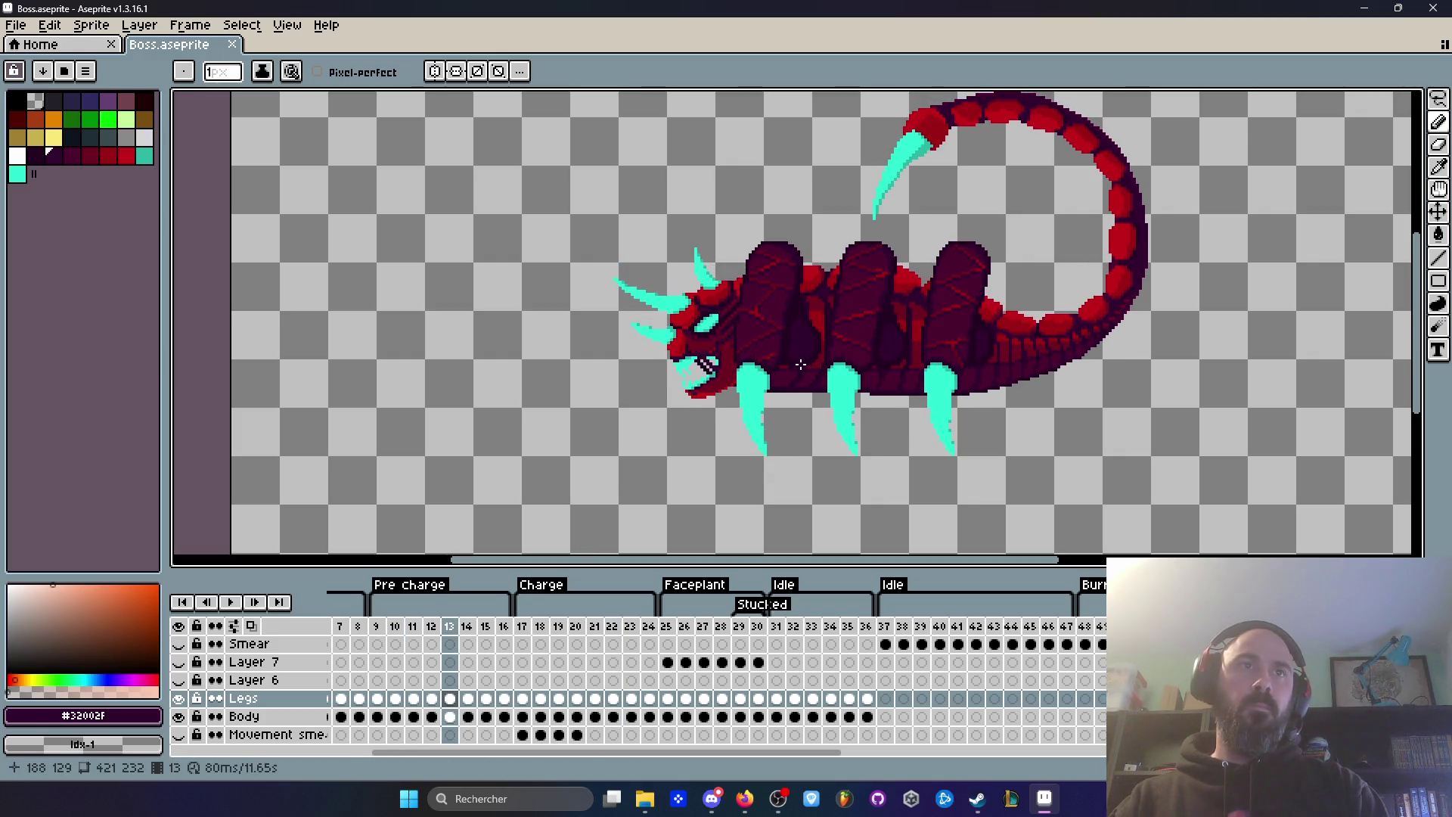
{"action": "key", "text": "Left"}
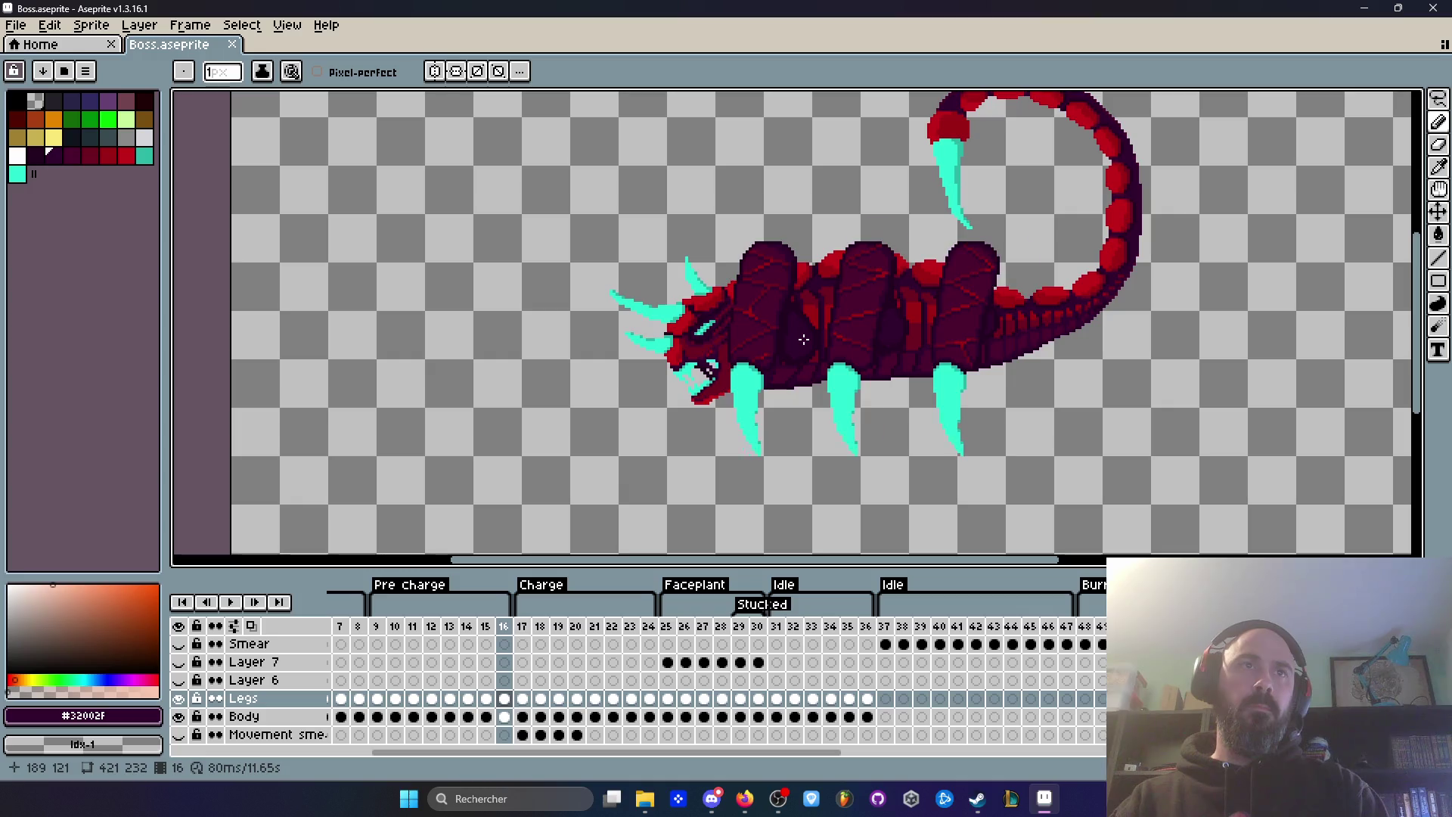
{"action": "scroll", "coordinate": [801, 340], "scroll_direction": "up", "scroll_amount": 4}
Step: Sample the body's dark red #4c002c as the drawing colour and return to the pencil
{"action": "key", "text": "i"}
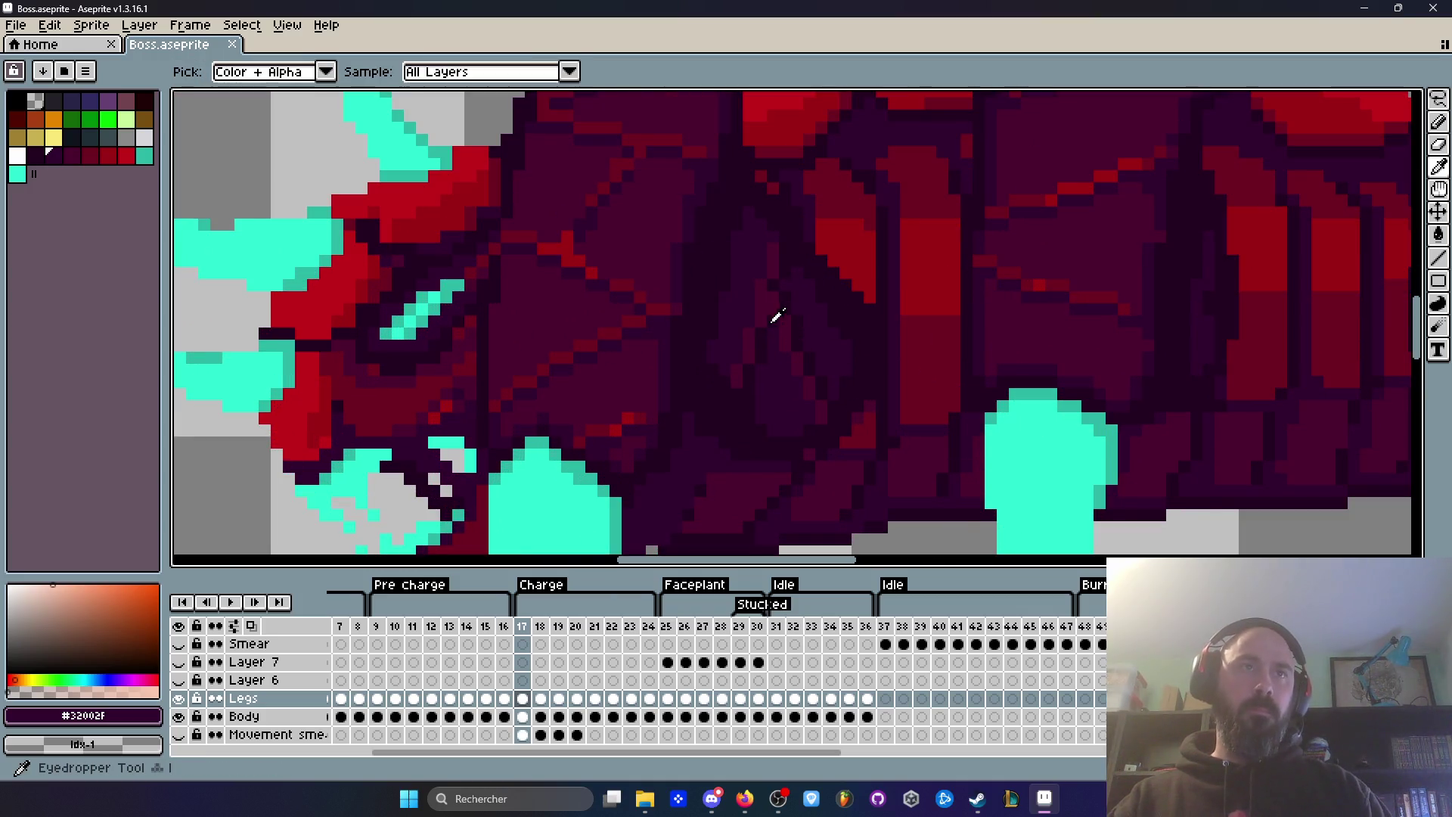
{"action": "left_click", "coordinate": [775, 293]}
{"action": "scroll", "coordinate": [837, 298], "scroll_direction": "down", "scroll_amount": 2}
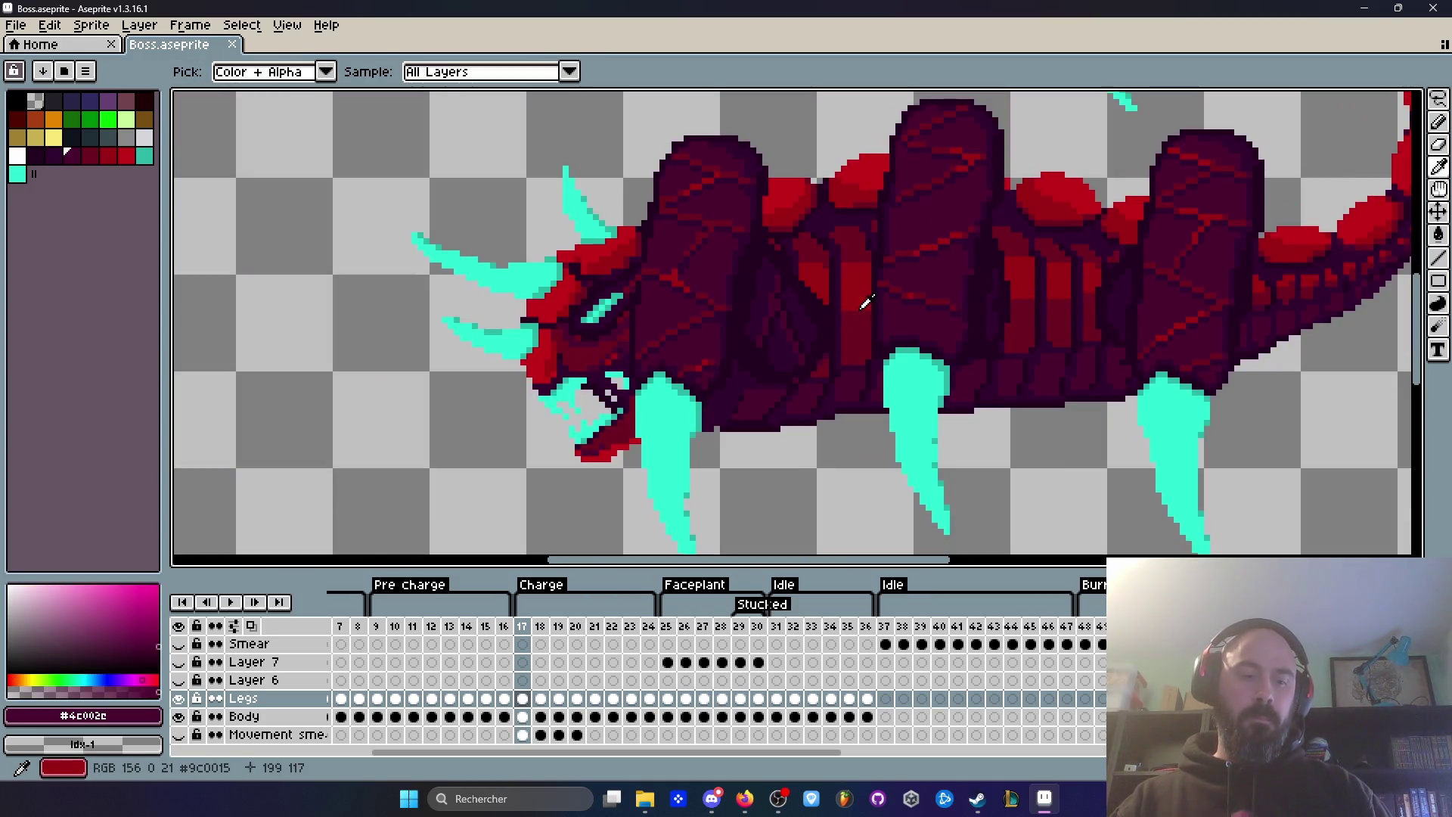
{"action": "key", "text": "b"}
Step: Step through Charge frames 18–20, comparing the body shading between neighbours
{"action": "key", "text": "Right"}
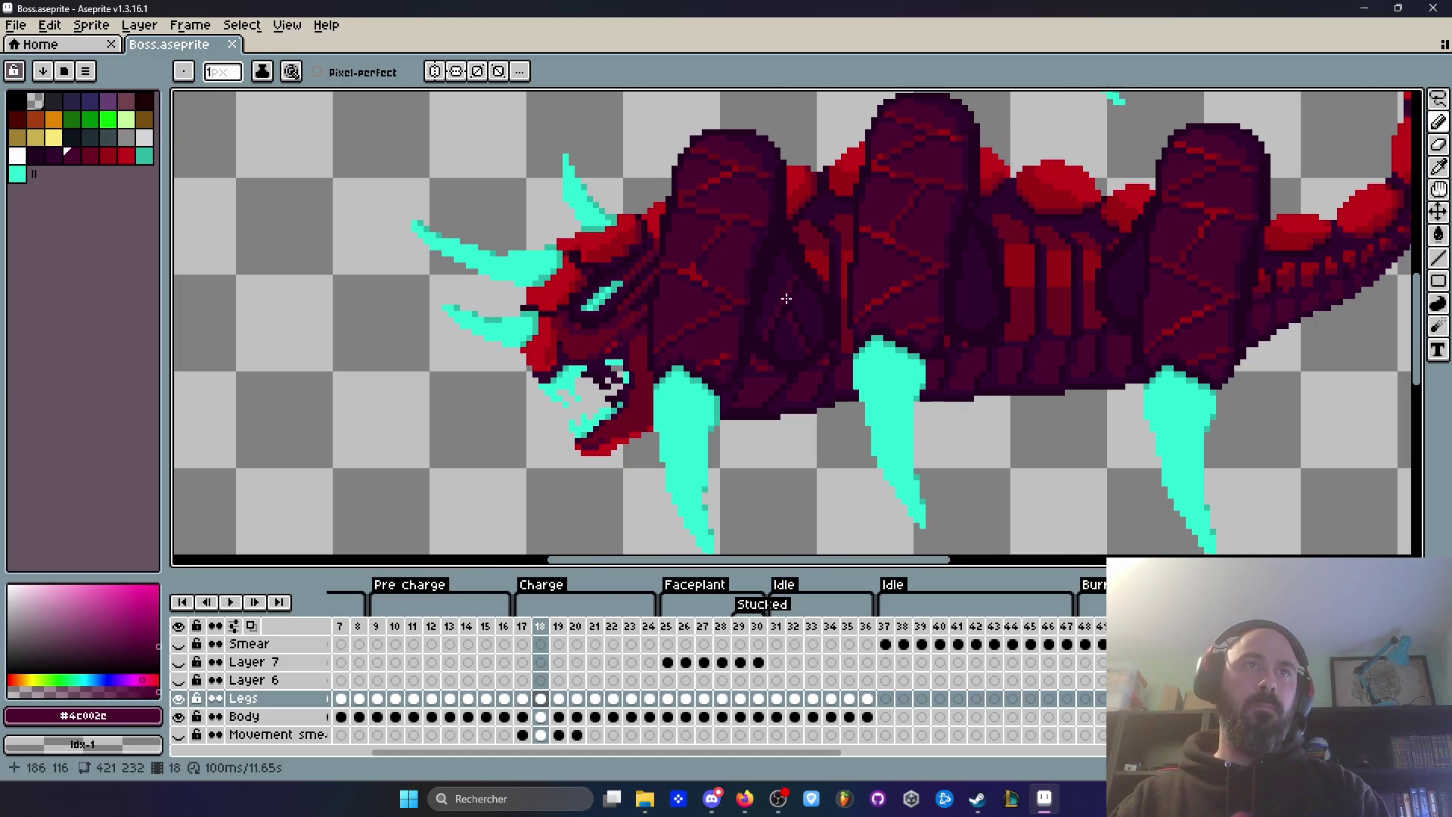
{"action": "key", "text": "Right"}
{"action": "scroll", "coordinate": [802, 295], "scroll_direction": "up", "scroll_amount": 1}
{"action": "key", "text": "Right"}
{"action": "key", "text": "Right"}
{"action": "key", "text": "Left"}
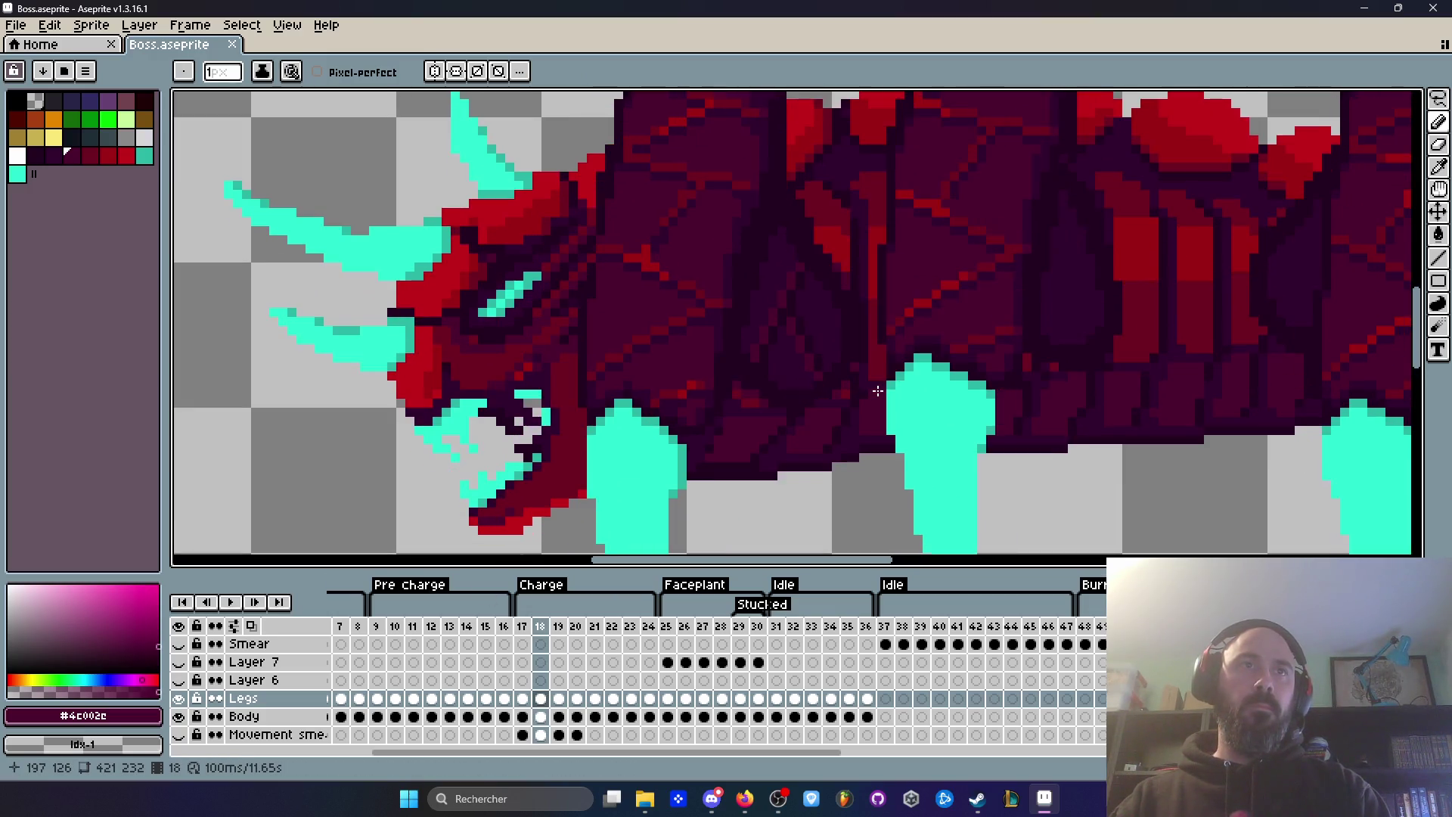
{"action": "key", "text": "Left"}
{"action": "key", "text": "Right"}
{"action": "scroll", "coordinate": [872, 376], "scroll_direction": "down", "scroll_amount": 1}
{"action": "scroll", "coordinate": [829, 369], "scroll_direction": "up", "scroll_amount": 2}
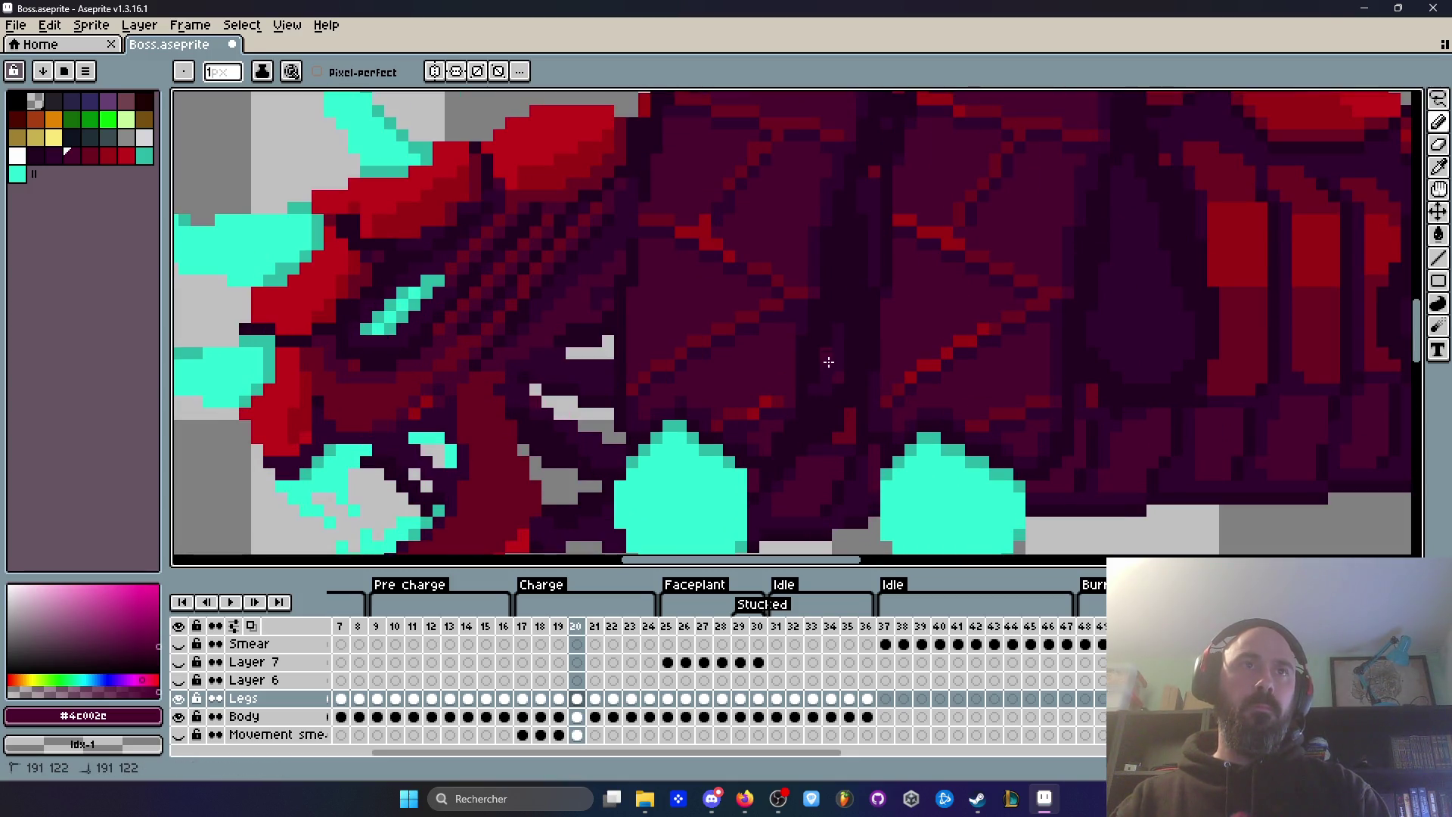
{"action": "scroll", "coordinate": [850, 382], "scroll_direction": "up", "scroll_amount": 1}
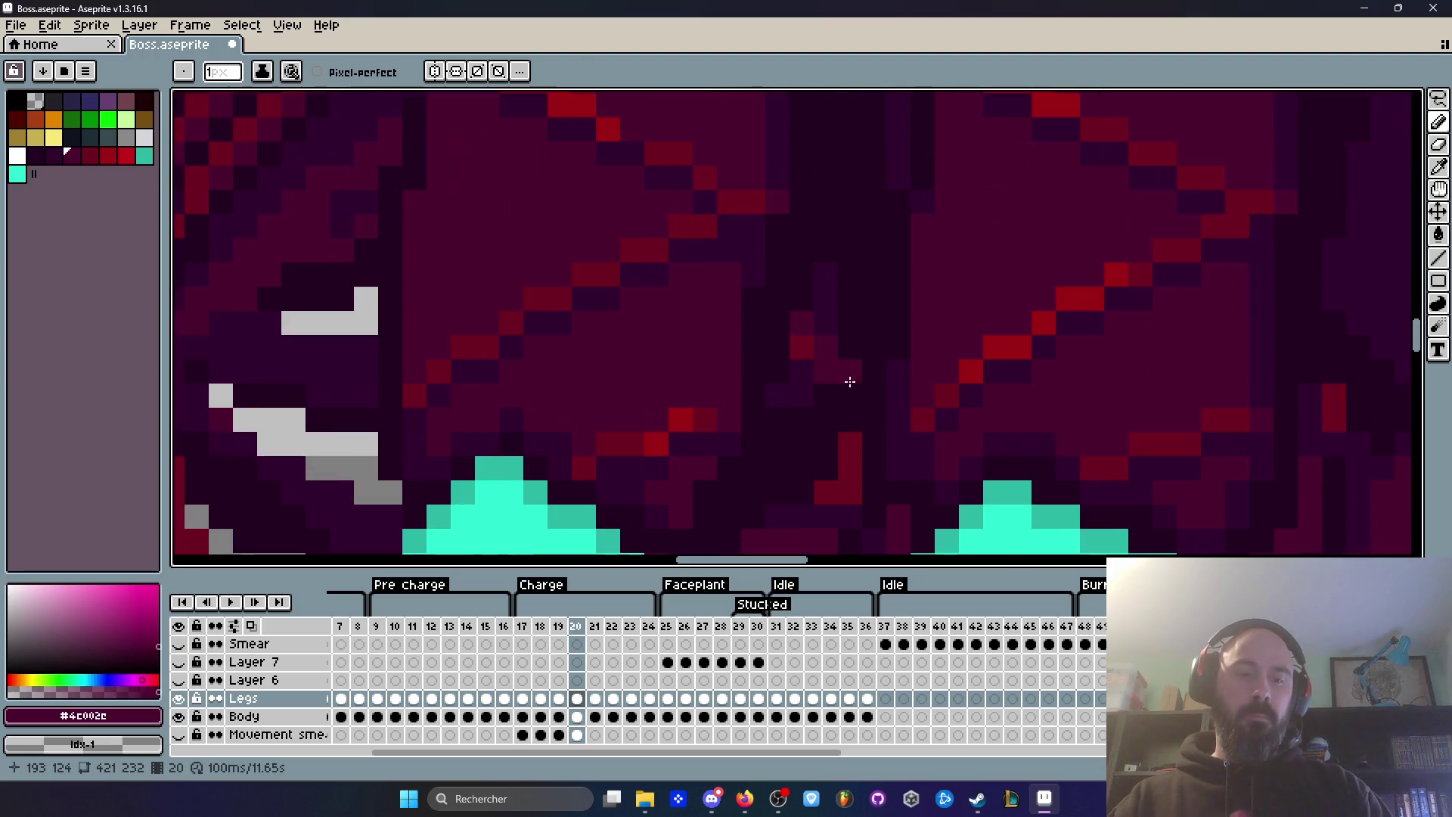
Step: Sample #32002F from the body as background colour and compare frames 19 and 20
{"action": "right_click", "coordinate": [810, 373], "text": "alt"}
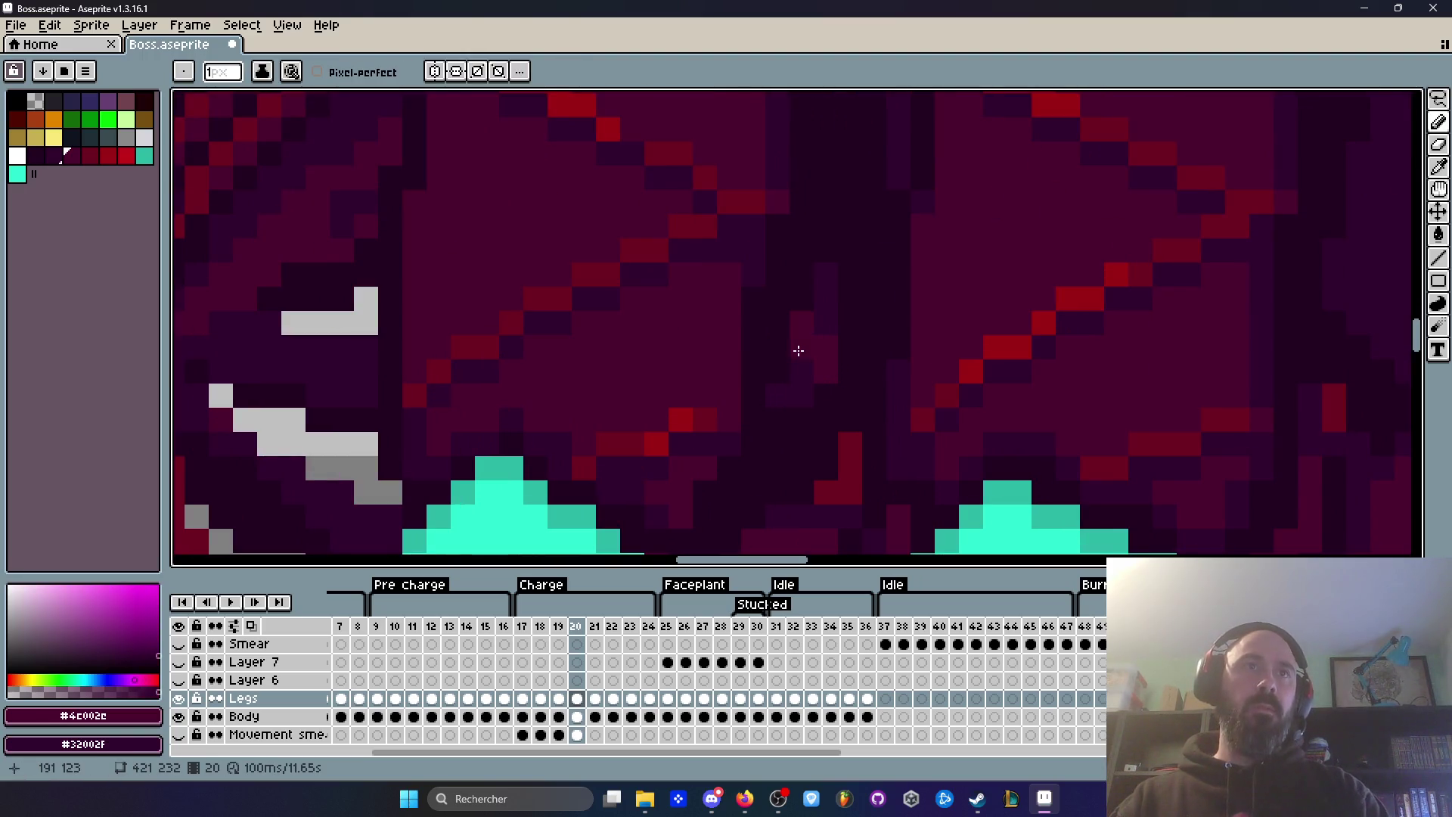
{"action": "scroll", "coordinate": [797, 350], "scroll_direction": "down", "scroll_amount": 2}
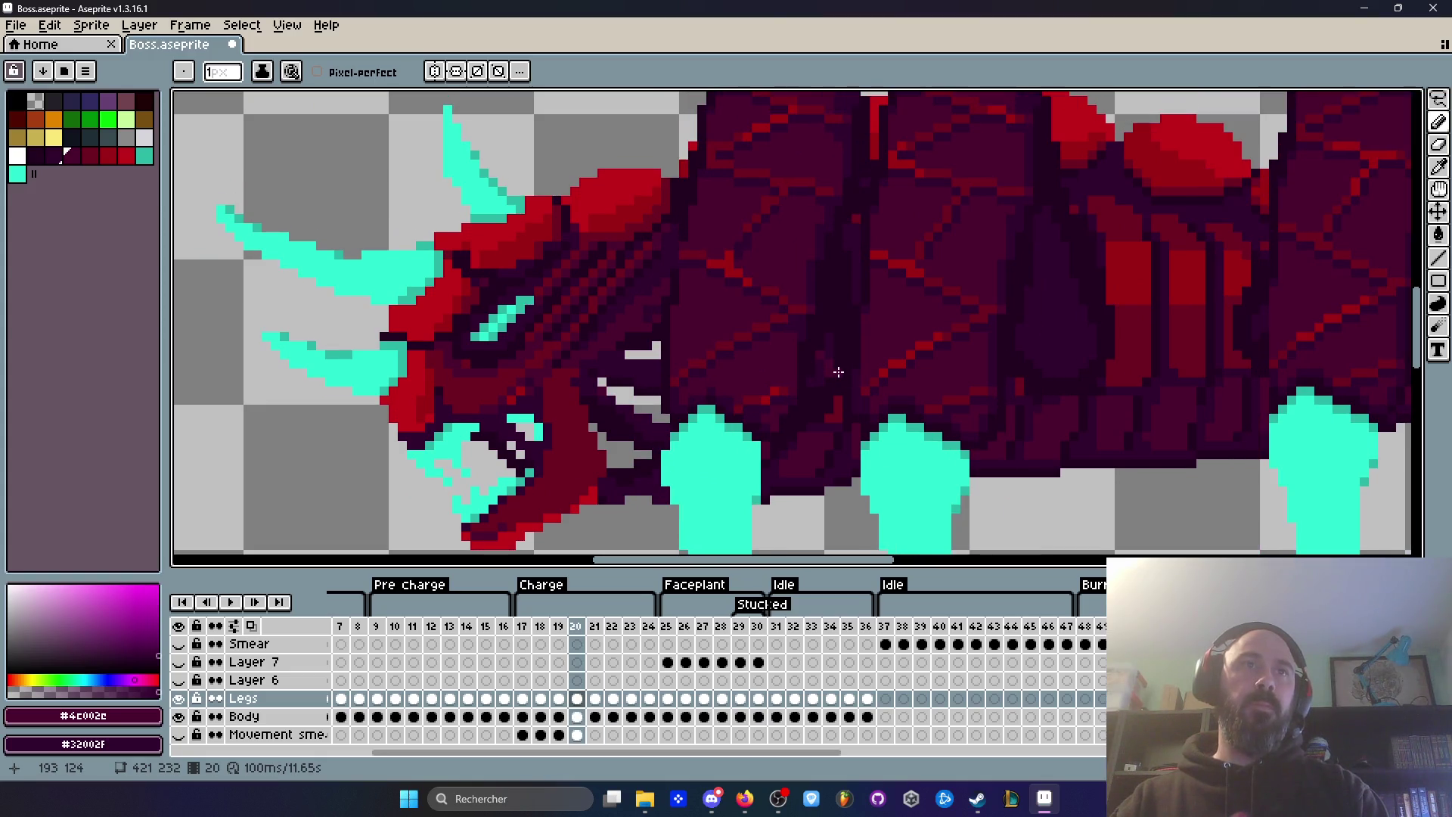
{"action": "scroll", "coordinate": [792, 395], "scroll_direction": "up", "scroll_amount": 4}
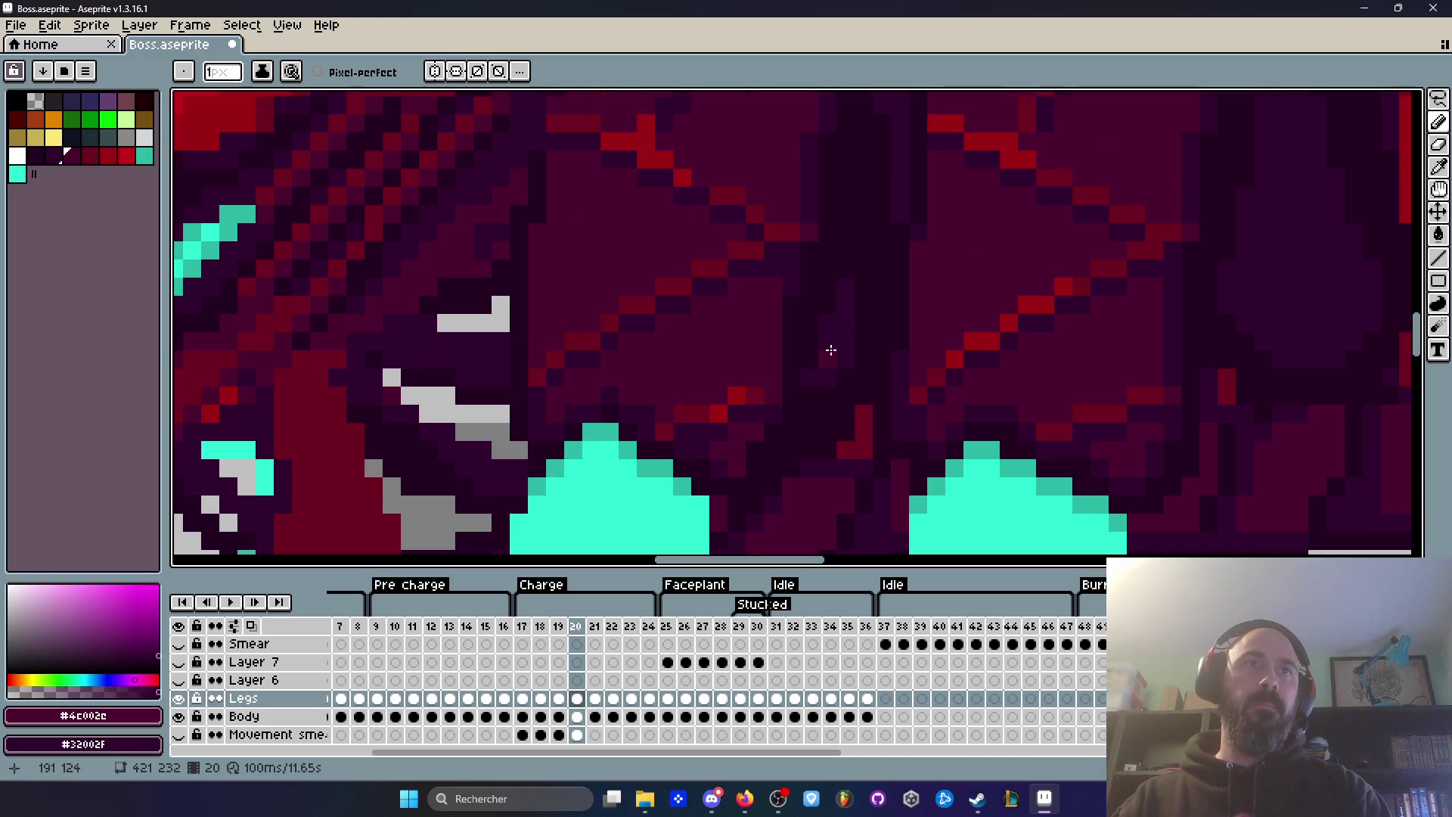
{"action": "key", "text": "Left"}
{"action": "key", "text": "Right"}
{"action": "key", "text": "Right"}
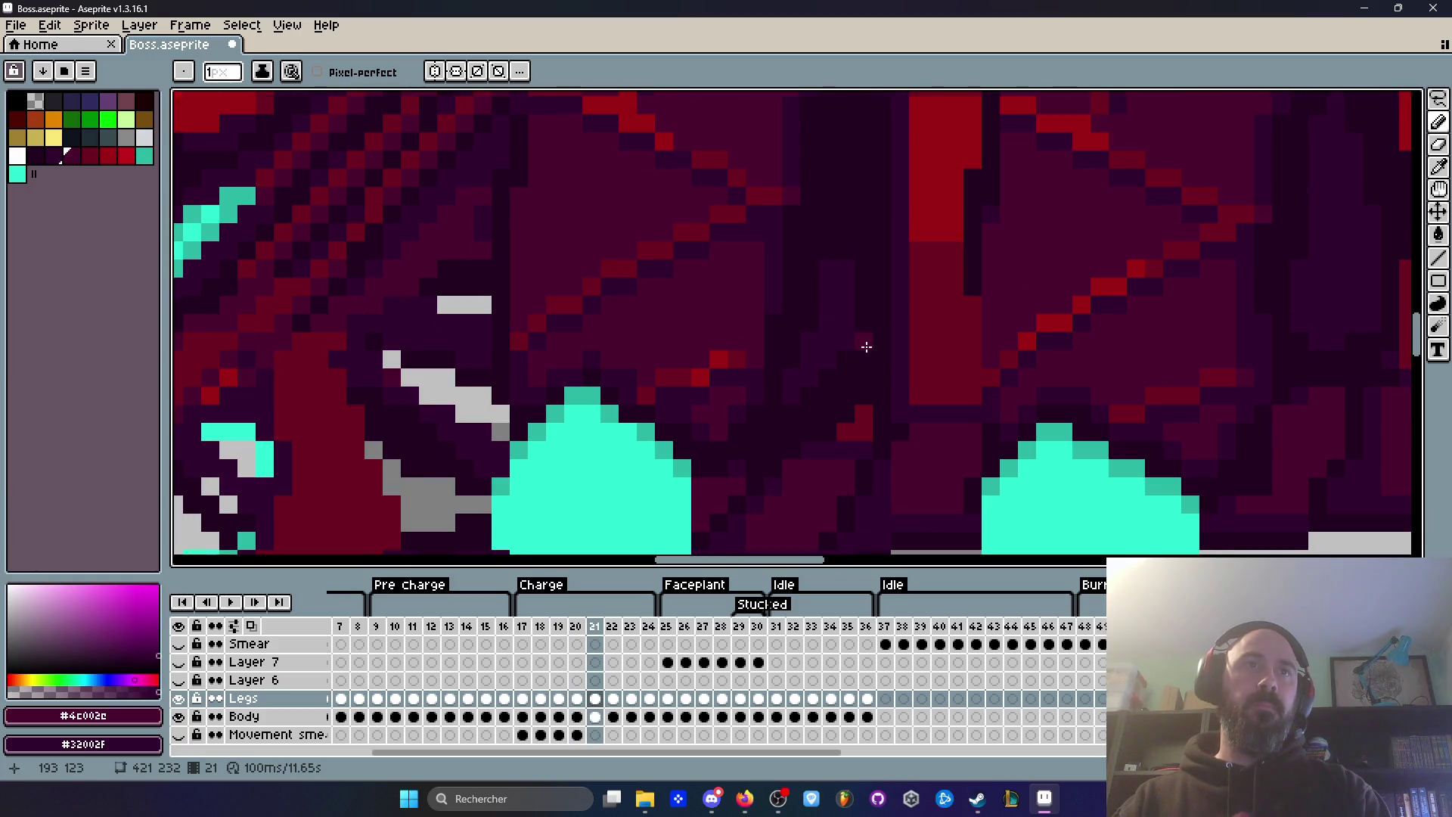
{"action": "key", "text": "Left"}
{"action": "key", "text": "Left"}
{"action": "key", "text": "Right"}
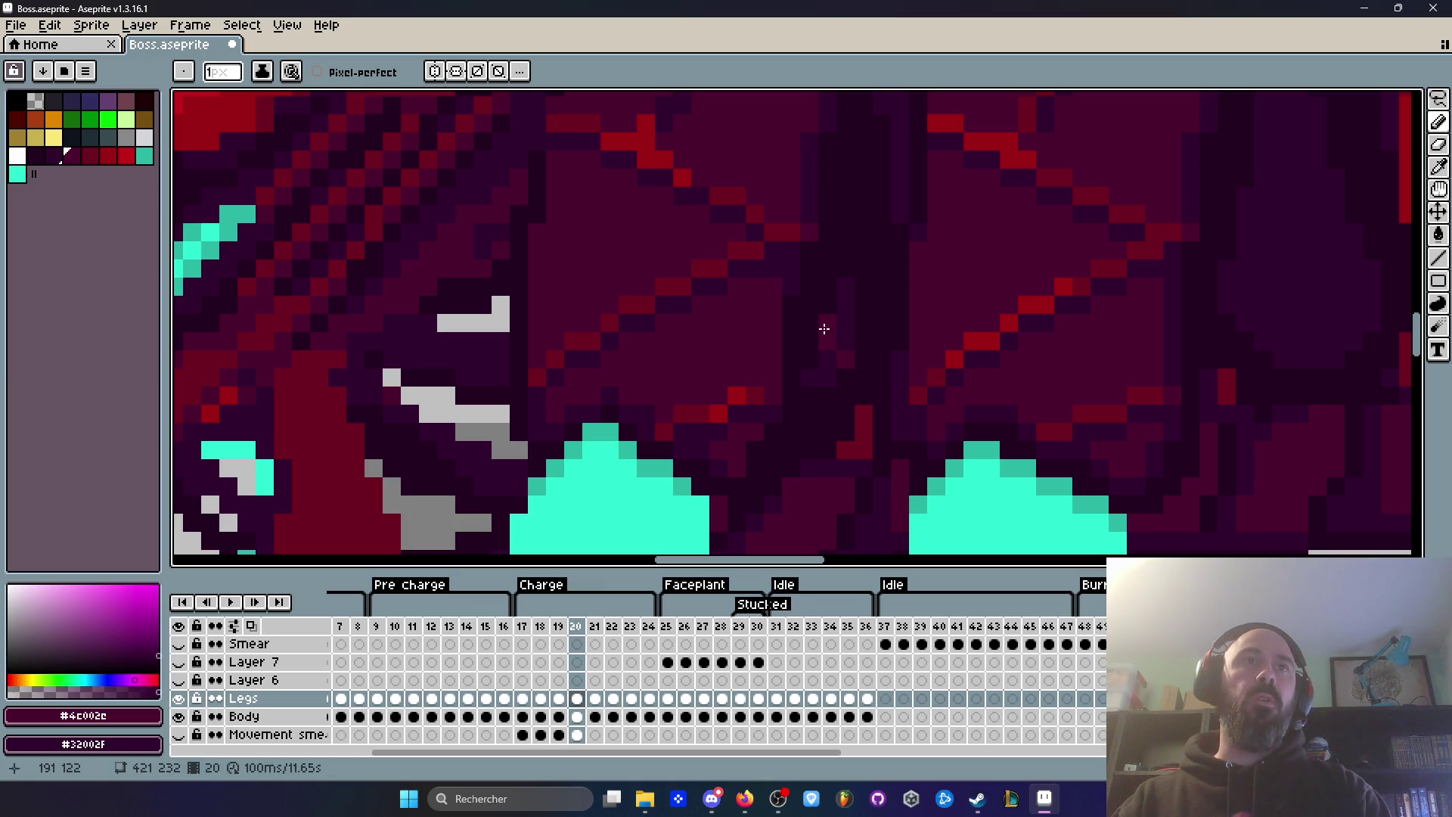
{"action": "scroll", "coordinate": [827, 323], "scroll_direction": "down", "scroll_amount": 2}
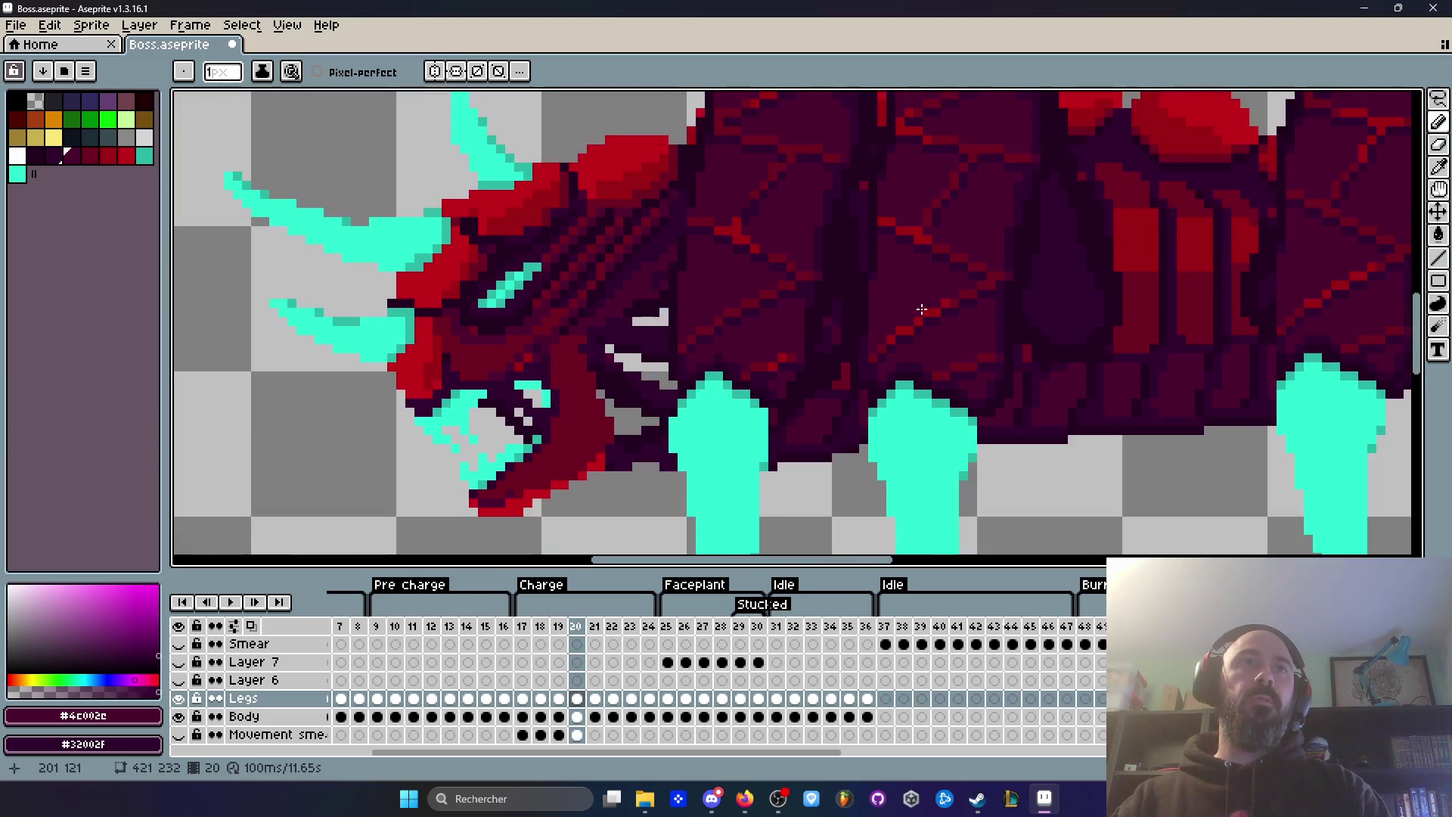
{"action": "scroll", "coordinate": [921, 308], "scroll_direction": "up", "scroll_amount": 3}
Step: Advance to frame 21 and compare its shading against frame 20
{"action": "key", "text": "Right"}
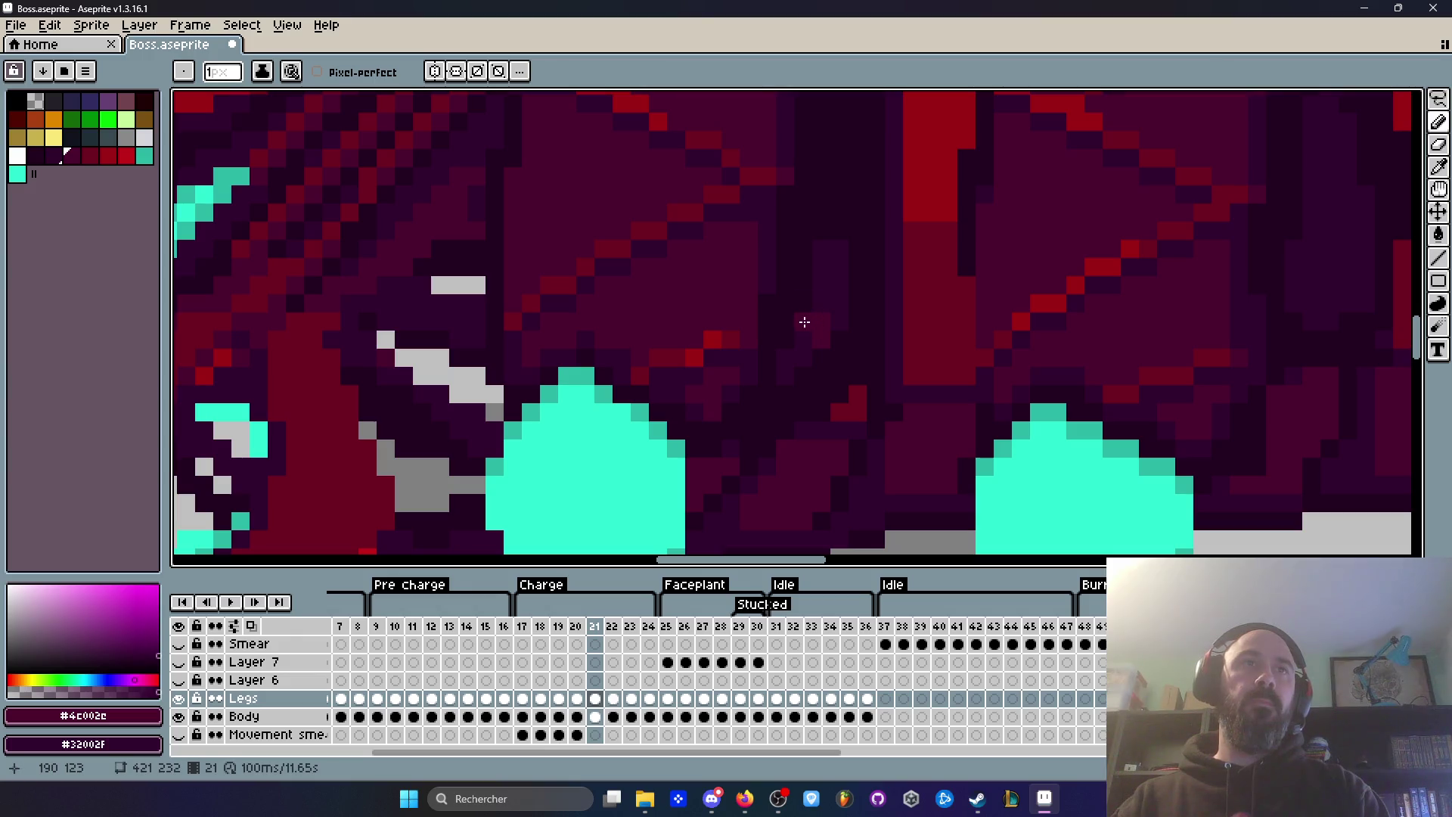
{"action": "scroll", "coordinate": [868, 305], "scroll_direction": "down", "scroll_amount": 2}
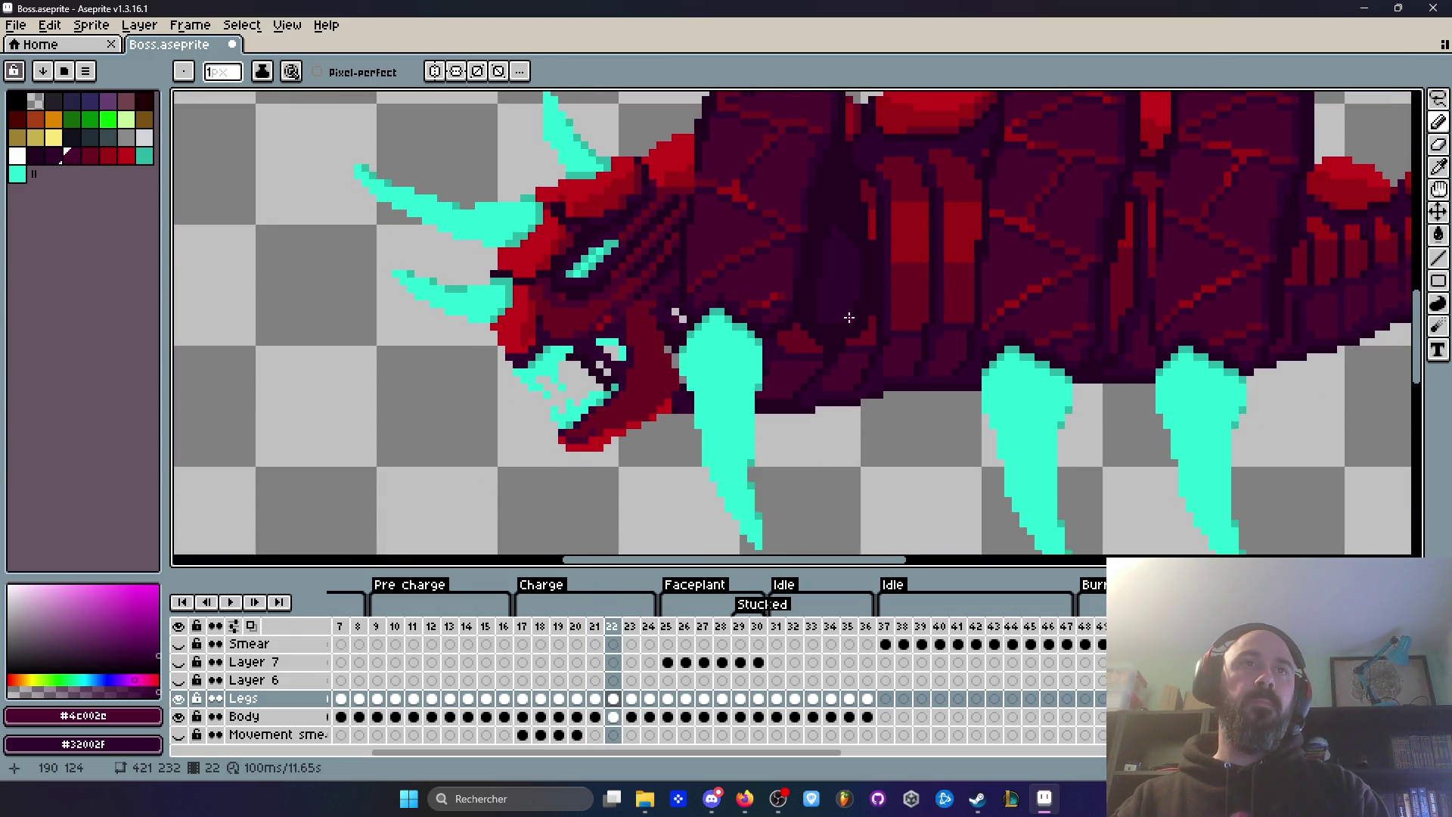
{"action": "scroll", "coordinate": [870, 312], "scroll_direction": "up", "scroll_amount": 2}
{"action": "key", "text": "Left"}
{"action": "key", "text": "Left"}
{"action": "key", "text": "Right"}
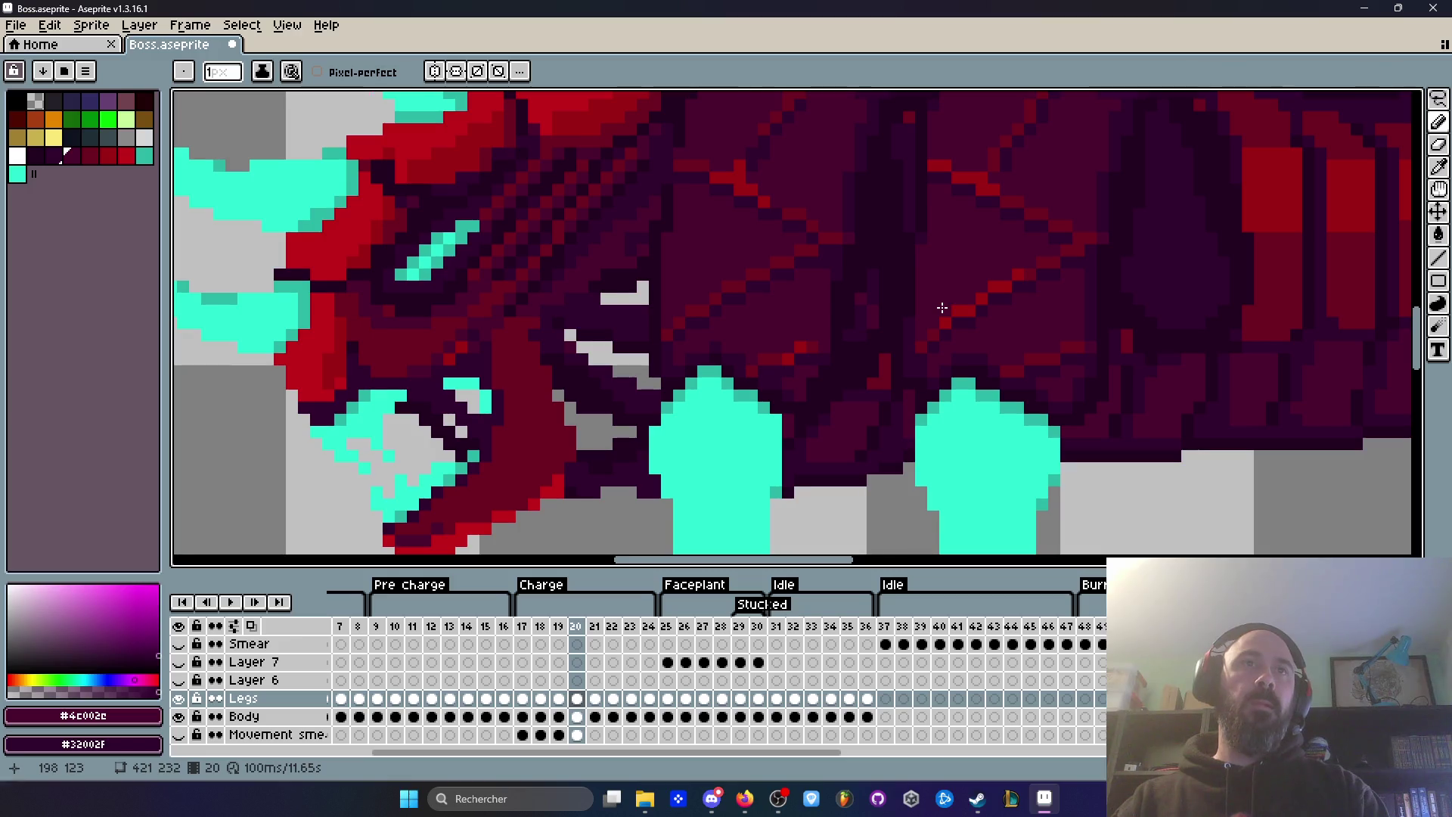
{"action": "key", "text": "Left"}
{"action": "key", "text": "Right"}
{"action": "key", "text": "Right"}
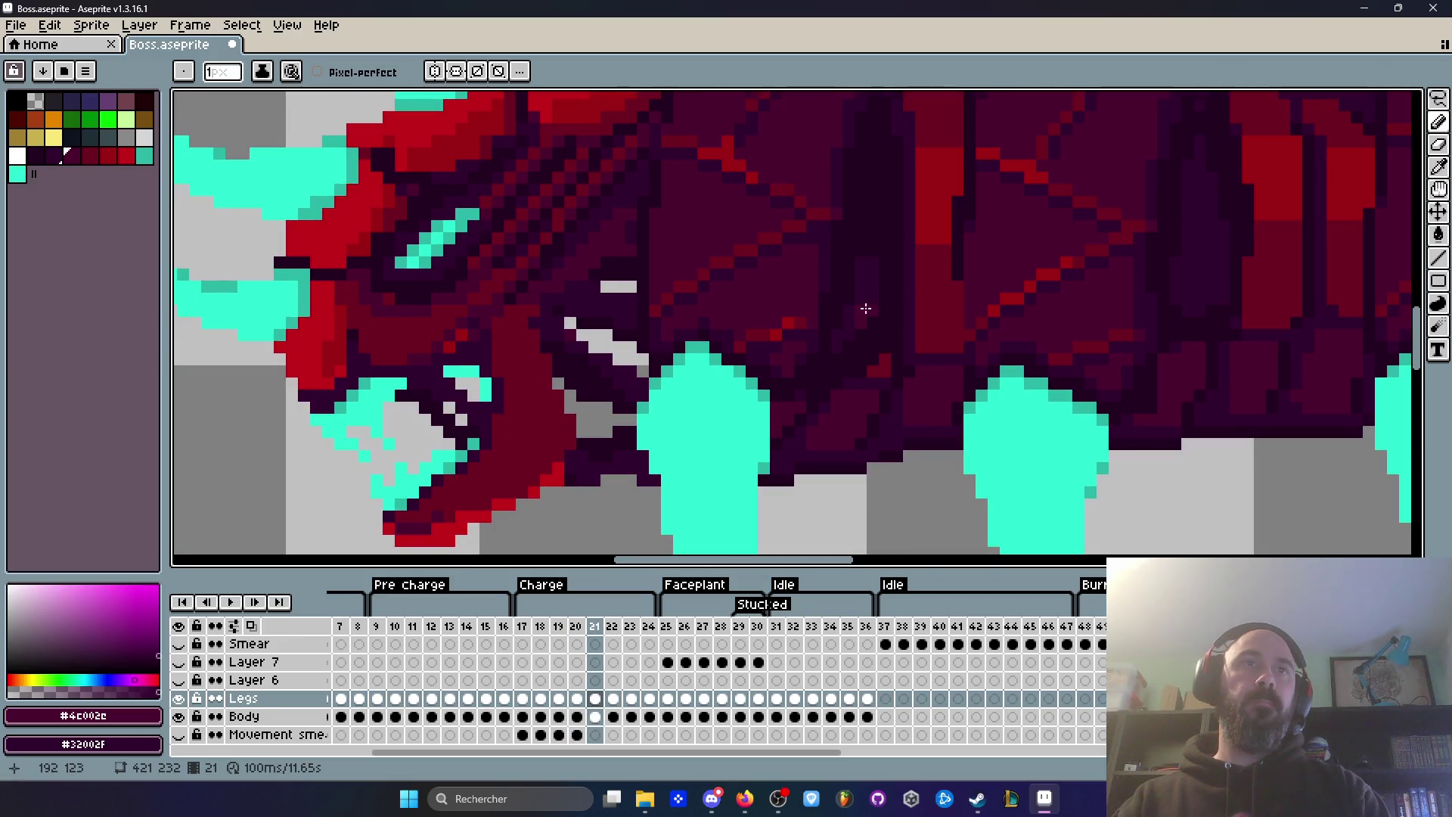
{"action": "key", "text": "Left"}
{"action": "key", "text": "Right"}
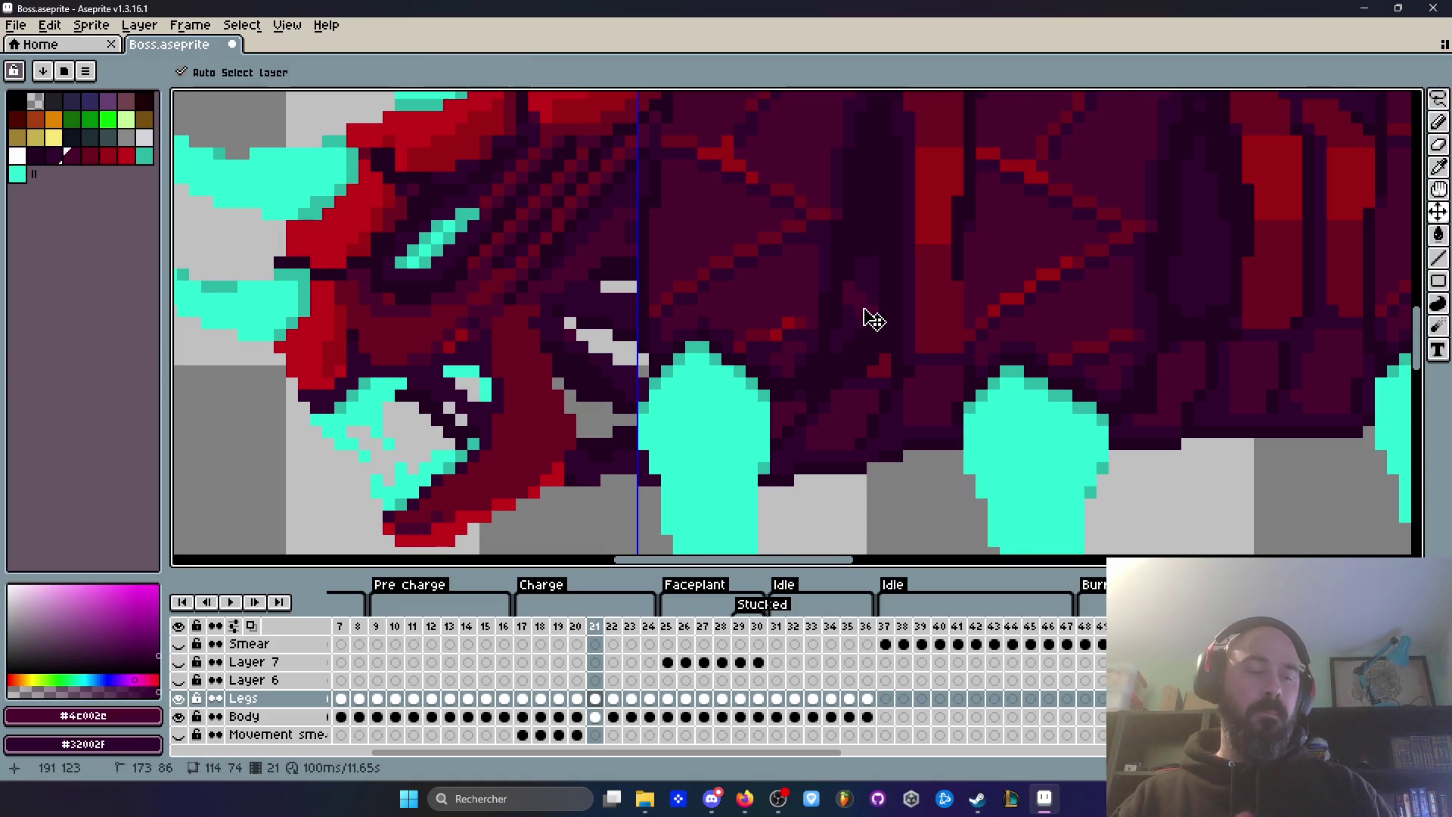
{"action": "scroll", "coordinate": [862, 302], "scroll_direction": "up", "scroll_amount": 3}
Step: Select the Legs cel on frame 21 and flip between frames 21 and 22
{"action": "left_click", "coordinate": [595, 698]}
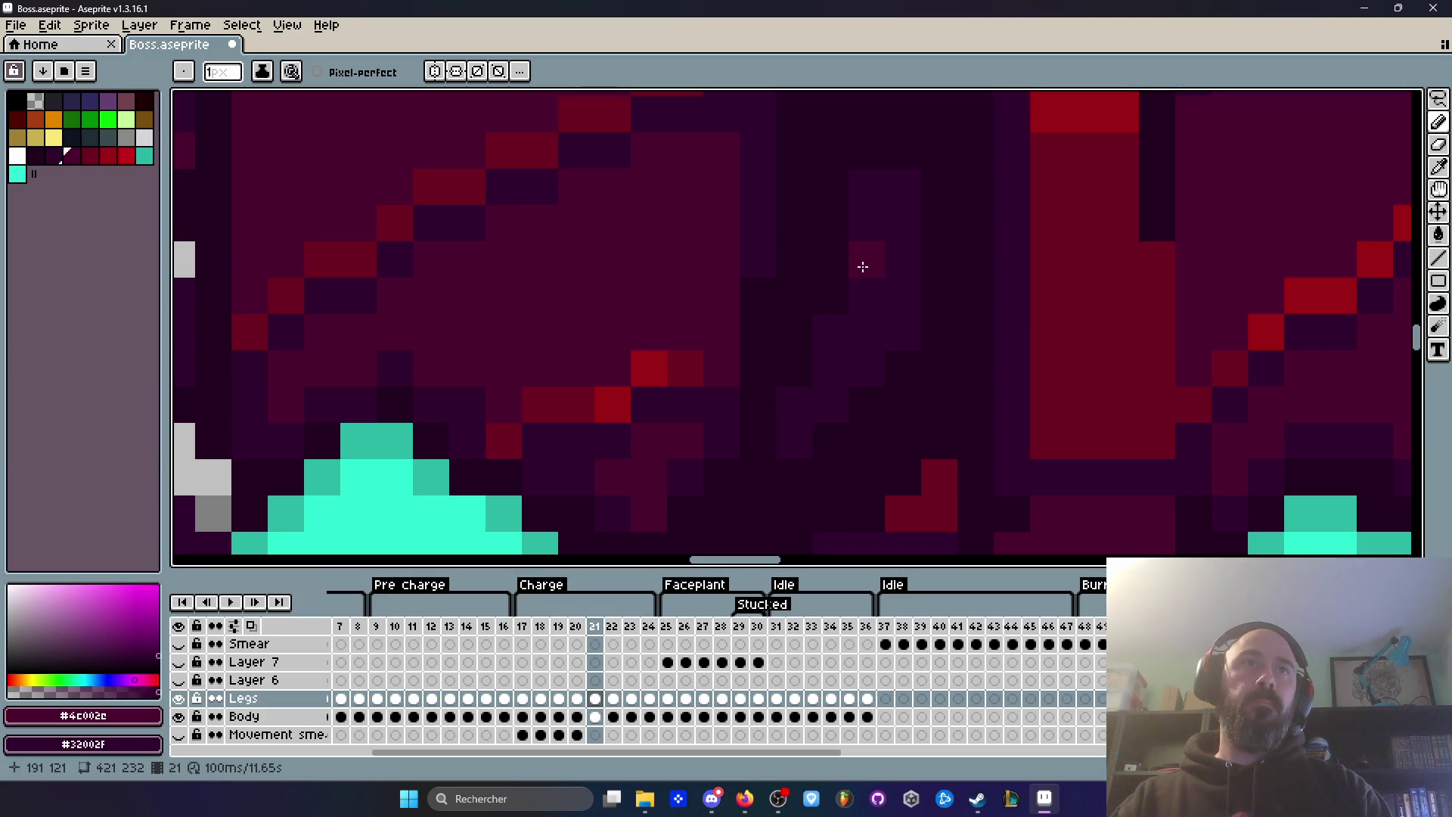
{"action": "scroll", "coordinate": [895, 322], "scroll_direction": "down", "scroll_amount": 5}
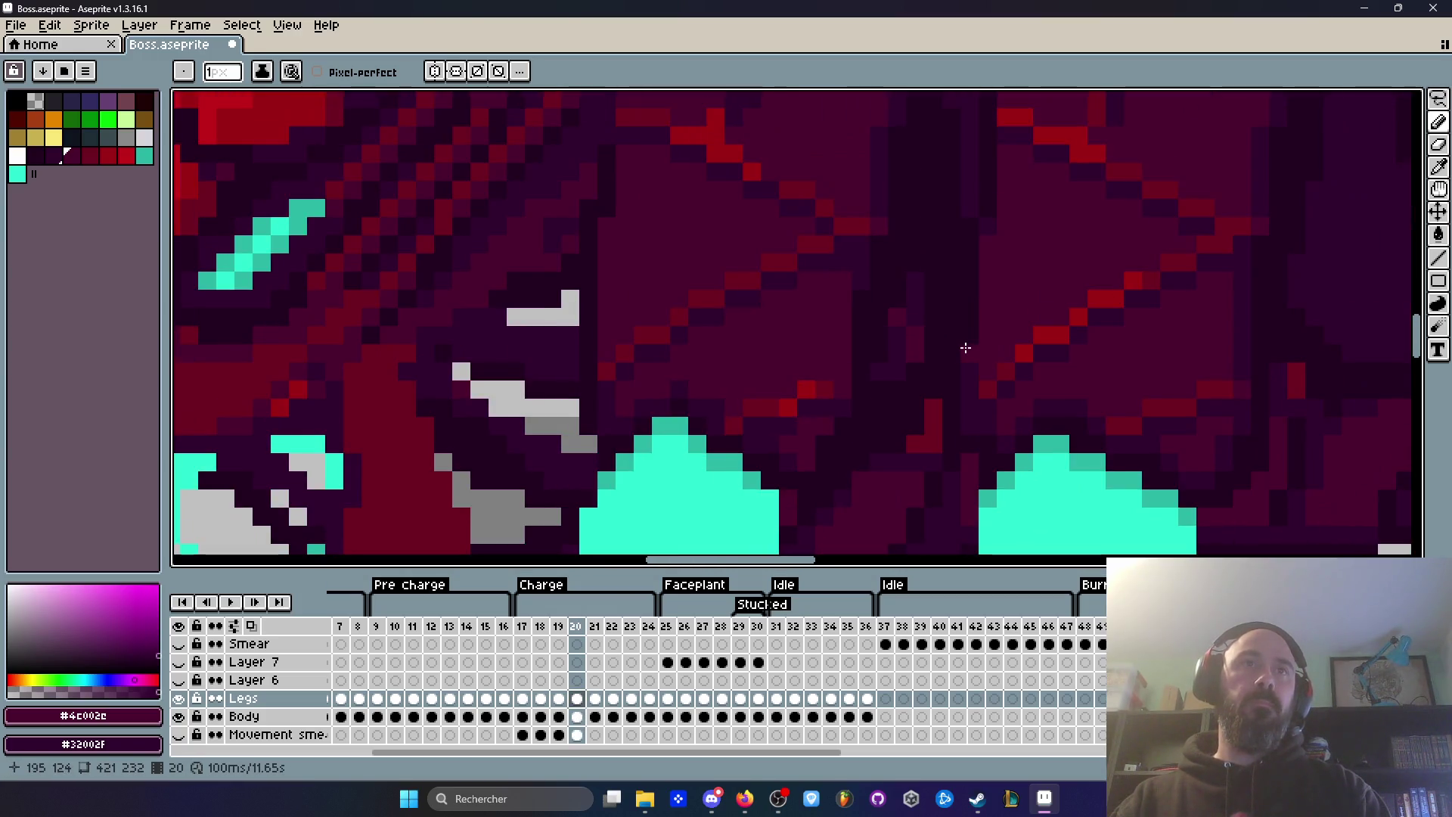
{"action": "key", "text": "Right"}
{"action": "key", "text": "Left"}
{"action": "key", "text": "Left"}
{"action": "key", "text": "Right"}
{"action": "key", "text": "Right"}
{"action": "scroll", "coordinate": [926, 323], "scroll_direction": "up", "scroll_amount": 2}
{"action": "key", "text": "Left"}
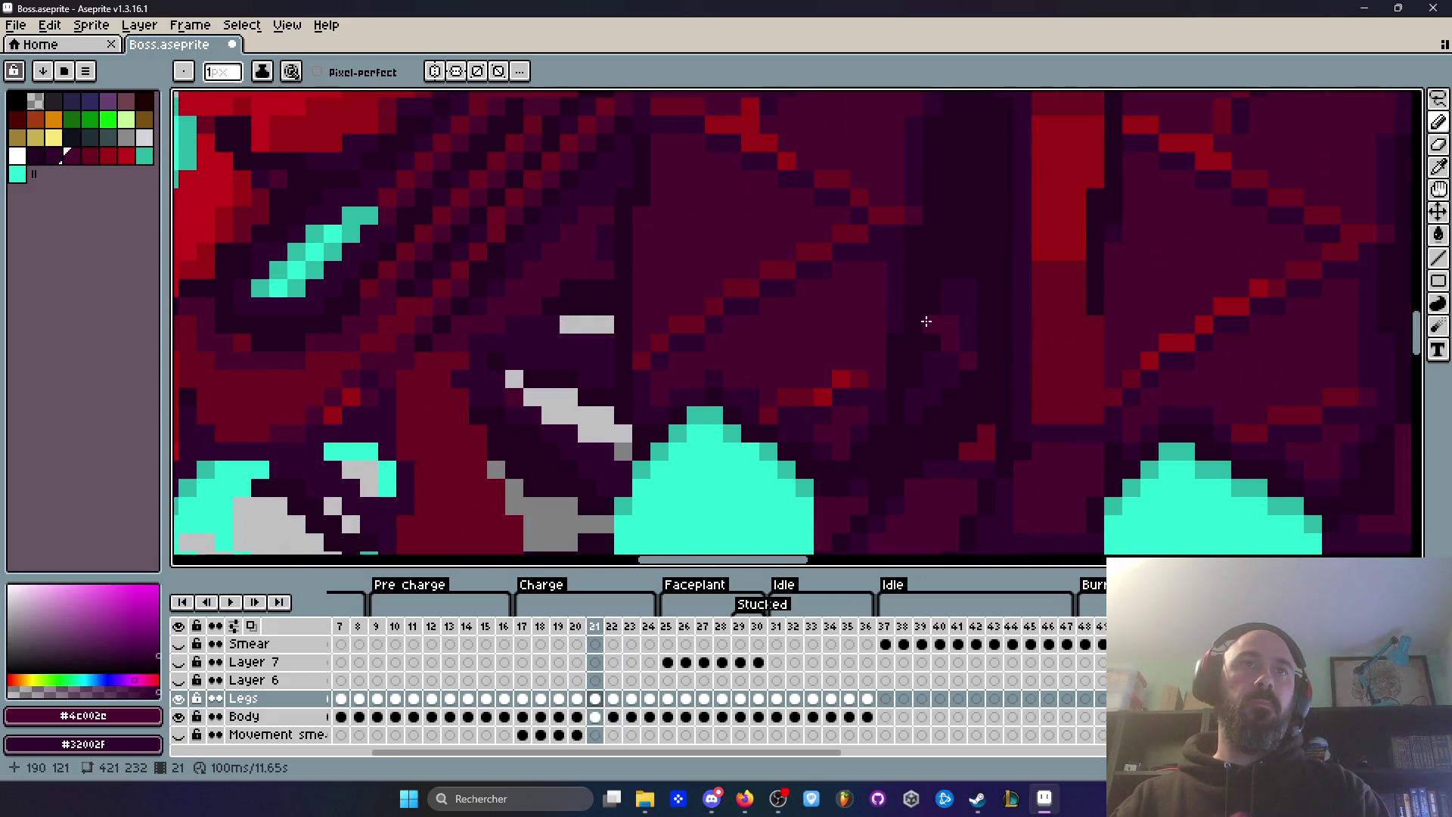
{"action": "key", "text": "Left"}
{"action": "scroll", "coordinate": [931, 322], "scroll_direction": "down", "scroll_amount": 2}
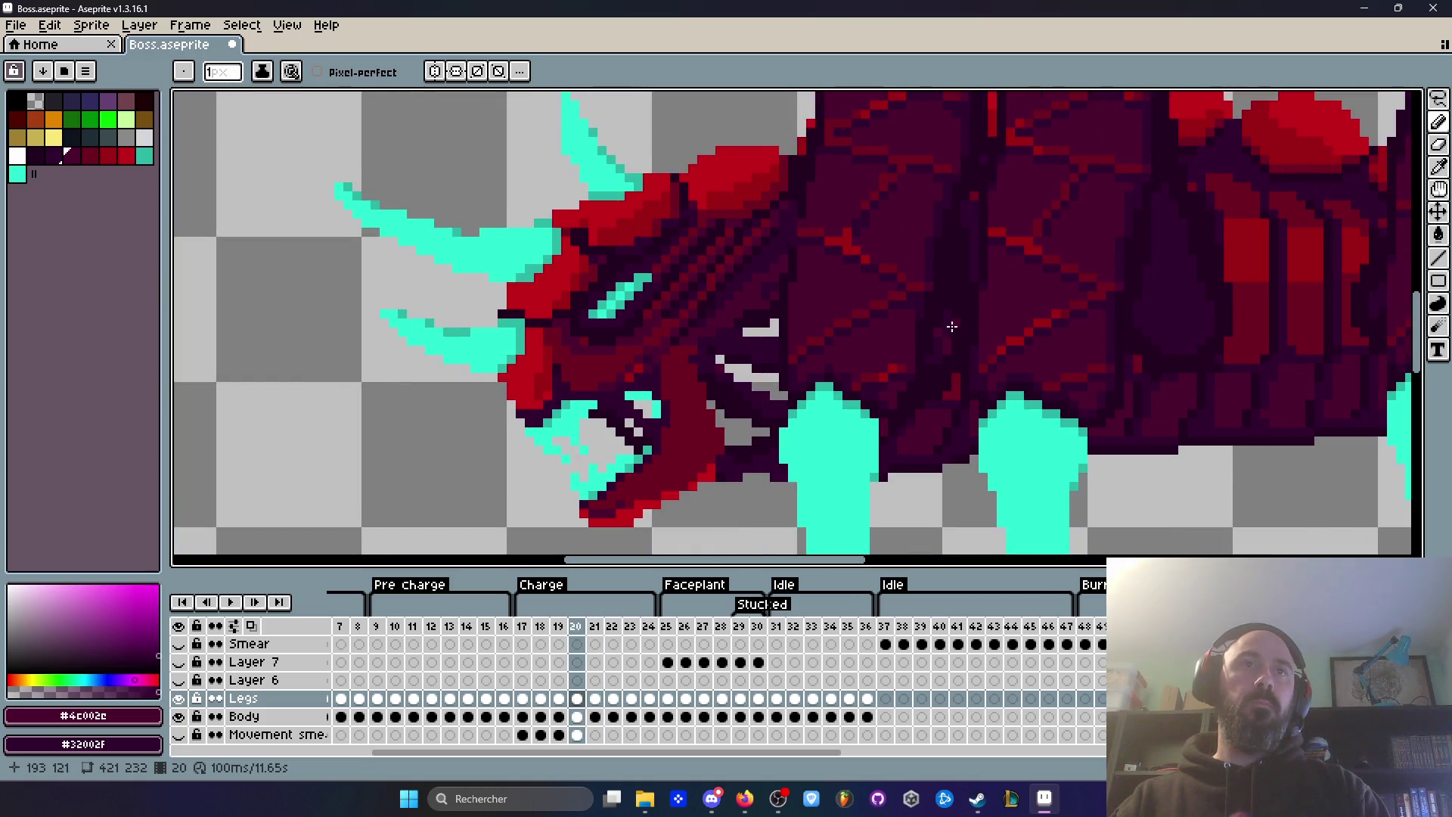
Step: Step through frames 19–22 and onward, comparing the body shading
{"action": "key", "text": "Left"}
{"action": "key", "text": "Right"}
{"action": "scroll", "coordinate": [938, 323], "scroll_direction": "up", "scroll_amount": 2}
{"action": "key", "text": "Right"}
{"action": "key", "text": "Right"}
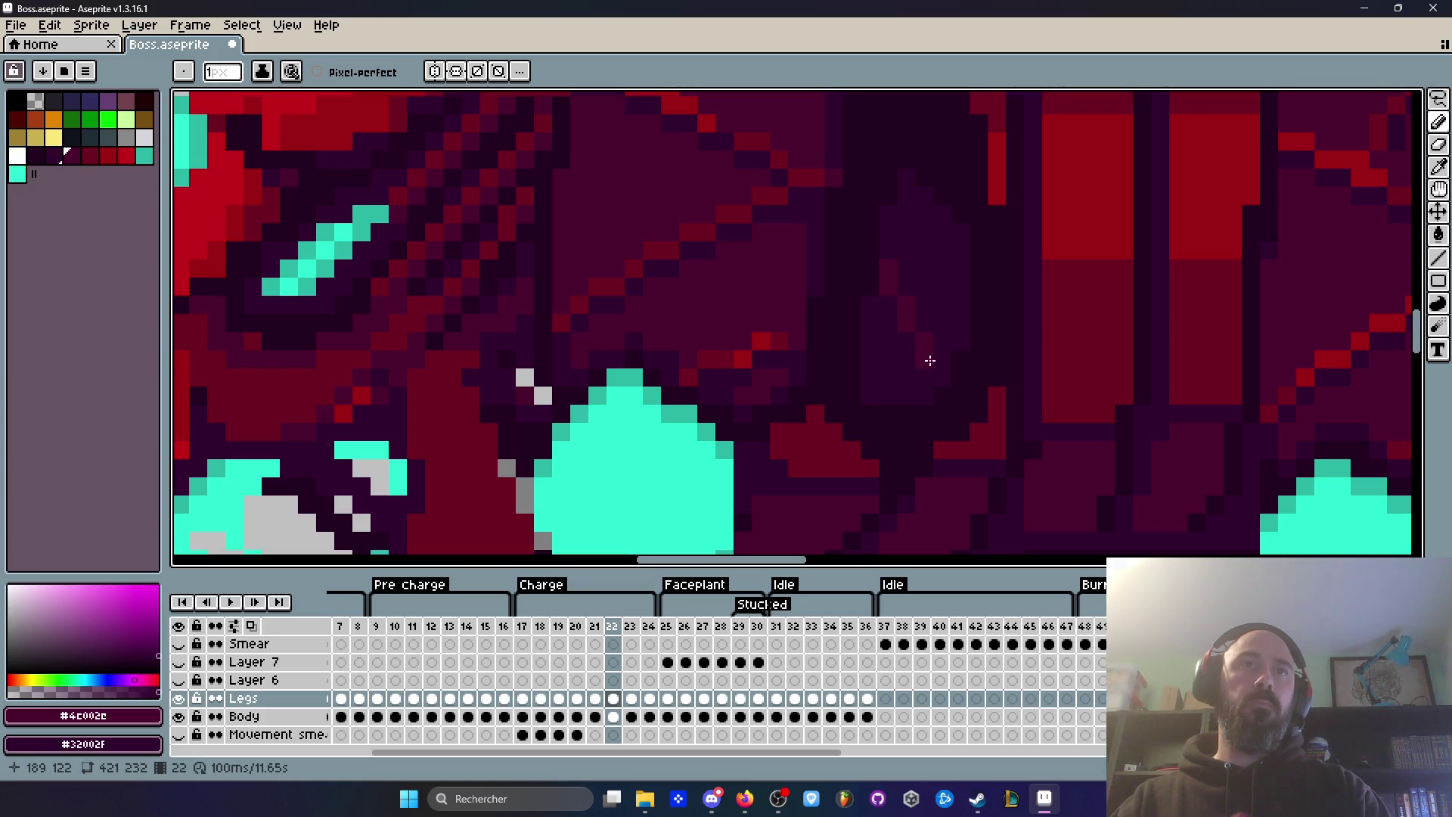
{"action": "scroll", "coordinate": [938, 373], "scroll_direction": "down", "scroll_amount": 5}
{"action": "key", "text": "Right"}
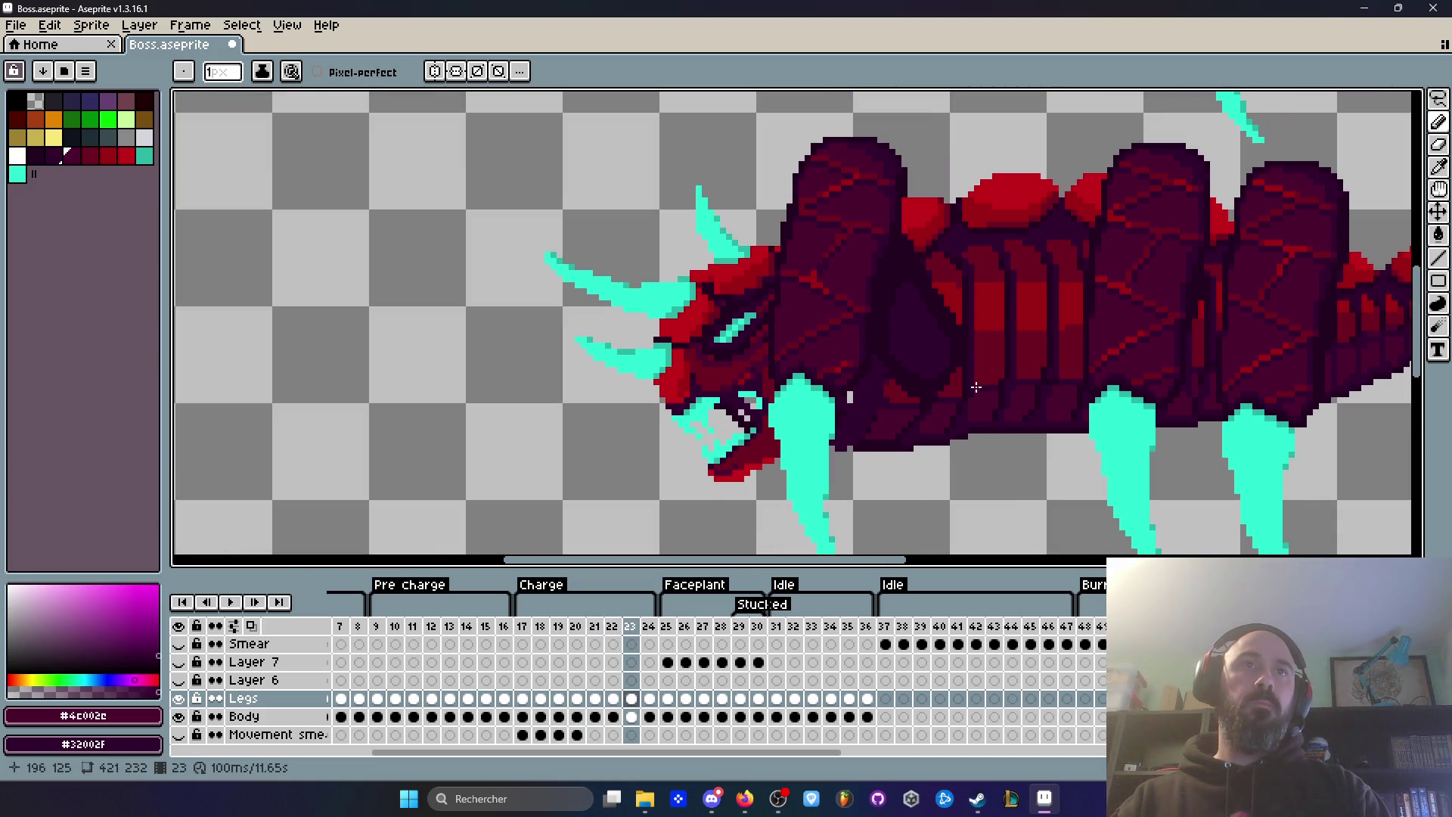
{"action": "key", "text": "Right"}
{"action": "key", "text": "Left"}
{"action": "key", "text": "Right"}
{"action": "key", "text": "Left"}
{"action": "key", "text": "Right"}
{"action": "key", "text": "Left"}
{"action": "key", "text": "Right"}
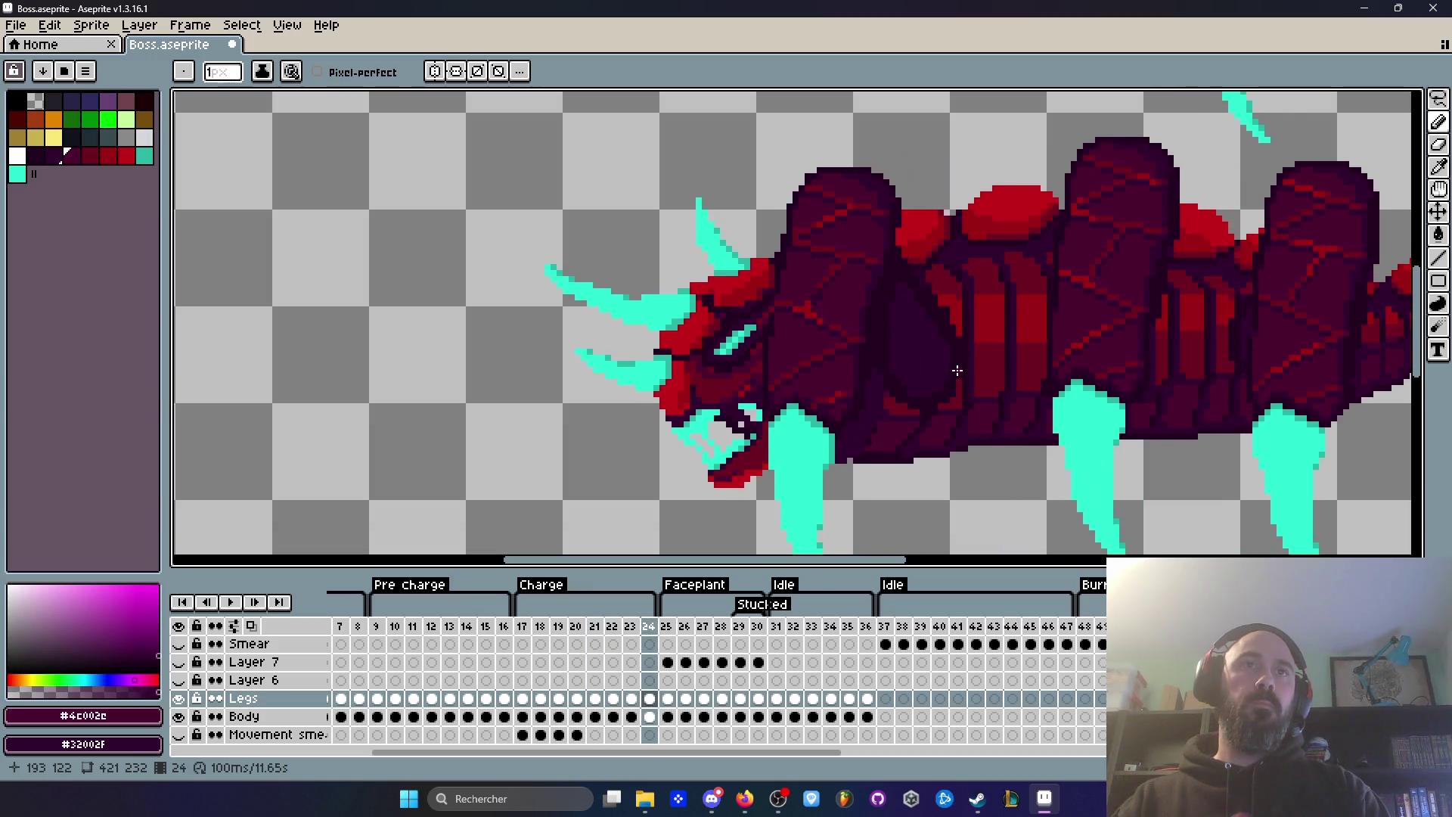
Step: Compare Charge frames 17 and 24, then start a lasso outline around the front body
{"action": "left_click", "coordinate": [522, 626]}
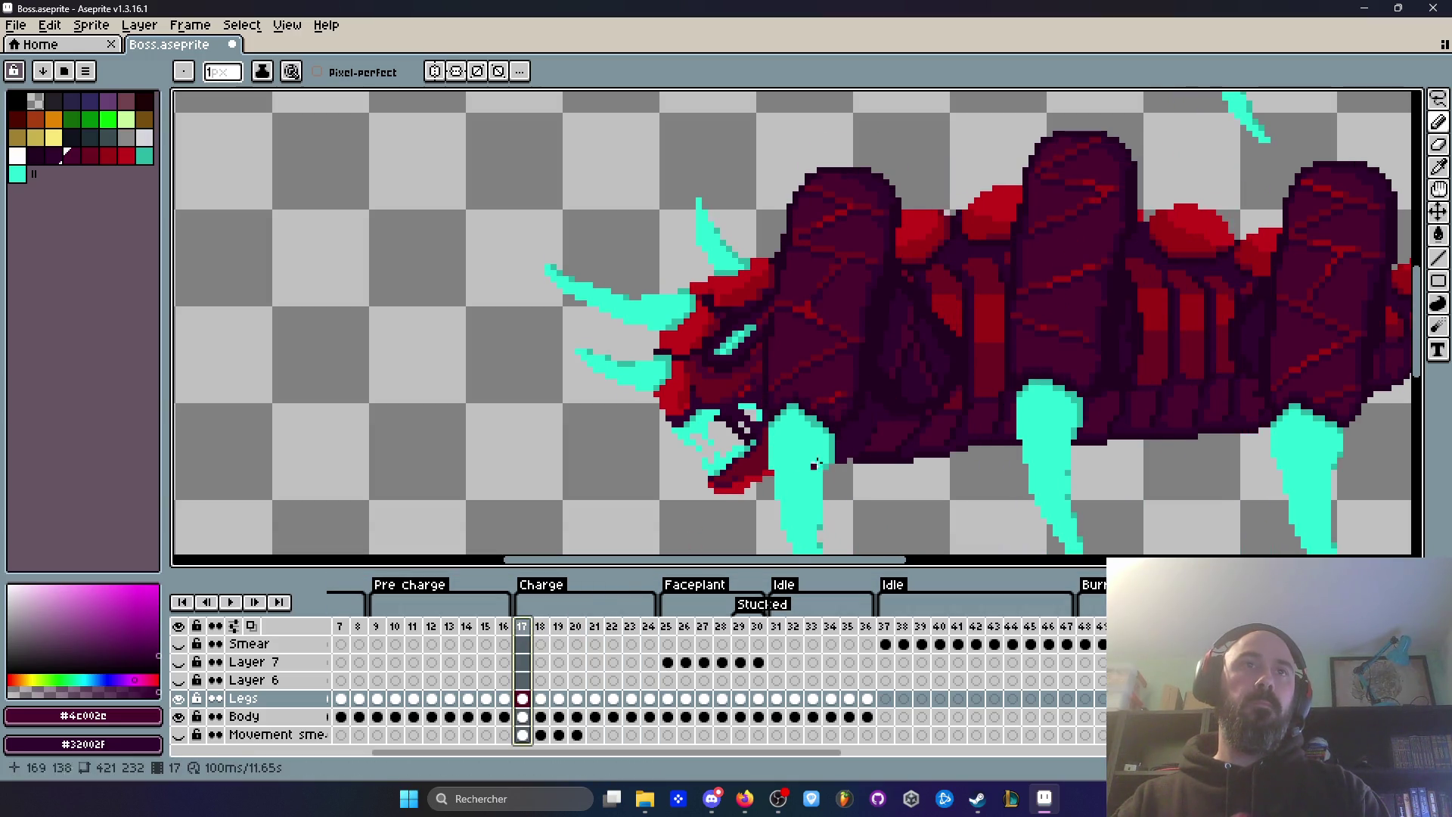
{"action": "scroll", "coordinate": [927, 353], "scroll_direction": "down", "scroll_amount": 1}
{"action": "left_click", "coordinate": [649, 626]}
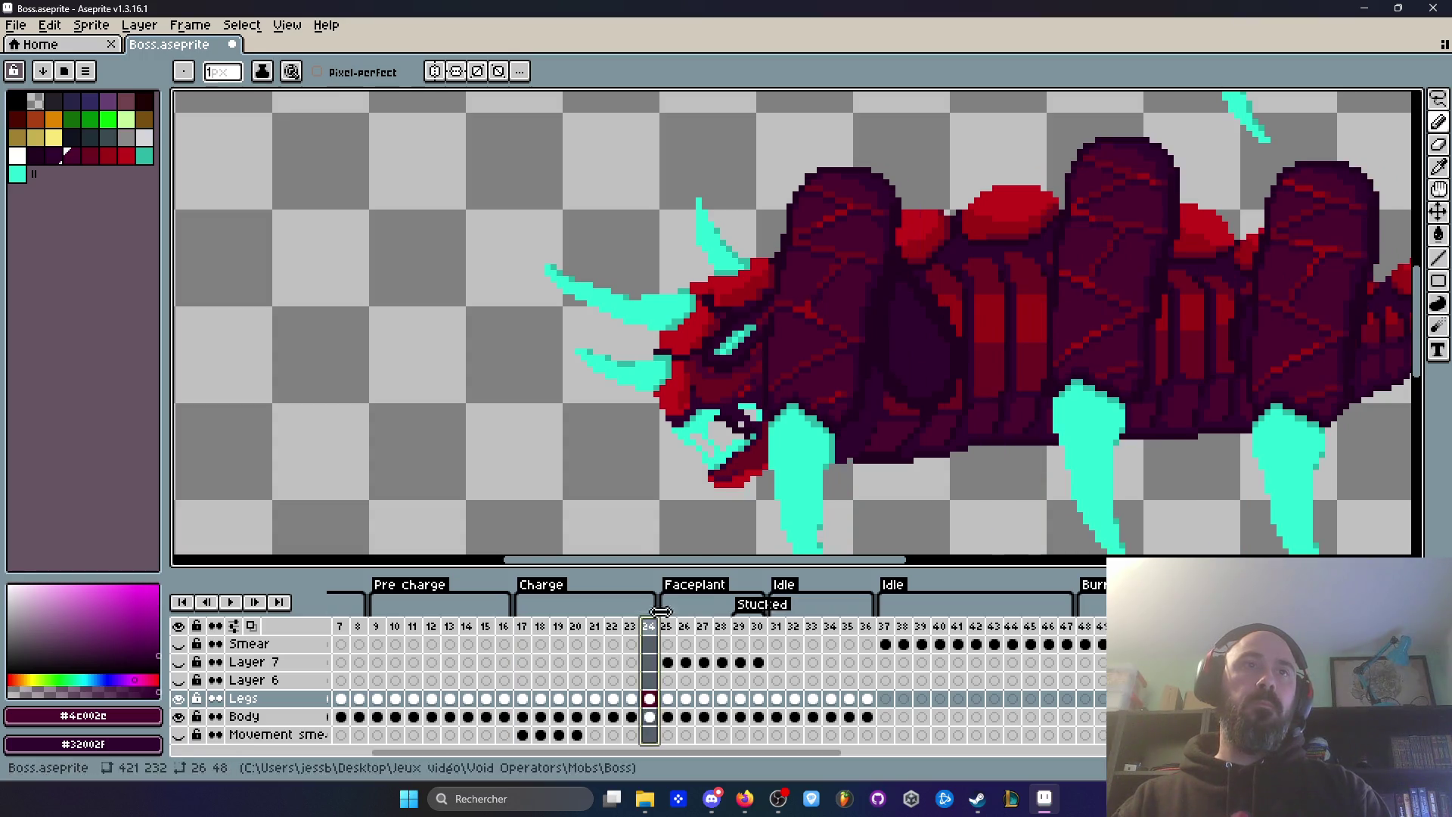
{"action": "scroll", "coordinate": [766, 487], "scroll_direction": "down", "scroll_amount": 2}
{"action": "left_click", "coordinate": [522, 626]}
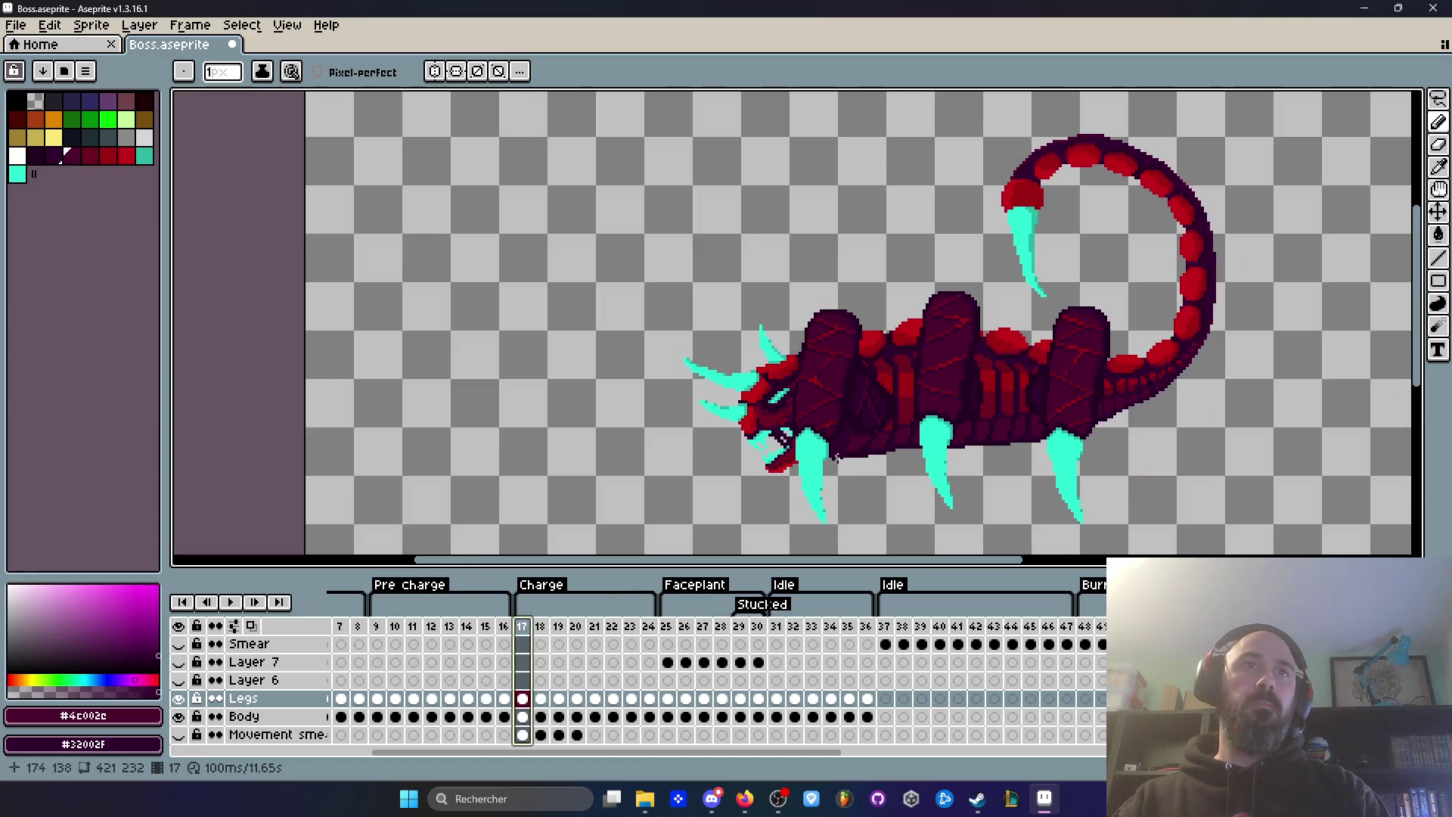
{"action": "scroll", "coordinate": [862, 385], "scroll_direction": "up", "scroll_amount": 1}
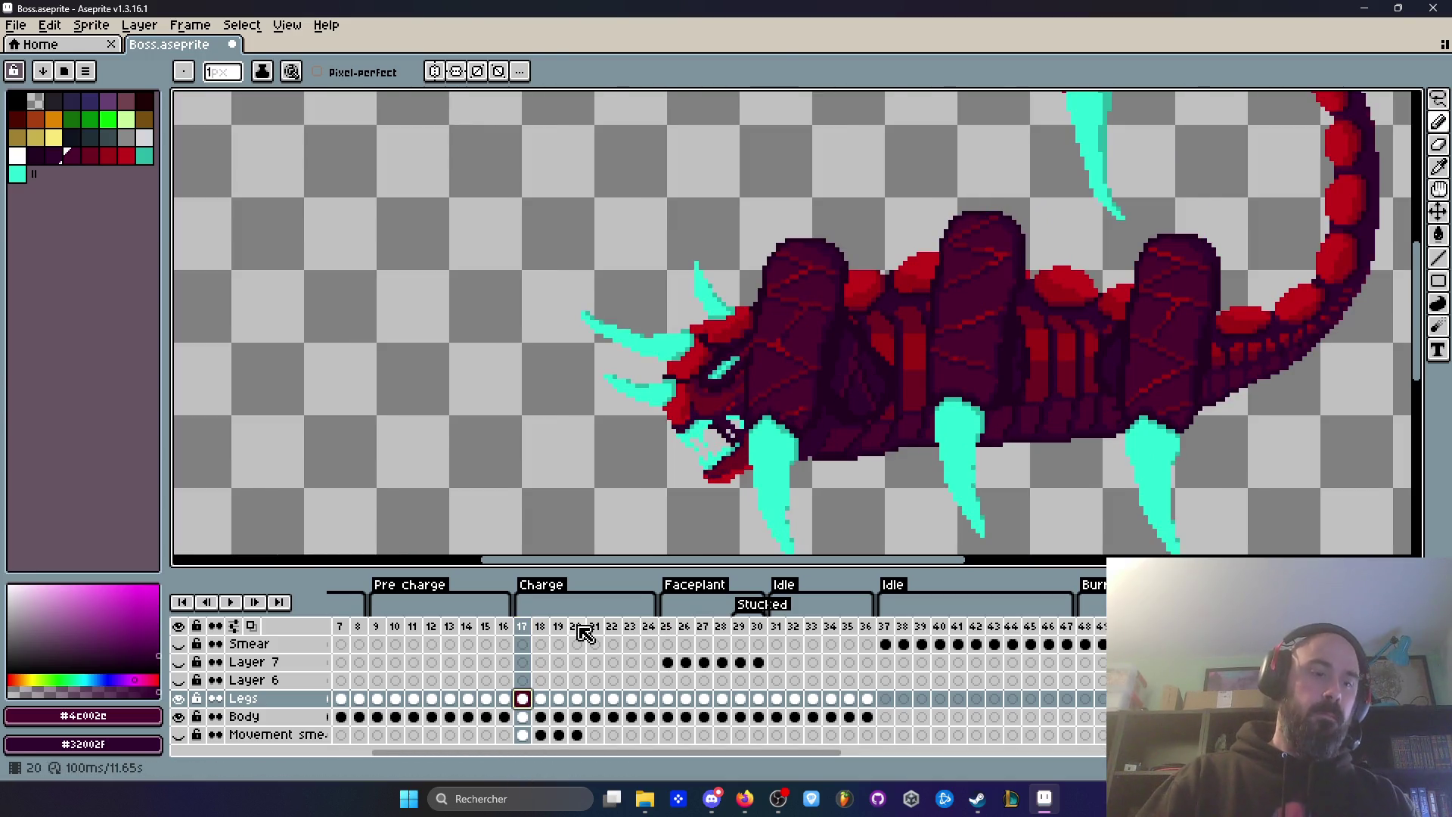
{"action": "key", "text": "q"}
{"action": "left_click_drag", "start_coordinate": [784, 185], "coordinate": [690, 352]}
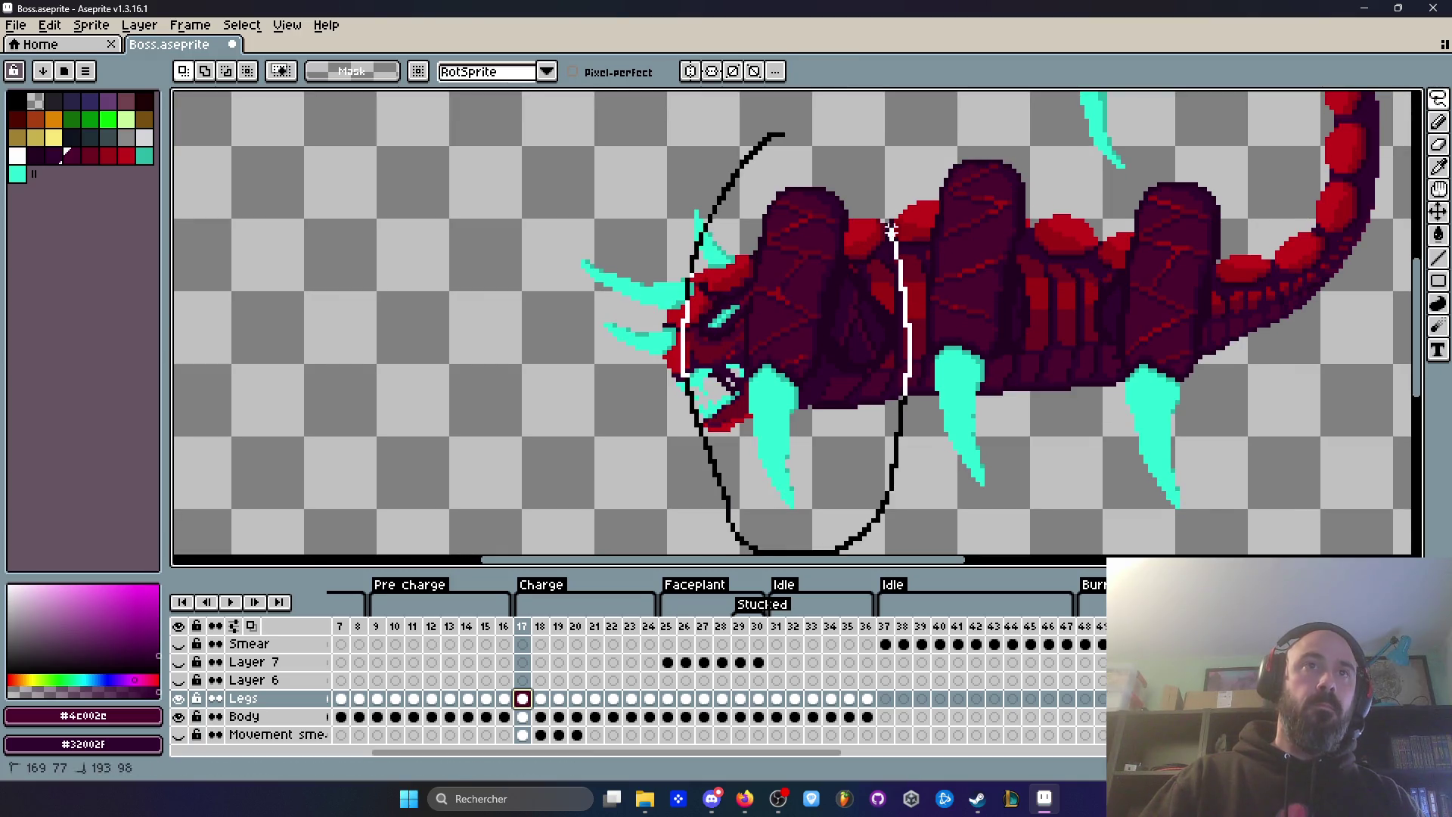
Step: Close the front-body lasso, clear it, and compare frame 23 with its neighbours
{"action": "left_click_drag", "start_coordinate": [785, 136], "coordinate": [789, 138]}
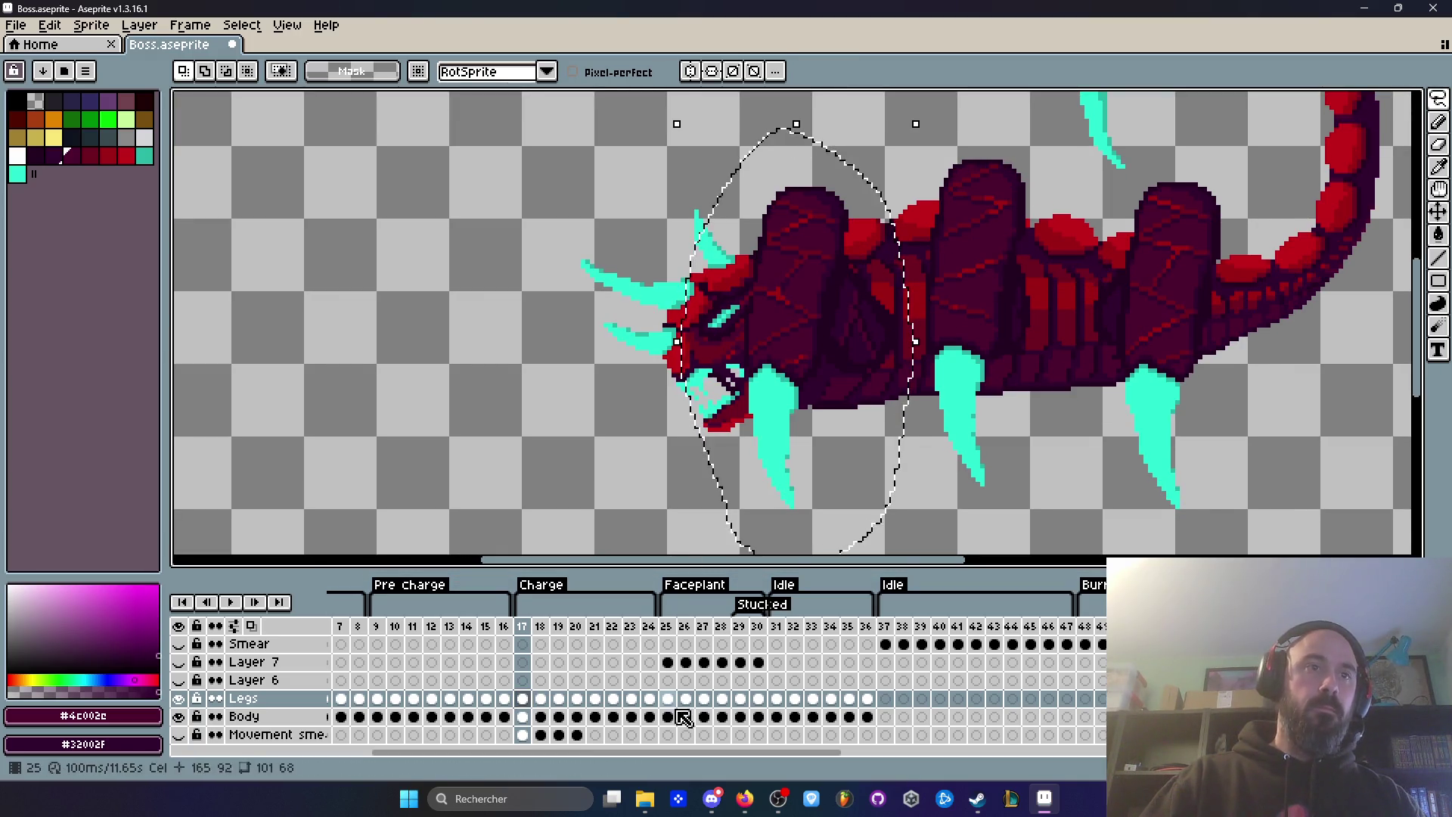
{"action": "left_click", "coordinate": [650, 699]}
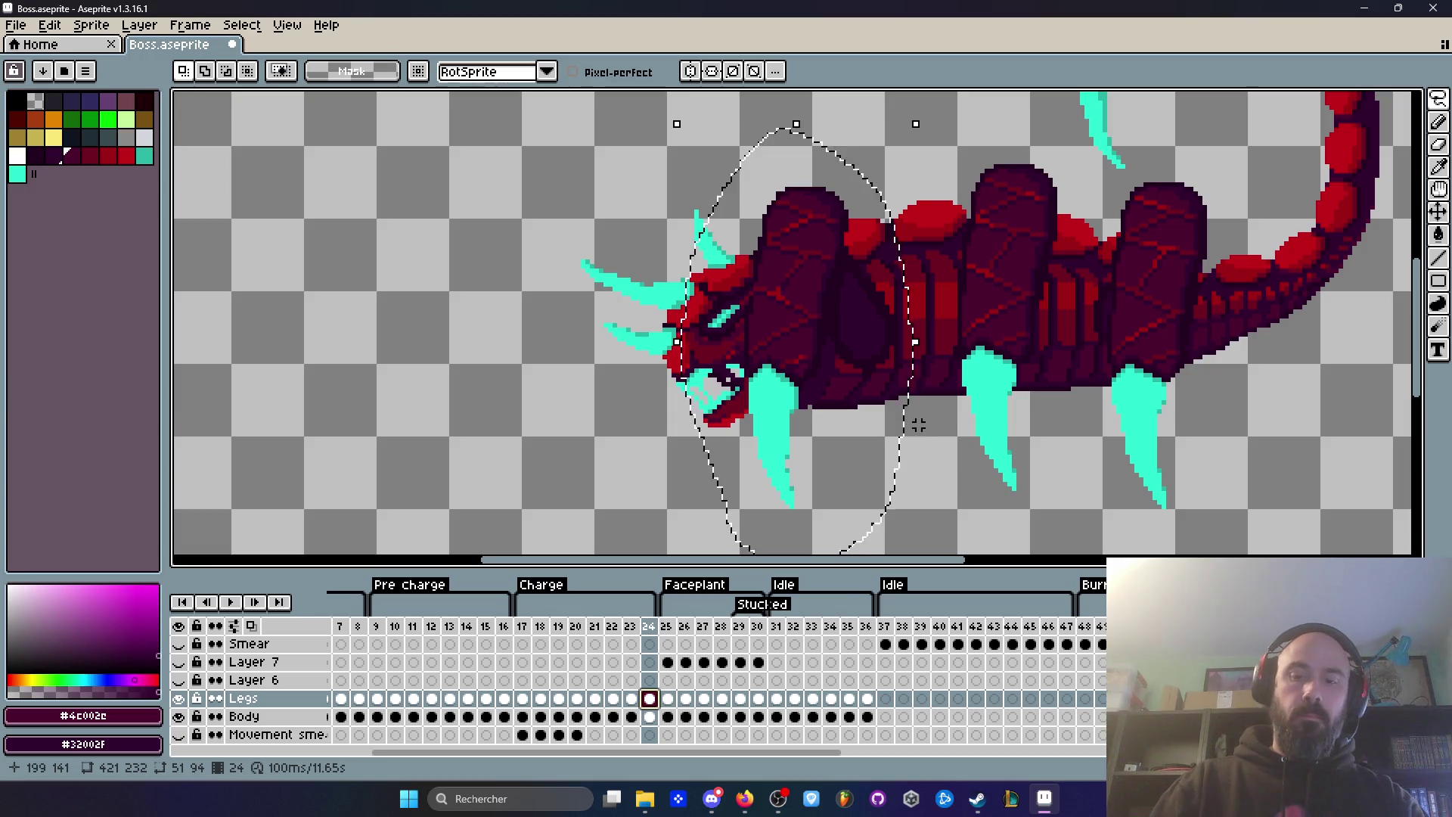
{"action": "key", "text": "Delete"}
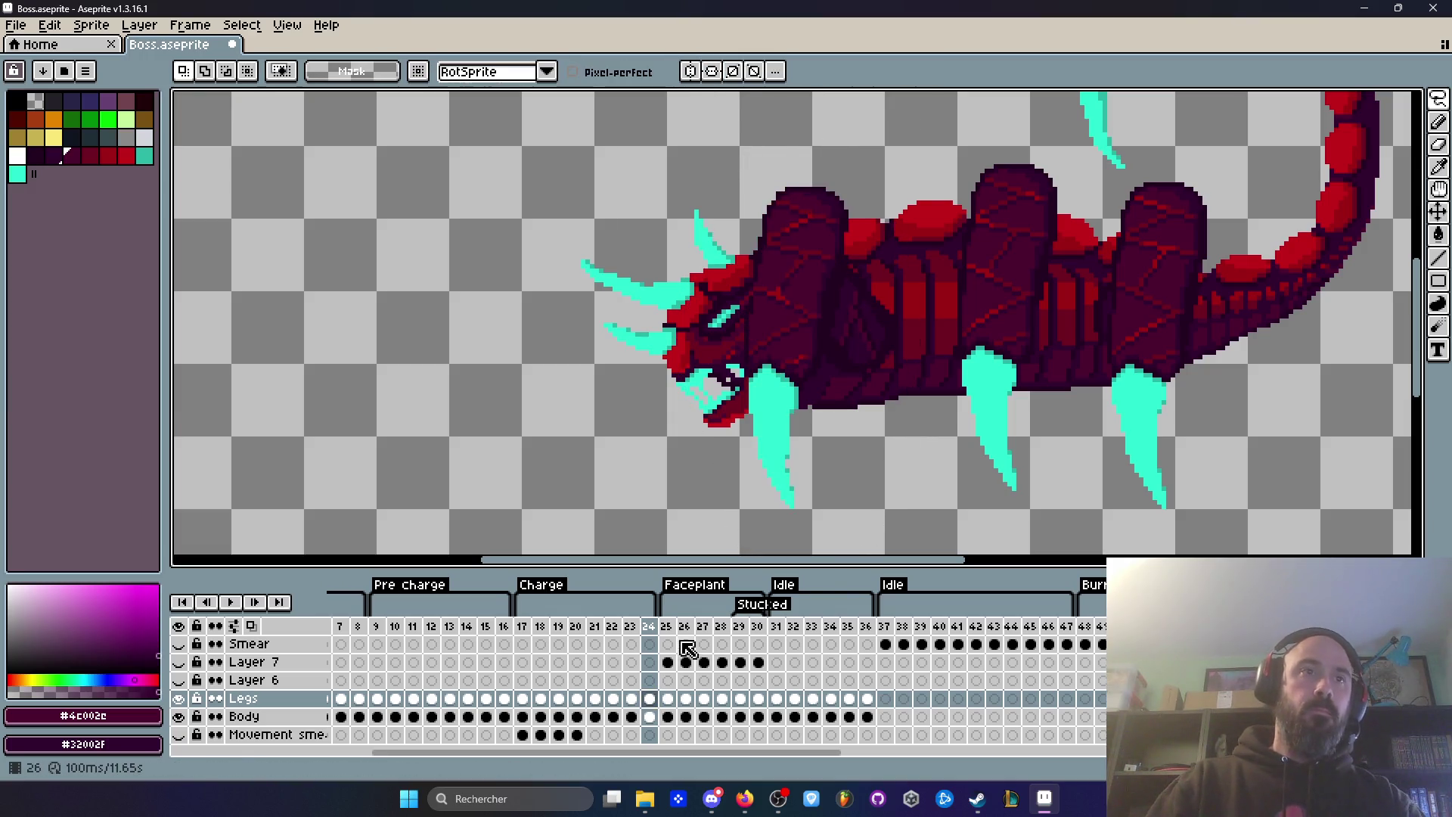
{"action": "left_click", "coordinate": [632, 628]}
{"action": "key", "text": "Left"}
{"action": "key", "text": "Left"}
{"action": "key", "text": "Right"}
{"action": "key", "text": "Right"}
{"action": "key", "text": "Right"}
{"action": "key", "text": "Left"}
Step: Preview the animation, then settle zoomed in on frame 24
{"action": "key", "text": "Return"}
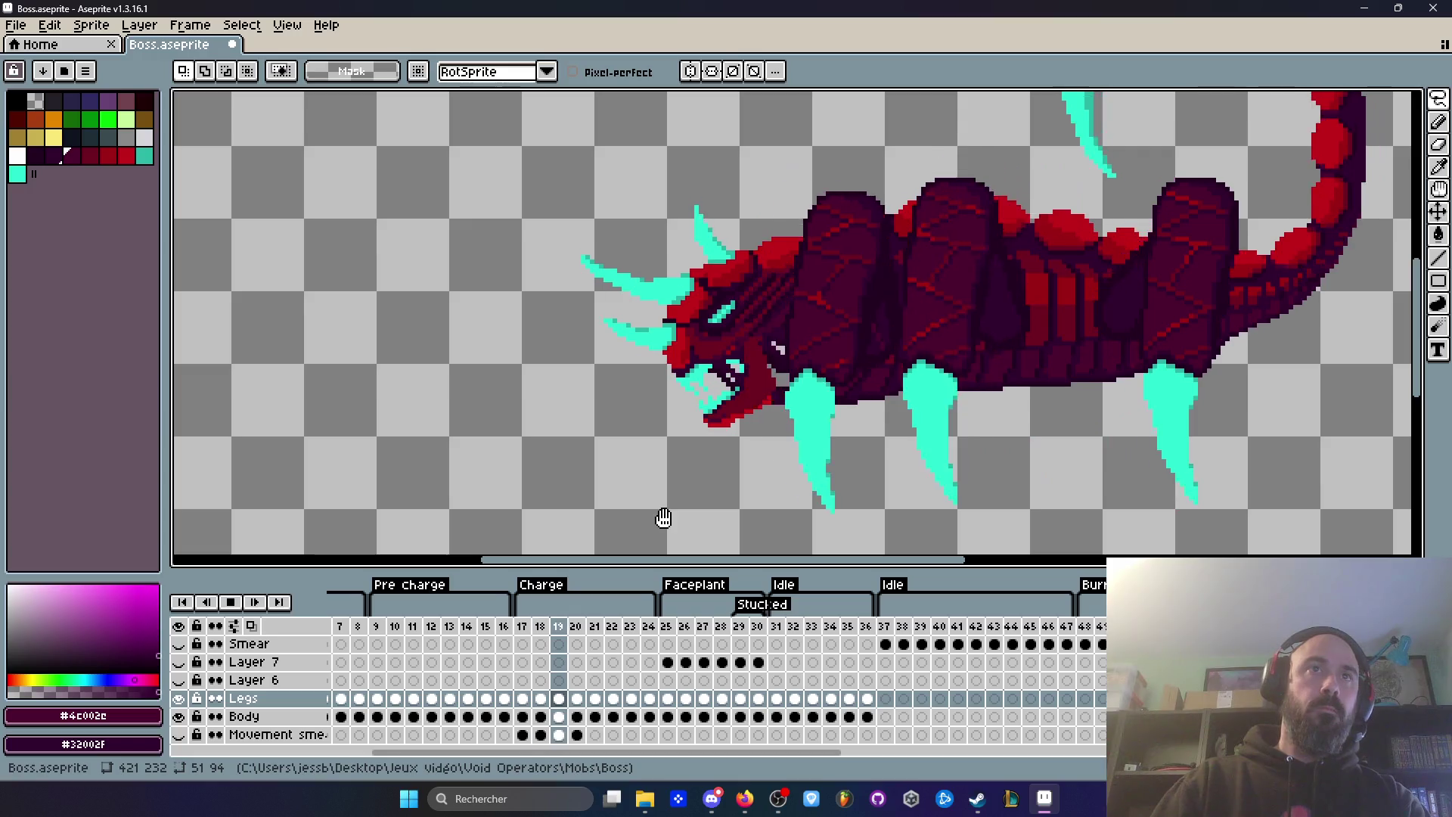
{"action": "key", "text": "Return"}
{"action": "key", "text": "Left"}
{"action": "key", "text": "Right"}
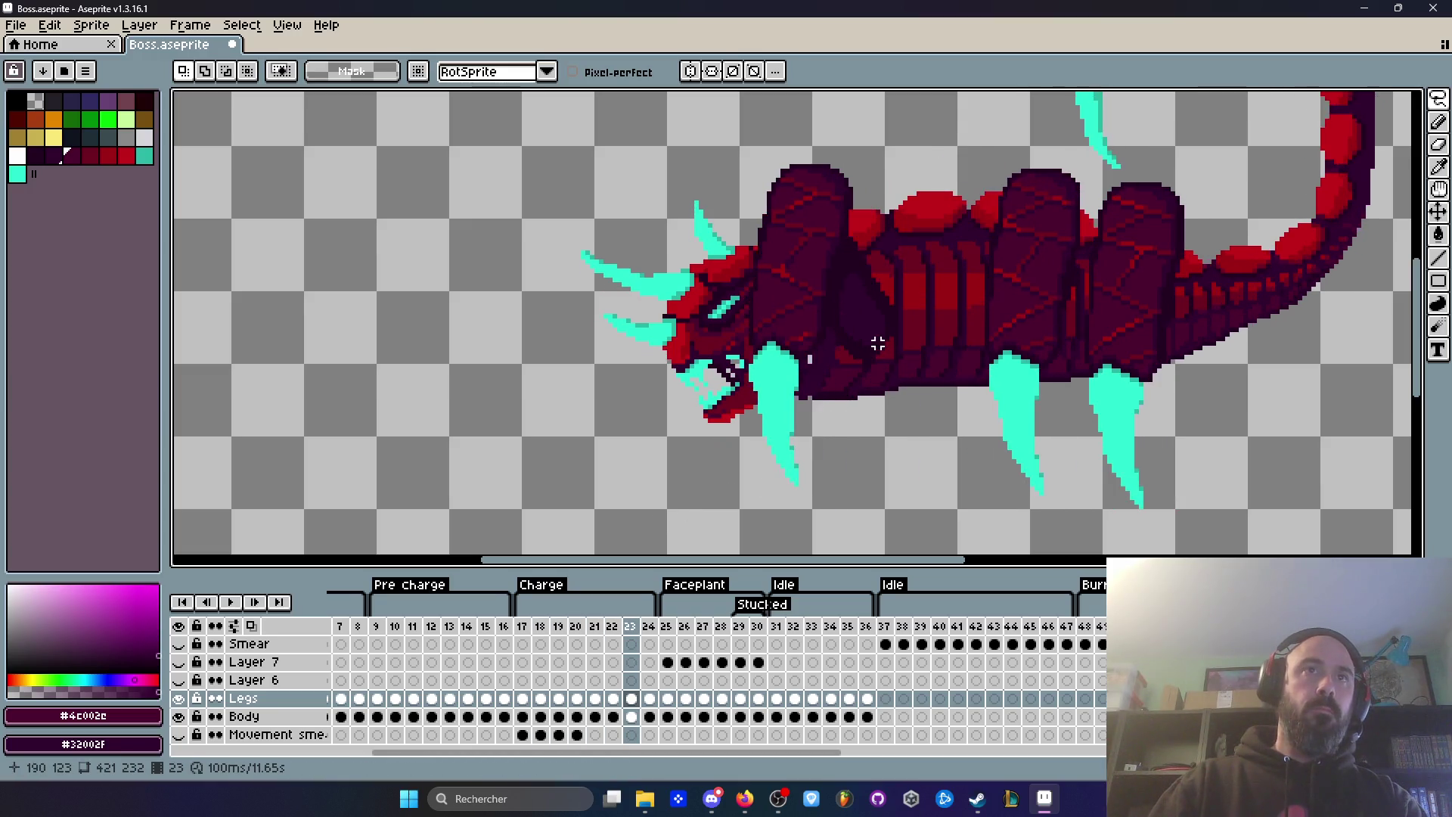
{"action": "key", "text": "Right"}
{"action": "scroll", "coordinate": [860, 320], "scroll_direction": "up", "scroll_amount": 2}
{"action": "scroll", "coordinate": [860, 311], "scroll_direction": "up", "scroll_amount": 1}
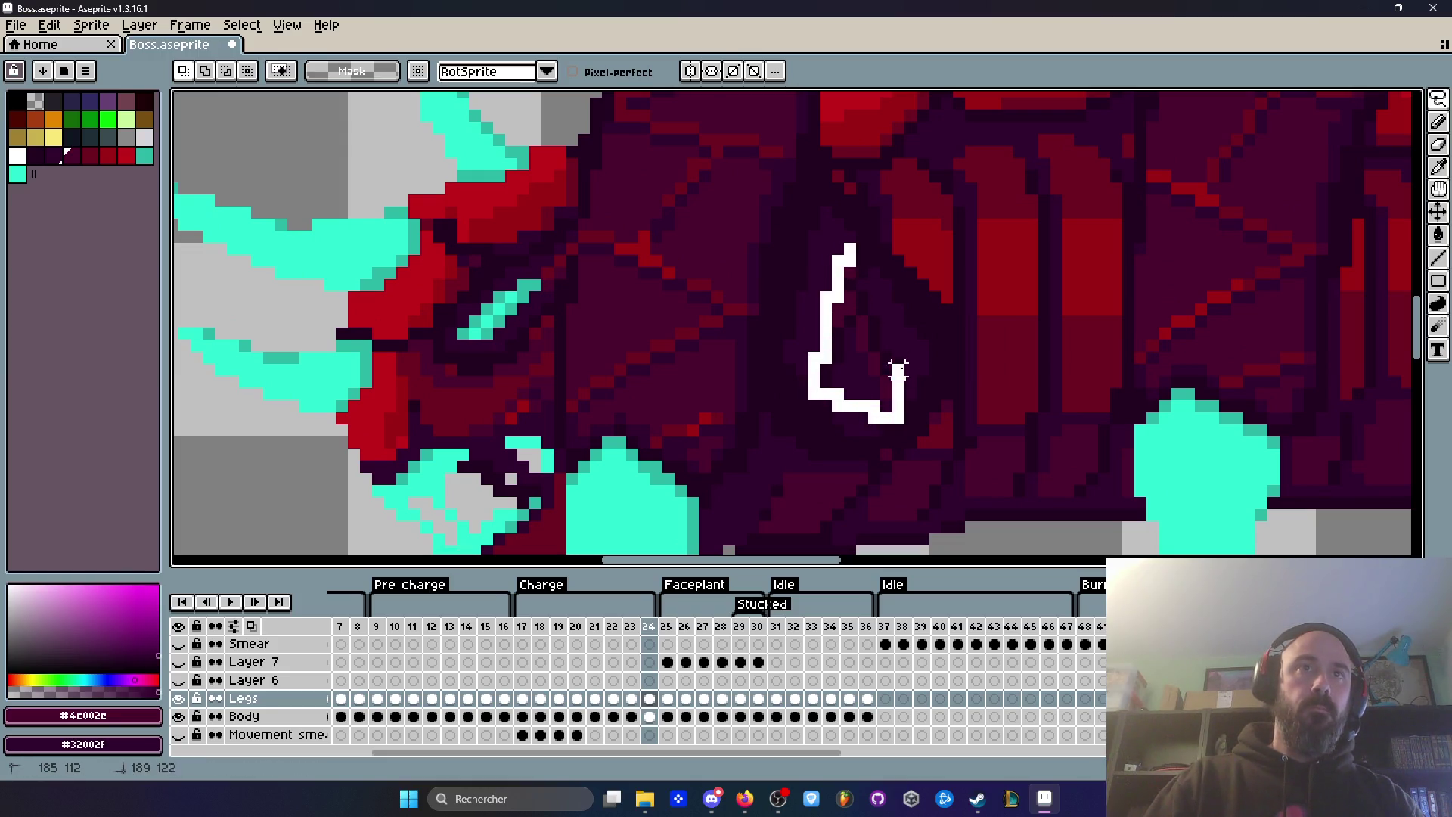
Step: Lasso the dark shading patch near the front legs and move it 4 pixels higher on frame 23, then replay
{"action": "left_click_drag", "start_coordinate": [850, 246], "coordinate": [852, 242]}
{"action": "key", "text": "Left"}
{"action": "key", "text": "Left"}
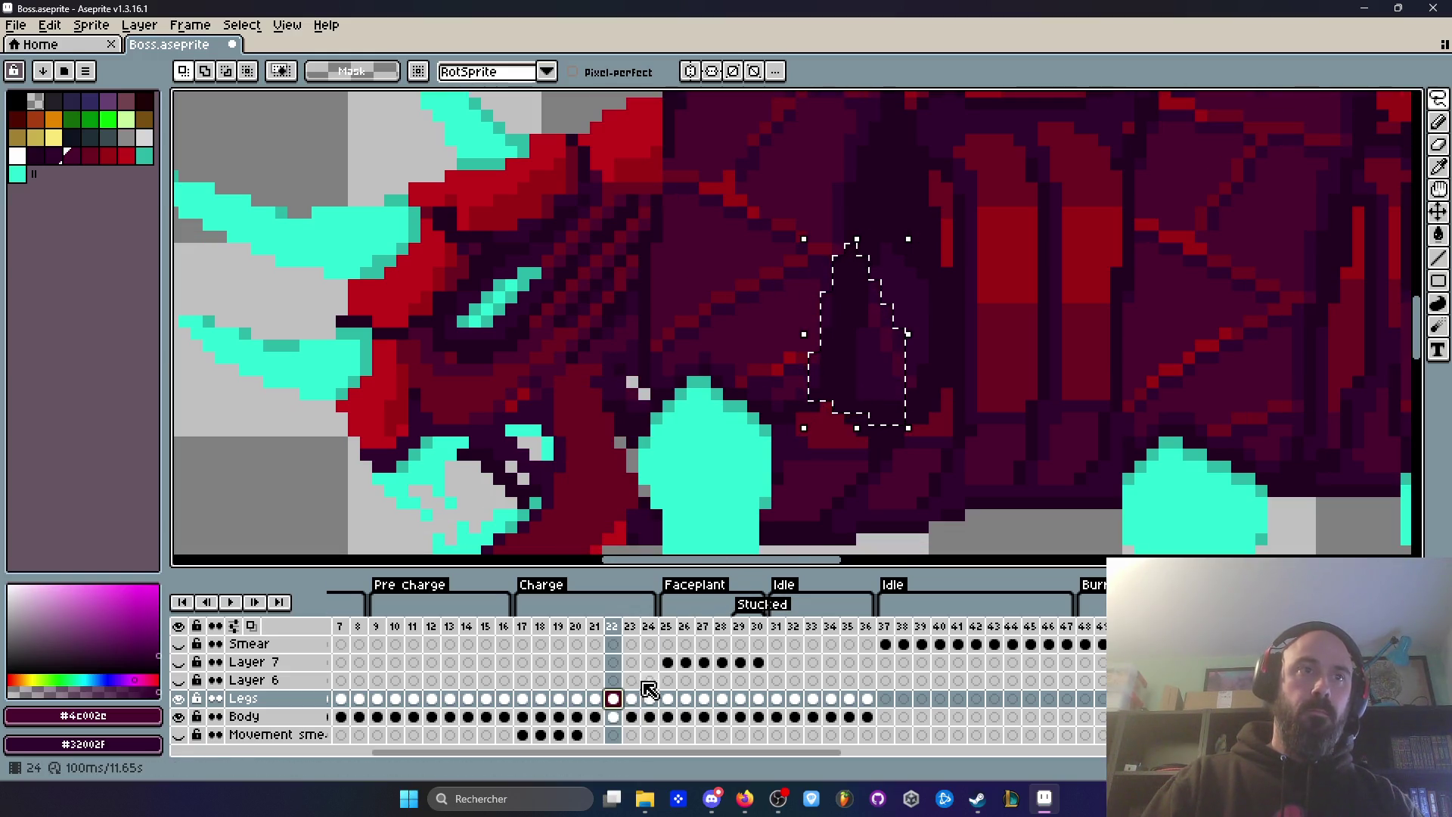
{"action": "left_click", "coordinate": [634, 698]}
{"action": "key", "text": "Up"}
{"action": "key", "text": "Up"}
{"action": "key", "text": "Up"}
{"action": "key", "text": "Right"}
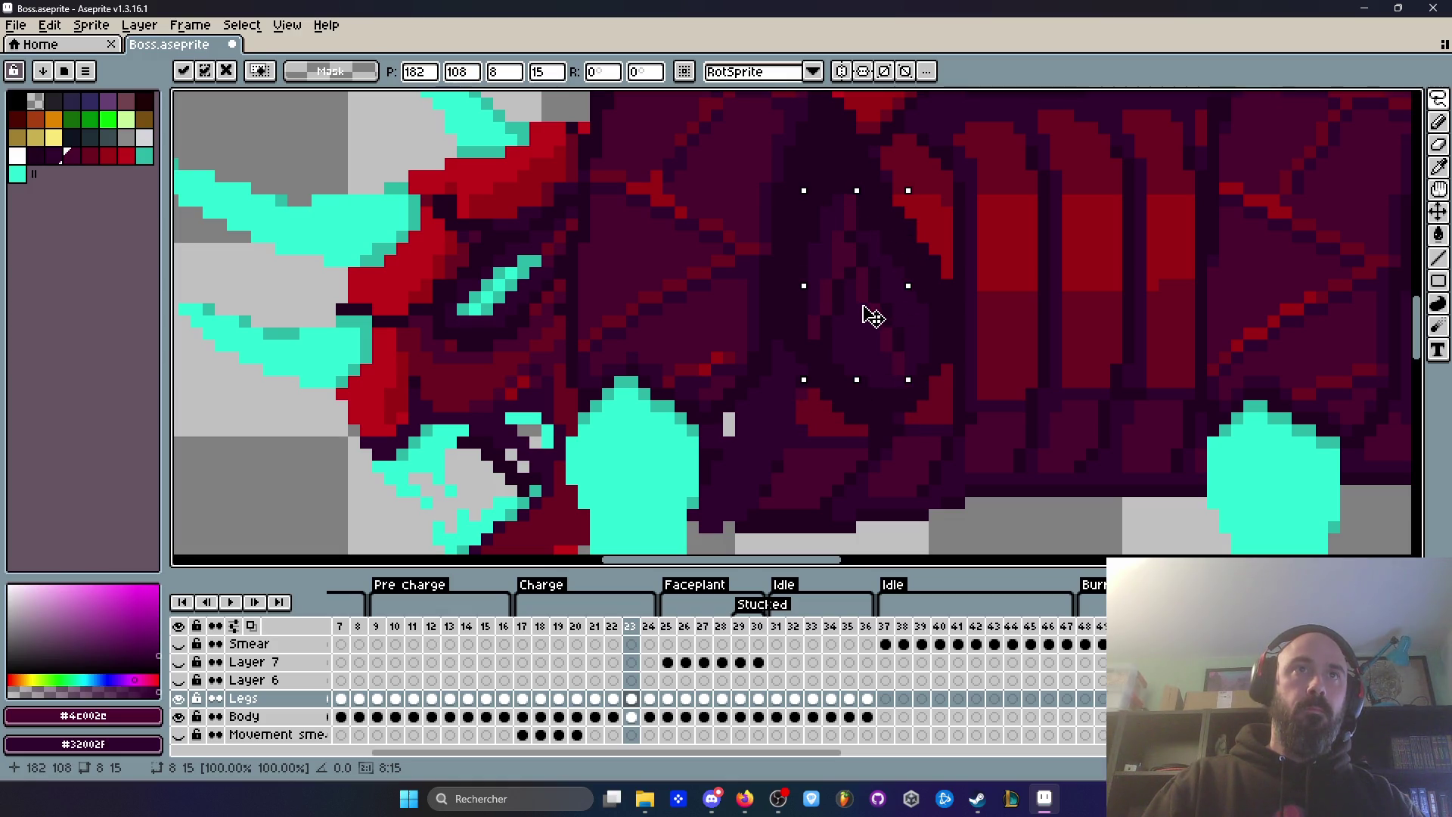
{"action": "key", "text": "Return"}
{"action": "scroll", "coordinate": [872, 312], "scroll_direction": "down", "scroll_amount": 3}
{"action": "key", "text": "Right"}
{"action": "key", "text": "Left"}
{"action": "key", "text": "Return"}
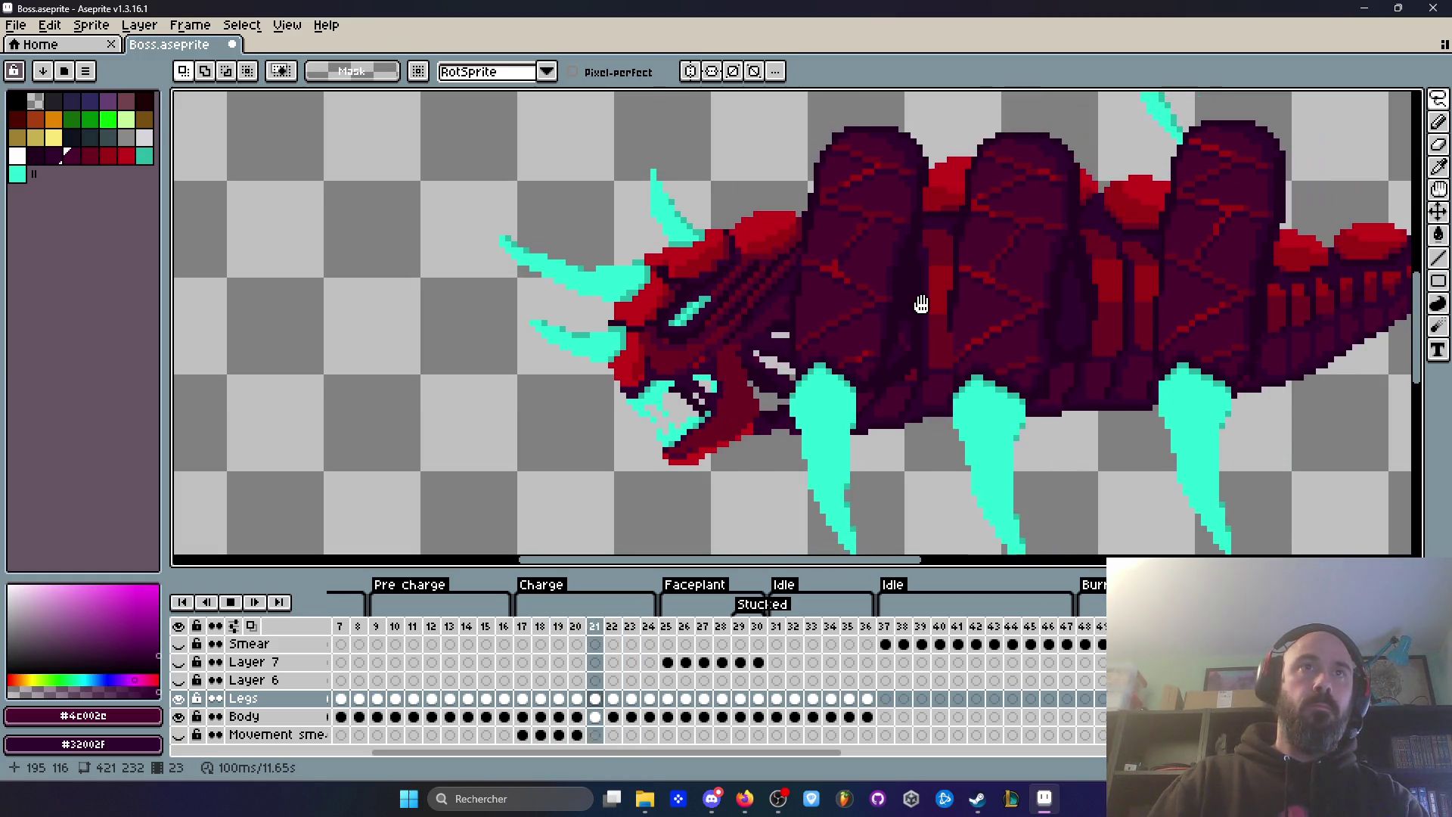
Step: Stop the preview and flip between frames 23 and 24, ending on 24
{"action": "key", "text": "Return"}
{"action": "key", "text": "Left"}
{"action": "key", "text": "Right"}
{"action": "key", "text": "Left"}
{"action": "key", "text": "Right"}
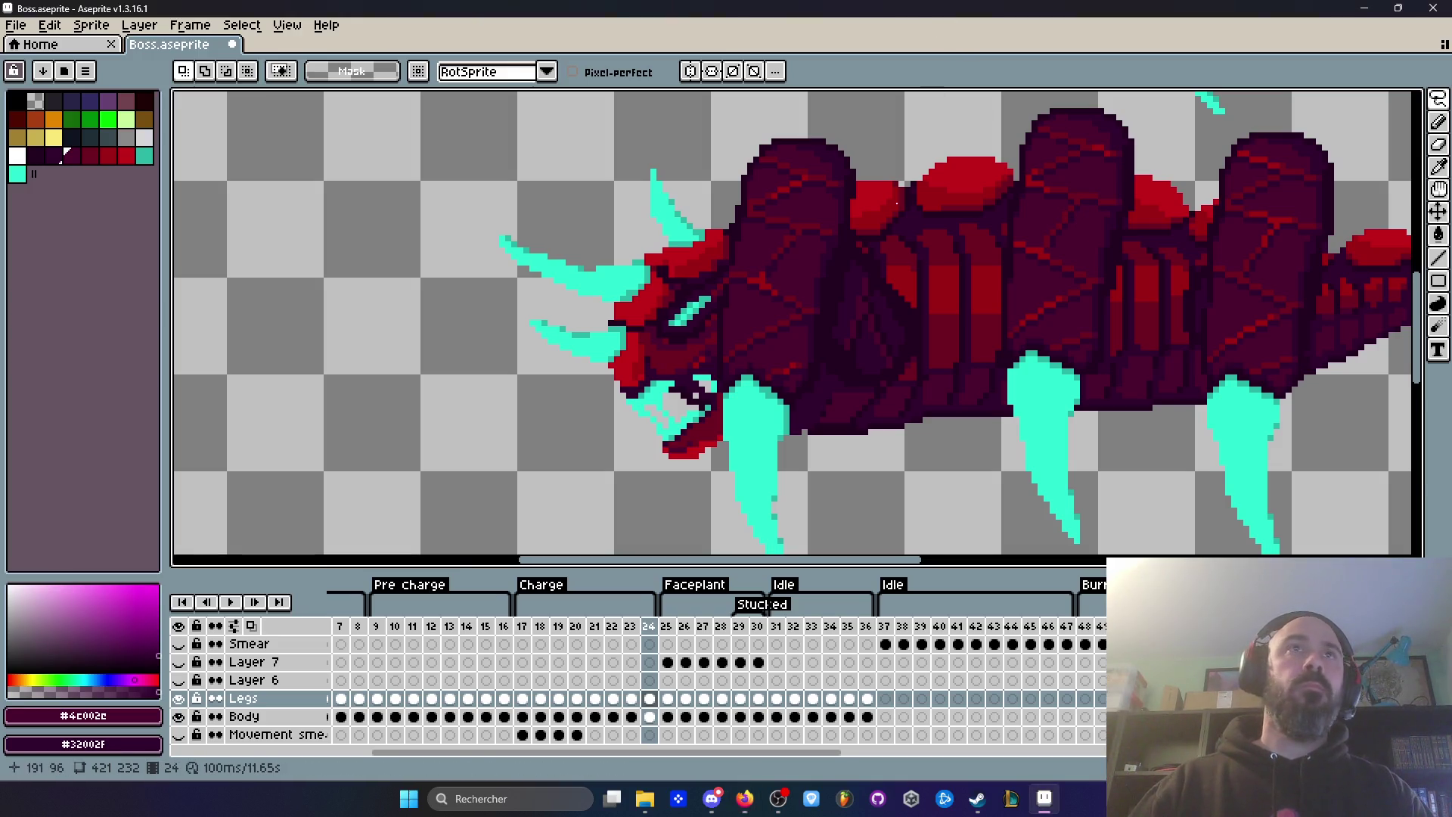
Step: Jump back to Charge frame 17, zoom in, and ready the eyedropper for the darkest body shadow
{"action": "scroll", "coordinate": [974, 259], "scroll_direction": "down", "scroll_amount": 4}
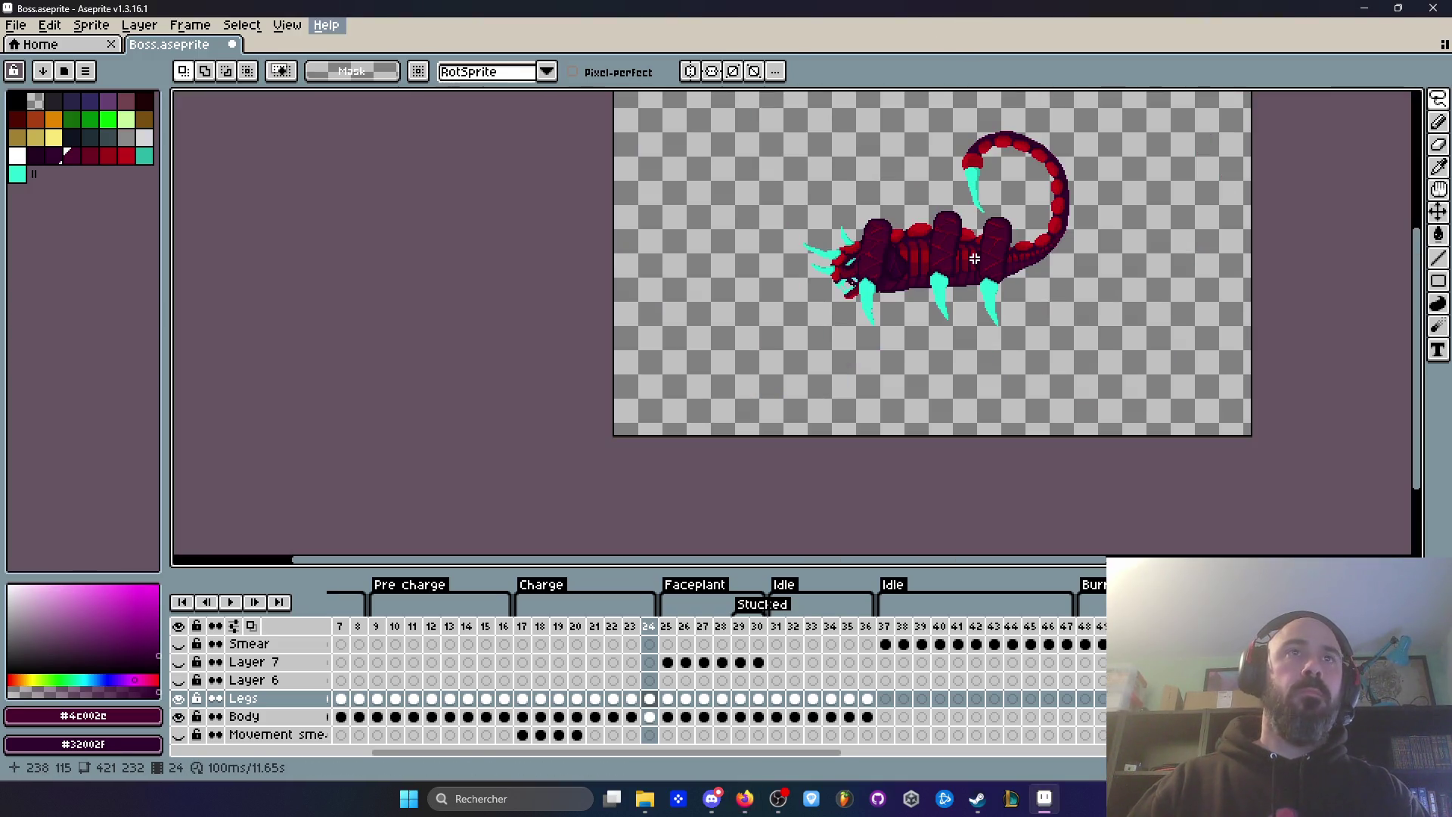
{"action": "left_click", "coordinate": [522, 626]}
{"action": "scroll", "coordinate": [723, 395], "scroll_direction": "up", "scroll_amount": 2}
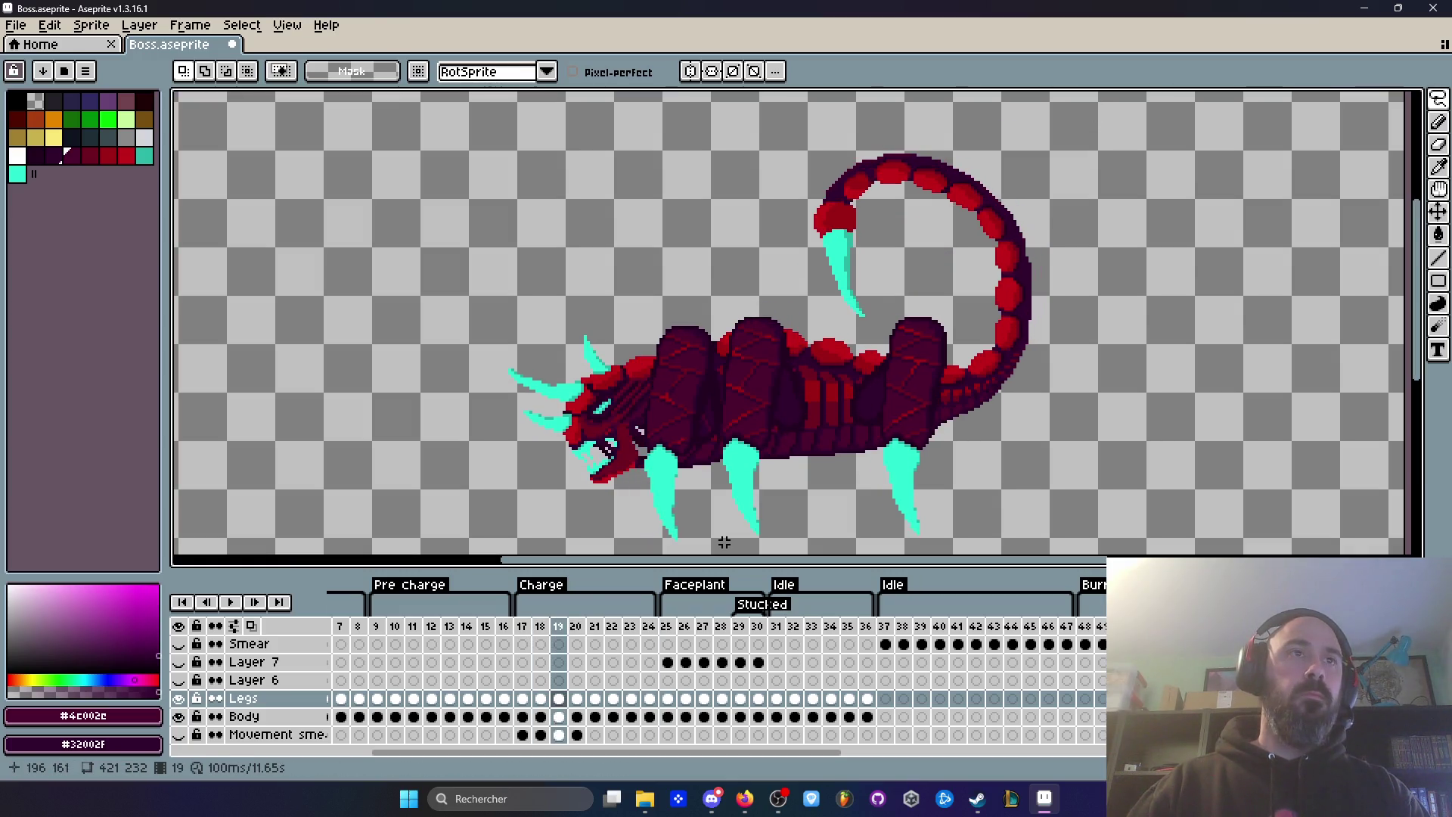
{"action": "scroll", "coordinate": [724, 483], "scroll_direction": "up", "scroll_amount": 3}
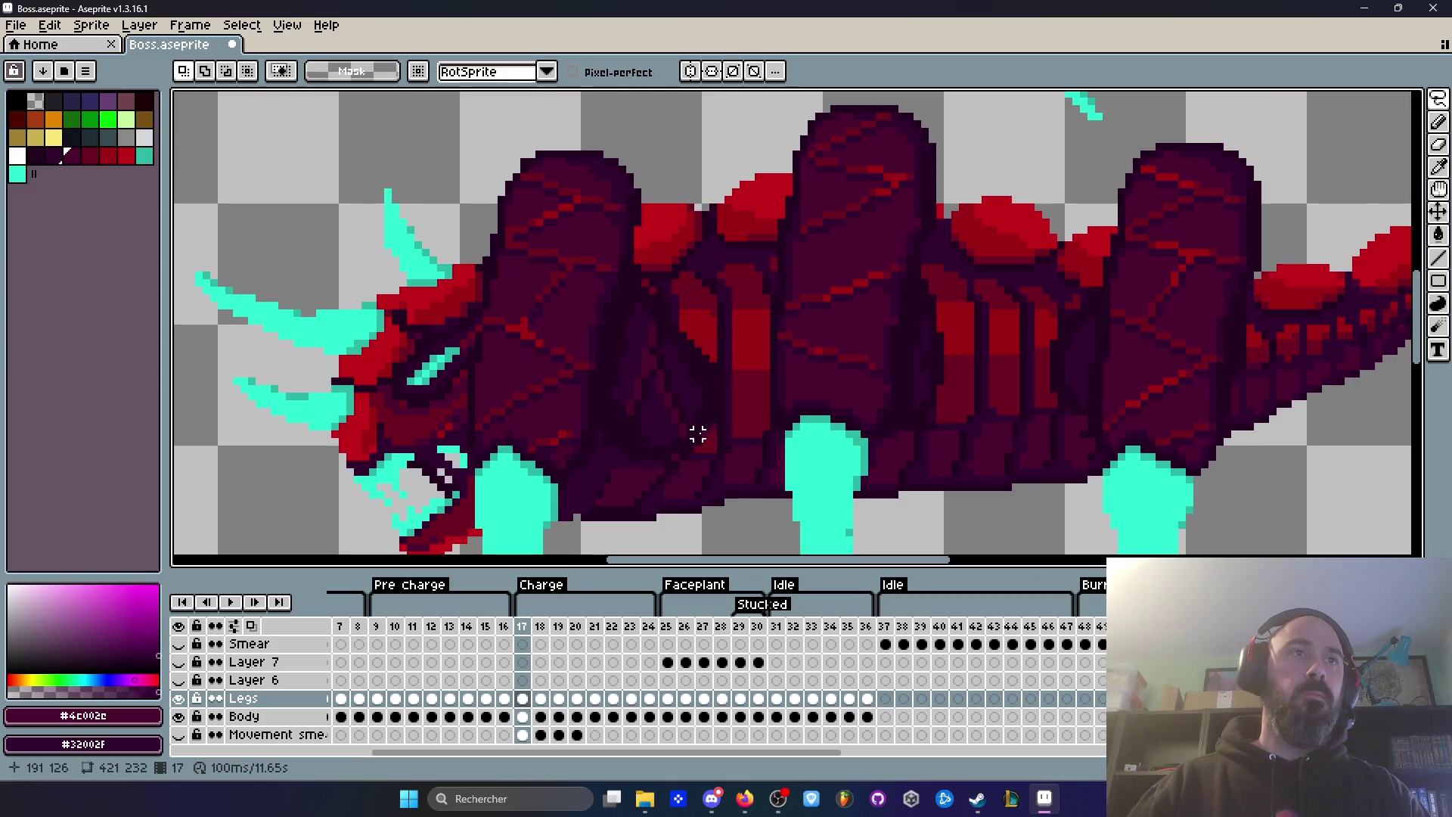
{"action": "scroll", "coordinate": [700, 431], "scroll_direction": "up", "scroll_amount": 1}
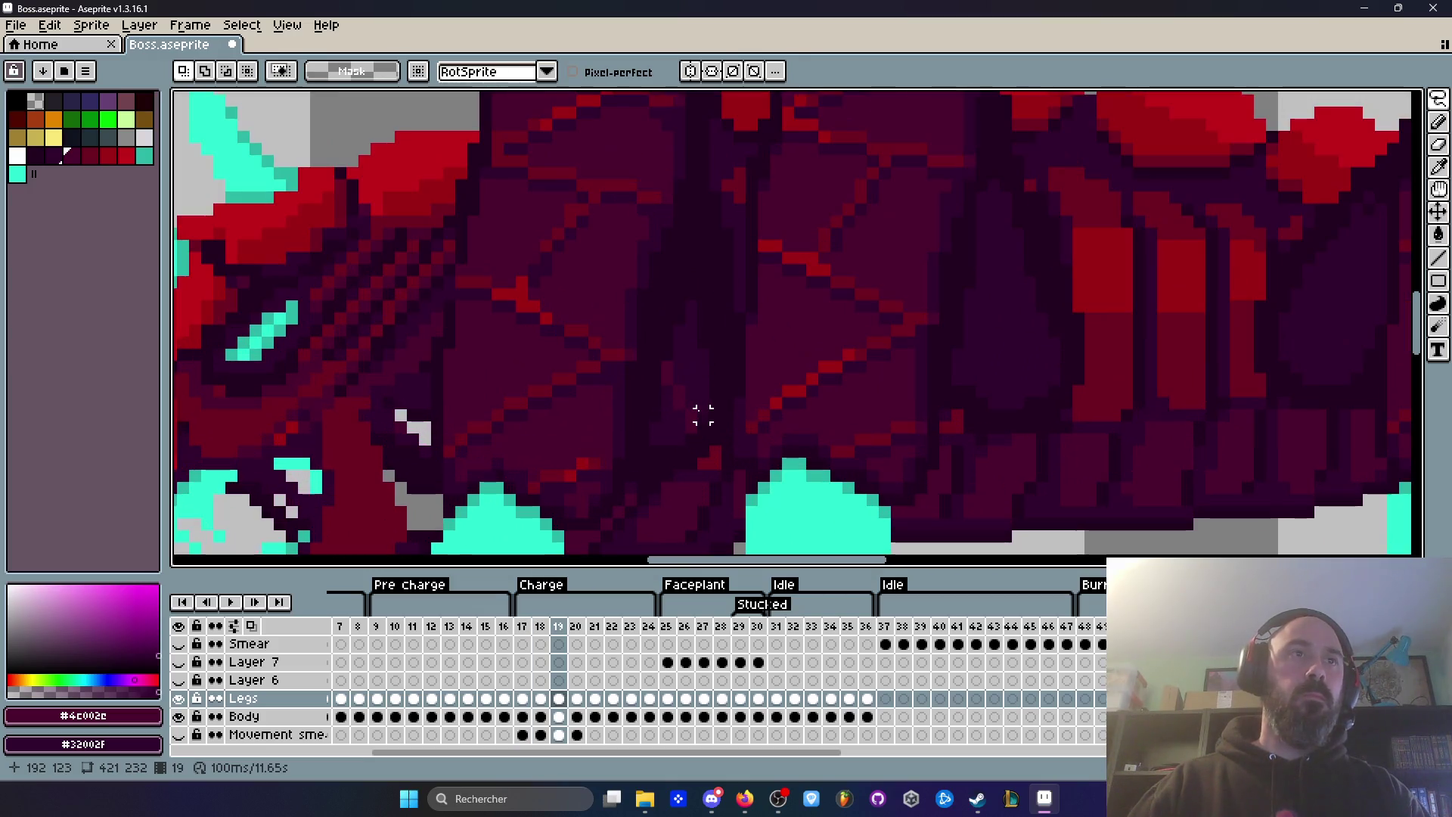
{"action": "key", "text": "i"}
{"action": "scroll", "coordinate": [677, 355], "scroll_direction": "up", "scroll_amount": 1}
Step: Sample the dark shadow colour from the body and flip between neighbouring frames to compare shading
{"action": "left_click", "coordinate": [657, 330]}
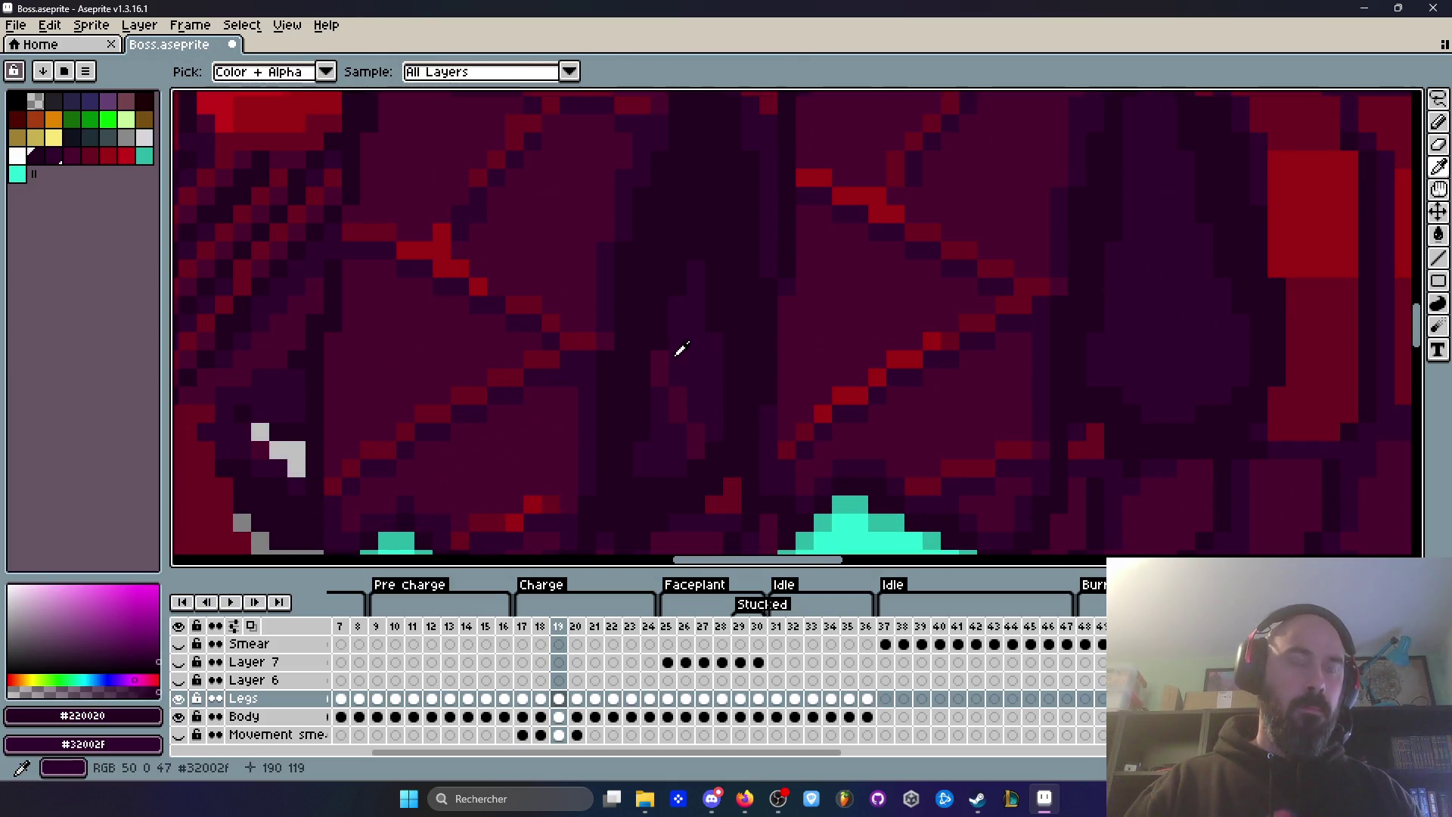
{"action": "key", "text": "b"}
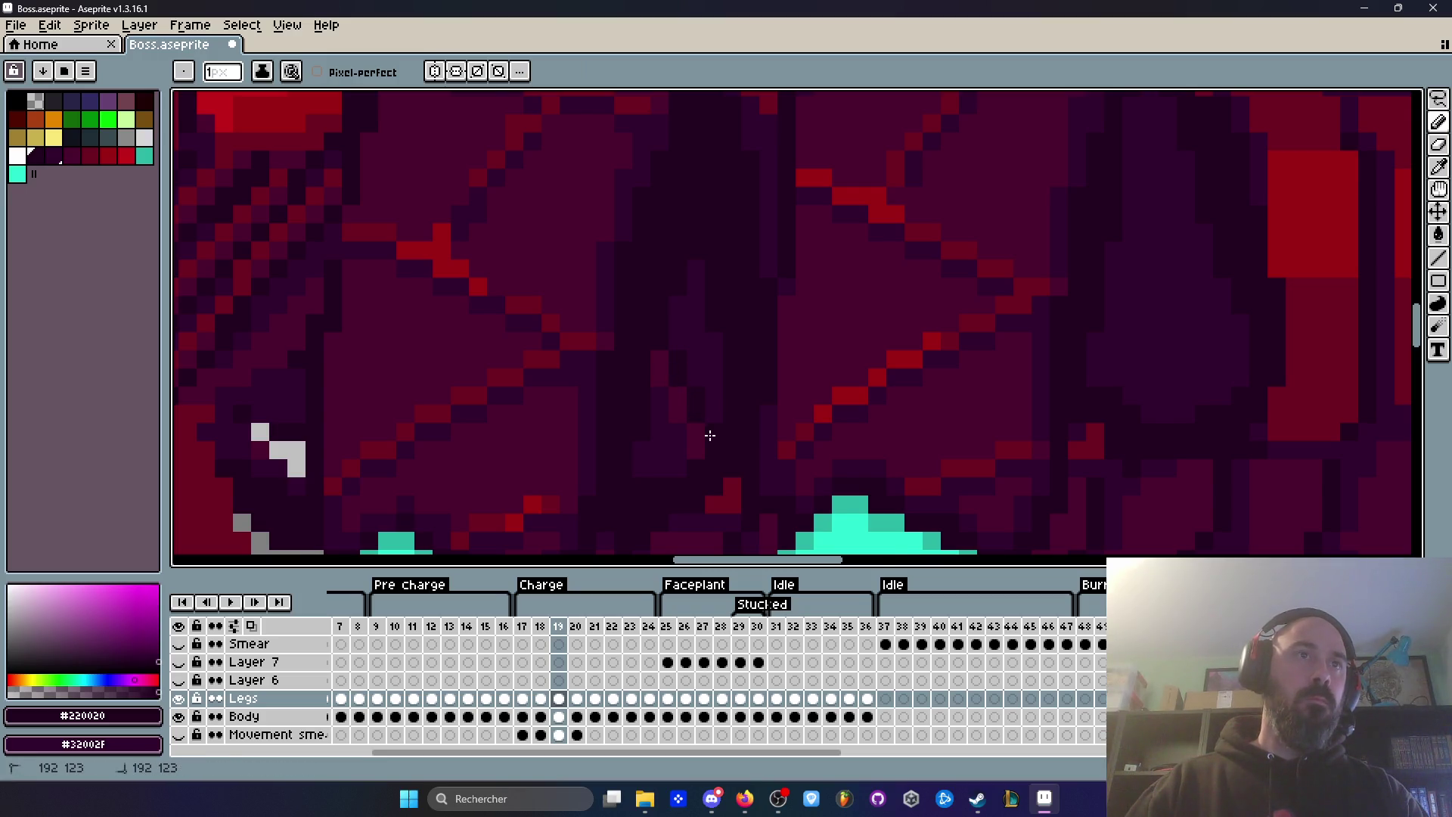
{"action": "key", "text": "Right"}
{"action": "key", "text": "Left"}
{"action": "key", "text": "Right"}
{"action": "key", "text": "Left"}
{"action": "key", "text": "Right"}
{"action": "key", "text": "Left"}
{"action": "key", "text": "Right"}
{"action": "key", "text": "Right"}
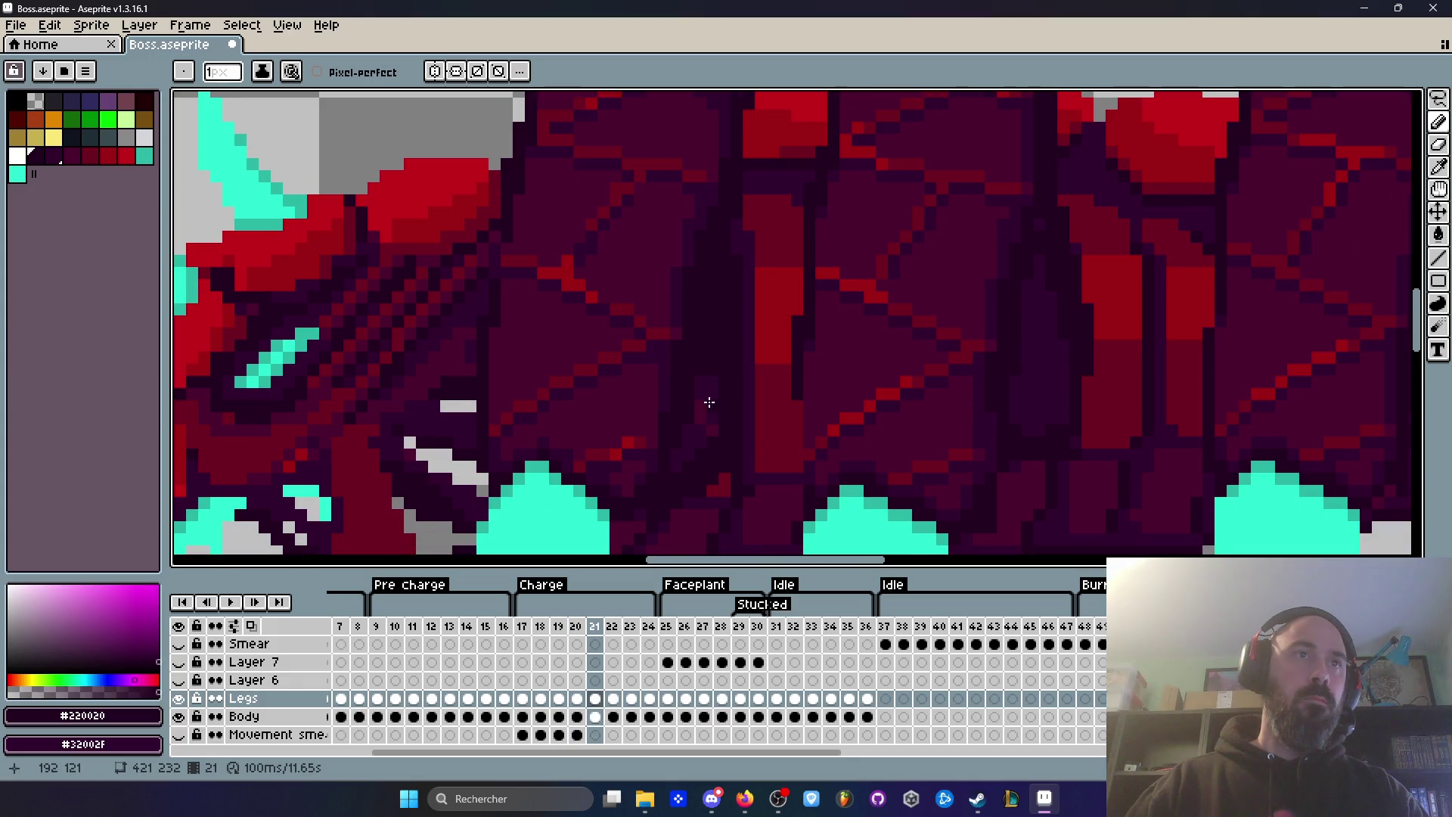
{"action": "key", "text": "Left"}
{"action": "key", "text": "Right"}
{"action": "key", "text": "Right"}
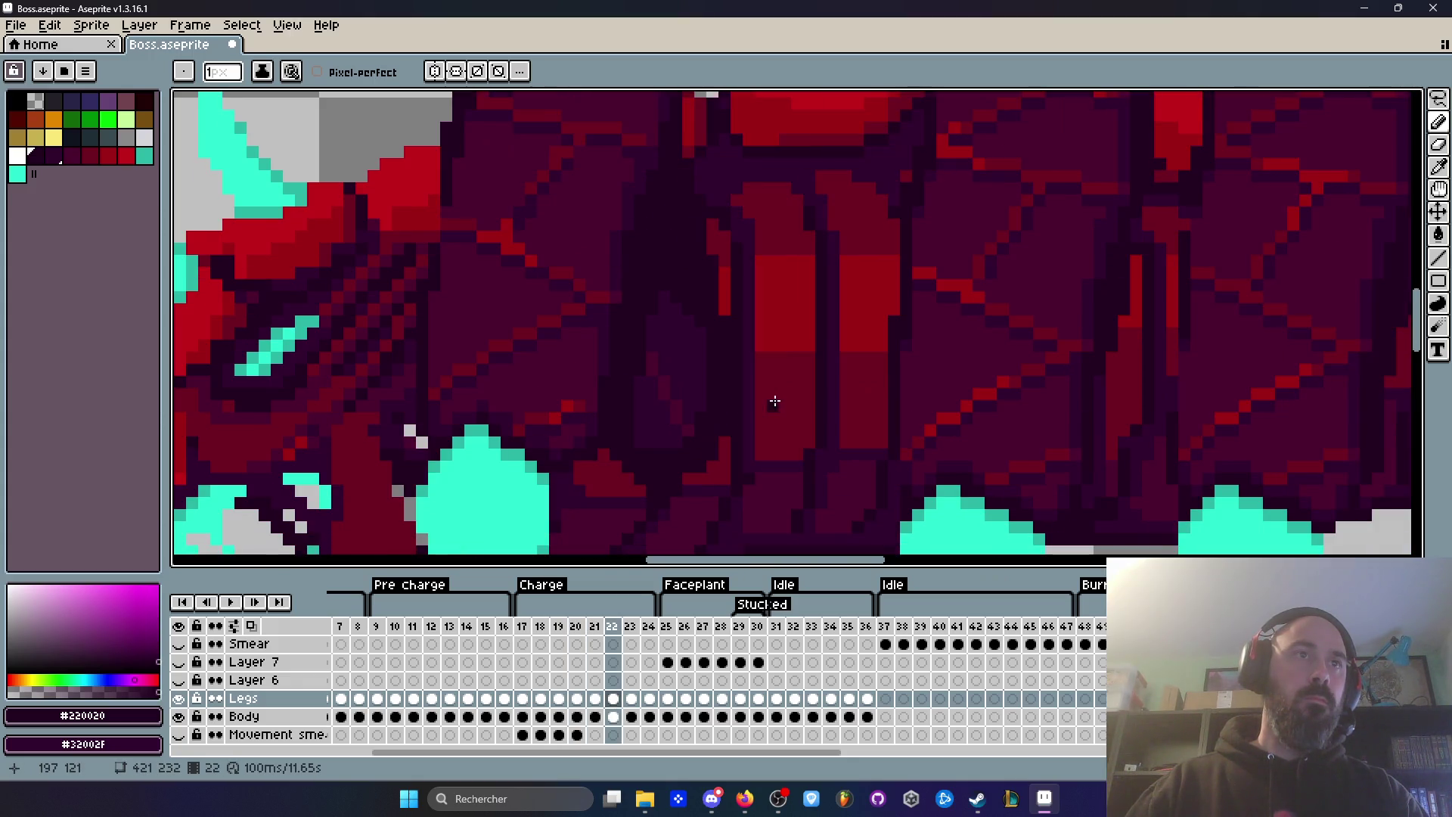
Step: Preview the animation, stop it on frame 23, and zoom in on the body
{"action": "scroll", "coordinate": [658, 347], "scroll_direction": "up", "scroll_amount": 1}
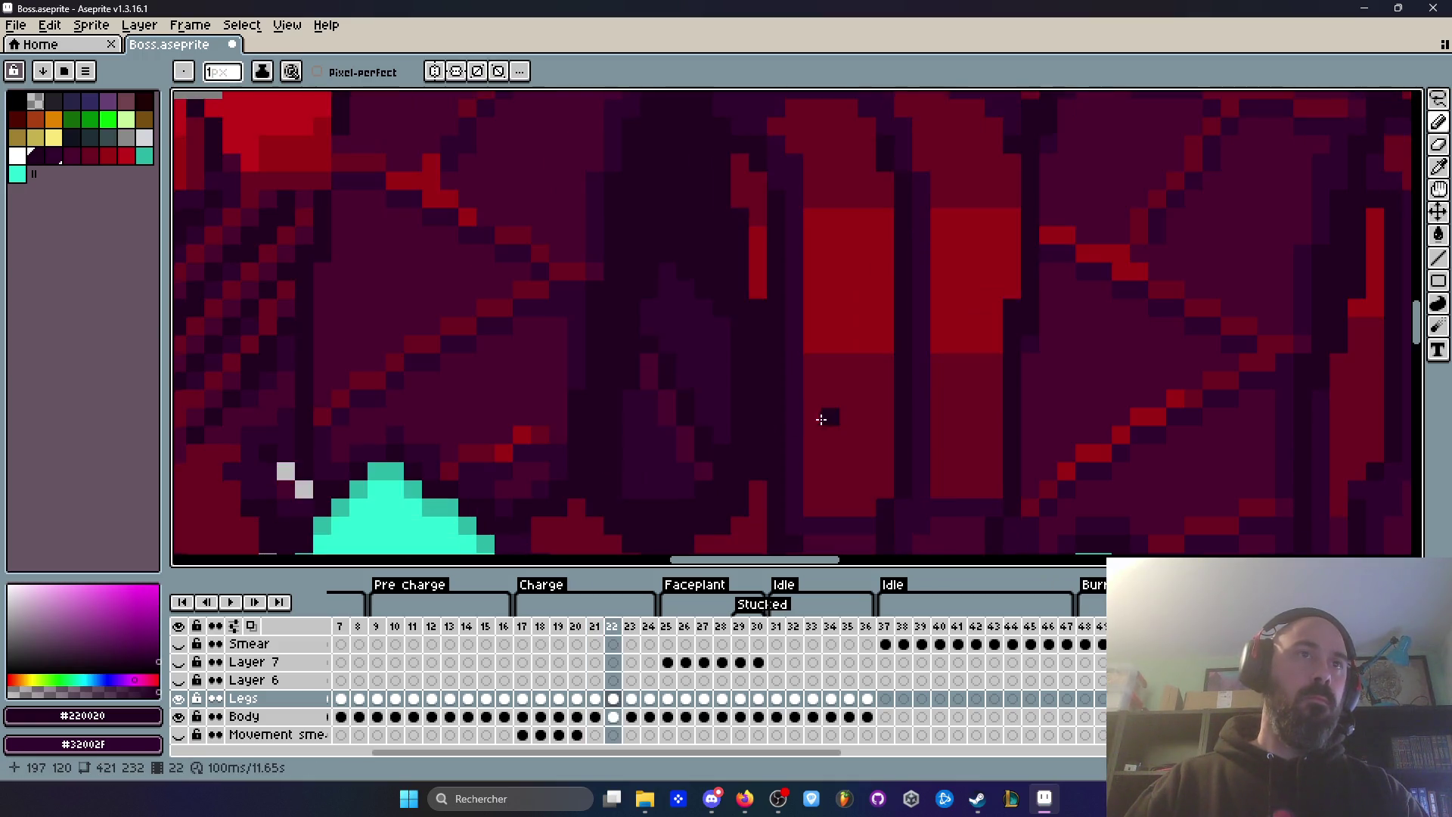
{"action": "key", "text": "Return"}
{"action": "scroll", "coordinate": [733, 408], "scroll_direction": "down", "scroll_amount": 3}
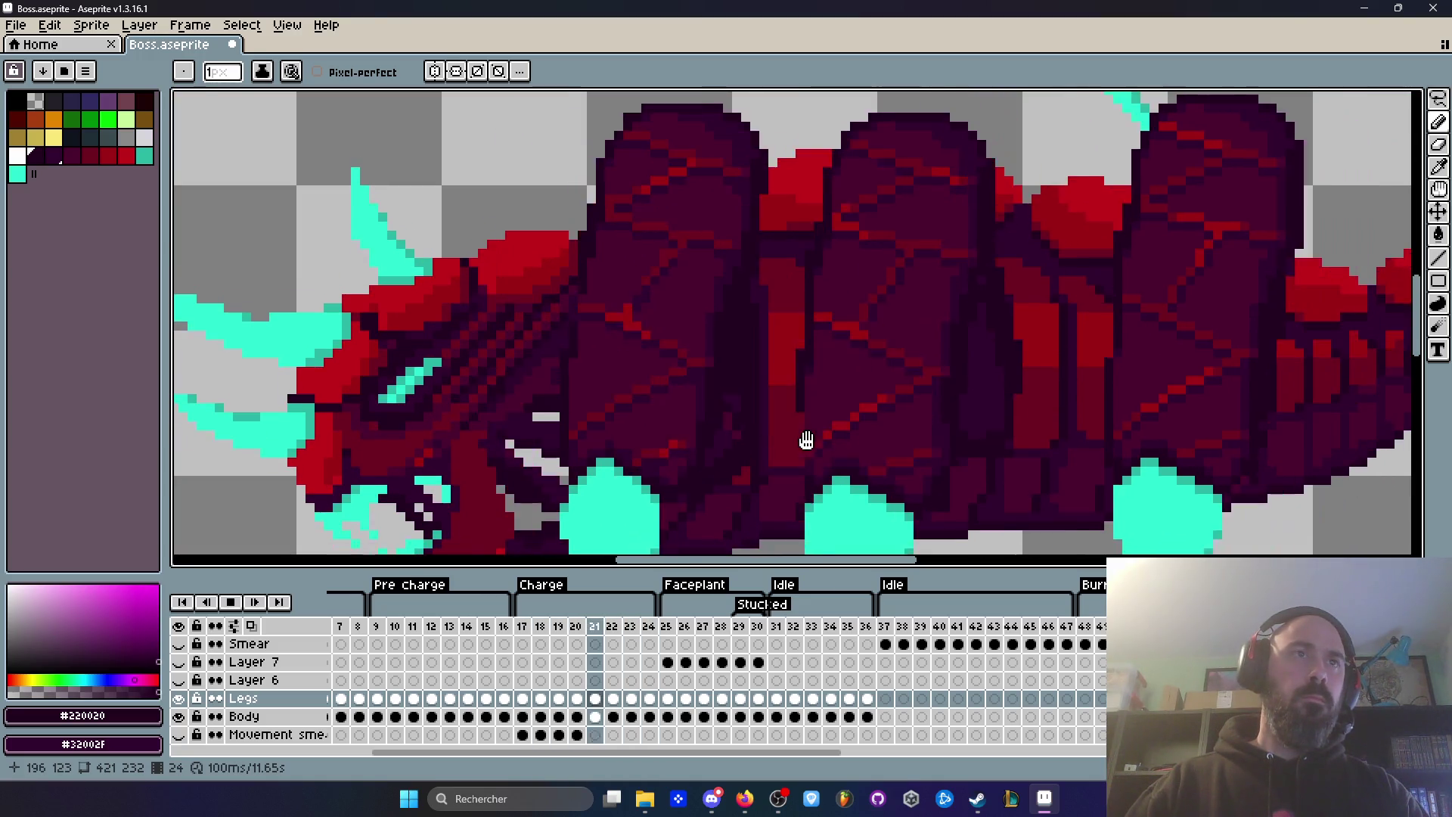
{"action": "key", "text": "Return"}
{"action": "key", "text": "Right"}
{"action": "key", "text": "Return"}
{"action": "scroll", "coordinate": [805, 440], "scroll_direction": "down", "scroll_amount": 2}
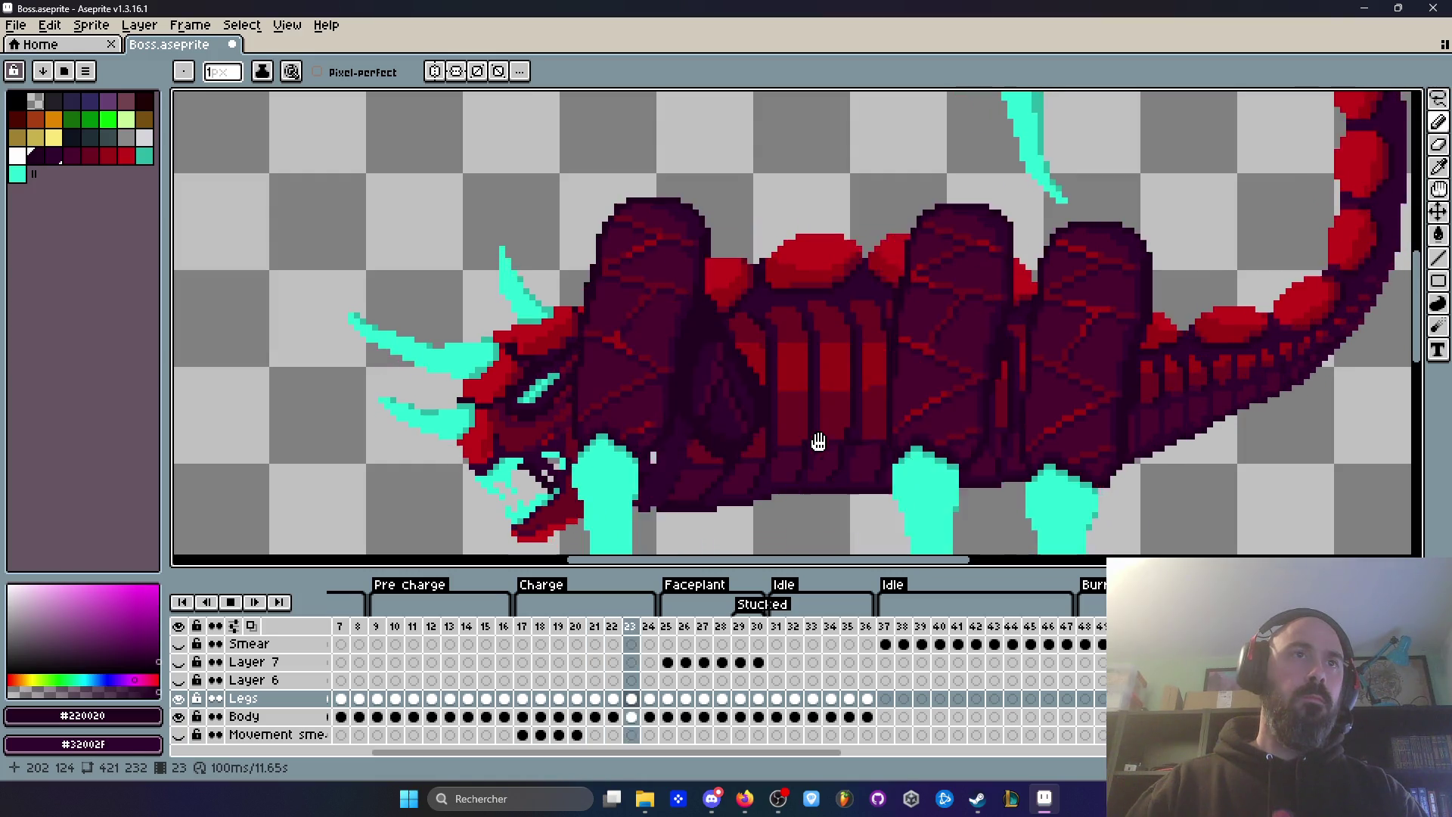
{"action": "key", "text": "Return"}
{"action": "scroll", "coordinate": [738, 399], "scroll_direction": "up", "scroll_amount": 1}
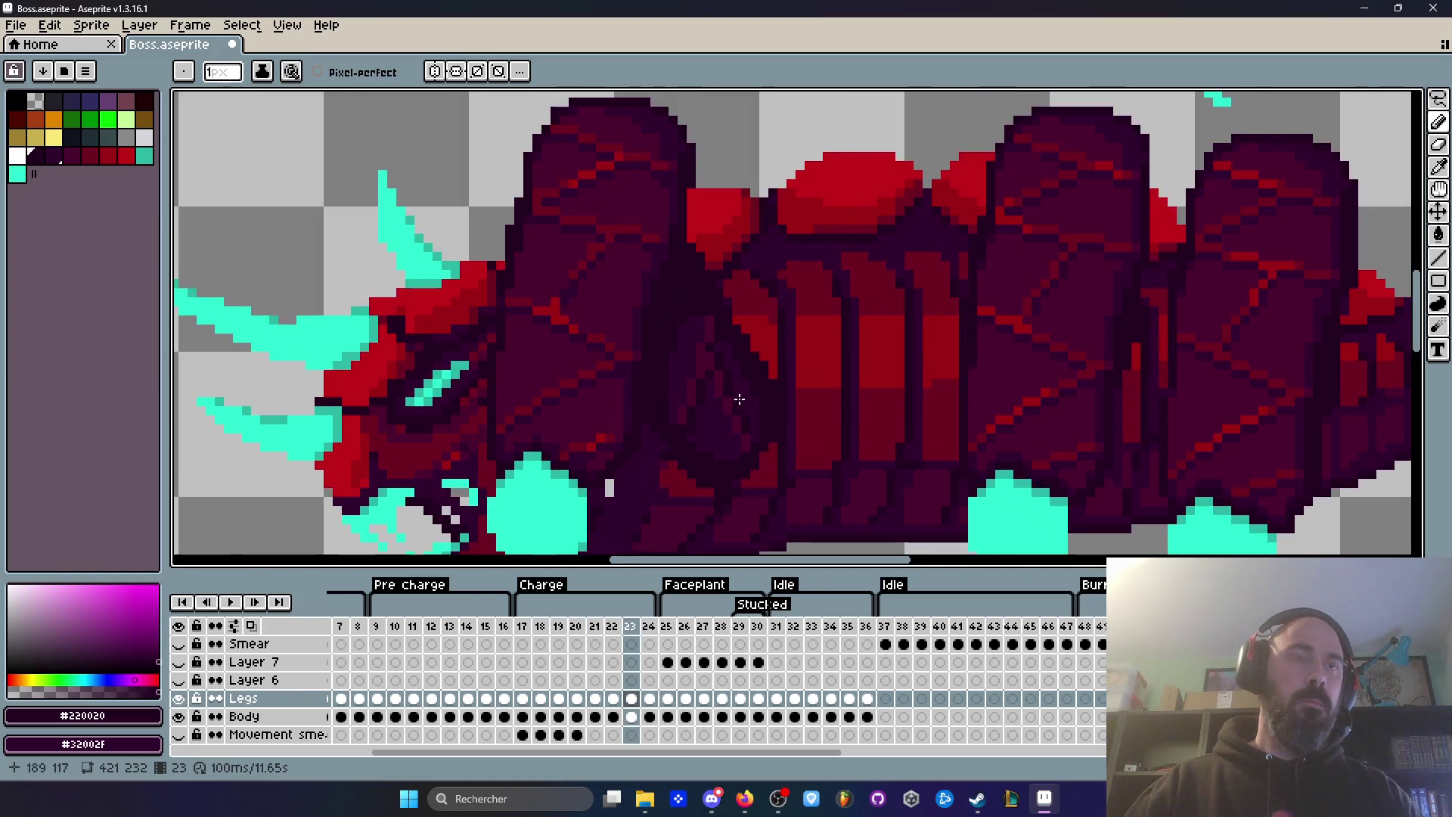
{"action": "scroll", "coordinate": [738, 399], "scroll_direction": "up", "scroll_amount": 3}
Step: Lasso the dark shading patch behind the front leg on frame 23 and nudge it right and down
{"action": "key", "text": "m"}
{"action": "mouse_move", "coordinate": [667, 294]}
{"action": "left_mouse_down"}
{"action": "mouse_move", "coordinate": [649, 457]}
{"action": "mouse_move", "coordinate": [738, 511]}
{"action": "left_mouse_up"}
{"action": "left_click_drag", "start_coordinate": [720, 384], "coordinate": [688, 261]}
{"action": "left_click_drag", "start_coordinate": [696, 325], "coordinate": [703, 333]}
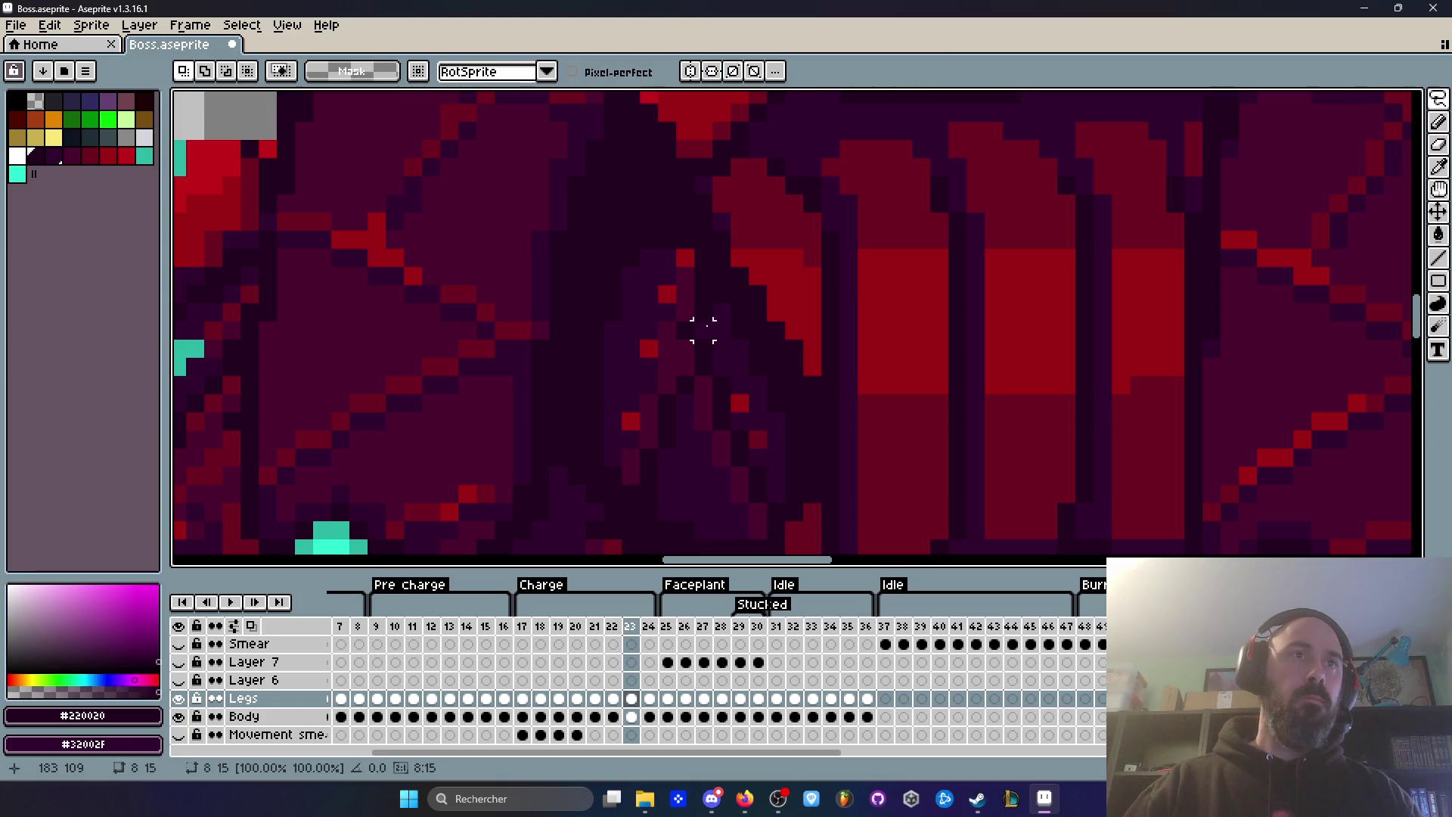
Step: Play the animation to check the nudged shading, then step over to frame 24
{"action": "key", "text": "i"}
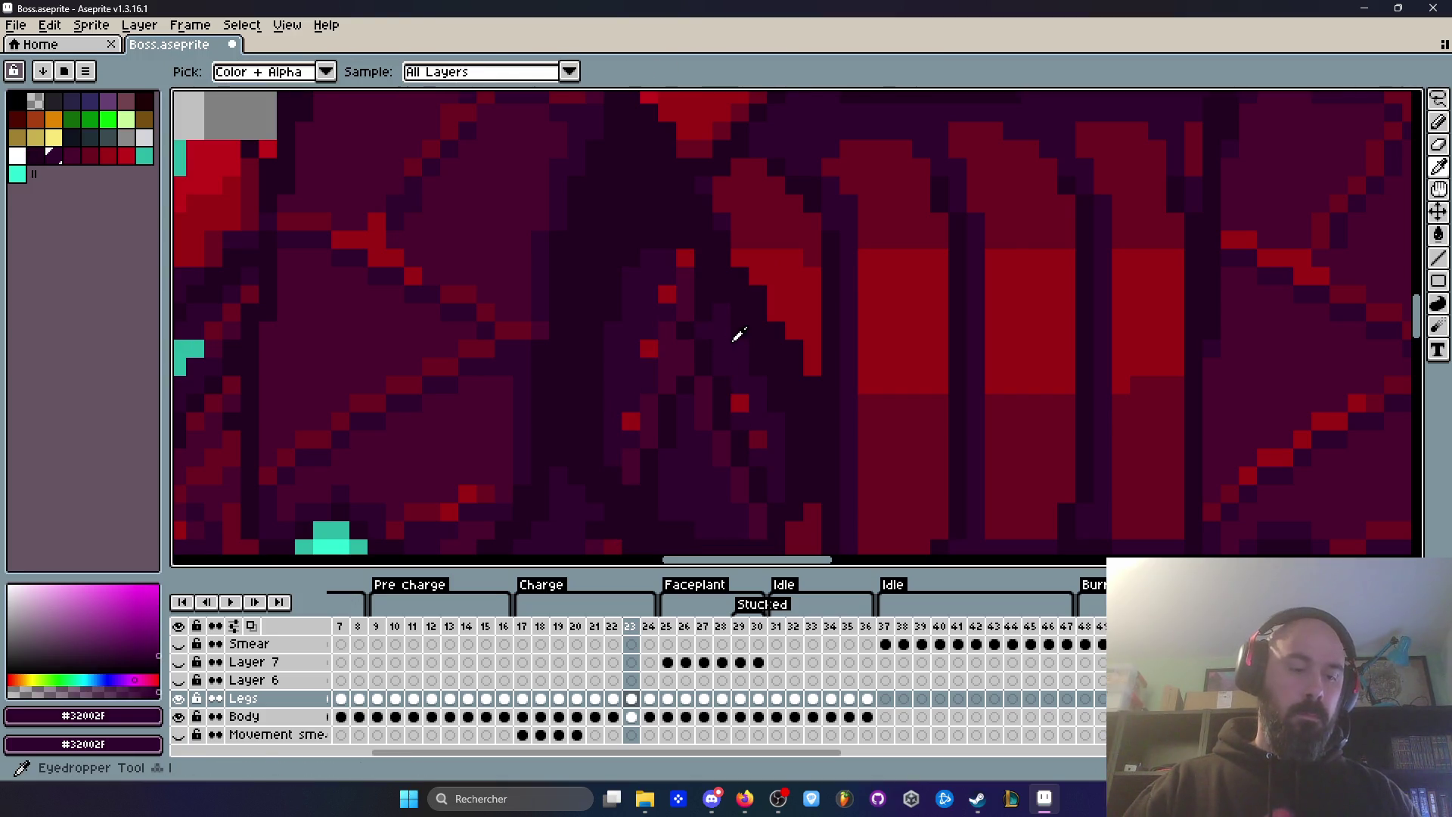
{"action": "key", "text": "b"}
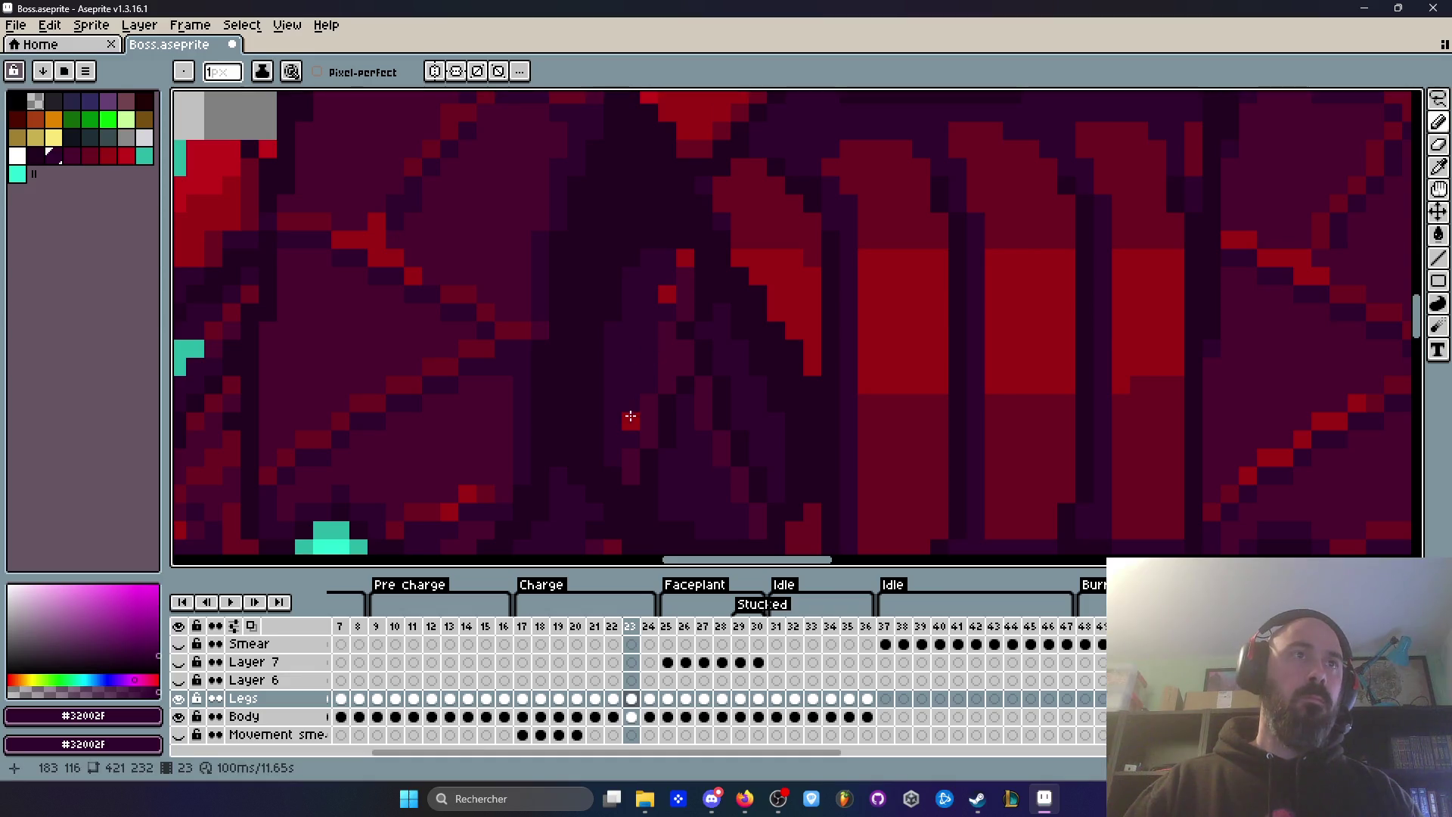
{"action": "scroll", "coordinate": [677, 282], "scroll_direction": "down", "scroll_amount": 4}
{"action": "key", "text": "Return"}
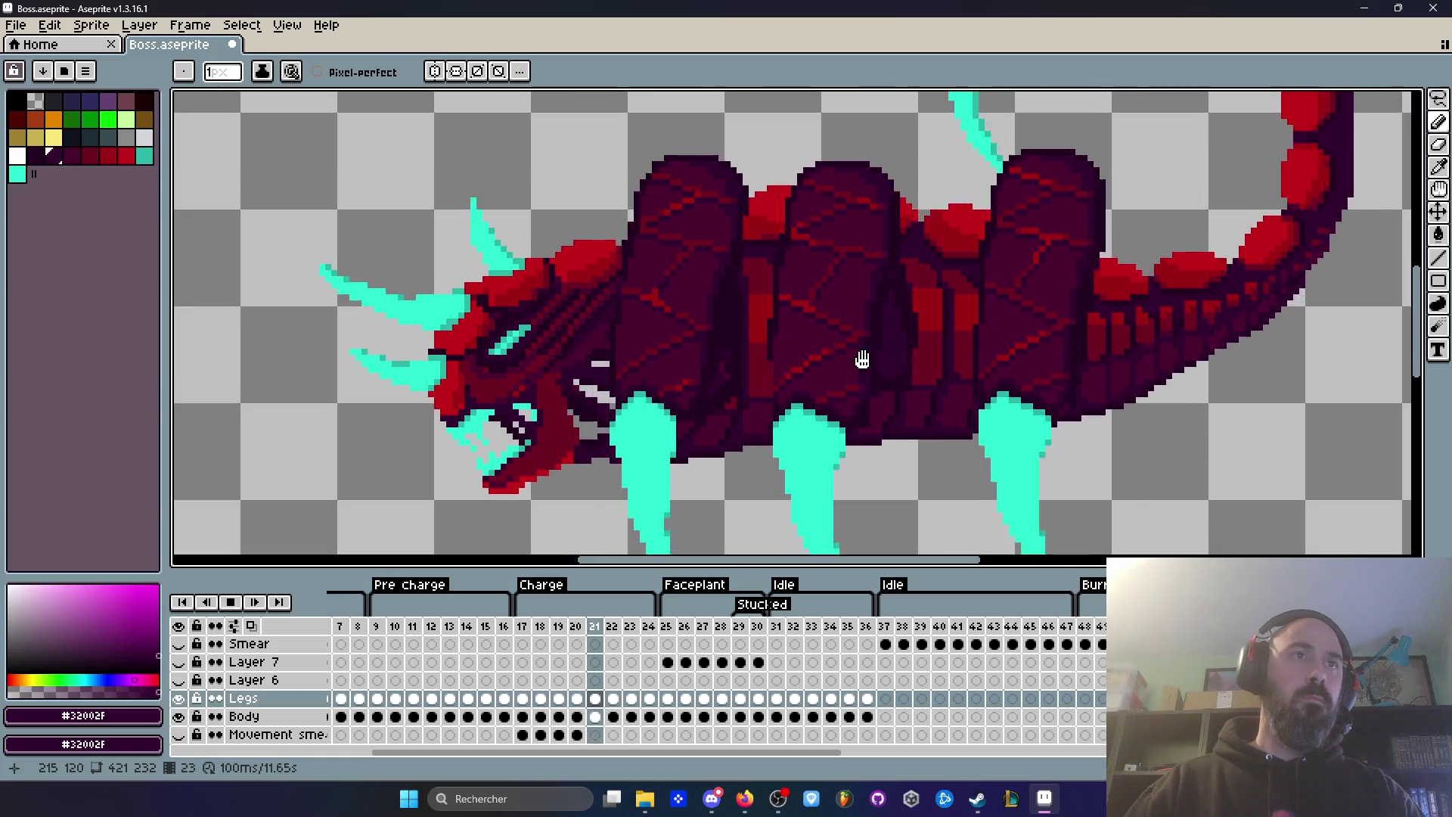
{"action": "key", "text": "Return"}
{"action": "key", "text": "Right"}
{"action": "key", "text": "Left"}
{"action": "key", "text": "Left"}
{"action": "key", "text": "Right"}
{"action": "key", "text": "Right"}
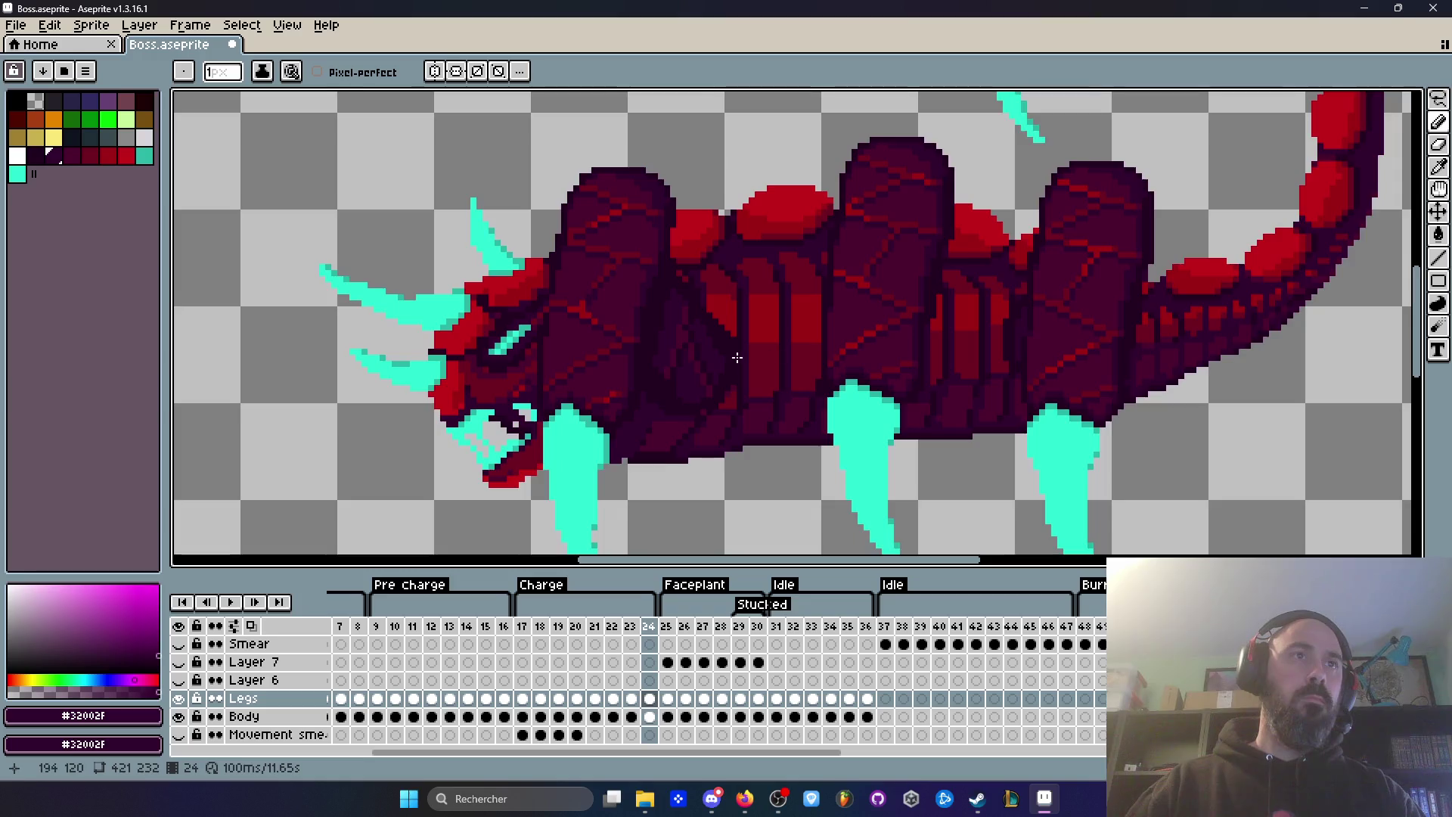
Step: On frame 24, eyedrop #32002F and pencil over the red streak in the front body
{"action": "scroll", "coordinate": [771, 348], "scroll_direction": "up", "scroll_amount": 1}
{"action": "scroll", "coordinate": [669, 356], "scroll_direction": "up", "scroll_amount": 1}
{"action": "scroll", "coordinate": [673, 357], "scroll_direction": "up", "scroll_amount": 1}
{"action": "key", "text": "q"}
{"action": "mouse_move", "coordinate": [673, 271]}
{"action": "left_mouse_down"}
{"action": "mouse_move", "coordinate": [652, 340]}
{"action": "mouse_move", "coordinate": [680, 429]}
{"action": "mouse_move", "coordinate": [675, 273]}
{"action": "left_mouse_up"}
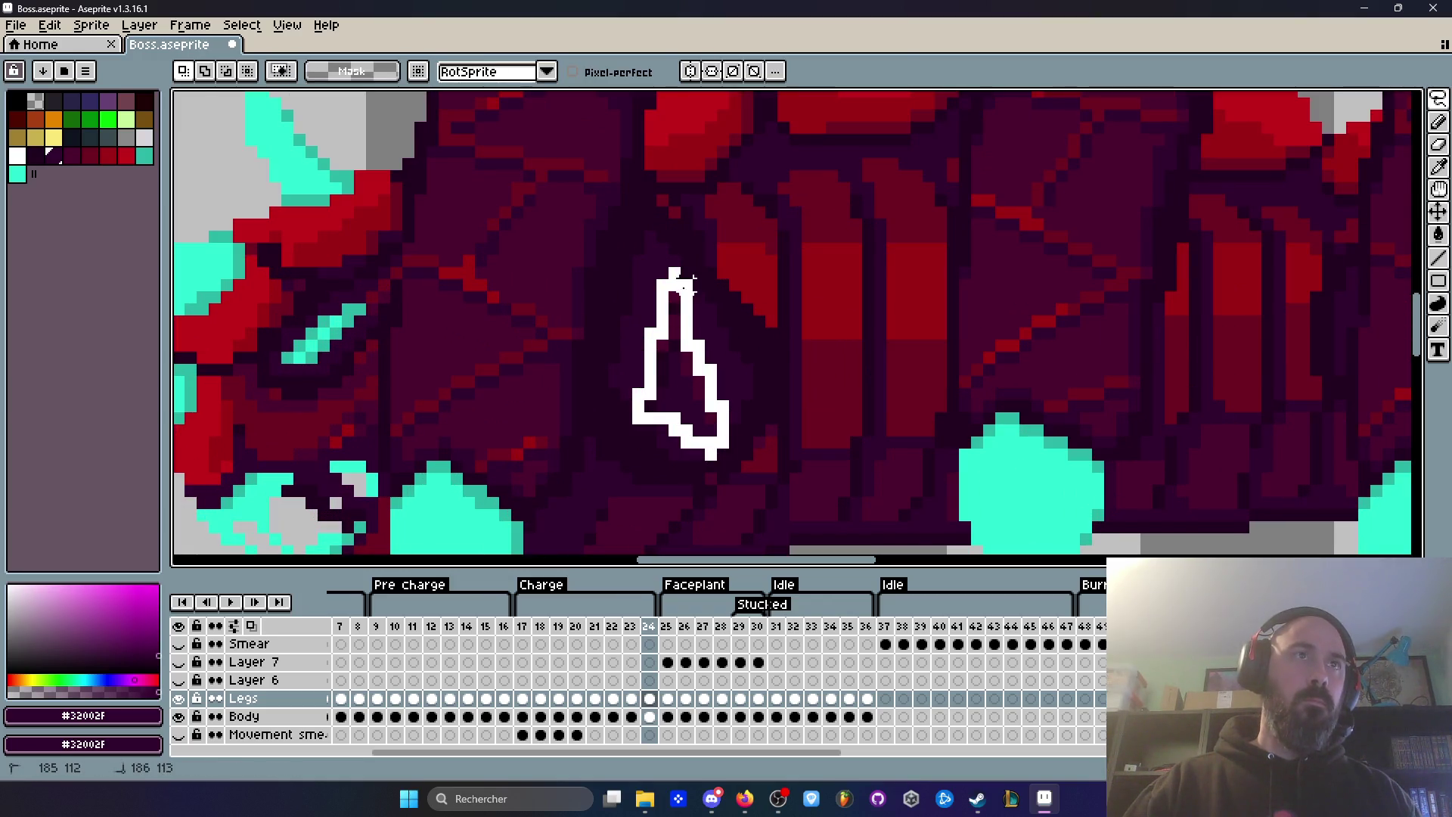
{"action": "key", "text": "ctrl+d"}
{"action": "key", "text": "i"}
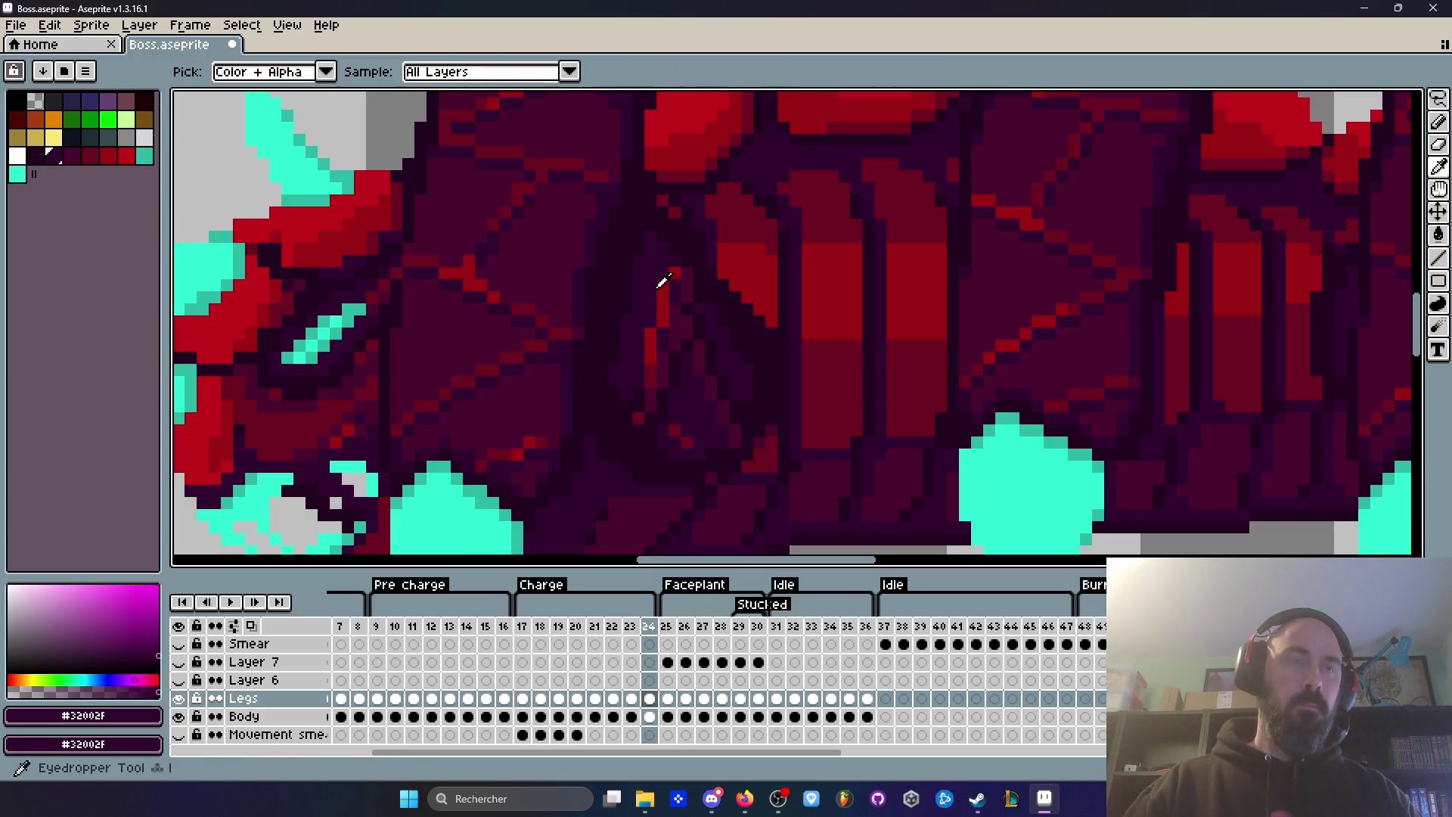
{"action": "scroll", "coordinate": [660, 274], "scroll_direction": "up", "scroll_amount": 1}
{"action": "key", "text": "b"}
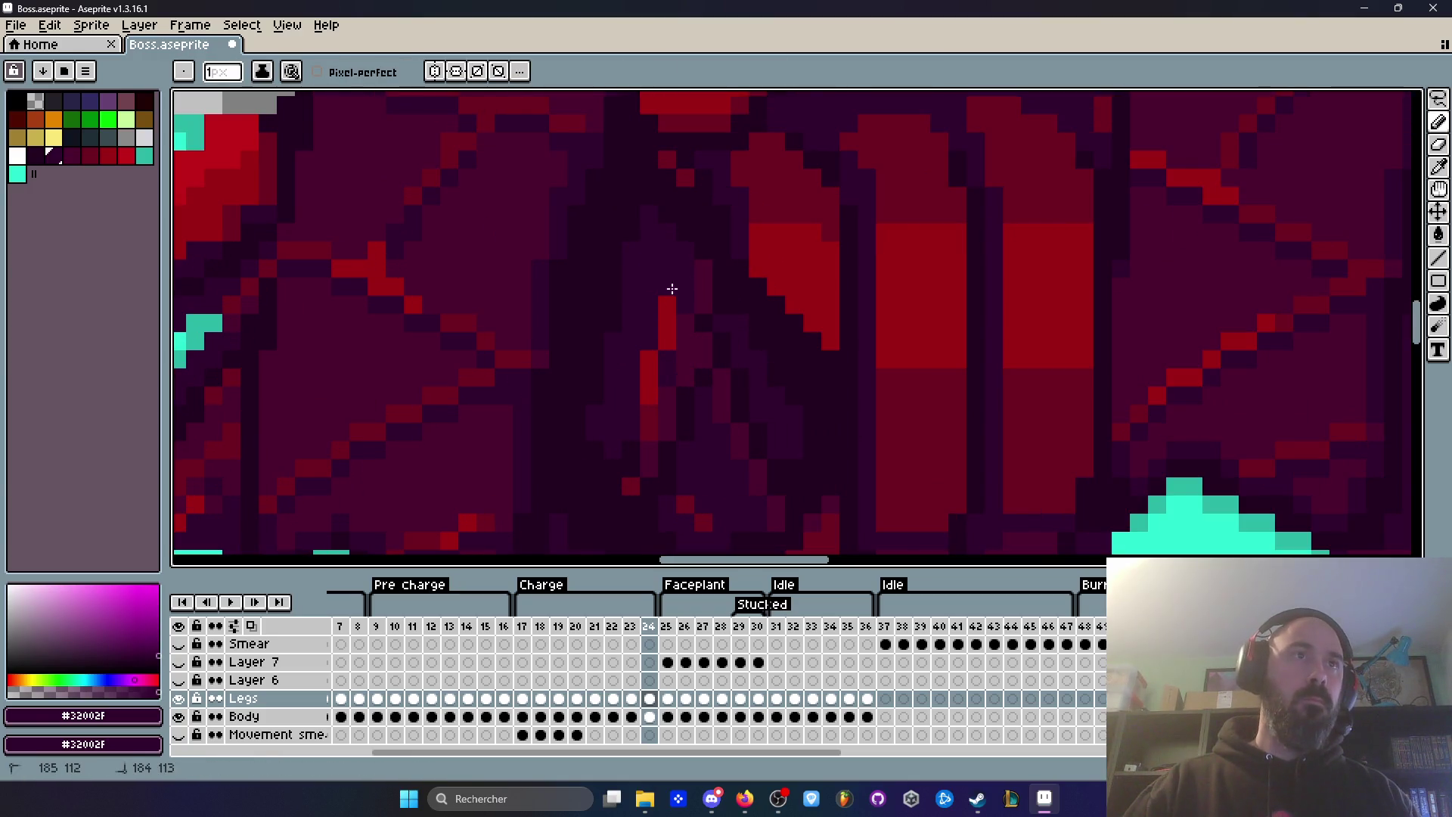
{"action": "left_click_drag", "start_coordinate": [649, 352], "coordinate": [649, 431]}
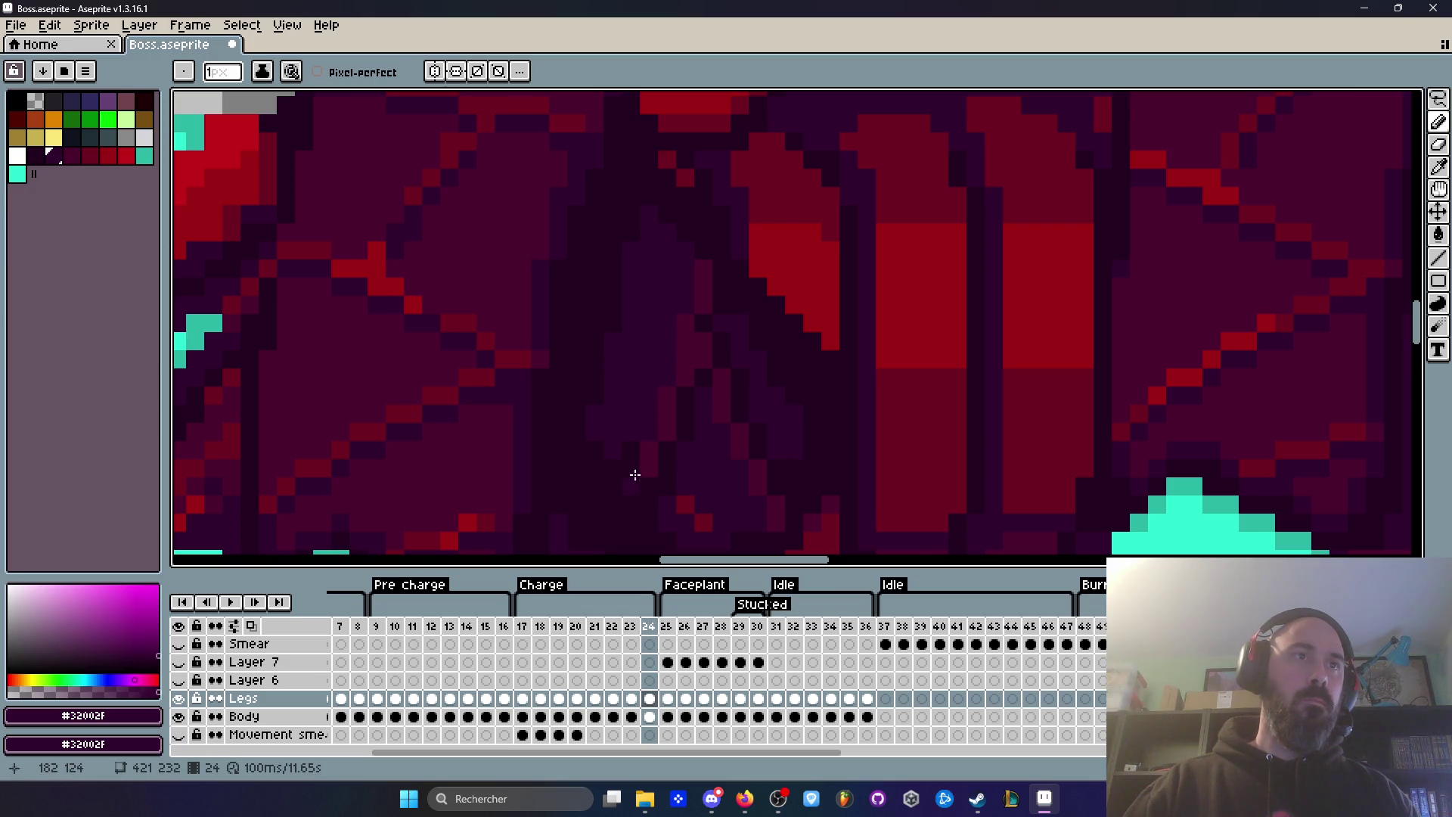
Step: Play the animation to review the fix, stopping on frame 23
{"action": "key", "text": "Return"}
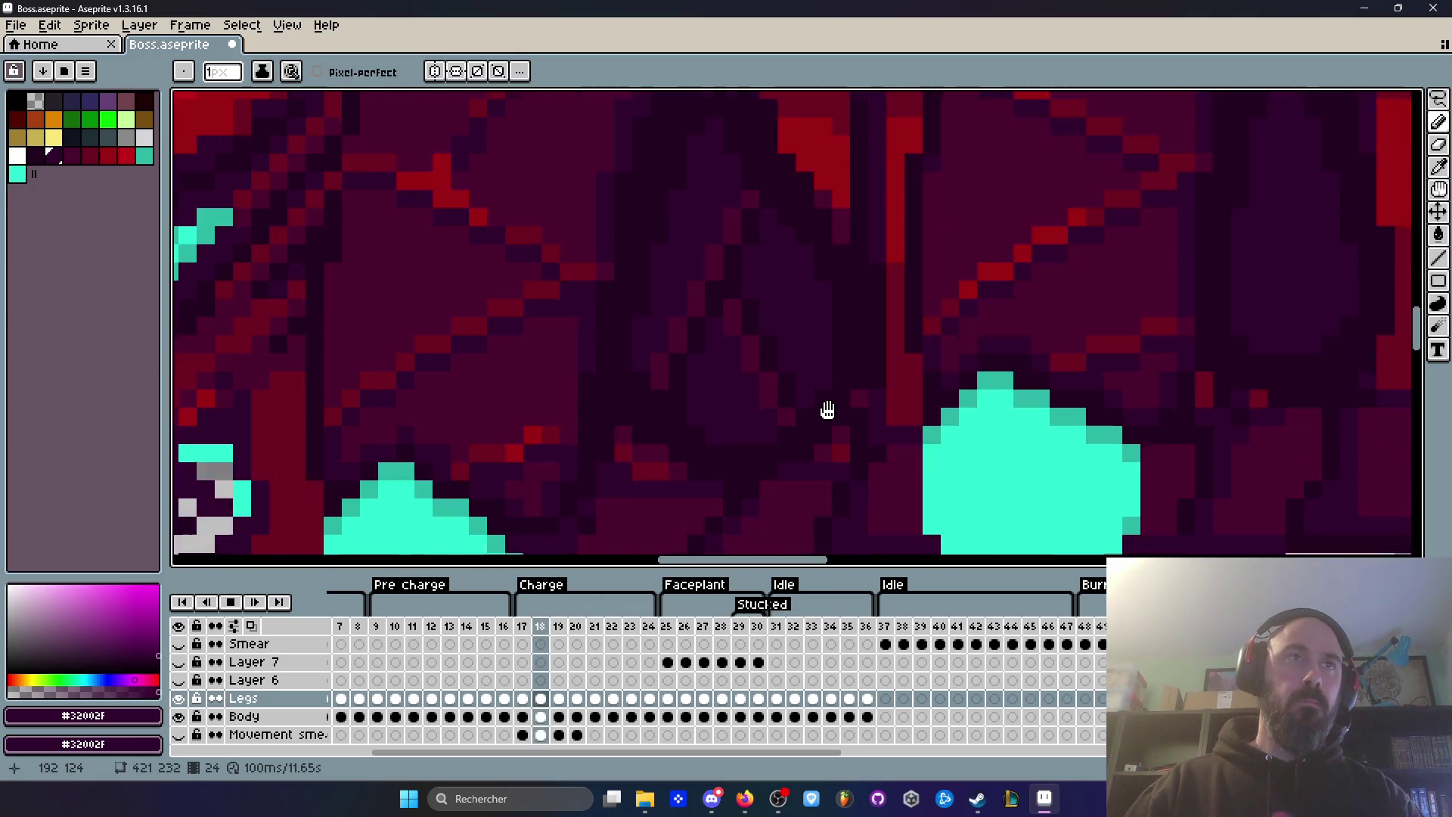
{"action": "key", "text": "Return"}
{"action": "scroll", "coordinate": [893, 347], "scroll_direction": "down", "scroll_amount": 1}
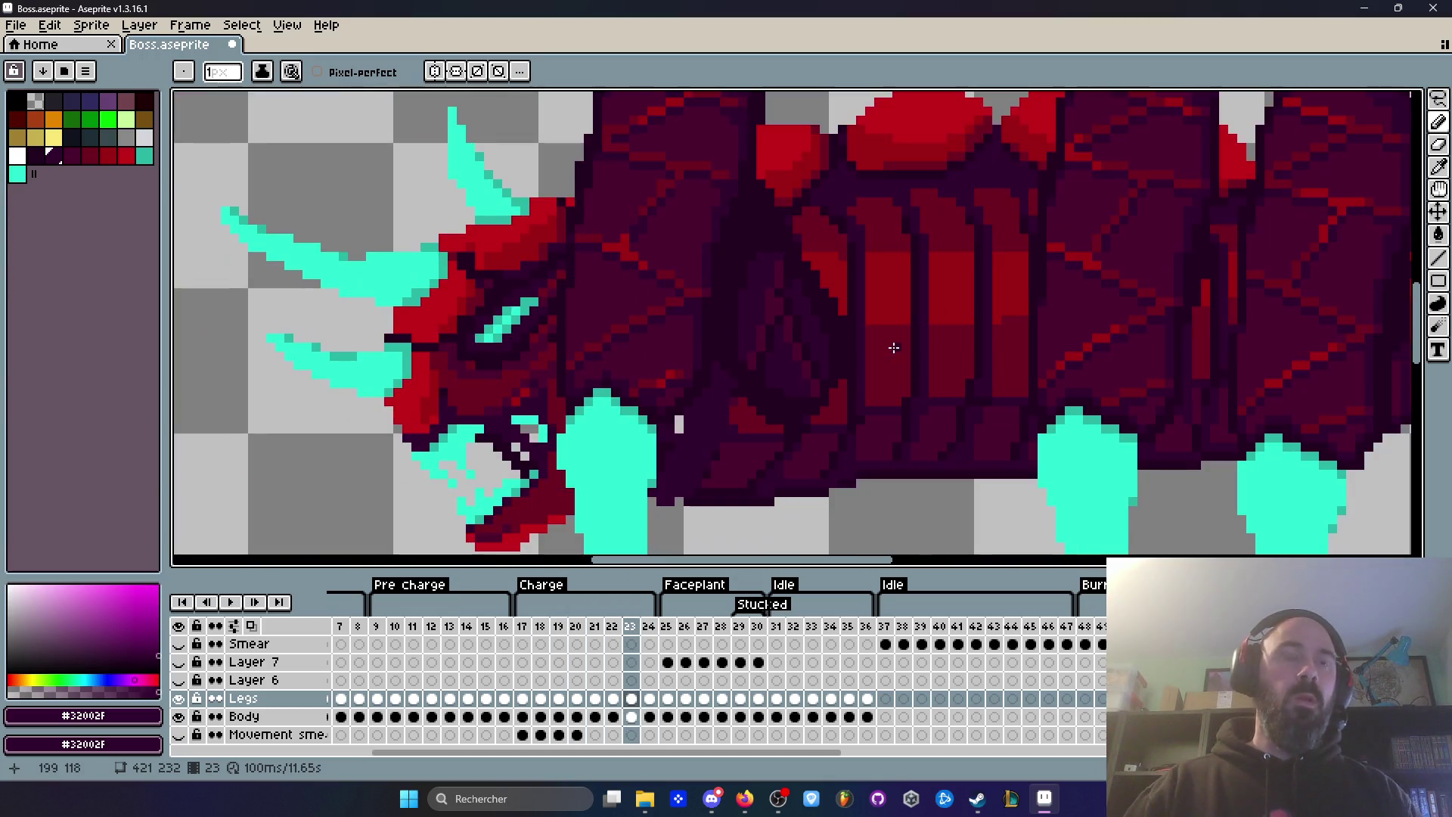
Step: Undo the dark paint to restore the red streak and replay the animation, stopping on frame 22
{"action": "key", "text": "ctrl+z"}
{"action": "scroll", "coordinate": [896, 348], "scroll_direction": "down", "scroll_amount": 1}
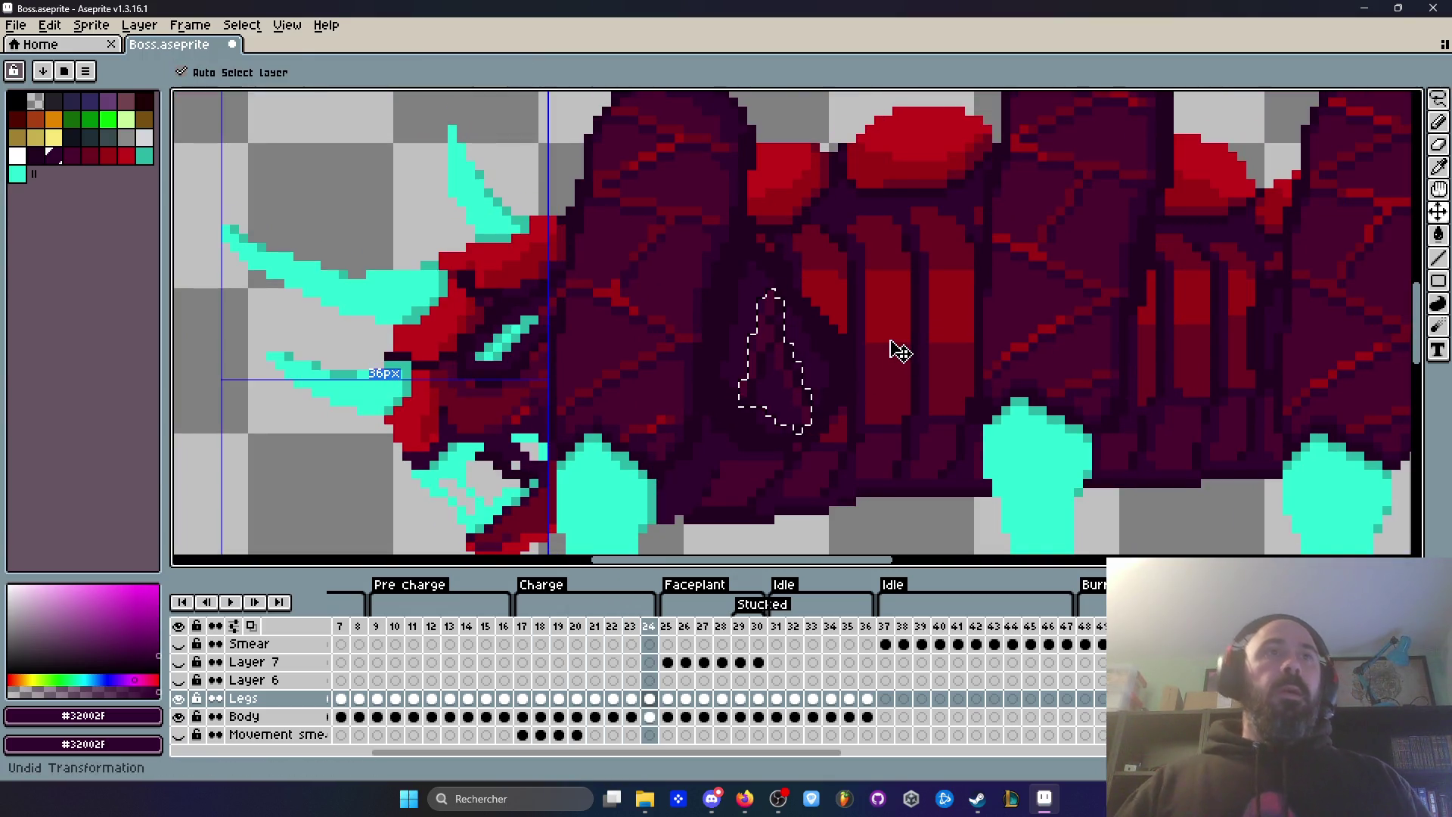
{"action": "scroll", "coordinate": [837, 350], "scroll_direction": "down", "scroll_amount": 1}
{"action": "scroll", "coordinate": [838, 351], "scroll_direction": "up", "scroll_amount": 1}
{"action": "key", "text": "Return"}
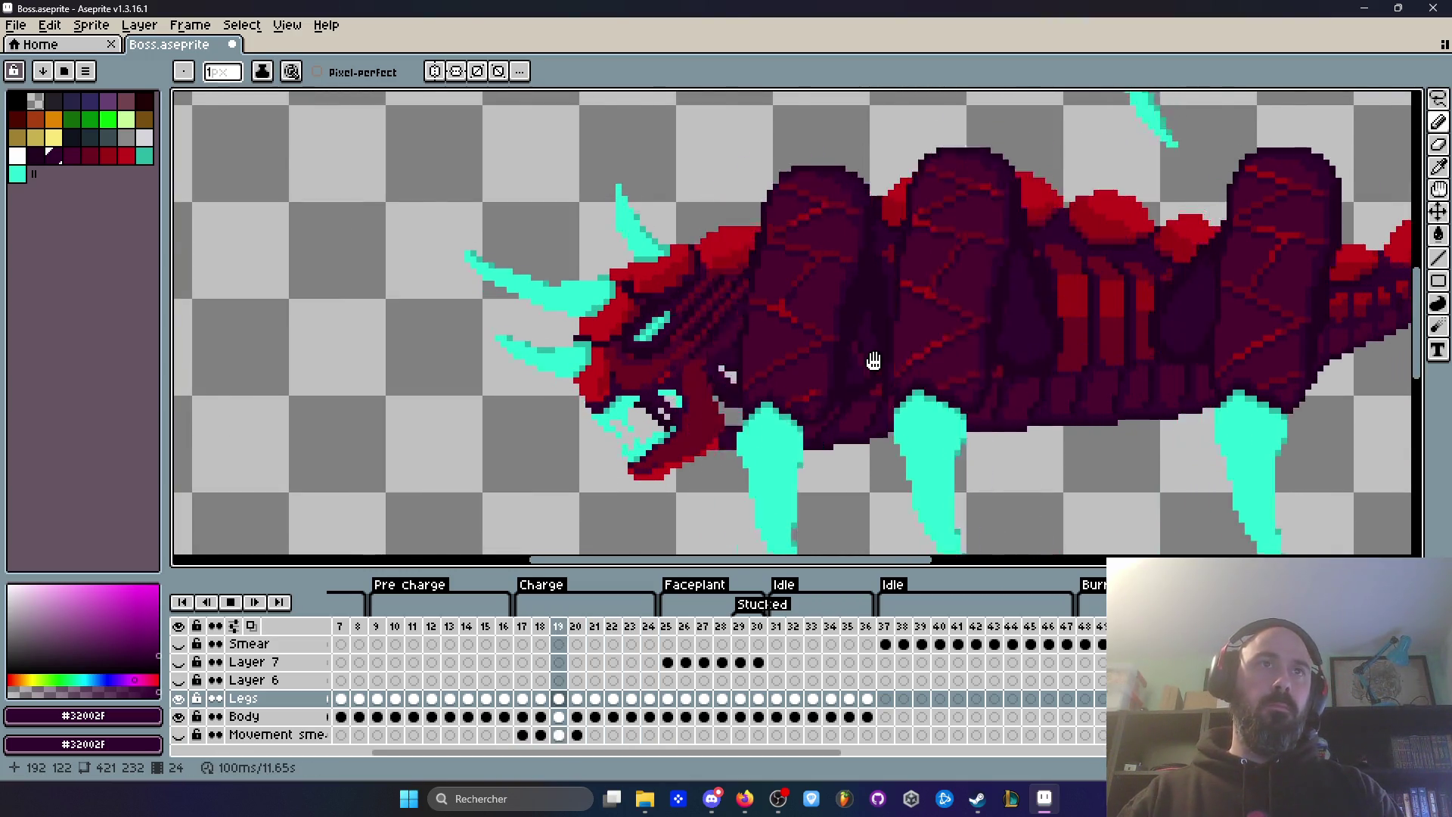
{"action": "scroll", "coordinate": [873, 360], "scroll_direction": "down", "scroll_amount": 1}
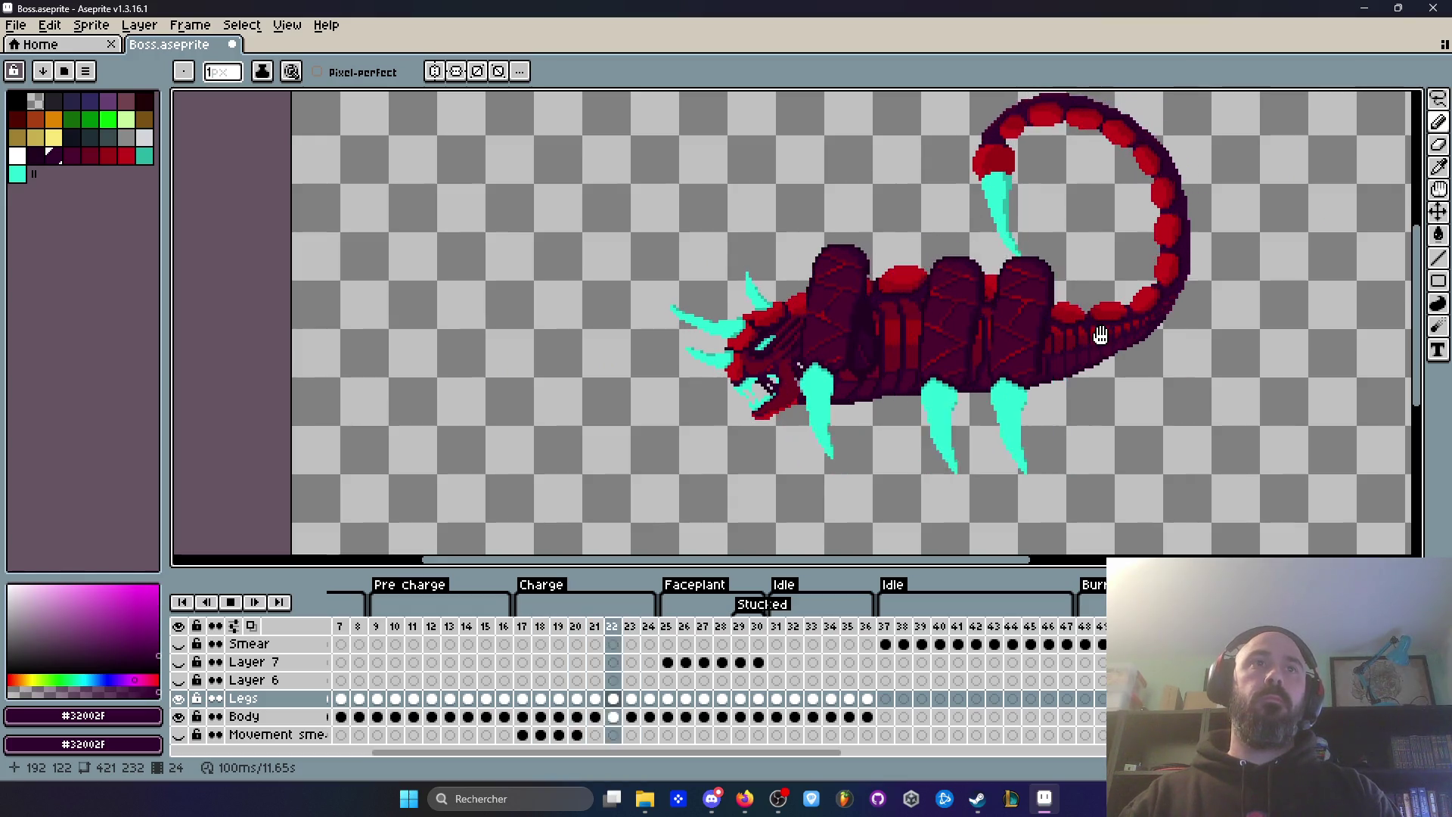
{"action": "scroll", "coordinate": [893, 353], "scroll_direction": "up", "scroll_amount": 3}
{"action": "scroll", "coordinate": [900, 309], "scroll_direction": "up", "scroll_amount": 1}
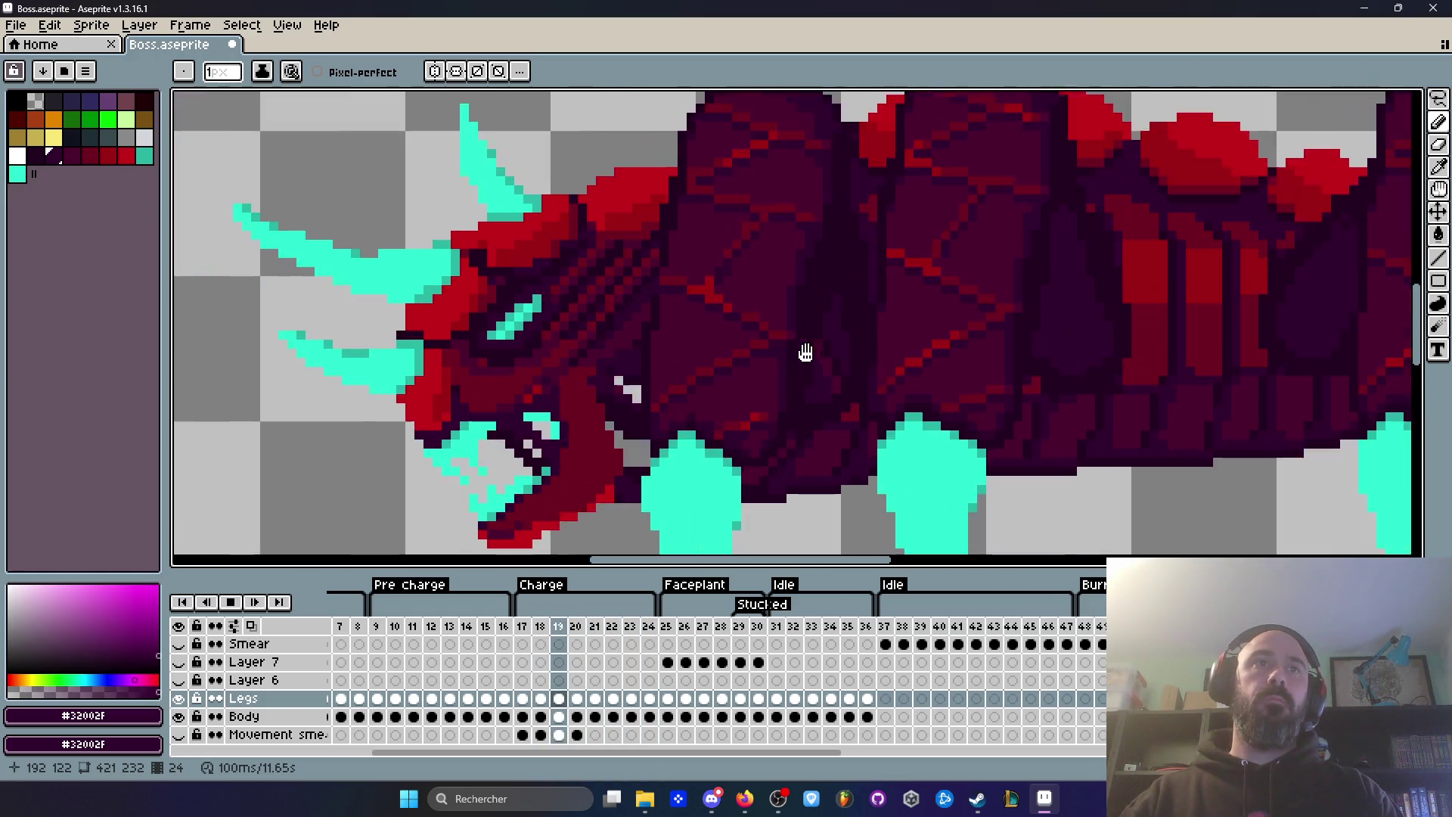
{"action": "key", "text": "Return"}
Step: Step back and forth between frames 22, 23 and 24 to compare the shading
{"action": "key", "text": "Right"}
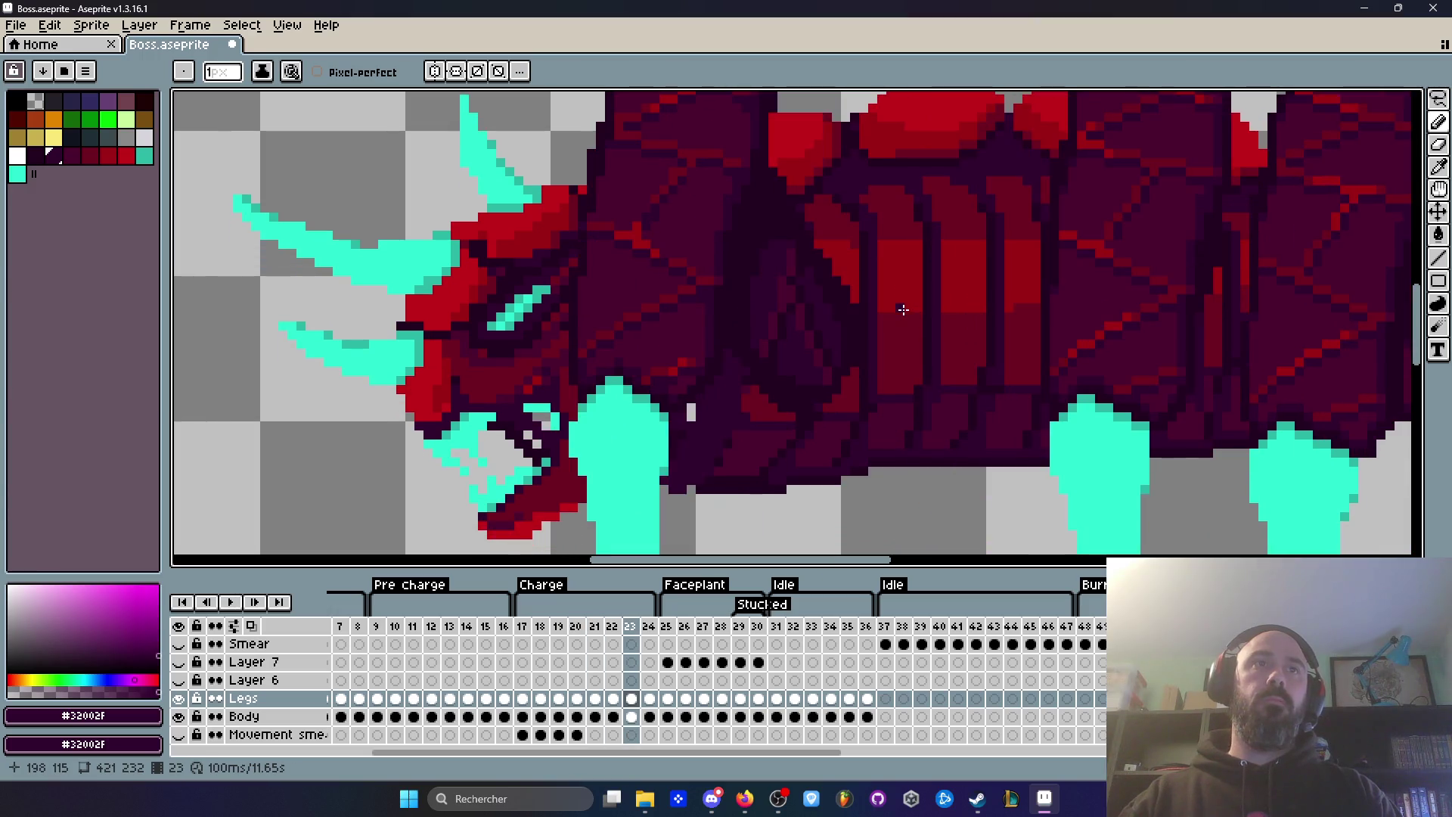
{"action": "key", "text": "Right"}
{"action": "key", "text": "Left"}
{"action": "key", "text": "Left"}
{"action": "key", "text": "Right"}
{"action": "key", "text": "Right"}
{"action": "key", "text": "Left"}
{"action": "scroll", "coordinate": [810, 314], "scroll_direction": "up", "scroll_amount": 1}
{"action": "scroll", "coordinate": [805, 313], "scroll_direction": "up", "scroll_amount": 1}
Step: Lasso the shading patch beside the front leg on frame 23, reposition it and deselect
{"action": "key", "text": "q"}
{"action": "scroll", "coordinate": [804, 313], "scroll_direction": "up", "scroll_amount": 1}
{"action": "mouse_move", "coordinate": [755, 152]}
{"action": "left_mouse_down"}
{"action": "mouse_move", "coordinate": [727, 310]}
{"action": "mouse_move", "coordinate": [682, 398]}
{"action": "mouse_move", "coordinate": [726, 181]}
{"action": "mouse_move", "coordinate": [682, 393]}
{"action": "mouse_move", "coordinate": [826, 423]}
{"action": "mouse_move", "coordinate": [794, 201]}
{"action": "mouse_move", "coordinate": [764, 170]}
{"action": "left_mouse_up"}
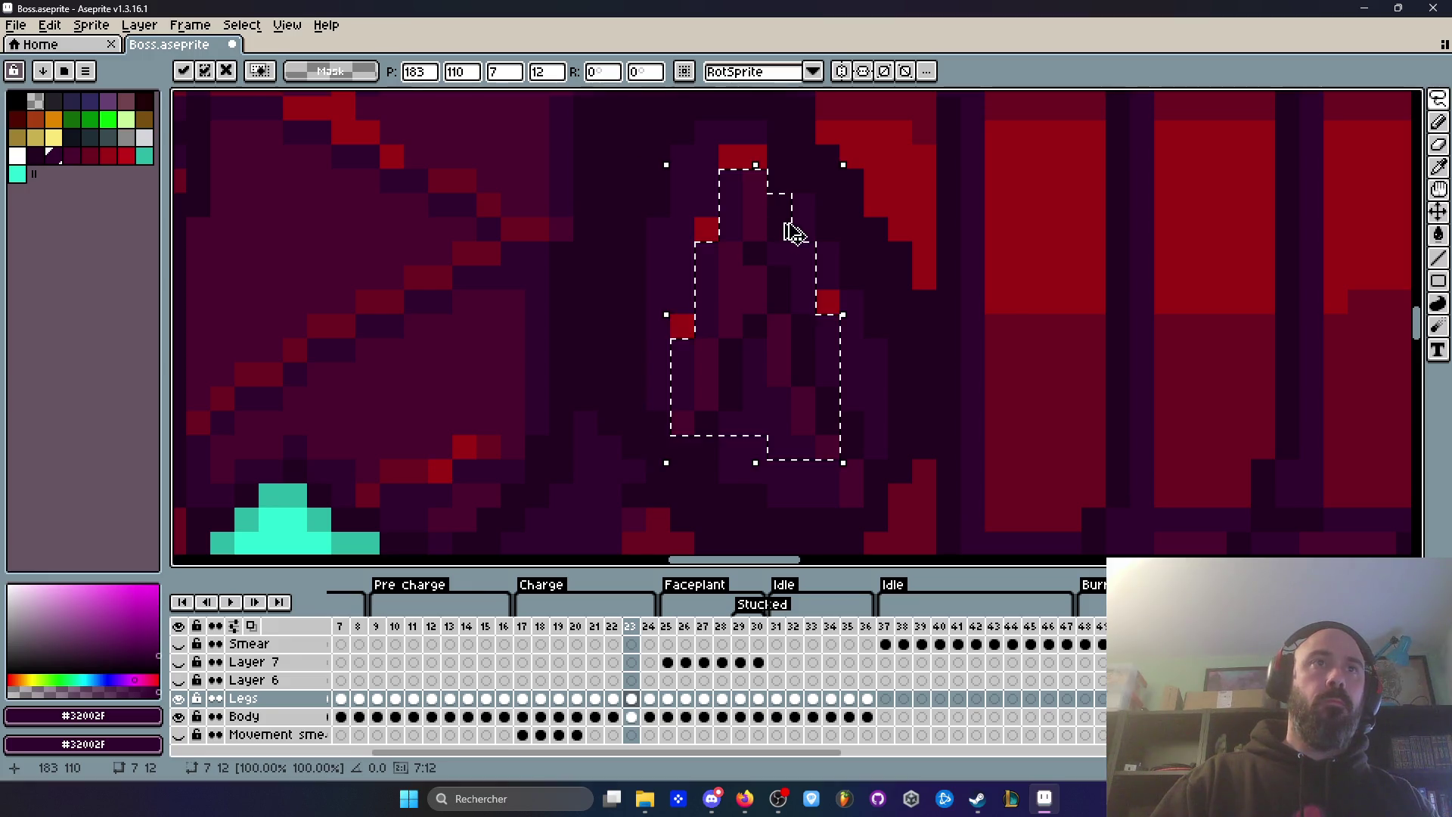
{"action": "key", "text": "ctrl+d"}
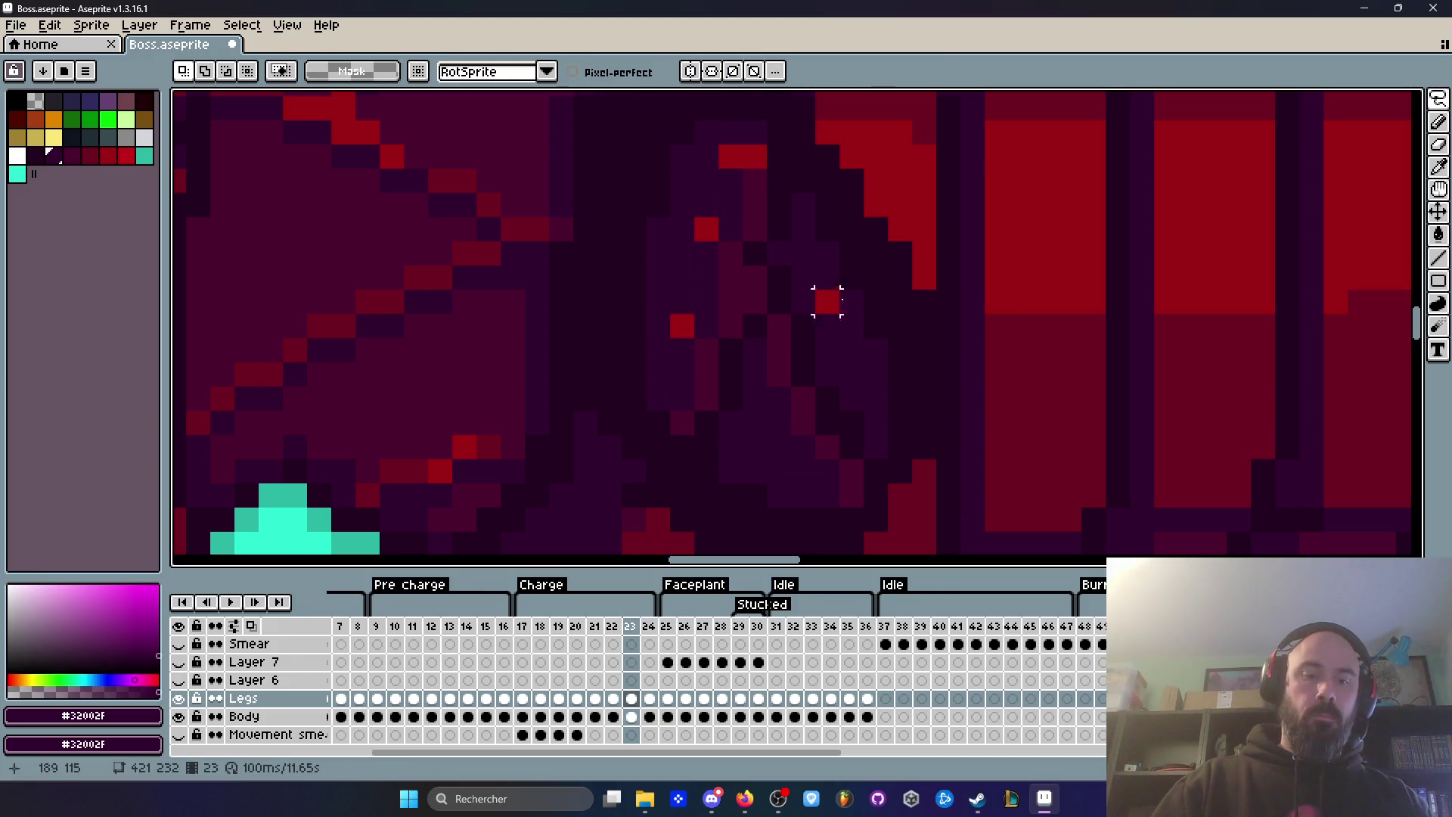
{"action": "key", "text": "b"}
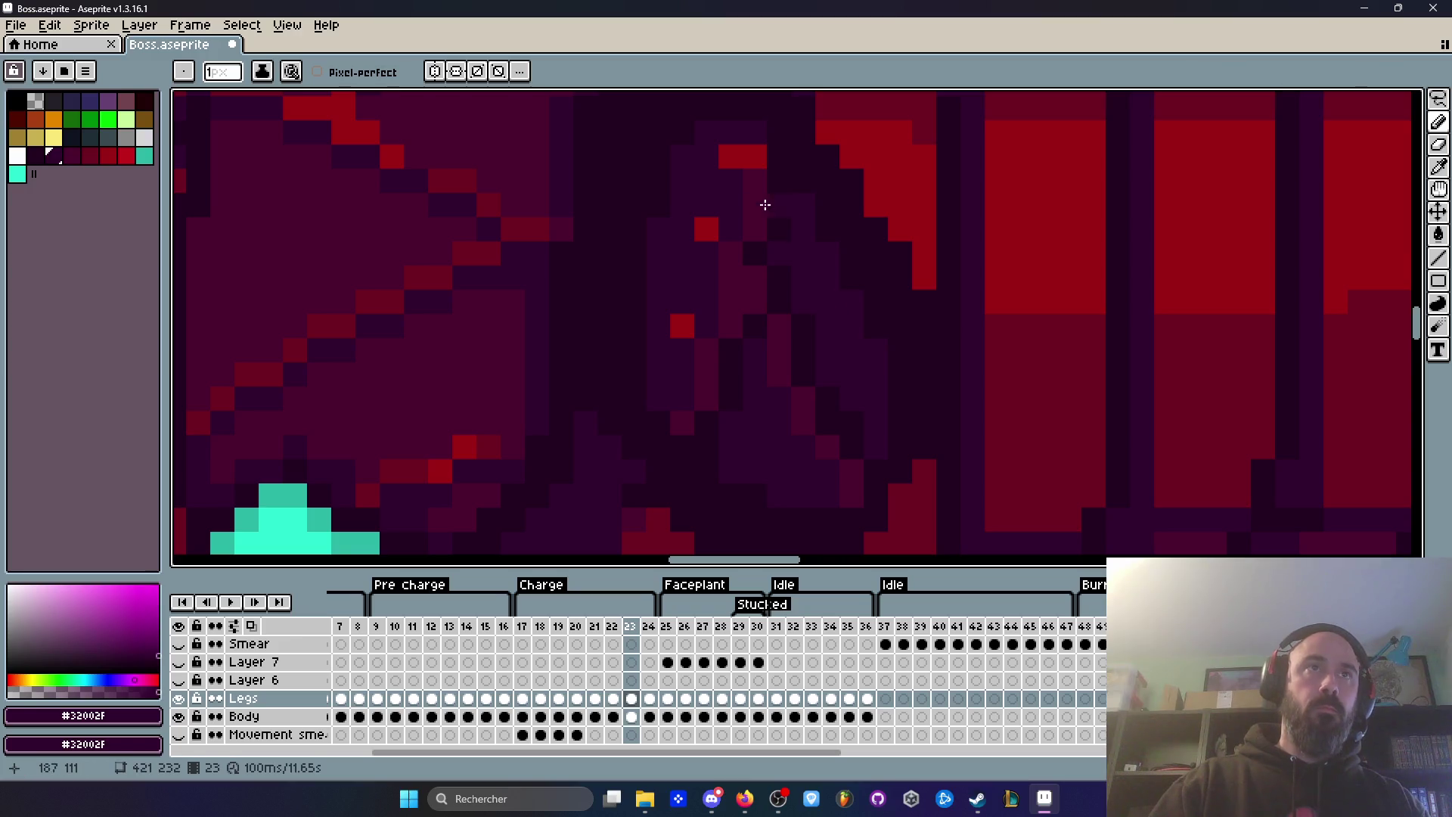
{"action": "scroll", "coordinate": [726, 301], "scroll_direction": "down", "scroll_amount": 3}
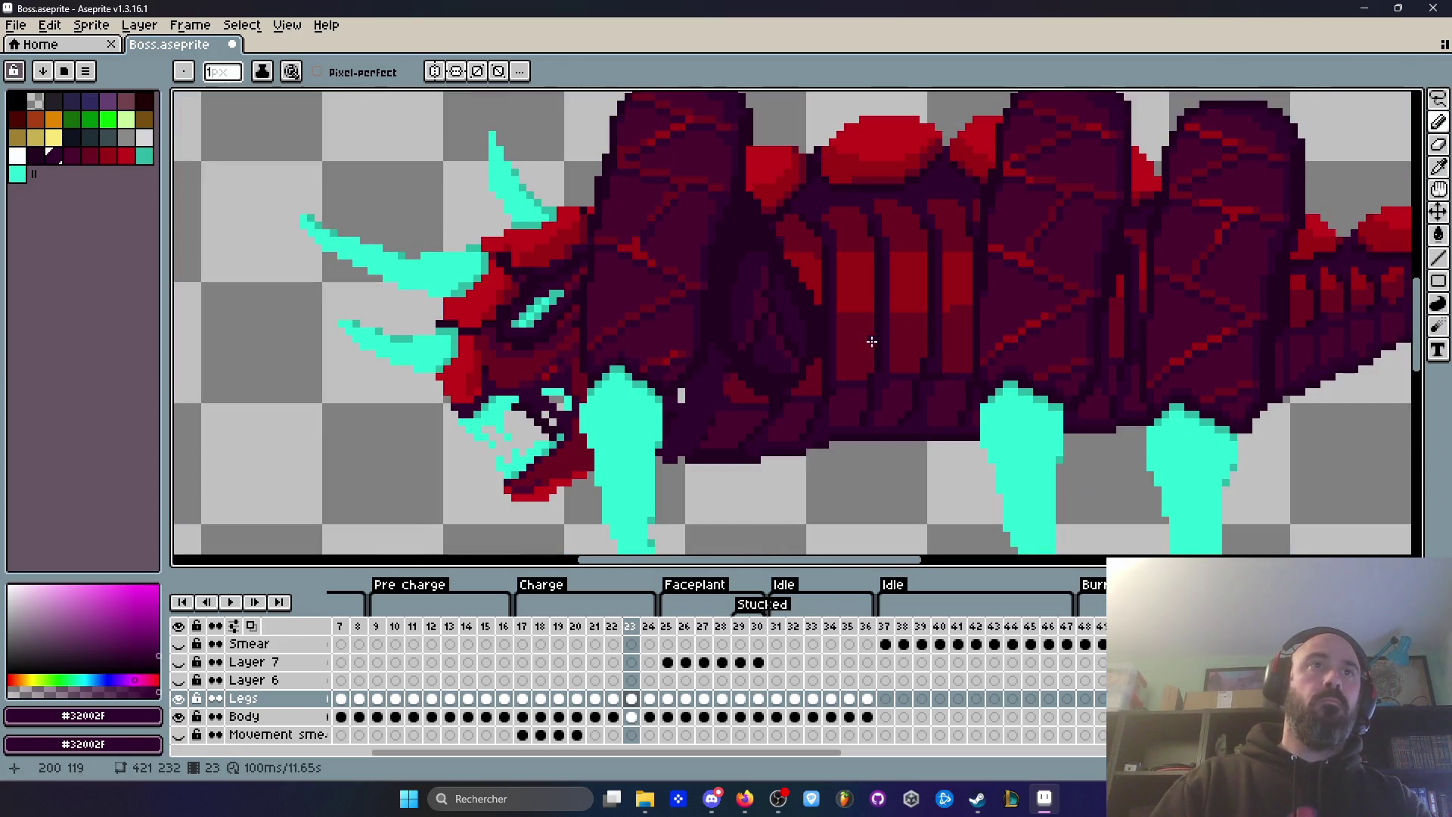
Step: Loop the Charge animation, zooming out to the whole scorpion and back in on the body
{"action": "key", "text": "Return"}
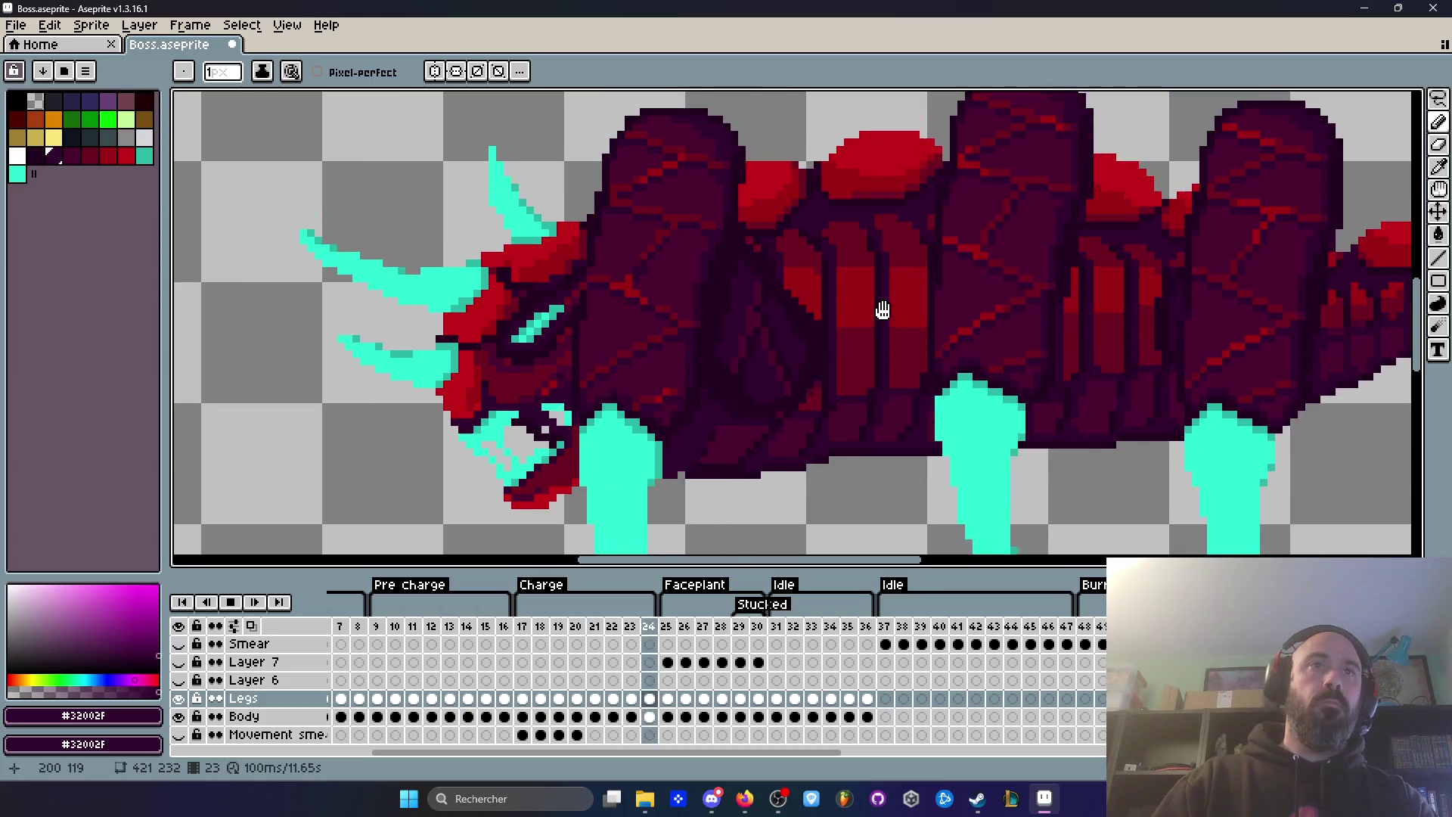
{"action": "scroll", "coordinate": [883, 310], "scroll_direction": "down", "scroll_amount": 2}
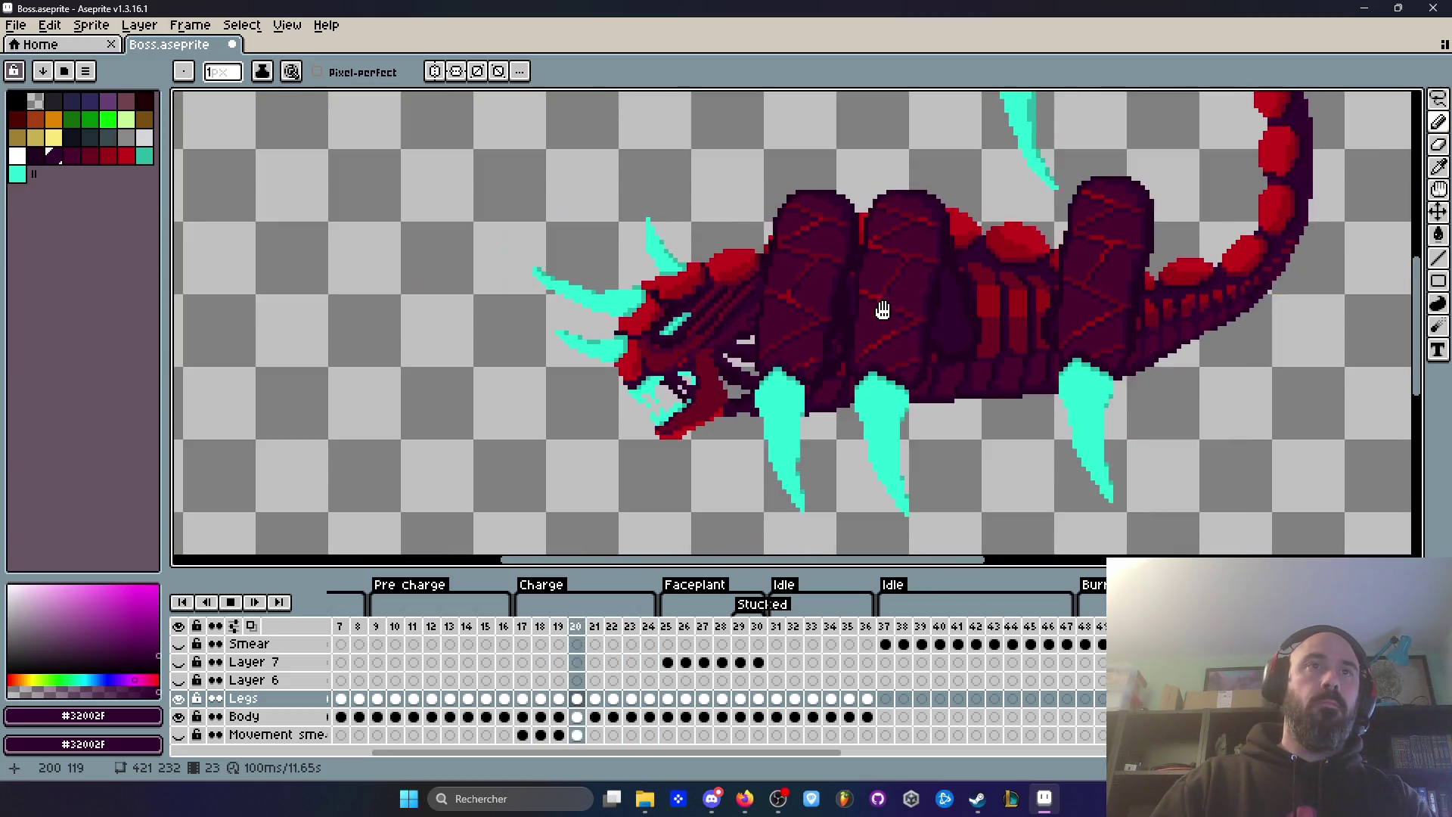
{"action": "scroll", "coordinate": [1013, 341], "scroll_direction": "down", "scroll_amount": 3}
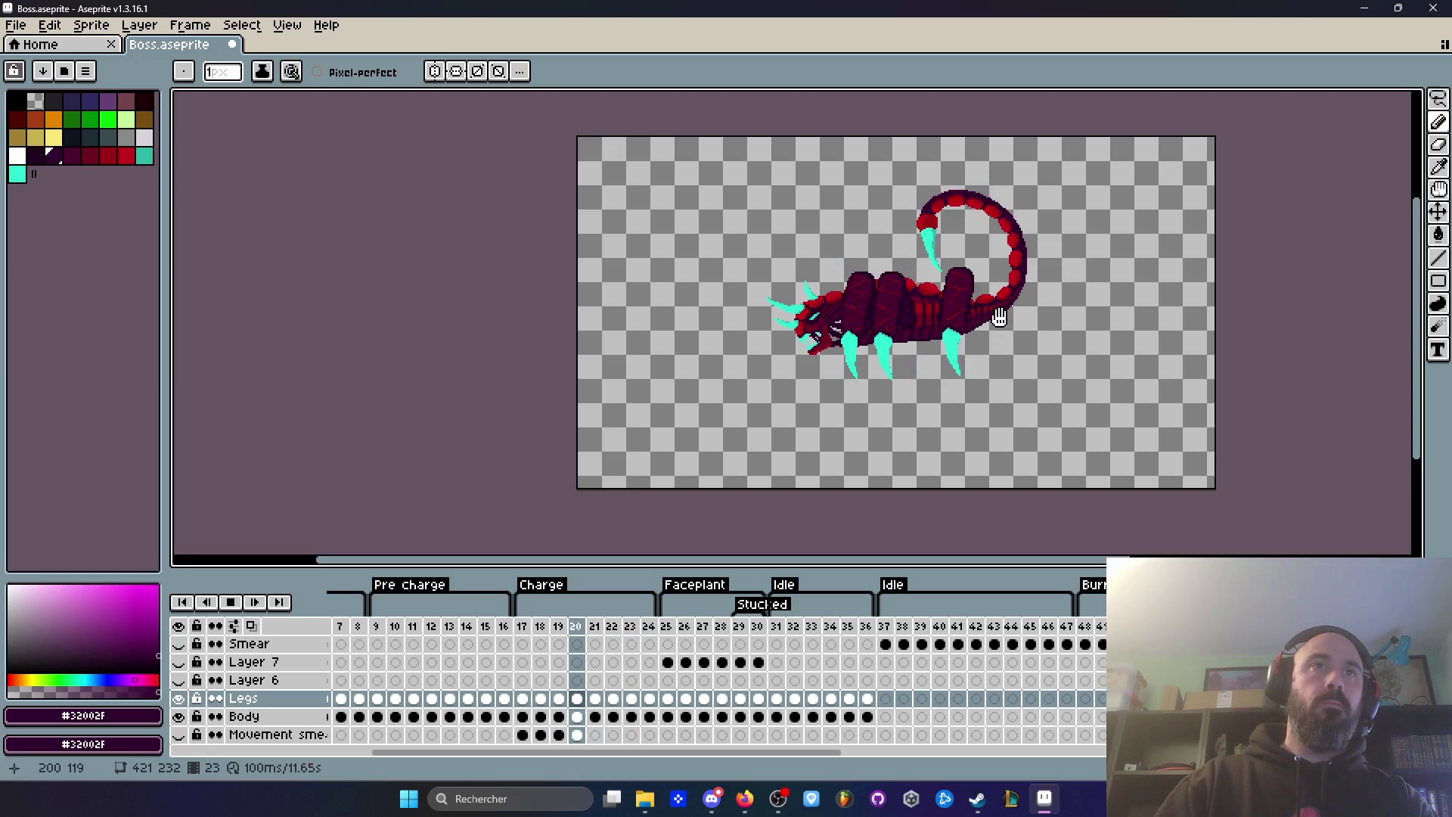
{"action": "scroll", "coordinate": [937, 310], "scroll_direction": "up", "scroll_amount": 3}
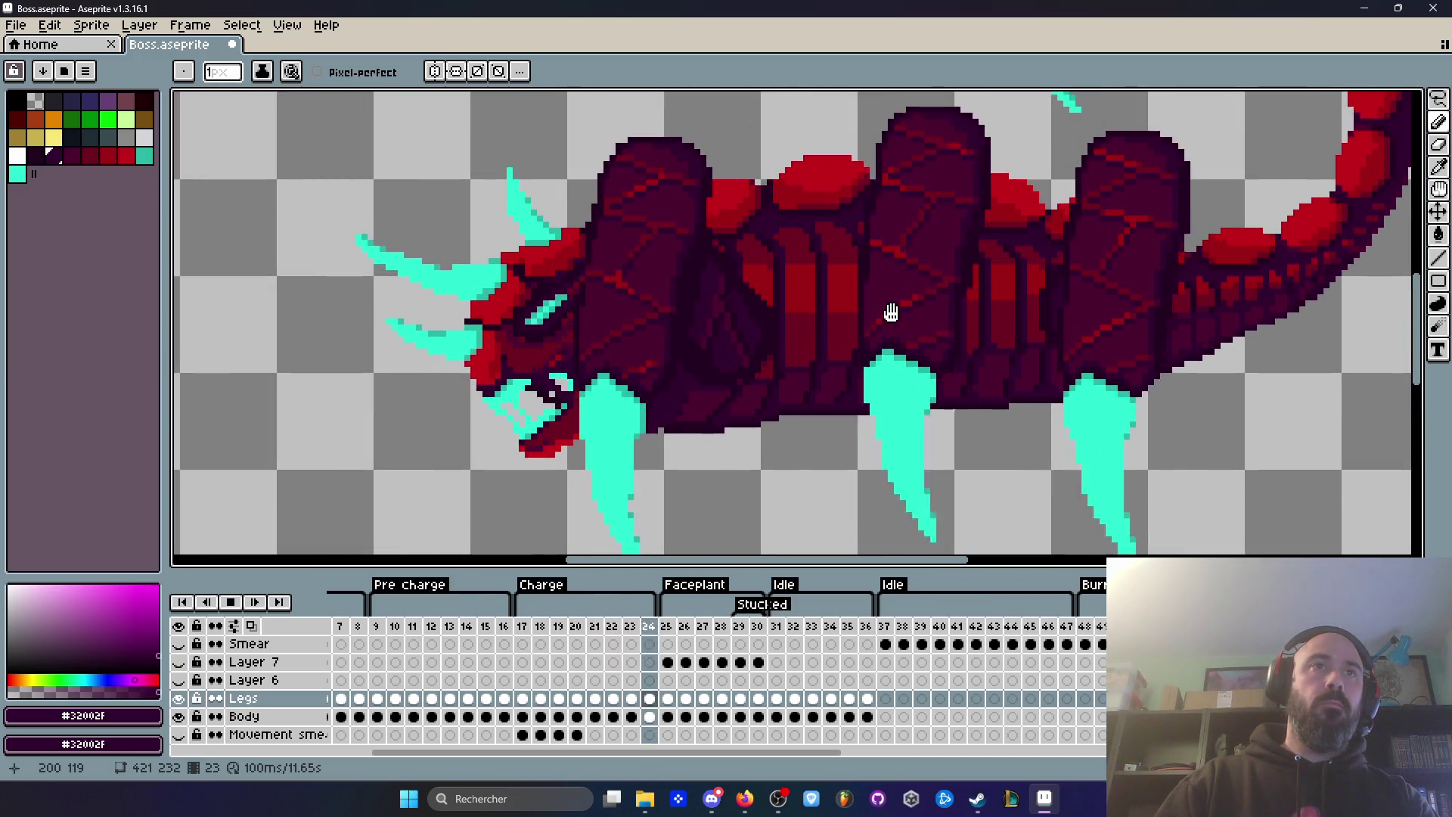